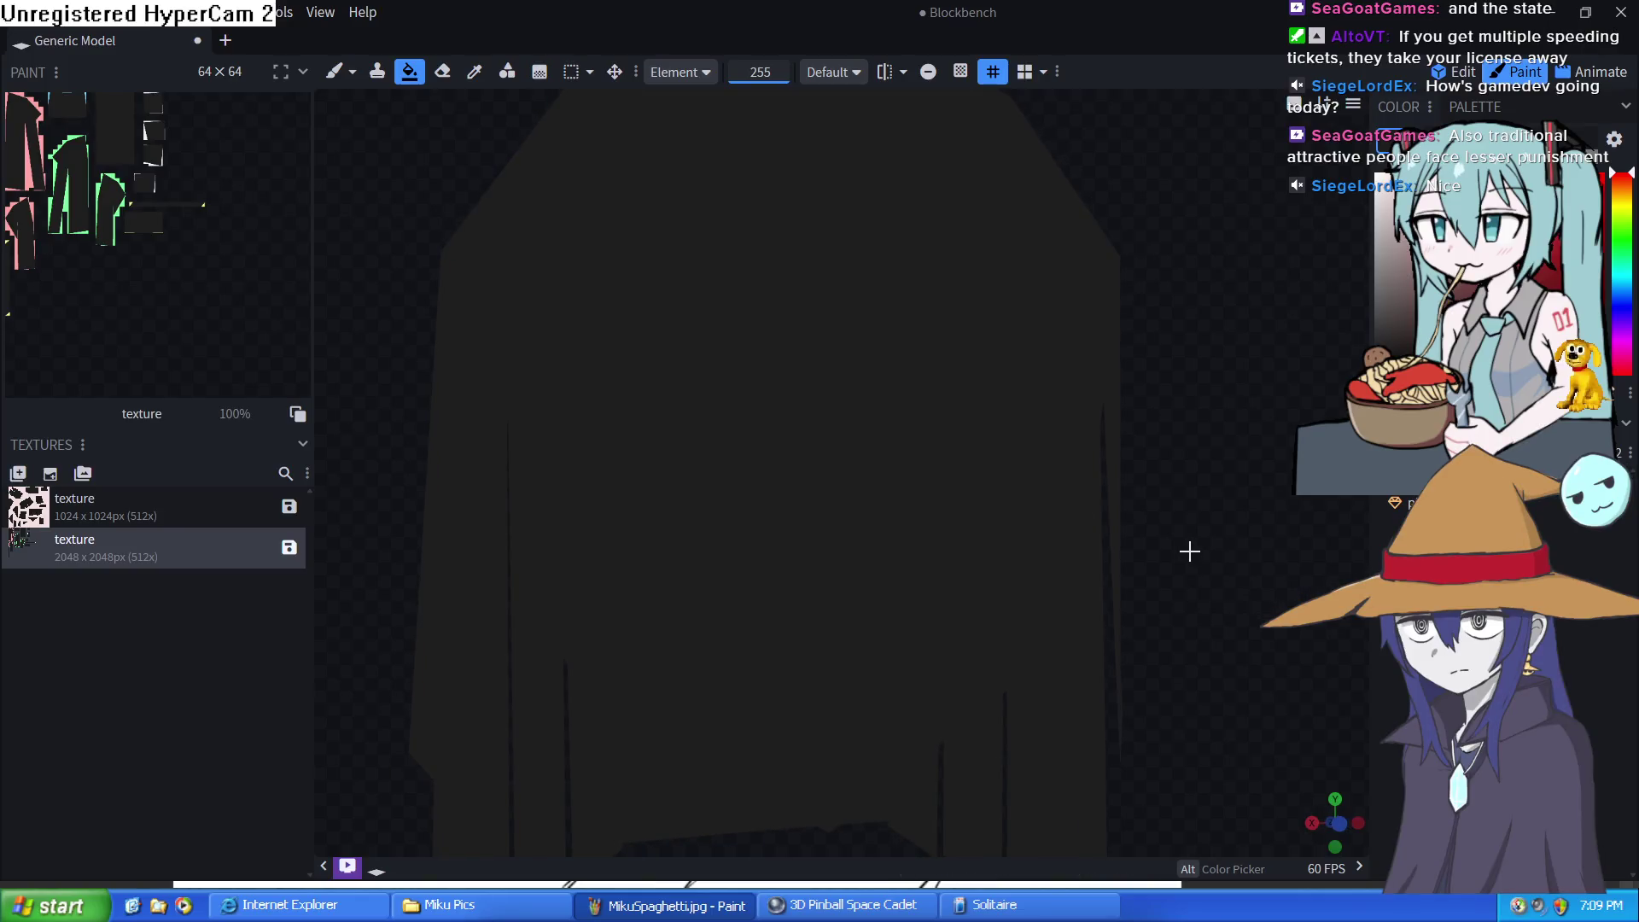
# Select the head's face part and turn the view to face the head straight on
pyautogui.scroll(-3, 1173, 542)
pyautogui.click(1394, 501)
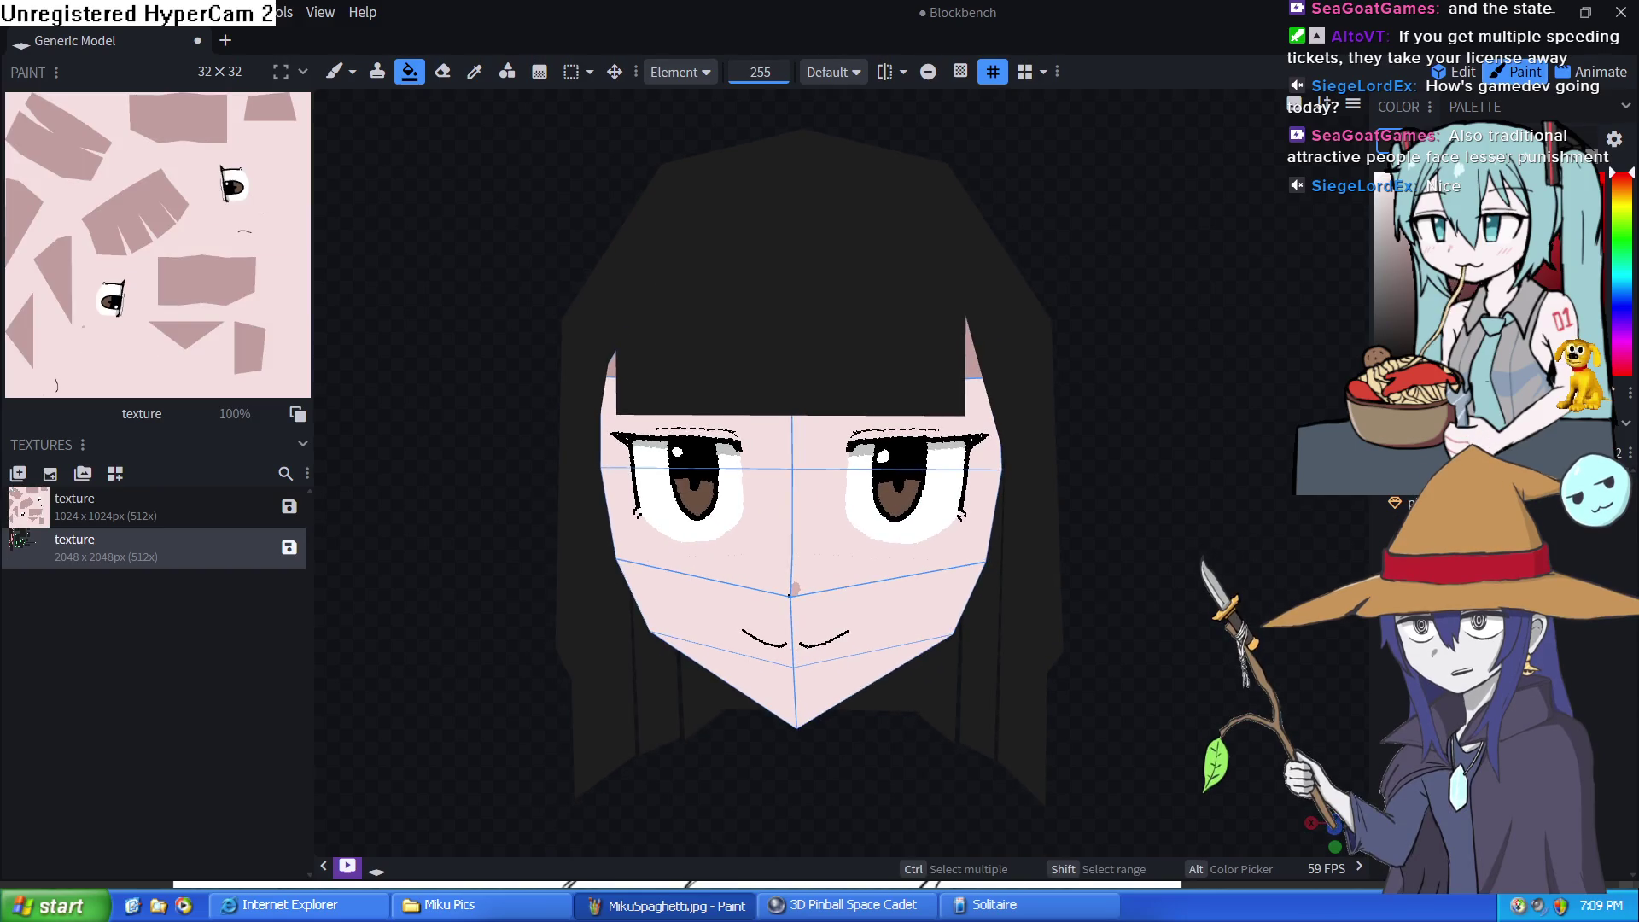
pyautogui.moveTo(1257, 534)
pyautogui.mouseDown()
pyautogui.moveTo(1243, 567)
pyautogui.moveTo(1204, 524)
pyautogui.moveTo(1323, 542)
pyautogui.moveTo(1243, 615)
pyautogui.moveTo(1167, 519)
pyautogui.moveTo(1166, 470)
pyautogui.moveTo(1027, 577)
pyautogui.moveTo(1163, 549)
pyautogui.moveTo(1186, 402)
pyautogui.moveTo(1145, 519)
pyautogui.moveTo(1156, 553)
pyautogui.mouseUp()
pyautogui.scroll(-5, 1247, 534)
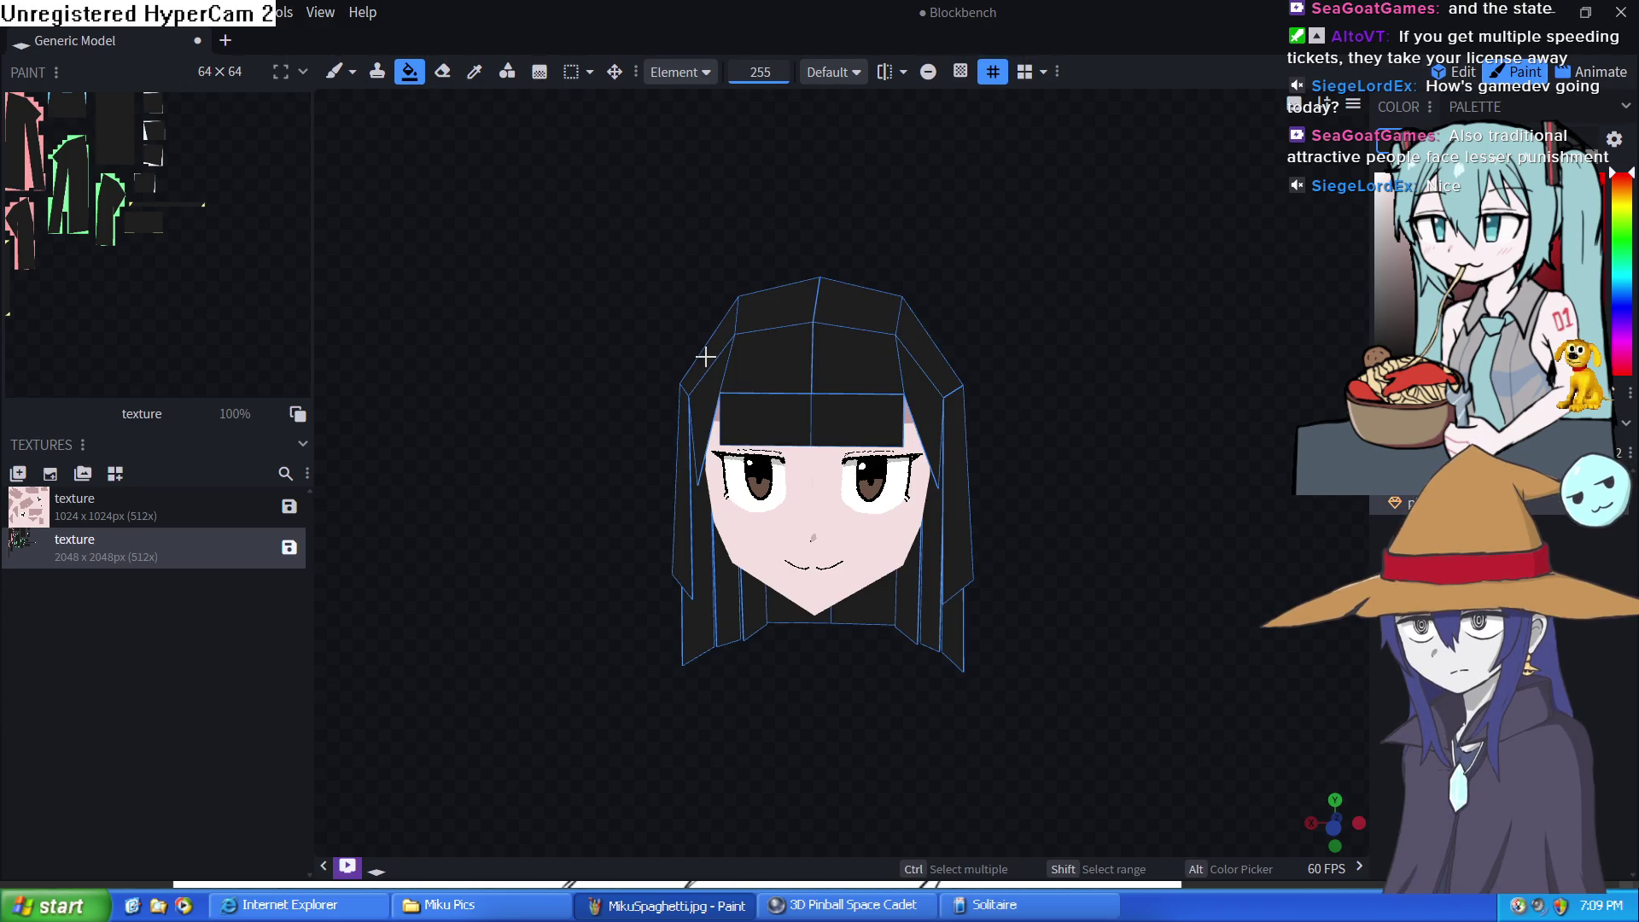
pyautogui.scroll(3, 805, 358)
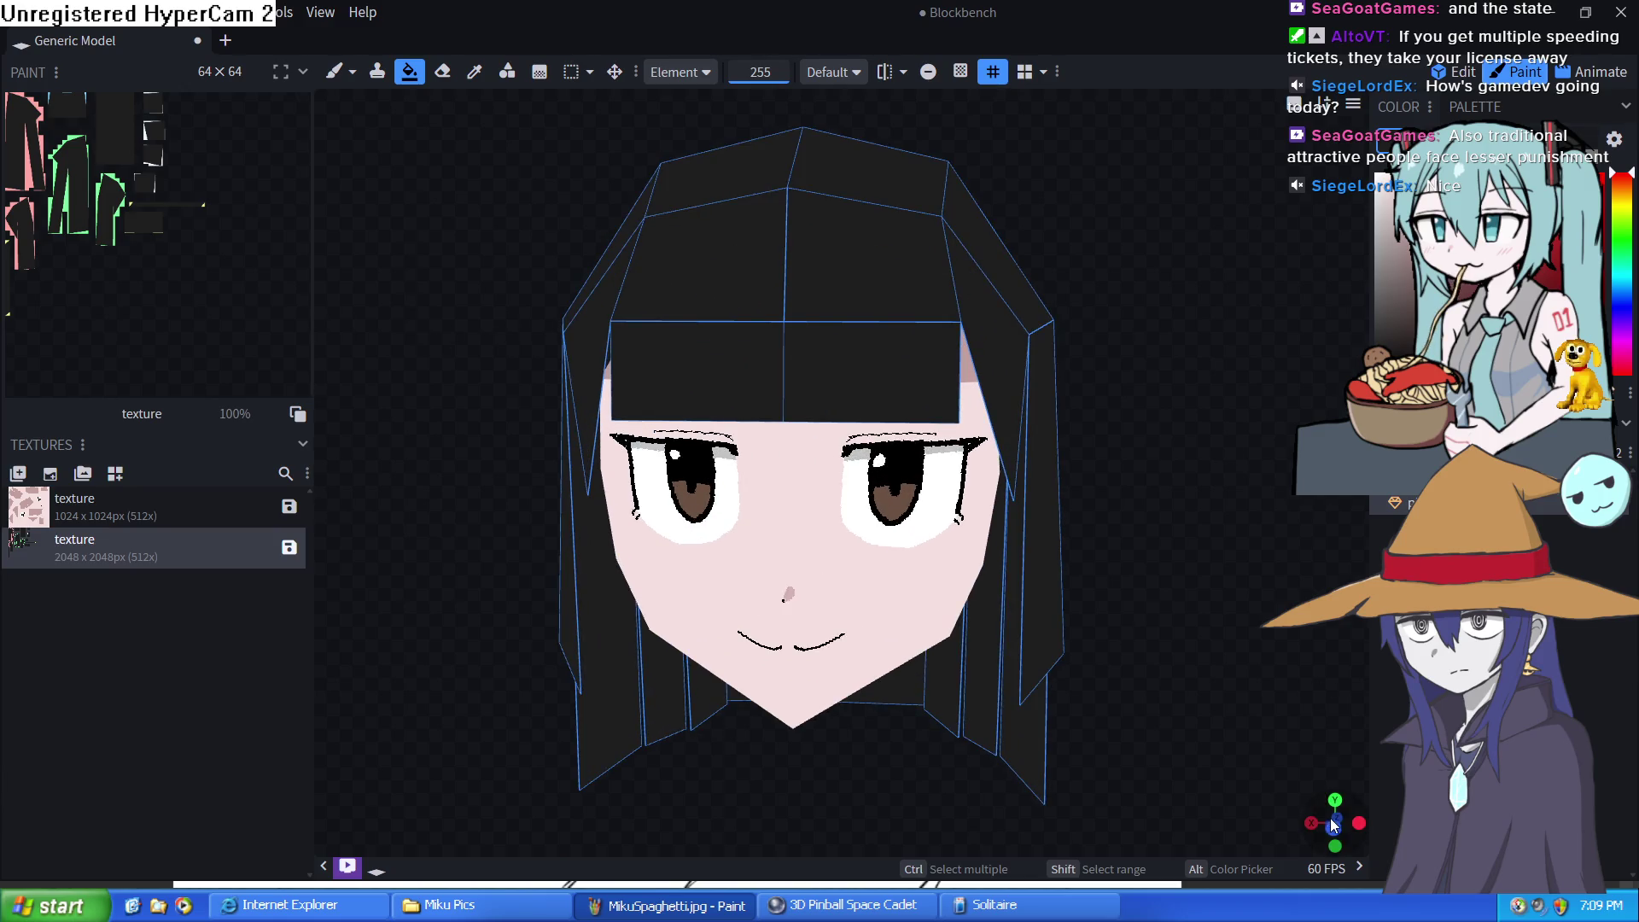
pyautogui.click(1334, 828)
pyautogui.scroll(3, 939, 298)
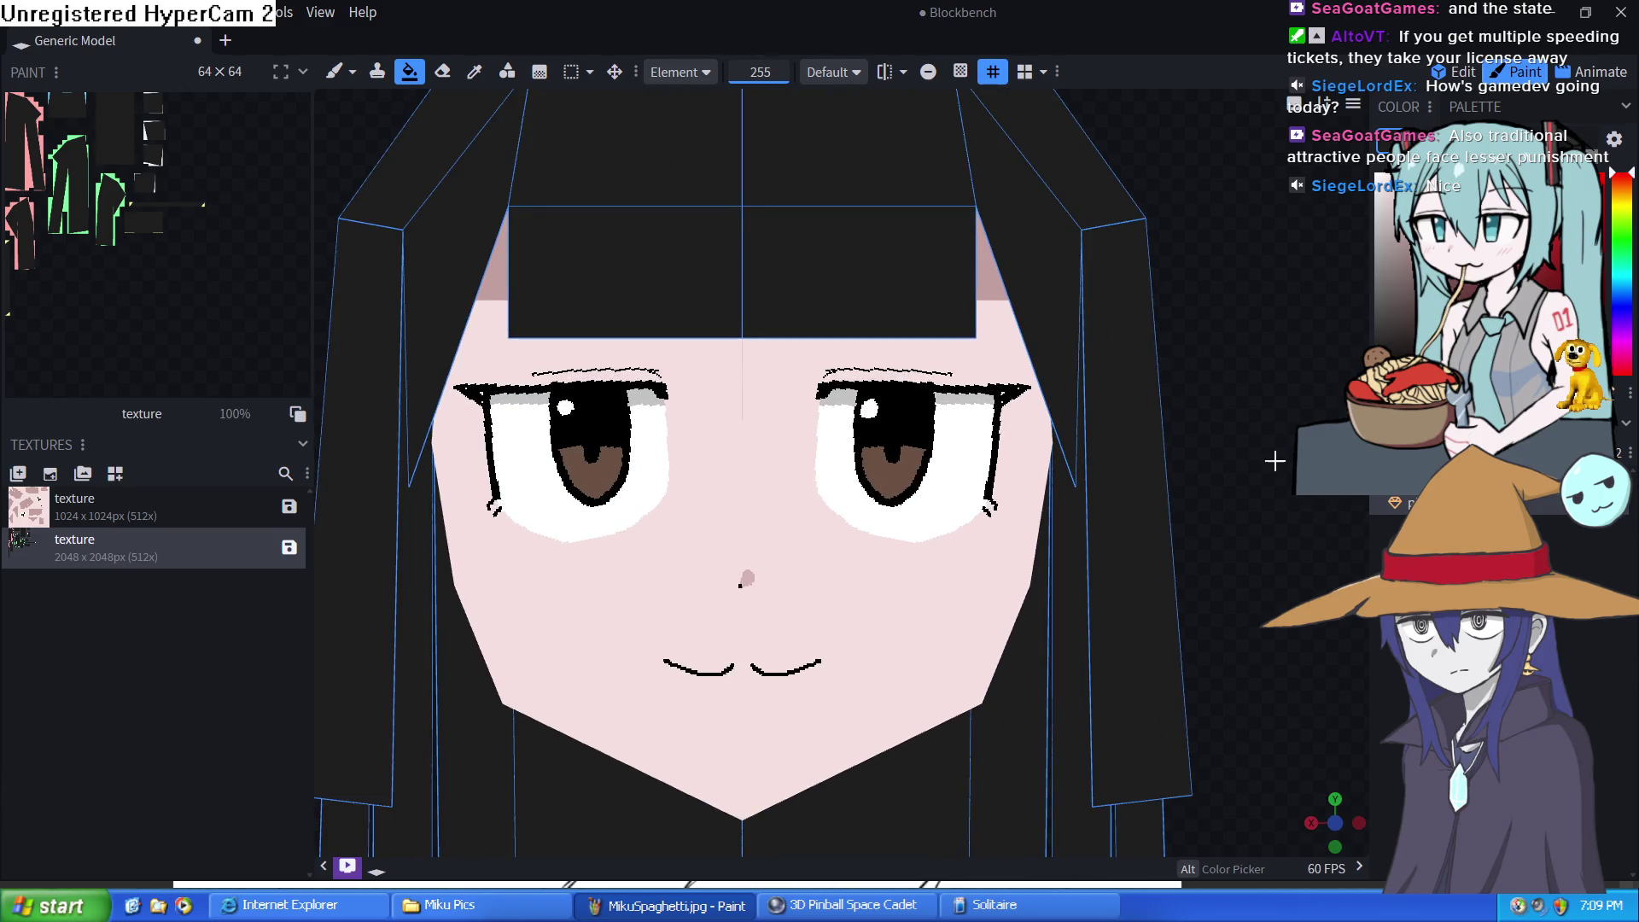
pyautogui.scroll(-2, 1275, 461)
pyautogui.scroll(2, 764, 231)
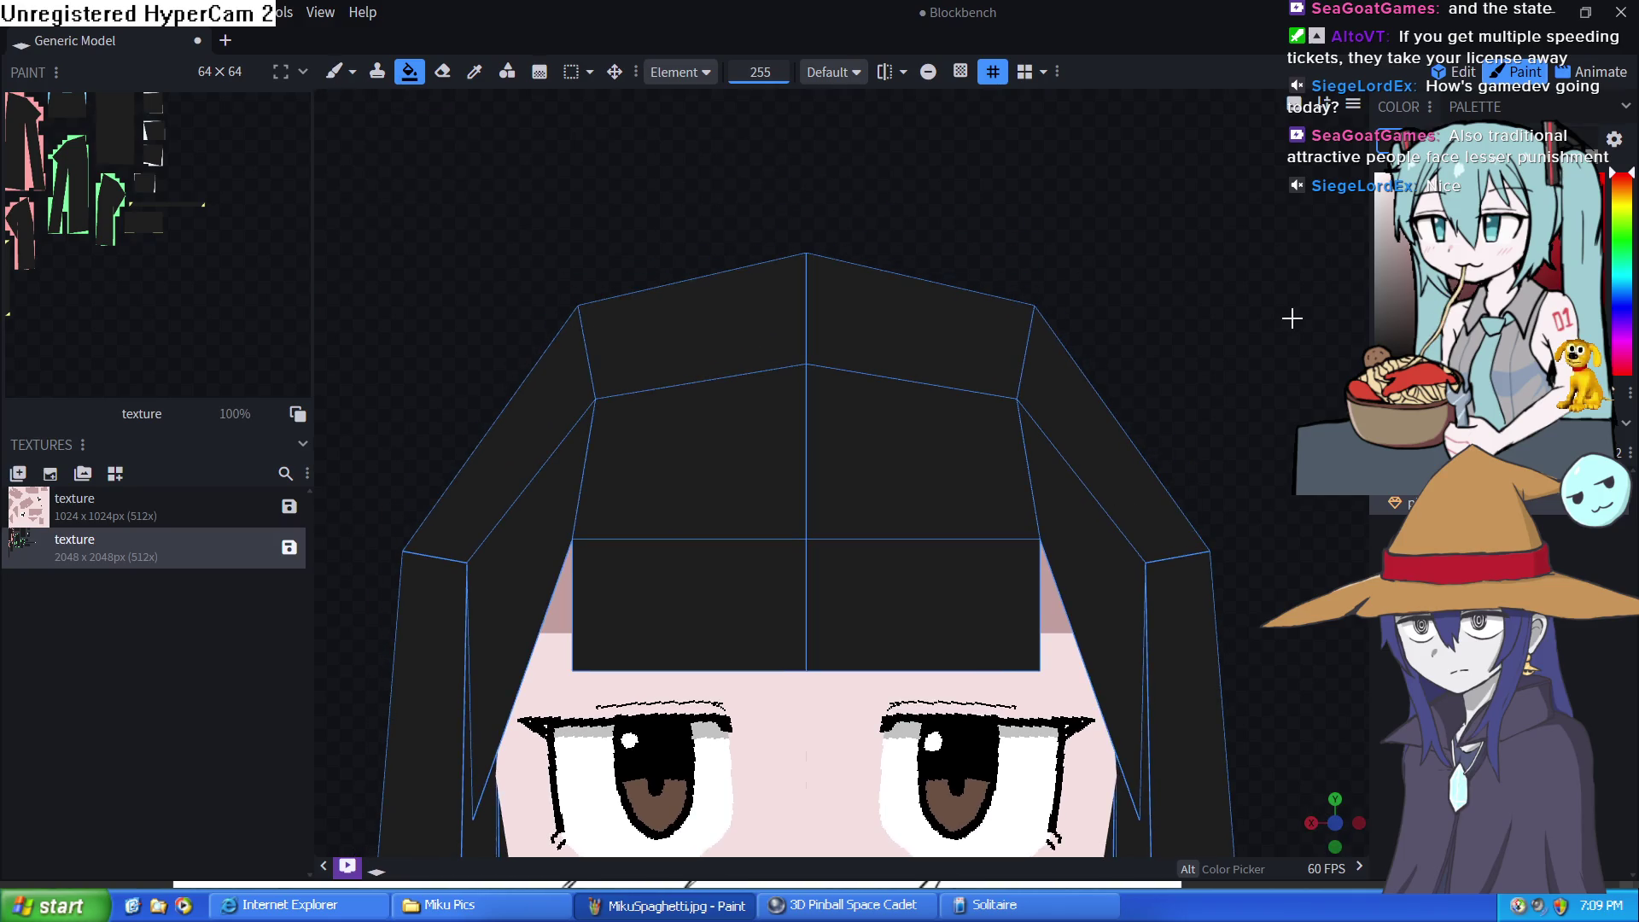
# Fill the hair light grey, refill it near-black, and bring up the fill-mode choices
pyautogui.moveTo(1376, 192); pyautogui.dragTo(1349, 215)
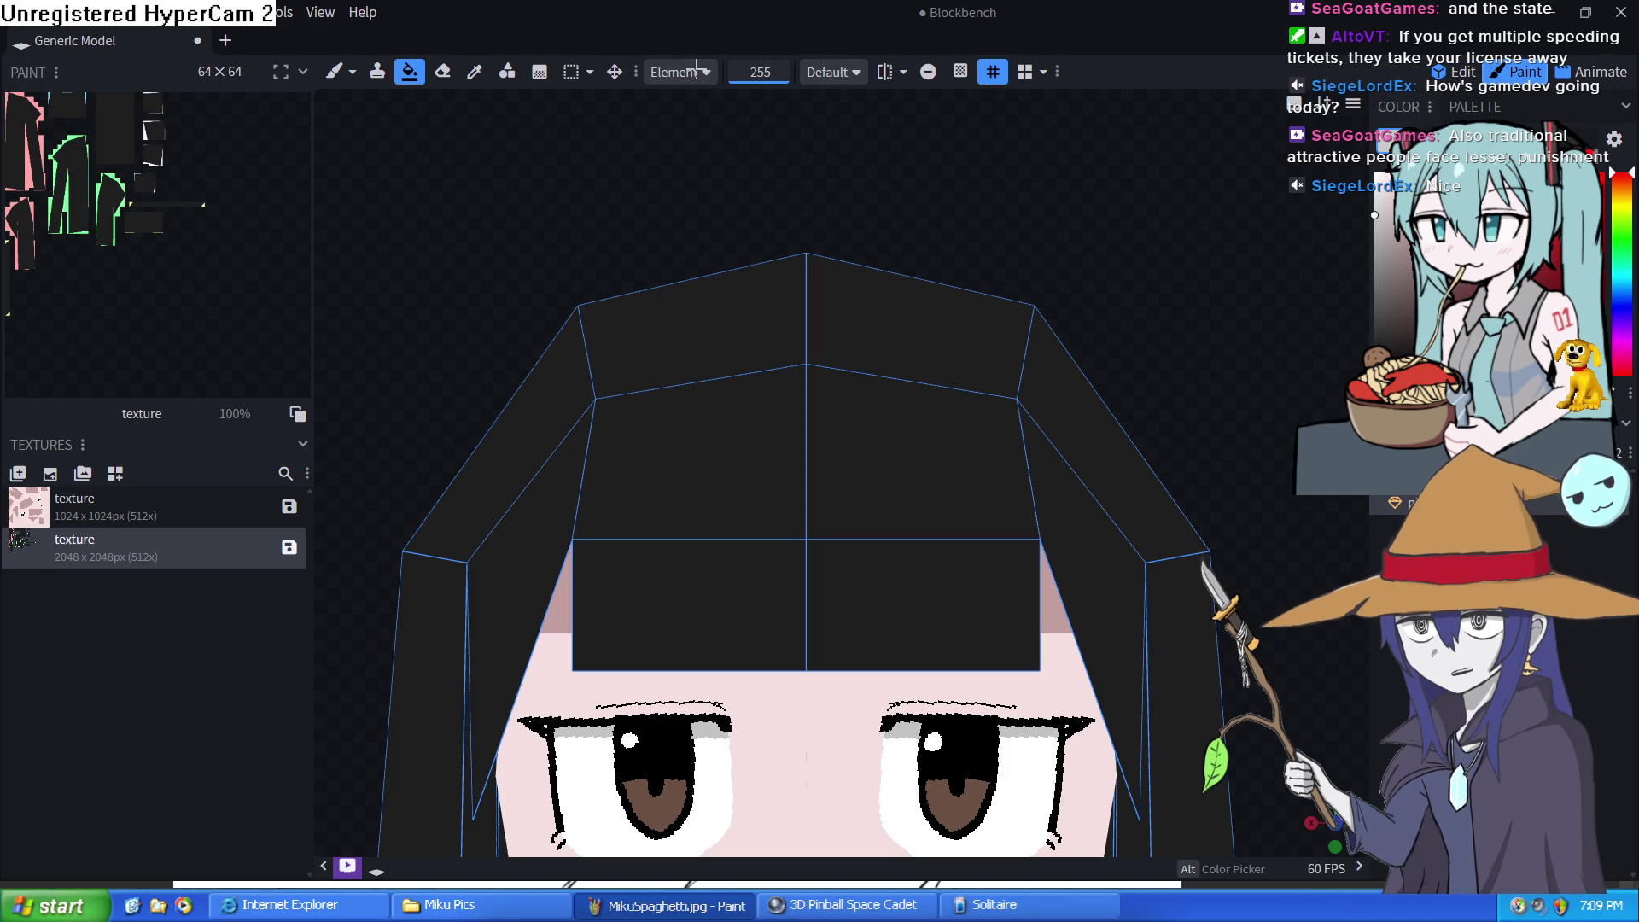
pyautogui.click(727, 489)
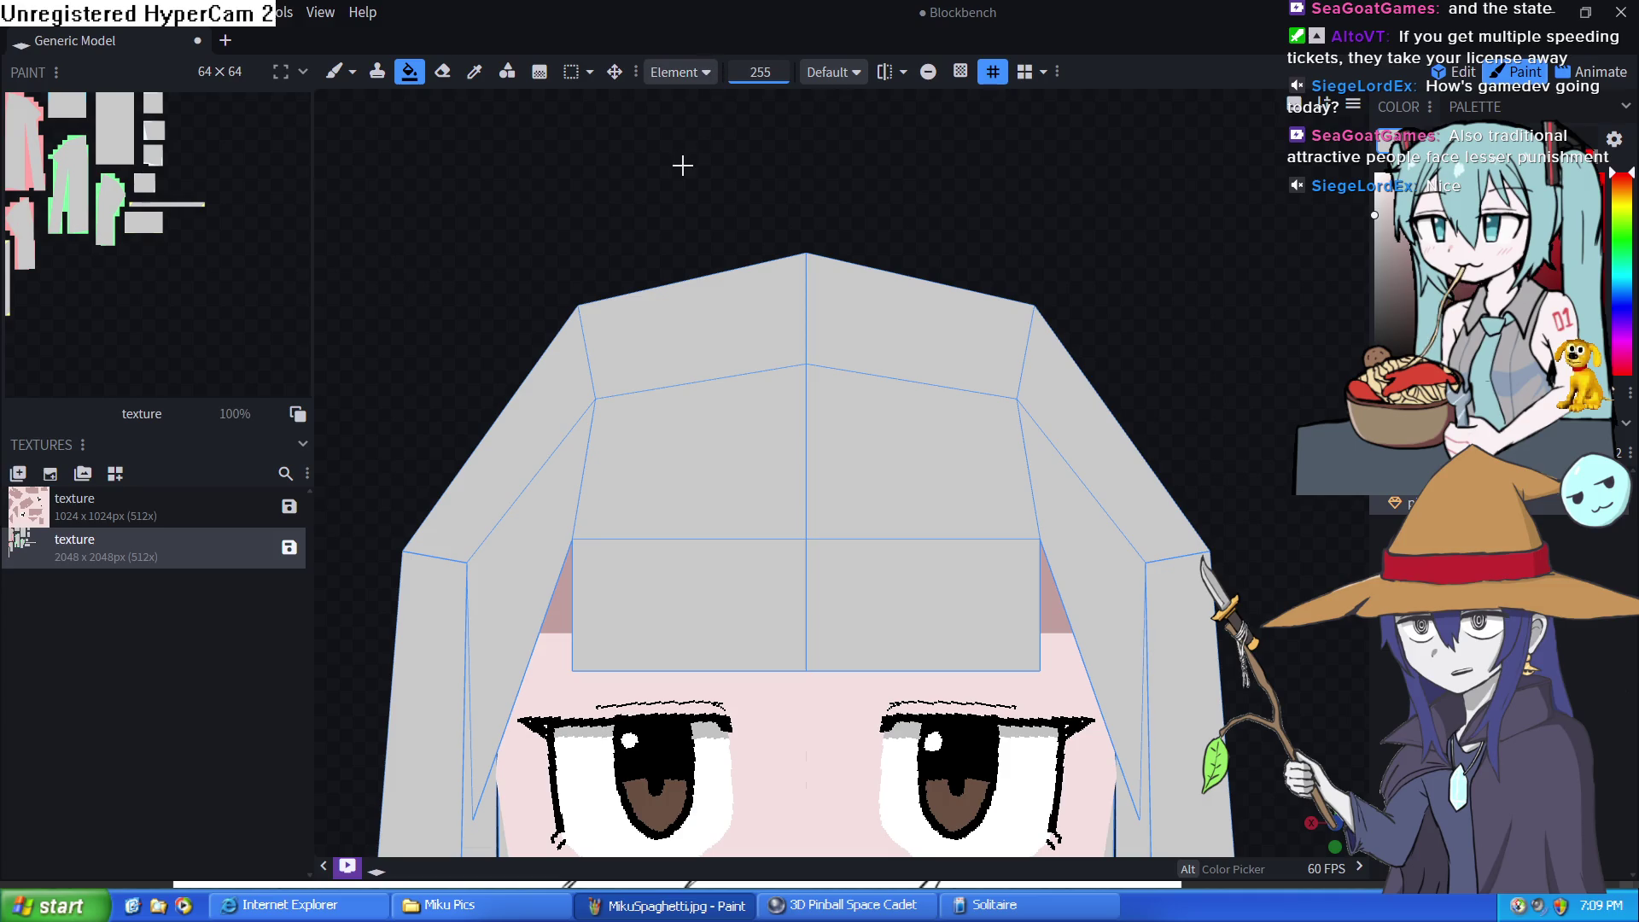
pyautogui.click(683, 325)
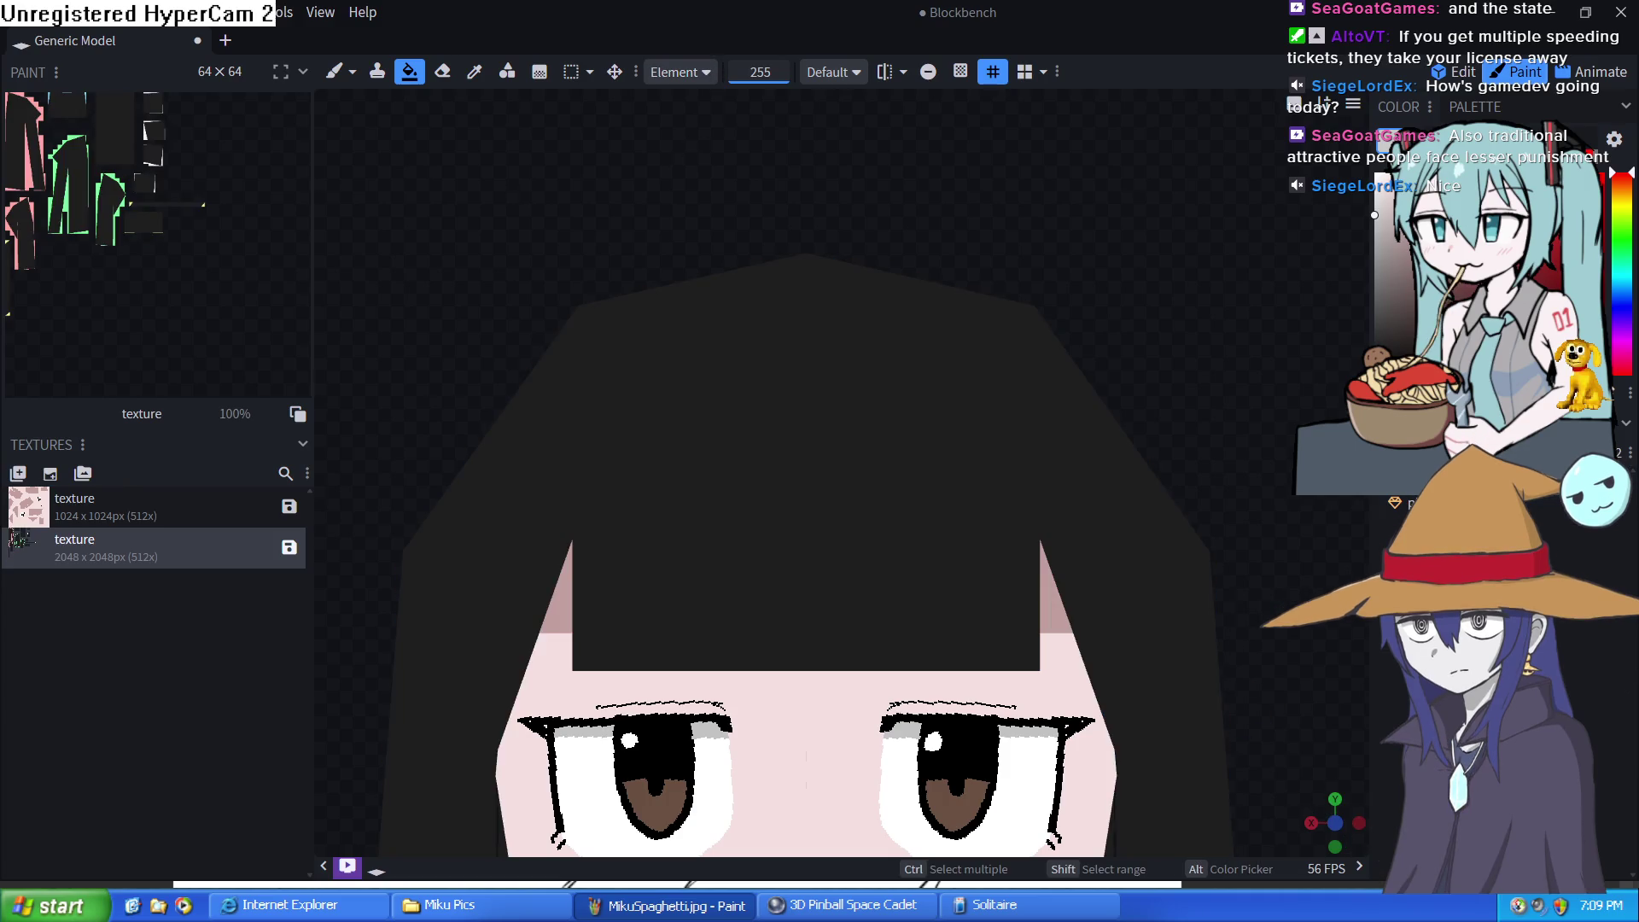
pyautogui.click(679, 72)
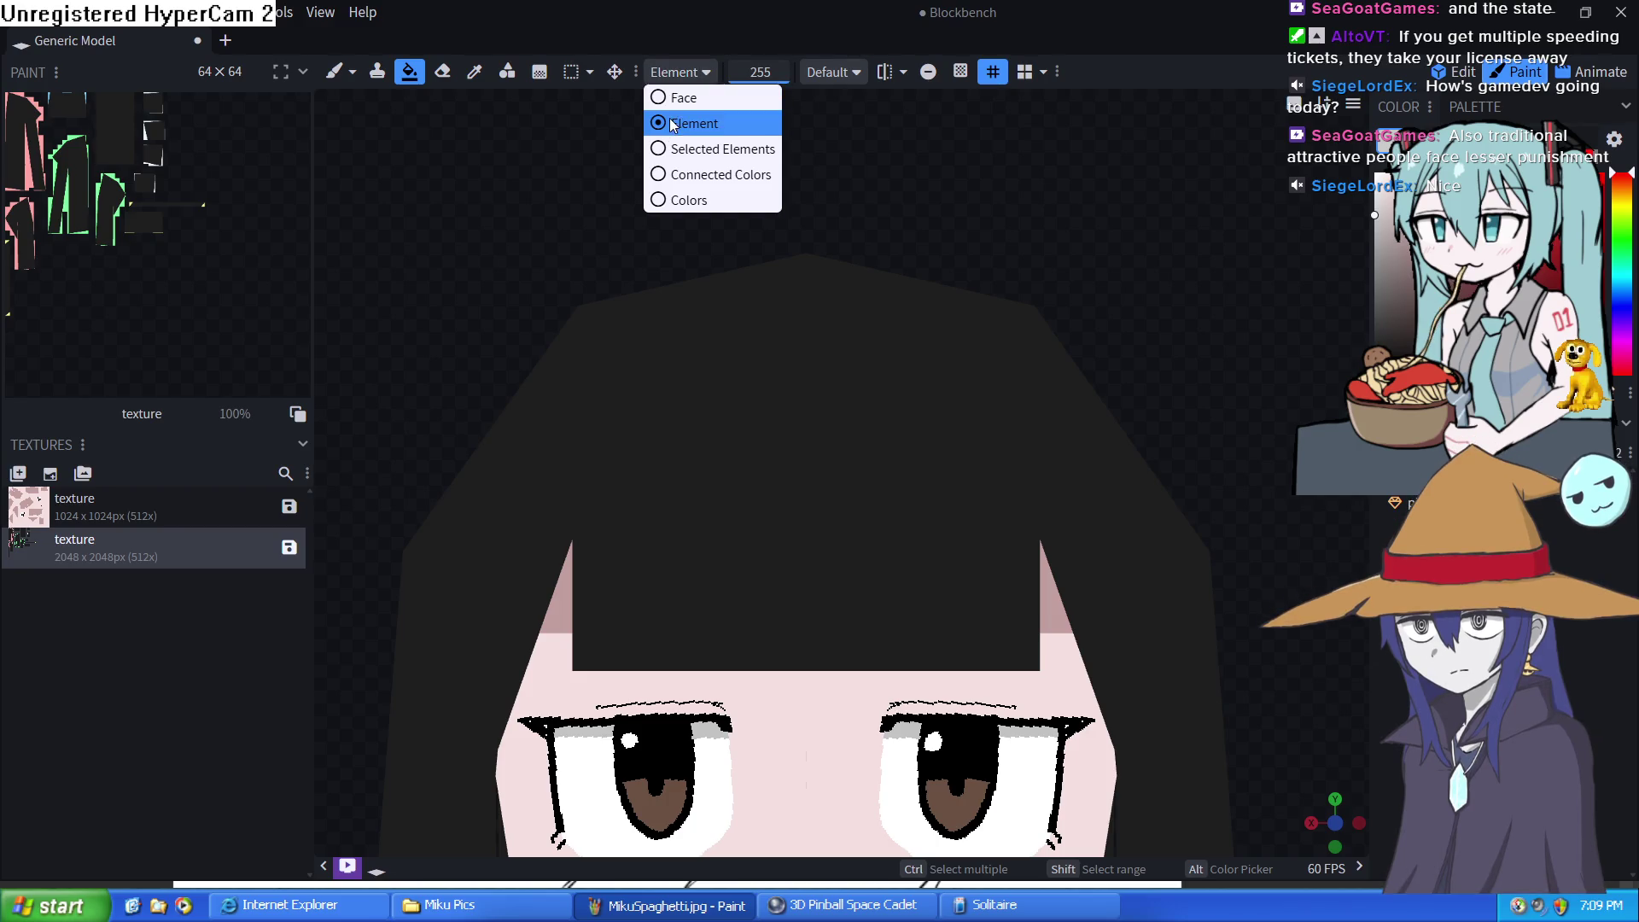
# With the Brush and mirror painting on, paint white highlight marks across the hair's bangs
pyautogui.click(333, 72)
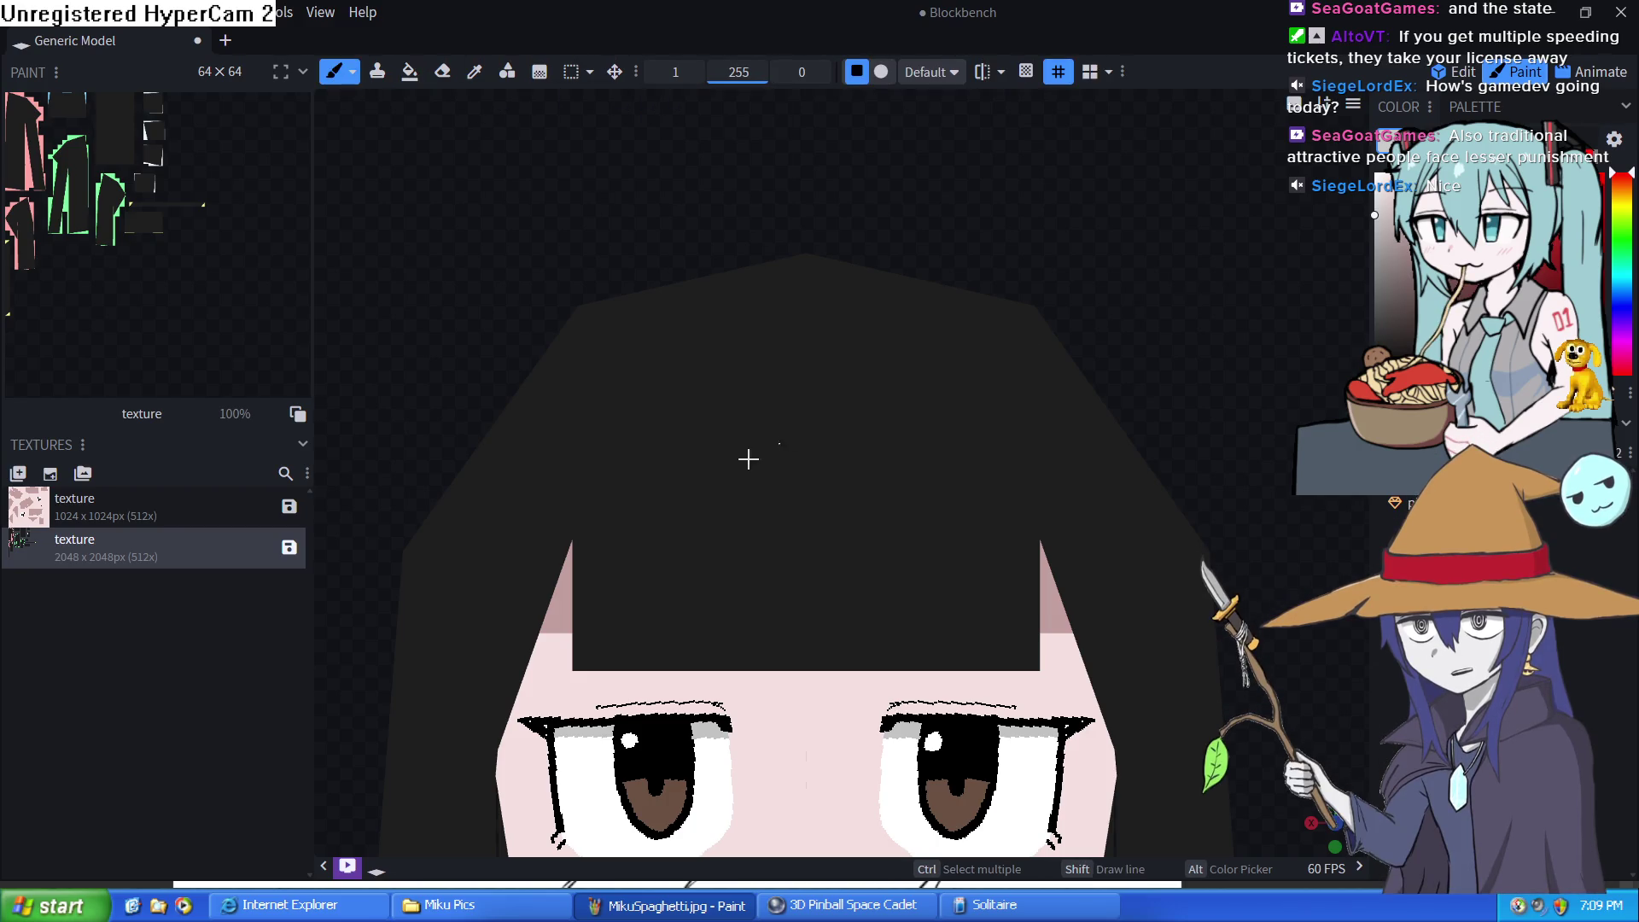
pyautogui.click(651, 432)
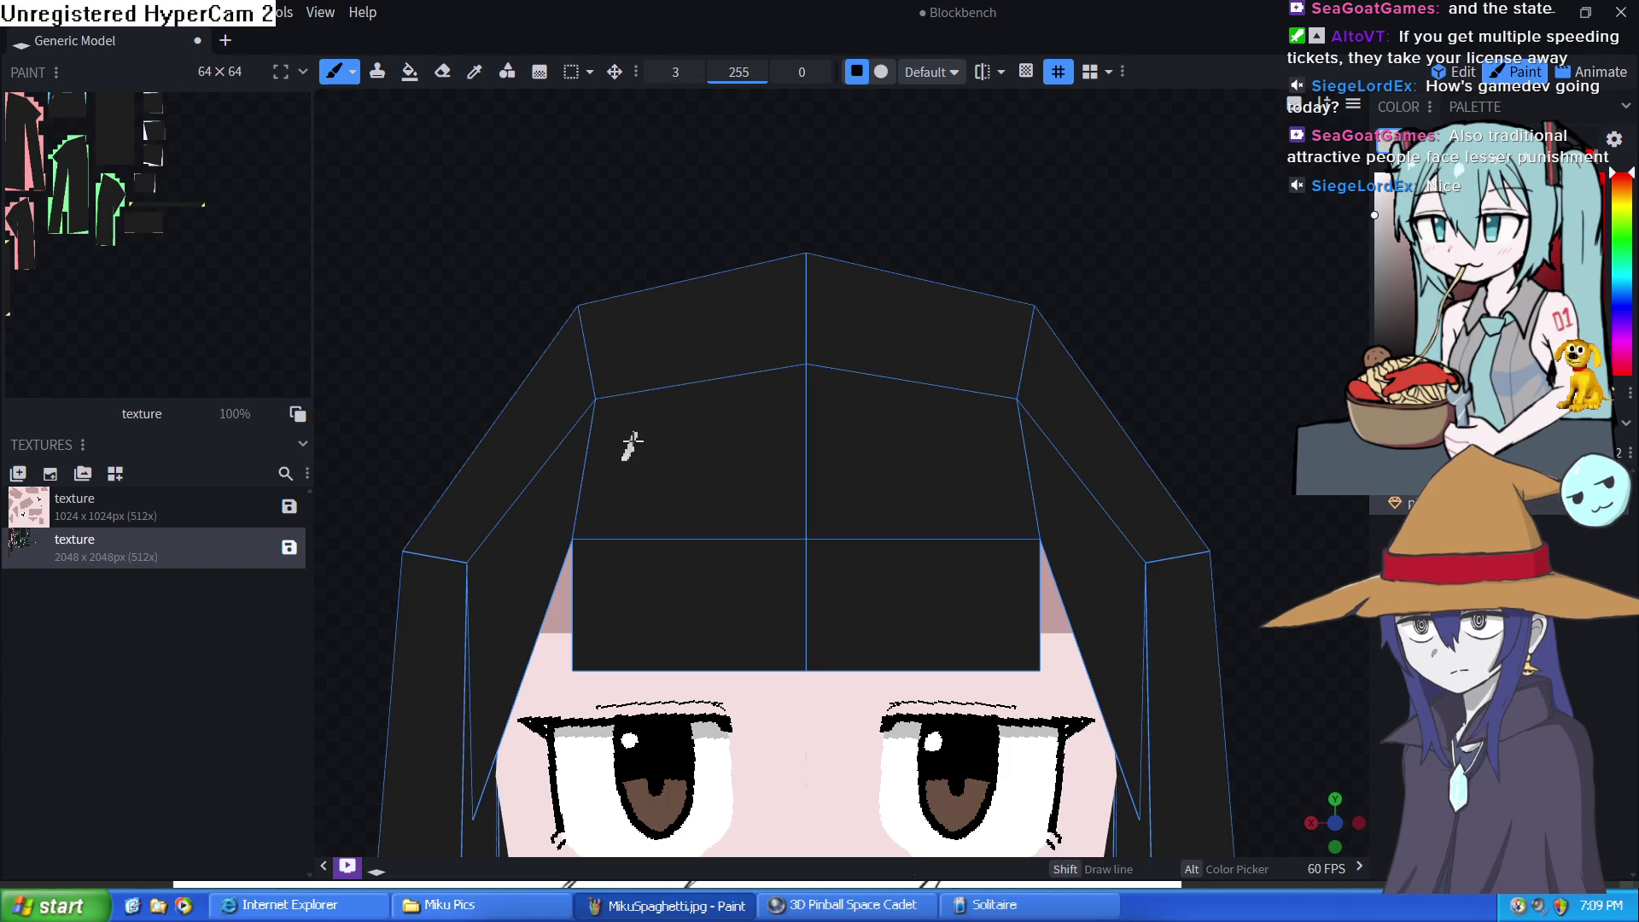
pyautogui.moveTo(633, 439); pyautogui.dragTo(661, 453)
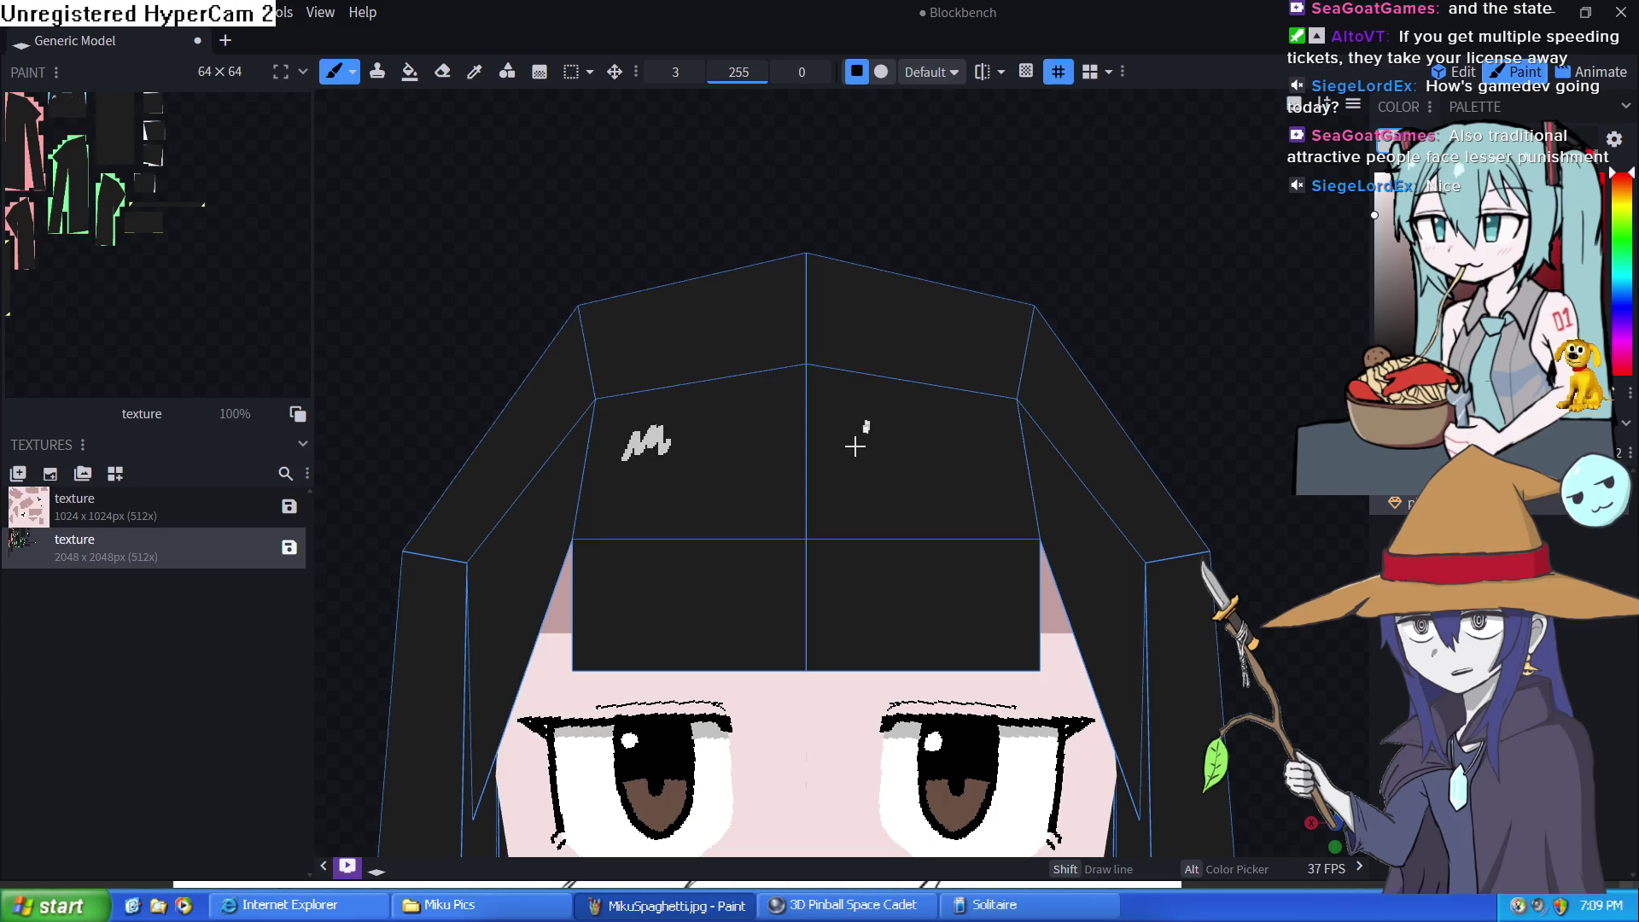
pyautogui.moveTo(855, 446); pyautogui.dragTo(892, 432)
pyautogui.hotkey('ctrl', 'z')
pyautogui.hotkey('ctrl', 'z')
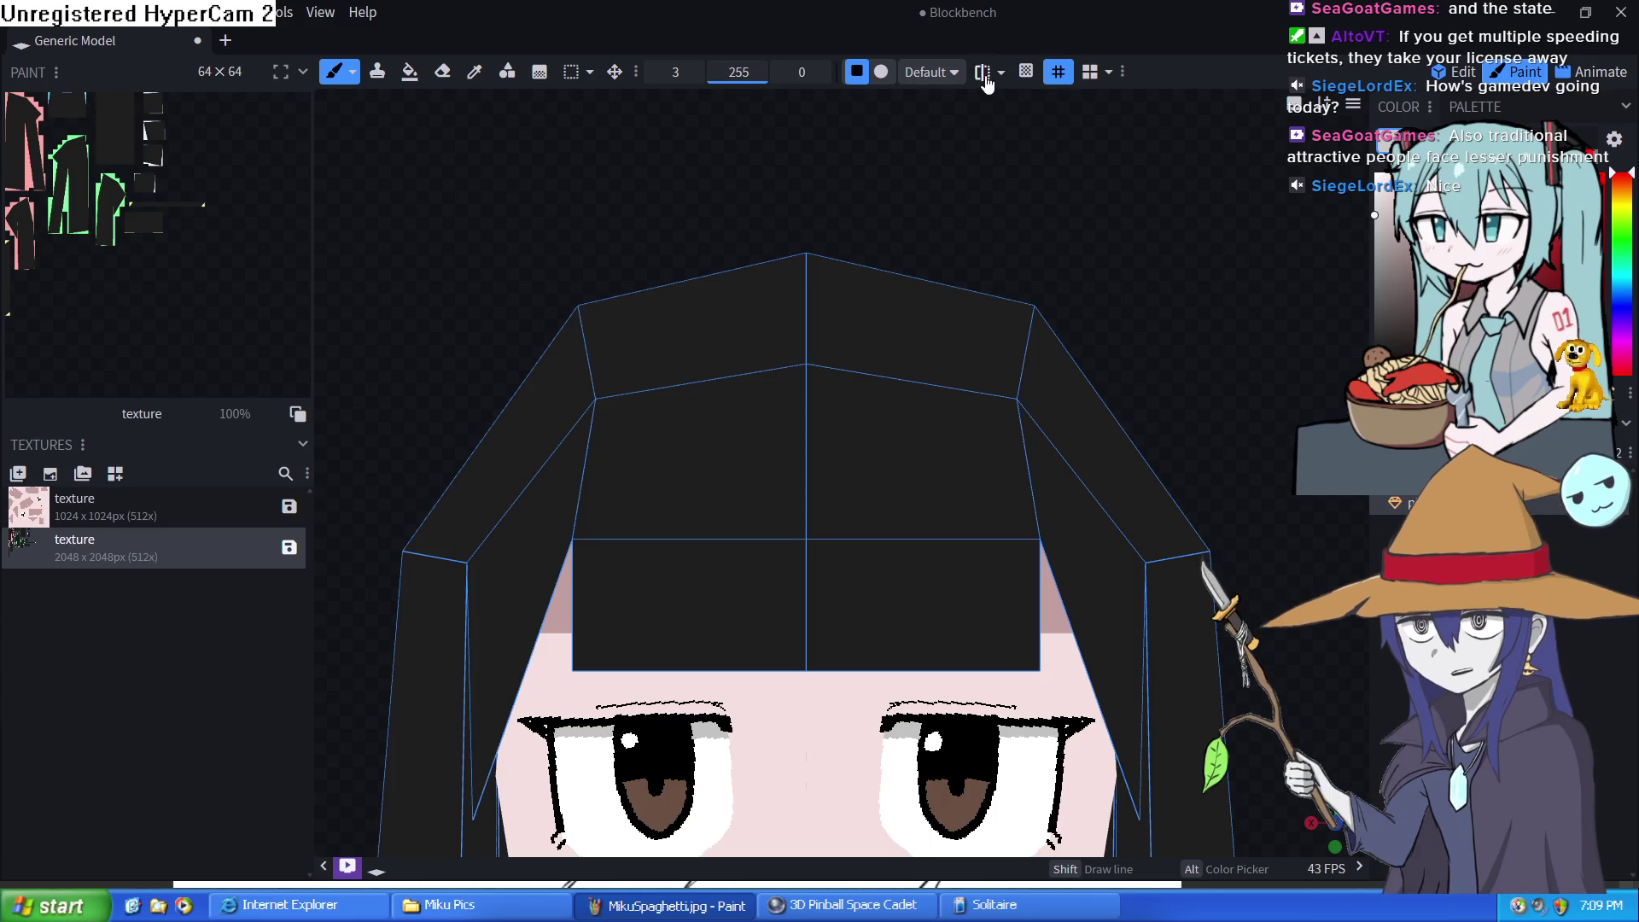
pyautogui.click(984, 73)
pyautogui.moveTo(651, 426)
pyautogui.mouseDown()
pyautogui.moveTo(653, 461)
pyautogui.moveTo(642, 437)
pyautogui.moveTo(737, 462)
pyautogui.mouseUp()
pyautogui.hotkey('ctrl', 'z')
# Deselect the hair and orbit the head through side, three-quarter and front views
pyautogui.scroll(-3, 1035, 432)
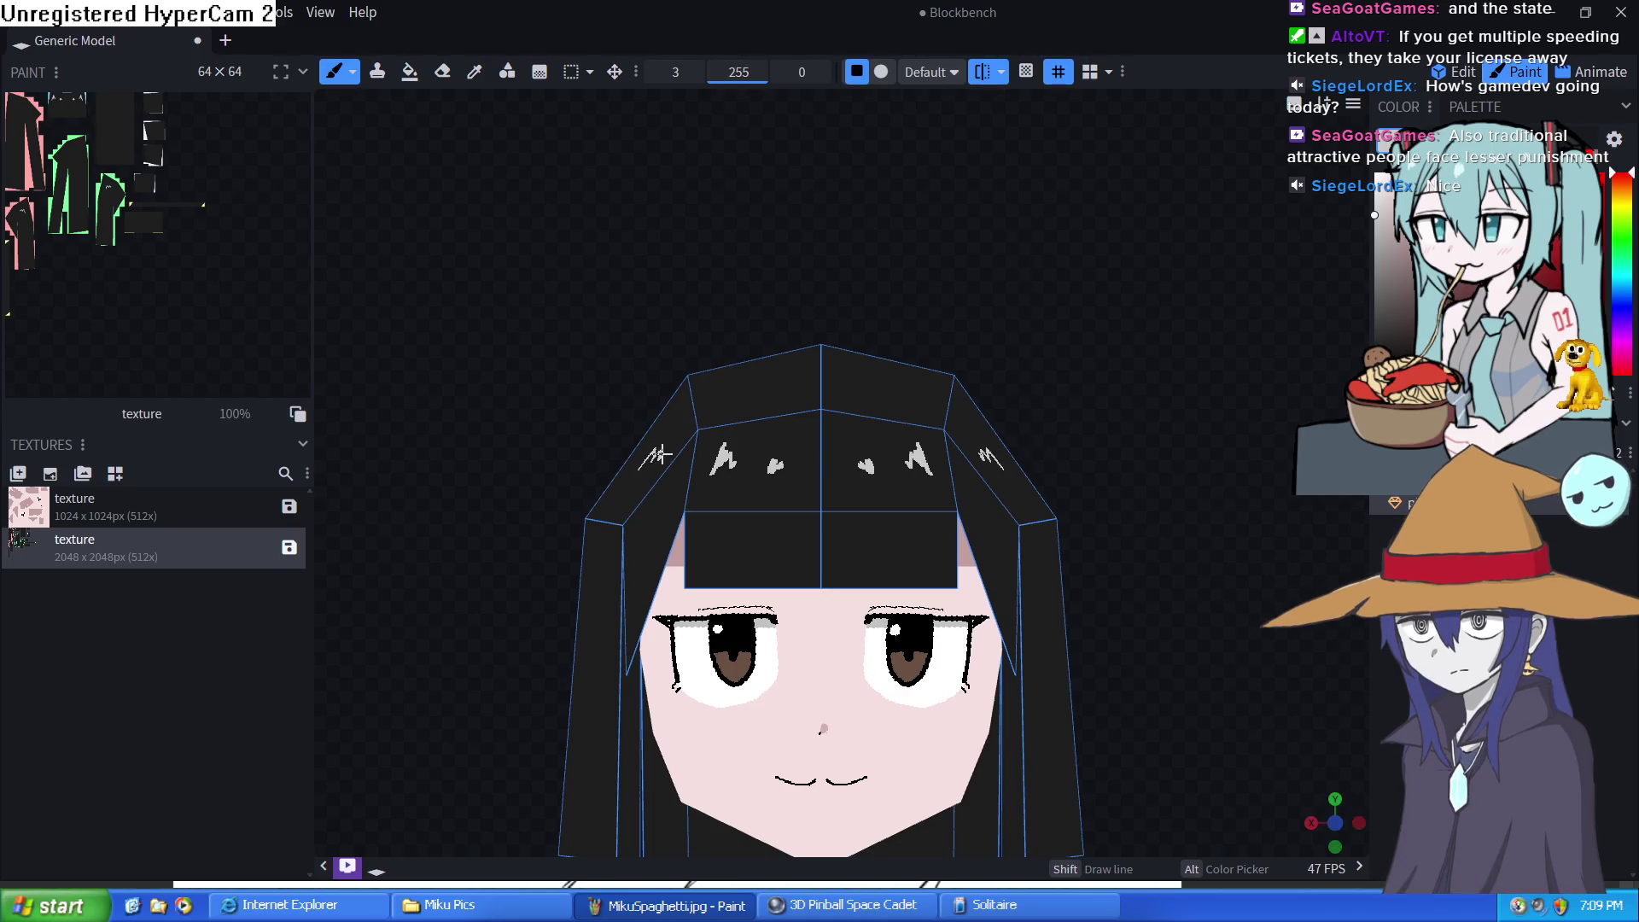
pyautogui.scroll(-2, 859, 395)
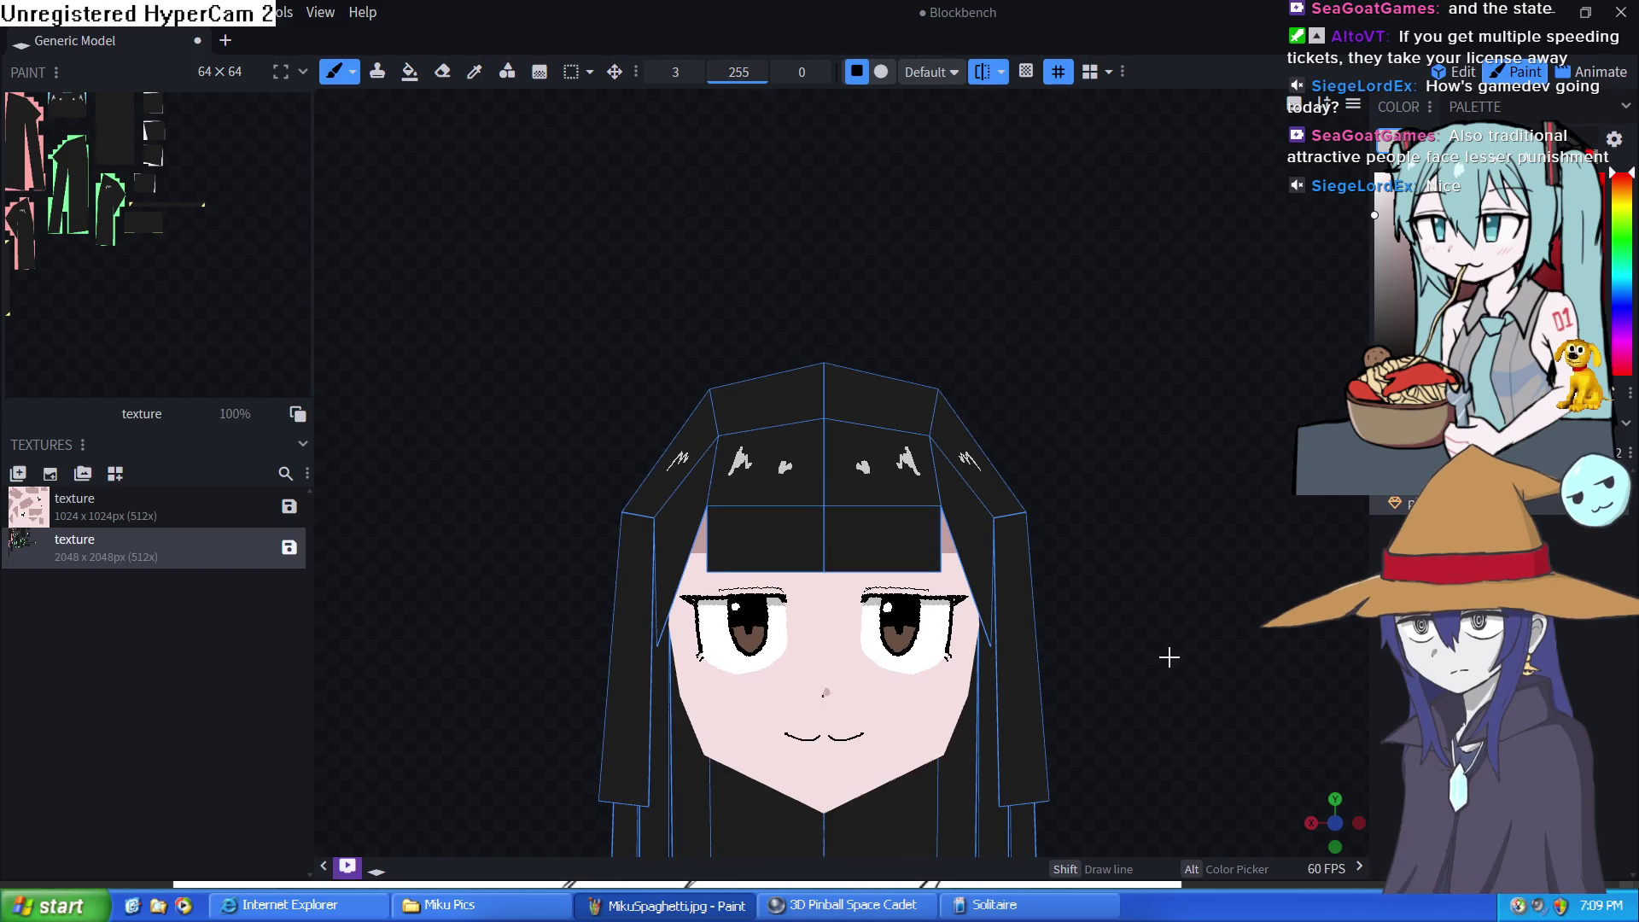
pyautogui.click(1248, 628)
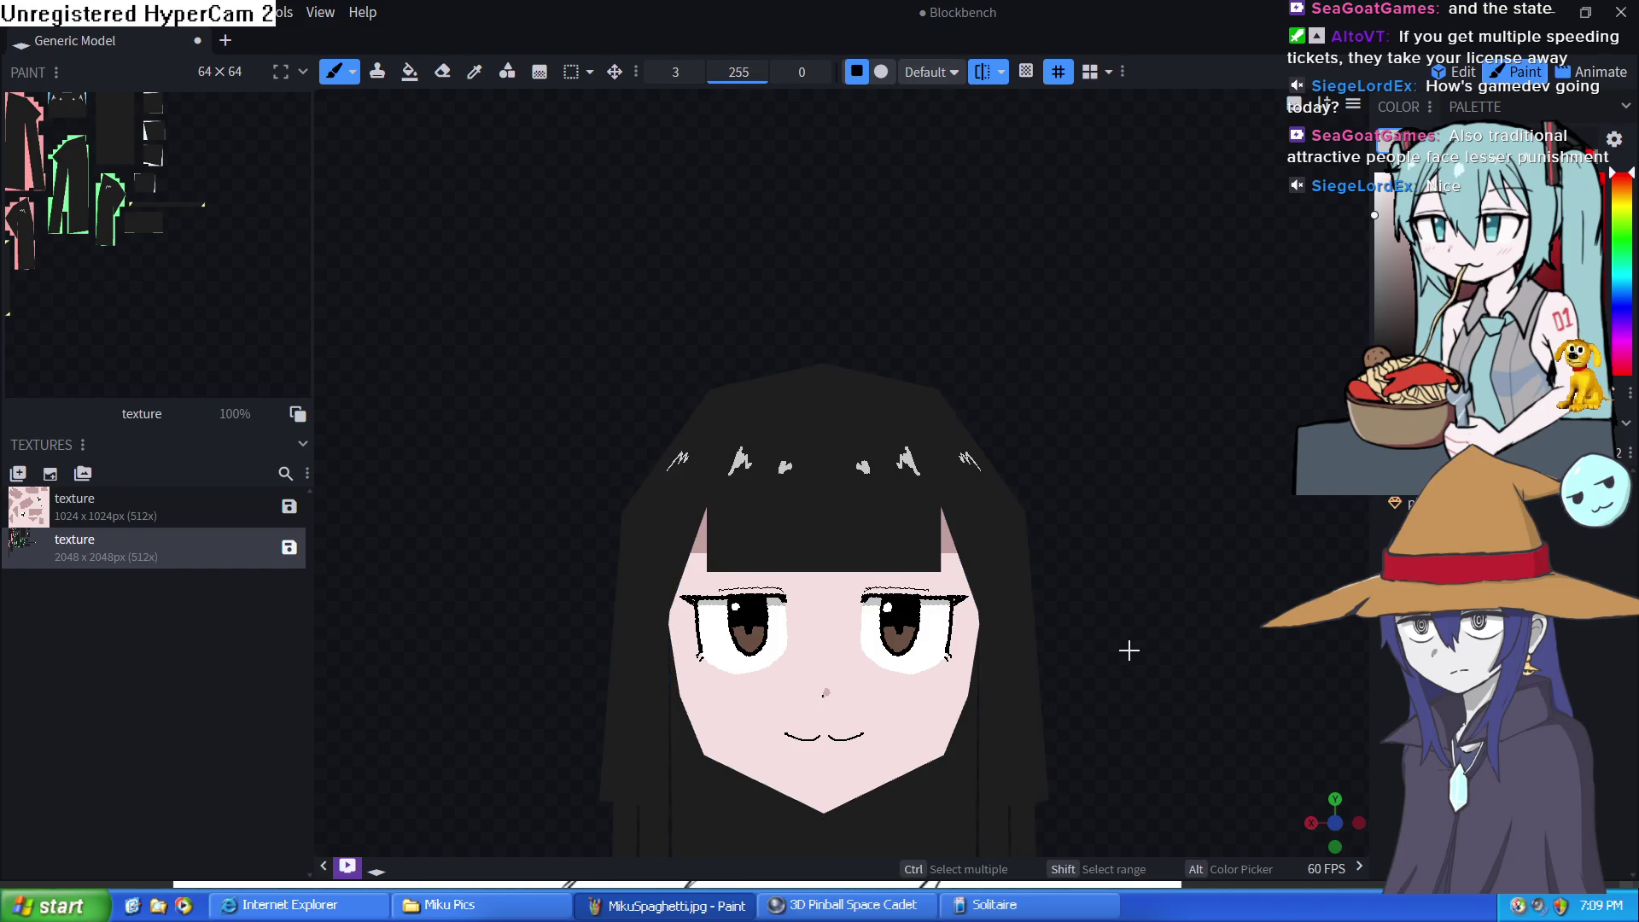
pyautogui.scroll(-3, 1218, 614)
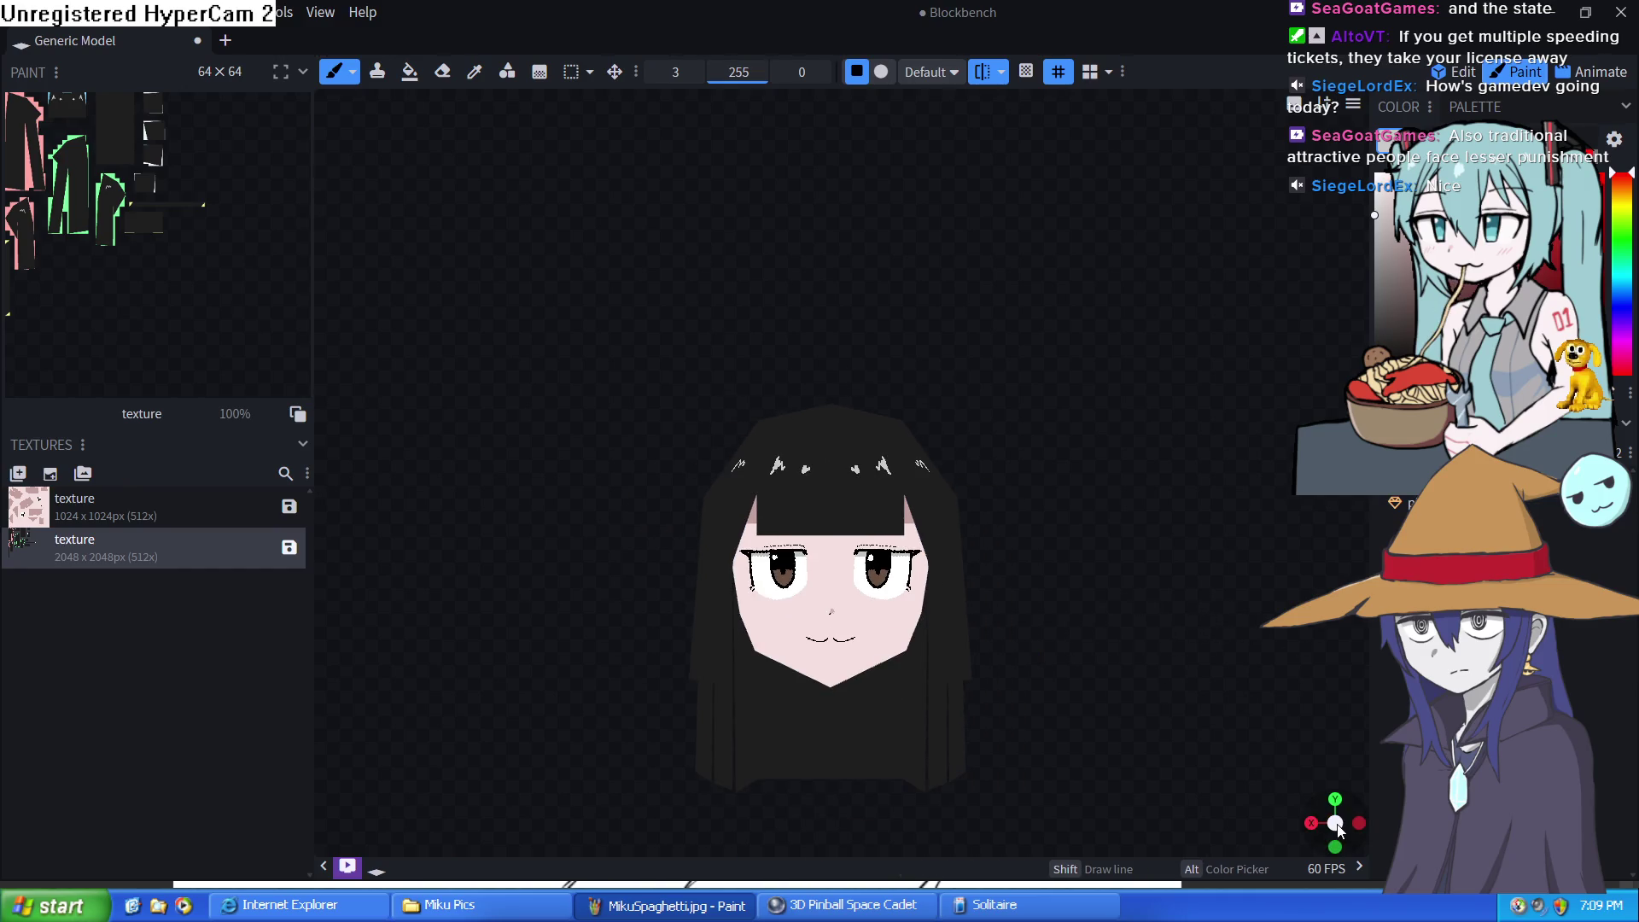
pyautogui.moveTo(1337, 828)
pyautogui.mouseDown()
pyautogui.moveTo(1264, 828)
pyautogui.moveTo(1338, 828)
pyautogui.moveTo(1302, 828)
pyautogui.moveTo(1337, 828)
pyautogui.moveTo(1338, 853)
pyautogui.moveTo(1337, 823)
pyautogui.mouseUp()
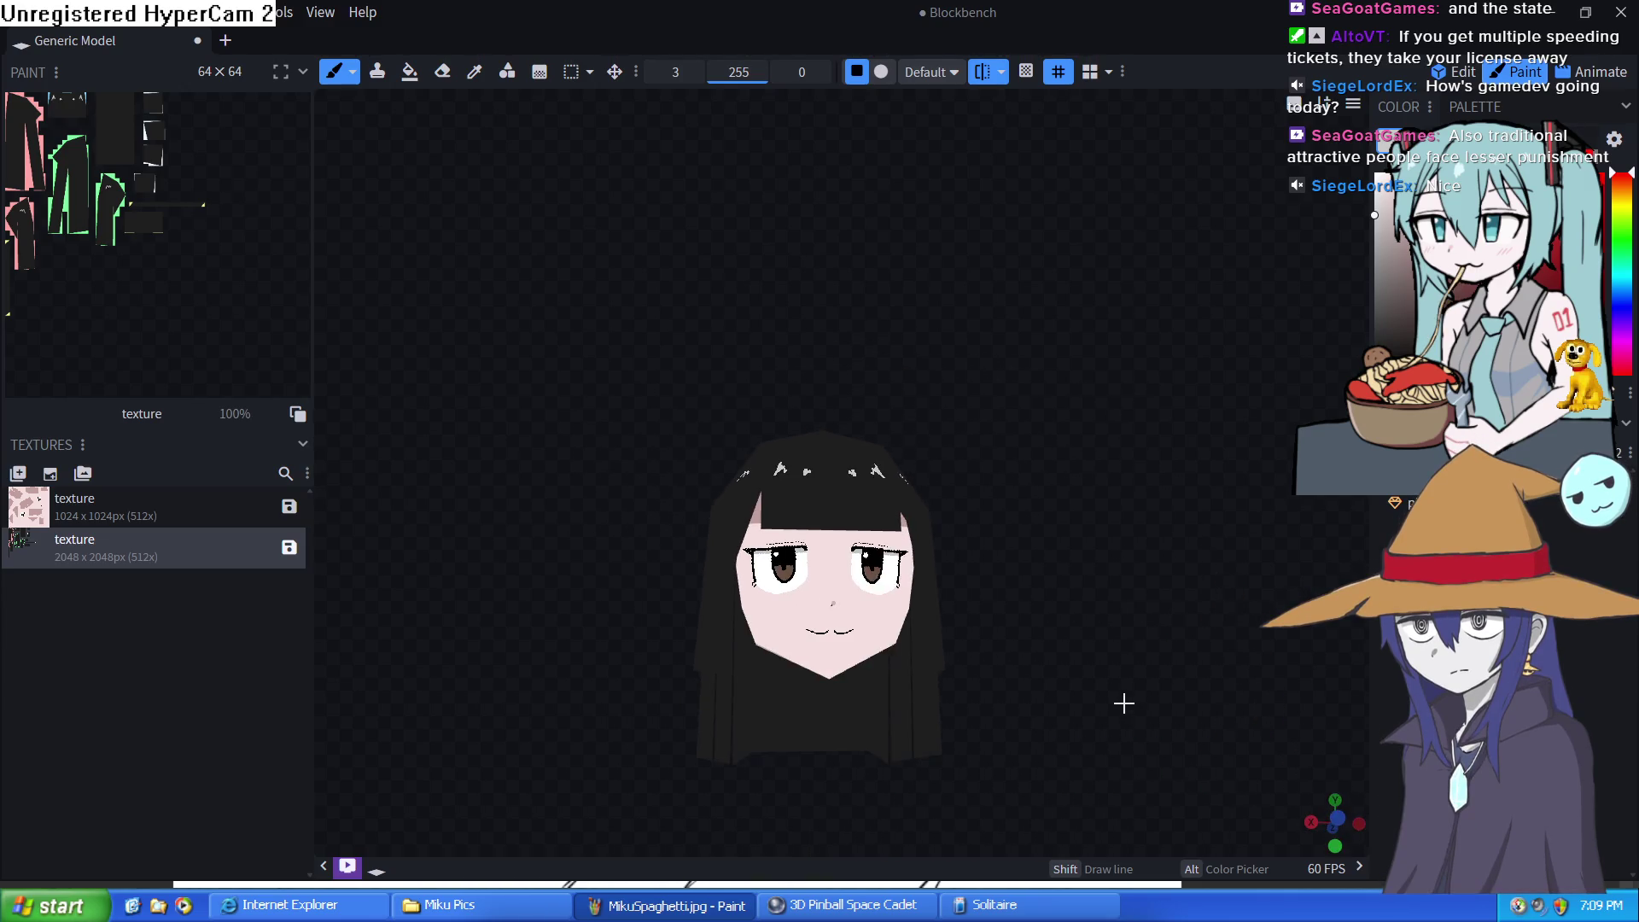
pyautogui.moveTo(1123, 702)
pyautogui.mouseDown()
pyautogui.moveTo(1087, 618)
pyautogui.moveTo(1079, 643)
pyautogui.moveTo(1028, 623)
pyautogui.moveTo(1213, 631)
pyautogui.moveTo(1056, 620)
pyautogui.moveTo(862, 512)
pyautogui.mouseUp()
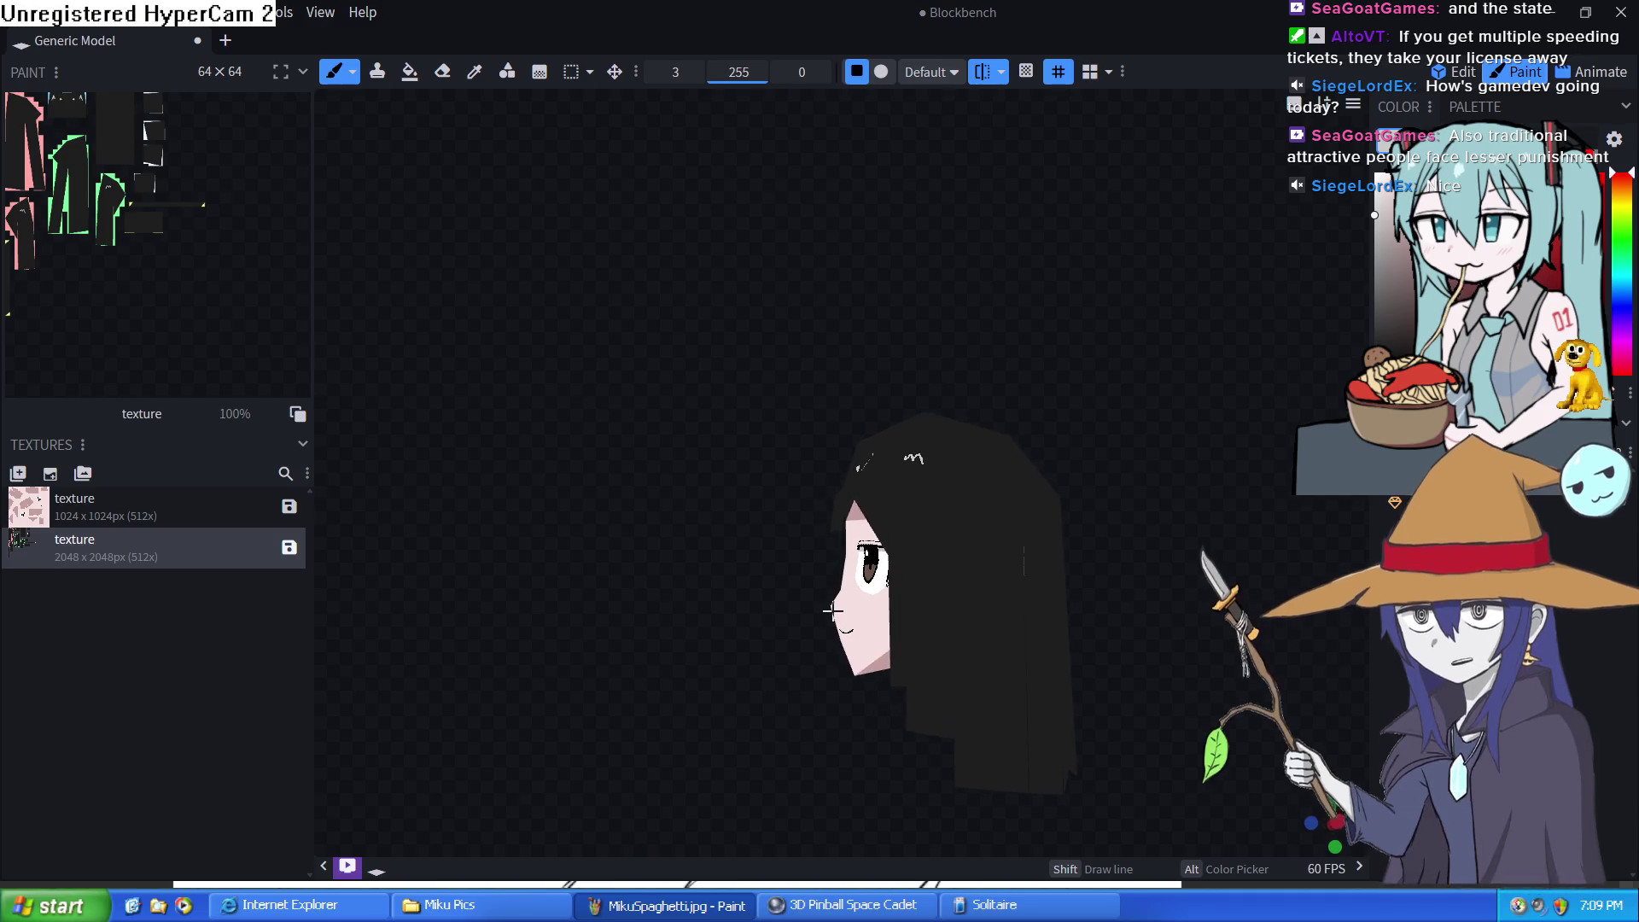
pyautogui.moveTo(832, 611)
pyautogui.mouseDown()
pyautogui.moveTo(851, 643)
pyautogui.moveTo(1068, 651)
pyautogui.moveTo(1089, 632)
pyautogui.mouseUp()
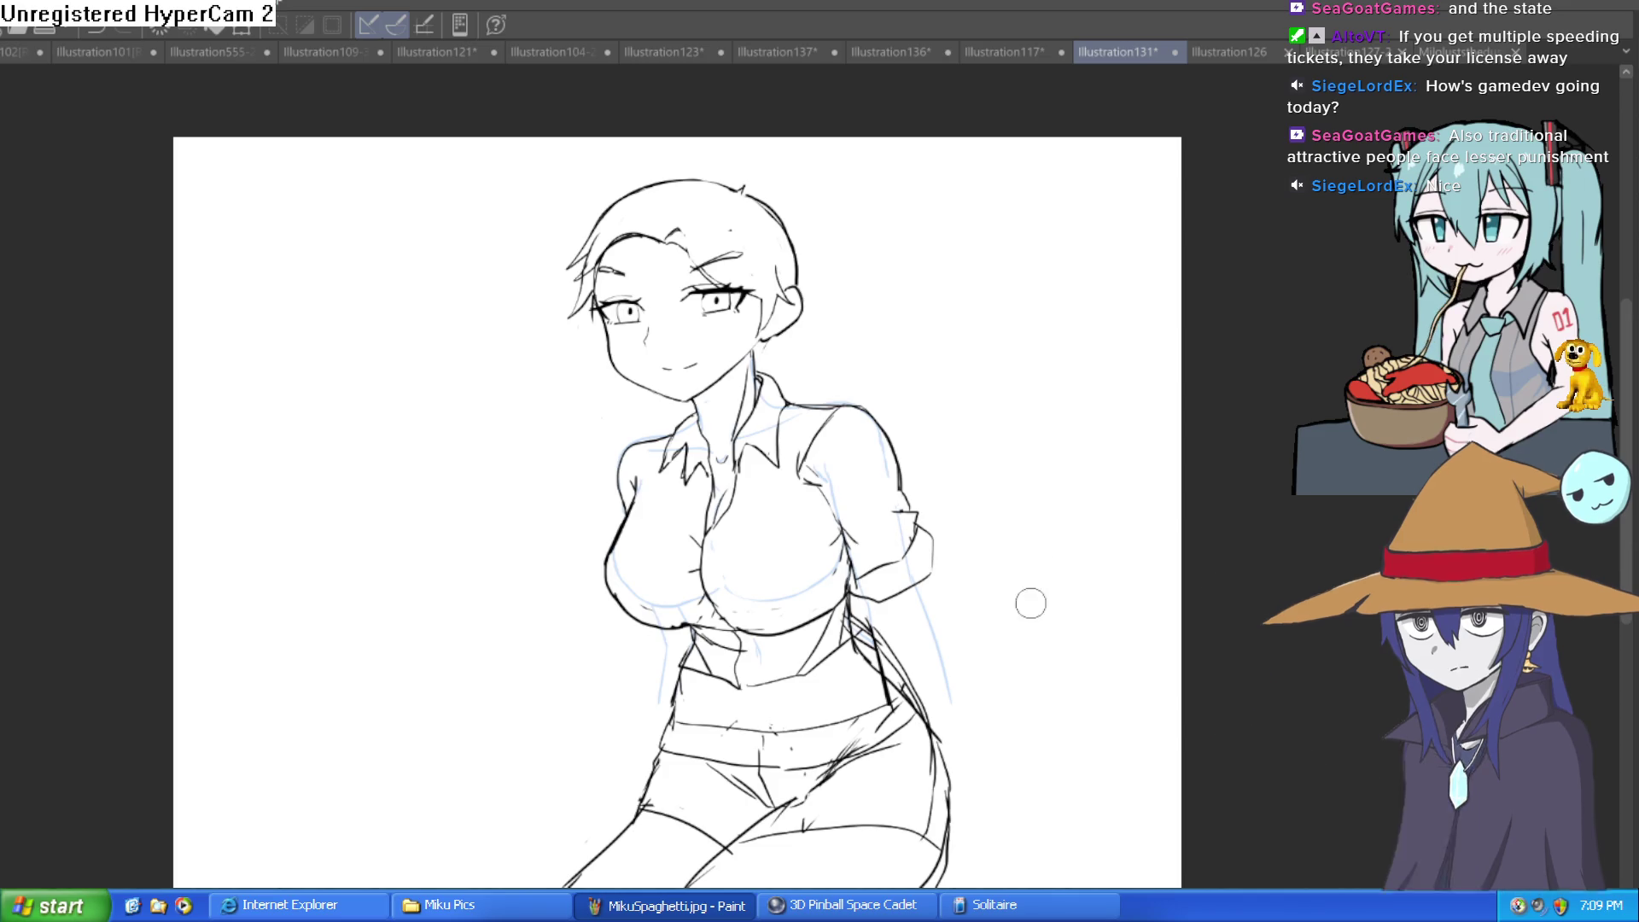
# Add short pen strokes at the waistband, the left waist and hip, and the shorts' right side
pyautogui.scroll(-2, 1049, 614)
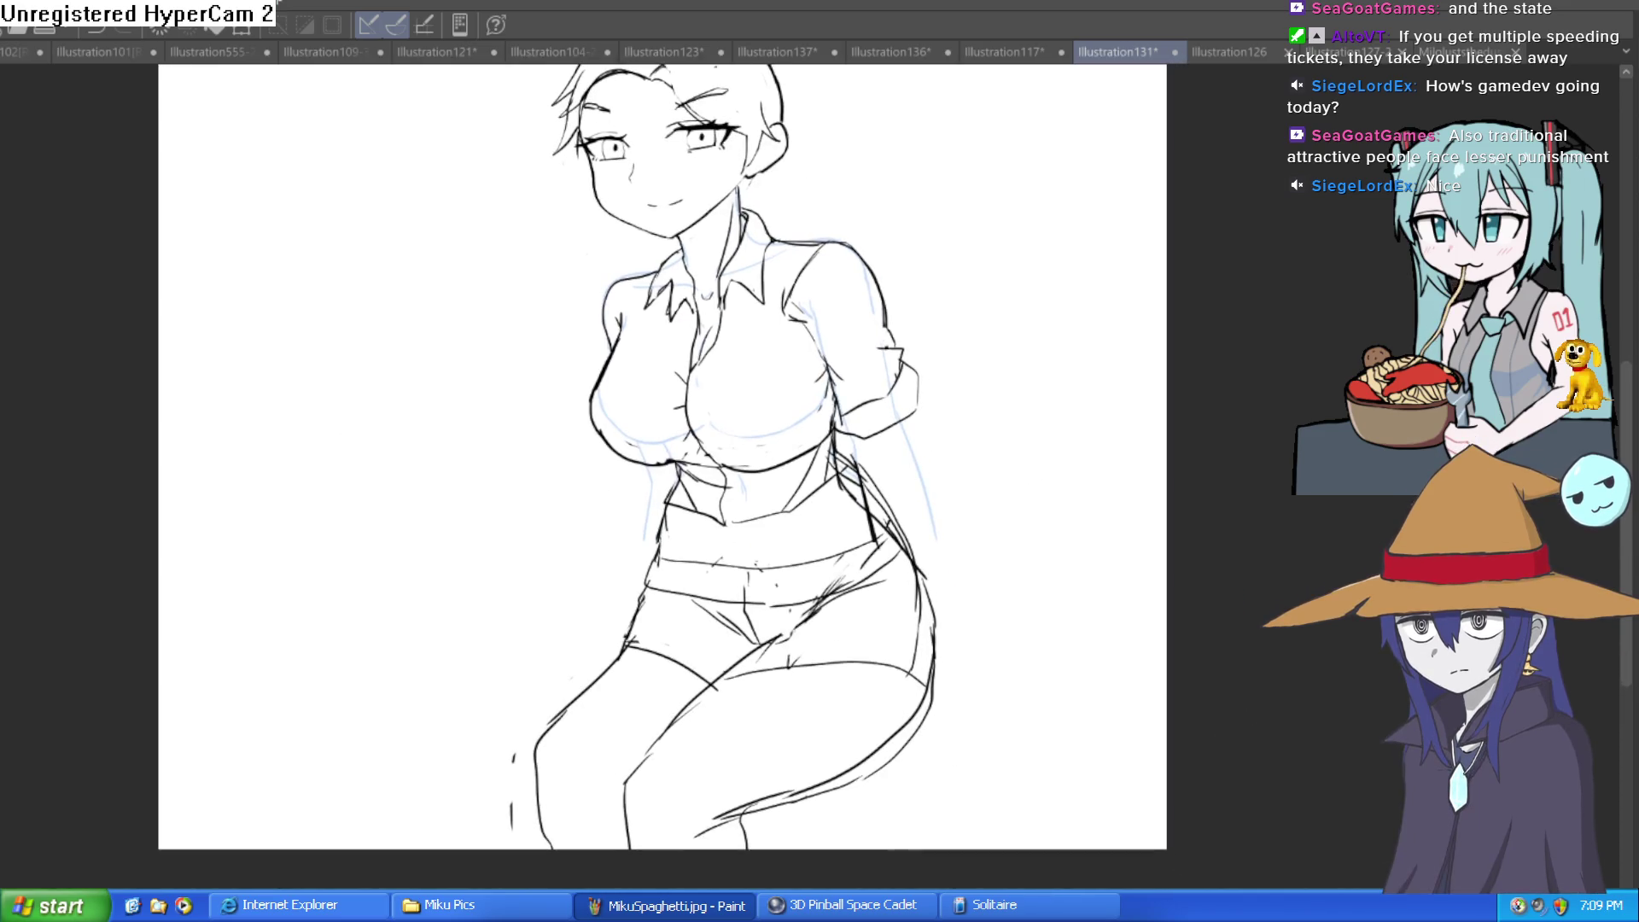
pyautogui.scroll(2, 849, 576)
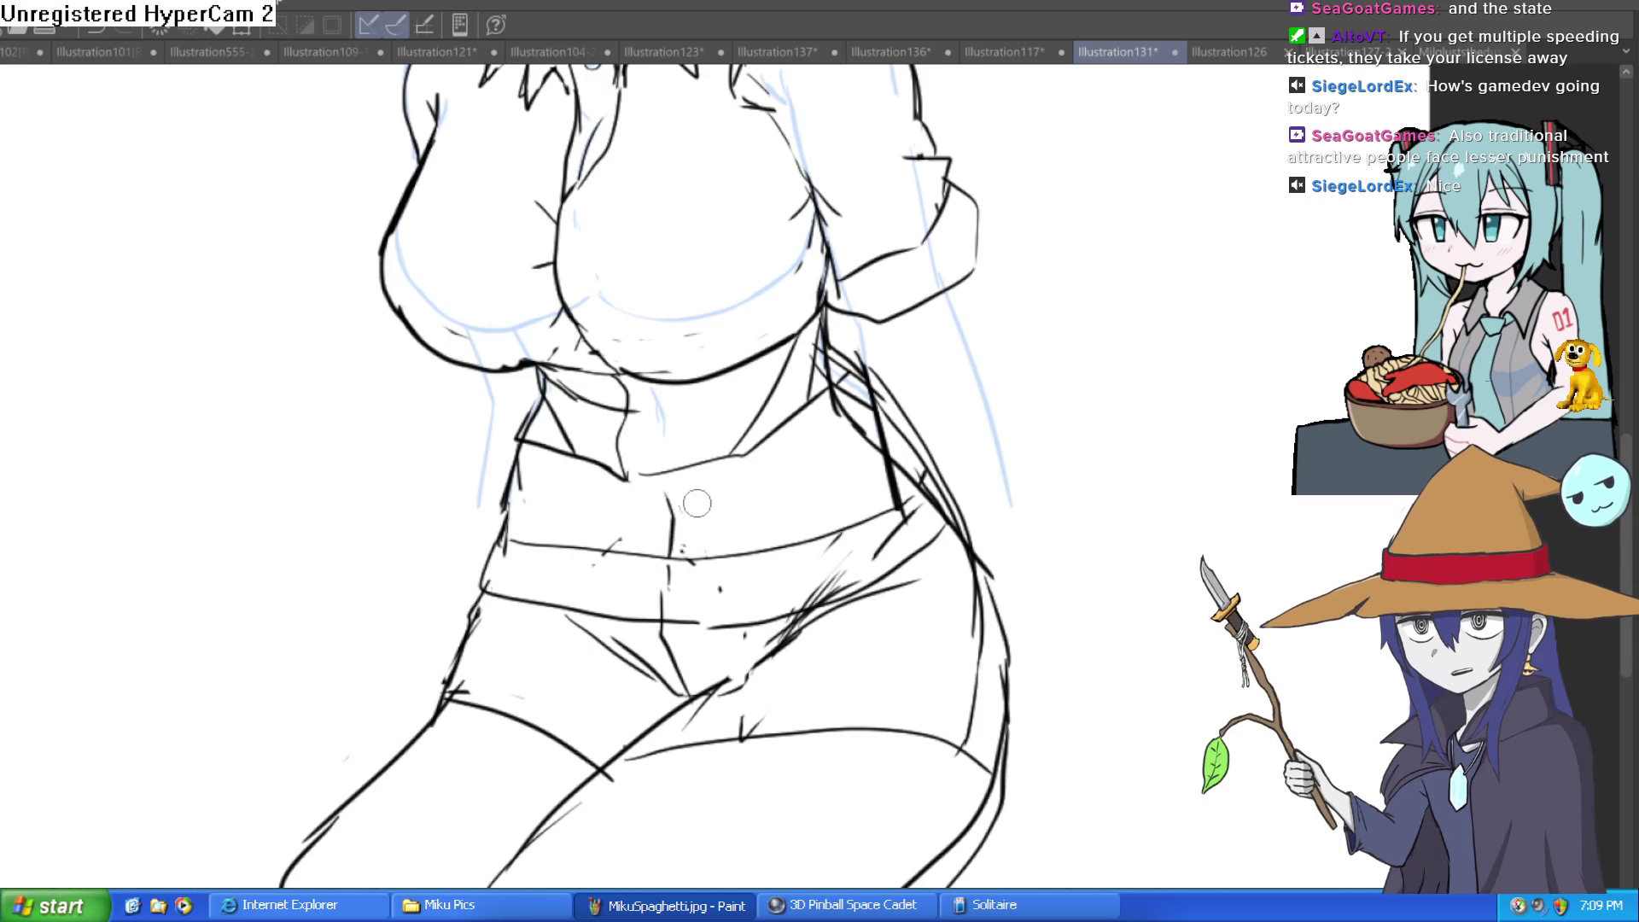
pyautogui.moveTo(812, 504)
pyautogui.mouseDown()
pyautogui.moveTo(811, 520)
pyautogui.moveTo(760, 499)
pyautogui.mouseUp()
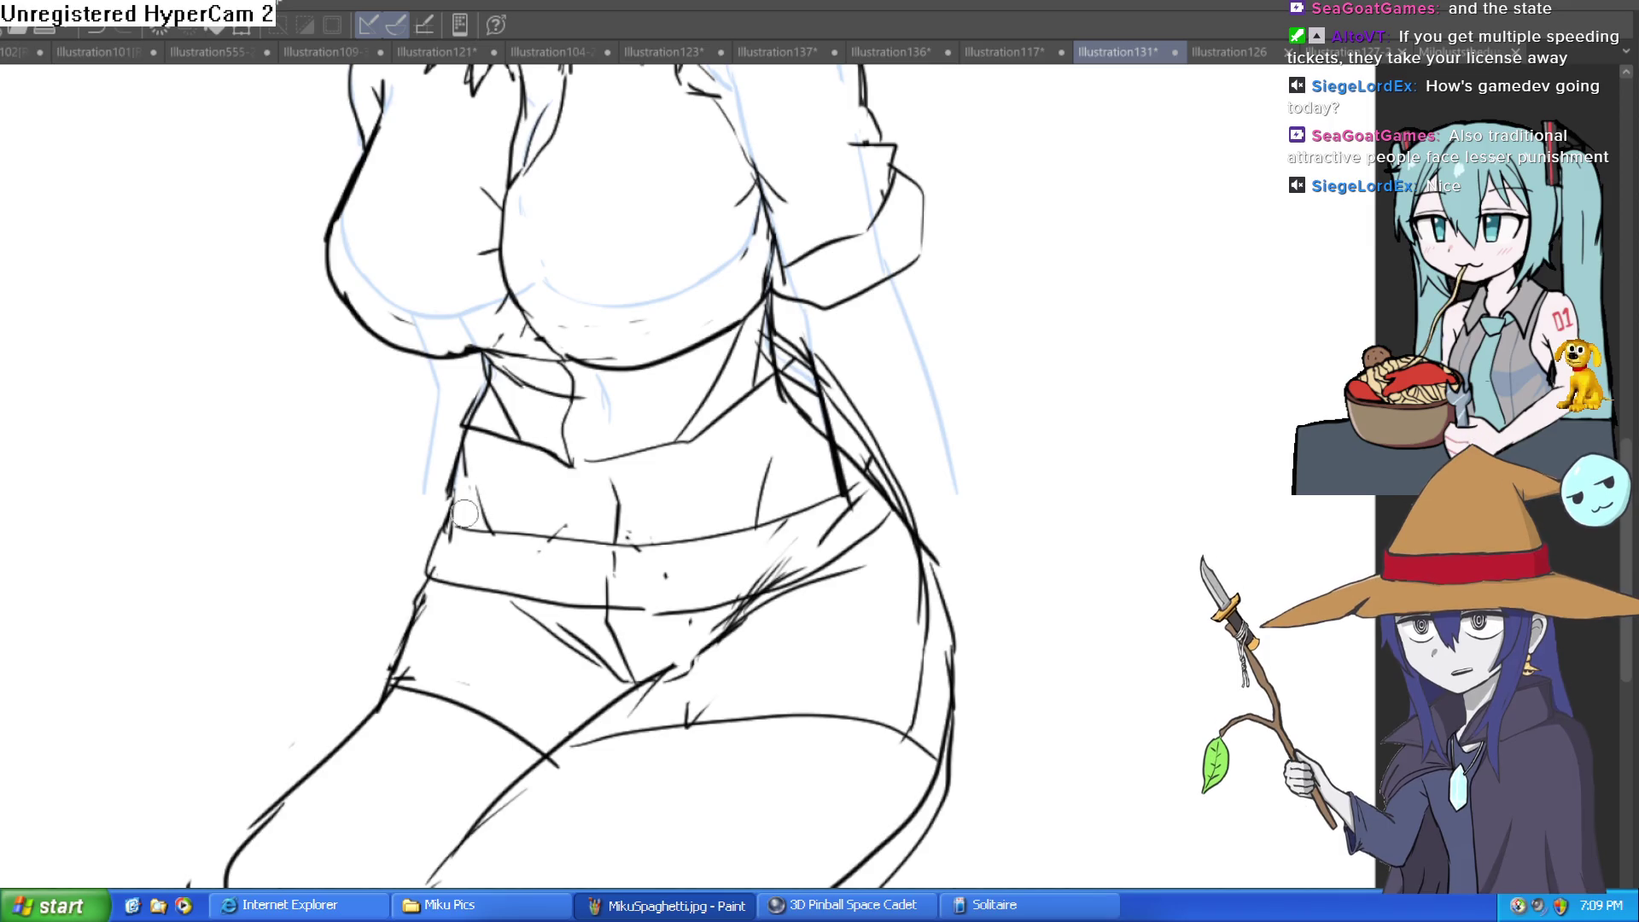
pyautogui.moveTo(465, 512)
pyautogui.mouseDown()
pyautogui.moveTo(428, 598)
pyautogui.moveTo(431, 567)
pyautogui.mouseUp()
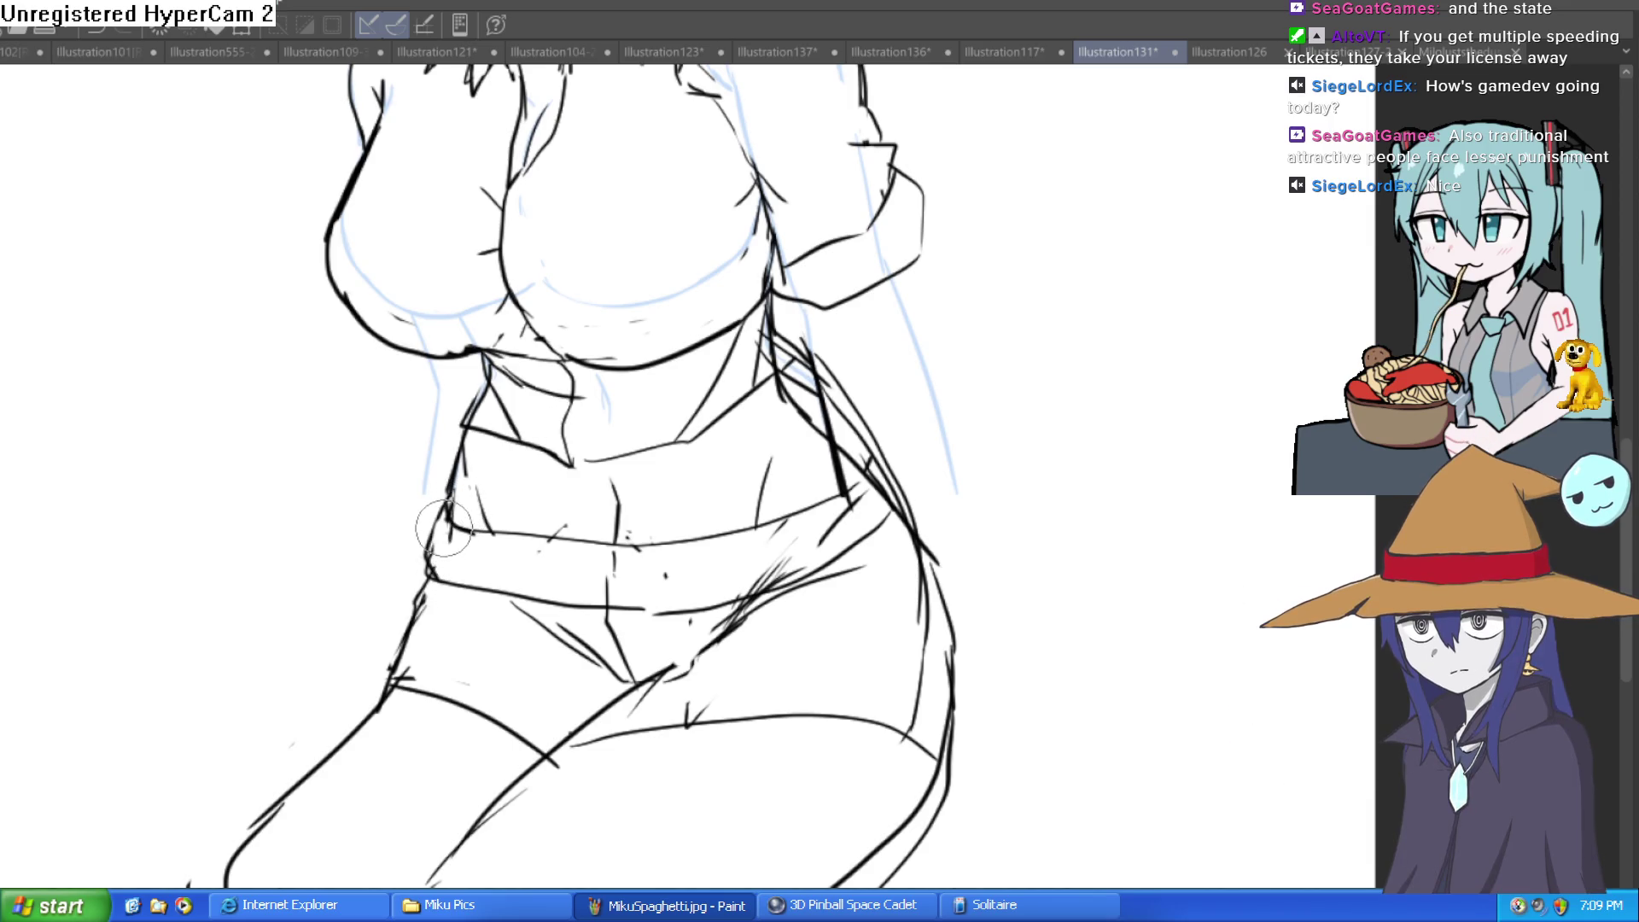
pyautogui.scroll(-5, 443, 529)
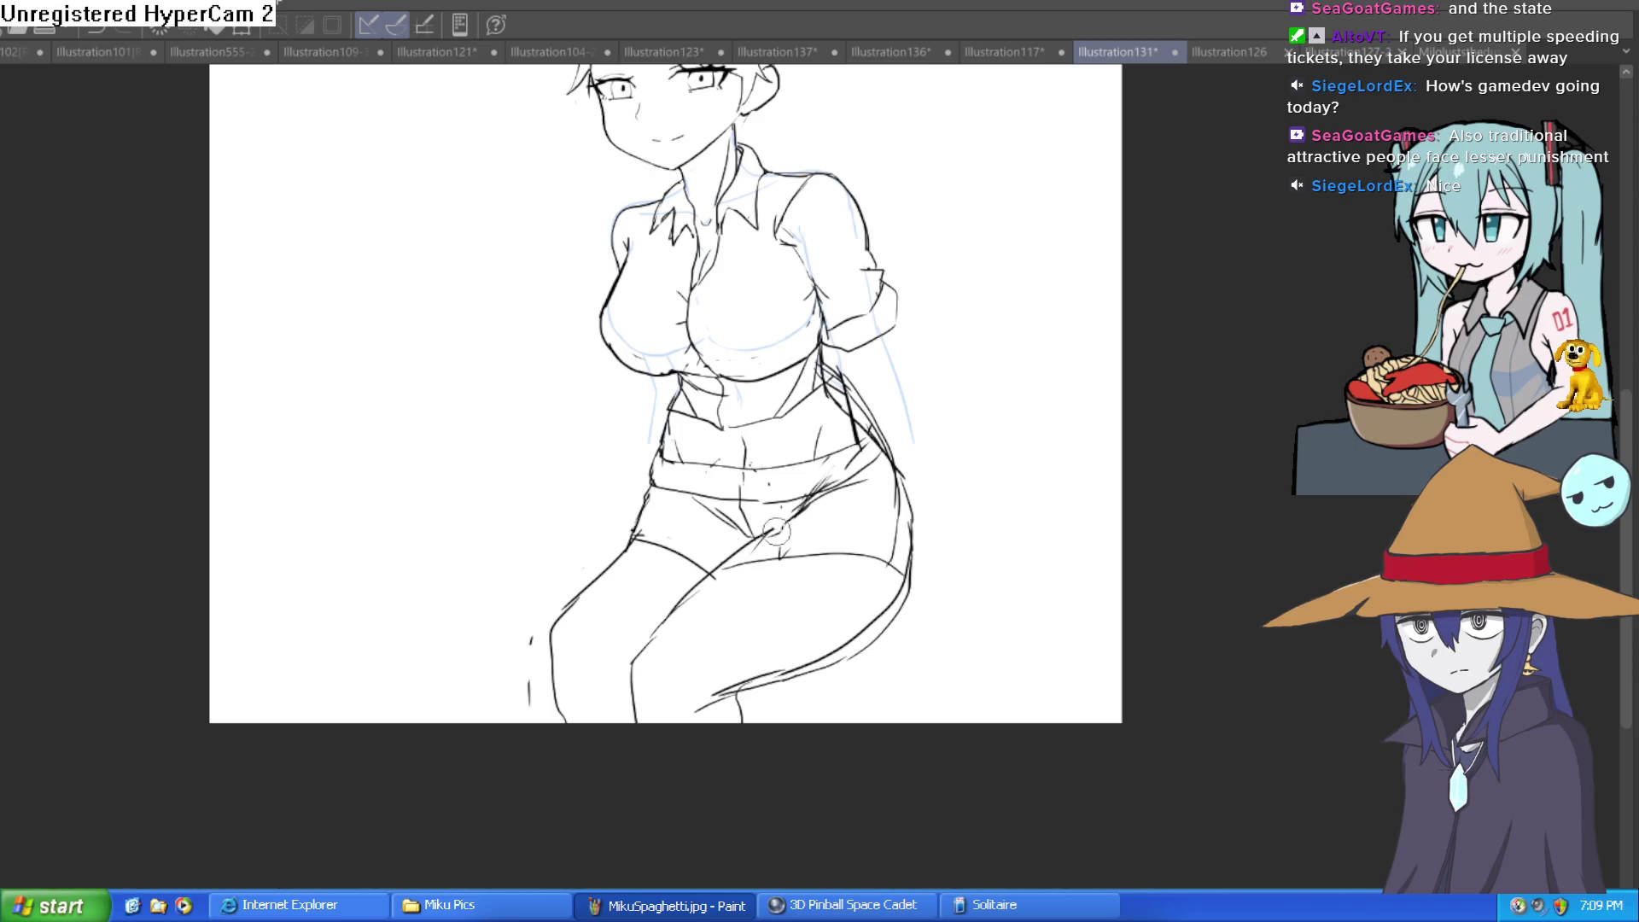
pyautogui.scroll(3, 775, 531)
pyautogui.scroll(-1, 798, 535)
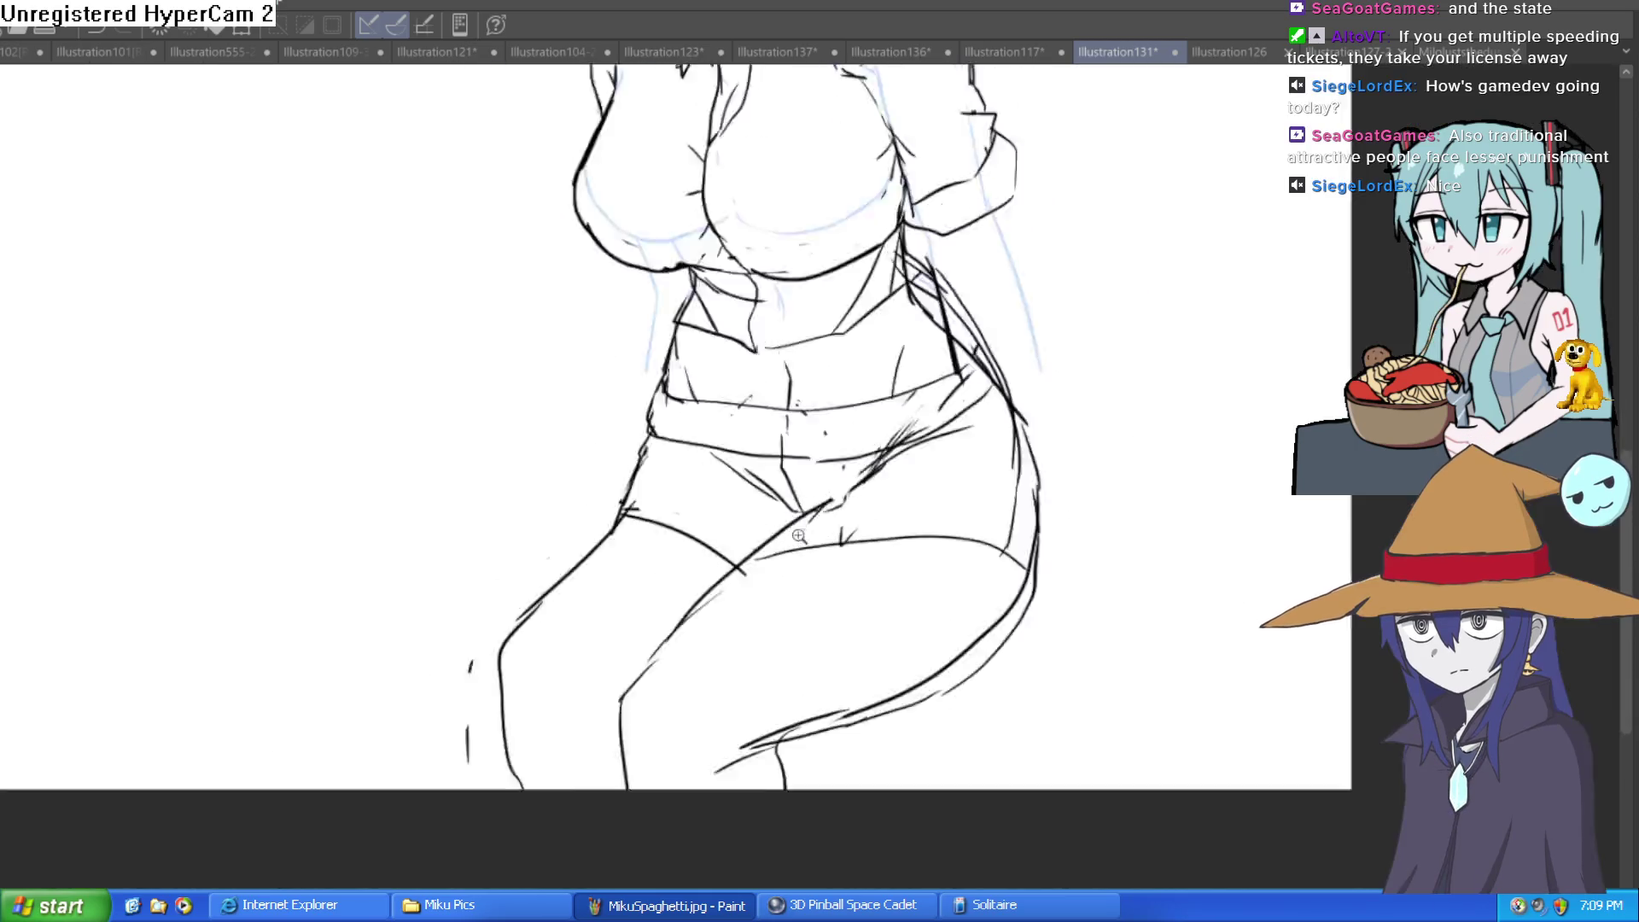
pyautogui.scroll(-2, 798, 535)
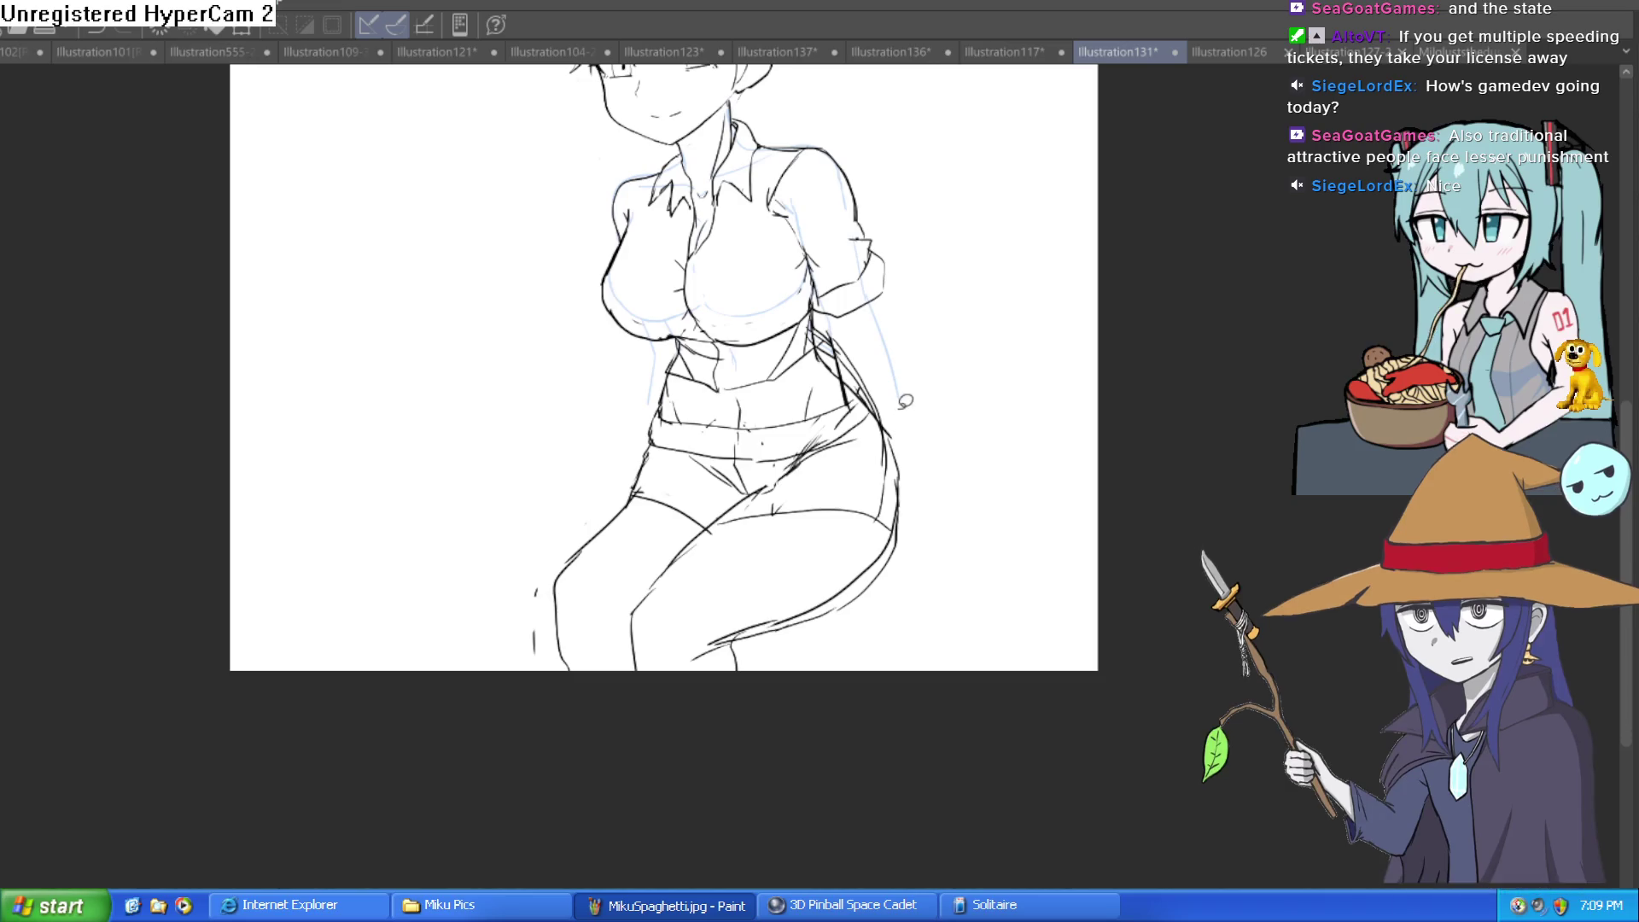
pyautogui.moveTo(896, 416)
pyautogui.mouseDown()
pyautogui.moveTo(768, 487)
pyautogui.moveTo(653, 444)
pyautogui.moveTo(553, 691)
pyautogui.moveTo(911, 585)
pyautogui.moveTo(916, 426)
pyautogui.mouseUp()
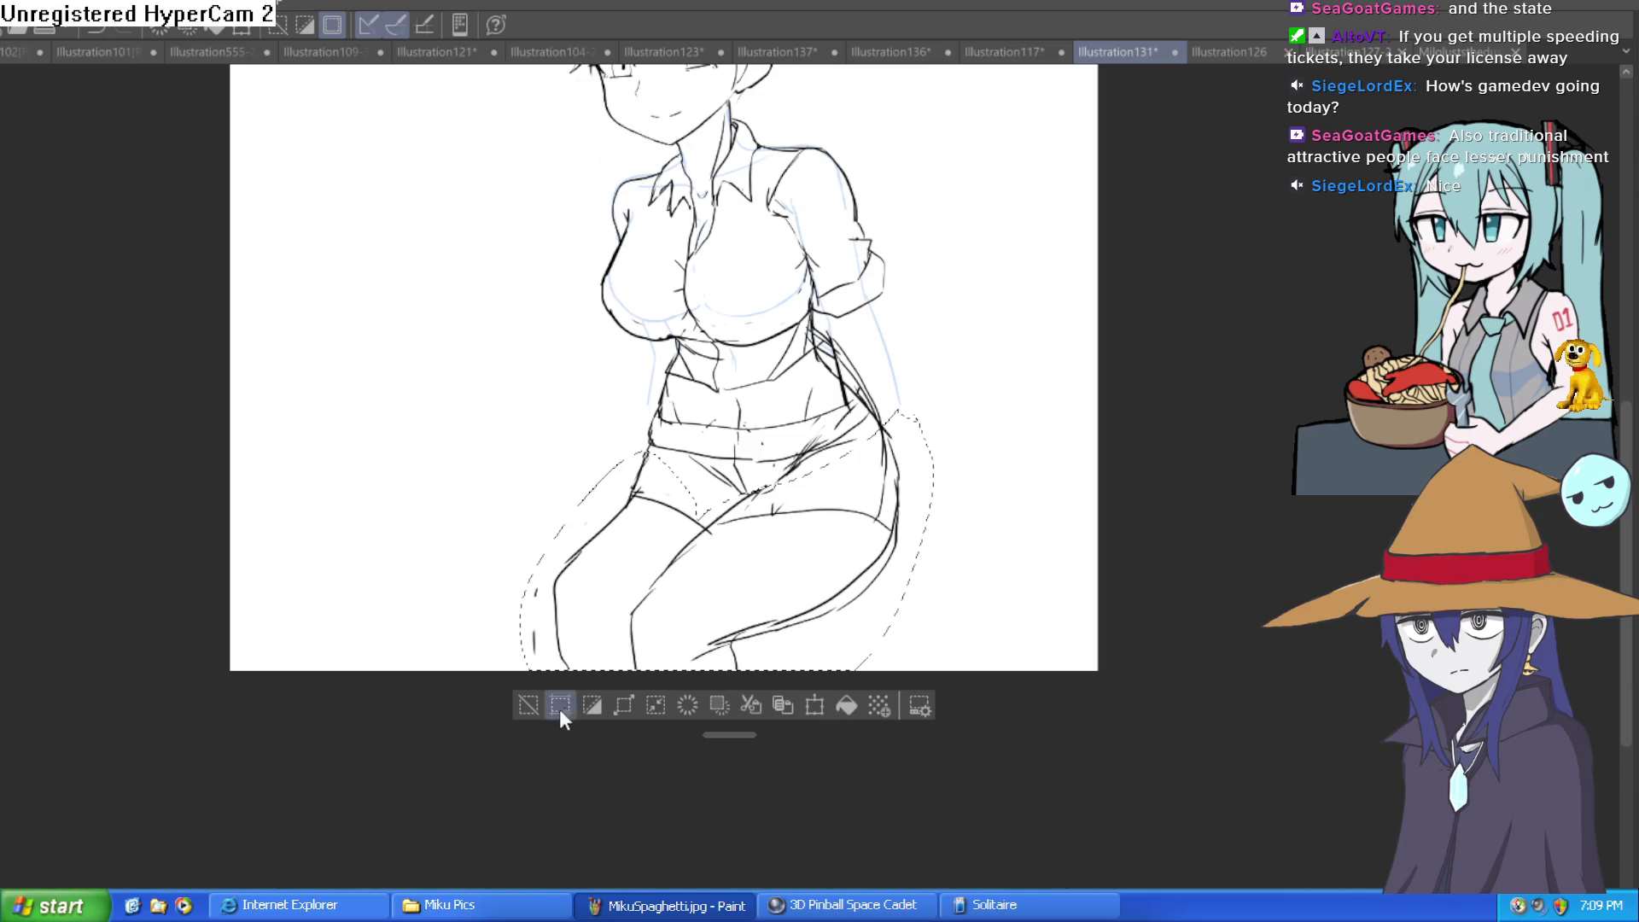
# Clear the leg selection, erase the left thigh contour lines, and zoom out
pyautogui.click(528, 705)
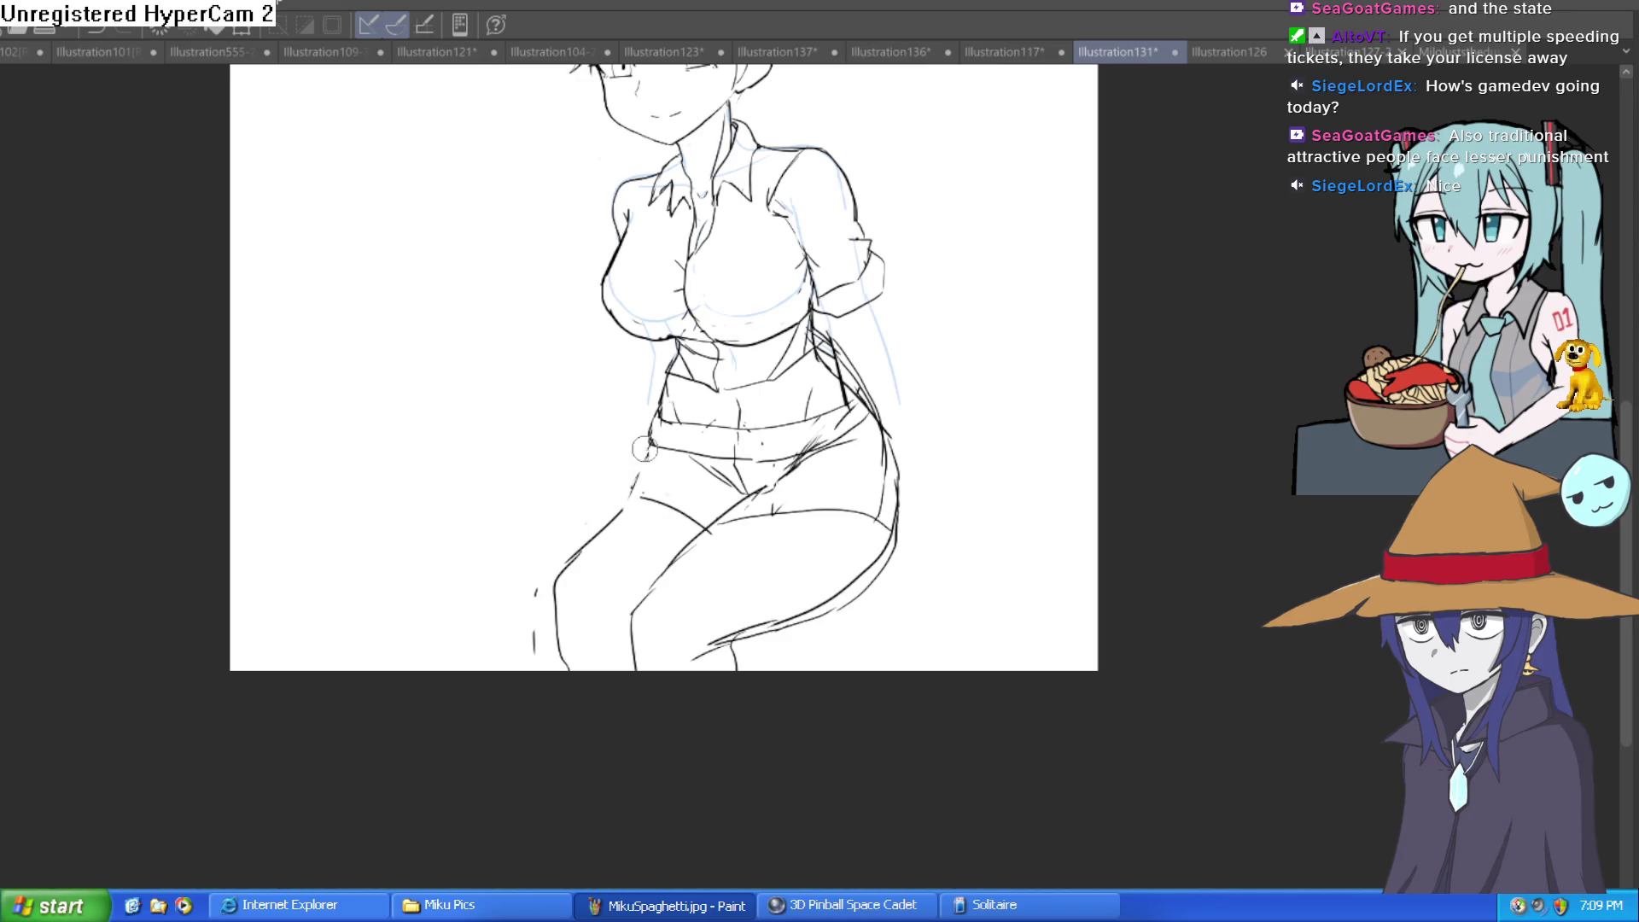
pyautogui.moveTo(644, 448)
pyautogui.mouseDown()
pyautogui.moveTo(546, 578)
pyautogui.moveTo(564, 586)
pyautogui.mouseUp()
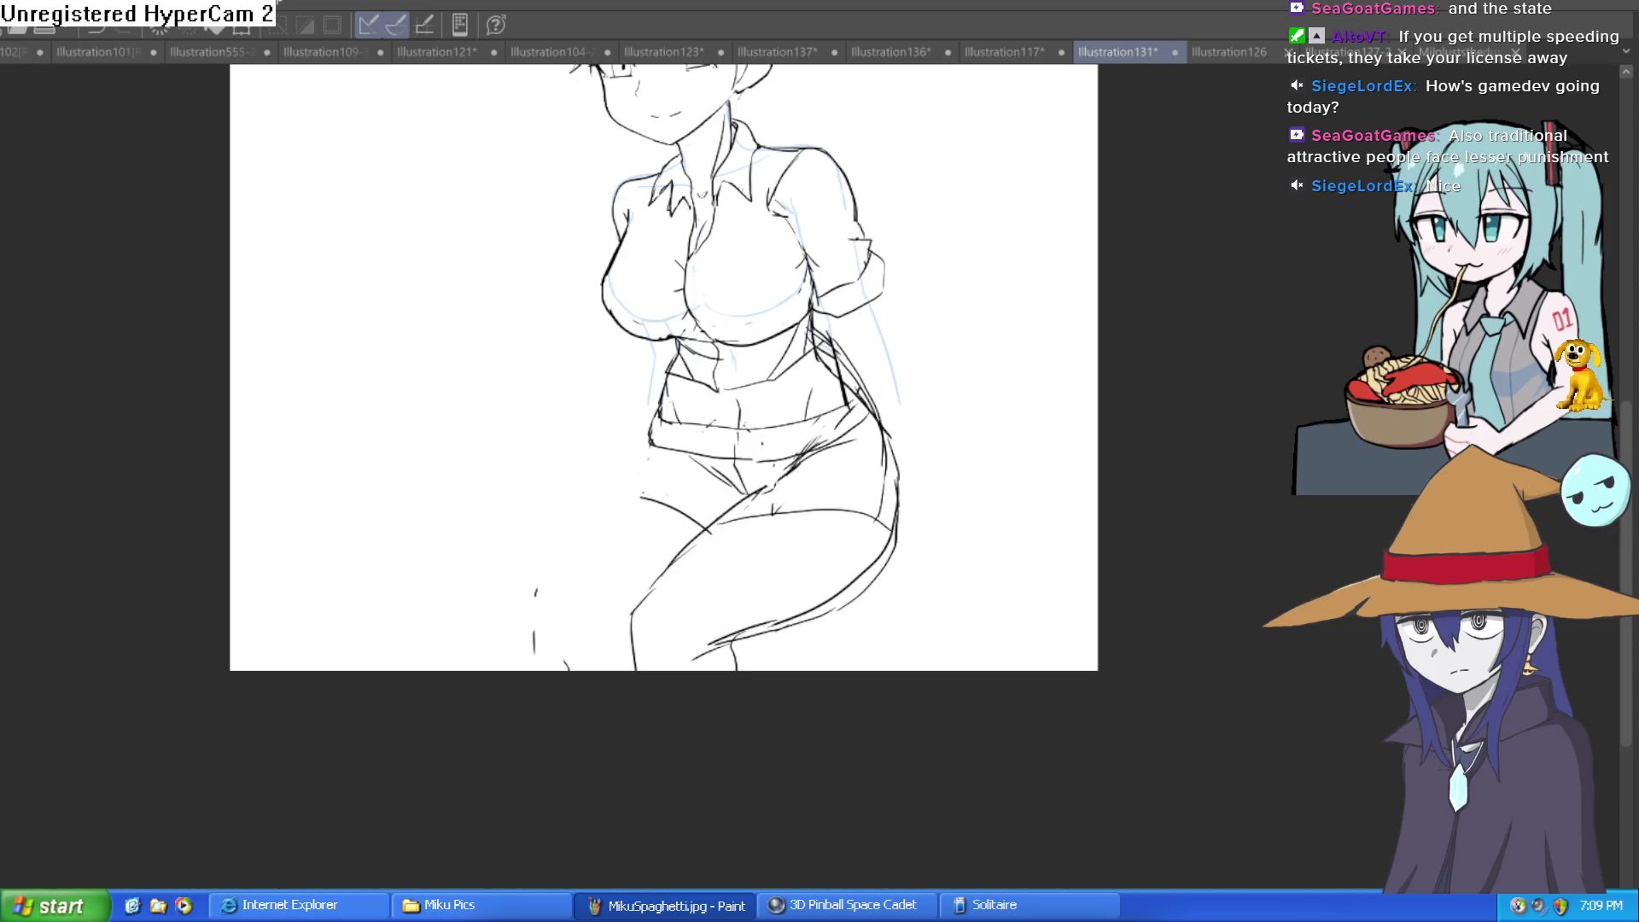
pyautogui.scroll(-3, 1010, 467)
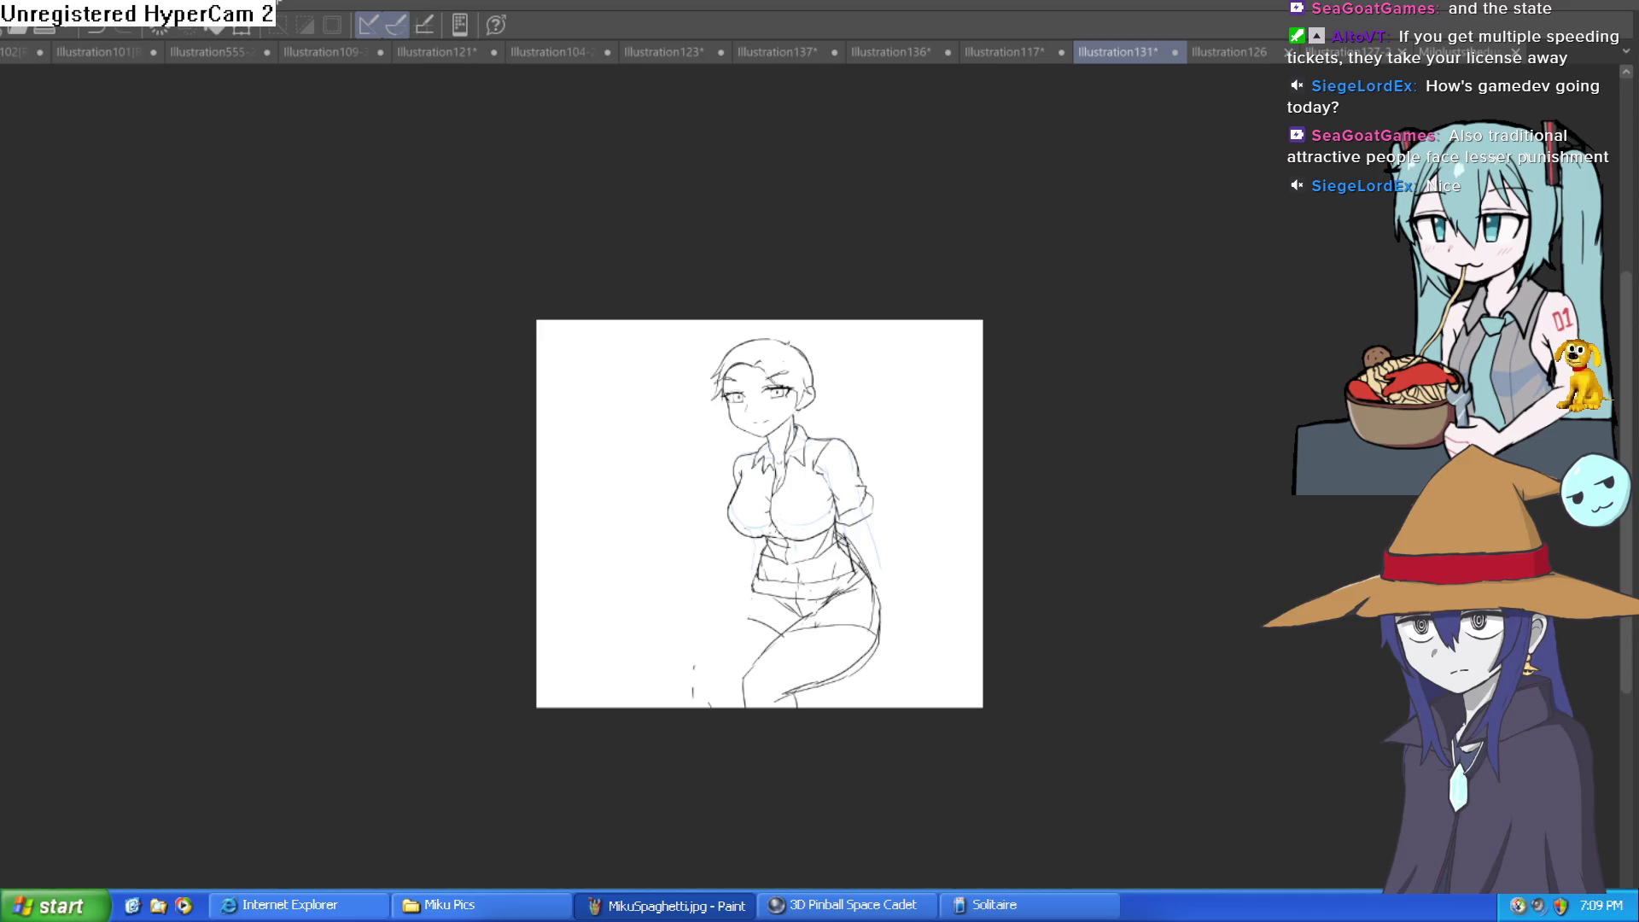
# Rotate the whole sketch clockwise with Ctrl+T, reposition it slightly, and confirm
pyautogui.hotkey('ctrl', 't')
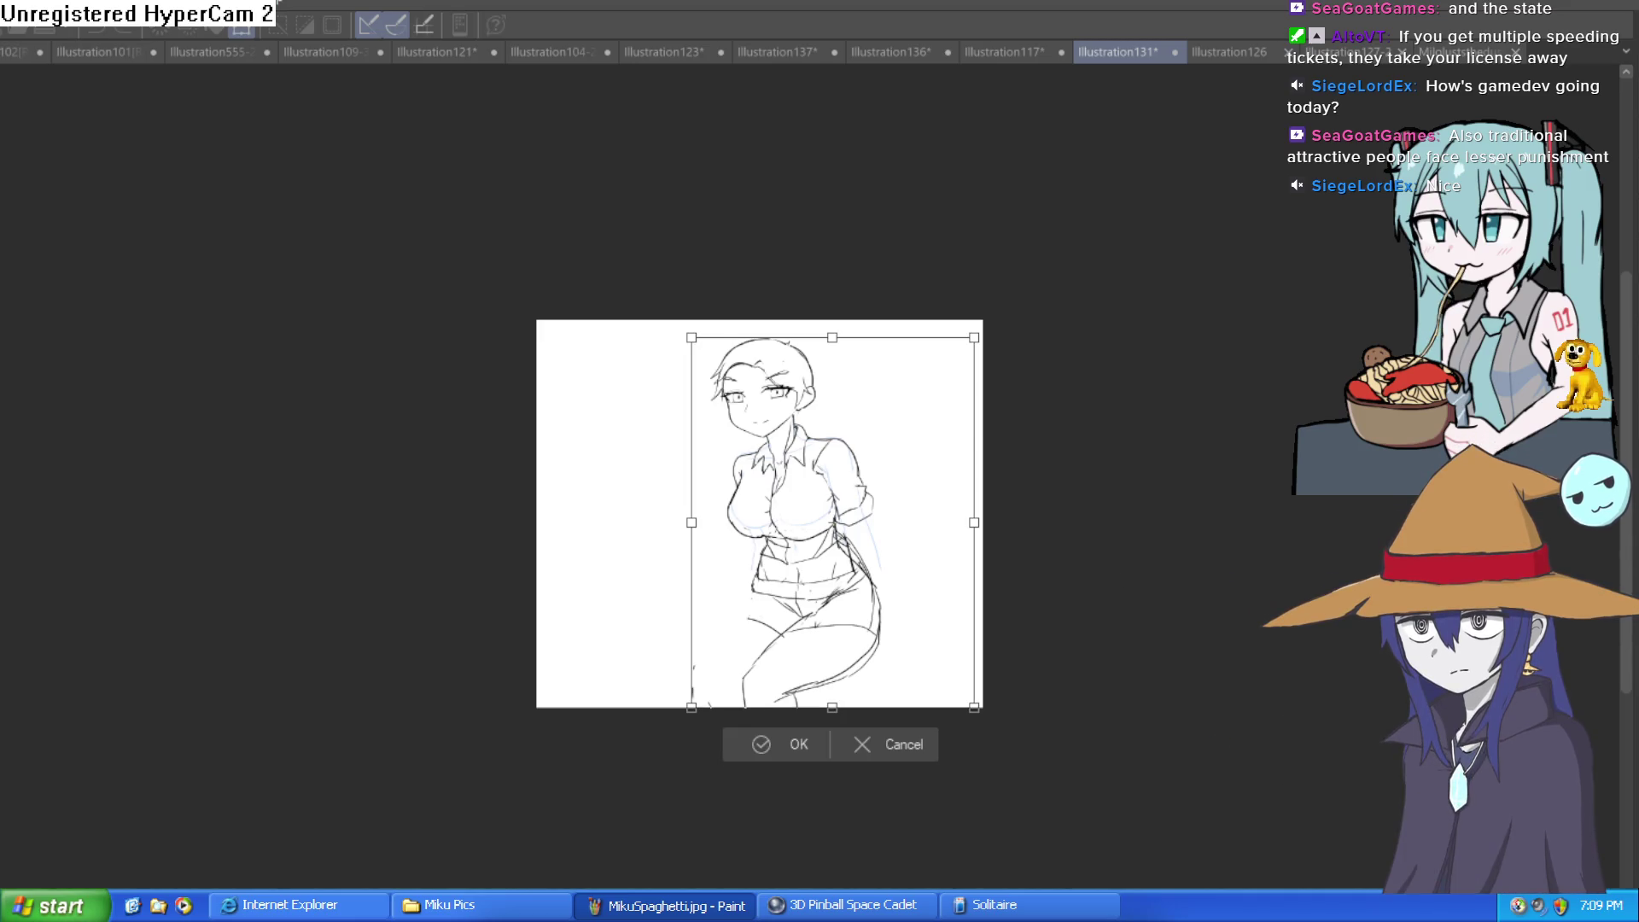
pyautogui.moveTo(844, 412)
pyautogui.mouseDown()
pyautogui.moveTo(1065, 553)
pyautogui.moveTo(1038, 502)
pyautogui.moveTo(1020, 525)
pyautogui.mouseUp()
pyautogui.moveTo(832, 589); pyautogui.dragTo(1043, 494)
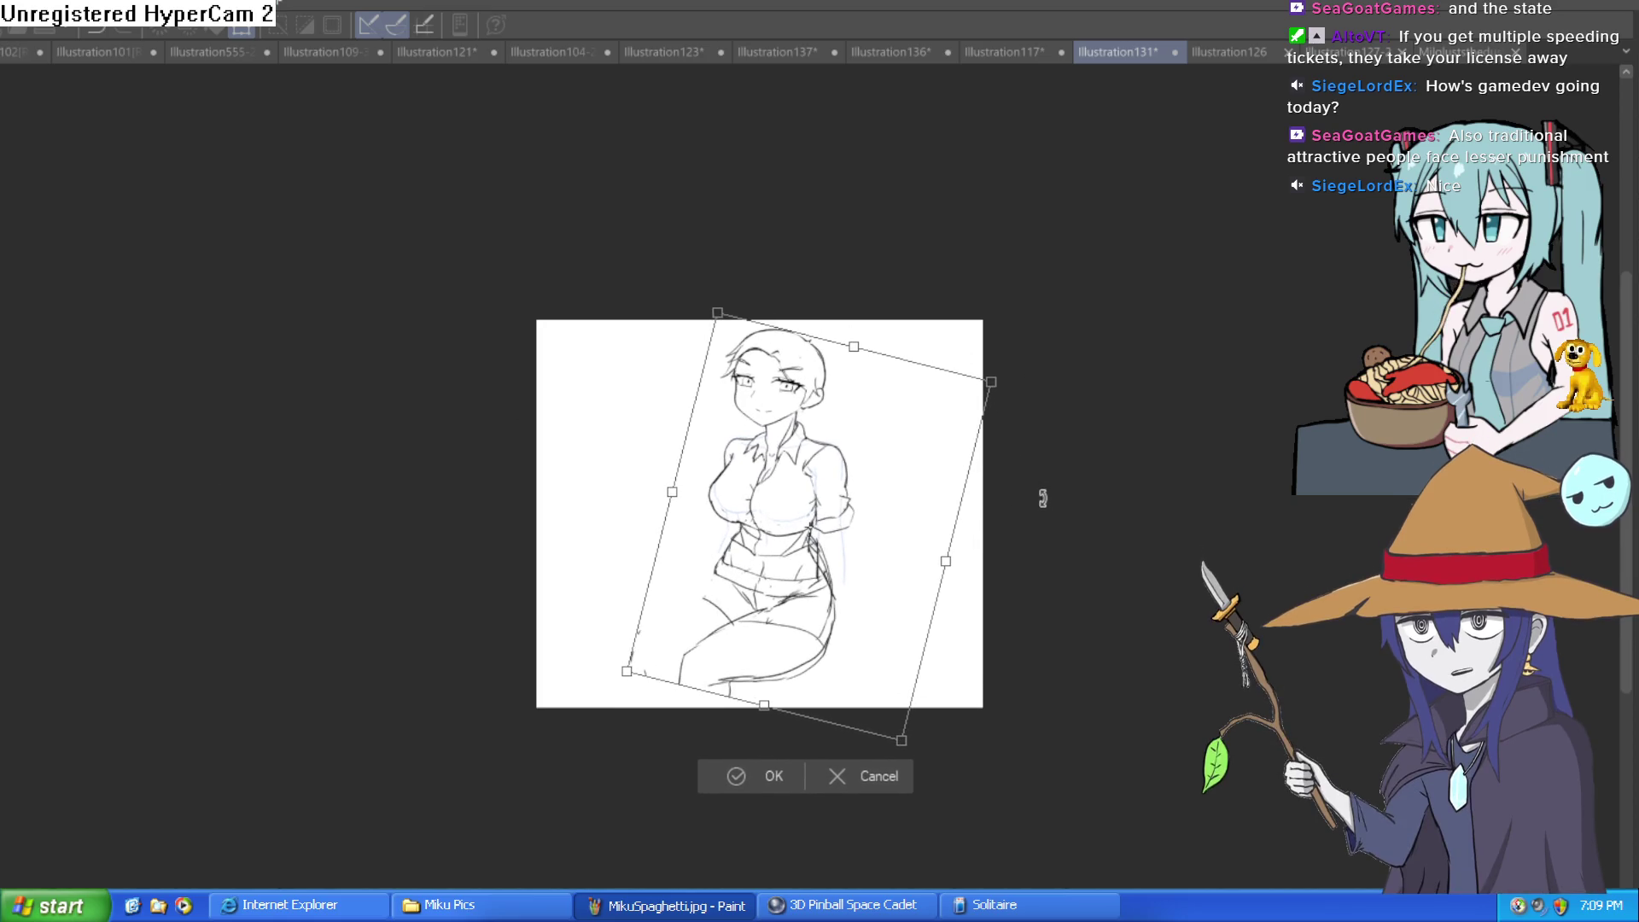
pyautogui.moveTo(817, 563); pyautogui.dragTo(815, 580)
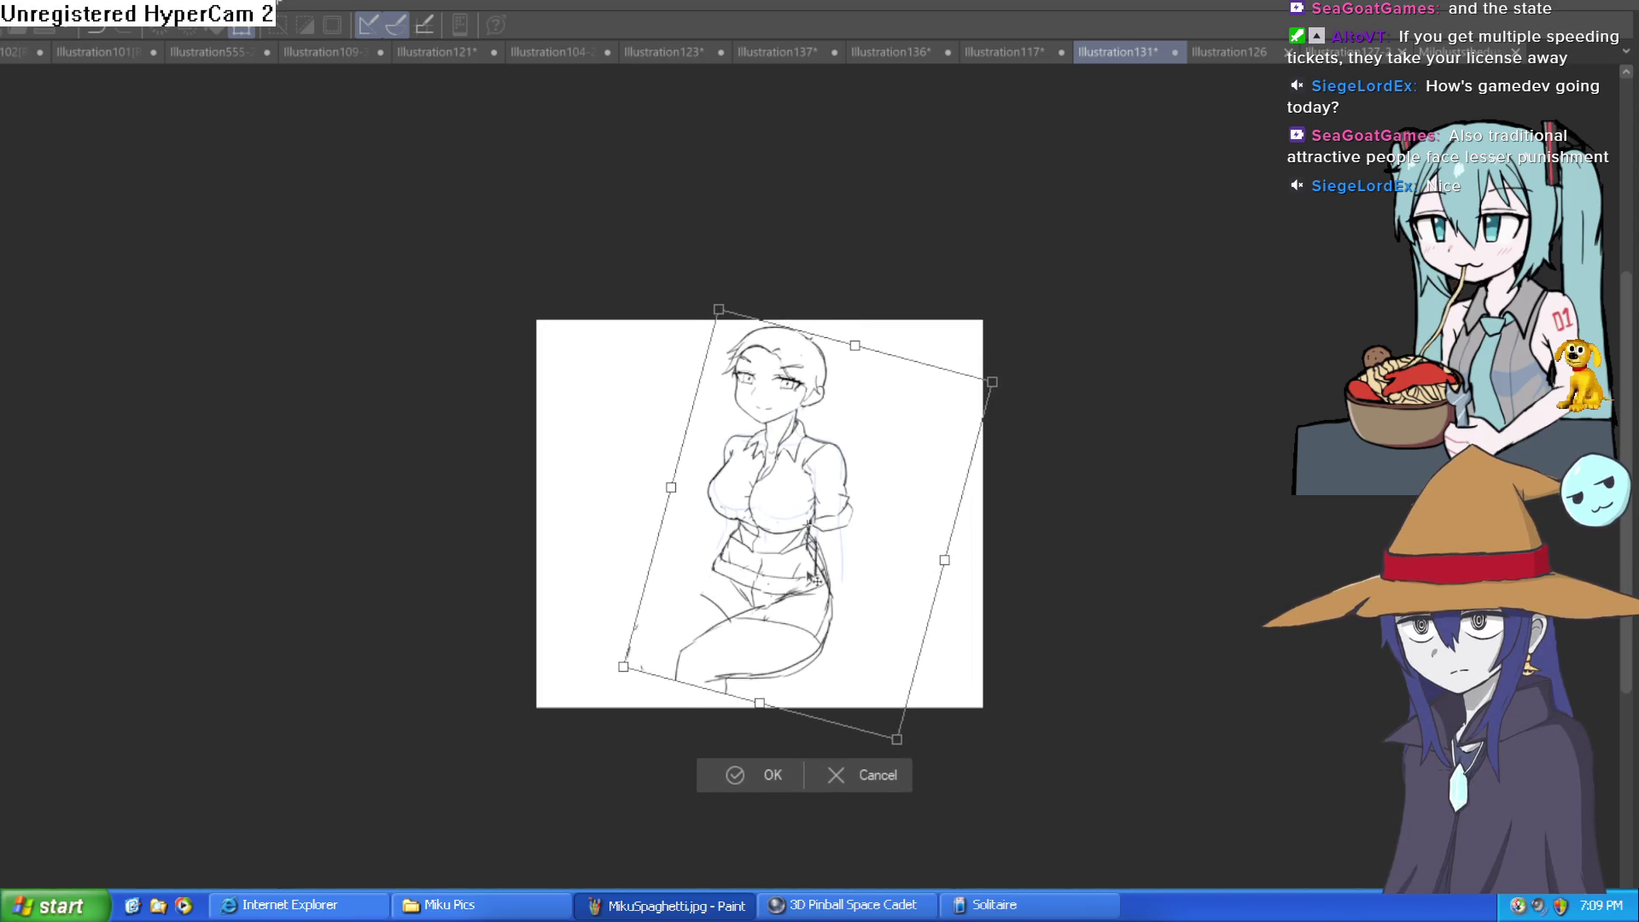
pyautogui.click(771, 774)
# Lasso around the lower body and legs for removal
pyautogui.scroll(3, 742, 460)
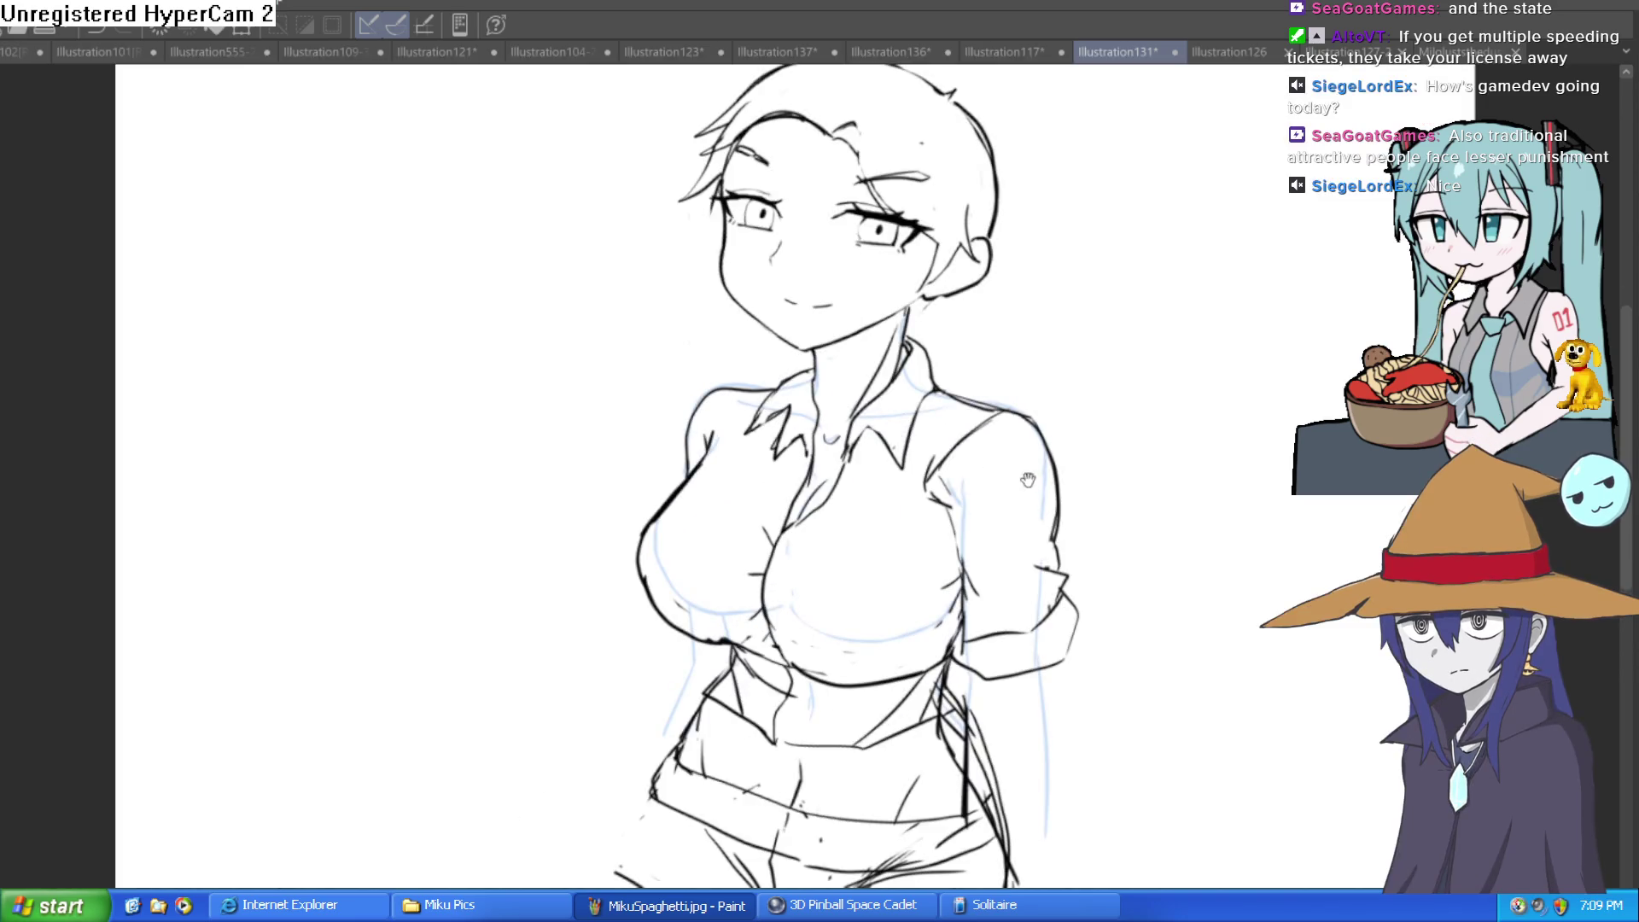
pyautogui.scroll(-2, 1025, 487)
pyautogui.moveTo(982, 478)
pyautogui.mouseDown()
pyautogui.moveTo(993, 376)
pyautogui.moveTo(987, 425)
pyautogui.moveTo(944, 481)
pyautogui.moveTo(947, 345)
pyautogui.mouseUp()
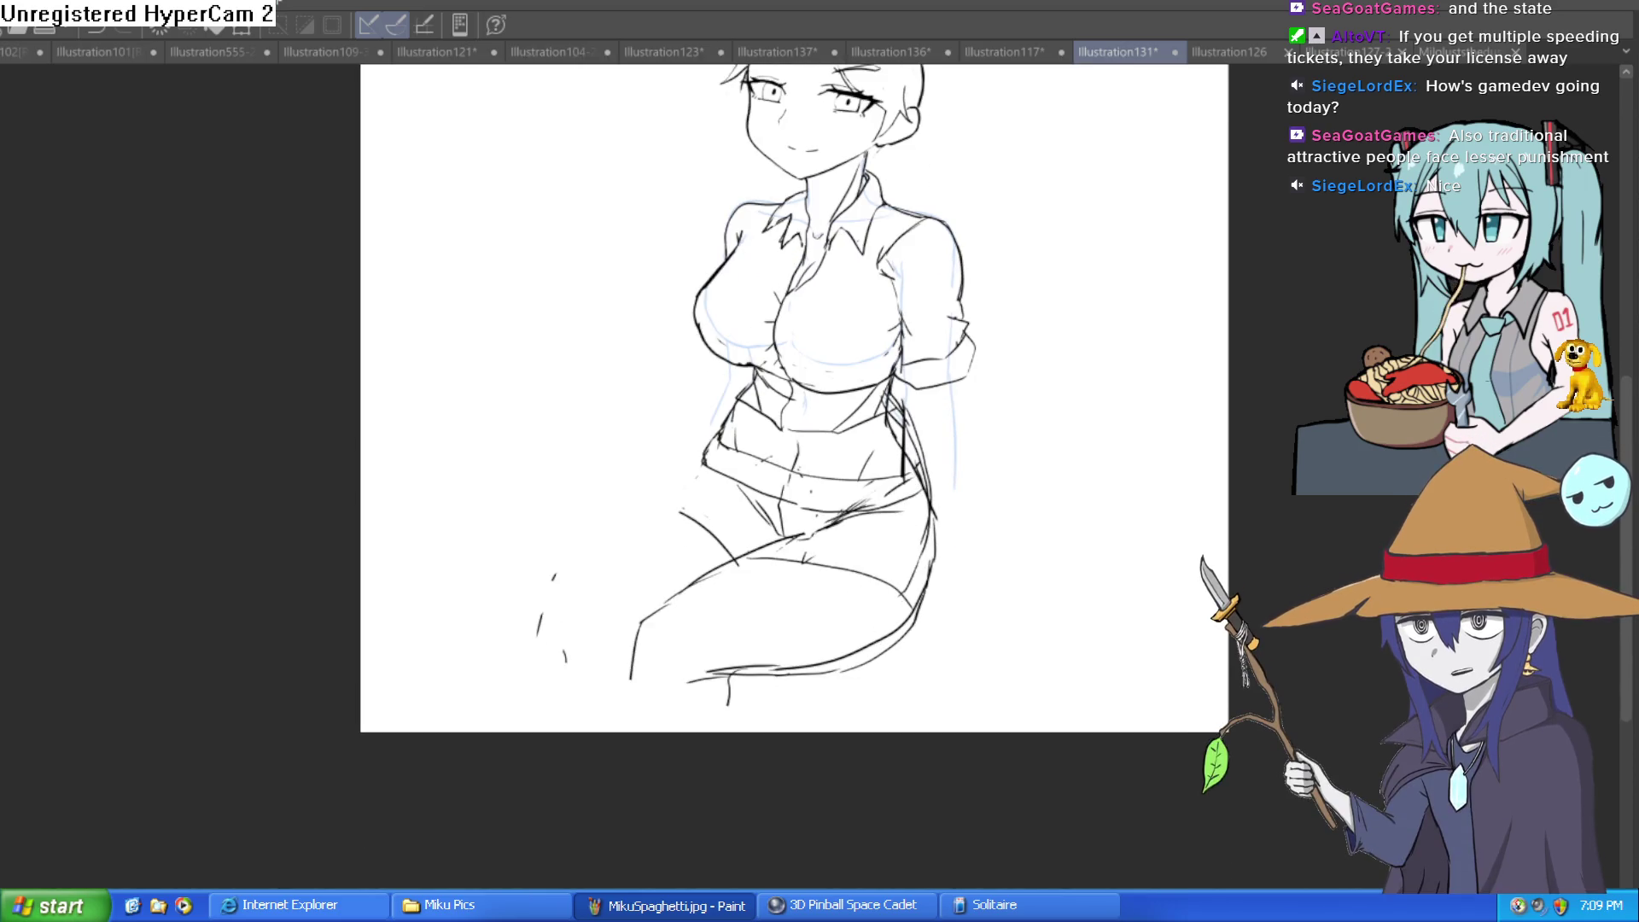
pyautogui.moveTo(979, 522)
pyautogui.mouseDown()
pyautogui.moveTo(862, 536)
pyautogui.moveTo(692, 488)
pyautogui.moveTo(797, 768)
pyautogui.moveTo(998, 508)
pyautogui.mouseUp()
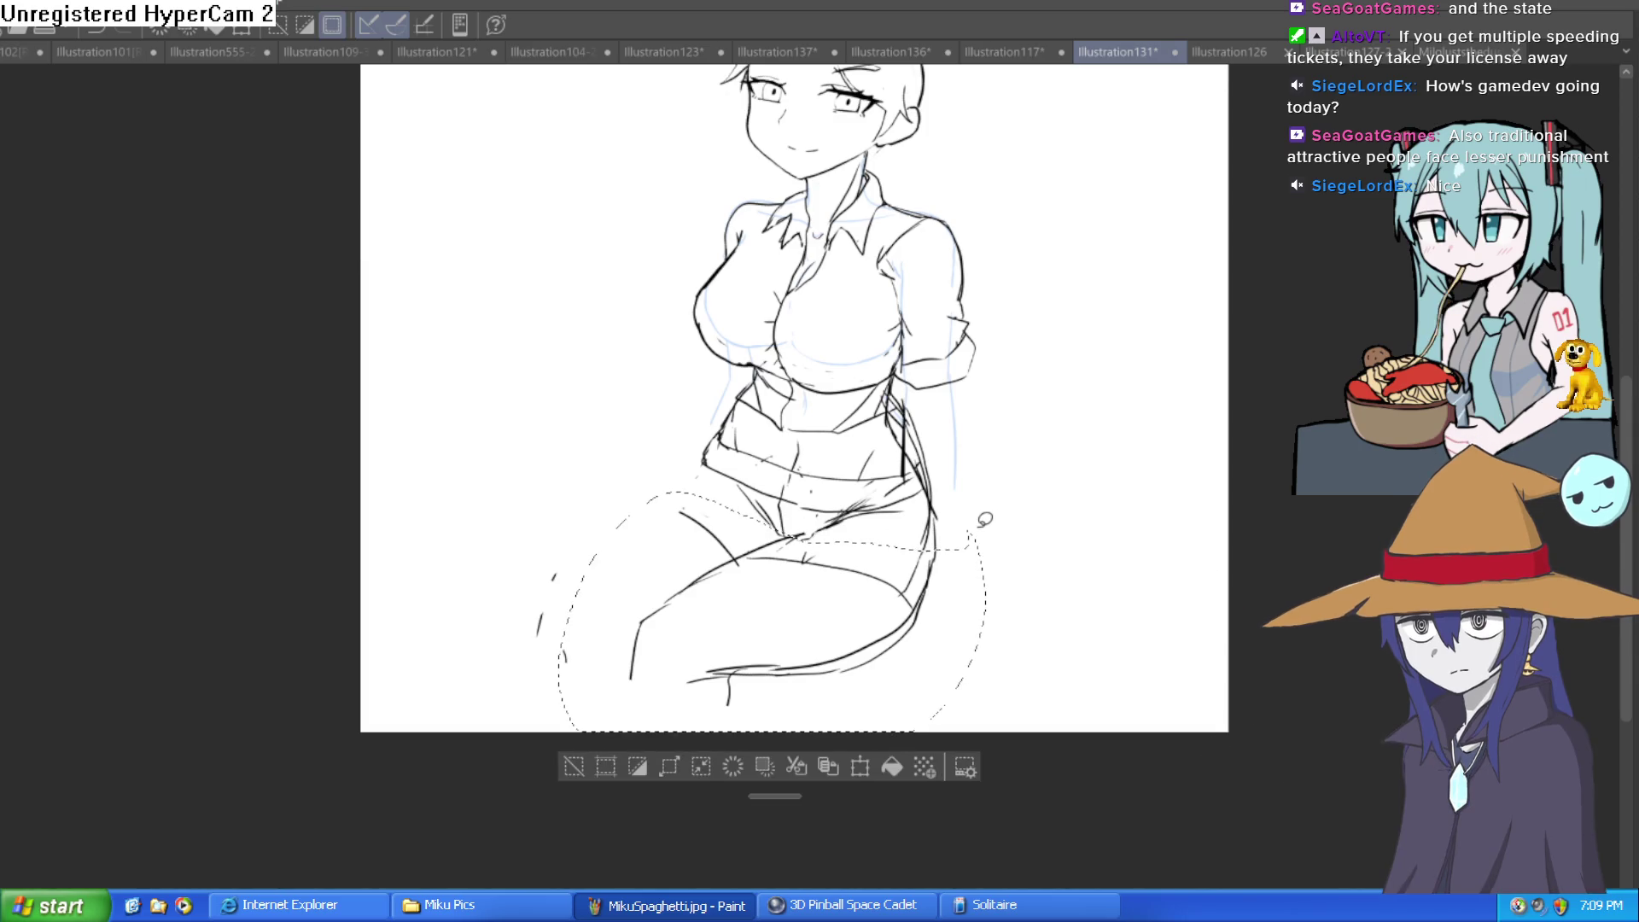
# Delete the old lower-body and leg lines inside the lasso and drop the selection
pyautogui.press('Delete')
pyautogui.hotkey('ctrl', 'z')
pyautogui.click(574, 765)
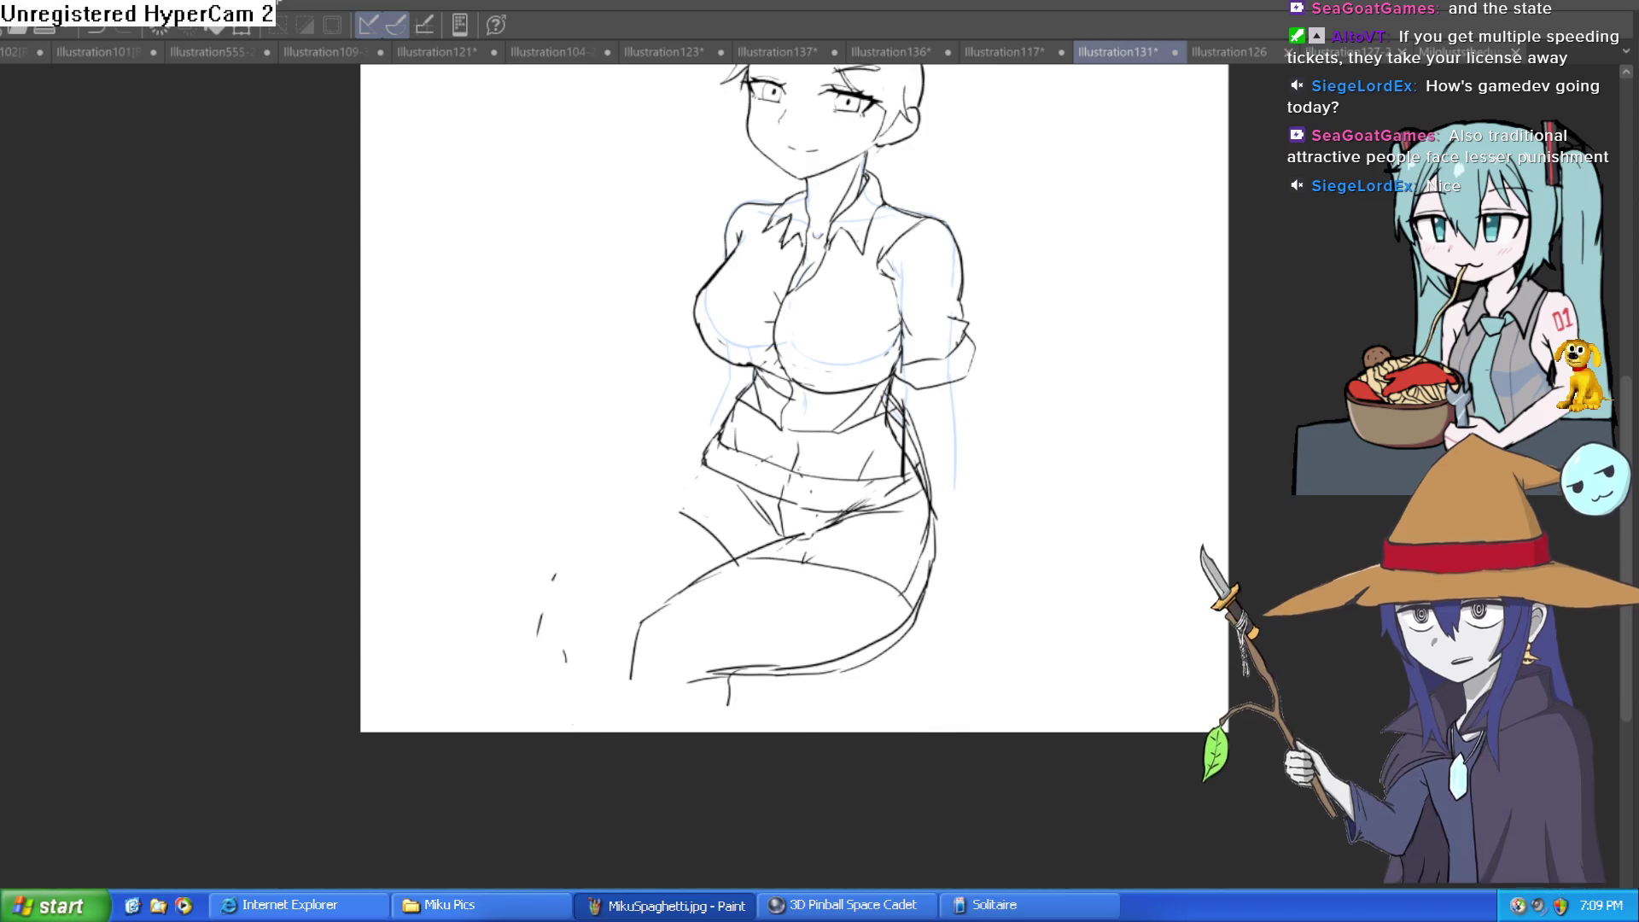
pyautogui.hotkey('ctrl', 'y')
# Sketch the lower edge of the shorts and the left thigh outline in light blue
pyautogui.moveTo(755, 504); pyautogui.dragTo(636, 439)
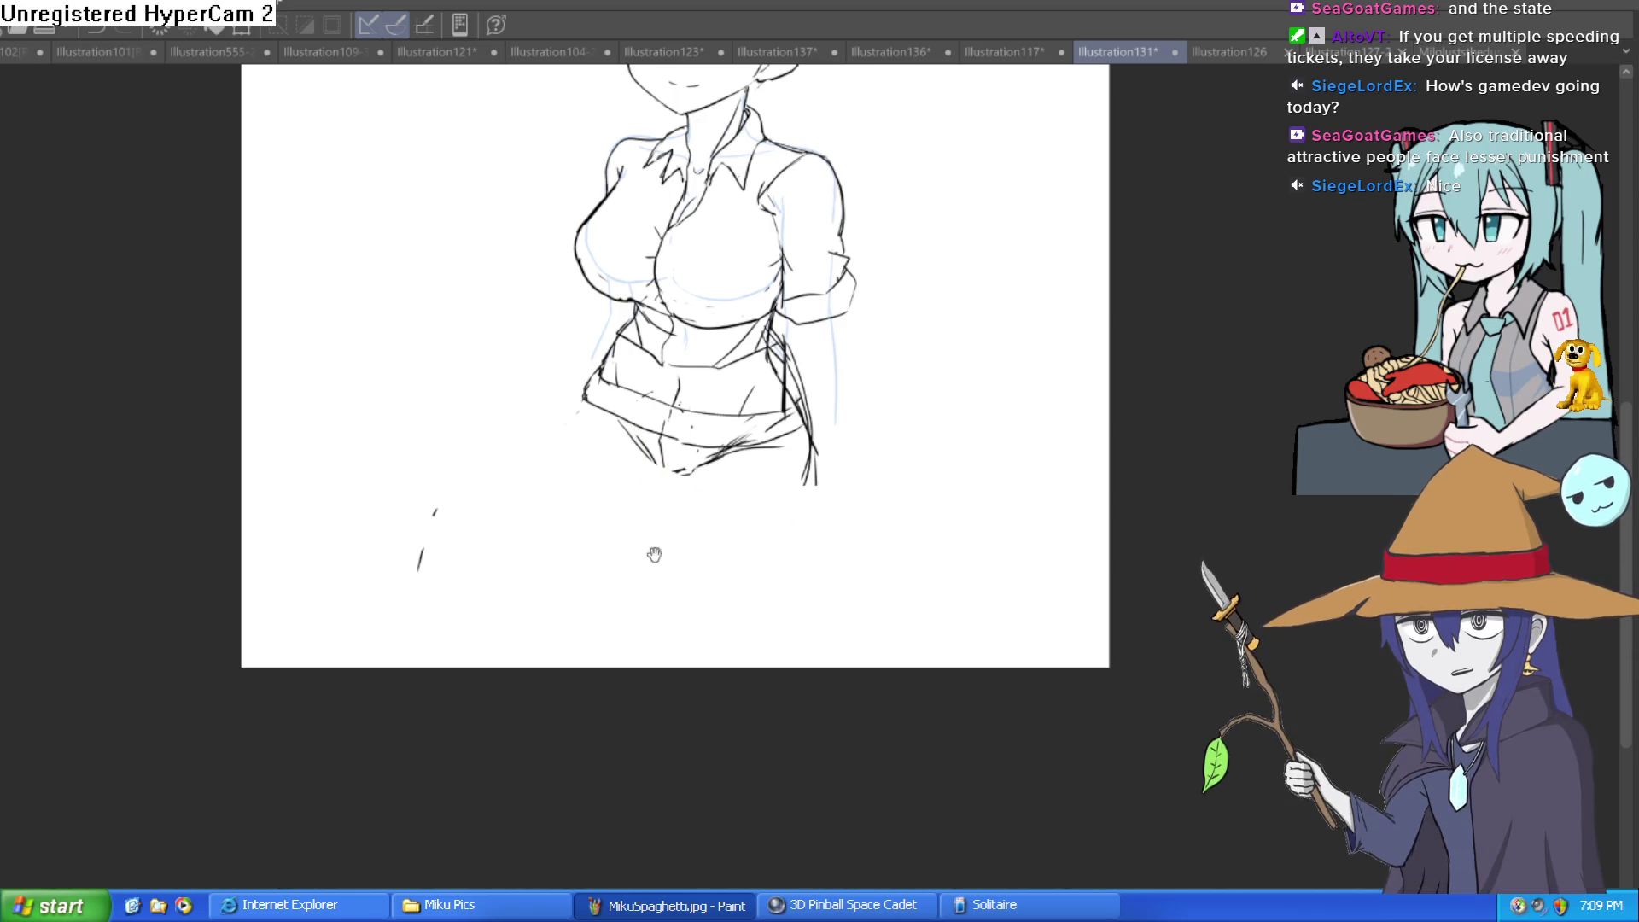
pyautogui.moveTo(654, 439); pyautogui.dragTo(615, 457)
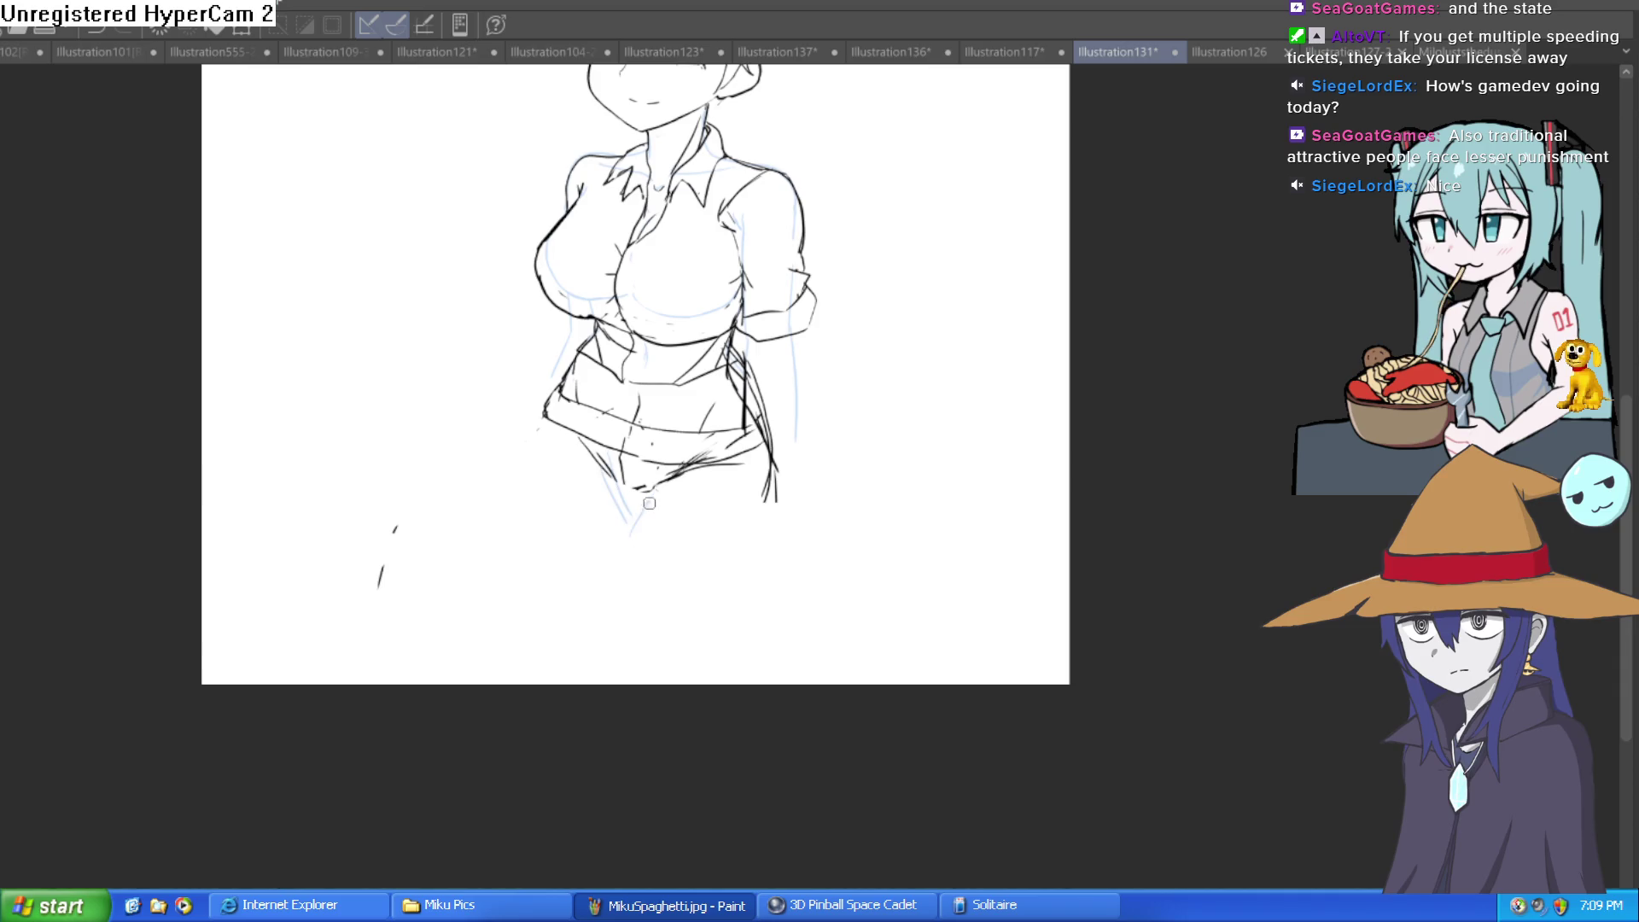
pyautogui.moveTo(703, 495); pyautogui.dragTo(655, 484)
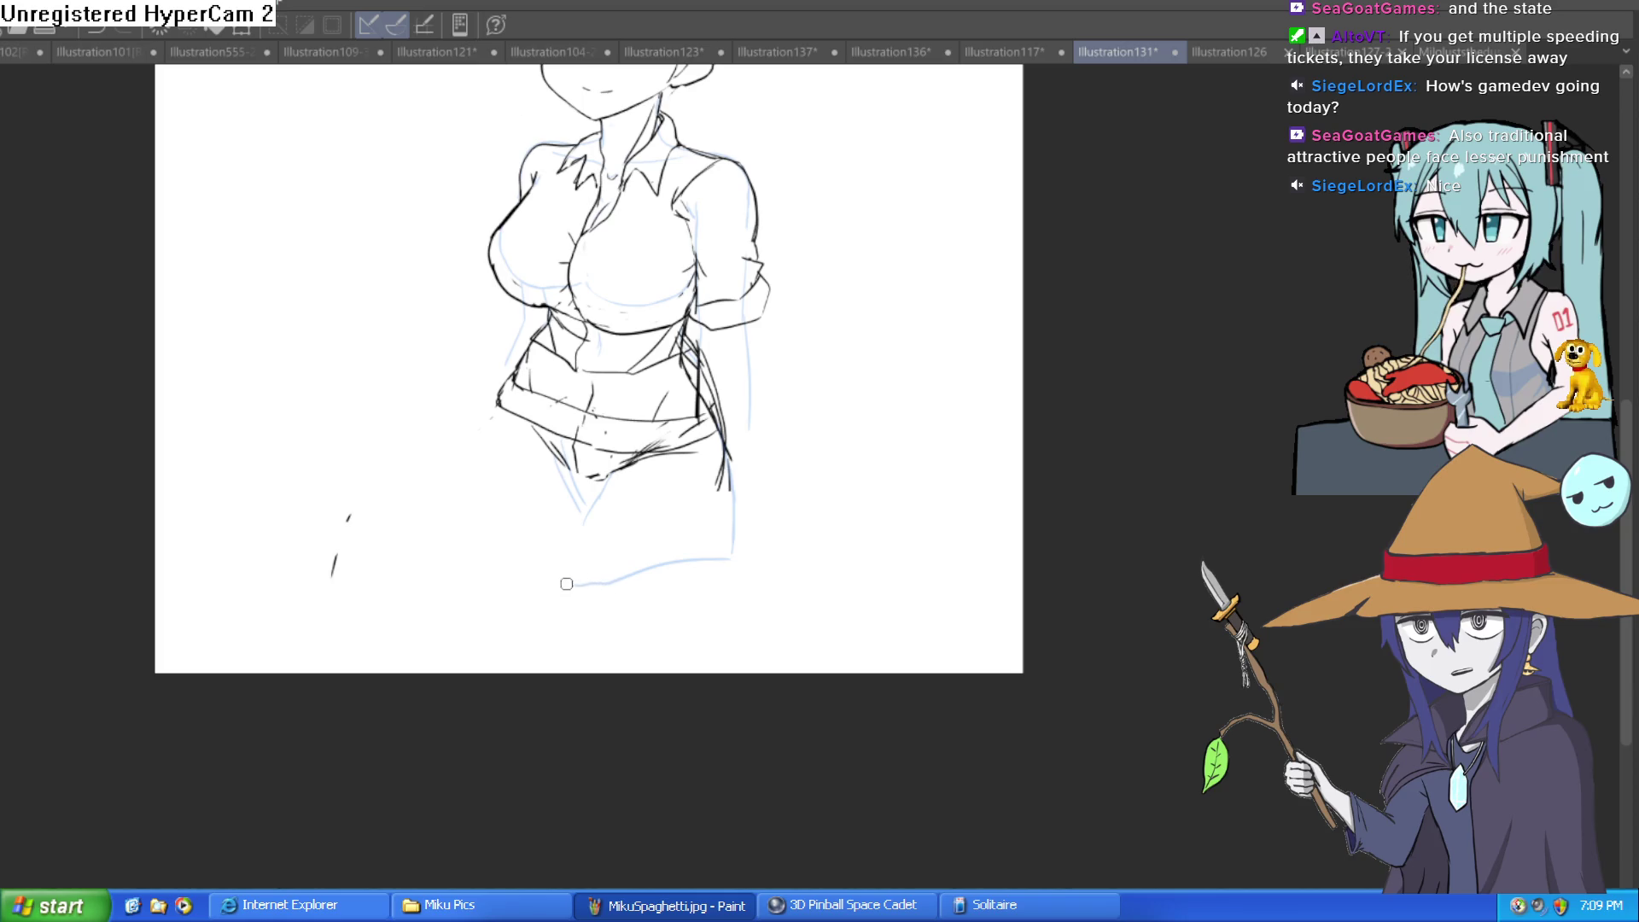
pyautogui.moveTo(569, 571)
pyautogui.mouseDown()
pyautogui.moveTo(738, 531)
pyautogui.moveTo(733, 602)
pyautogui.mouseUp()
pyautogui.moveTo(573, 591); pyautogui.dragTo(580, 670)
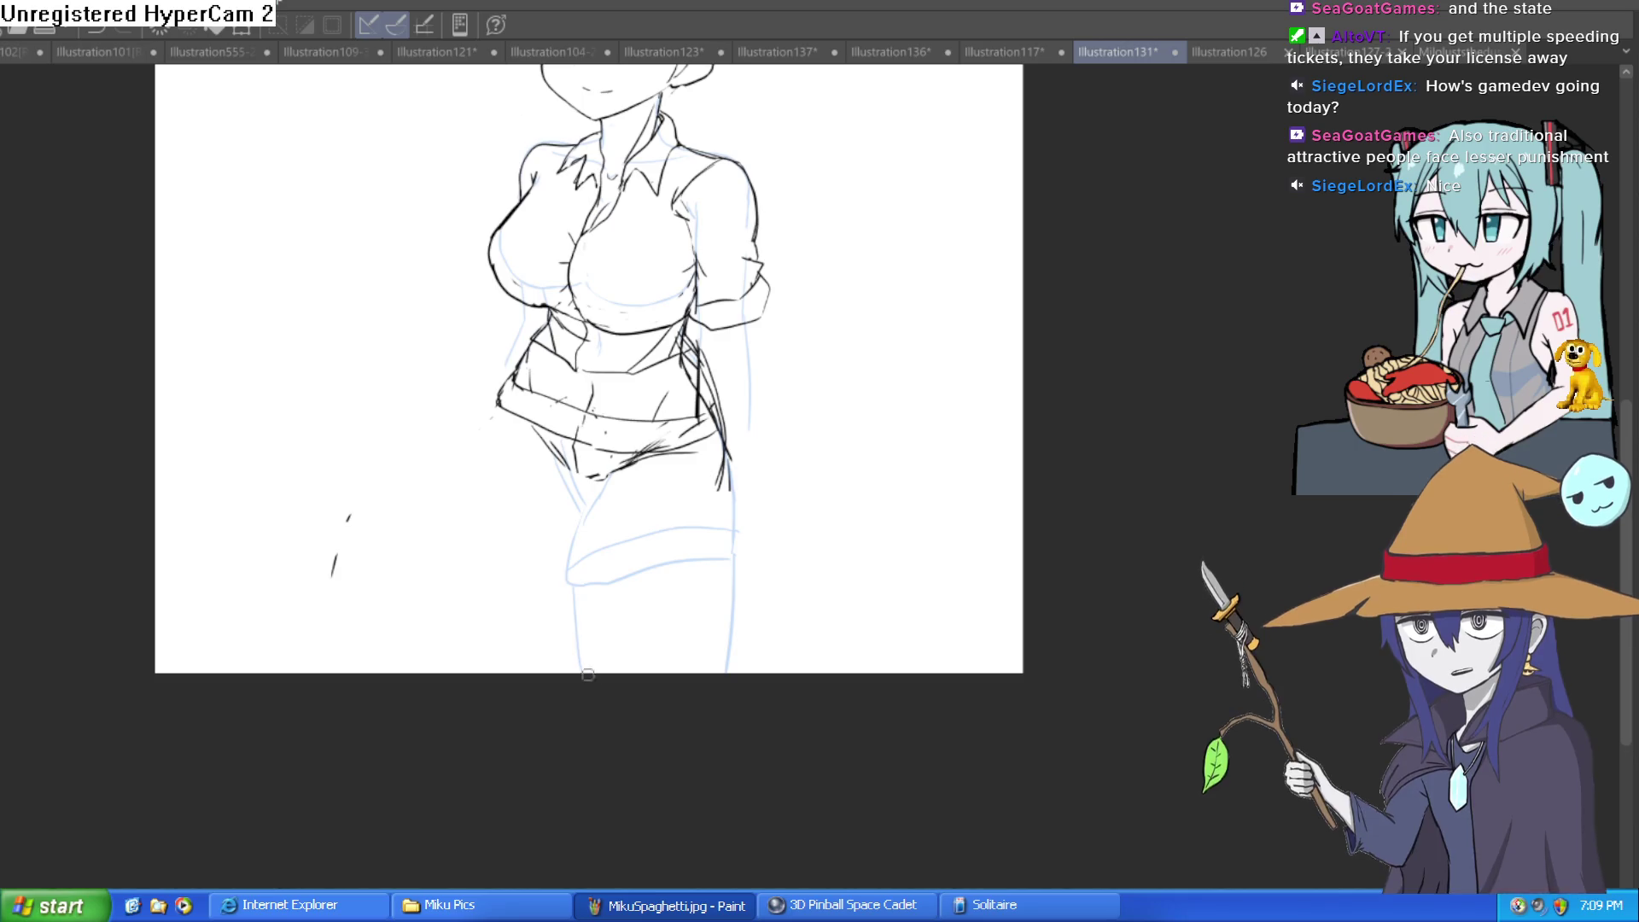
pyautogui.hotkey('ctrl', 'z')
pyautogui.hotkey('ctrl', 'z')
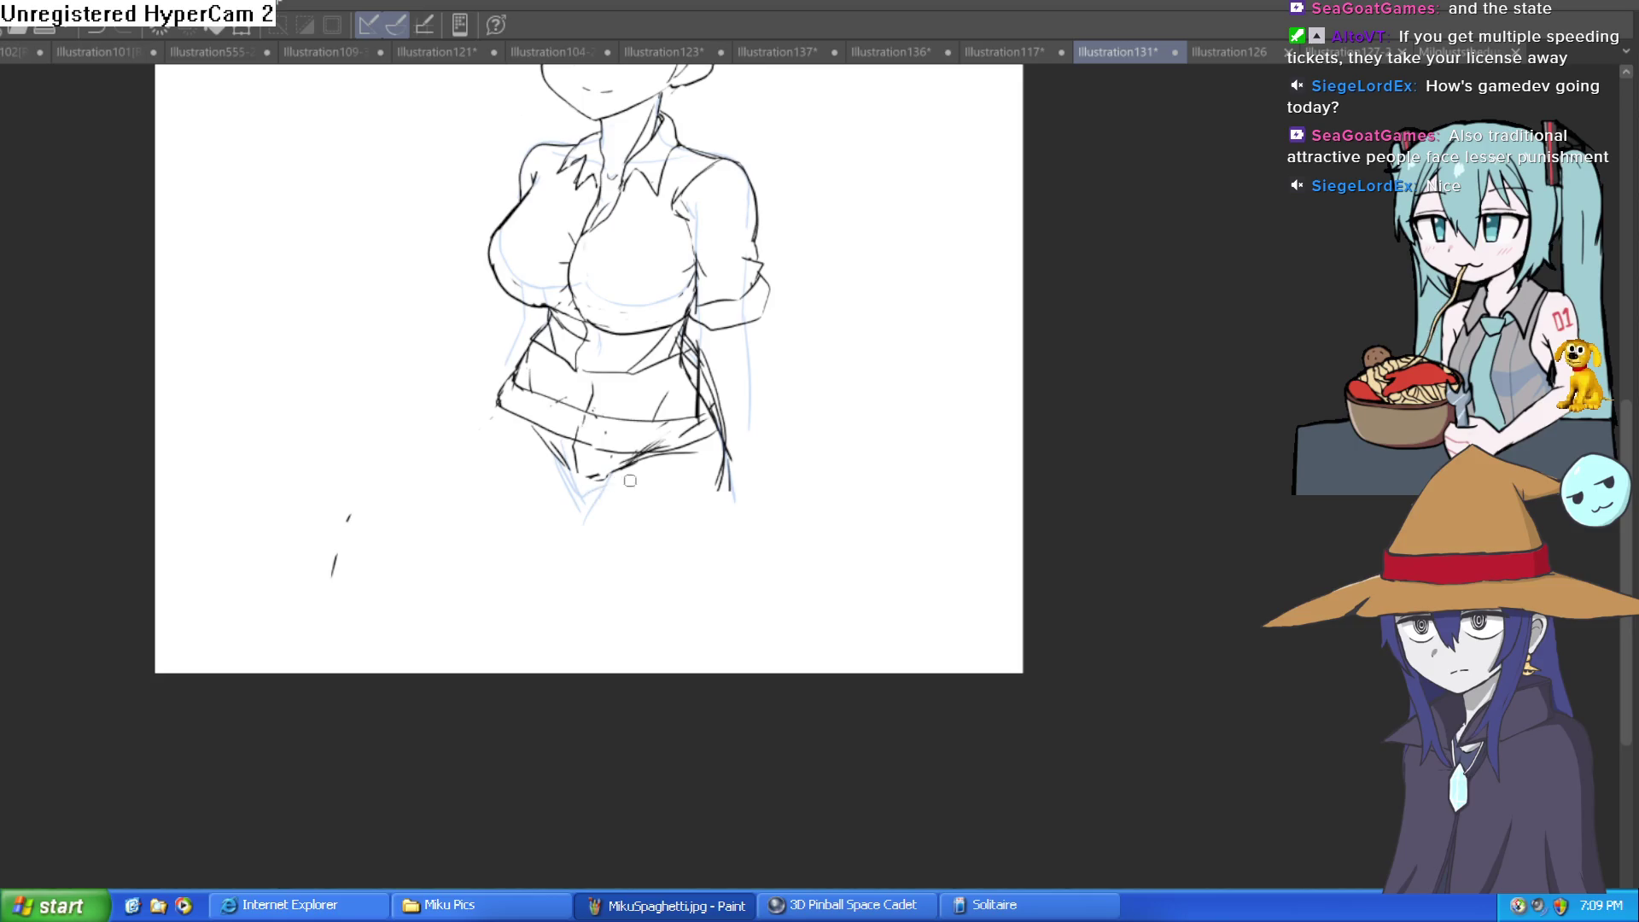
pyautogui.scroll(3, 630, 481)
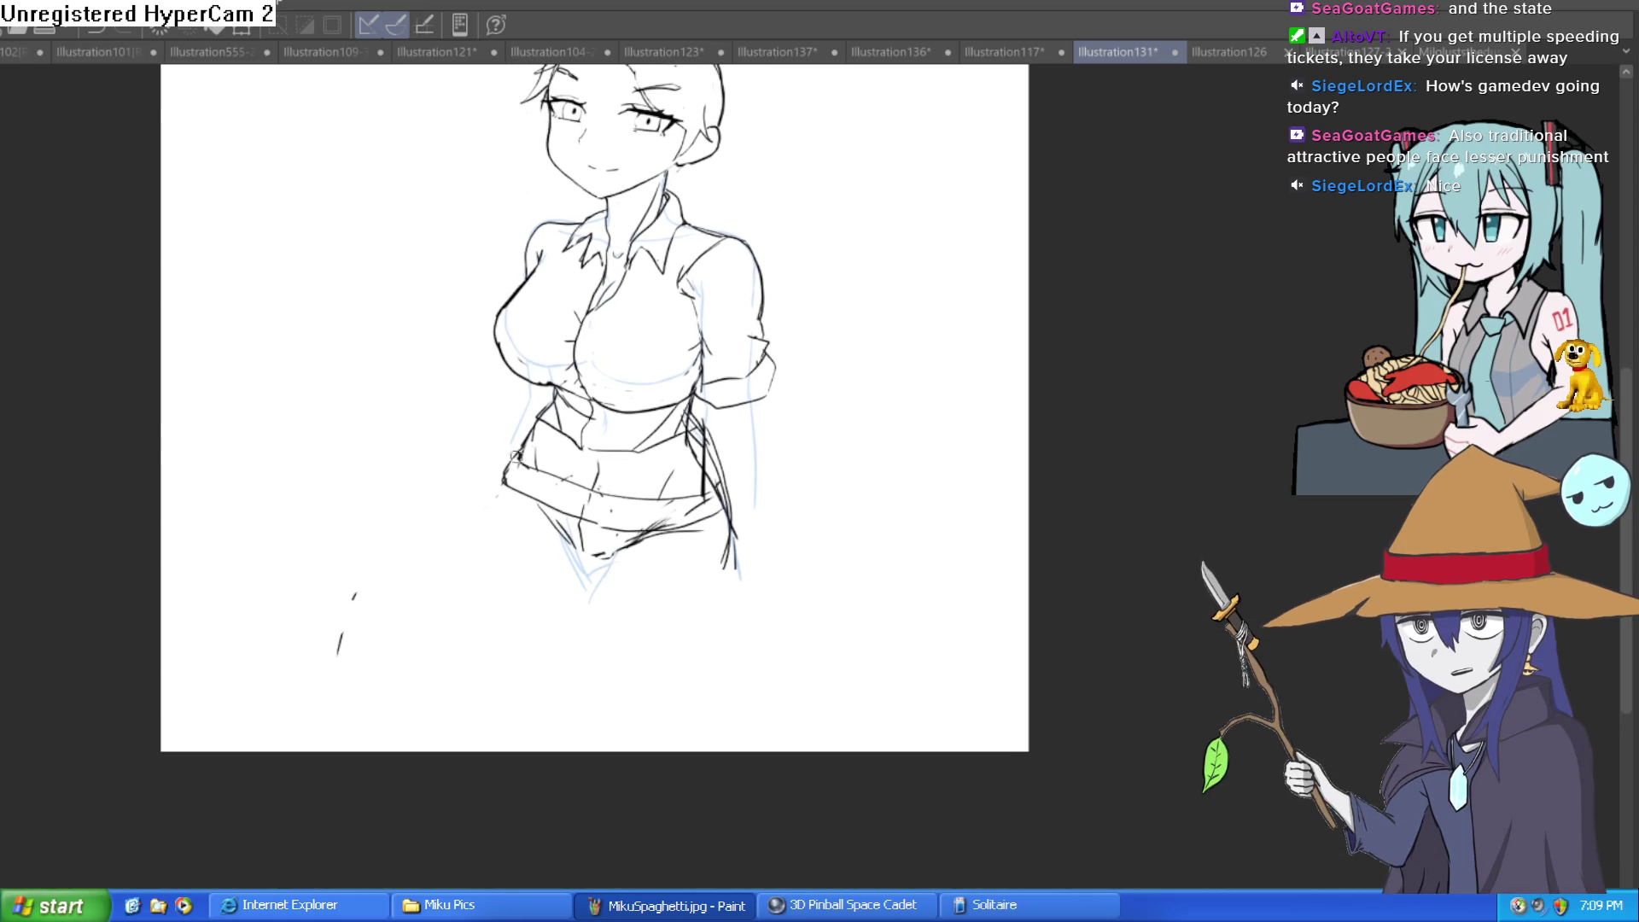
pyautogui.moveTo(502, 488); pyautogui.dragTo(478, 557)
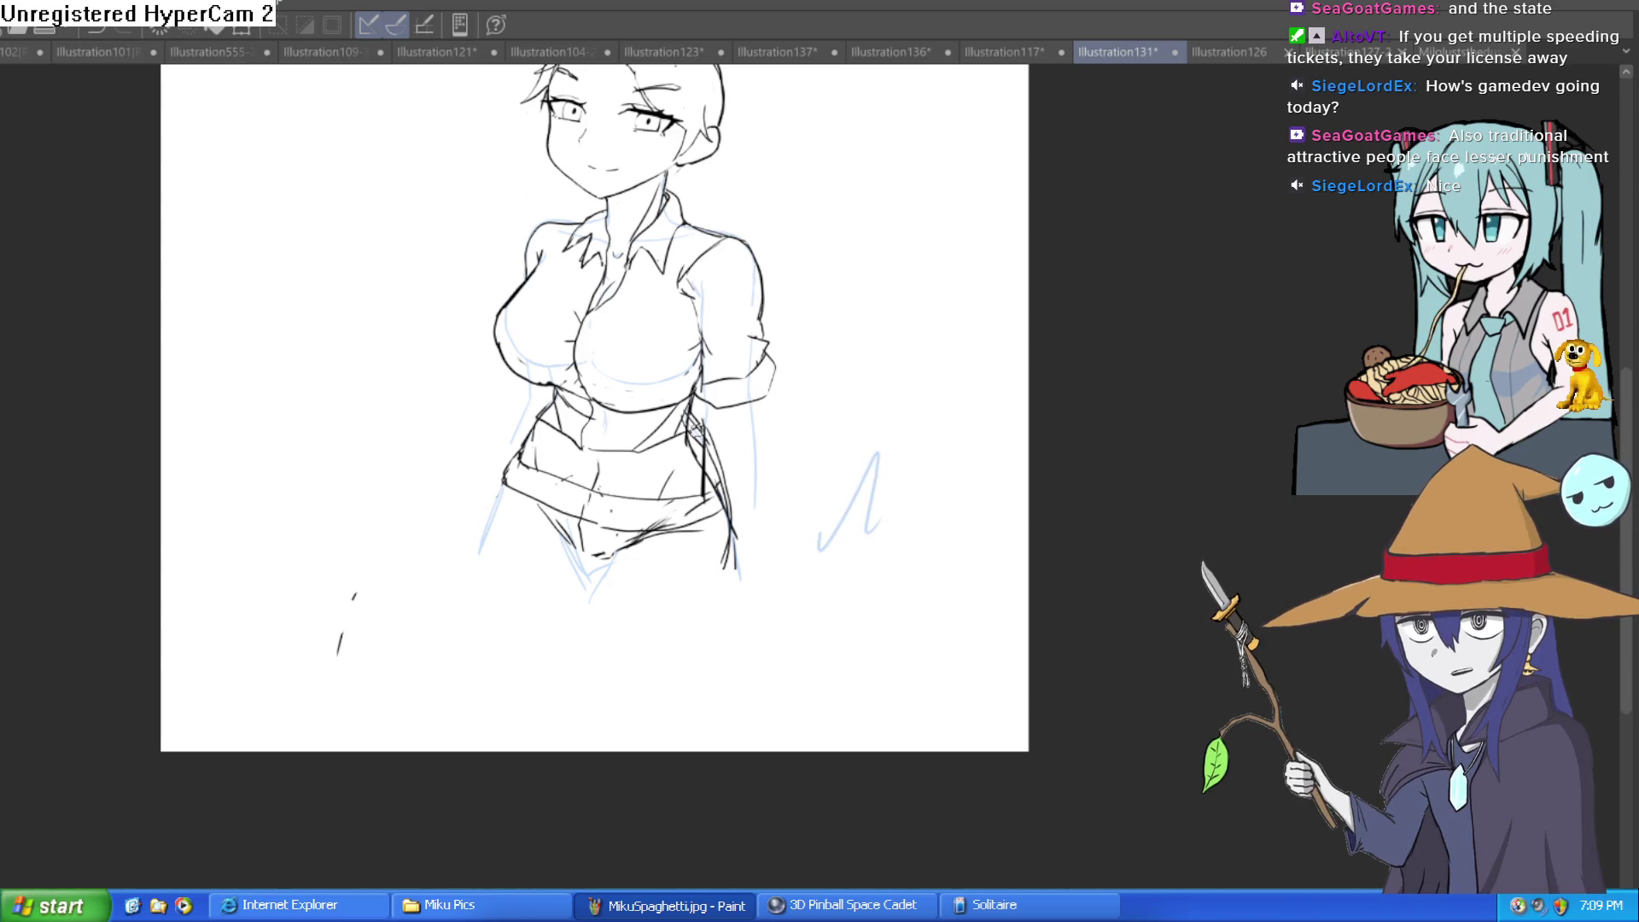
# Sketch the shorts' bottom hem across both sides, the cuff line and right thigh edge
pyautogui.scroll(2, 653, 576)
pyautogui.scroll(2, 658, 574)
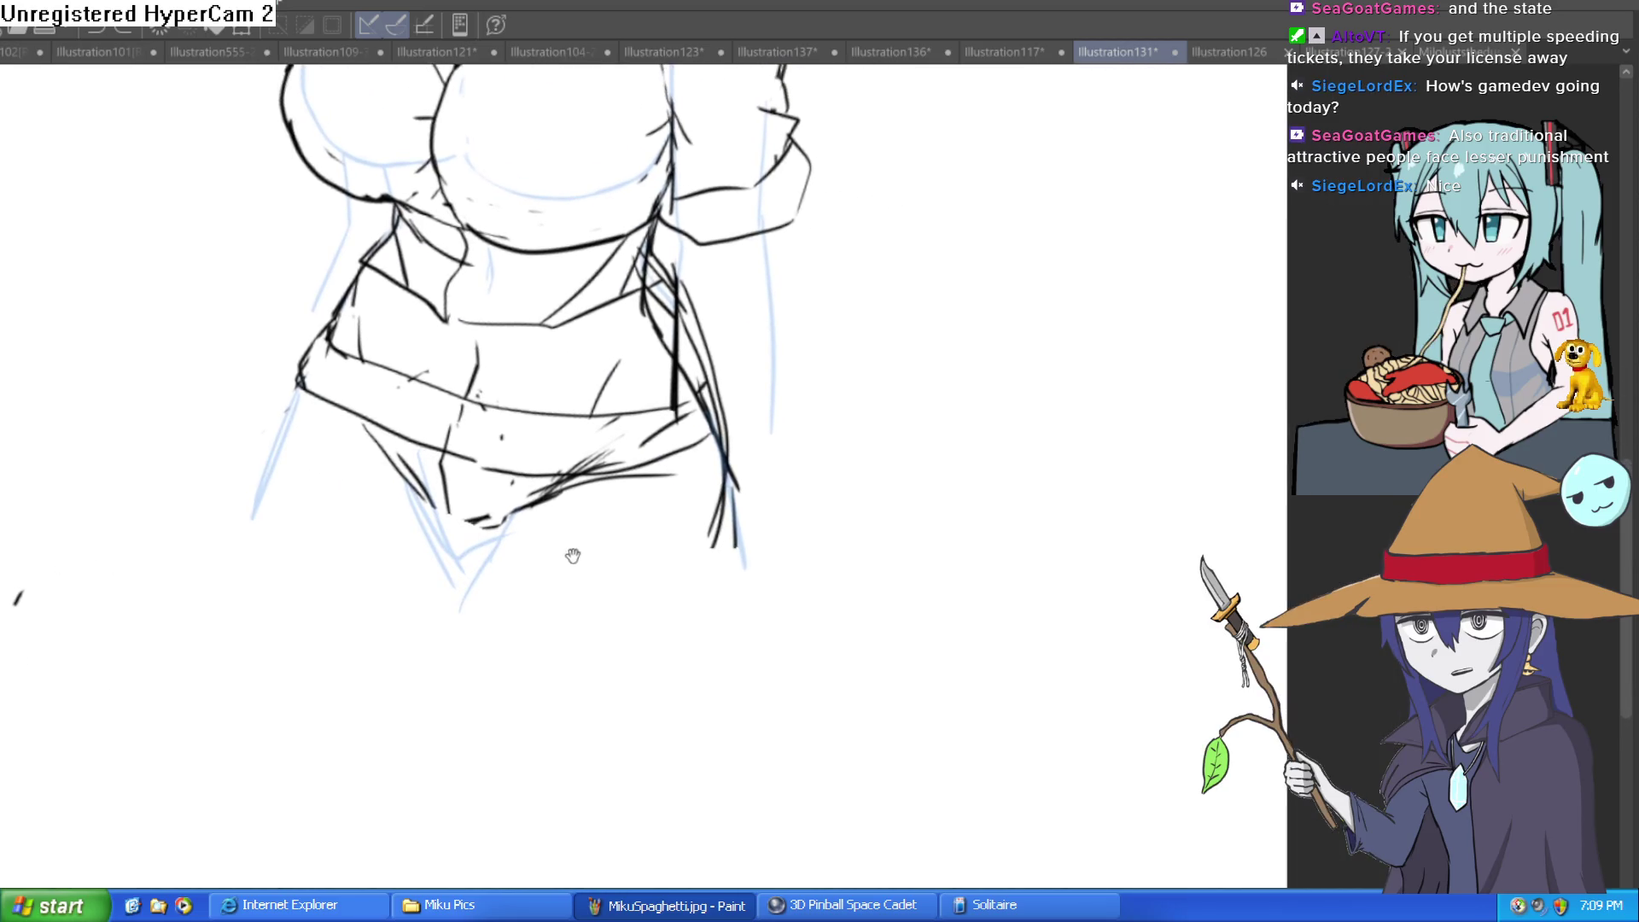
pyautogui.moveTo(406, 466); pyautogui.dragTo(439, 534)
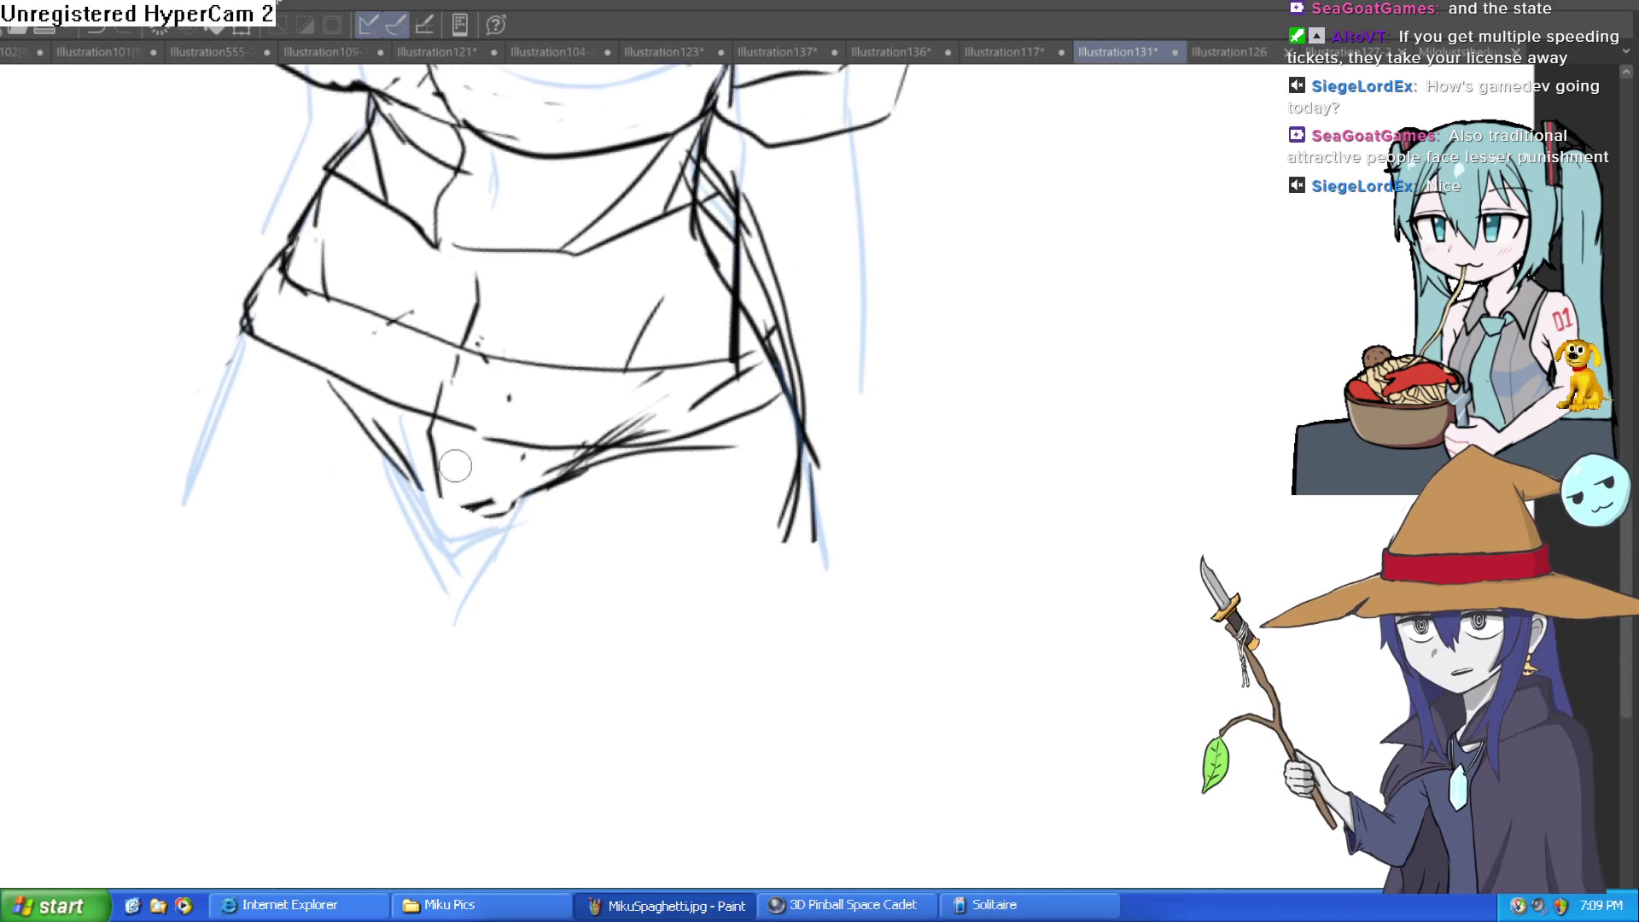
pyautogui.moveTo(509, 590)
pyautogui.mouseDown()
pyautogui.moveTo(497, 574)
pyautogui.moveTo(683, 491)
pyautogui.mouseUp()
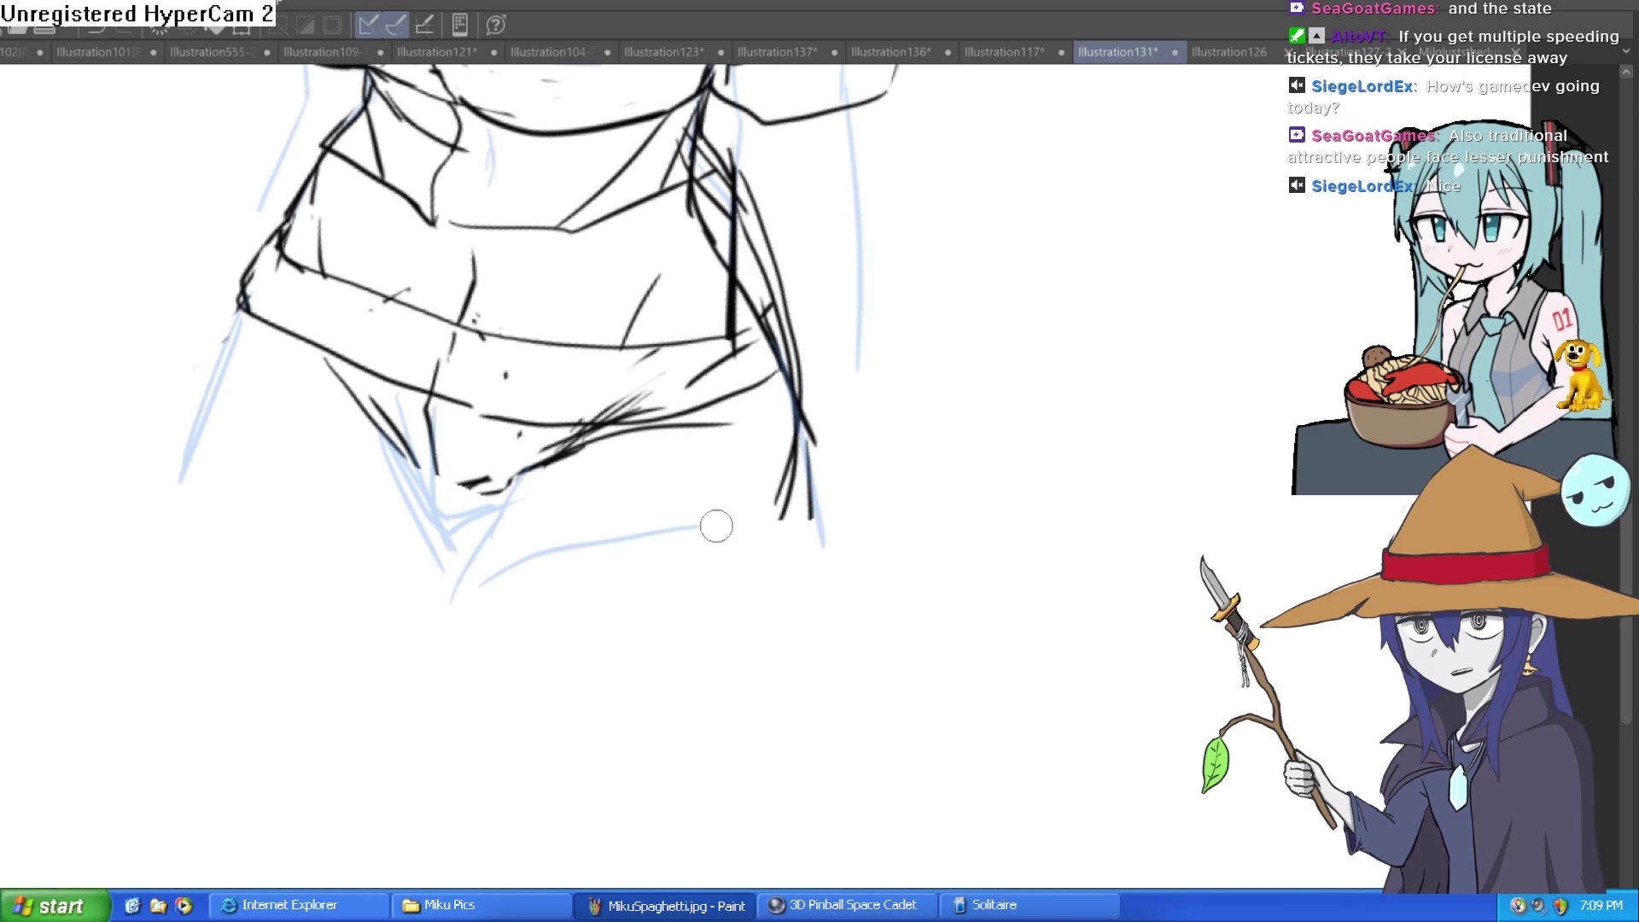
pyautogui.moveTo(768, 525)
pyautogui.mouseDown()
pyautogui.moveTo(478, 585)
pyautogui.moveTo(762, 552)
pyautogui.mouseUp()
pyautogui.moveTo(788, 517); pyautogui.dragTo(732, 687)
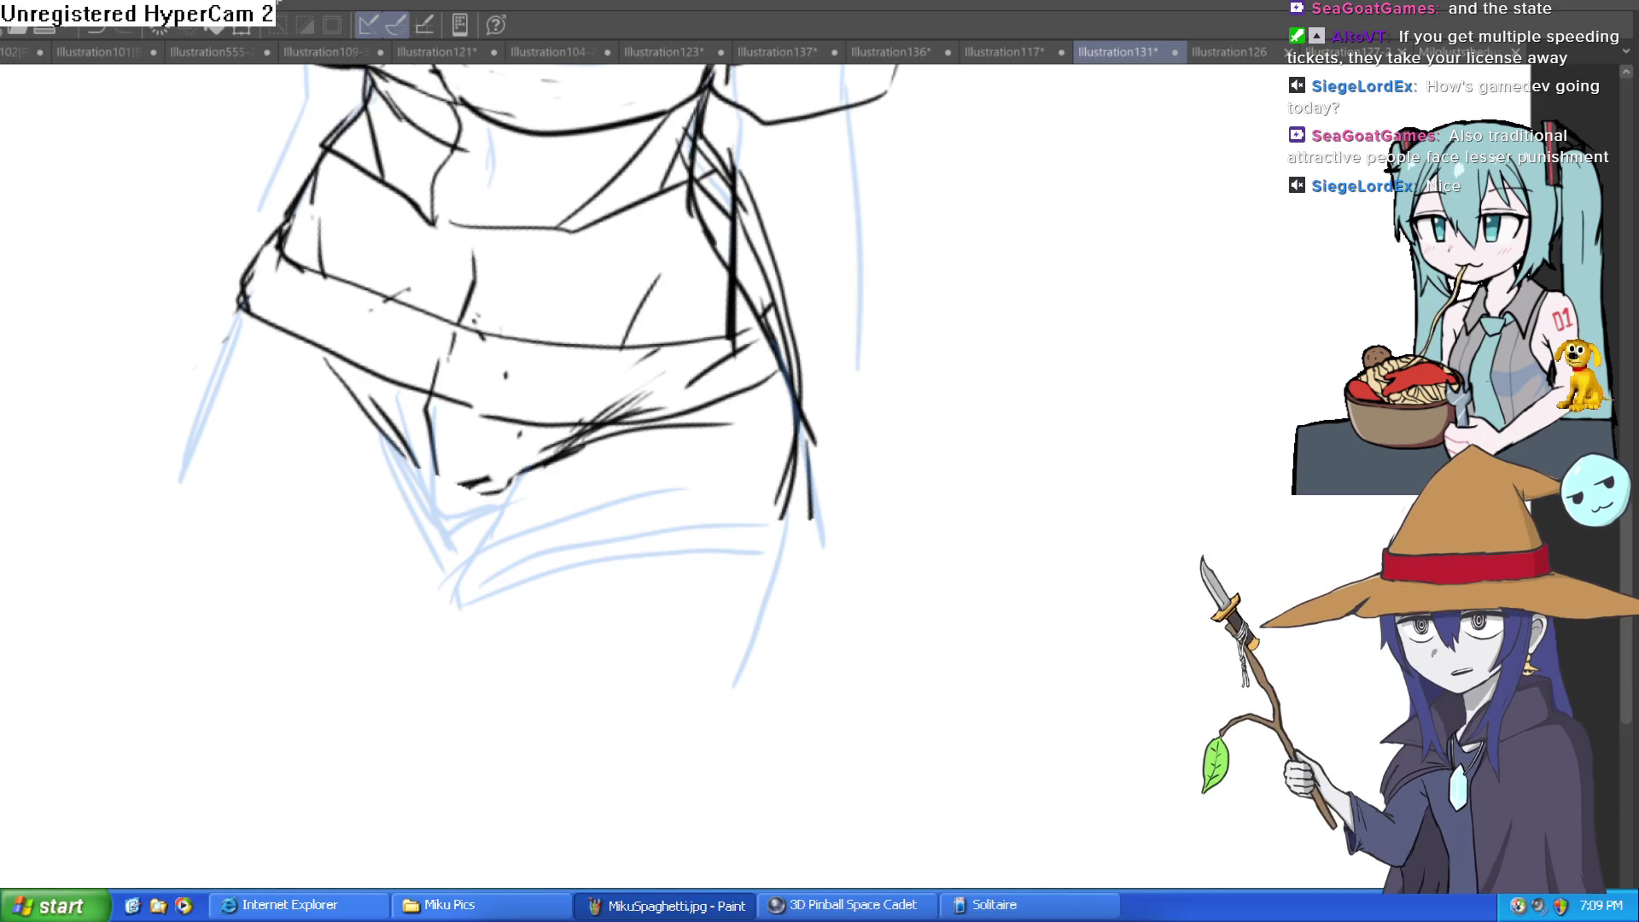
# Sketch the left cuff and both straight legs down to the canvas bottom
pyautogui.moveTo(451, 591)
pyautogui.mouseDown()
pyautogui.moveTo(219, 432)
pyautogui.moveTo(407, 609)
pyautogui.mouseUp()
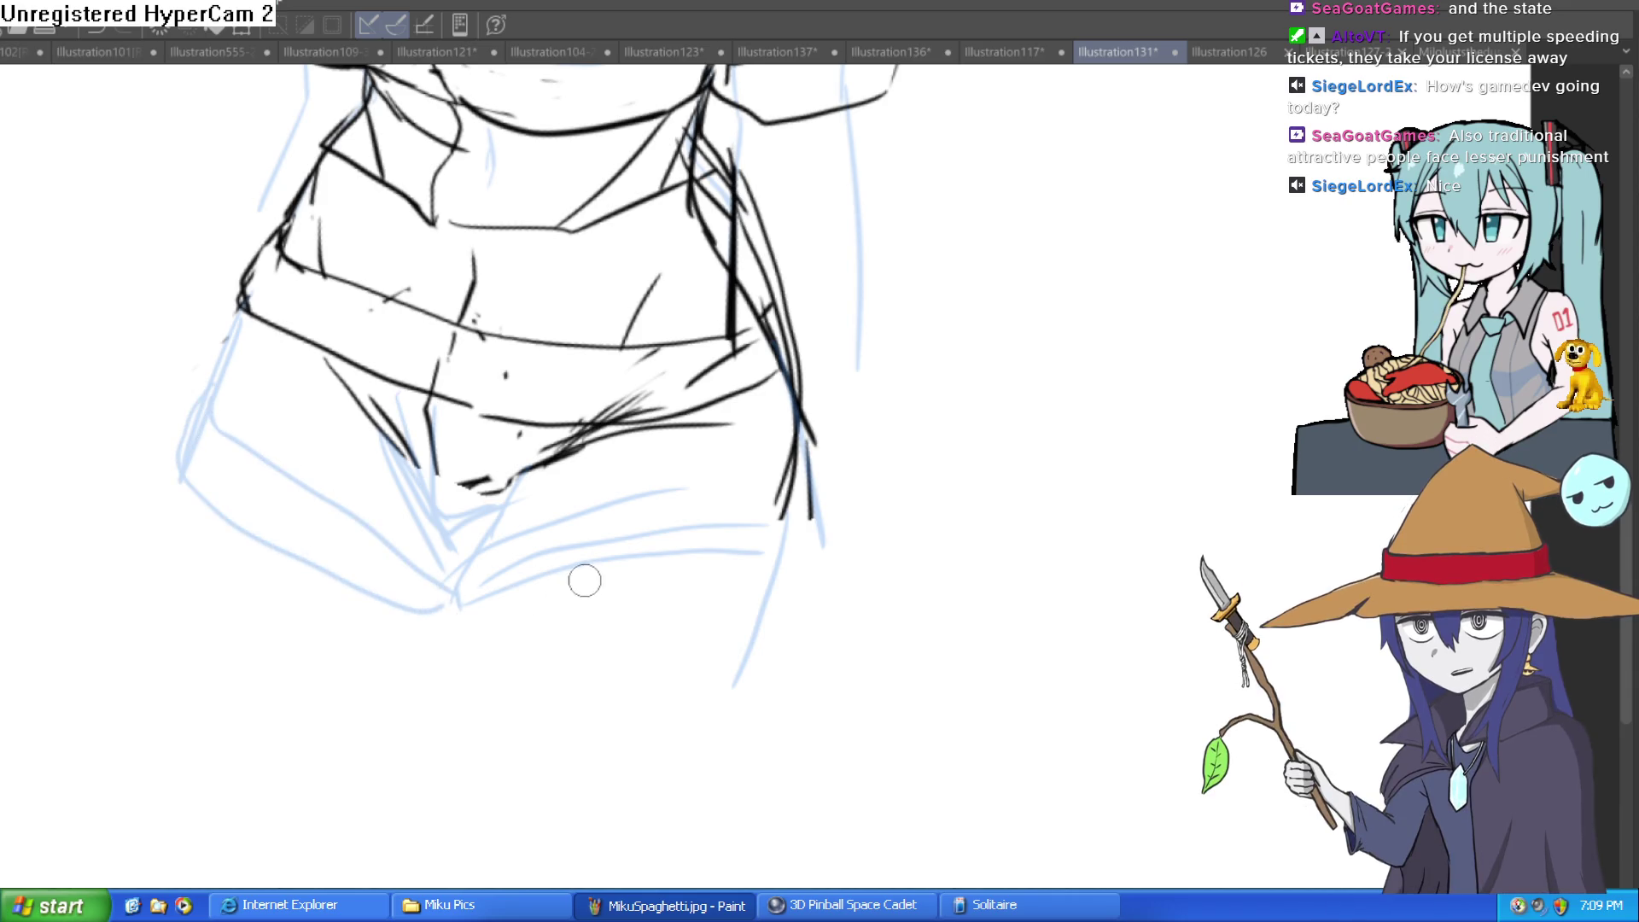
pyautogui.scroll(-3, 563, 520)
pyautogui.moveTo(249, 304); pyautogui.dragTo(120, 778)
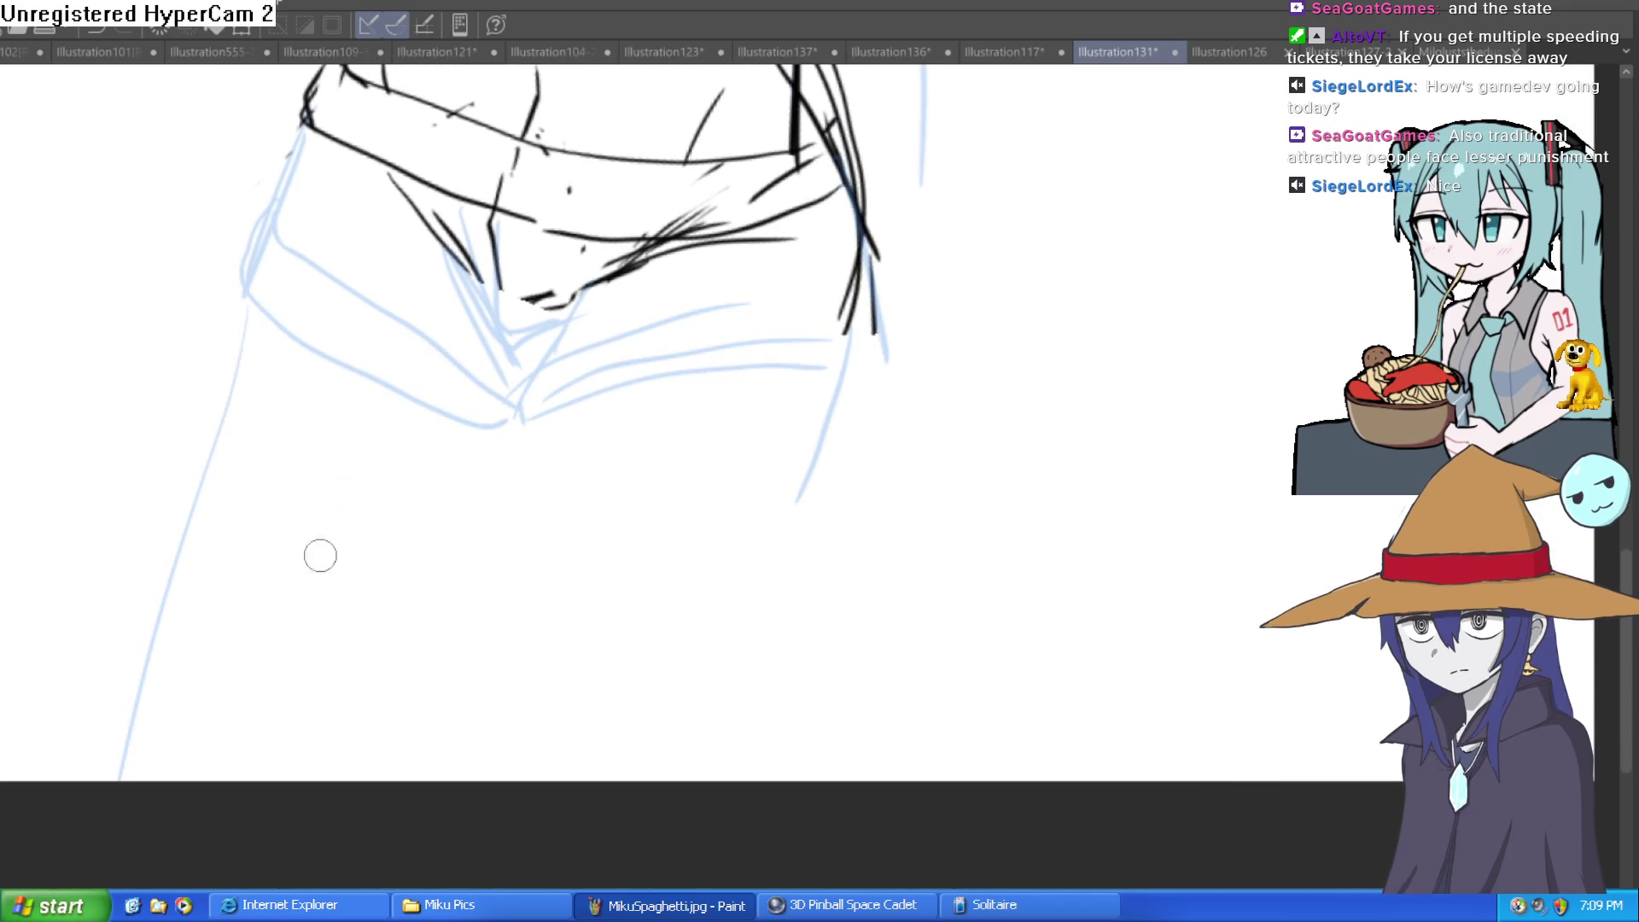
pyautogui.hotkey('ctrl', 'z')
pyautogui.moveTo(239, 350); pyautogui.dragTo(152, 779)
pyautogui.scroll(-5, 544, 530)
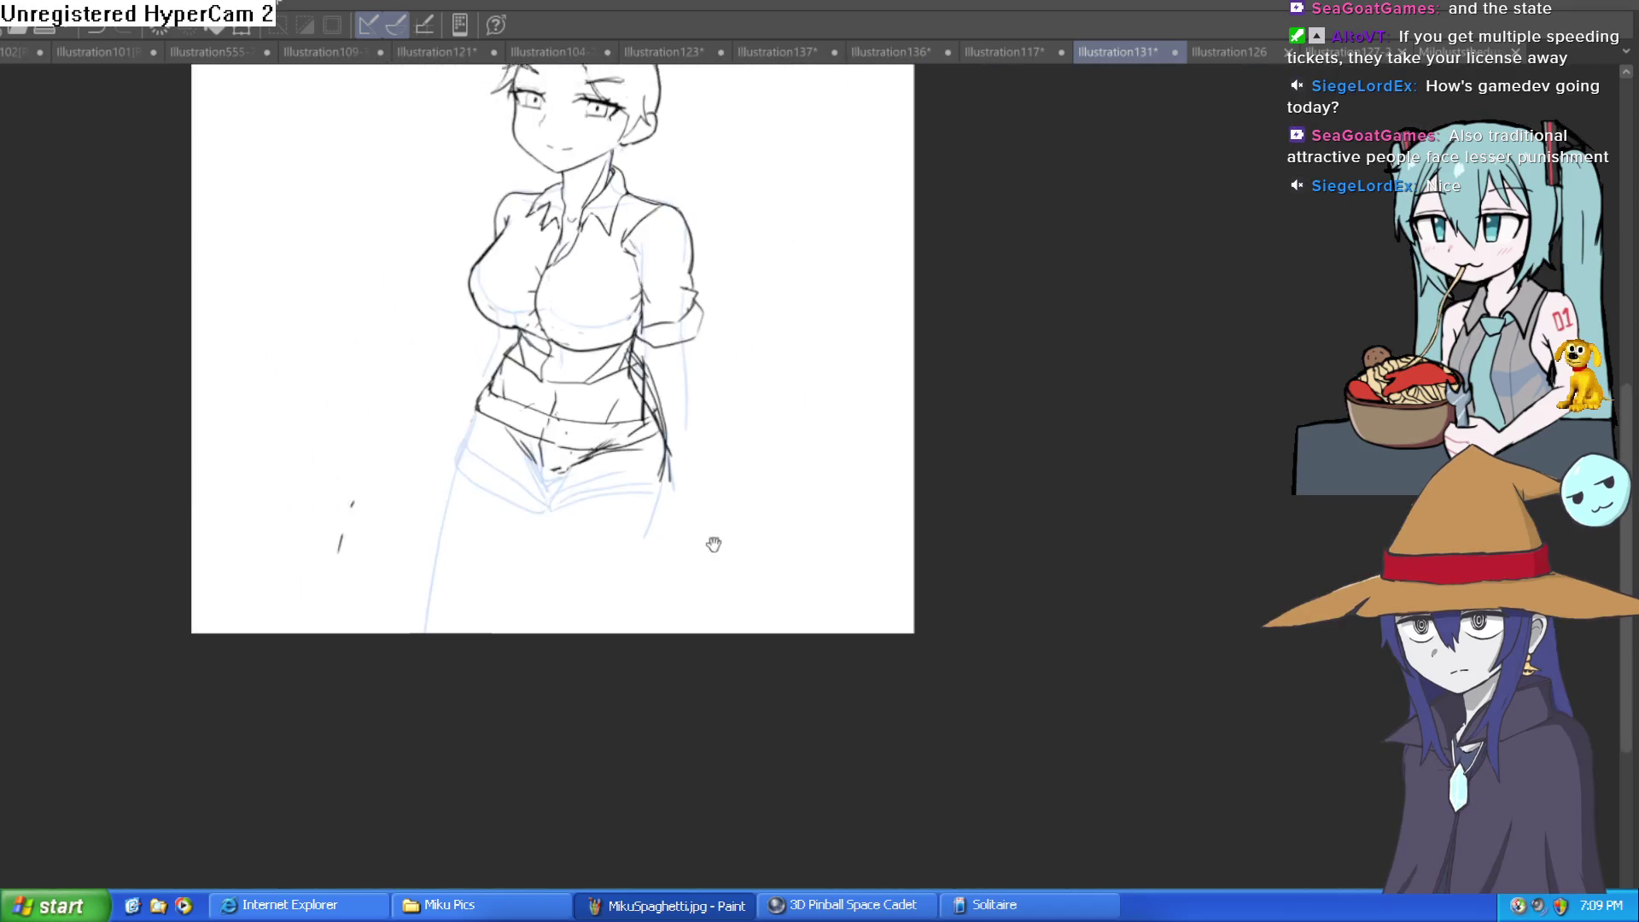
pyautogui.scroll(4, 652, 632)
pyautogui.moveTo(497, 515); pyautogui.dragTo(421, 799)
pyautogui.moveTo(745, 483); pyautogui.dragTo(666, 827)
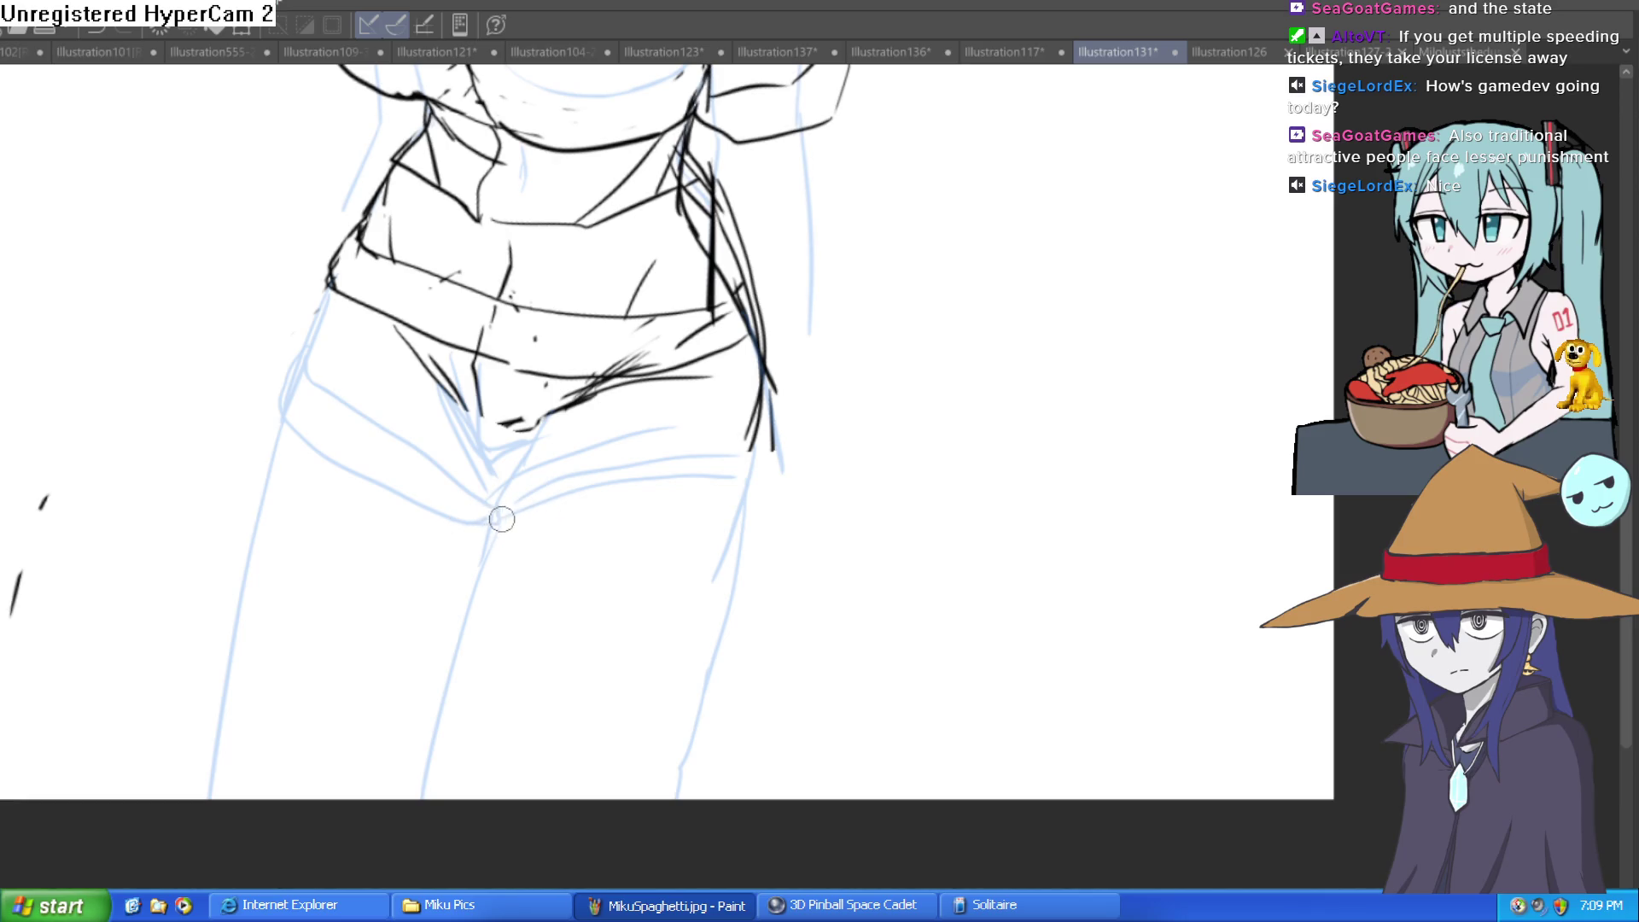
# Check proportions by tilting the view and toggling the black line art, then zoom on the crotch
pyautogui.scroll(-3, 651, 459)
pyautogui.press('-')
pyautogui.scroll(2, 851, 396)
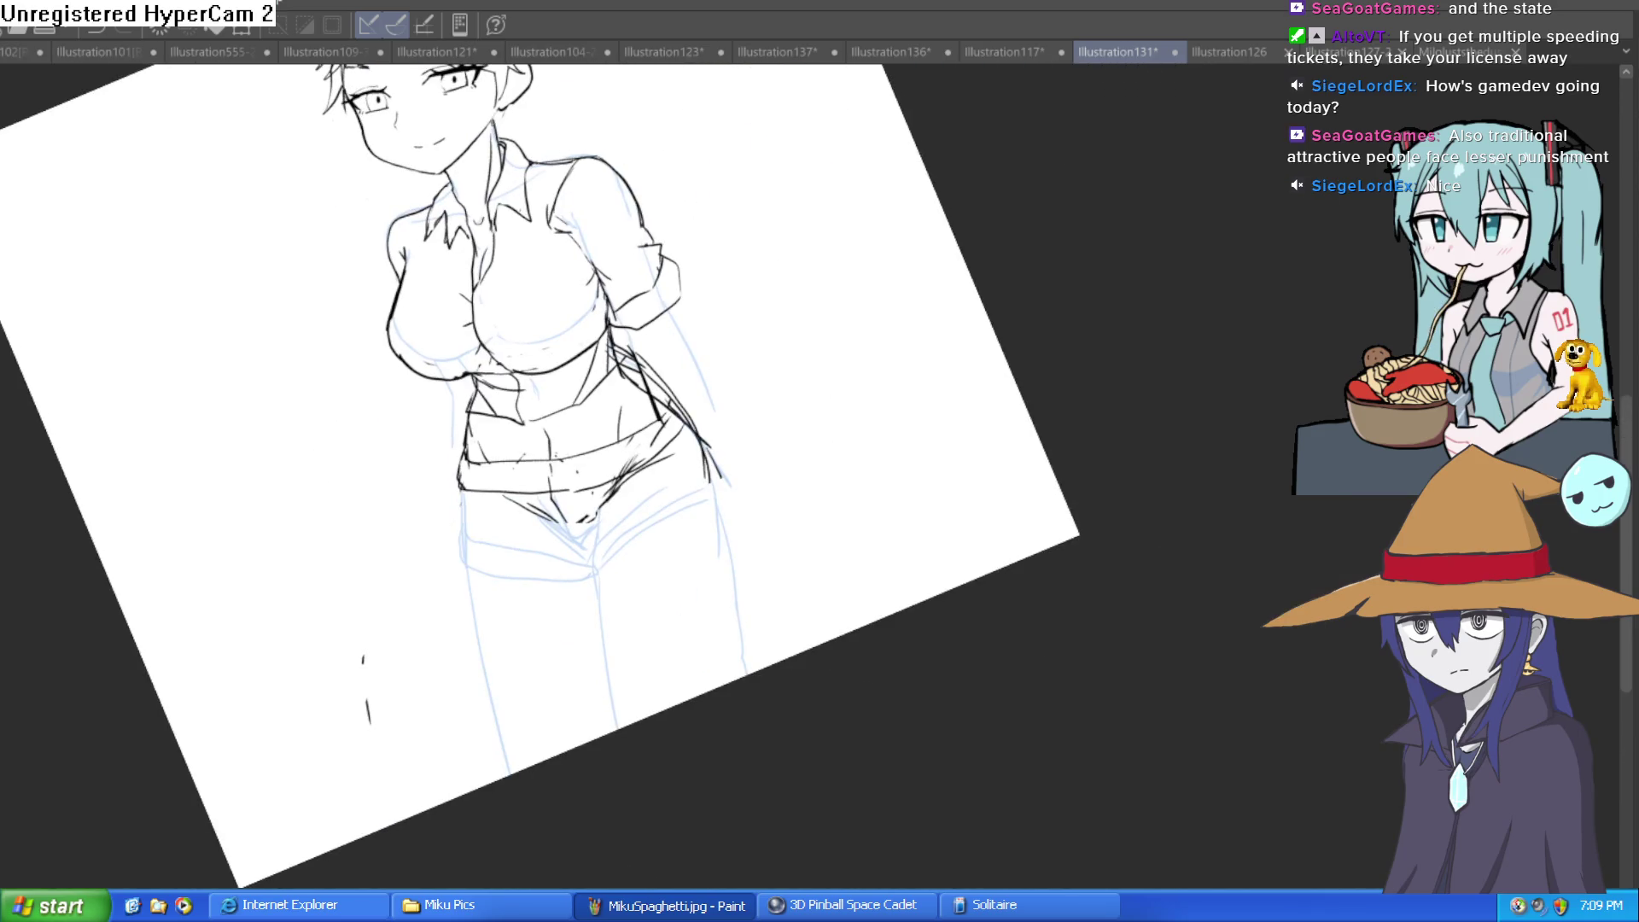
pyautogui.moveTo(981, 524); pyautogui.dragTo(1167, 660)
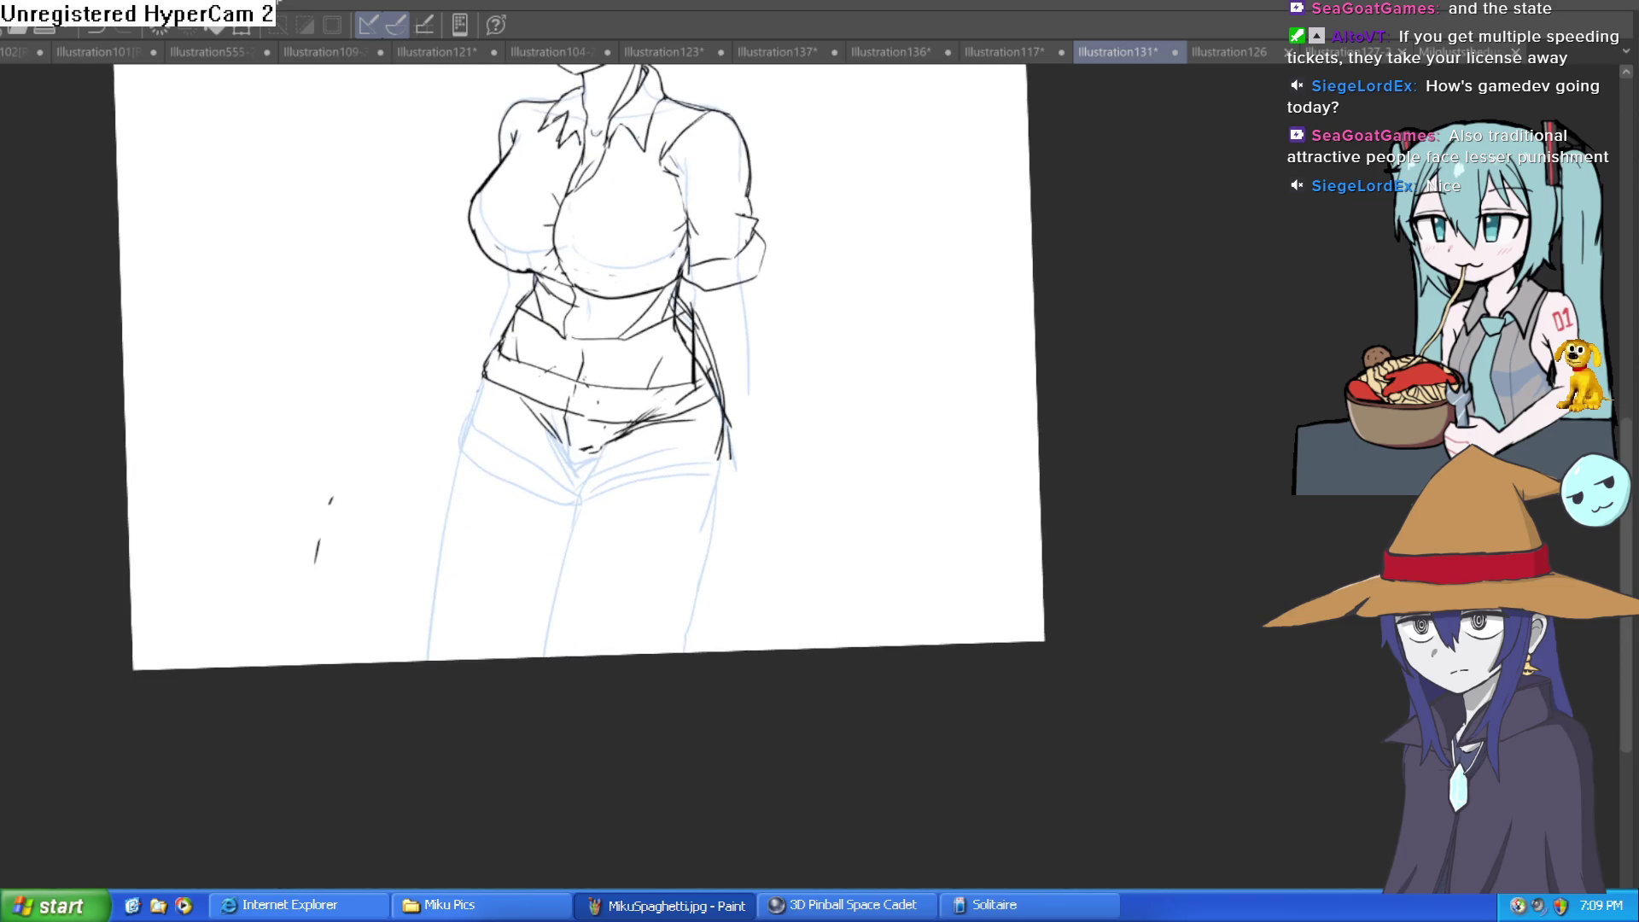
pyautogui.hotkey('ctrl', ',')
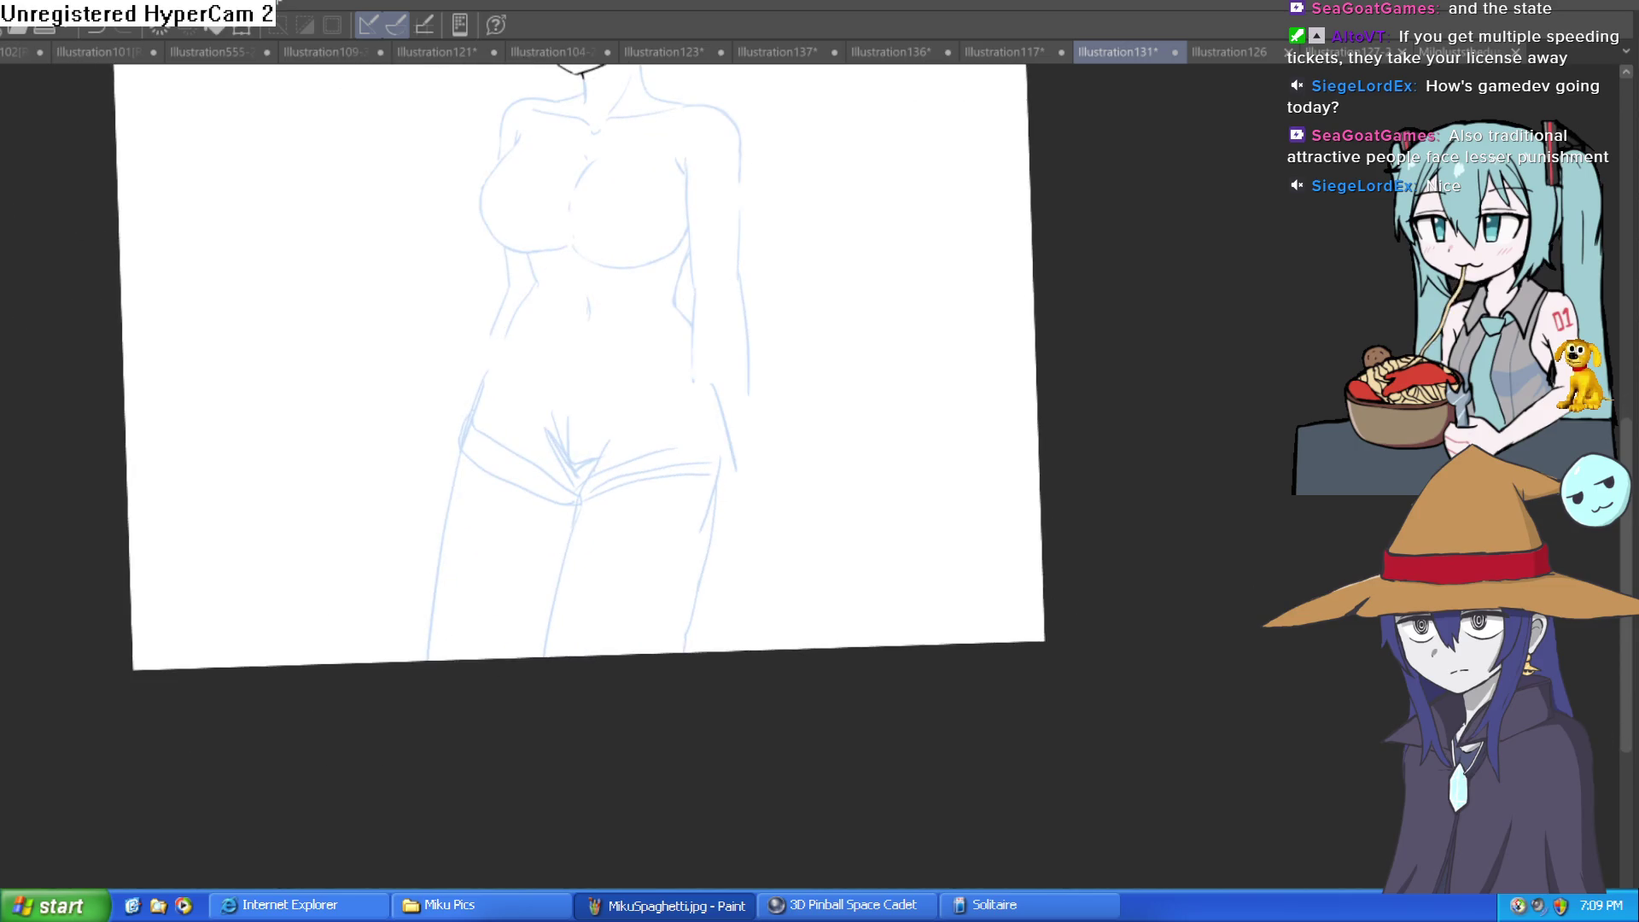
pyautogui.hotkey('ctrl', ',')
pyautogui.click(692, 489)
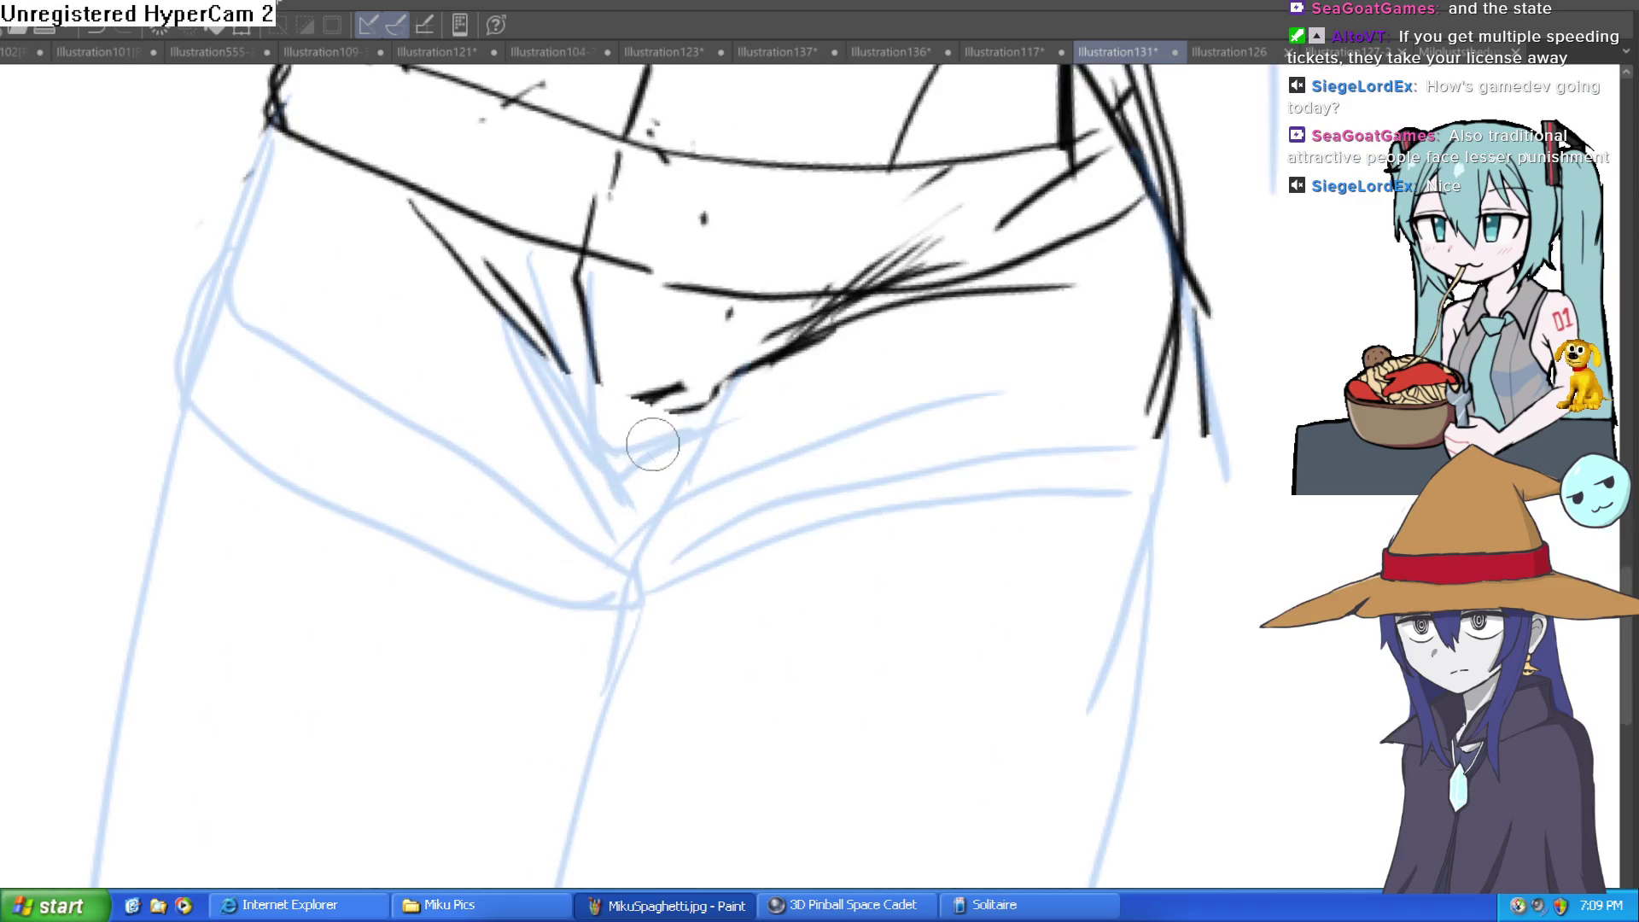
# Ink the shorts' lower crease and cuff line, enlarging the brush and undoing scratchy strokes
pyautogui.moveTo(520, 298)
pyautogui.mouseDown()
pyautogui.moveTo(627, 449)
pyautogui.moveTo(756, 362)
pyautogui.mouseUp()
pyautogui.moveTo(666, 431)
pyautogui.mouseDown()
pyautogui.moveTo(794, 367)
pyautogui.moveTo(747, 379)
pyautogui.moveTo(629, 567)
pyautogui.moveTo(889, 439)
pyautogui.moveTo(1073, 420)
pyautogui.moveTo(1170, 457)
pyautogui.moveTo(944, 541)
pyautogui.moveTo(649, 568)
pyautogui.moveTo(292, 340)
pyautogui.moveTo(238, 248)
pyautogui.moveTo(208, 402)
pyautogui.moveTo(632, 615)
pyautogui.moveTo(636, 563)
pyautogui.mouseUp()
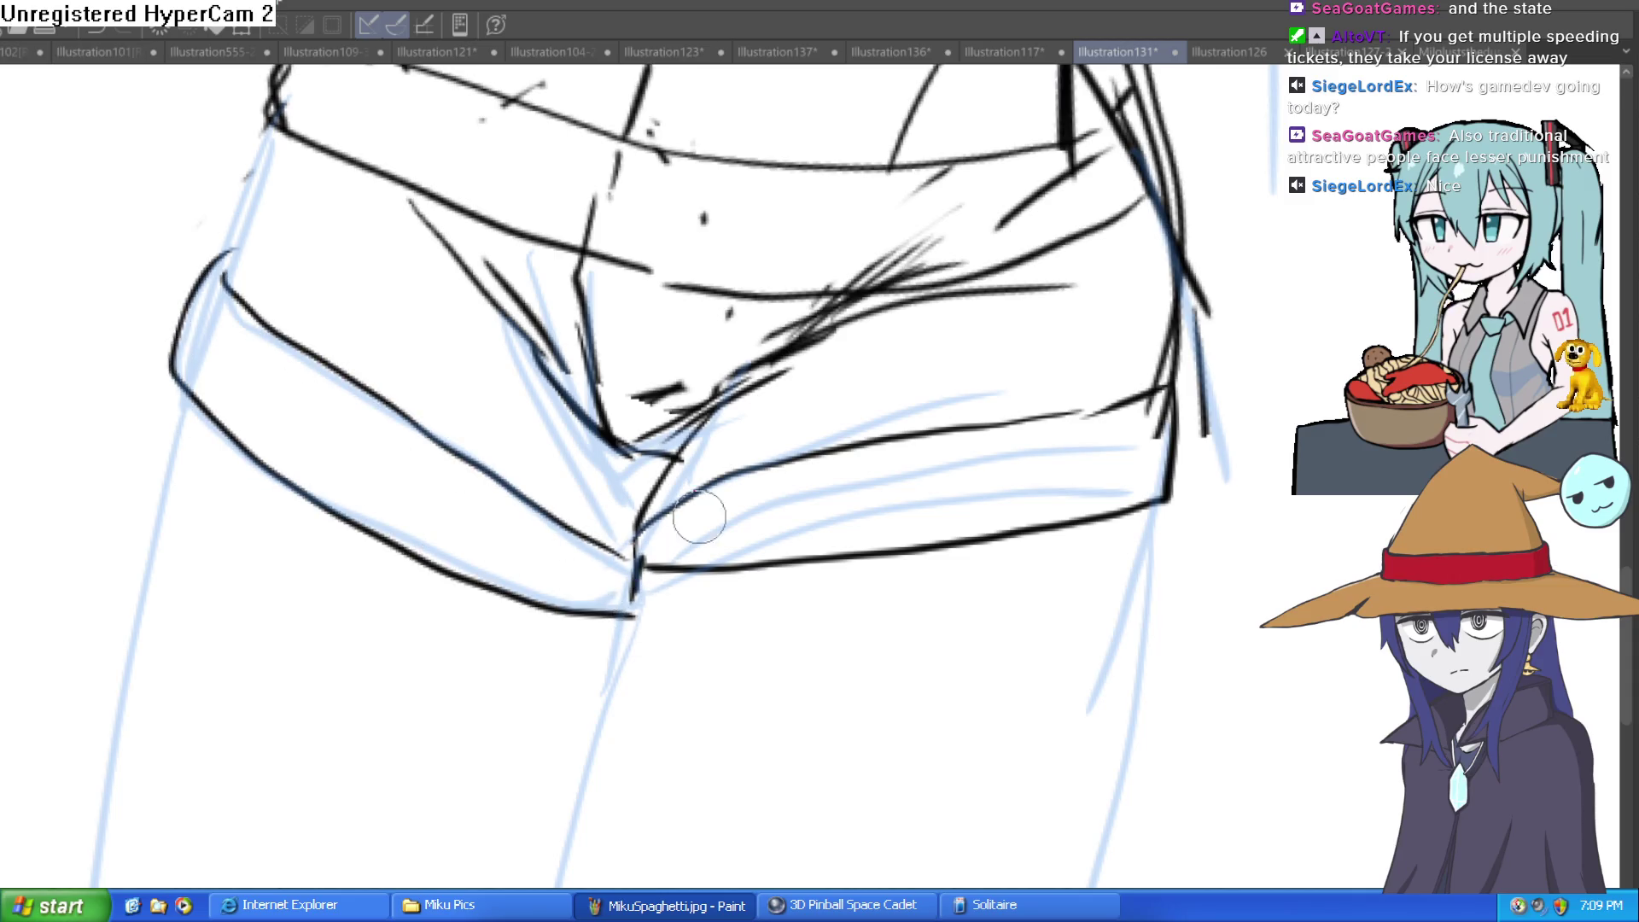
pyautogui.moveTo(696, 512)
pyautogui.mouseDown()
pyautogui.moveTo(708, 577)
pyautogui.moveTo(633, 546)
pyautogui.moveTo(624, 503)
pyautogui.moveTo(758, 408)
pyautogui.mouseUp()
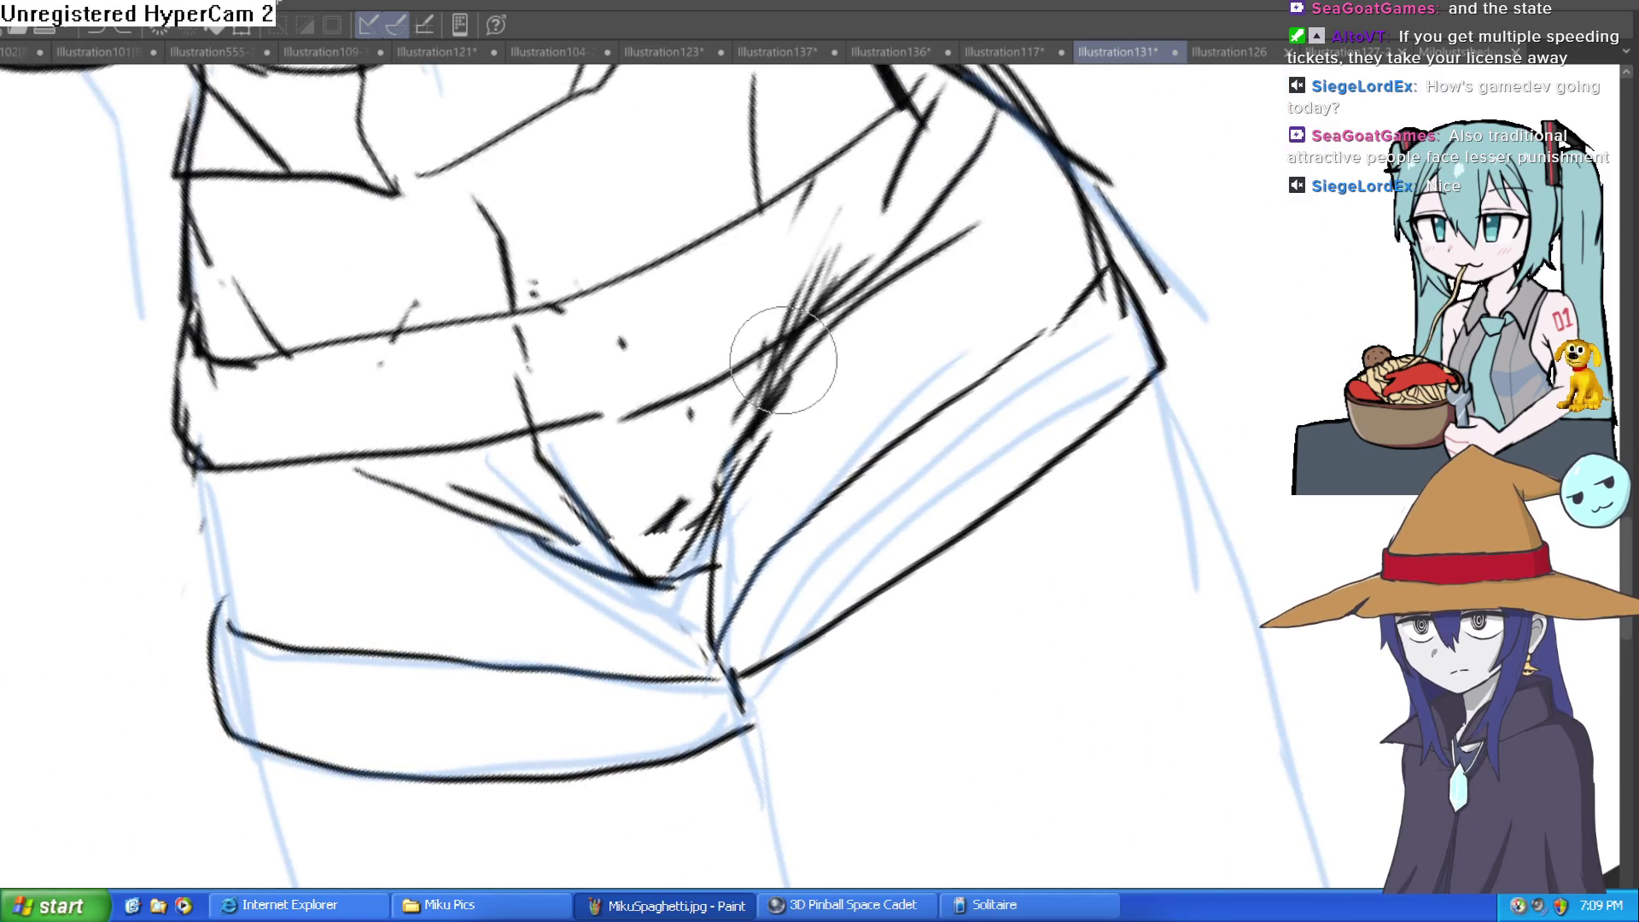
pyautogui.press(']')
pyautogui.press(']')
pyautogui.moveTo(825, 316)
pyautogui.mouseDown()
pyautogui.moveTo(797, 330)
pyautogui.moveTo(704, 481)
pyautogui.mouseUp()
pyautogui.hotkey('ctrl', 'z')
pyautogui.hotkey('ctrl', 'z')
pyautogui.hotkey('ctrl', 'z')
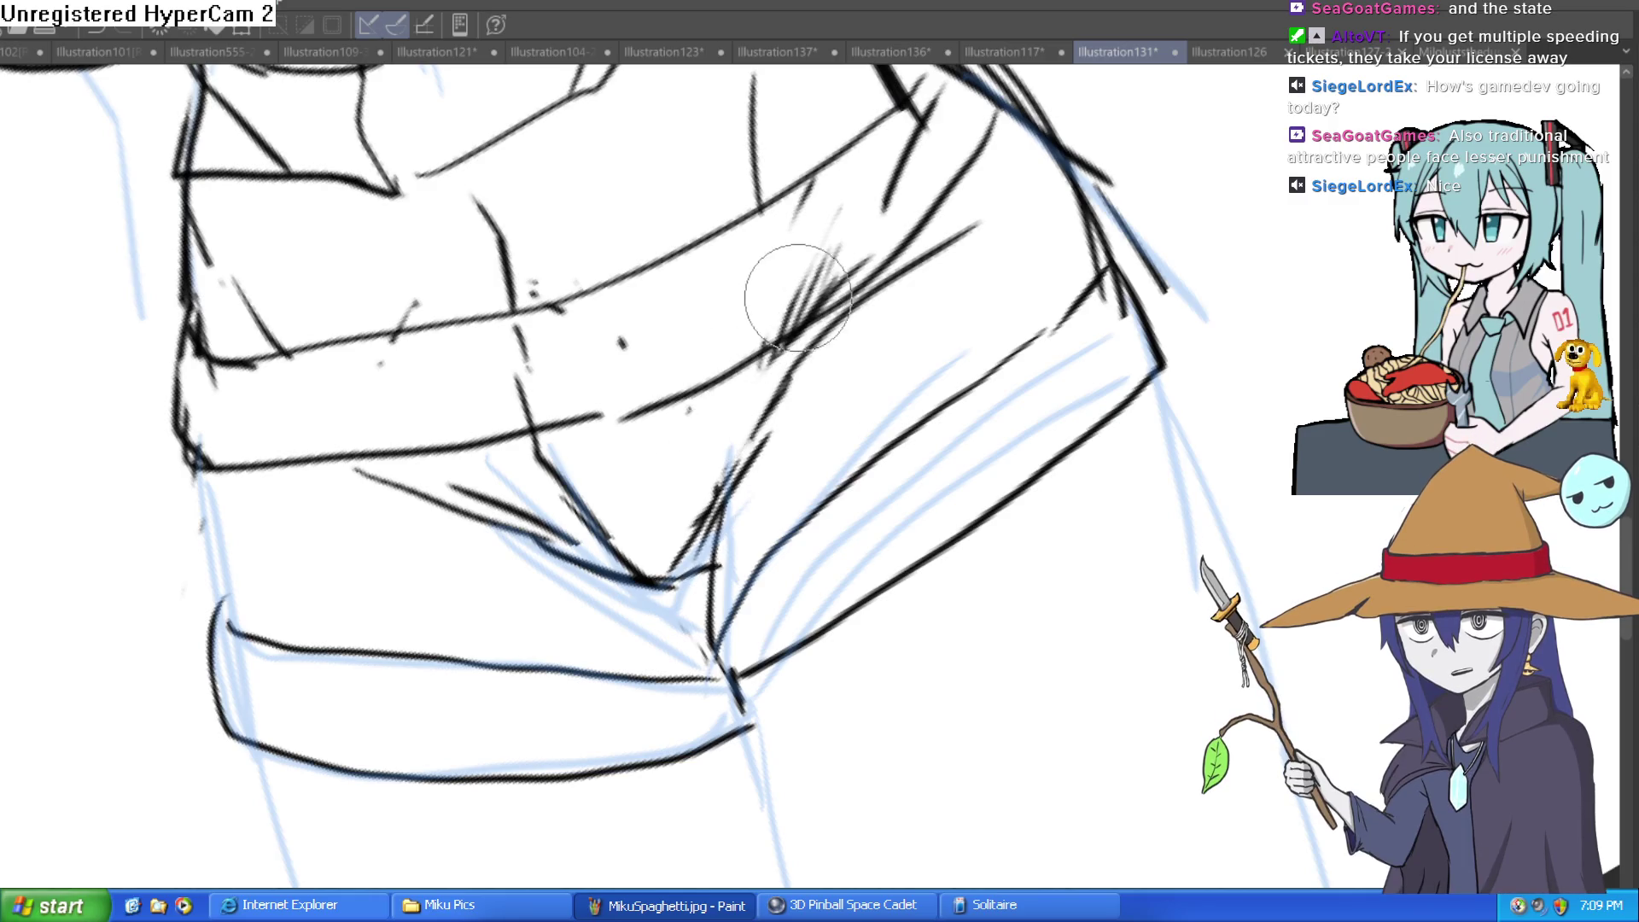
# Ink the left leg's outline below the shorts
pyautogui.scroll(-5, 1084, 166)
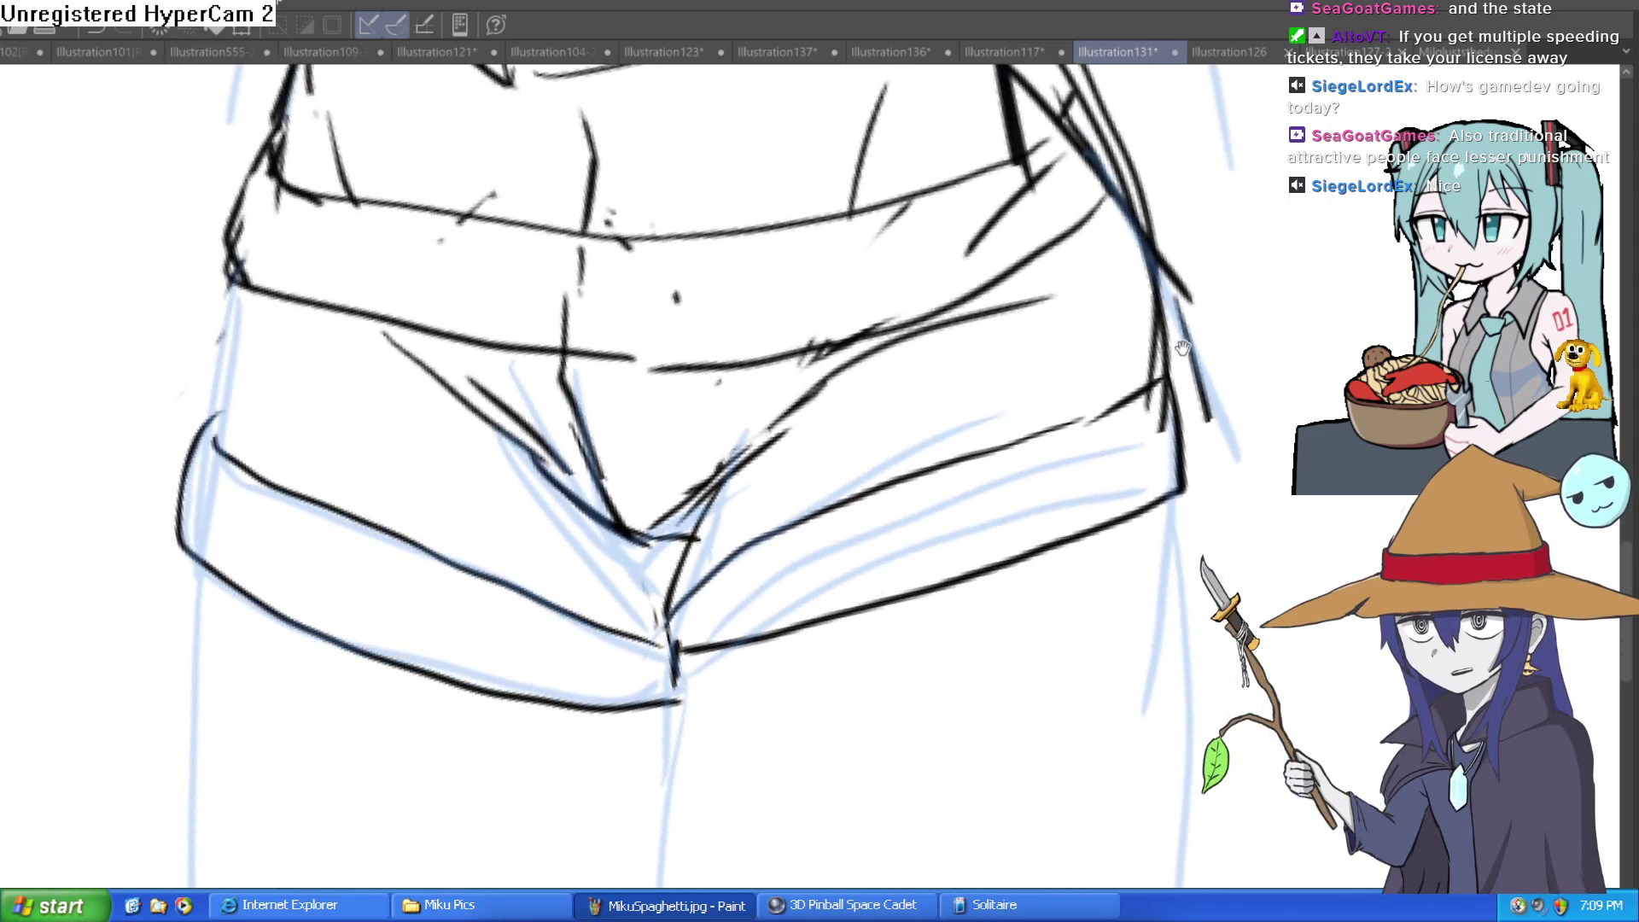
pyautogui.moveTo(1004, 578)
pyautogui.mouseDown()
pyautogui.moveTo(969, 585)
pyautogui.moveTo(987, 523)
pyautogui.moveTo(937, 475)
pyautogui.mouseUp()
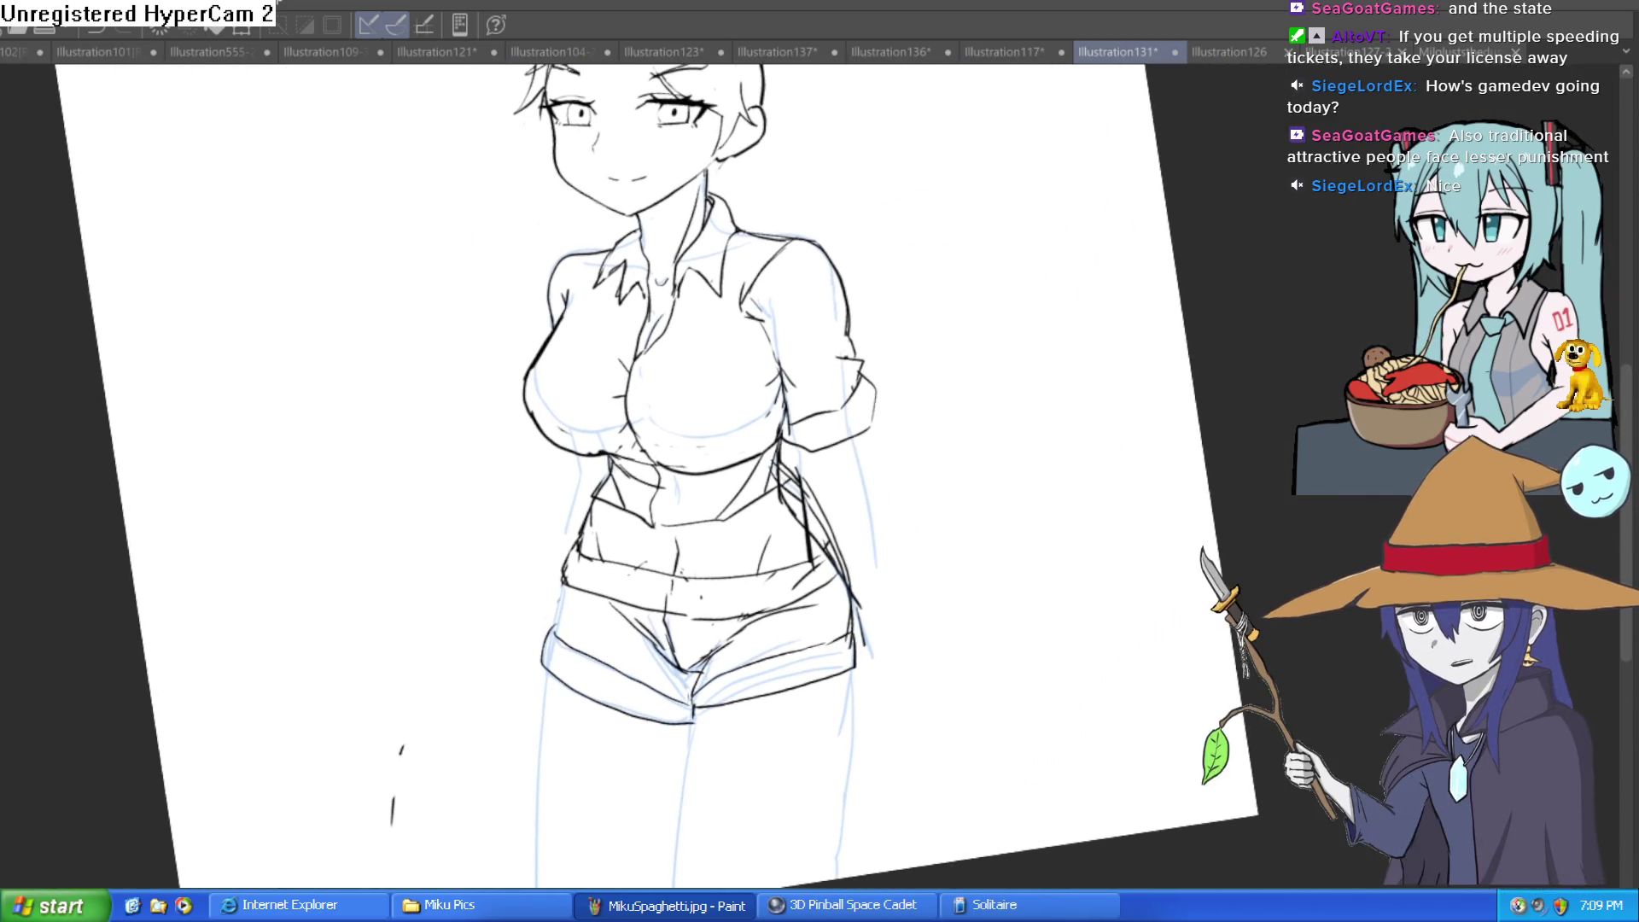
pyautogui.scroll(3, 1016, 388)
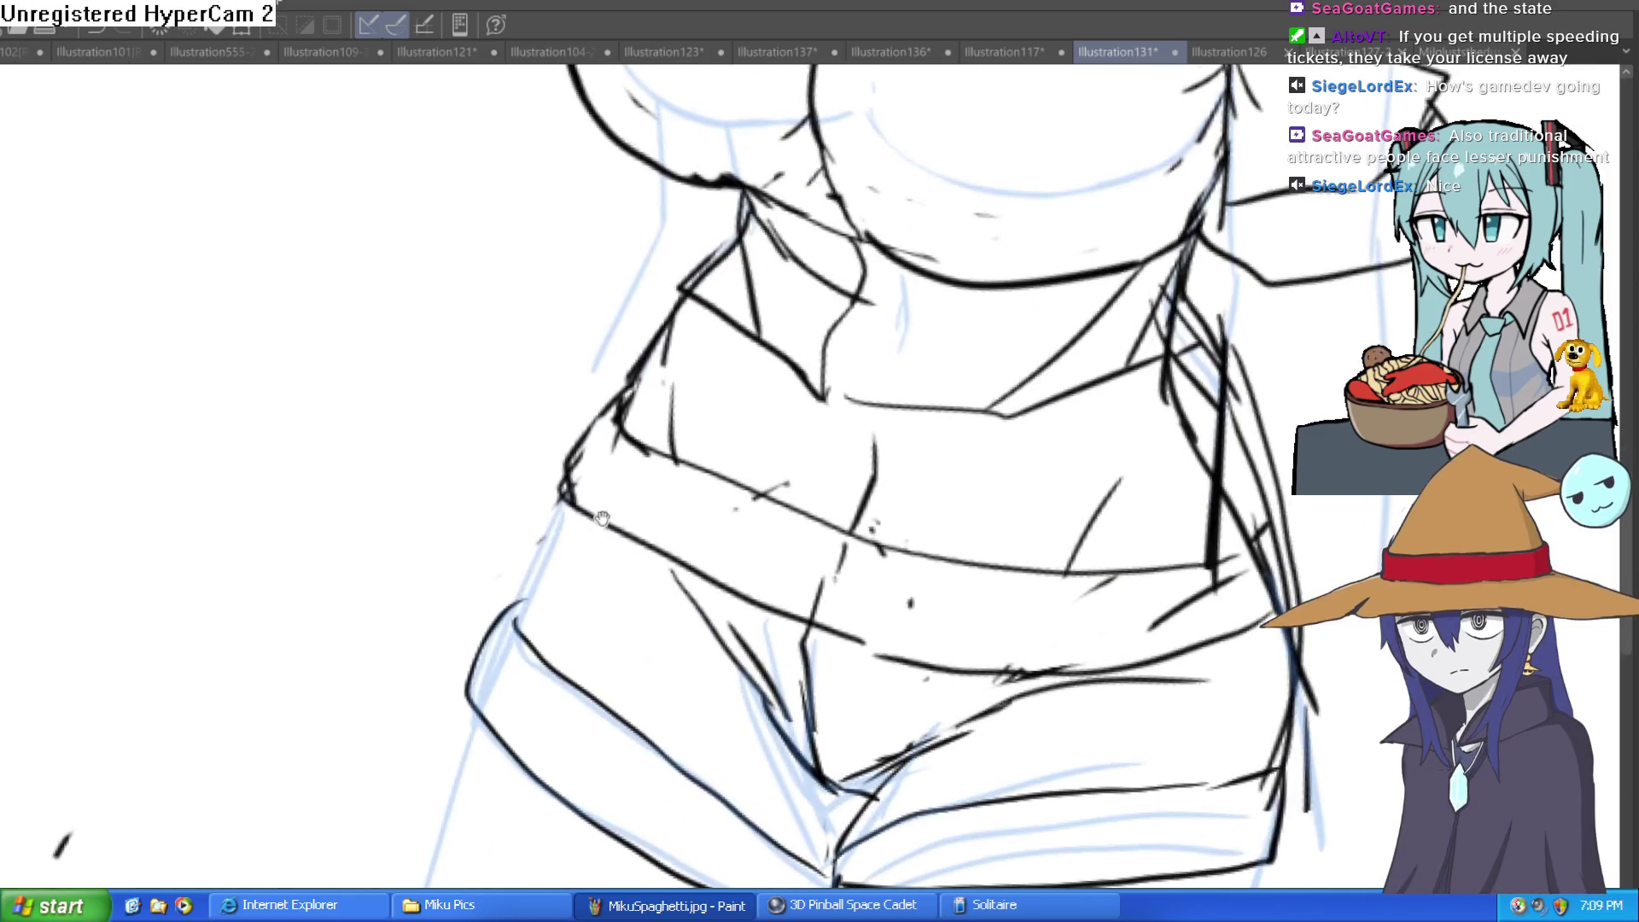
pyautogui.moveTo(541, 541); pyautogui.dragTo(749, 470)
pyautogui.scroll(-3, 749, 469)
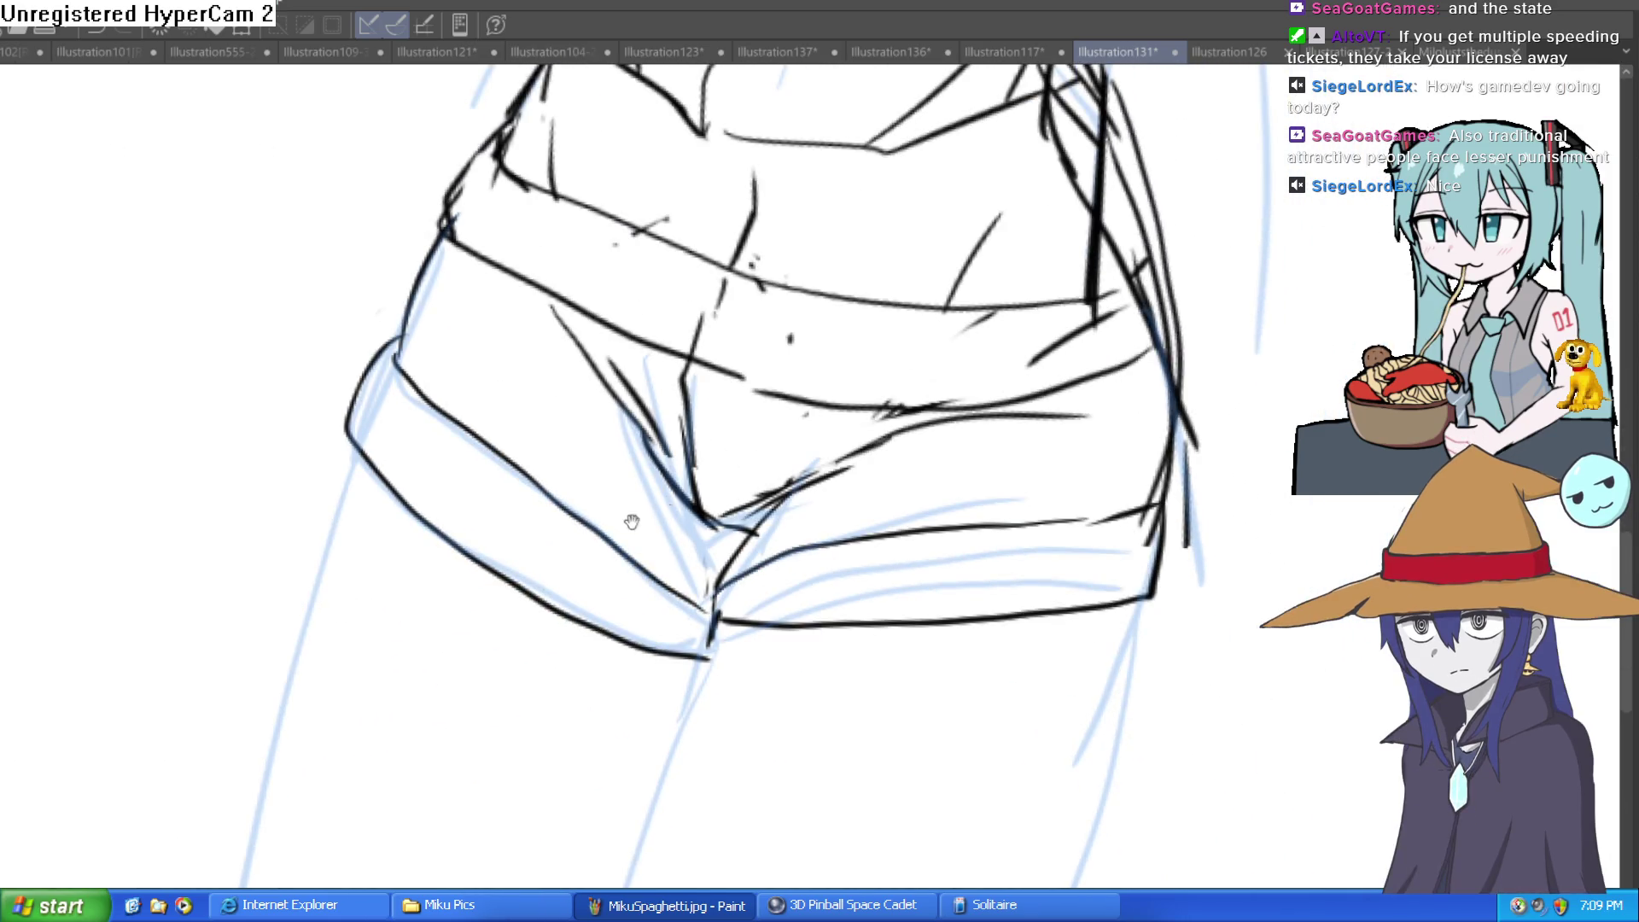
pyautogui.scroll(-2, 630, 523)
pyautogui.moveTo(444, 231); pyautogui.dragTo(341, 642)
pyautogui.moveTo(673, 350); pyautogui.dragTo(605, 653)
# Erase the rough right hip contour, ink a fly line on the shorts, and level the view
pyautogui.moveTo(952, 374)
pyautogui.mouseDown()
pyautogui.moveTo(884, 583)
pyautogui.moveTo(921, 769)
pyautogui.mouseUp()
pyautogui.moveTo(851, 467); pyautogui.dragTo(794, 507)
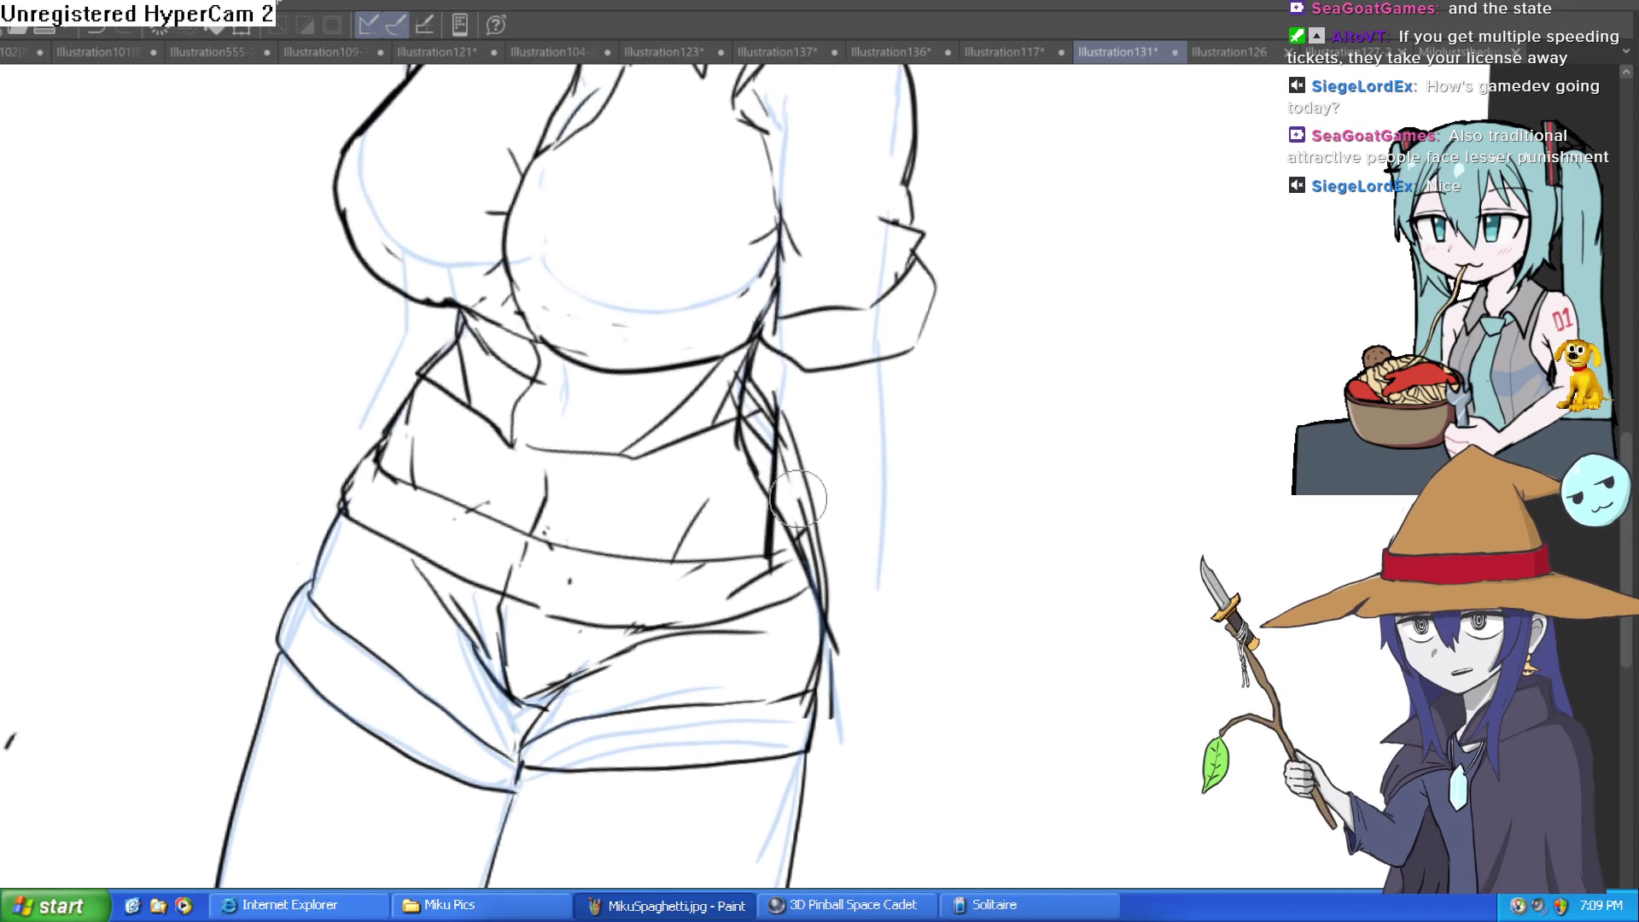
pyautogui.moveTo(759, 432); pyautogui.dragTo(840, 656)
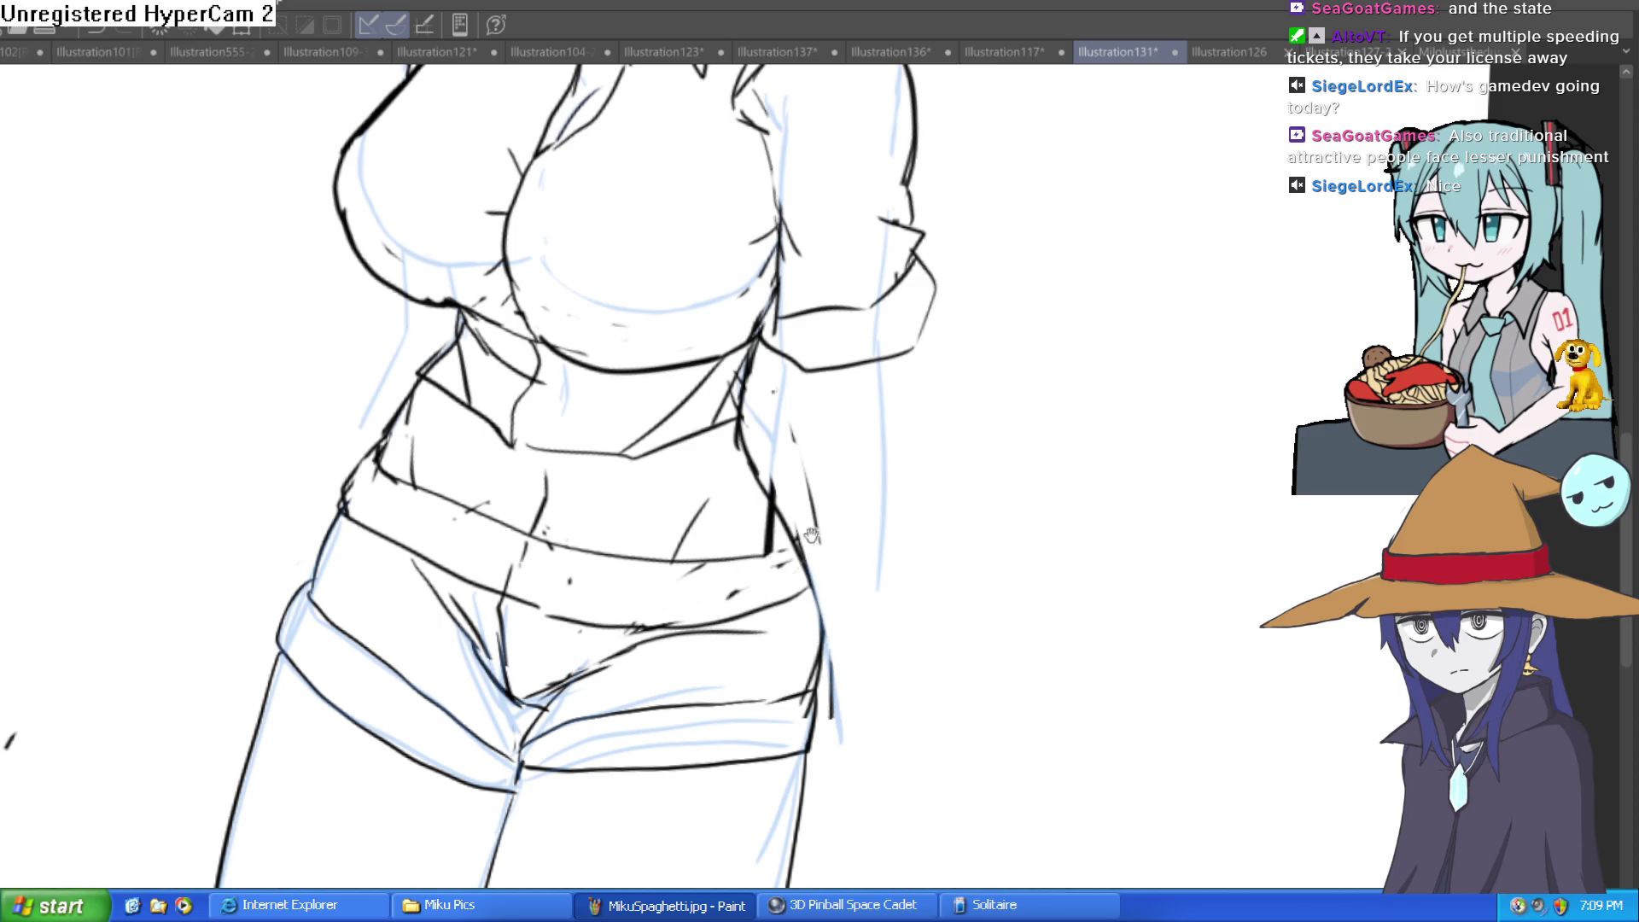
pyautogui.scroll(-2, 807, 478)
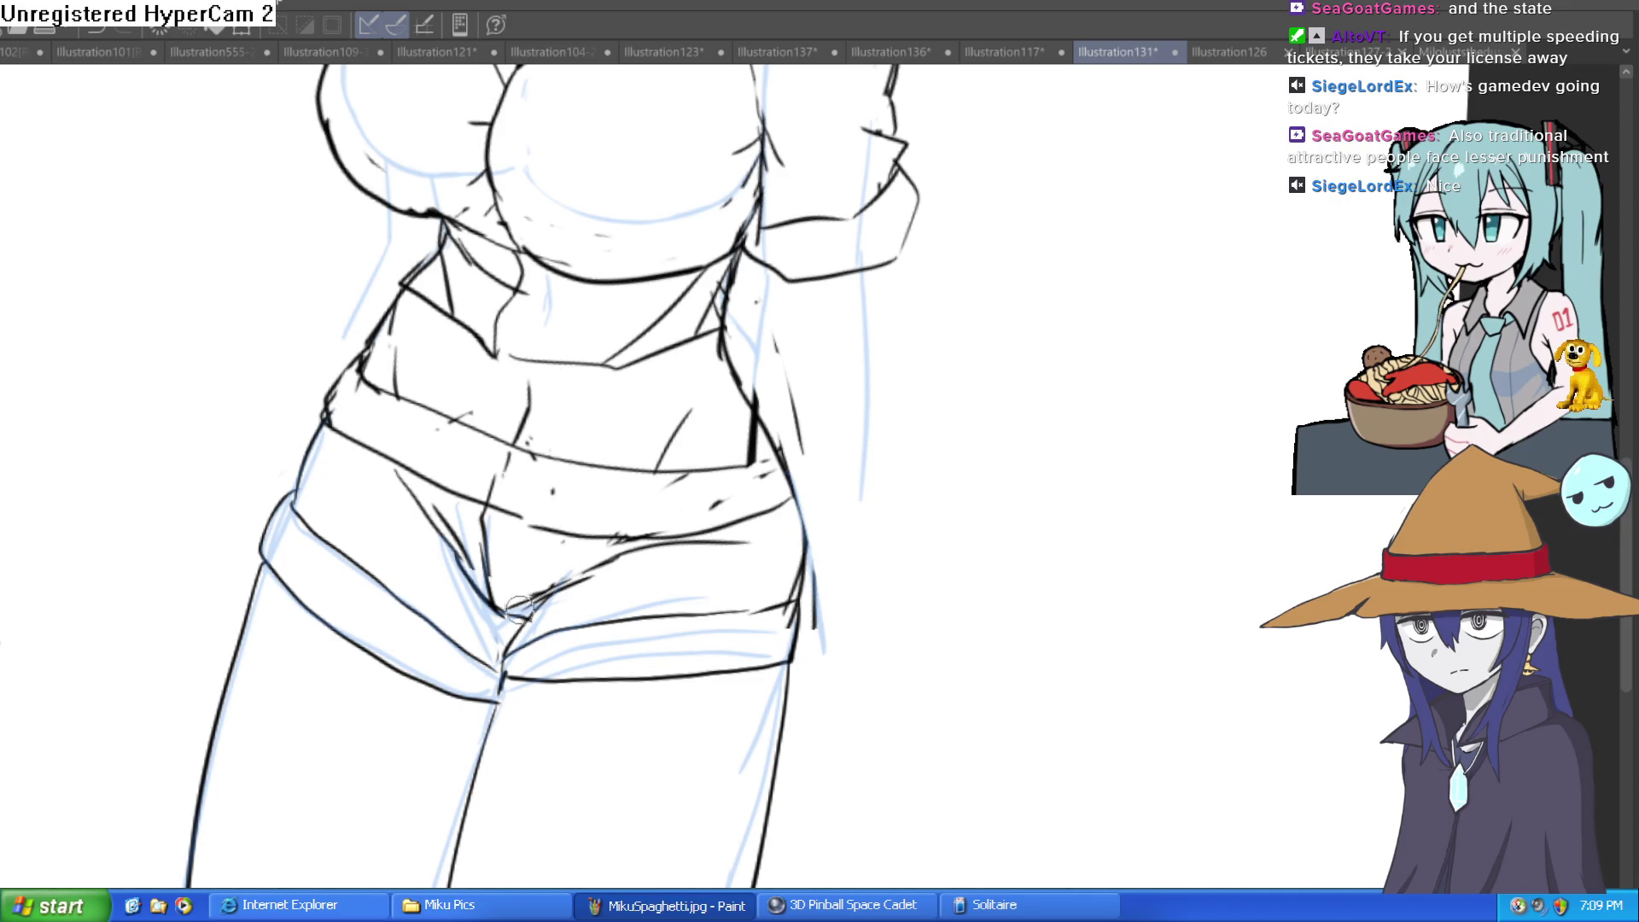
pyautogui.moveTo(531, 531); pyautogui.dragTo(522, 596)
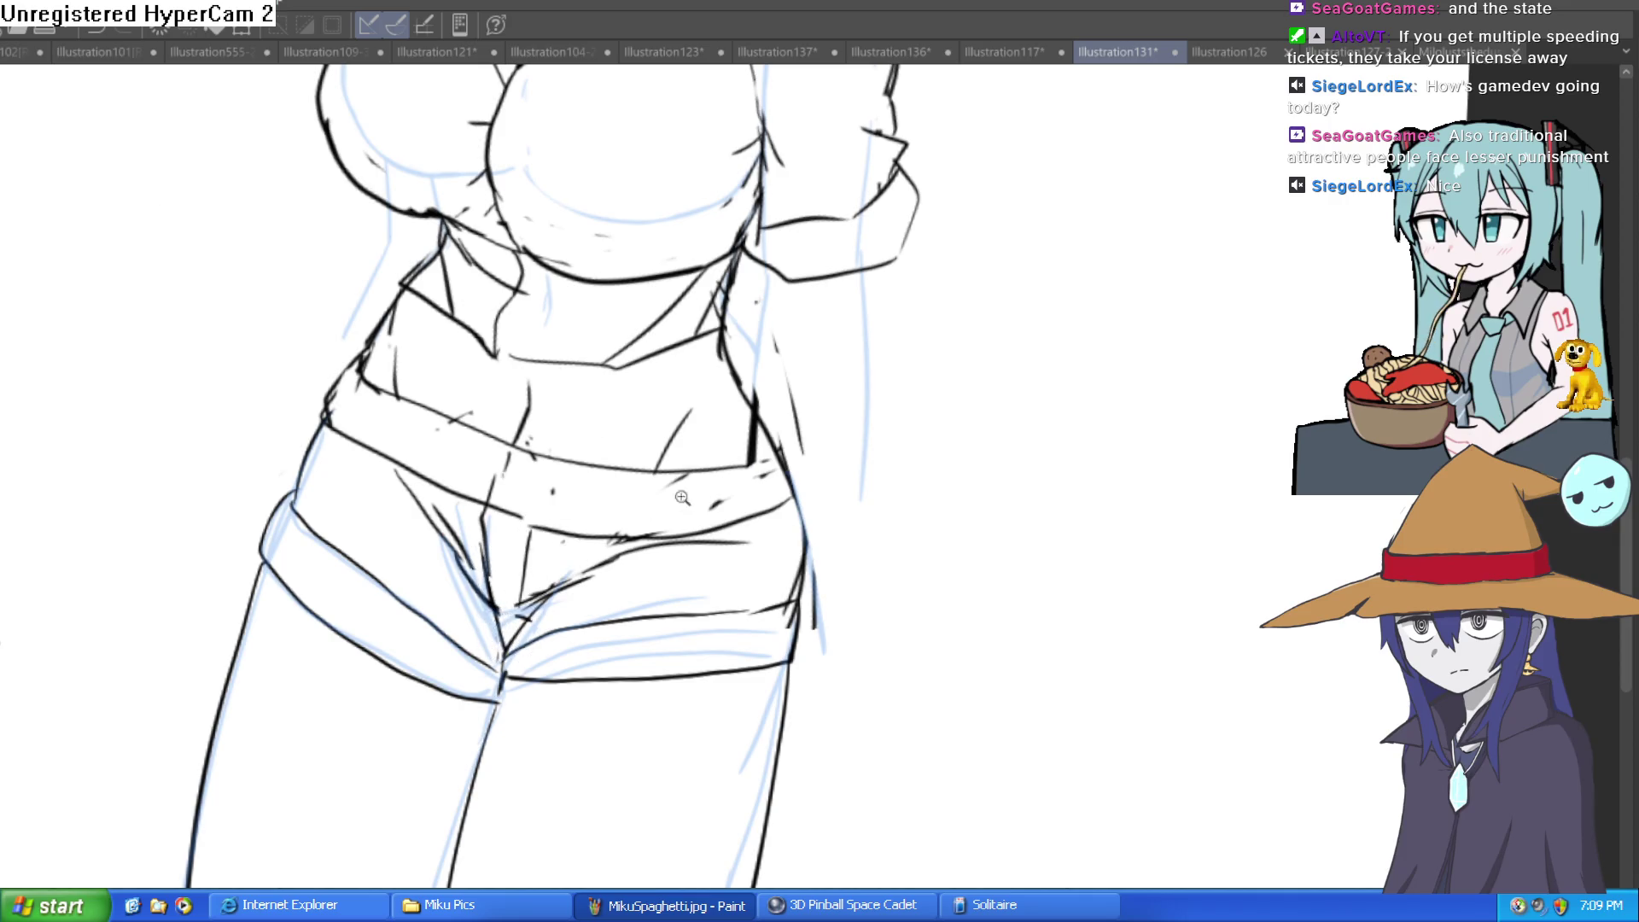
pyautogui.hotkey('ctrl', '0')
pyautogui.moveTo(867, 391); pyautogui.dragTo(856, 501)
pyautogui.hotkey('ctrl', 't')
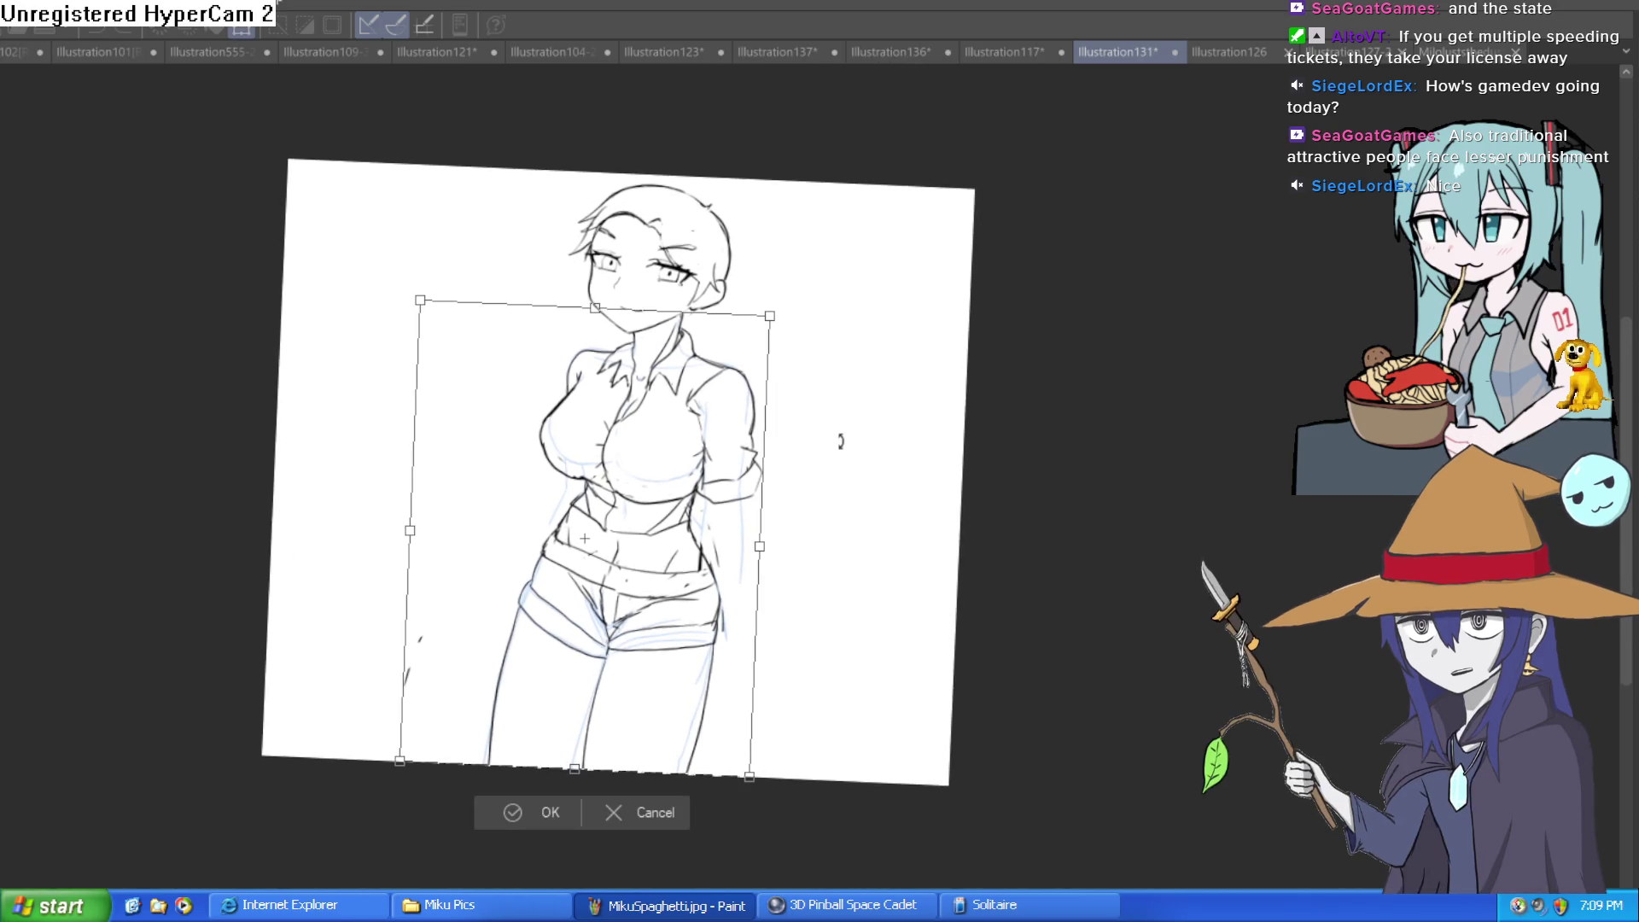
# Tilt the whole figure slightly and move it lower on the page with a transform
pyautogui.click(627, 820)
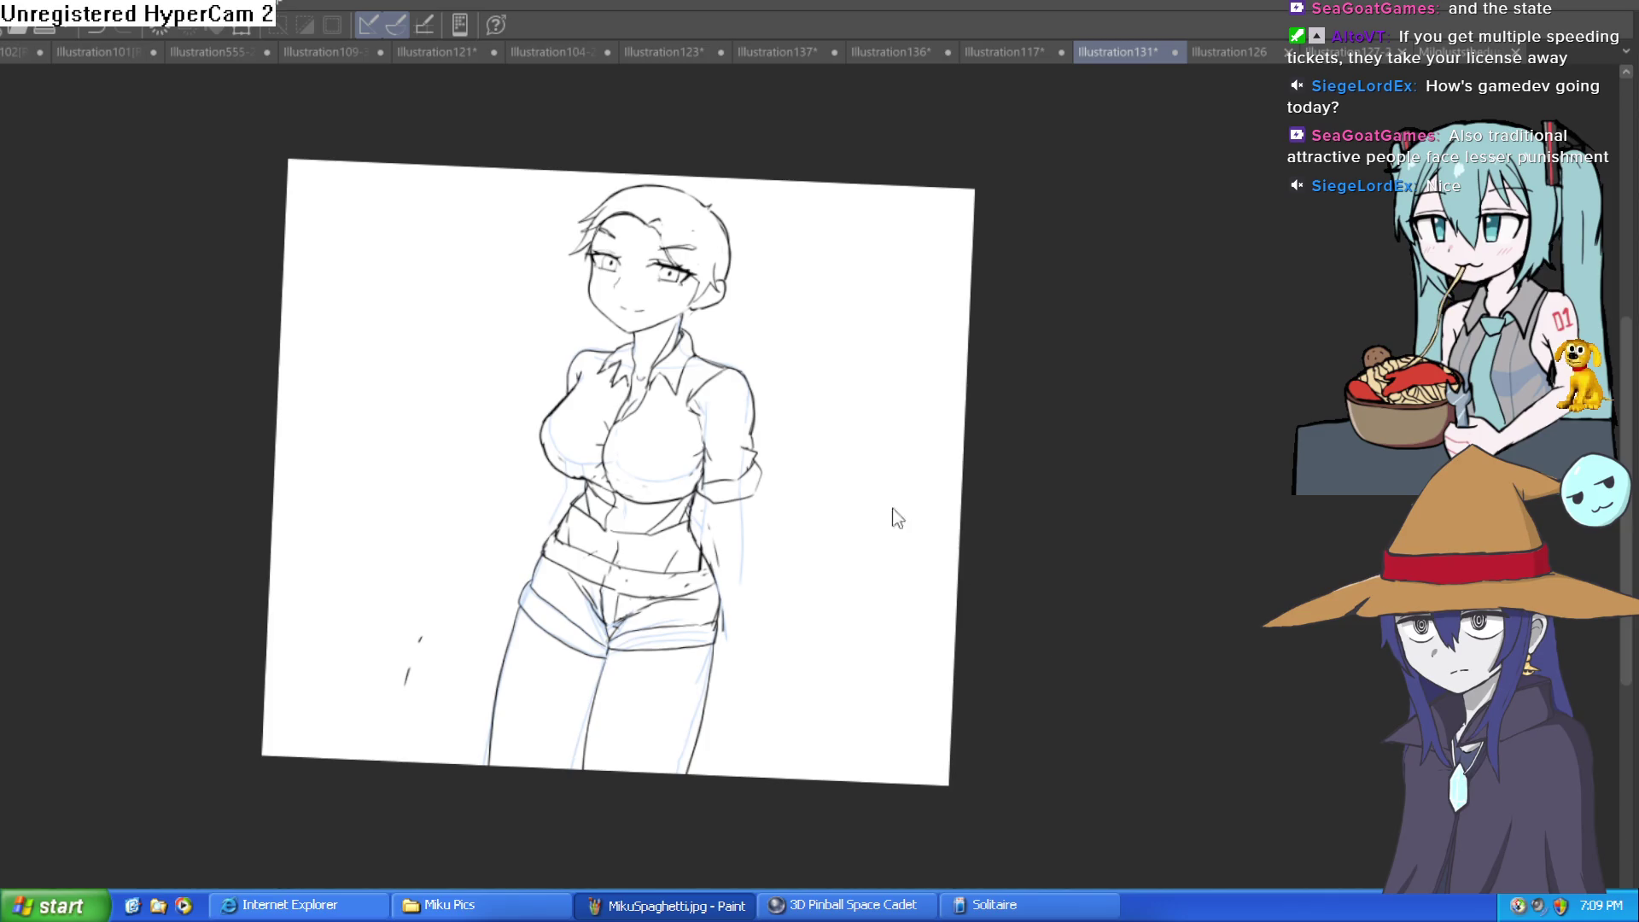
pyautogui.hotkey('ctrl', 't')
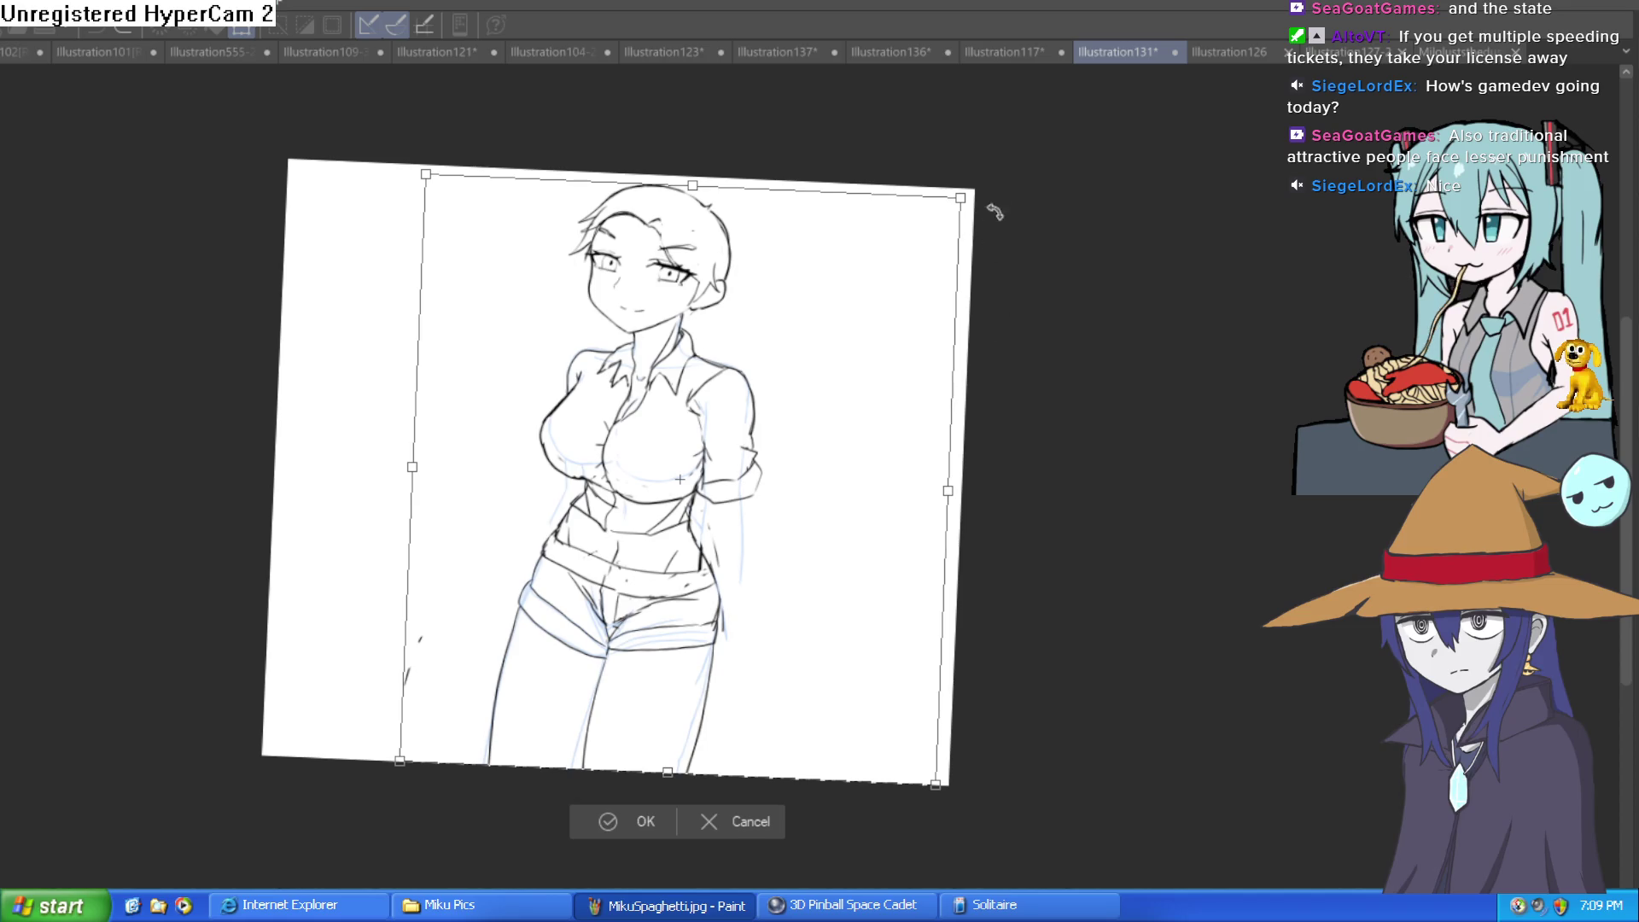
pyautogui.moveTo(994, 212); pyautogui.dragTo(967, 177)
pyautogui.moveTo(995, 328); pyautogui.dragTo(1004, 315)
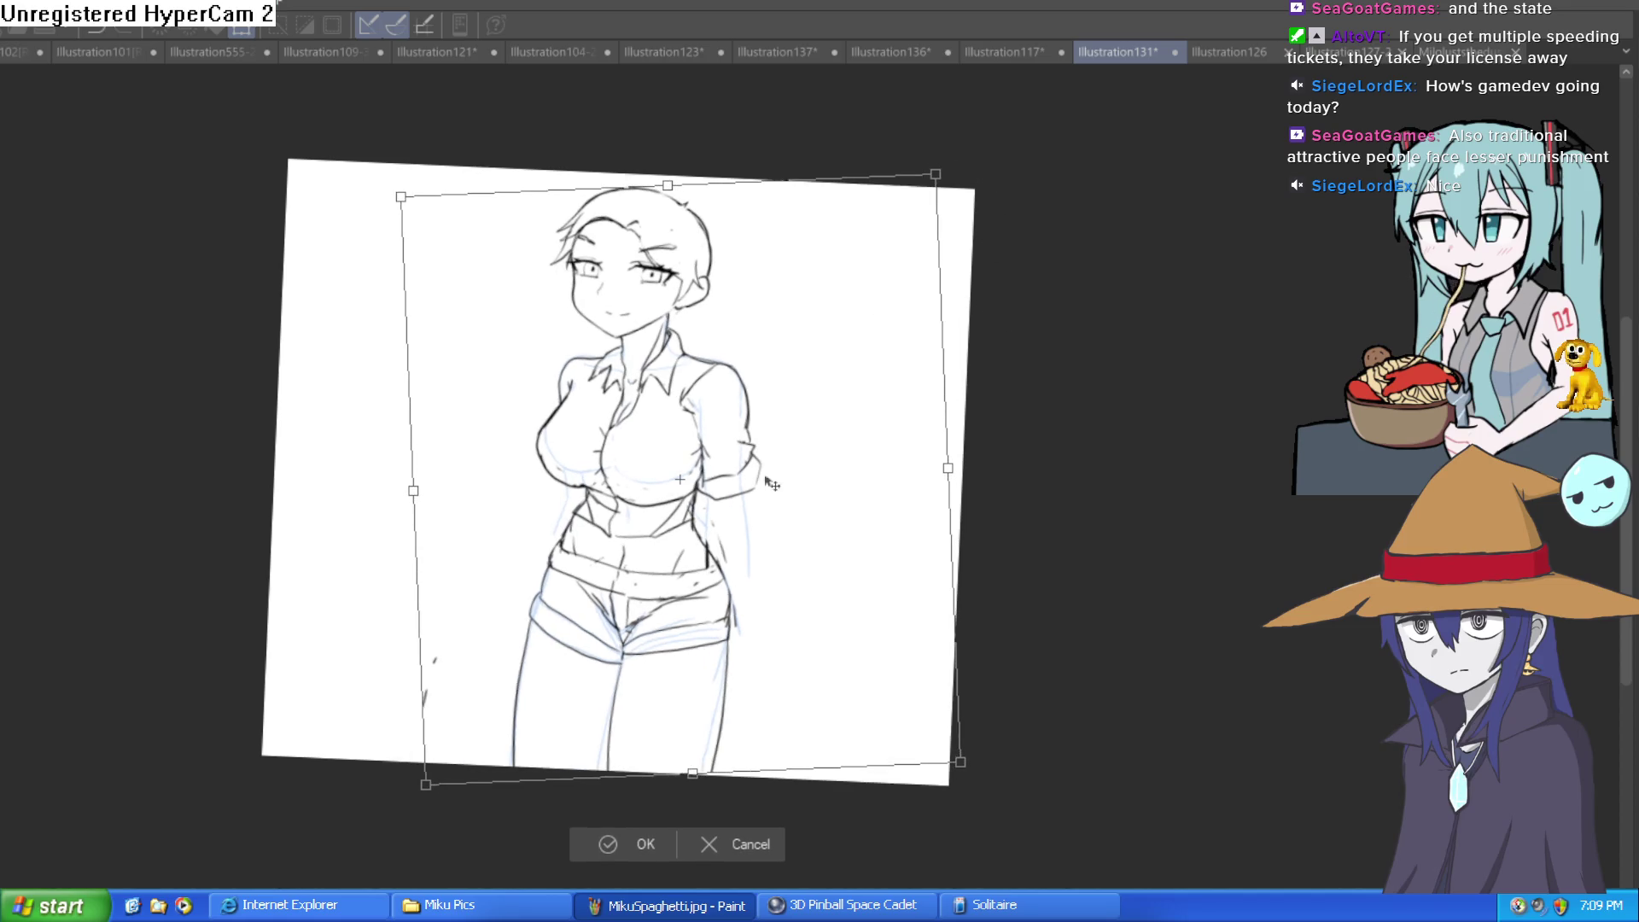
pyautogui.moveTo(771, 484); pyautogui.dragTo(751, 548)
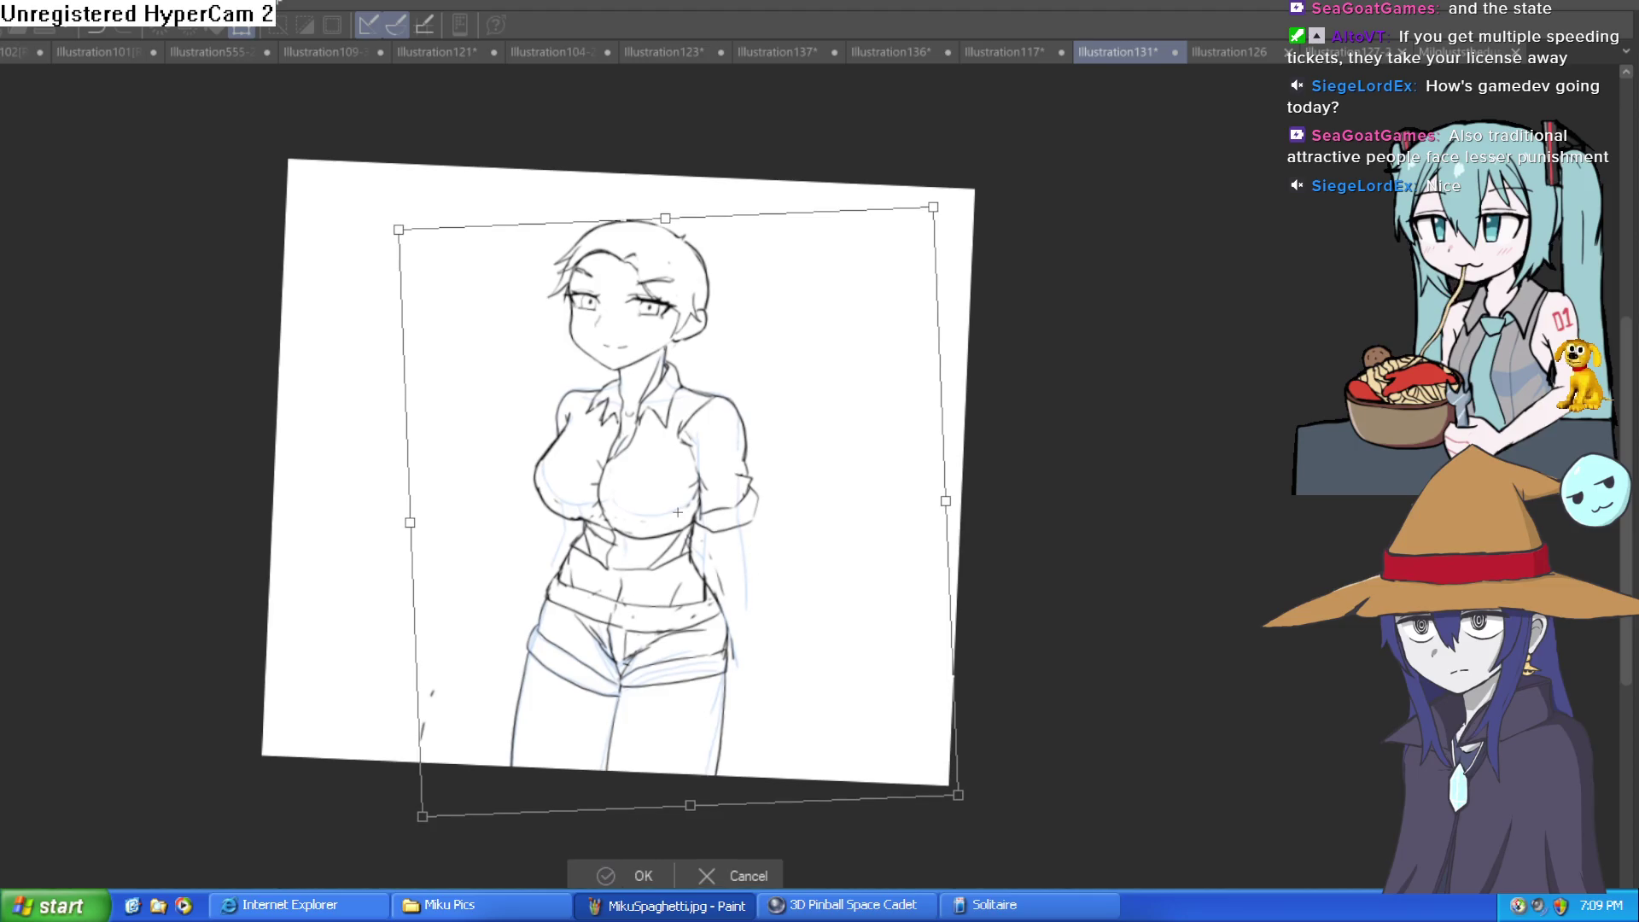
pyautogui.click(610, 875)
# Re-ink the left leg outline, redrawing it once
pyautogui.scroll(5, 480, 748)
pyautogui.moveTo(607, 726); pyautogui.dragTo(540, 650)
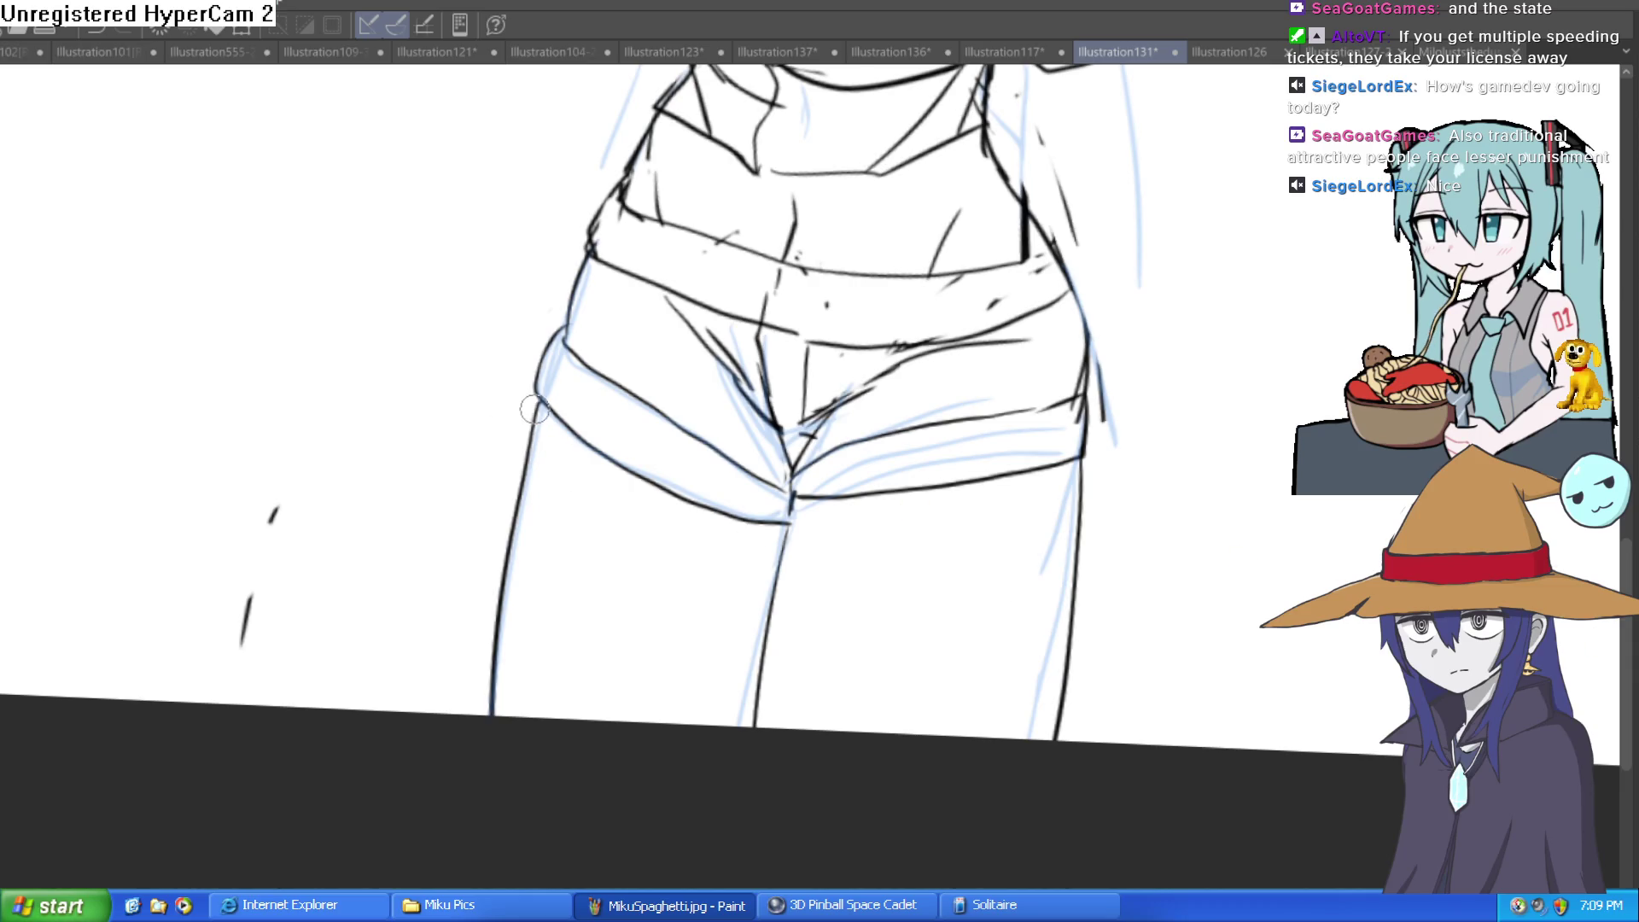
pyautogui.moveTo(536, 408); pyautogui.dragTo(506, 710)
pyautogui.hotkey('ctrl', 'z')
pyautogui.moveTo(538, 414); pyautogui.dragTo(505, 708)
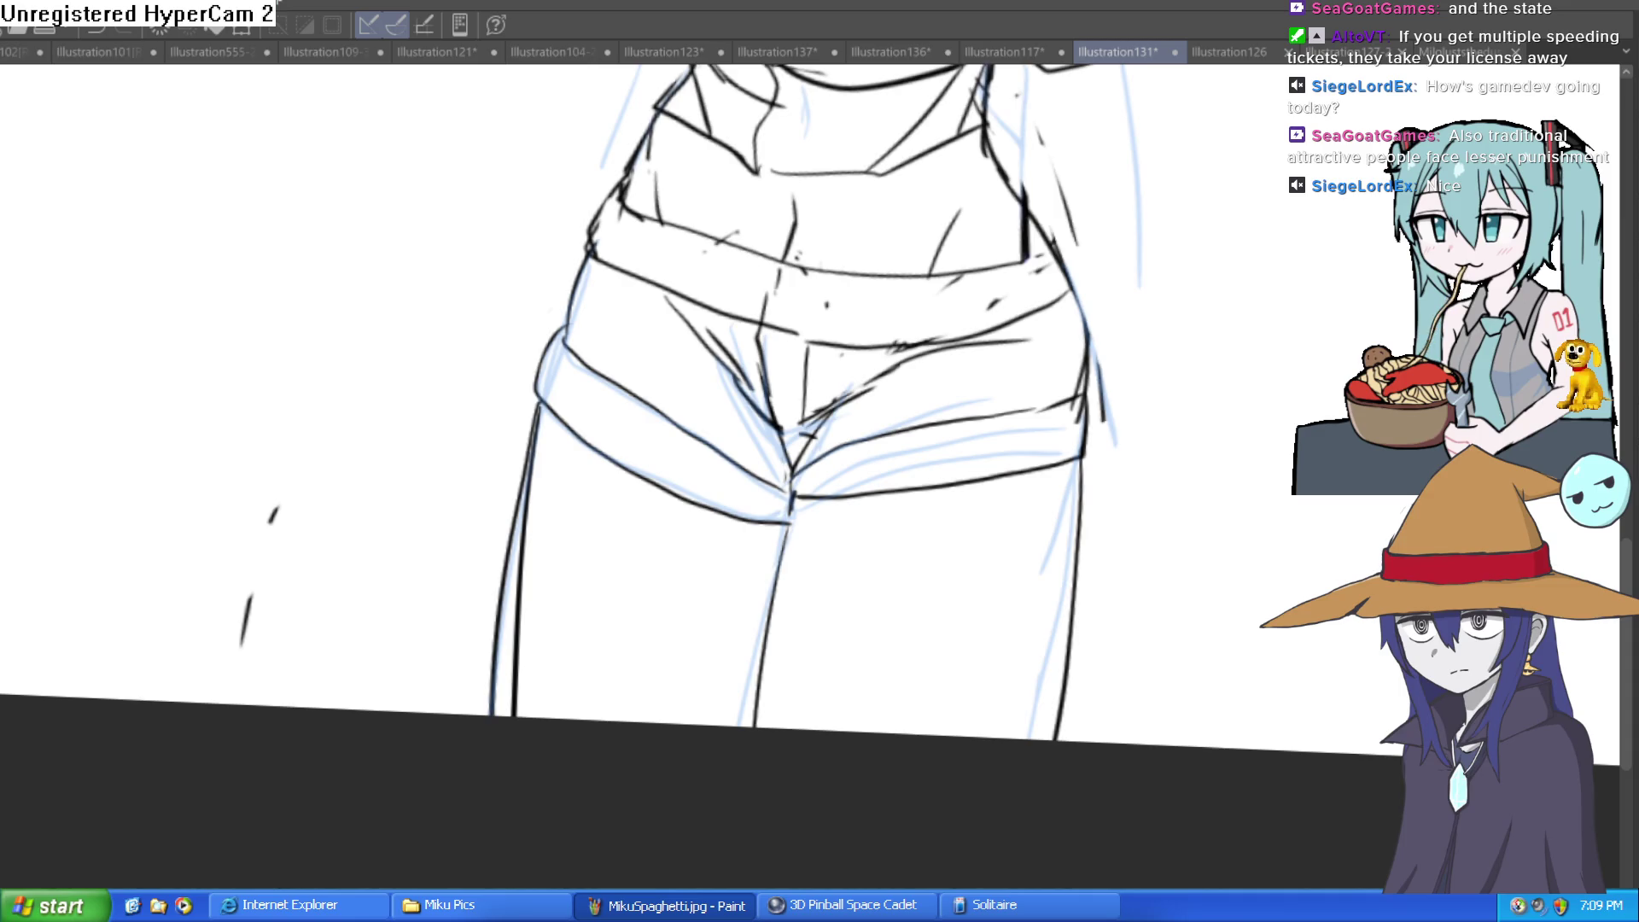
pyautogui.scroll(-4, 999, 606)
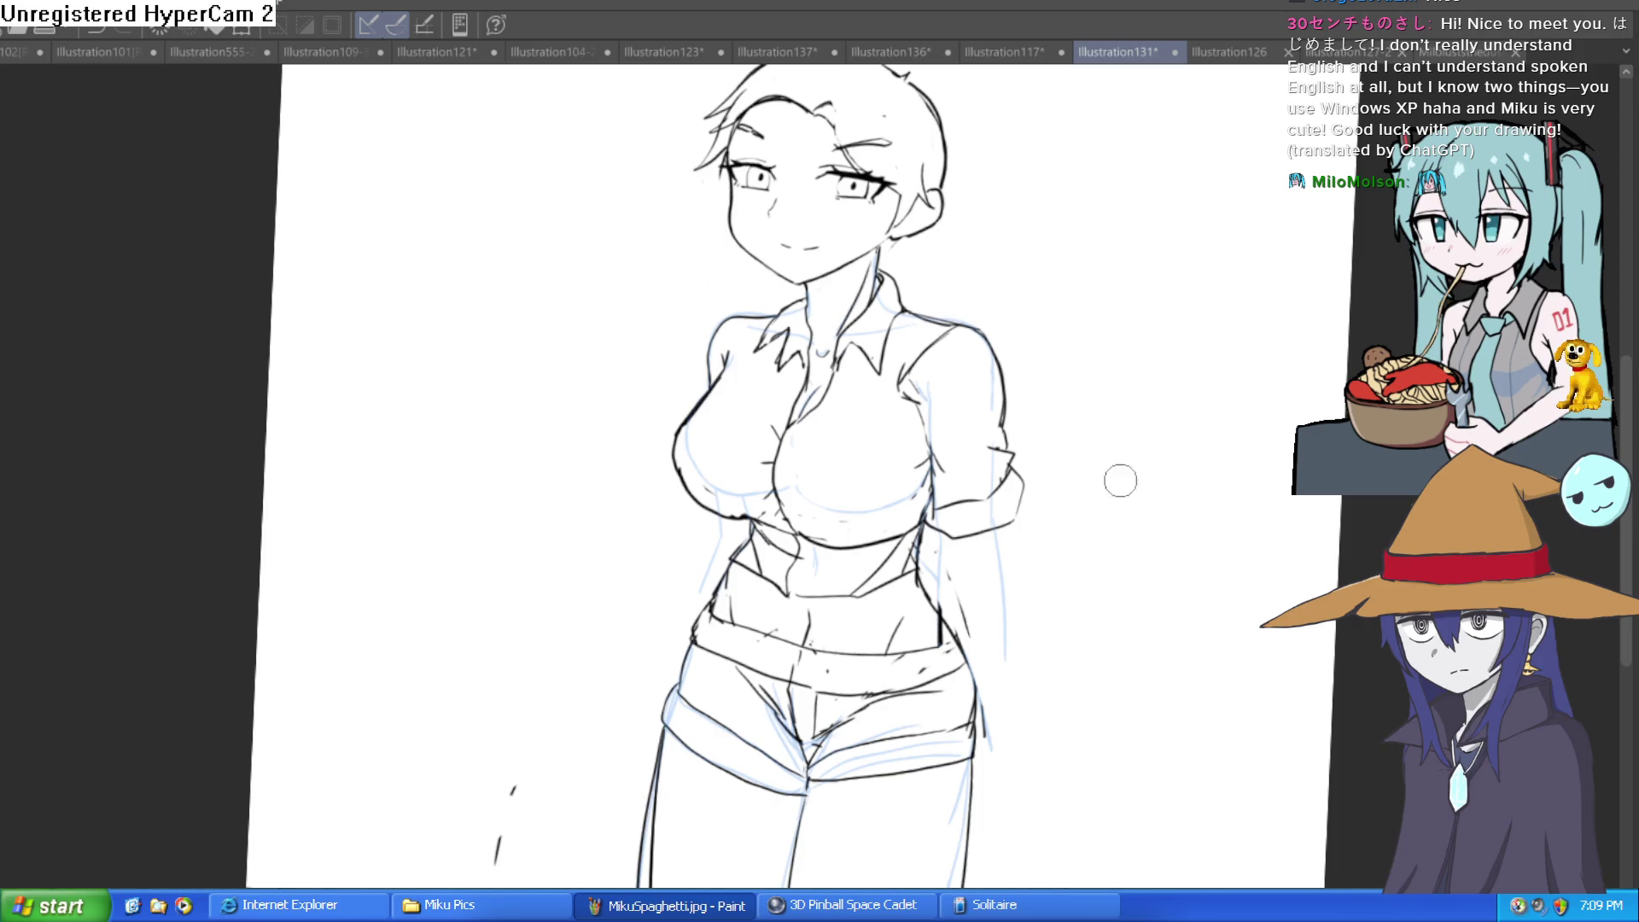
# Ink the arm outline below the right sleeve down to the hip, plus a short inner line
pyautogui.moveTo(1093, 571); pyautogui.dragTo(944, 469)
pyautogui.scroll(2, 820, 432)
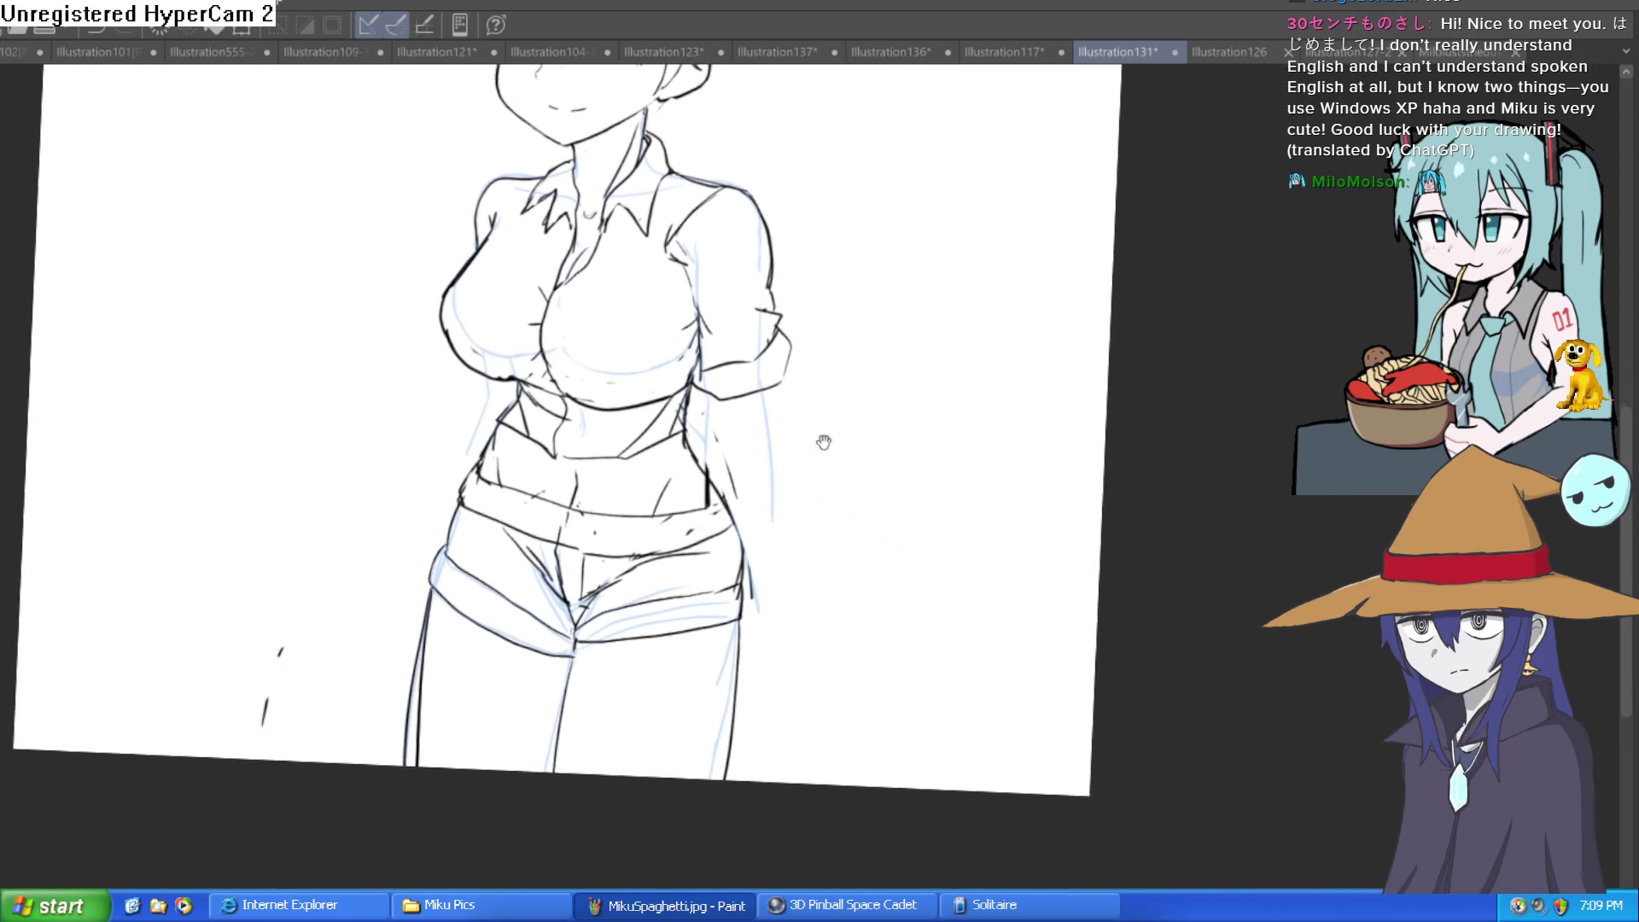
pyautogui.moveTo(751, 333); pyautogui.dragTo(772, 589)
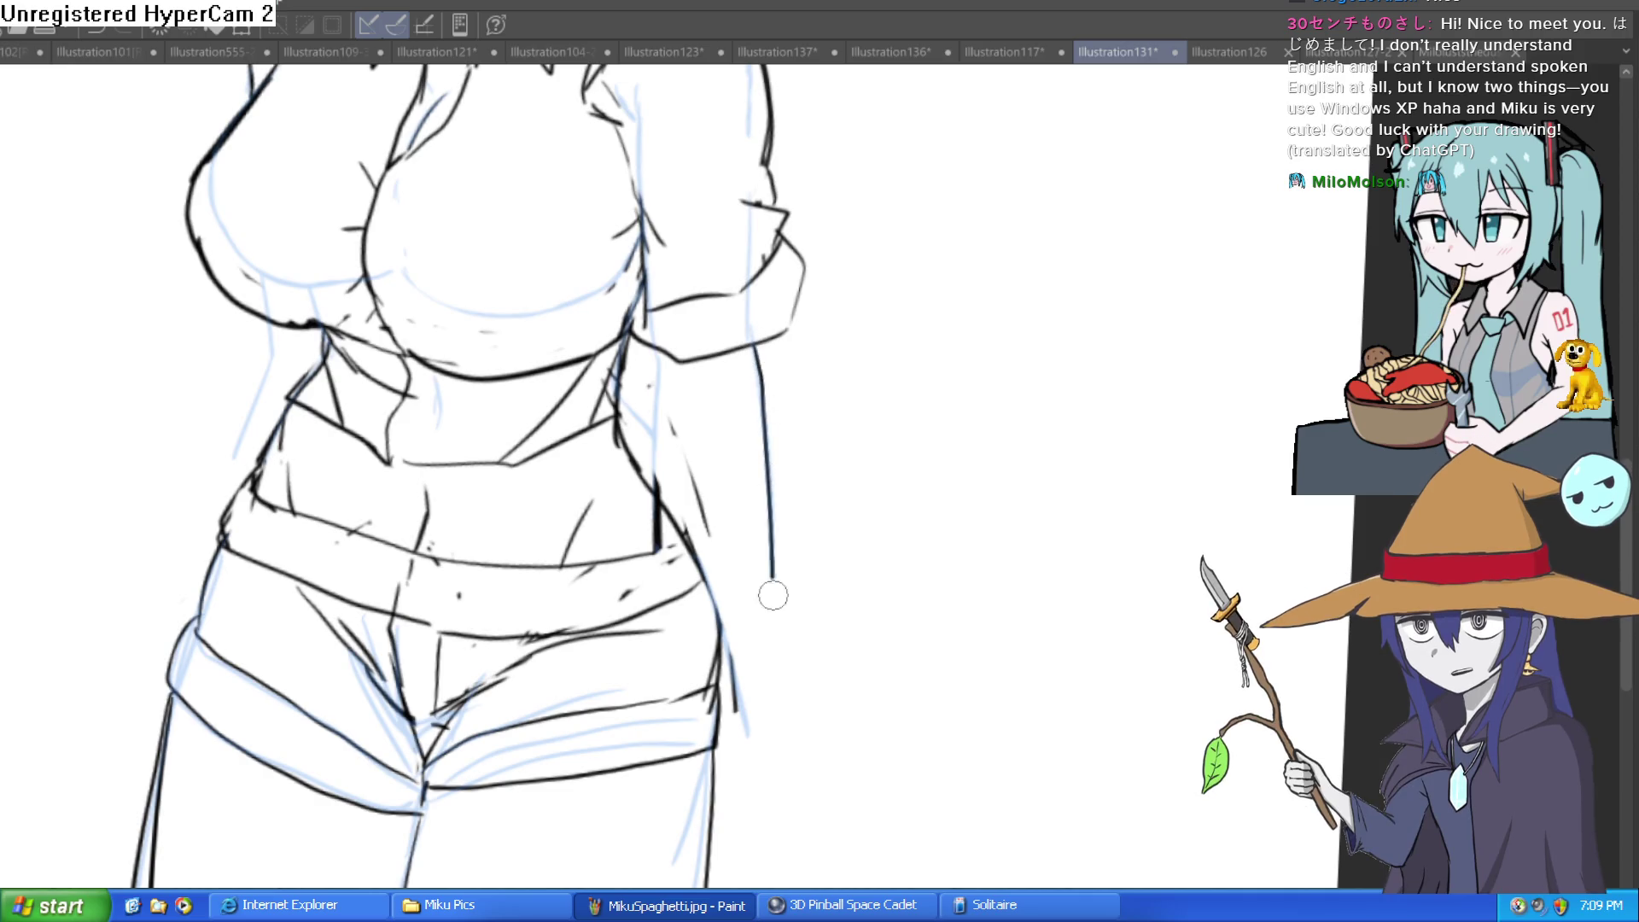
pyautogui.moveTo(660, 349); pyautogui.dragTo(671, 541)
pyautogui.hotkey('ctrl', 'z')
pyautogui.hotkey('ctrl', 'z')
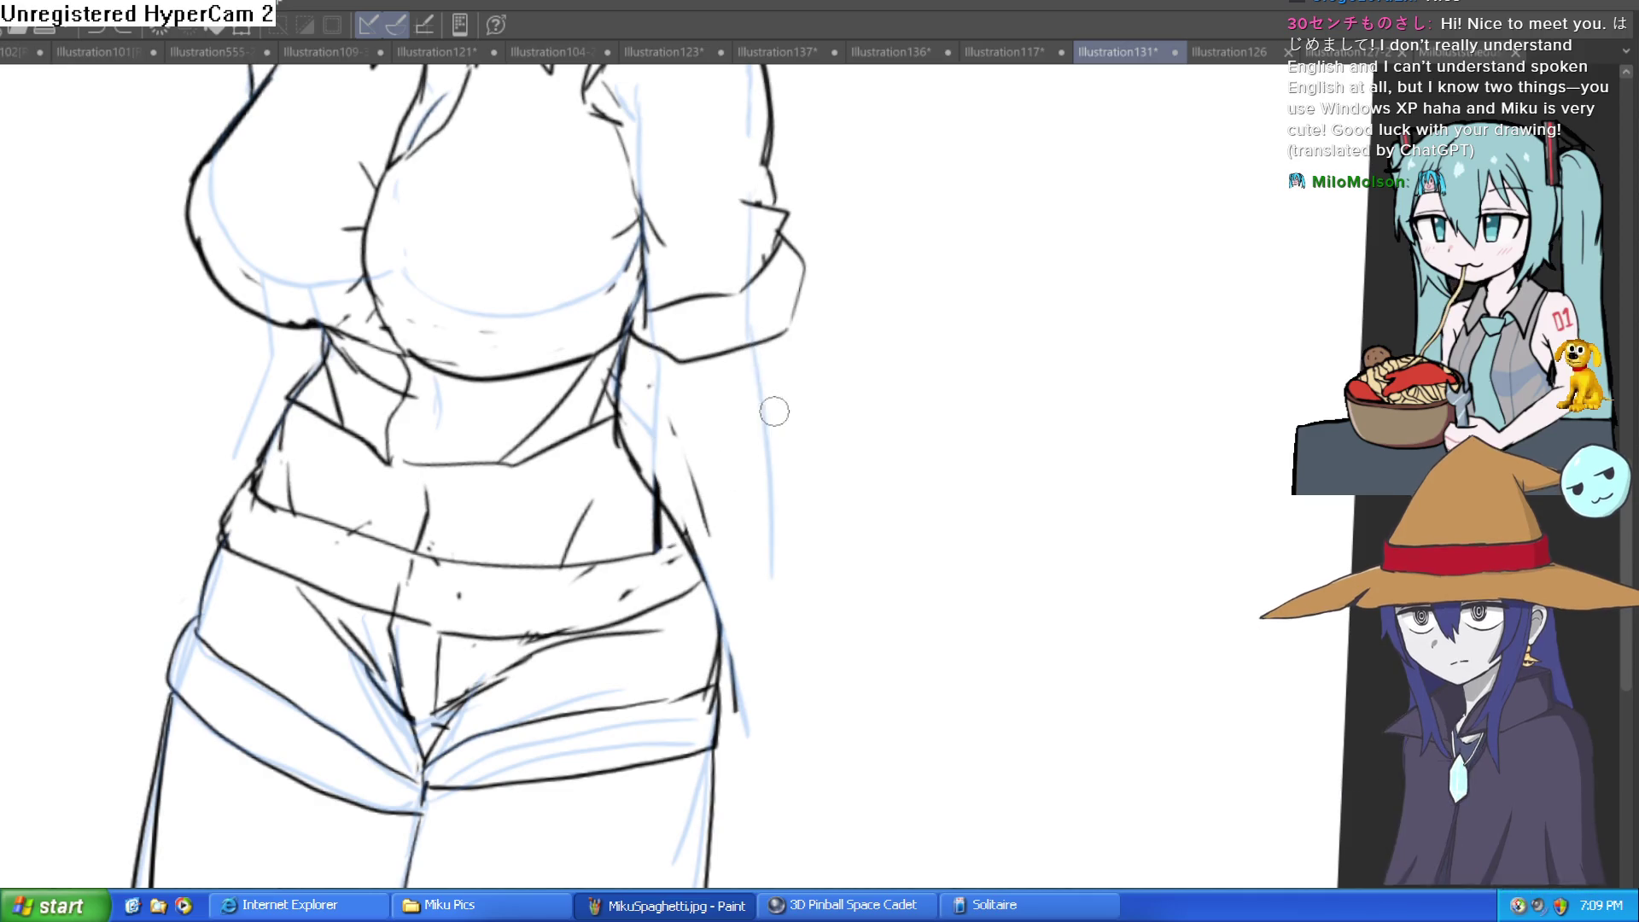
pyautogui.moveTo(755, 345); pyautogui.dragTo(749, 618)
pyautogui.moveTo(665, 350); pyautogui.dragTo(667, 469)
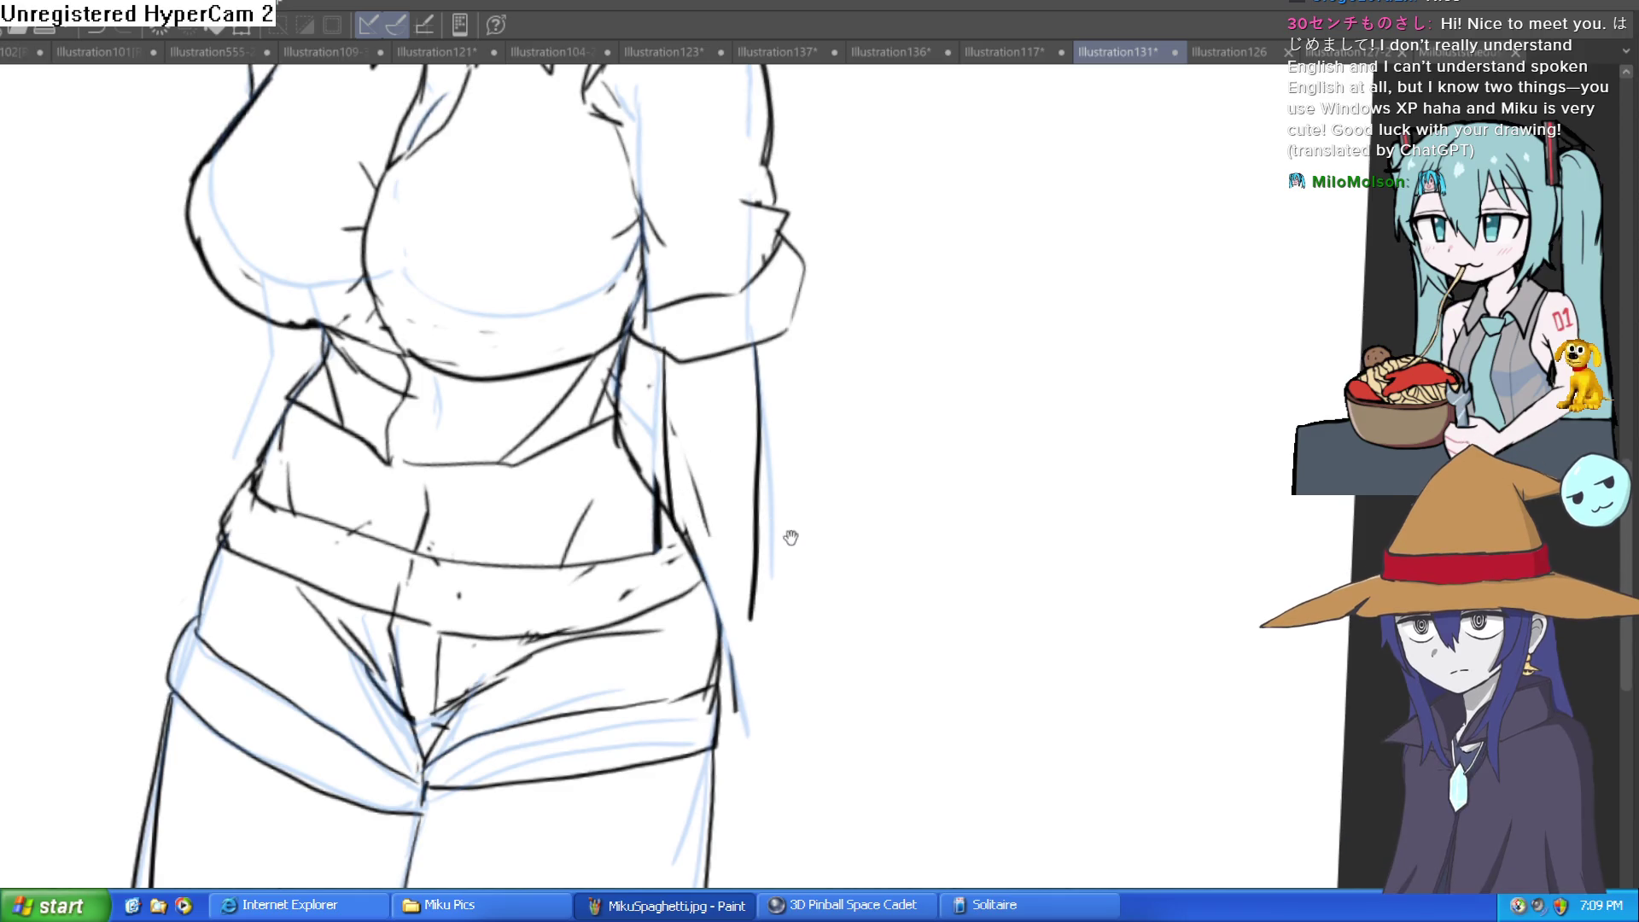
pyautogui.moveTo(786, 538); pyautogui.dragTo(750, 395)
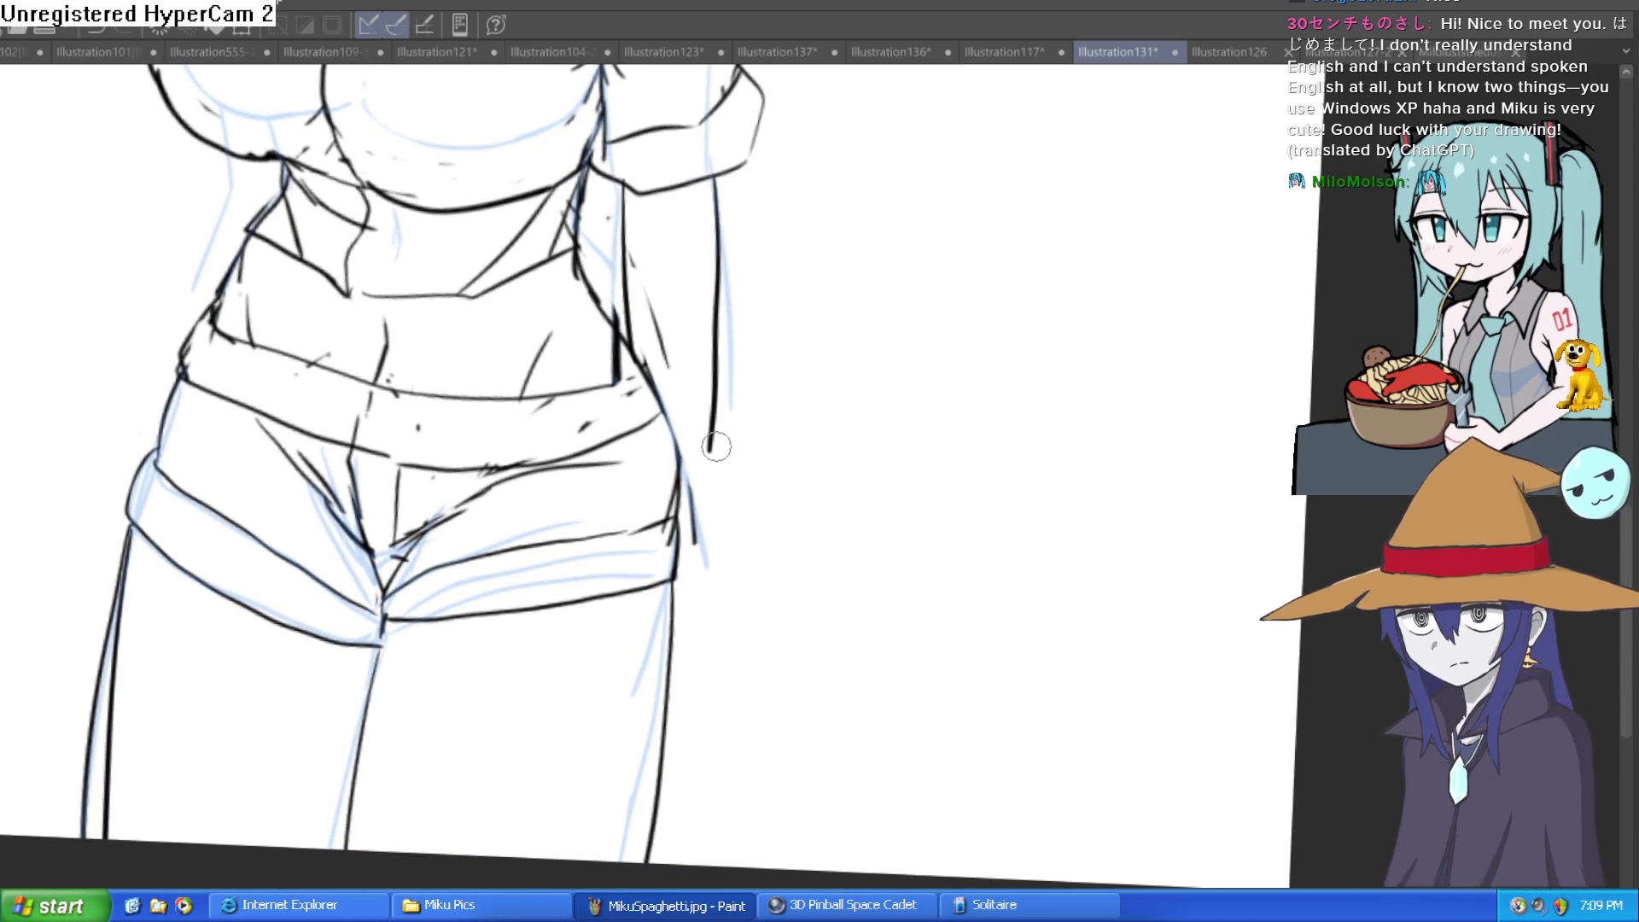
pyautogui.moveTo(711, 449); pyautogui.dragTo(736, 551)
# Redraw the left shoulder outline further inward
pyautogui.moveTo(443, 262)
pyautogui.mouseDown()
pyautogui.moveTo(614, 393)
pyautogui.moveTo(759, 543)
pyautogui.mouseUp()
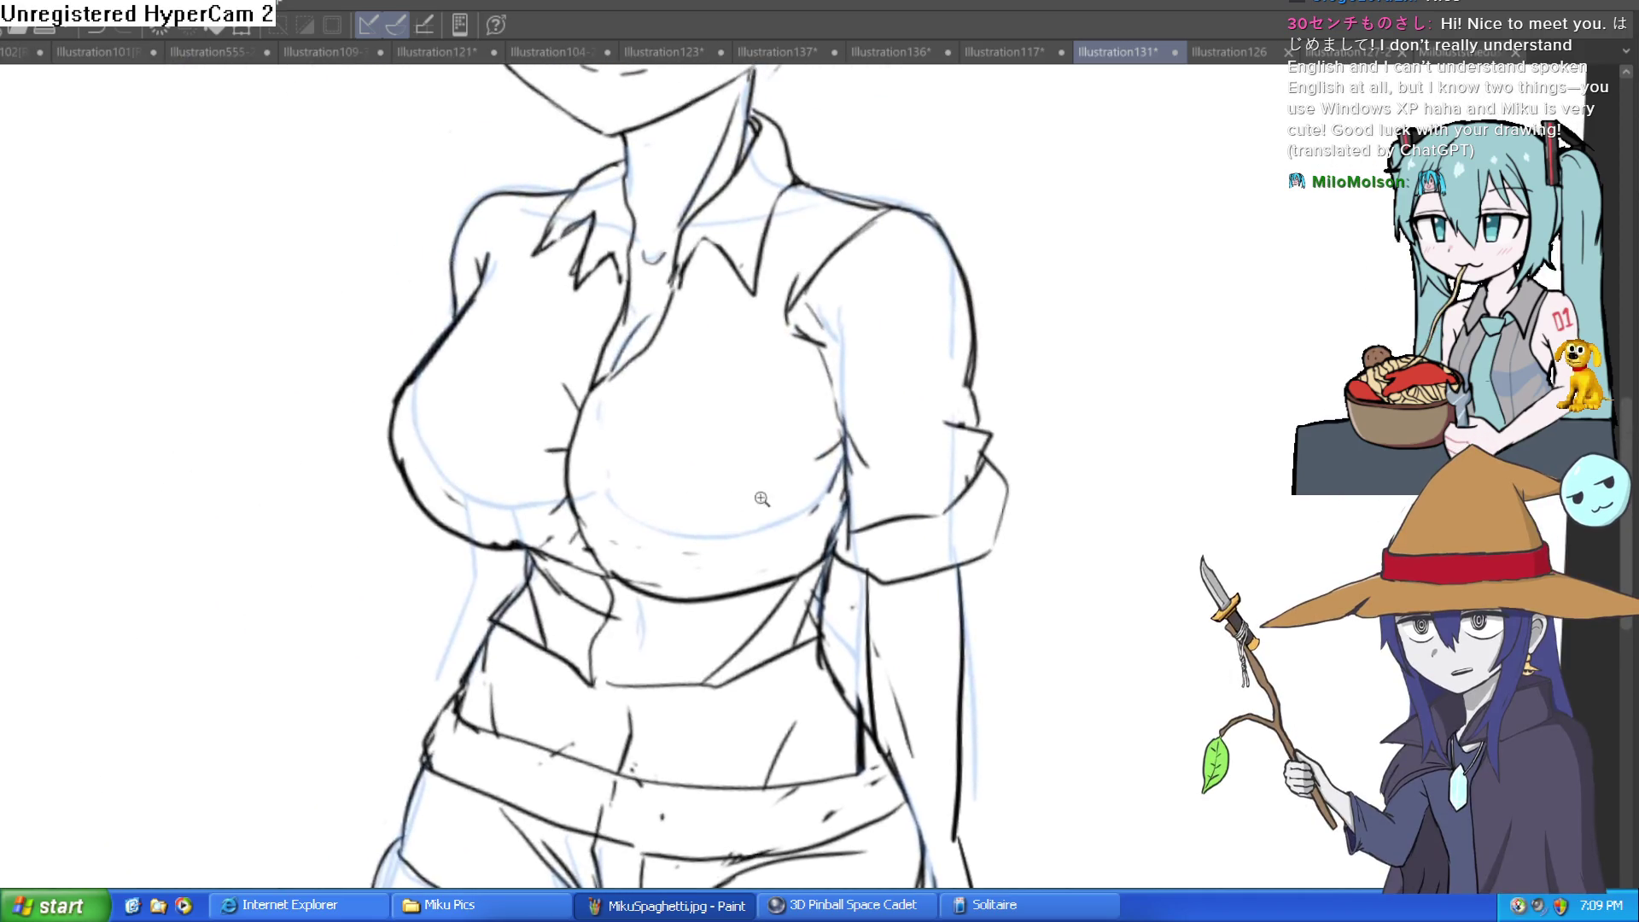
pyautogui.scroll(-3, 759, 543)
pyautogui.scroll(3, 590, 347)
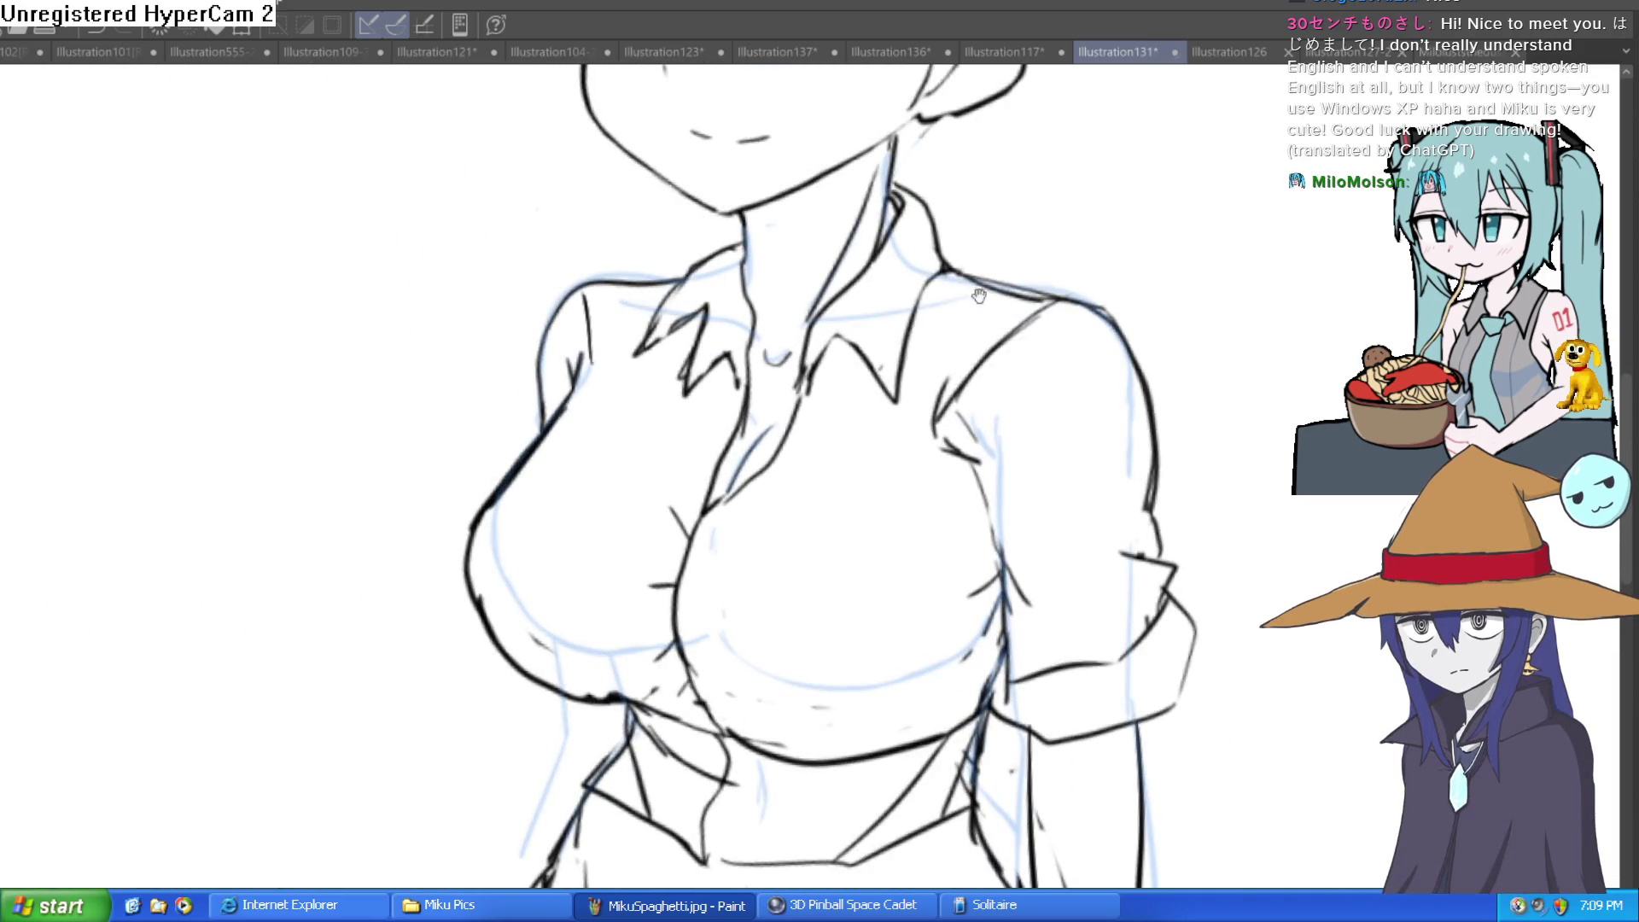
pyautogui.moveTo(1053, 372); pyautogui.dragTo(987, 377)
pyautogui.moveTo(510, 309)
pyautogui.mouseDown()
pyautogui.moveTo(495, 402)
pyautogui.moveTo(475, 385)
pyautogui.mouseUp()
pyautogui.scroll(-3, 988, 322)
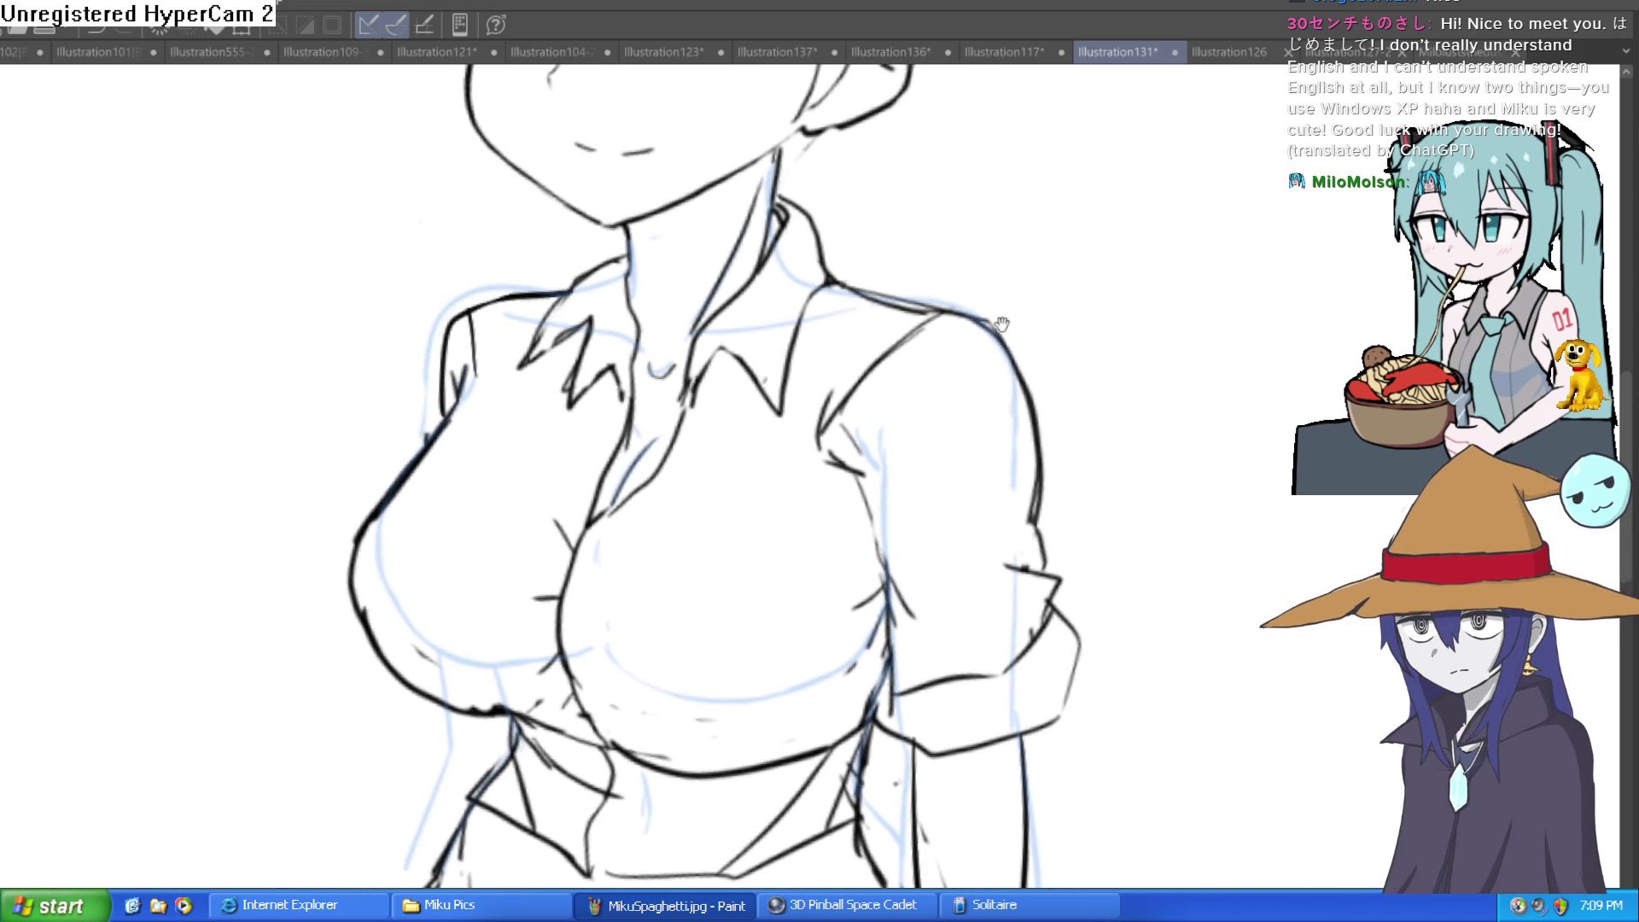
pyautogui.moveTo(982, 340); pyautogui.dragTo(981, 417)
pyautogui.scroll(-2, 965, 443)
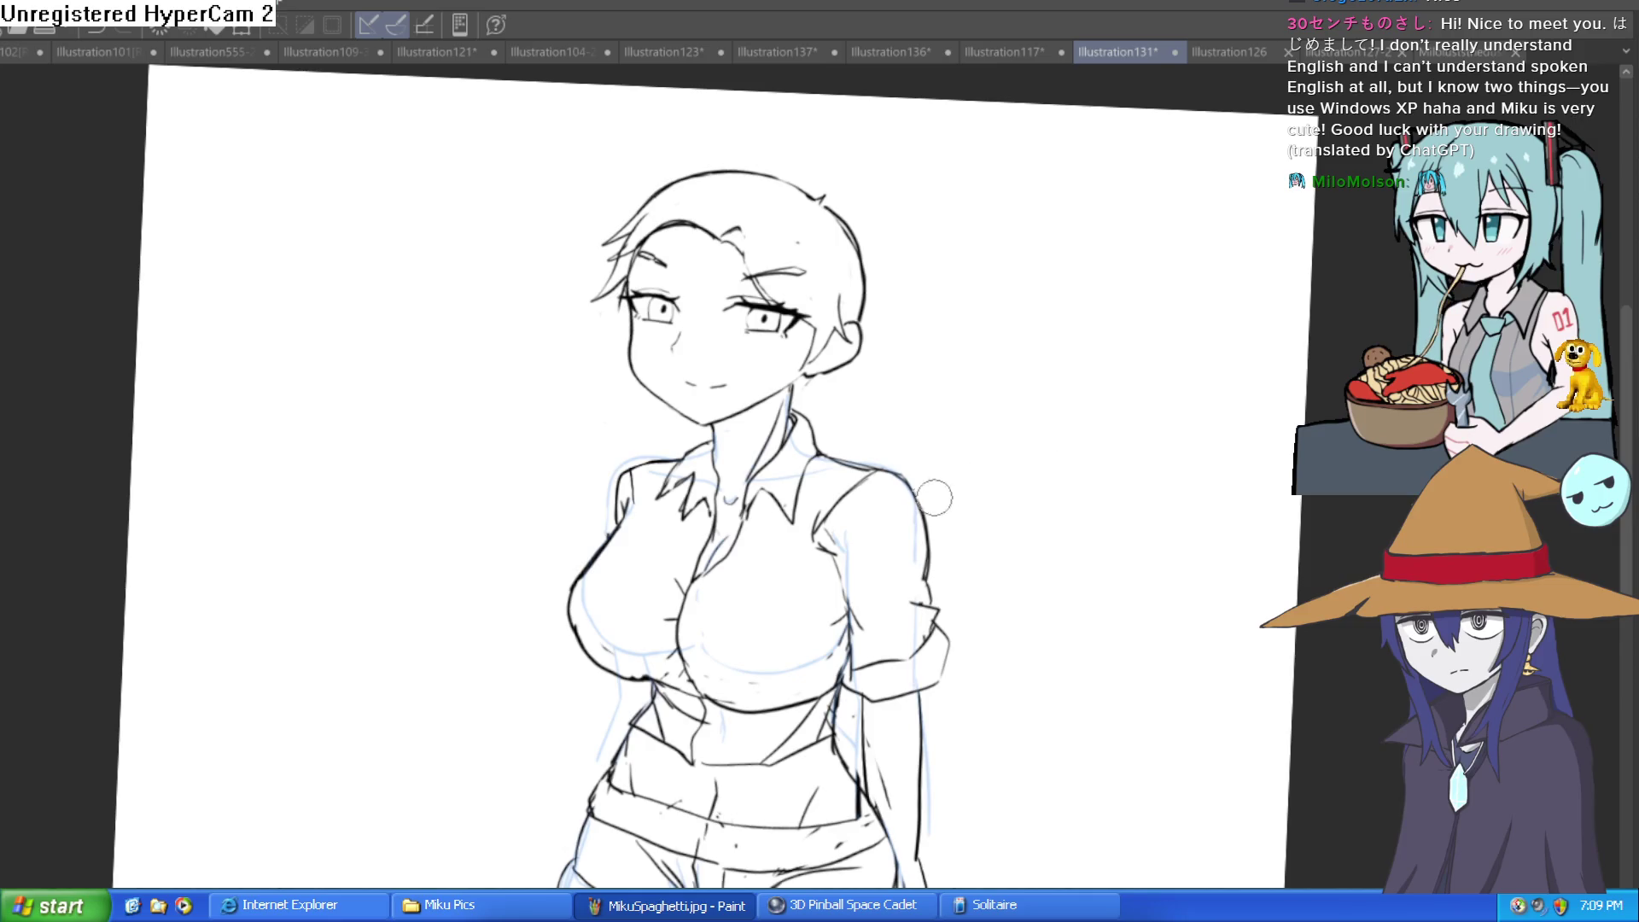
# Re-ink the top of the girl's head with a bolder, fuller outline curve
pyautogui.moveTo(896, 328); pyautogui.dragTo(800, 309)
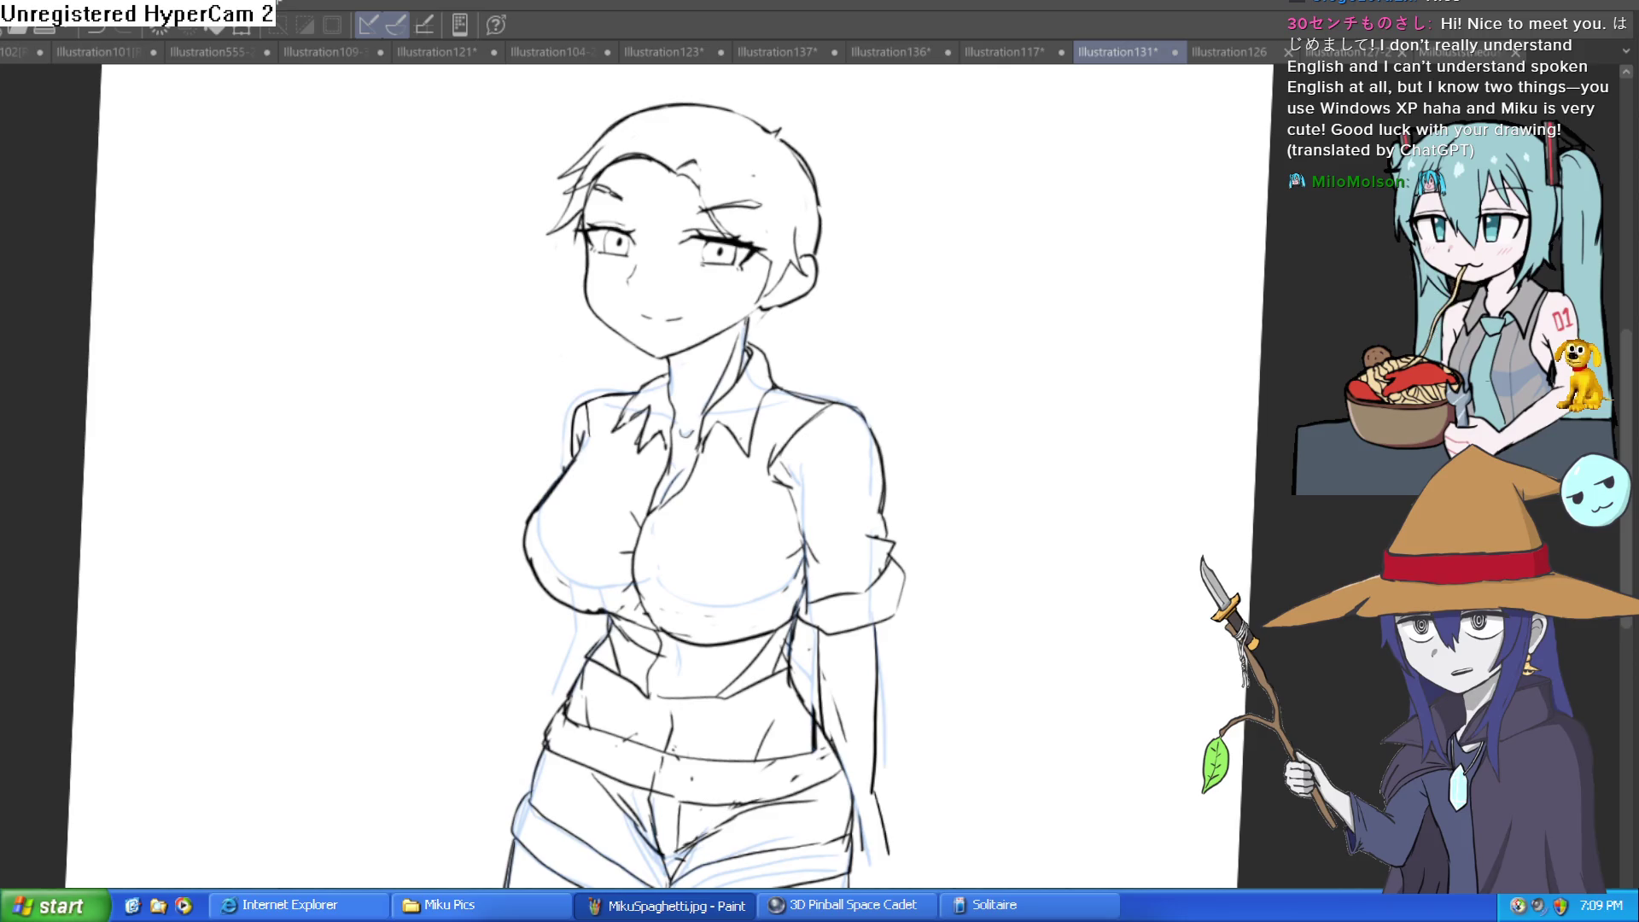
pyautogui.scroll(3, 755, 318)
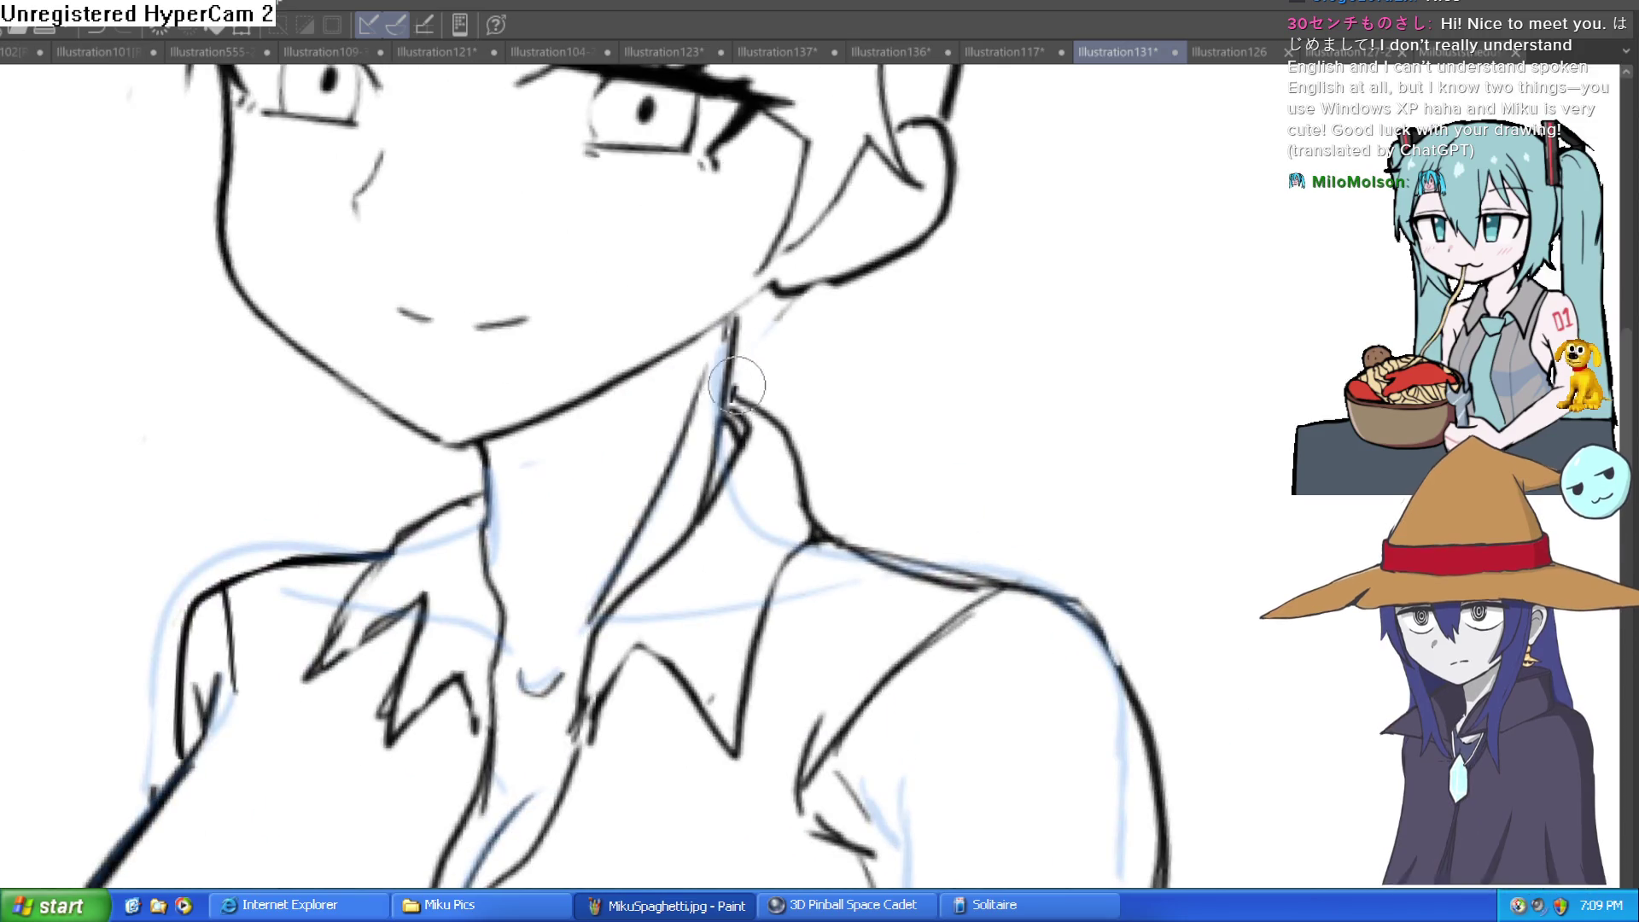
pyautogui.scroll(-3, 799, 305)
pyautogui.moveTo(905, 273)
pyautogui.mouseDown()
pyautogui.moveTo(899, 329)
pyautogui.moveTo(928, 359)
pyautogui.mouseUp()
pyautogui.scroll(-1, 900, 329)
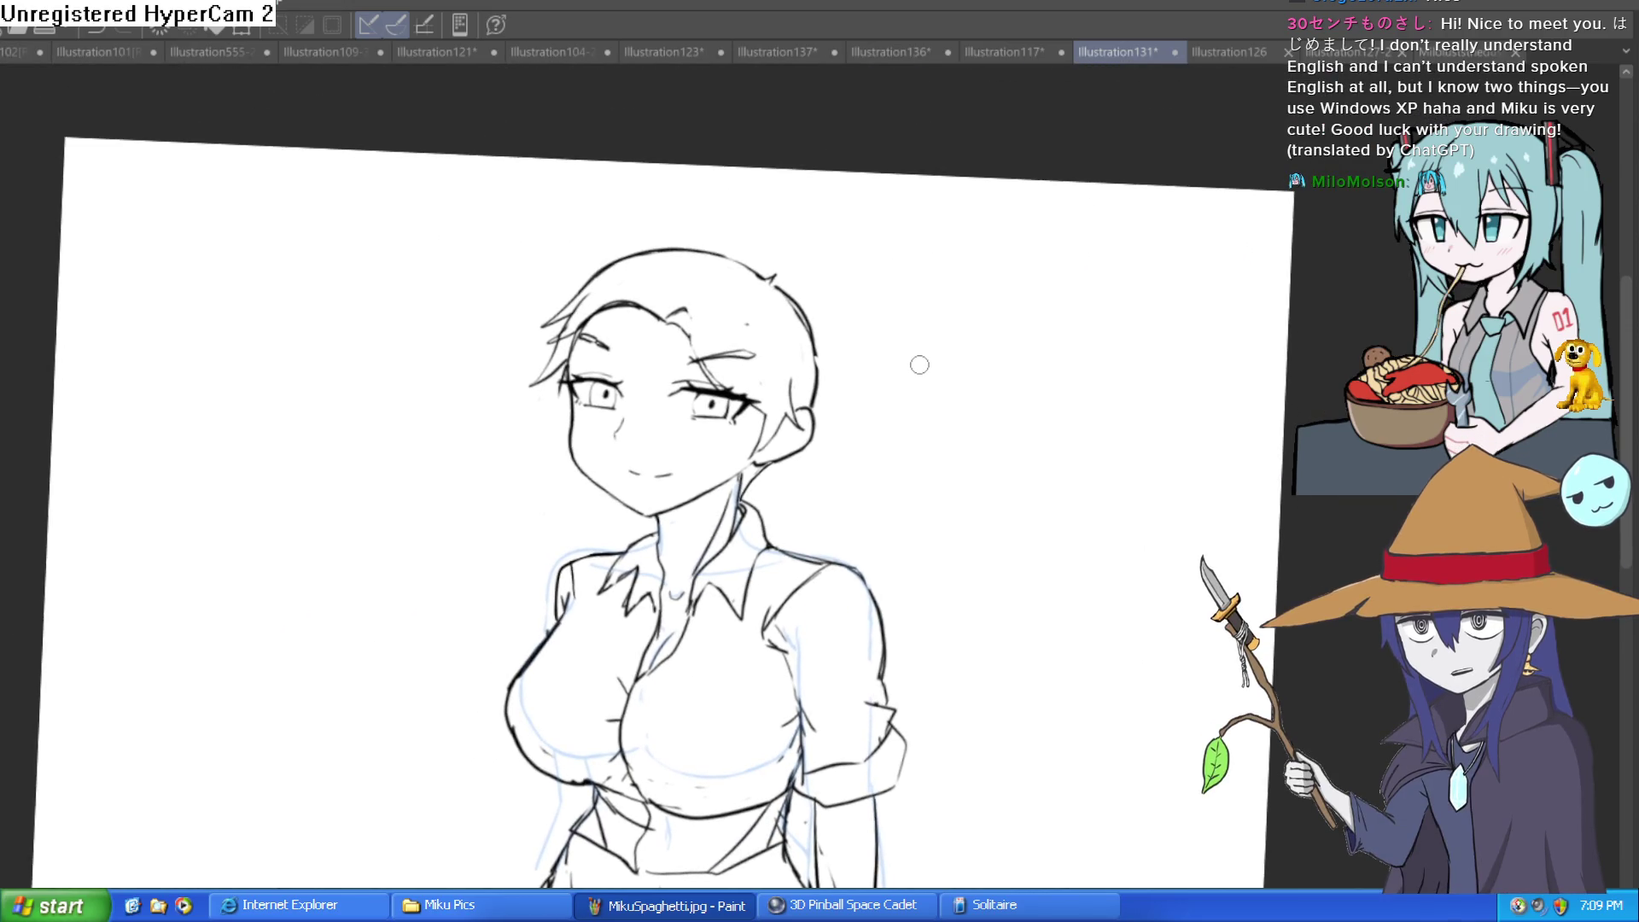
pyautogui.scroll(-1, 900, 399)
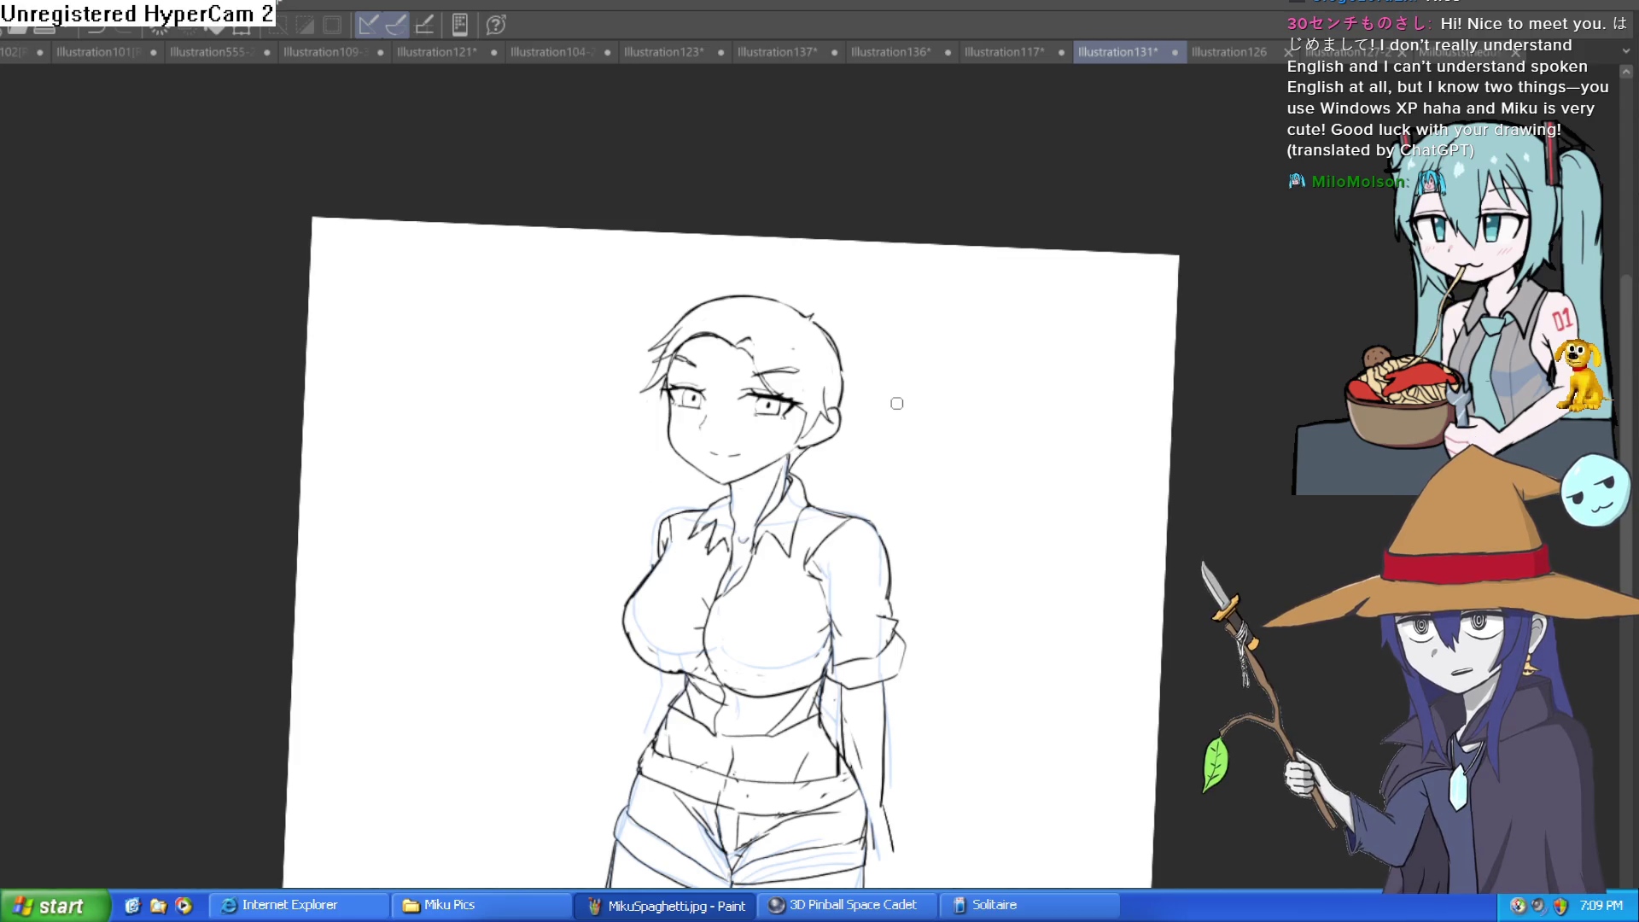
pyautogui.moveTo(886, 498)
pyautogui.mouseDown()
pyautogui.moveTo(933, 493)
pyautogui.moveTo(849, 438)
pyautogui.mouseUp()
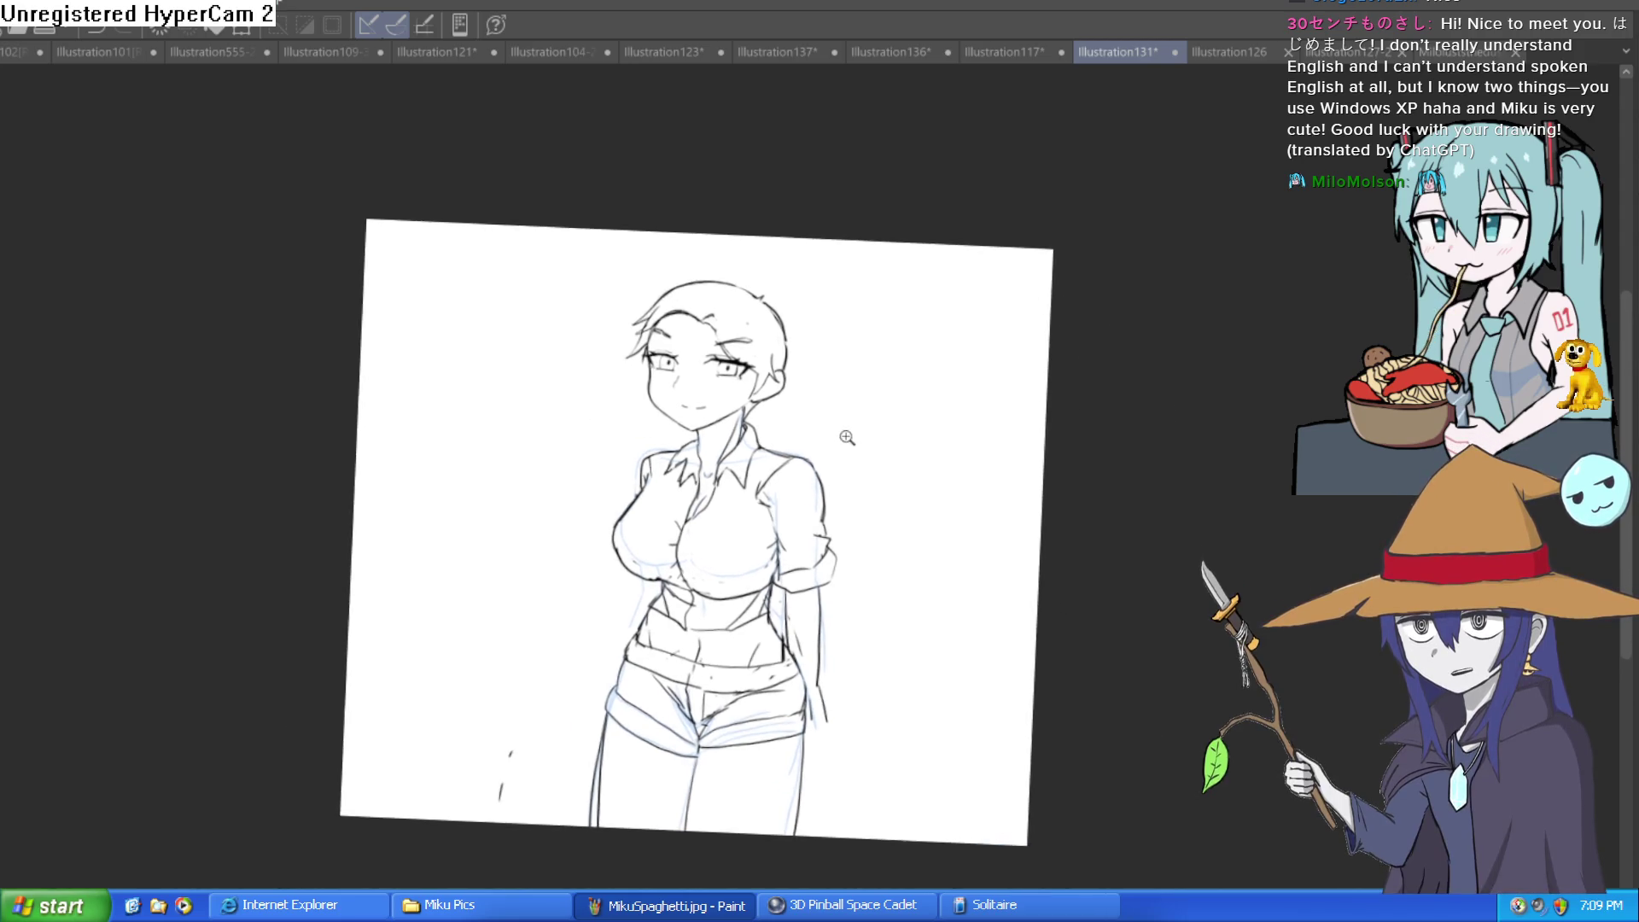
pyautogui.scroll(3, 883, 381)
pyautogui.scroll(3, 706, 282)
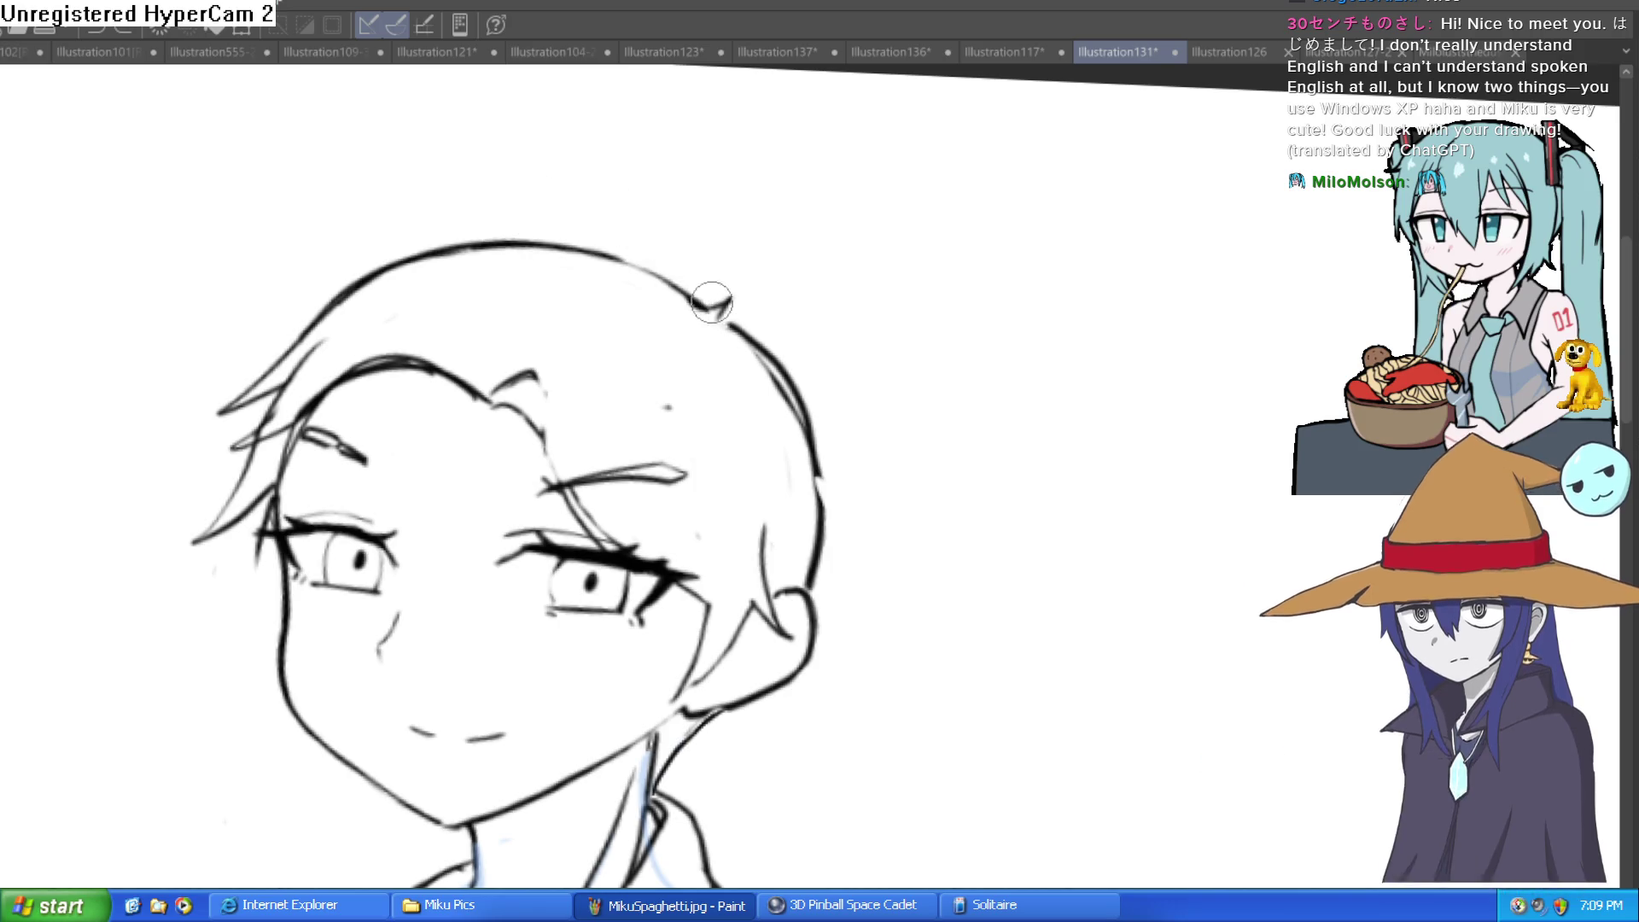
pyautogui.moveTo(717, 307)
pyautogui.mouseDown()
pyautogui.moveTo(597, 238)
pyautogui.moveTo(482, 243)
pyautogui.moveTo(752, 337)
pyautogui.moveTo(828, 585)
pyautogui.mouseUp()
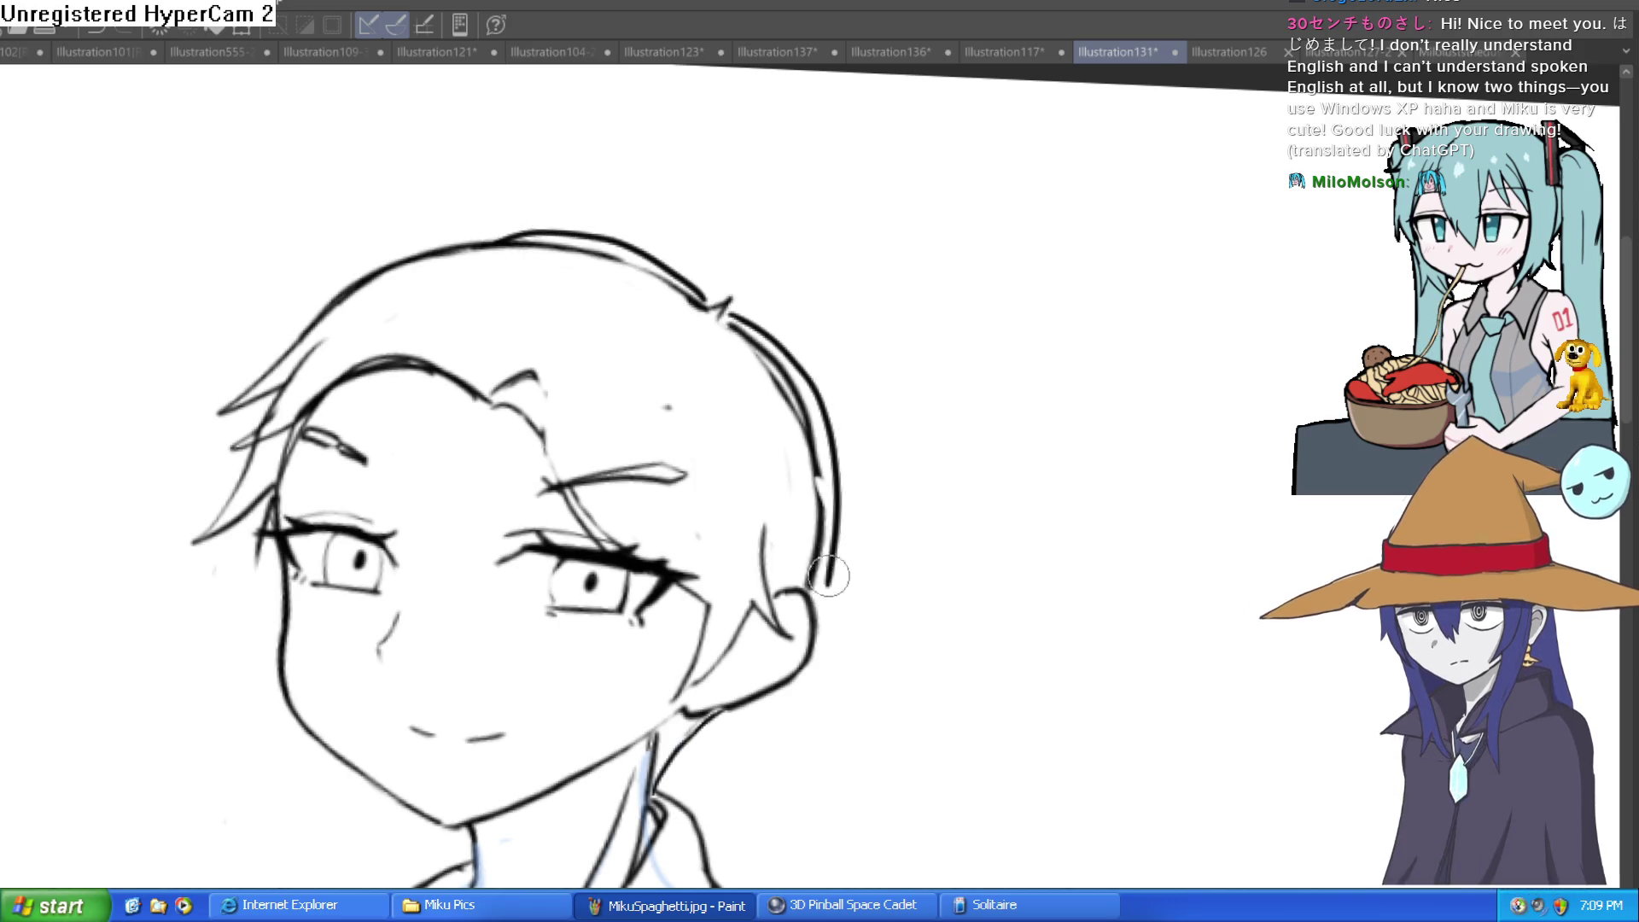
pyautogui.scroll(-3, 930, 546)
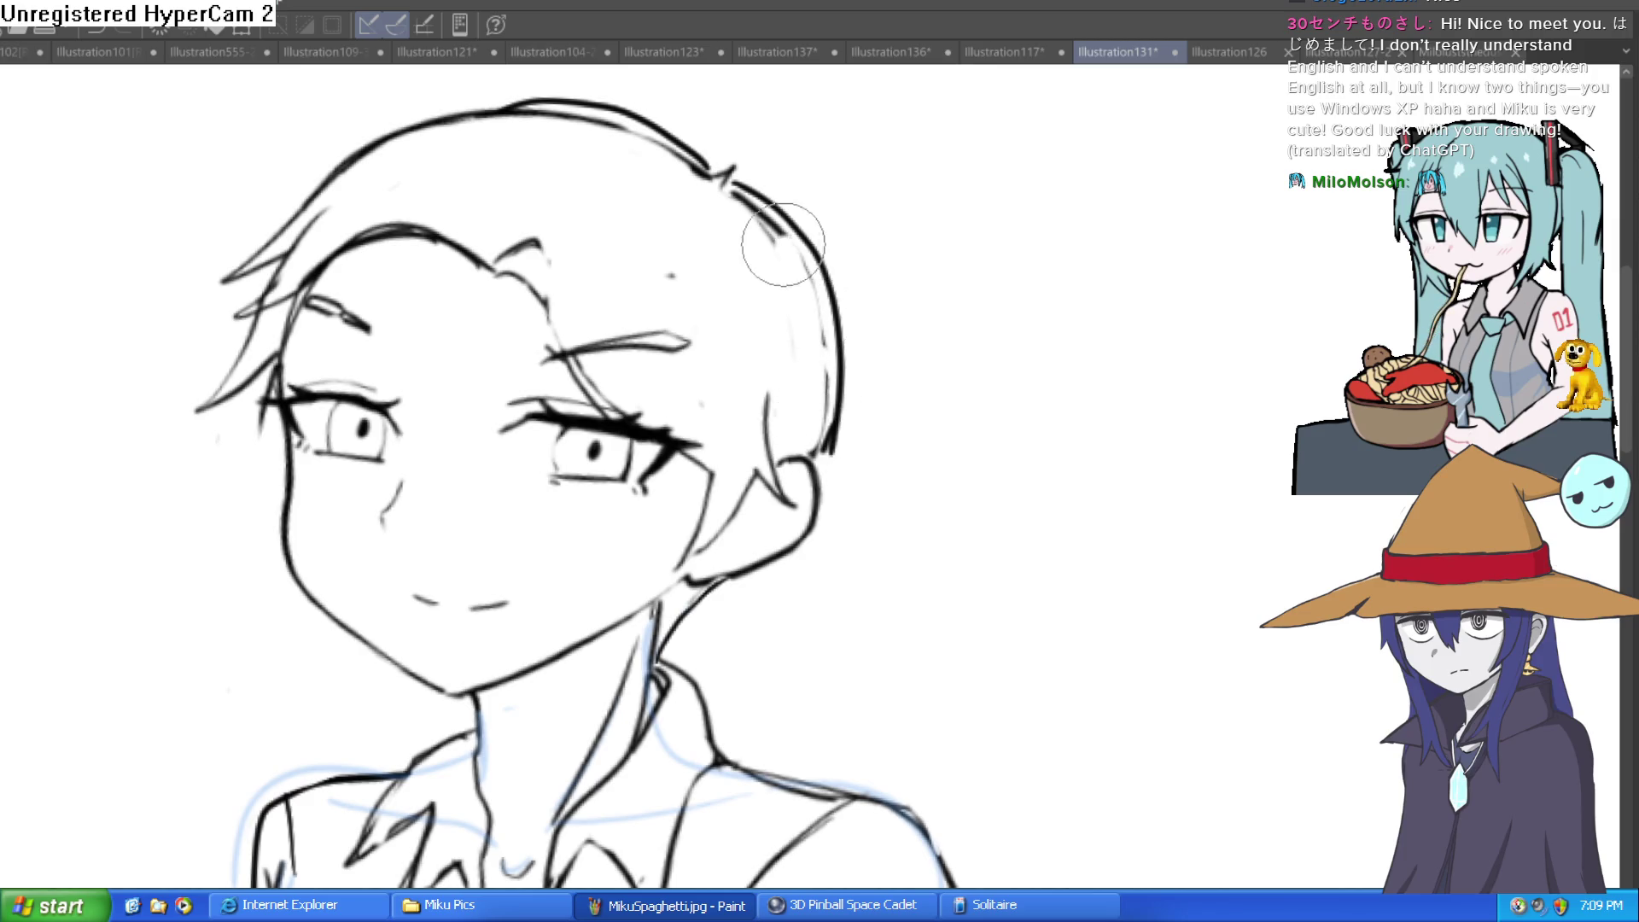
pyautogui.moveTo(768, 248); pyautogui.dragTo(709, 281)
# Ink a bolder, cleaner line along the lower edge of the shorts' cuff
pyautogui.scroll(-4, 838, 248)
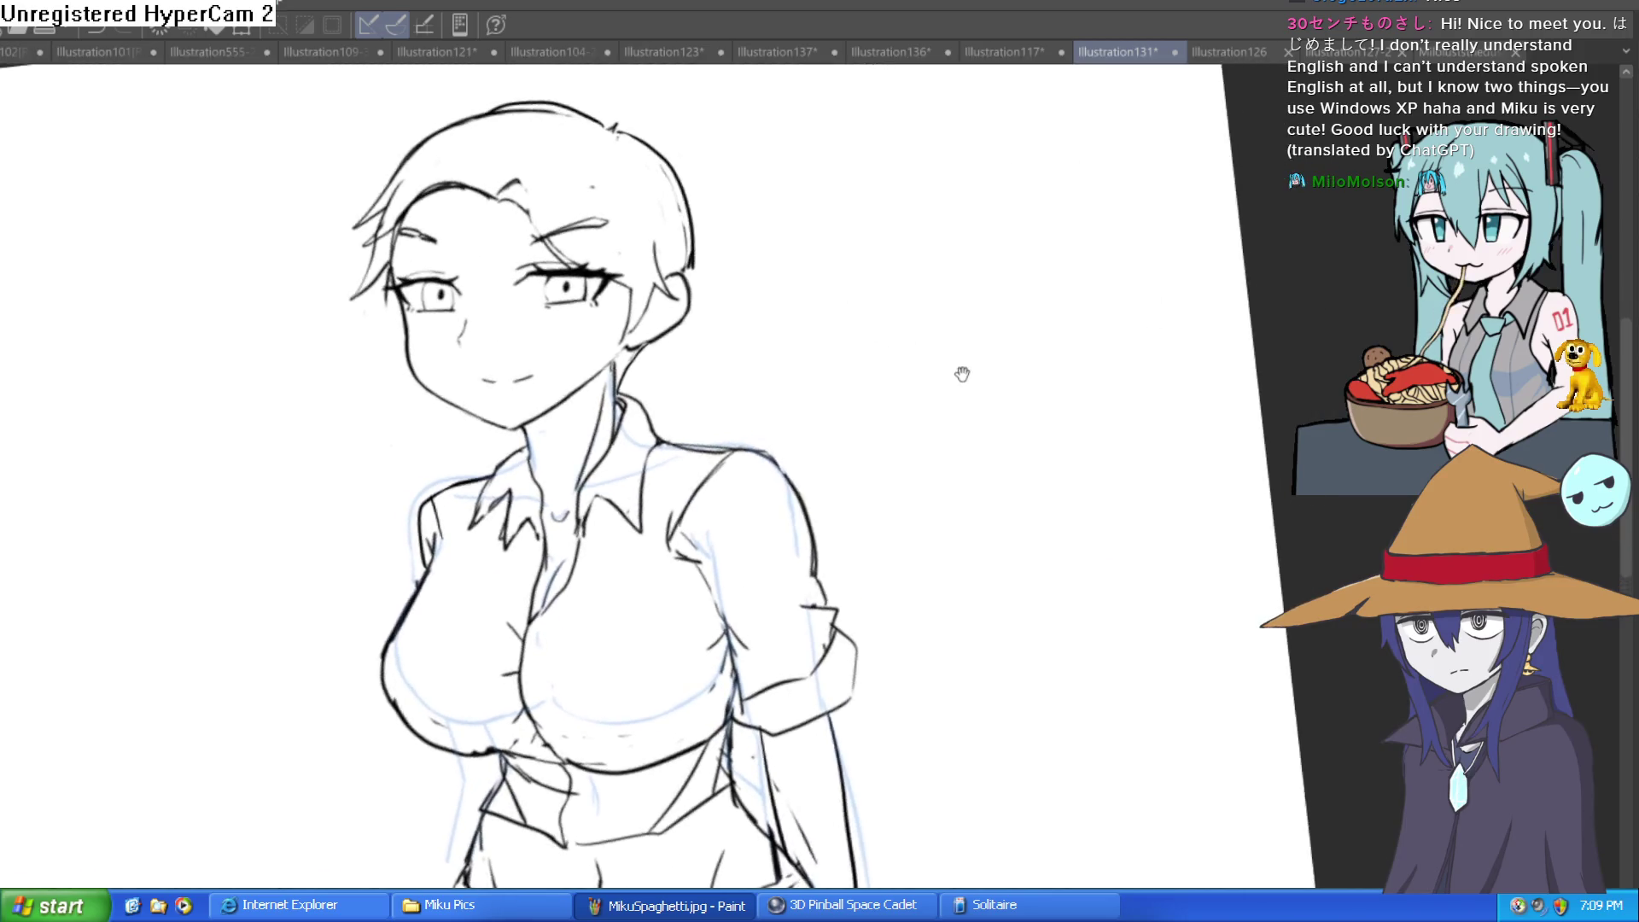
pyautogui.scroll(2, 1055, 269)
pyautogui.scroll(-3, 1055, 269)
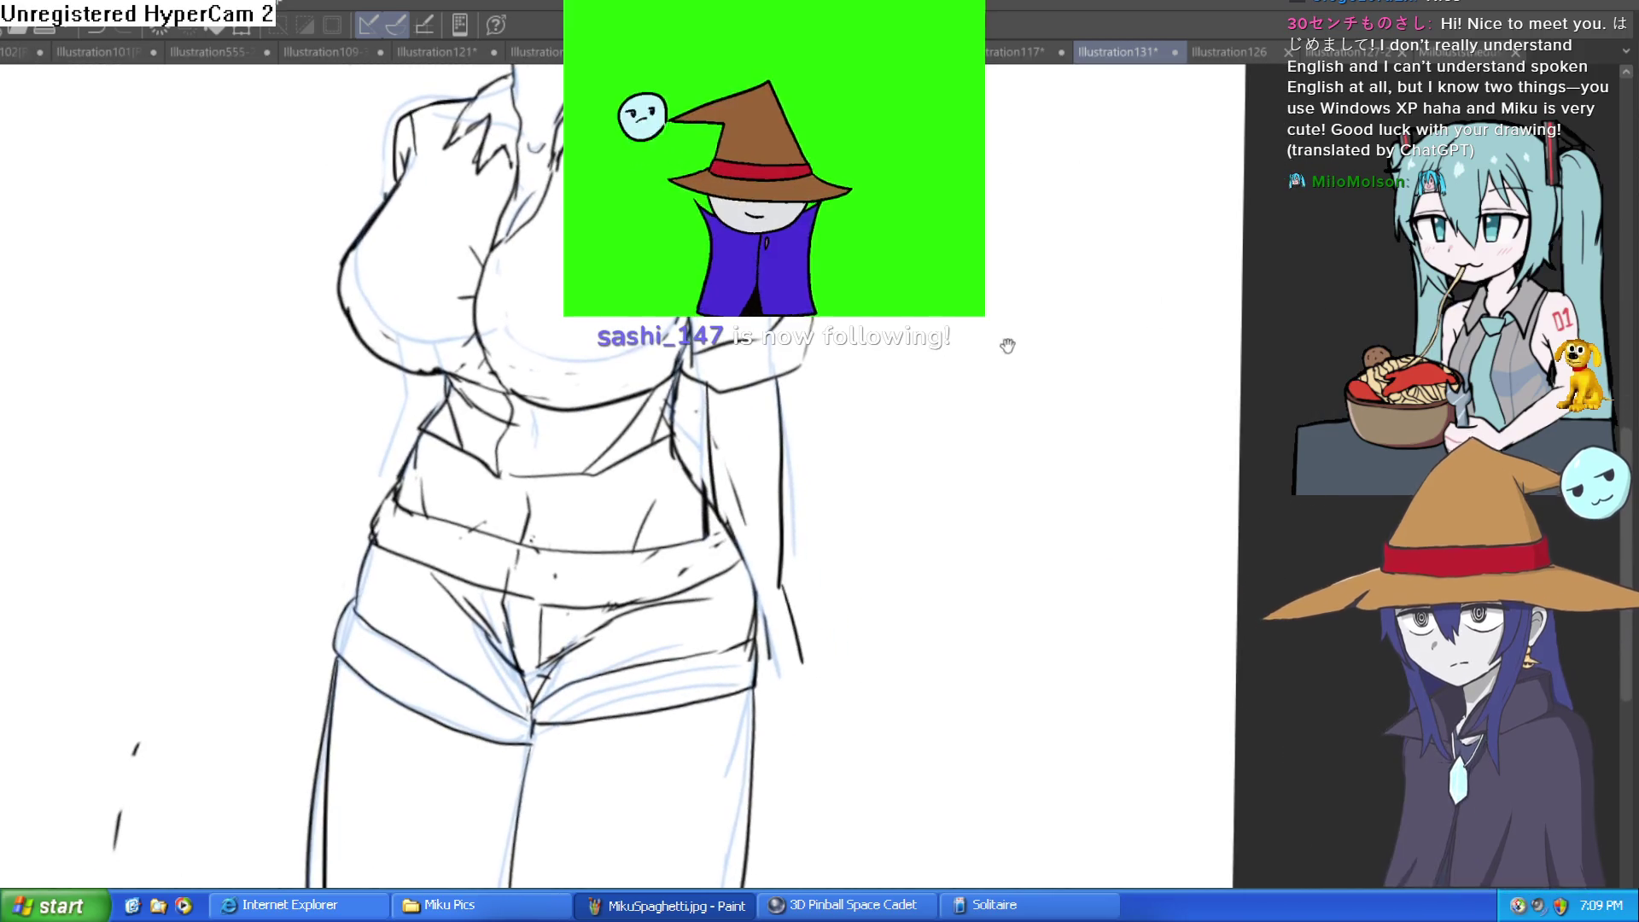
pyautogui.scroll(-3, 998, 419)
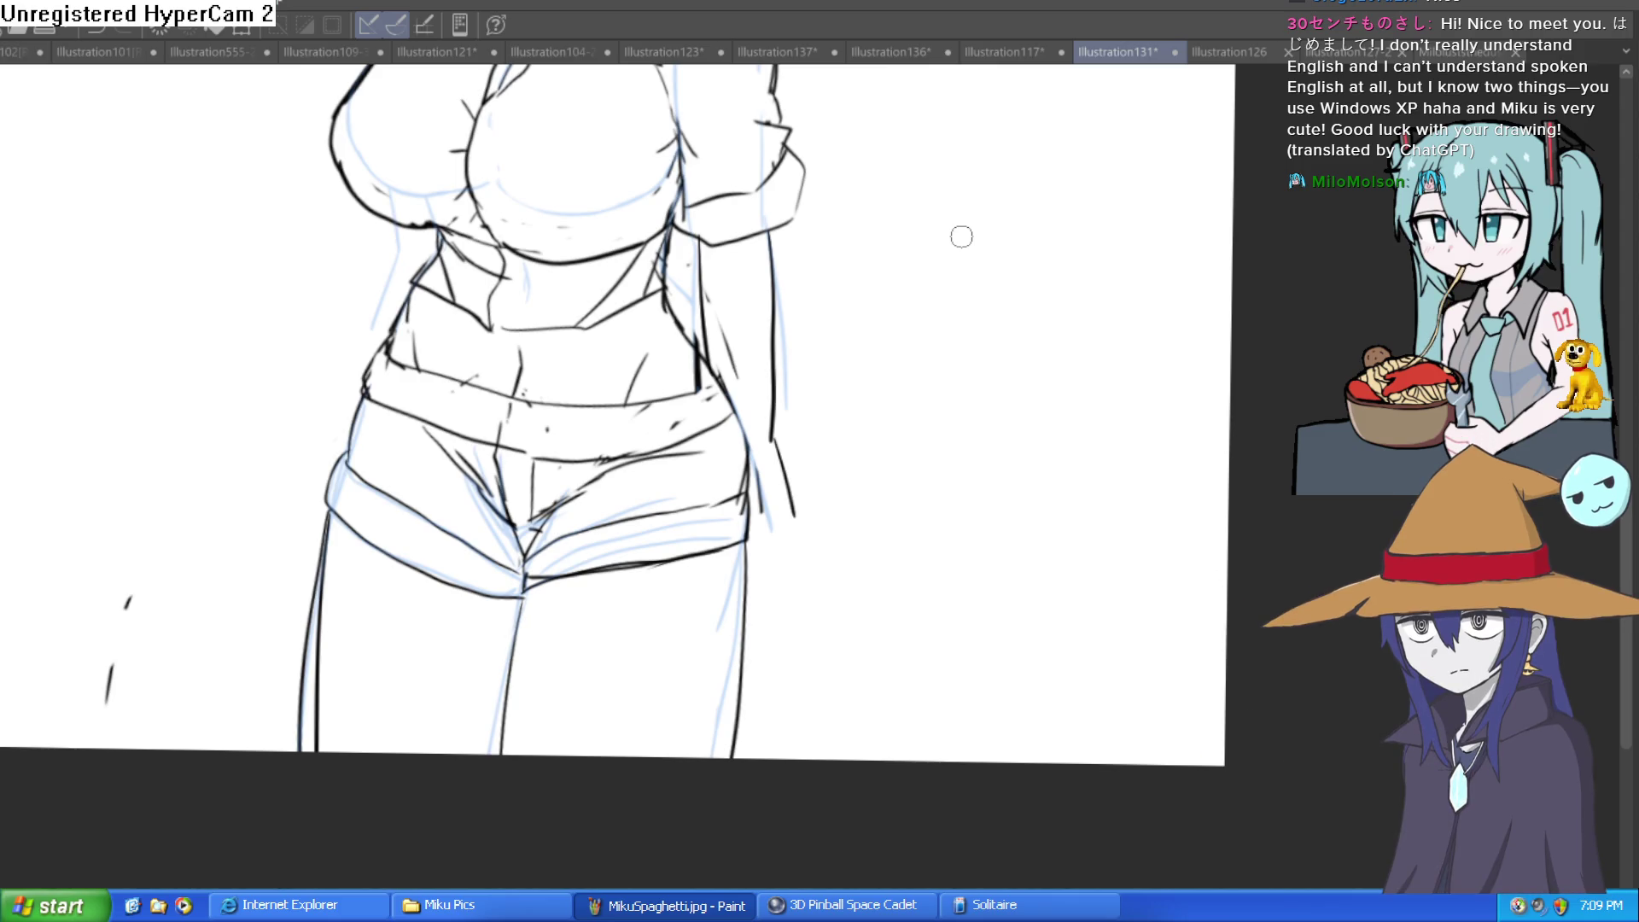
pyautogui.scroll(4, 577, 577)
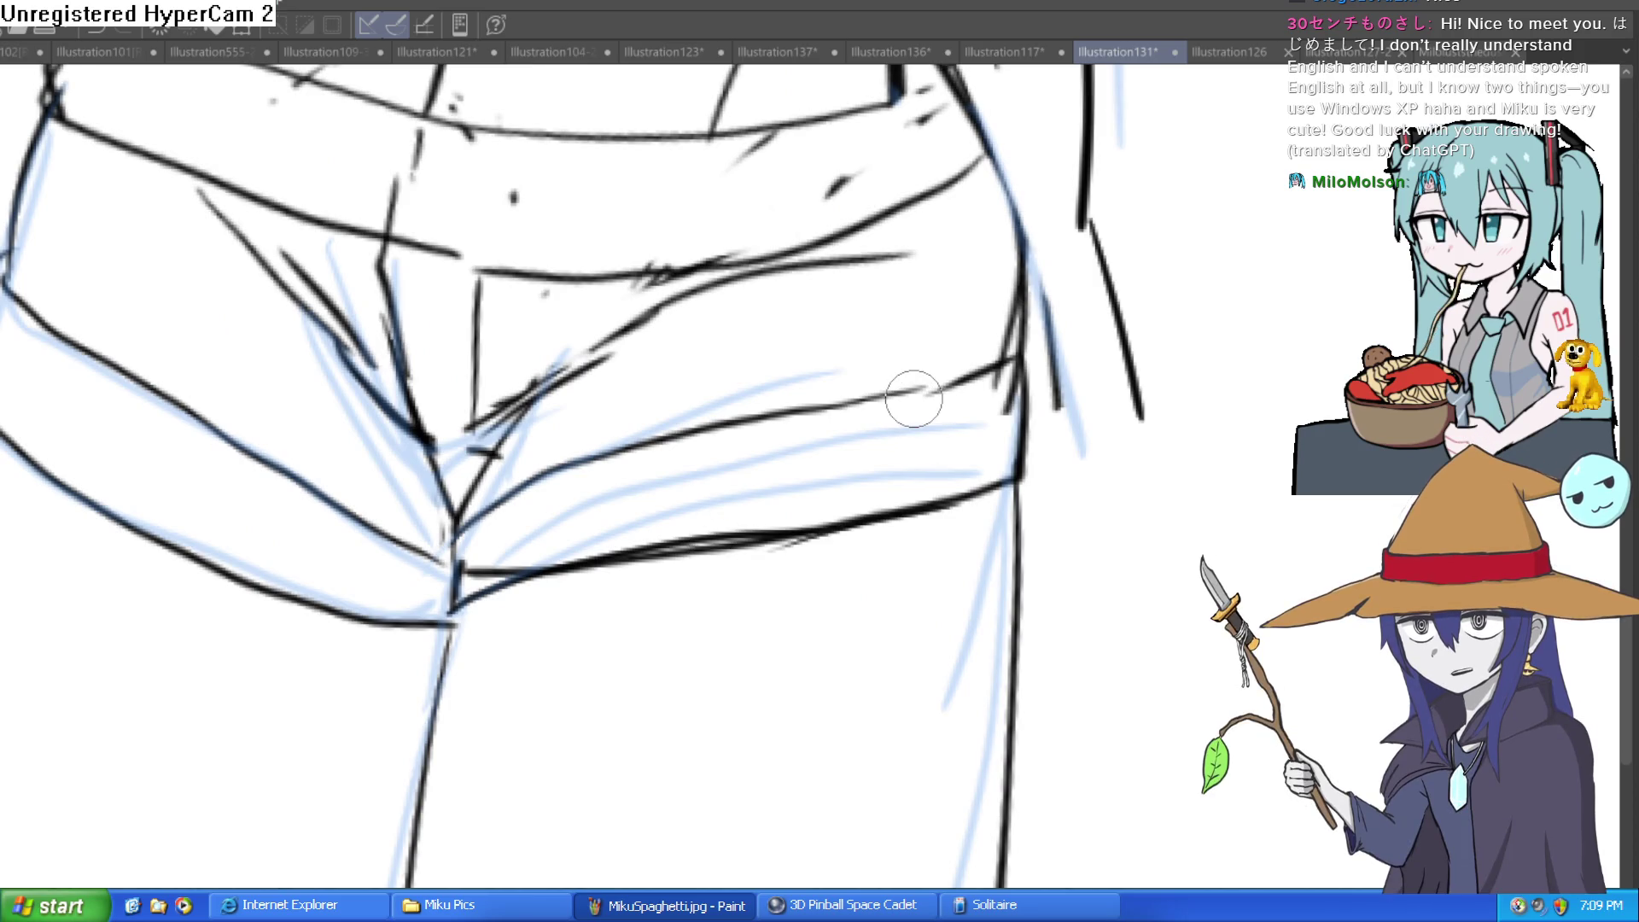
pyautogui.moveTo(717, 550)
pyautogui.mouseDown()
pyautogui.moveTo(1022, 513)
pyautogui.moveTo(1034, 376)
pyautogui.moveTo(907, 494)
pyautogui.moveTo(999, 389)
pyautogui.mouseUp()
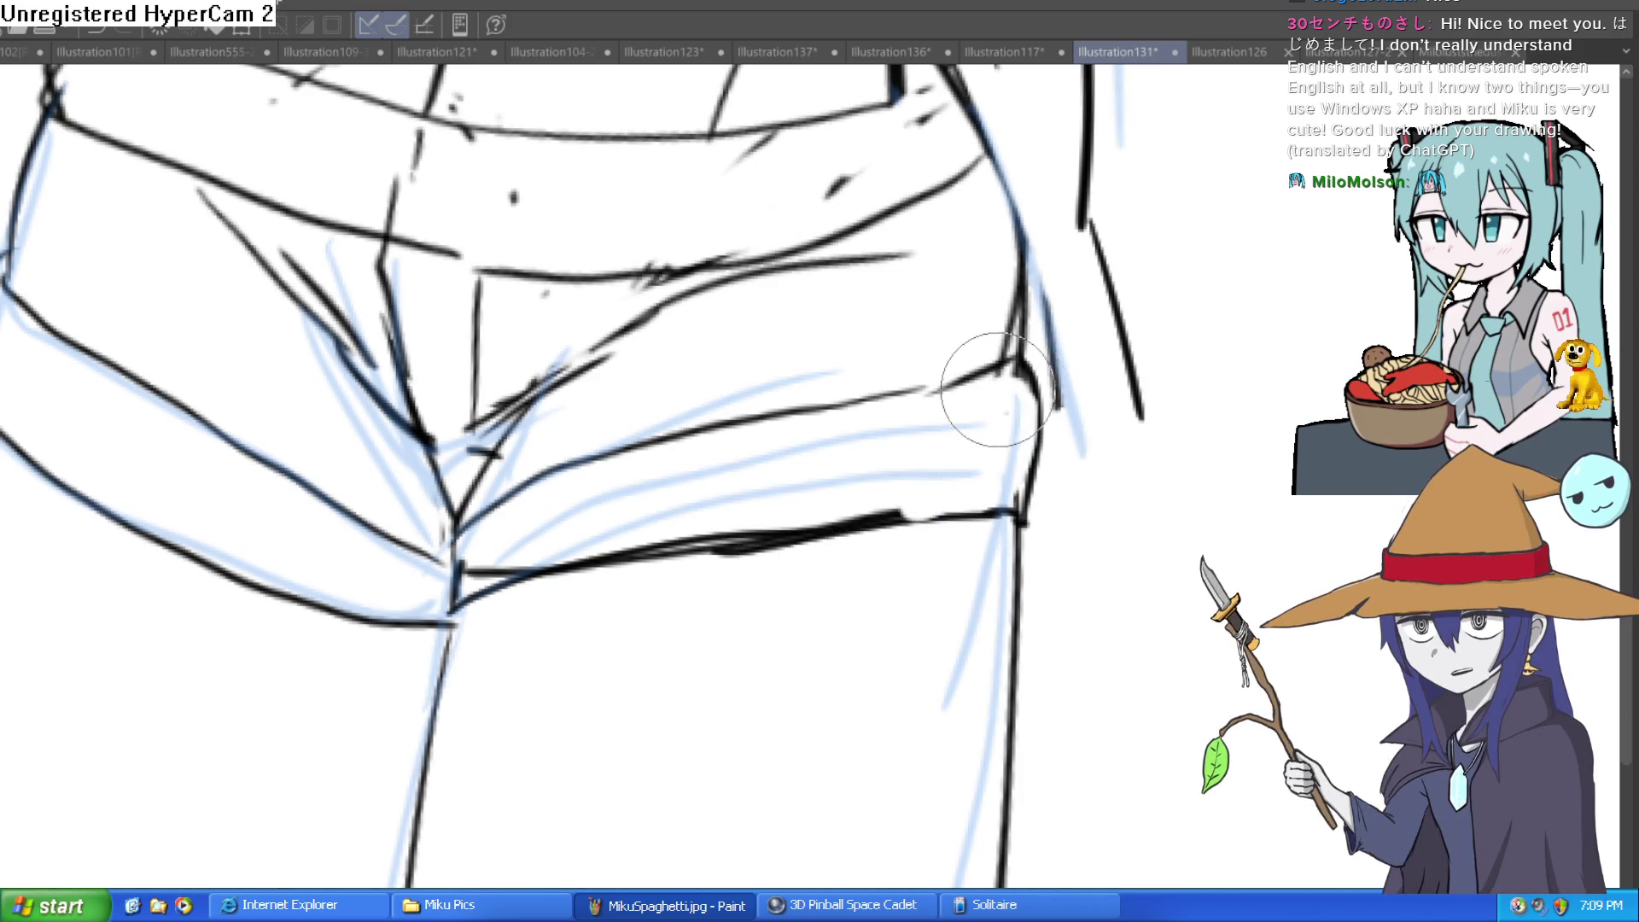
pyautogui.moveTo(738, 364); pyautogui.dragTo(748, 354)
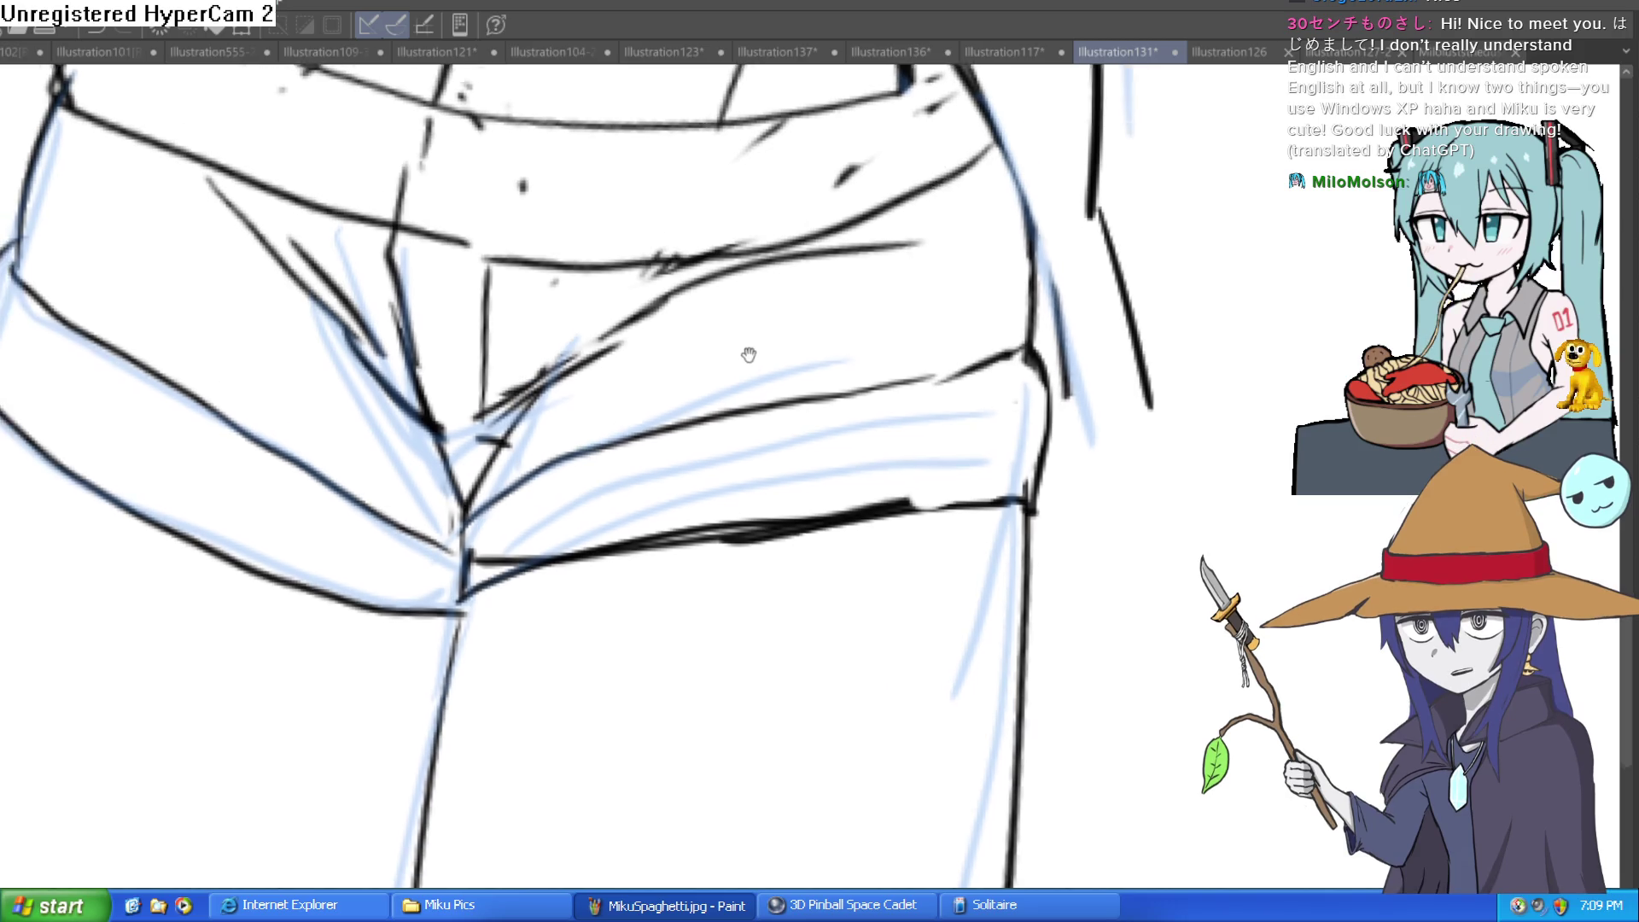
pyautogui.scroll(-2, 748, 354)
pyautogui.scroll(-3, 792, 756)
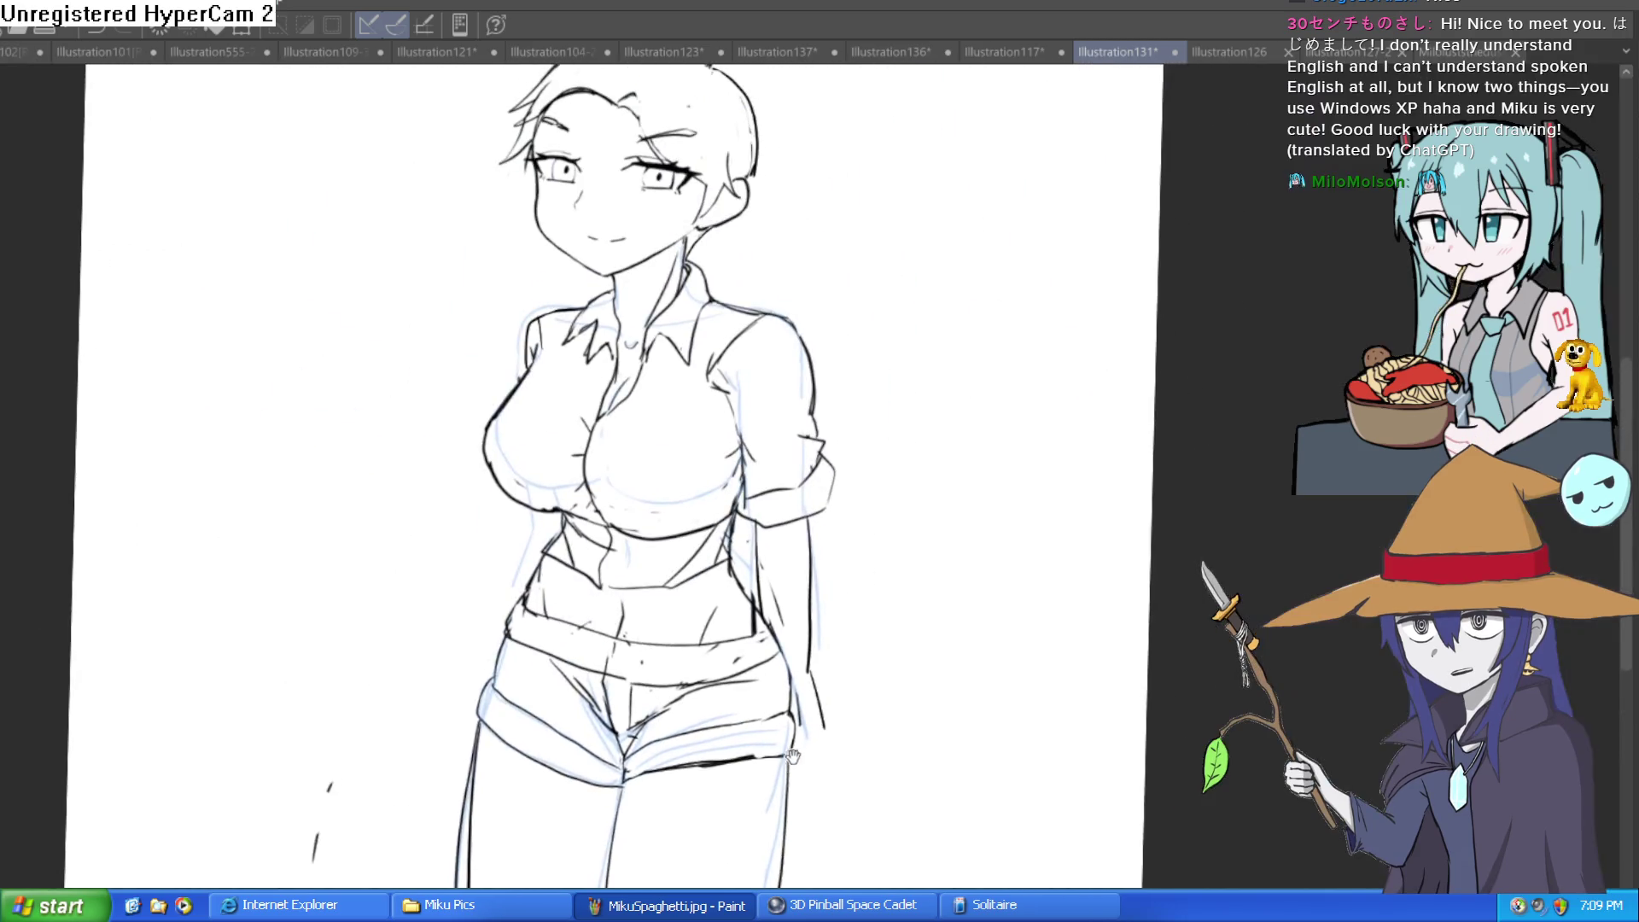
# Draw the right suspender strap from the collar down across the chest, redoing a misplaced first stroke
pyautogui.moveTo(936, 535)
pyautogui.mouseDown()
pyautogui.moveTo(980, 513)
pyautogui.moveTo(944, 549)
pyautogui.moveTo(980, 394)
pyautogui.mouseUp()
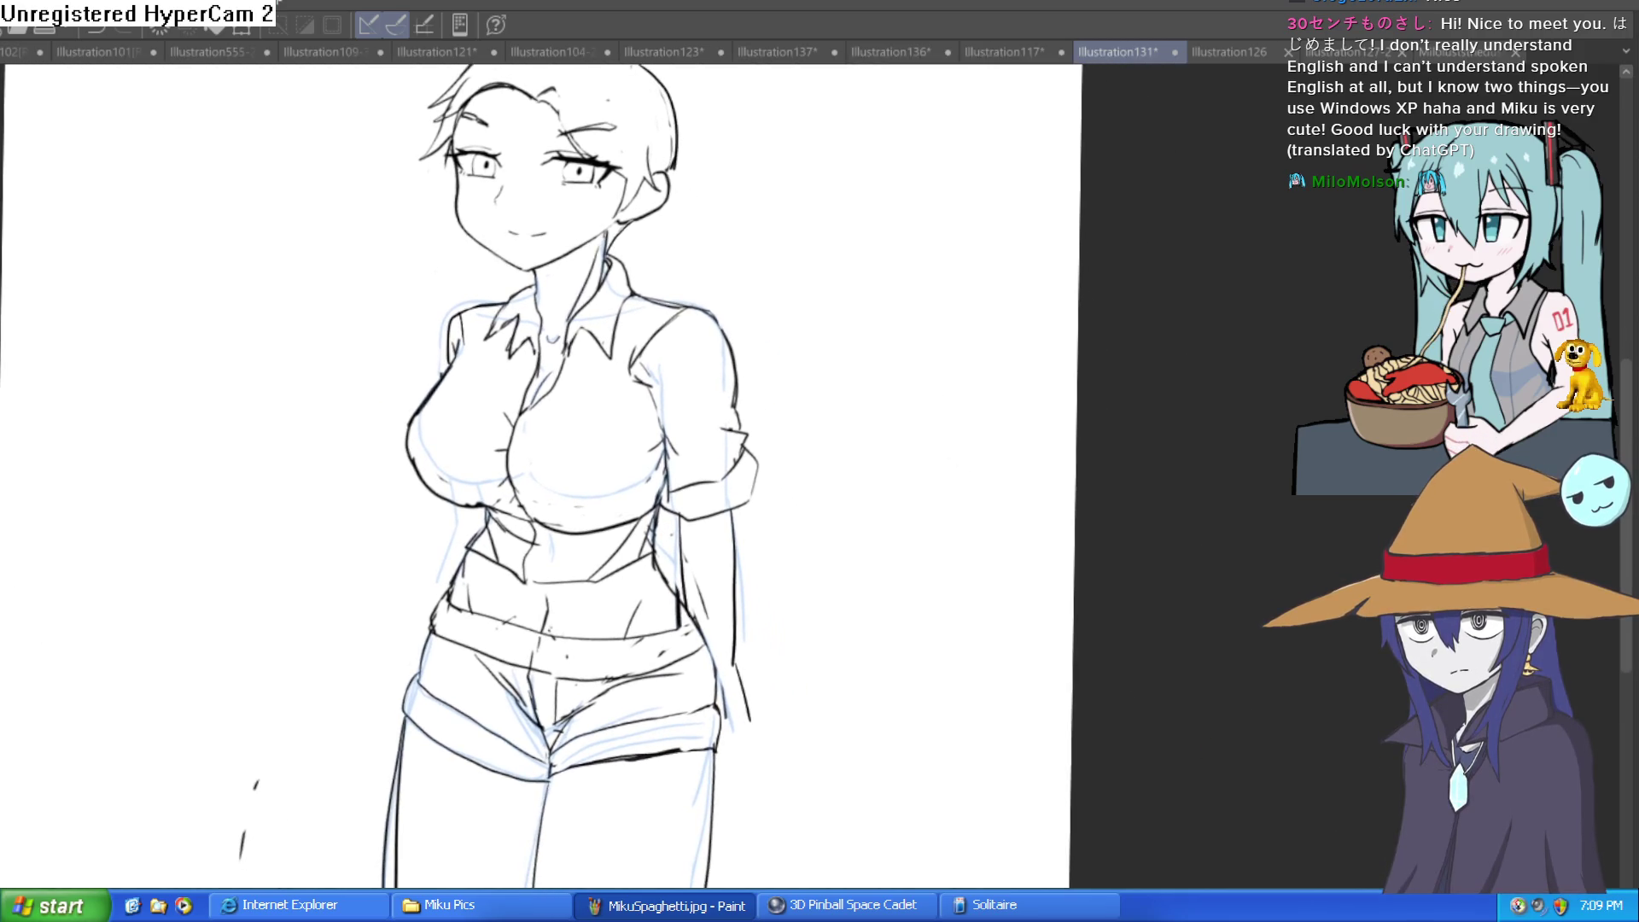
pyautogui.moveTo(854, 432); pyautogui.dragTo(592, 285)
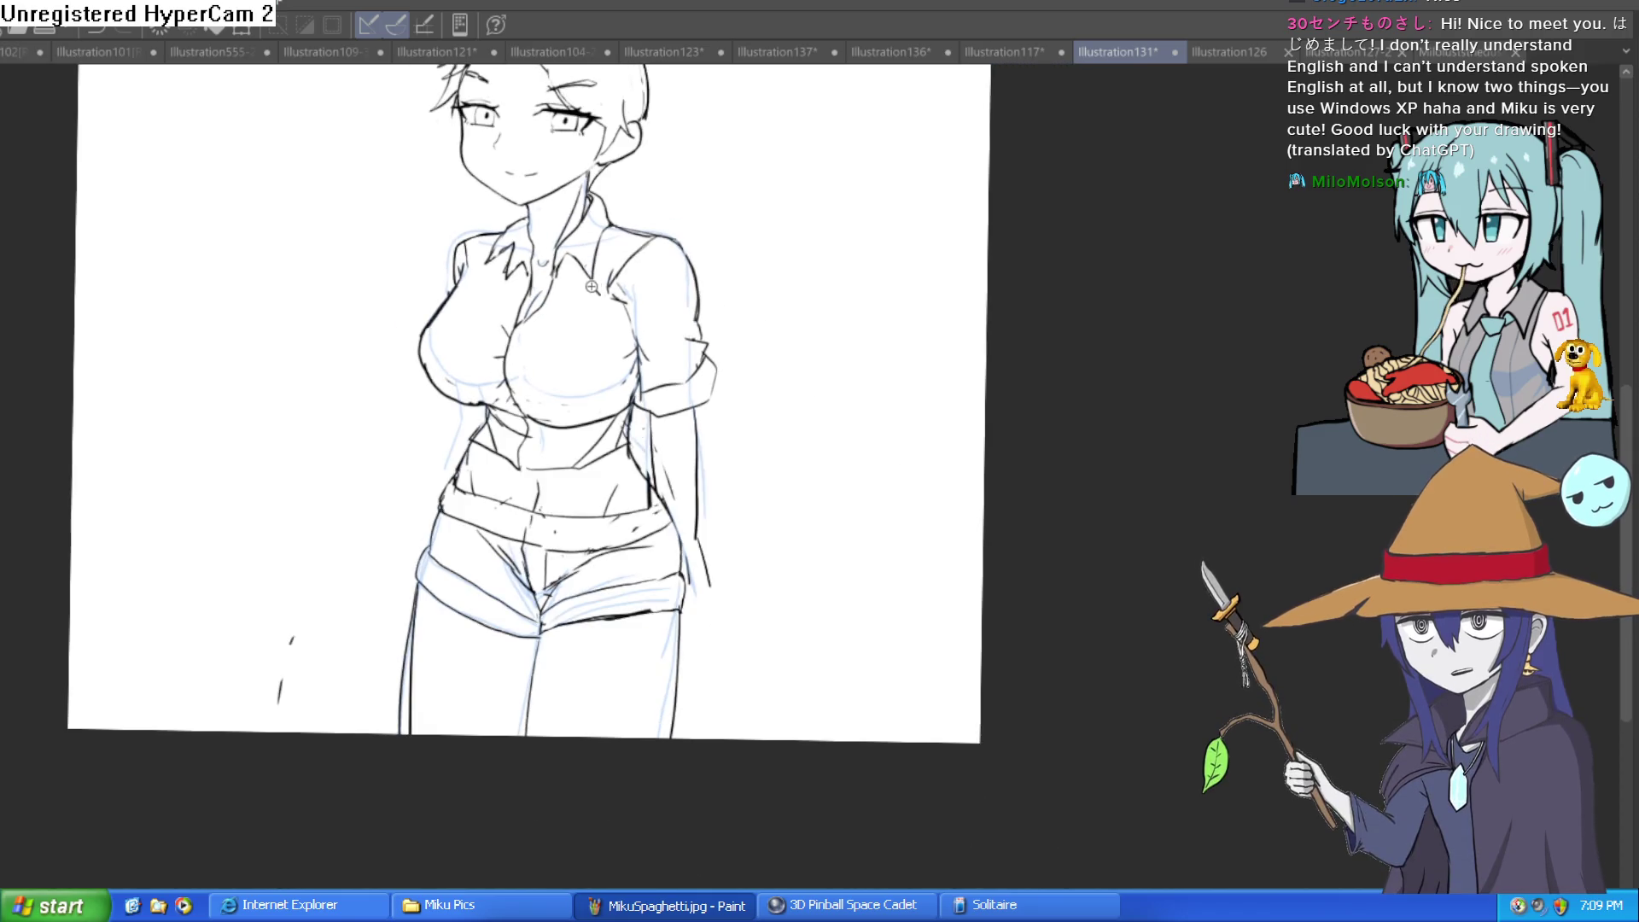
pyautogui.moveTo(674, 252); pyautogui.dragTo(642, 212)
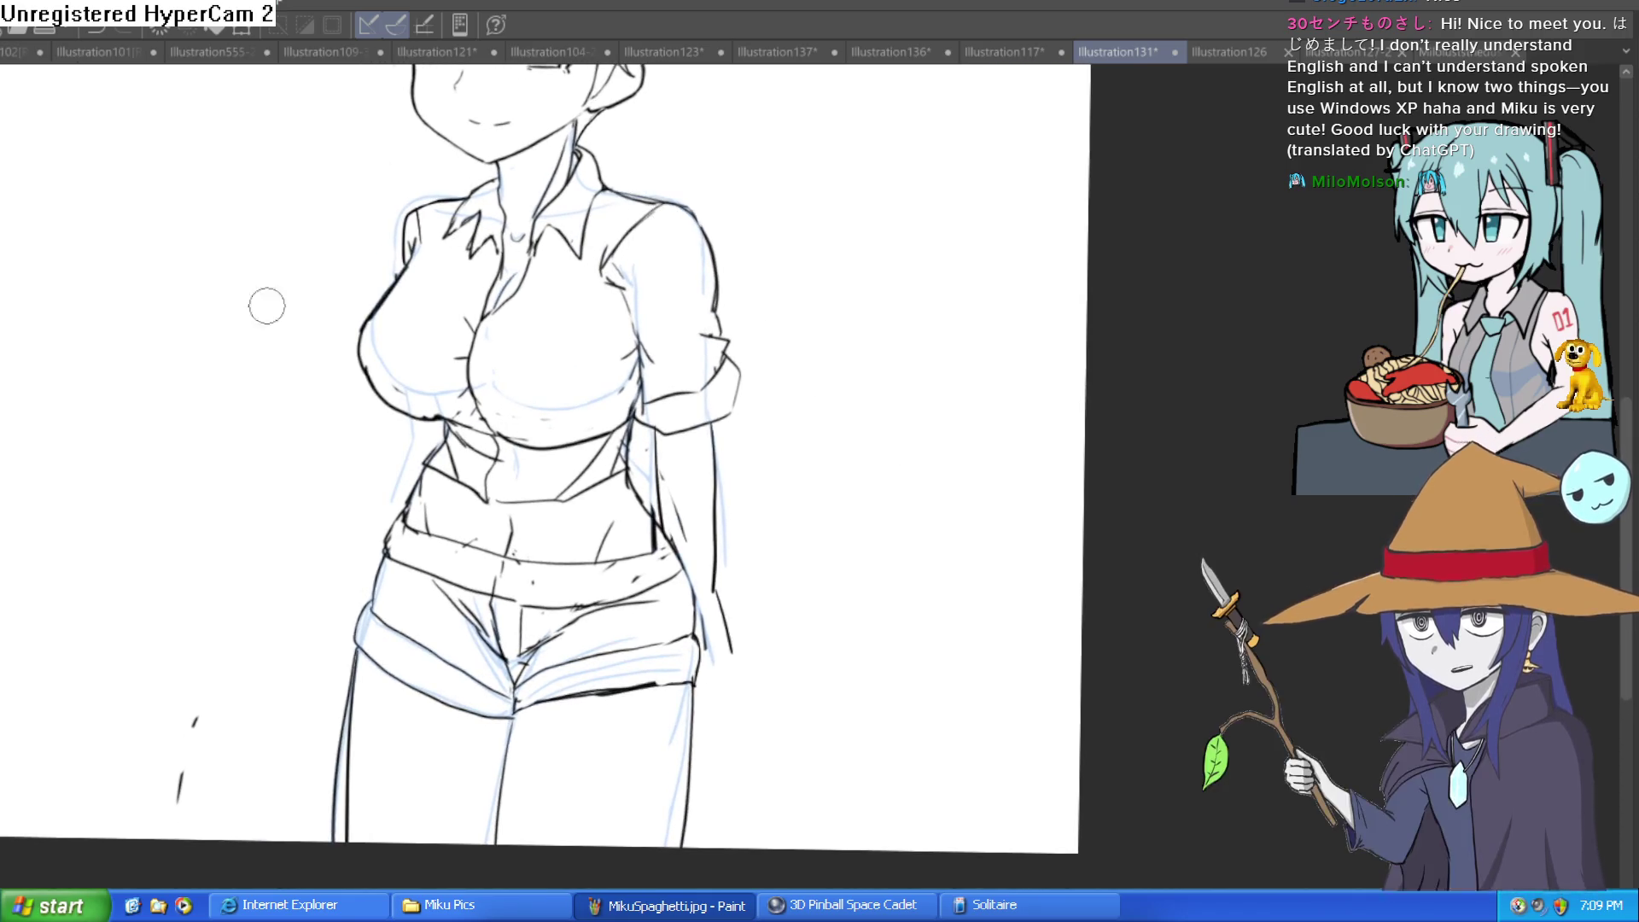
pyautogui.moveTo(700, 316); pyautogui.dragTo(672, 308)
pyautogui.moveTo(612, 190); pyautogui.dragTo(527, 418)
pyautogui.hotkey('ctrl', 'z')
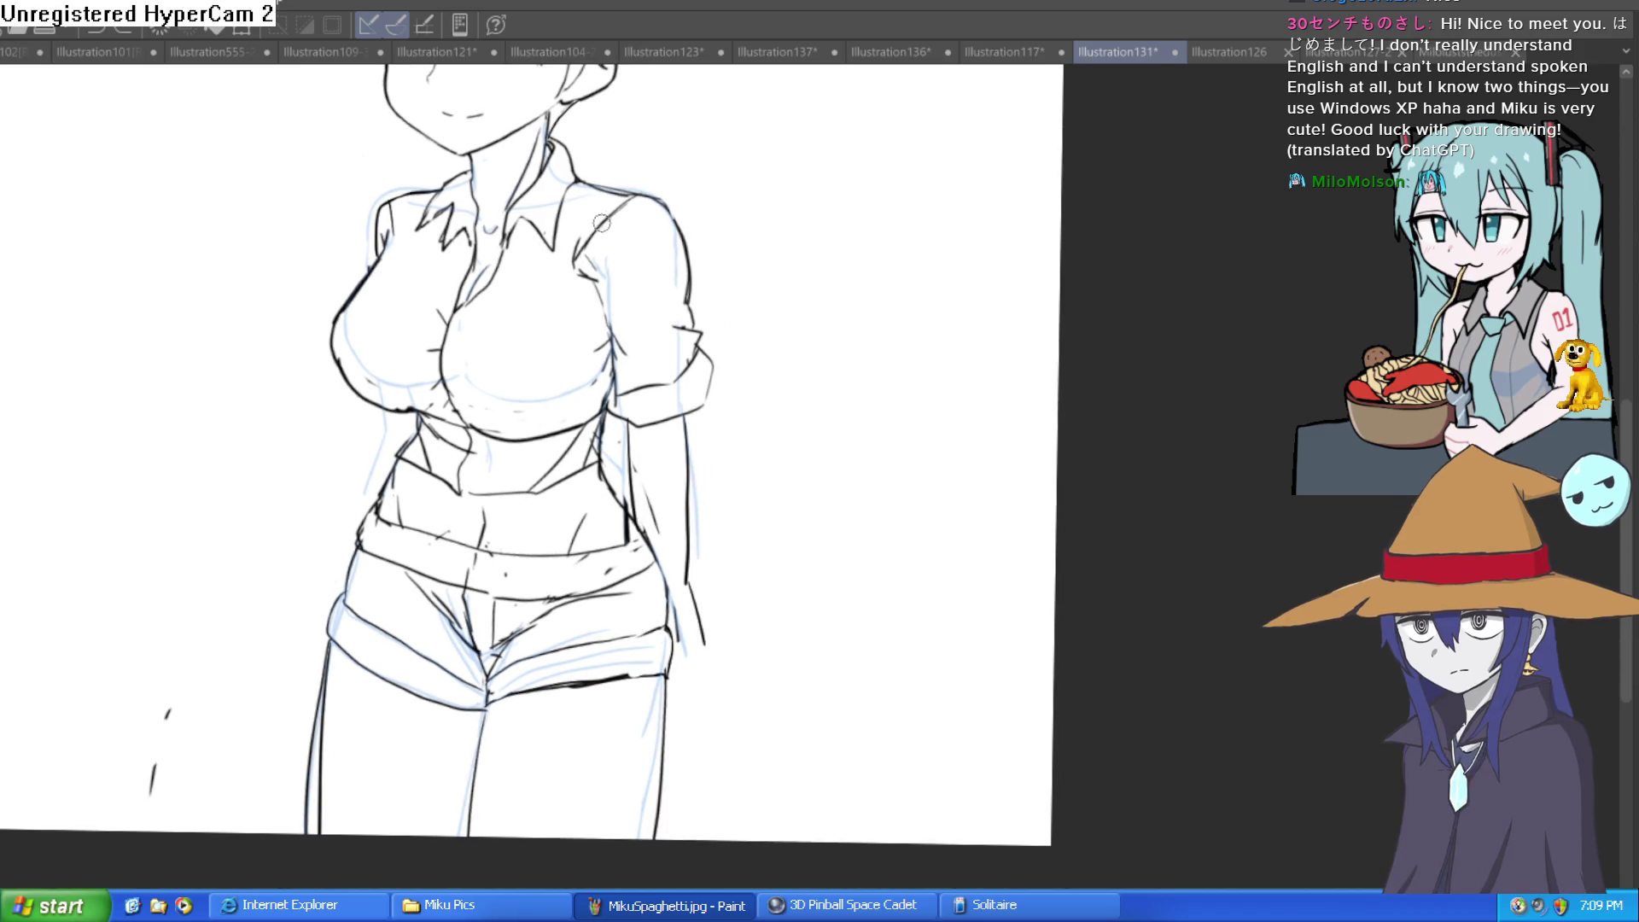
pyautogui.moveTo(589, 248)
pyautogui.mouseDown()
pyautogui.moveTo(600, 232)
pyautogui.moveTo(550, 342)
pyautogui.mouseUp()
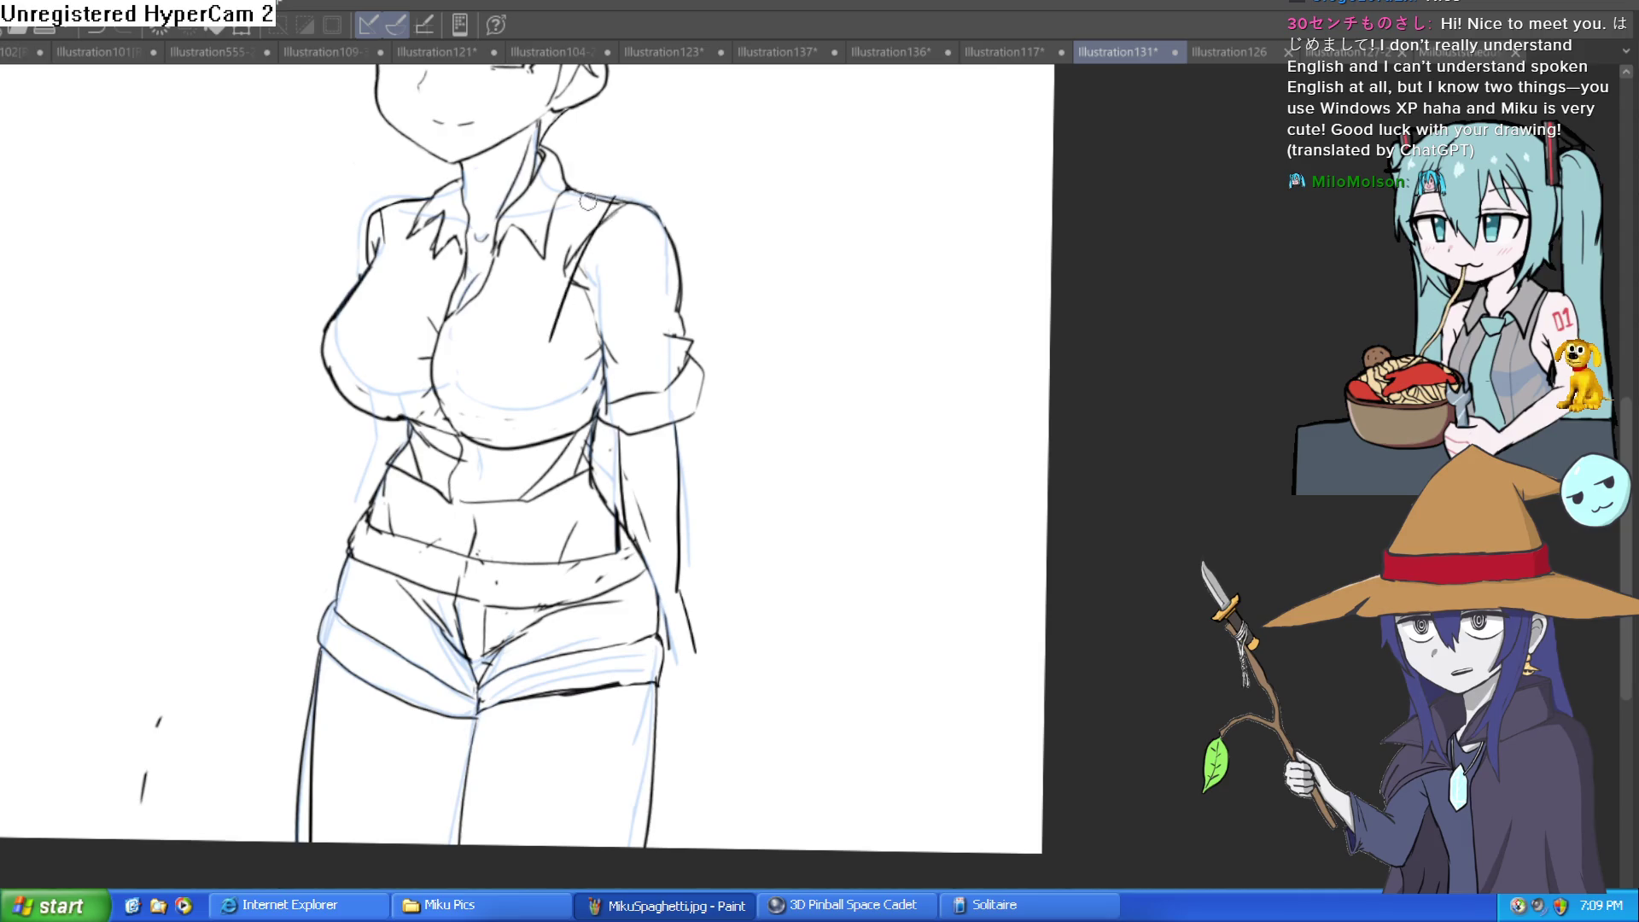
pyautogui.moveTo(598, 194)
pyautogui.mouseDown()
pyautogui.moveTo(495, 425)
pyautogui.moveTo(516, 559)
pyautogui.moveTo(537, 553)
pyautogui.moveTo(528, 431)
pyautogui.moveTo(559, 302)
pyautogui.mouseUp()
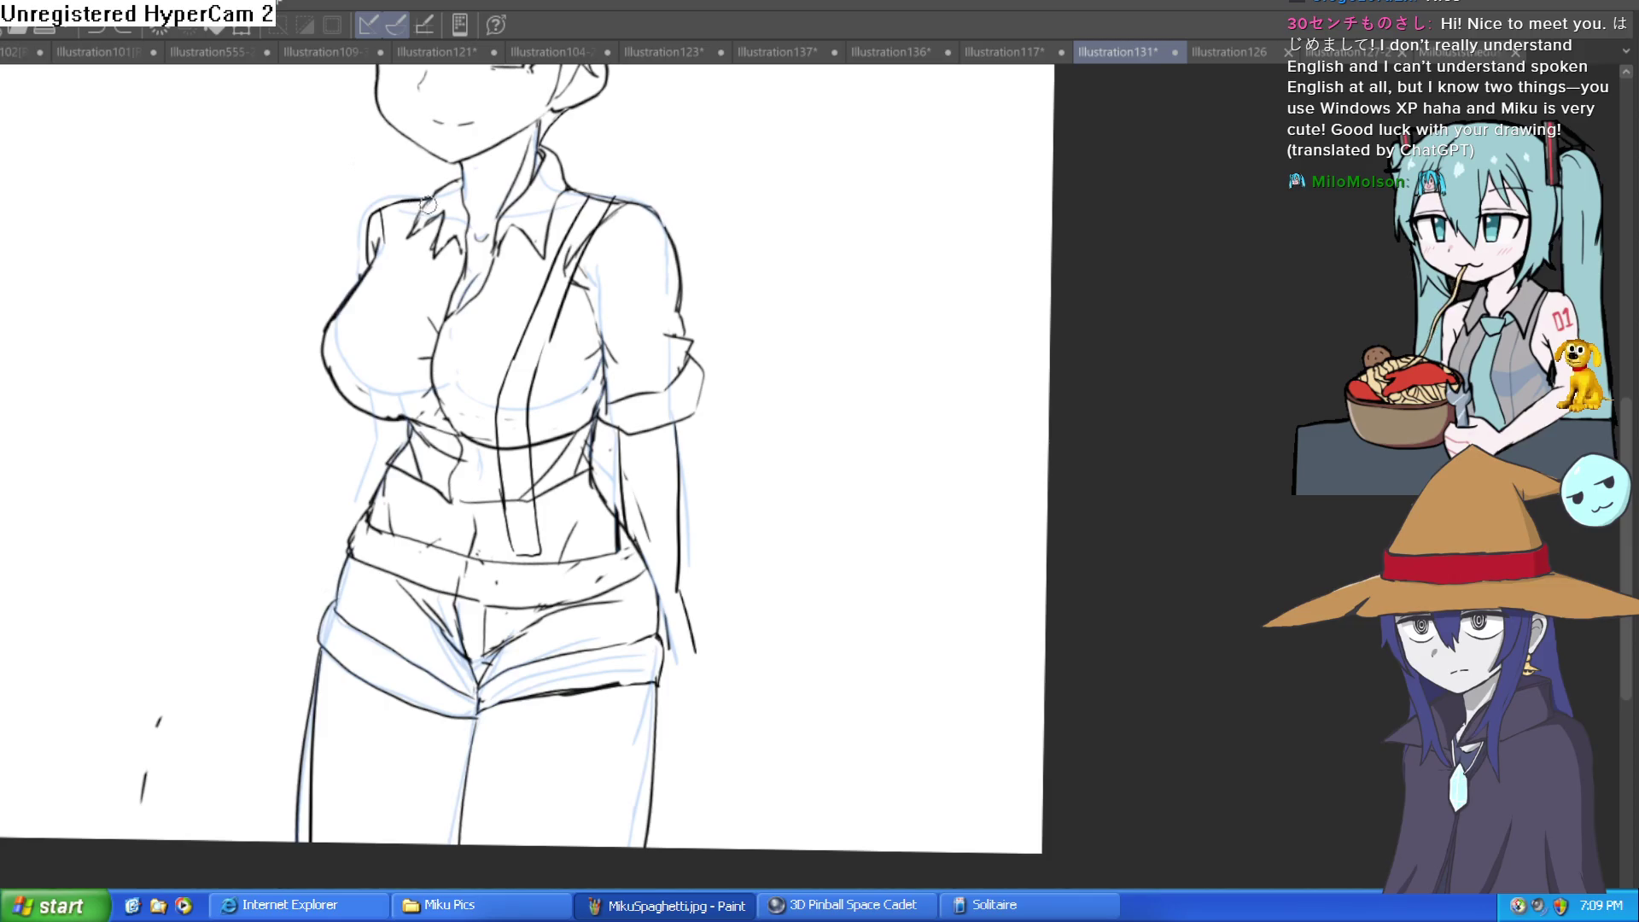
# Ink the left chest contour and the left suspender strap from shoulder down the torso
pyautogui.moveTo(427, 201)
pyautogui.mouseDown()
pyautogui.moveTo(331, 360)
pyautogui.moveTo(396, 529)
pyautogui.mouseUp()
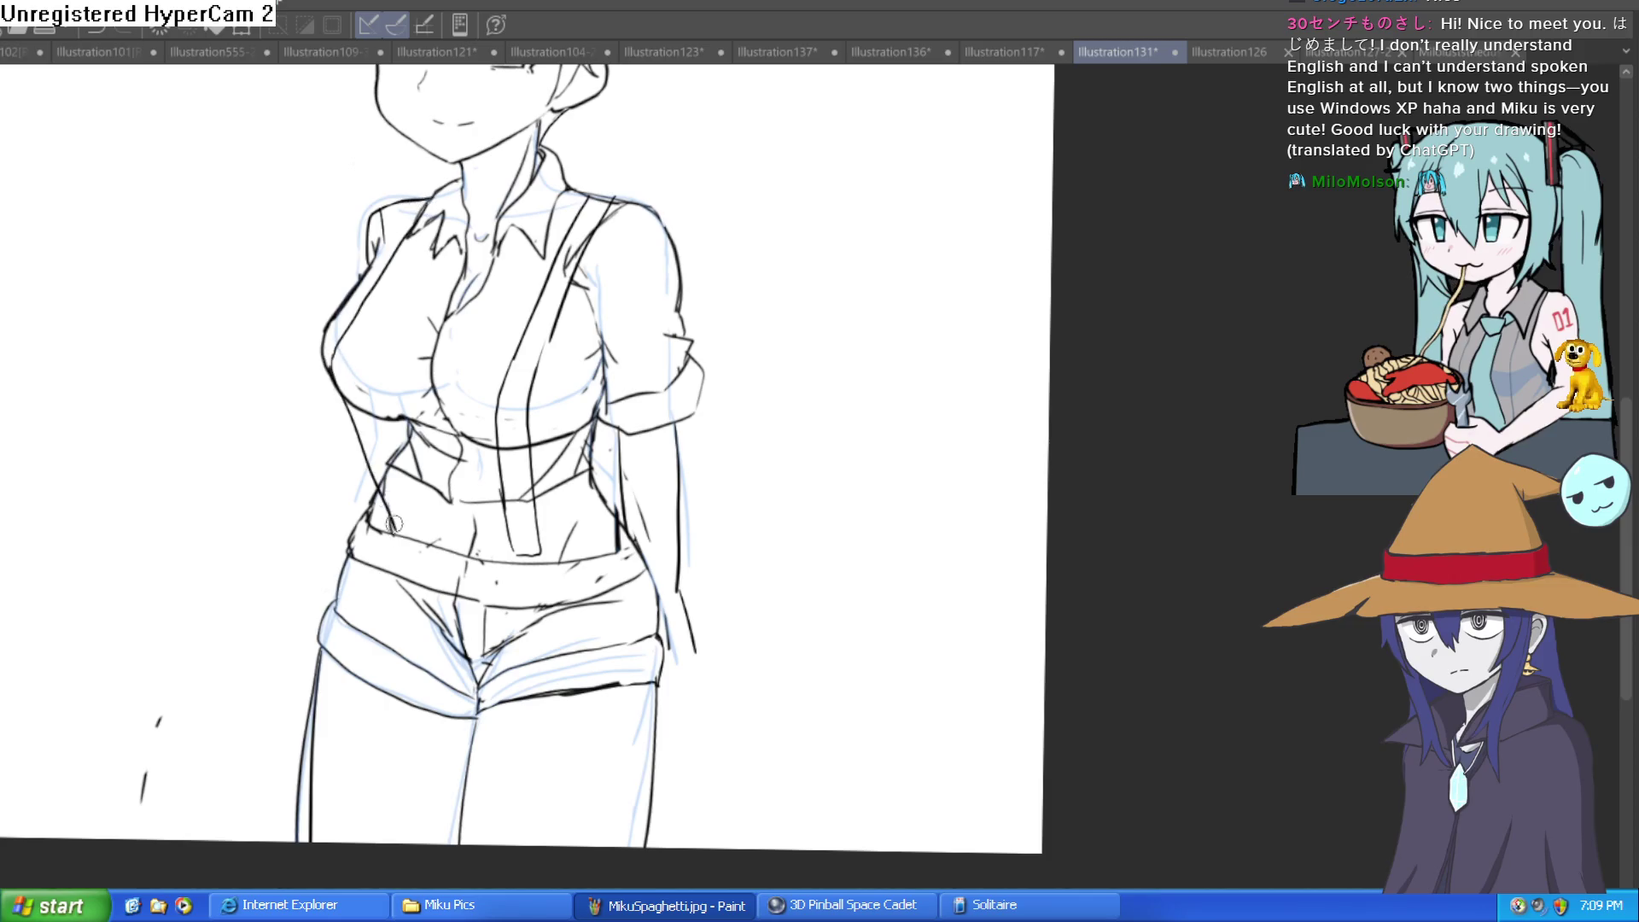
pyautogui.moveTo(321, 364); pyautogui.dragTo(375, 533)
pyautogui.moveTo(323, 376); pyautogui.dragTo(390, 227)
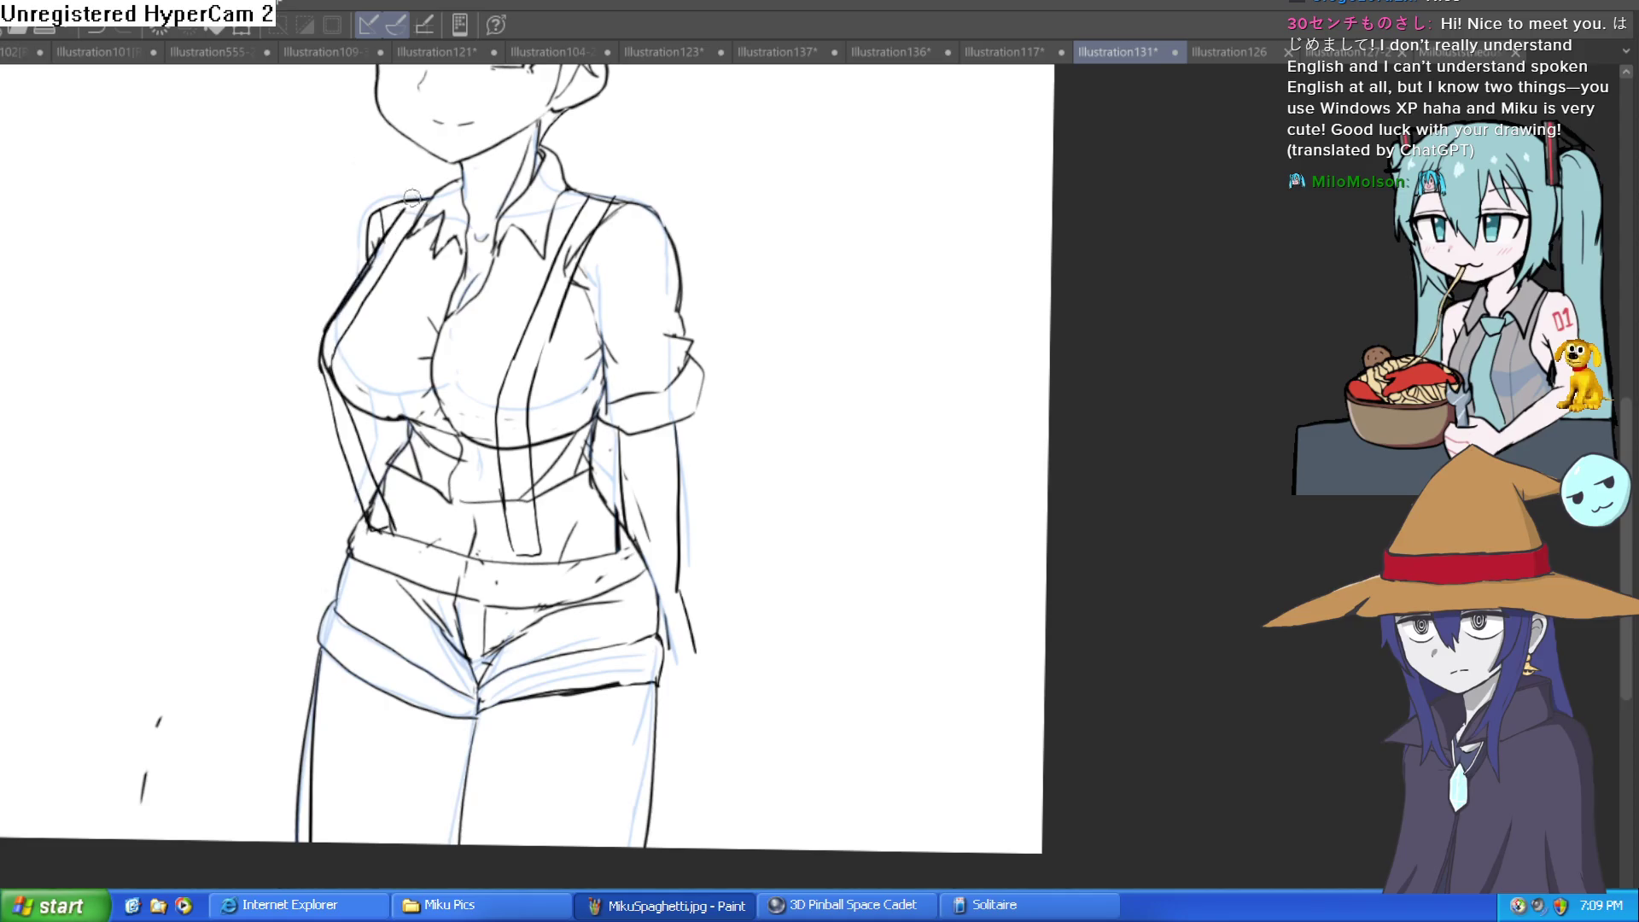
pyautogui.scroll(-2, 769, 359)
# Draw the clips at the lower ends of both suspender straps
pyautogui.moveTo(523, 469)
pyautogui.mouseDown()
pyautogui.moveTo(522, 491)
pyautogui.moveTo(559, 465)
pyautogui.moveTo(550, 494)
pyautogui.moveTo(521, 493)
pyautogui.mouseUp()
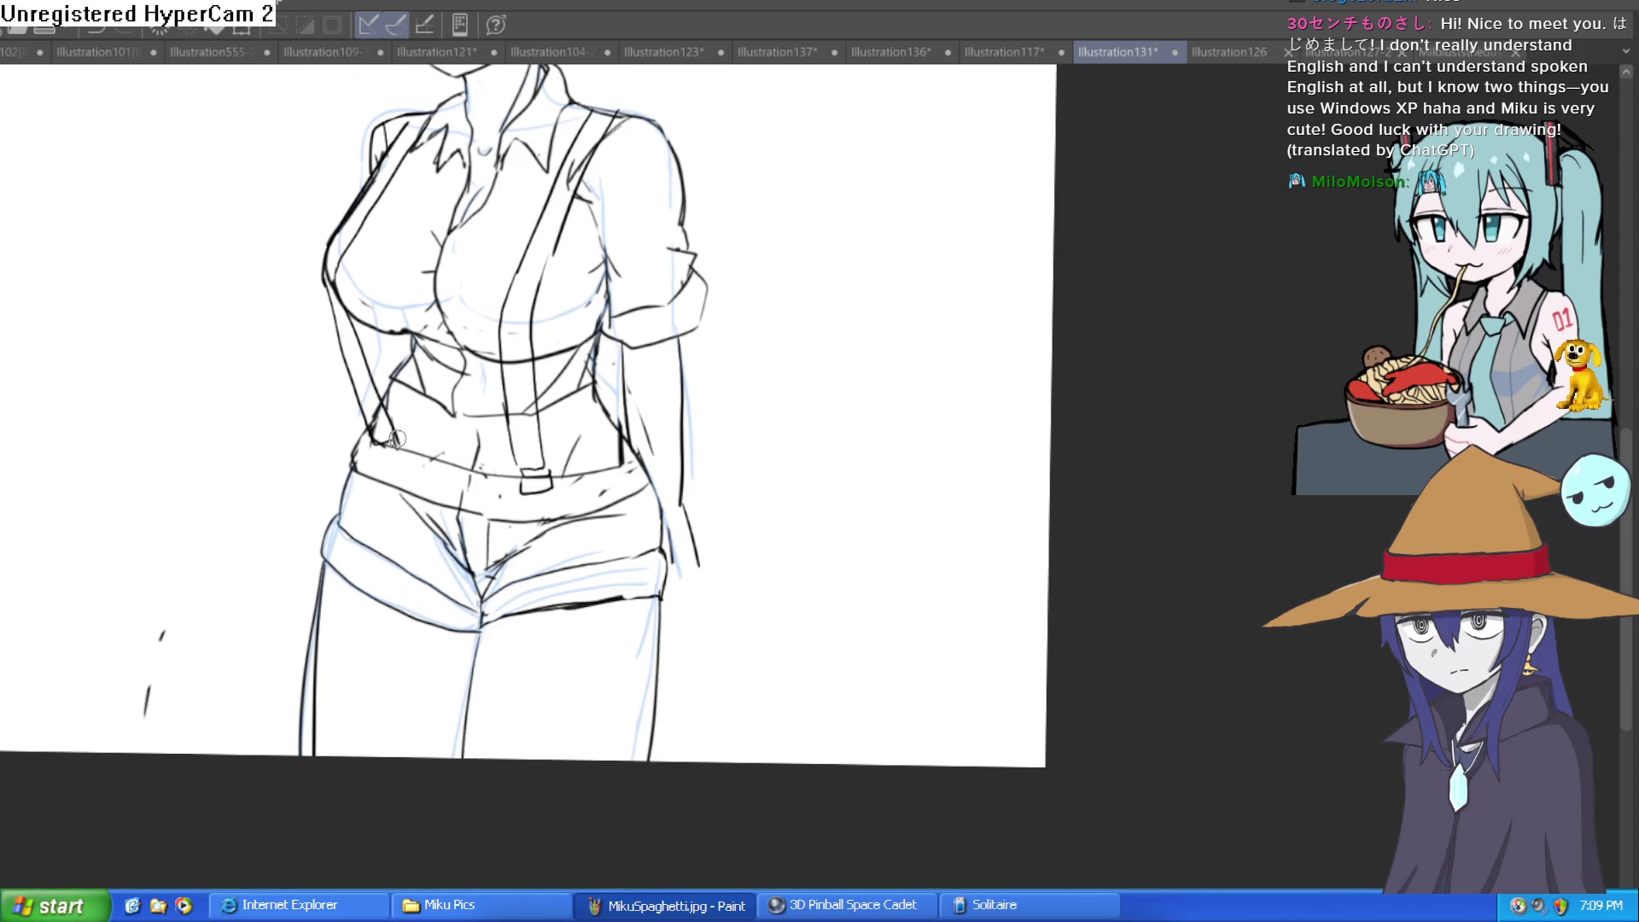
pyautogui.moveTo(396, 439); pyautogui.dragTo(381, 446)
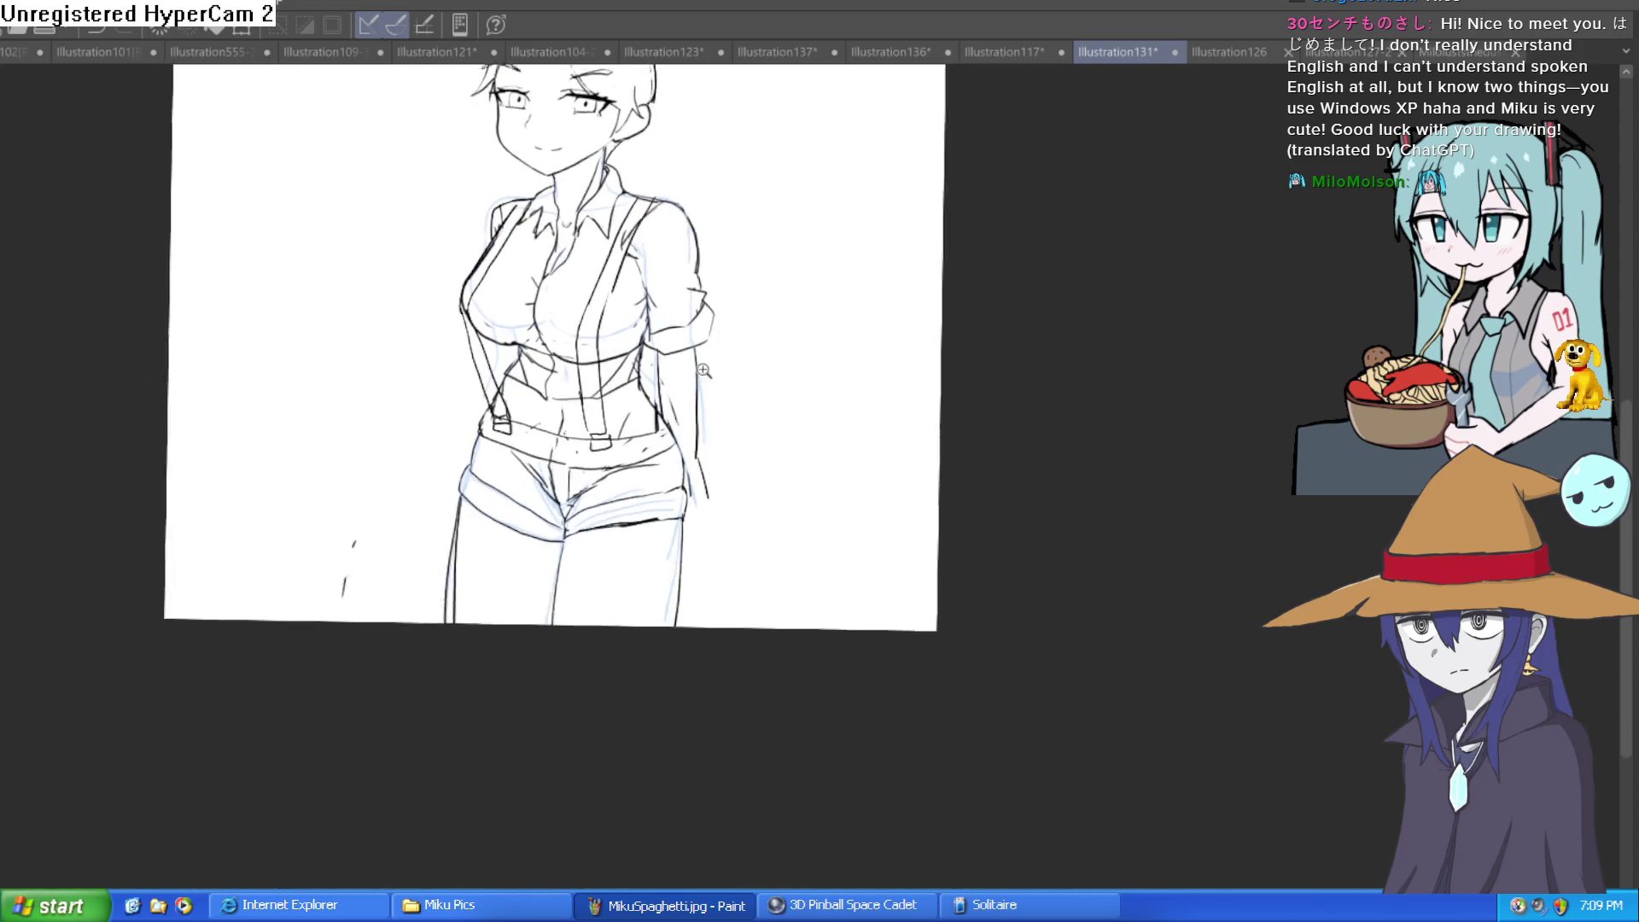
pyautogui.scroll(-2, 702, 363)
pyautogui.scroll(3, 758, 370)
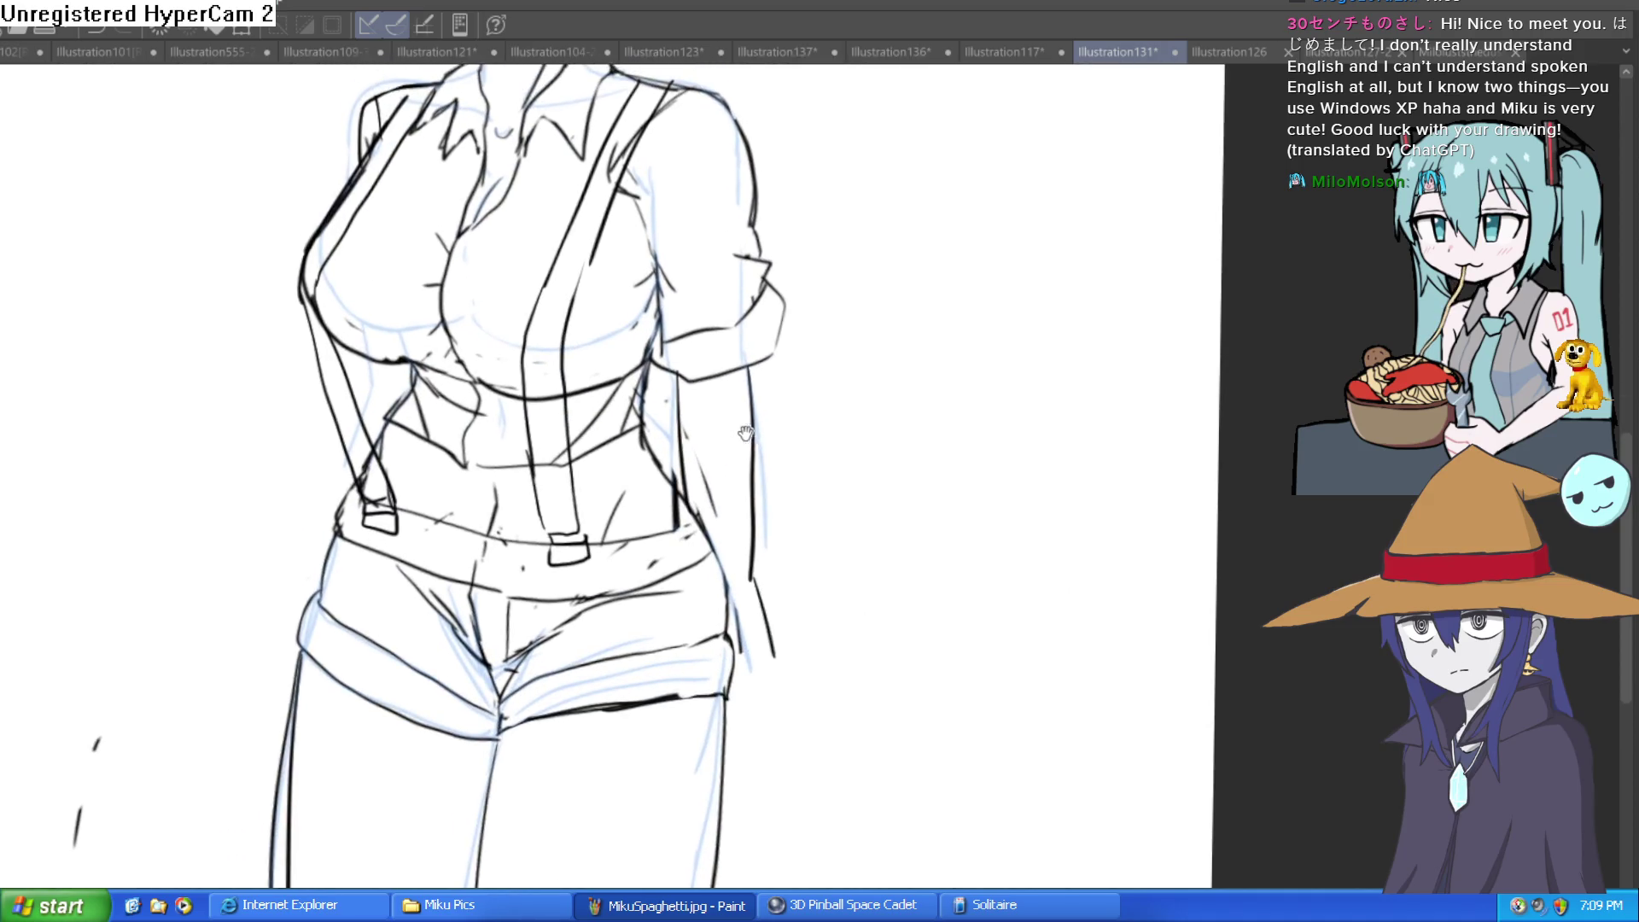
pyautogui.moveTo(824, 325); pyautogui.dragTo(842, 443)
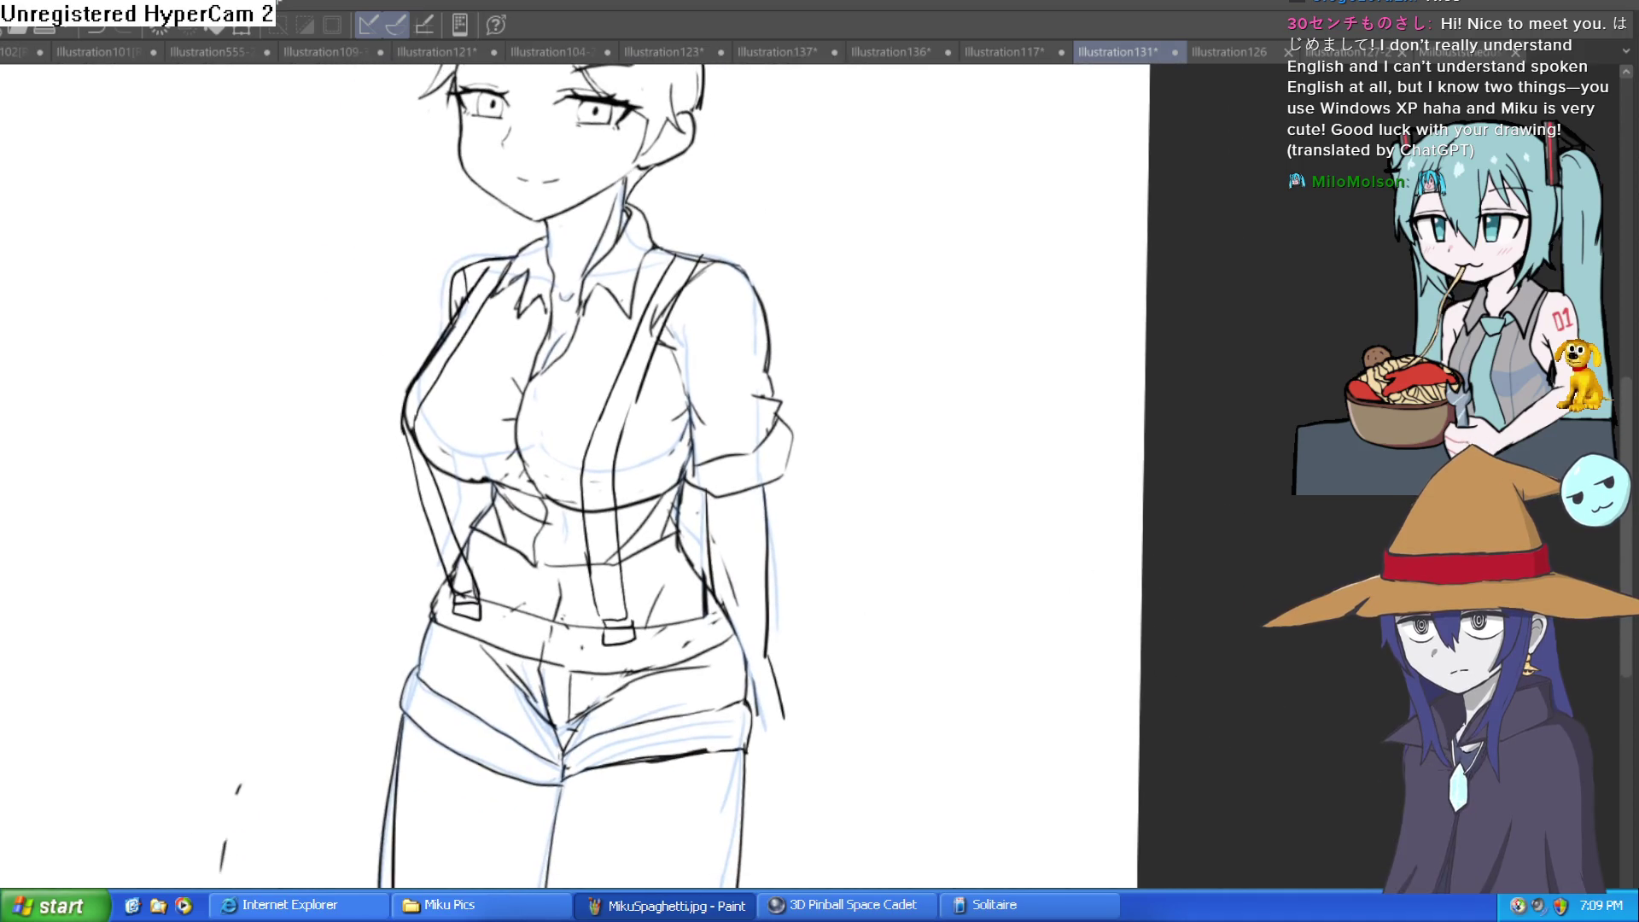
# Hide the blue sketch layer and view the whole page
pyautogui.moveTo(1296, 758)
pyautogui.mouseDown()
pyautogui.moveTo(1079, 658)
pyautogui.moveTo(1024, 800)
pyautogui.mouseUp()
pyautogui.scroll(-3, 1024, 800)
pyautogui.moveTo(979, 725)
pyautogui.mouseDown()
pyautogui.moveTo(1061, 614)
pyautogui.moveTo(1073, 536)
pyautogui.mouseUp()
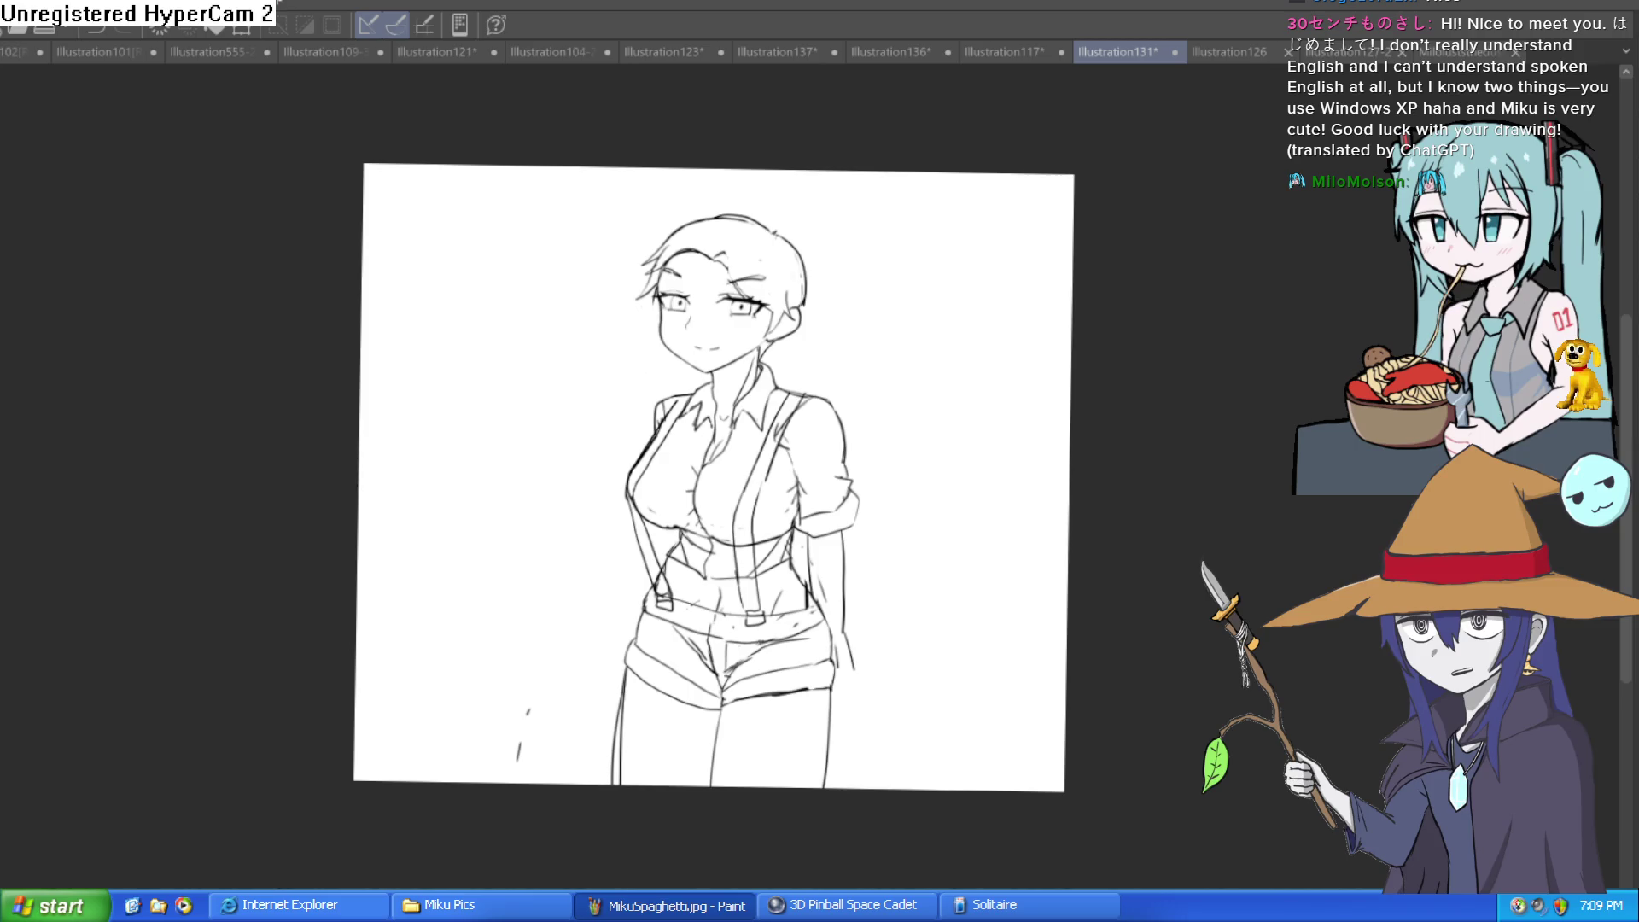
# Join the gap in the waist lines with a short ink stroke
pyautogui.moveTo(864, 230); pyautogui.dragTo(928, 229)
pyautogui.hotkey('ctrl', 'z')
pyautogui.scroll(5, 855, 369)
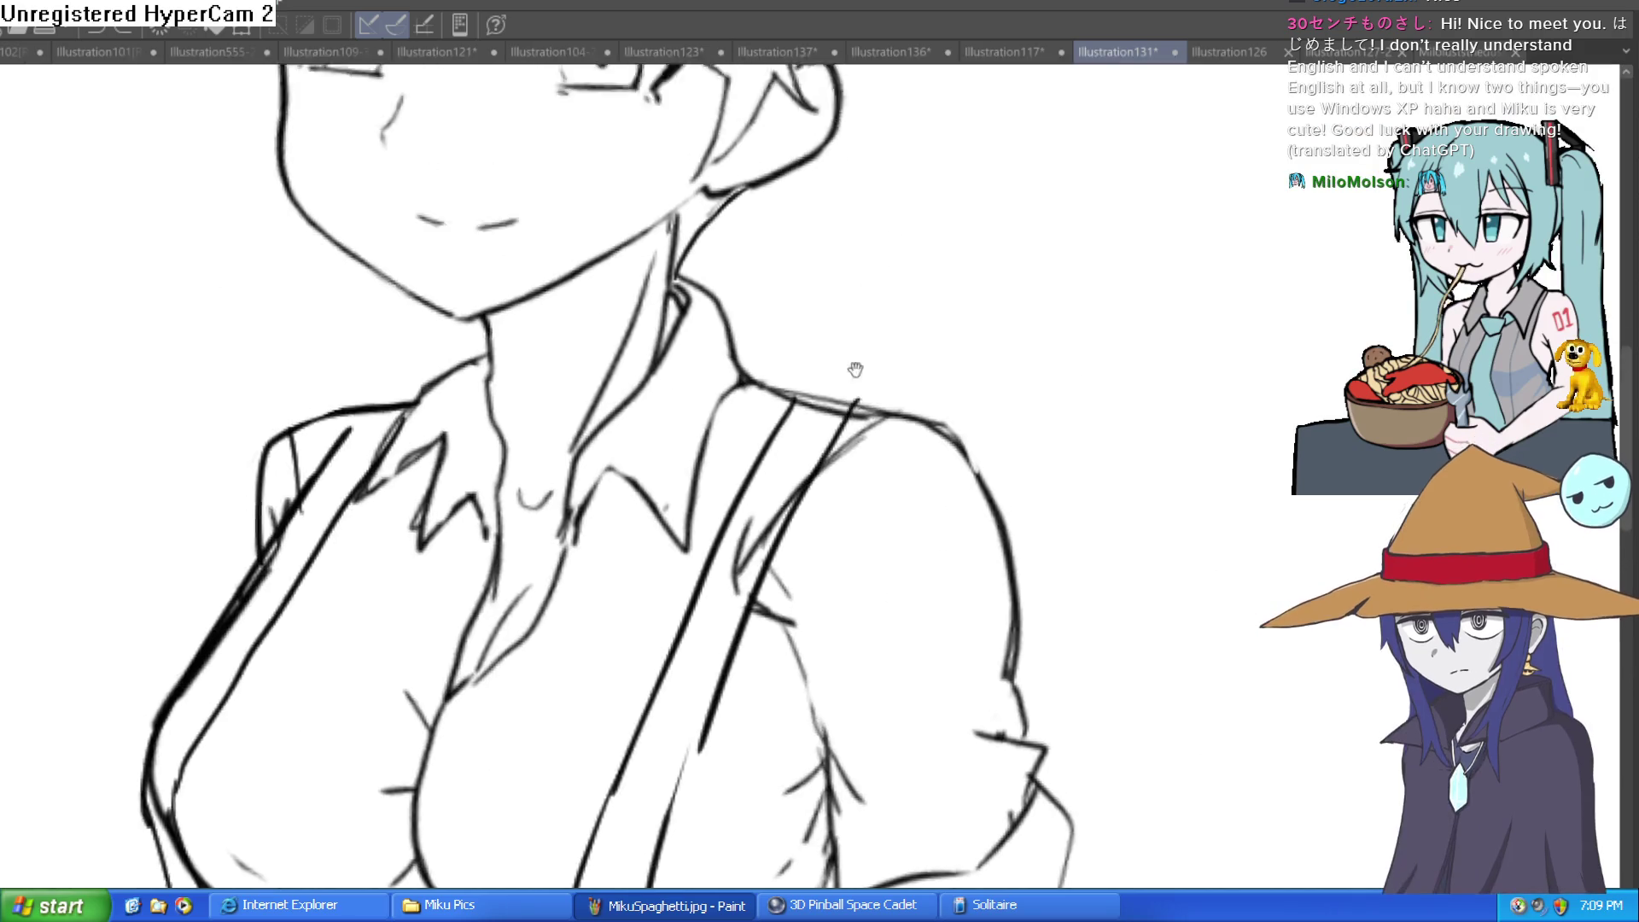
pyautogui.scroll(-3, 855, 369)
pyautogui.scroll(-3, 981, 300)
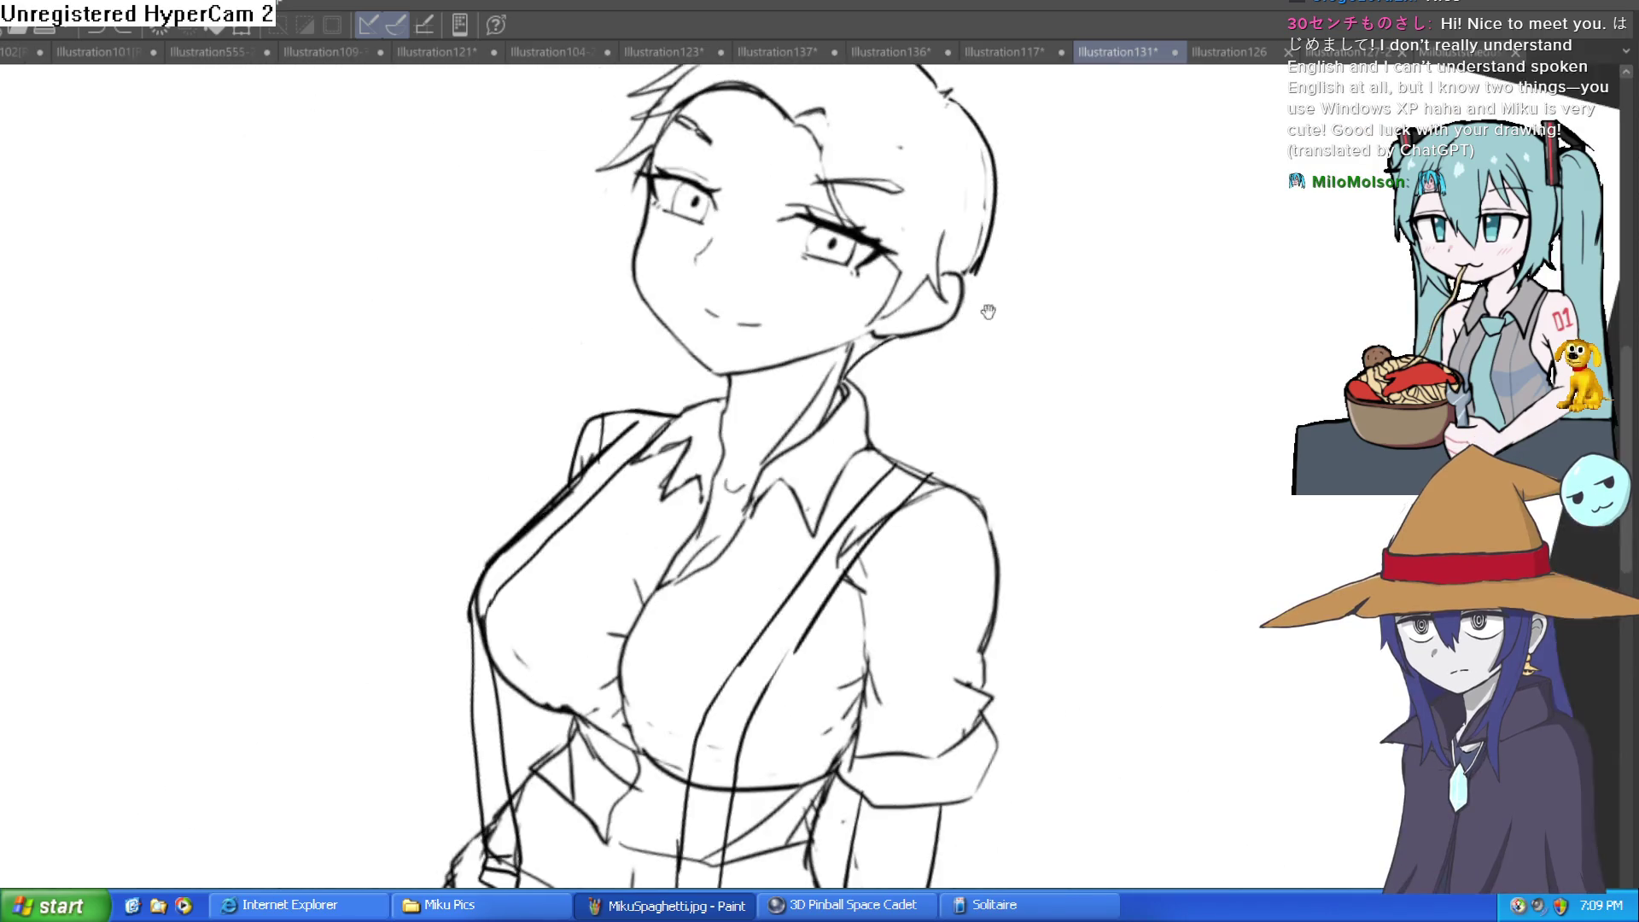
pyautogui.scroll(-1, 1083, 293)
pyautogui.scroll(5, 739, 313)
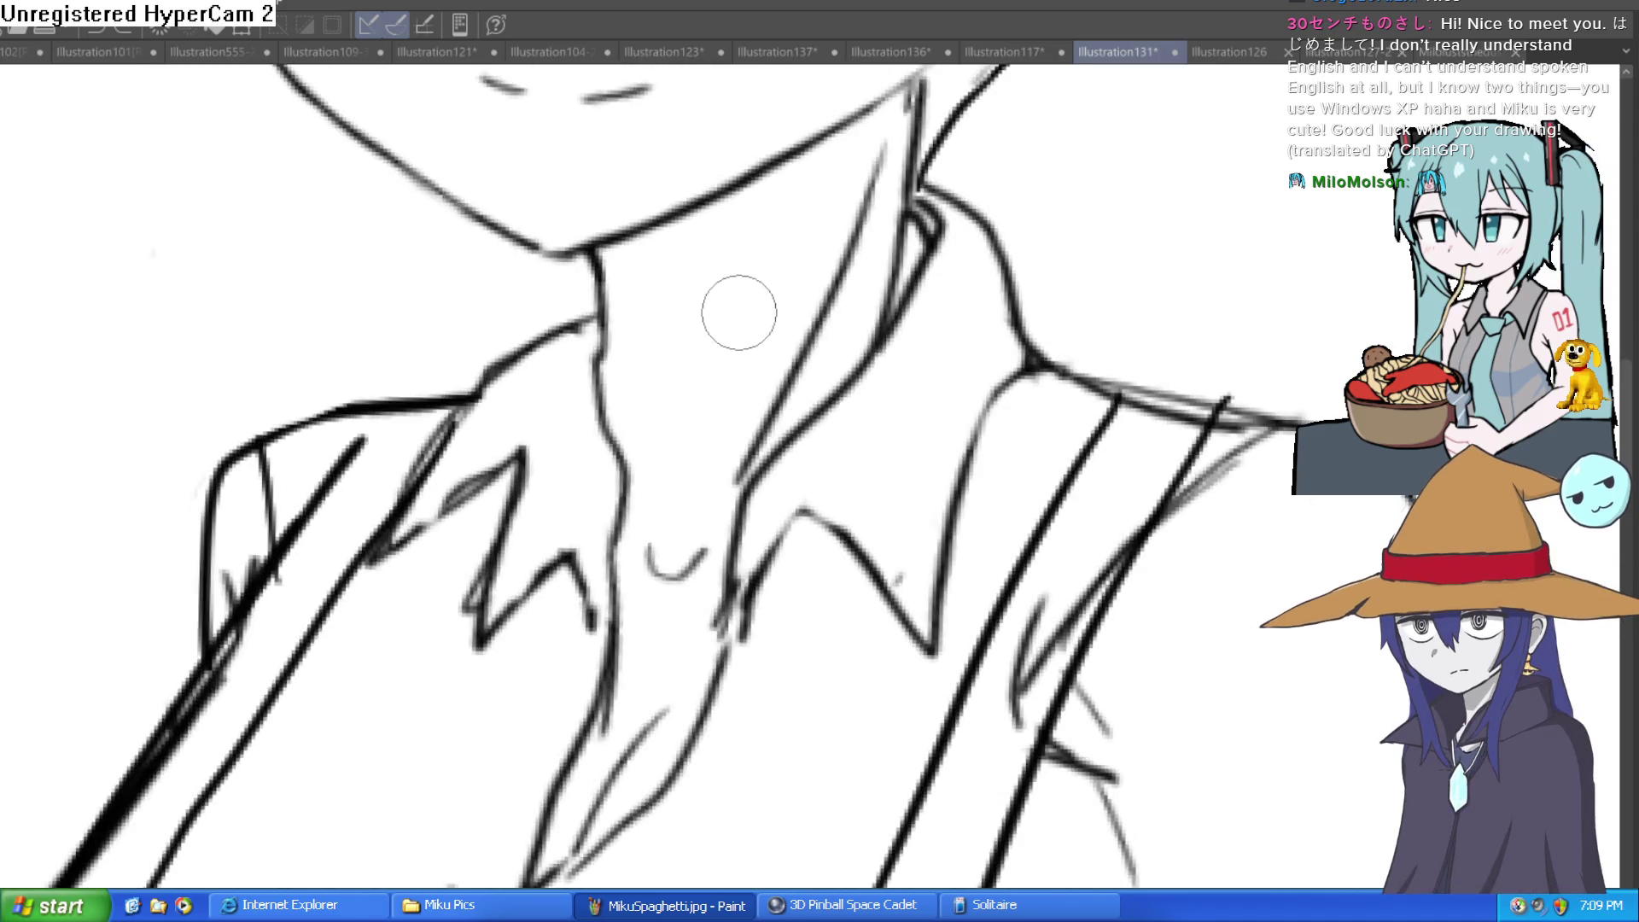
pyautogui.moveTo(953, 367); pyautogui.dragTo(944, 397)
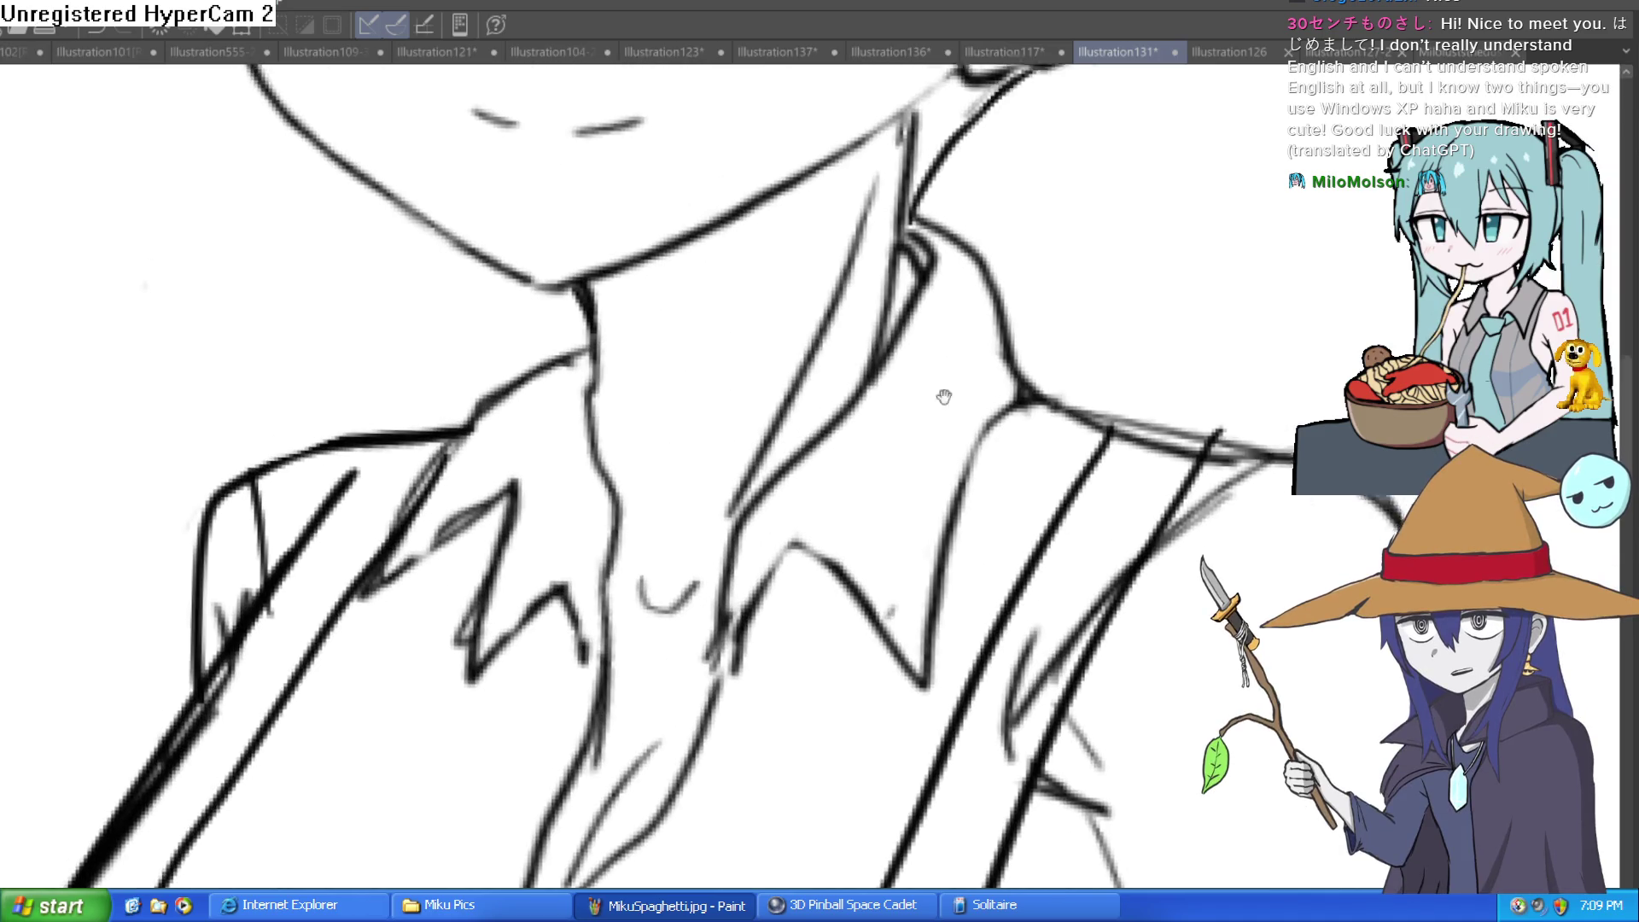
pyautogui.scroll(-4, 944, 397)
pyautogui.scroll(-2, 1083, 421)
pyautogui.scroll(1, 1093, 418)
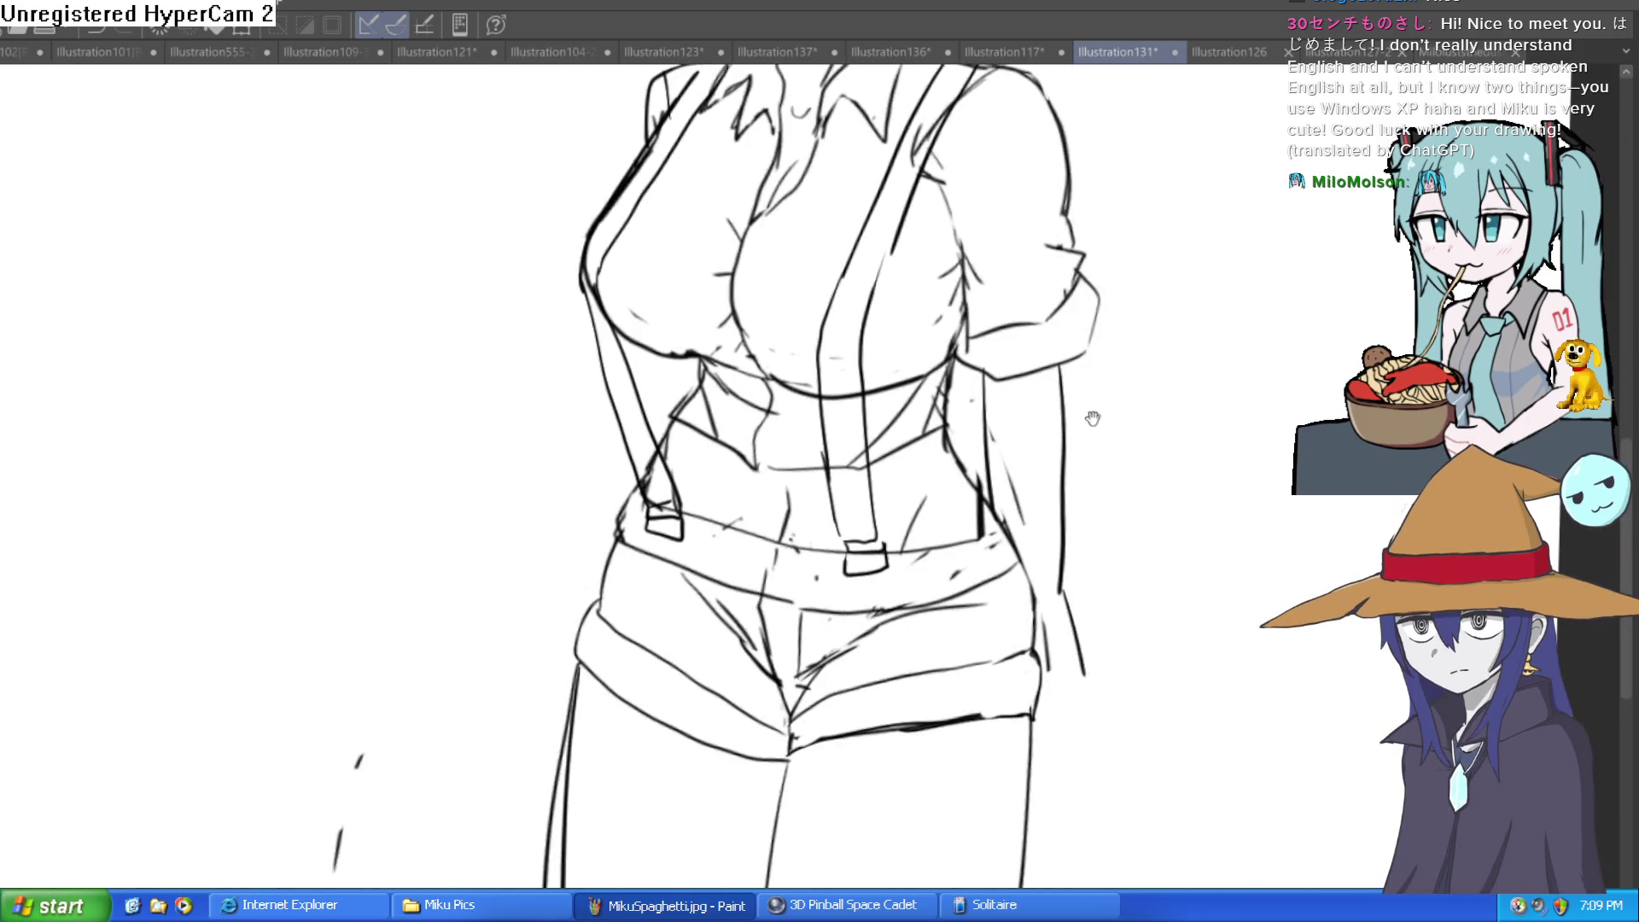
pyautogui.scroll(-1, 1054, 443)
pyautogui.scroll(4, 767, 469)
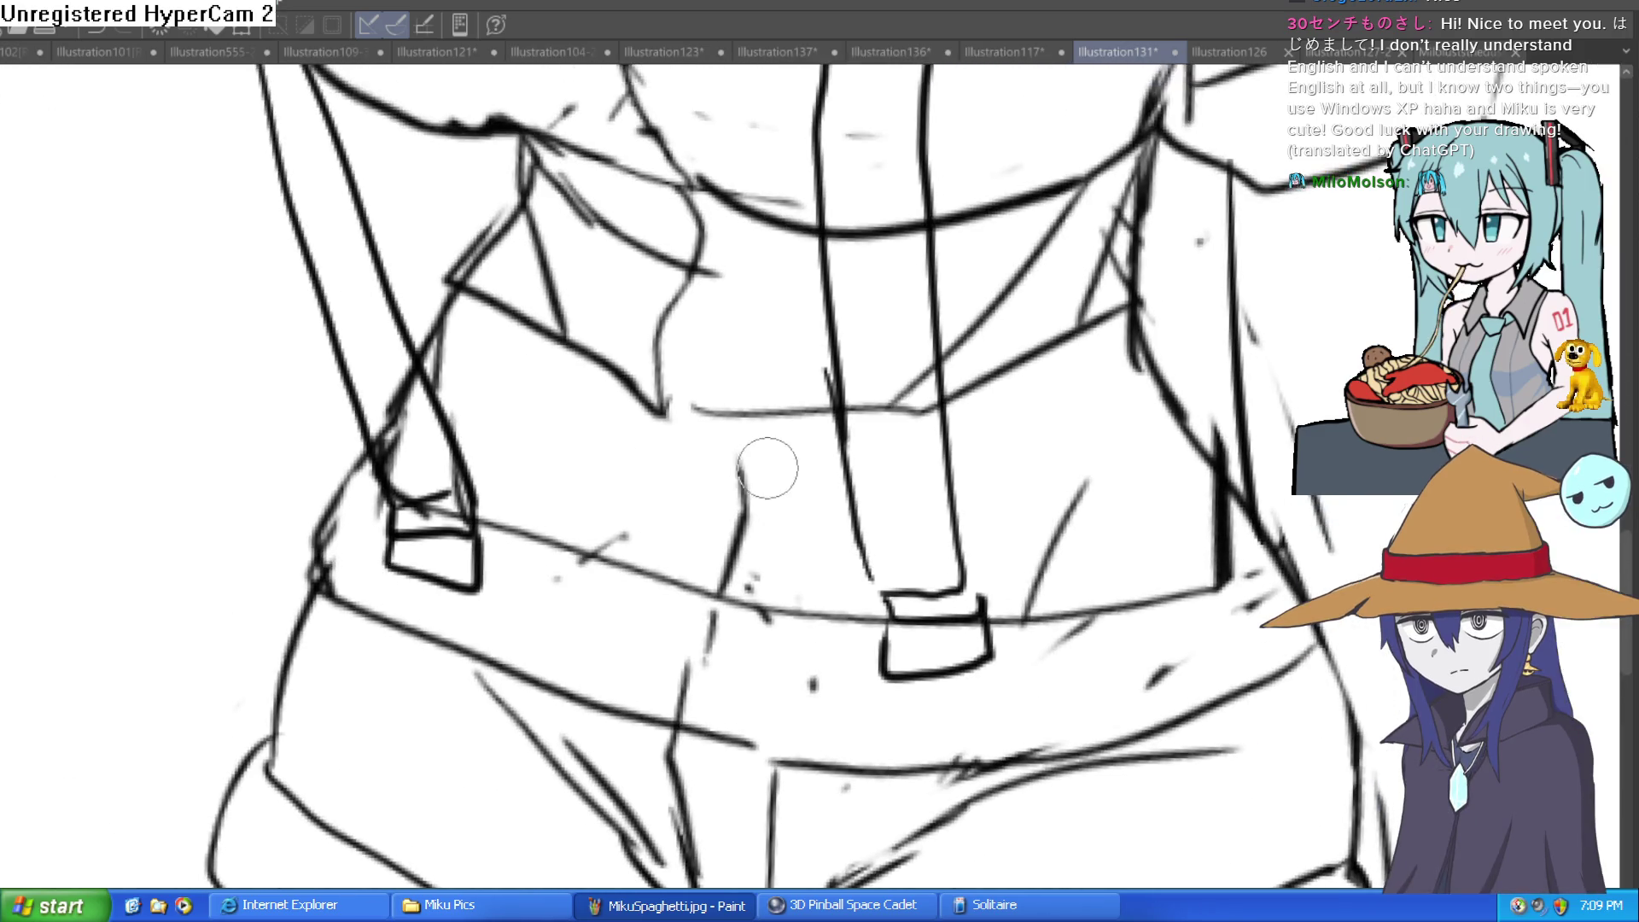
pyautogui.moveTo(665, 416); pyautogui.dragTo(730, 411)
# Enlarge the brush and erase the overlapping line near the waist
pyautogui.press(']')
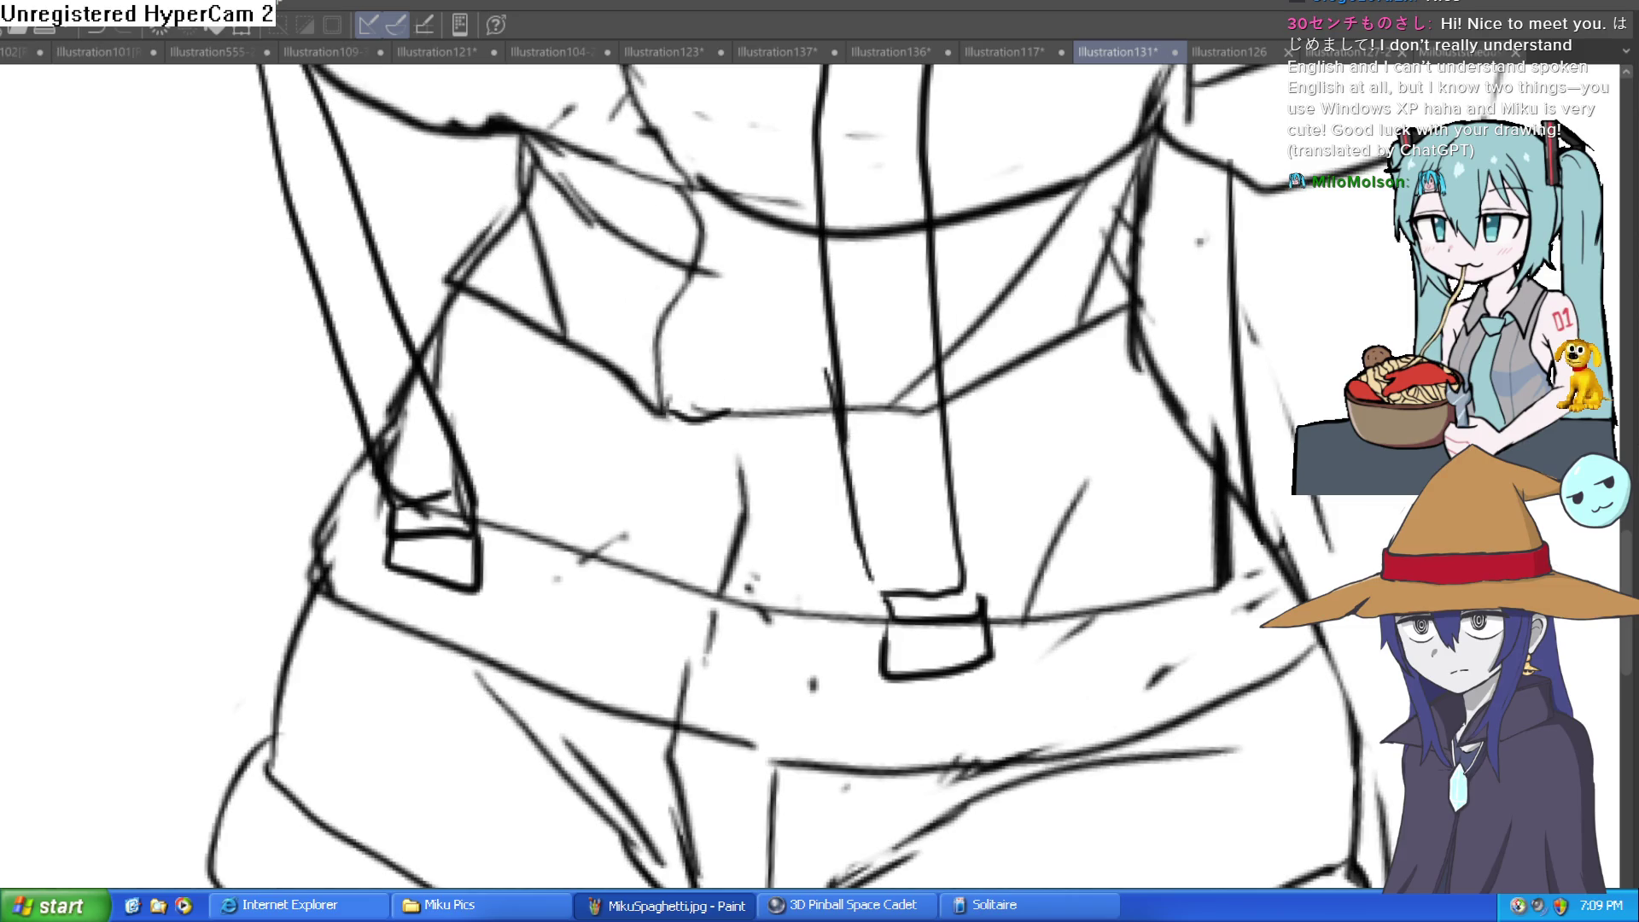
pyautogui.moveTo(568, 320)
pyautogui.mouseDown()
pyautogui.moveTo(530, 224)
pyautogui.moveTo(475, 256)
pyautogui.moveTo(524, 219)
pyautogui.moveTo(458, 289)
pyautogui.mouseUp()
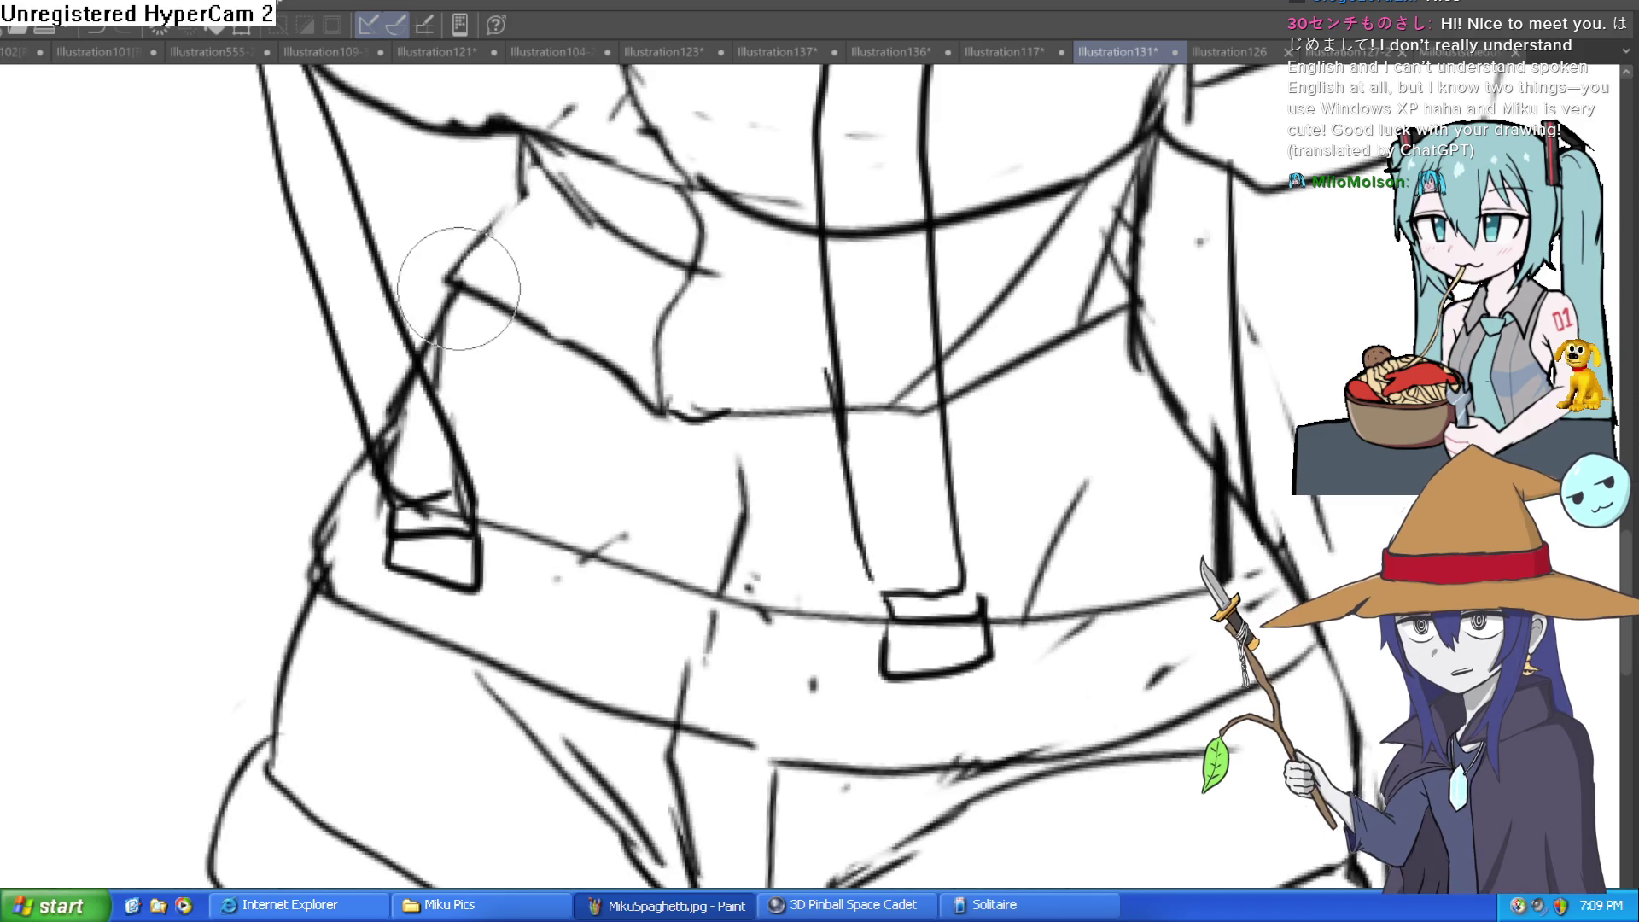
pyautogui.hotkey('ctrl', '-')
pyautogui.hotkey('ctrl', '-')
pyautogui.moveTo(998, 361); pyautogui.dragTo(871, 391)
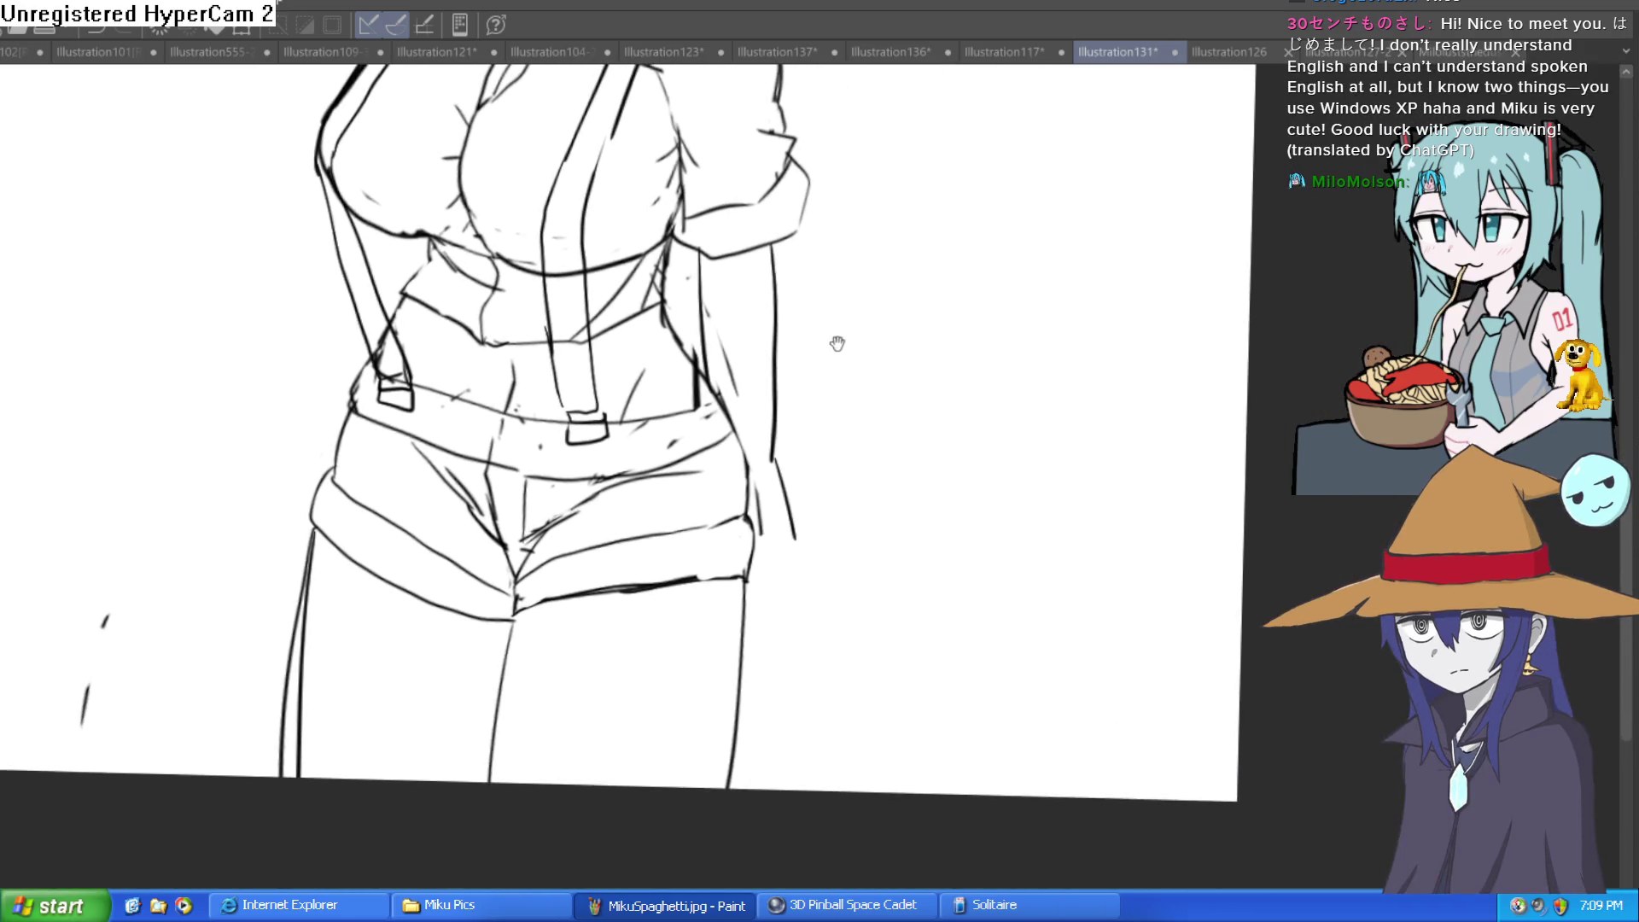
pyautogui.hotkey('ctrl', '+')
pyautogui.hotkey('ctrl', '+')
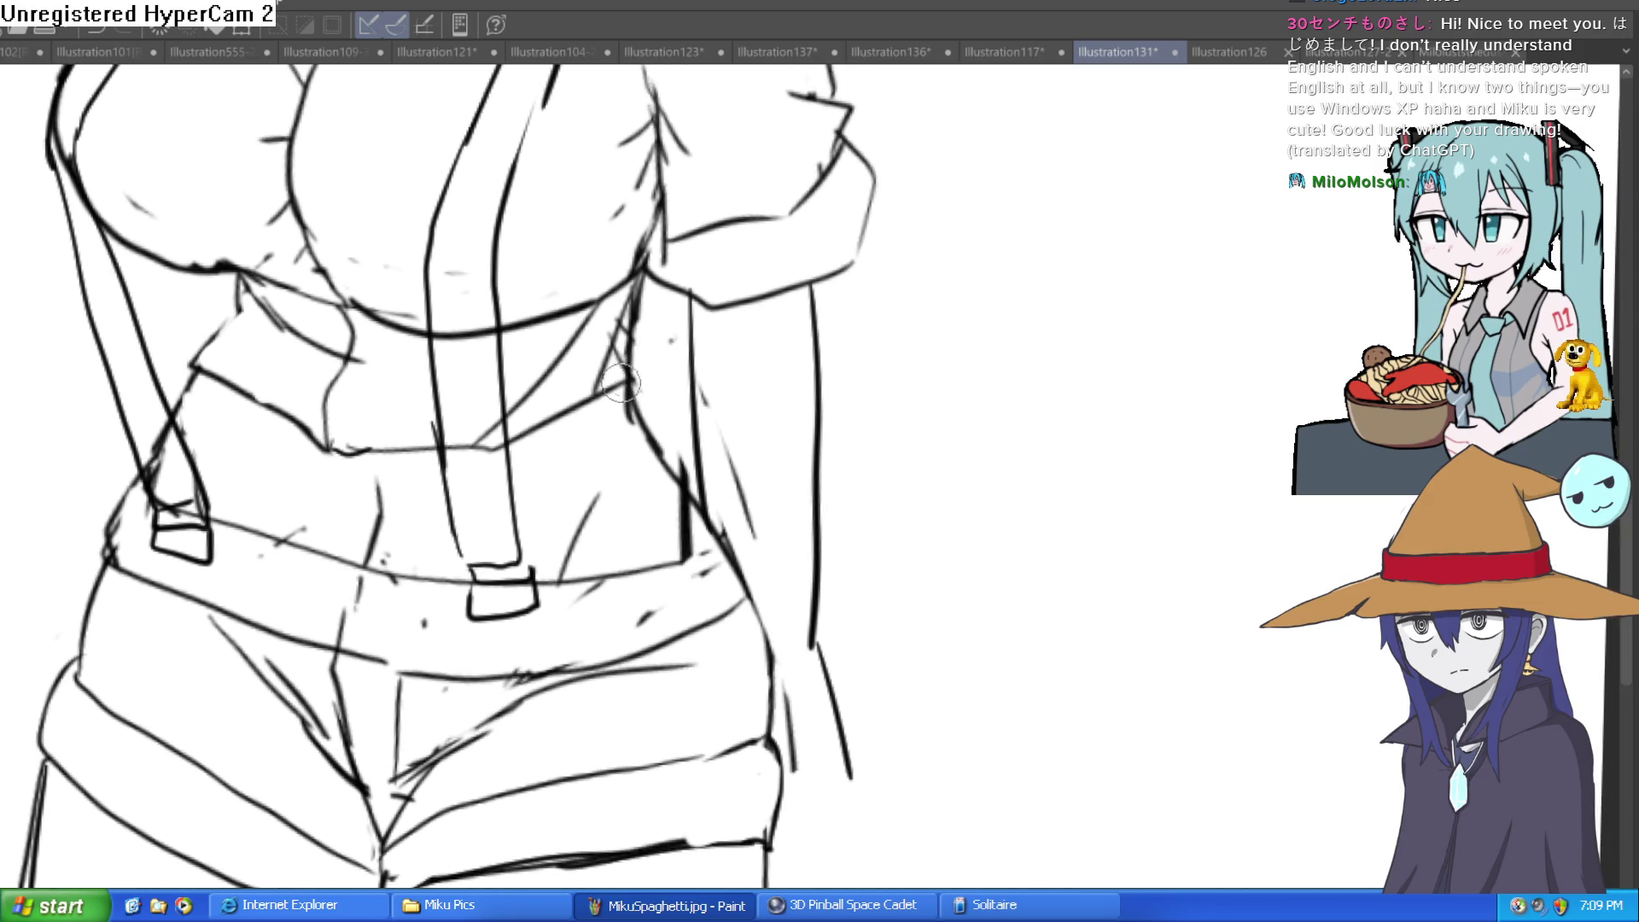
# Redraw the short stroke where the right strap meets the shirt hem, then zoom in to check
pyautogui.moveTo(649, 367); pyautogui.dragTo(660, 359)
pyautogui.moveTo(648, 373); pyautogui.dragTo(671, 364)
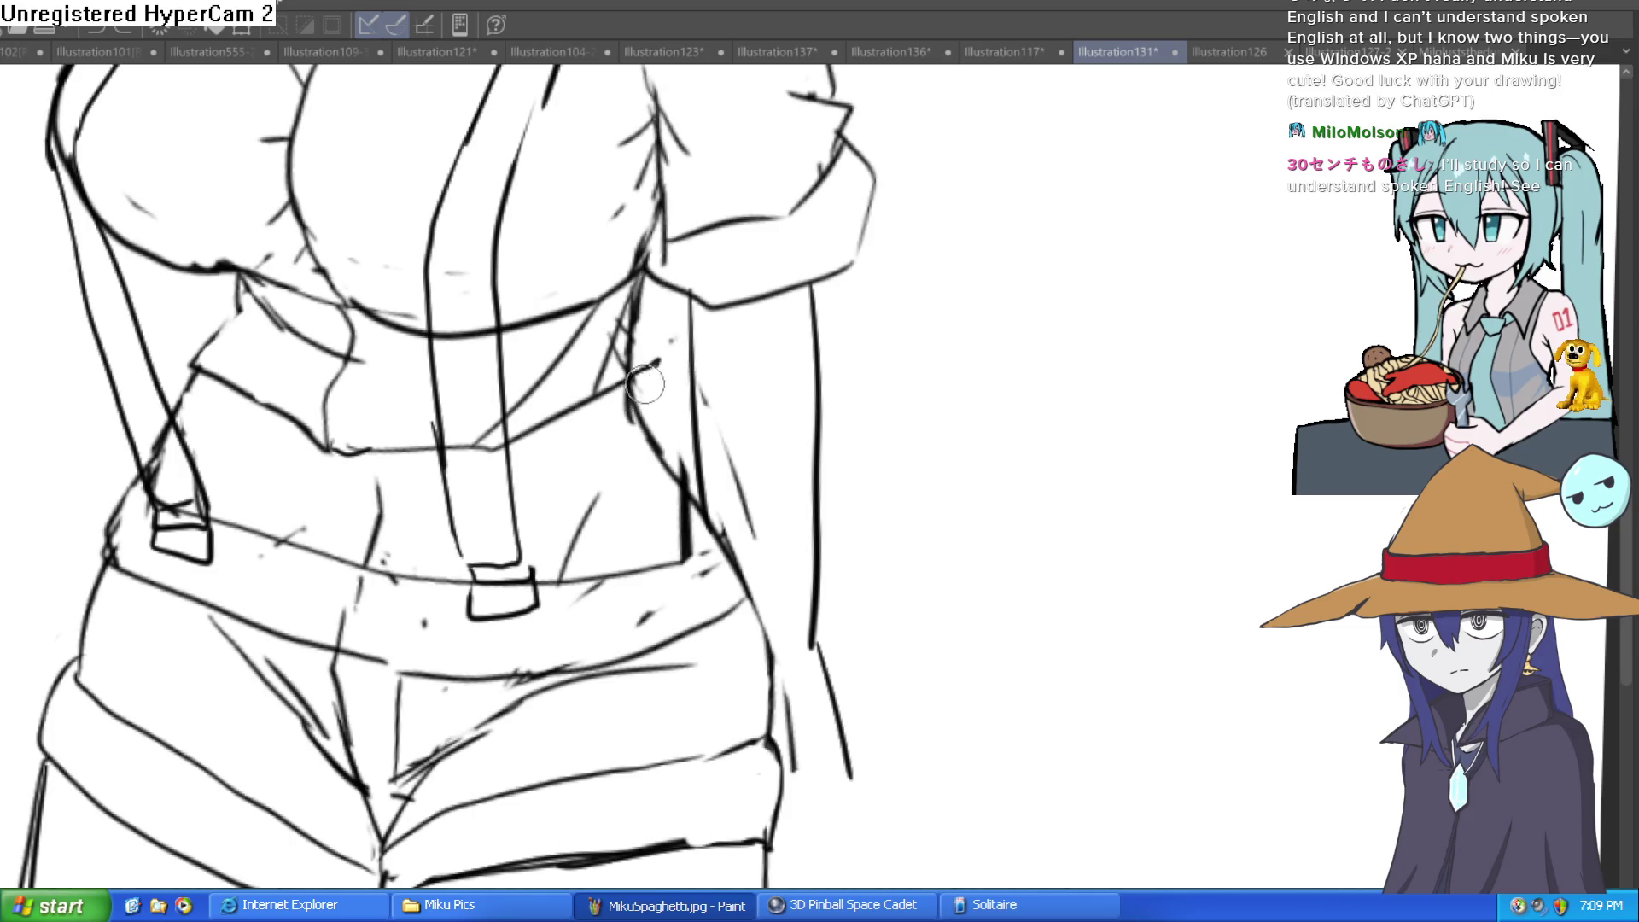
pyautogui.moveTo(661, 363)
pyautogui.mouseDown()
pyautogui.moveTo(655, 333)
pyautogui.moveTo(649, 388)
pyautogui.mouseUp()
pyautogui.scroll(1, 640, 345)
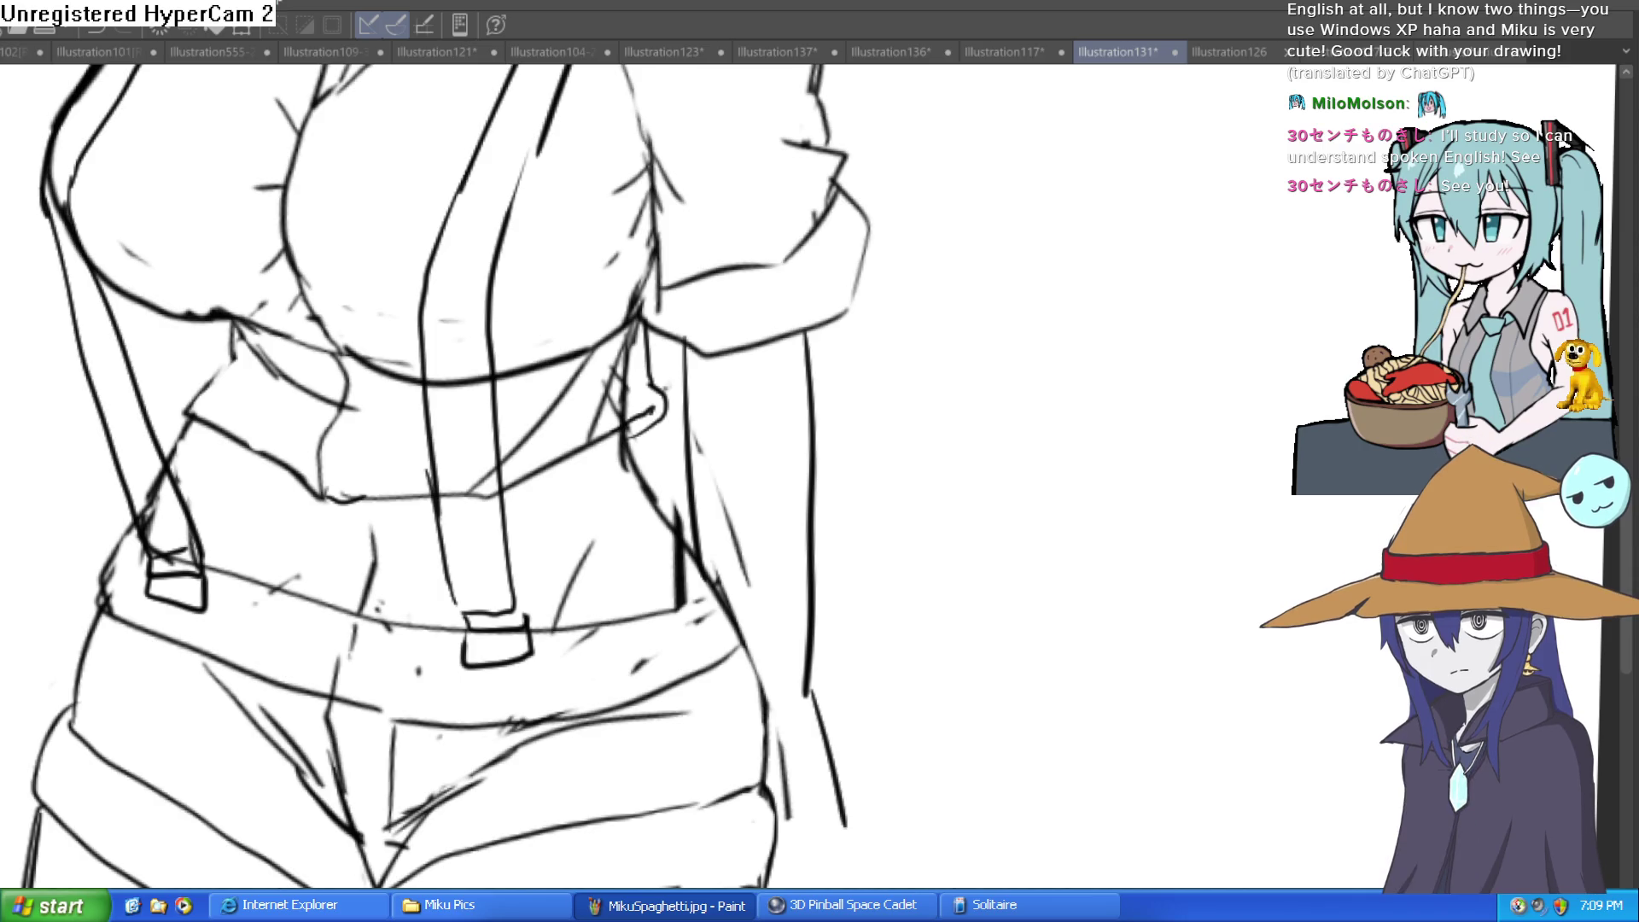
pyautogui.scroll(-5, 823, 410)
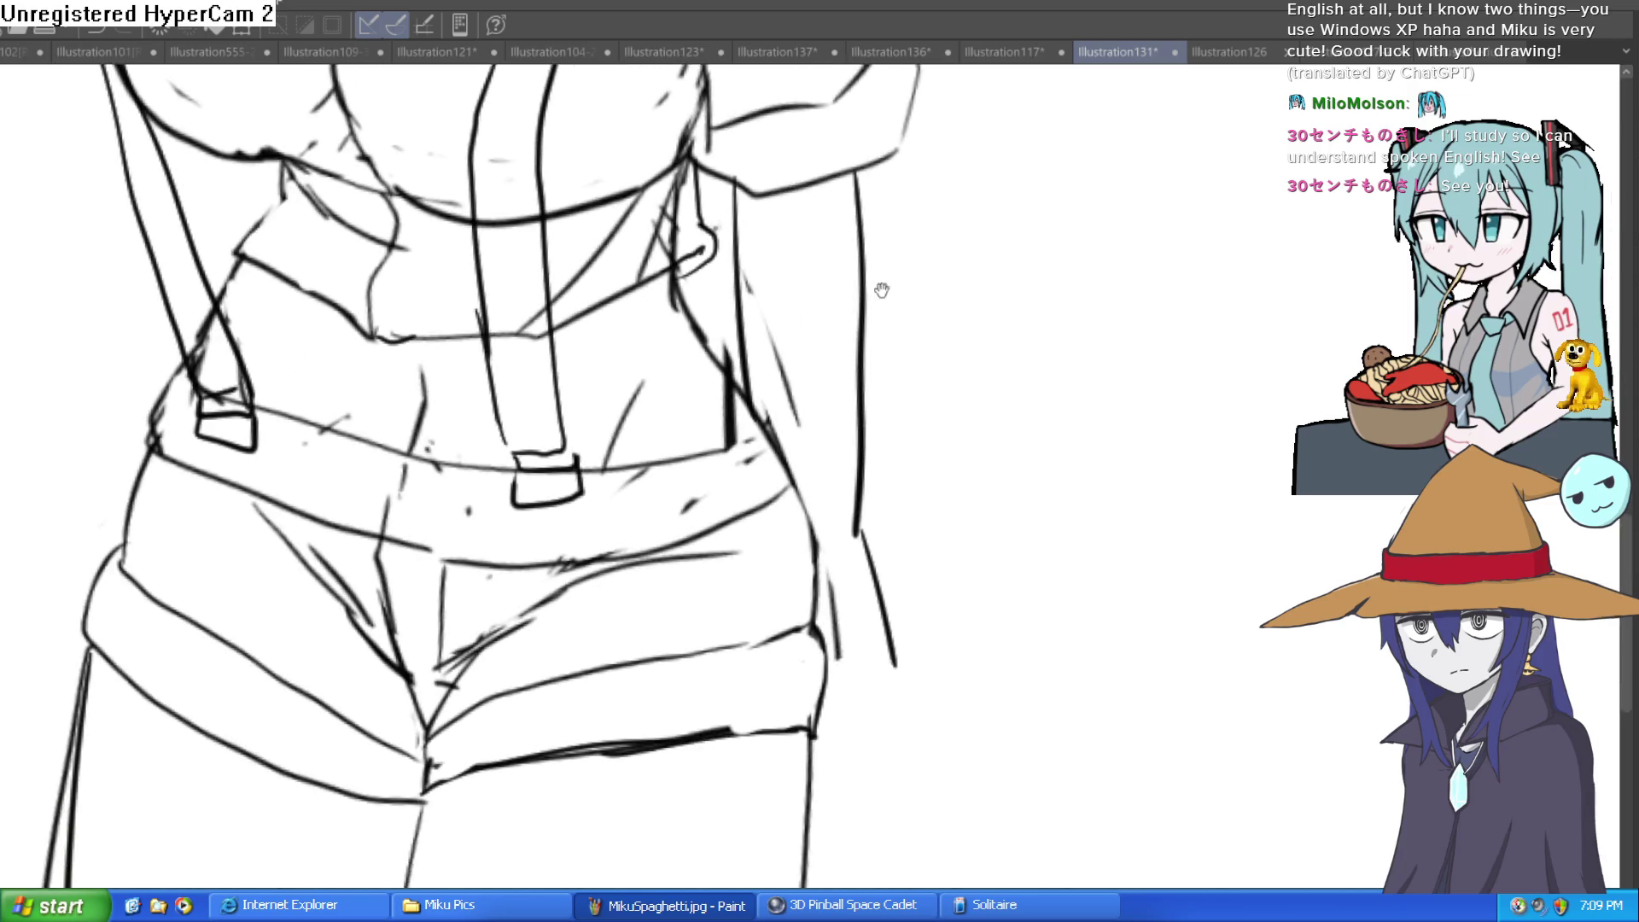
pyautogui.click(739, 380)
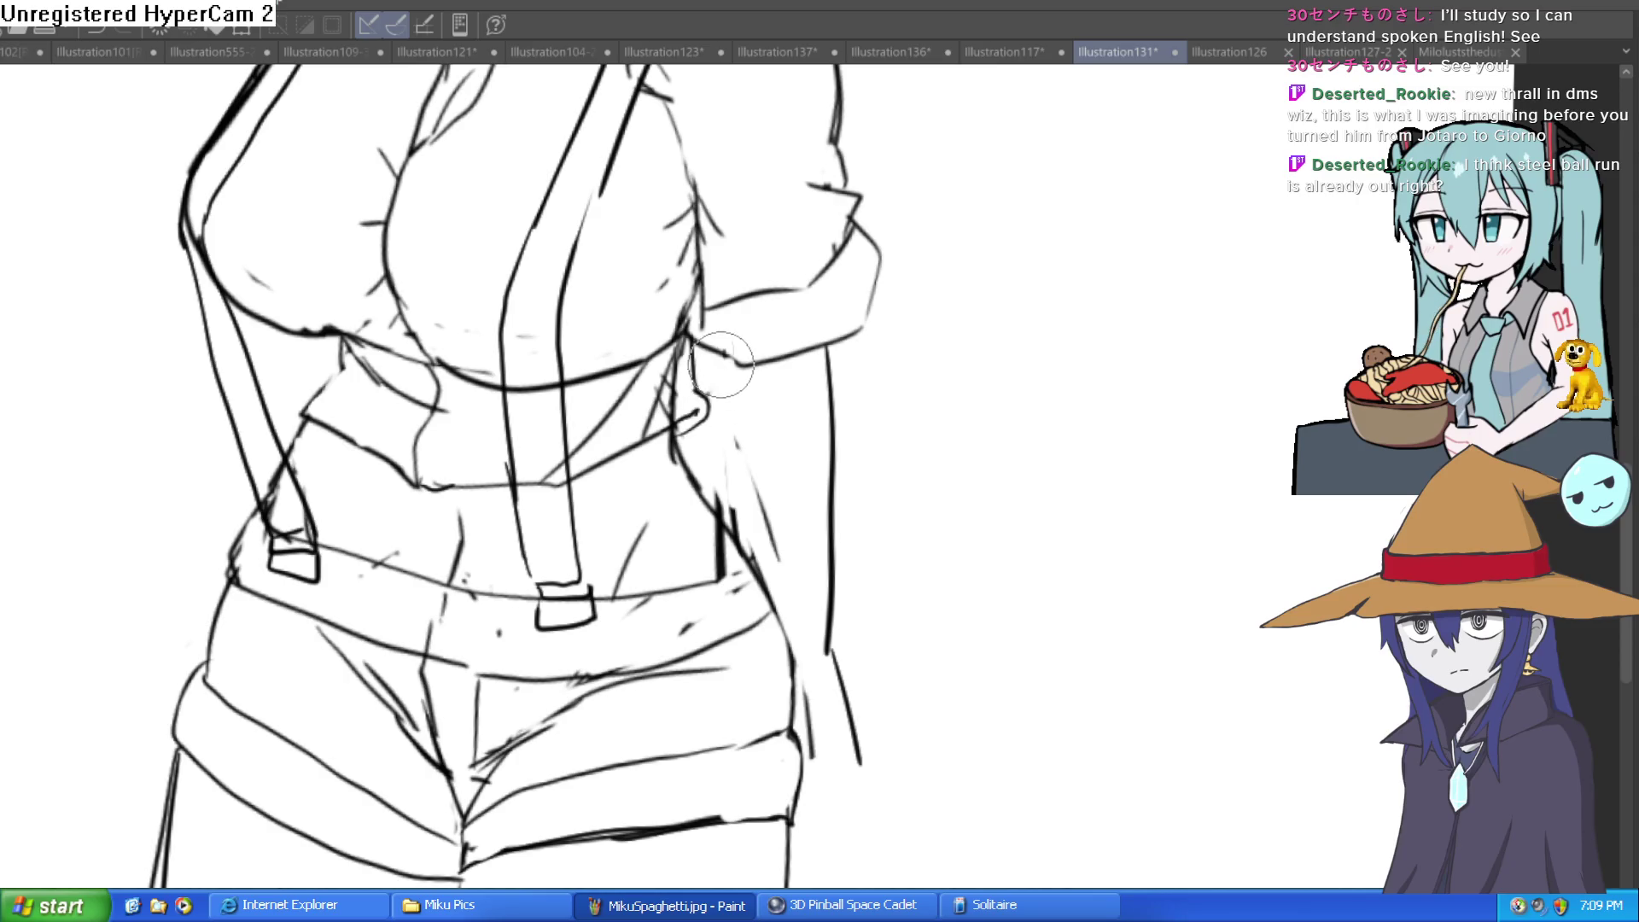
# Ink bold lines down the figure's right waist contour
pyautogui.moveTo(730, 355)
pyautogui.mouseDown()
pyautogui.moveTo(752, 512)
pyautogui.moveTo(792, 527)
pyautogui.mouseUp()
pyautogui.moveTo(838, 658); pyautogui.dragTo(832, 355)
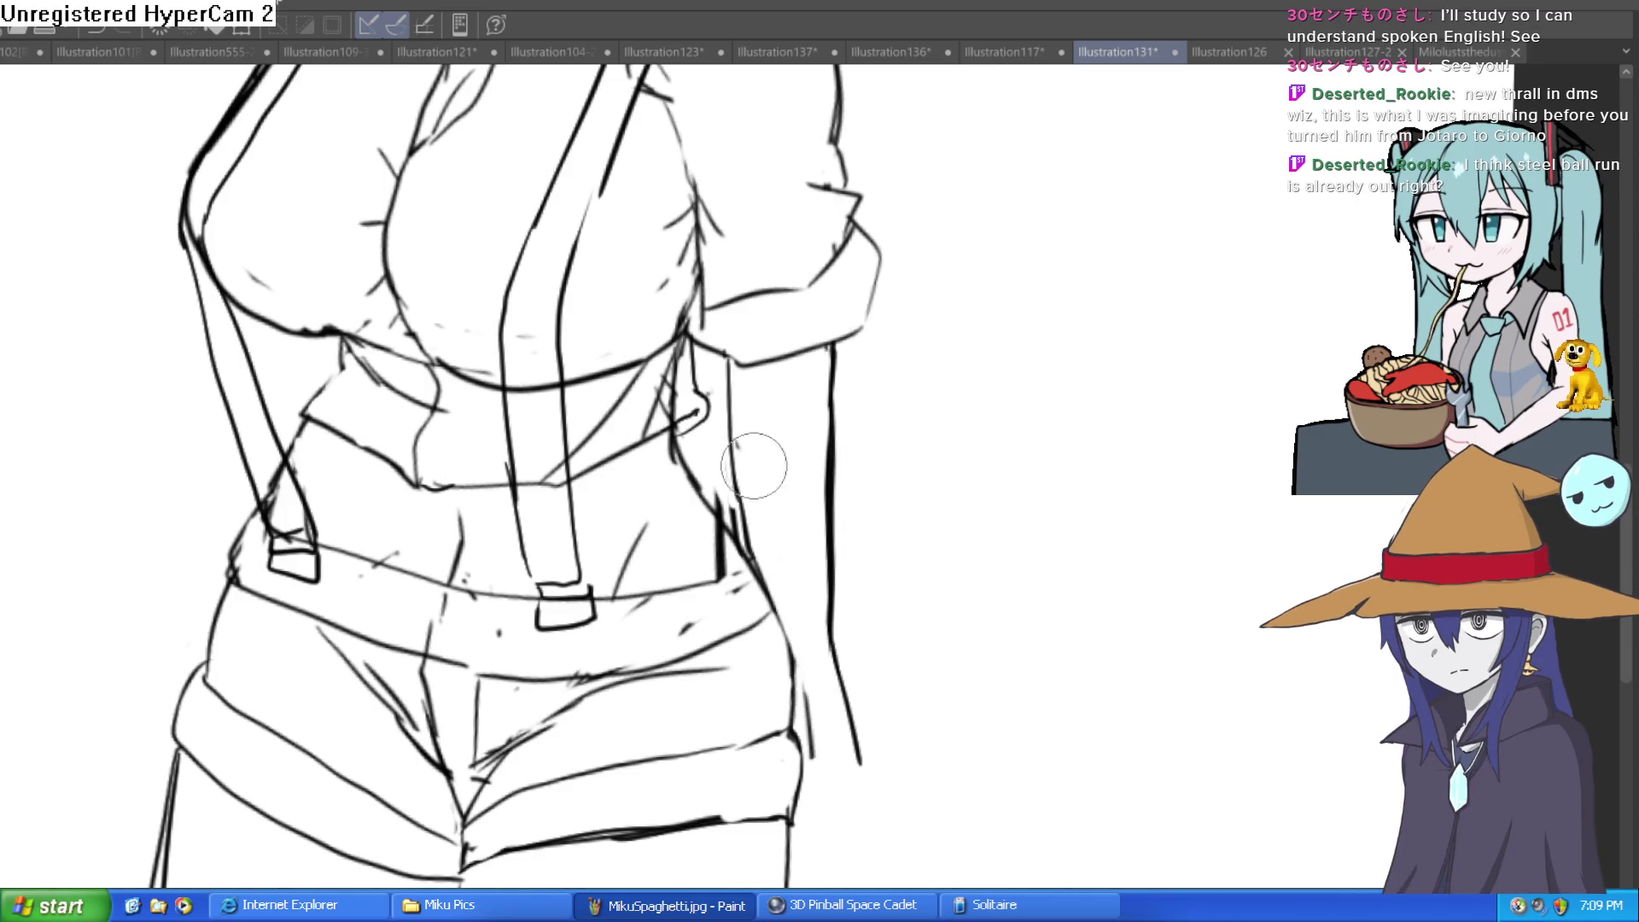
pyautogui.scroll(-5, 871, 383)
pyautogui.moveTo(886, 547); pyautogui.dragTo(911, 390)
pyautogui.scroll(3, 817, 667)
pyautogui.moveTo(817, 667); pyautogui.dragTo(803, 419)
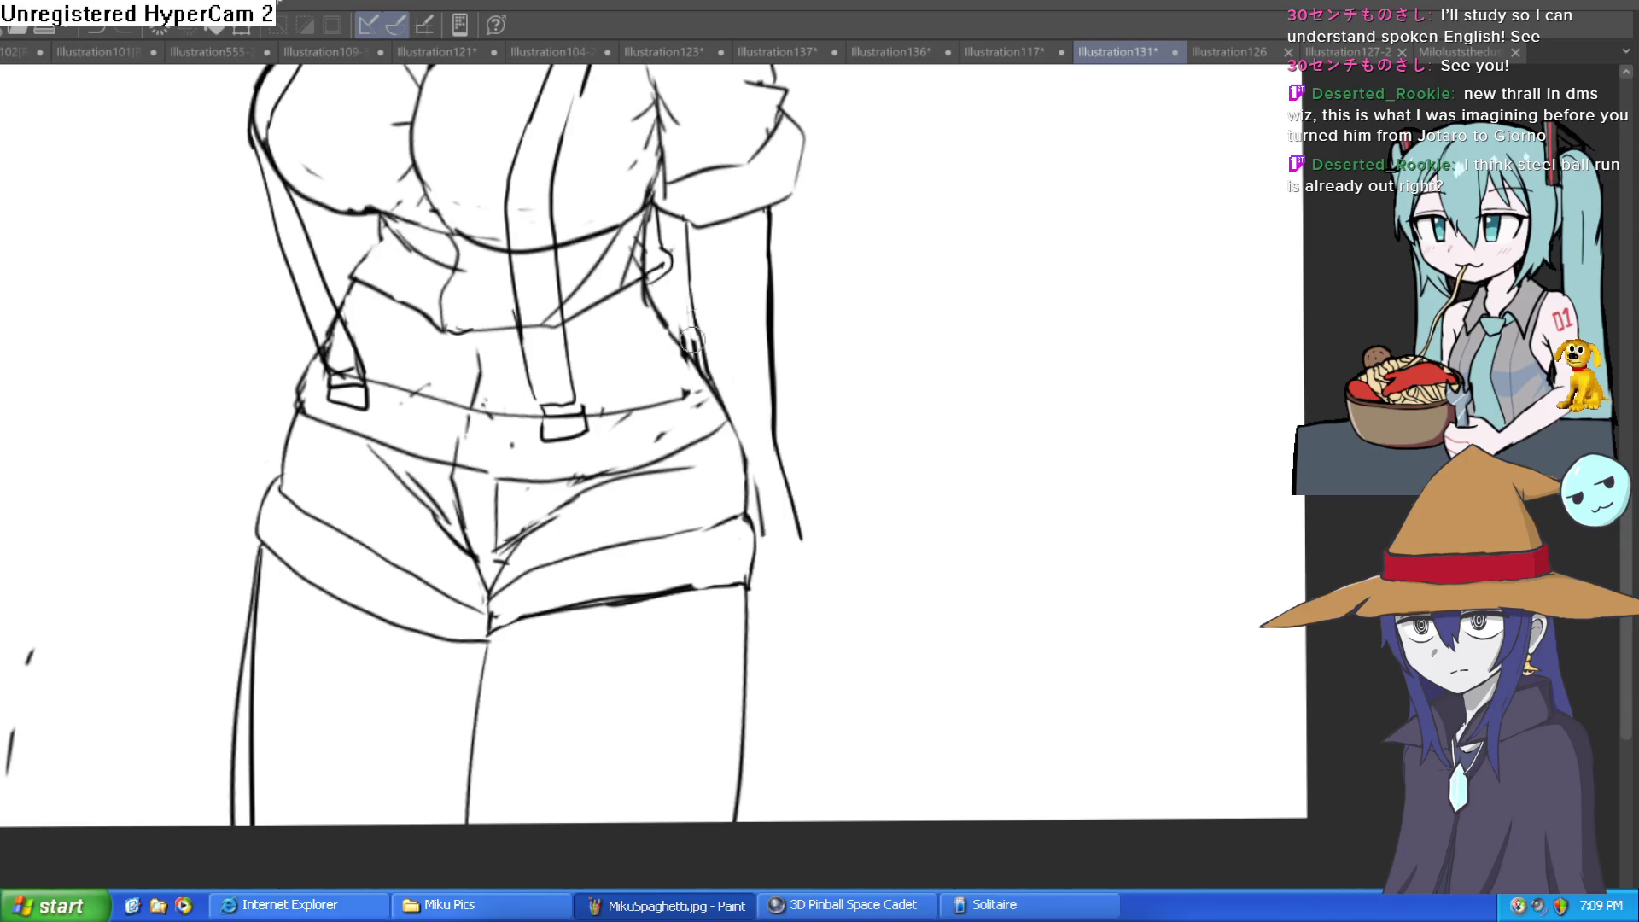
# Add bold strokes along the suspender straps, reinforcing the left strap's edge
pyautogui.moveTo(583, 394); pyautogui.dragTo(656, 323)
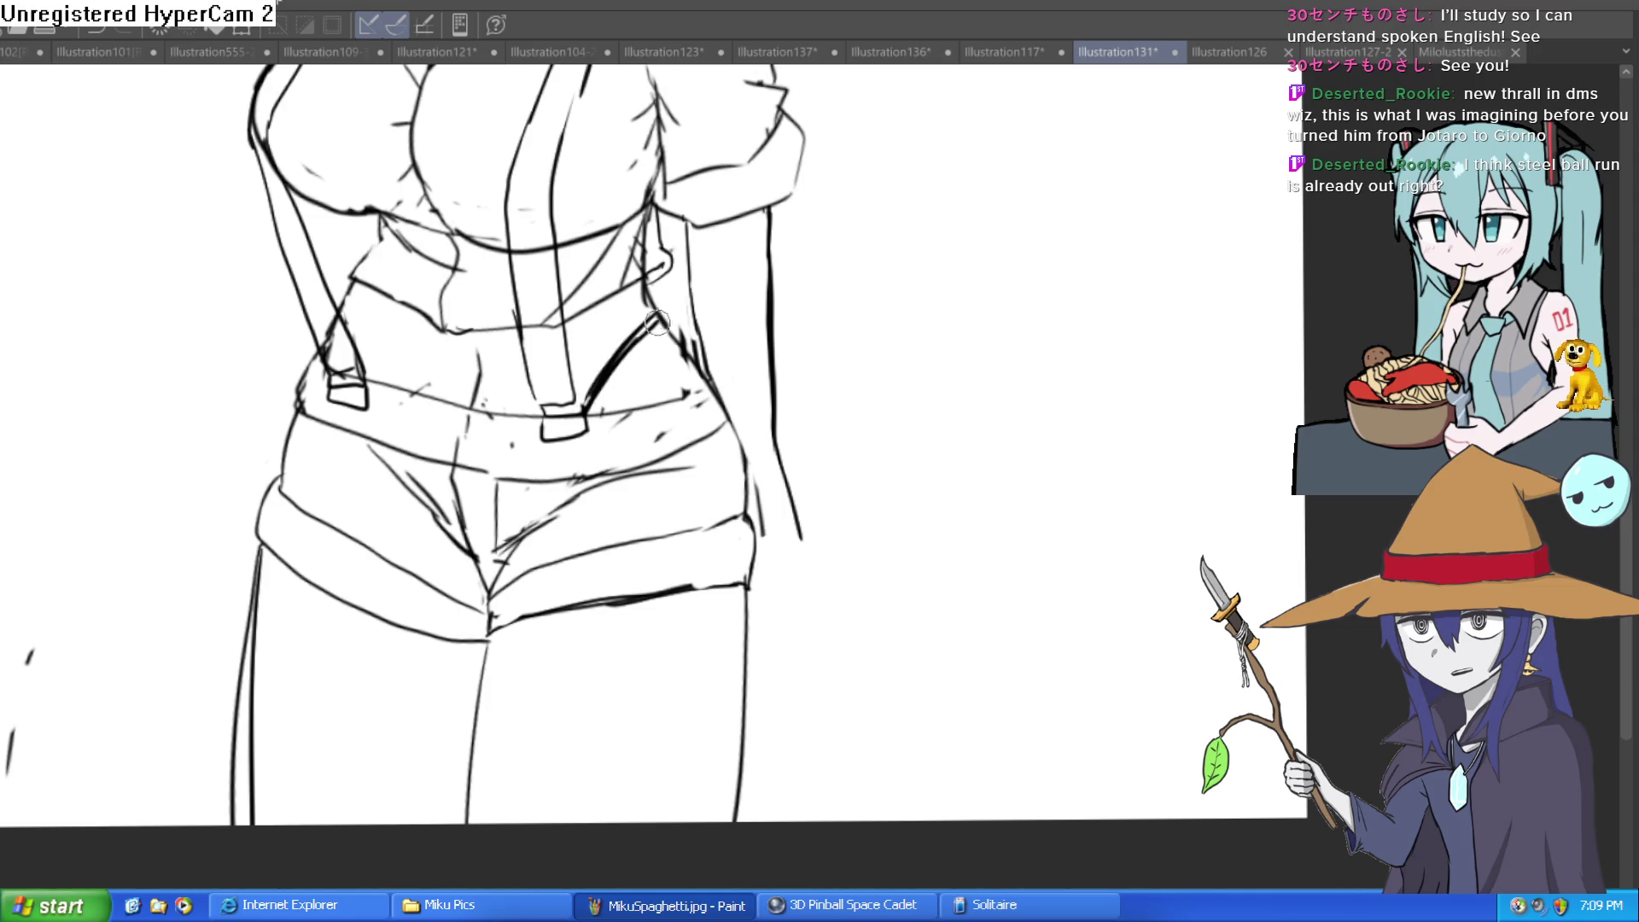
pyautogui.moveTo(394, 387); pyautogui.dragTo(350, 311)
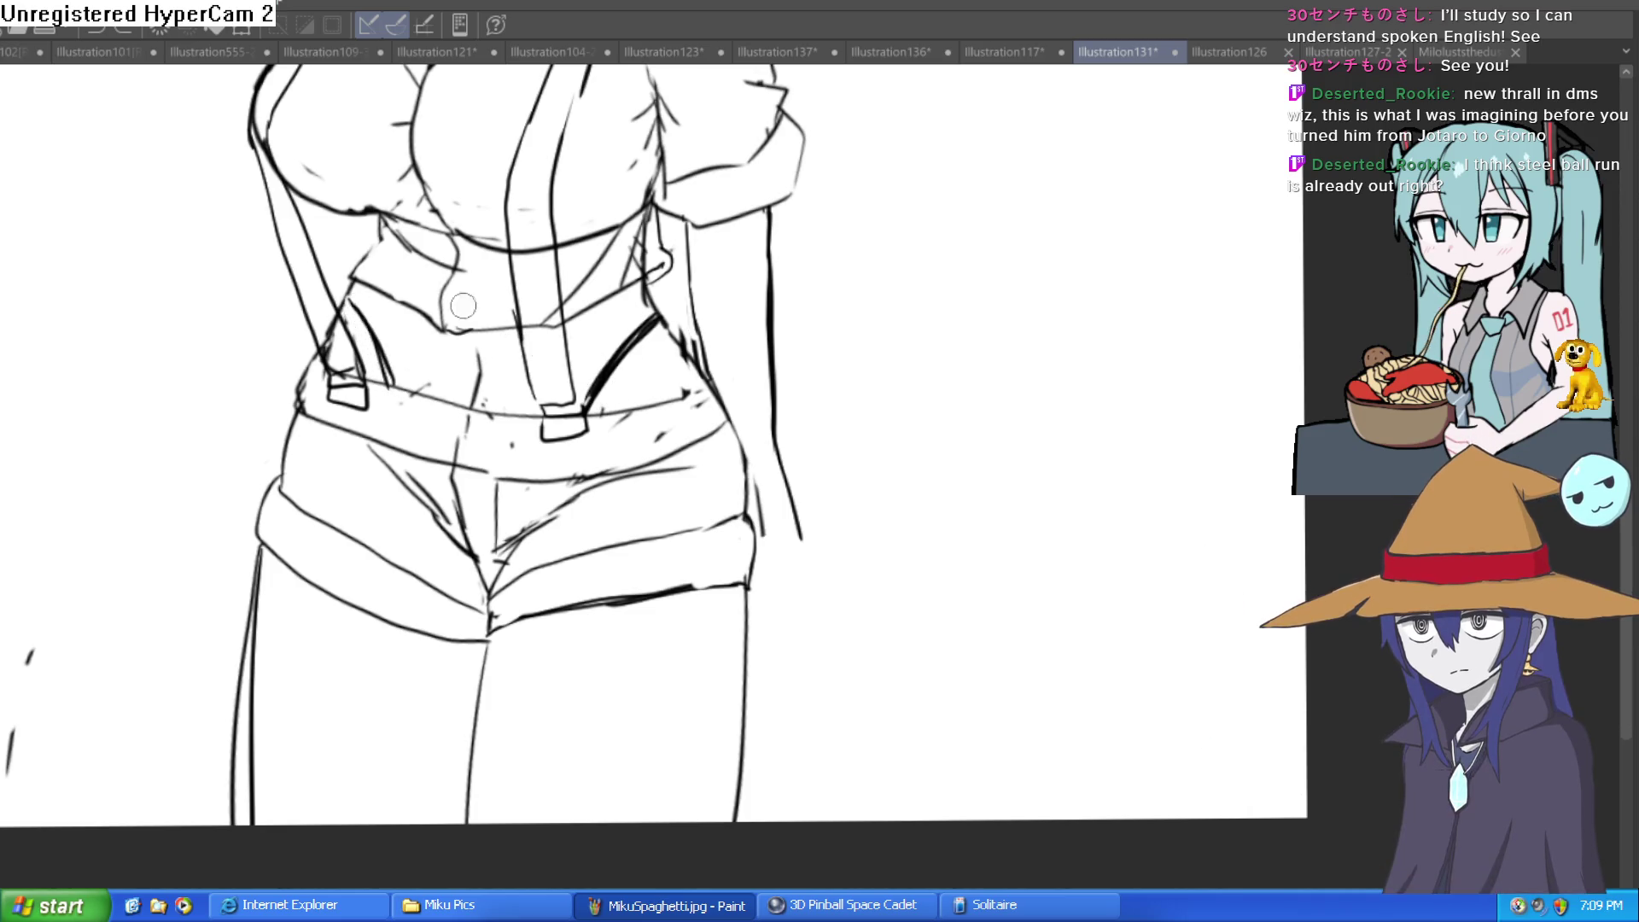
pyautogui.moveTo(845, 227); pyautogui.dragTo(946, 312)
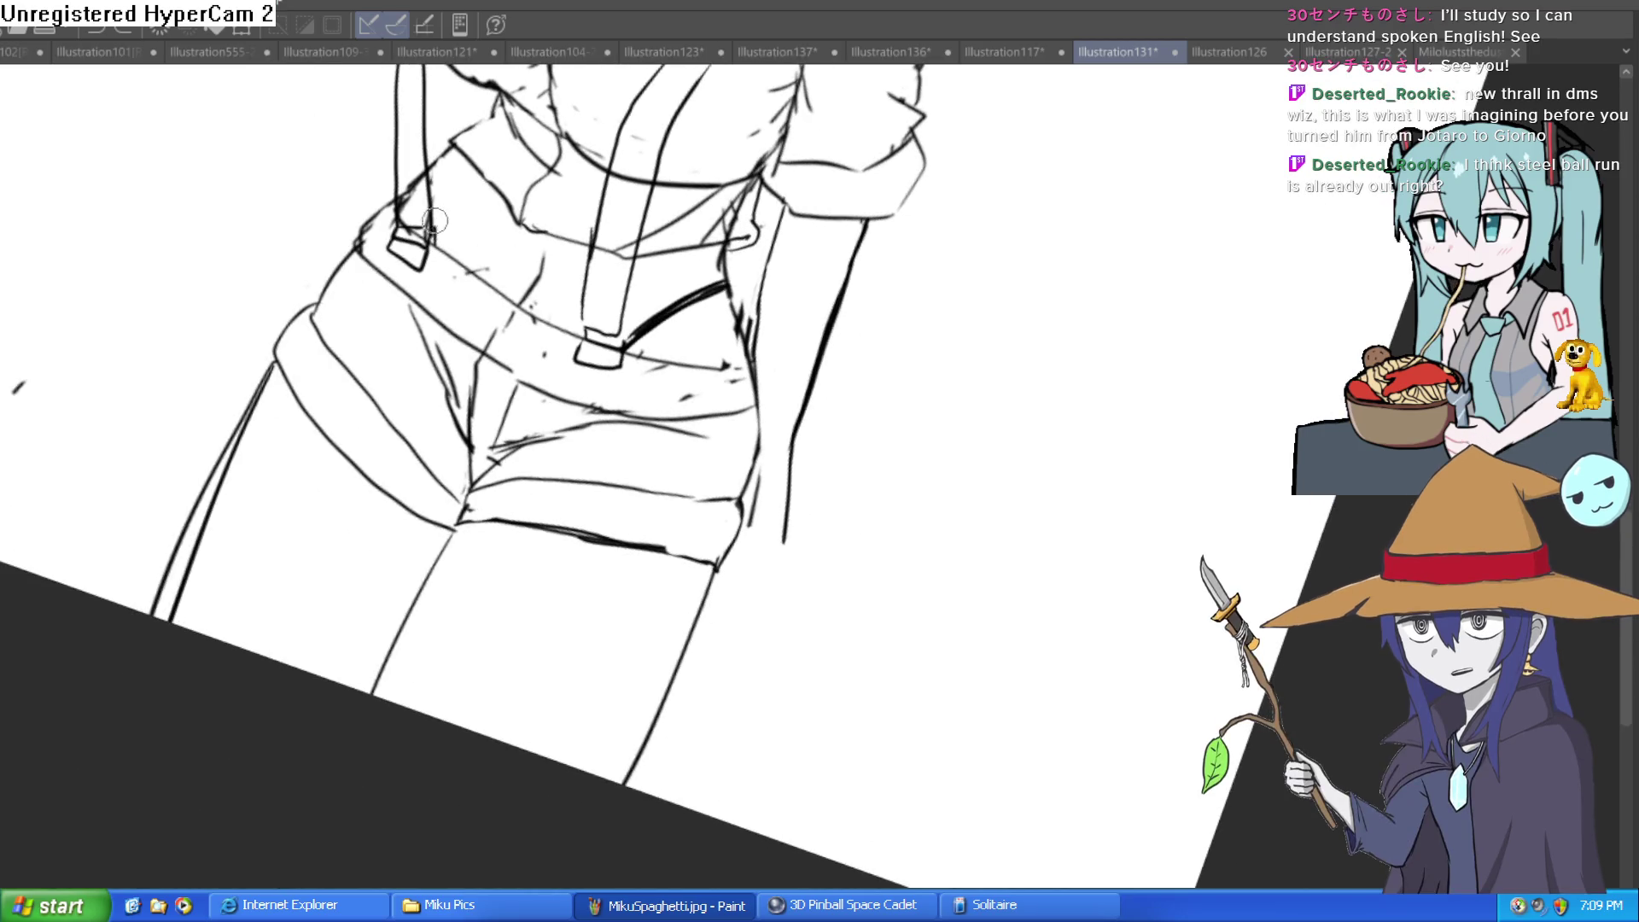
pyautogui.moveTo(451, 252); pyautogui.dragTo(444, 147)
pyautogui.moveTo(450, 256); pyautogui.dragTo(450, 150)
pyautogui.scroll(-3, 450, 146)
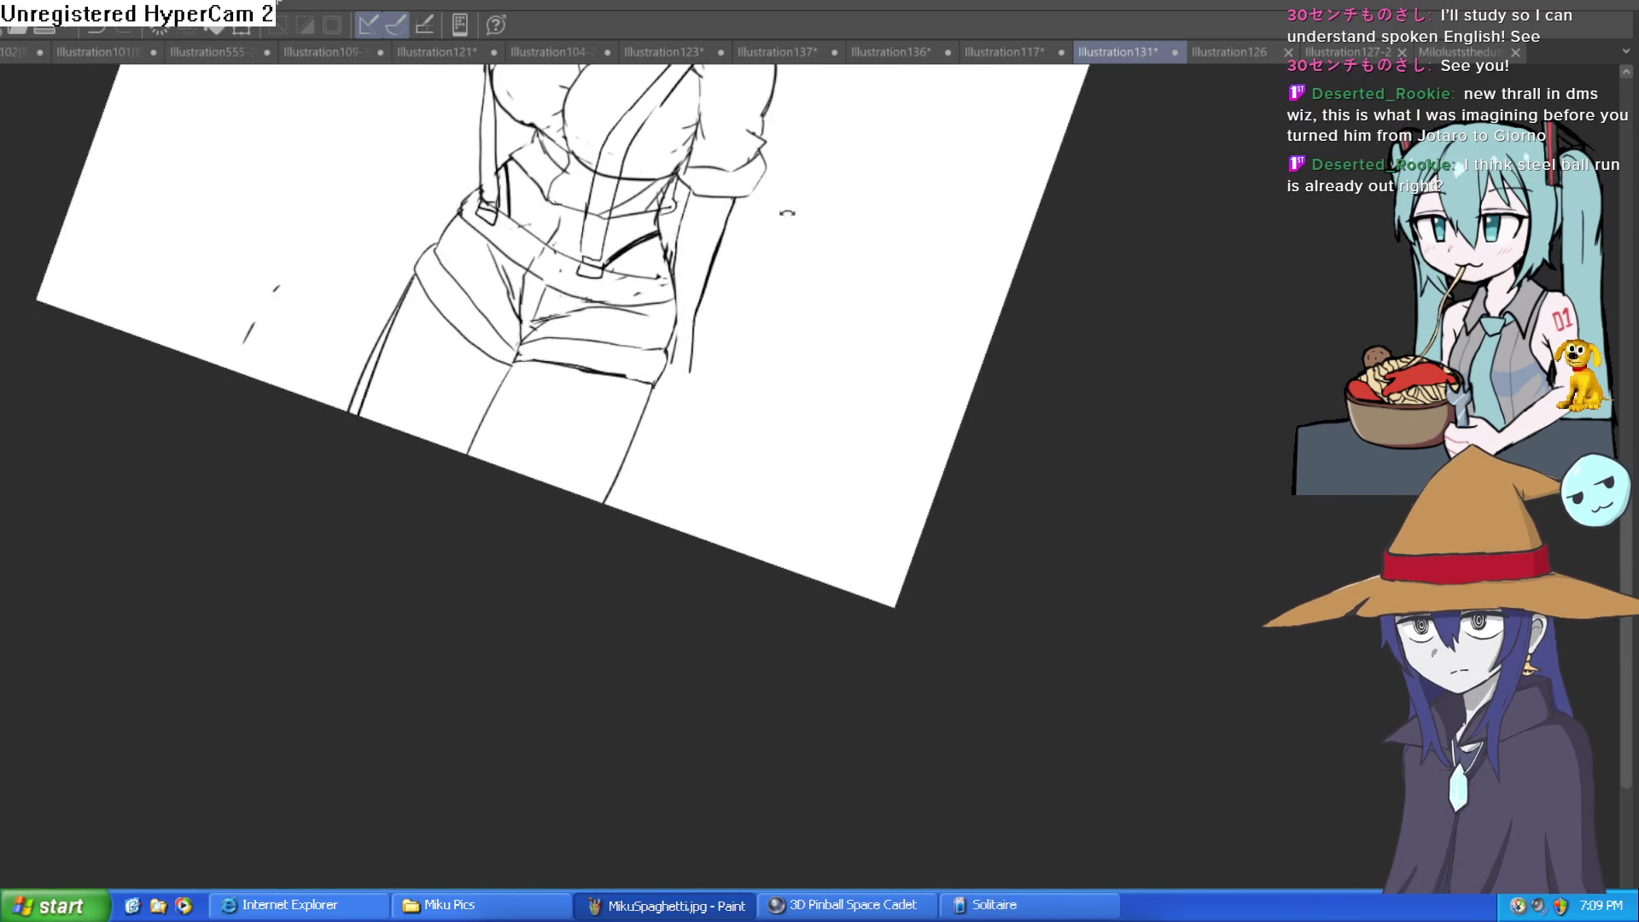
pyautogui.moveTo(666, 196)
pyautogui.mouseDown()
pyautogui.moveTo(768, 242)
pyautogui.moveTo(738, 241)
pyautogui.moveTo(758, 450)
pyautogui.mouseUp()
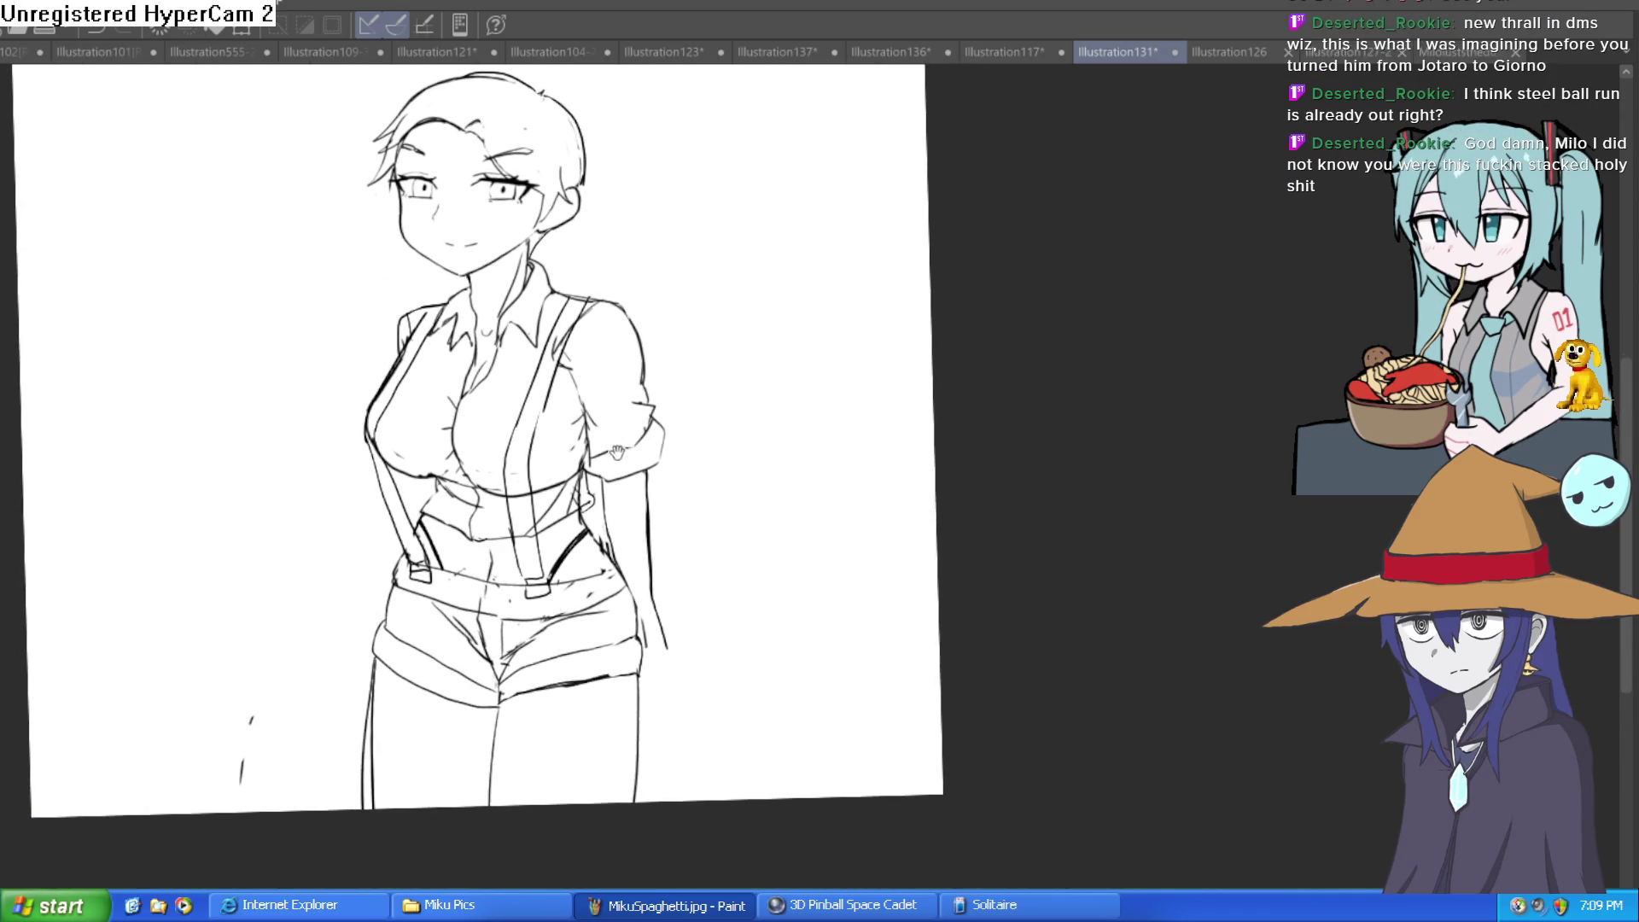
# Erase the thick inner line beside the left suspender strap
pyautogui.scroll(5, 597, 487)
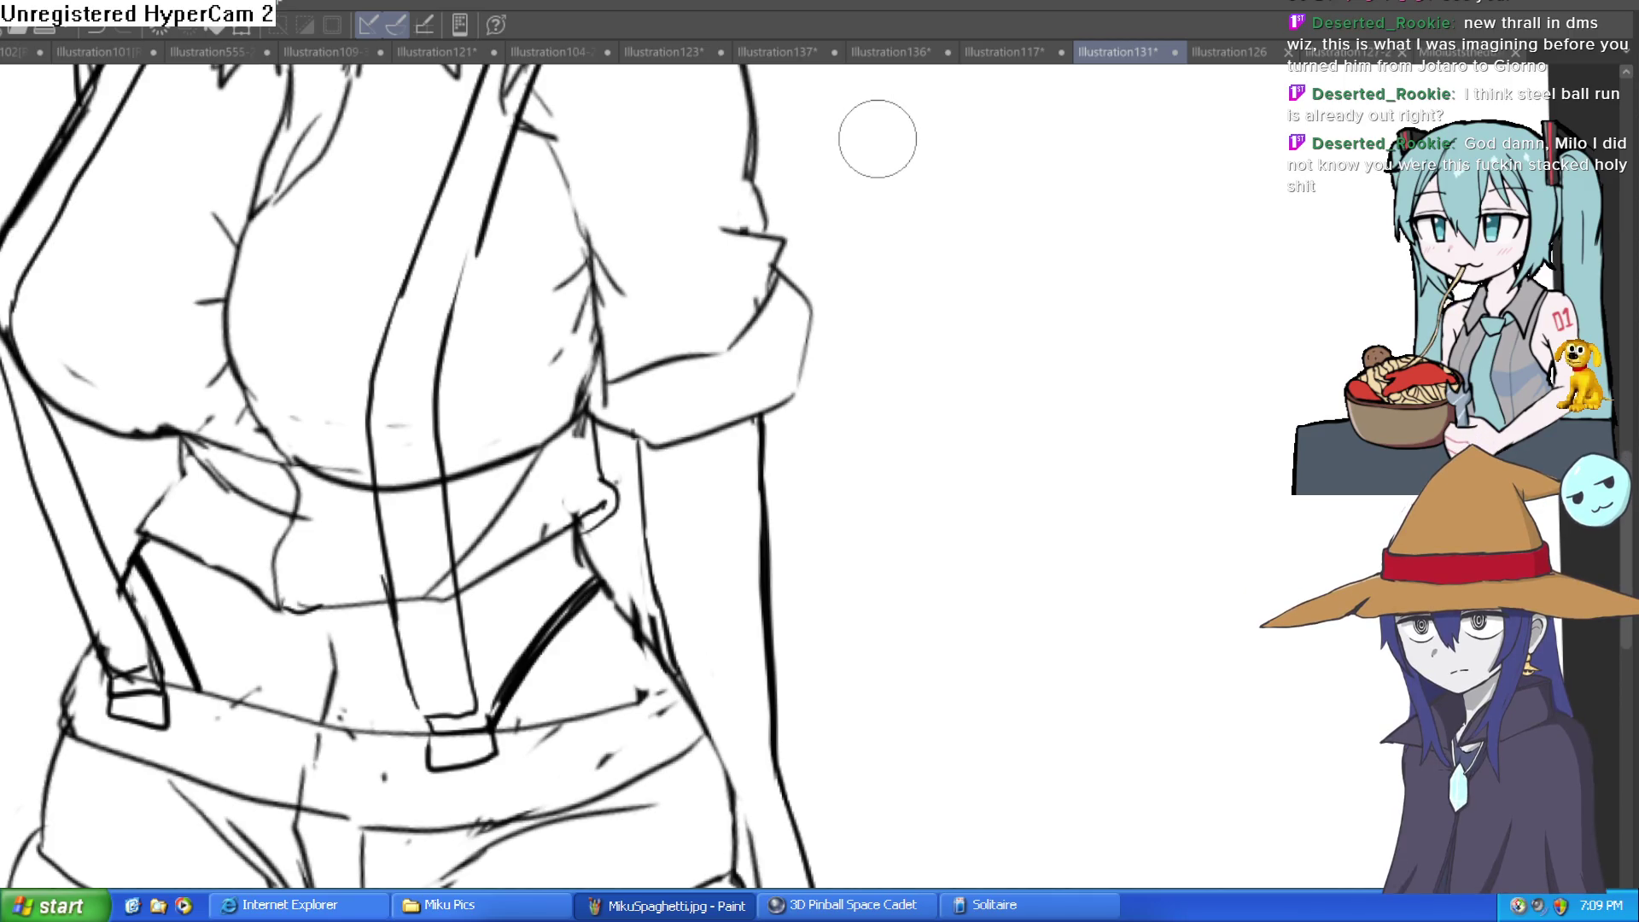
pyautogui.scroll(-3, 838, 479)
pyautogui.moveTo(838, 479); pyautogui.dragTo(840, 608)
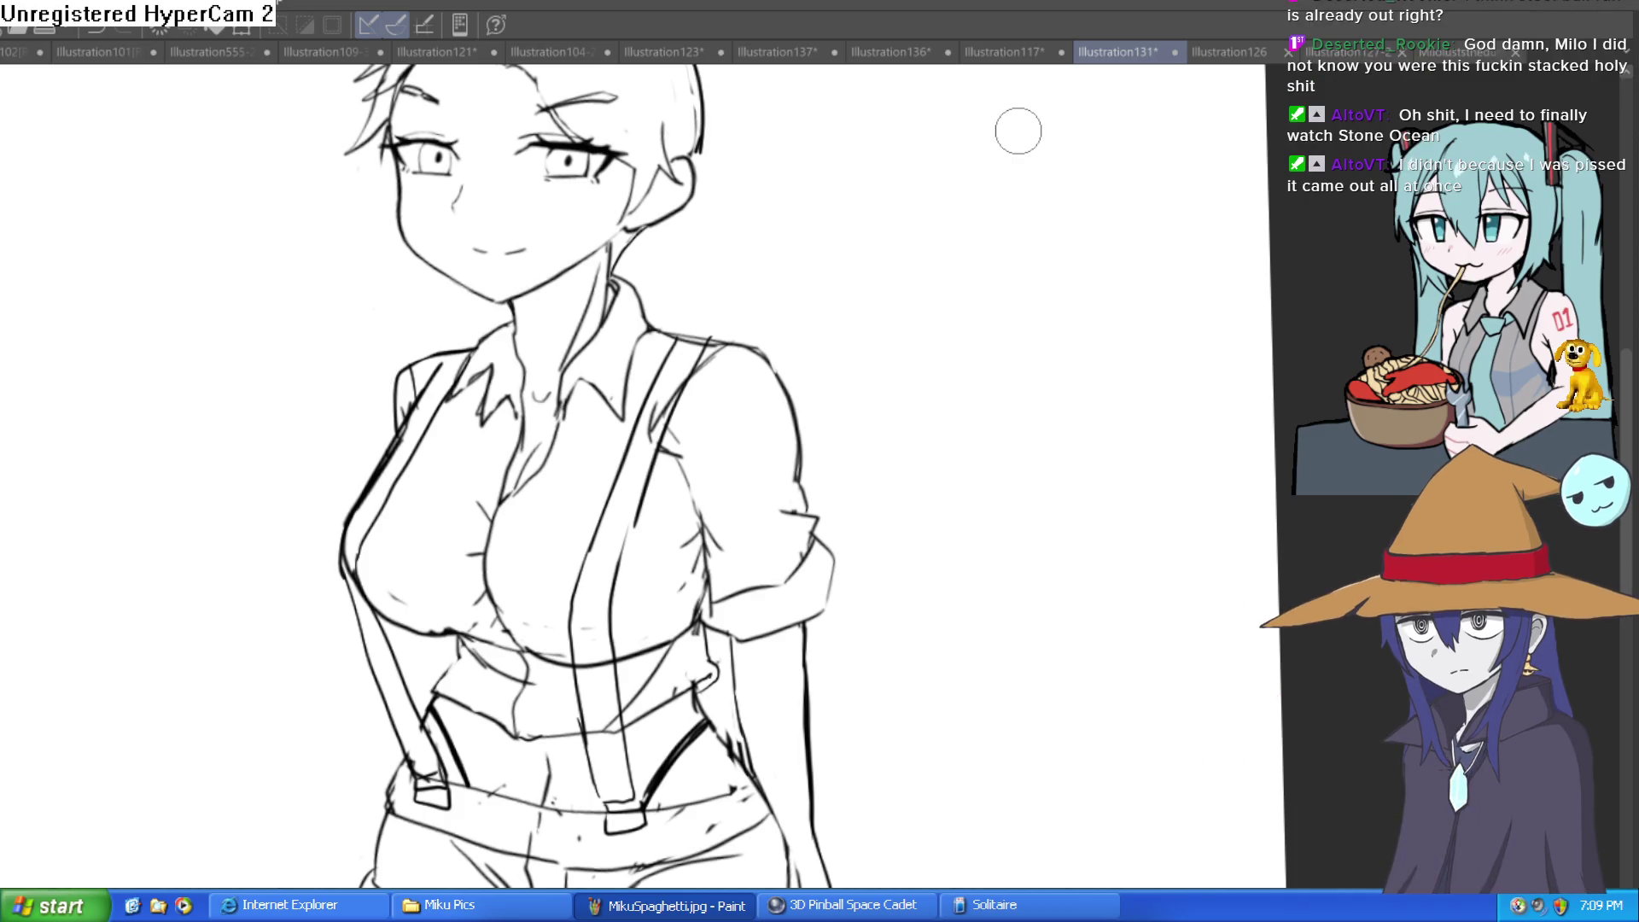
pyautogui.scroll(-5, 868, 472)
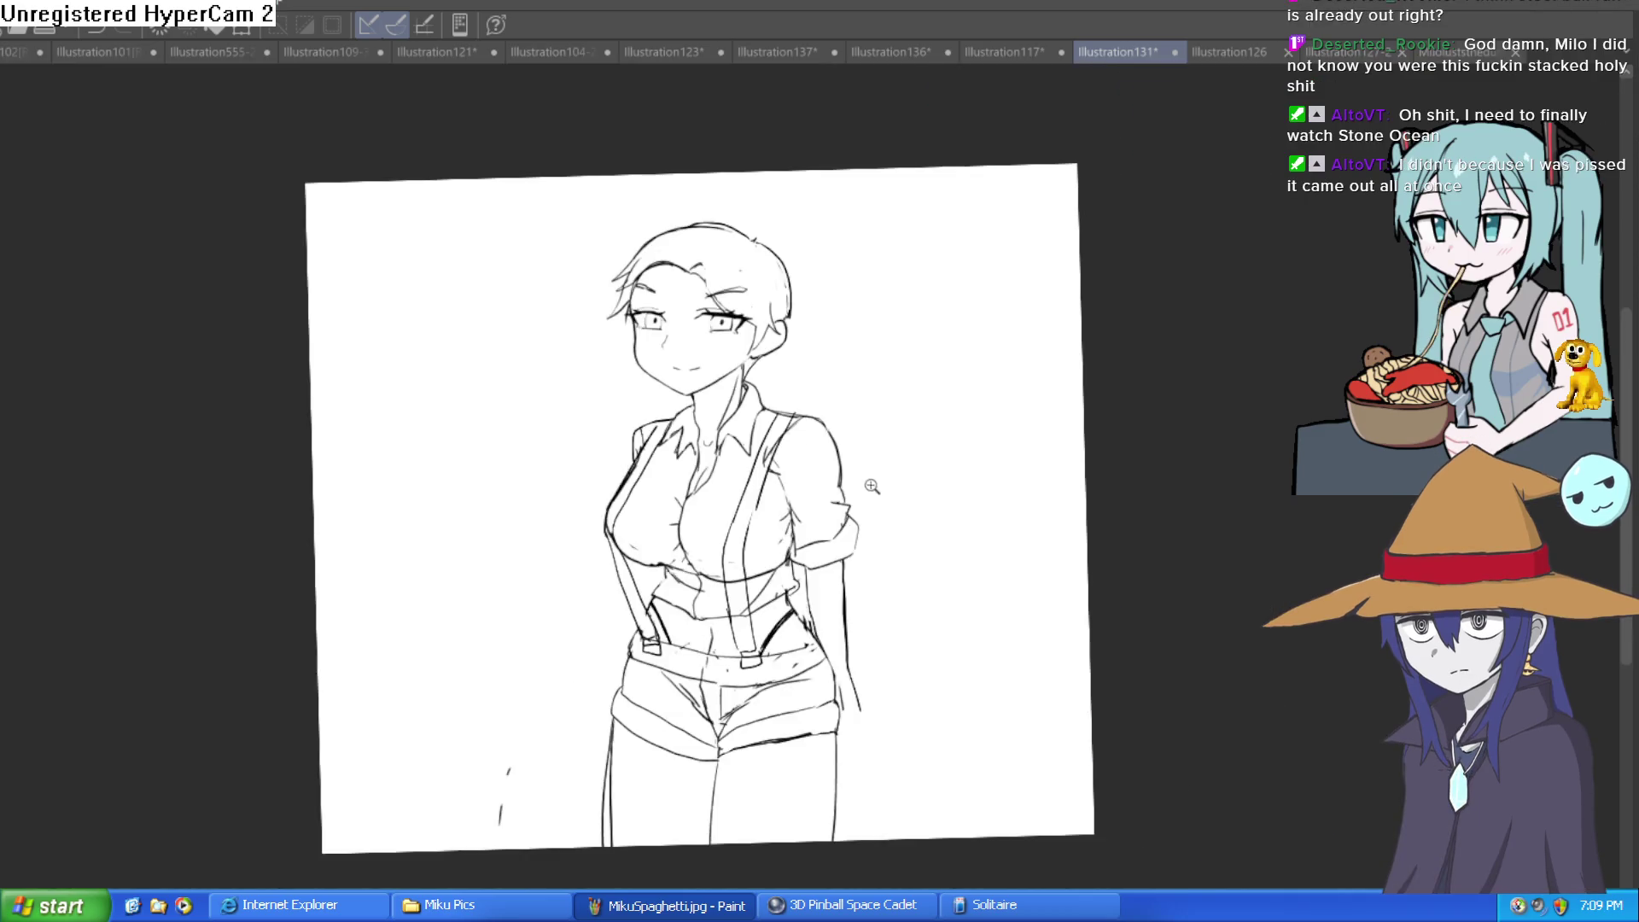
pyautogui.scroll(6, 504, 476)
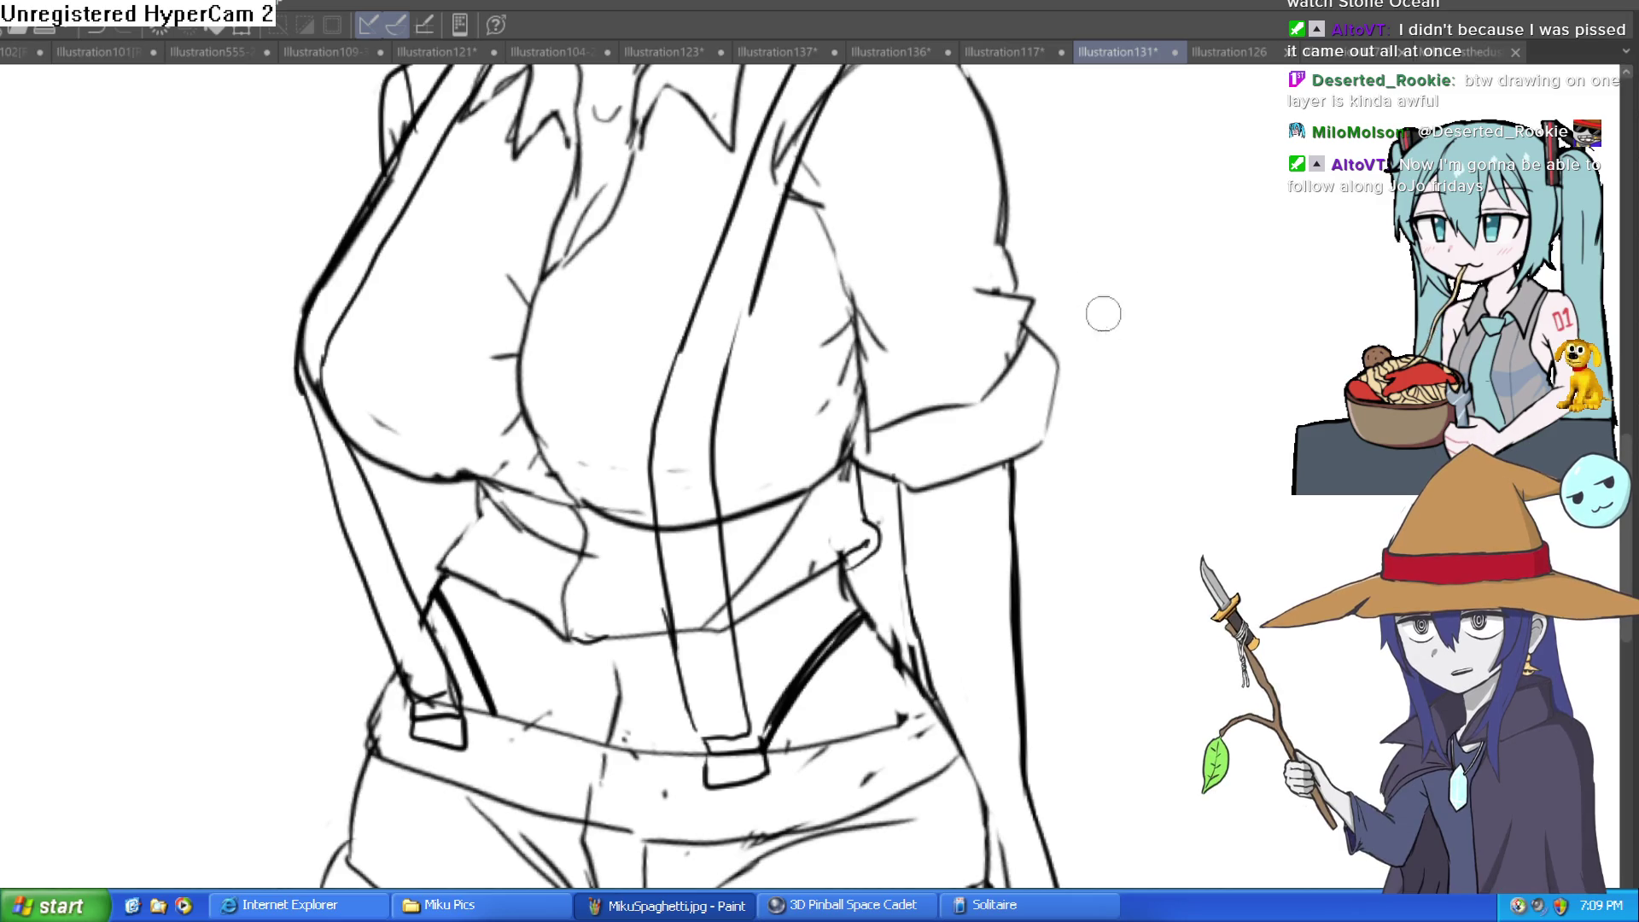
pyautogui.scroll(-5, 1101, 324)
pyautogui.scroll(-3, 1050, 310)
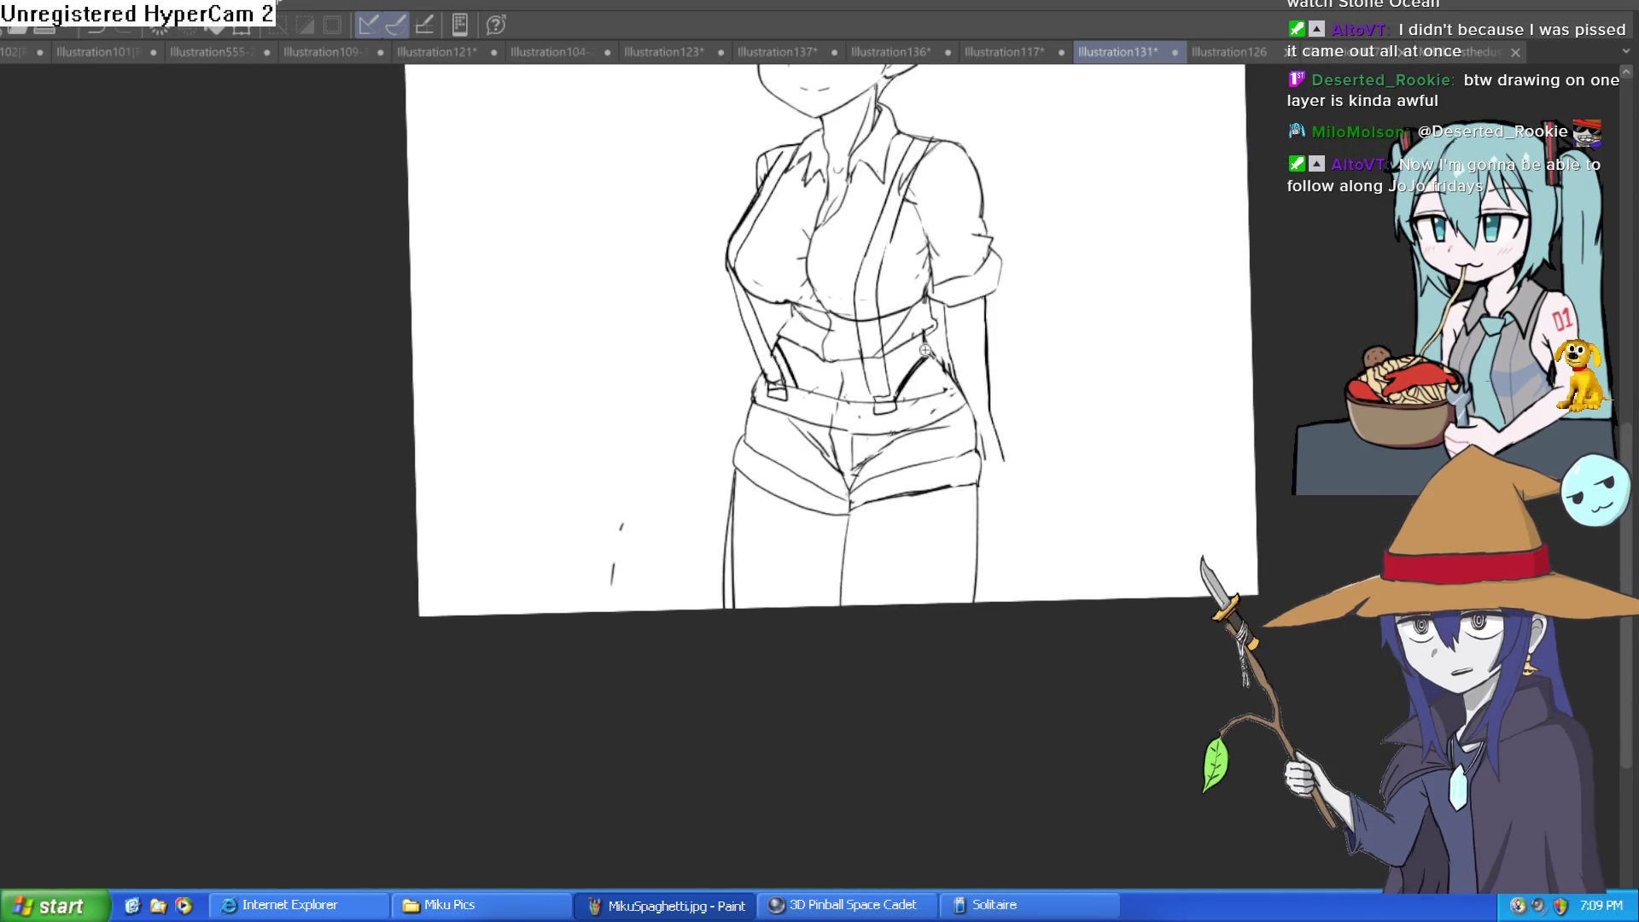
pyautogui.scroll(5, 926, 350)
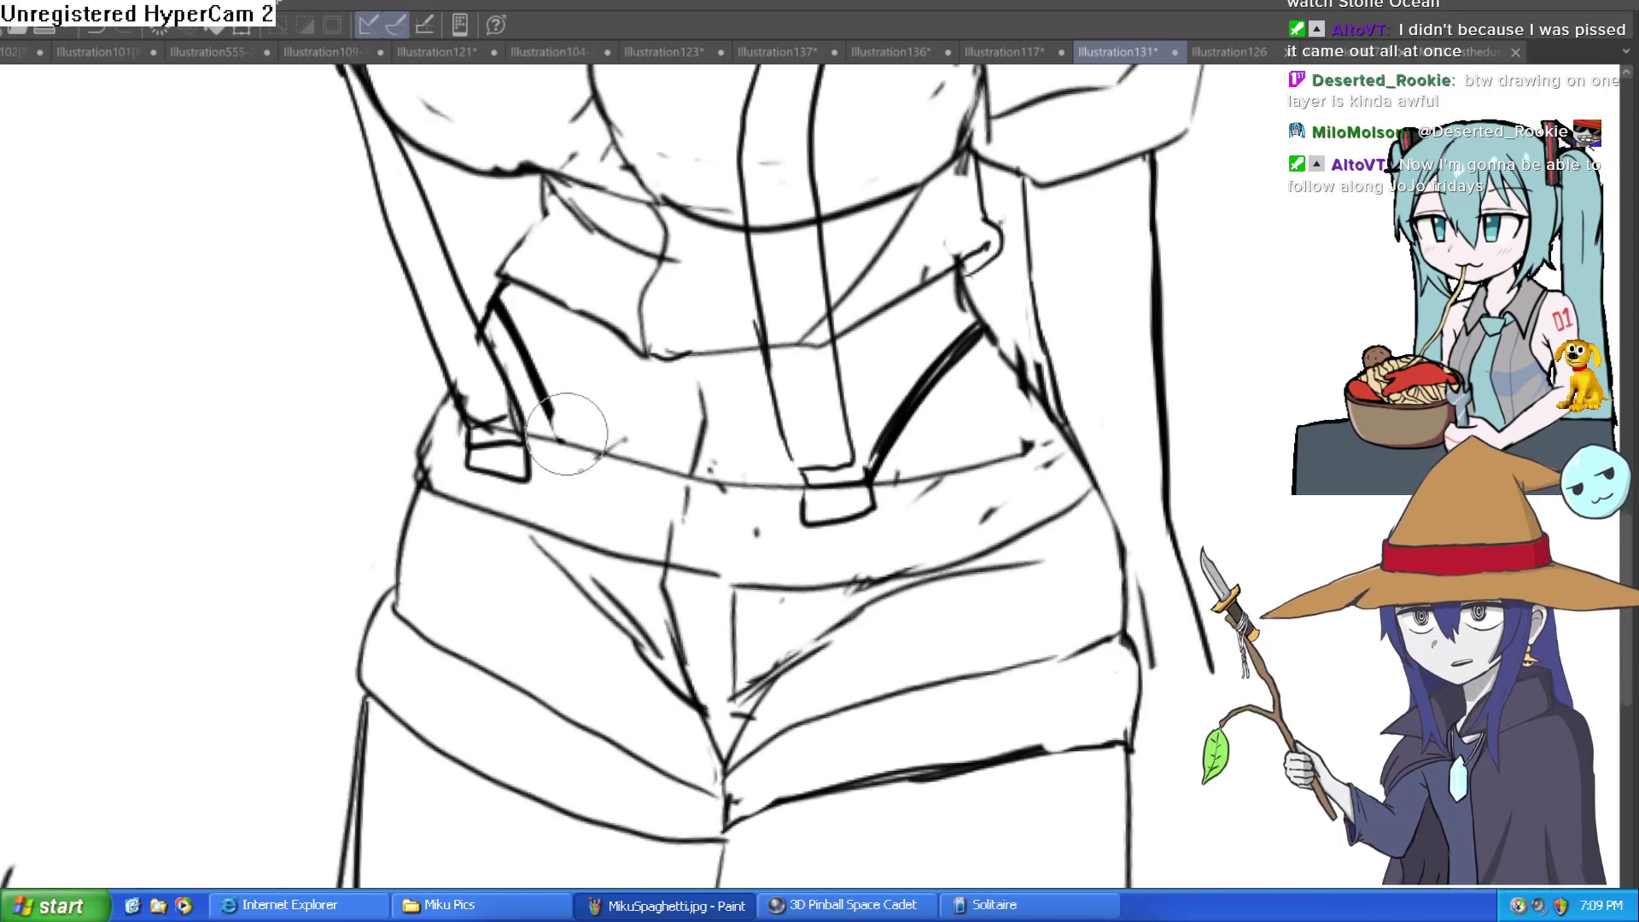
pyautogui.moveTo(566, 434); pyautogui.dragTo(512, 303)
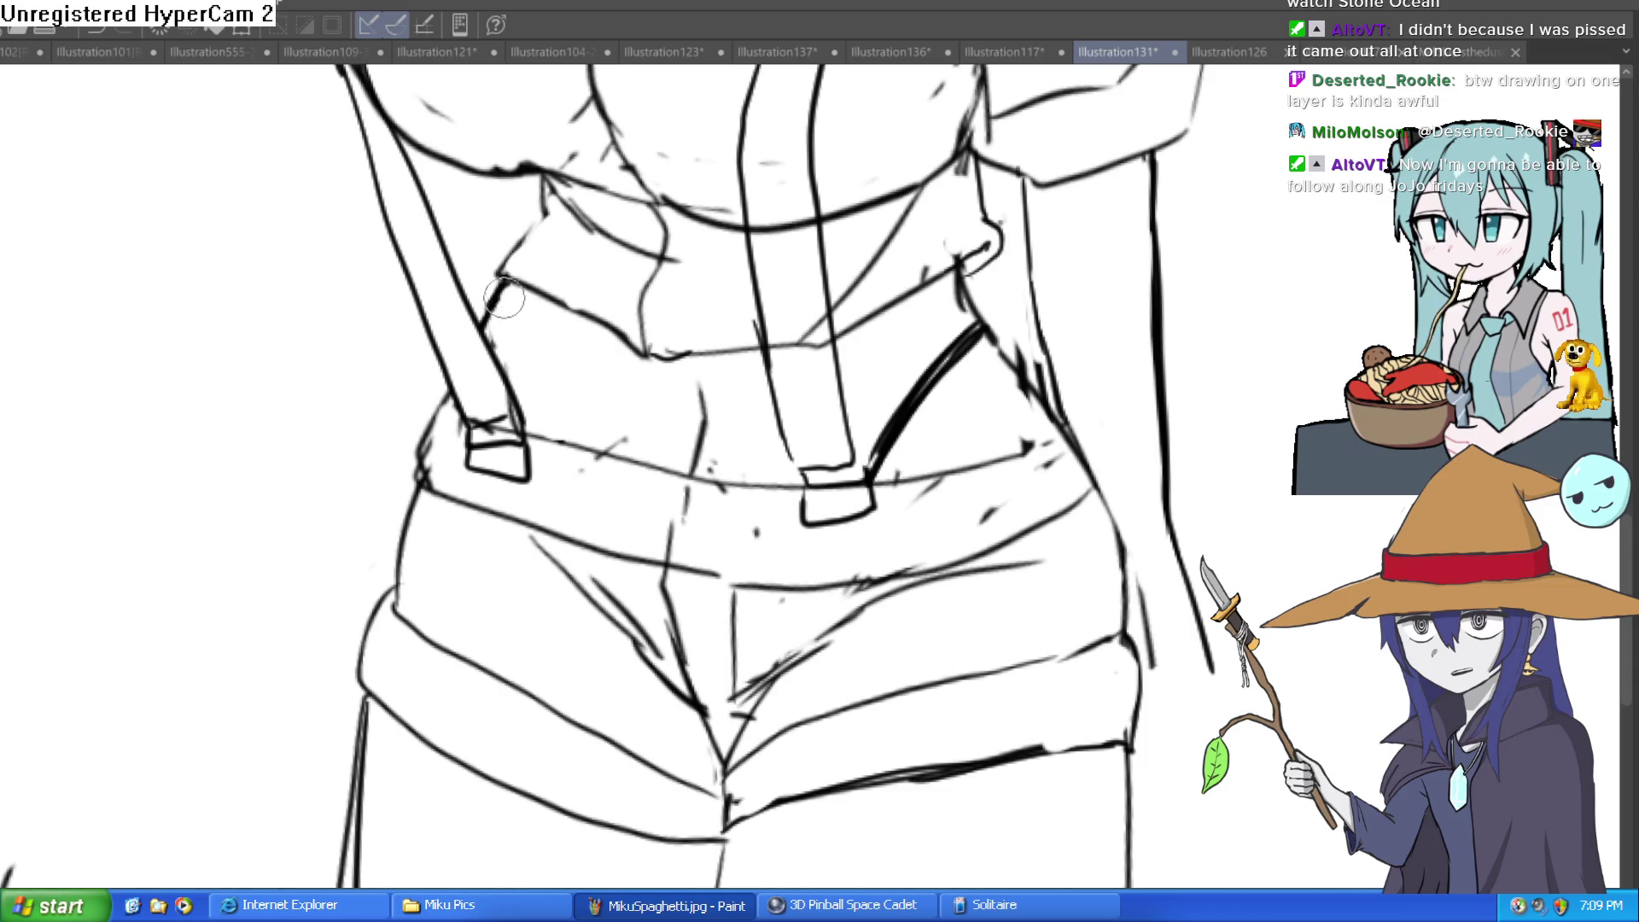
# Redraw that line thicker beside the left strap, then check the whole figure upright
pyautogui.moveTo(503, 280); pyautogui.dragTo(483, 327)
pyautogui.moveTo(448, 423); pyautogui.dragTo(439, 392)
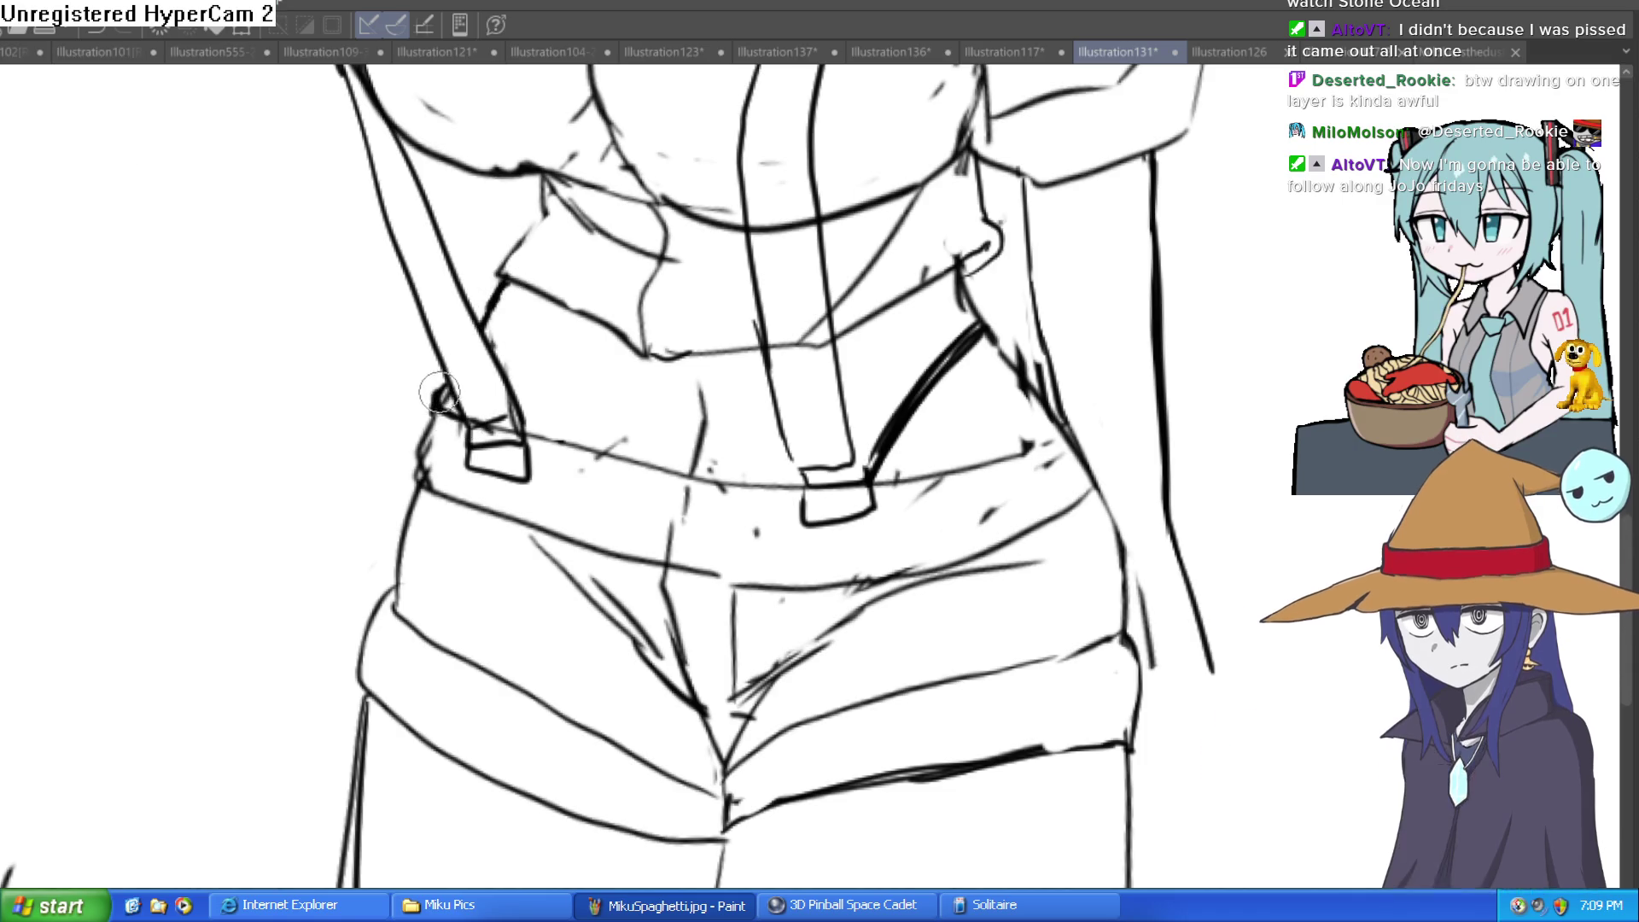
pyautogui.scroll(-3, 1127, 448)
pyautogui.moveTo(1126, 448)
pyautogui.mouseDown()
pyautogui.moveTo(999, 432)
pyautogui.moveTo(1021, 368)
pyautogui.moveTo(935, 261)
pyautogui.moveTo(623, 339)
pyautogui.mouseUp()
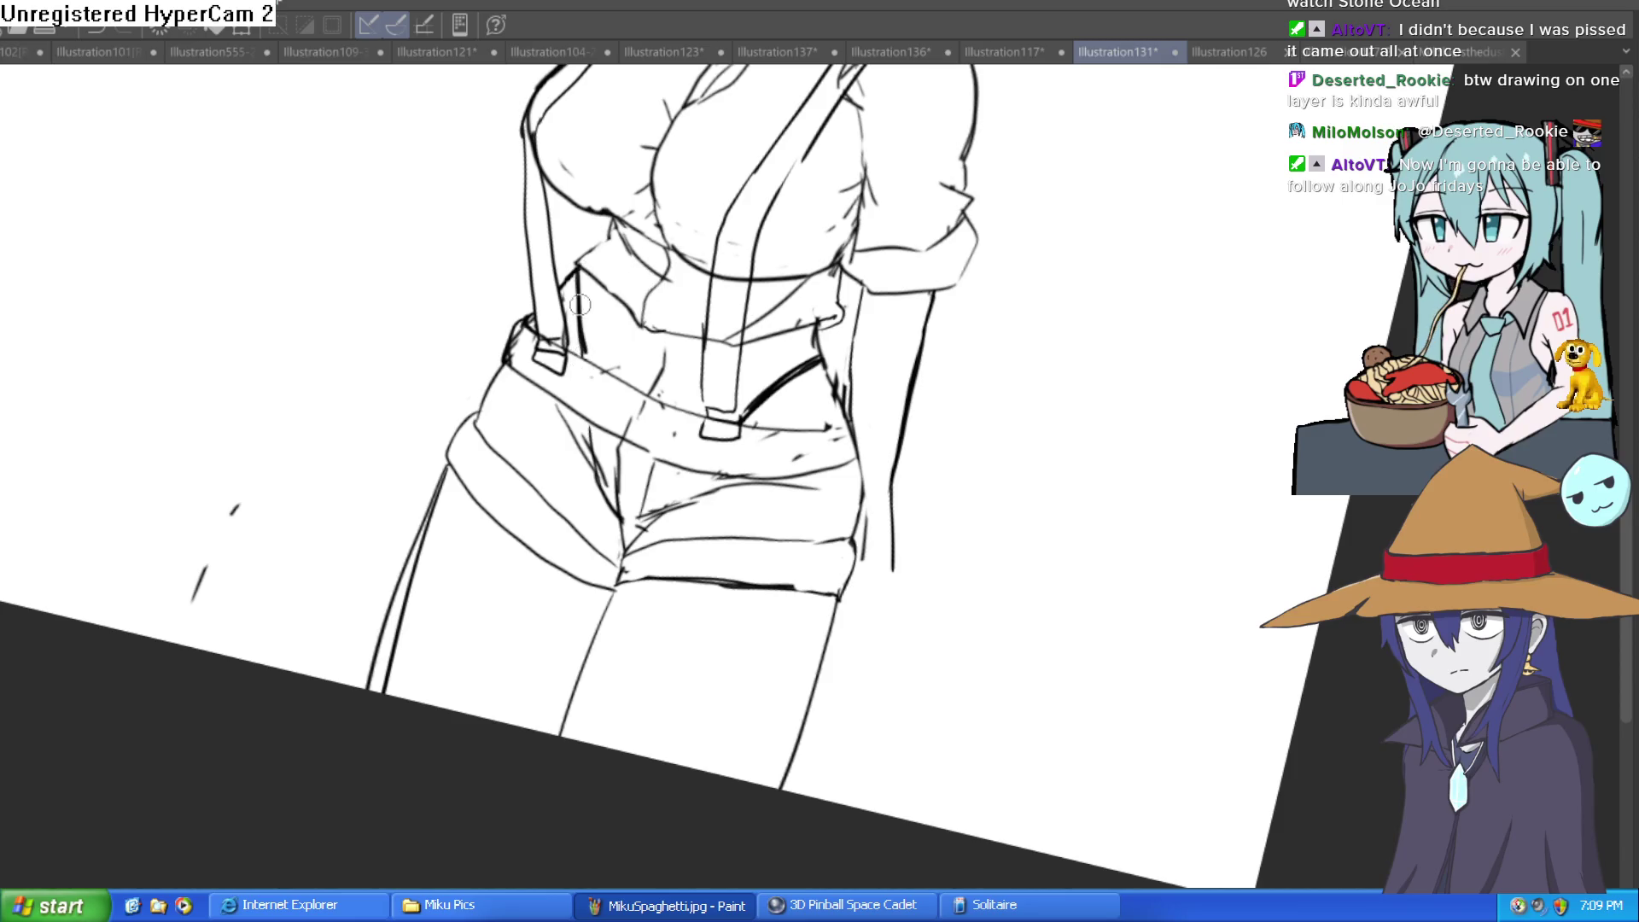
pyautogui.moveTo(910, 222); pyautogui.dragTo(760, 242)
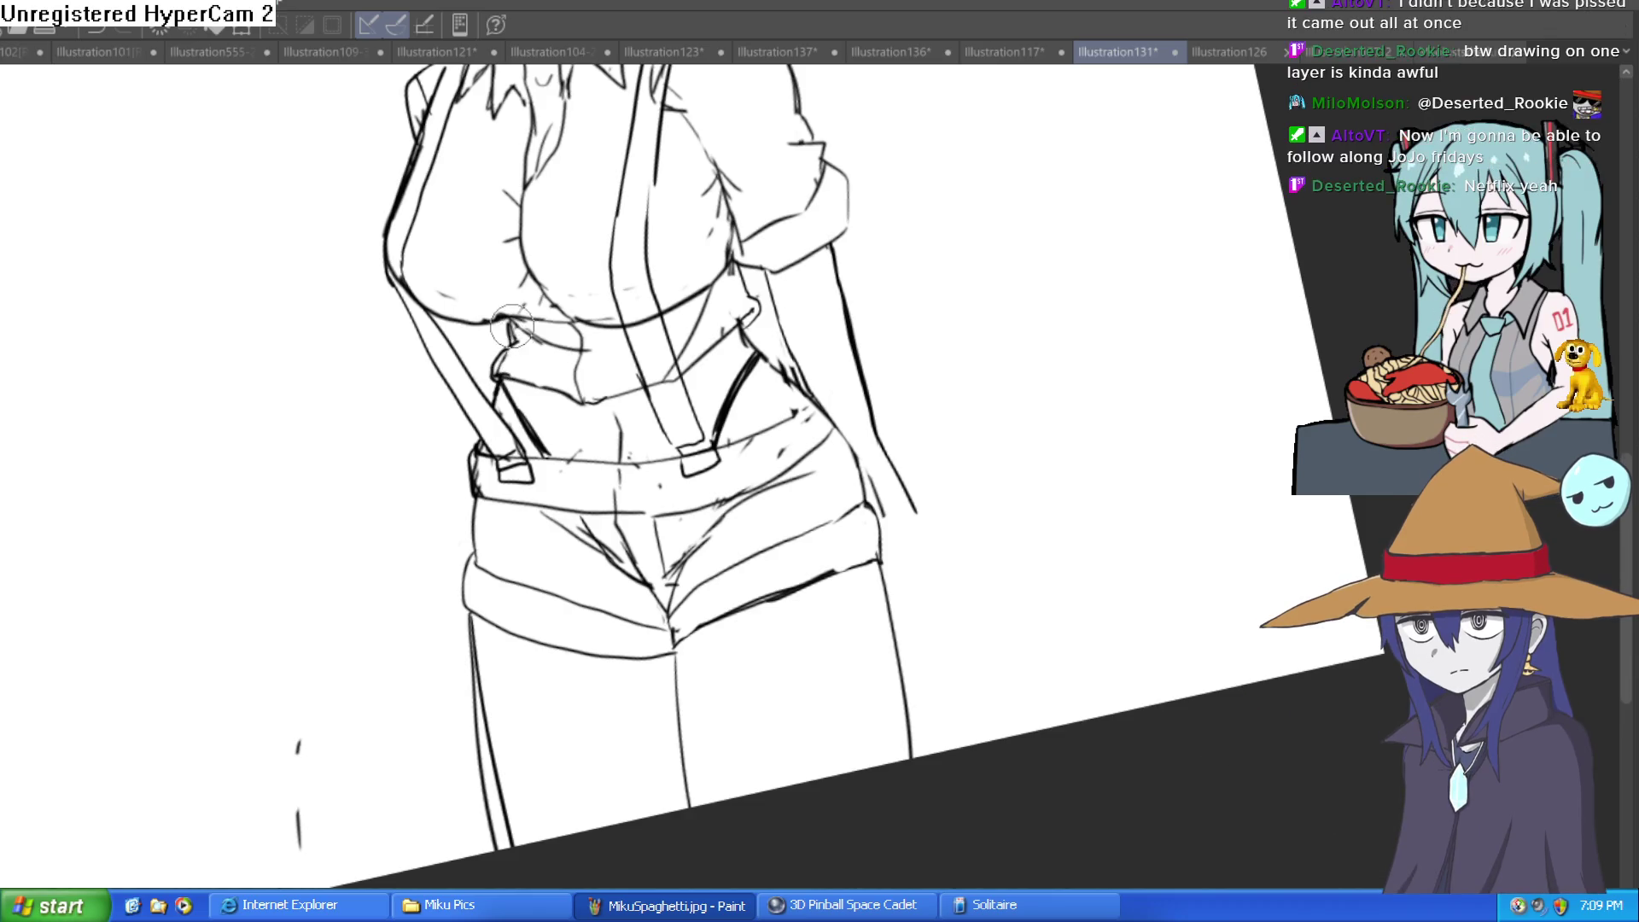
pyautogui.scroll(-3, 793, 261)
pyautogui.scroll(5, 883, 254)
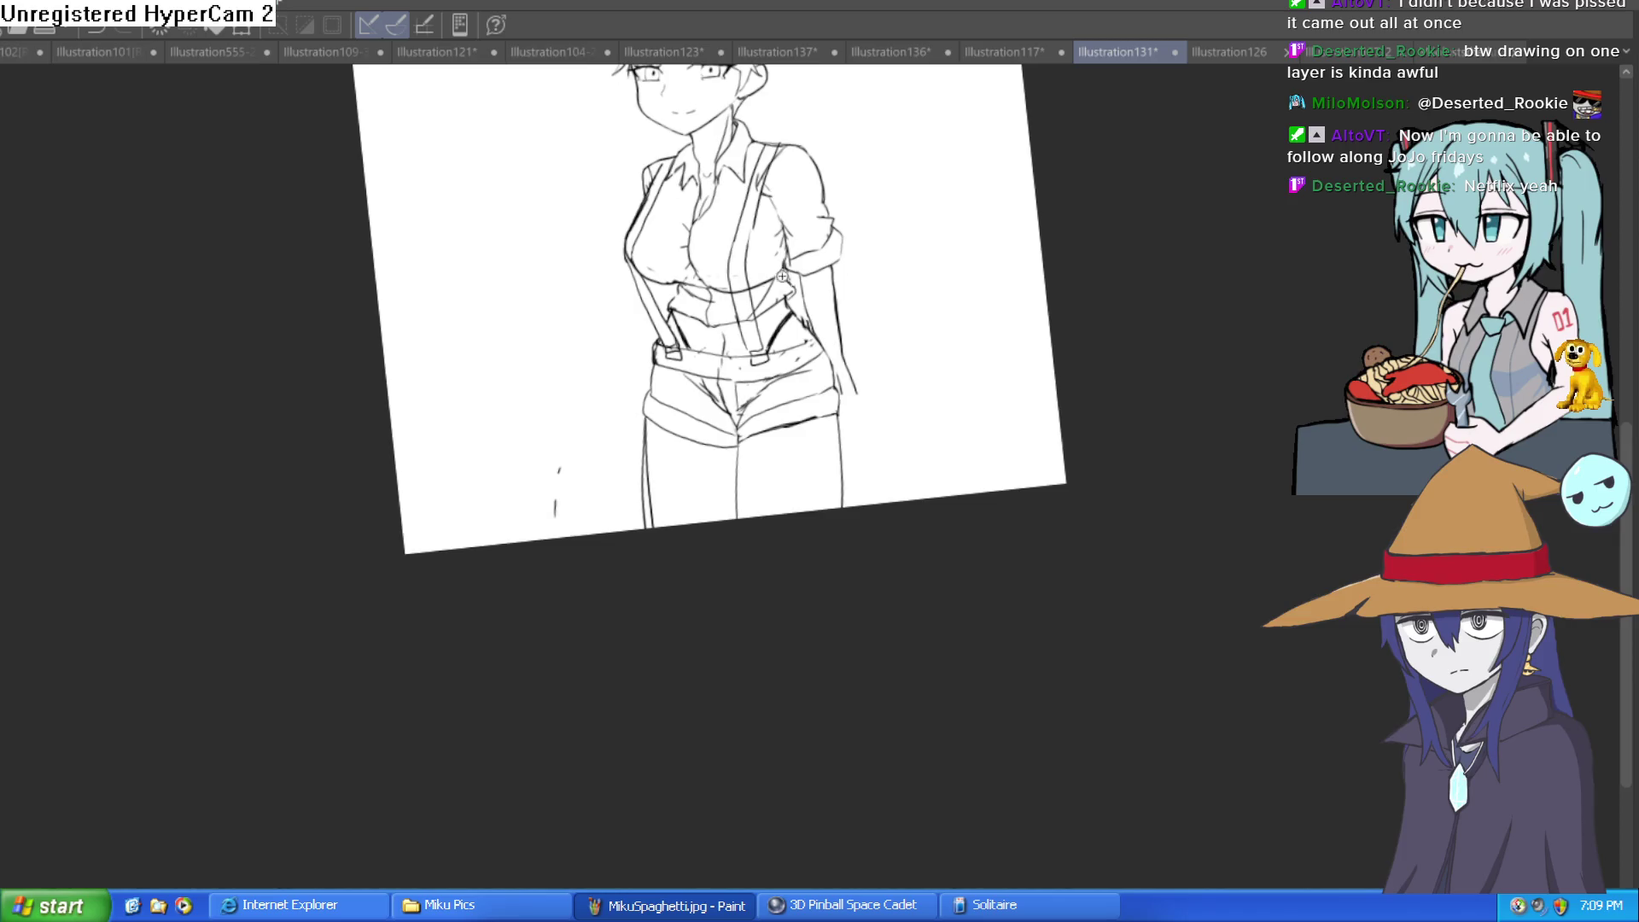
pyautogui.moveTo(751, 331); pyautogui.dragTo(907, 342)
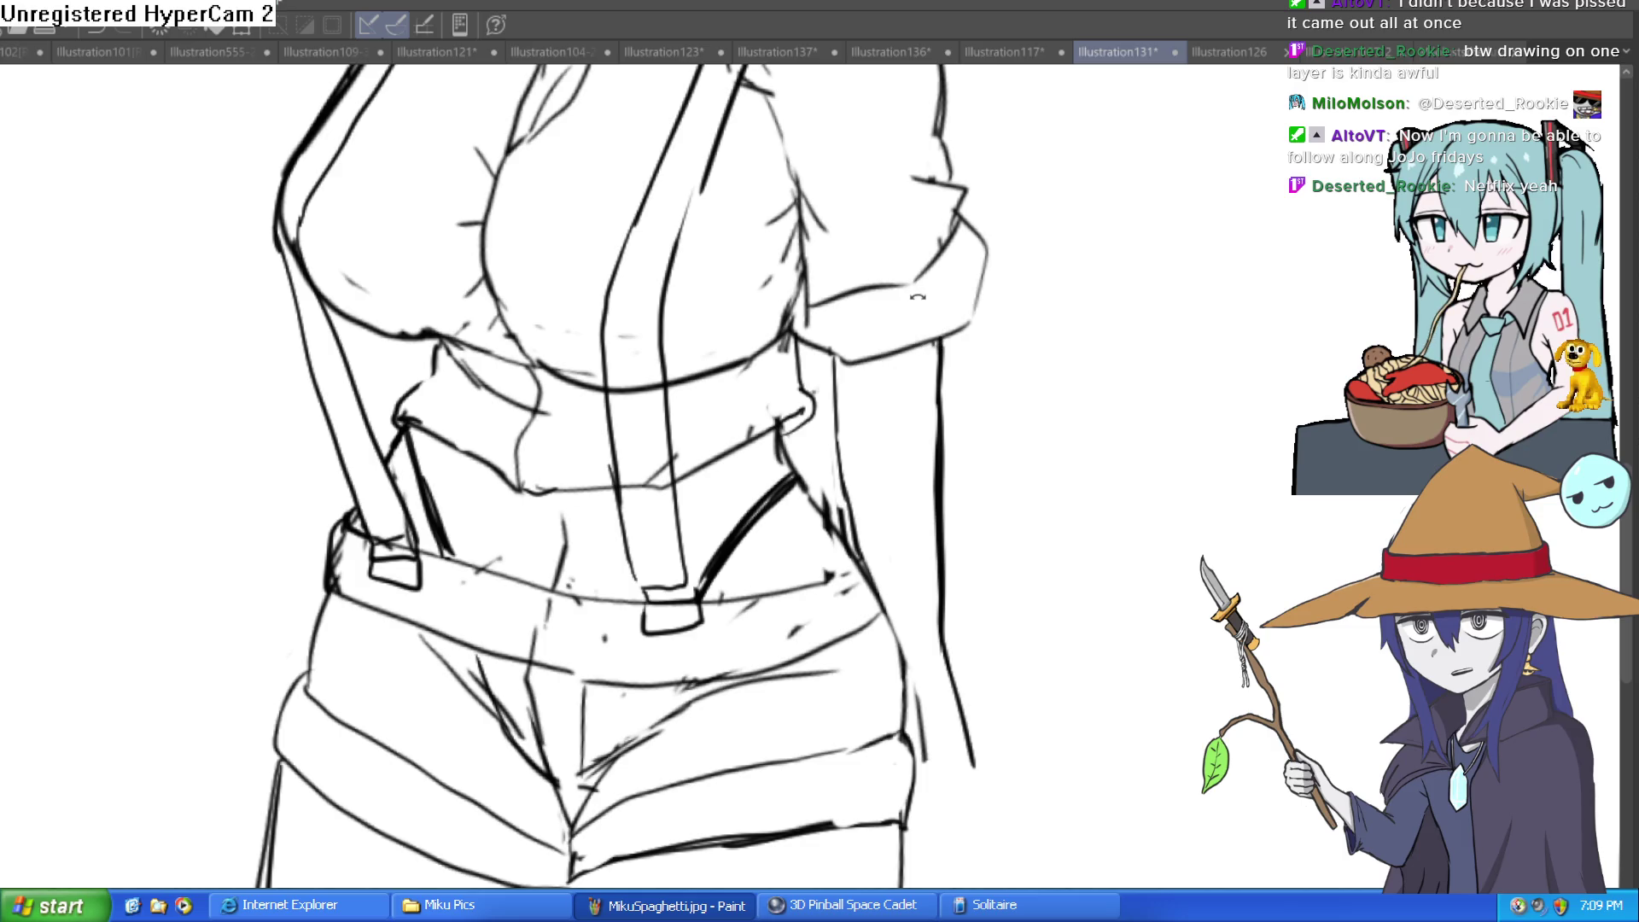
pyautogui.moveTo(918, 296); pyautogui.dragTo(835, 399)
pyautogui.scroll(2, 807, 433)
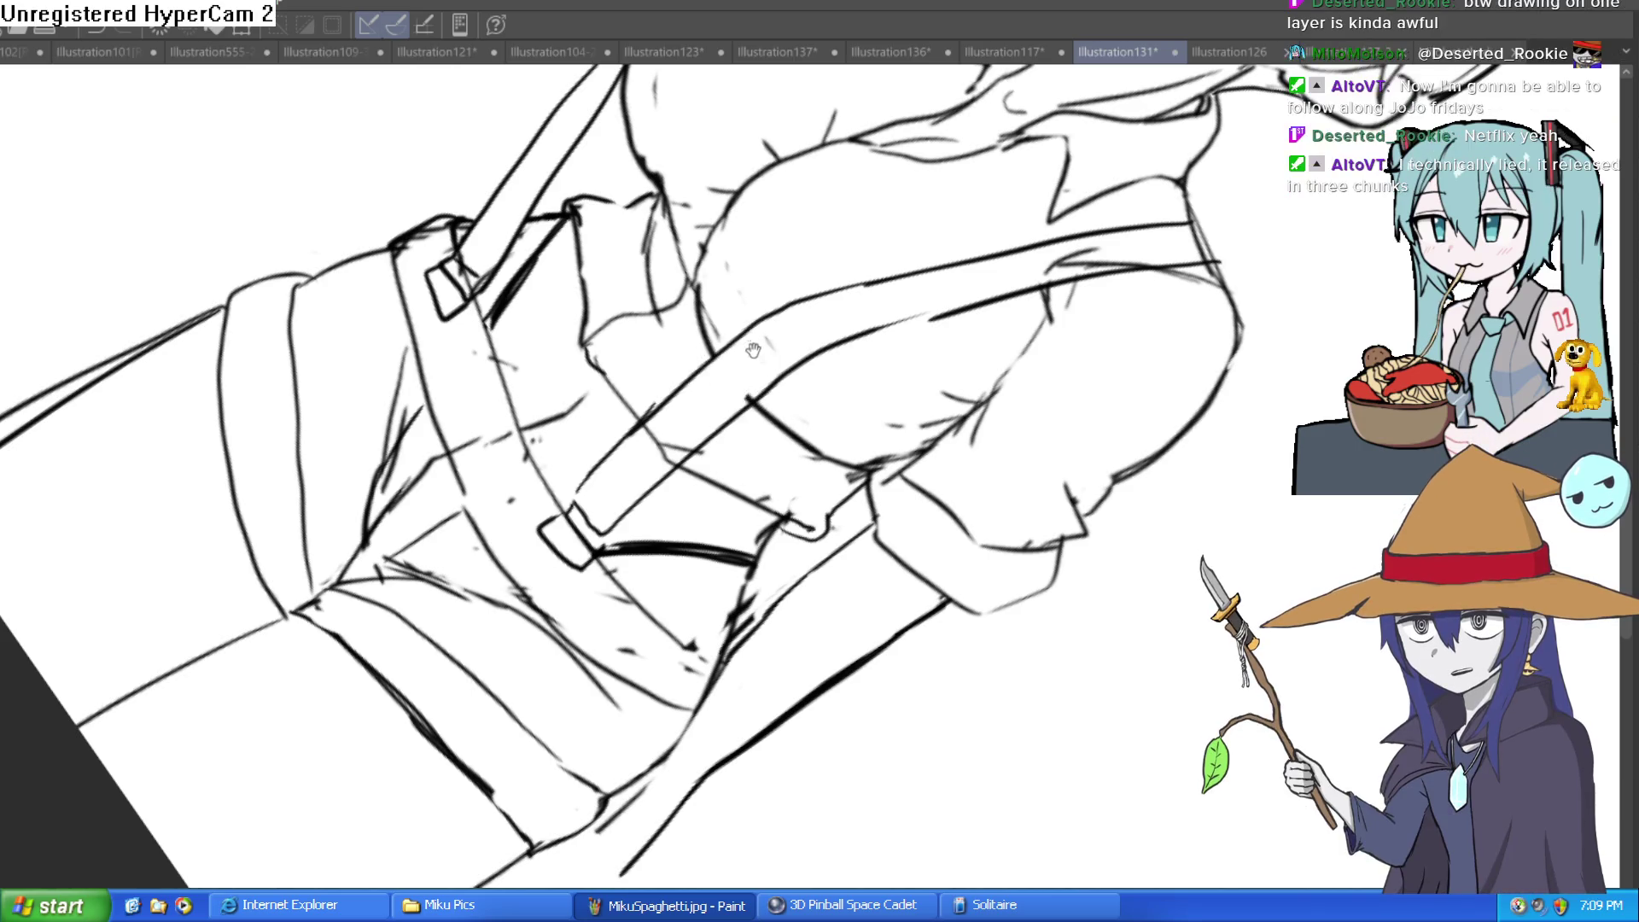
pyautogui.moveTo(753, 350); pyautogui.dragTo(735, 533)
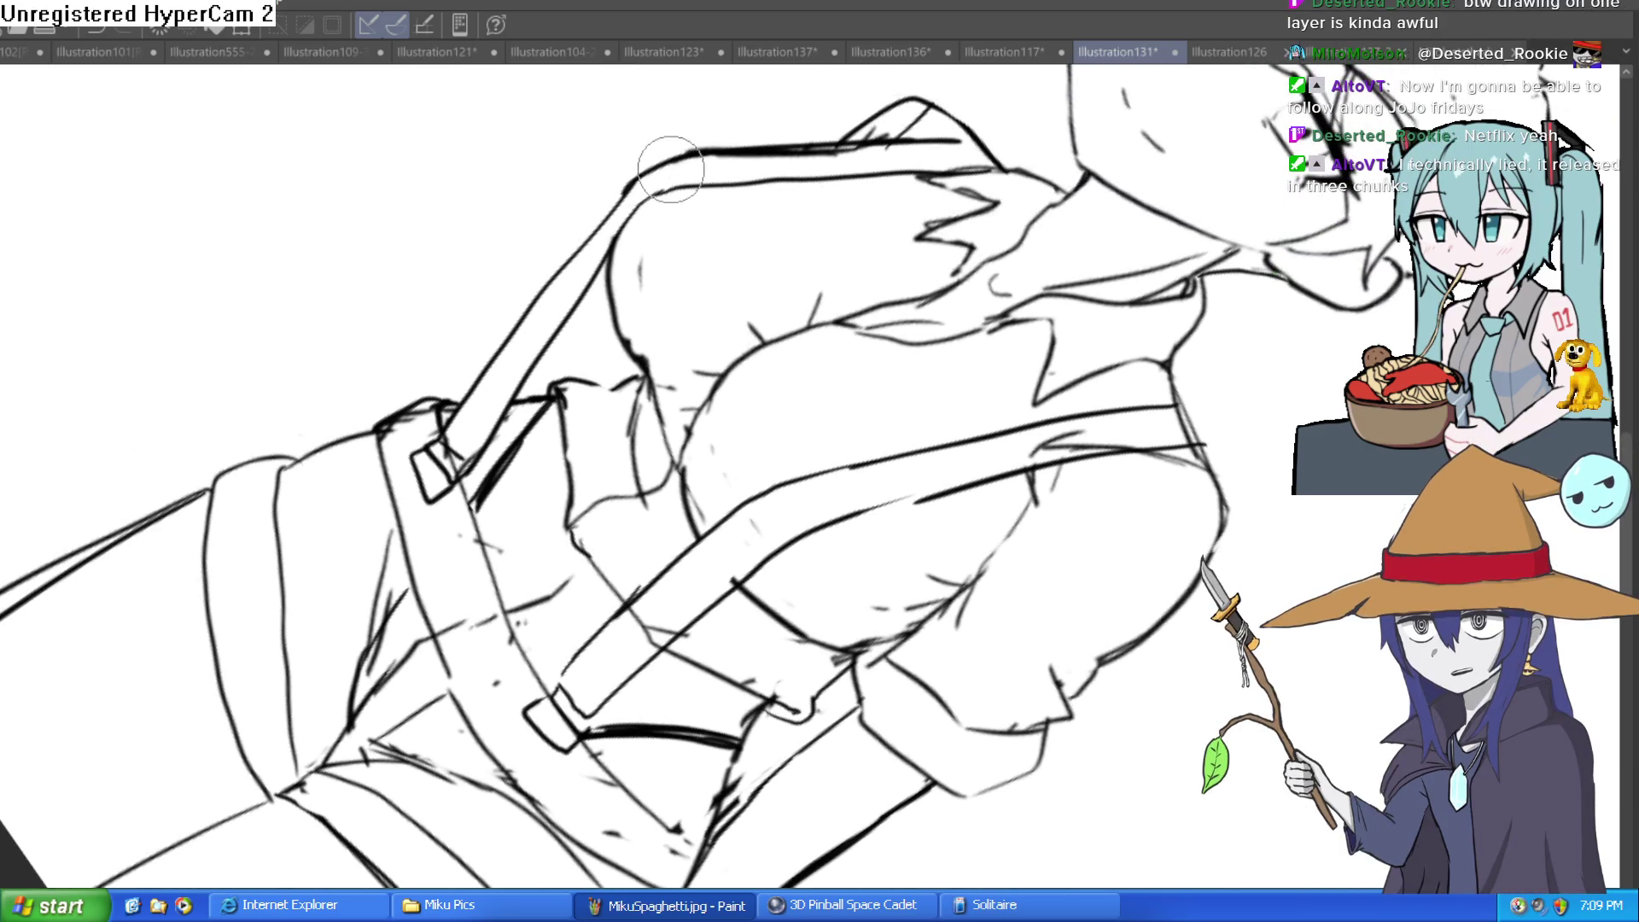
pyautogui.hotkey('ctrl', '@')
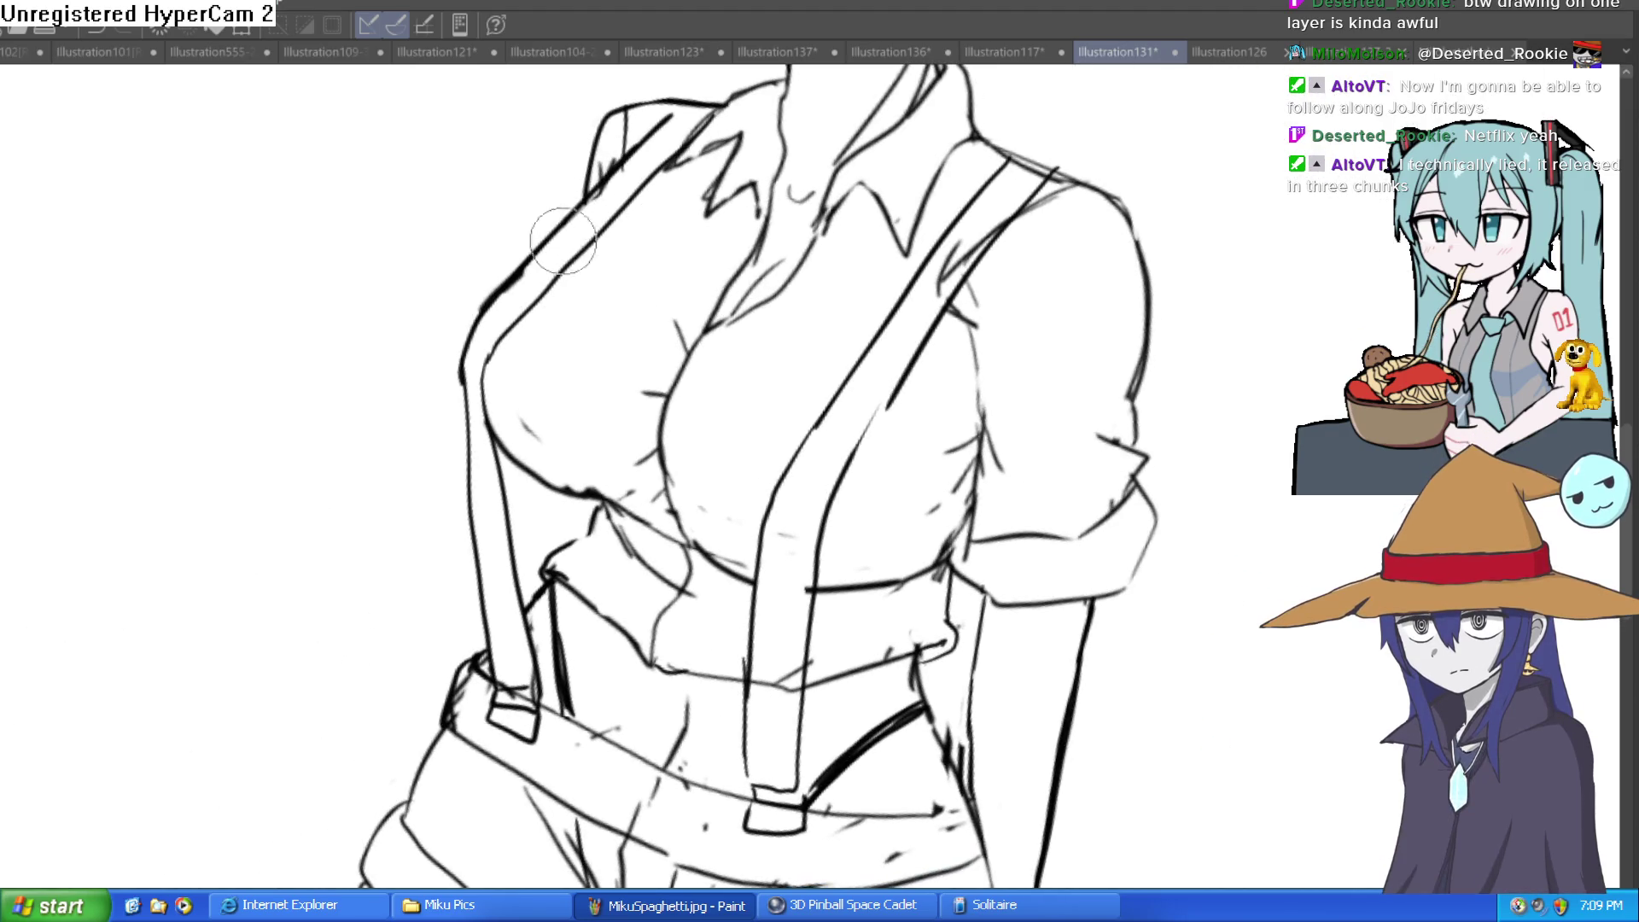
pyautogui.moveTo(562, 241)
pyautogui.mouseDown()
pyautogui.moveTo(995, 263)
pyautogui.moveTo(882, 219)
pyautogui.moveTo(860, 231)
pyautogui.moveTo(884, 284)
pyautogui.mouseUp()
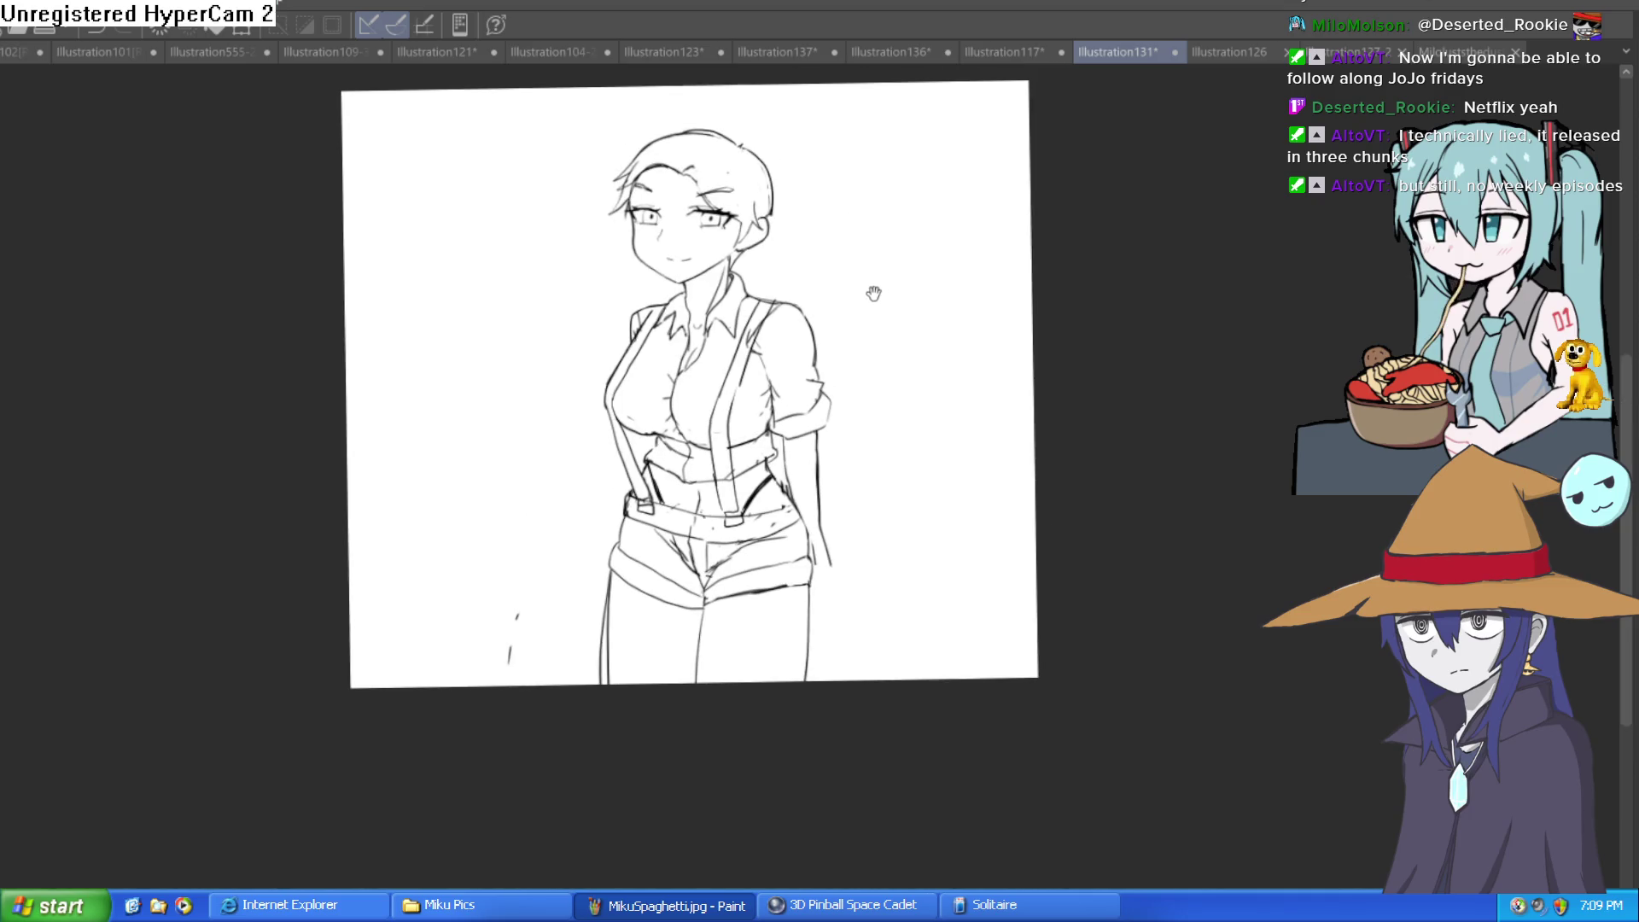
# Ink the outer edge of the girl's arm
pyautogui.scroll(5, 856, 337)
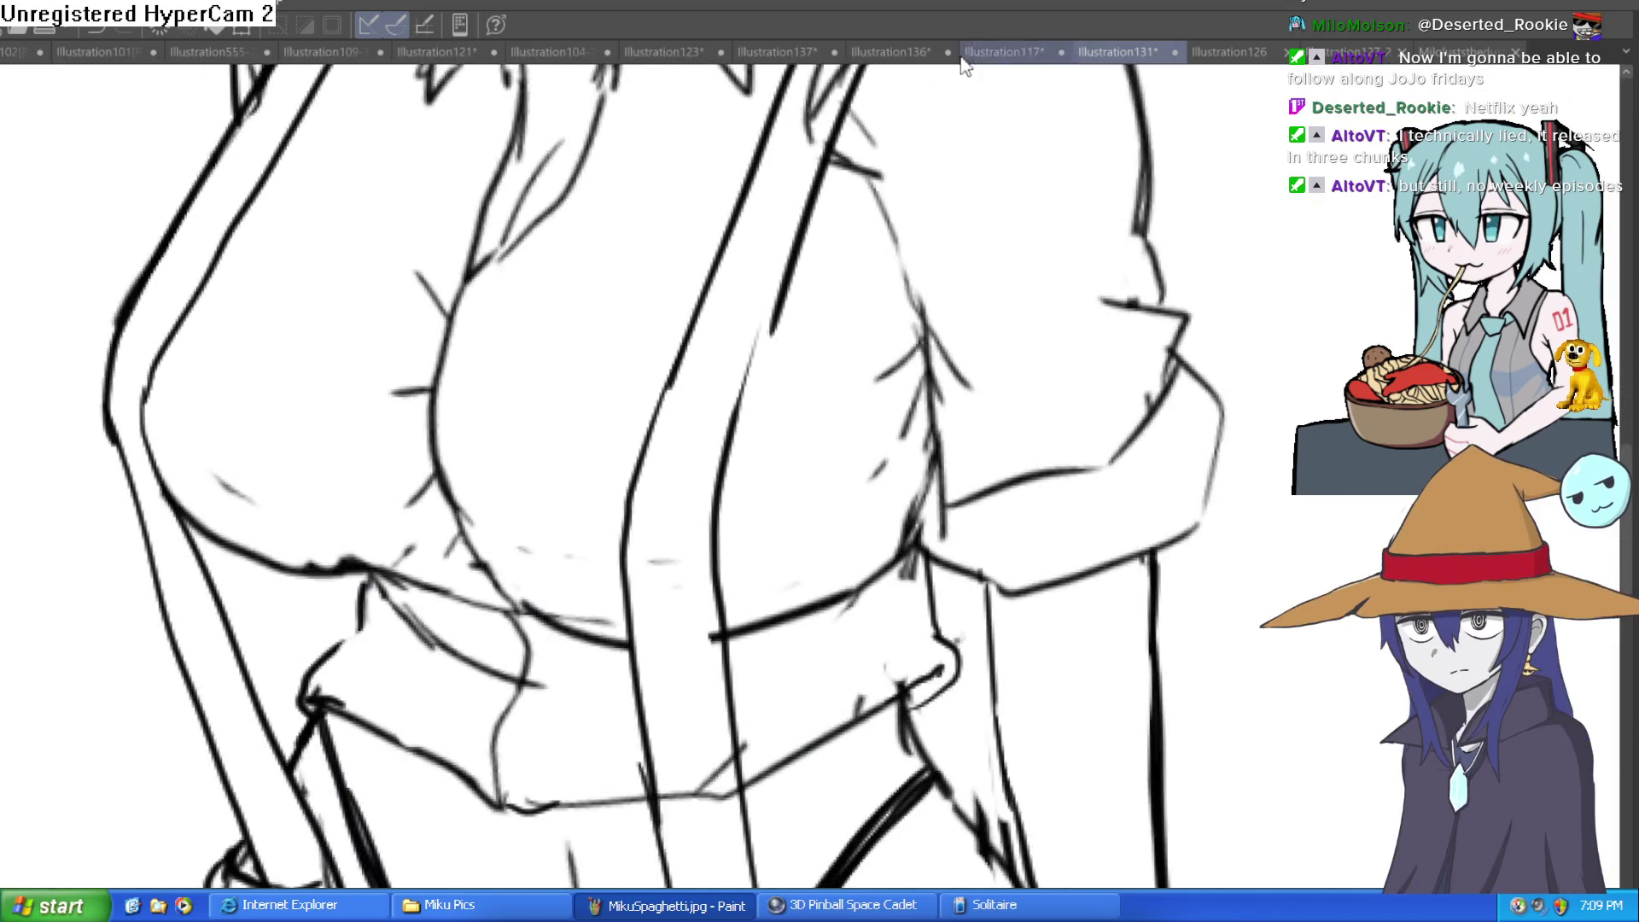
pyautogui.press('^')
pyautogui.press('^')
pyautogui.press('^')
pyautogui.press('^')
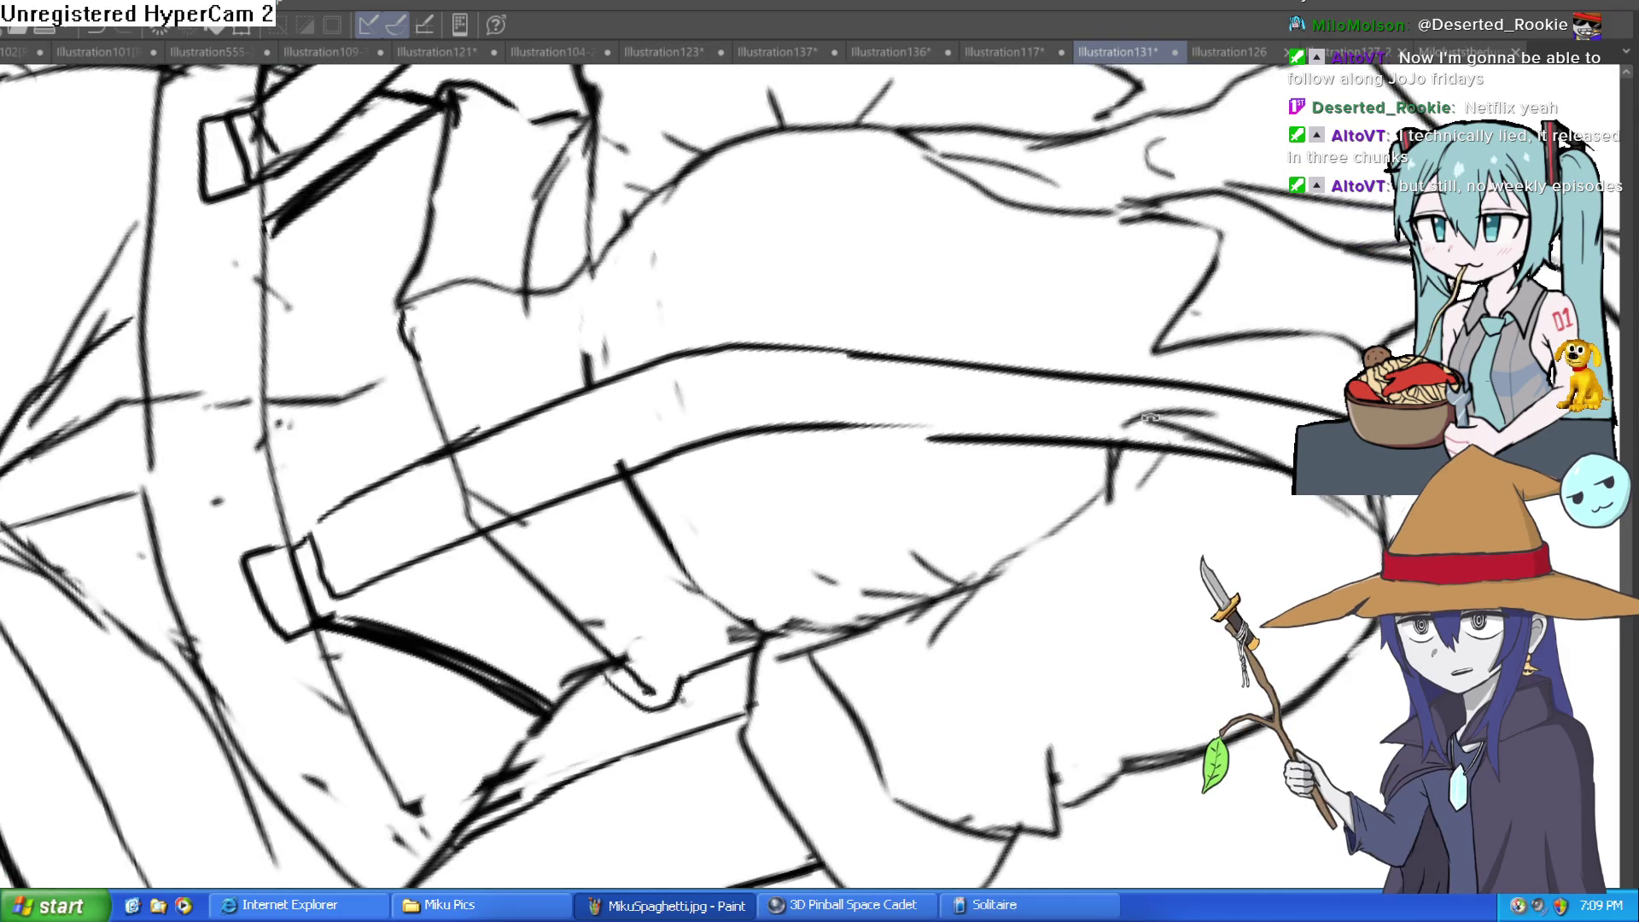
pyautogui.scroll(-5, 1101, 341)
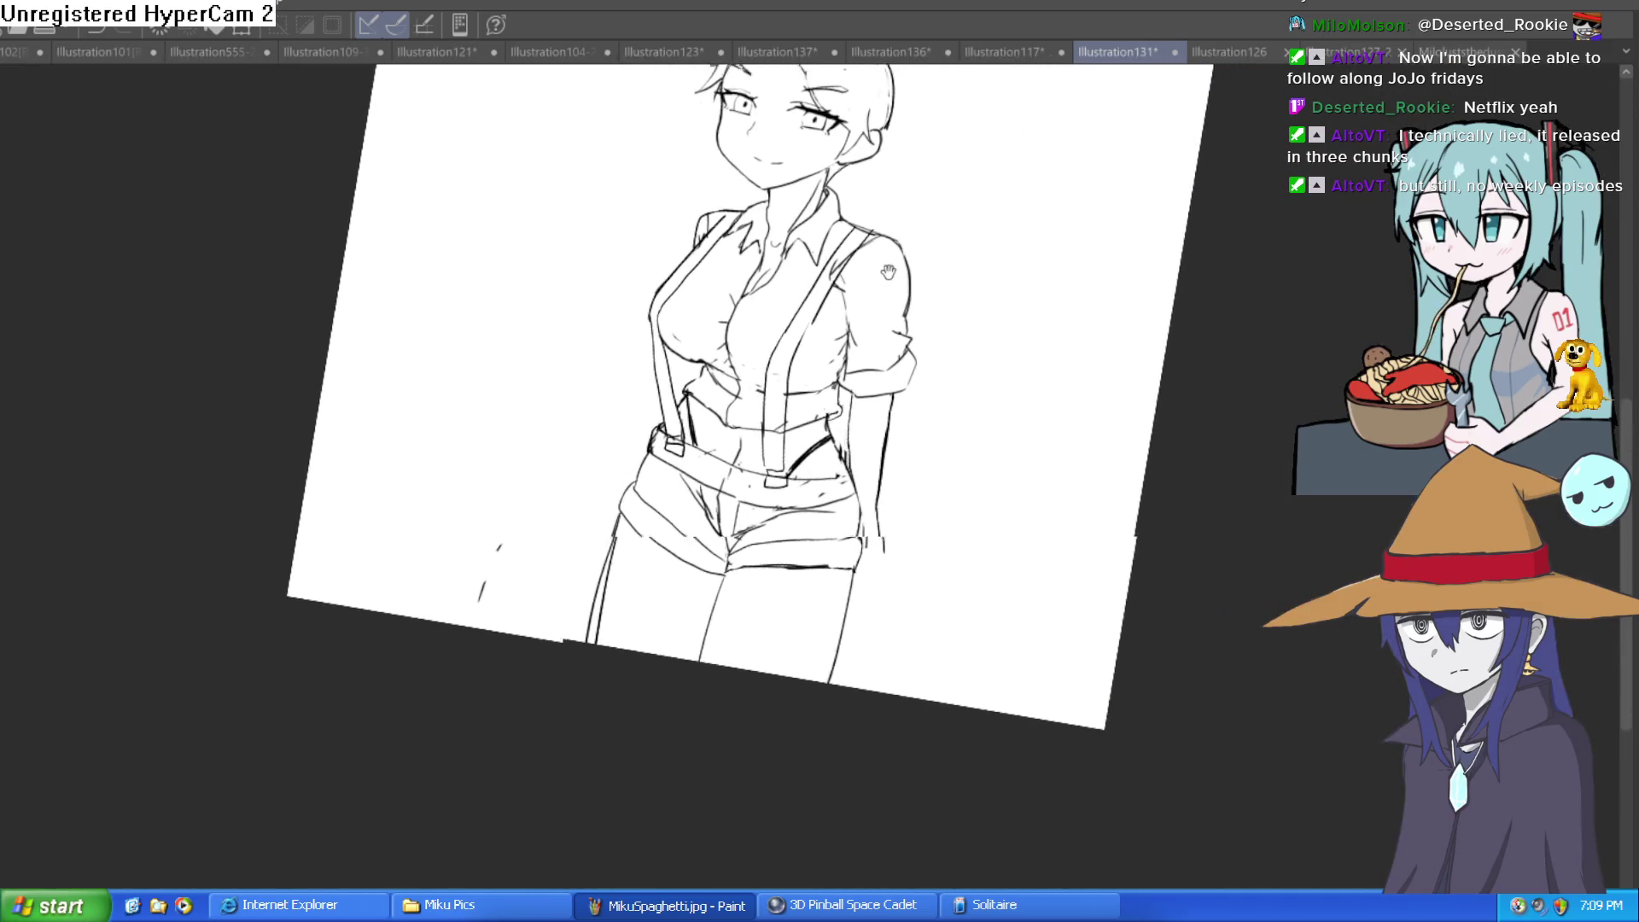
pyautogui.moveTo(887, 272)
pyautogui.mouseDown()
pyautogui.moveTo(859, 264)
pyautogui.moveTo(812, 293)
pyautogui.moveTo(820, 322)
pyautogui.mouseUp()
pyautogui.click(777, 465)
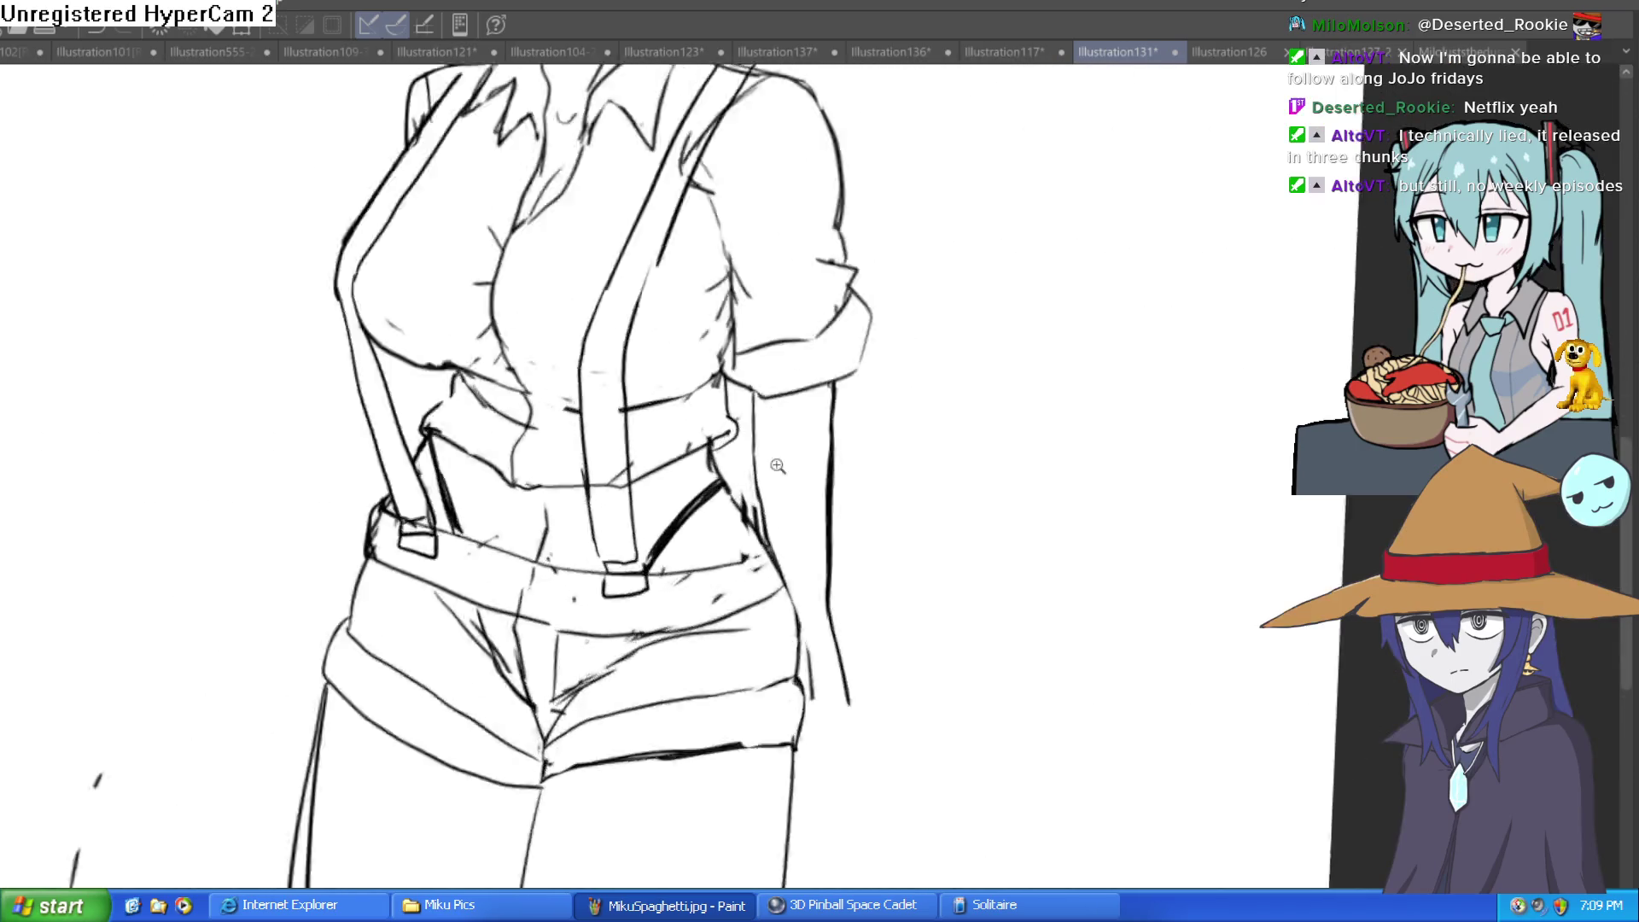
pyautogui.click(598, 512)
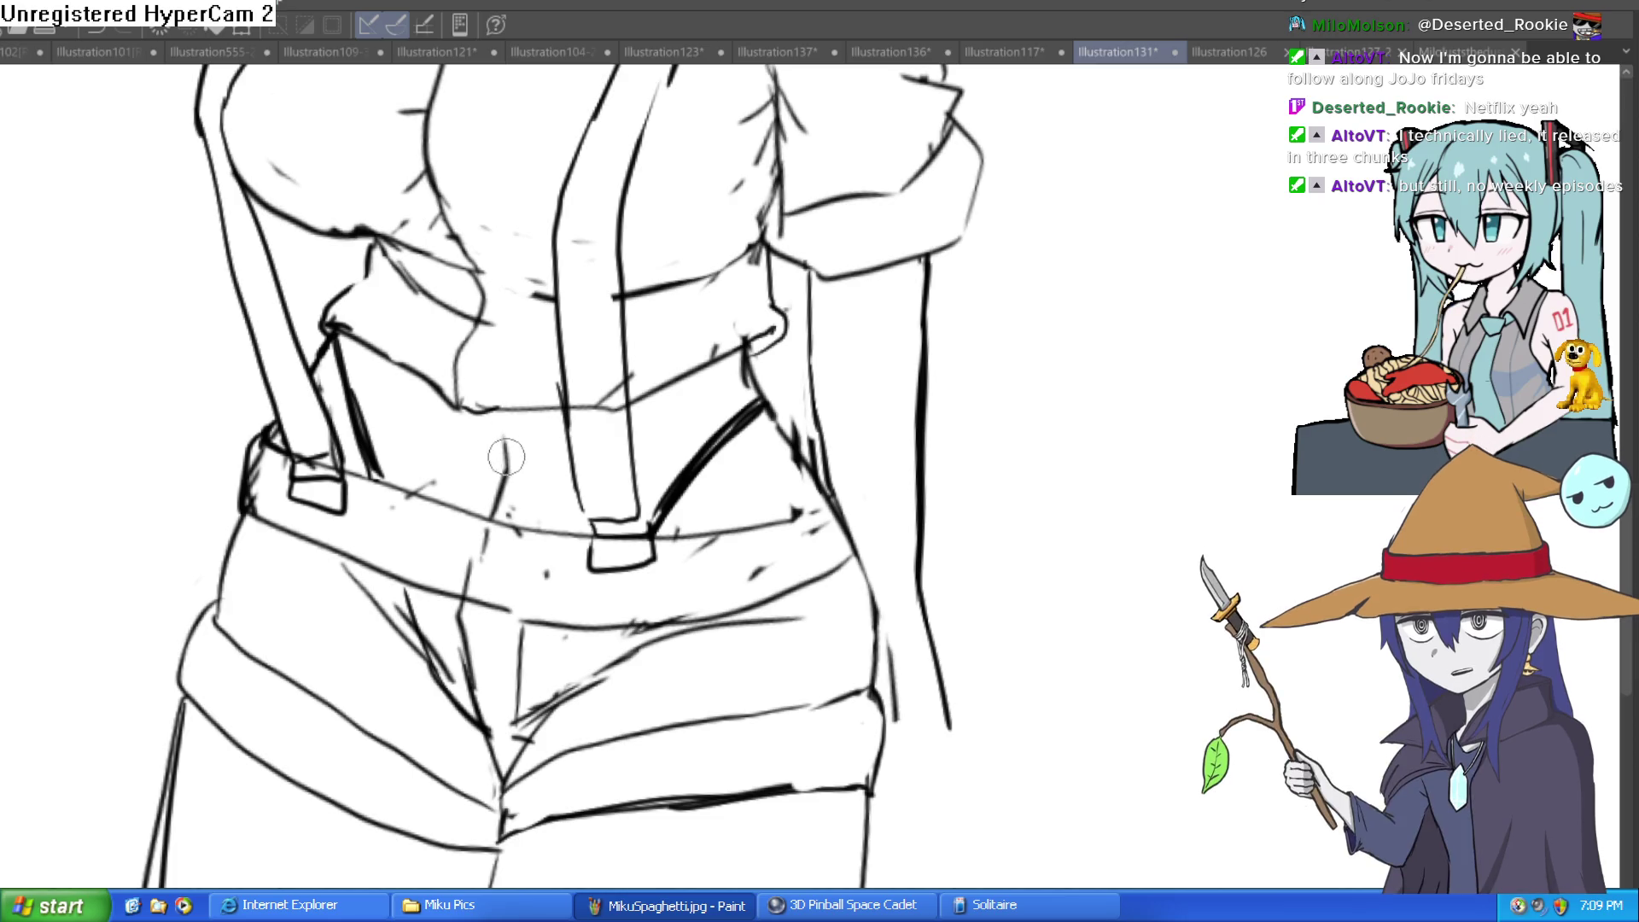
pyautogui.moveTo(776, 422)
pyautogui.mouseDown()
pyautogui.moveTo(759, 400)
pyautogui.moveTo(819, 472)
pyautogui.mouseUp()
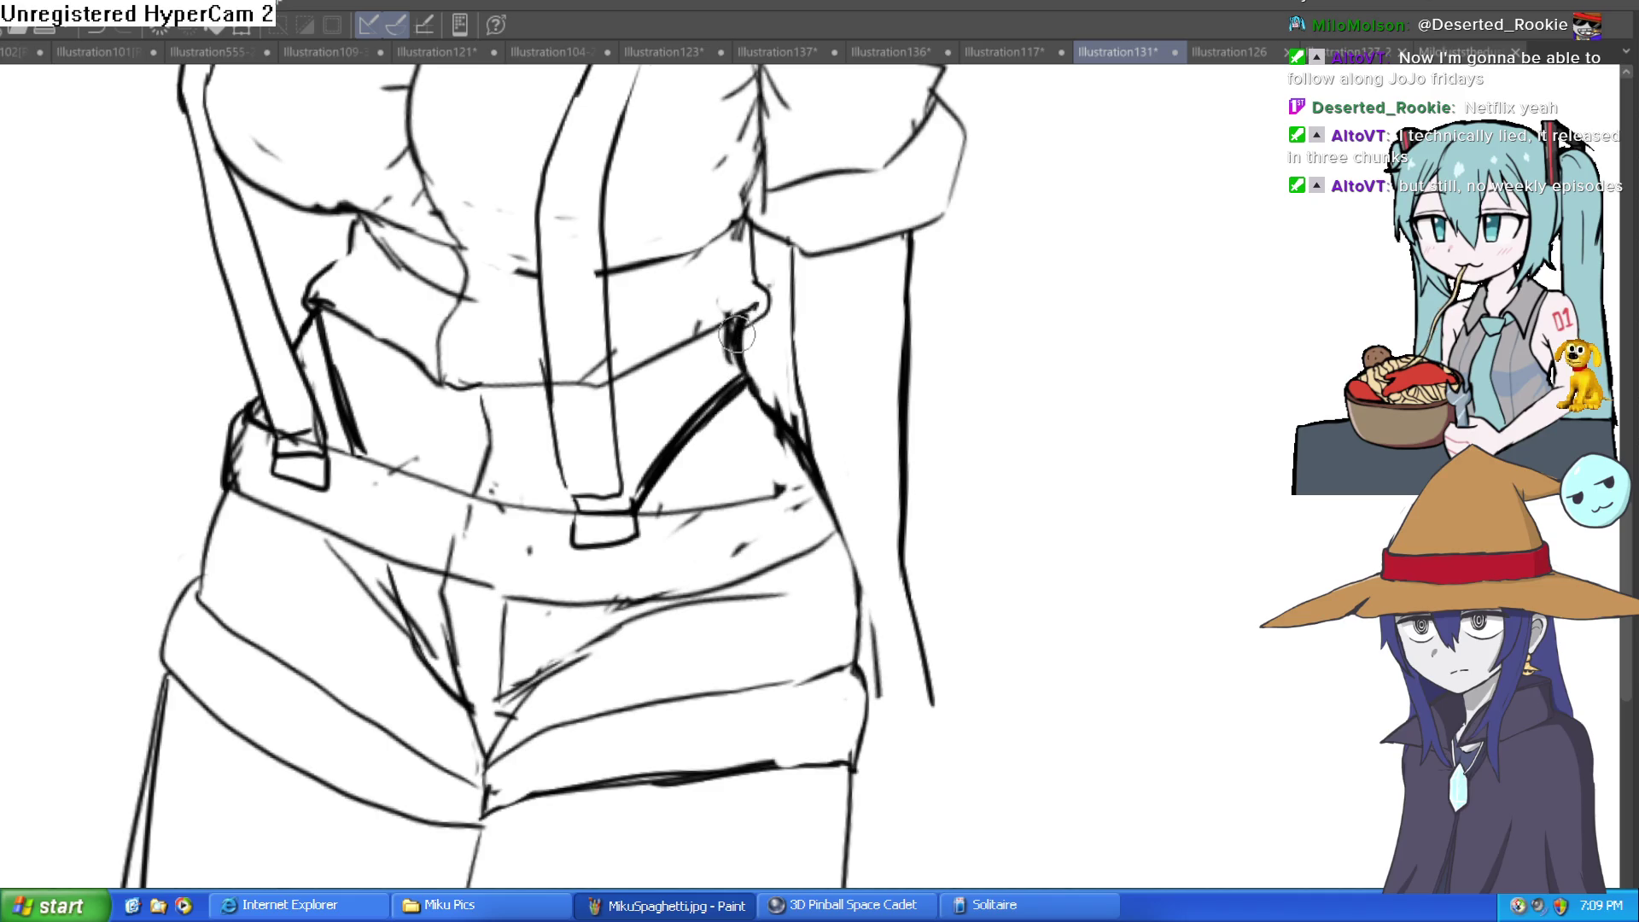
pyautogui.moveTo(748, 350)
pyautogui.mouseDown()
pyautogui.moveTo(958, 355)
pyautogui.moveTo(937, 469)
pyautogui.moveTo(970, 458)
pyautogui.moveTo(954, 513)
pyautogui.moveTo(908, 457)
pyautogui.moveTo(899, 338)
pyautogui.mouseUp()
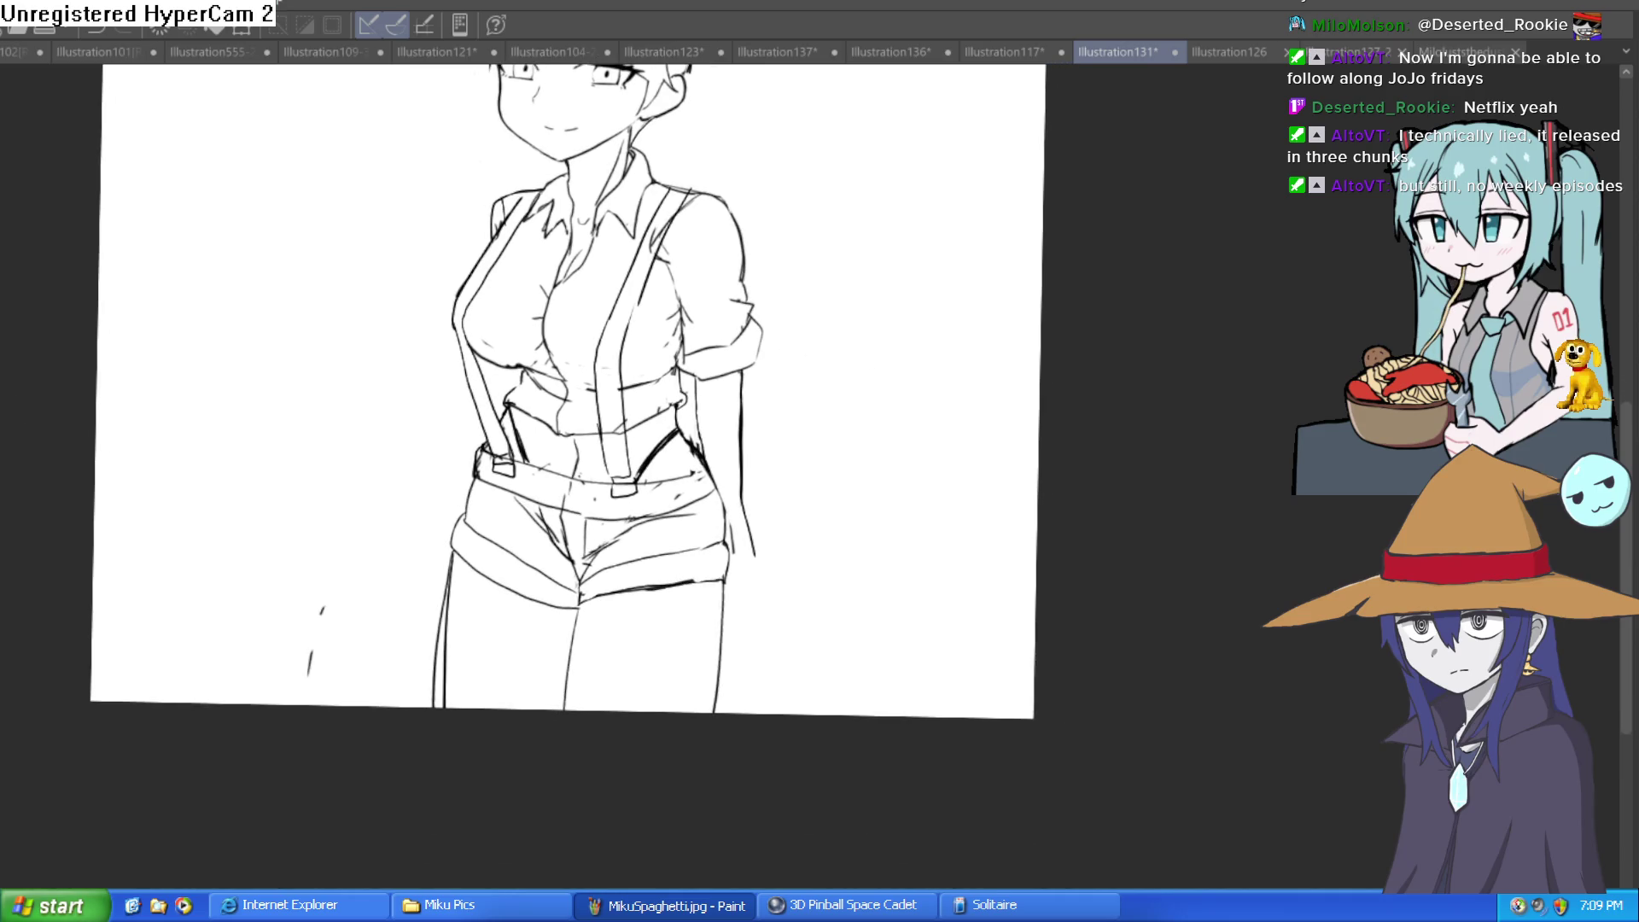
pyautogui.scroll(5, 735, 424)
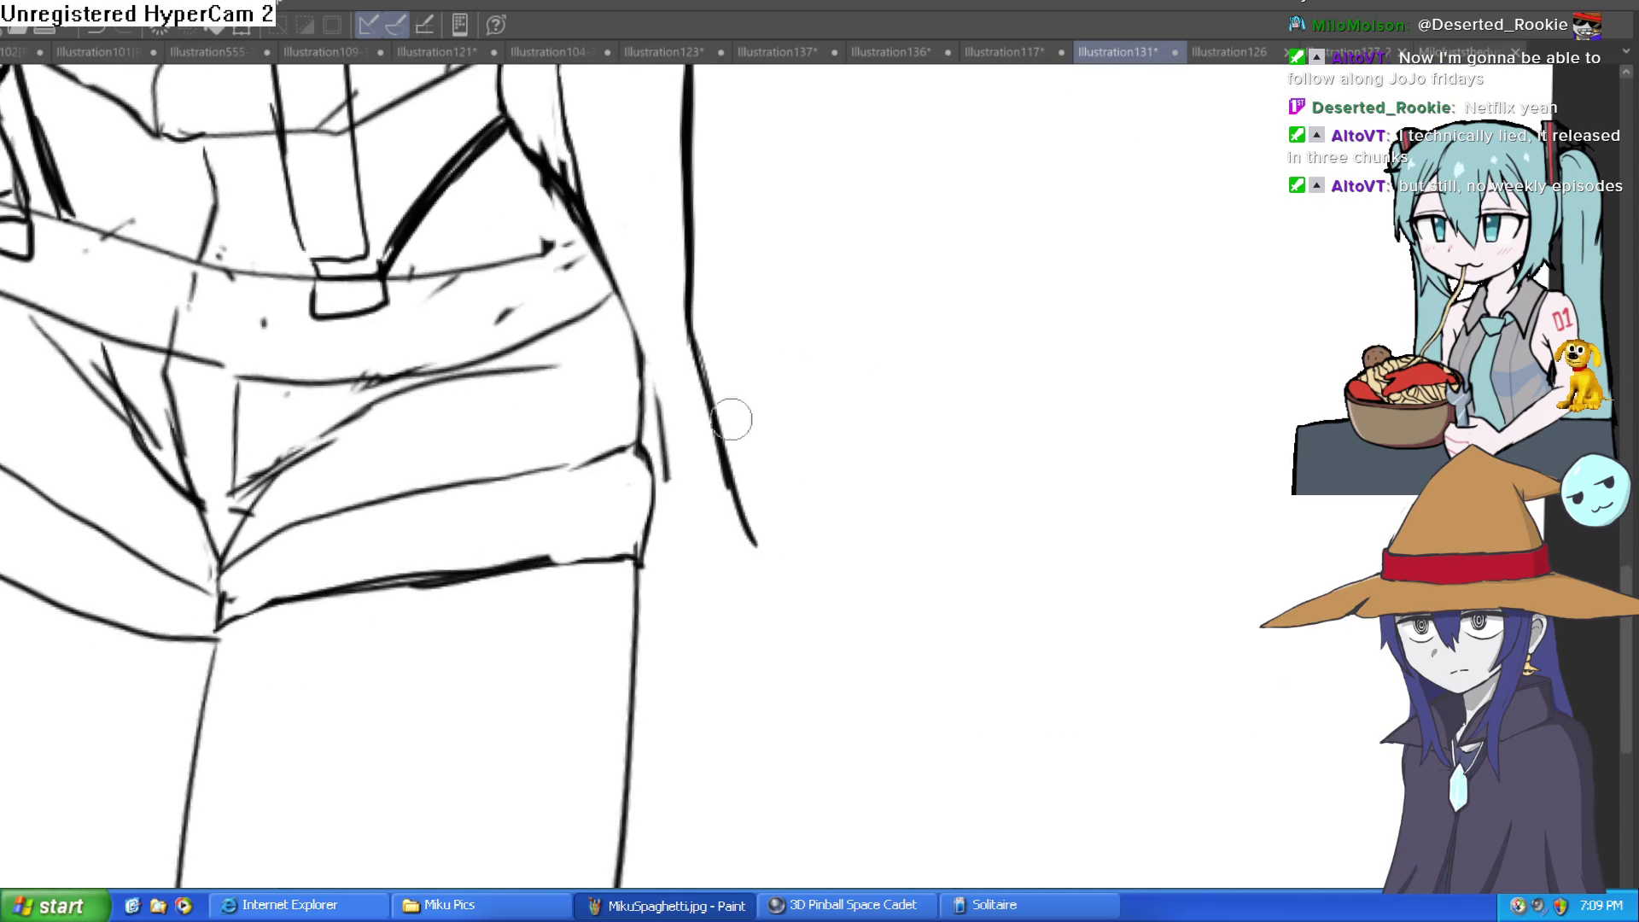
pyautogui.scroll(-4, 732, 420)
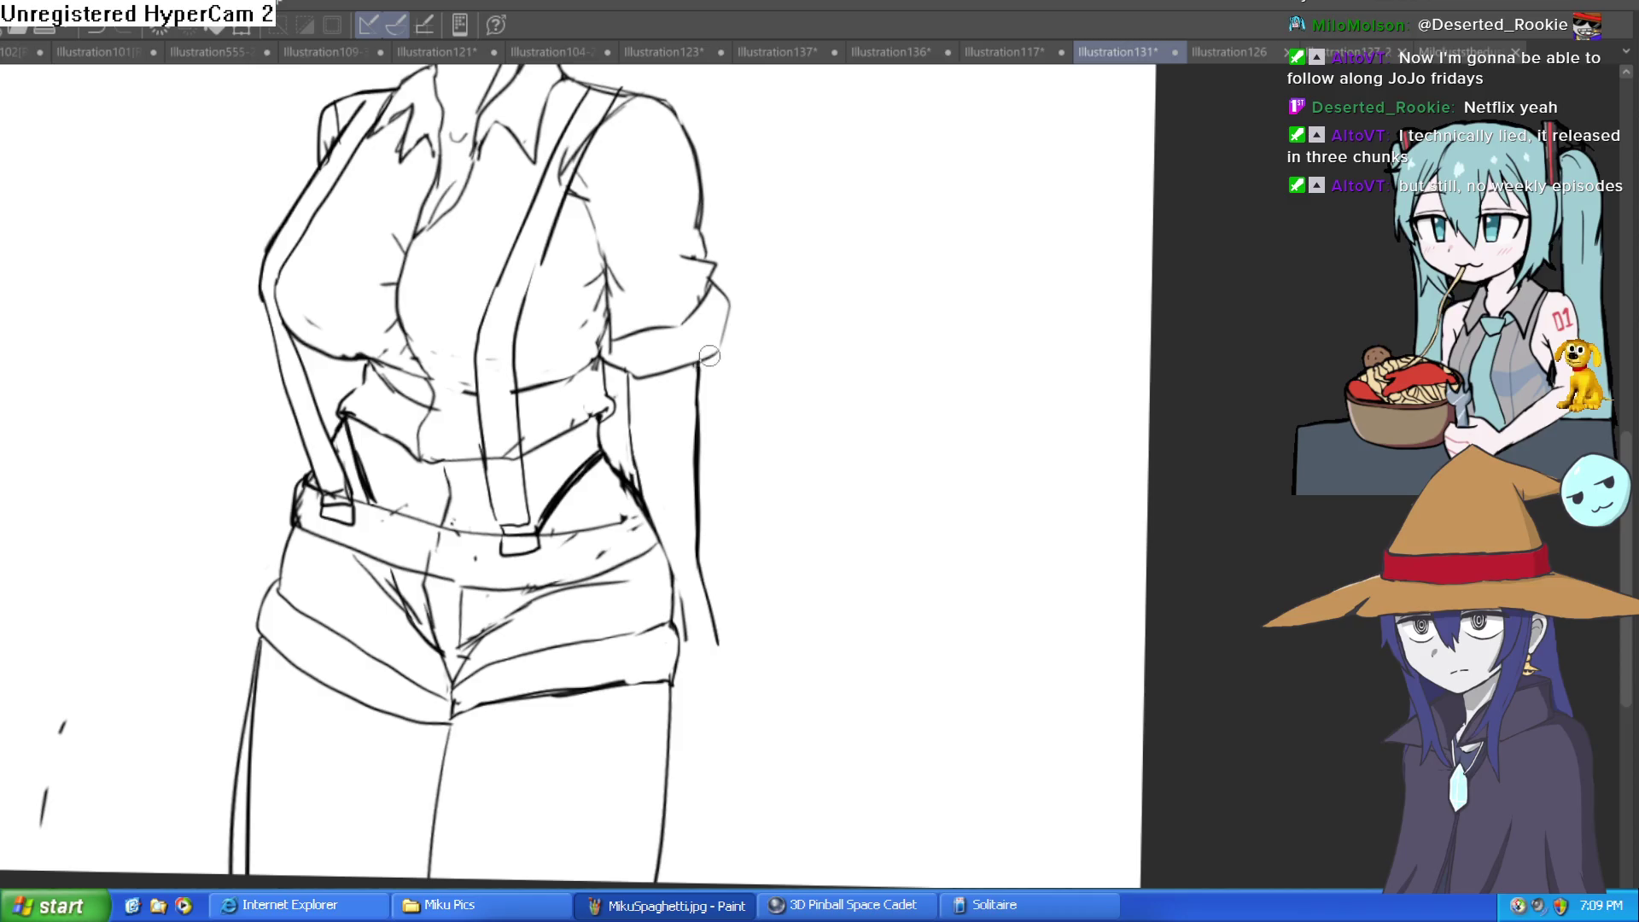
pyautogui.moveTo(710, 355); pyautogui.dragTo(700, 434)
# Ink the right side of the torso toward the hip and erase stray lines there
pyautogui.moveTo(615, 361); pyautogui.dragTo(640, 487)
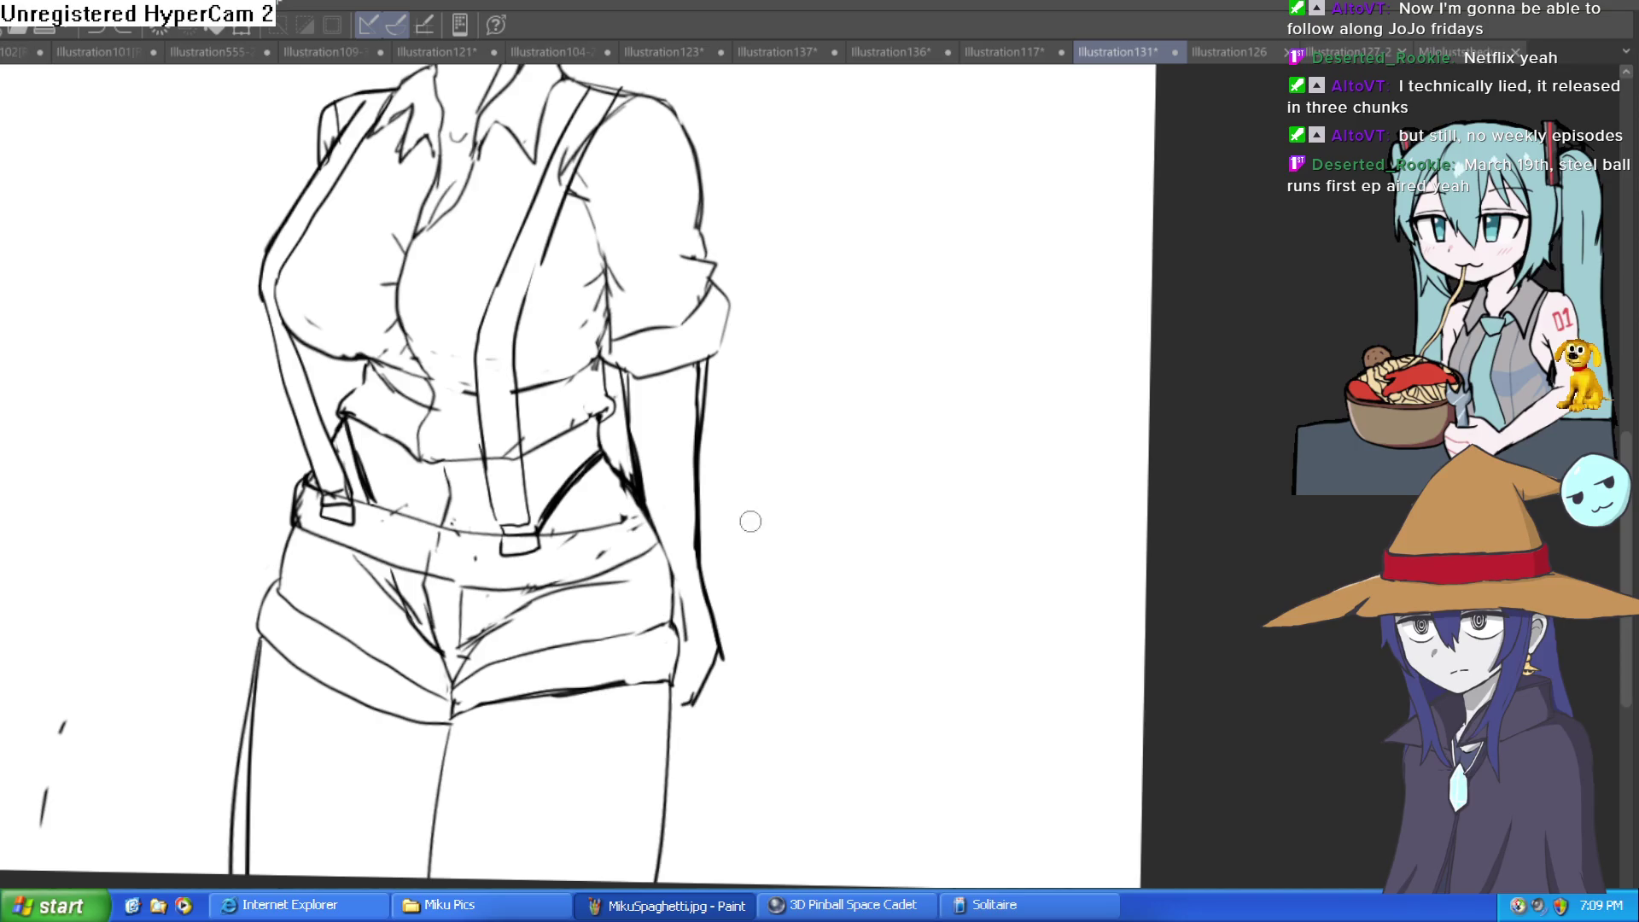
pyautogui.moveTo(717, 646)
pyautogui.mouseDown()
pyautogui.moveTo(704, 674)
pyautogui.moveTo(684, 595)
pyautogui.mouseUp()
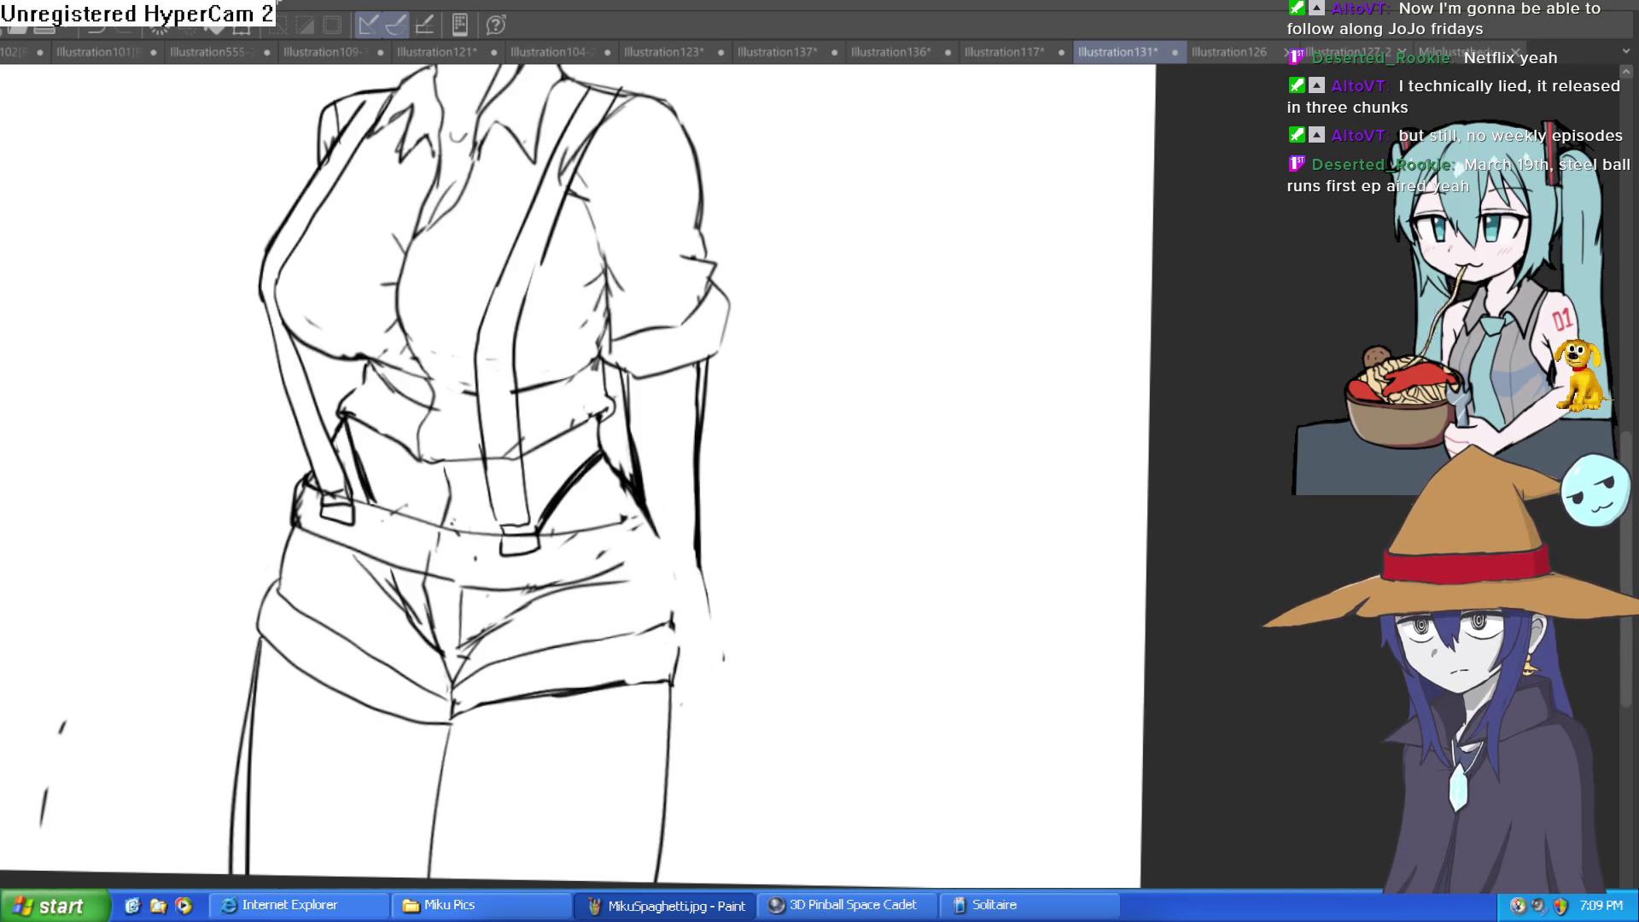
pyautogui.moveTo(816, 449)
pyautogui.mouseDown()
pyautogui.moveTo(806, 376)
pyautogui.moveTo(637, 466)
pyautogui.mouseUp()
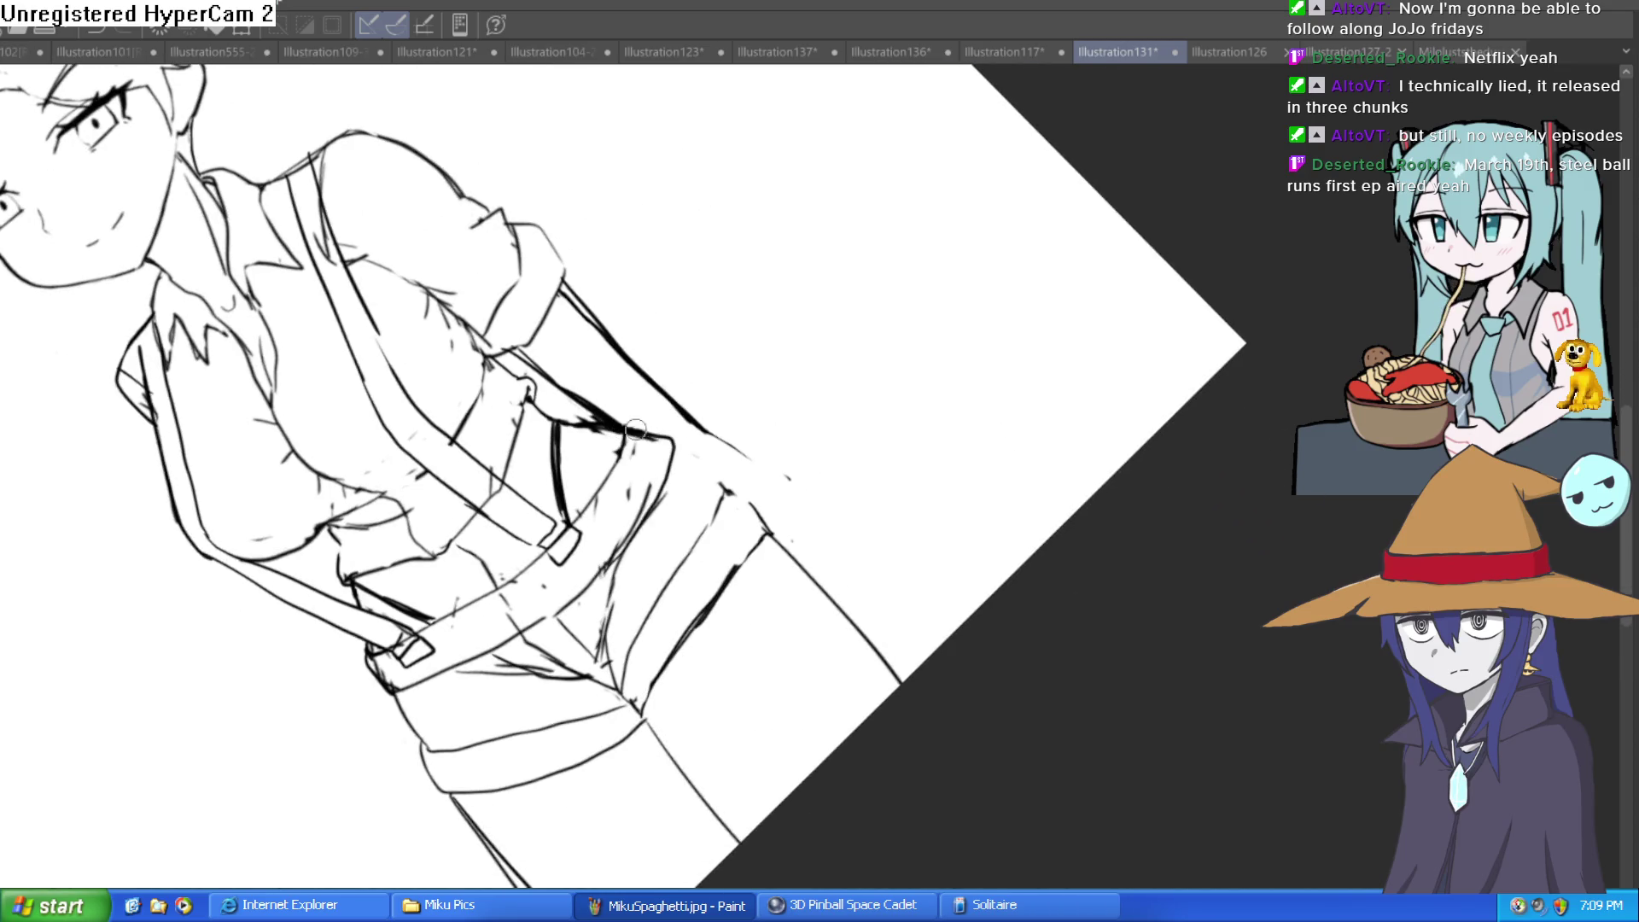
pyautogui.hotkey('ctrl', '0')
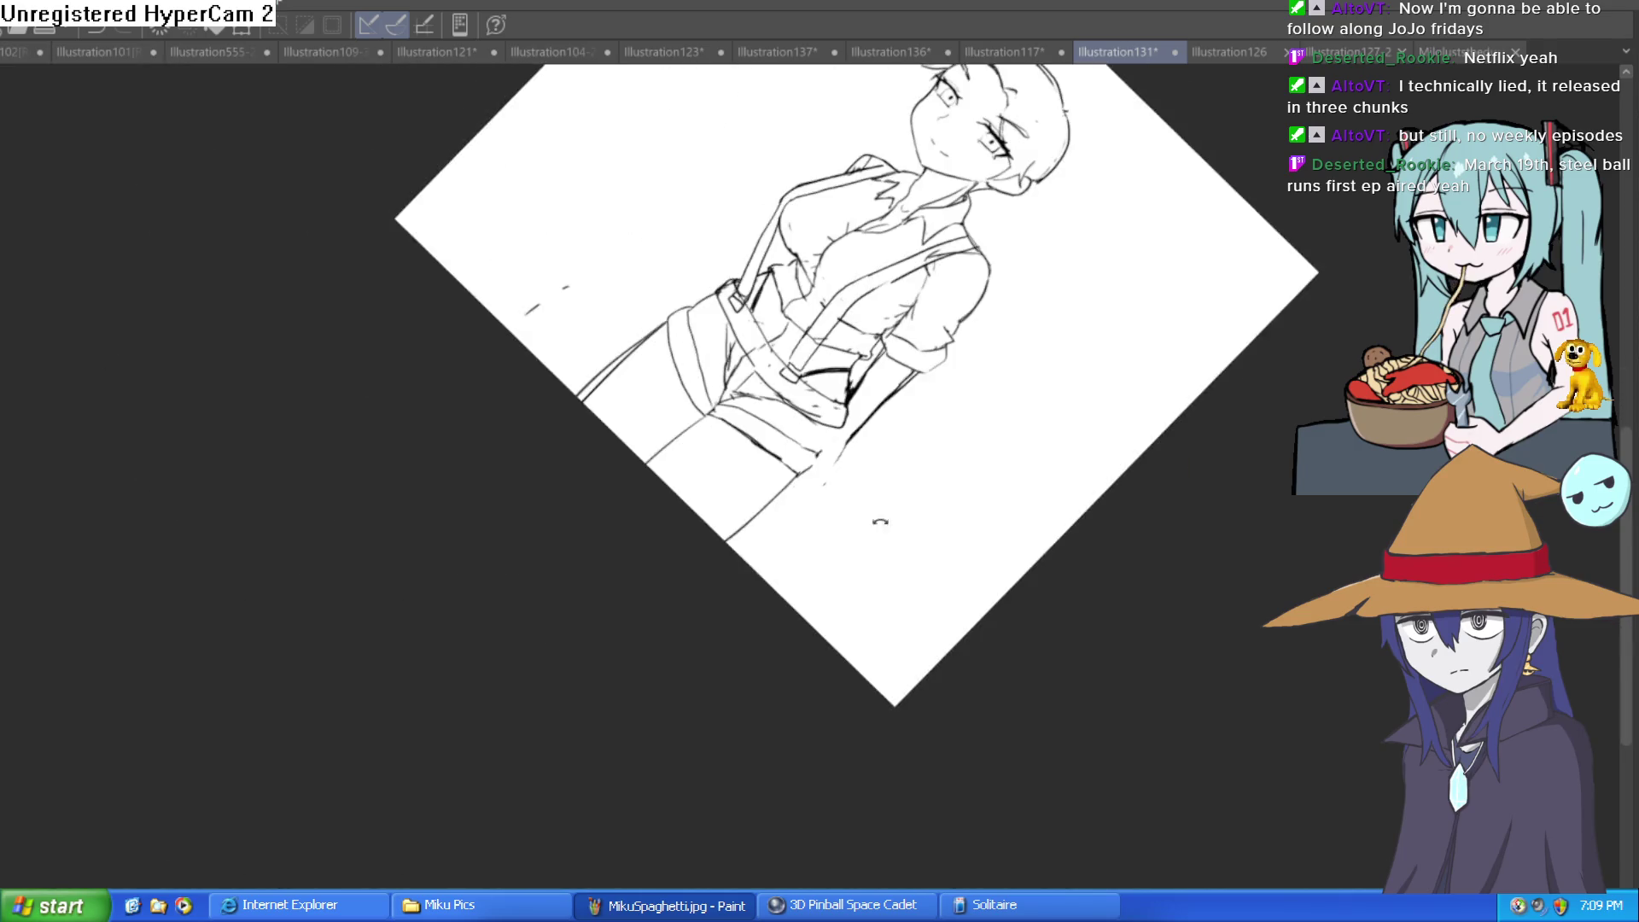
pyautogui.moveTo(767, 416); pyautogui.dragTo(842, 252)
pyautogui.scroll(6, 870, 274)
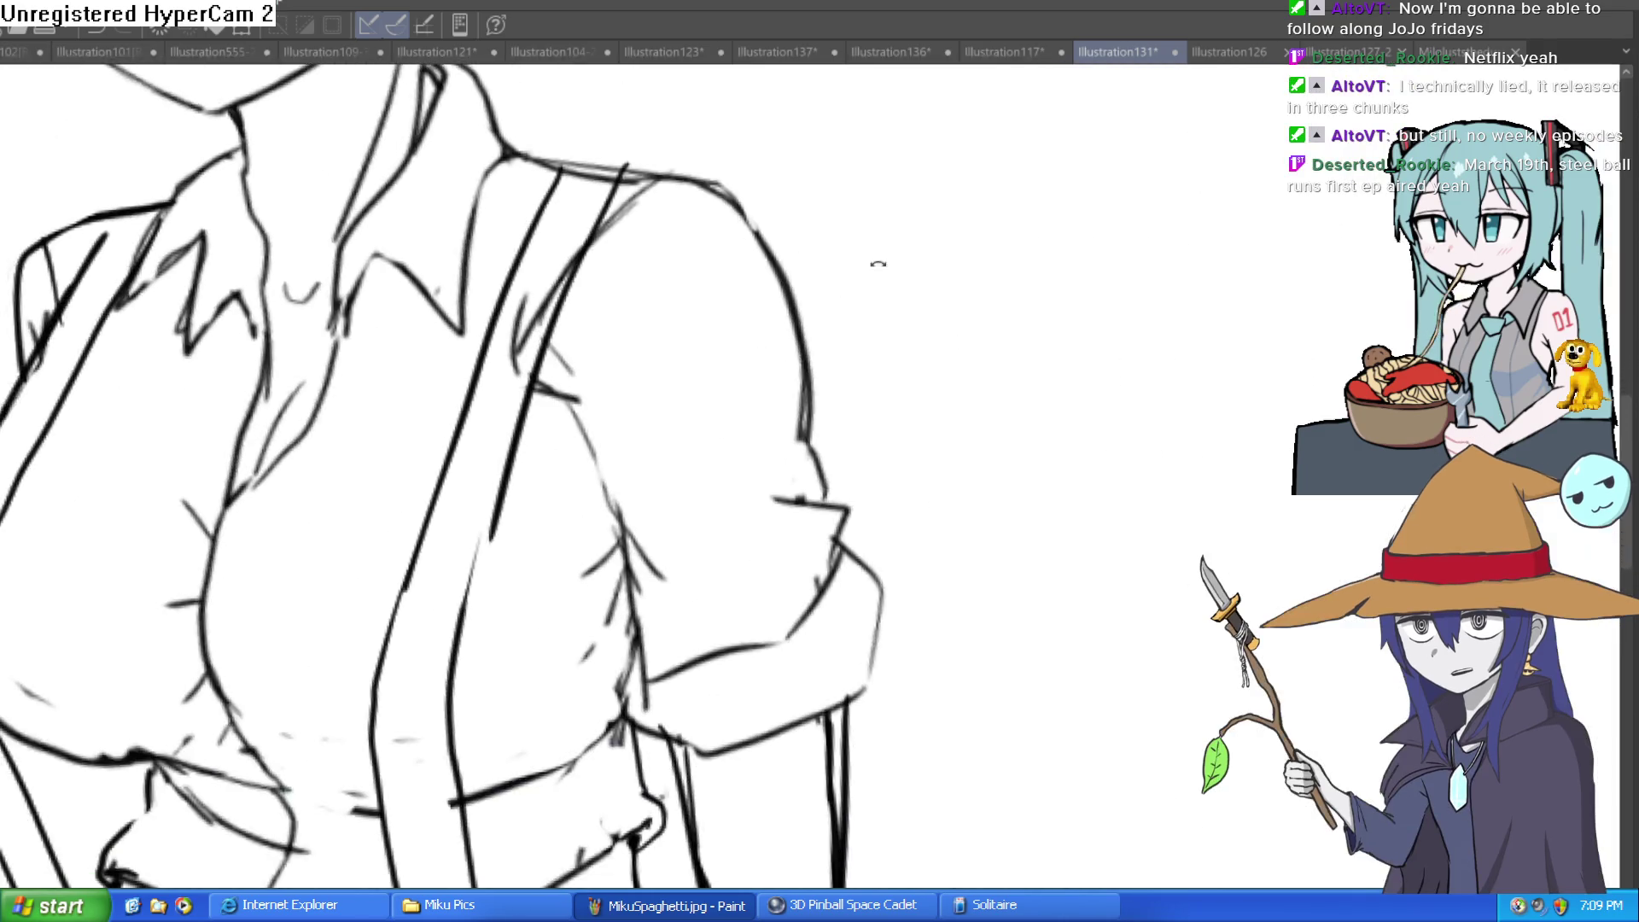
pyautogui.scroll(-5, 888, 291)
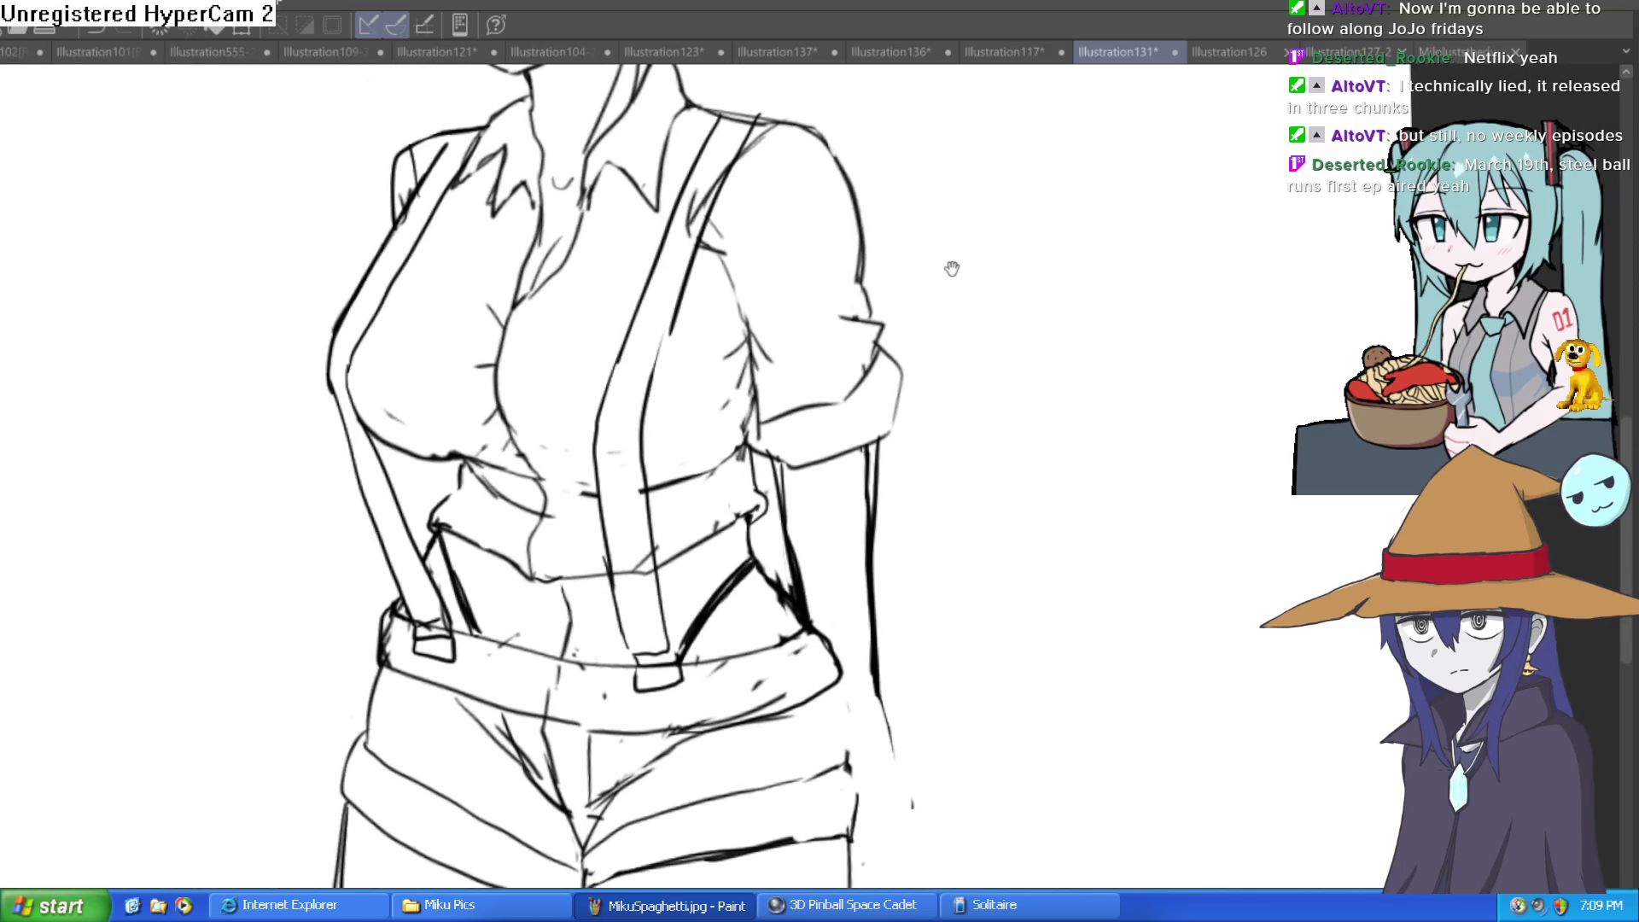
pyautogui.moveTo(921, 249)
pyautogui.mouseDown()
pyautogui.moveTo(937, 311)
pyautogui.moveTo(868, 193)
pyautogui.mouseUp()
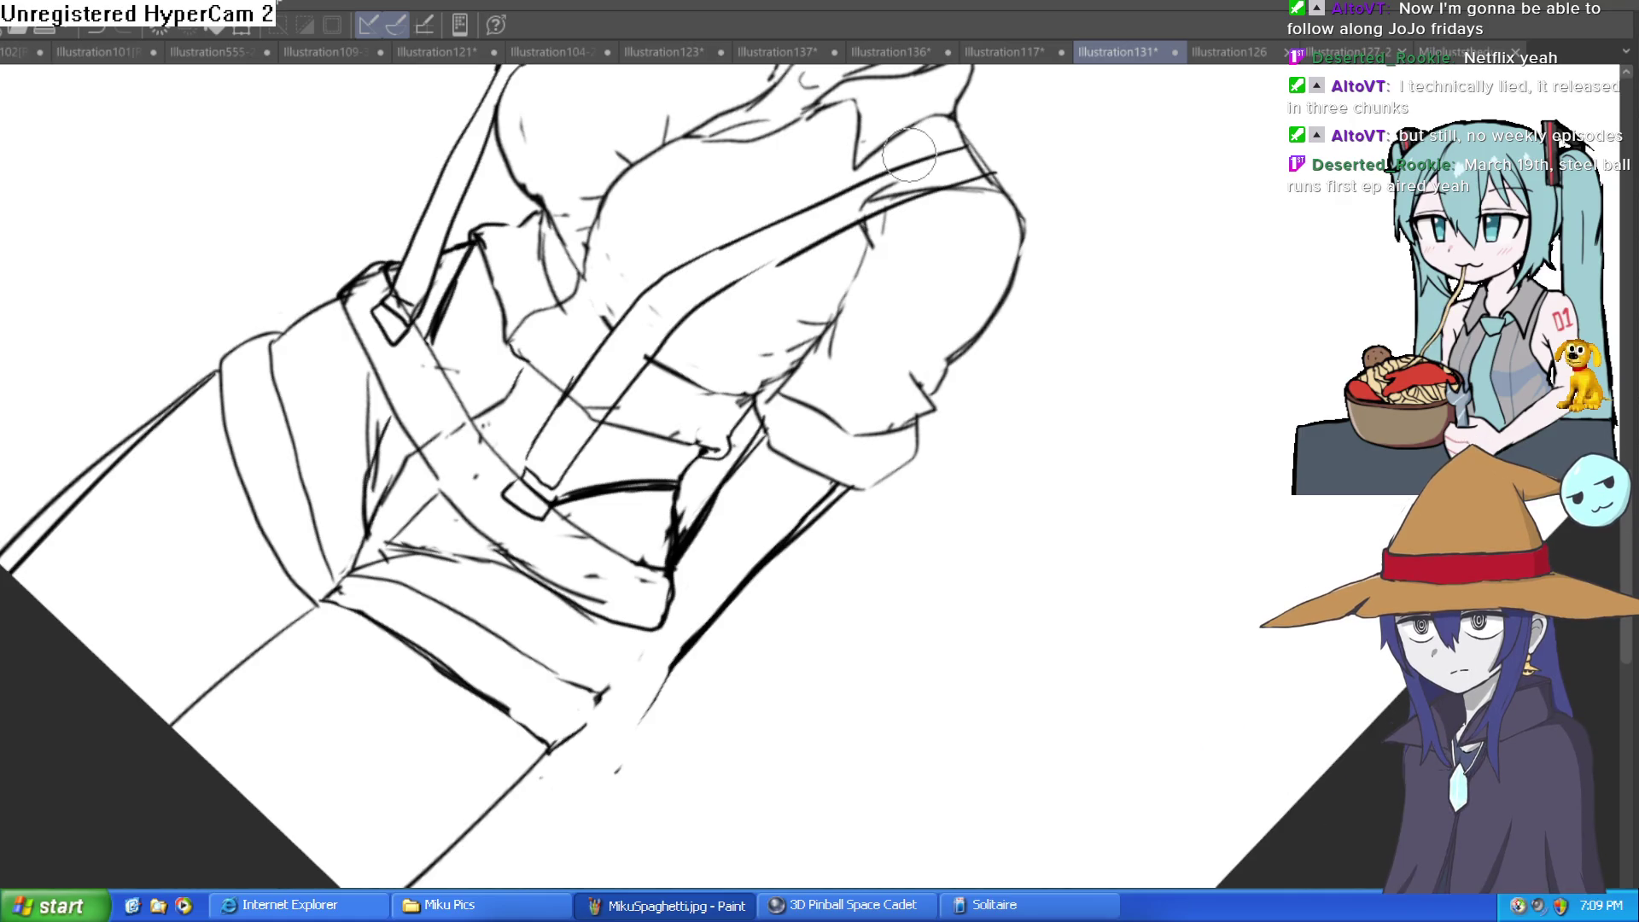
pyautogui.moveTo(908, 161); pyautogui.dragTo(819, 316)
pyautogui.scroll(4, 777, 384)
pyautogui.moveTo(777, 384); pyautogui.dragTo(777, 405)
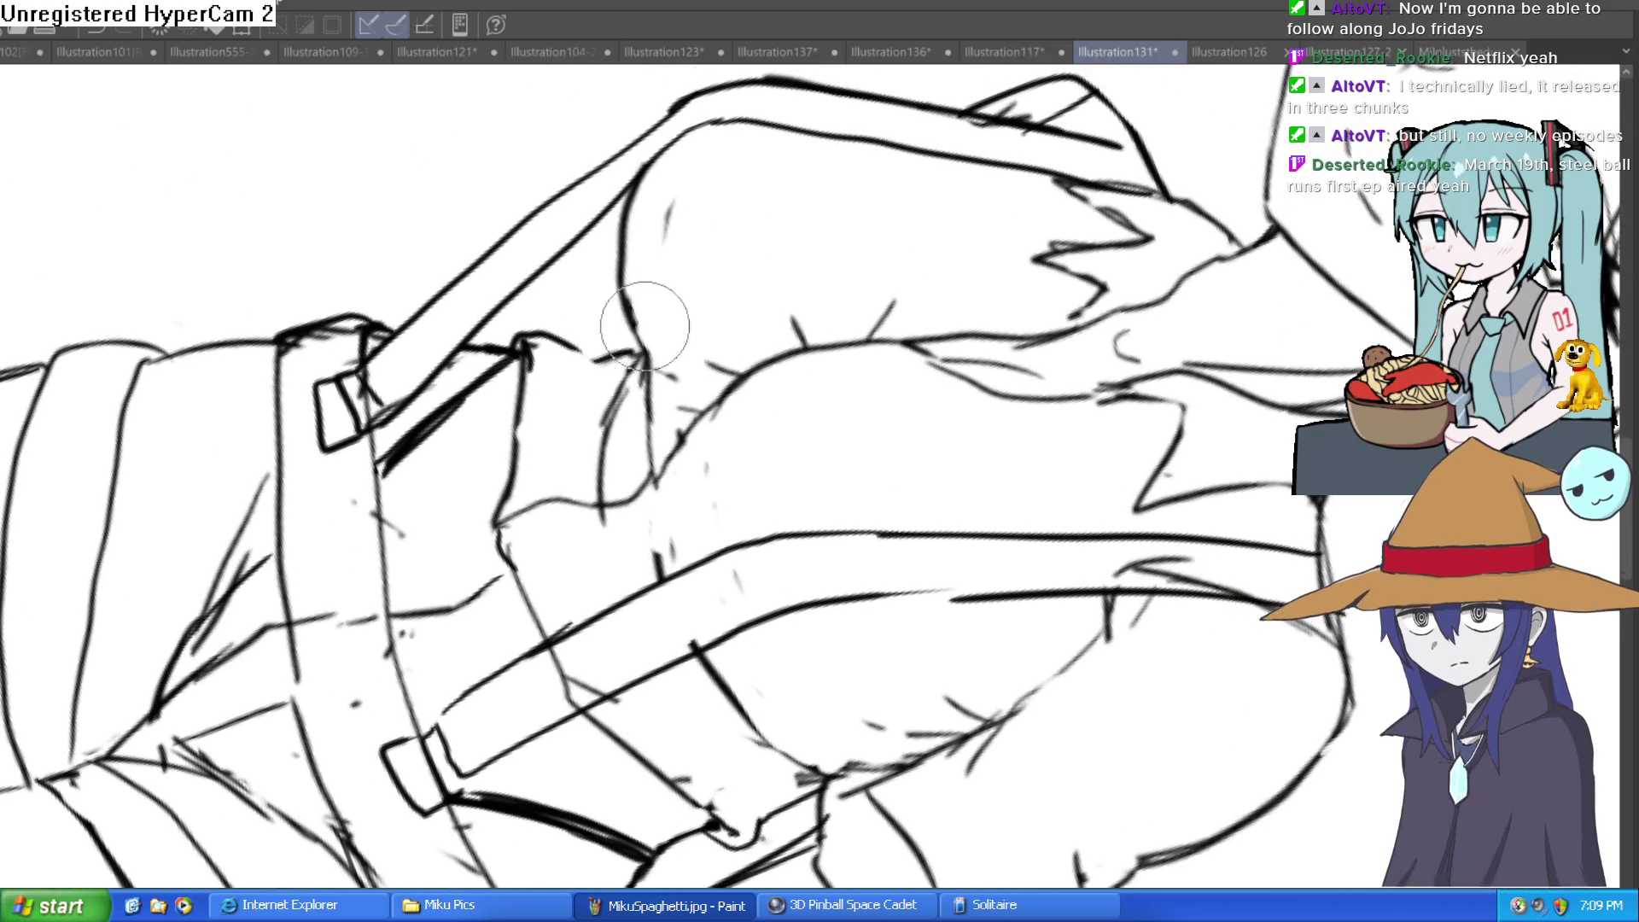
pyautogui.press('-')
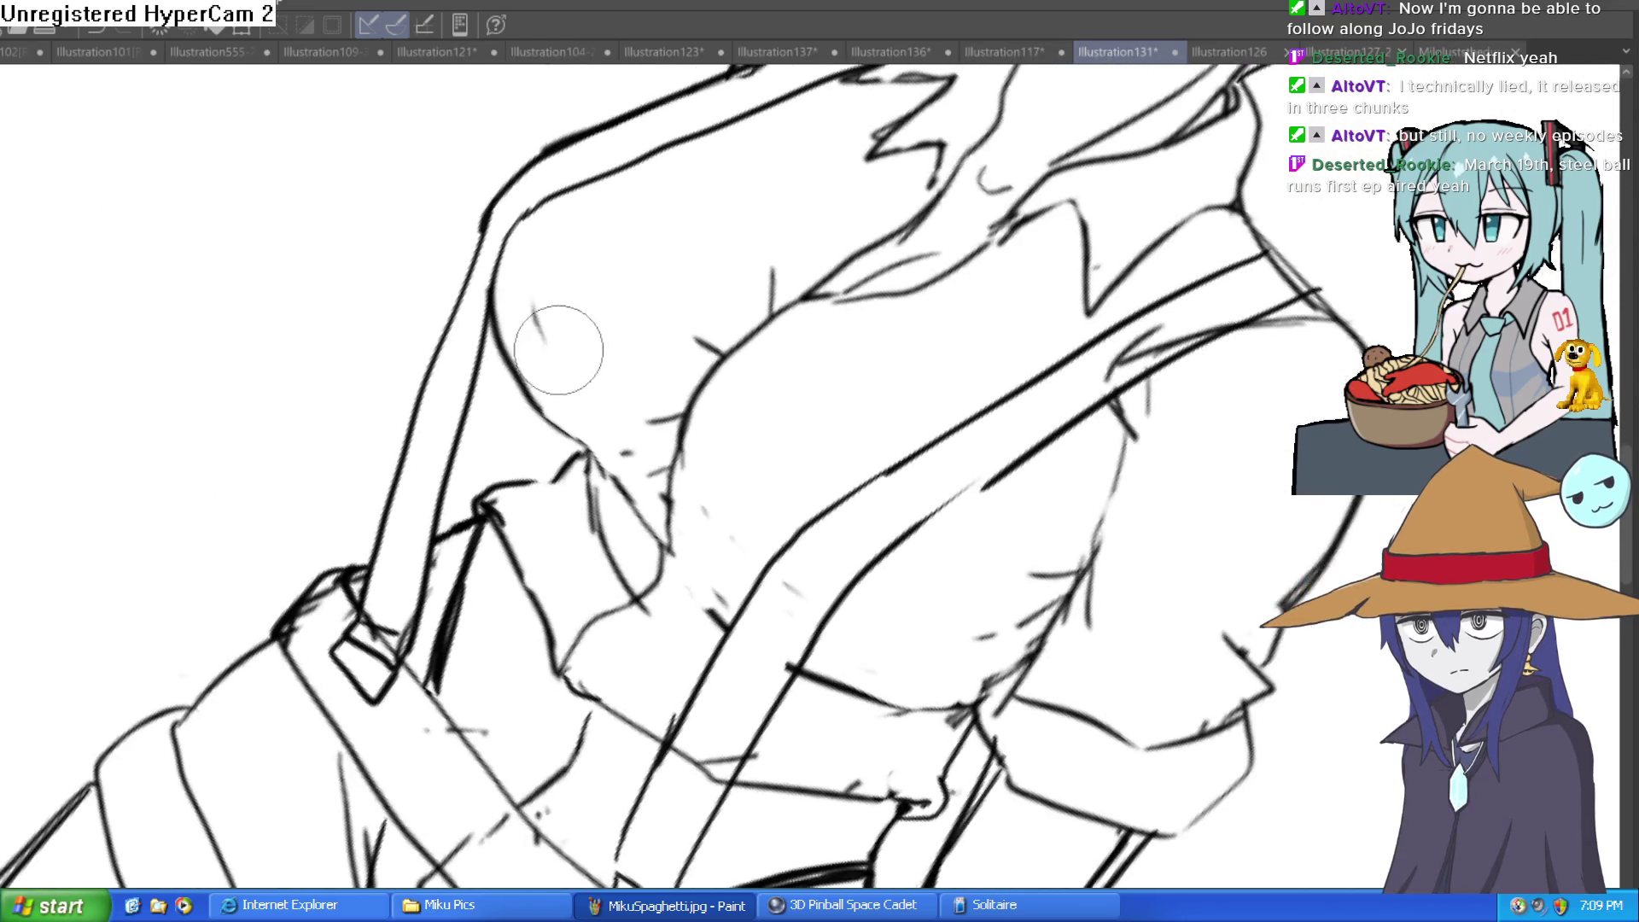
pyautogui.press('-')
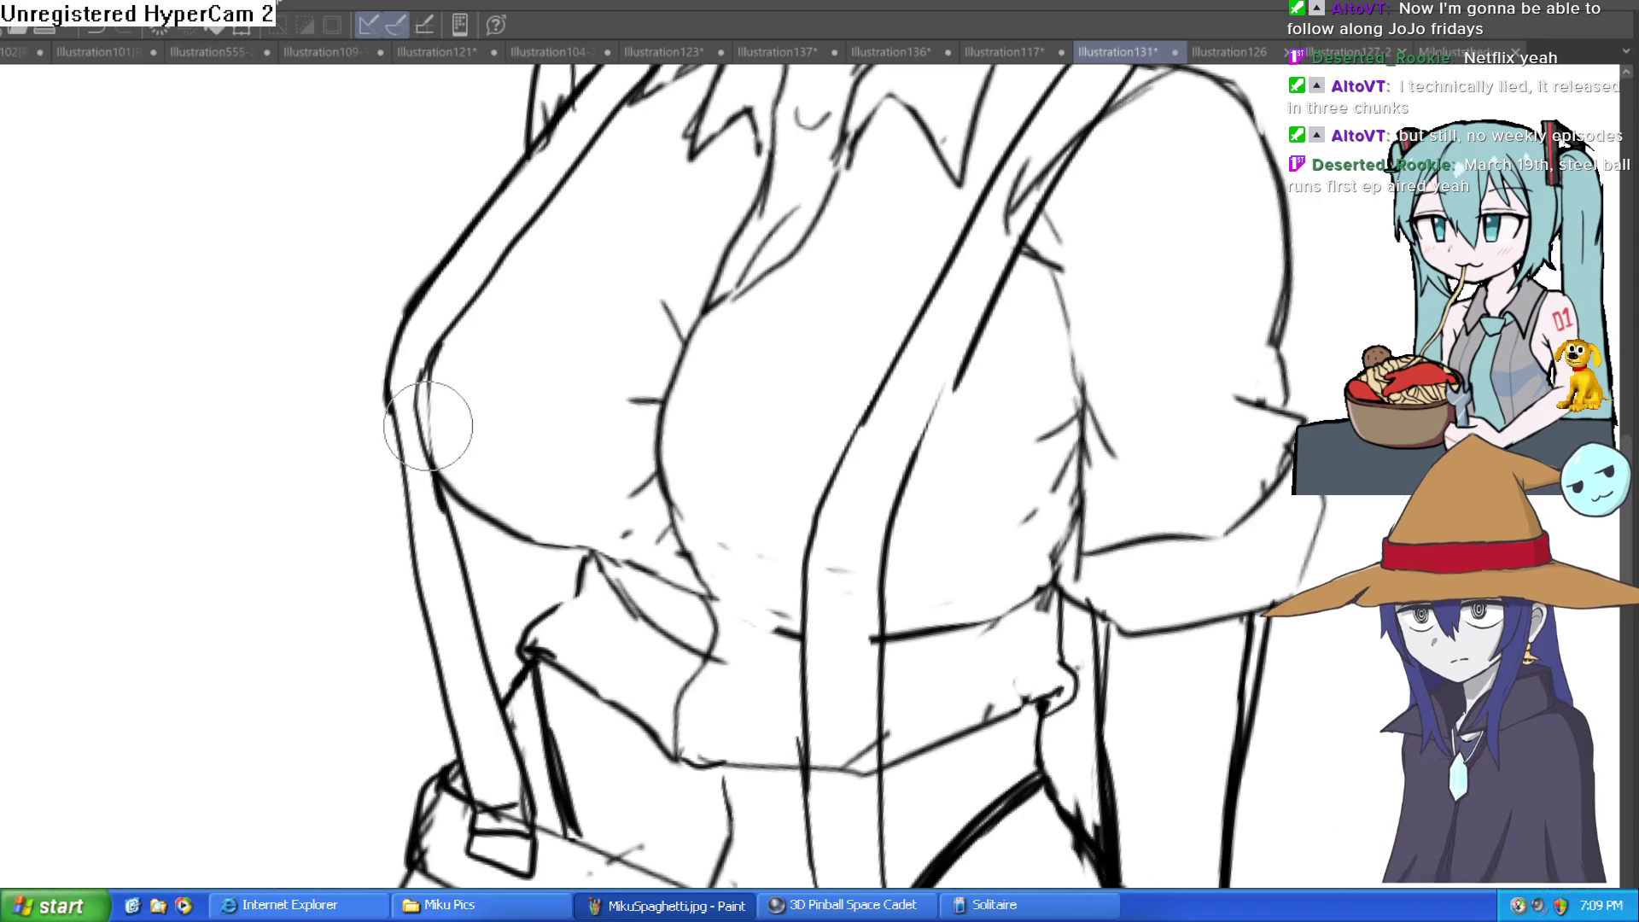
pyautogui.hotkey('ctrl', '0')
pyautogui.moveTo(865, 376); pyautogui.dragTo(952, 332)
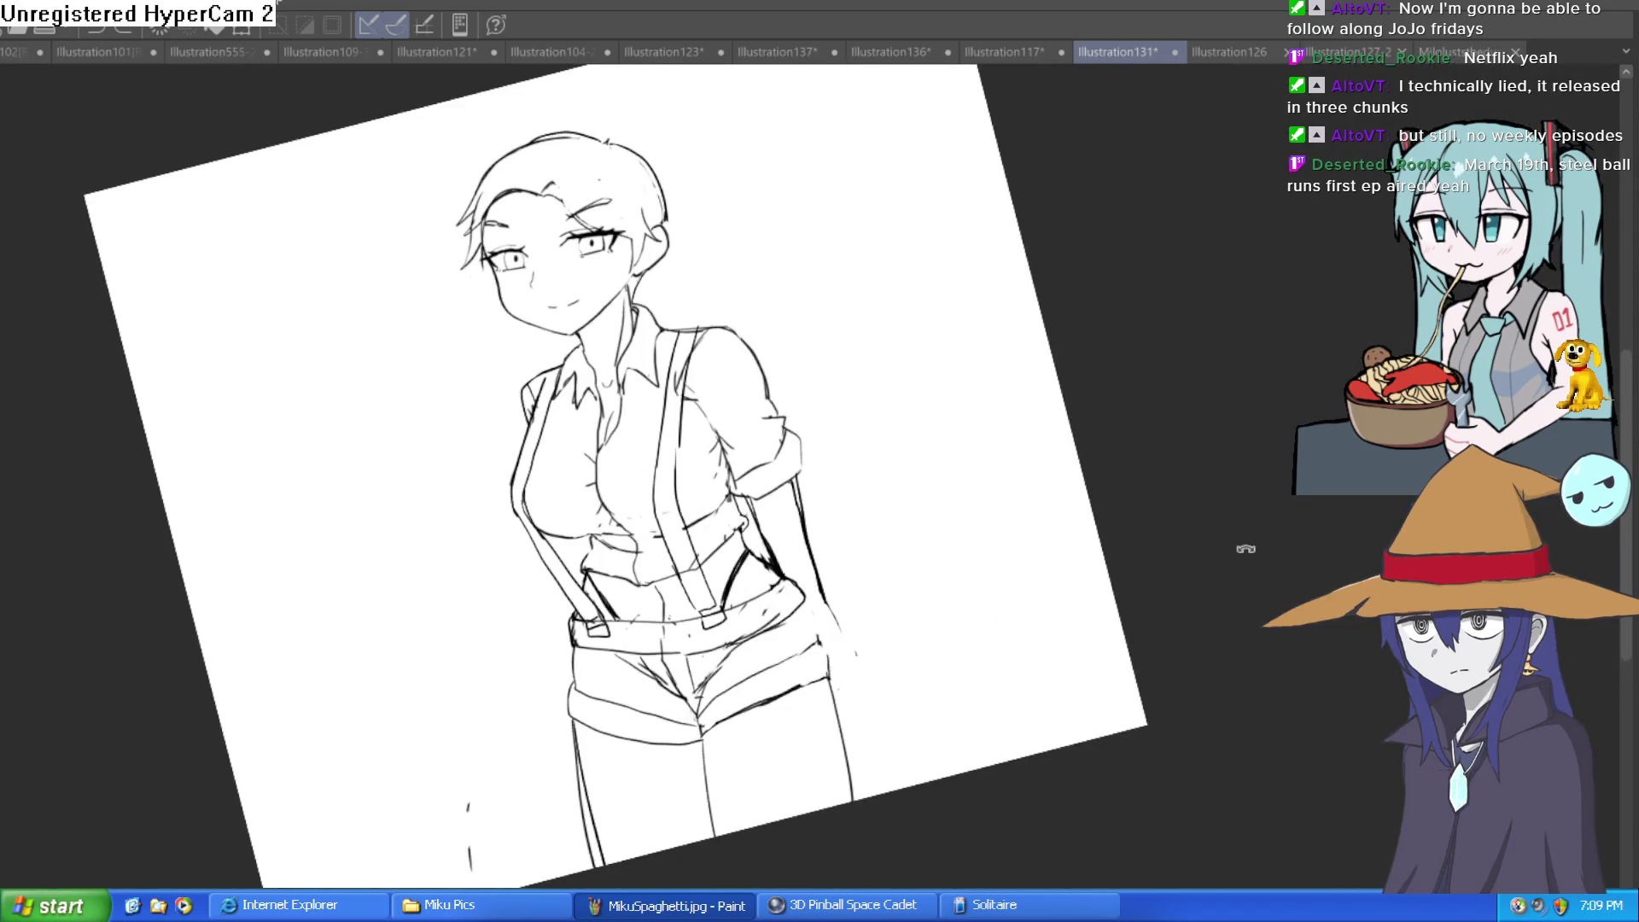
pyautogui.moveTo(1245, 549); pyautogui.dragTo(1139, 591)
pyautogui.scroll(5, 675, 537)
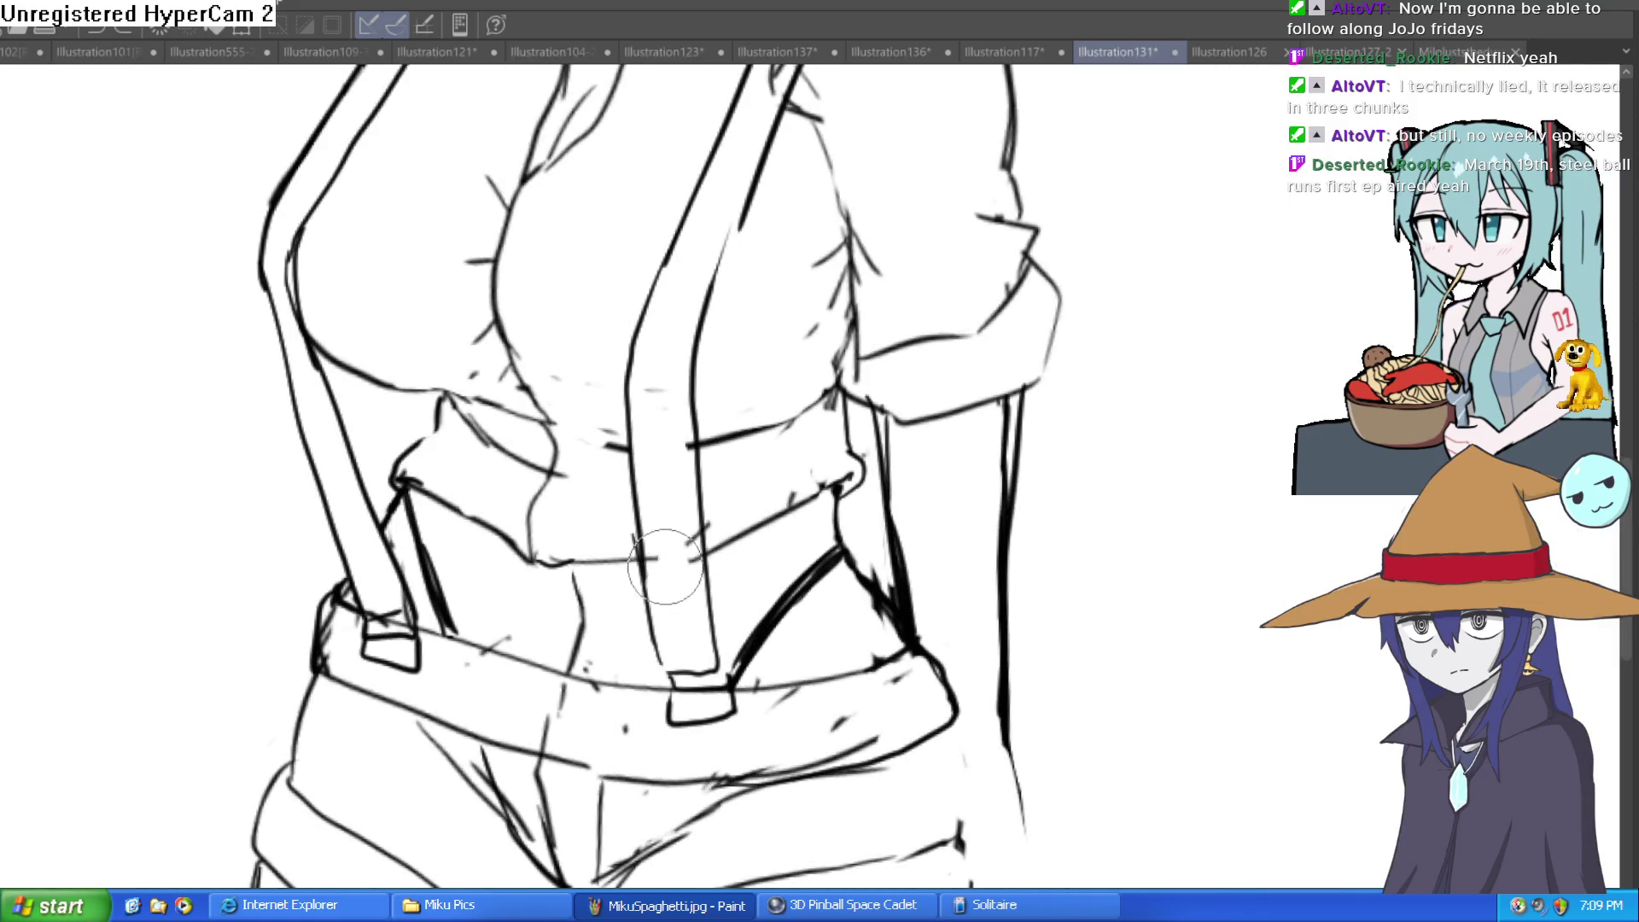
pyautogui.scroll(-4, 854, 410)
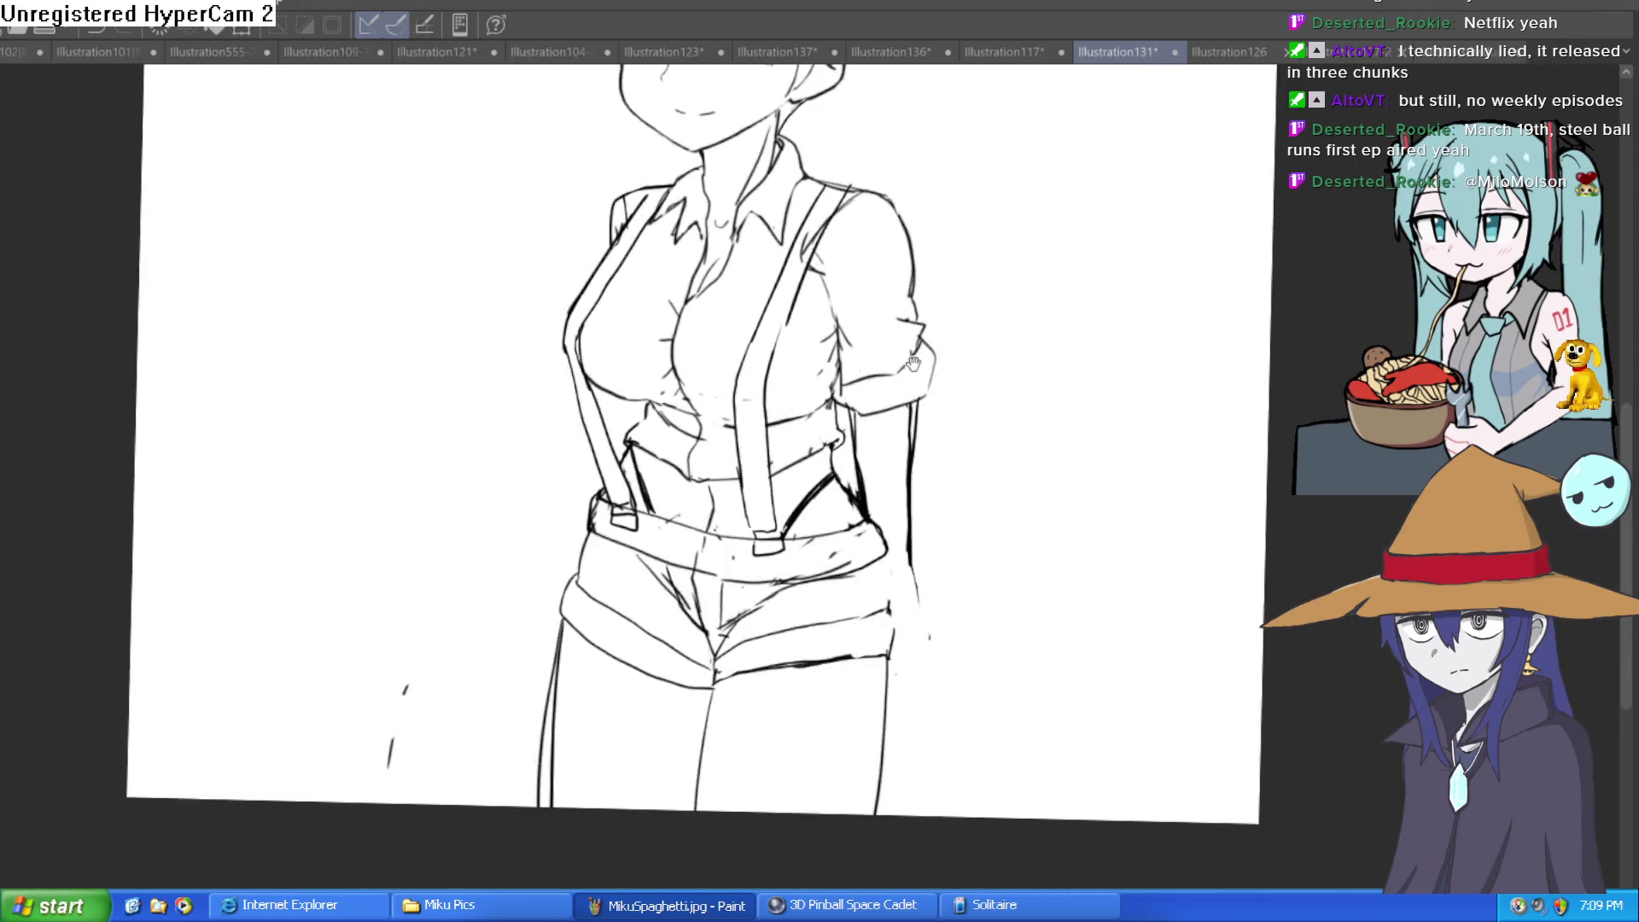
# Redraw the right suspender's inner and left edges with fresh, thicker ink lines
pyautogui.moveTo(966, 501); pyautogui.dragTo(994, 425)
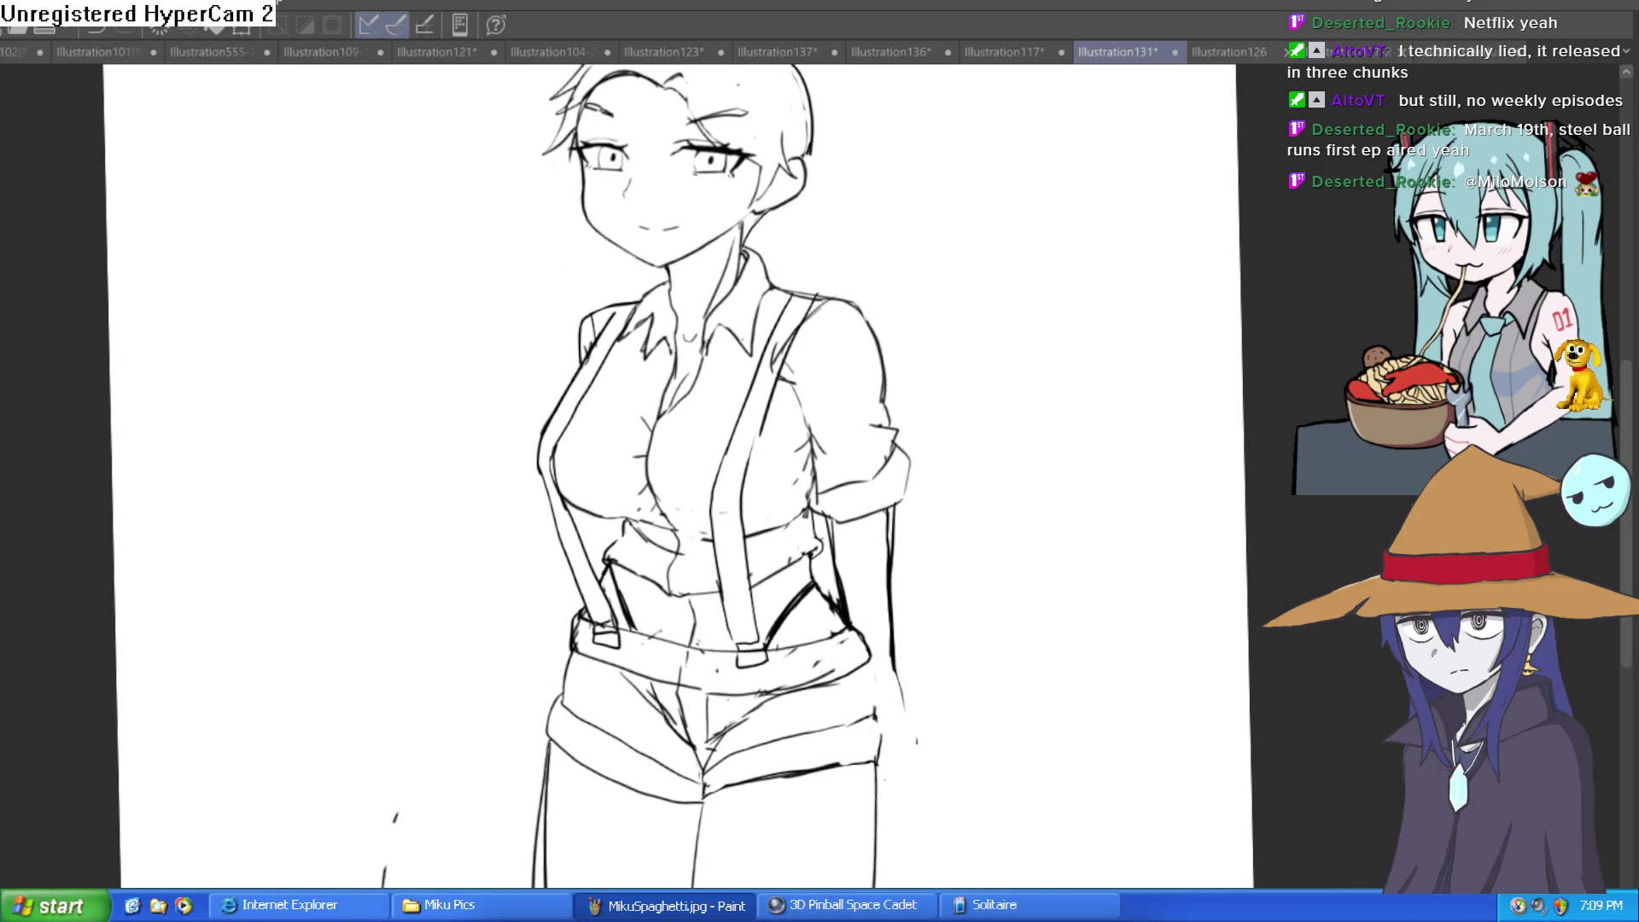
pyautogui.scroll(3, 907, 376)
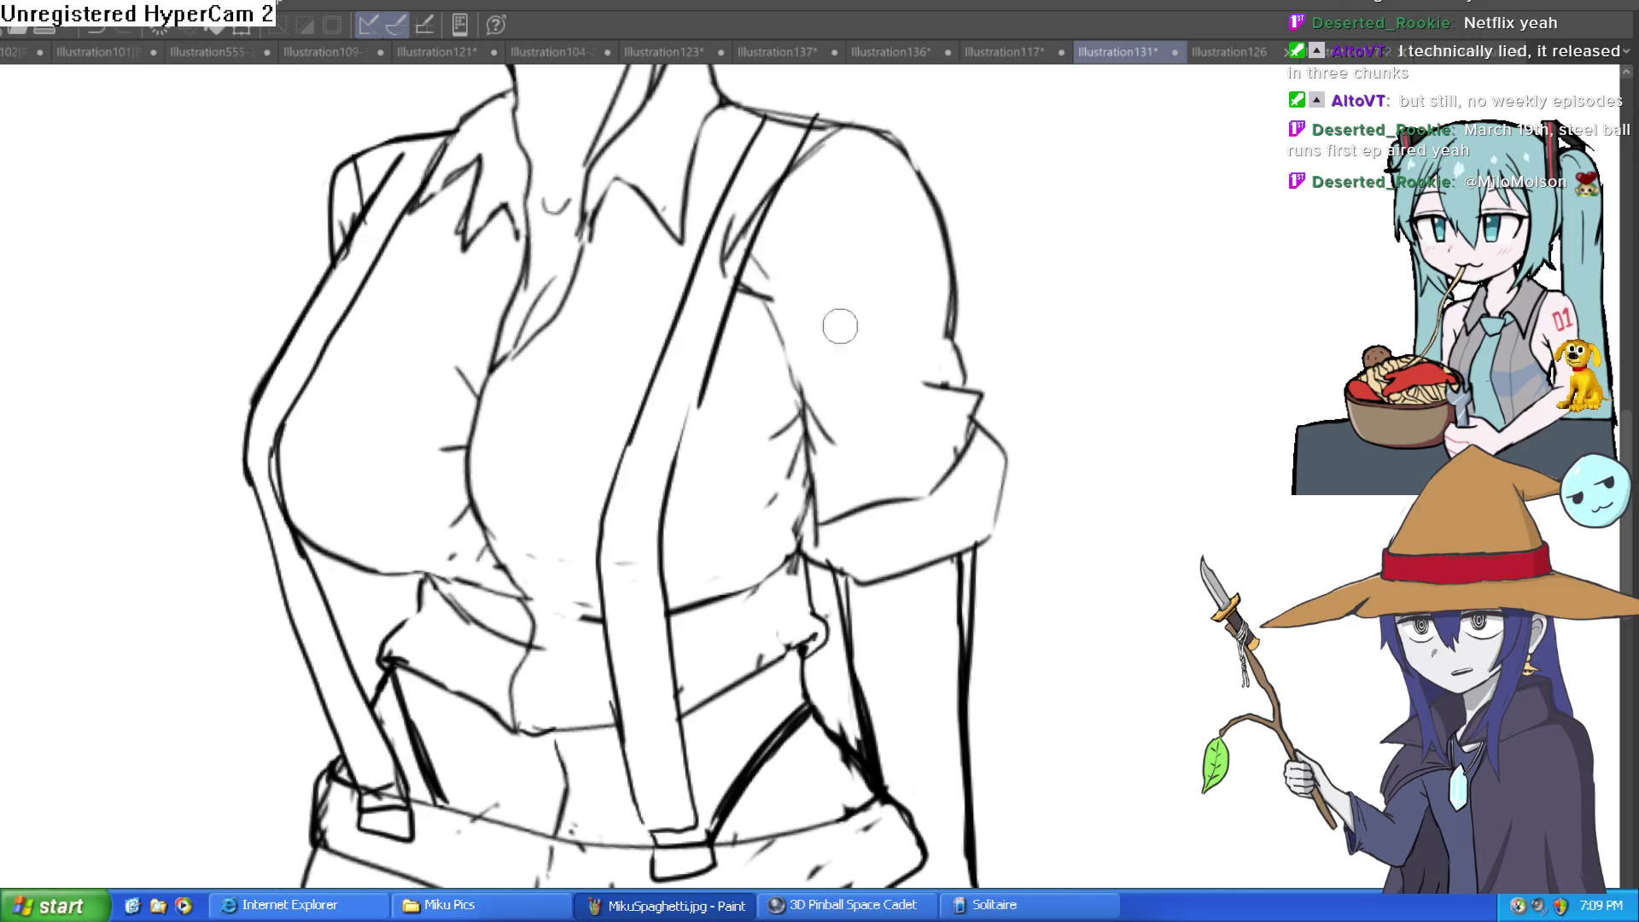
pyautogui.moveTo(732, 210); pyautogui.dragTo(616, 453)
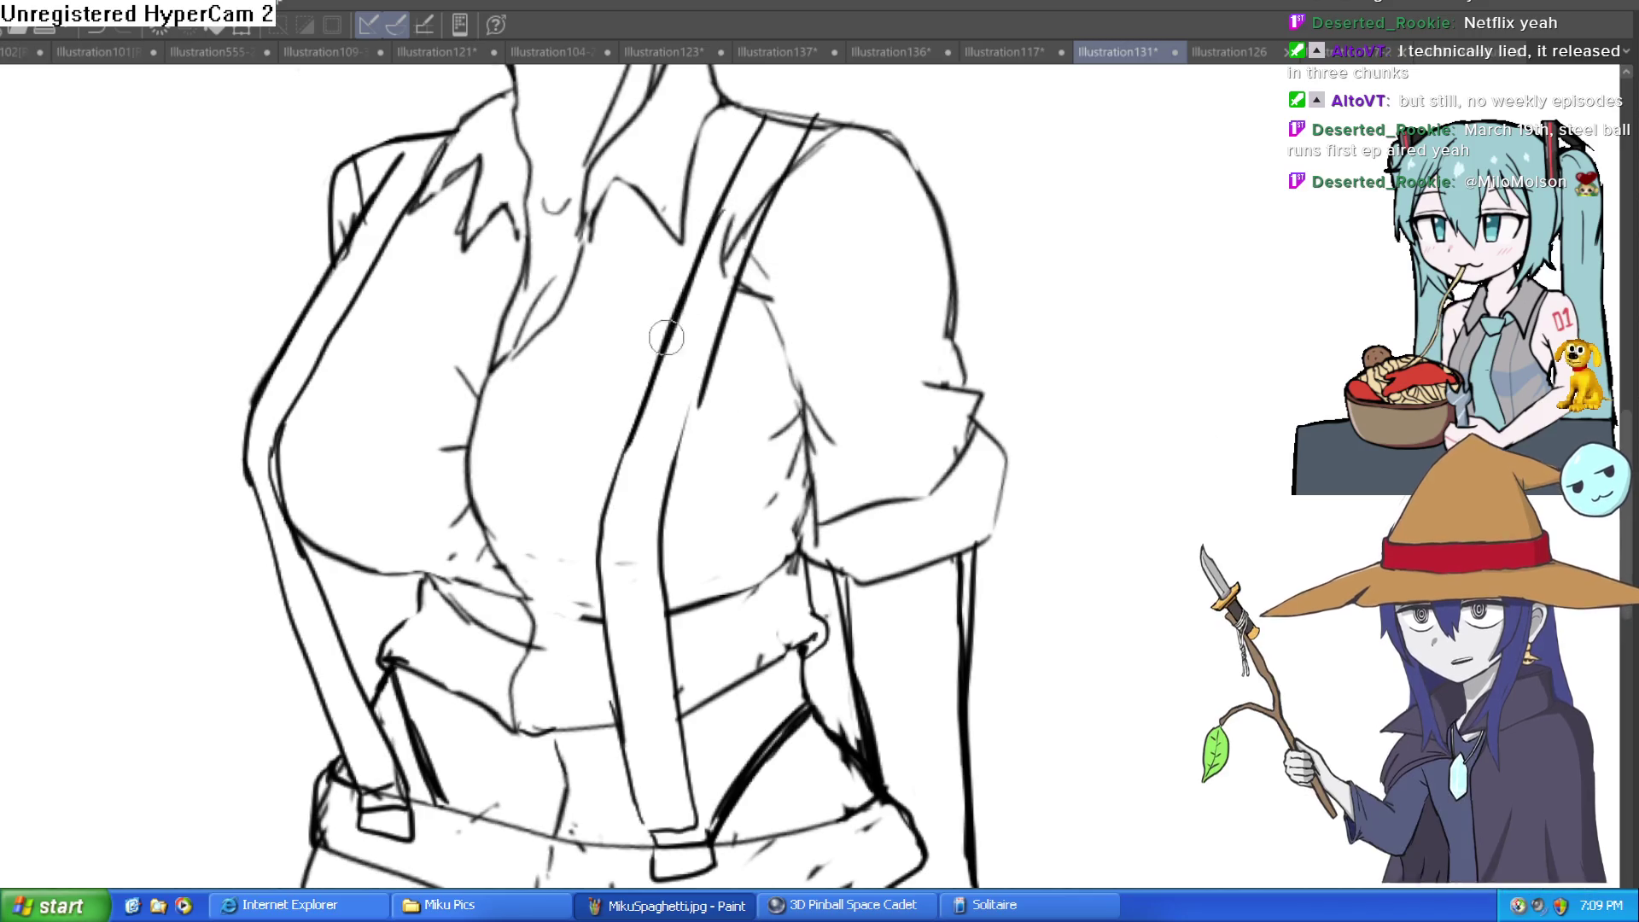
pyautogui.moveTo(725, 225); pyautogui.dragTo(601, 456)
pyautogui.hotkey('ctrl', 'z')
pyautogui.moveTo(724, 227)
pyautogui.mouseDown()
pyautogui.moveTo(624, 443)
pyautogui.moveTo(606, 611)
pyautogui.moveTo(653, 823)
pyautogui.mouseUp()
pyautogui.moveTo(747, 278)
pyautogui.mouseDown()
pyautogui.moveTo(680, 500)
pyautogui.moveTo(687, 826)
pyautogui.mouseUp()
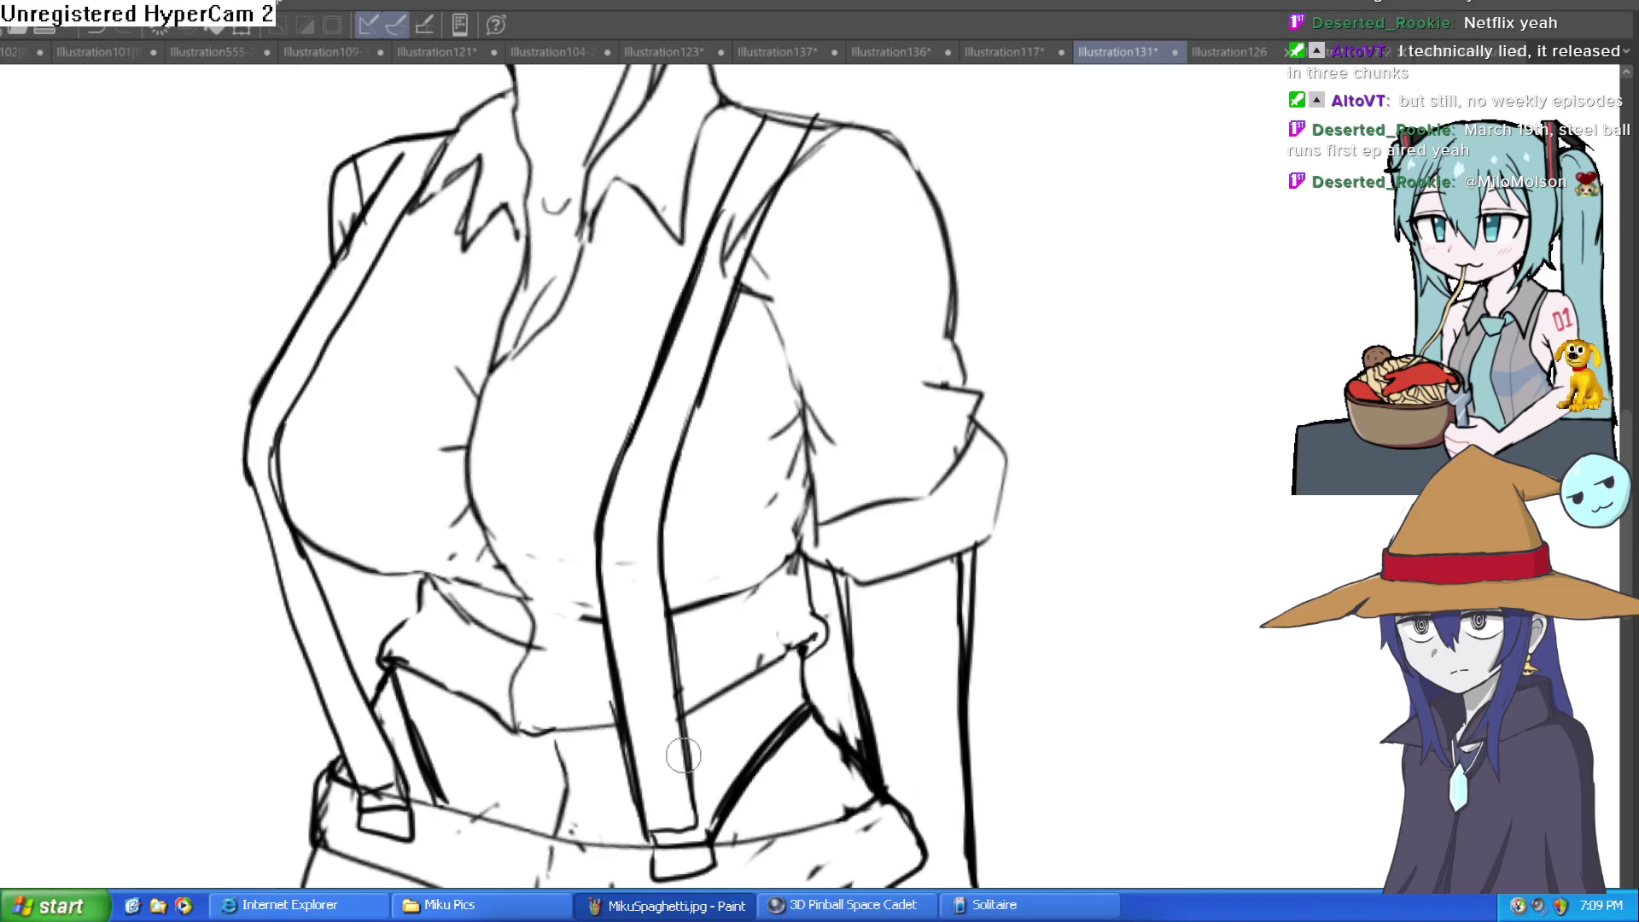
# Add short hatch strokes on the shirt beside the right suspender
pyautogui.scroll(-3, 976, 407)
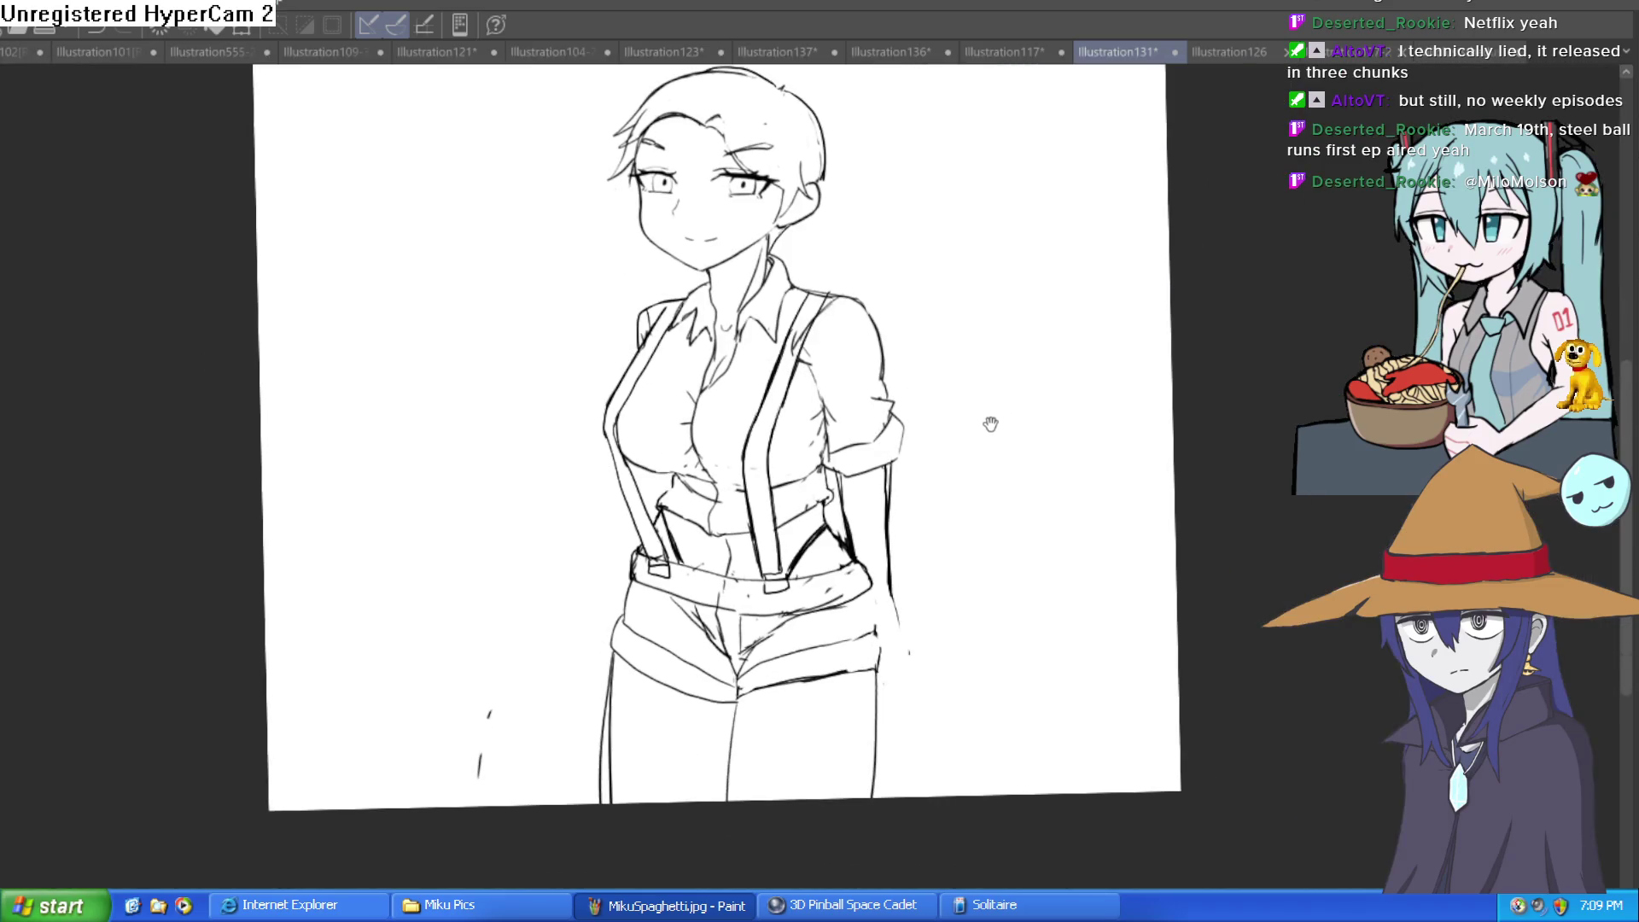
pyautogui.moveTo(990, 424); pyautogui.dragTo(985, 394)
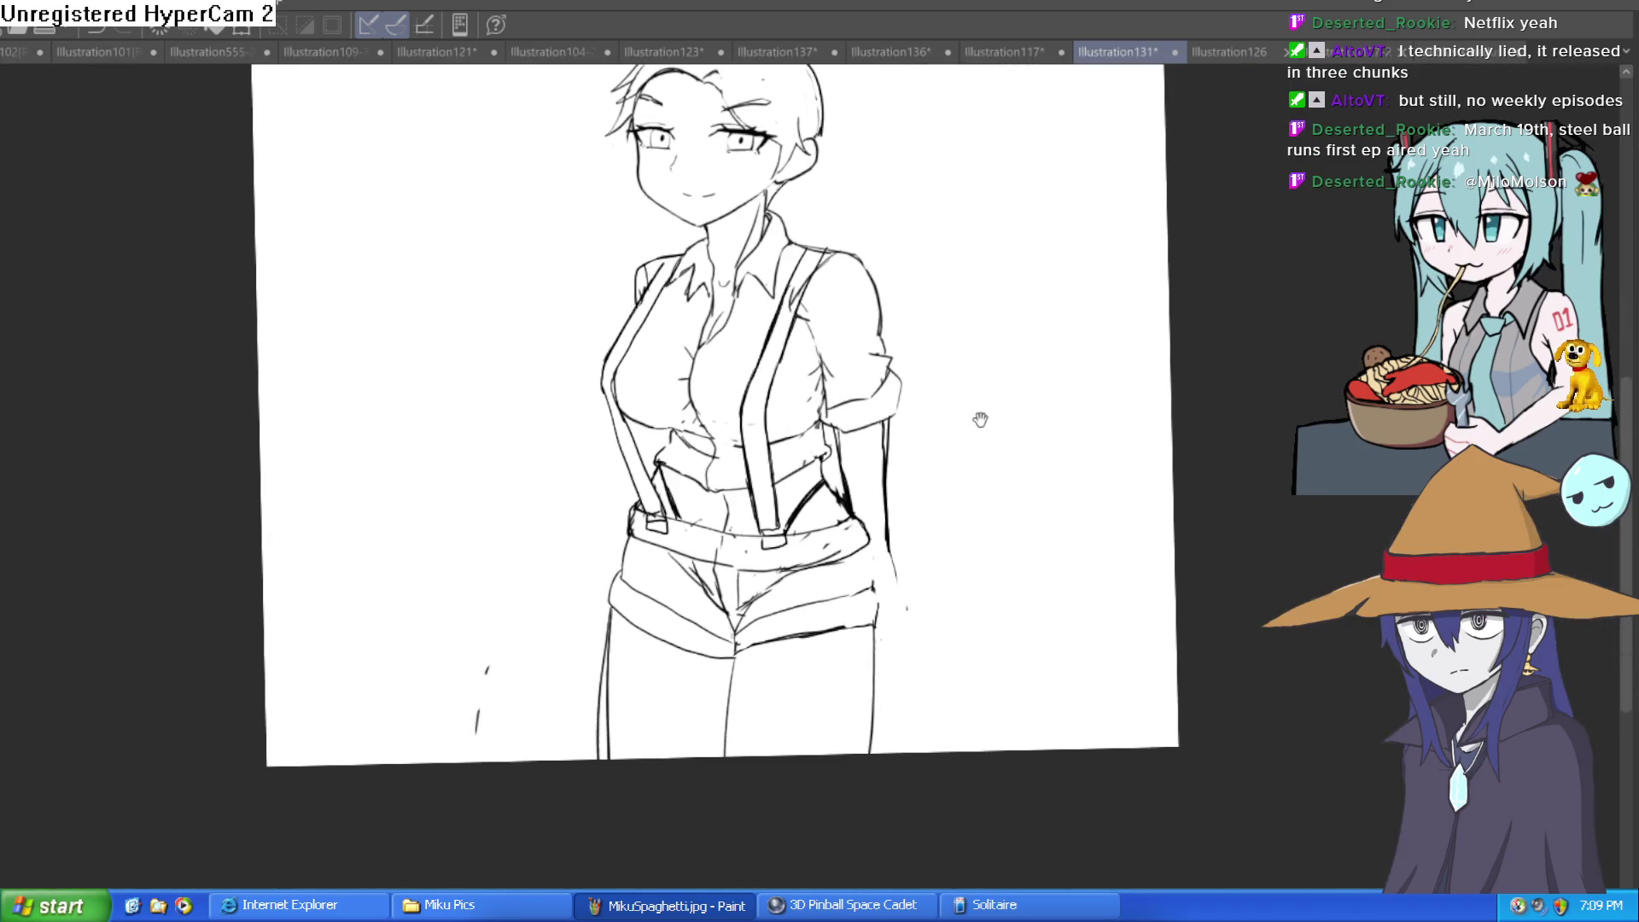
pyautogui.scroll(5, 803, 359)
pyautogui.moveTo(815, 342); pyautogui.dragTo(772, 388)
pyautogui.moveTo(807, 282)
pyautogui.mouseDown()
pyautogui.moveTo(756, 380)
pyautogui.moveTo(811, 294)
pyautogui.mouseUp()
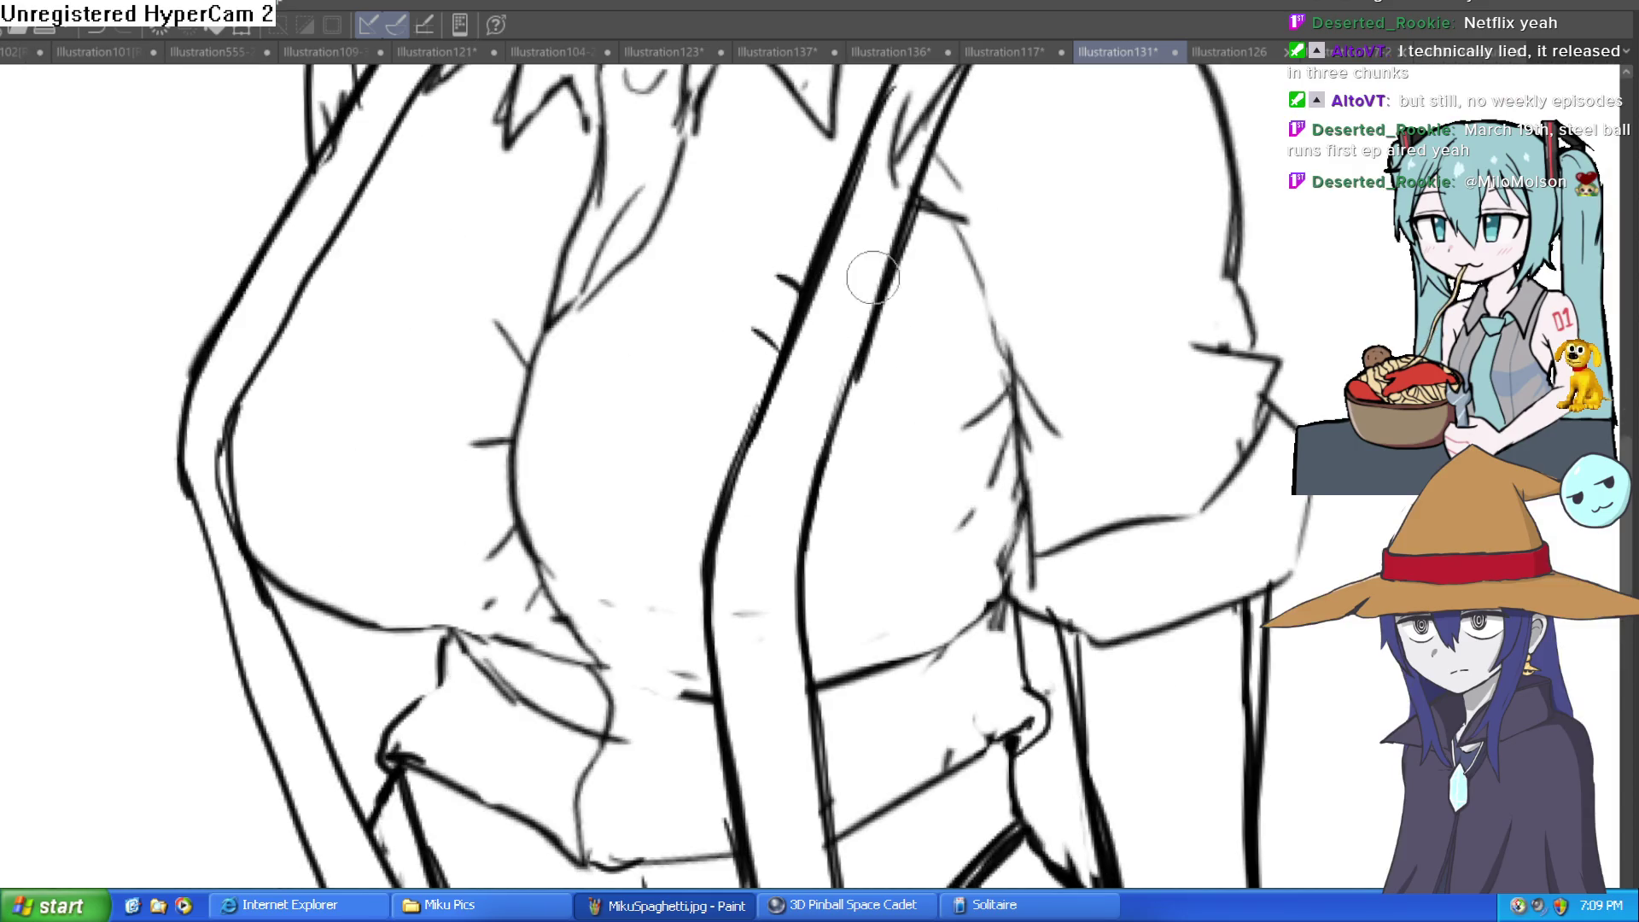
pyautogui.moveTo(880, 363); pyautogui.dragTo(845, 376)
pyautogui.scroll(-2, 853, 393)
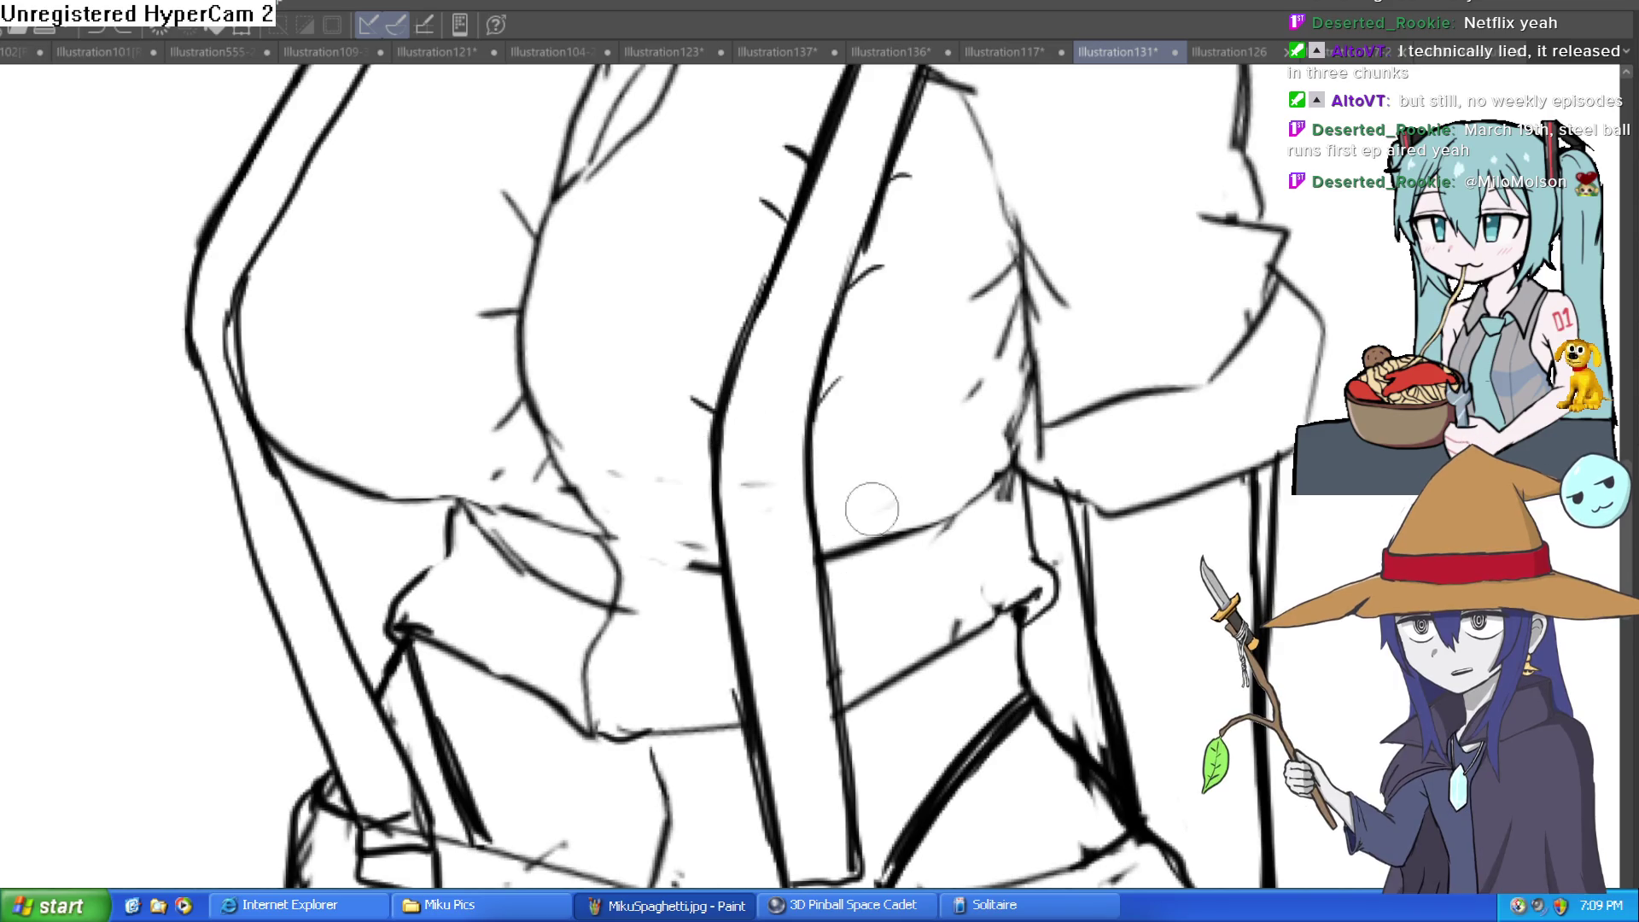
pyautogui.scroll(-5, 1072, 545)
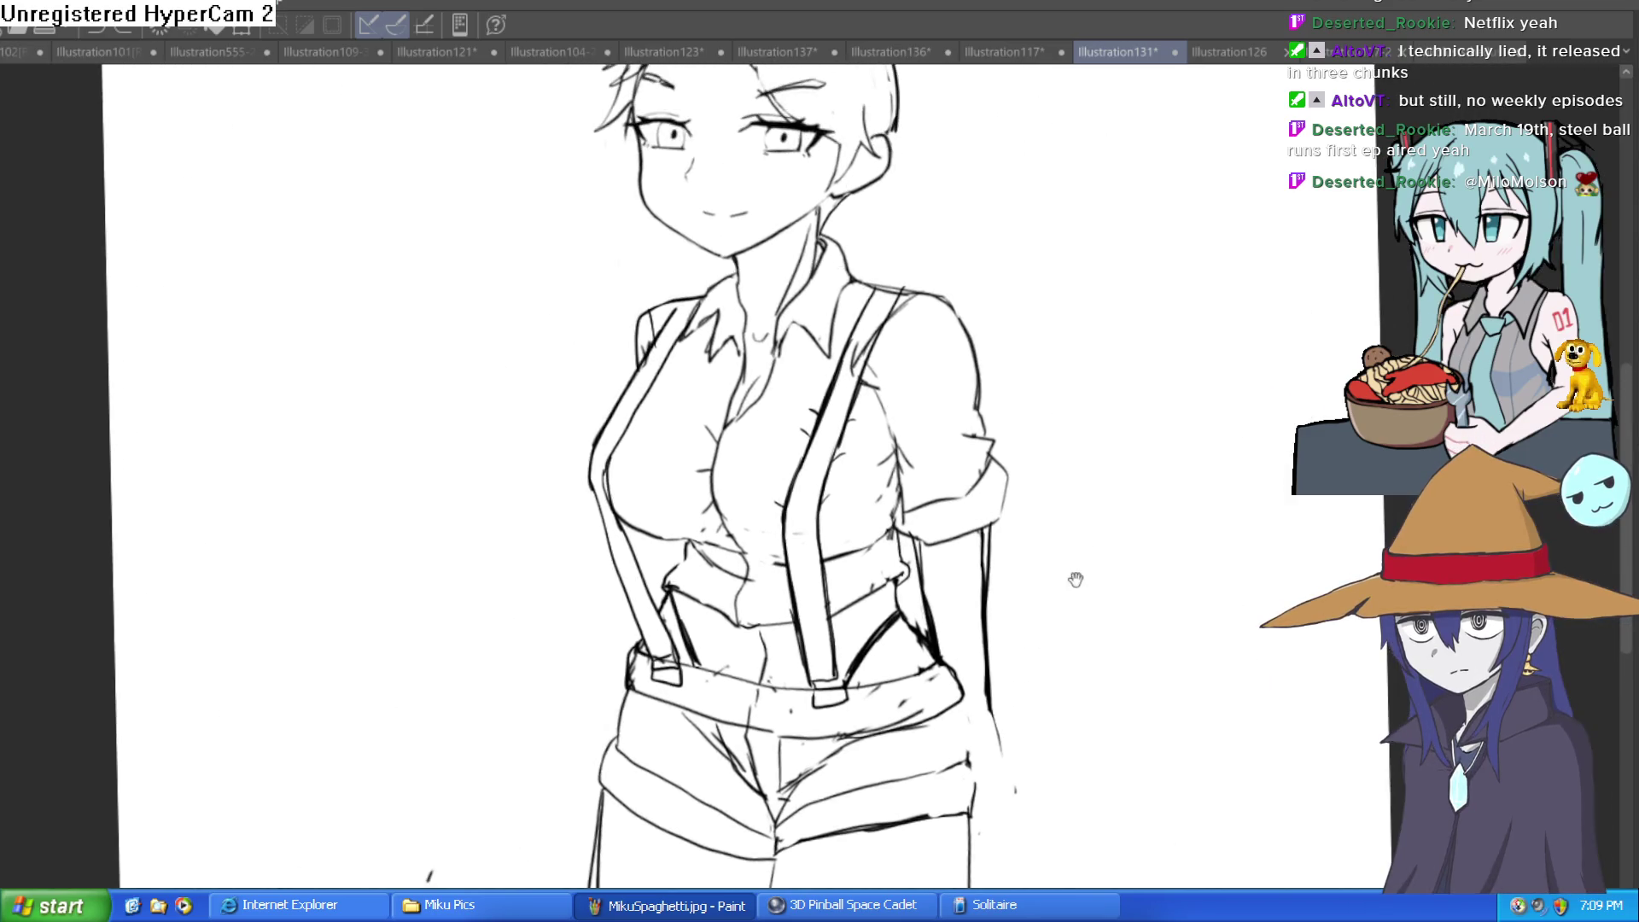
pyautogui.scroll(-3, 1075, 580)
pyautogui.moveTo(1119, 555)
pyautogui.mouseDown()
pyautogui.moveTo(1105, 439)
pyautogui.moveTo(1110, 462)
pyautogui.mouseUp()
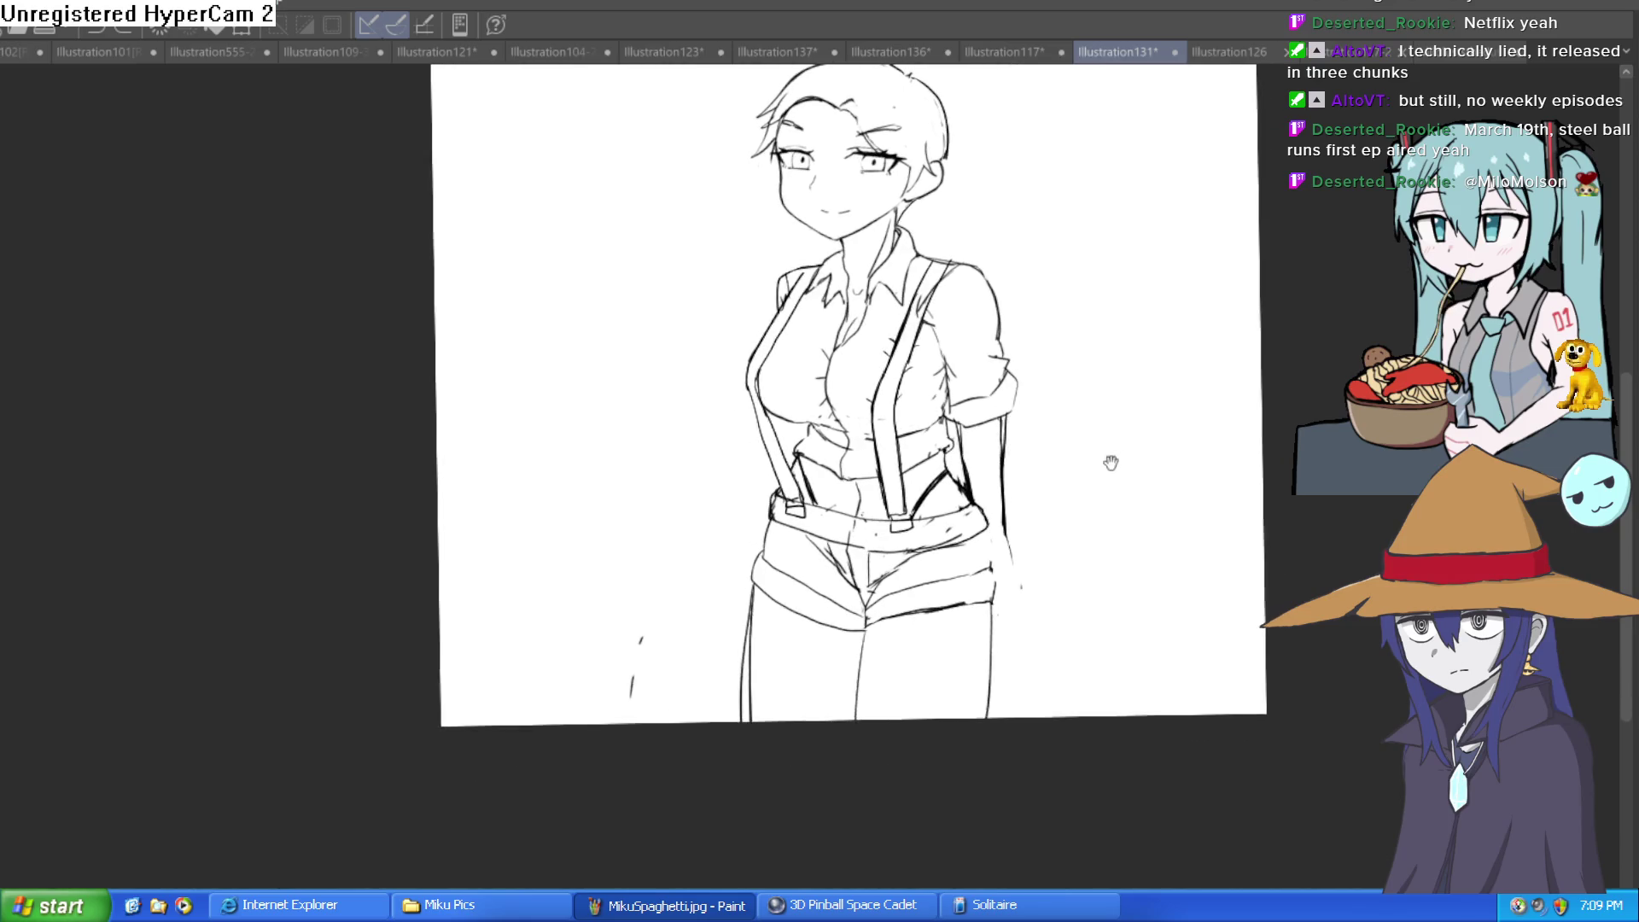
# Redraw the hip's outer edge with a stroke extending down toward the thigh
pyautogui.scroll(5, 1111, 462)
pyautogui.moveTo(613, 271); pyautogui.dragTo(601, 595)
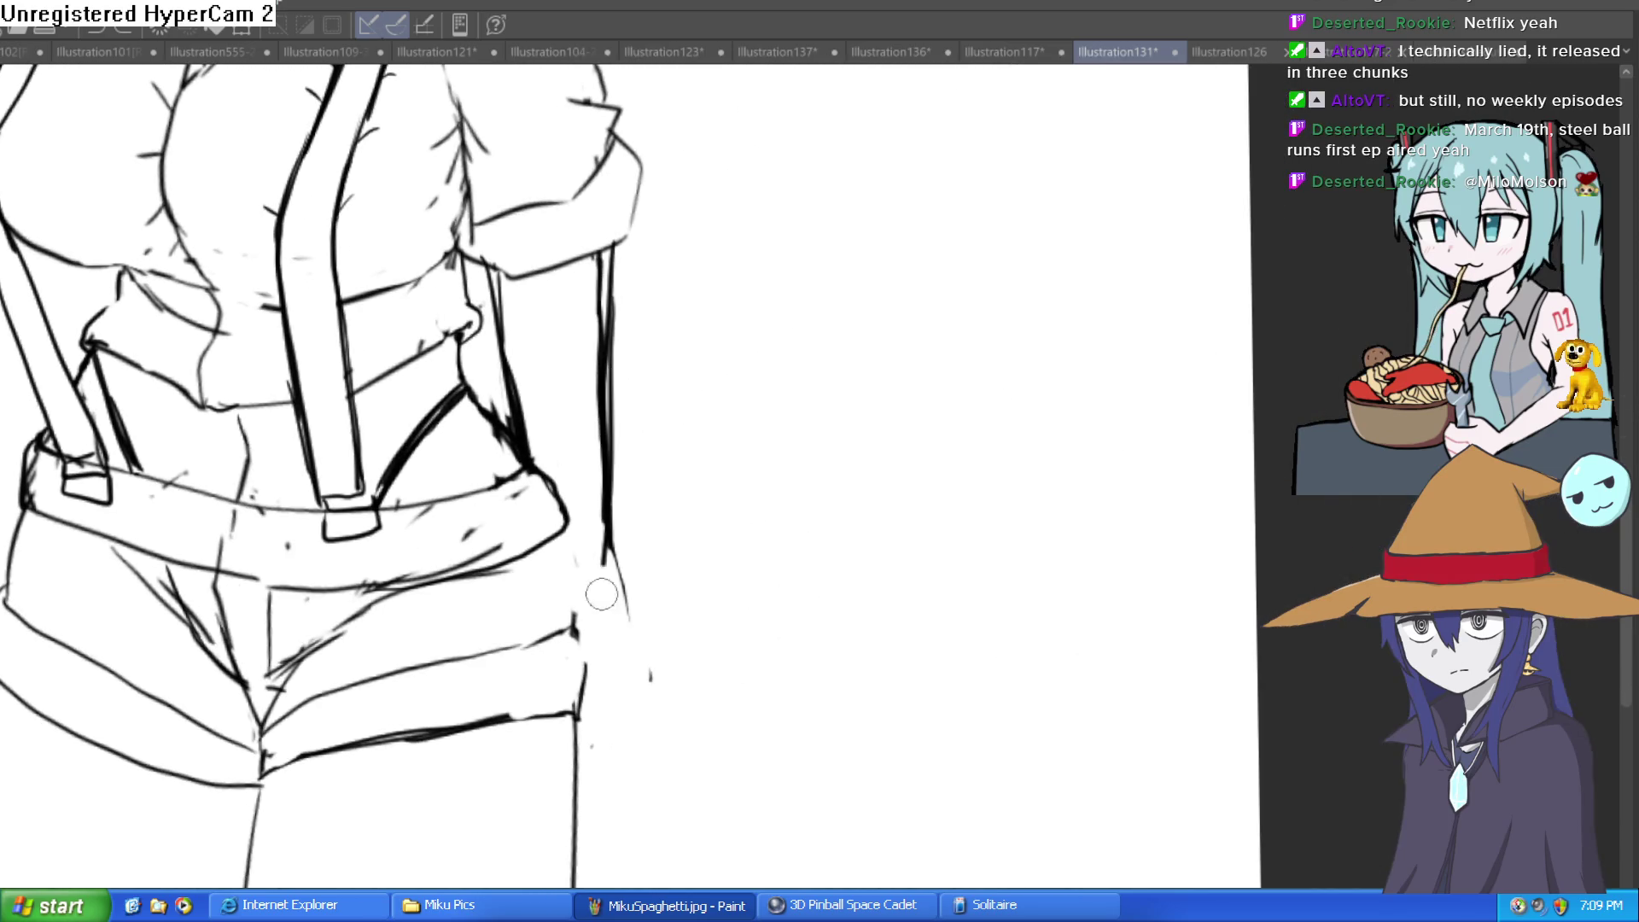
pyautogui.hotkey('ctrl', 'z')
pyautogui.moveTo(610, 343); pyautogui.dragTo(606, 602)
pyautogui.moveTo(606, 602)
pyautogui.mouseDown()
pyautogui.moveTo(602, 384)
pyautogui.moveTo(627, 468)
pyautogui.mouseUp()
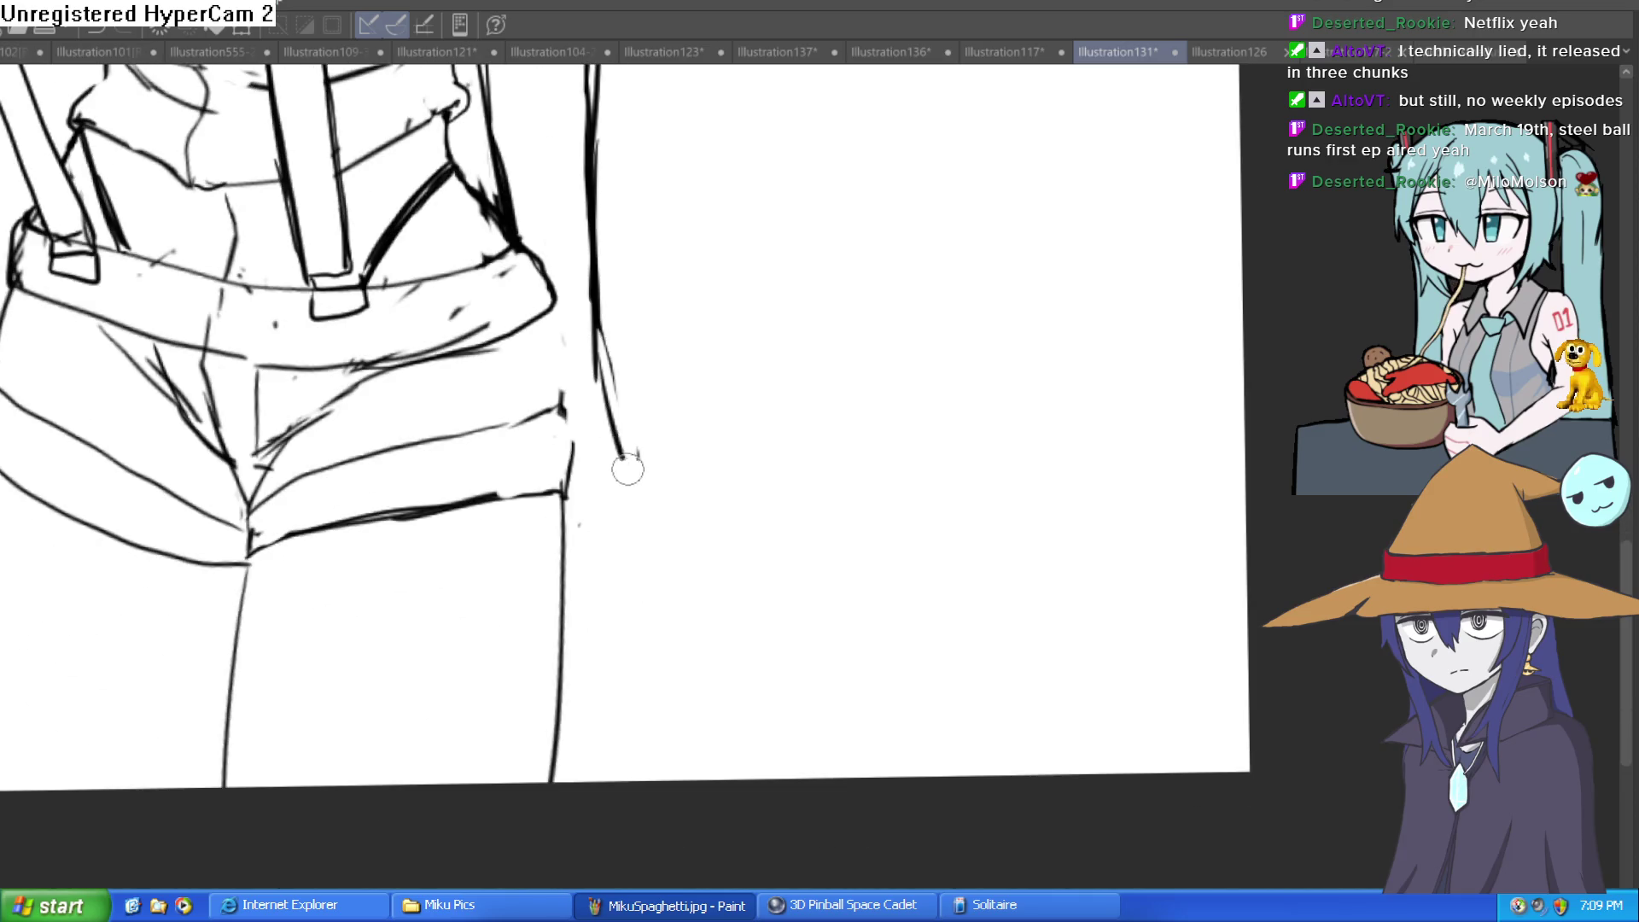
pyautogui.moveTo(616, 528); pyautogui.dragTo(572, 642)
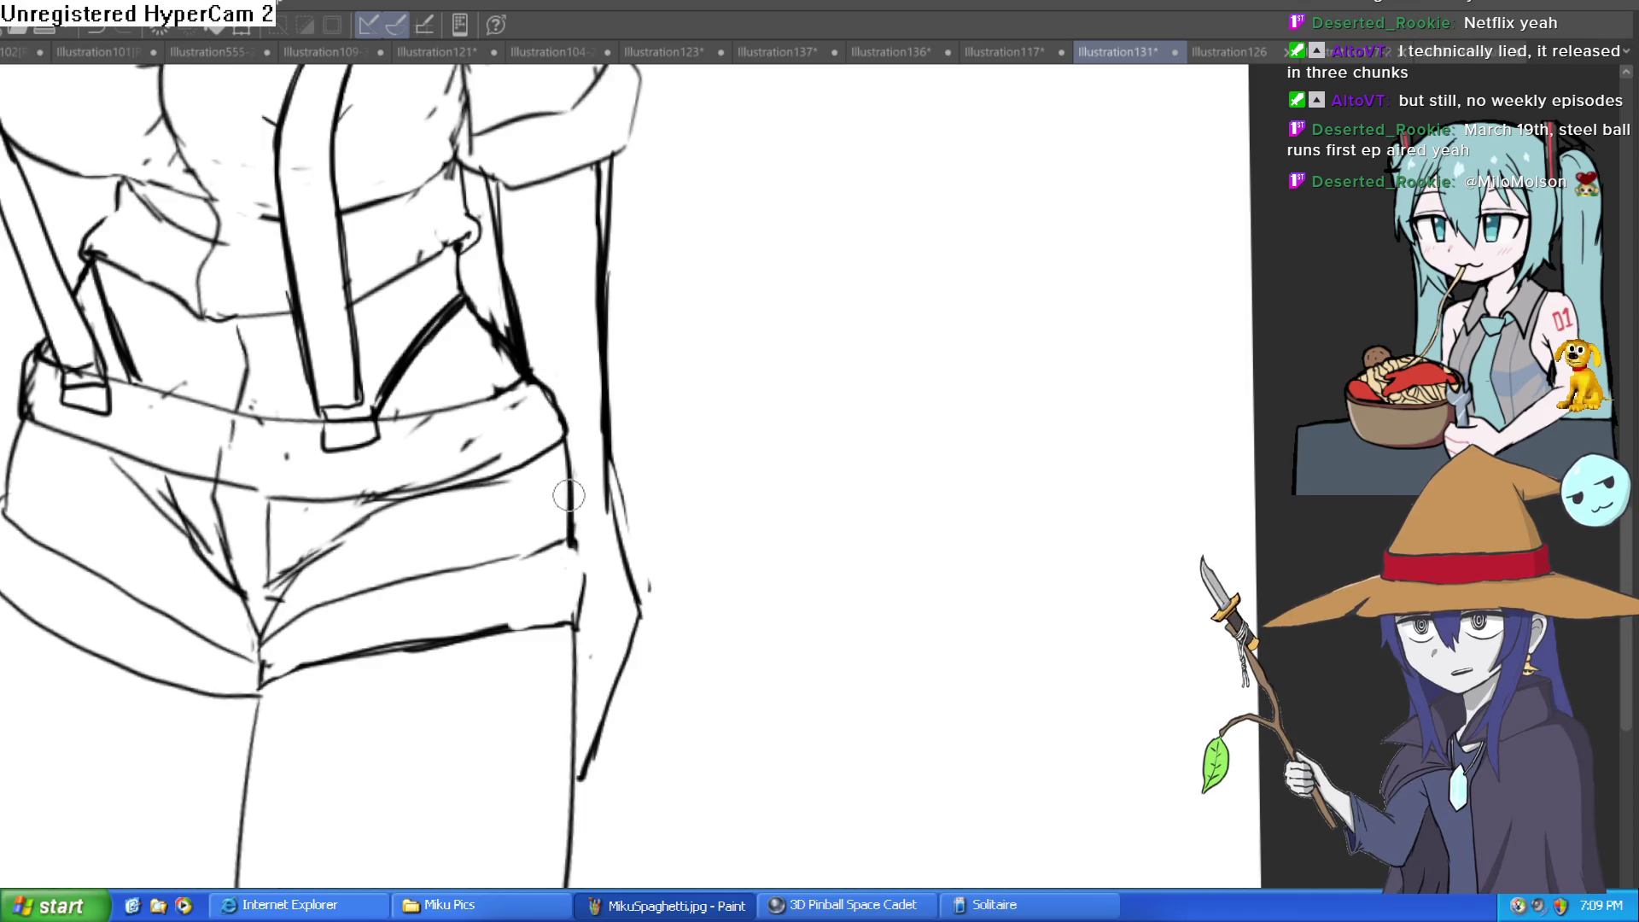
# Strengthen the left-leg outlines, then erase the doubled outer line and stray marks
pyautogui.moveTo(573, 430)
pyautogui.mouseDown()
pyautogui.moveTo(599, 494)
pyautogui.moveTo(705, 374)
pyautogui.moveTo(669, 570)
pyautogui.mouseUp()
pyautogui.scroll(-2, 705, 375)
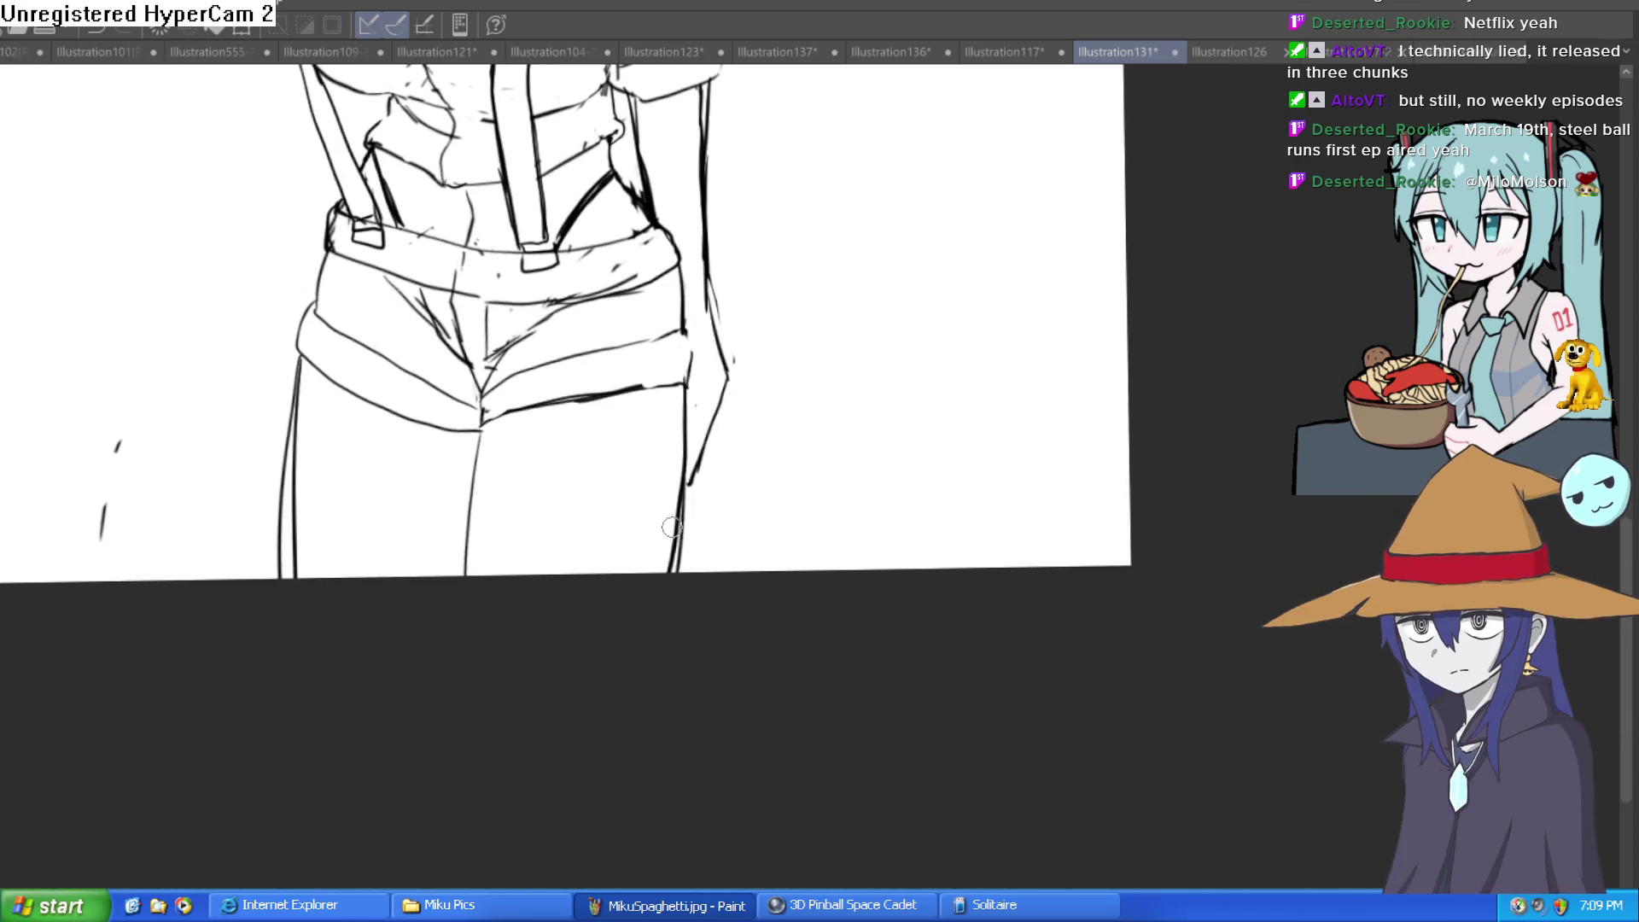
pyautogui.moveTo(499, 428); pyautogui.dragTo(488, 559)
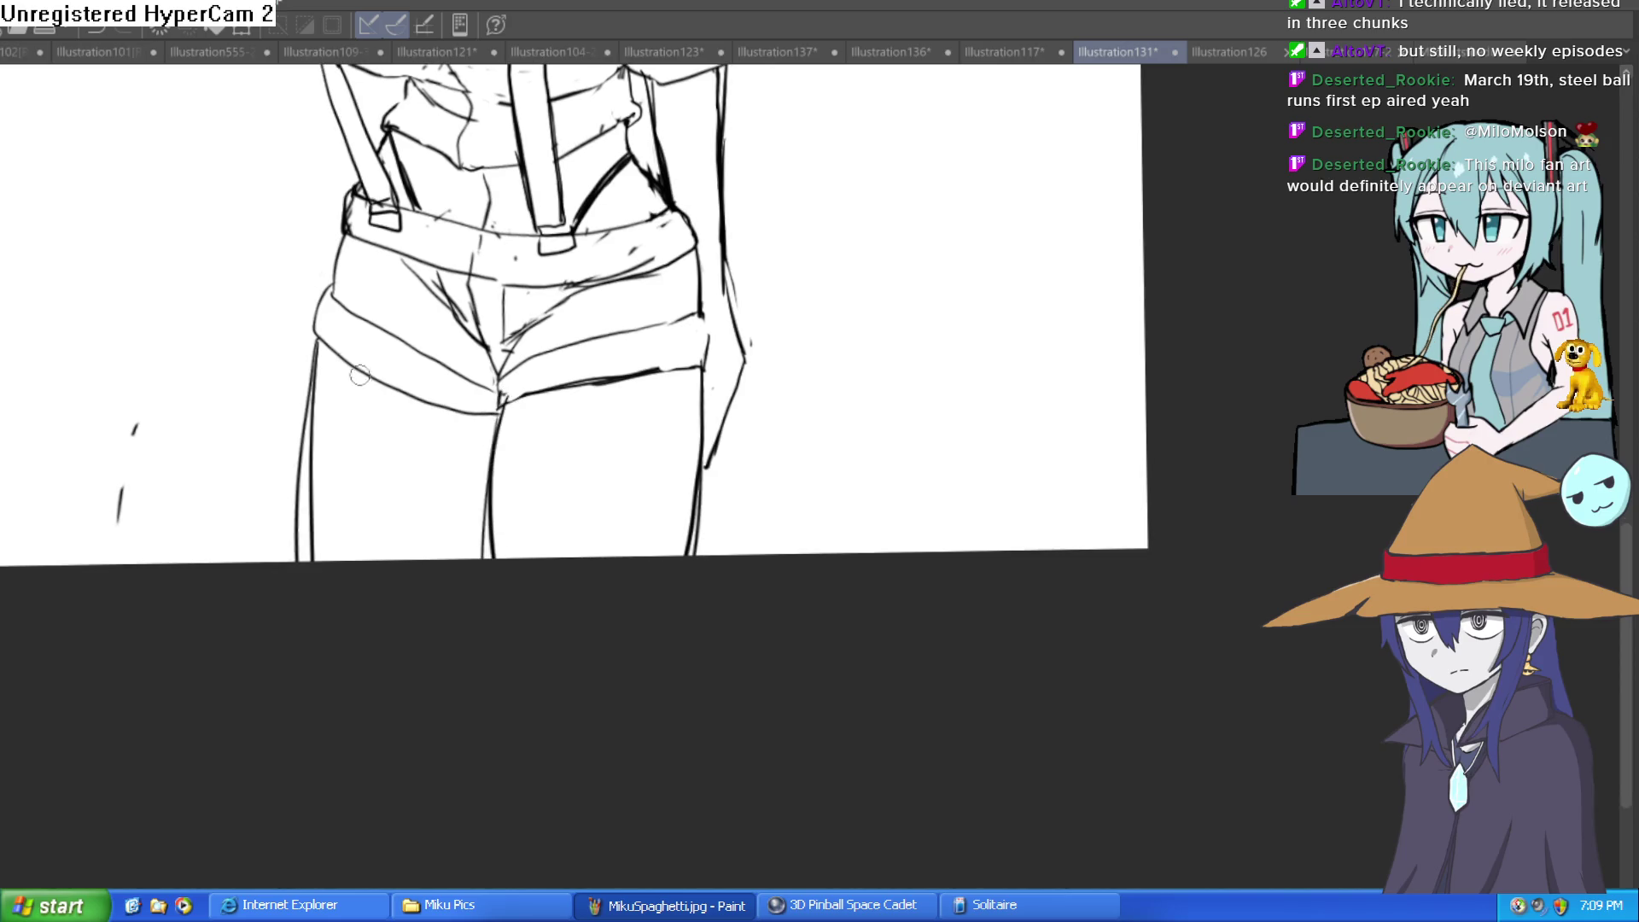
pyautogui.moveTo(318, 338); pyautogui.dragTo(330, 553)
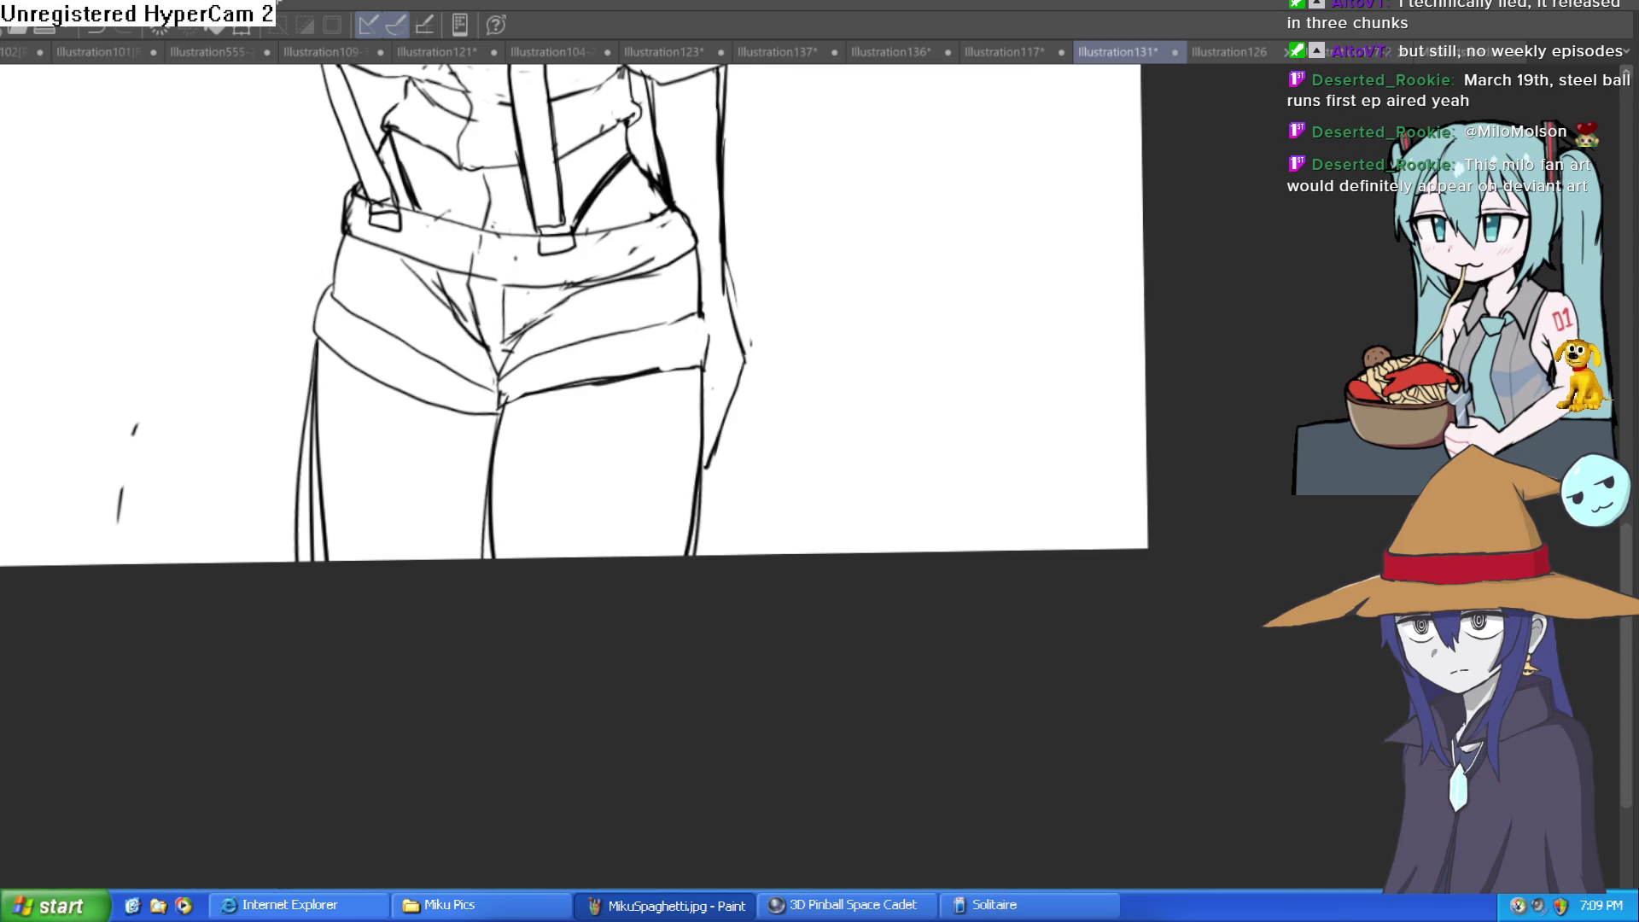
pyautogui.moveTo(322, 367); pyautogui.dragTo(295, 512)
pyautogui.moveTo(106, 542); pyautogui.dragTo(117, 541)
# Ink the right hem and the front crease of the shorts
pyautogui.scroll(-3, 117, 541)
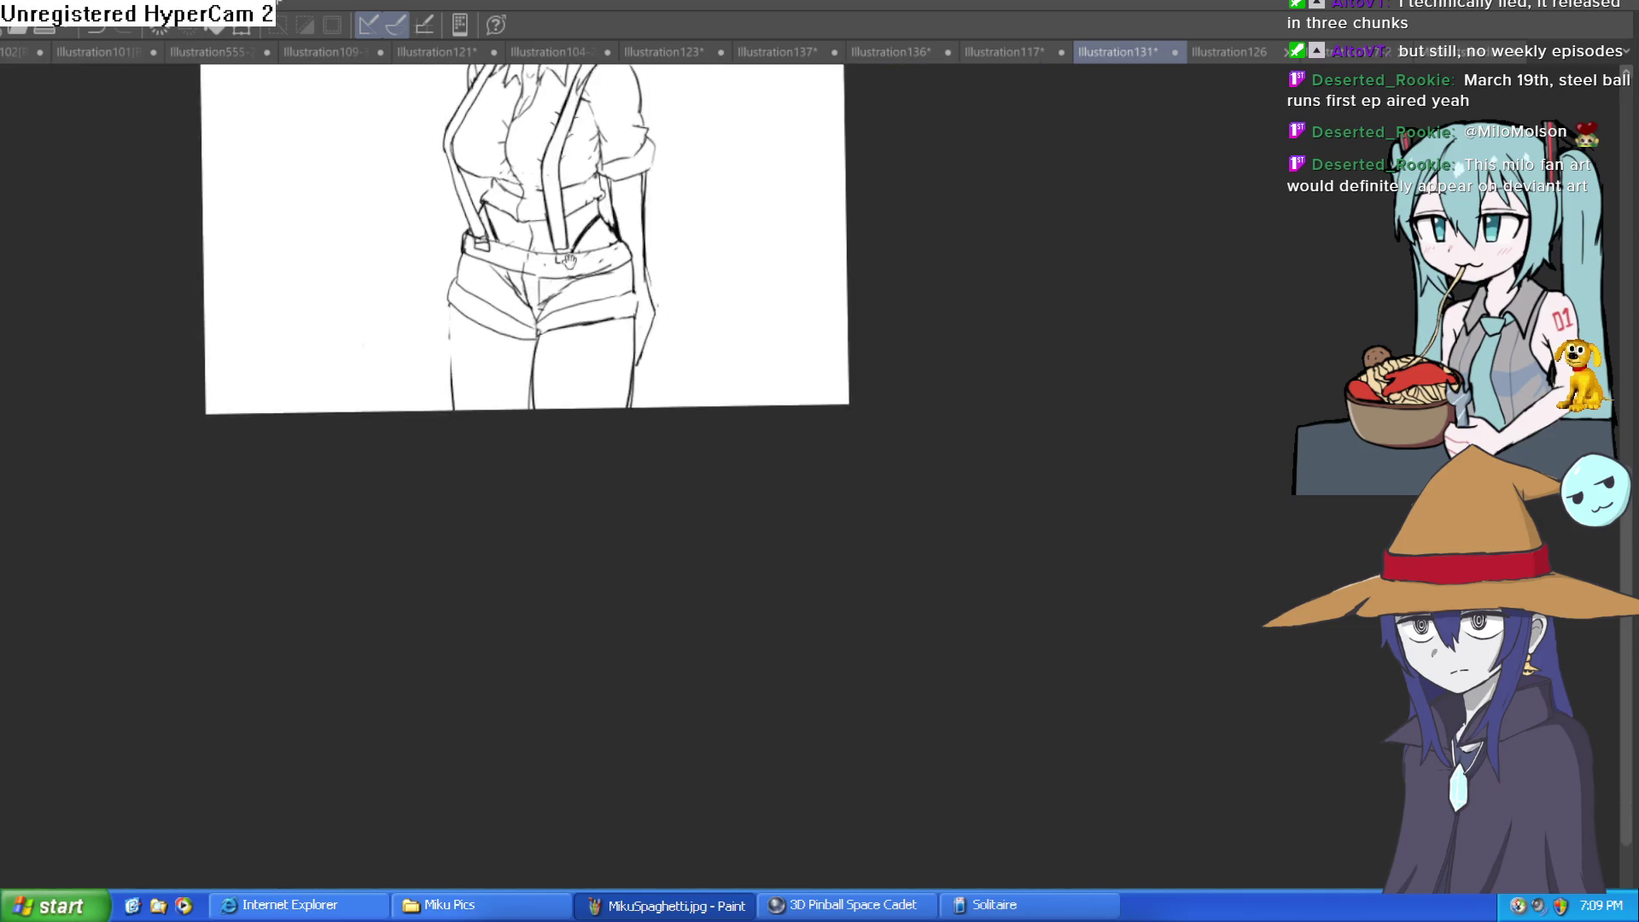
pyautogui.moveTo(732, 236)
pyautogui.mouseDown()
pyautogui.moveTo(689, 462)
pyautogui.moveTo(640, 511)
pyautogui.mouseUp()
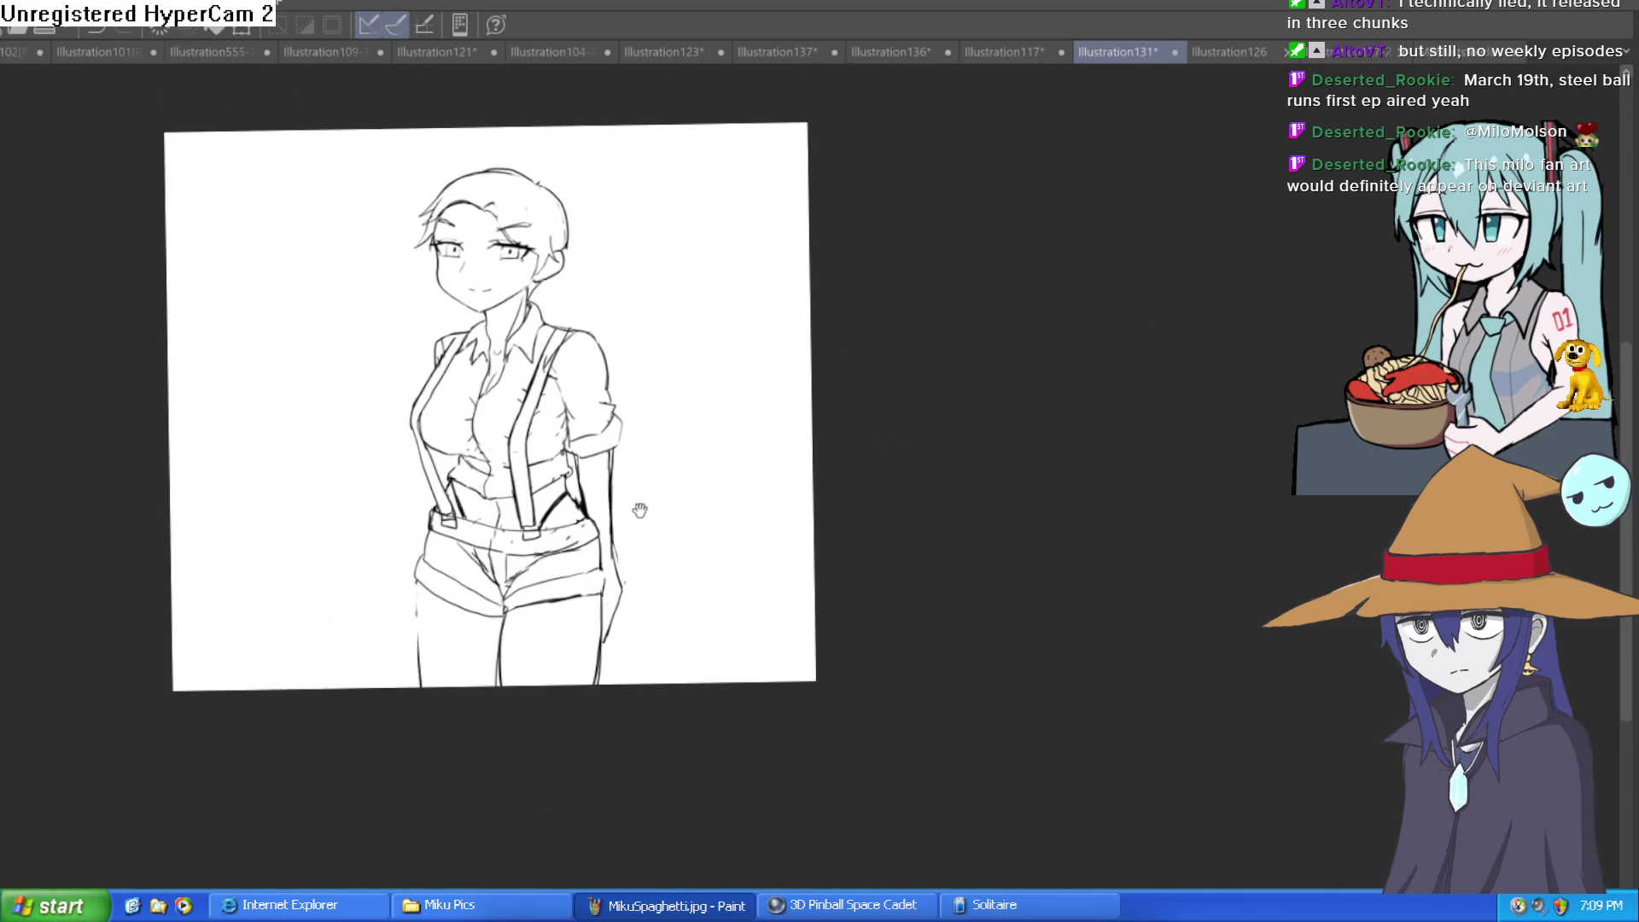
pyautogui.click(515, 501)
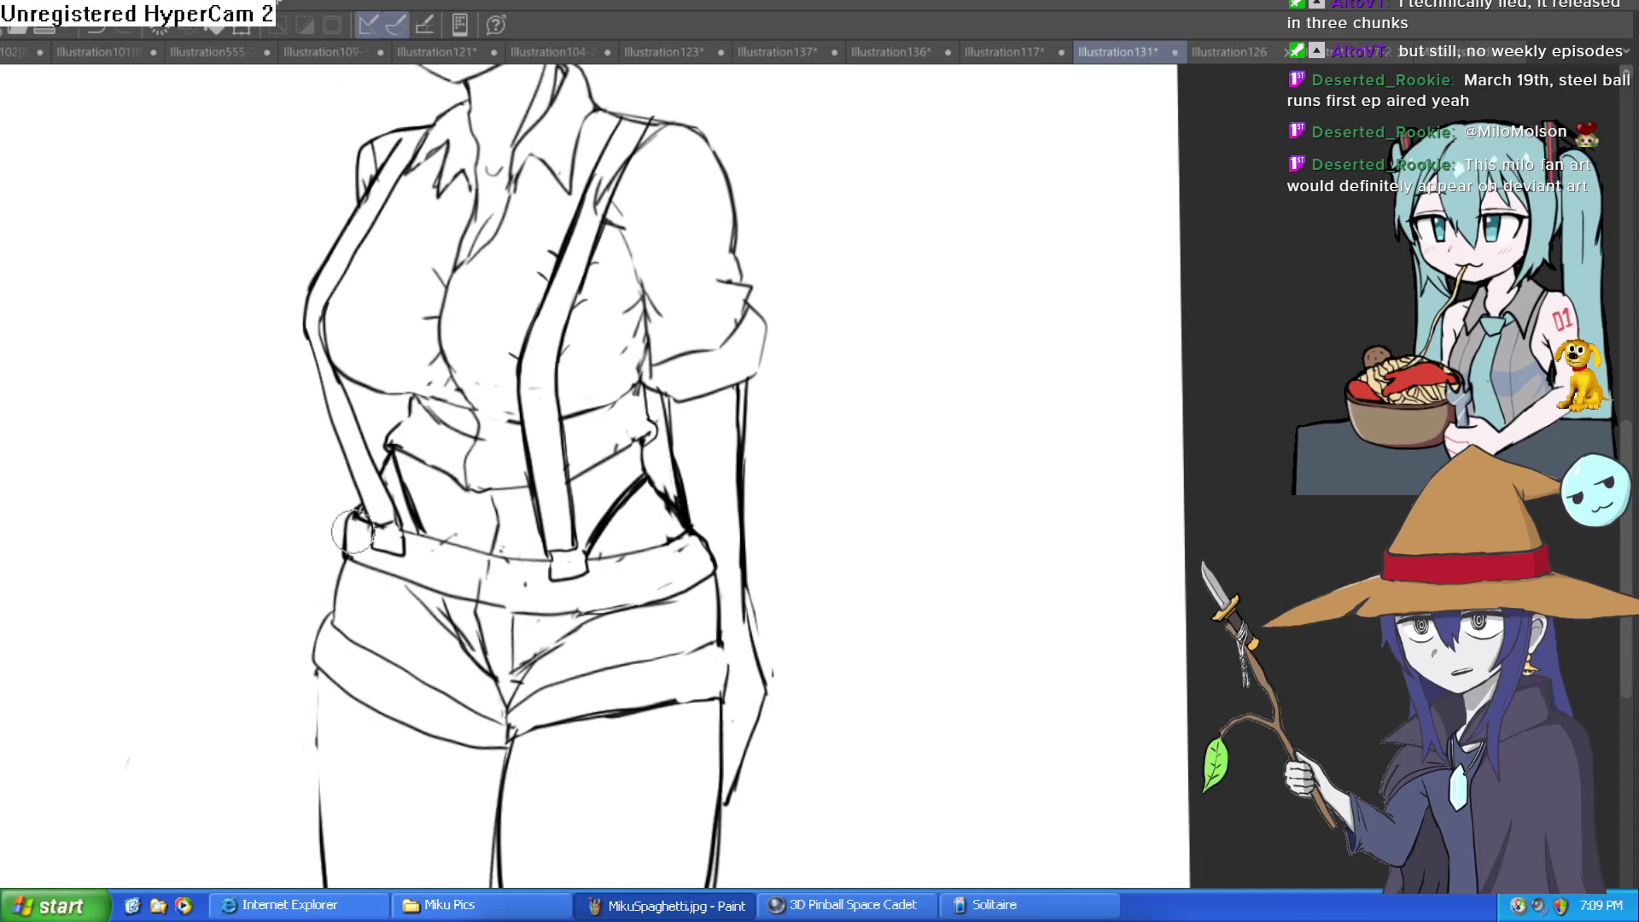
pyautogui.scroll(-5, 719, 448)
pyautogui.scroll(10, 781, 512)
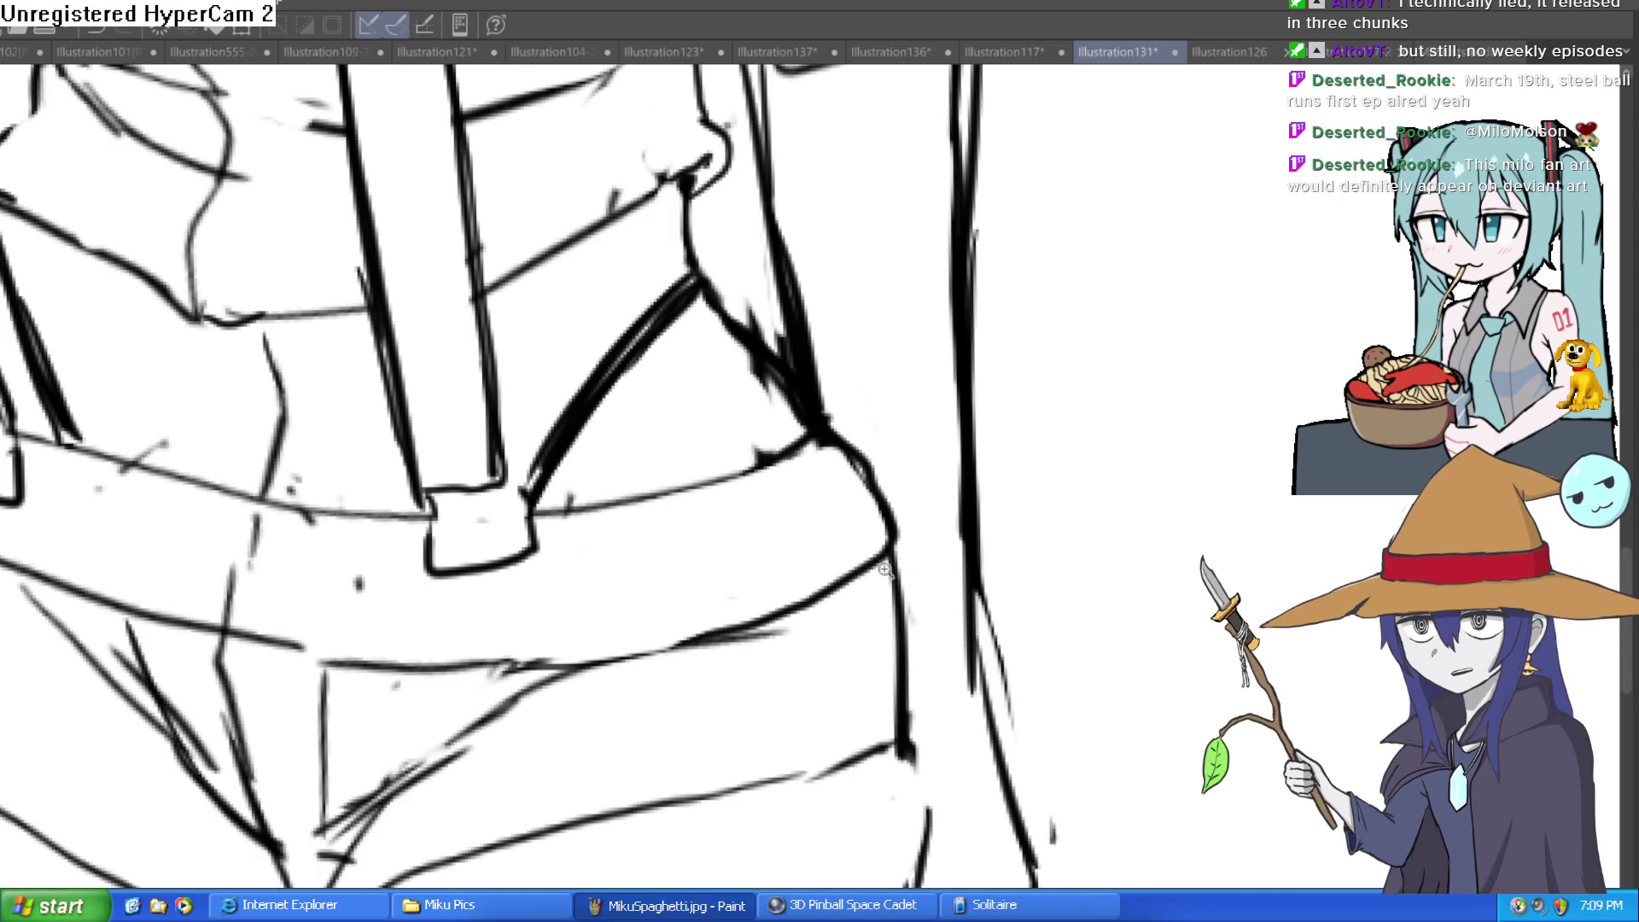
pyautogui.scroll(-4, 853, 483)
pyautogui.moveTo(854, 483); pyautogui.dragTo(789, 462)
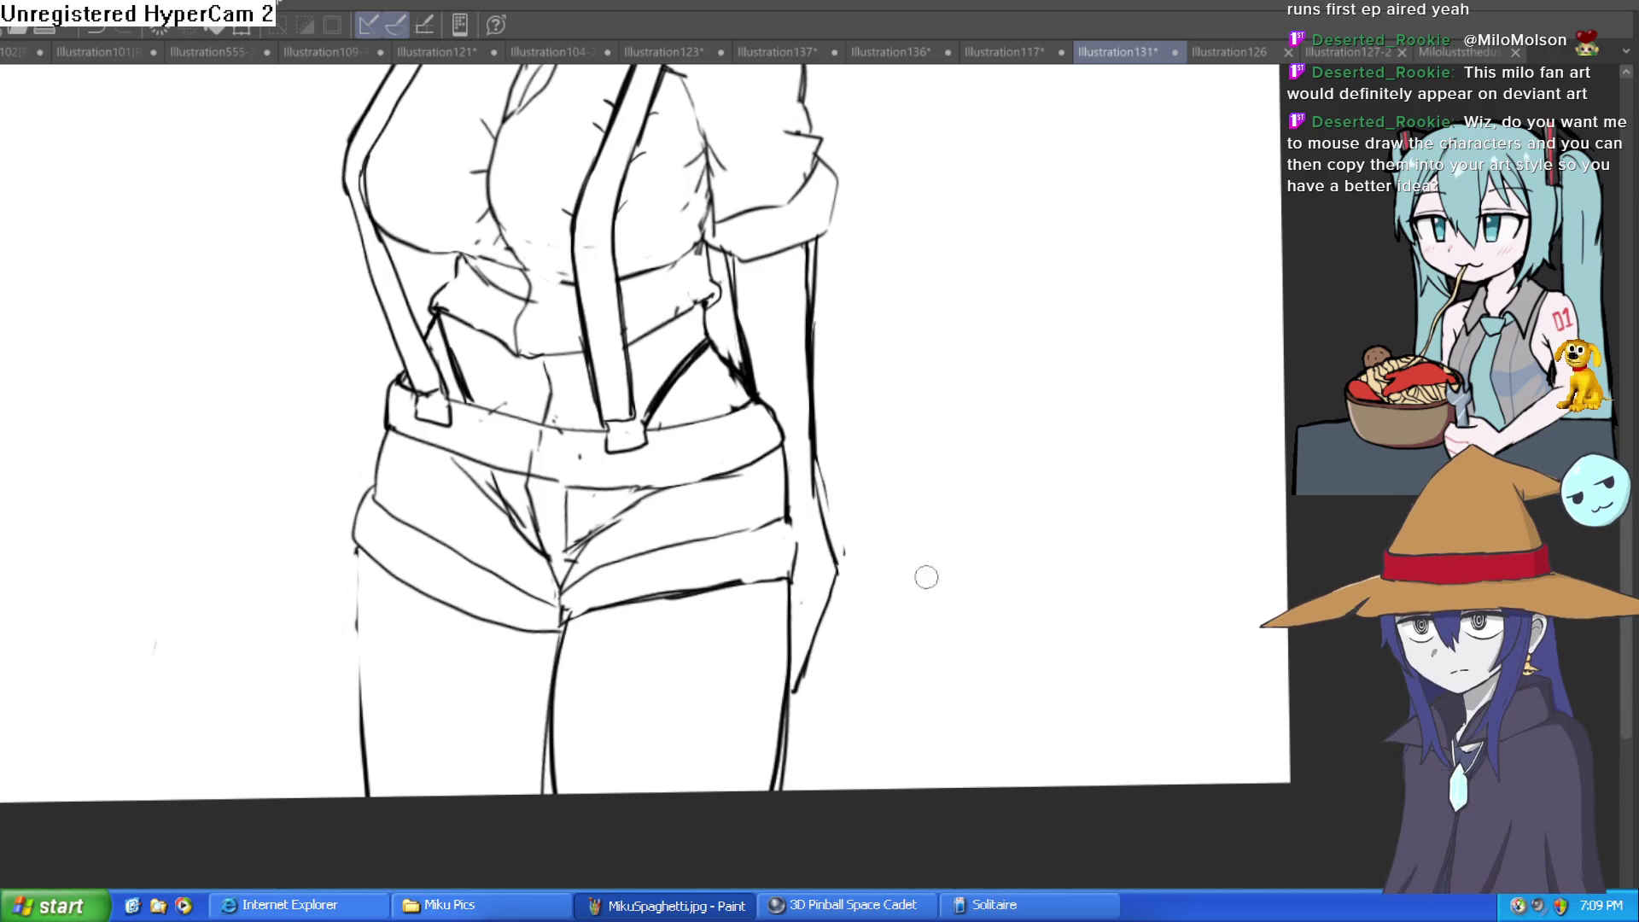
pyautogui.scroll(-3, 926, 577)
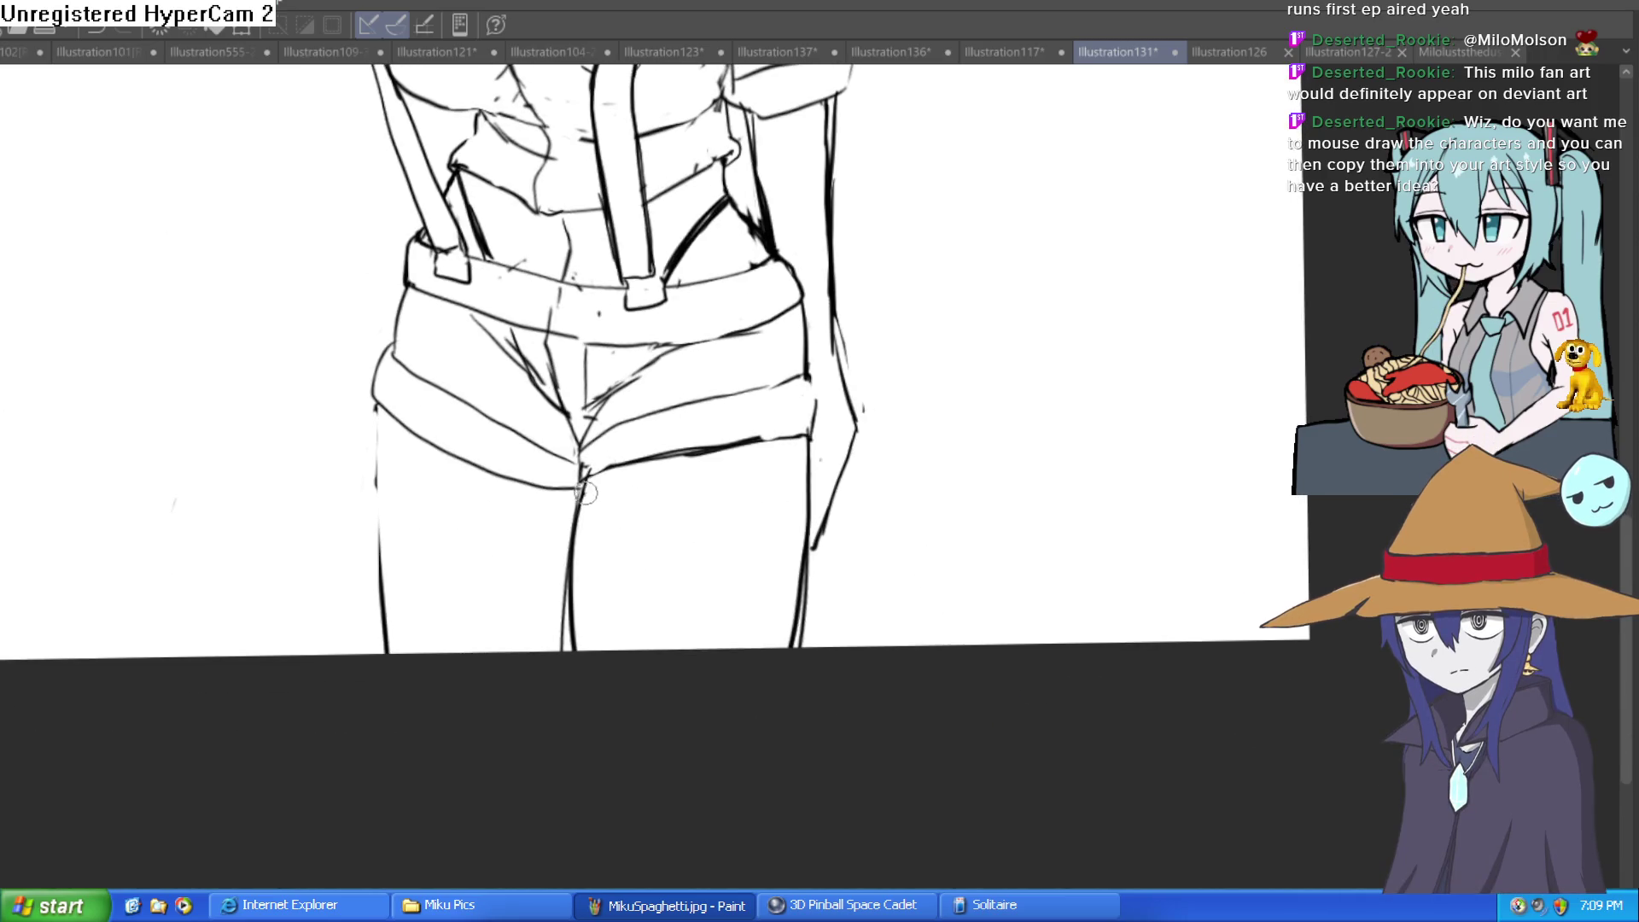
pyautogui.moveTo(585, 492)
pyautogui.mouseDown()
pyautogui.moveTo(776, 454)
pyautogui.moveTo(809, 478)
pyautogui.moveTo(665, 461)
pyautogui.moveTo(581, 495)
pyautogui.mouseUp()
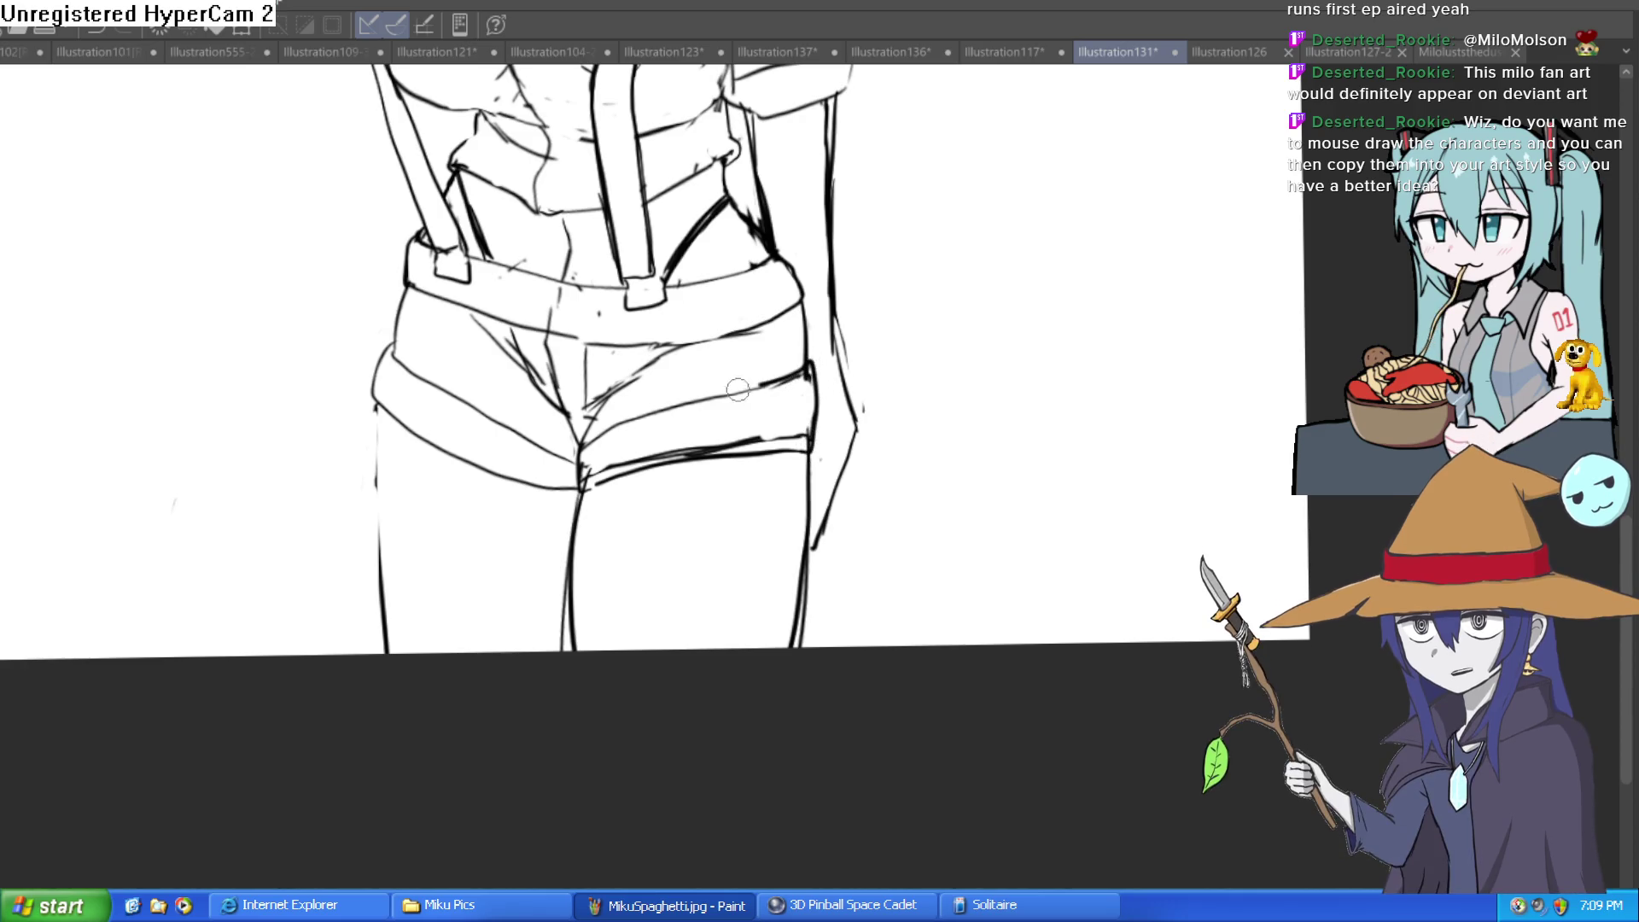
pyautogui.moveTo(737, 389); pyautogui.dragTo(581, 438)
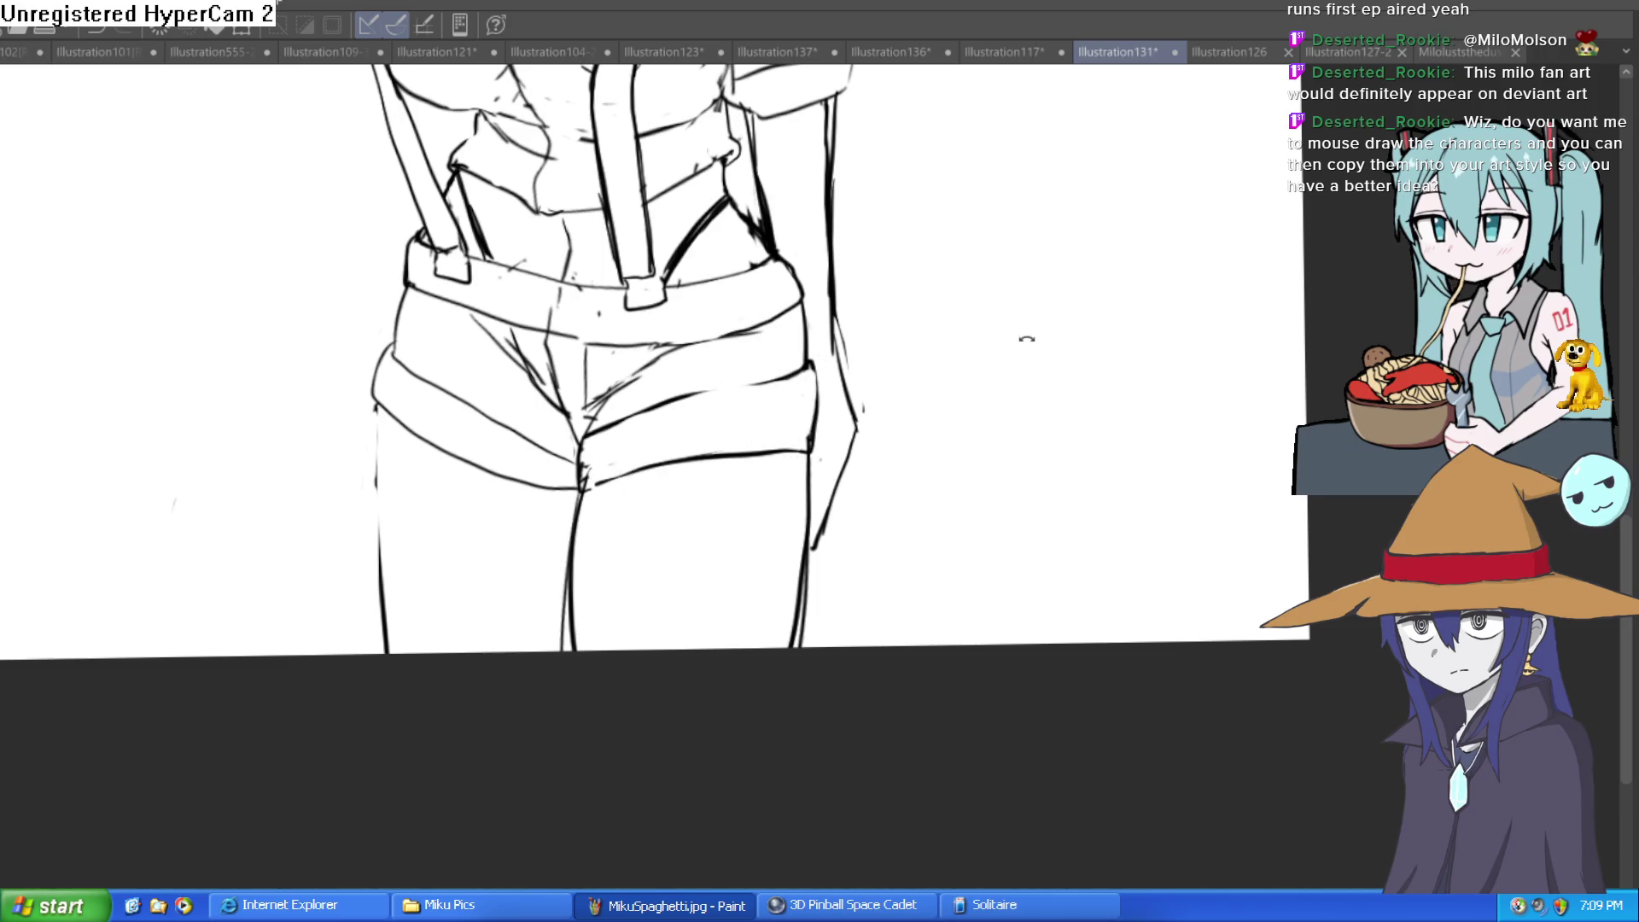
pyautogui.moveTo(1024, 337); pyautogui.dragTo(853, 262)
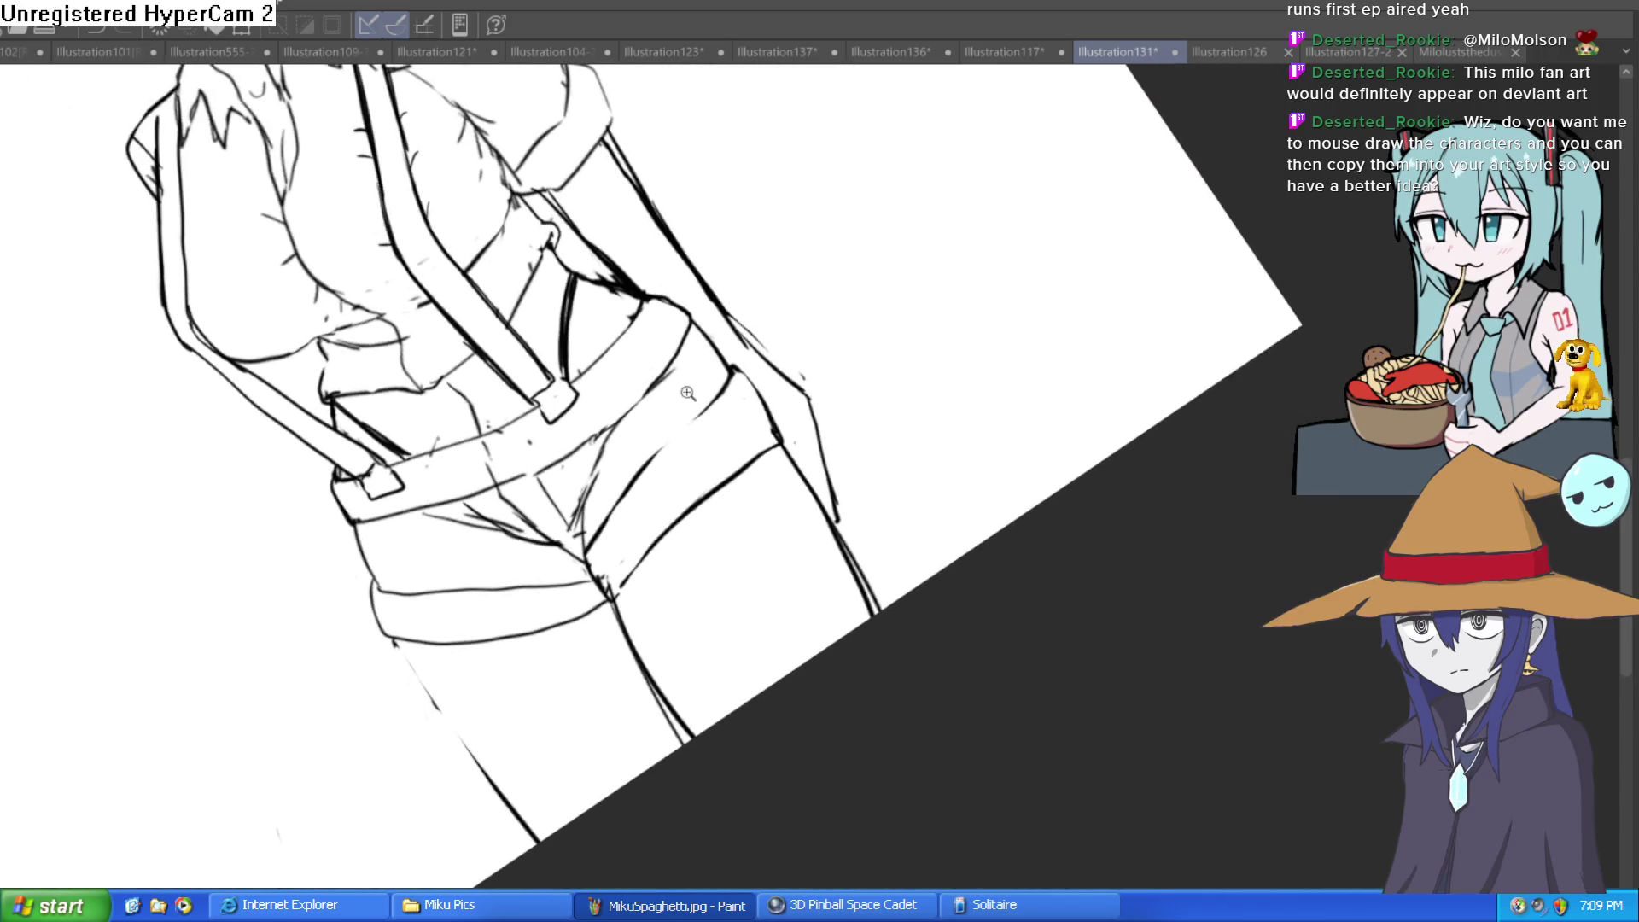
# Redraw the outline of the shorts up close
pyautogui.click(688, 394)
pyautogui.moveTo(700, 401)
pyautogui.mouseDown()
pyautogui.moveTo(954, 512)
pyautogui.moveTo(928, 845)
pyautogui.mouseUp()
pyautogui.moveTo(611, 518)
pyautogui.mouseDown()
pyautogui.moveTo(687, 175)
pyautogui.moveTo(567, 191)
pyautogui.moveTo(543, 518)
pyautogui.moveTo(598, 538)
pyautogui.moveTo(611, 347)
pyautogui.moveTo(663, 184)
pyautogui.moveTo(586, 202)
pyautogui.moveTo(555, 256)
pyautogui.moveTo(641, 120)
pyautogui.mouseUp()
pyautogui.hotkey('ctrl', '-')
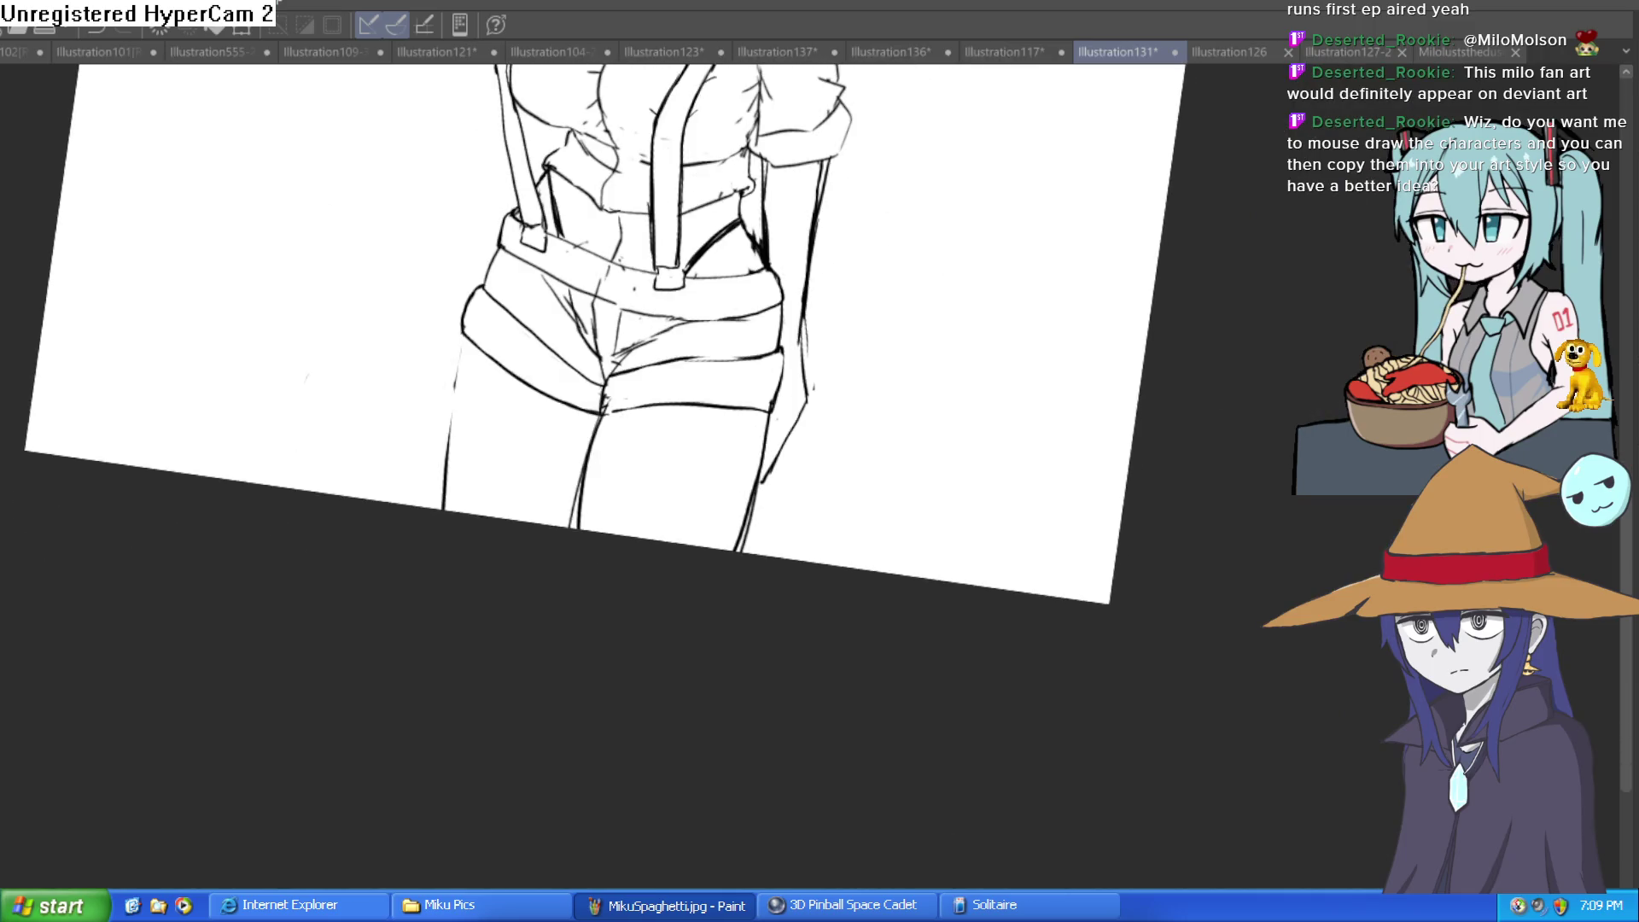
pyautogui.moveTo(643, 405)
pyautogui.mouseDown()
pyautogui.moveTo(643, 208)
pyautogui.moveTo(549, 457)
pyautogui.moveTo(555, 743)
pyautogui.mouseUp()
pyautogui.hotkey('ctrl', '+')
pyautogui.hotkey('ctrl', '+')
pyautogui.hotkey('ctrl', '+')
# Ink the left and right leg lines, undo the doubled stroke, and straighten the view
pyautogui.moveTo(552, 420)
pyautogui.mouseDown()
pyautogui.moveTo(751, 415)
pyautogui.moveTo(700, 456)
pyautogui.mouseUp()
pyautogui.moveTo(832, 312)
pyautogui.mouseDown()
pyautogui.moveTo(793, 530)
pyautogui.moveTo(726, 751)
pyautogui.mouseUp()
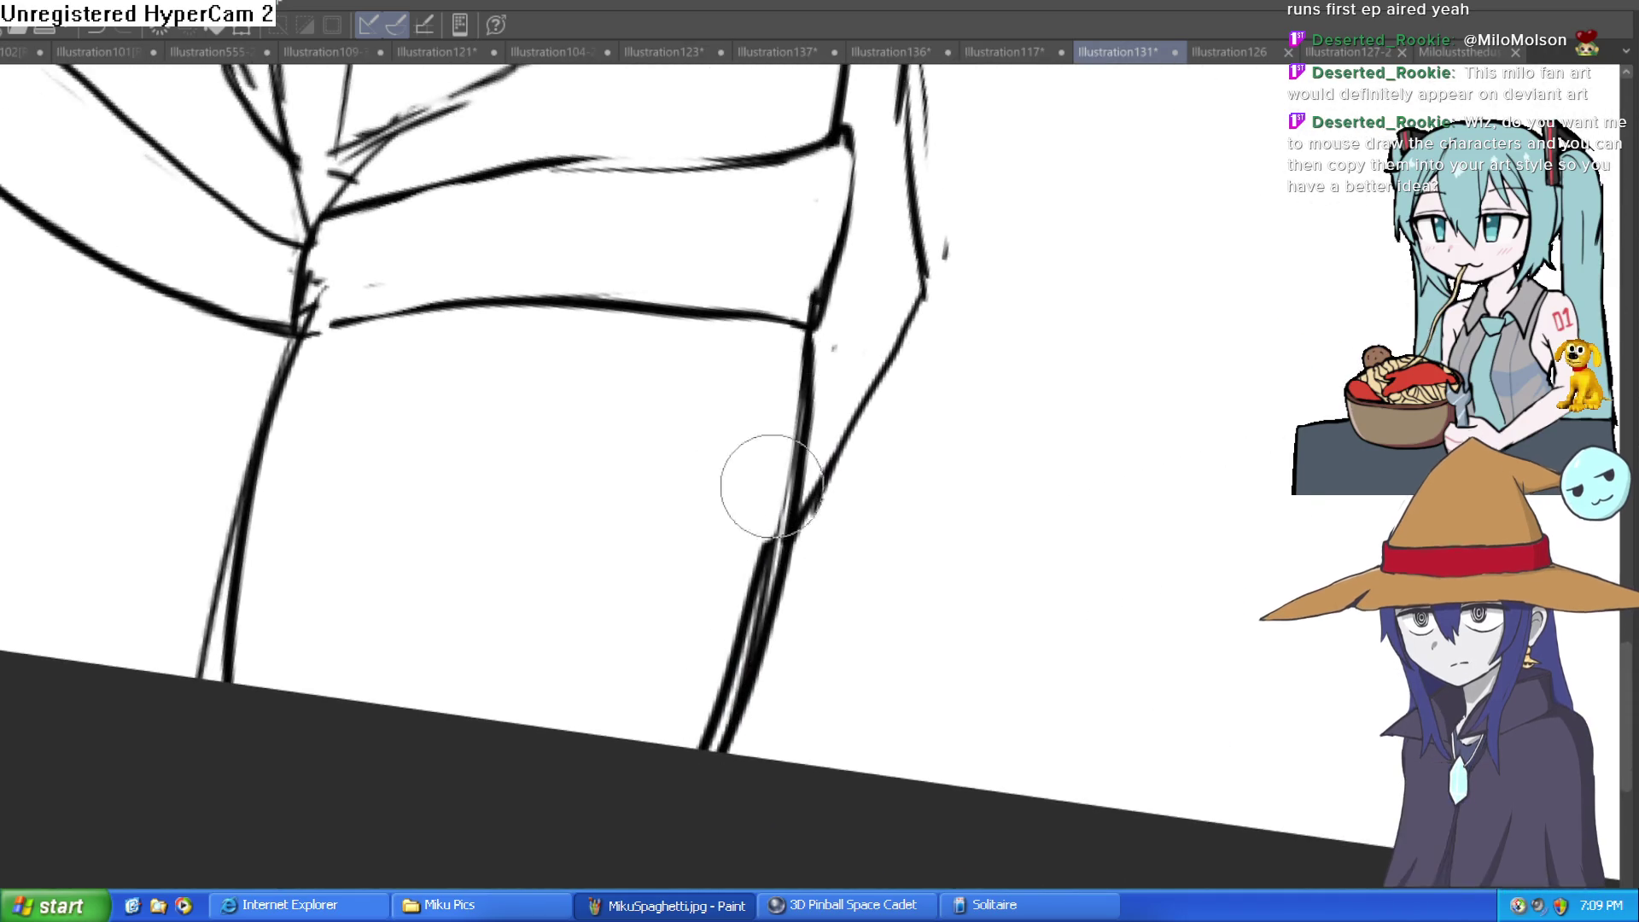
pyautogui.hotkey('ctrl', 'z')
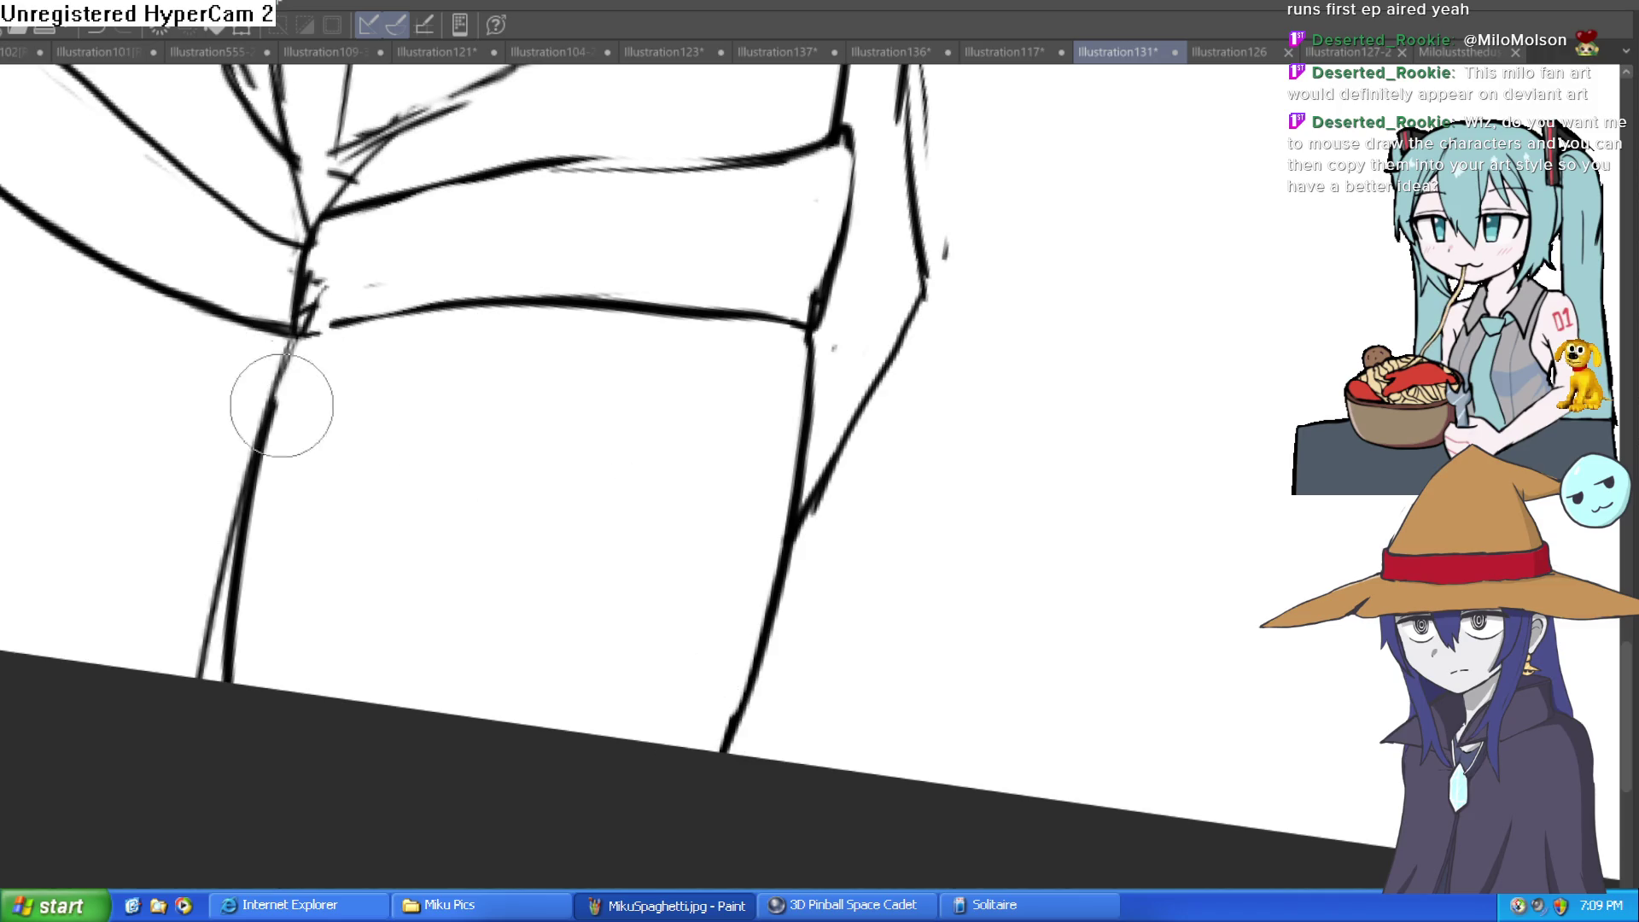
pyautogui.moveTo(264, 651); pyautogui.dragTo(844, 685)
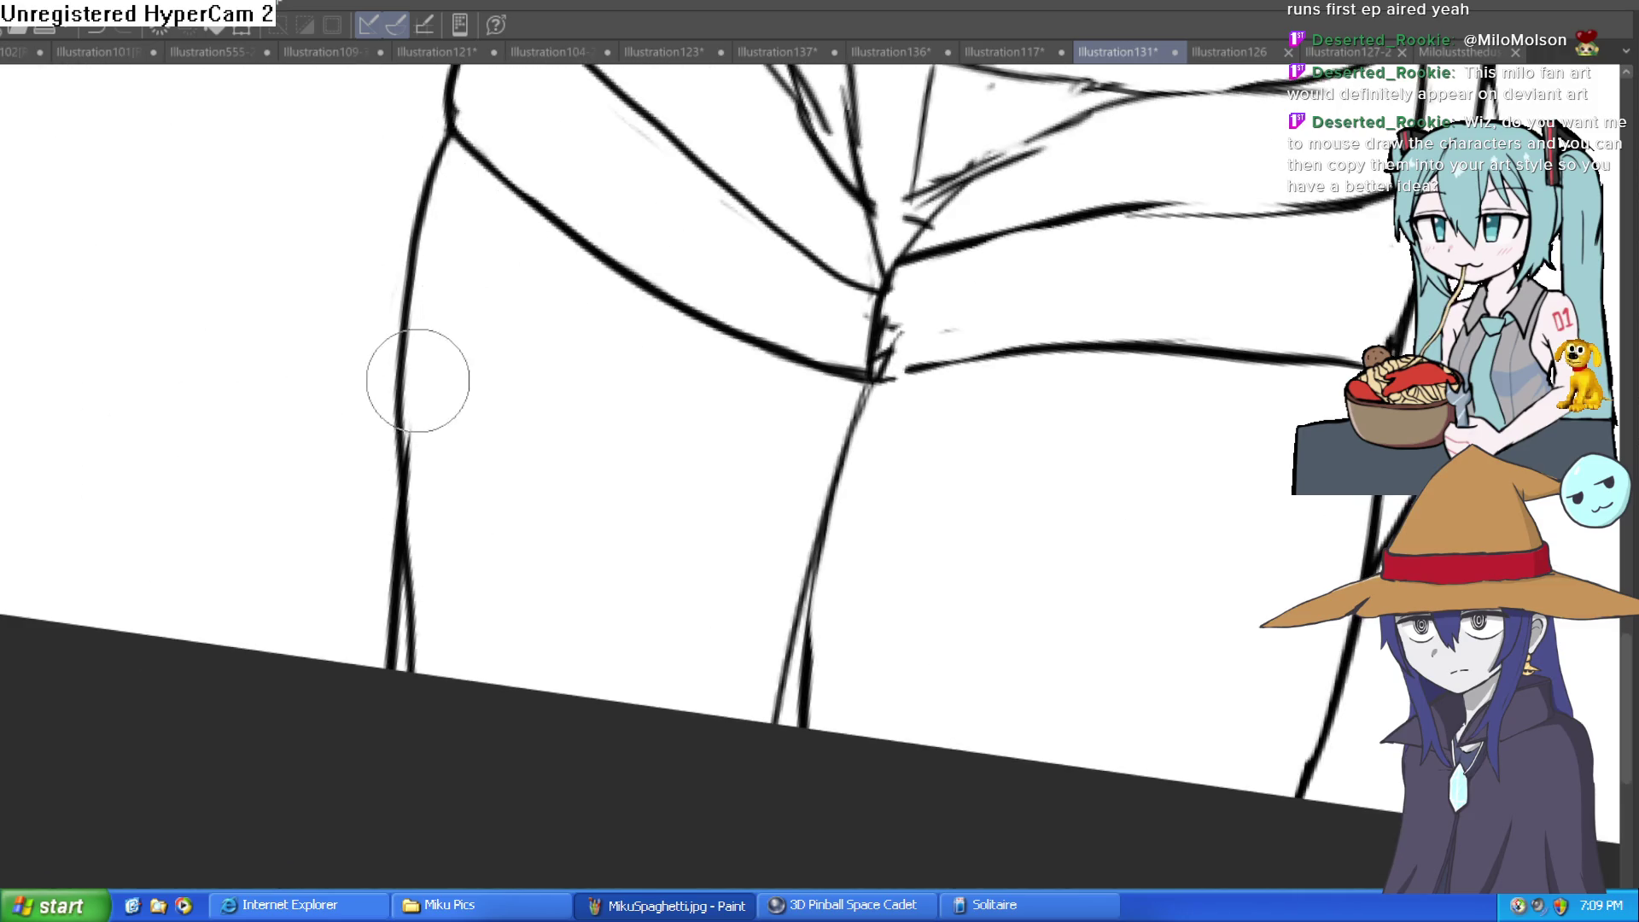
pyautogui.scroll(-5, 376, 505)
pyautogui.scroll(3, 578, 447)
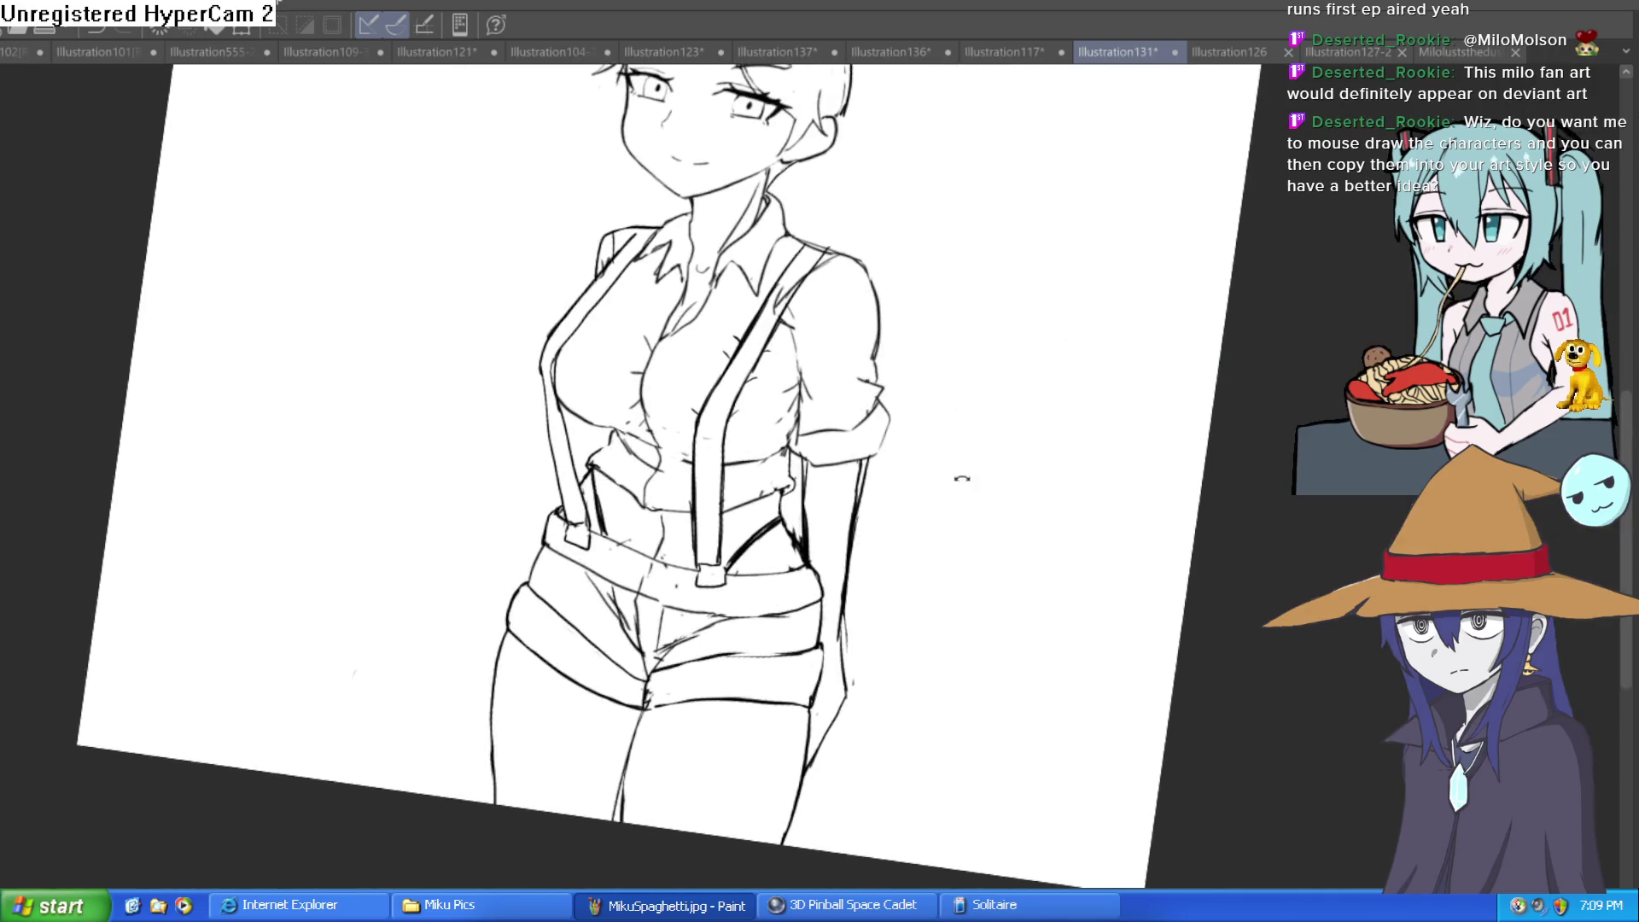
pyautogui.moveTo(962, 478)
pyautogui.mouseDown()
pyautogui.moveTo(980, 446)
pyautogui.moveTo(959, 476)
pyautogui.moveTo(917, 365)
pyautogui.moveTo(919, 451)
pyautogui.moveTo(933, 375)
pyautogui.mouseUp()
pyautogui.scroll(-2, 917, 364)
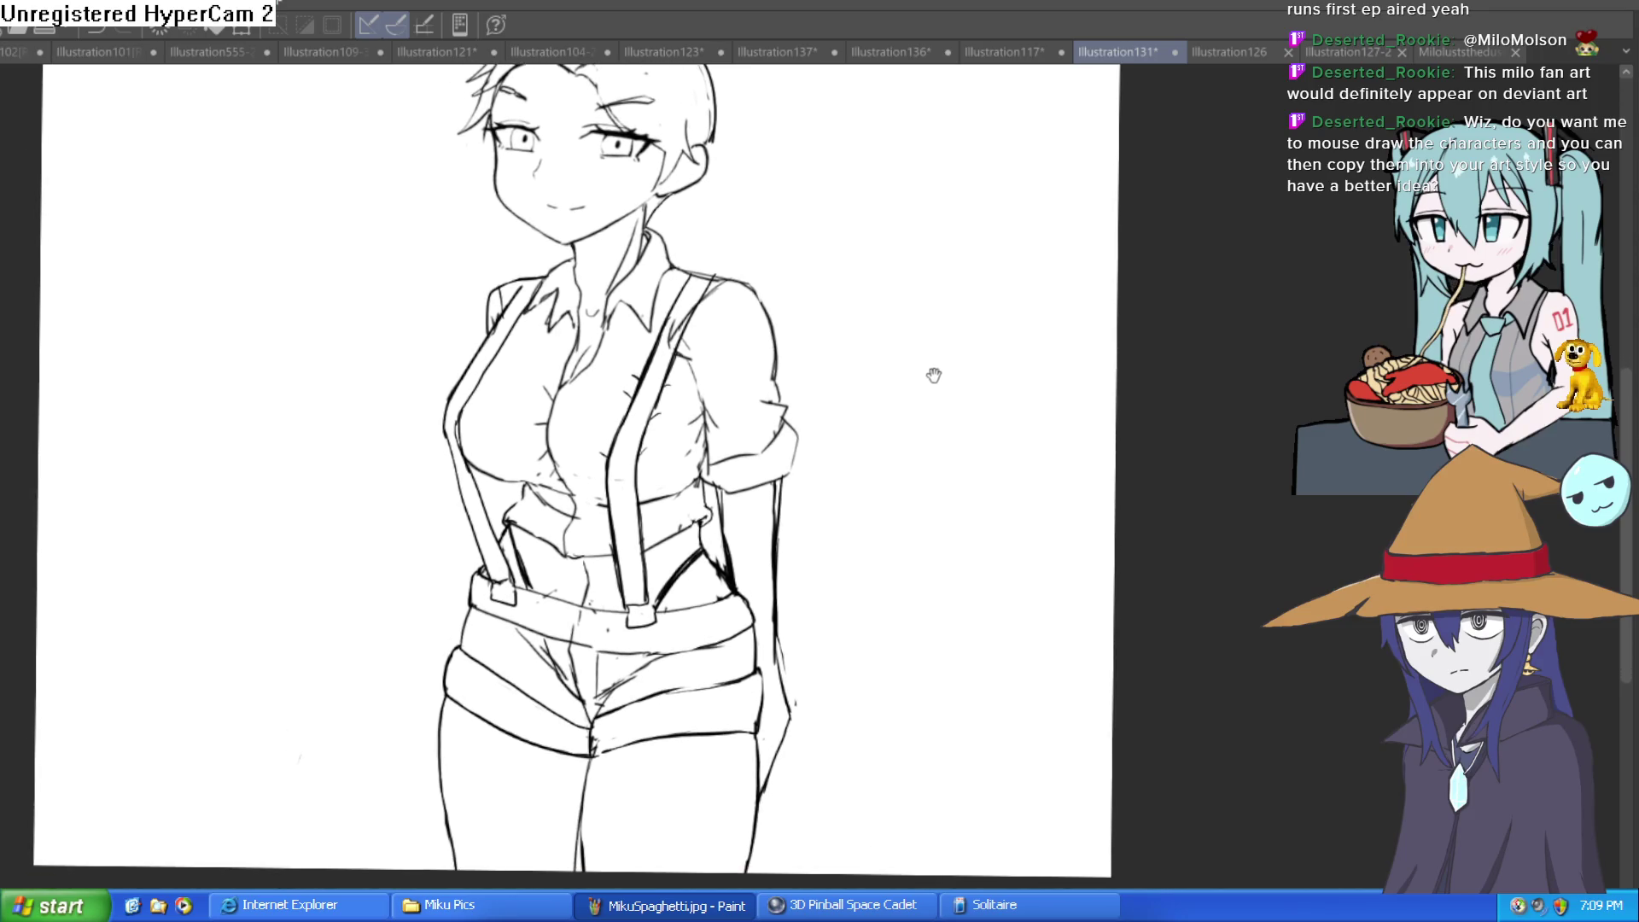
# Erase the thick curve between strap and side, then draw the waistline down the side
pyautogui.scroll(3, 553, 502)
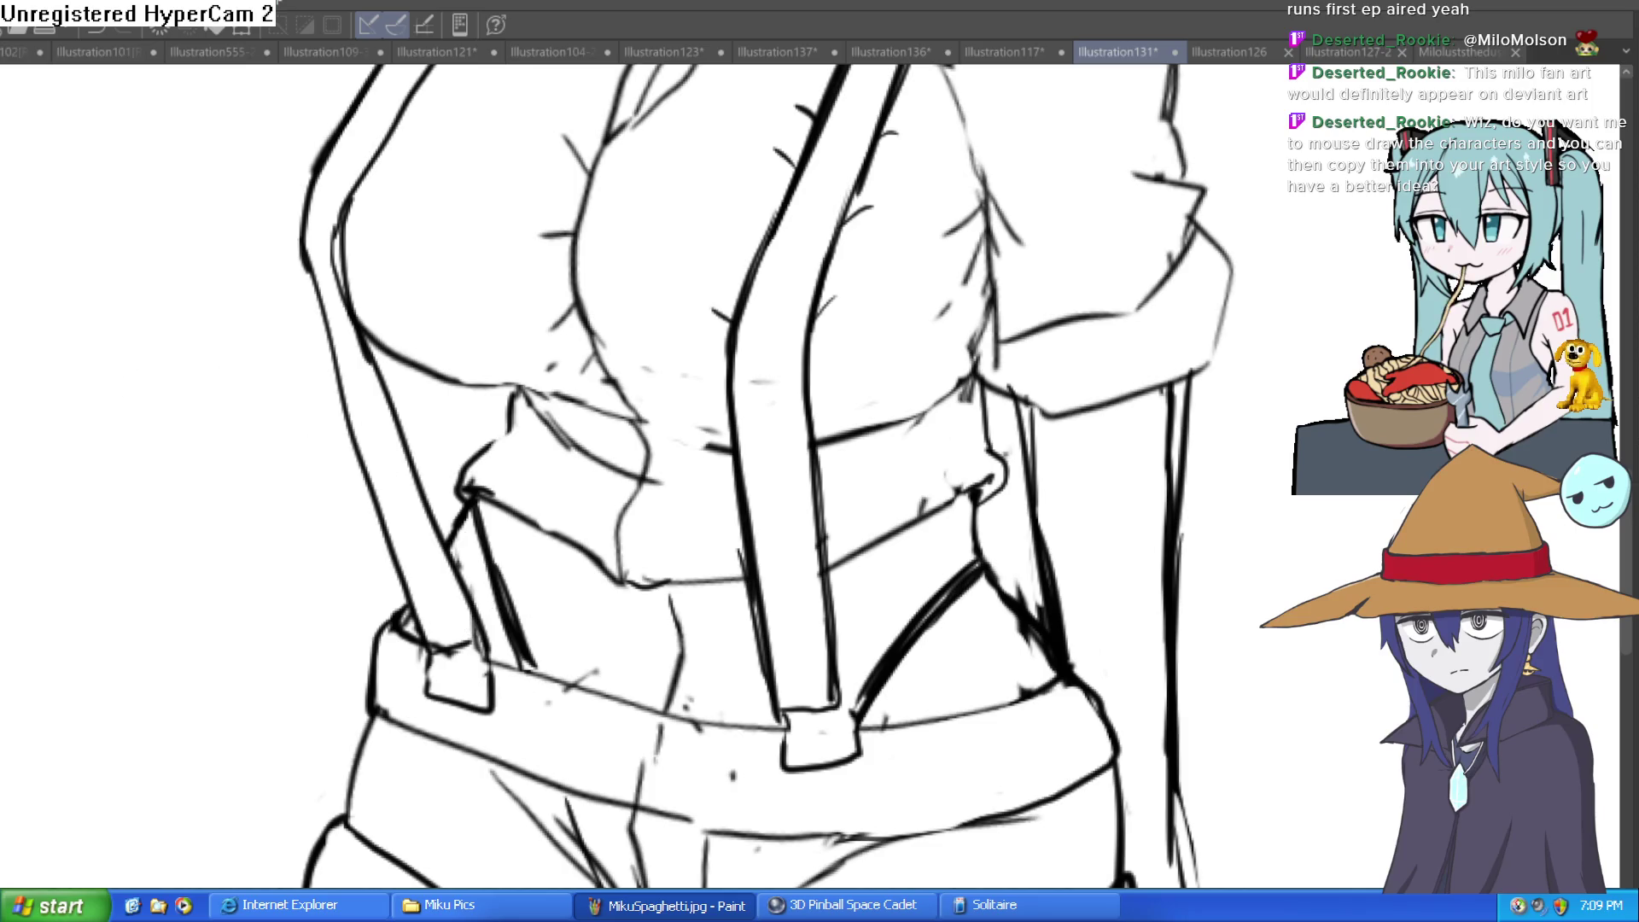
pyautogui.moveTo(250, 210)
pyautogui.mouseDown()
pyautogui.moveTo(465, 524)
pyautogui.moveTo(486, 384)
pyautogui.moveTo(479, 486)
pyautogui.mouseUp()
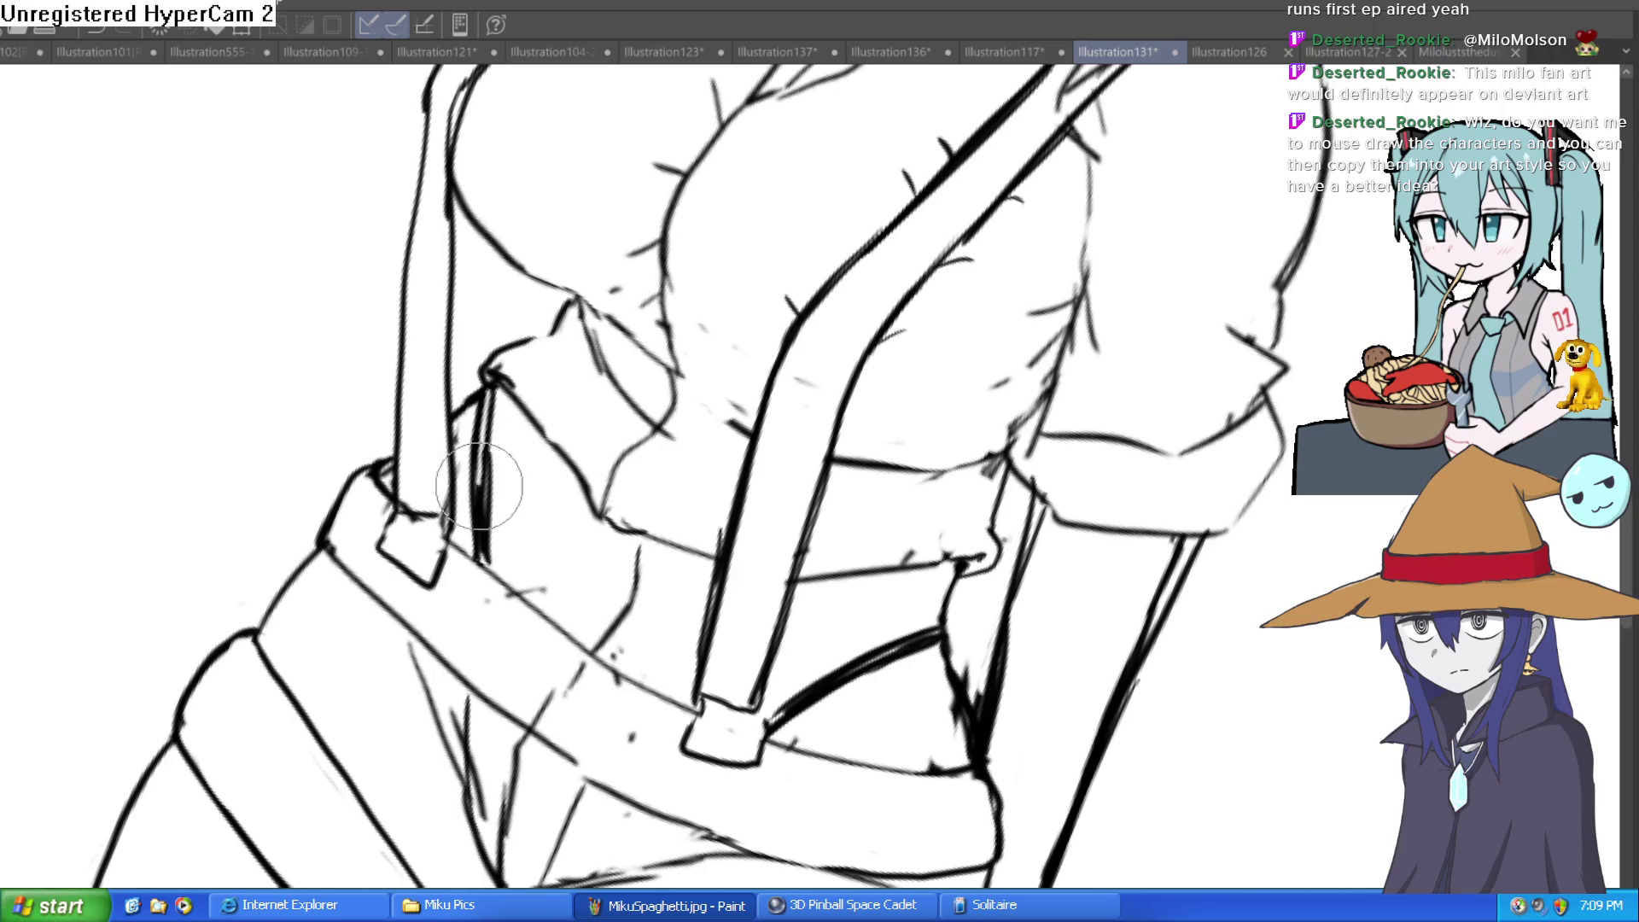
pyautogui.hotkey('ctrl', 'z')
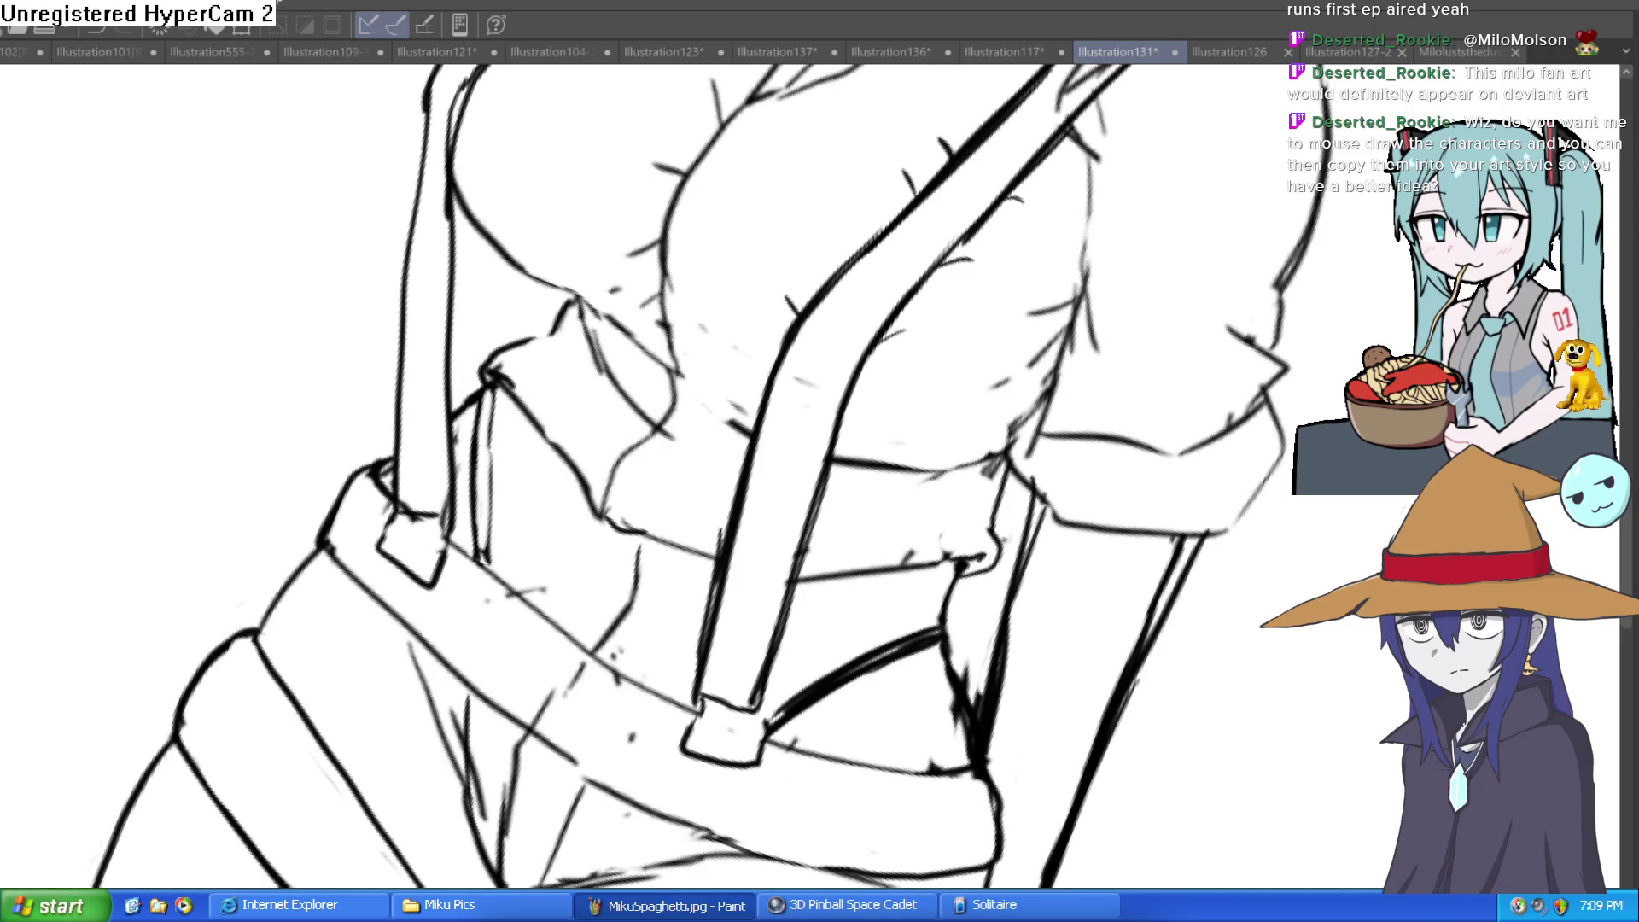
pyautogui.moveTo(480, 268); pyautogui.dragTo(993, 522)
pyautogui.moveTo(857, 718)
pyautogui.mouseDown()
pyautogui.moveTo(926, 610)
pyautogui.moveTo(879, 659)
pyautogui.moveTo(969, 575)
pyautogui.mouseUp()
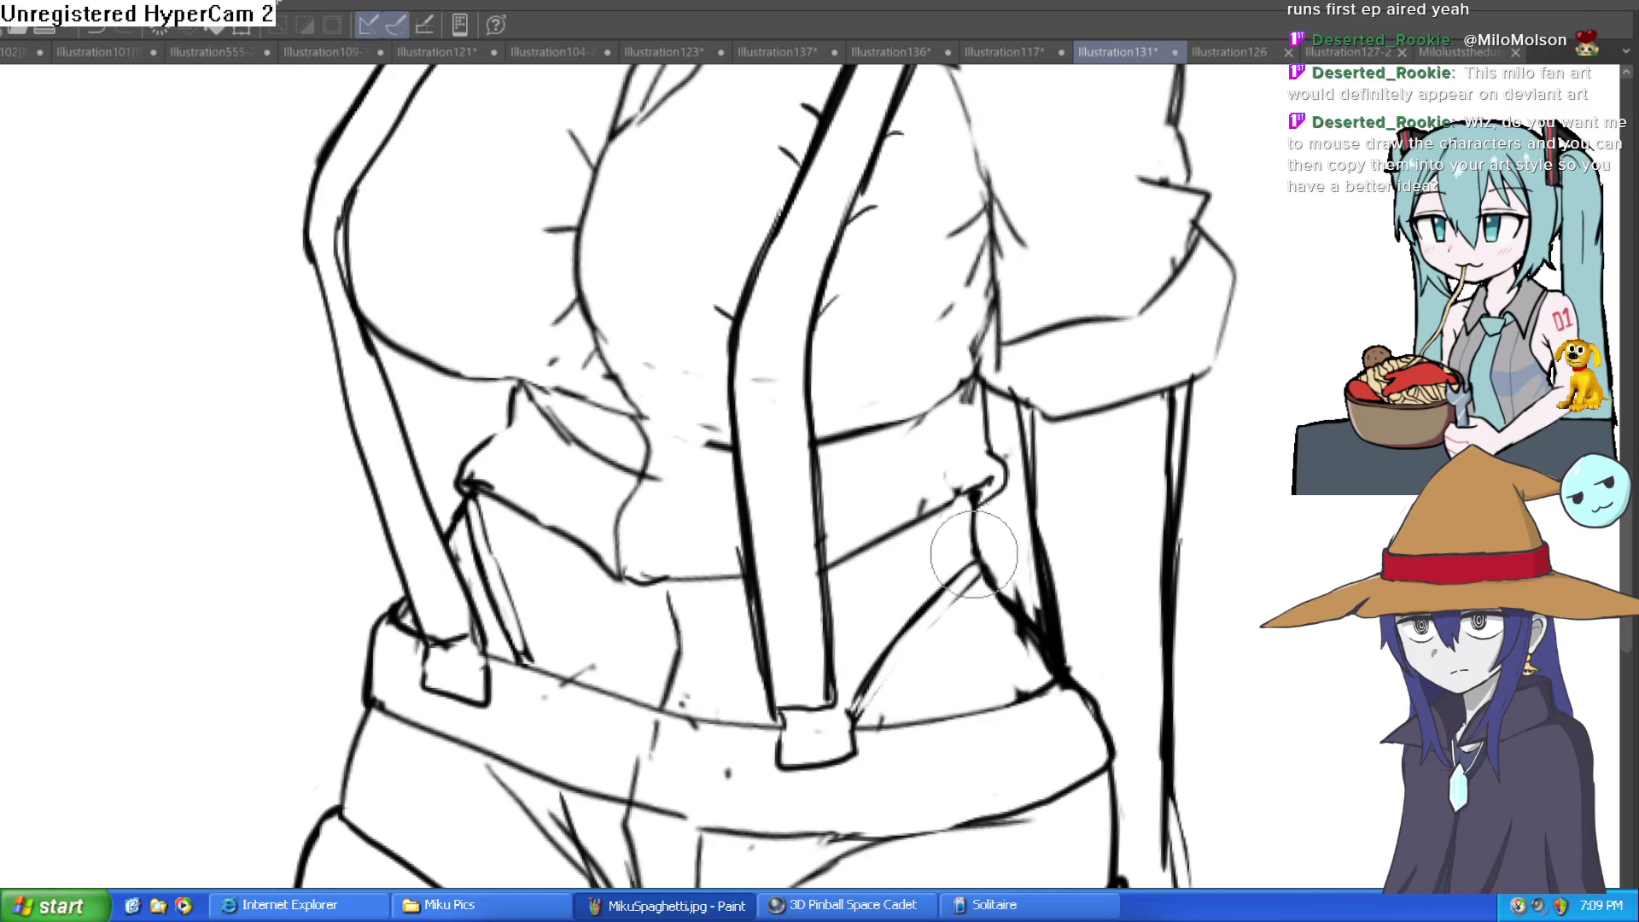
pyautogui.click(989, 551)
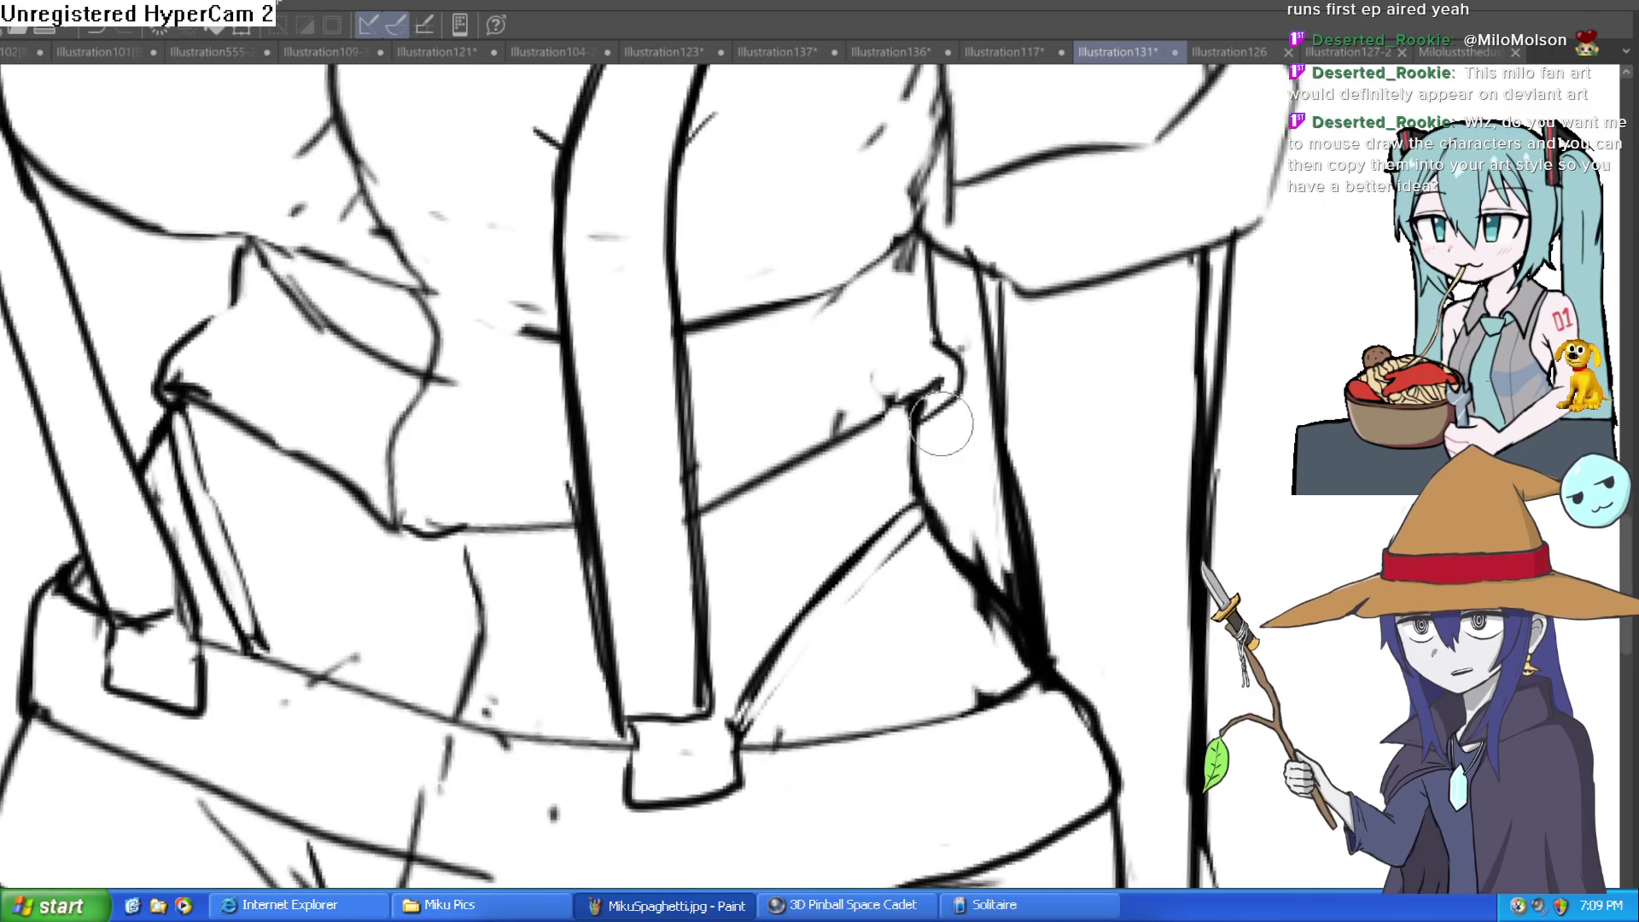
pyautogui.moveTo(928, 396); pyautogui.dragTo(935, 553)
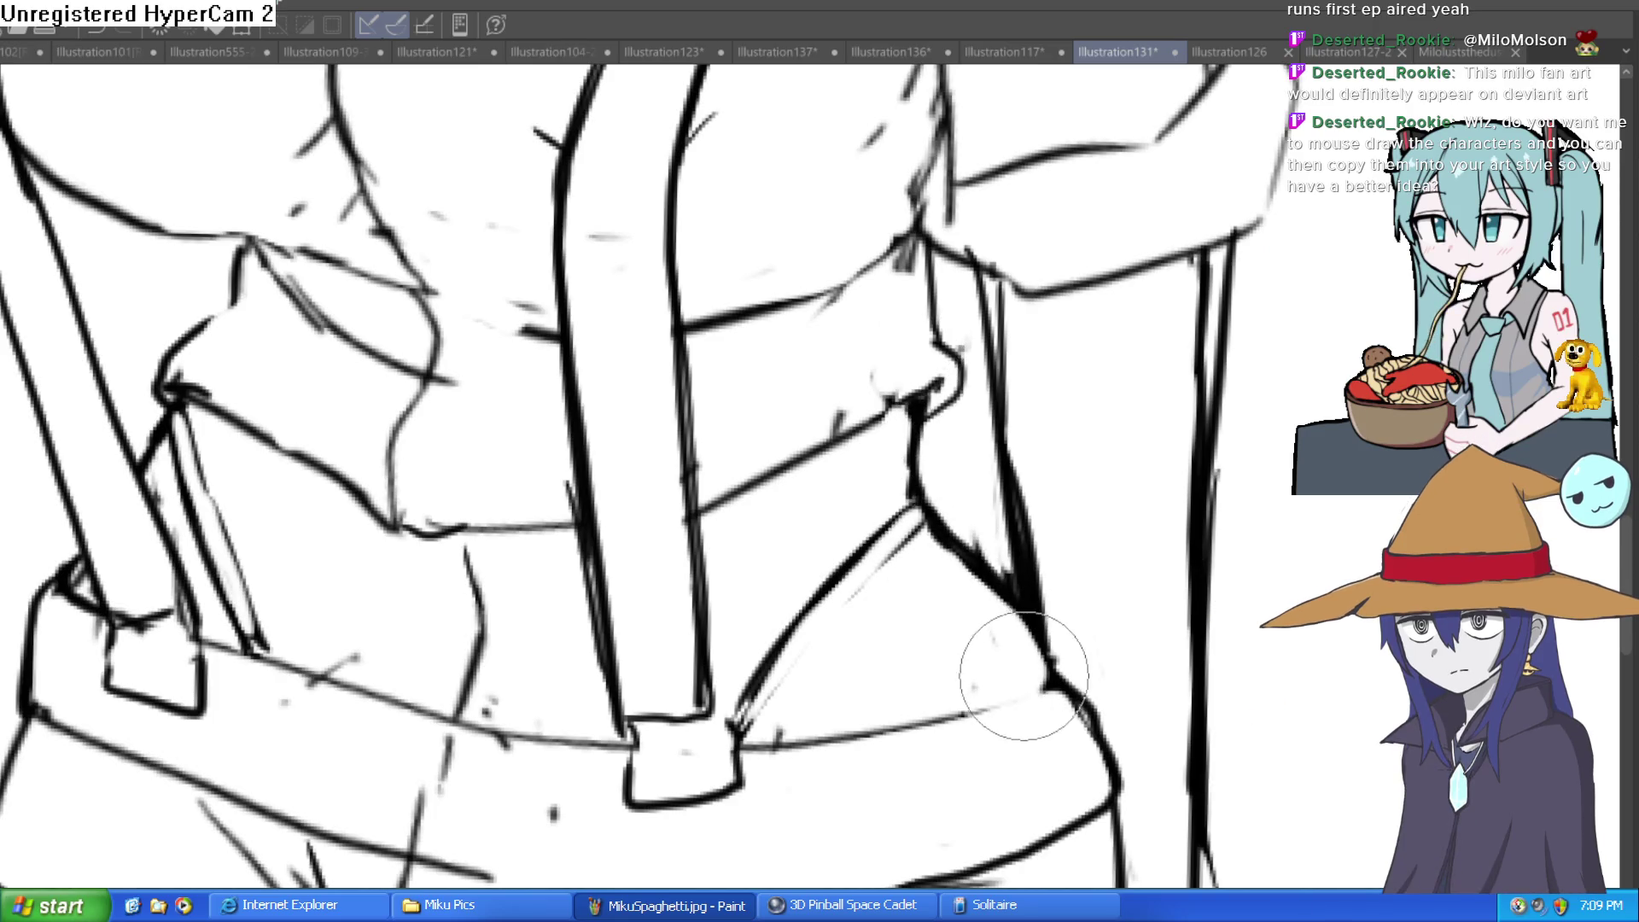
# Ink the strap edges, the belt-loop edge and an oval waistband button
pyautogui.hotkey('ctrl', '0')
pyautogui.moveTo(1171, 610); pyautogui.dragTo(1141, 504)
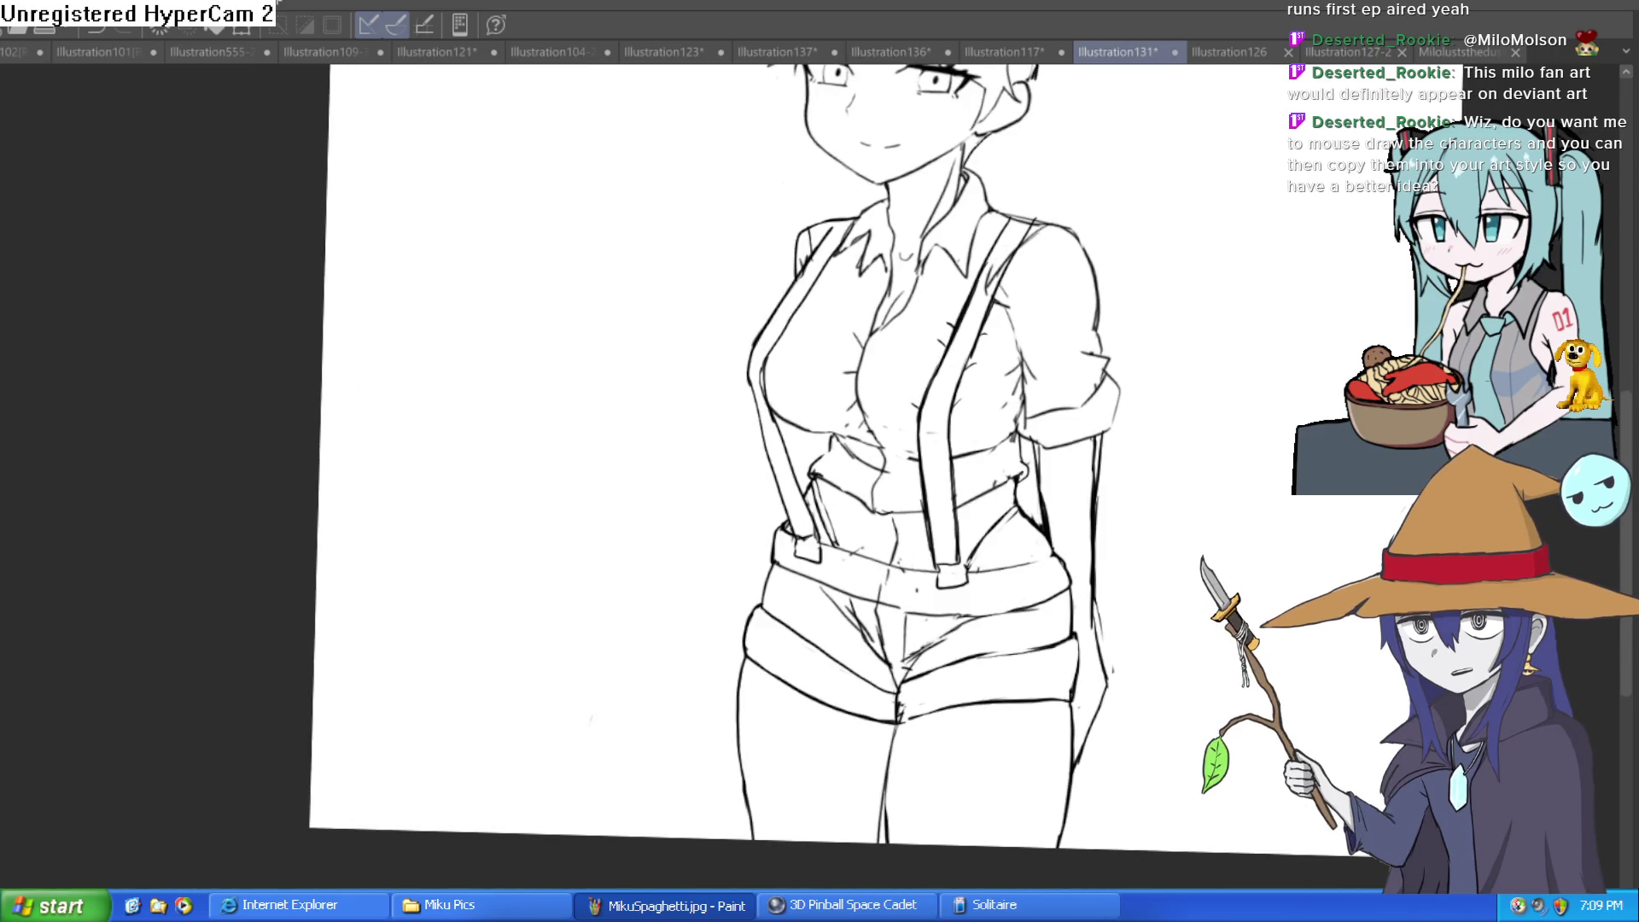
pyautogui.scroll(5, 909, 517)
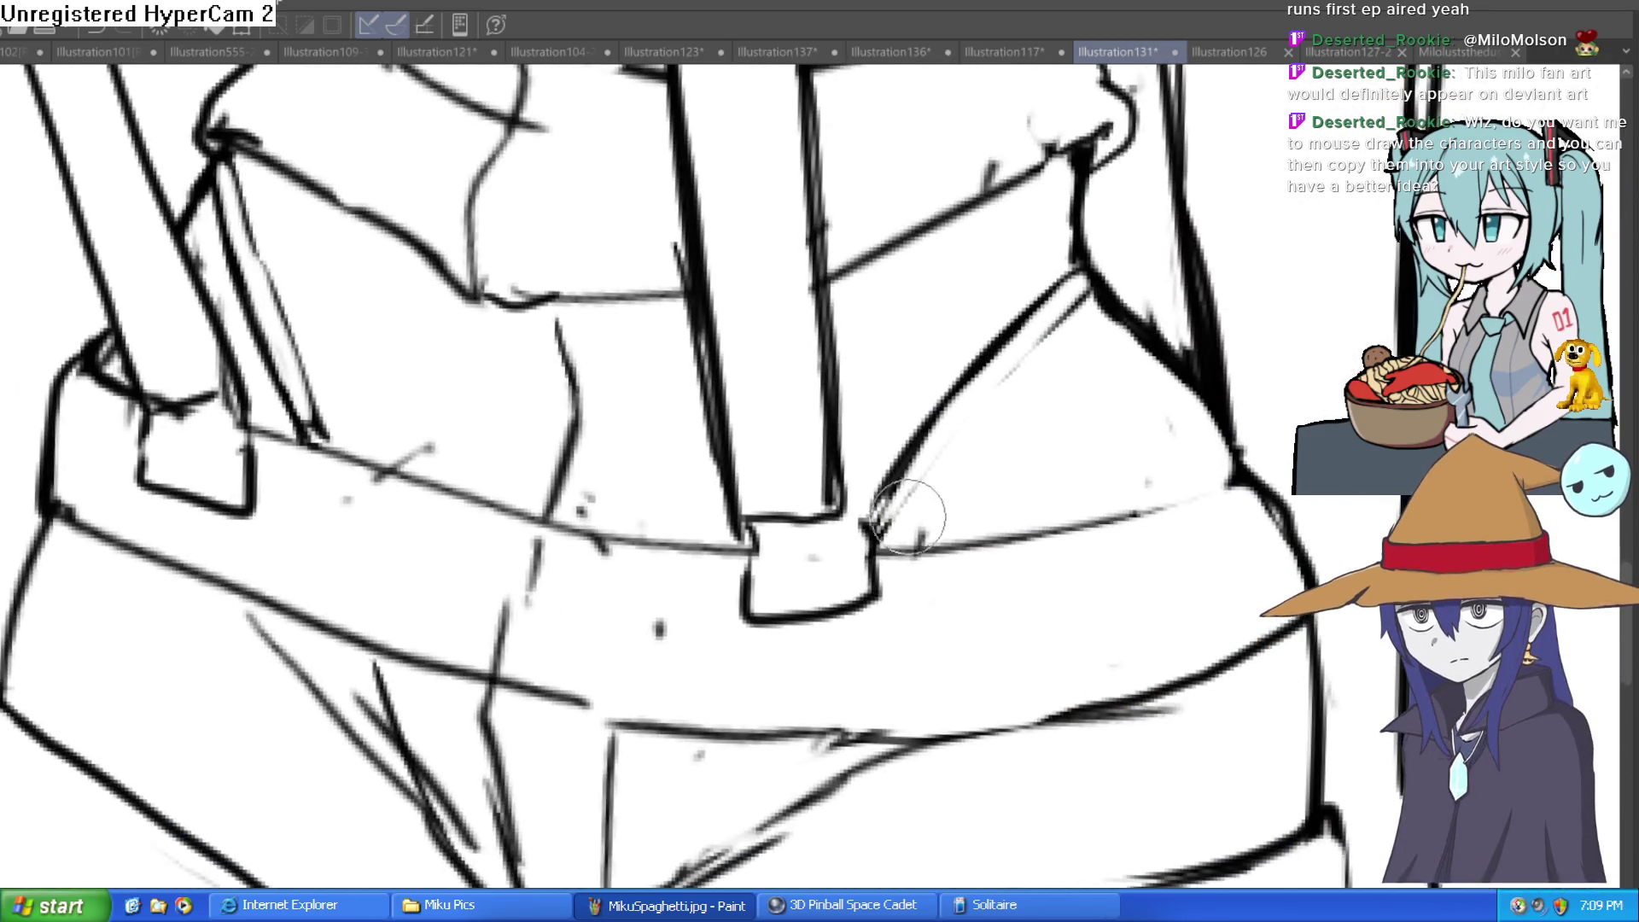
pyautogui.moveTo(879, 516)
pyautogui.mouseDown()
pyautogui.moveTo(959, 446)
pyautogui.moveTo(1093, 273)
pyautogui.moveTo(1005, 347)
pyautogui.moveTo(870, 522)
pyautogui.moveTo(1097, 289)
pyautogui.mouseUp()
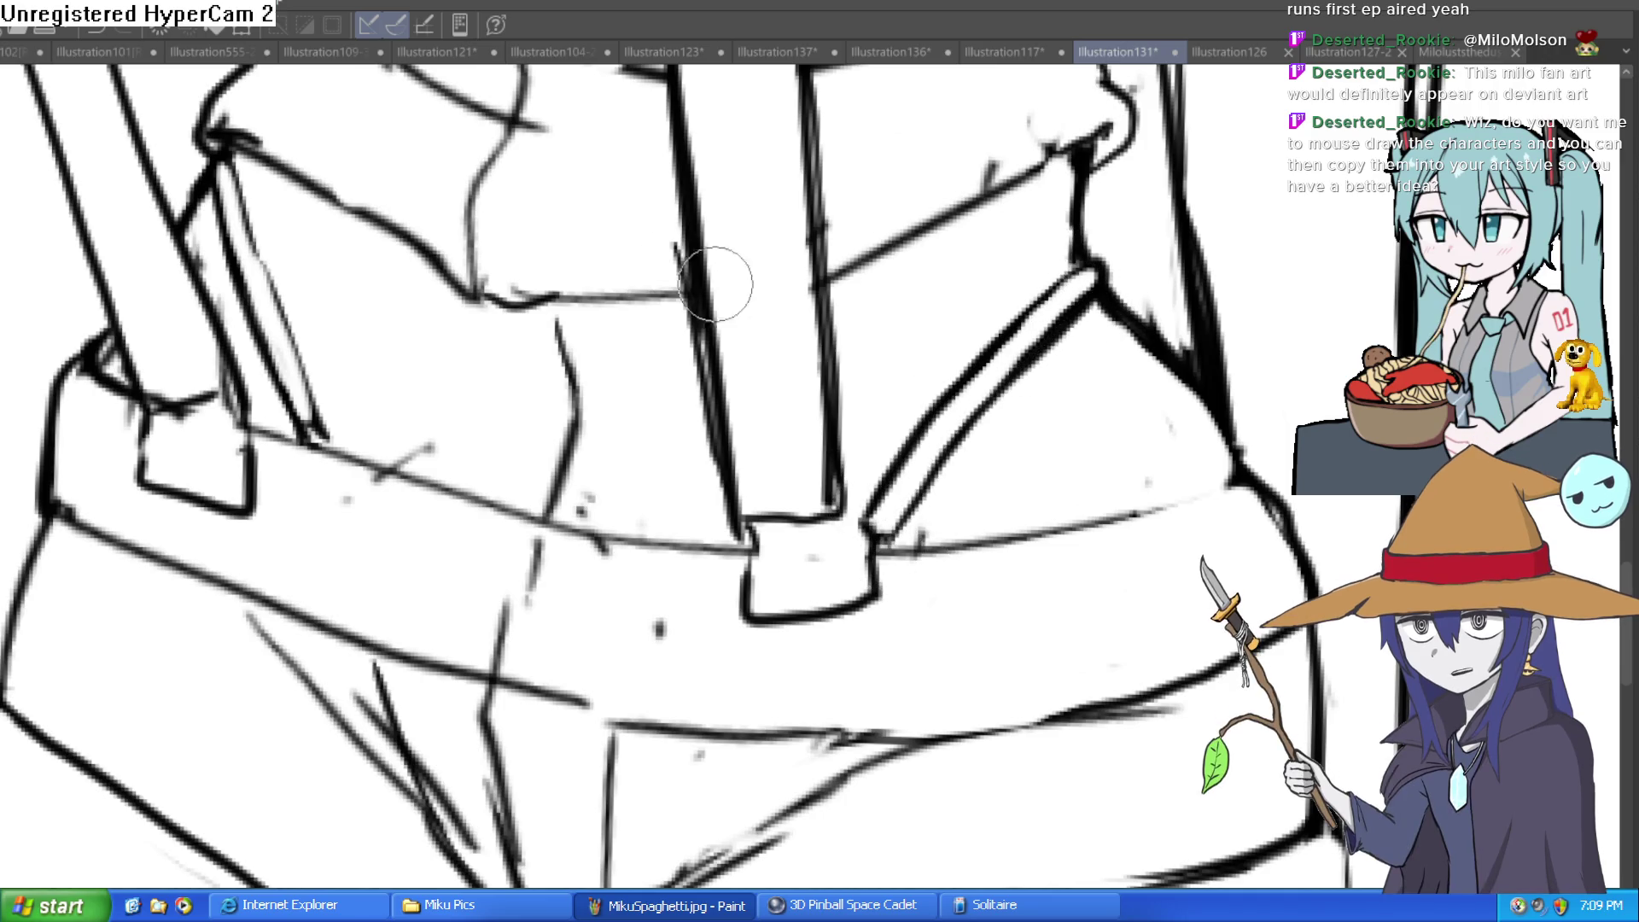
pyautogui.moveTo(224, 152)
pyautogui.mouseDown()
pyautogui.moveTo(325, 436)
pyautogui.moveTo(365, 469)
pyautogui.moveTo(597, 530)
pyautogui.moveTo(657, 503)
pyautogui.moveTo(604, 352)
pyautogui.moveTo(418, 478)
pyautogui.mouseUp()
pyautogui.moveTo(444, 363)
pyautogui.mouseDown()
pyautogui.moveTo(431, 426)
pyautogui.moveTo(438, 397)
pyautogui.mouseUp()
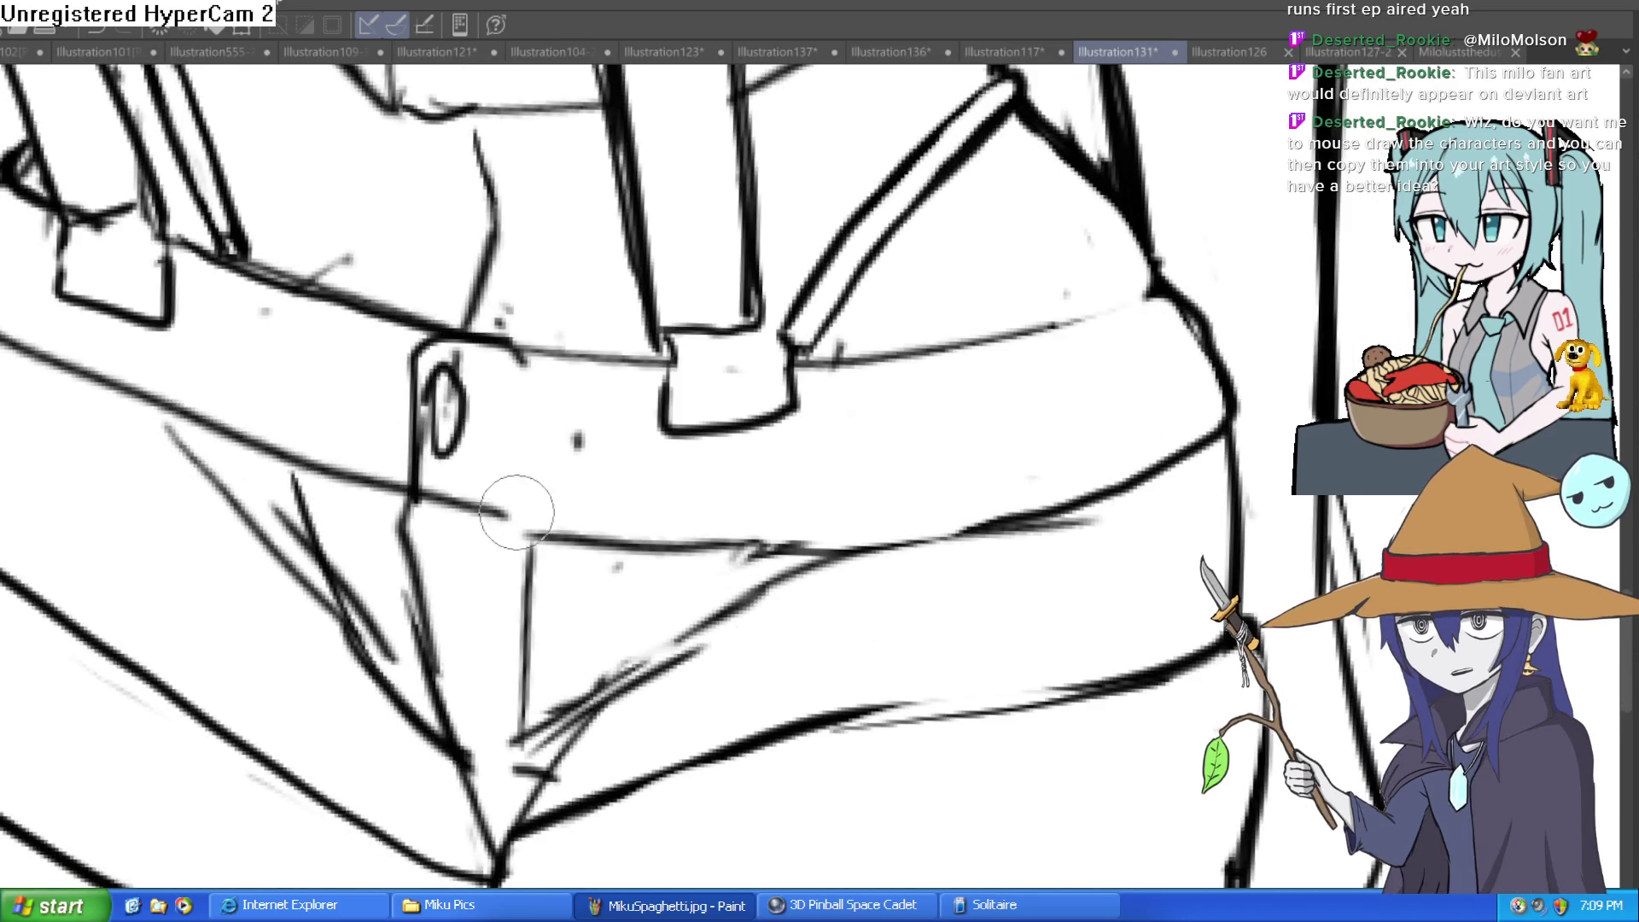
pyautogui.moveTo(515, 515); pyautogui.dragTo(527, 522)
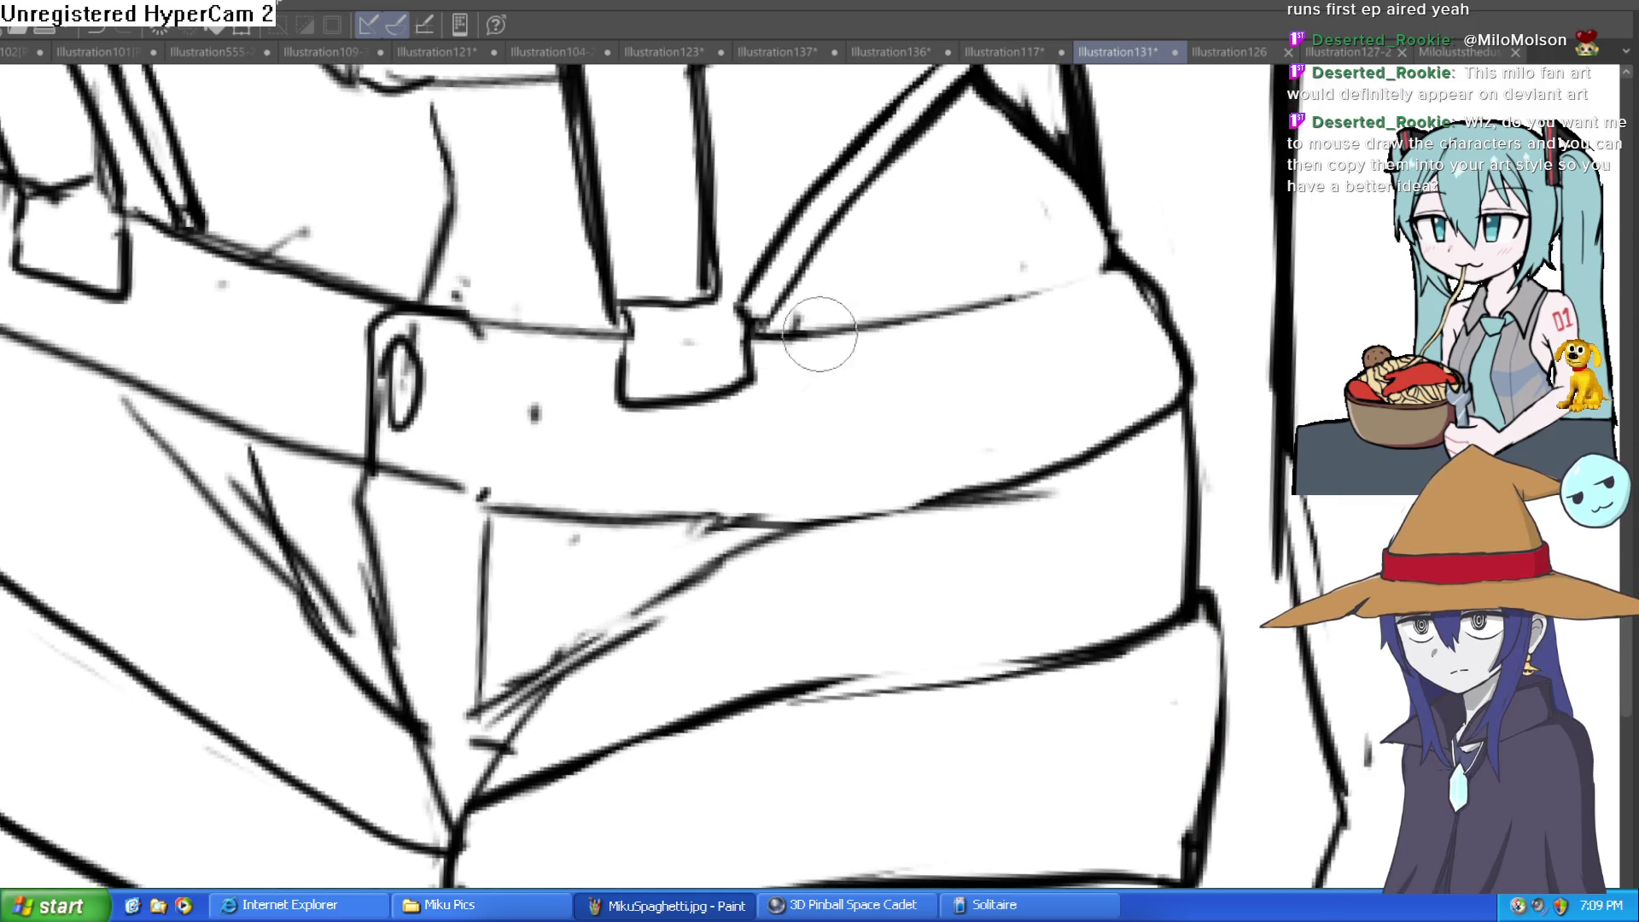
pyautogui.scroll(-3, 1136, 313)
pyautogui.scroll(-3, 1136, 312)
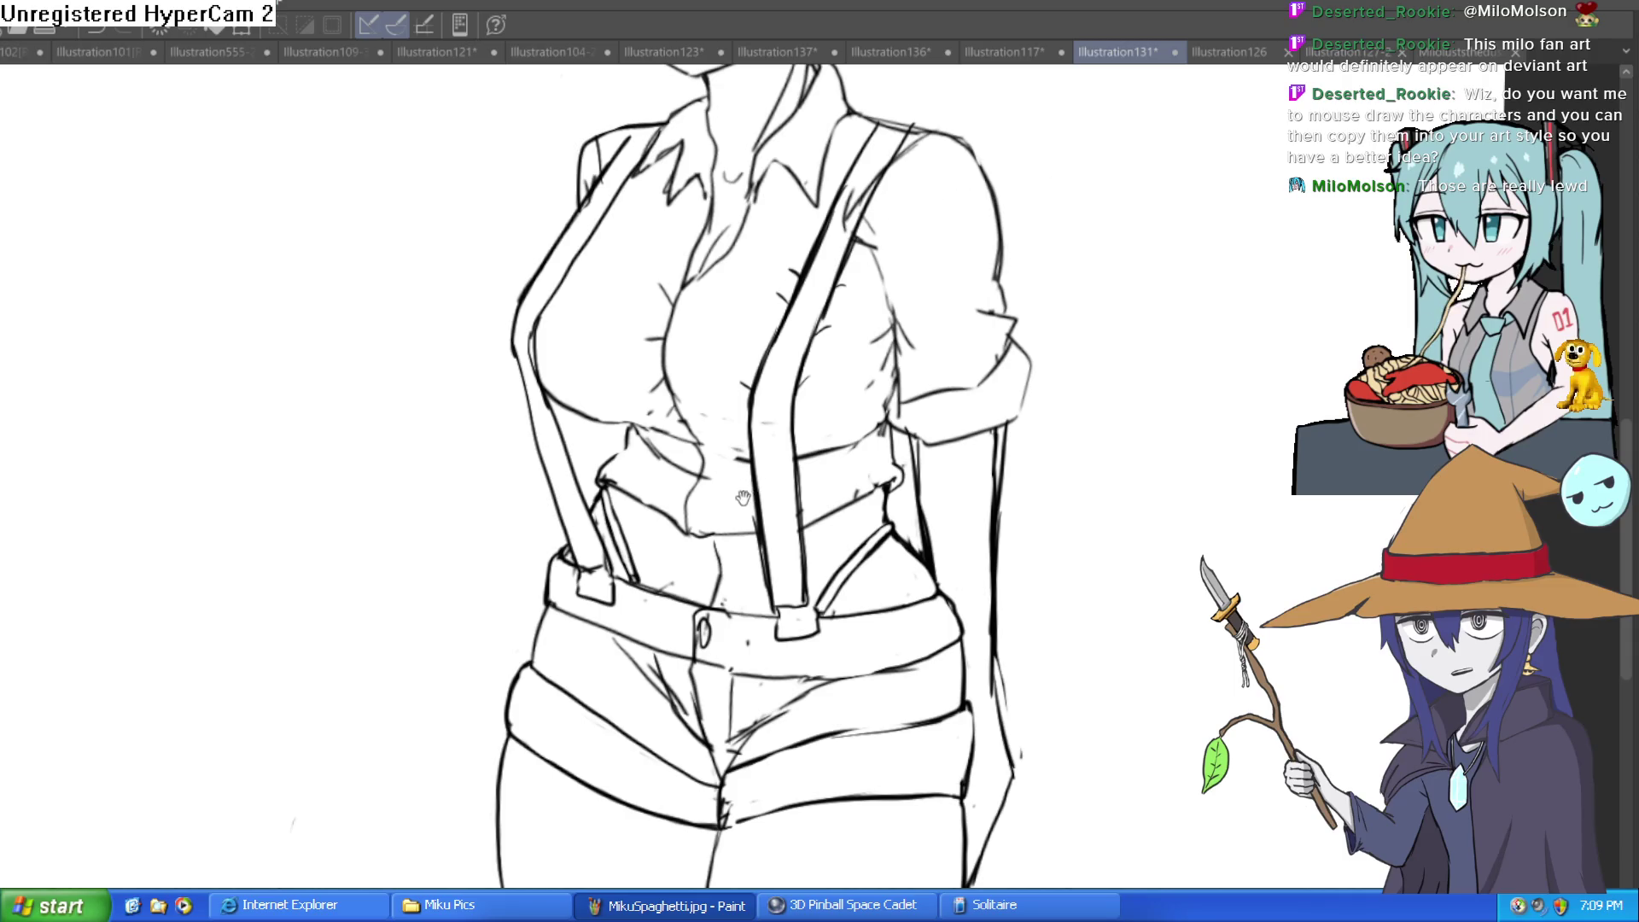
# Rotate the tilted canvas view back to upright and zoom in on the torso
pyautogui.moveTo(743, 497); pyautogui.dragTo(651, 519)
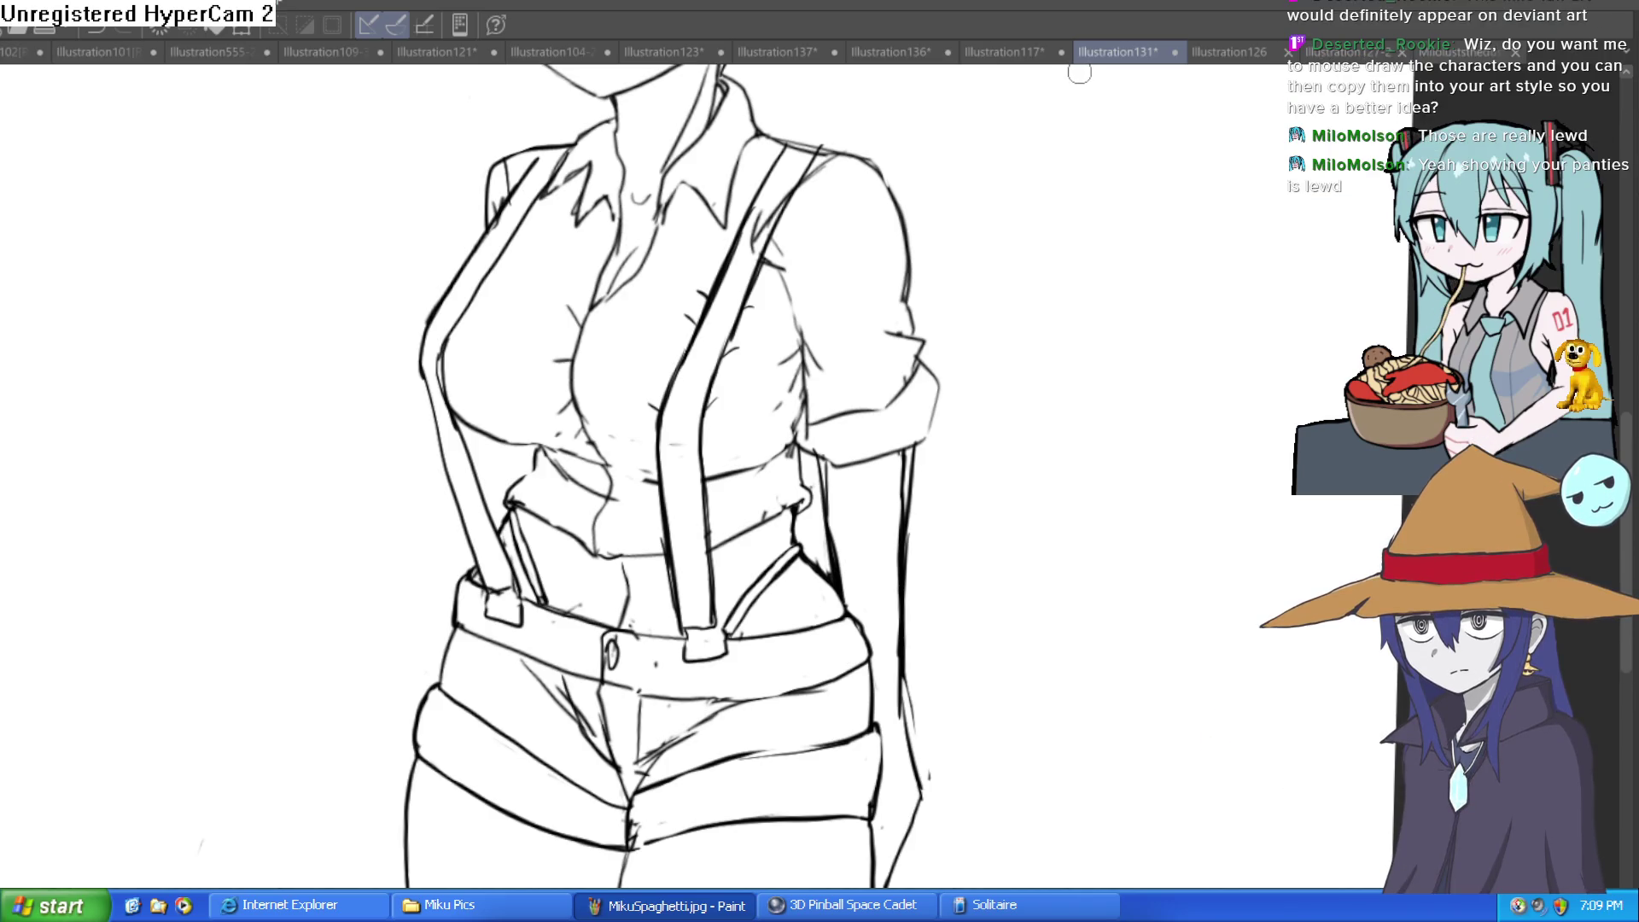
pyautogui.moveTo(778, 550)
pyautogui.mouseDown()
pyautogui.moveTo(787, 493)
pyautogui.moveTo(931, 421)
pyautogui.moveTo(771, 369)
pyautogui.mouseUp()
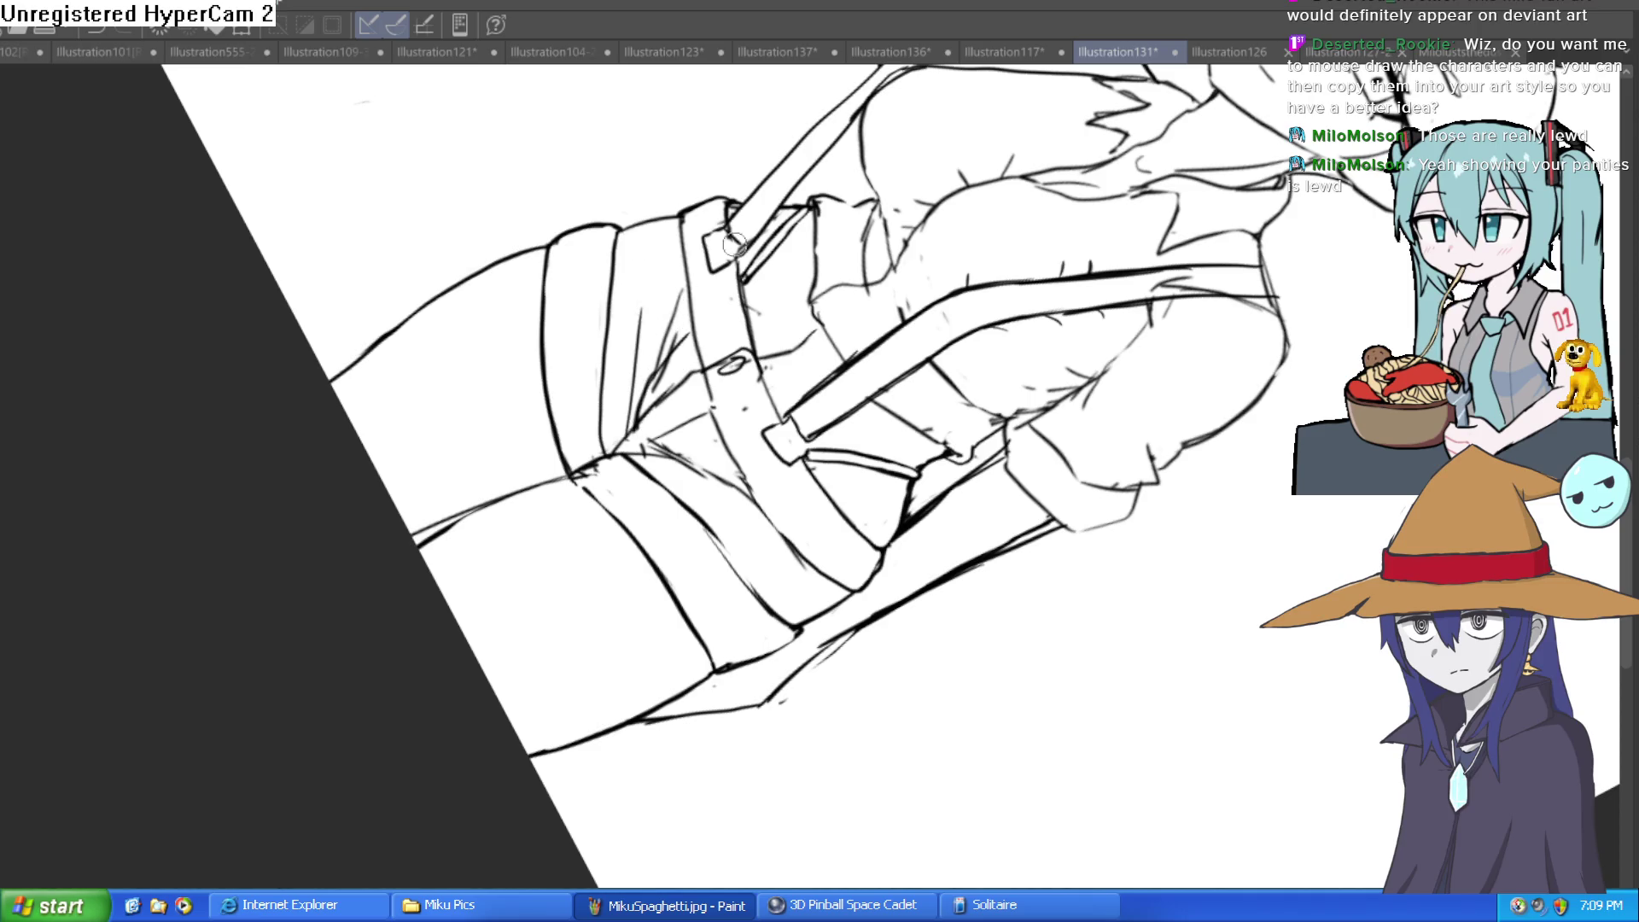
pyautogui.moveTo(734, 245); pyautogui.dragTo(856, 315)
pyautogui.moveTo(963, 305); pyautogui.dragTo(1009, 412)
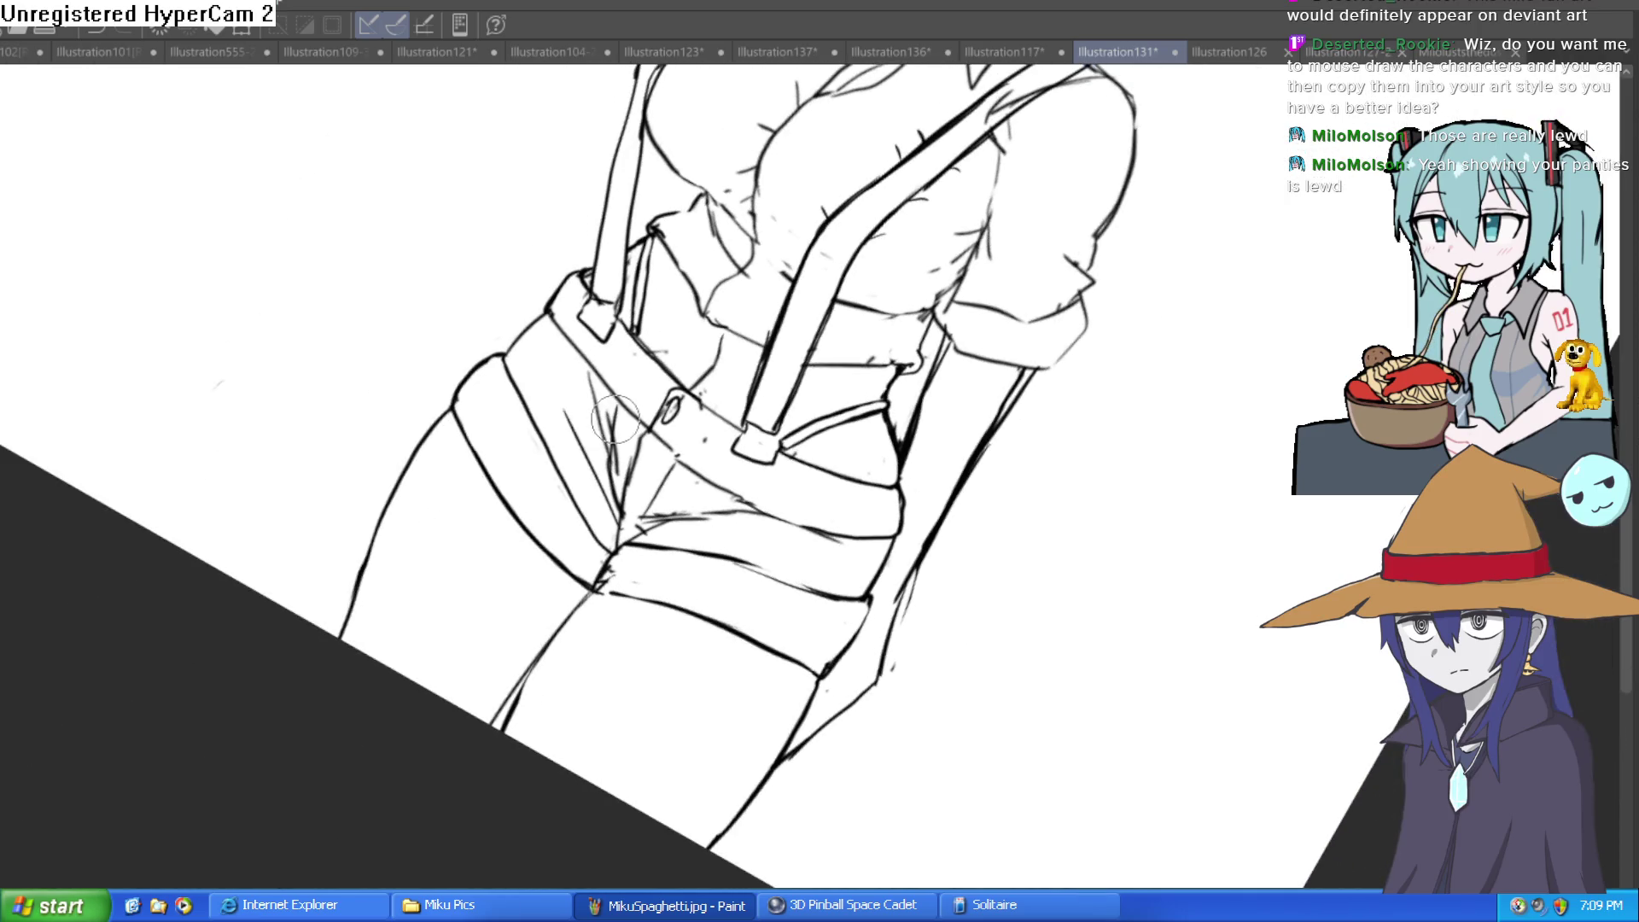
pyautogui.hotkey('ctrl', '0')
pyautogui.moveTo(634, 397)
pyautogui.mouseDown()
pyautogui.moveTo(925, 341)
pyautogui.moveTo(955, 443)
pyautogui.moveTo(922, 290)
pyautogui.moveTo(907, 381)
pyautogui.moveTo(897, 355)
pyautogui.moveTo(869, 354)
pyautogui.mouseUp()
pyautogui.moveTo(832, 409); pyautogui.dragTo(769, 424)
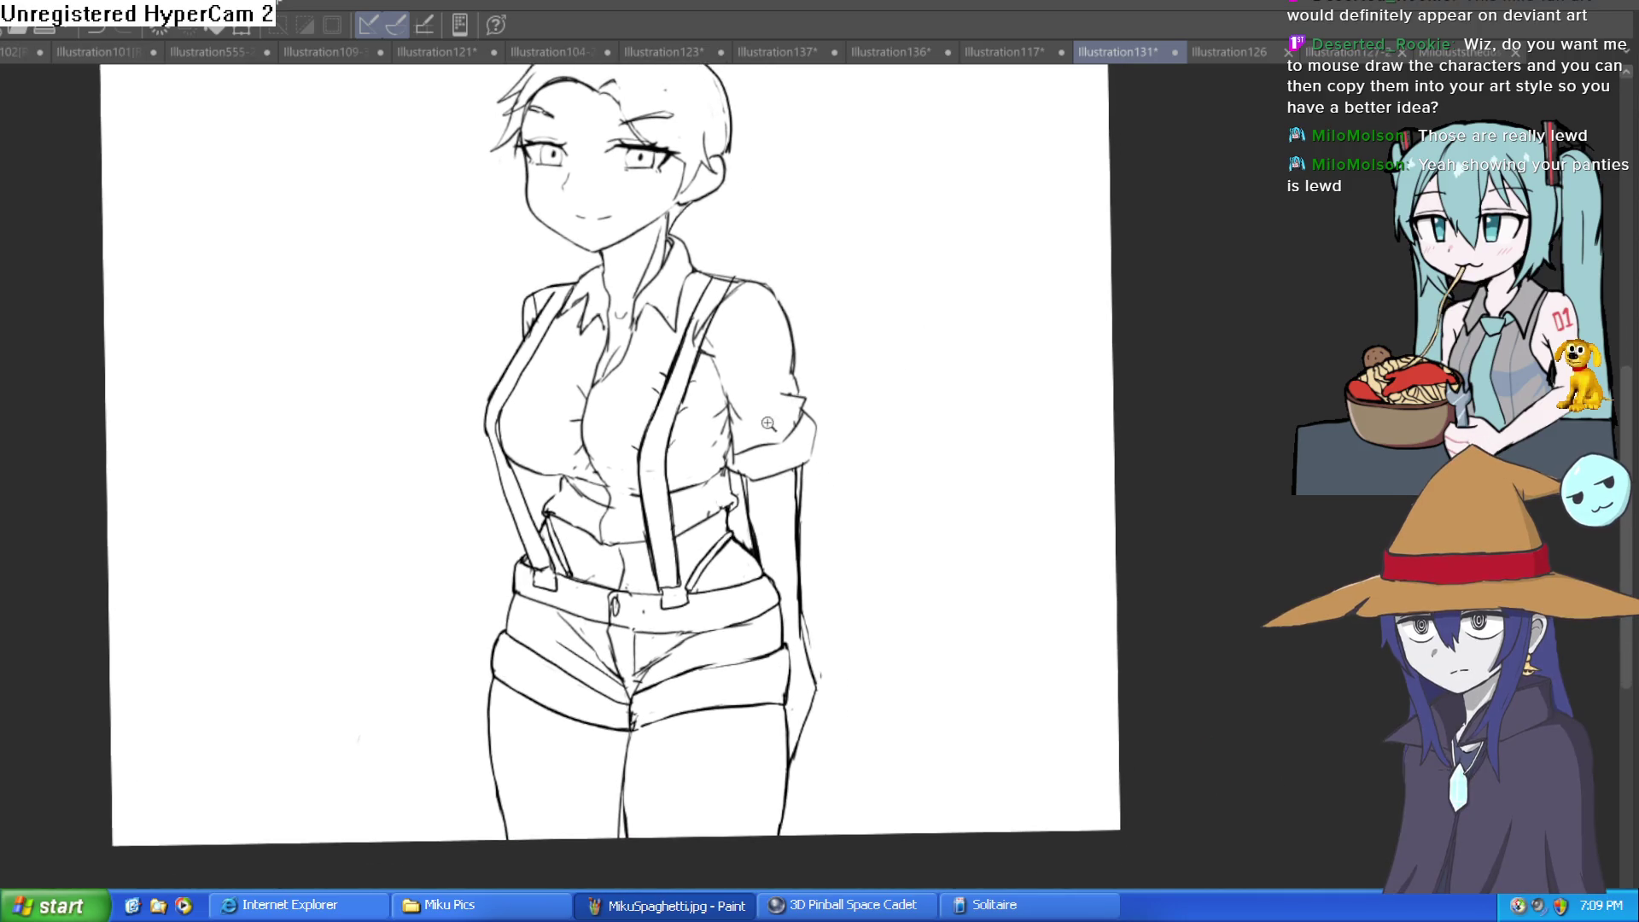
pyautogui.scroll(3, 794, 427)
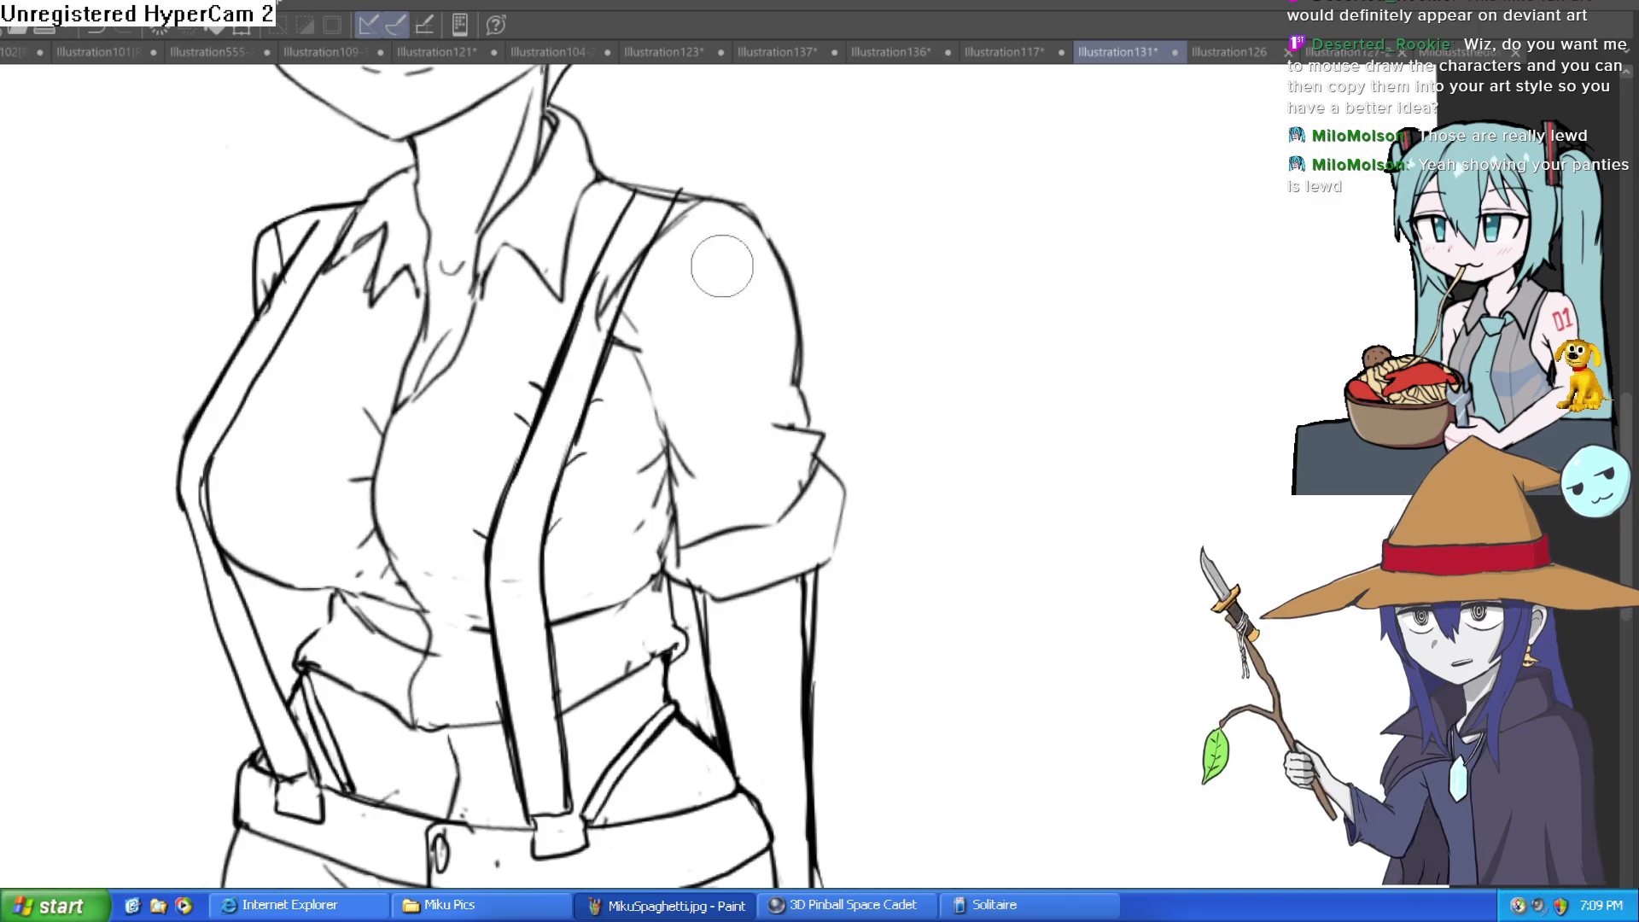
# Draw a heavier pen stroke along the left shoulder and sleeve edge
pyautogui.scroll(-5, 708, 342)
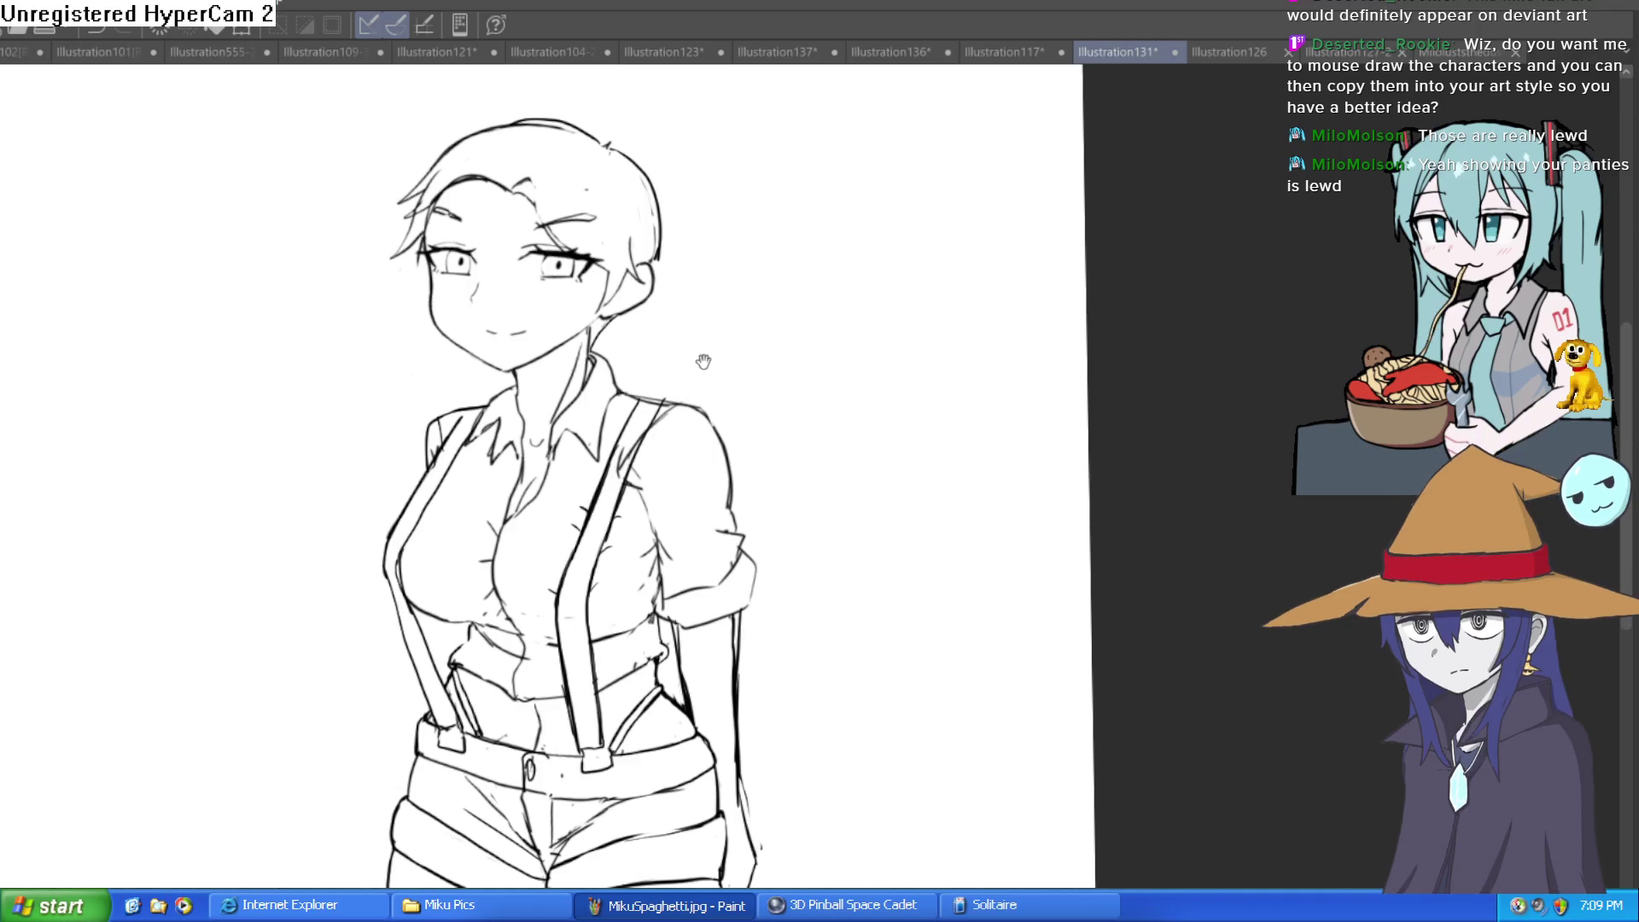
pyautogui.moveTo(707, 360); pyautogui.dragTo(732, 266)
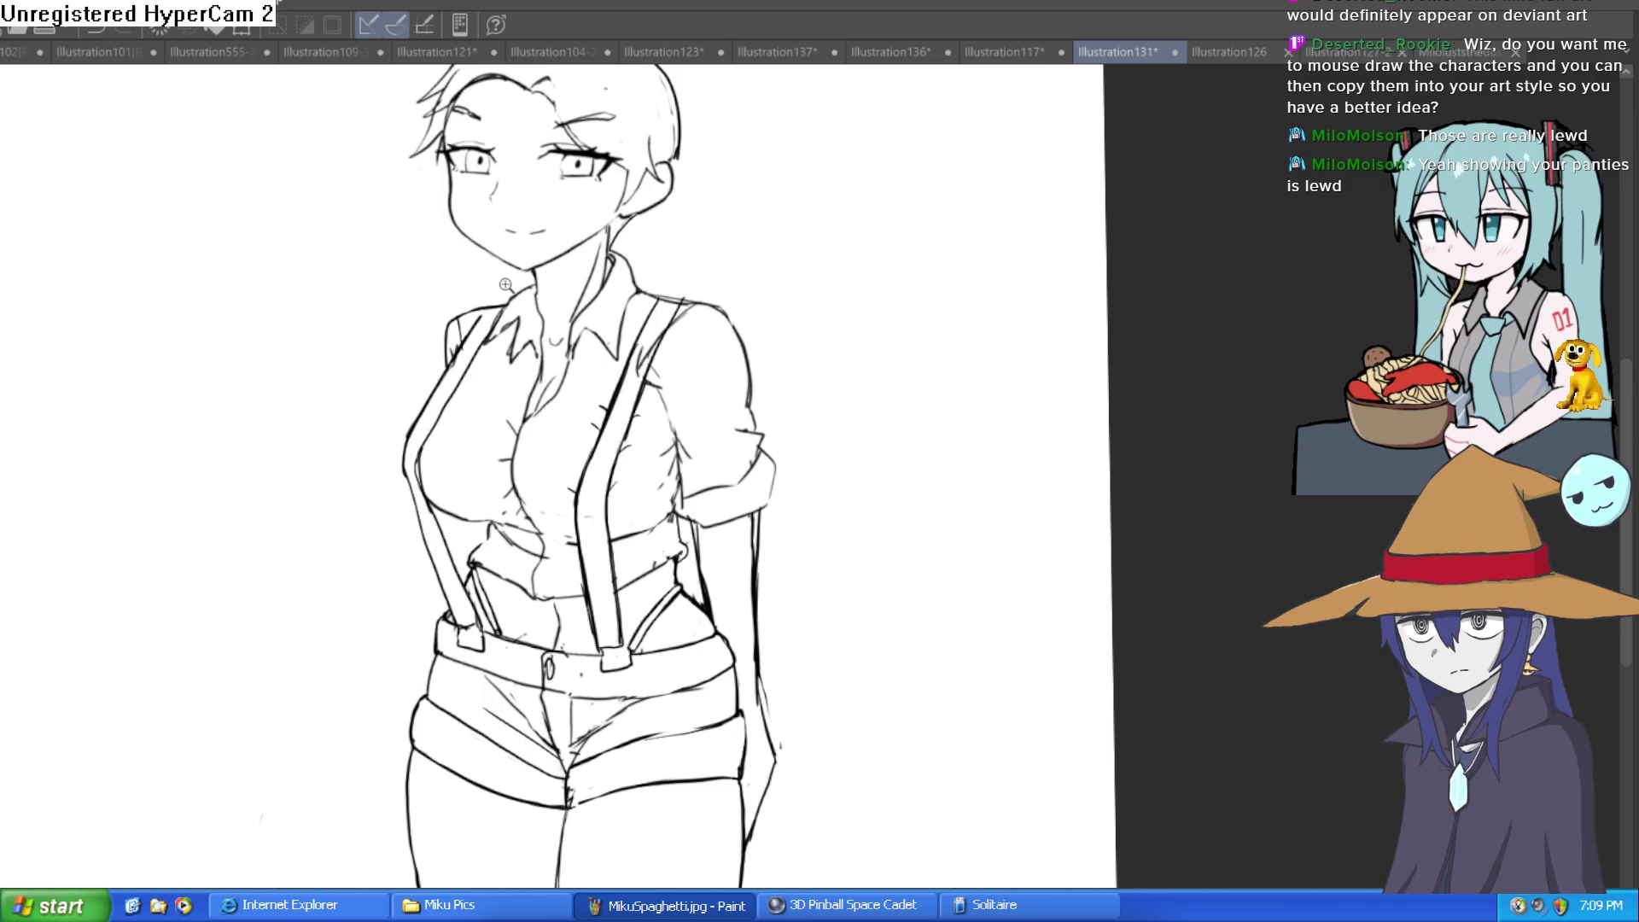
pyautogui.click(506, 284)
pyautogui.moveTo(493, 338); pyautogui.dragTo(335, 492)
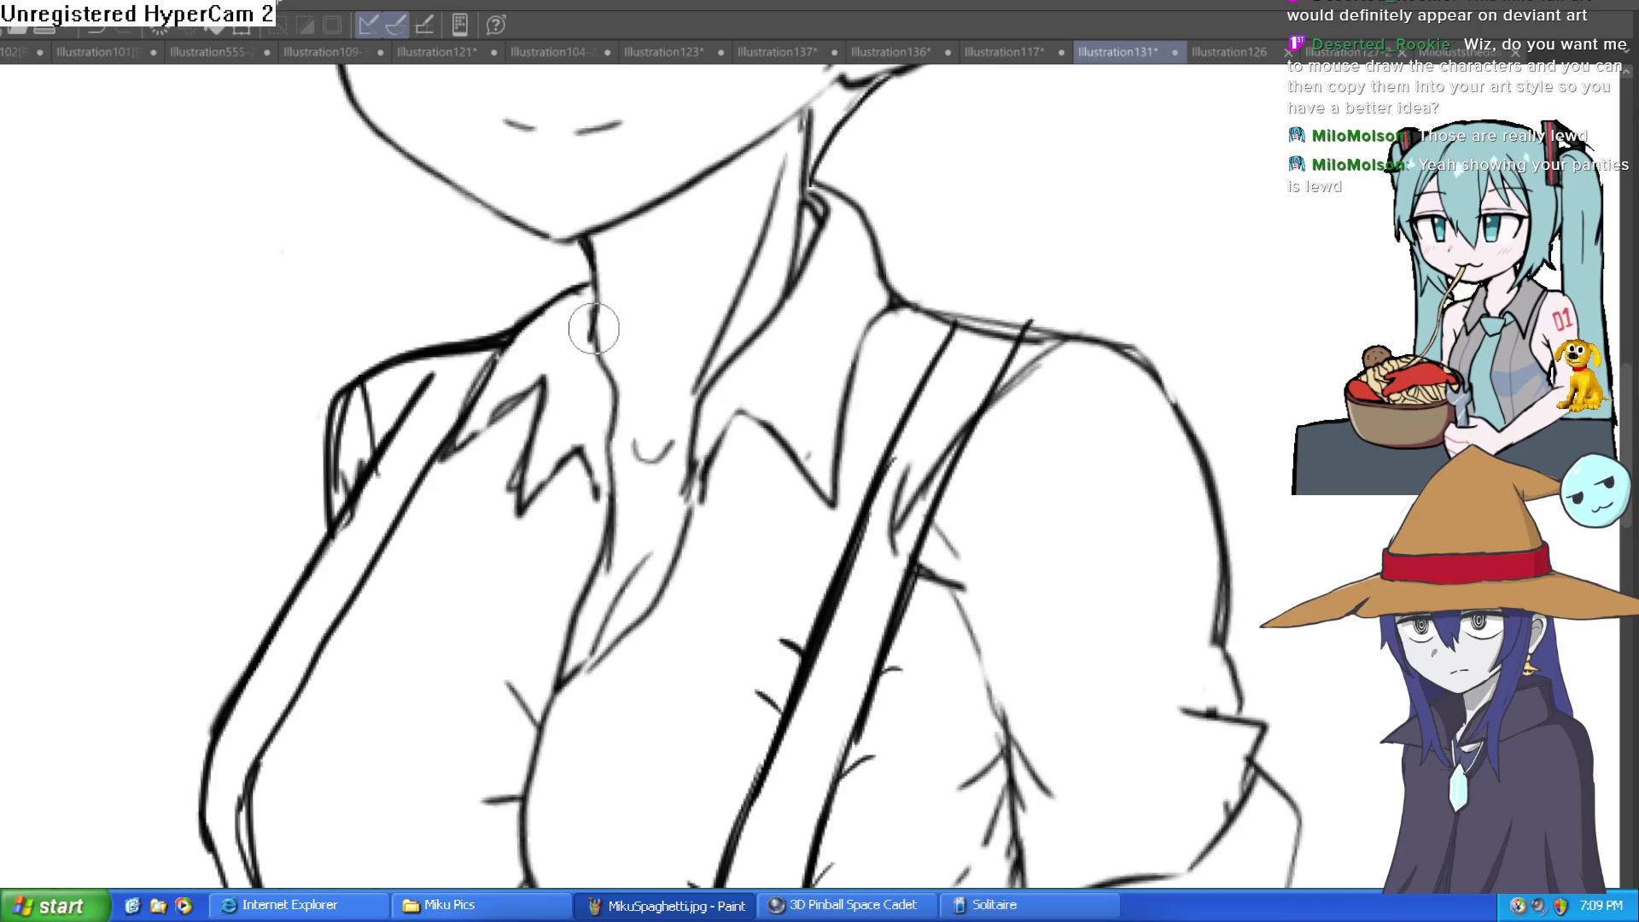
pyautogui.scroll(-3, 712, 371)
pyautogui.scroll(5, 727, 450)
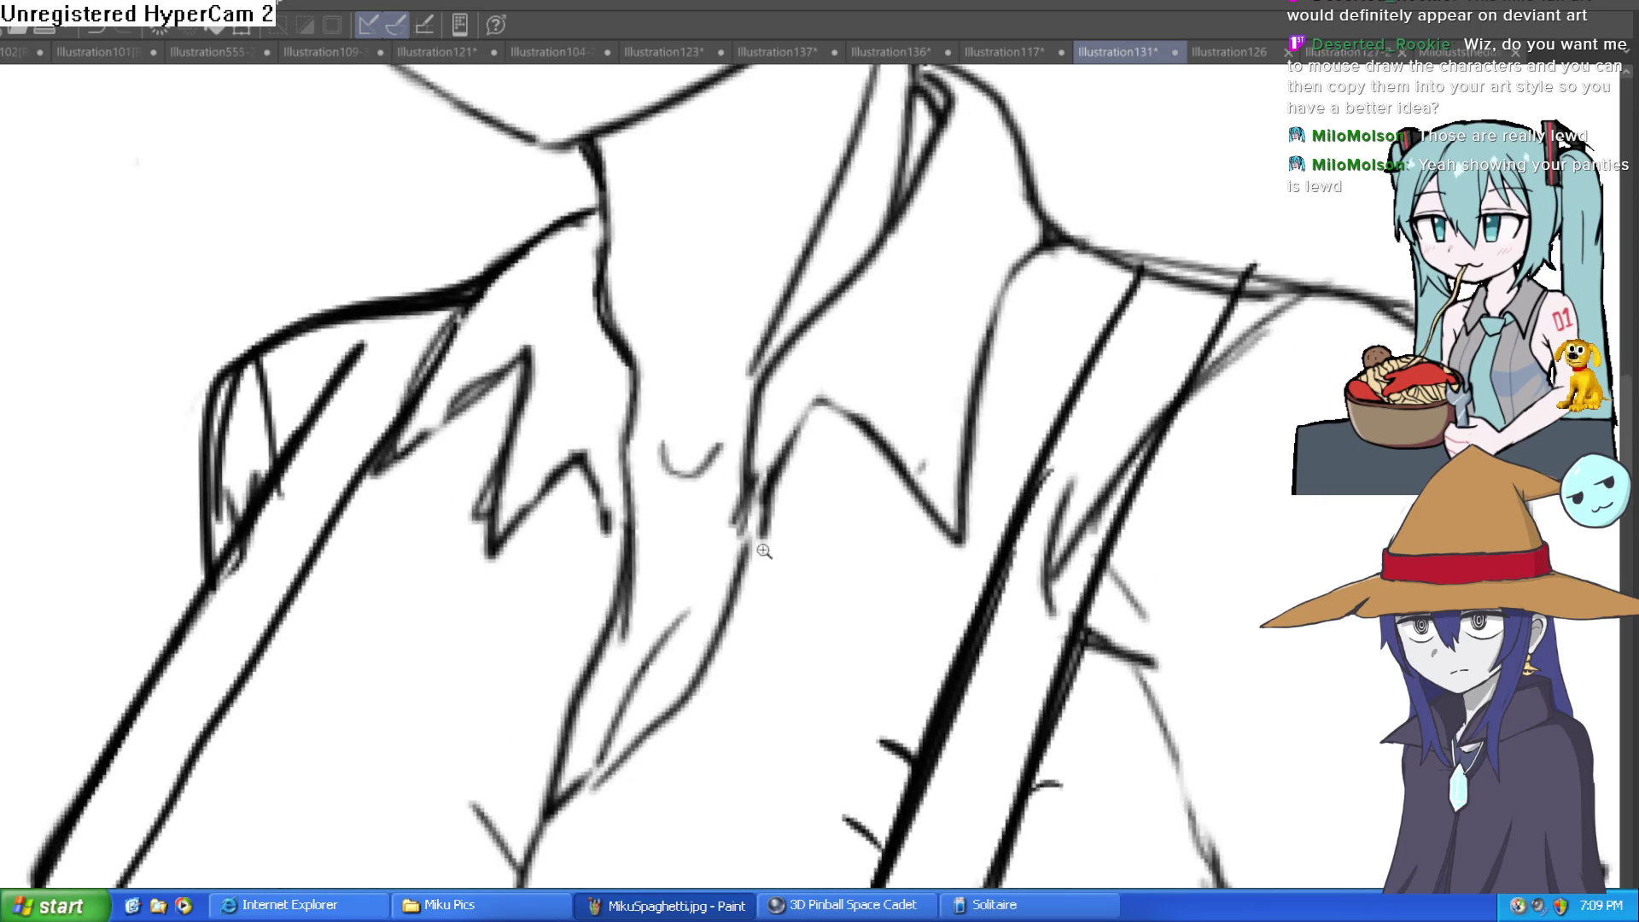
pyautogui.scroll(-3, 764, 550)
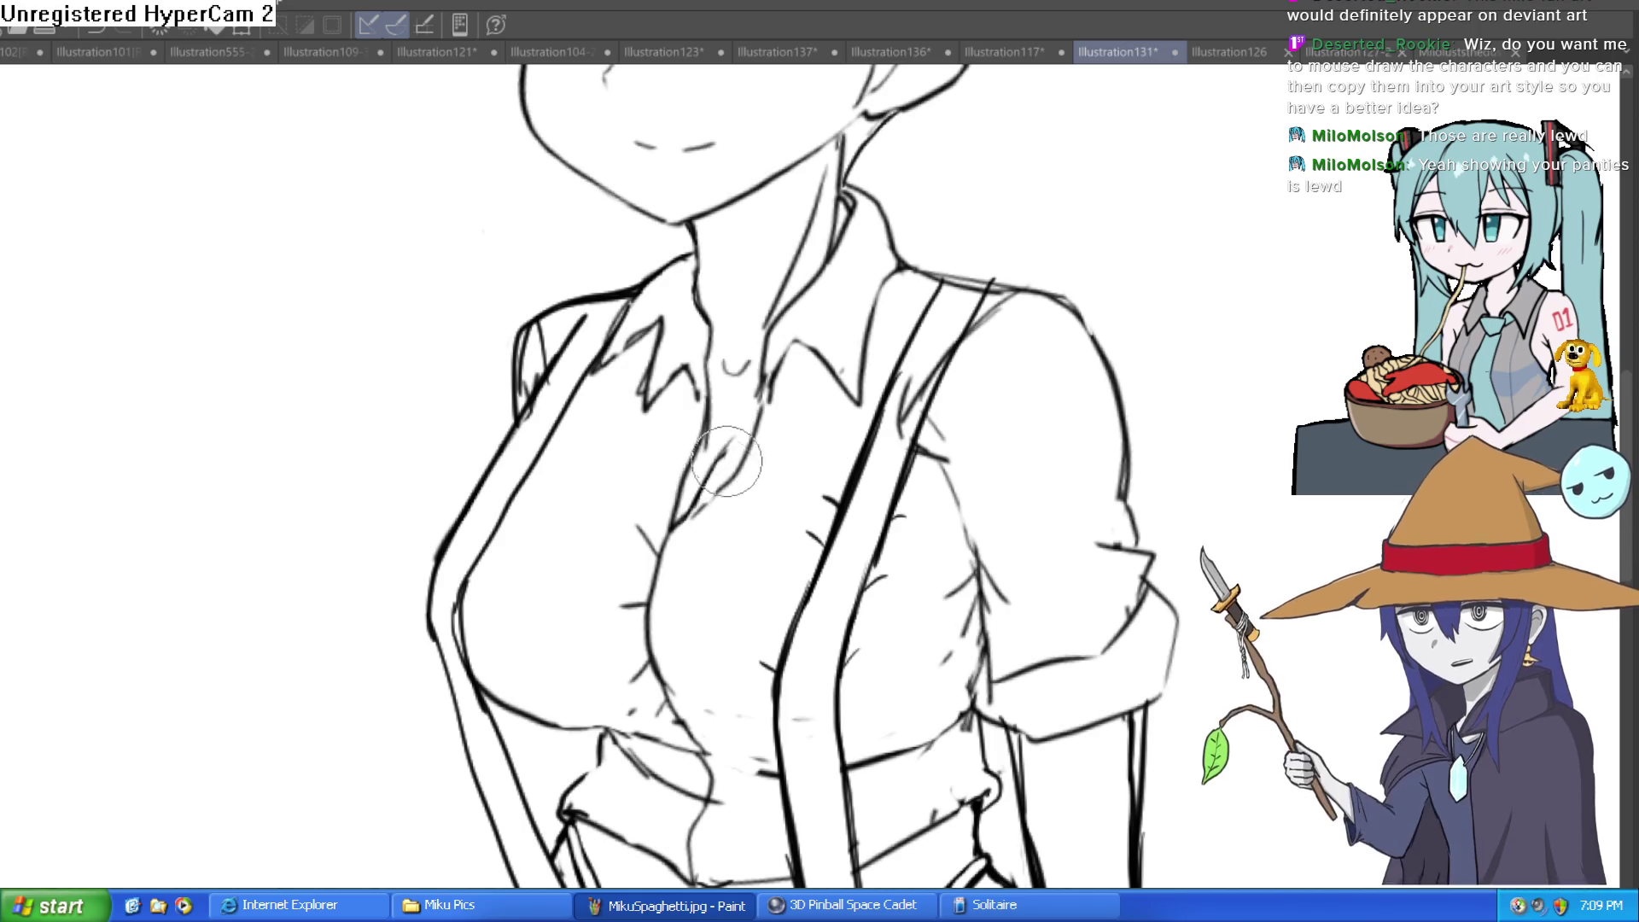
pyautogui.scroll(-4, 963, 391)
pyautogui.moveTo(963, 390)
pyautogui.mouseDown()
pyautogui.moveTo(1079, 376)
pyautogui.moveTo(1038, 372)
pyautogui.mouseUp()
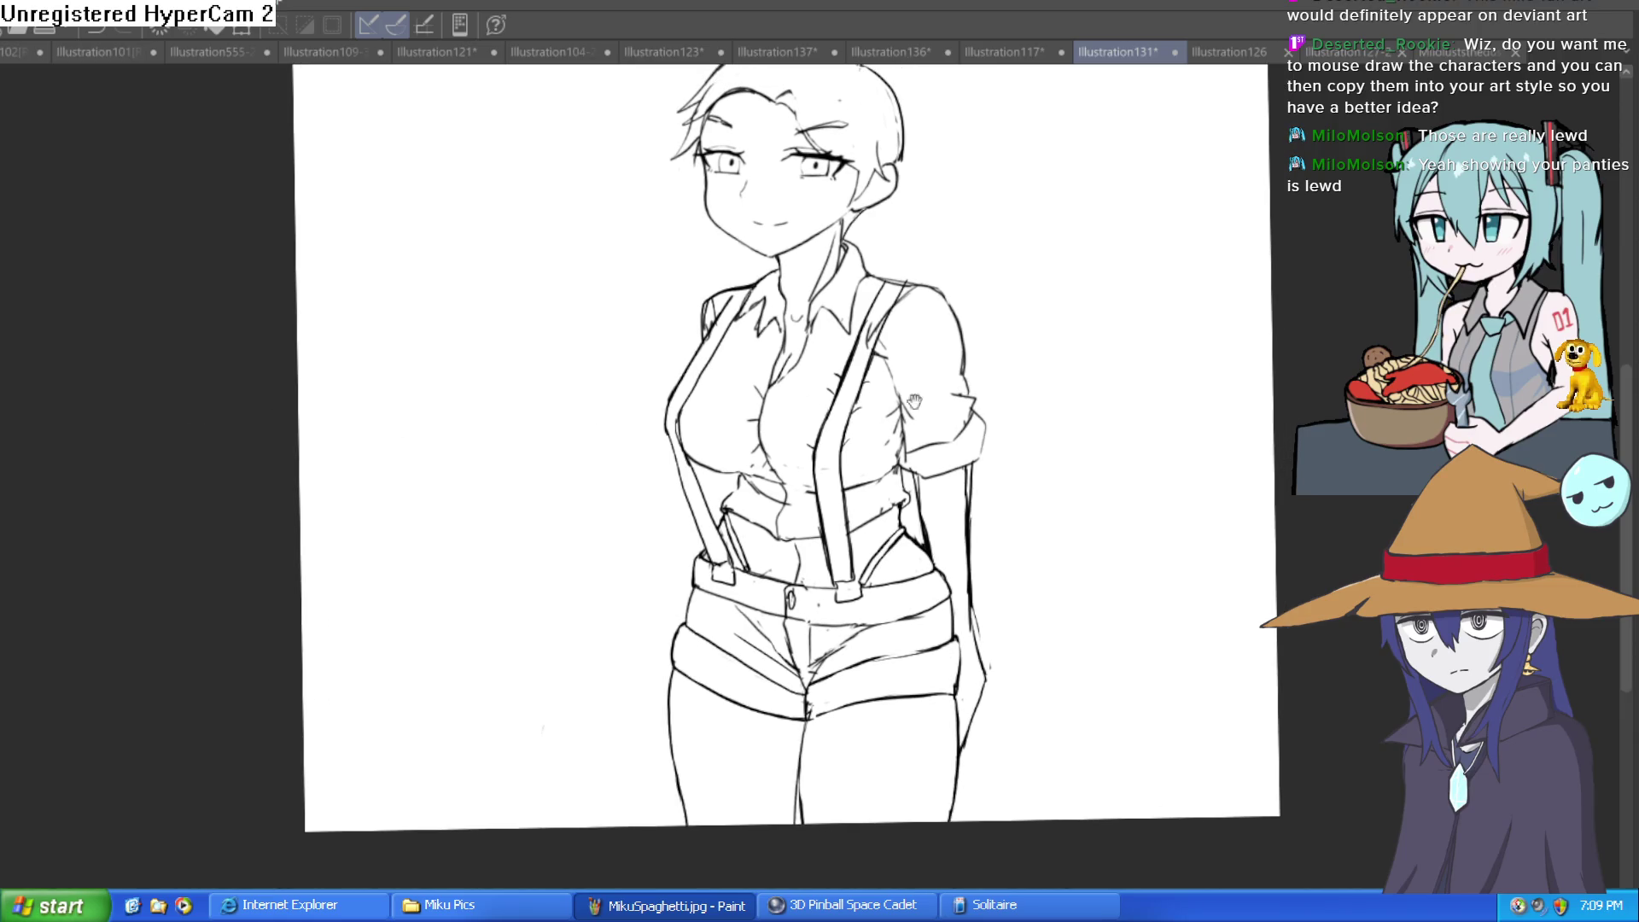
pyautogui.scroll(-3, 973, 435)
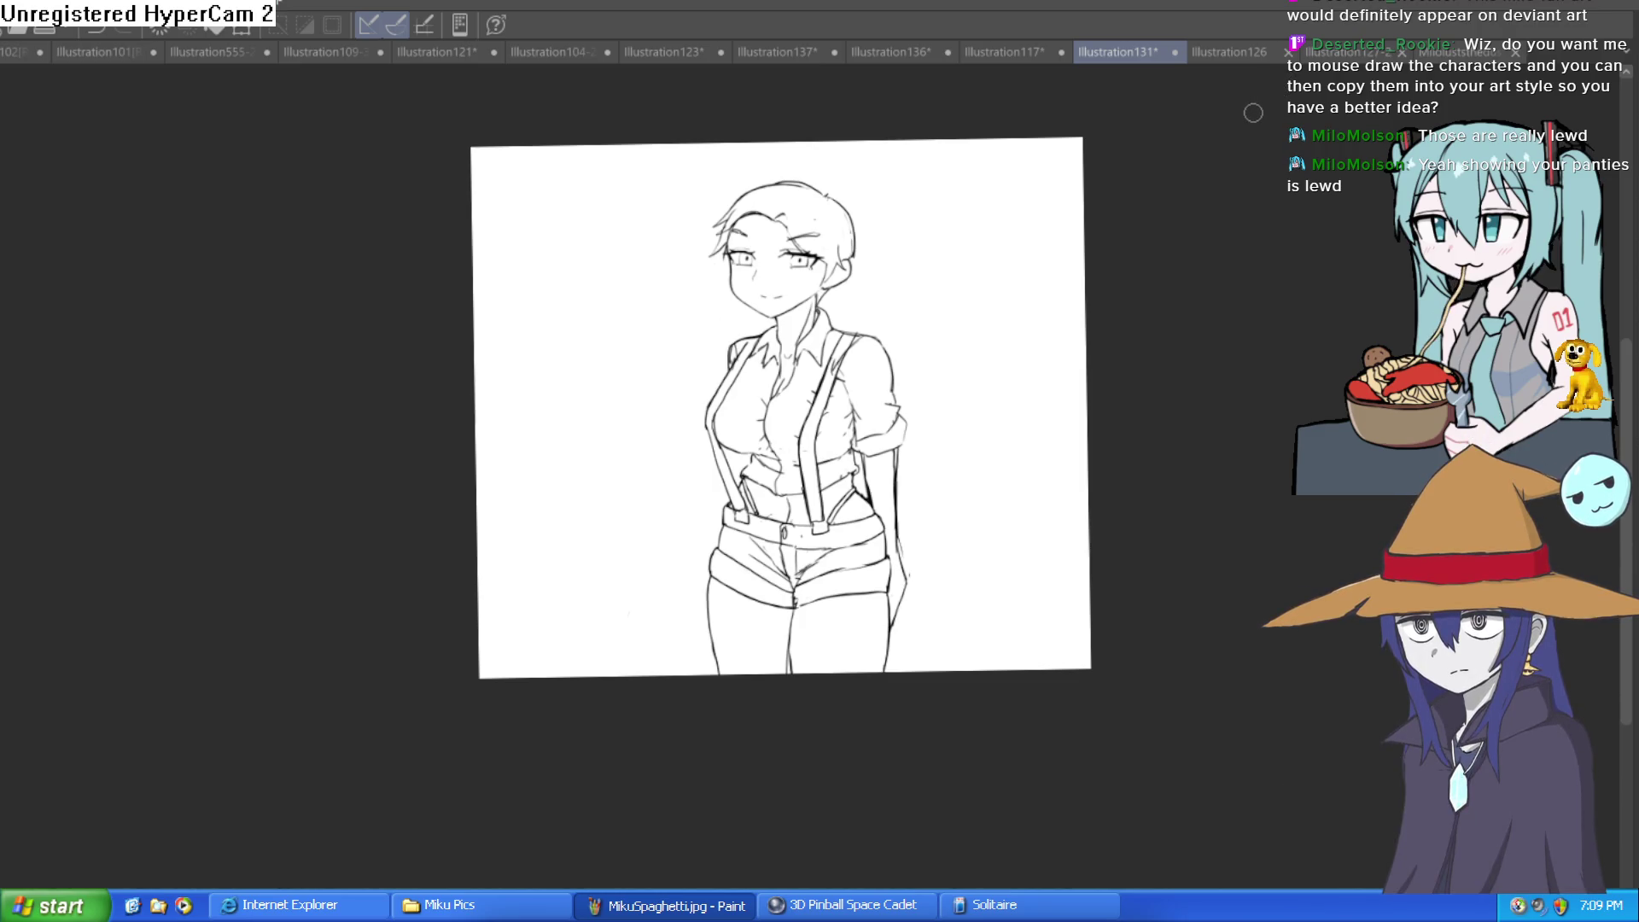
# Look over the head, shirt and waist, mirroring the view to check proportions
pyautogui.scroll(5, 914, 322)
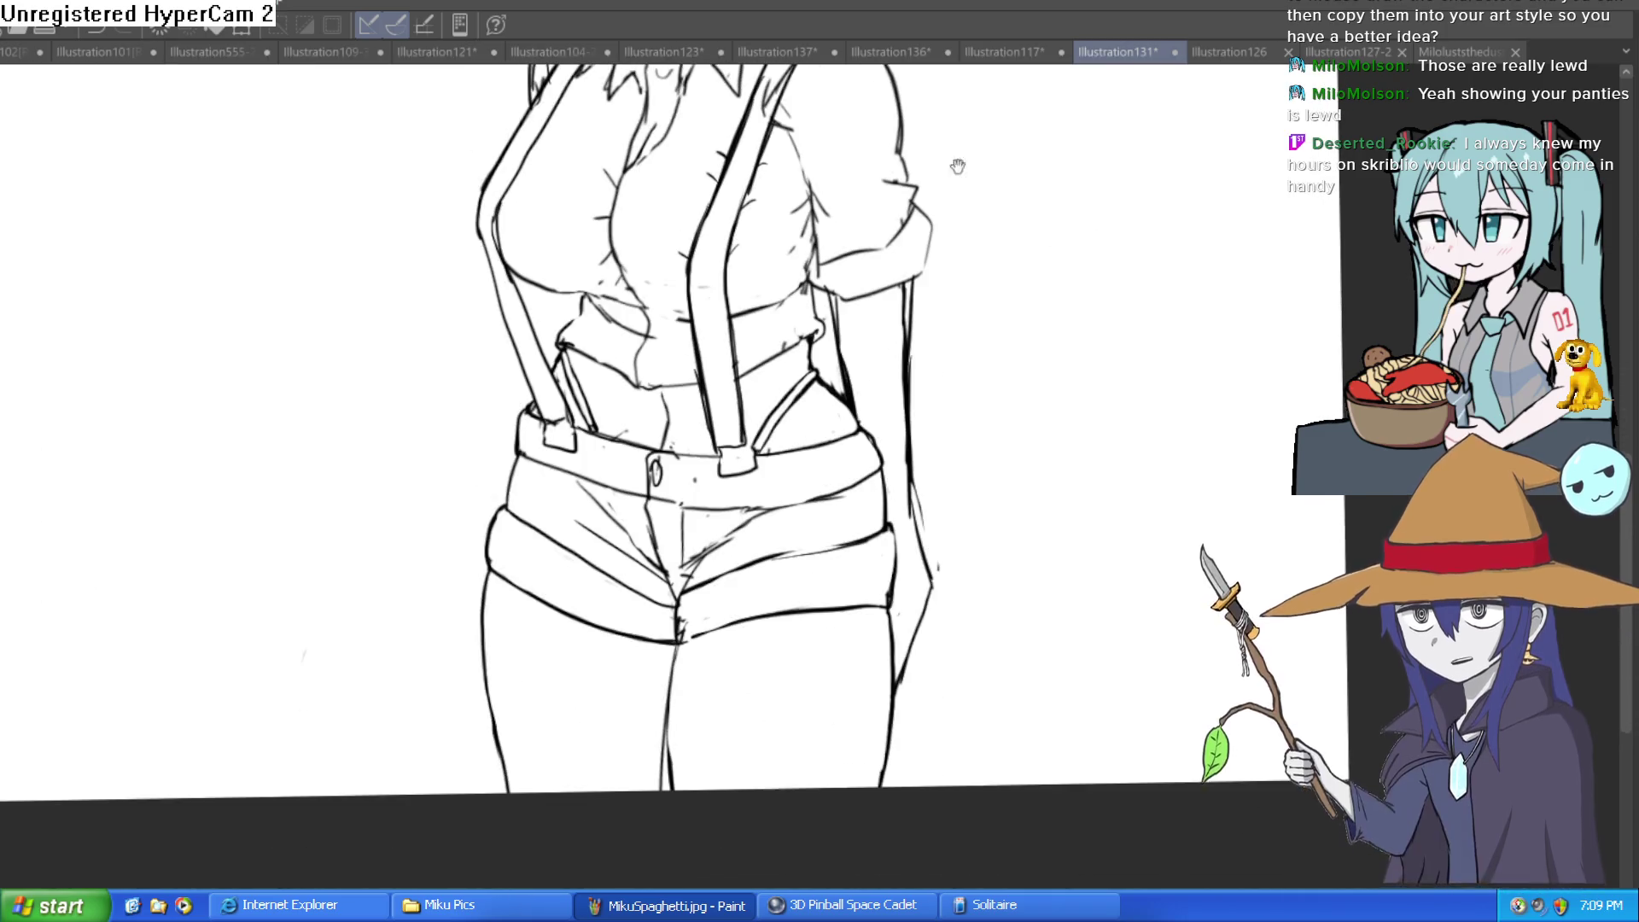
pyautogui.moveTo(958, 166)
pyautogui.mouseDown()
pyautogui.moveTo(923, 614)
pyautogui.moveTo(899, 459)
pyautogui.mouseUp()
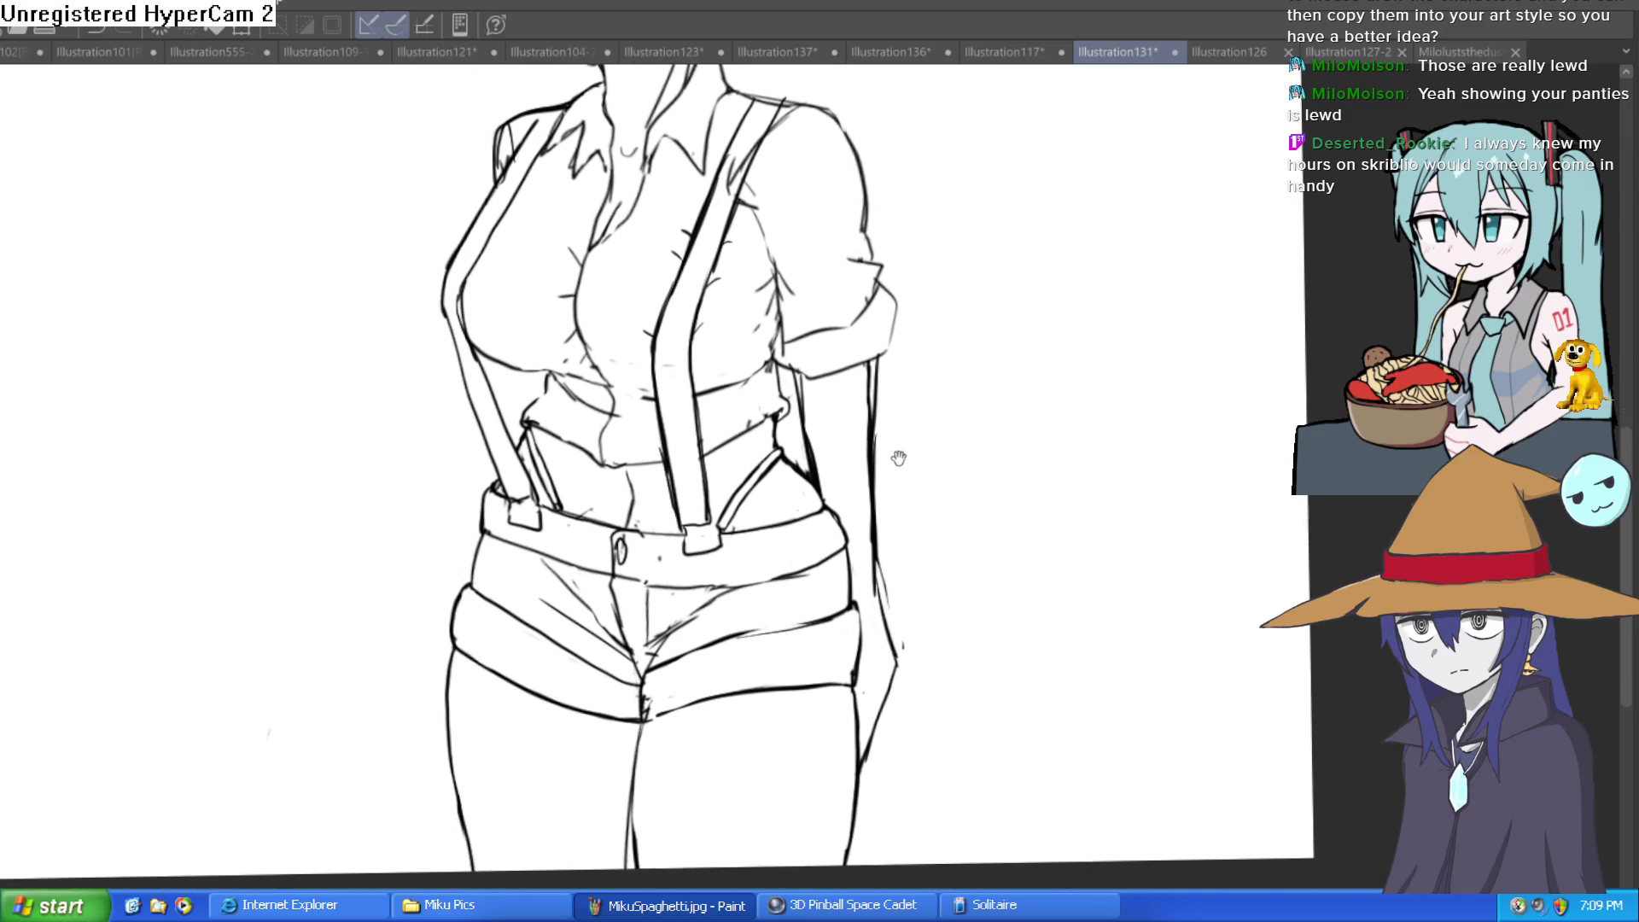
pyautogui.scroll(1, 896, 458)
pyautogui.scroll(1, 824, 541)
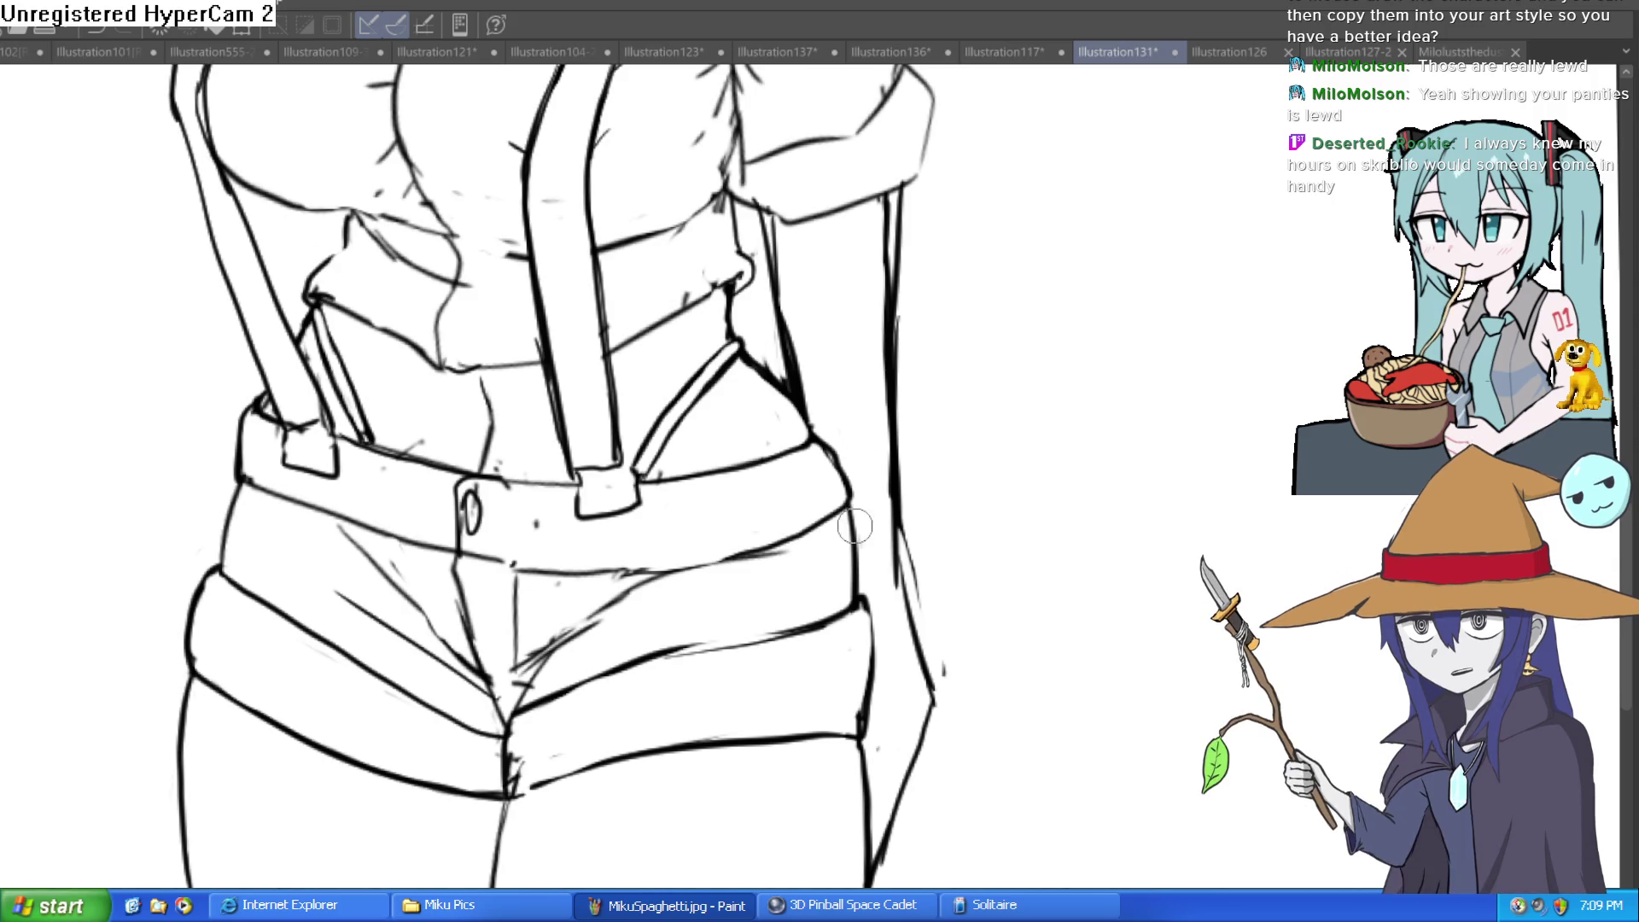
pyautogui.moveTo(558, 587); pyautogui.dragTo(642, 497)
pyautogui.scroll(-3, 783, 373)
pyautogui.scroll(1, 943, 457)
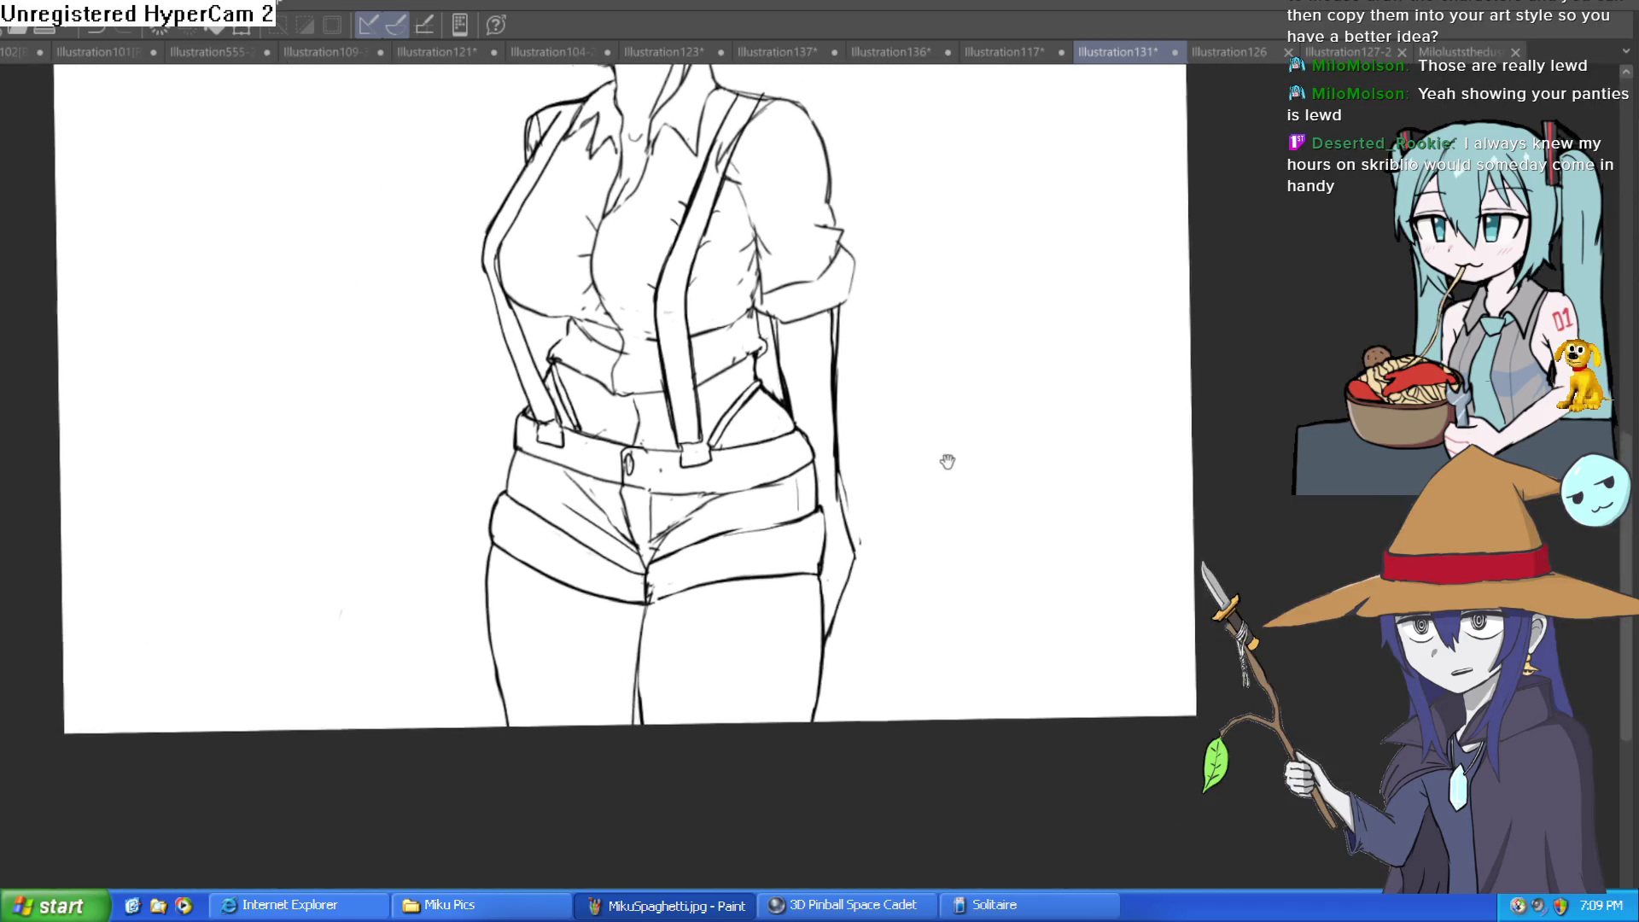
pyautogui.moveTo(943, 458); pyautogui.dragTo(893, 486)
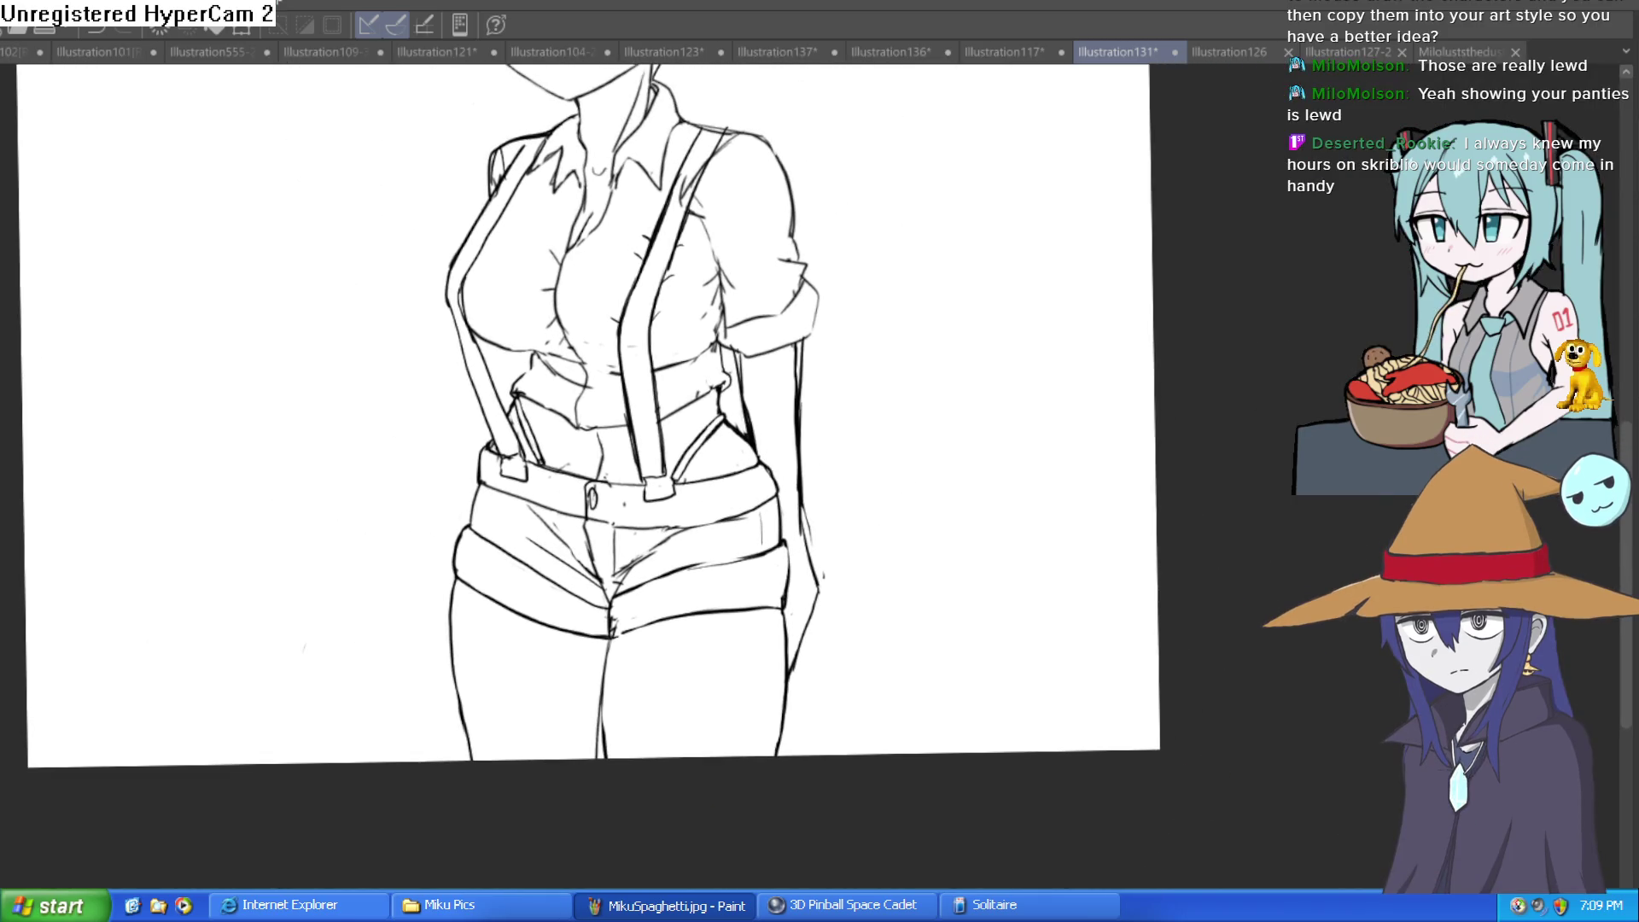
pyautogui.scroll(3, 1142, 560)
pyautogui.scroll(-1, 1131, 531)
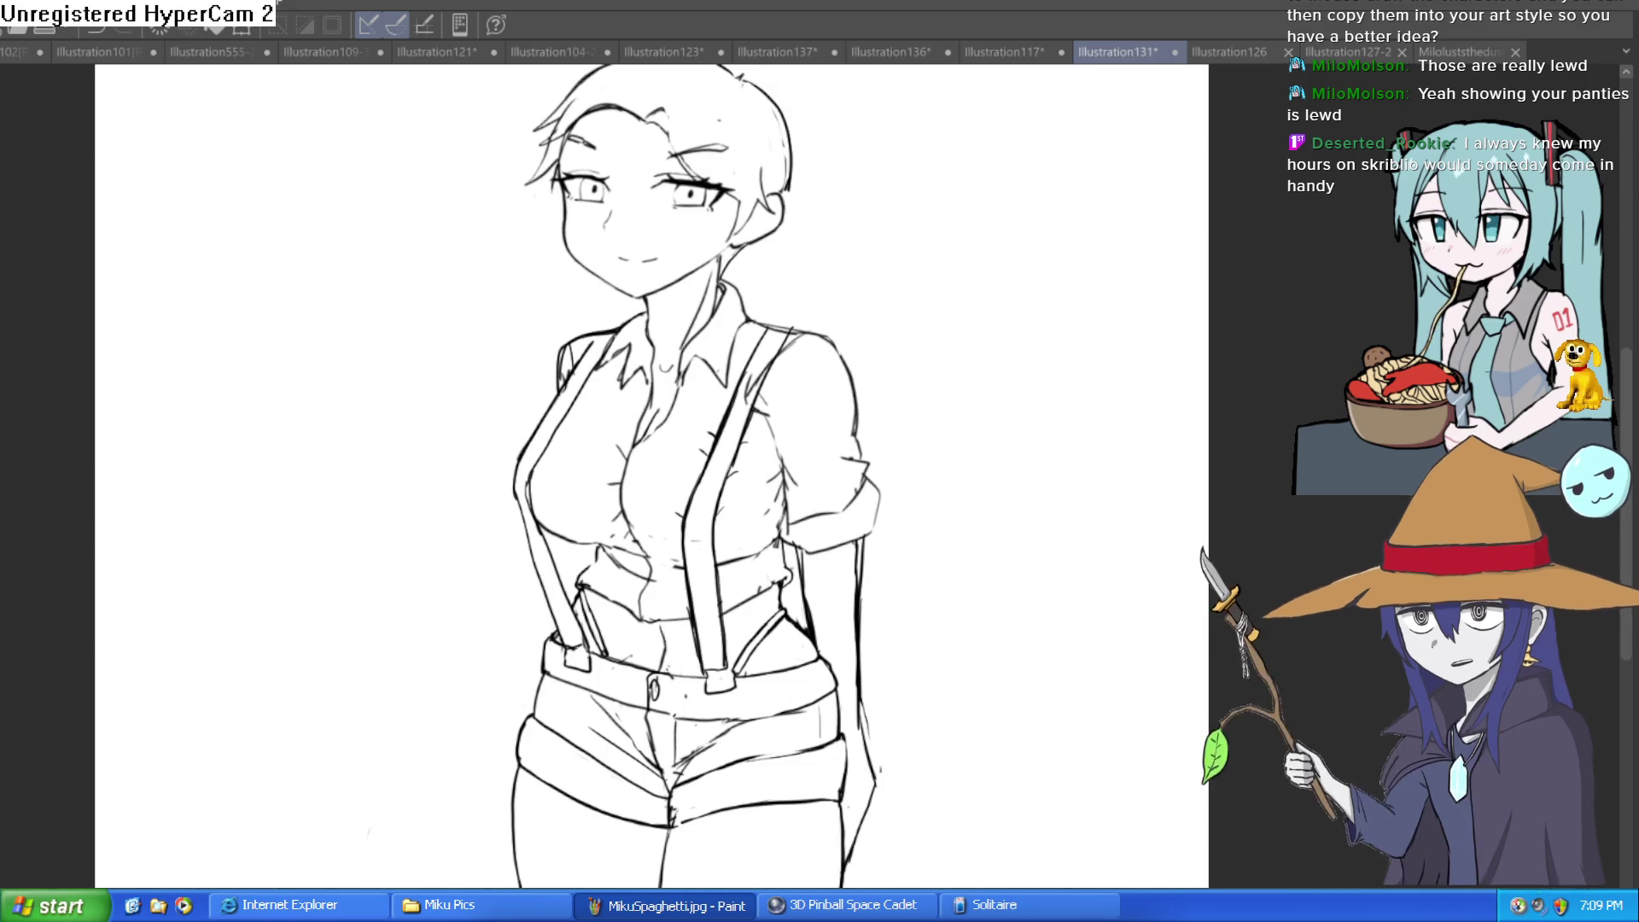
pyautogui.press('h')
pyautogui.press('h')
pyautogui.press('h')
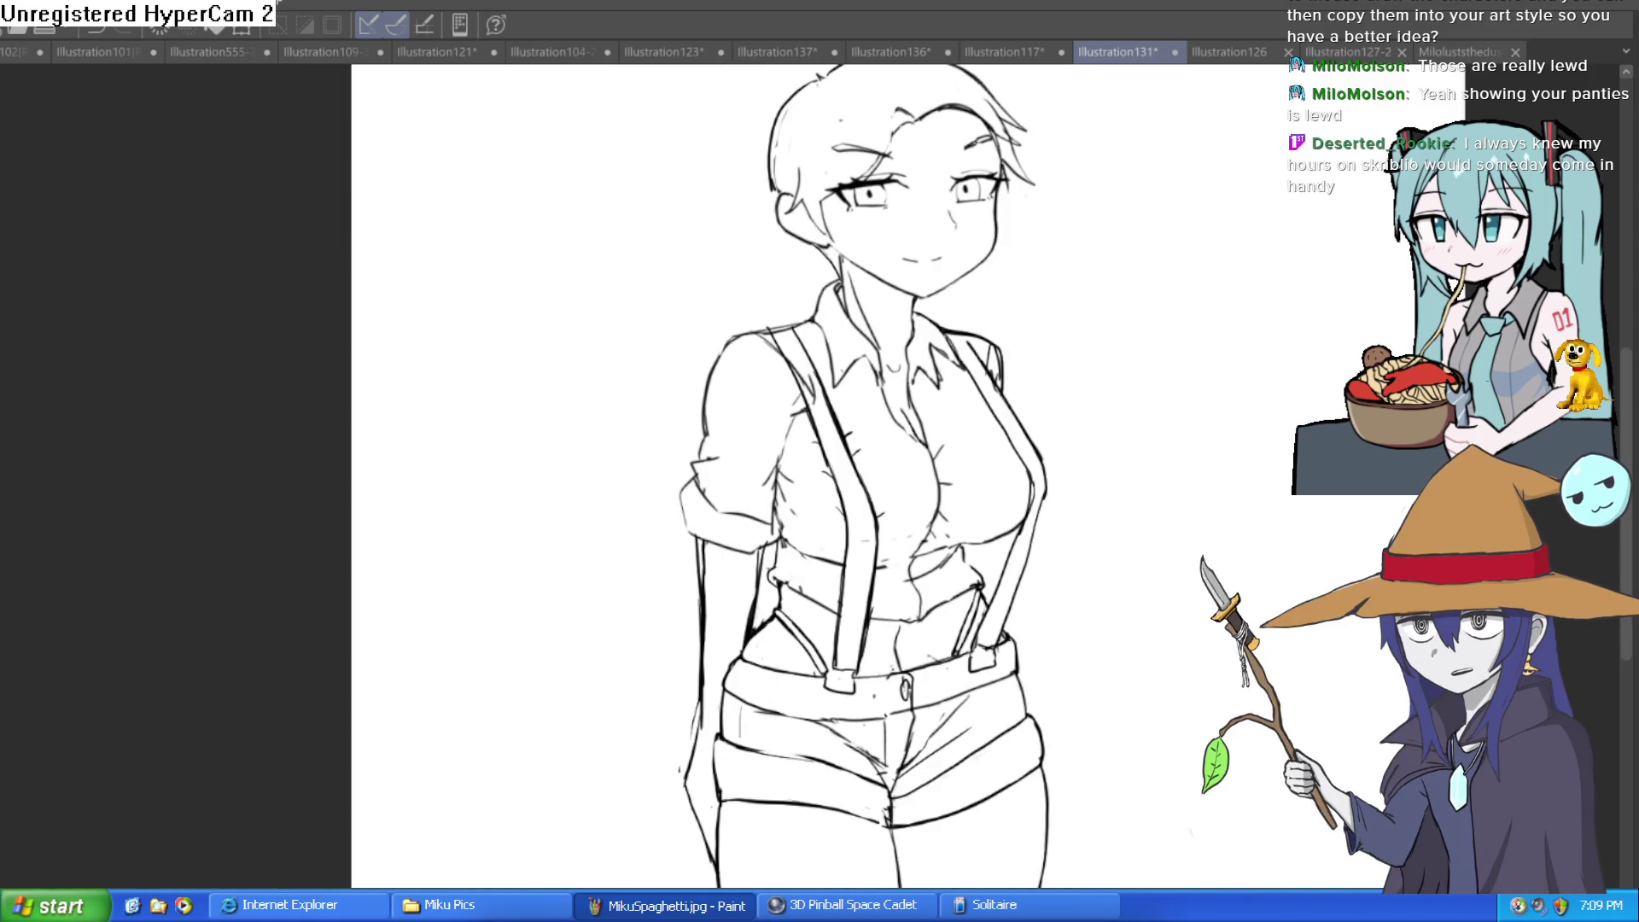
pyautogui.press('h')
pyautogui.press('h')
pyautogui.press('h')
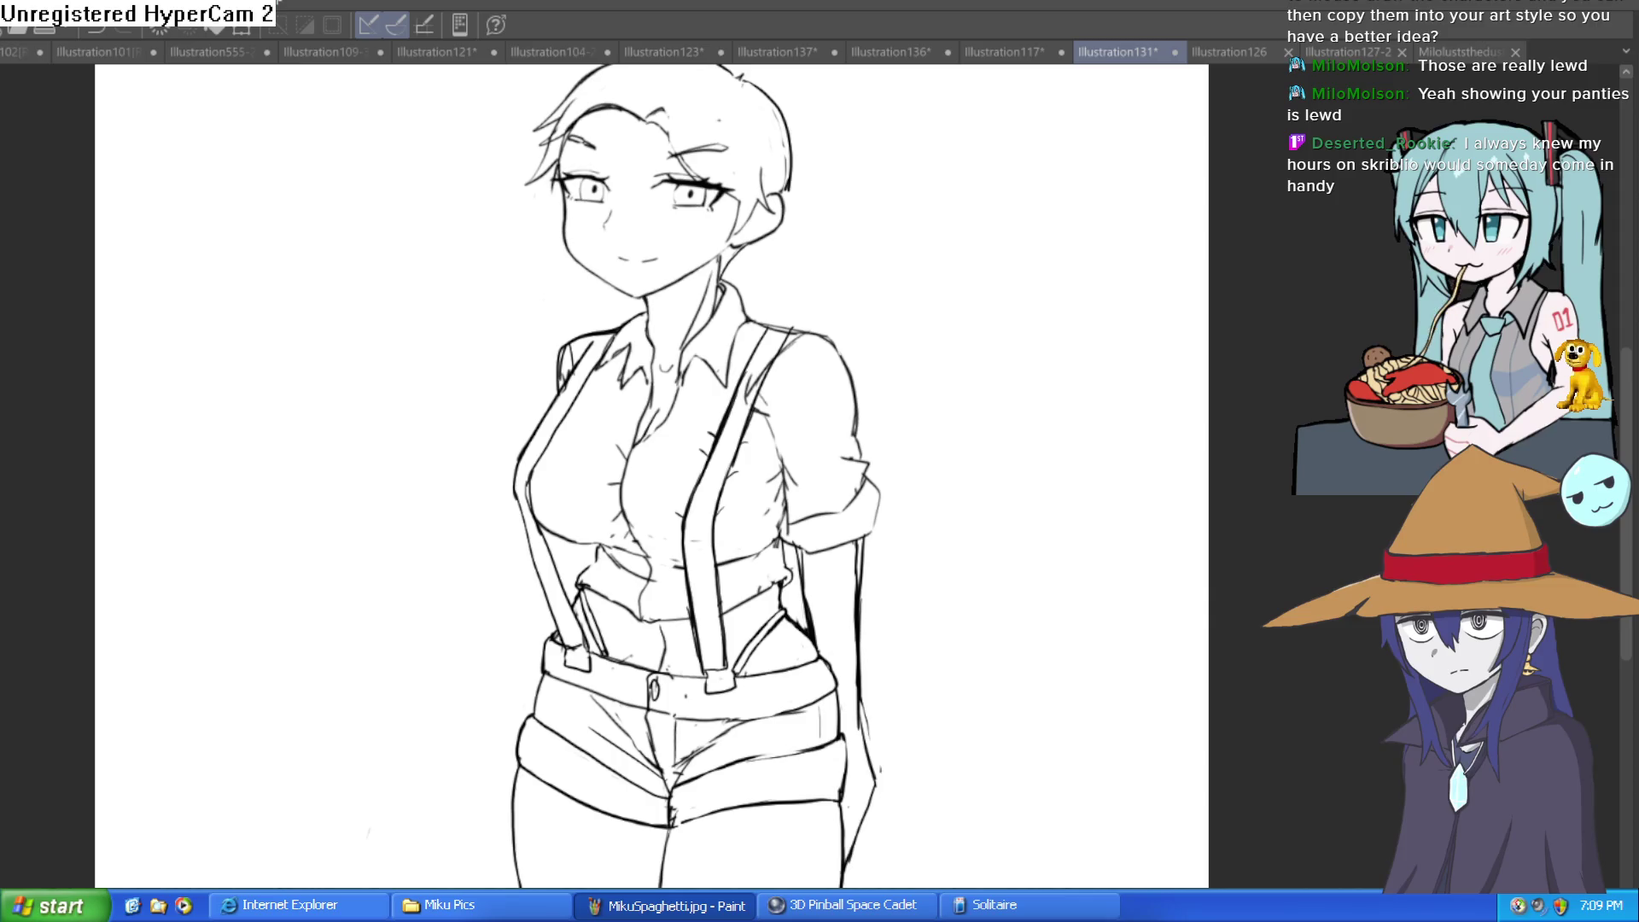
# Enlarge the eraser and erase part of the suspender strap's inner line
pyautogui.moveTo(1030, 526); pyautogui.dragTo(1049, 419)
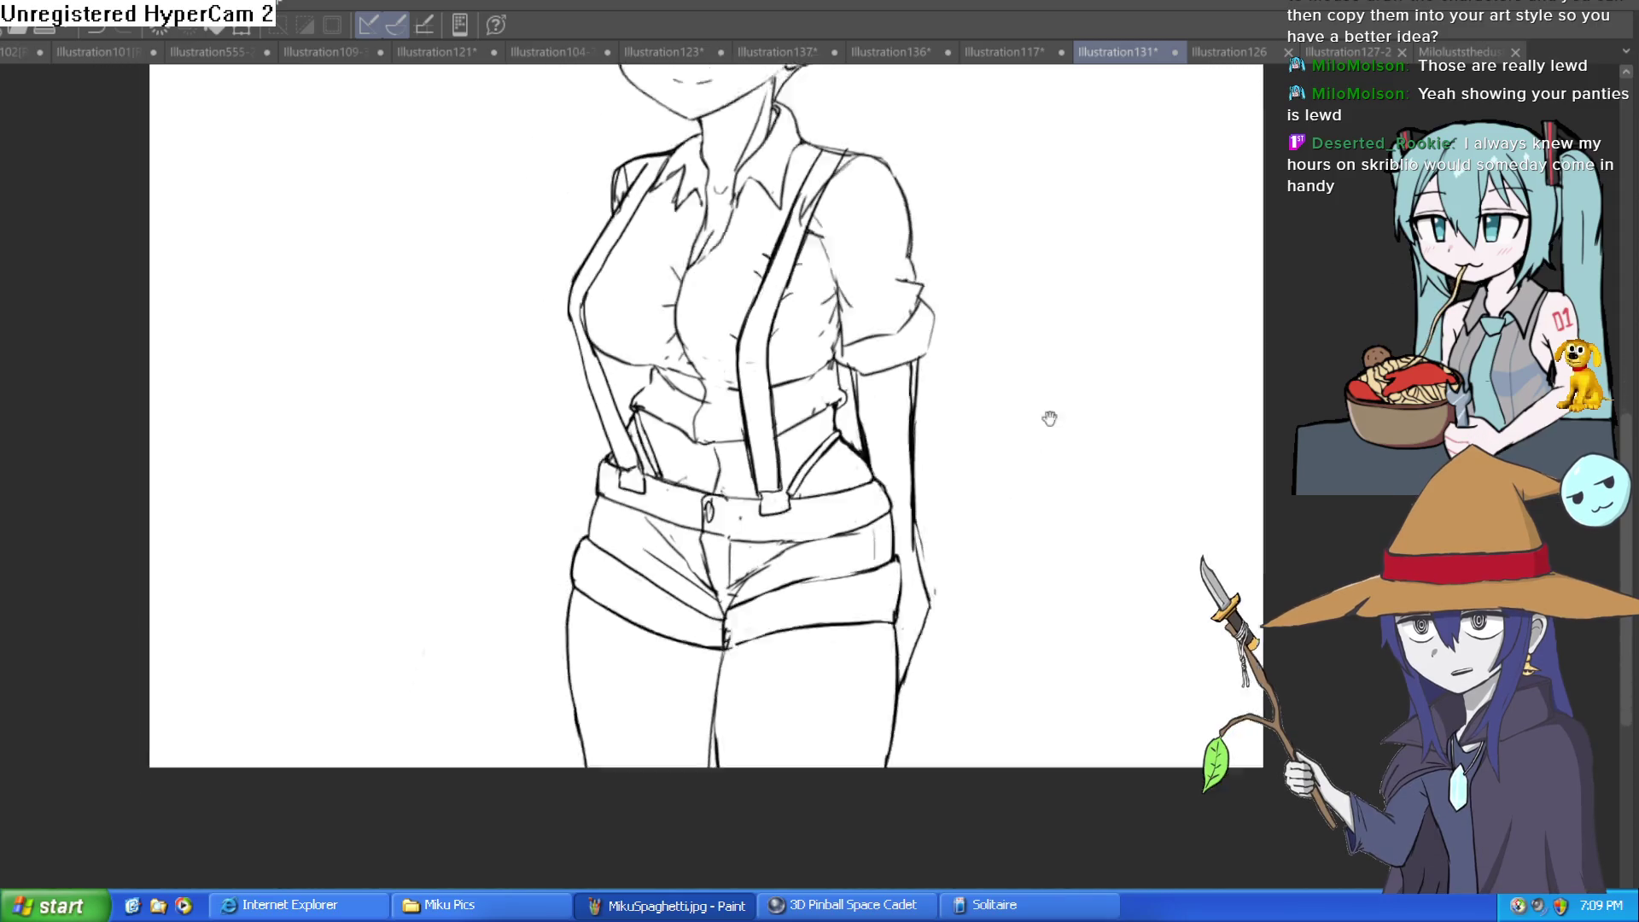
pyautogui.scroll(5, 1007, 401)
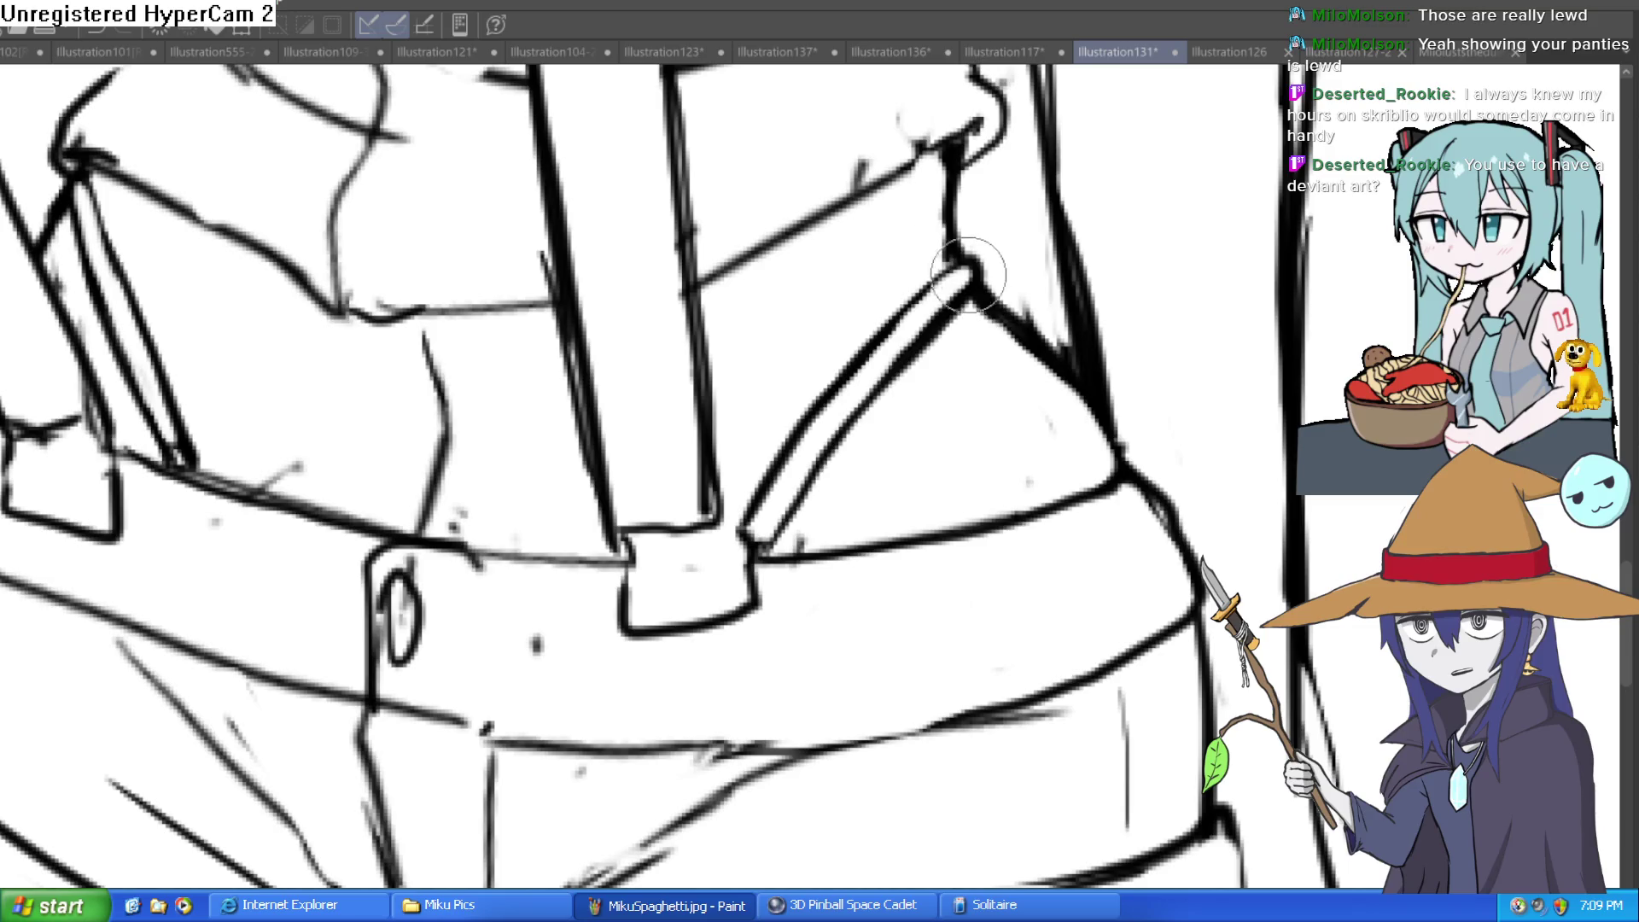
pyautogui.moveTo(1020, 260); pyautogui.dragTo(1024, 293)
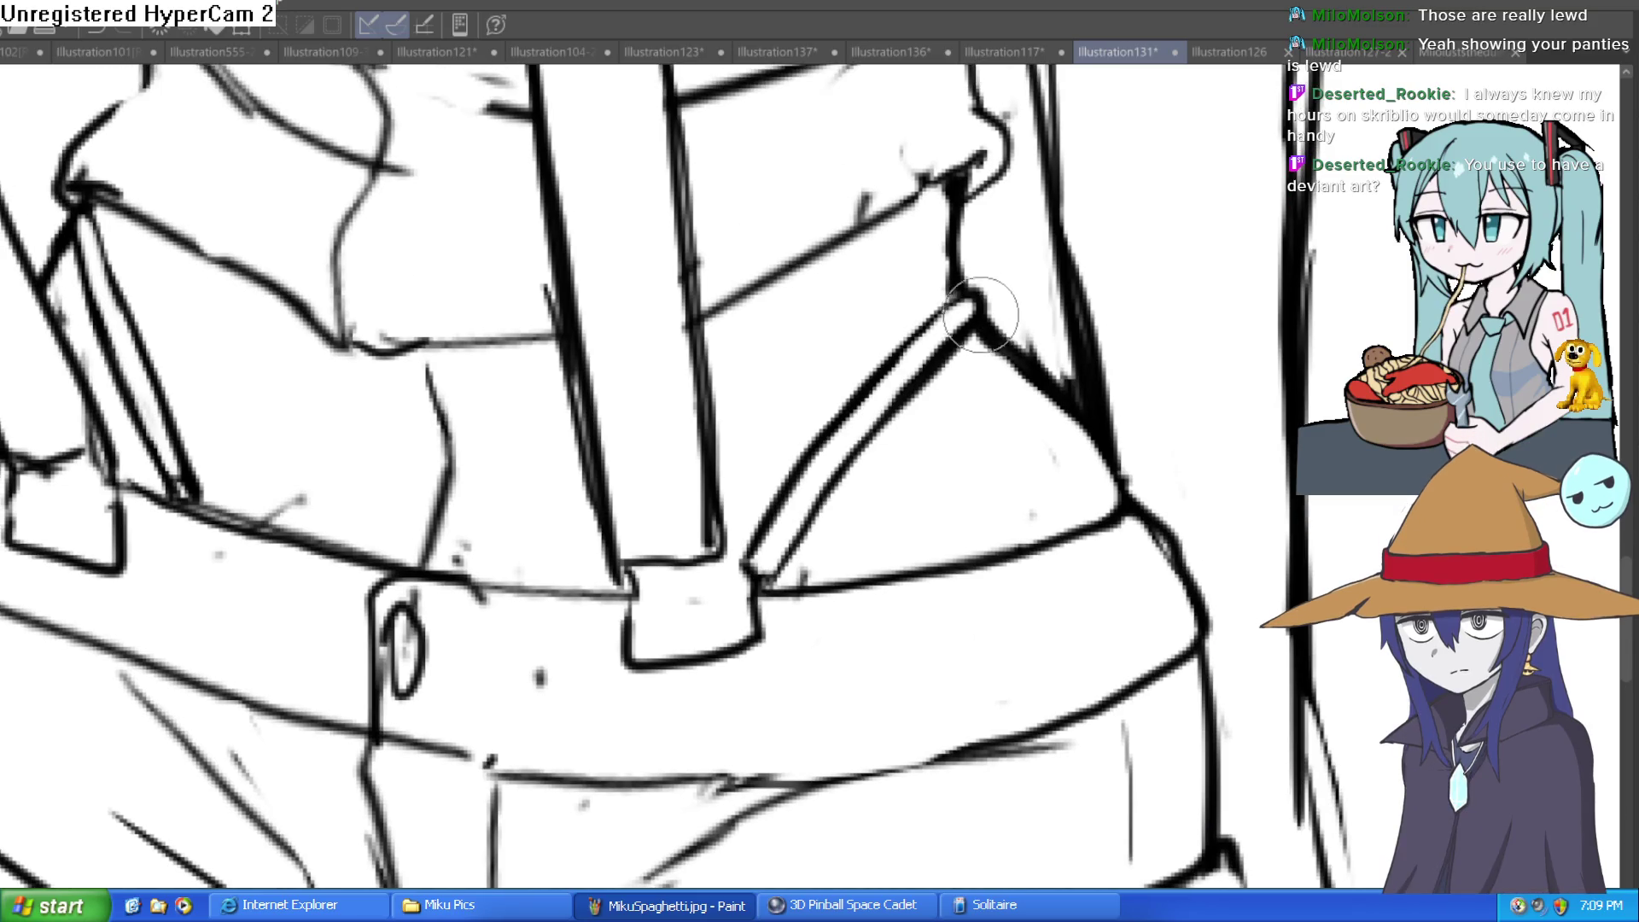
pyautogui.press(']')
pyautogui.press(']')
pyautogui.press(']')
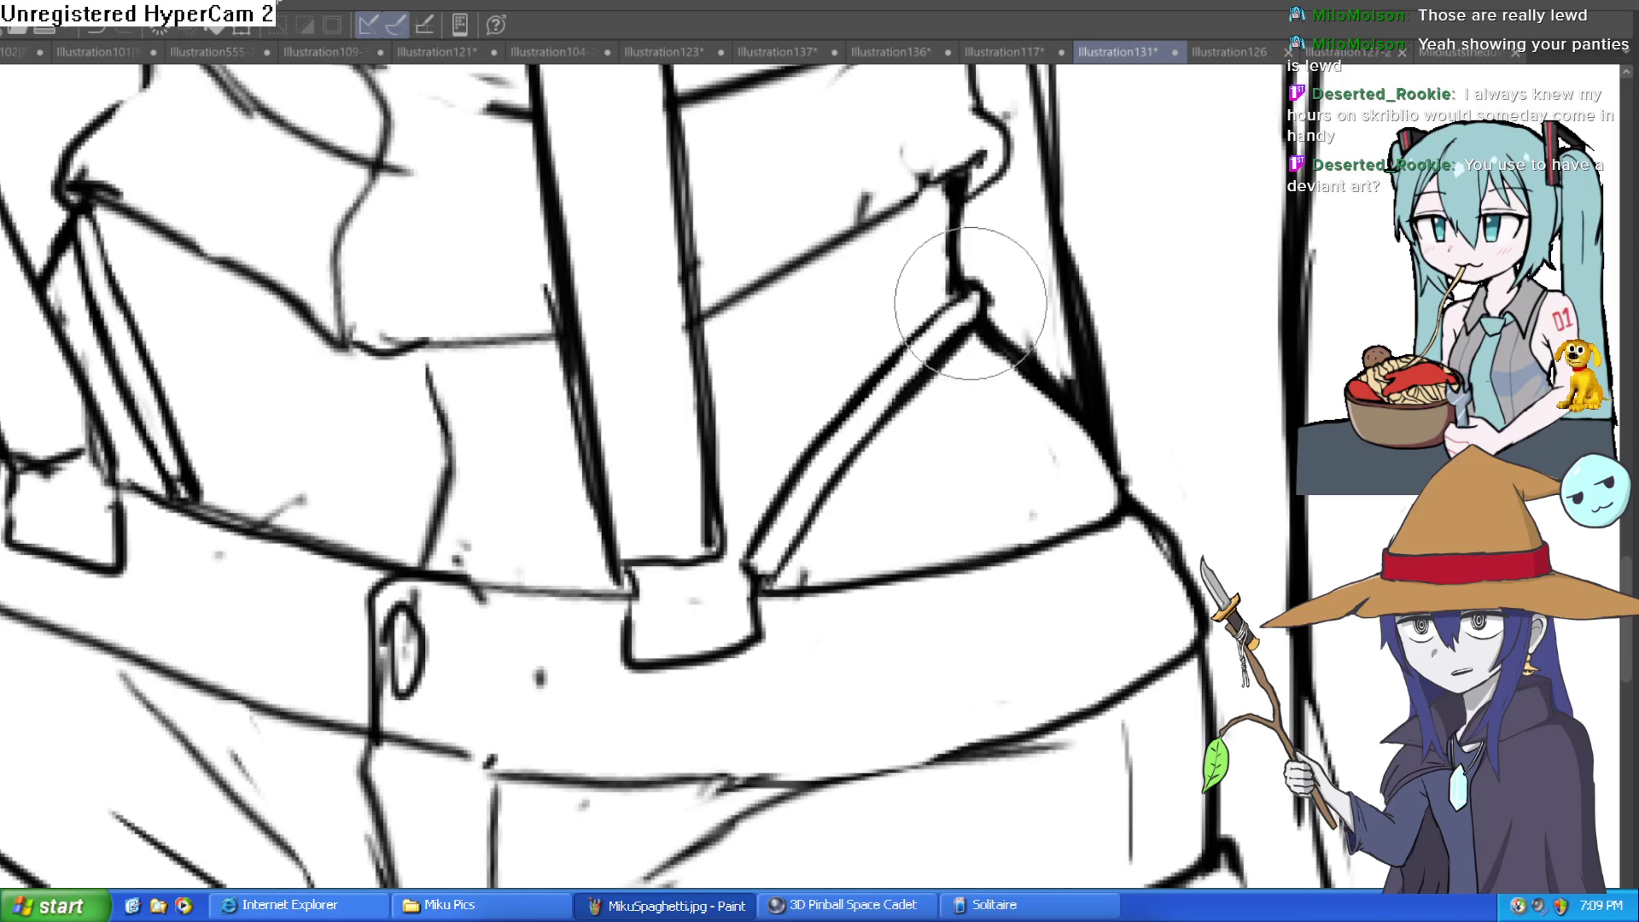
pyautogui.moveTo(970, 303)
pyautogui.mouseDown()
pyautogui.moveTo(933, 369)
pyautogui.moveTo(879, 402)
pyautogui.moveTo(808, 487)
pyautogui.moveTo(837, 454)
pyautogui.mouseUp()
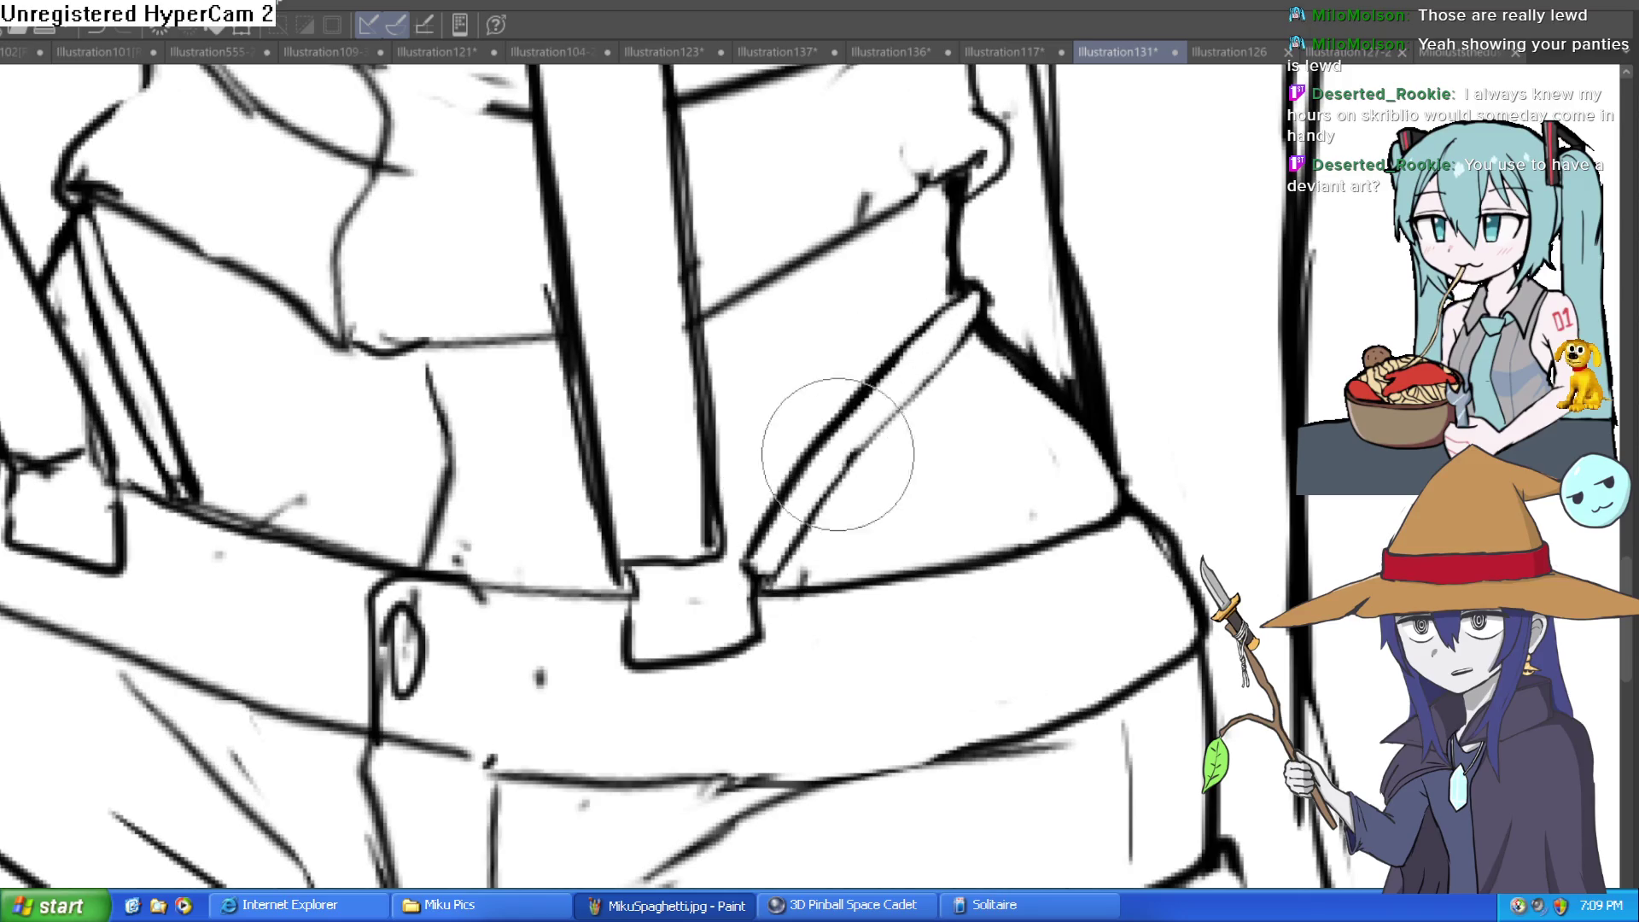
# Reset the canvas rotation to straight and begin selecting the shirt beside the suspender
pyautogui.moveTo(192, 402); pyautogui.dragTo(231, 469)
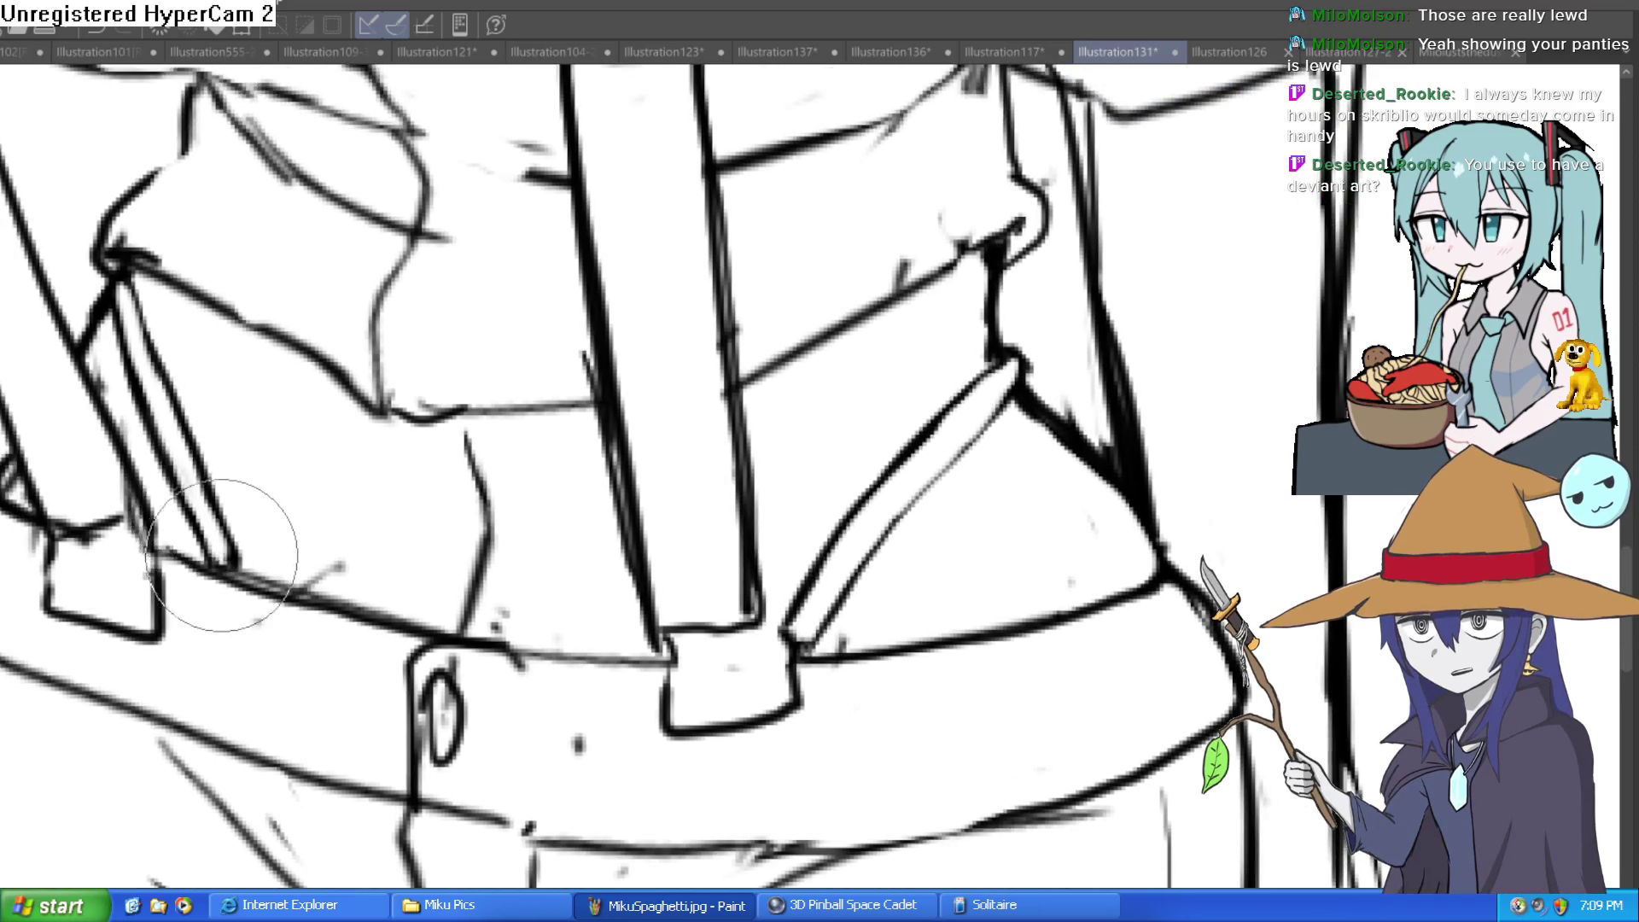
pyautogui.scroll(-2, 276, 312)
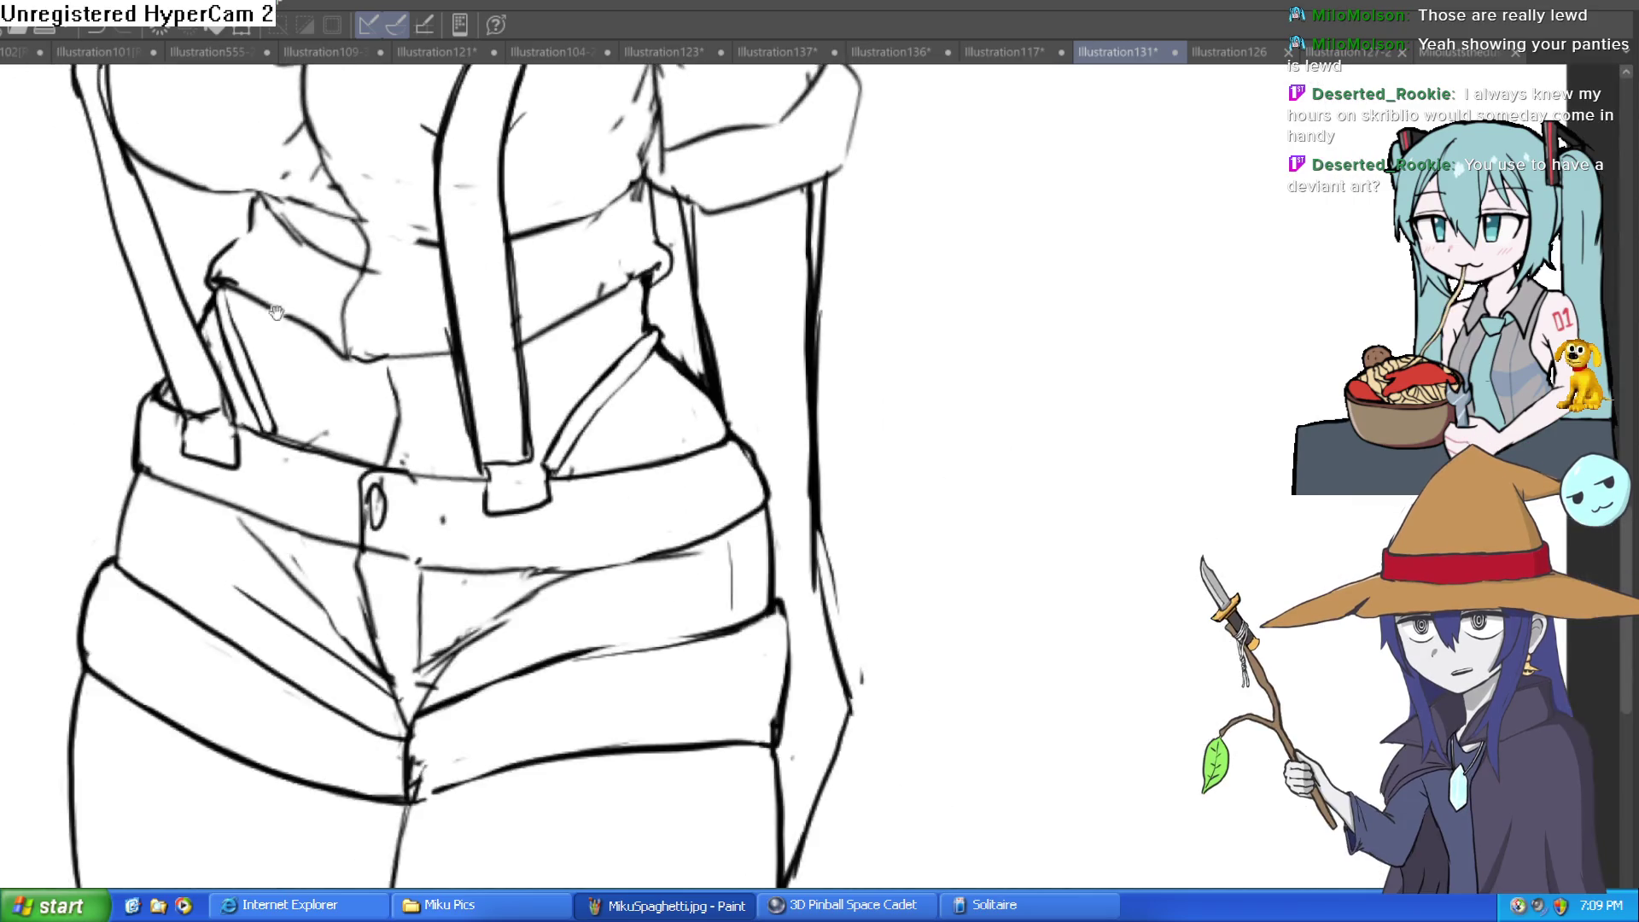
pyautogui.scroll(-3, 275, 311)
pyautogui.scroll(2, 981, 431)
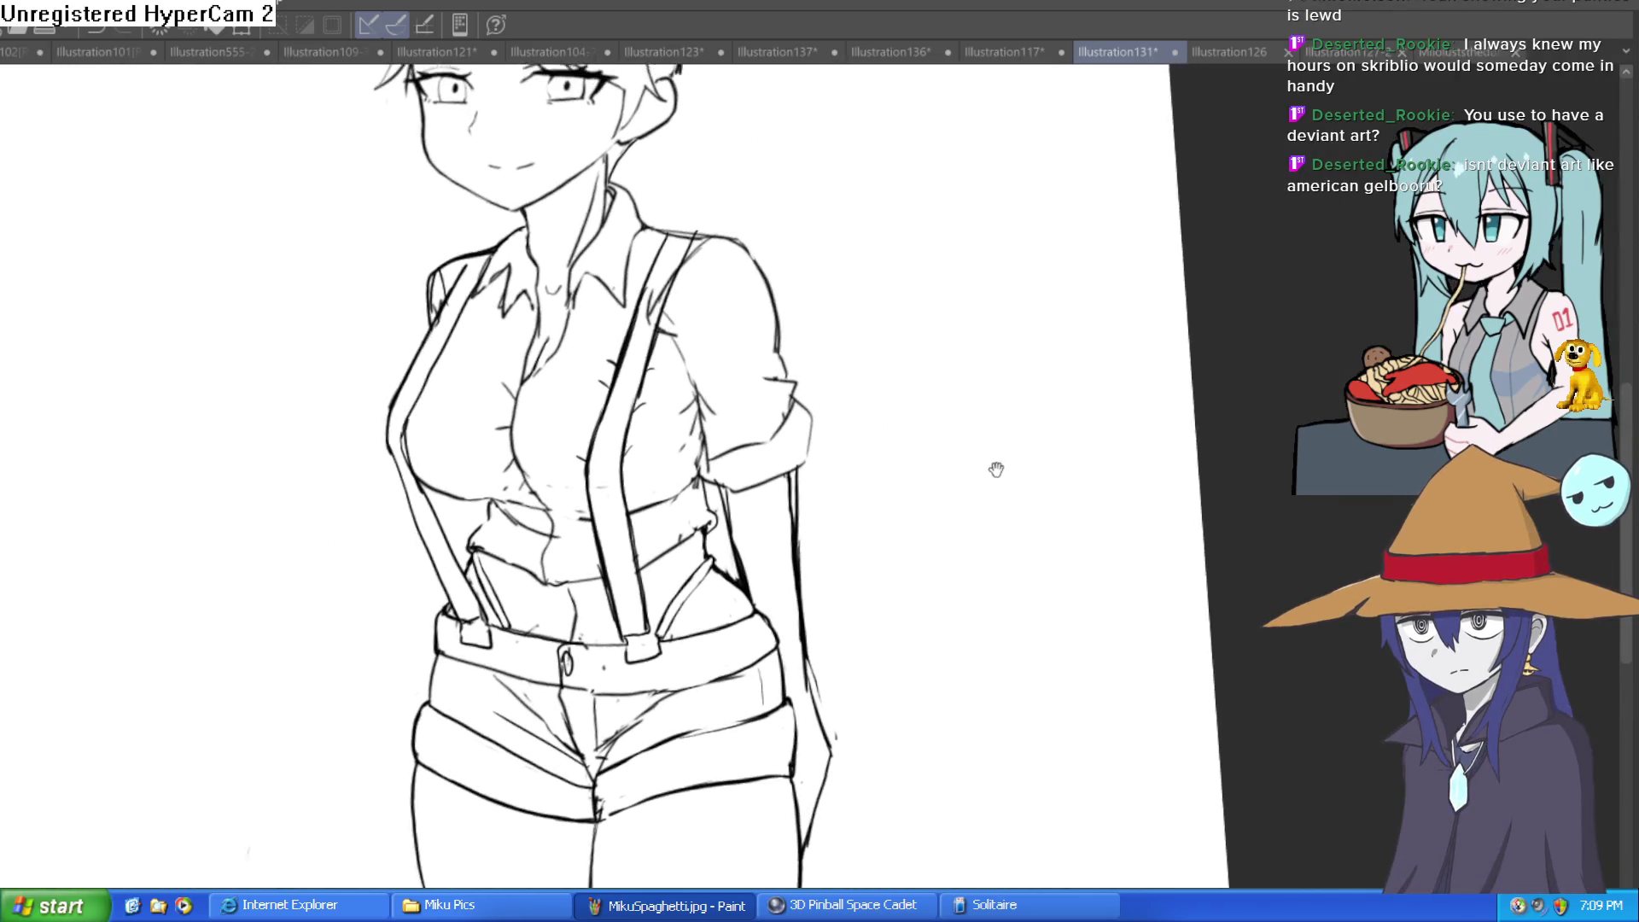
pyautogui.scroll(-2, 926, 578)
pyautogui.scroll(-3, 1007, 367)
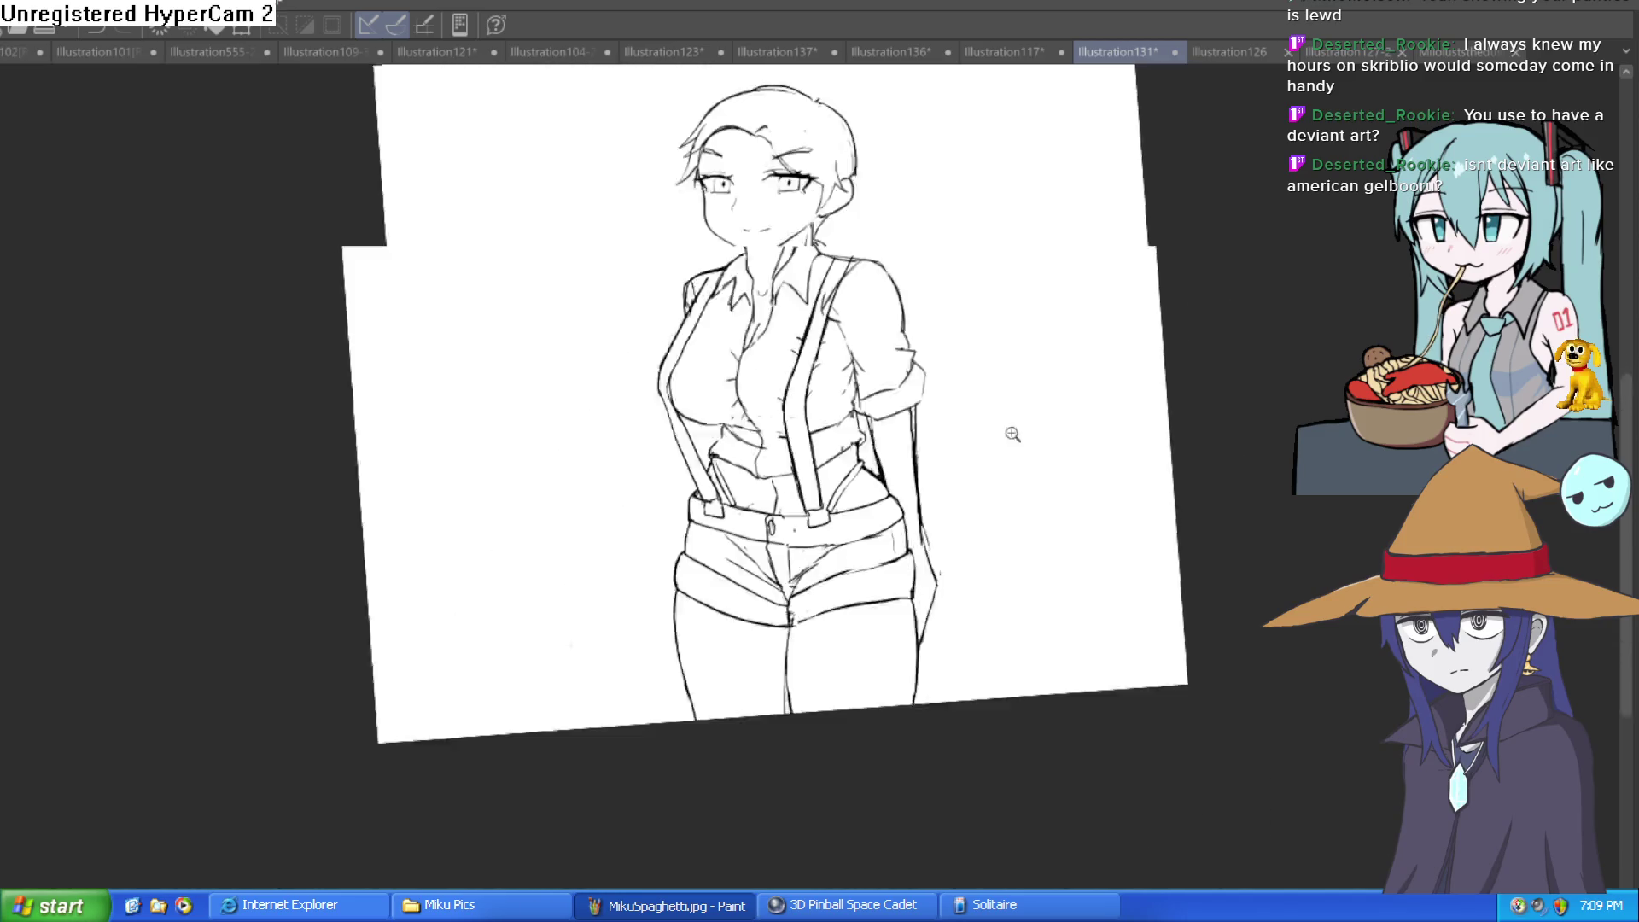
pyautogui.moveTo(993, 498); pyautogui.dragTo(993, 509)
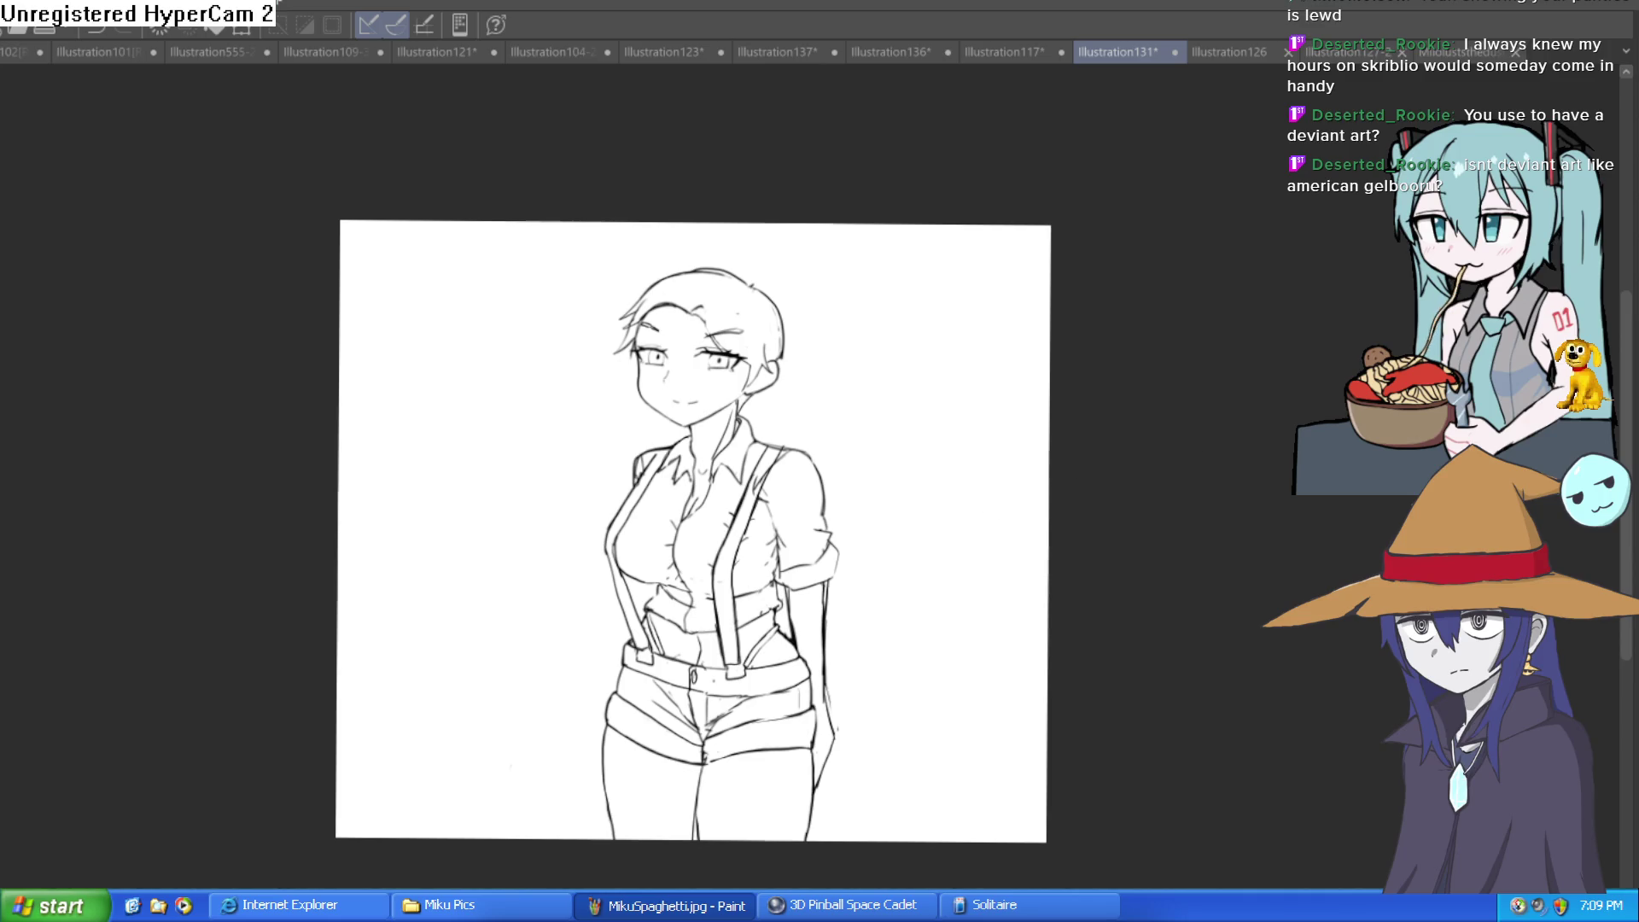
pyautogui.hotkey('ctrl', '@')
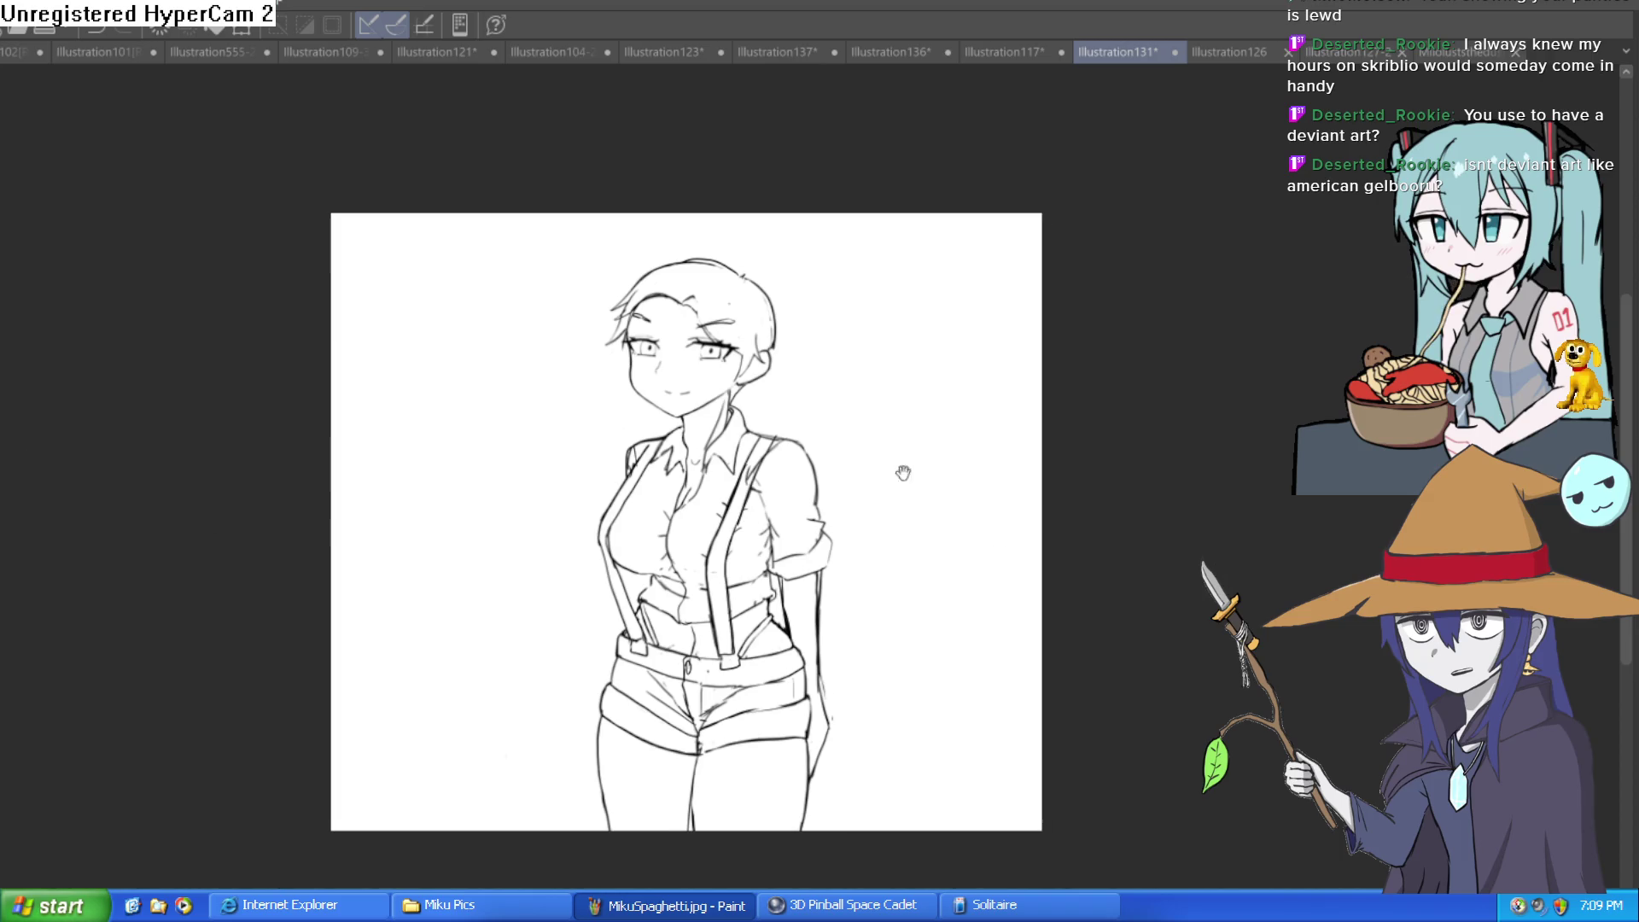
pyautogui.scroll(3, 900, 472)
pyautogui.moveTo(717, 346)
pyautogui.mouseDown()
pyautogui.moveTo(709, 513)
pyautogui.moveTo(670, 512)
pyautogui.mouseUp()
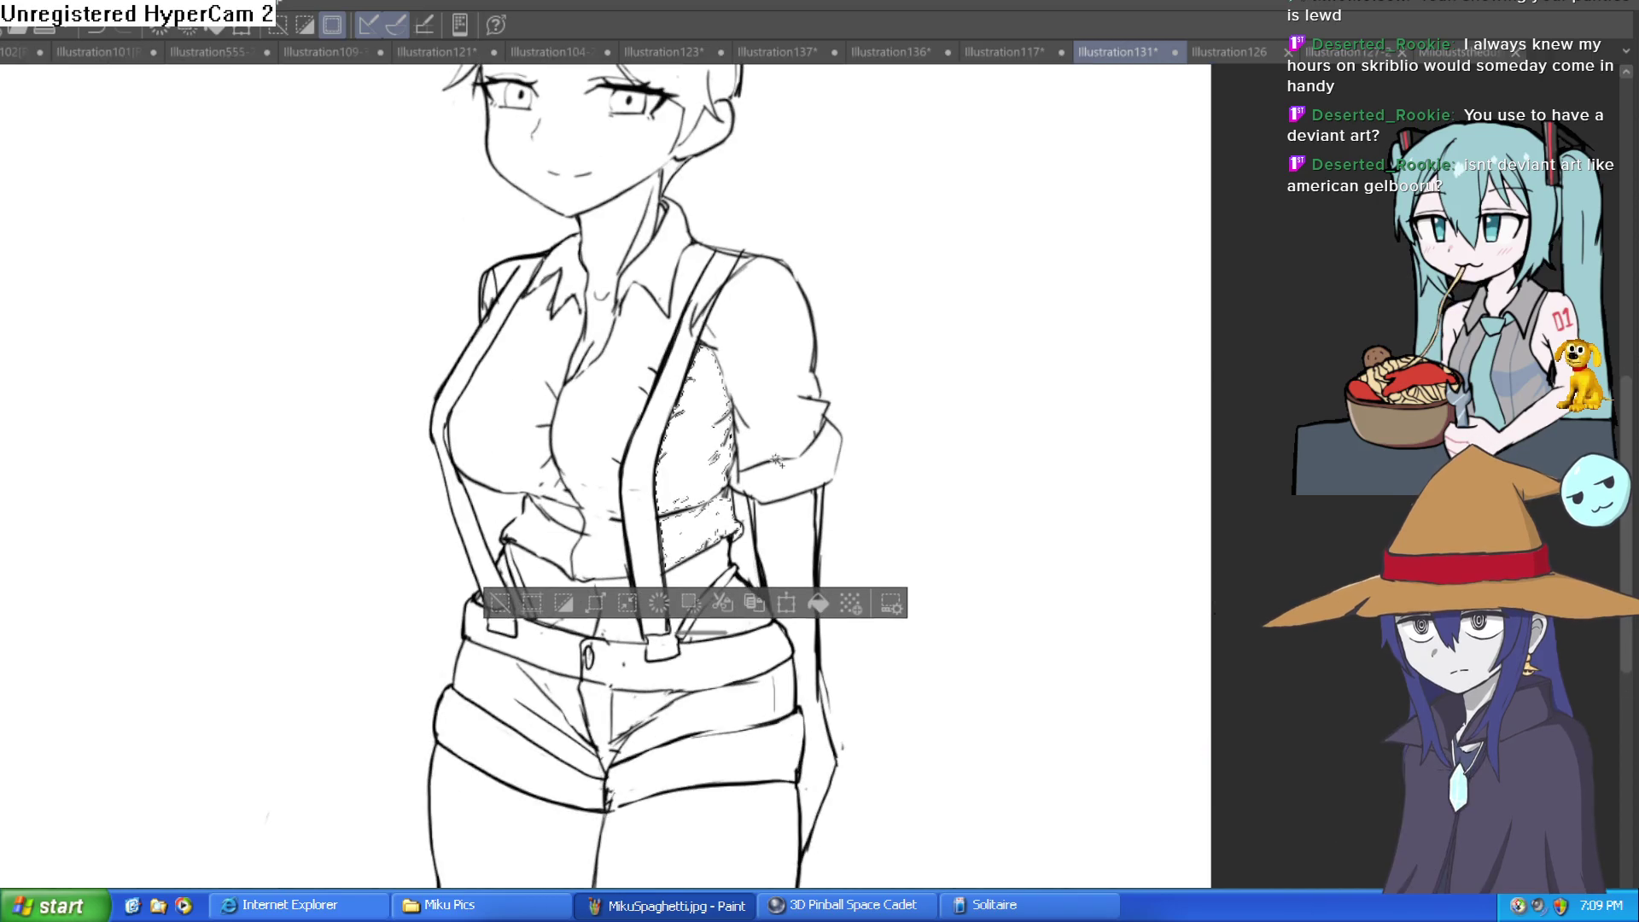
# Extend the shirt selection over the waist, sleeve, chest and lower shirt, then show the materials library
pyautogui.moveTo(738, 401); pyautogui.dragTo(780, 416)
pyautogui.moveTo(690, 265); pyautogui.dragTo(644, 372)
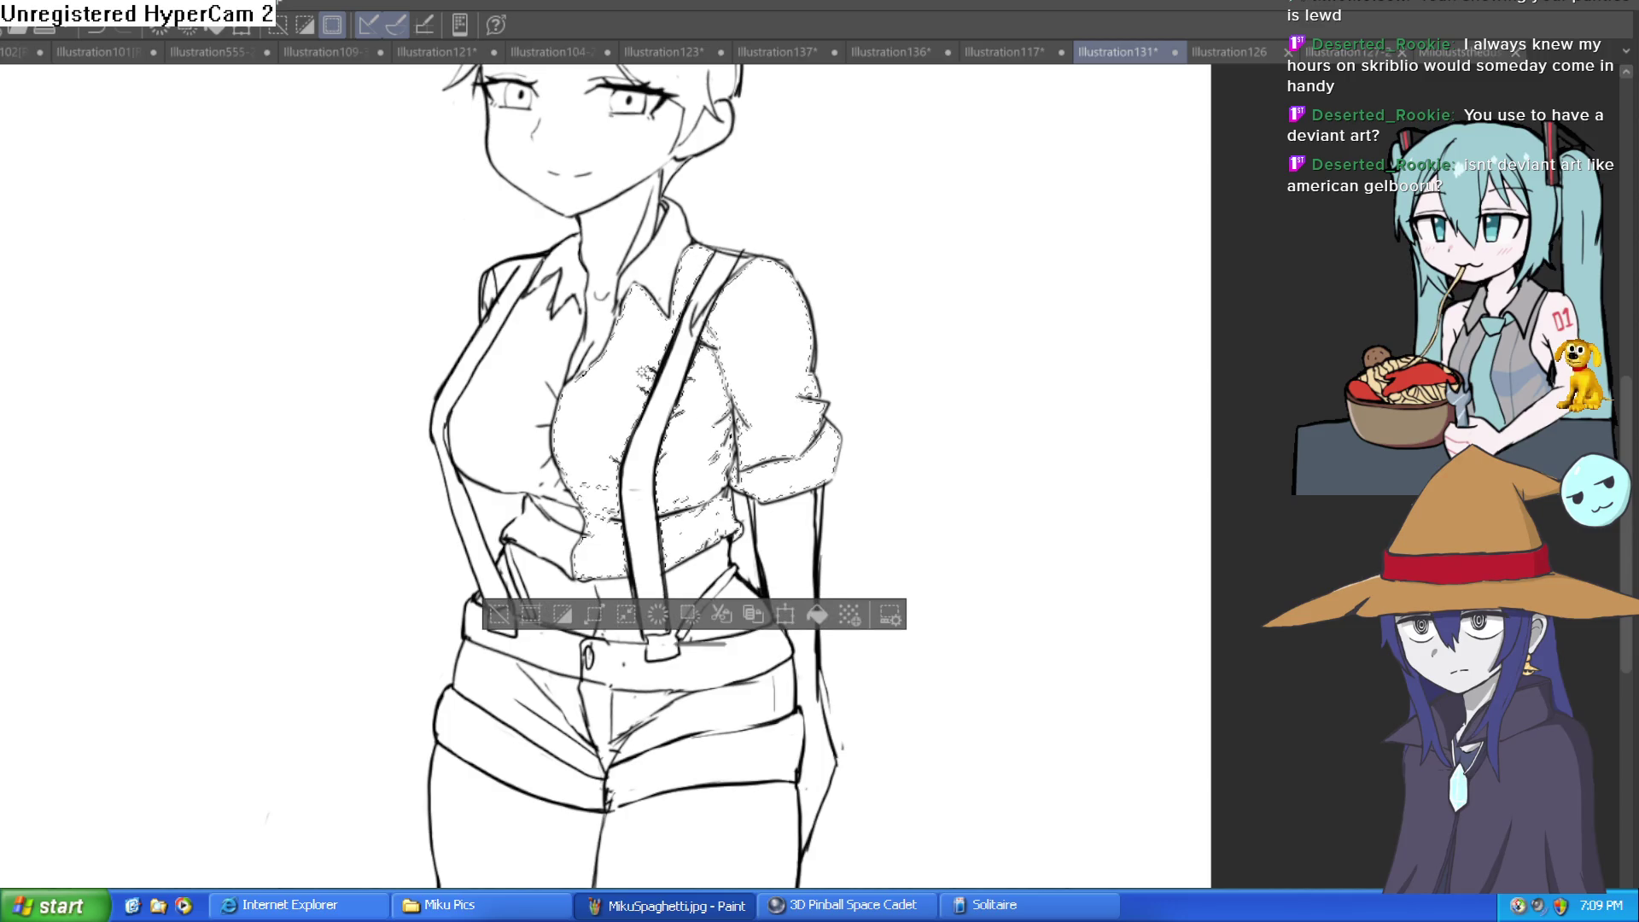
pyautogui.moveTo(509, 442); pyautogui.dragTo(555, 379)
pyautogui.moveTo(559, 513); pyautogui.dragTo(551, 401)
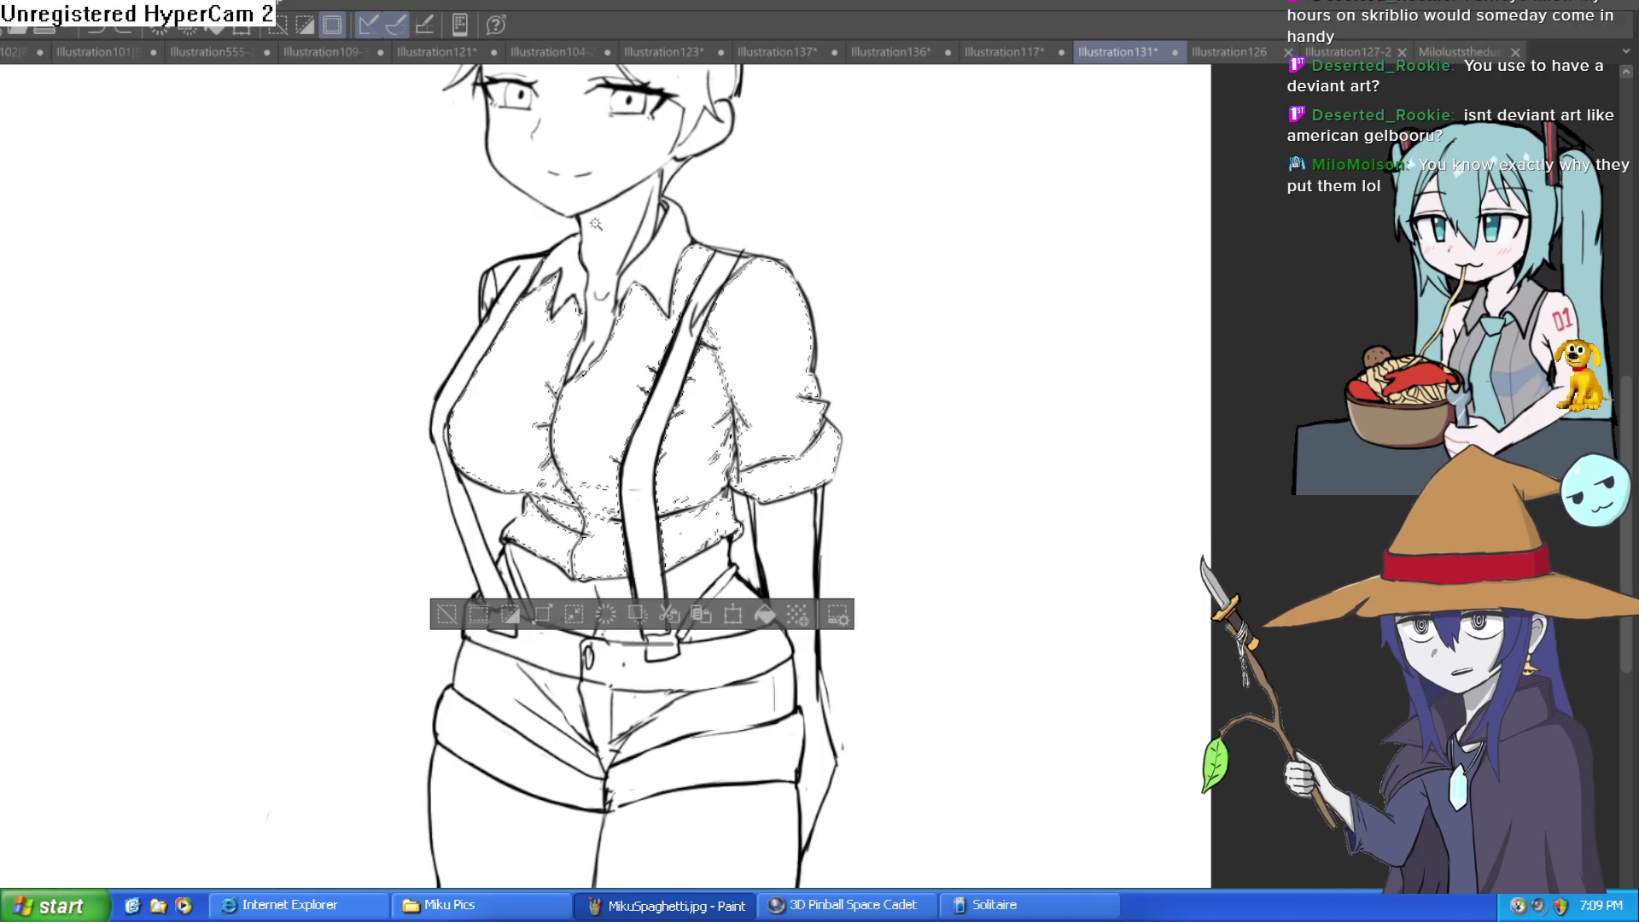
pyautogui.moveTo(605, 516); pyautogui.dragTo(558, 390)
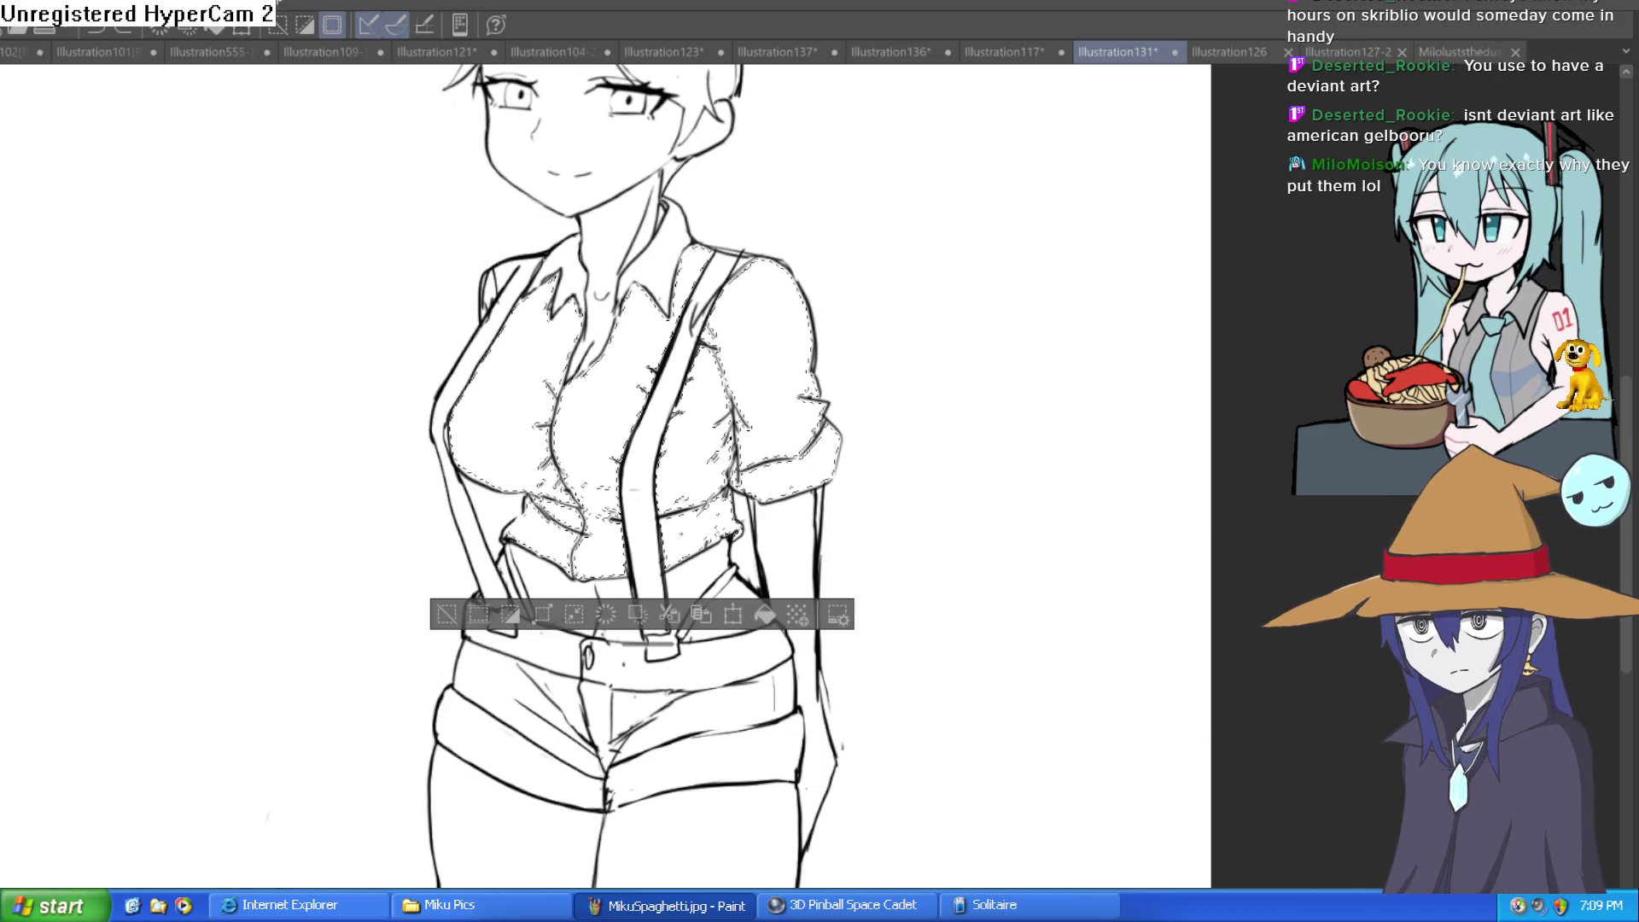
pyautogui.scroll(5, 582, 351)
pyautogui.scroll(-3, 581, 351)
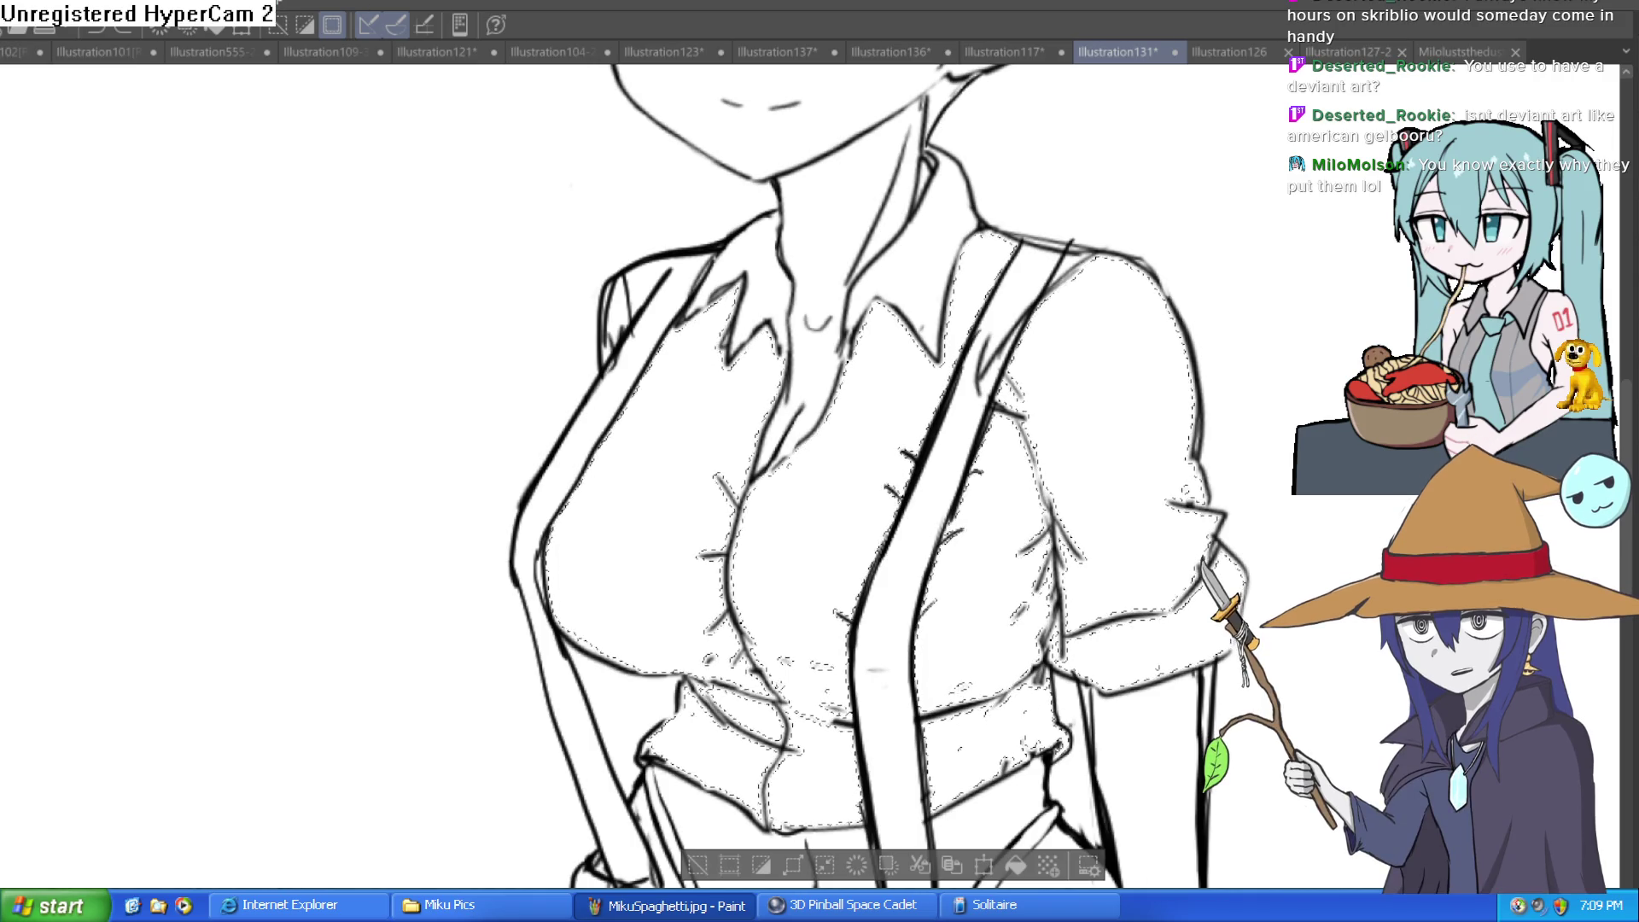
pyautogui.press('Tab')
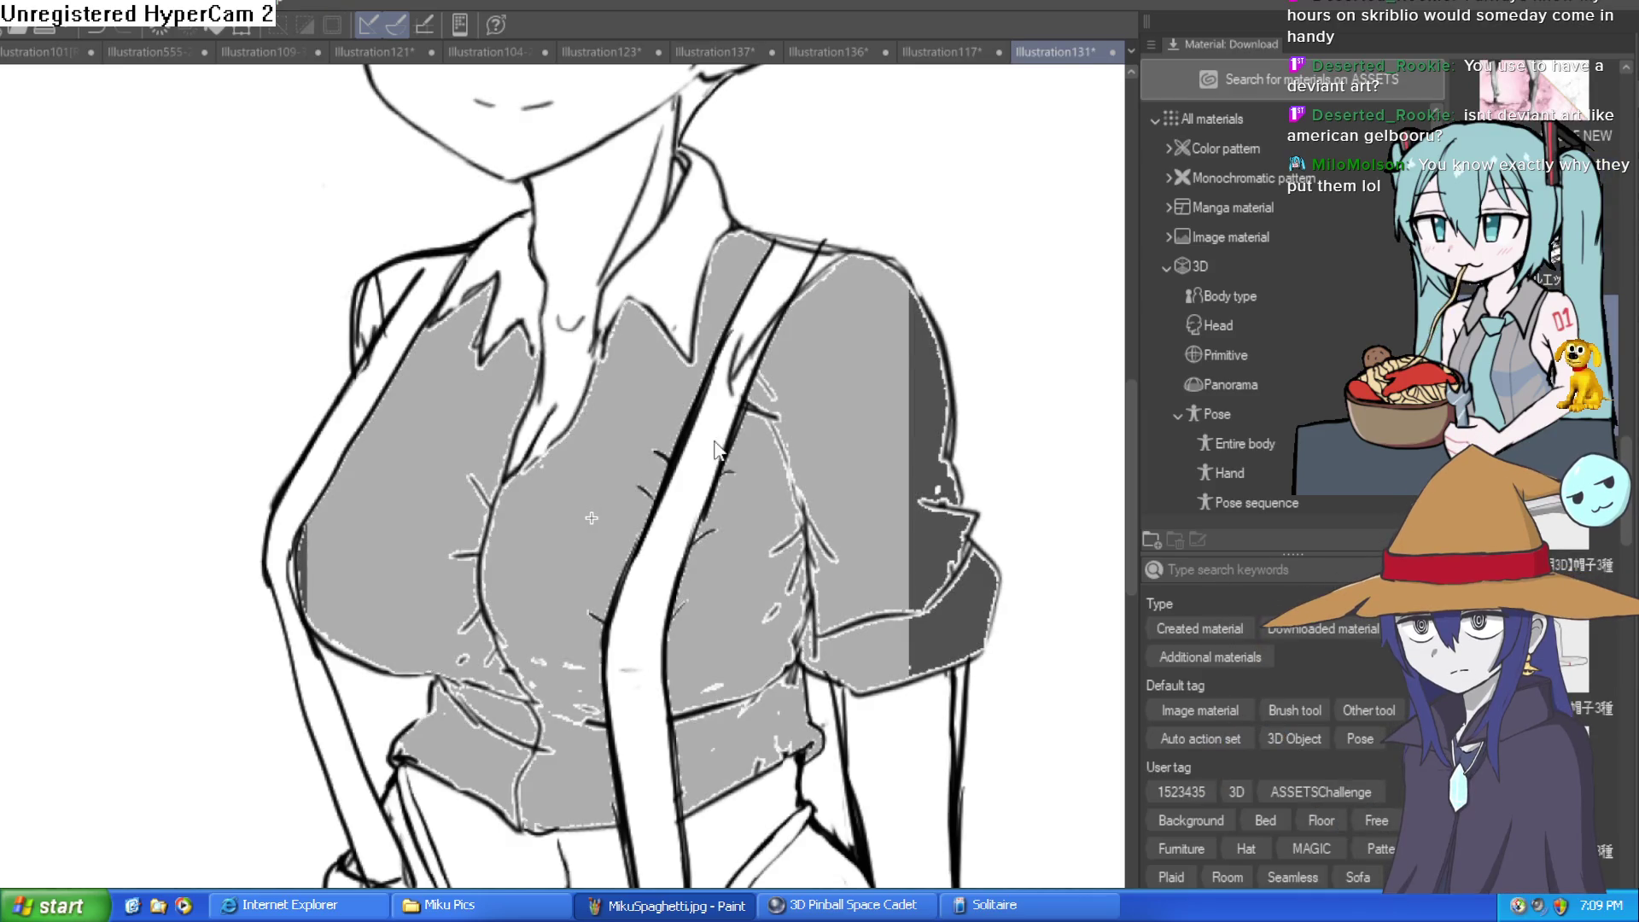
# Remove the grey shirt fill, then place the plaid material and scale it down
pyautogui.hotkey('ctrl', 'z')
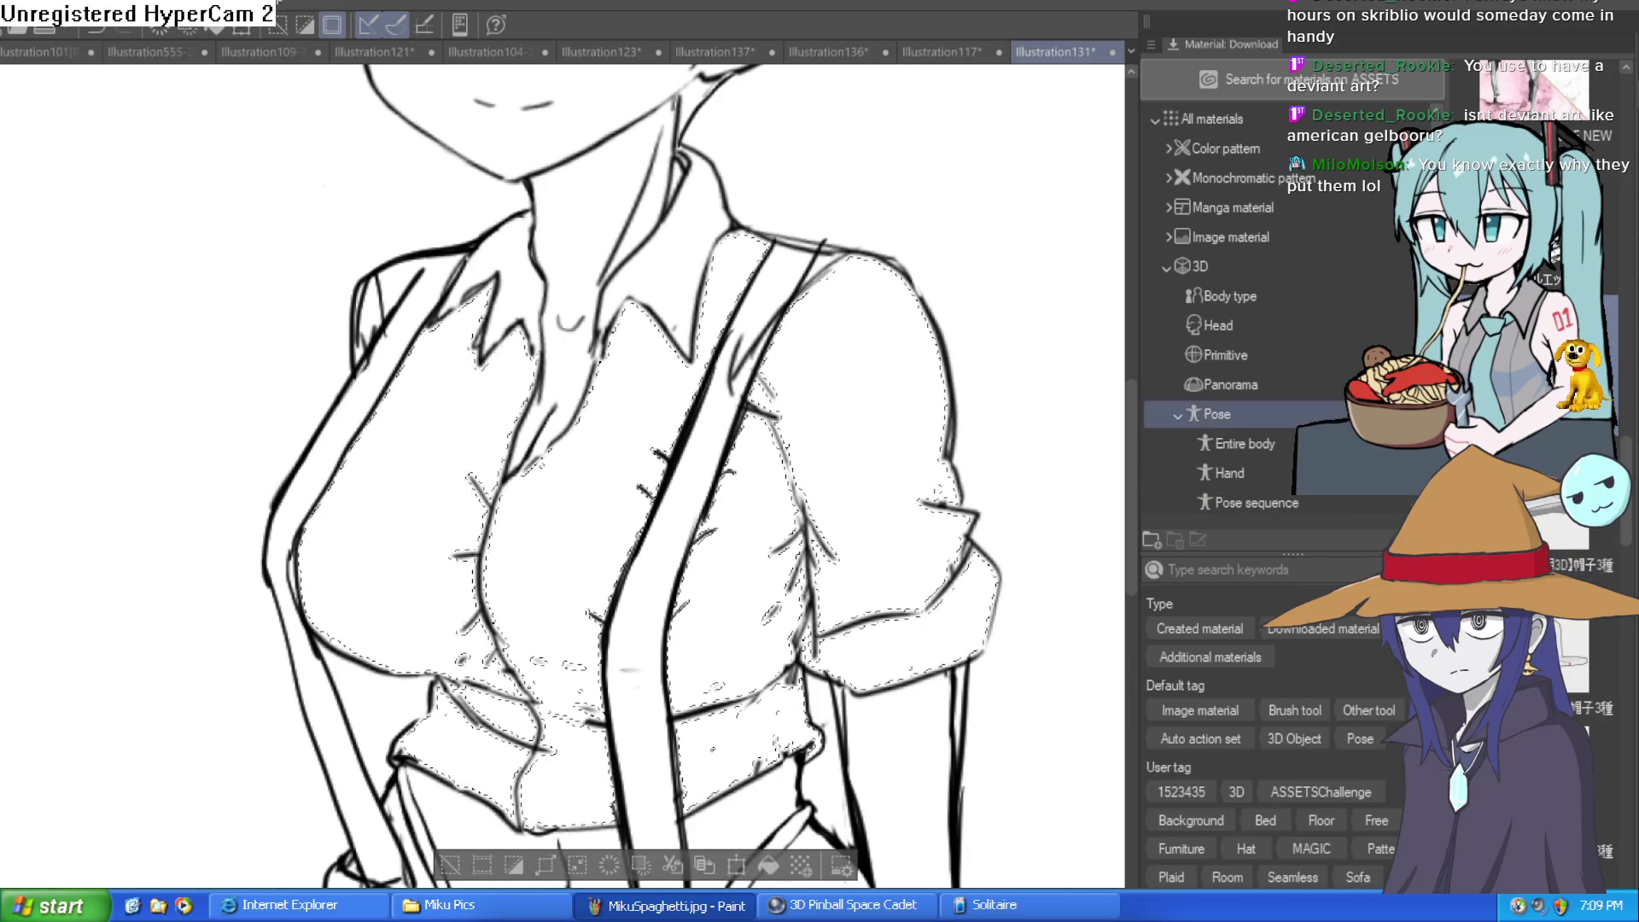
pyautogui.hotkey('ctrl', 'y')
pyautogui.hotkey('ctrl', 'z')
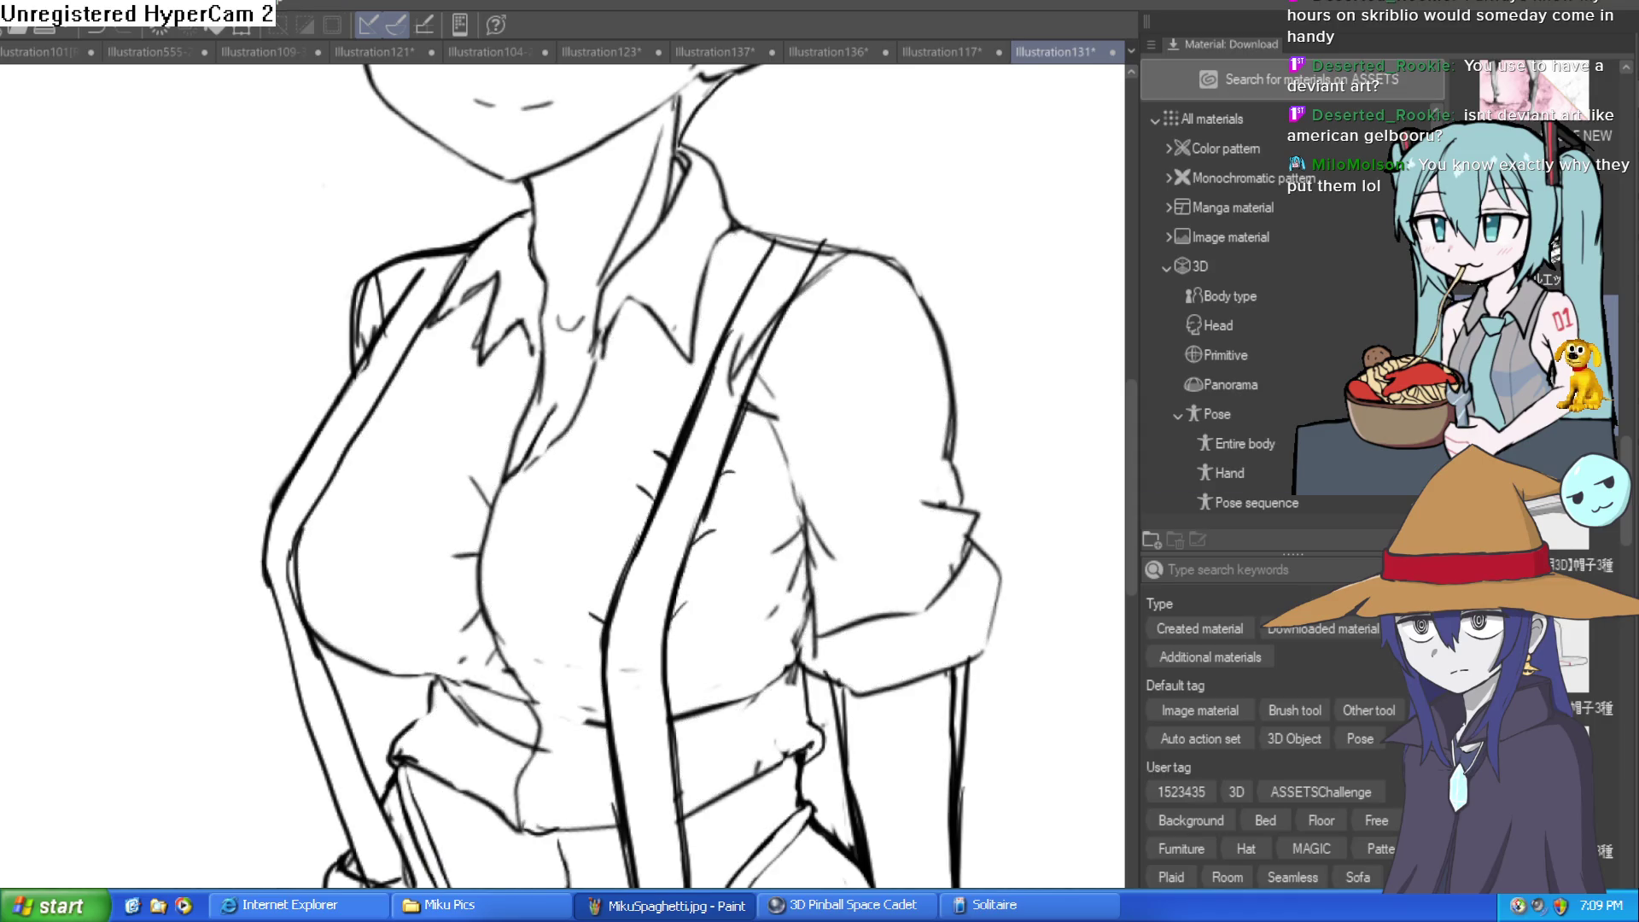
pyautogui.click(577, 462)
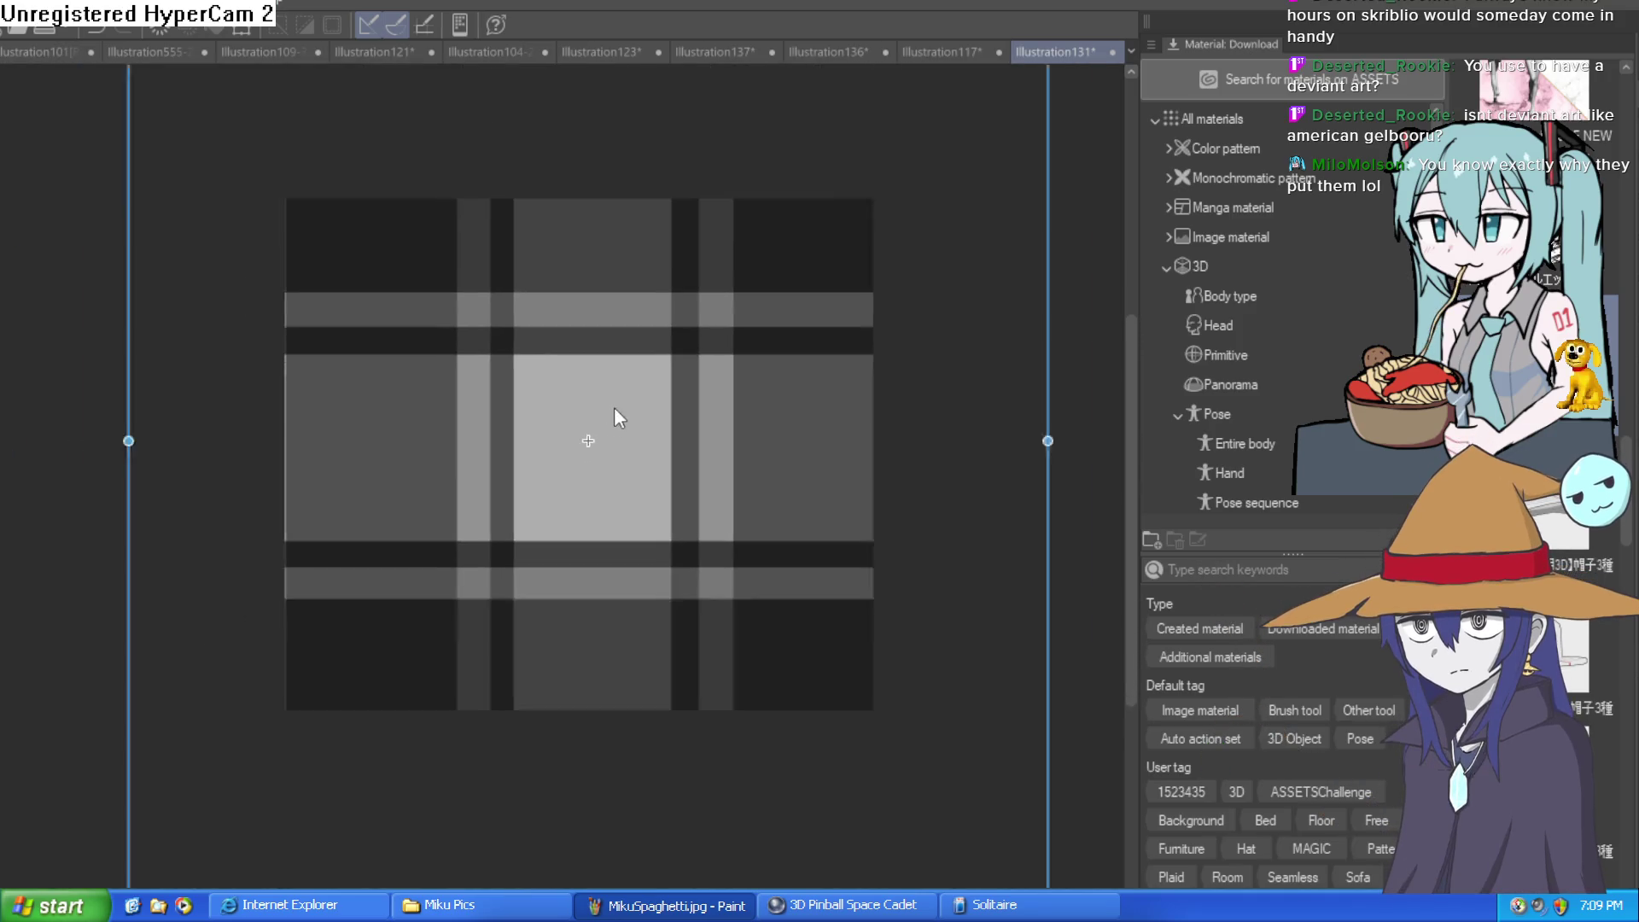
pyautogui.moveTo(903, 123); pyautogui.dragTo(457, 568)
pyautogui.moveTo(336, 570); pyautogui.dragTo(128, 677)
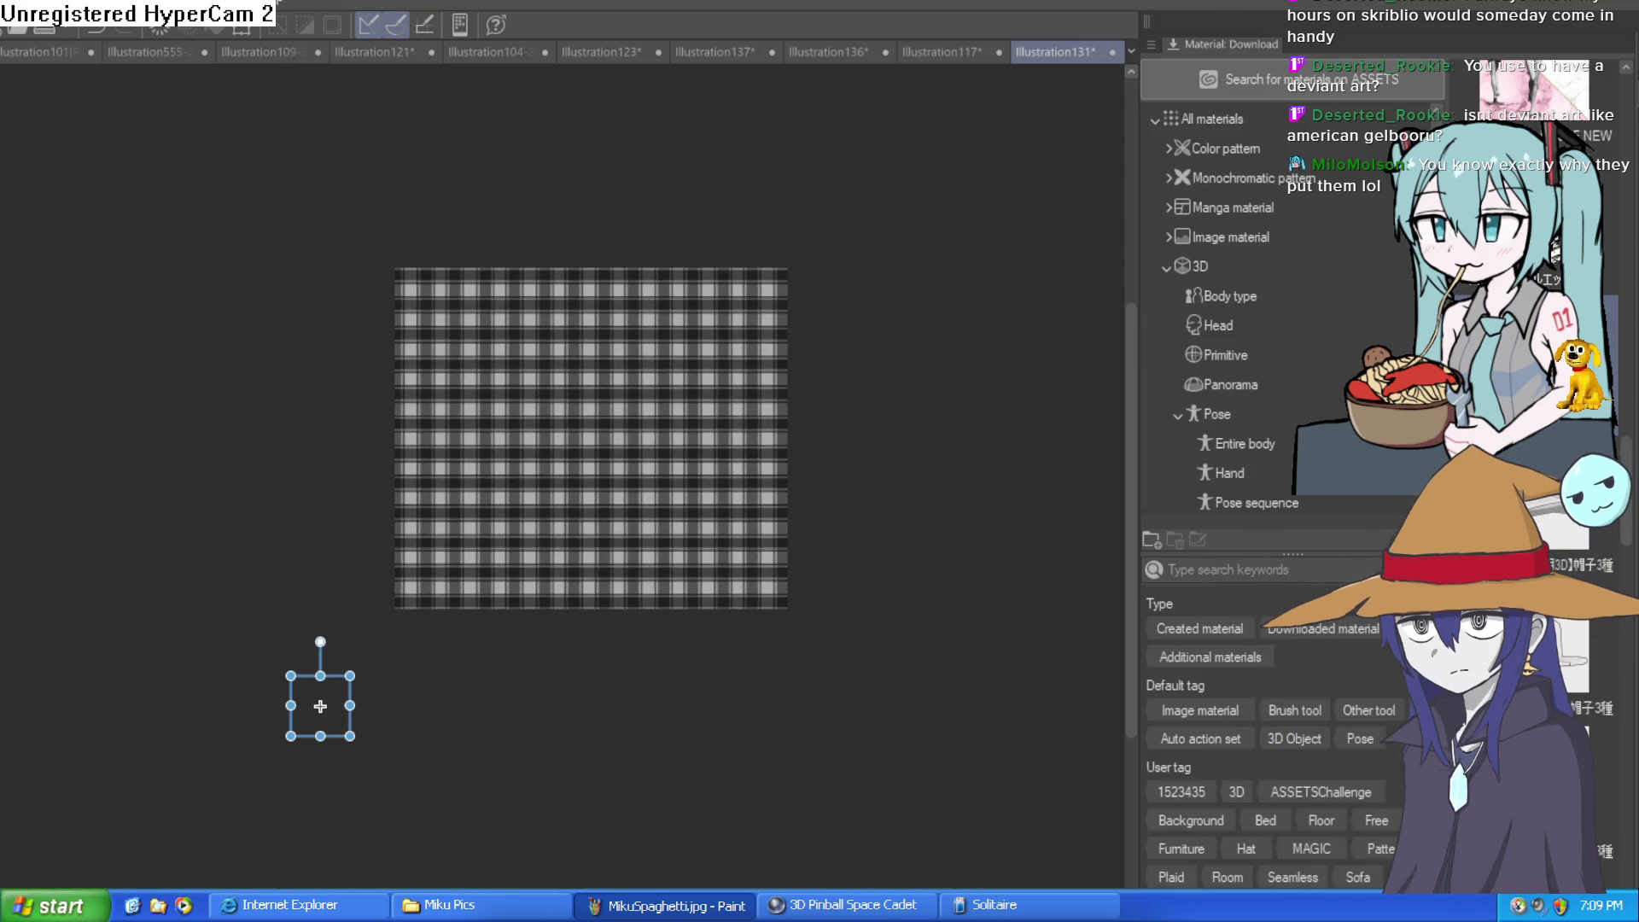
# Check the plaid across the figure, then undo its transparency change and placement
pyautogui.scroll(2, 606, 328)
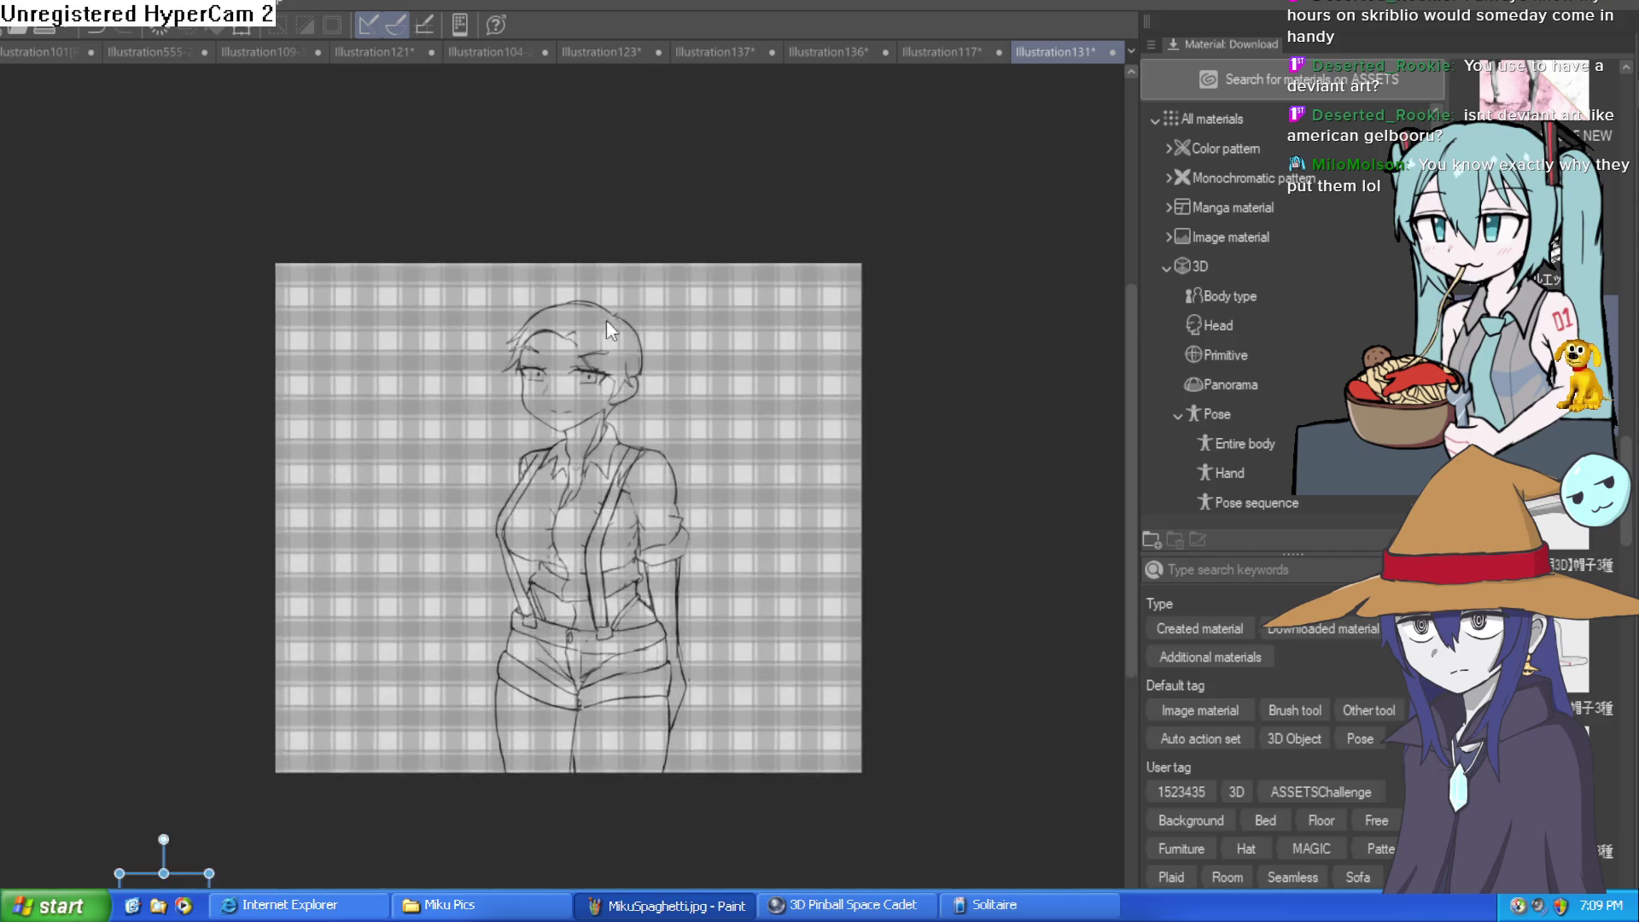
pyautogui.scroll(1, 607, 372)
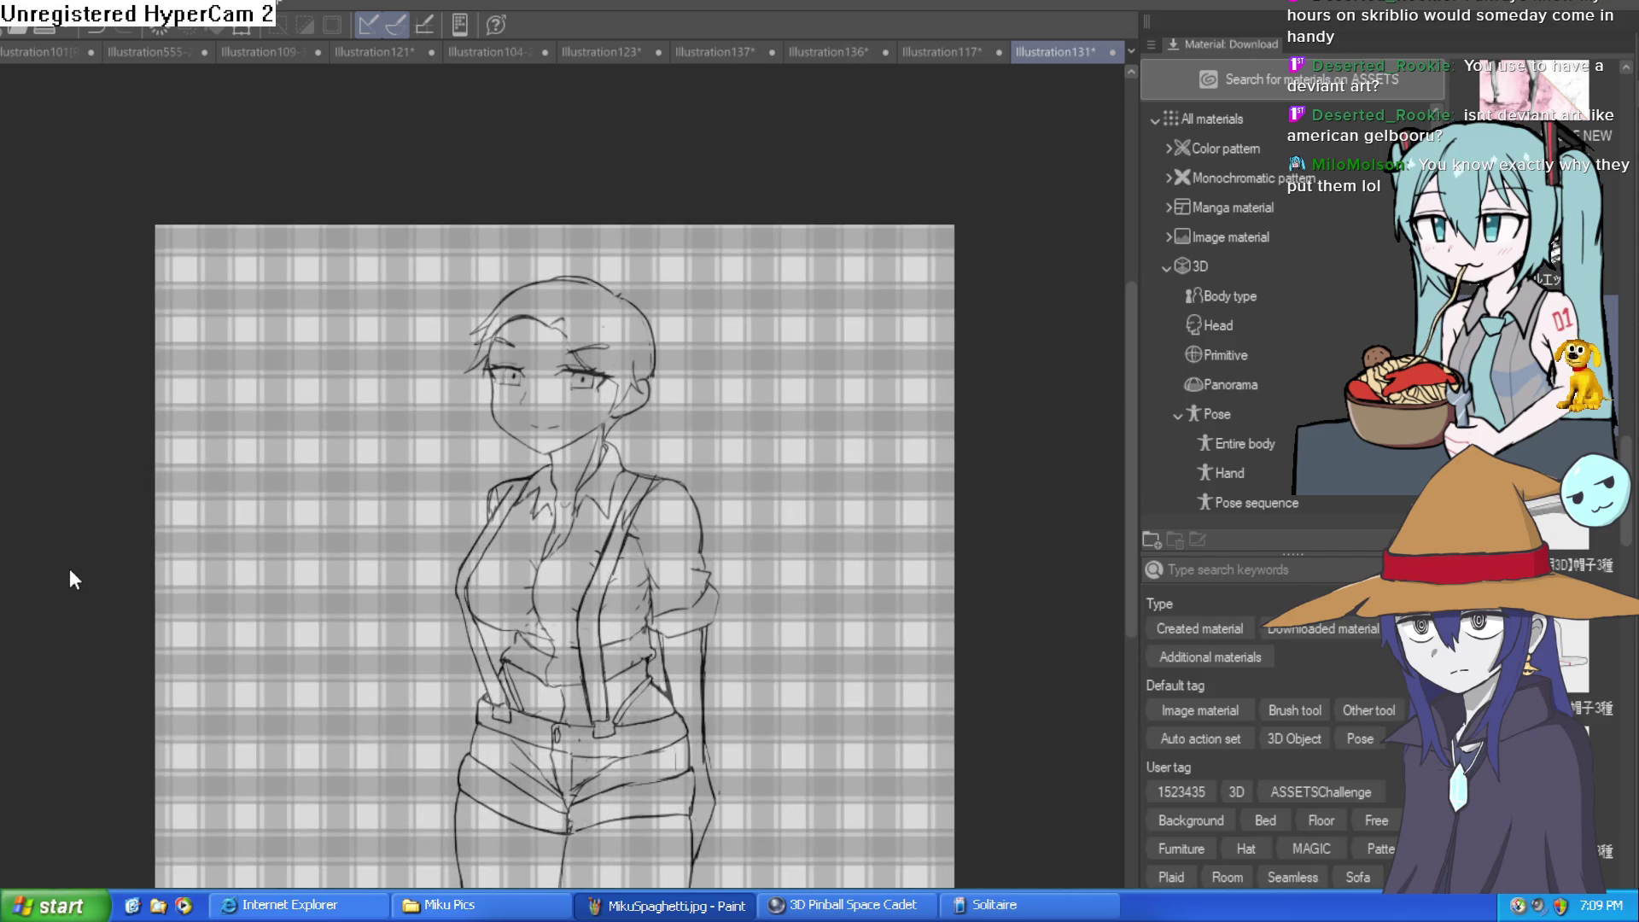
pyautogui.moveTo(66, 574)
pyautogui.mouseDown()
pyautogui.moveTo(171, 476)
pyautogui.moveTo(311, 457)
pyautogui.mouseUp()
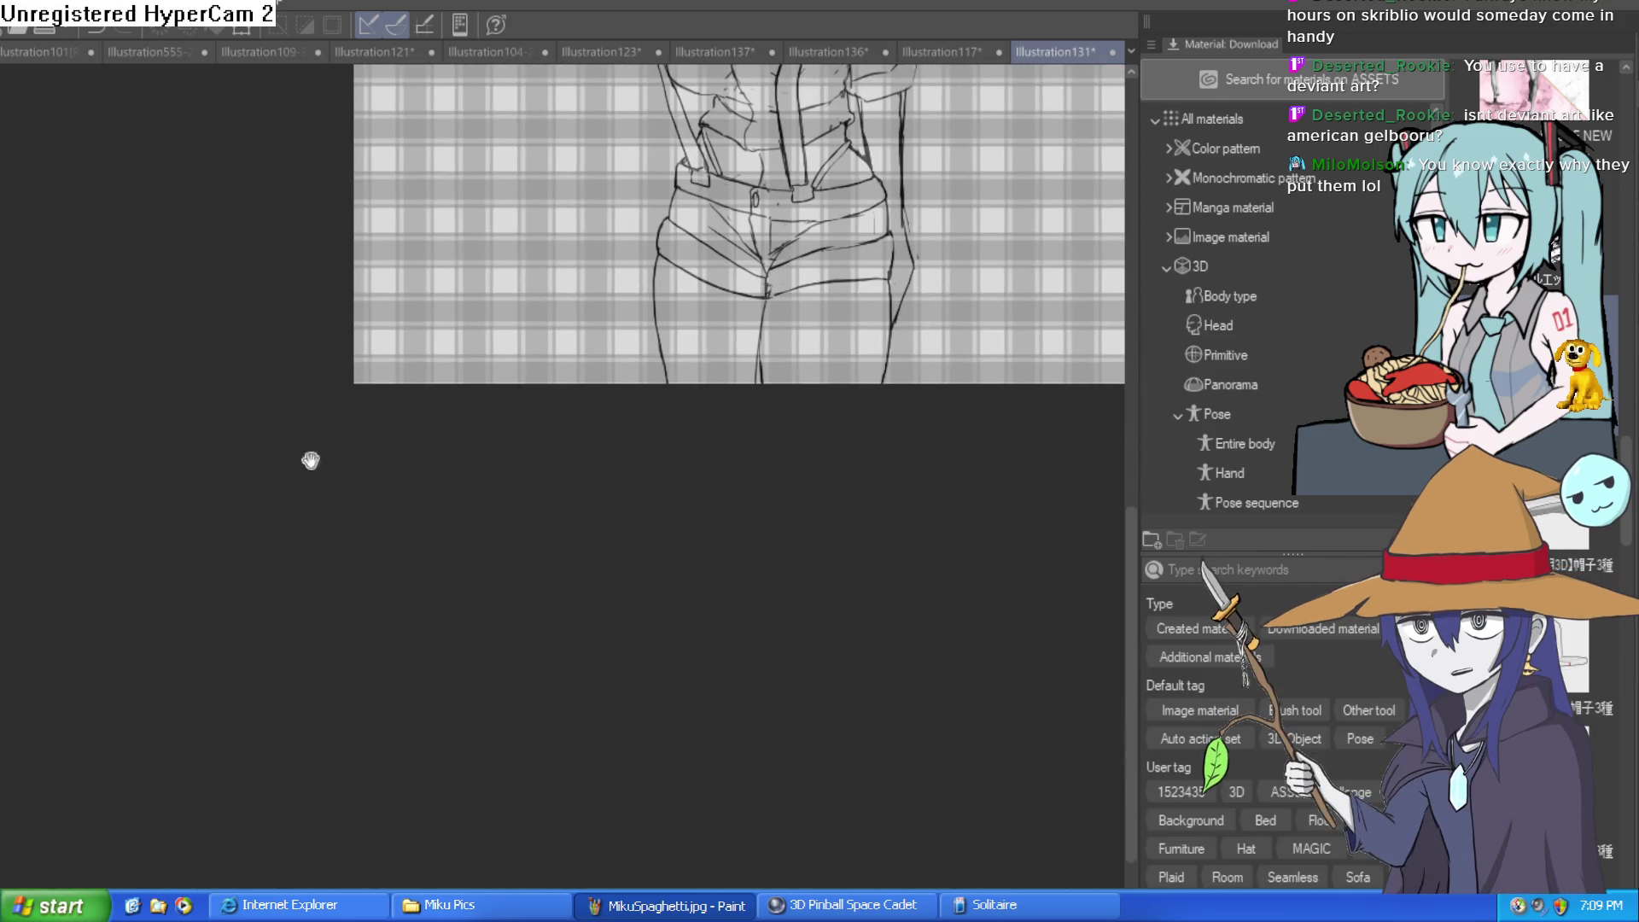
pyautogui.hotkey('ctrl', 't')
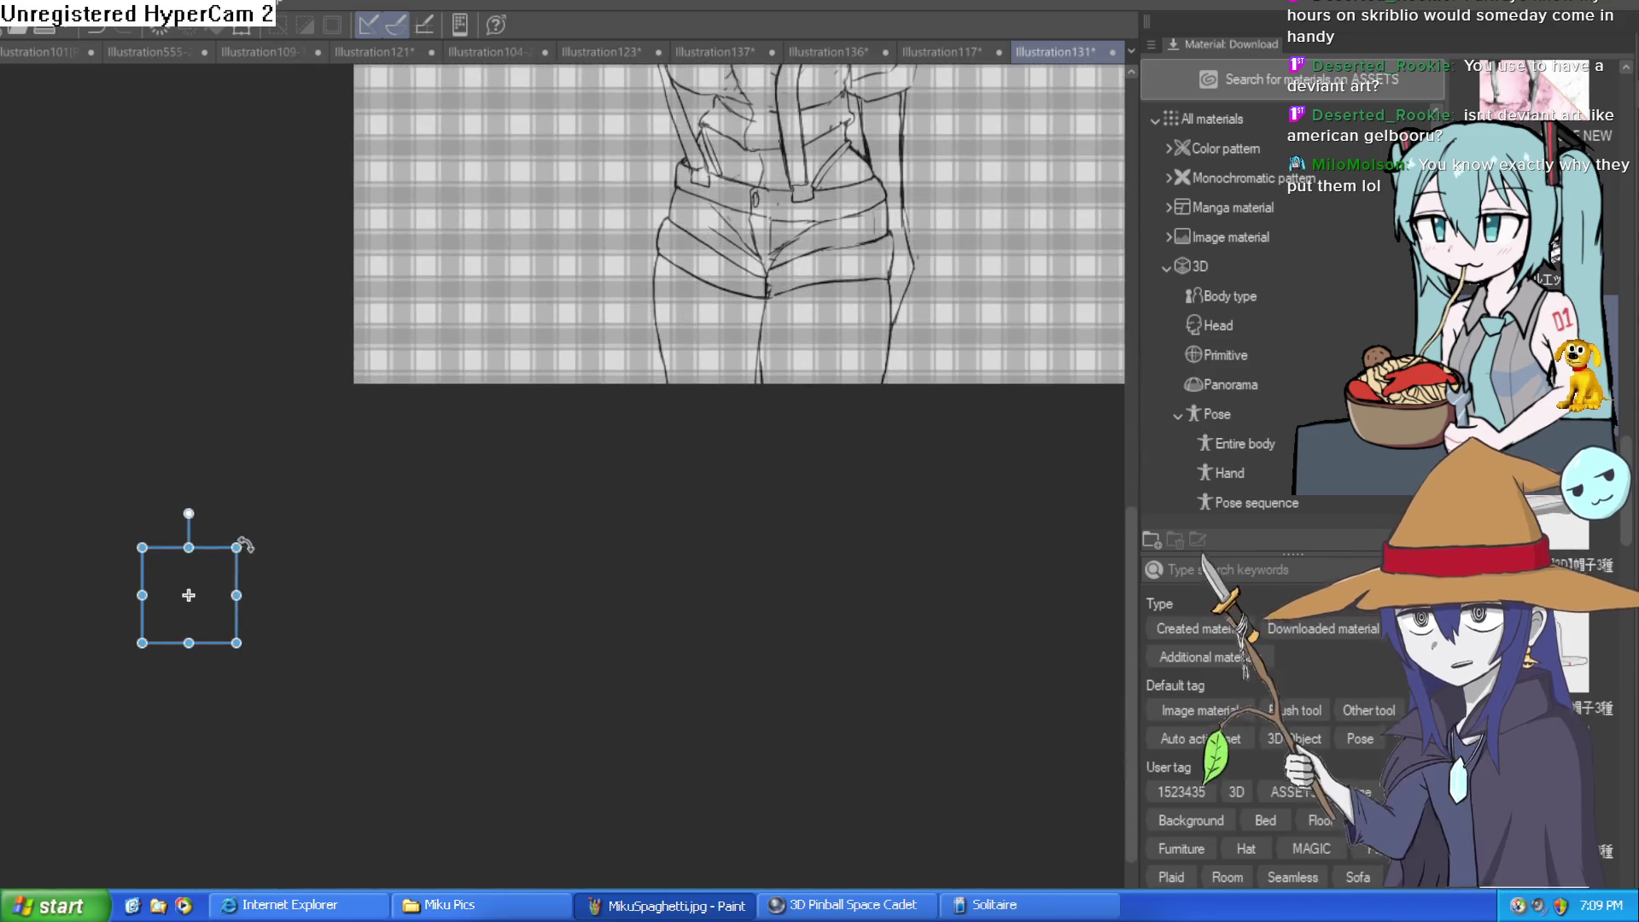
pyautogui.press('Escape')
pyautogui.moveTo(260, 523)
pyautogui.mouseDown()
pyautogui.moveTo(512, 775)
pyautogui.moveTo(553, 783)
pyautogui.moveTo(623, 546)
pyautogui.mouseUp()
pyautogui.hotkey('ctrl', 't')
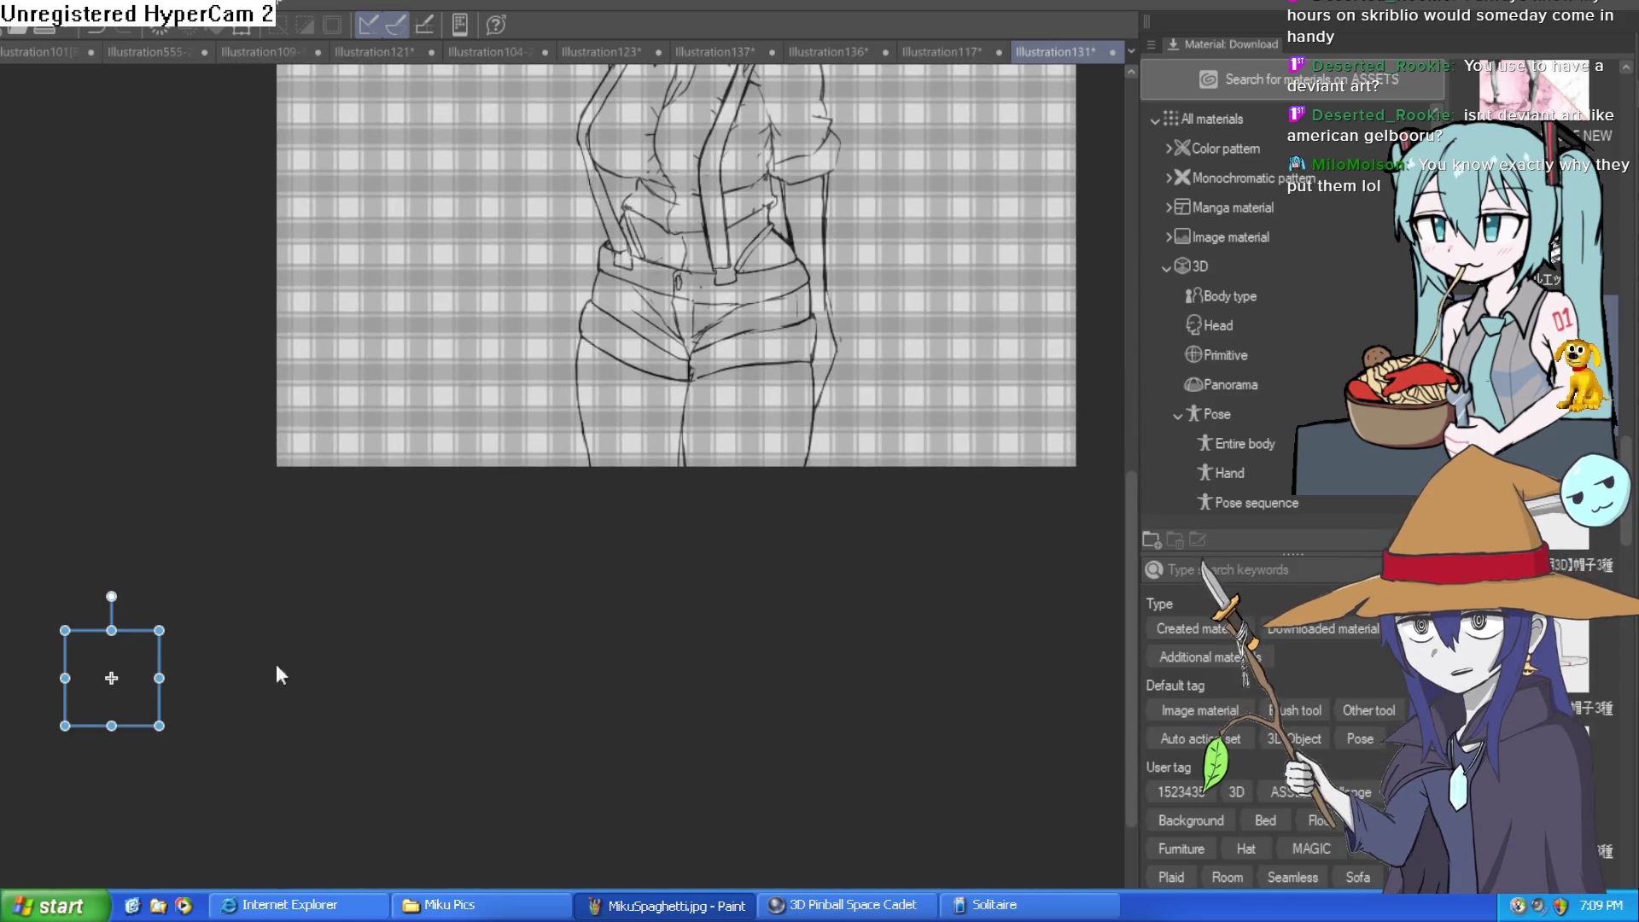
pyautogui.press('Escape')
pyautogui.moveTo(462, 607)
pyautogui.mouseDown()
pyautogui.moveTo(458, 852)
pyautogui.moveTo(428, 845)
pyautogui.mouseUp()
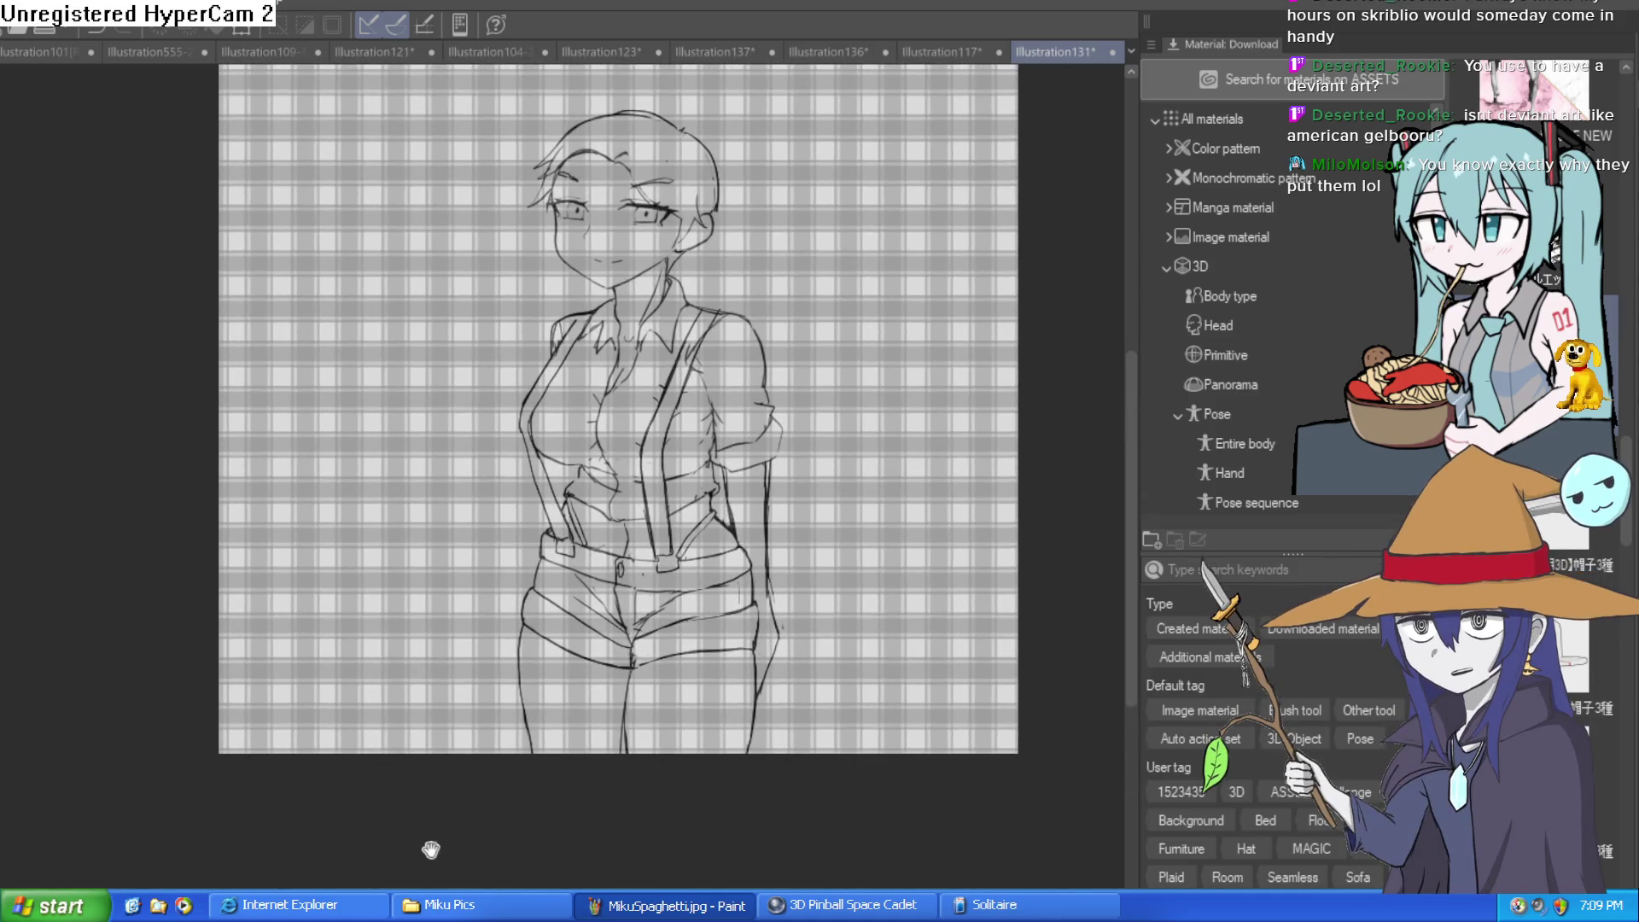
pyautogui.hotkey('ctrl', 'z')
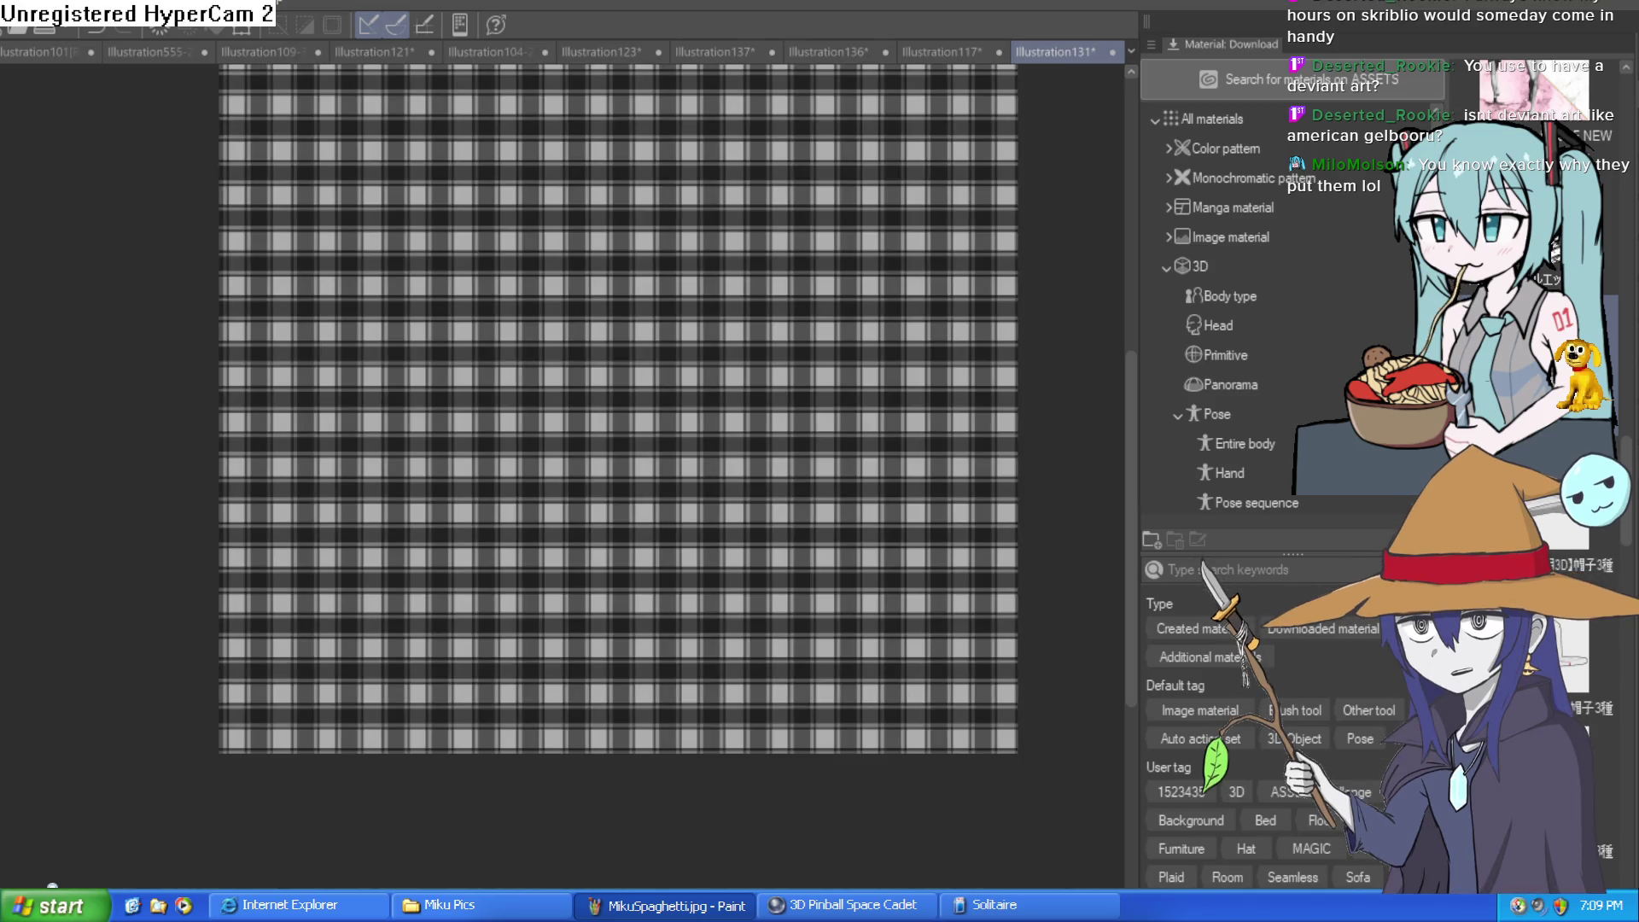
pyautogui.hotkey('ctrl', 'z')
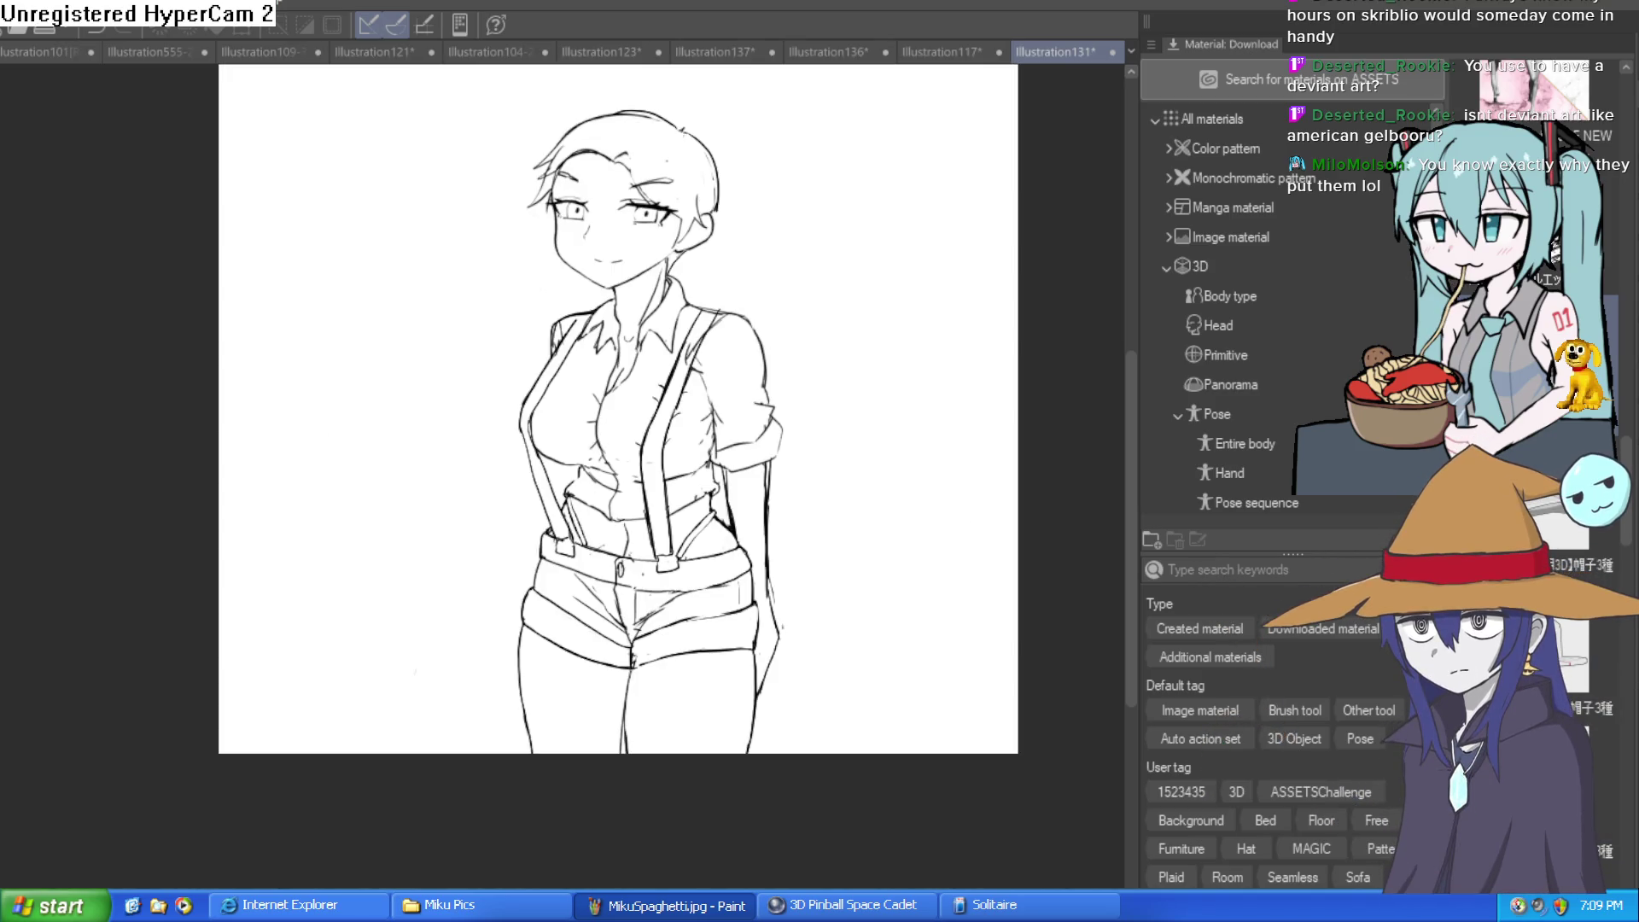
# Select the torso and collar, add enclosed areas with Auto Select, and drop in the grey plaid material
pyautogui.scroll(2, 709, 374)
pyautogui.moveTo(683, 331)
pyautogui.mouseDown()
pyautogui.moveTo(674, 521)
pyautogui.moveTo(791, 432)
pyautogui.mouseUp()
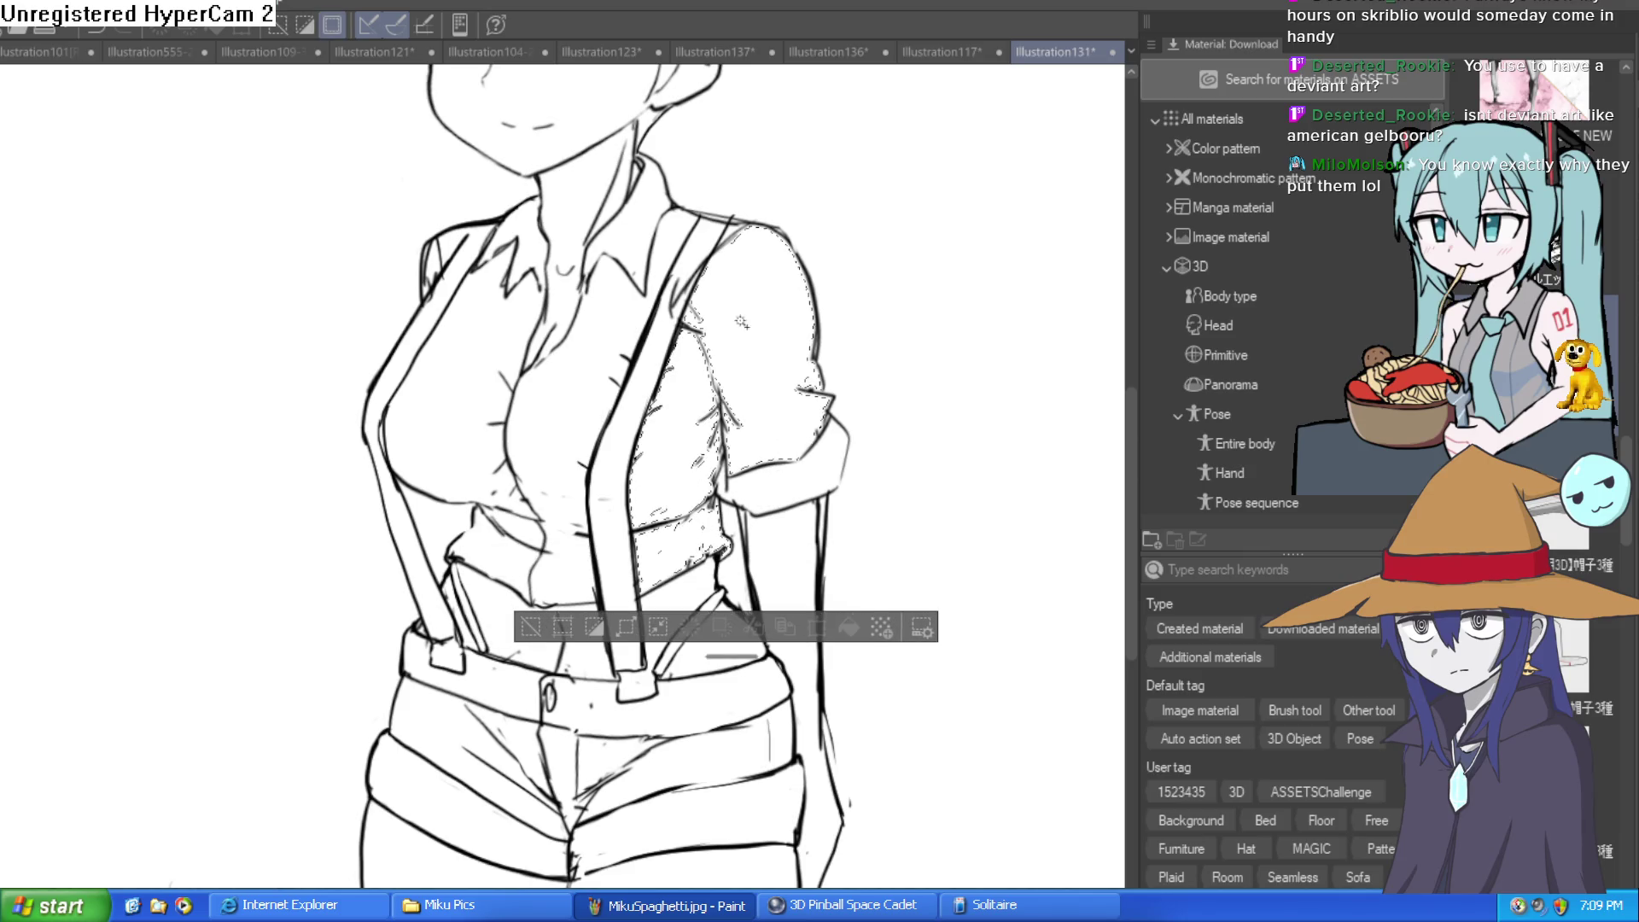
pyautogui.moveTo(672, 246)
pyautogui.mouseDown()
pyautogui.moveTo(504, 333)
pyautogui.moveTo(507, 245)
pyautogui.mouseUp()
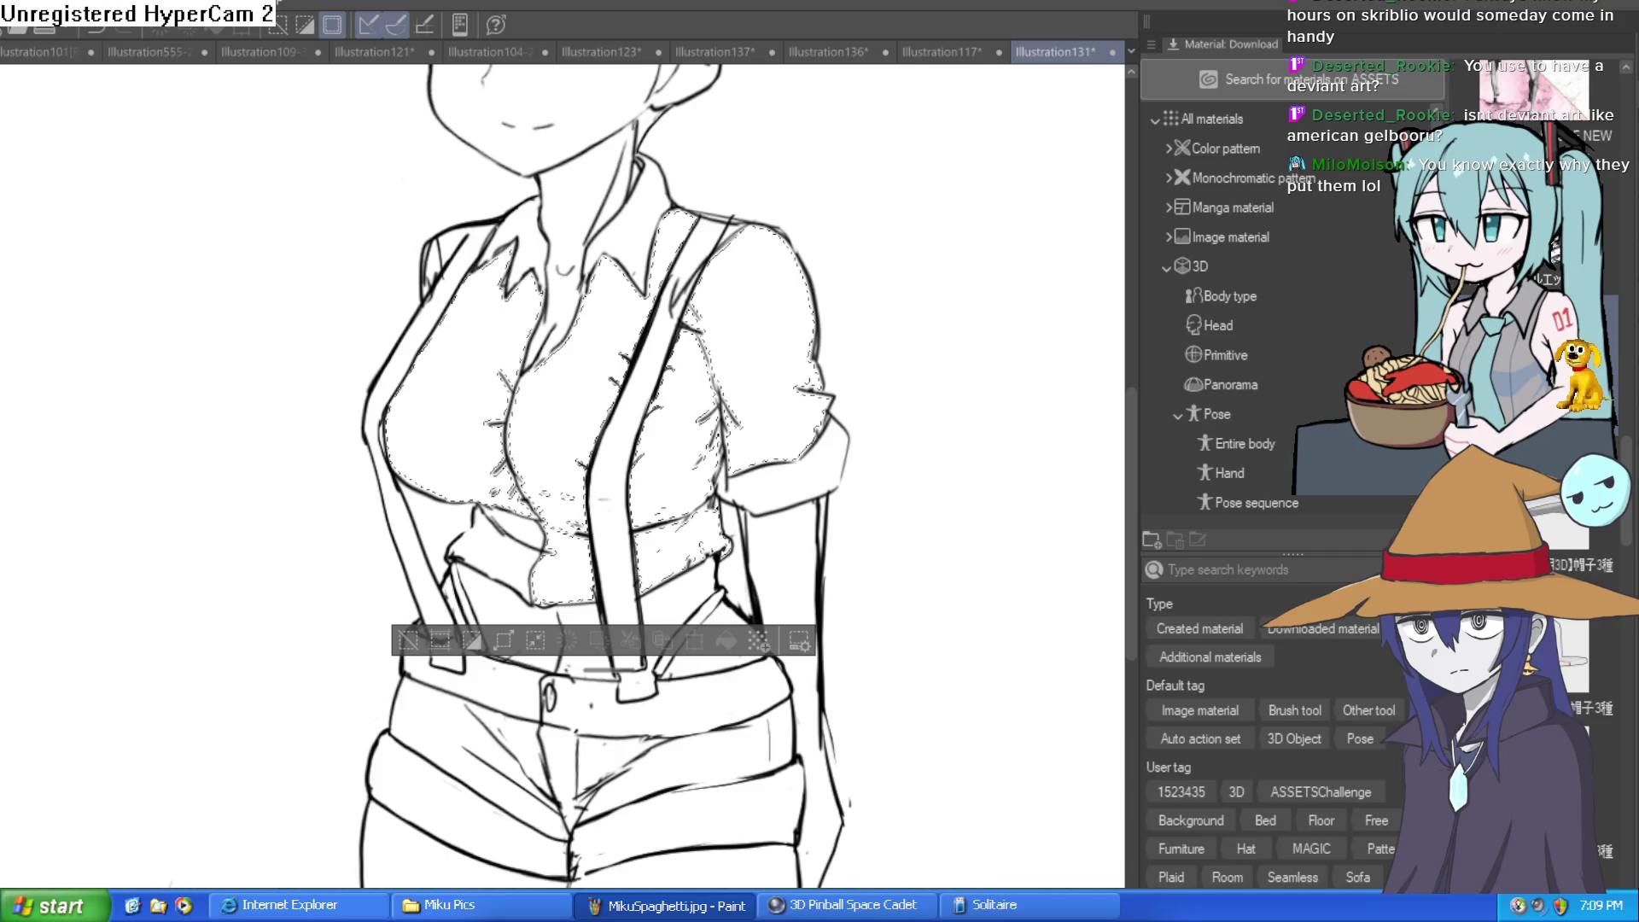
pyautogui.scroll(5, 492, 228)
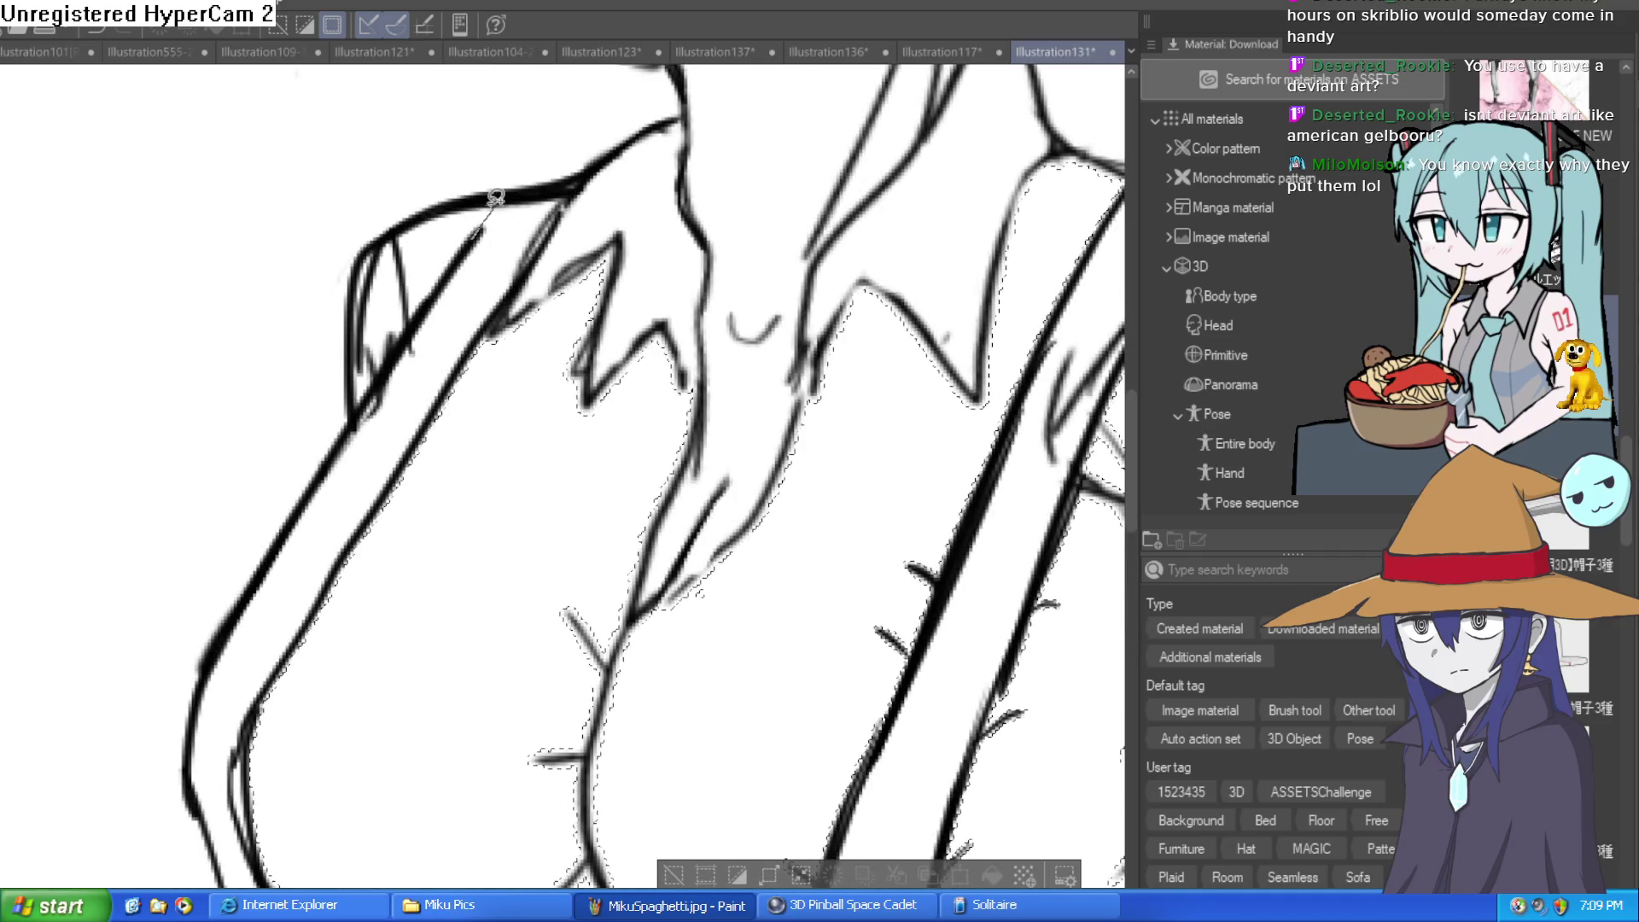
pyautogui.moveTo(495, 197)
pyautogui.mouseDown()
pyautogui.moveTo(406, 212)
pyautogui.moveTo(350, 354)
pyautogui.moveTo(363, 403)
pyautogui.moveTo(491, 206)
pyautogui.mouseUp()
pyautogui.scroll(-5, 757, 542)
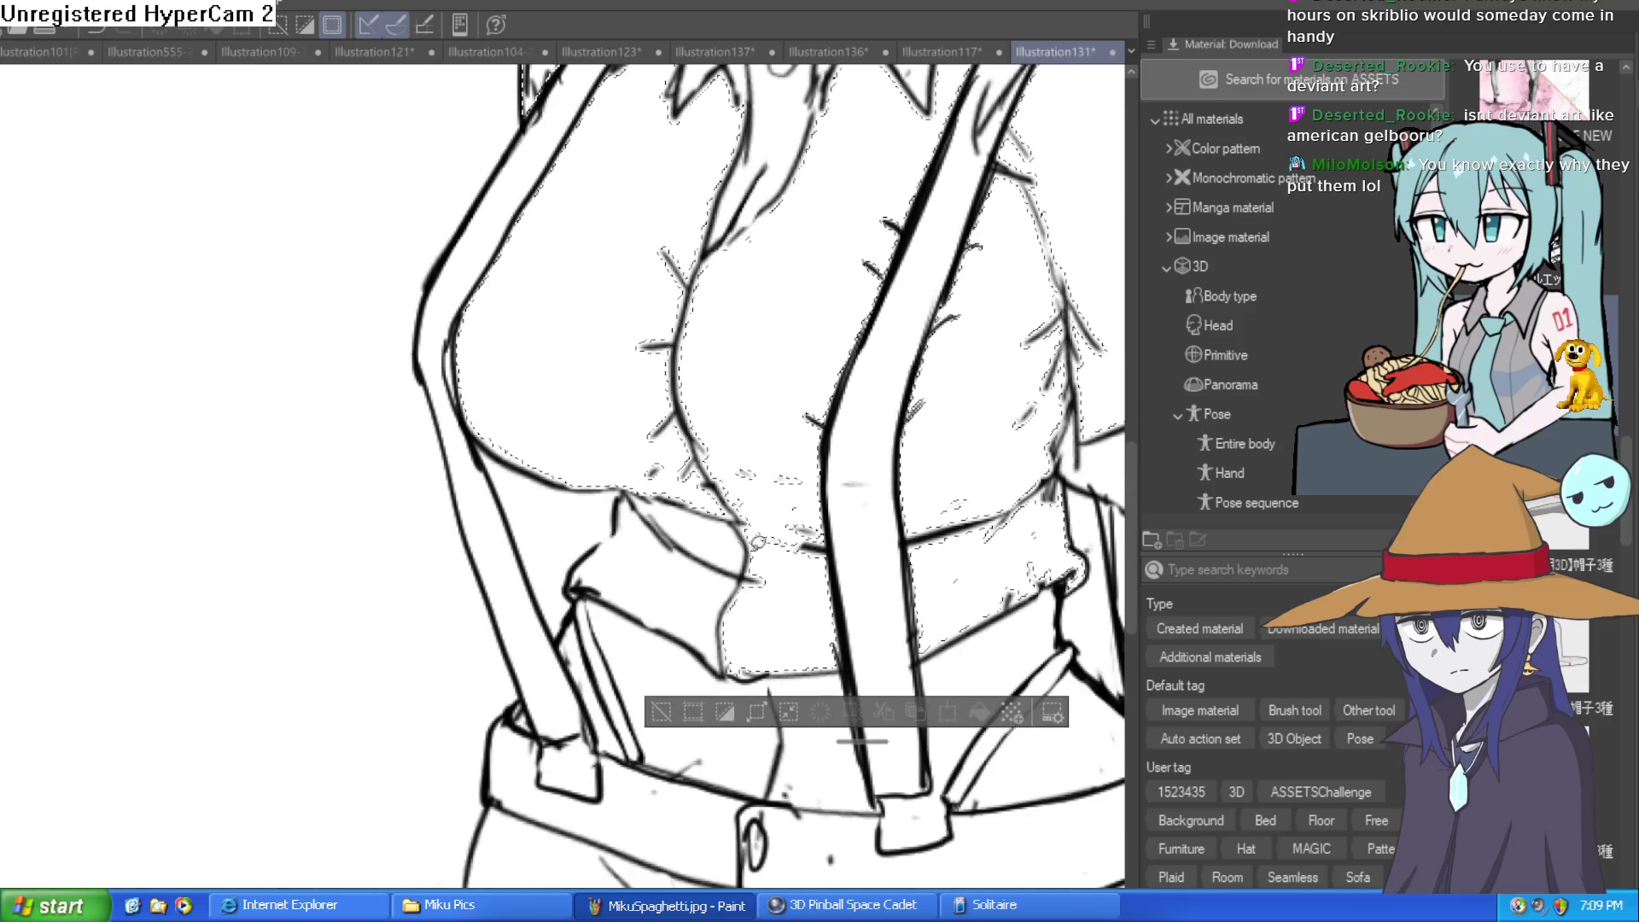
pyautogui.moveTo(757, 541)
pyautogui.mouseDown()
pyautogui.moveTo(623, 504)
pyautogui.moveTo(573, 589)
pyautogui.moveTo(713, 659)
pyautogui.moveTo(706, 555)
pyautogui.mouseUp()
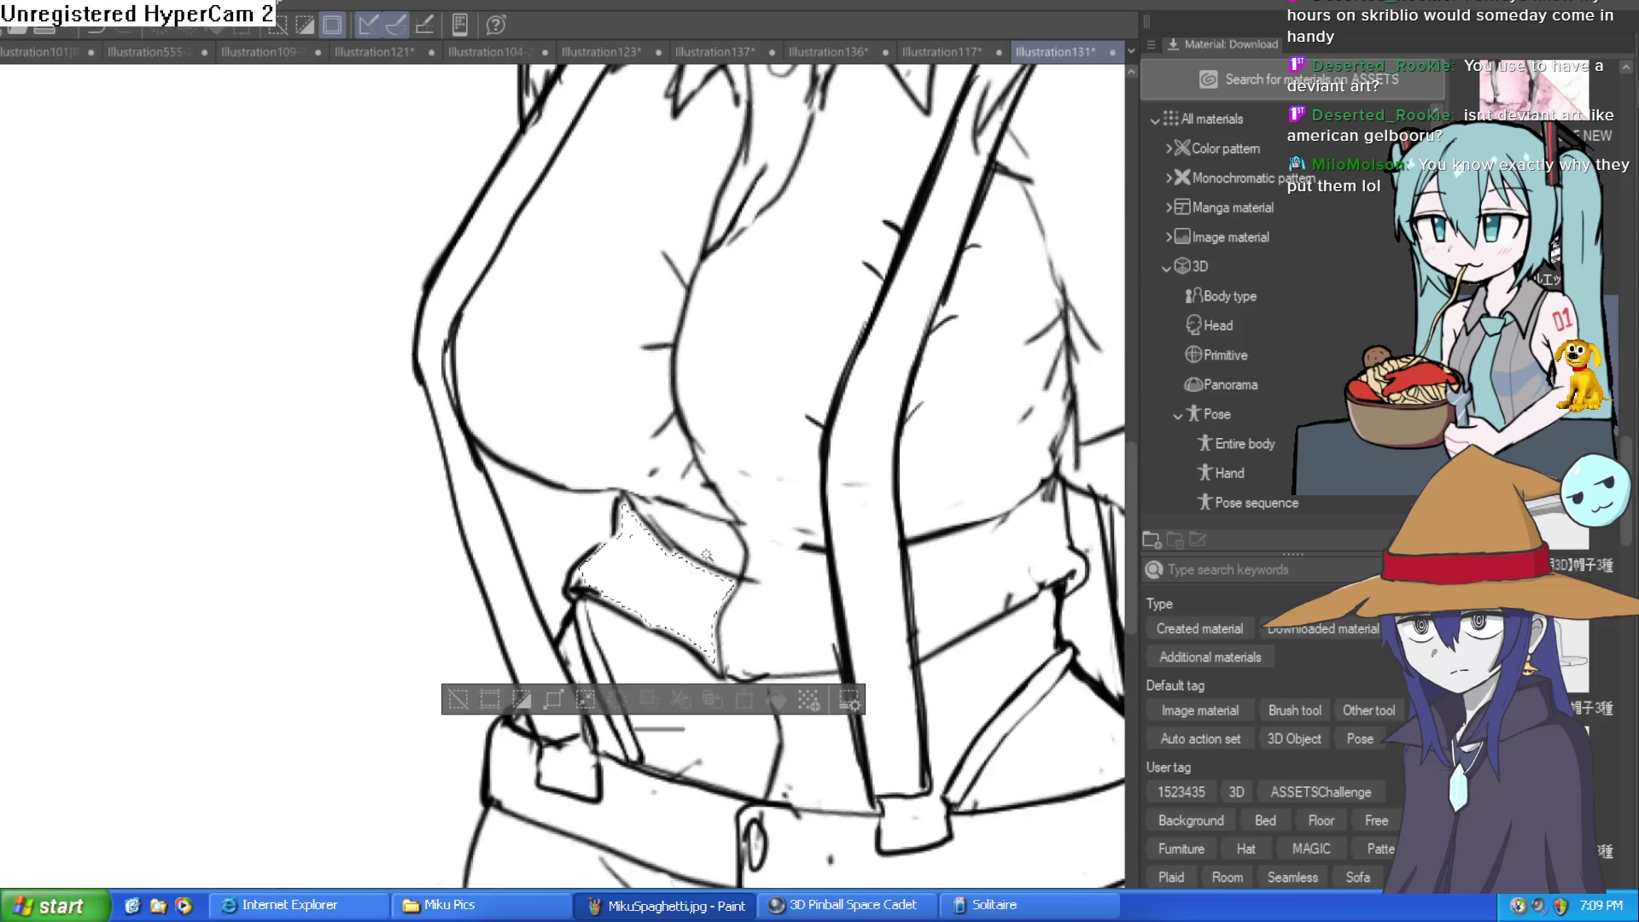
pyautogui.hotkey('ctrl', 'z')
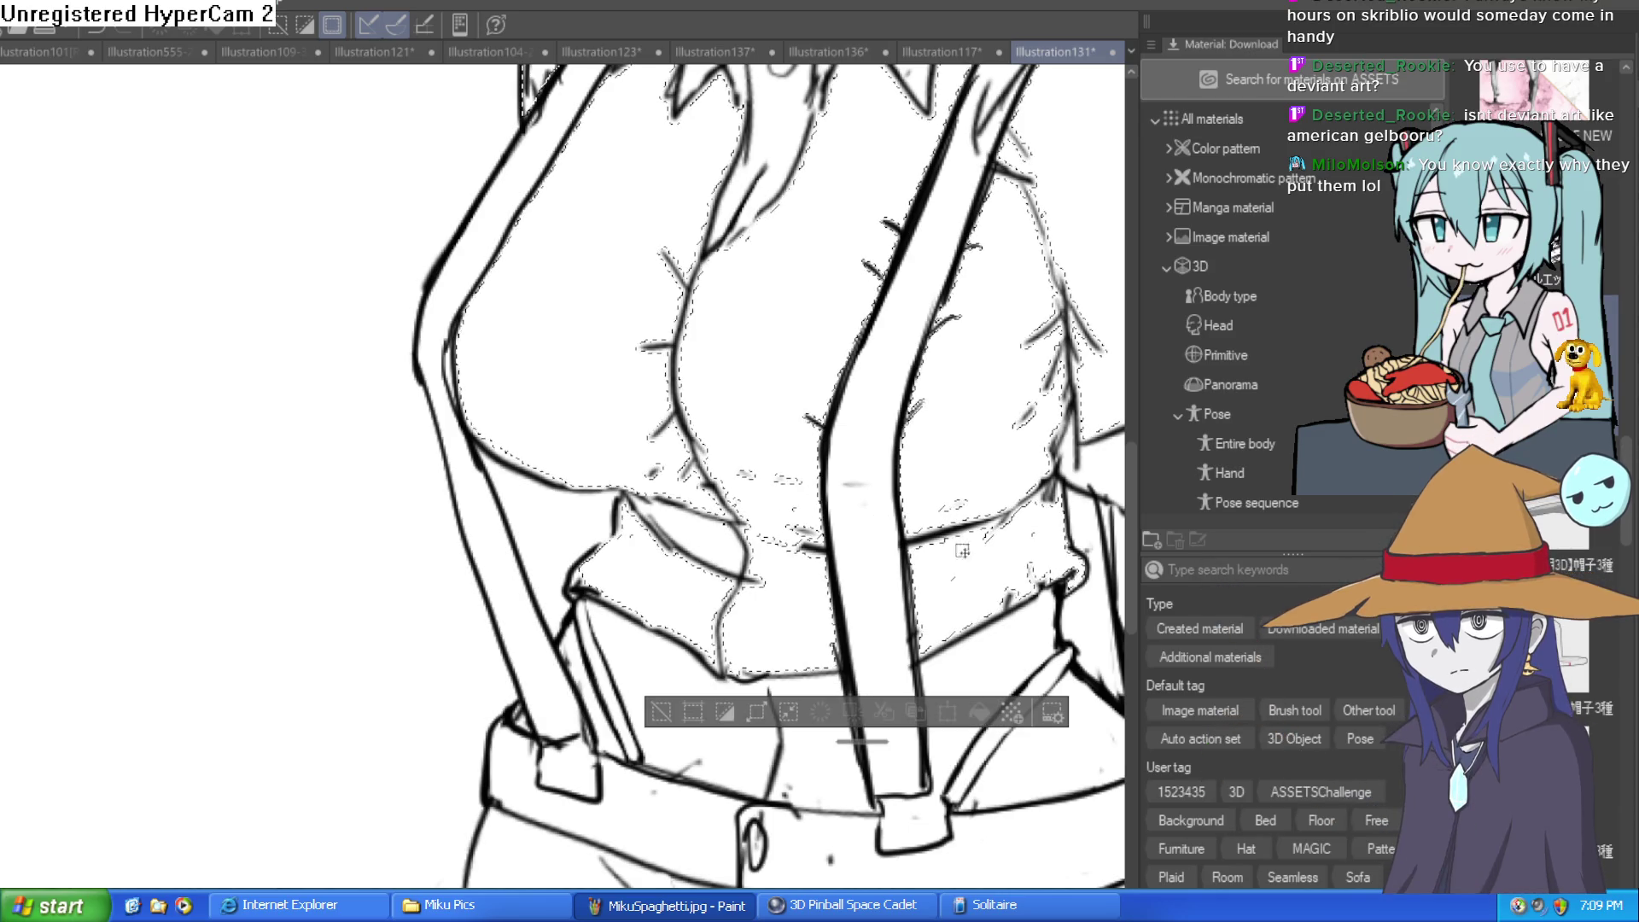
pyautogui.moveTo(727, 541)
pyautogui.mouseDown()
pyautogui.moveTo(546, 572)
pyautogui.moveTo(826, 670)
pyautogui.mouseUp()
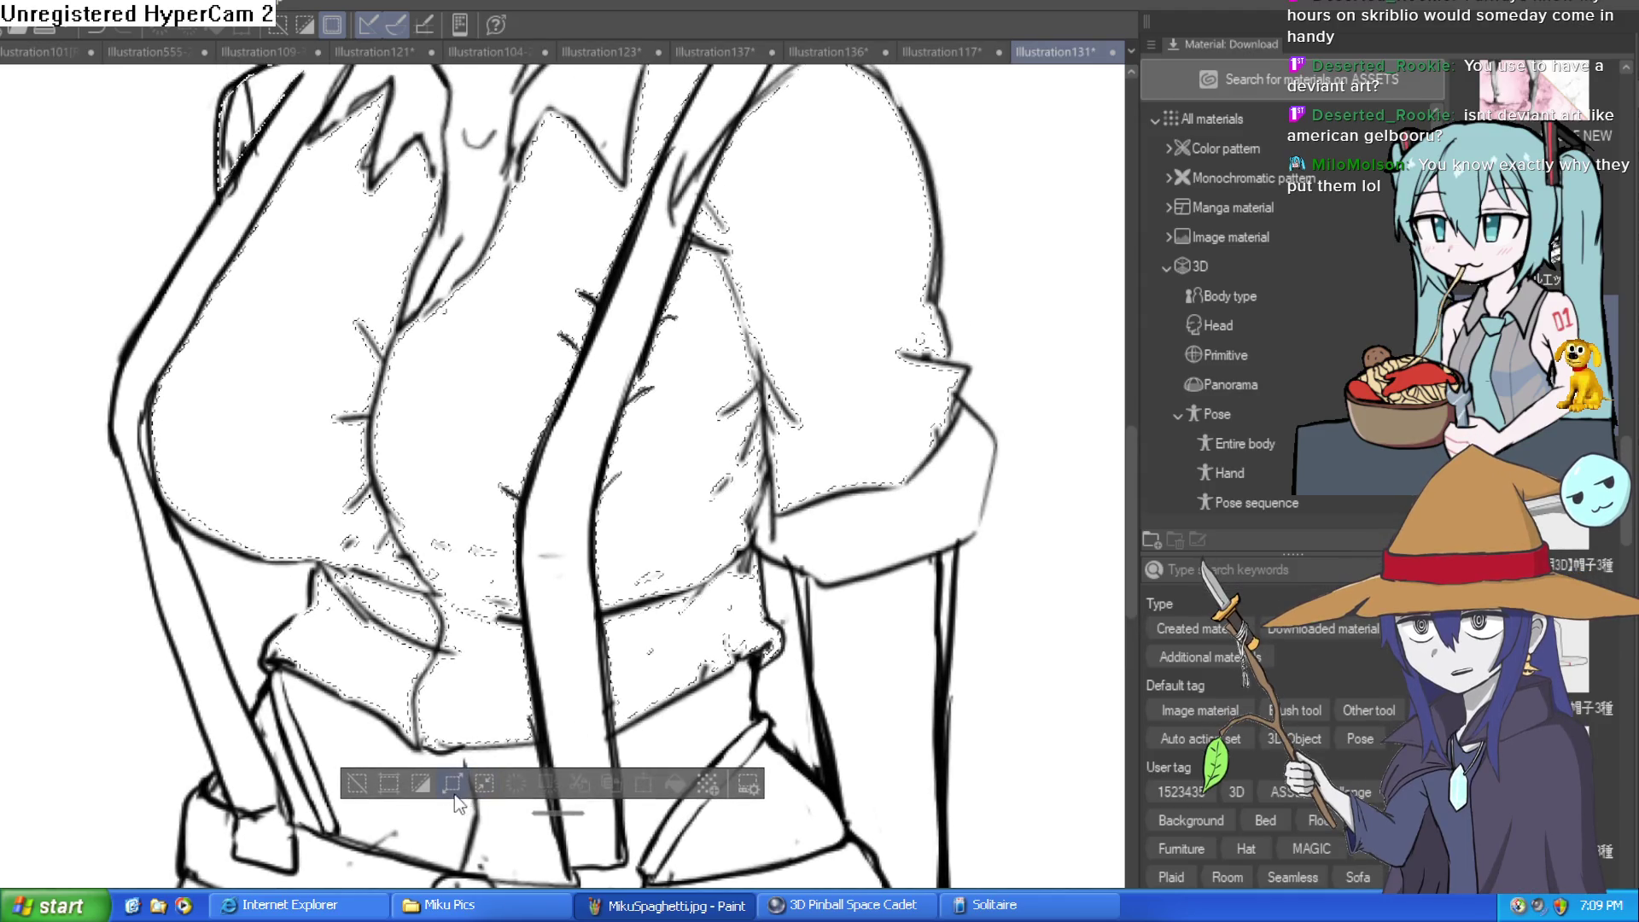
pyautogui.click(923, 515)
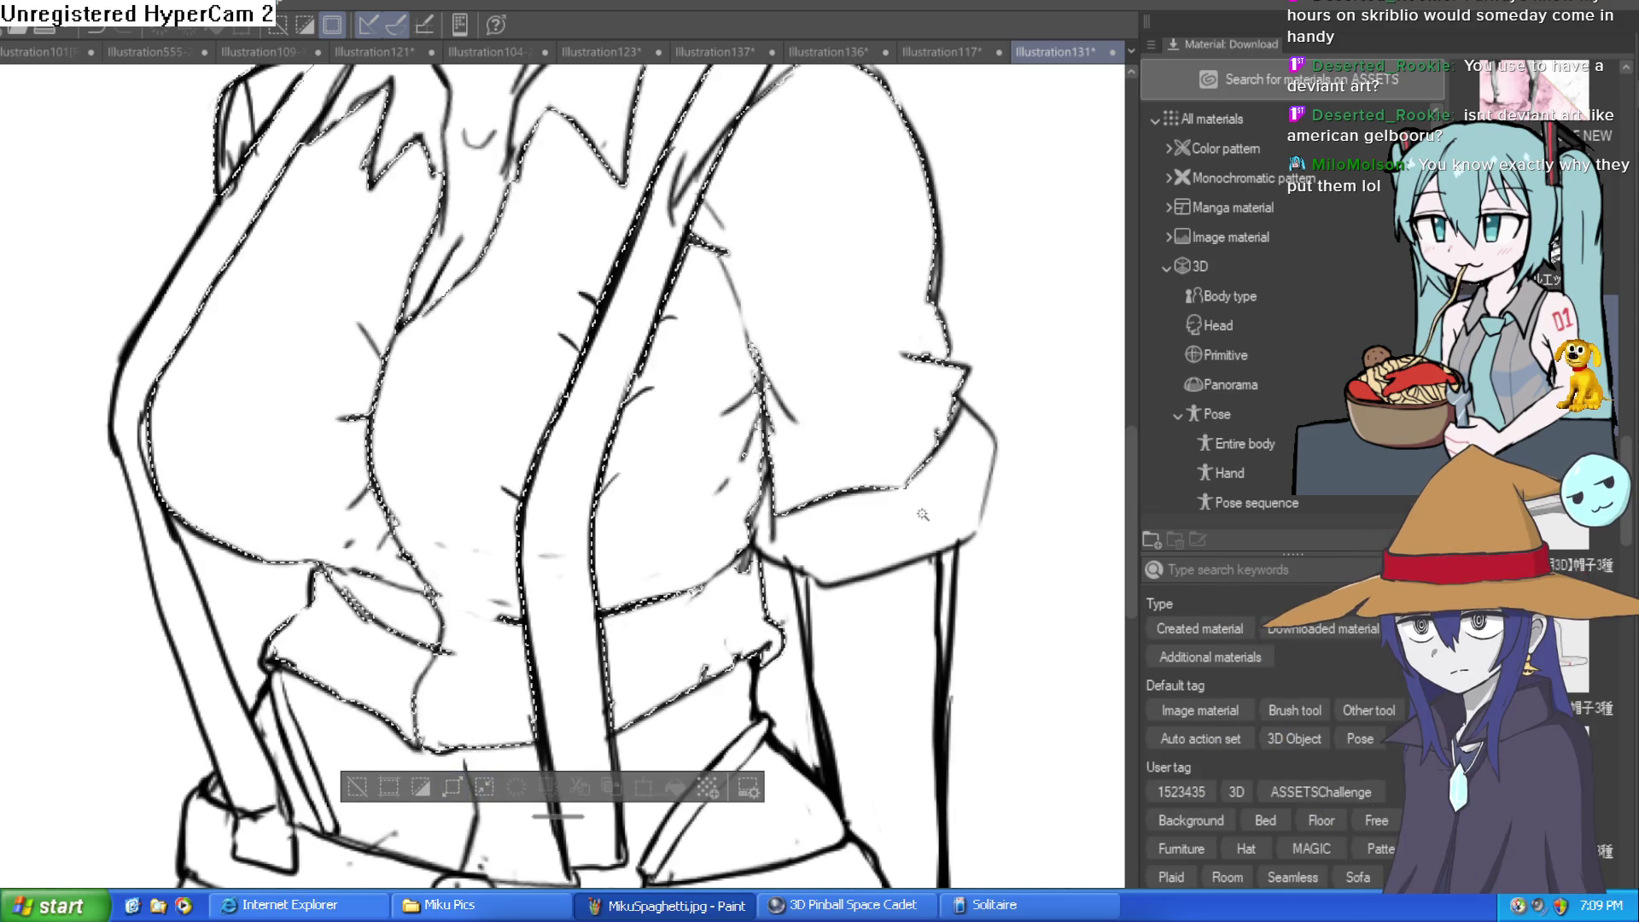
pyautogui.moveTo(1451, 640); pyautogui.dragTo(563, 427)
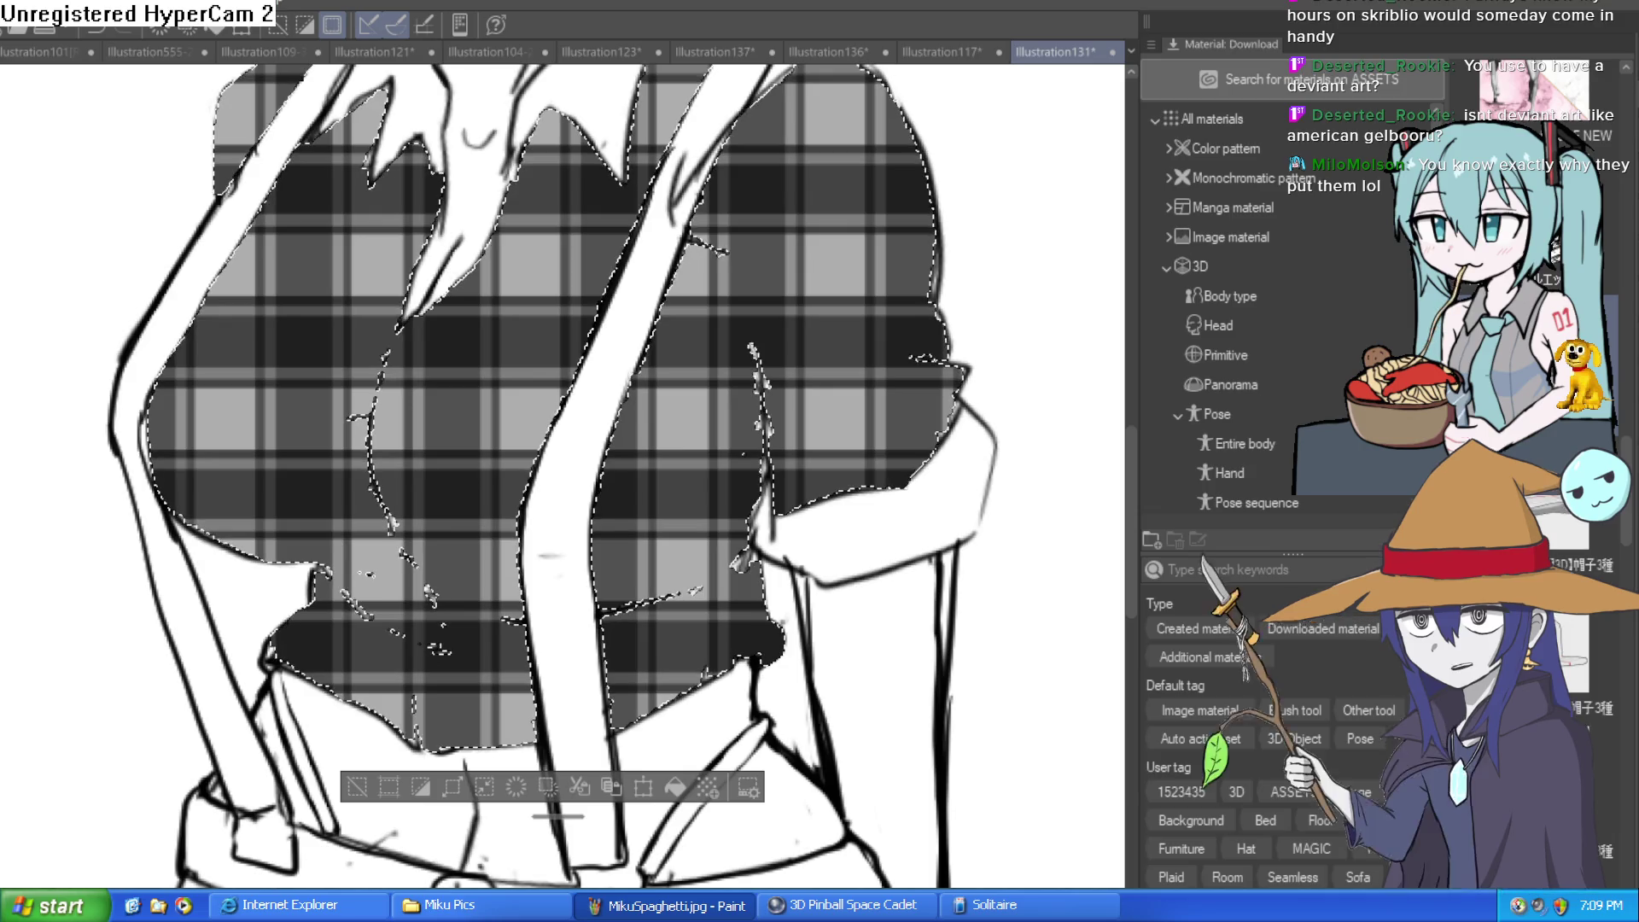
# Scroll and pan the canvas to inspect the green plaid confined to the shirt
pyautogui.scroll(-3, 1042, 731)
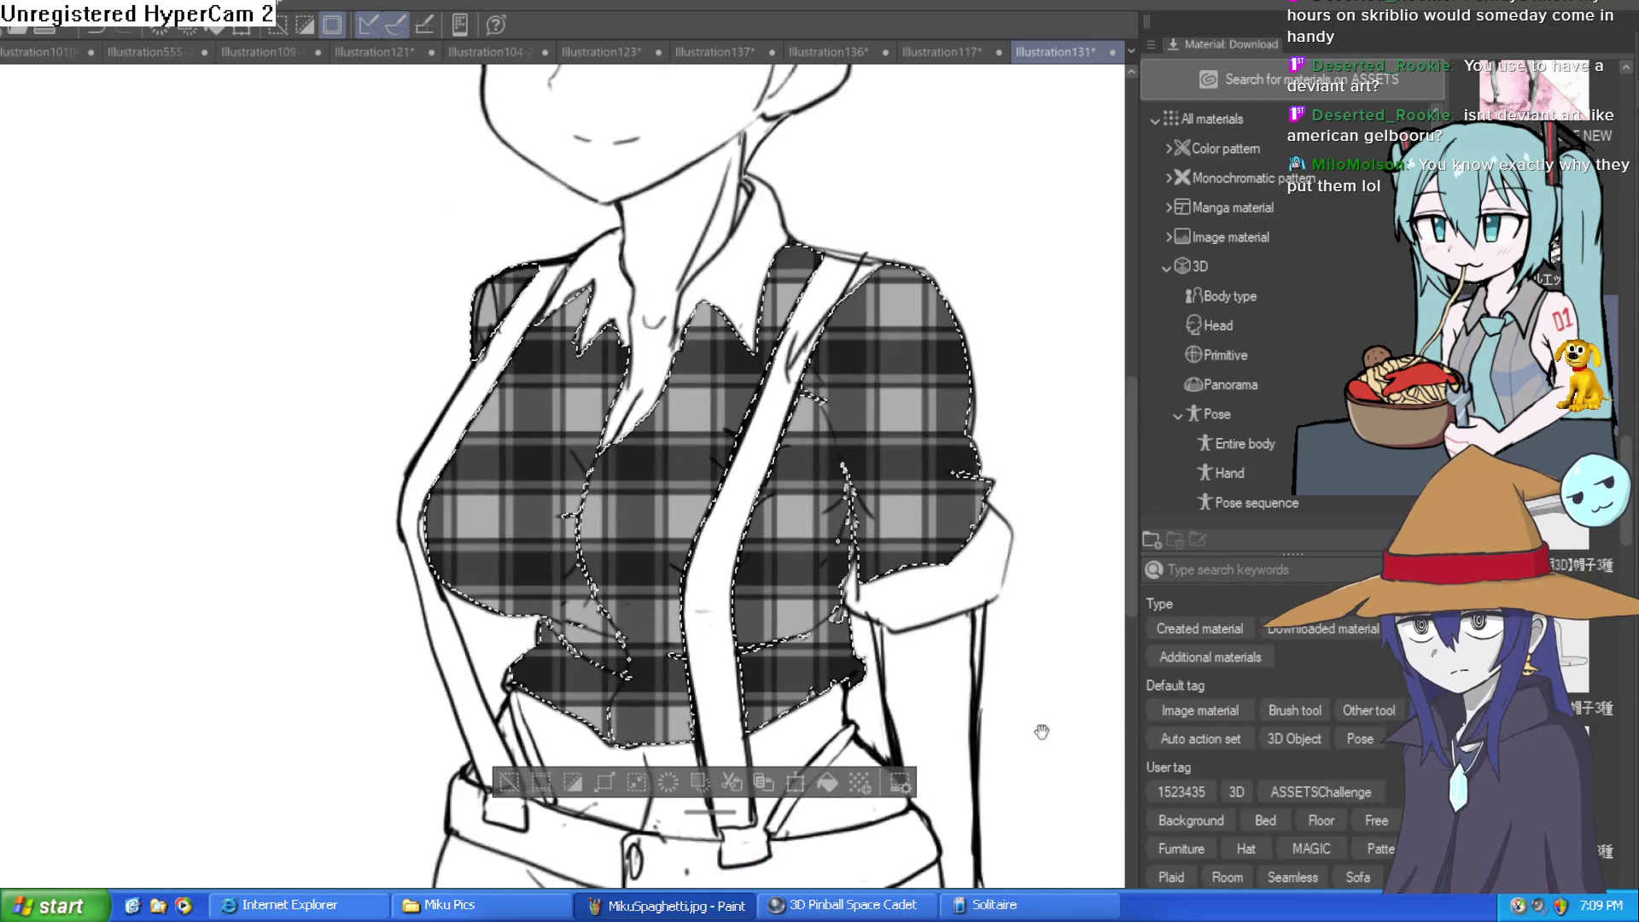
pyautogui.scroll(-2, 1036, 714)
pyautogui.moveTo(1036, 714); pyautogui.dragTo(978, 715)
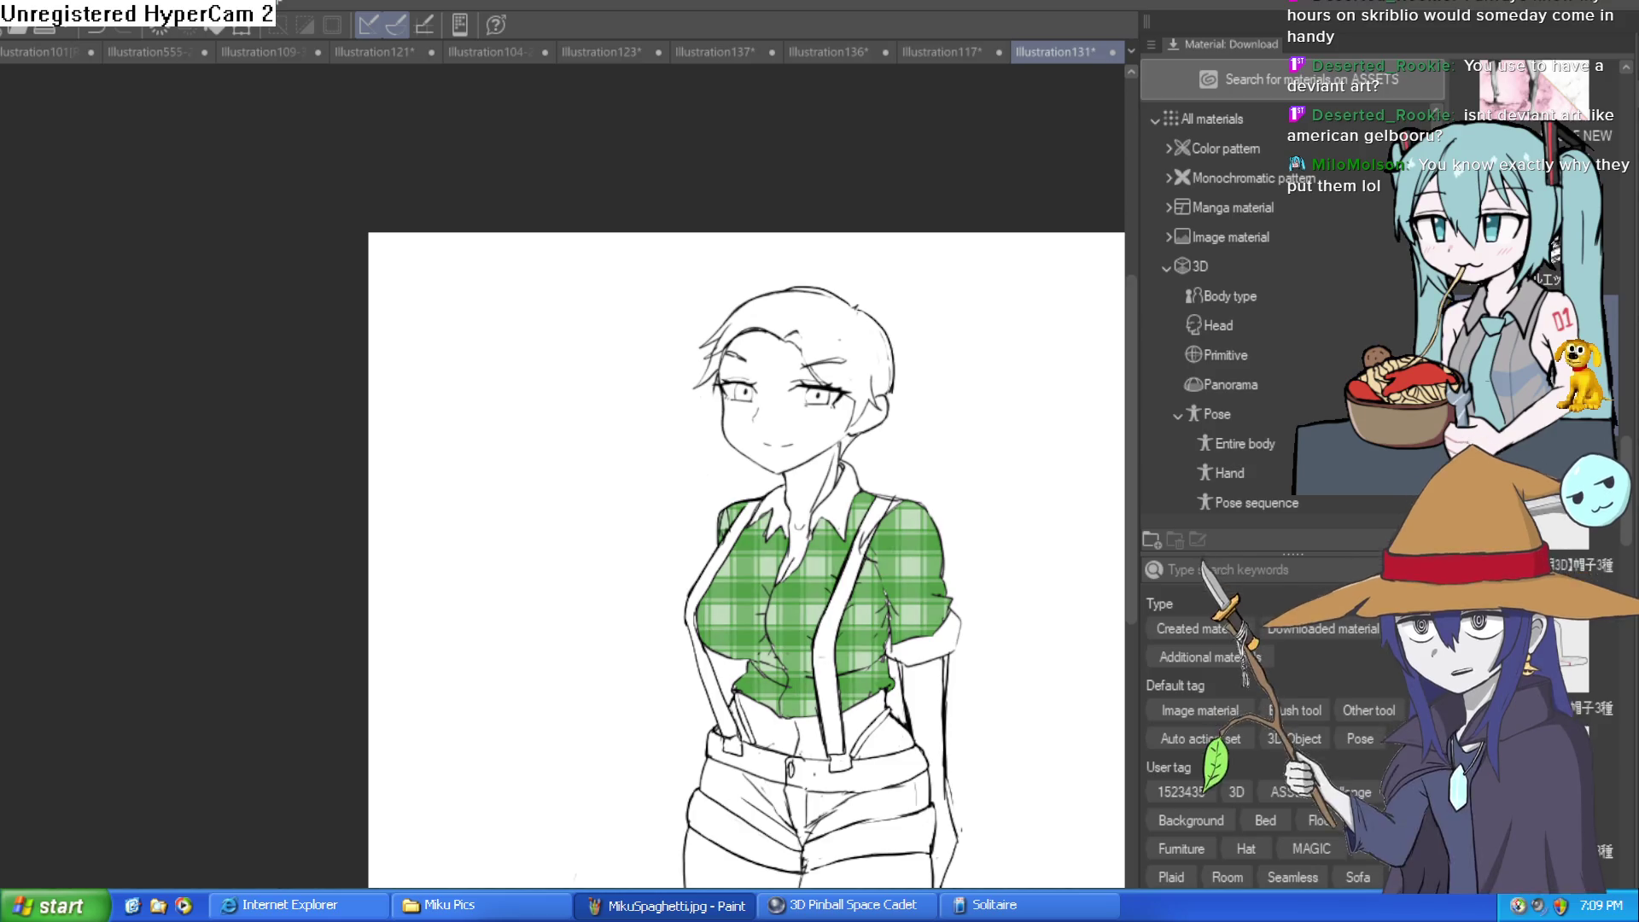
pyautogui.scroll(-2, 1025, 697)
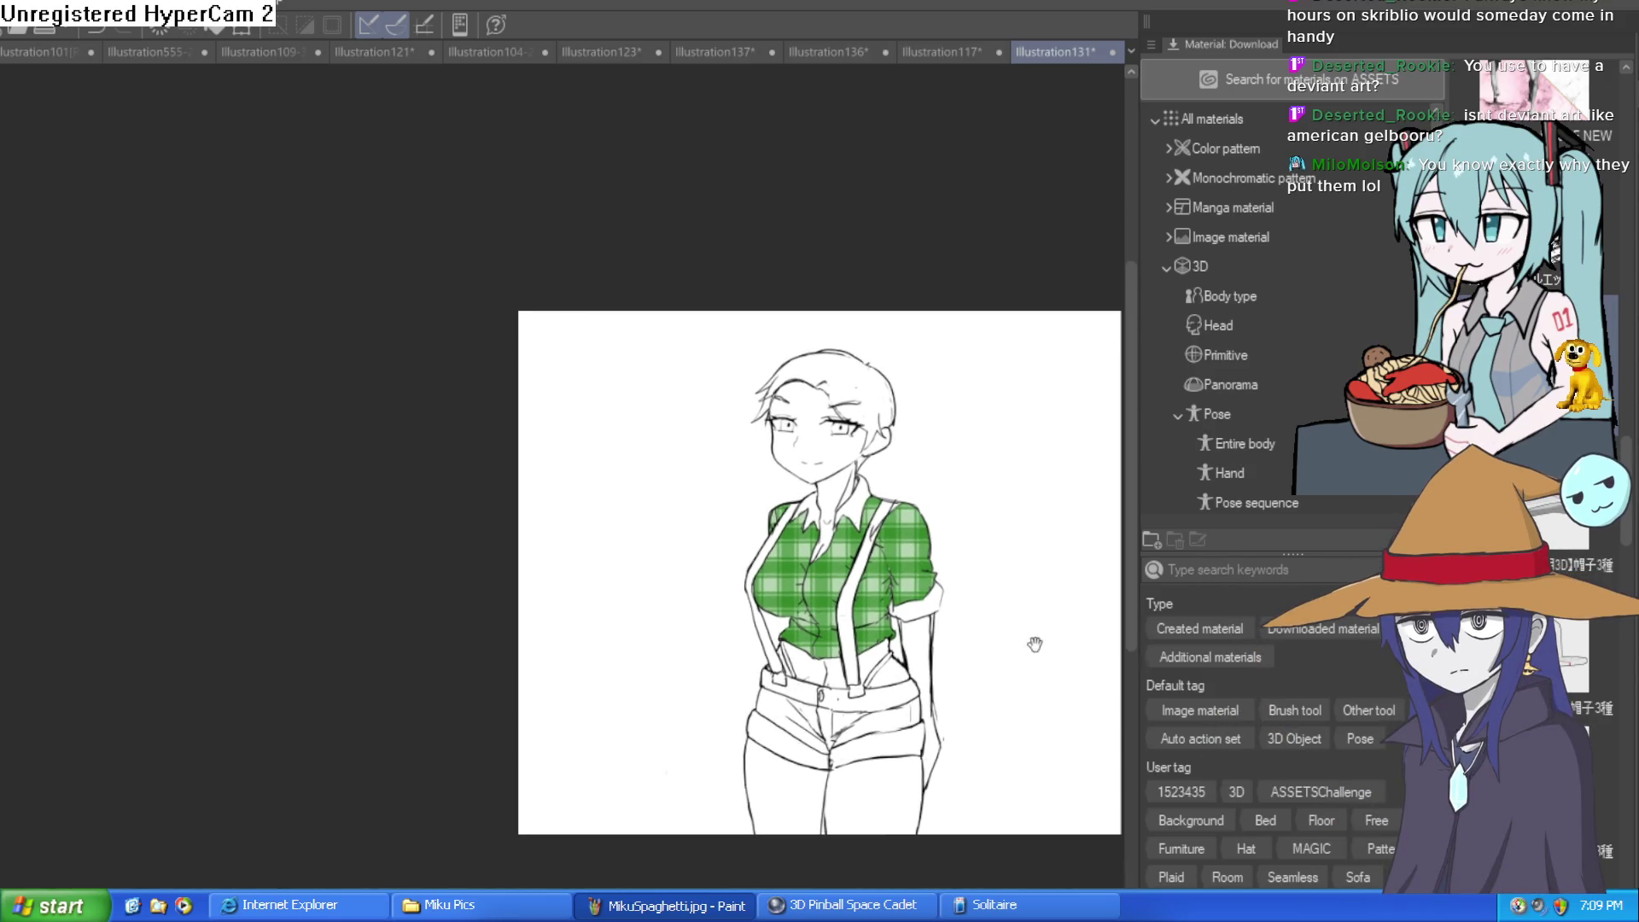
pyautogui.scroll(5, 1033, 644)
pyautogui.scroll(-4, 997, 612)
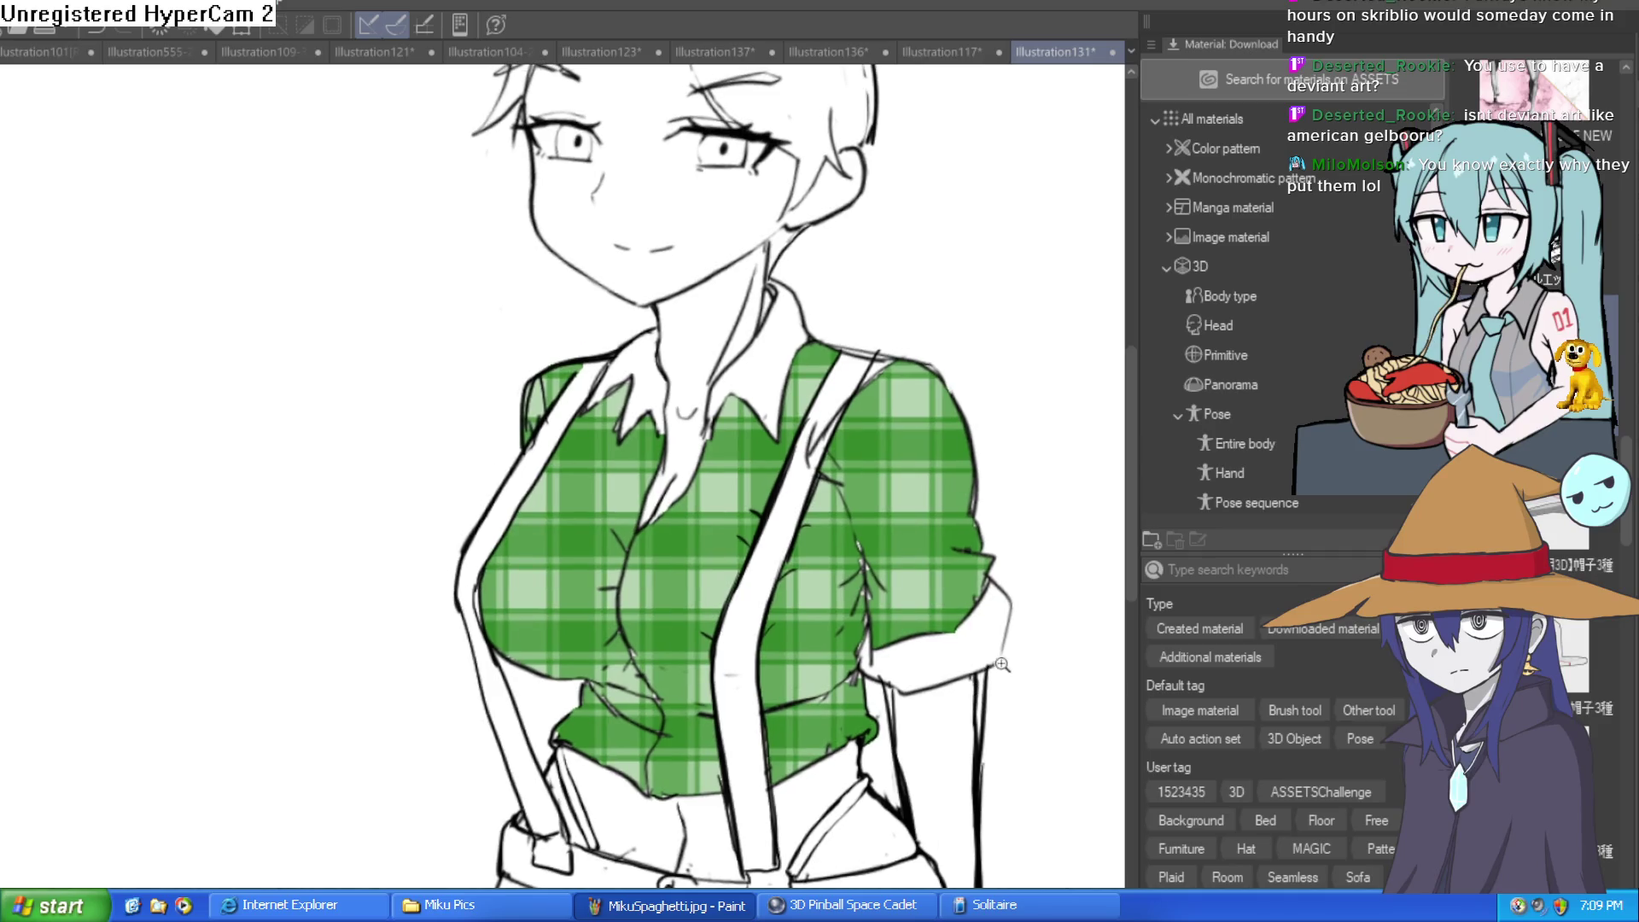
pyautogui.scroll(4, 1010, 661)
pyautogui.scroll(-2, 1011, 661)
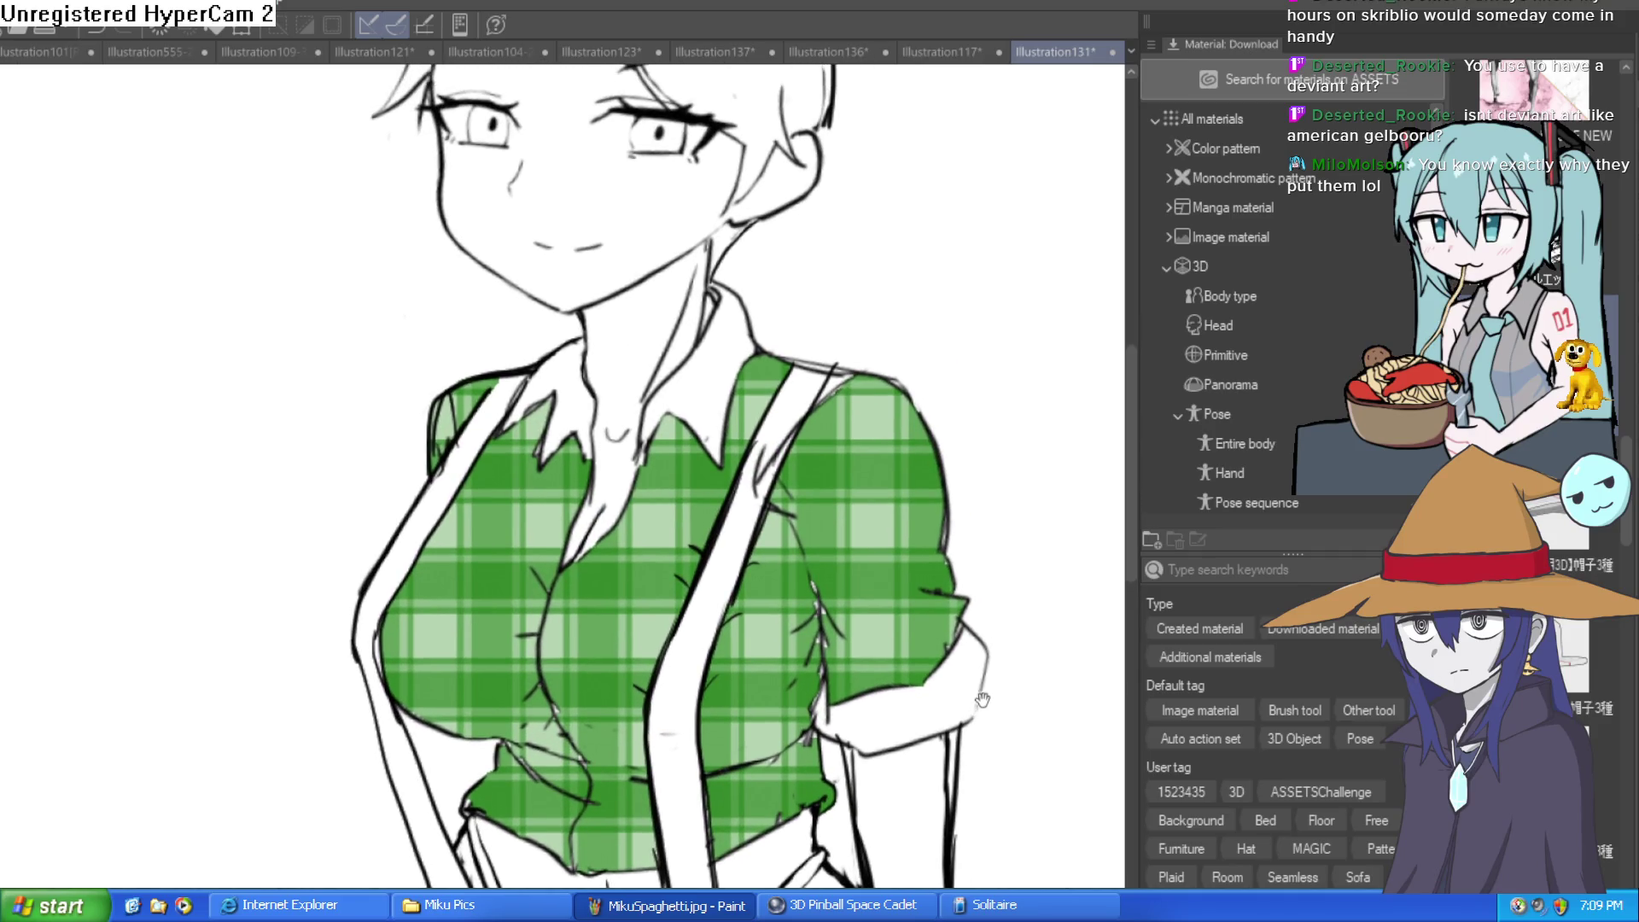
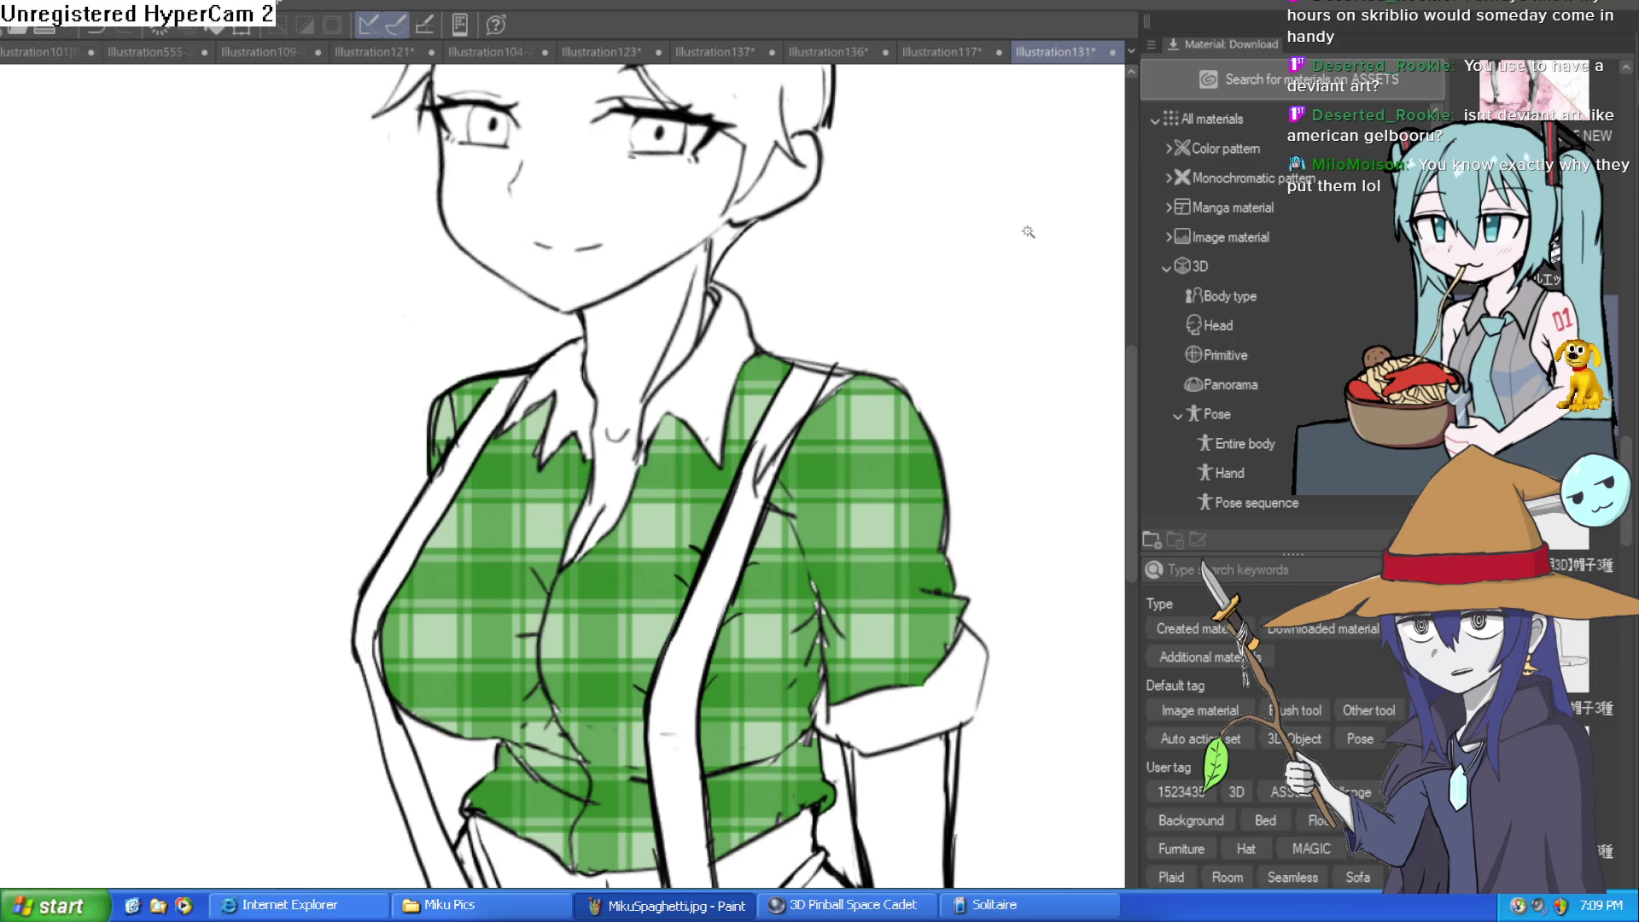
# Redraw the faint line where the jaw meets the neck to close the face region
pyautogui.moveTo(844, 407); pyautogui.dragTo(823, 245)
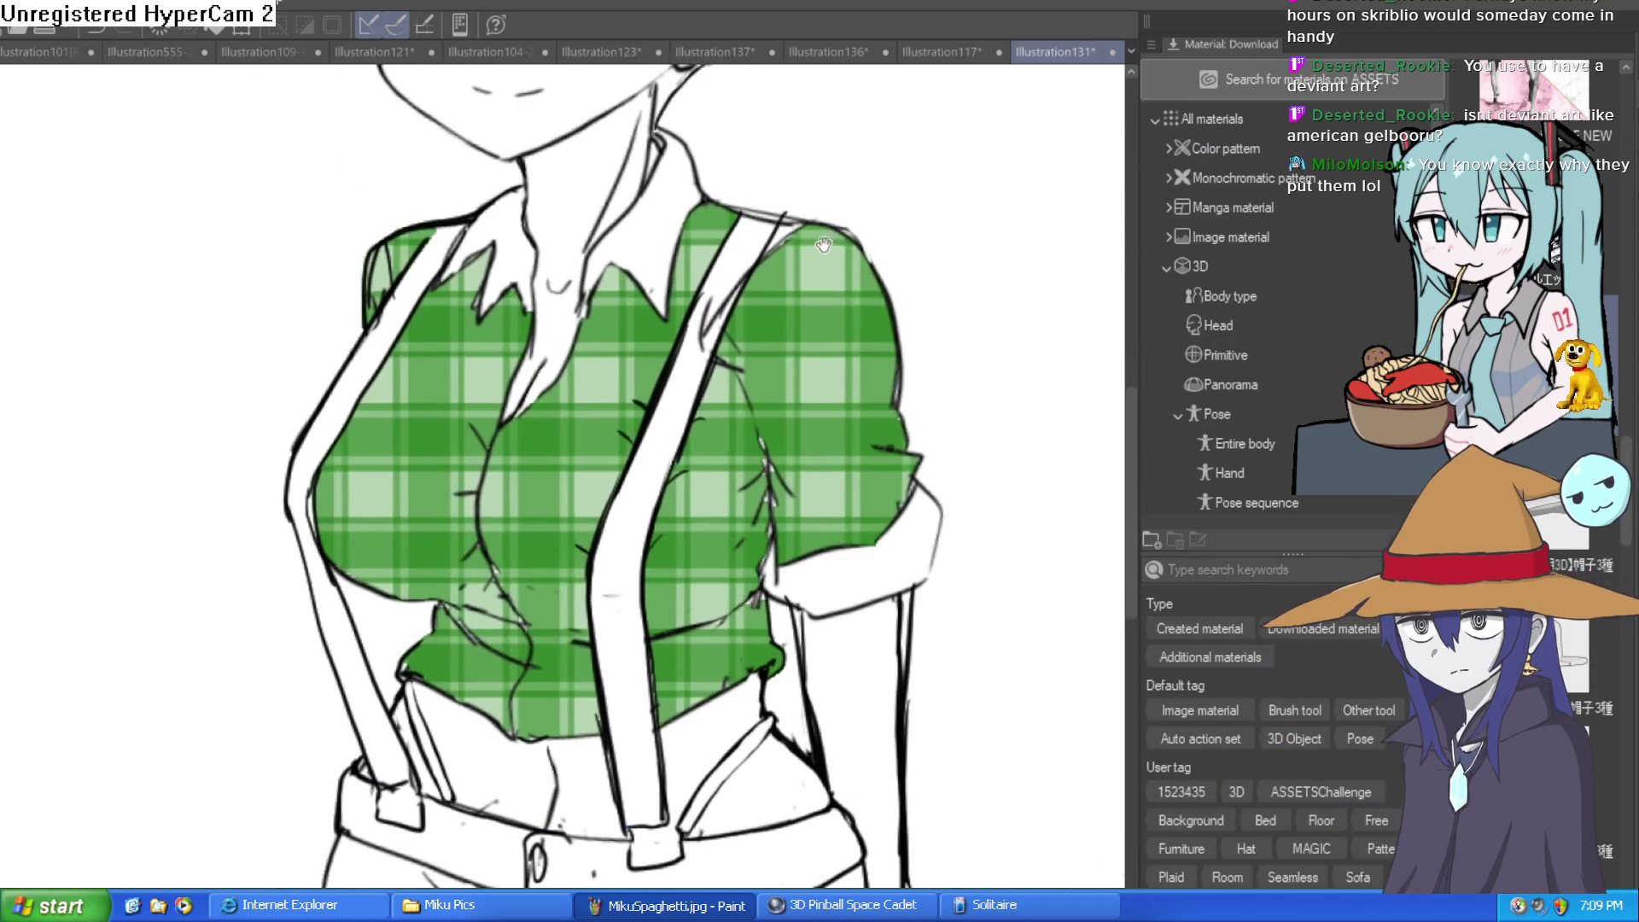
pyautogui.scroll(-5, 824, 245)
pyautogui.scroll(5, 819, 329)
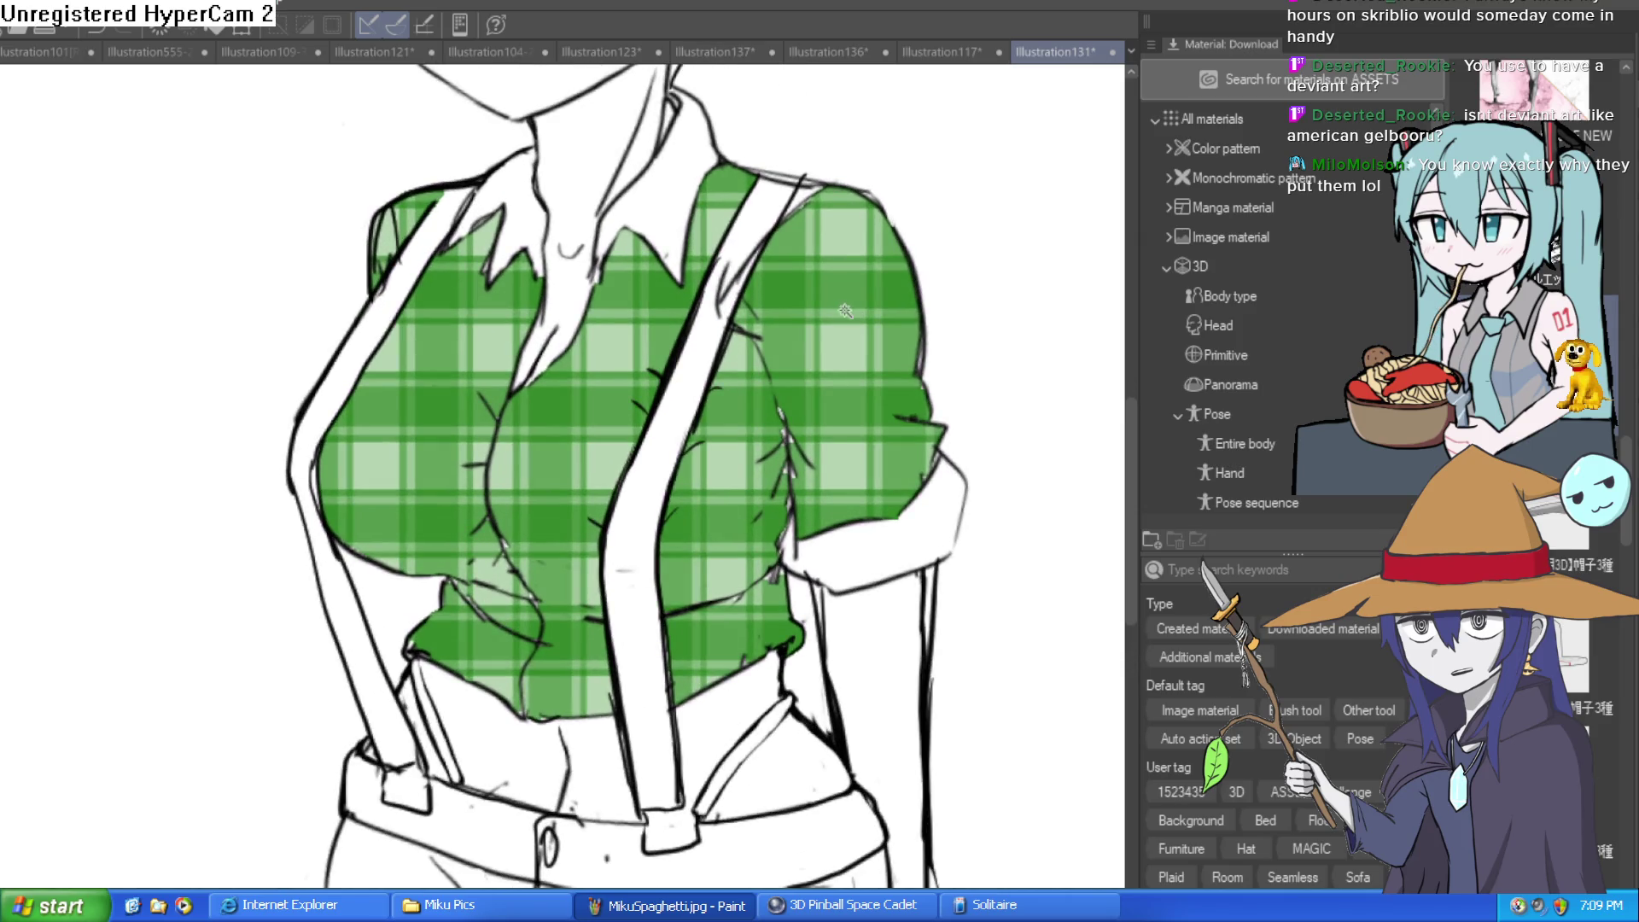
pyautogui.scroll(-2, 838, 320)
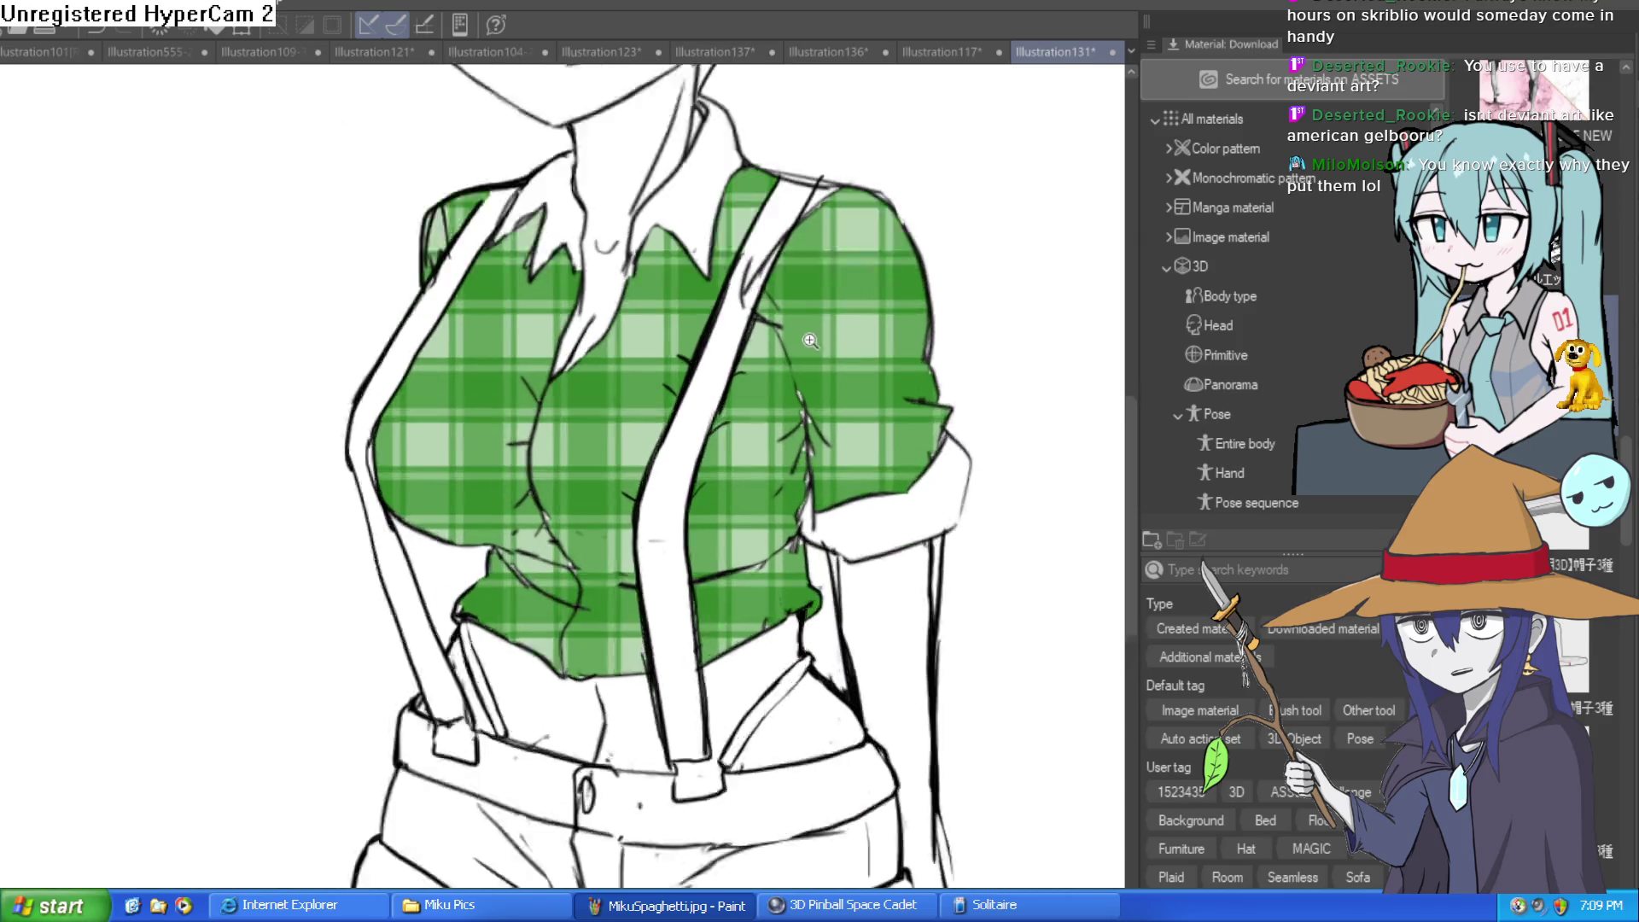
pyautogui.scroll(3, 837, 320)
pyautogui.scroll(-3, 890, 393)
pyautogui.scroll(-3, 891, 393)
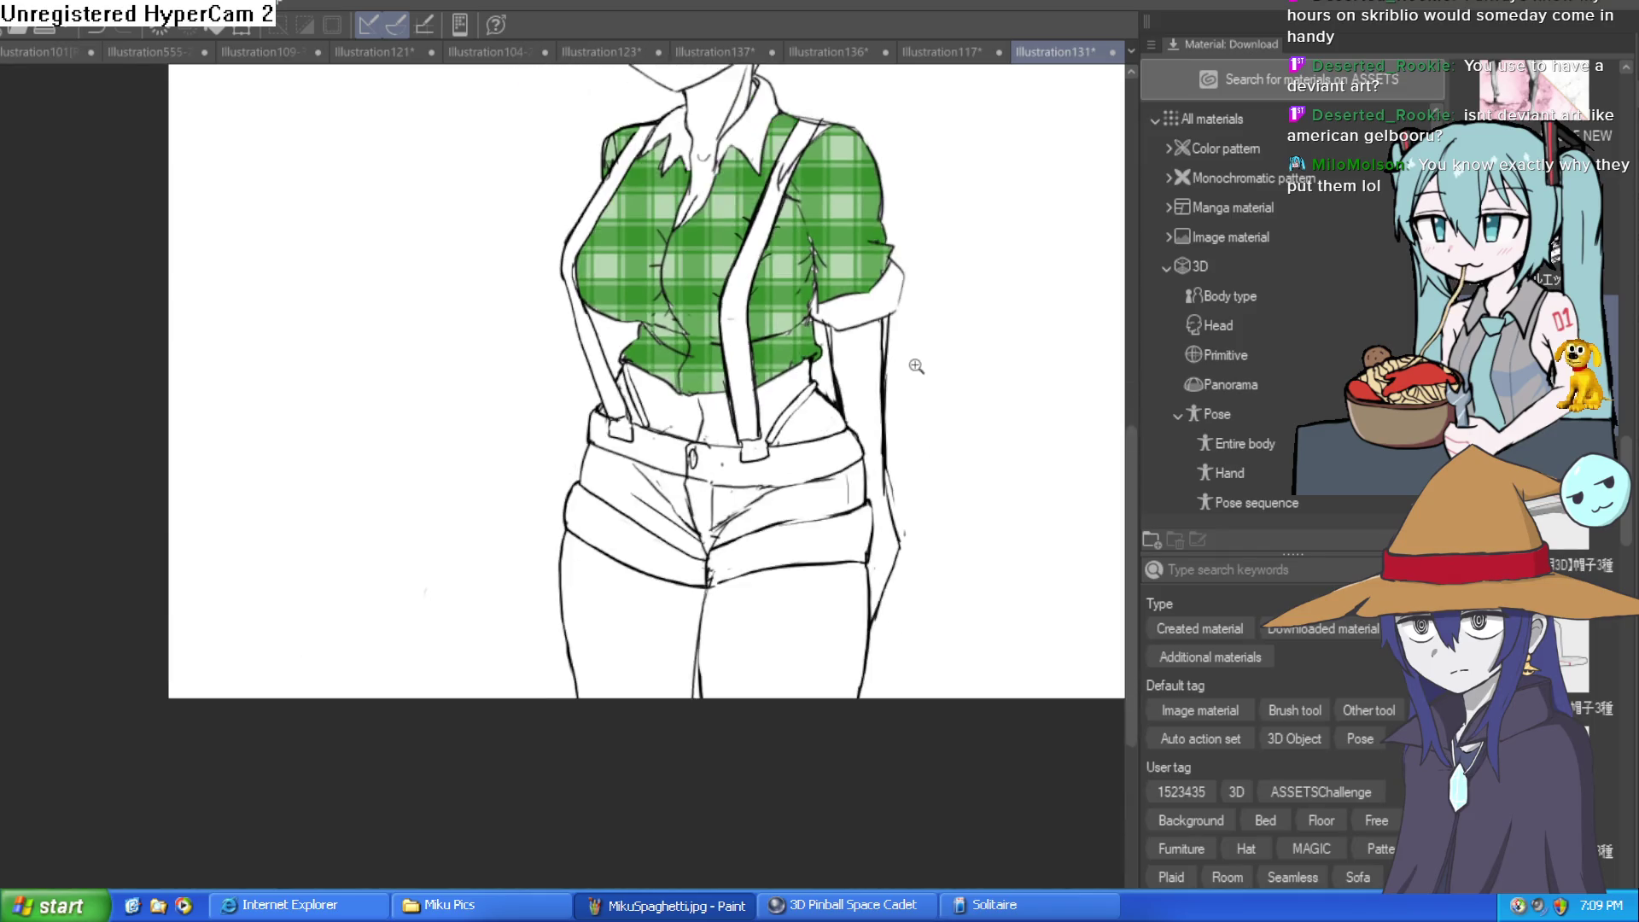
pyautogui.moveTo(914, 358)
pyautogui.mouseDown()
pyautogui.moveTo(933, 607)
pyautogui.moveTo(898, 603)
pyautogui.mouseUp()
pyautogui.scroll(1, 933, 607)
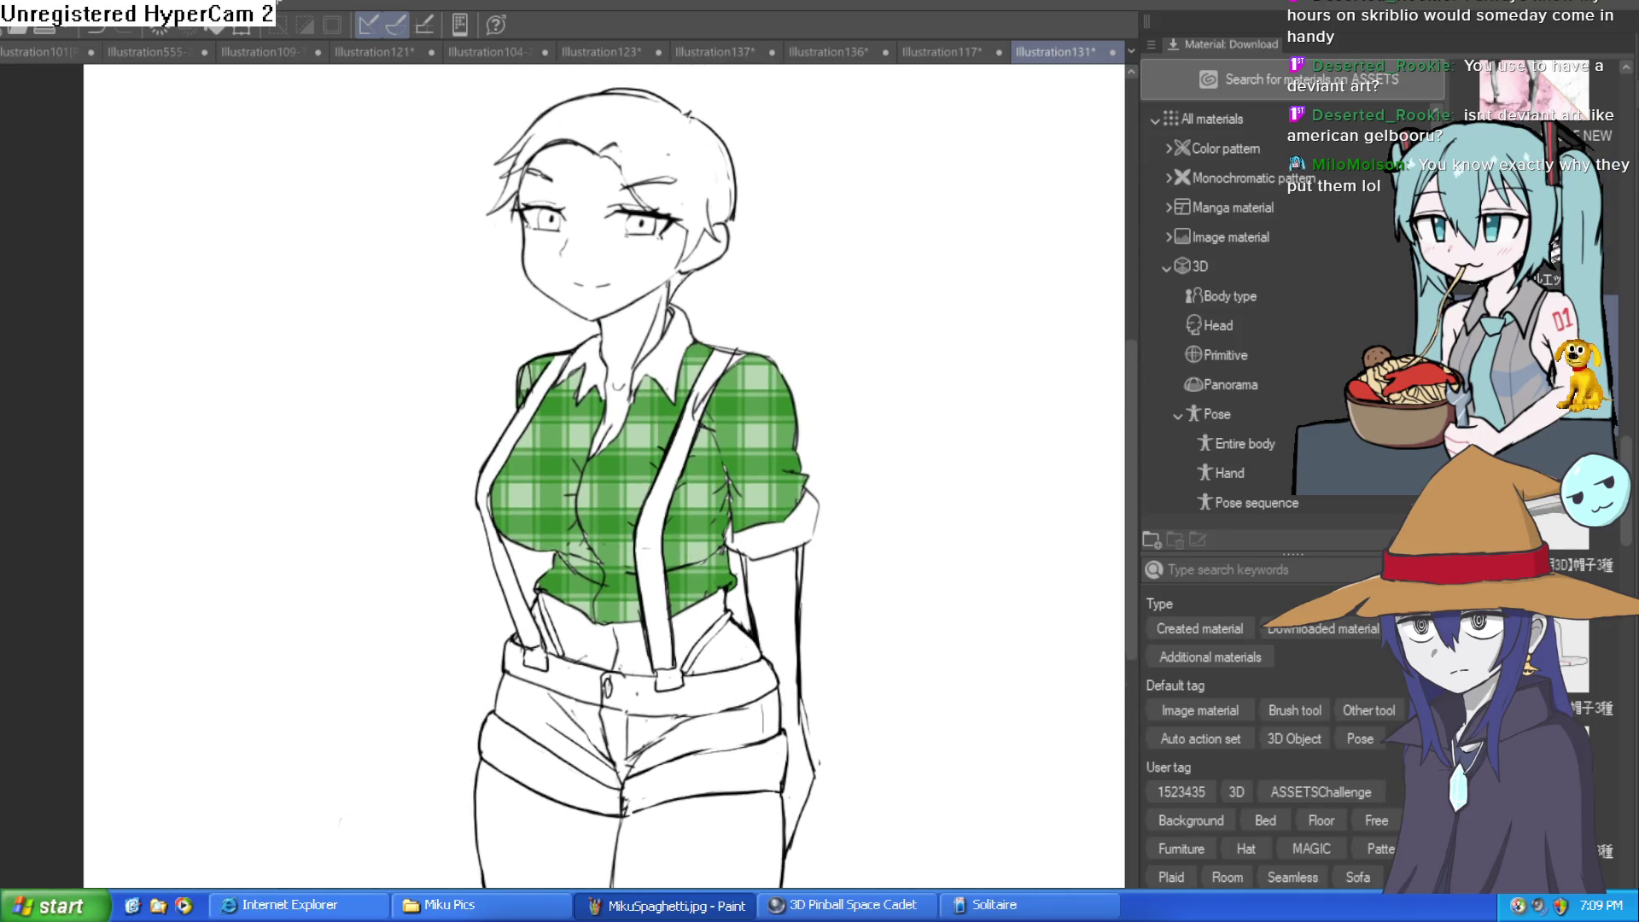
pyautogui.scroll(2, 531, 493)
pyautogui.scroll(-1, 1166, 397)
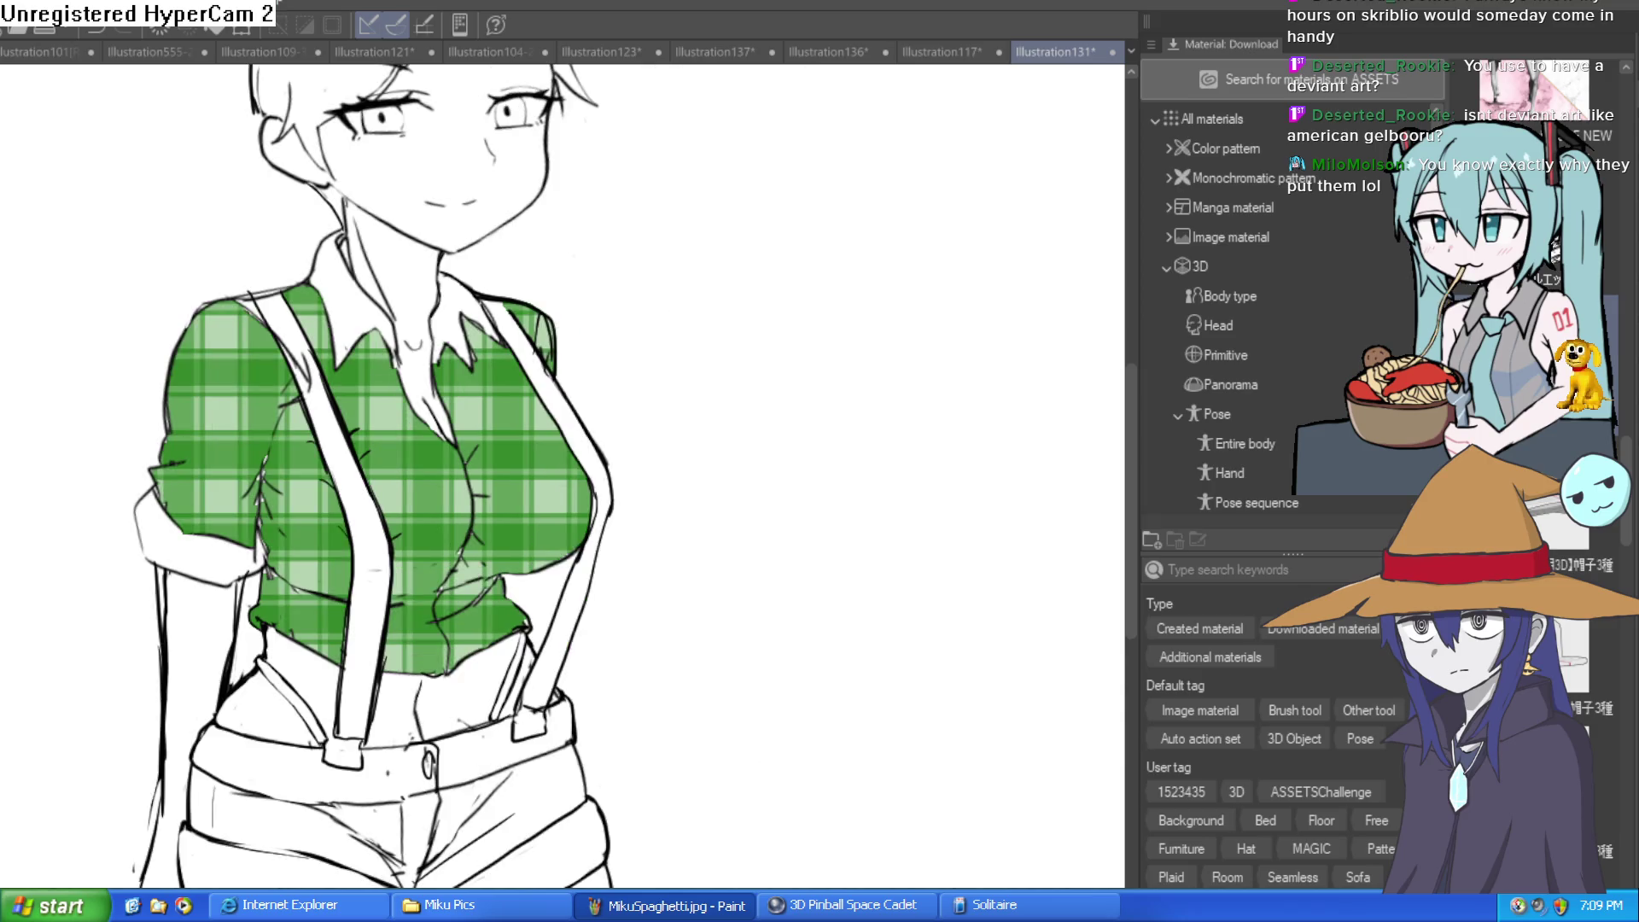
pyautogui.scroll(1, 958, 525)
pyautogui.moveTo(959, 525); pyautogui.dragTo(943, 553)
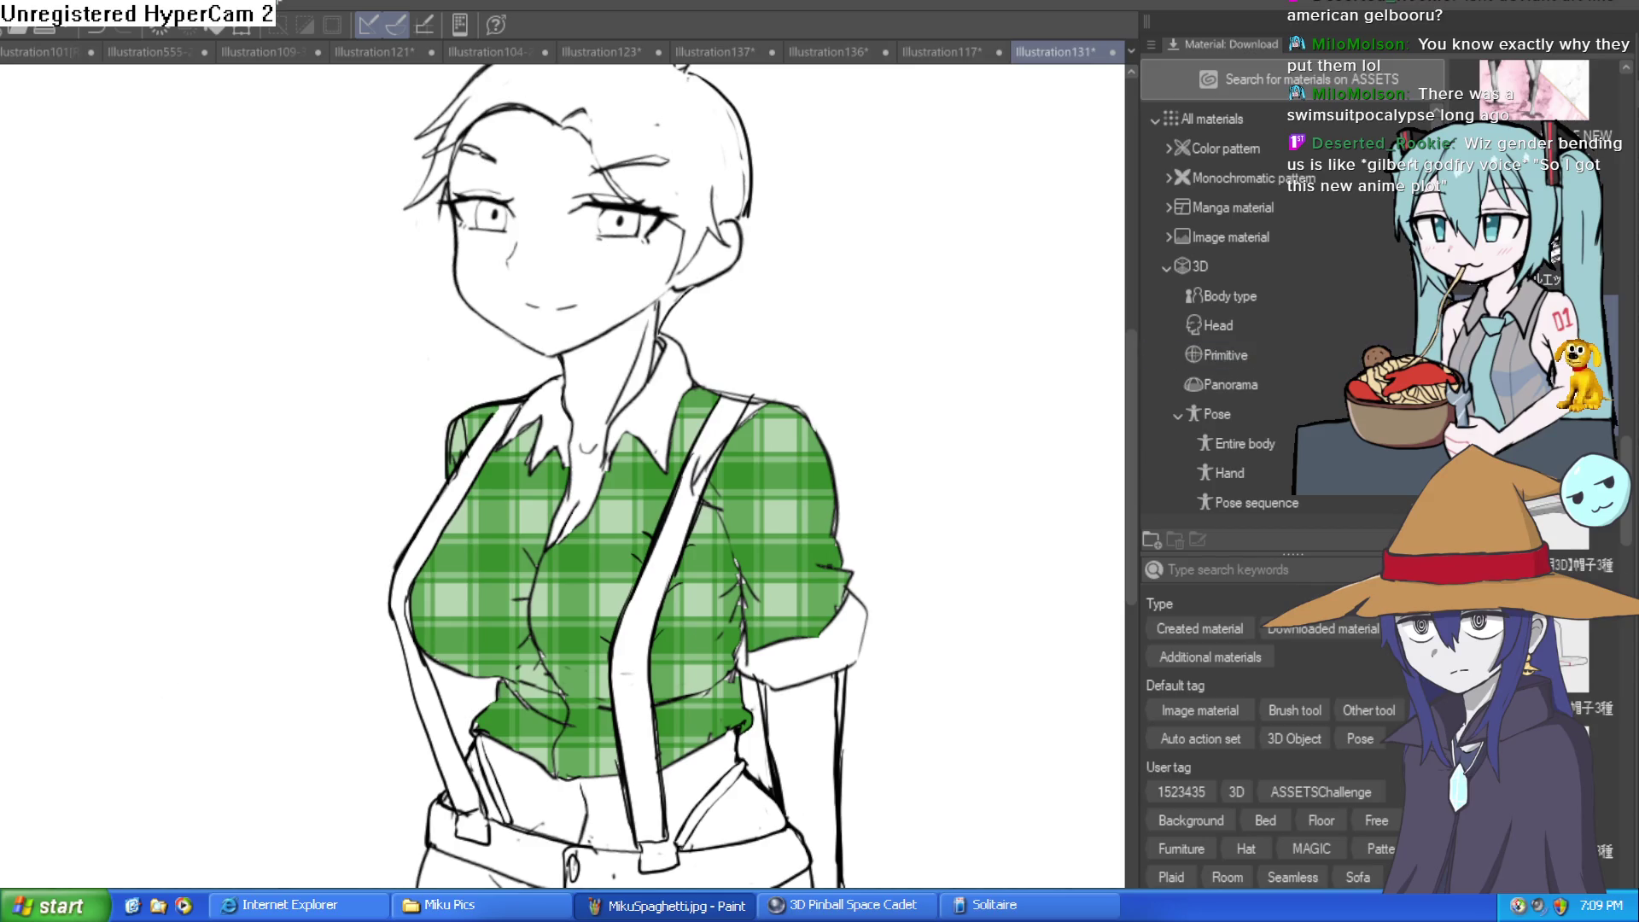
pyautogui.scroll(2, 706, 308)
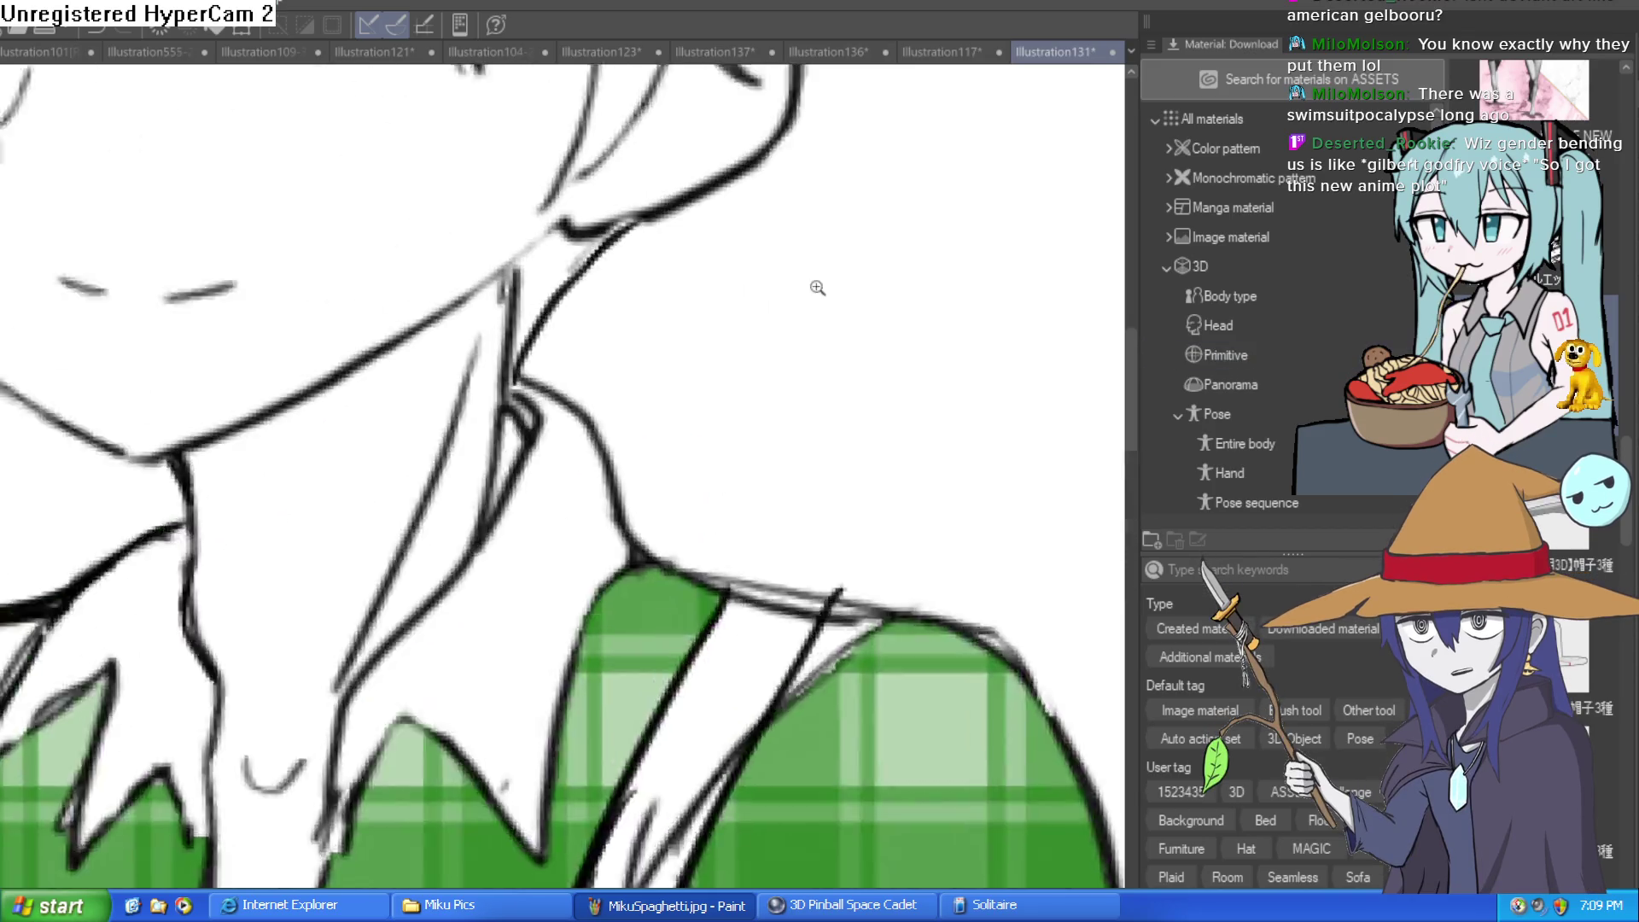
pyautogui.scroll(1, 819, 299)
pyautogui.moveTo(843, 299); pyautogui.dragTo(841, 418)
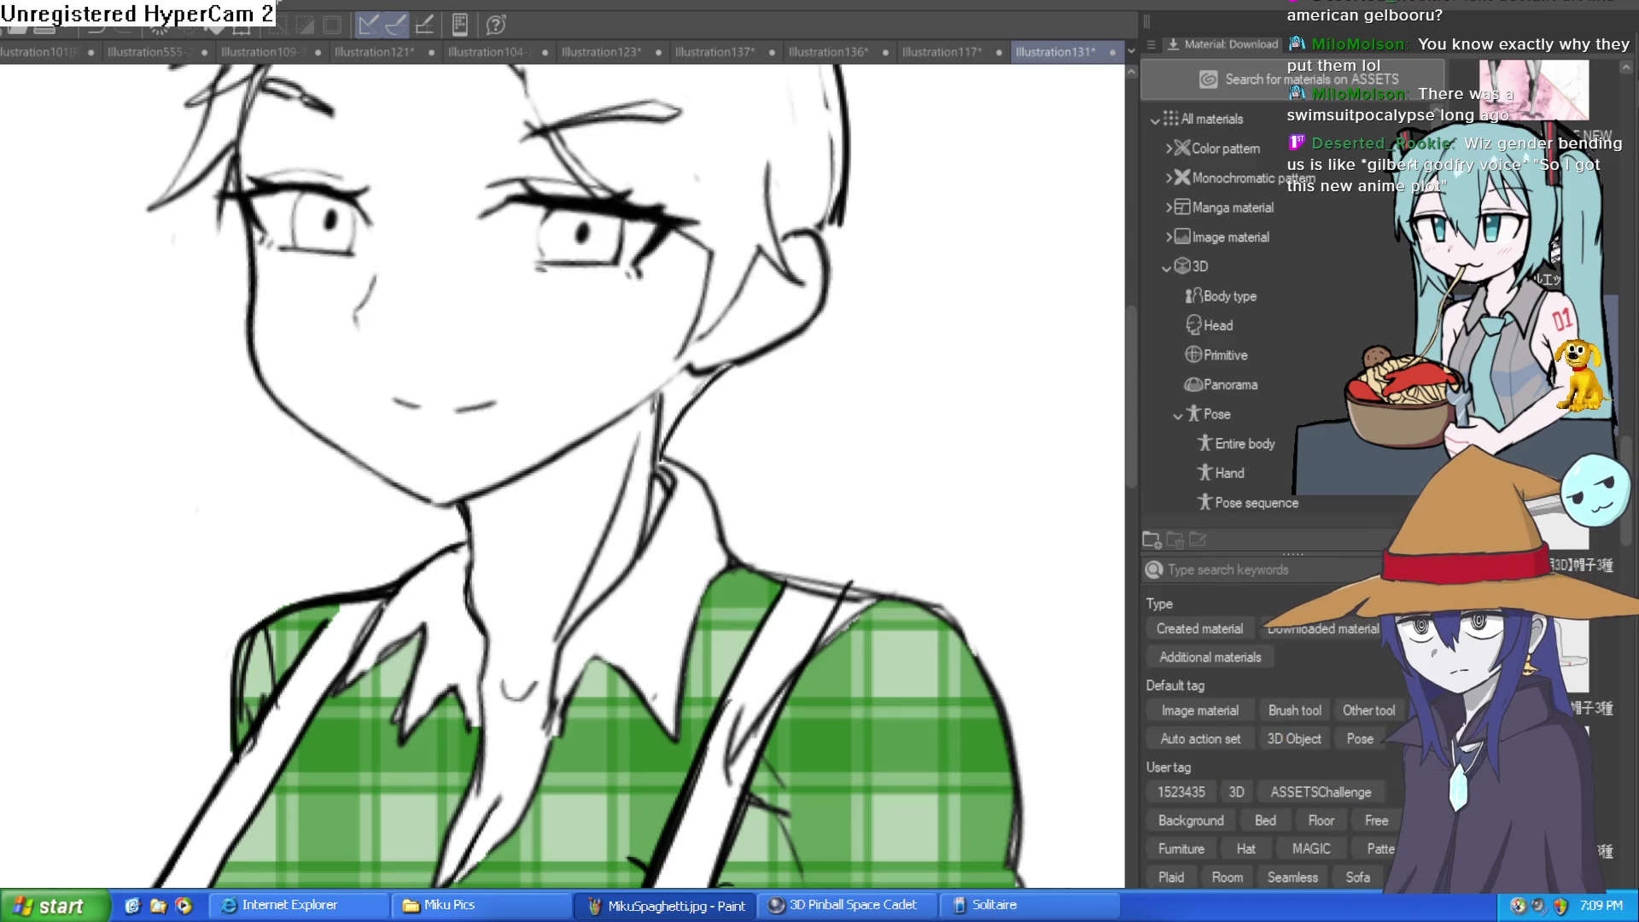
pyautogui.scroll(5, 686, 390)
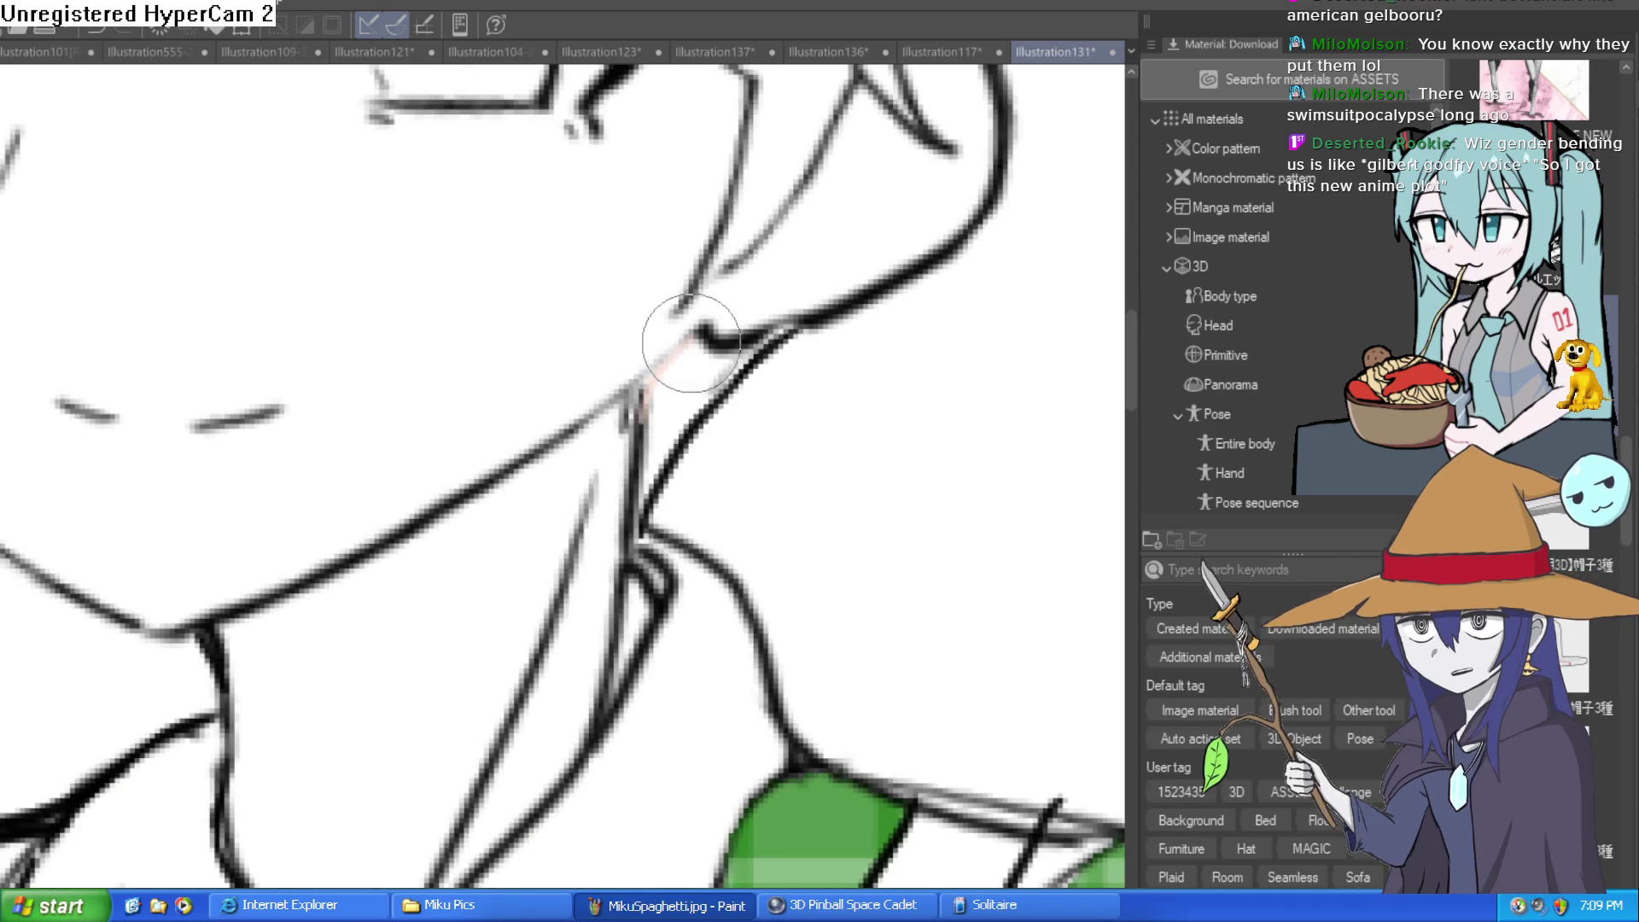
pyautogui.moveTo(691, 343)
pyautogui.mouseDown()
pyautogui.moveTo(630, 377)
pyautogui.moveTo(644, 353)
pyautogui.mouseUp()
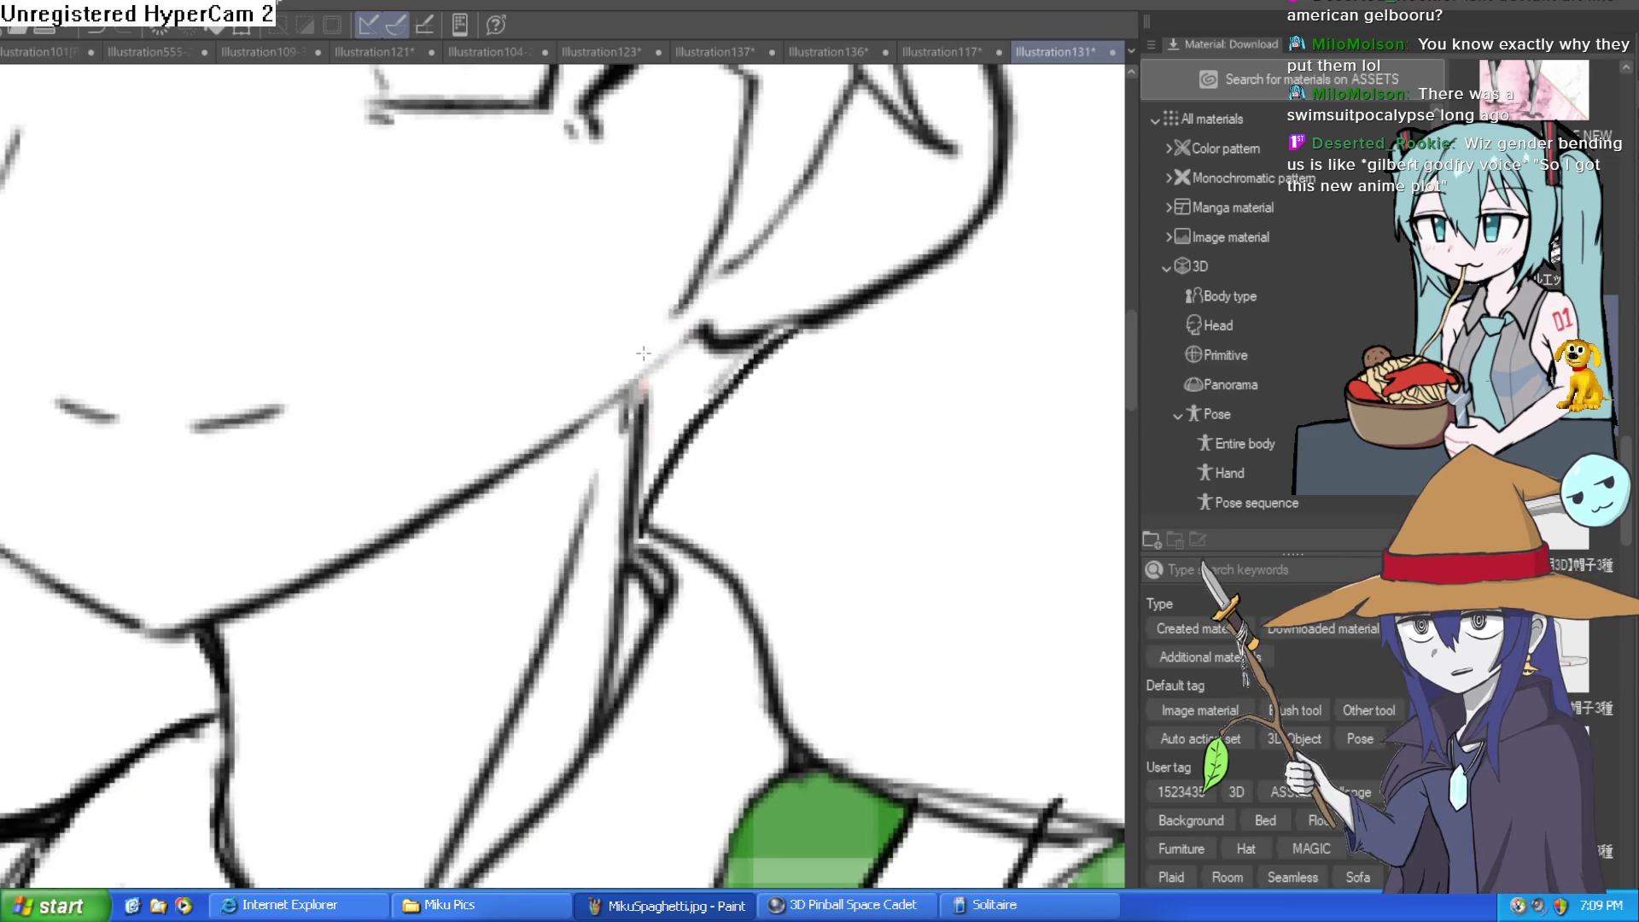
# Fill the face with pale pink skin, undoing the misplaced face and neck fills
pyautogui.scroll(-3, 644, 354)
pyautogui.scroll(-2, 741, 339)
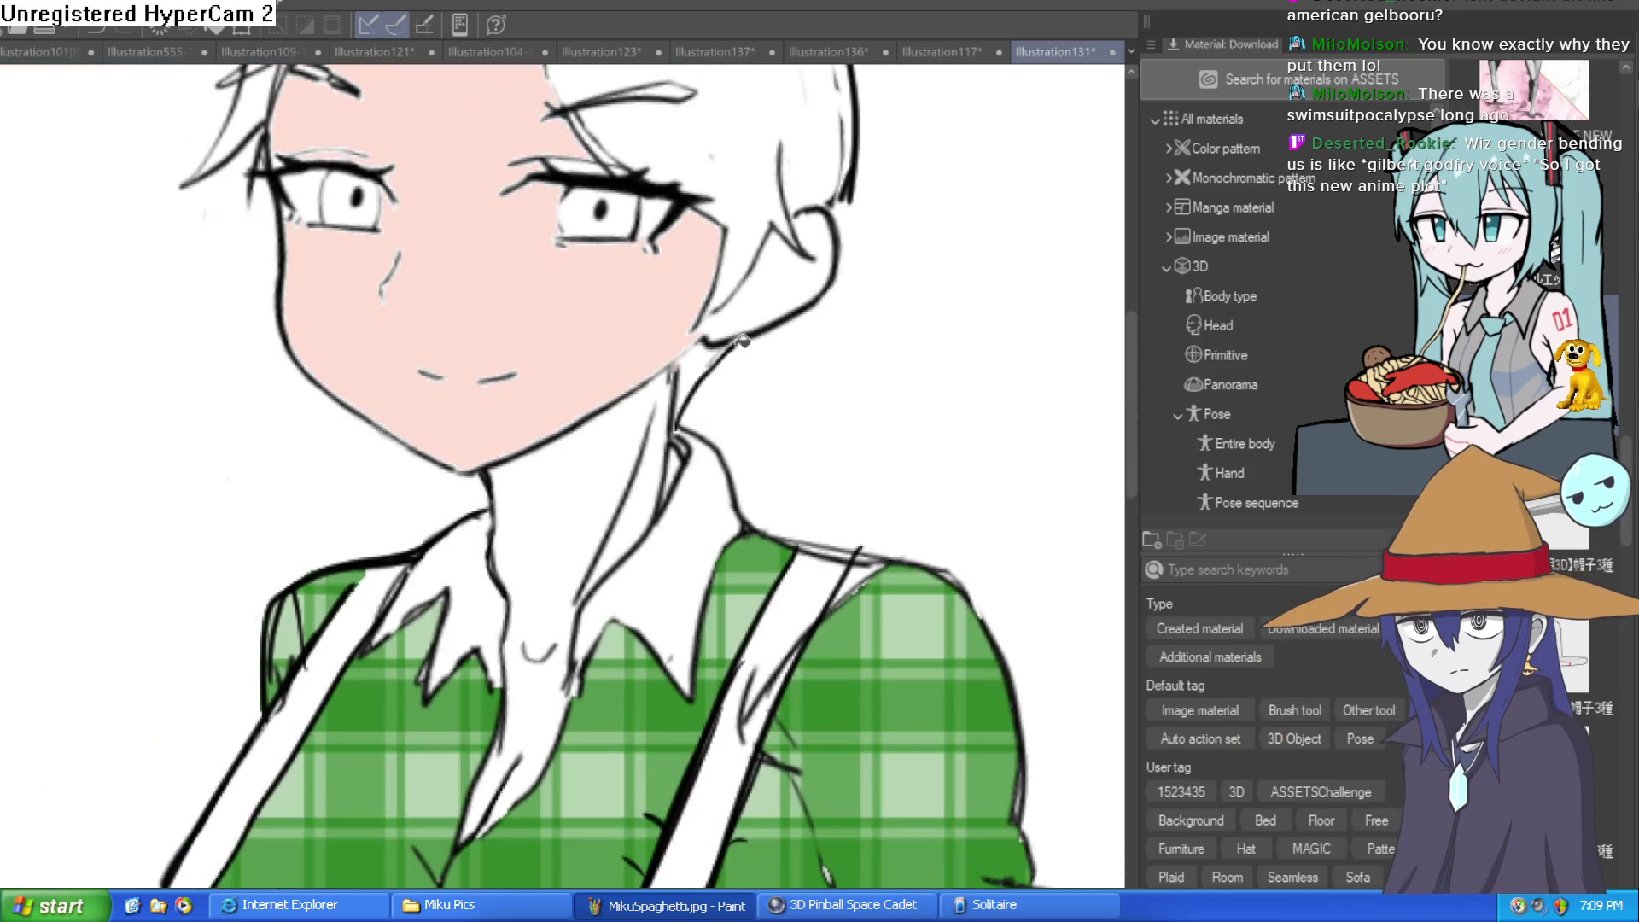
pyautogui.hotkey('ctrl', 'z')
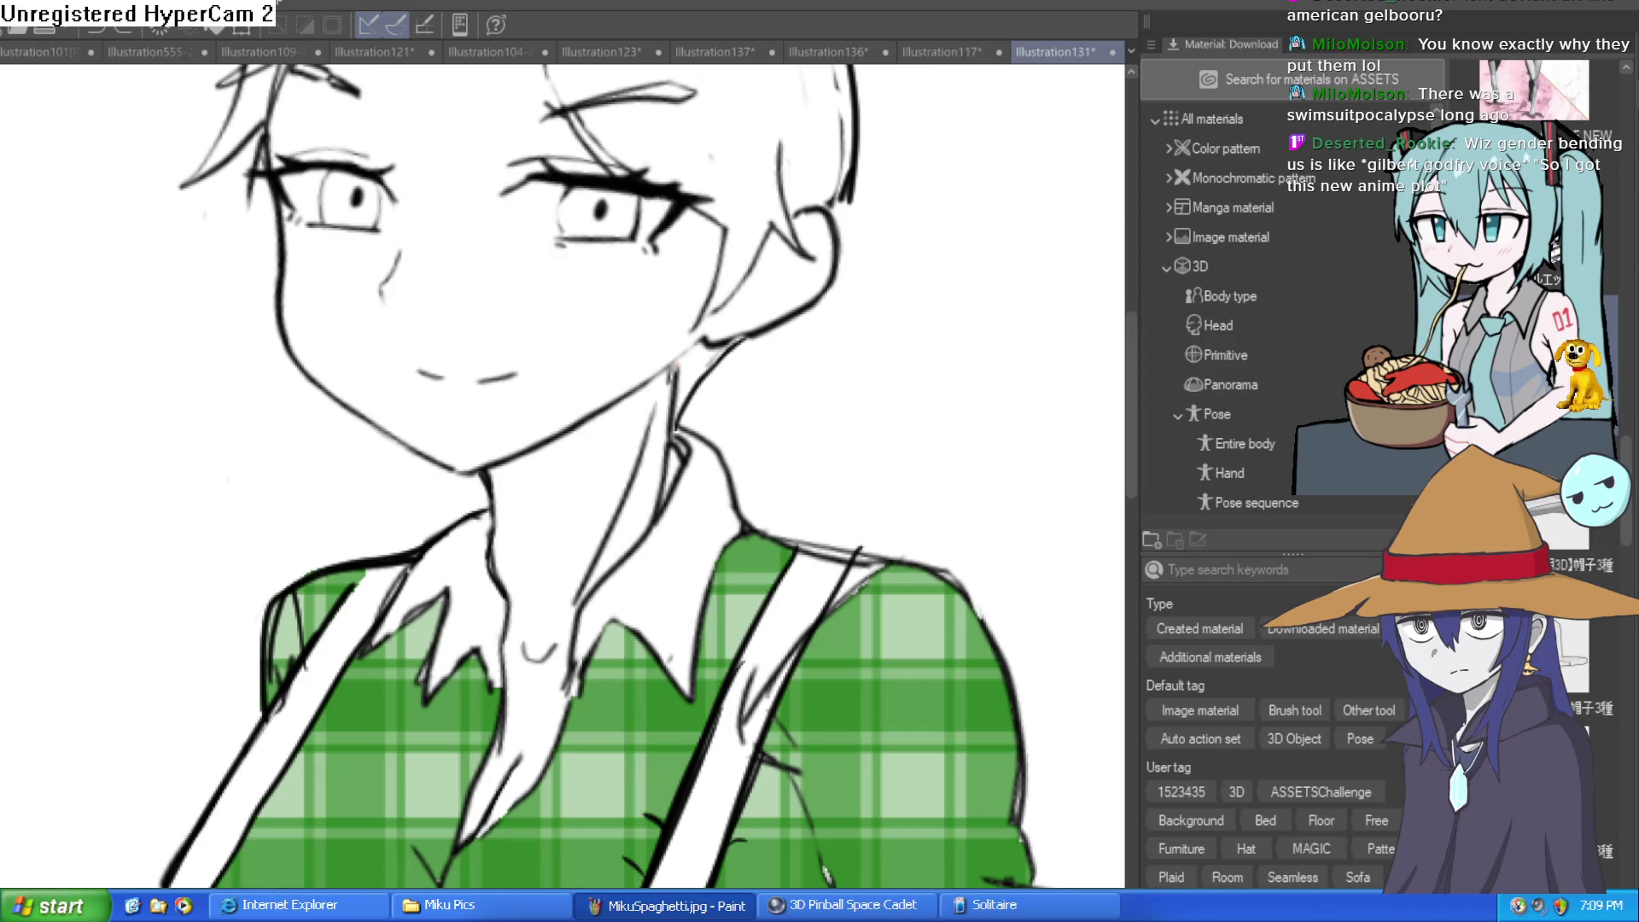
pyautogui.click(628, 374)
pyautogui.click(610, 444)
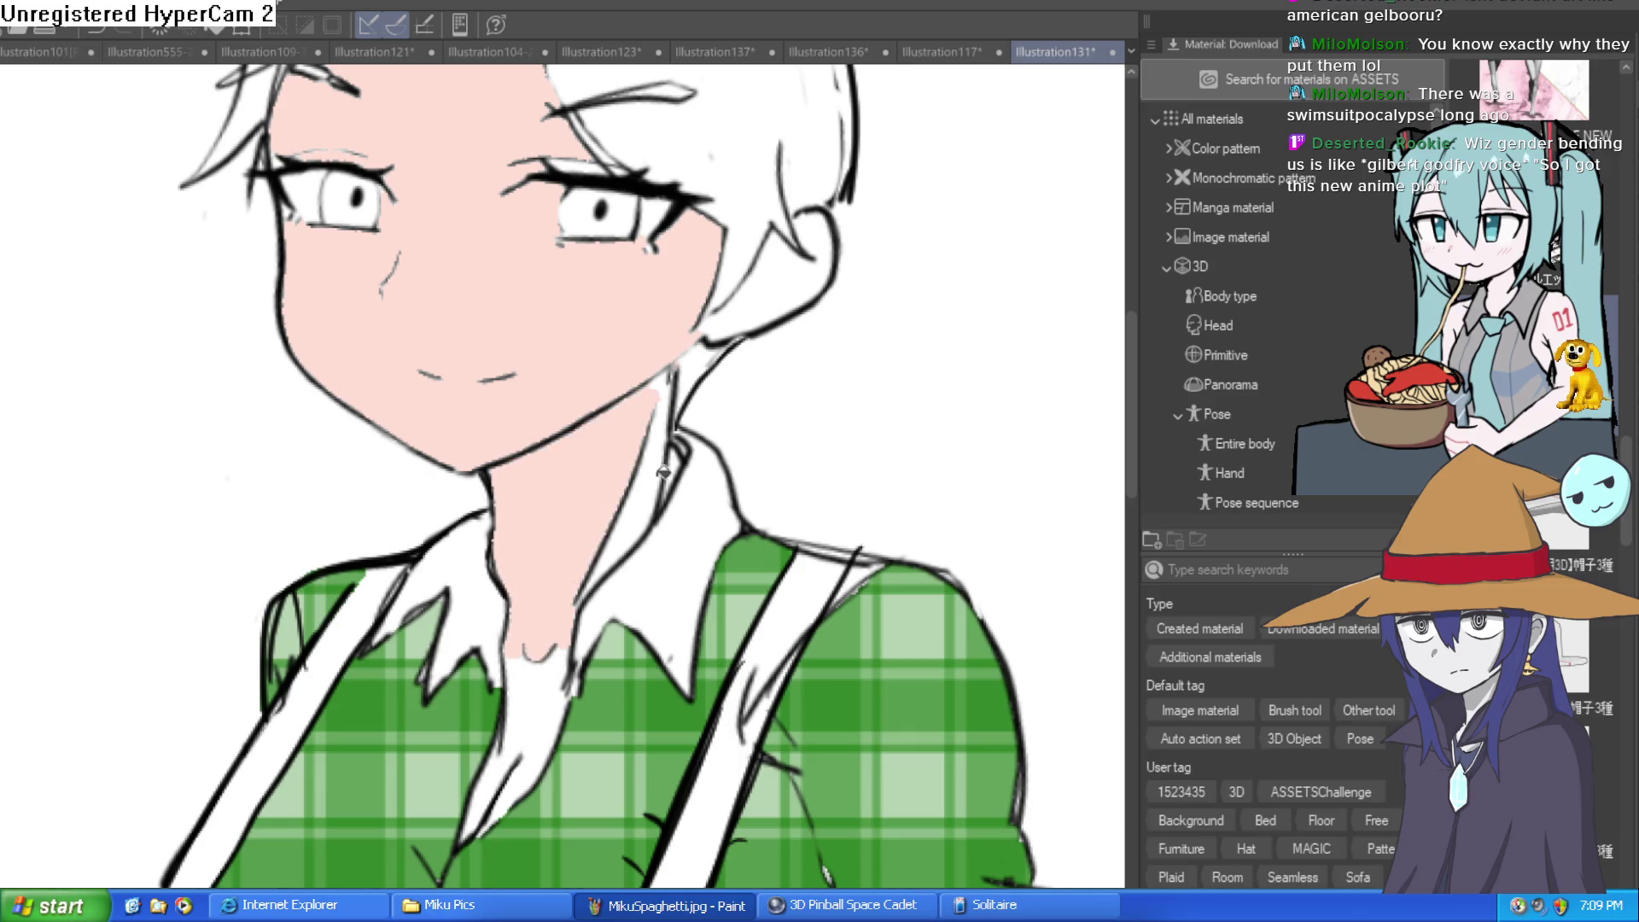
pyautogui.hotkey('ctrl', 'z')
pyautogui.scroll(-2, 666, 431)
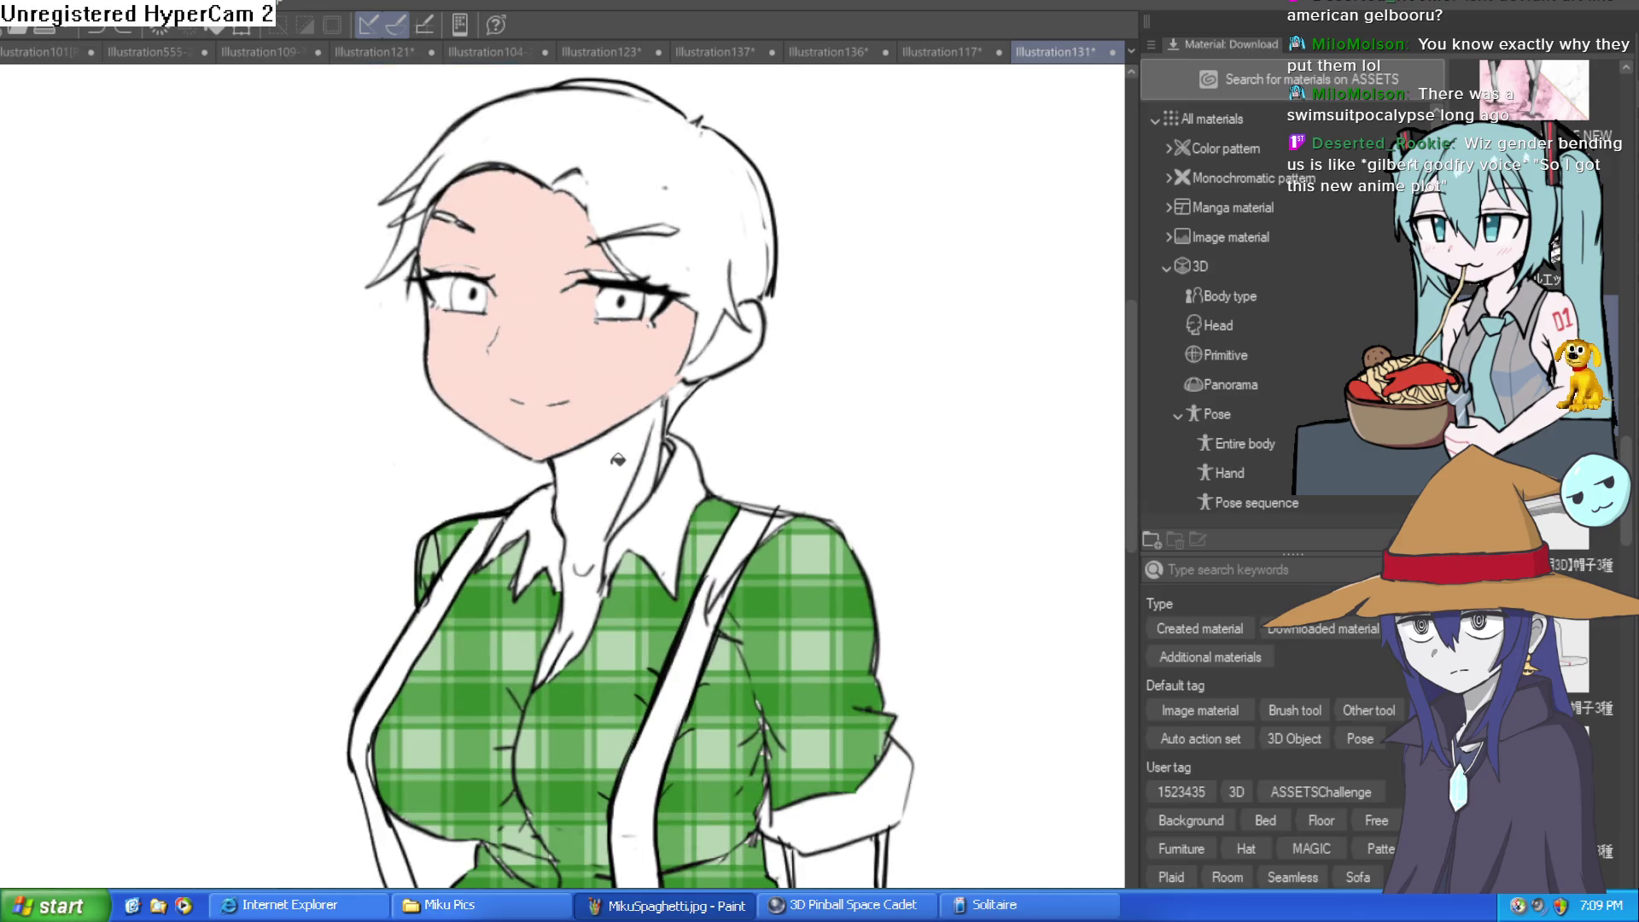
pyautogui.hotkey('ctrl', 'z')
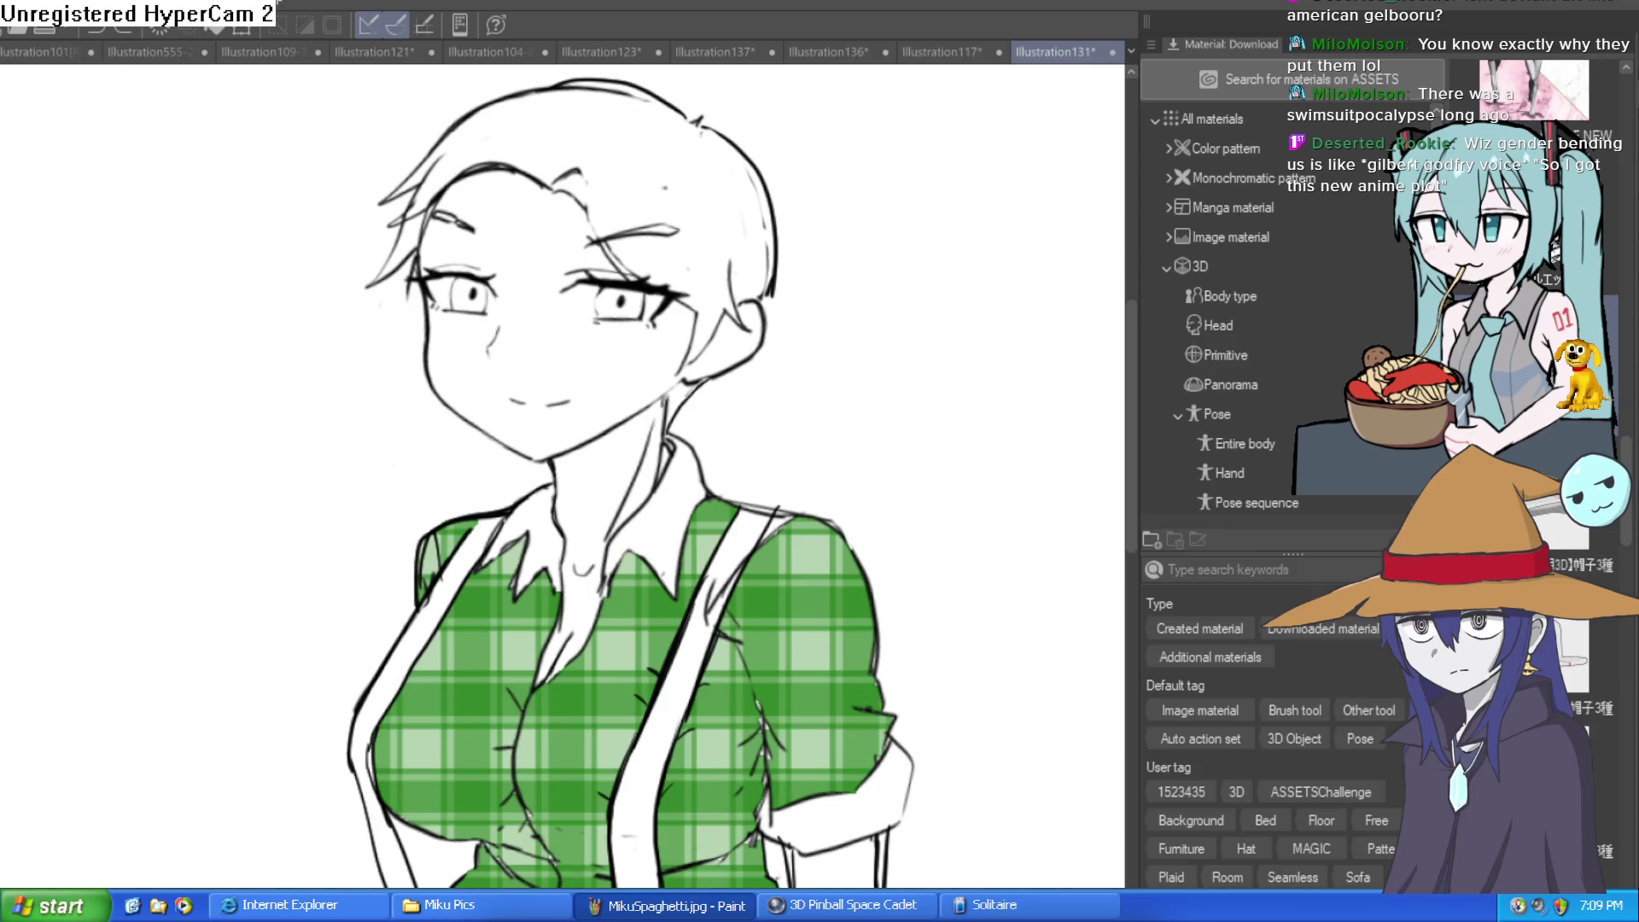
pyautogui.click(608, 388)
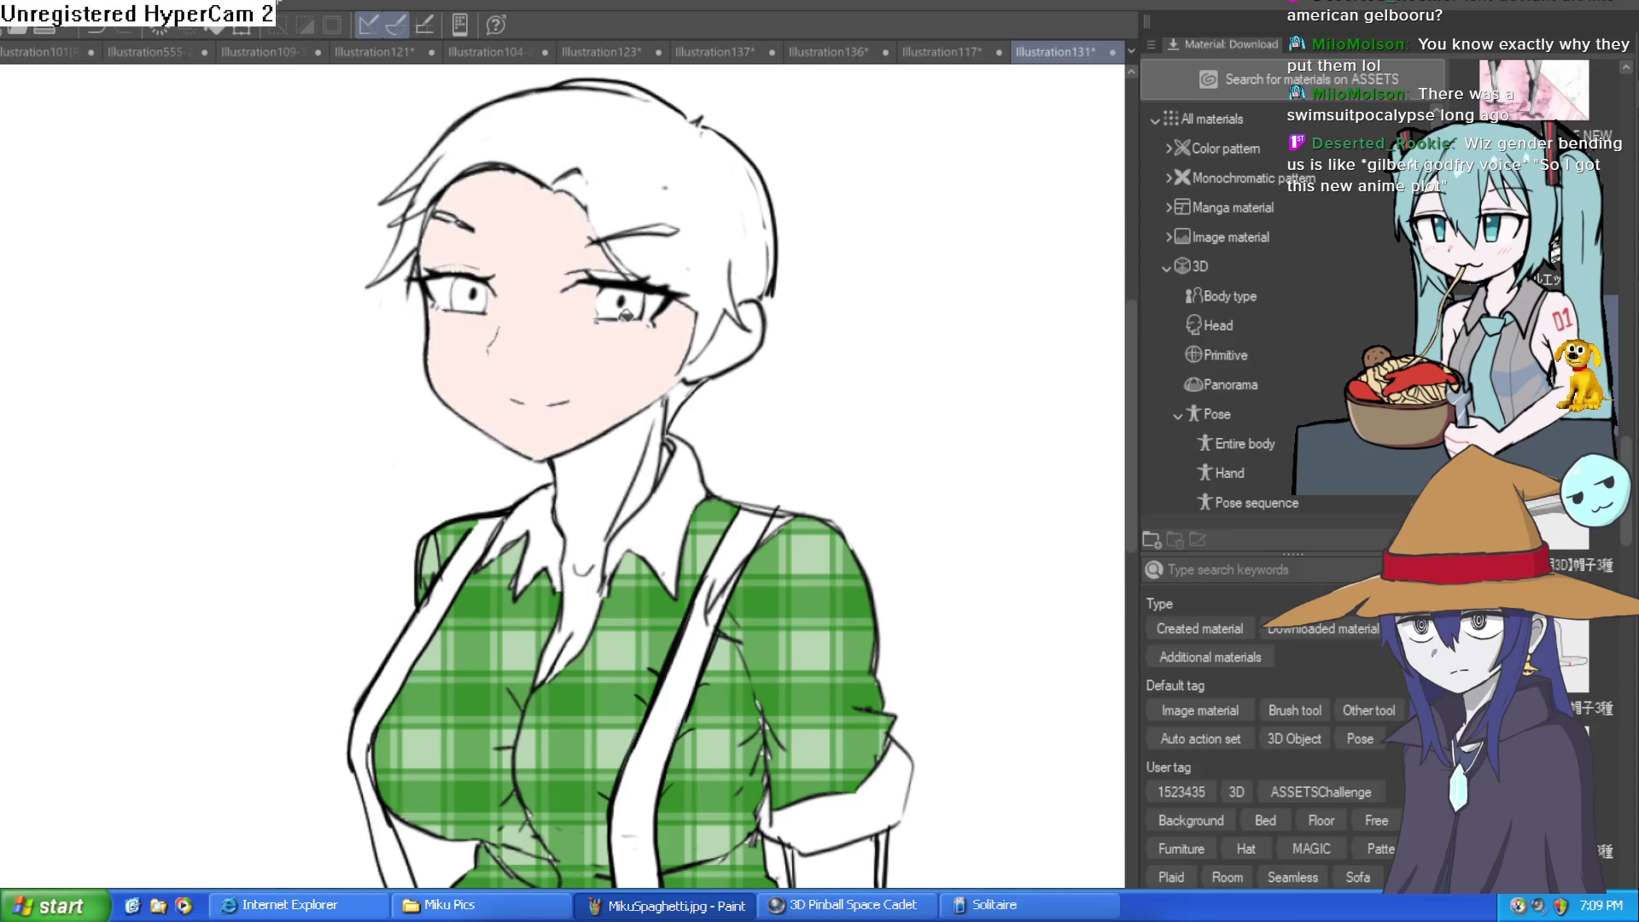
pyautogui.hotkey('ctrl', 'z')
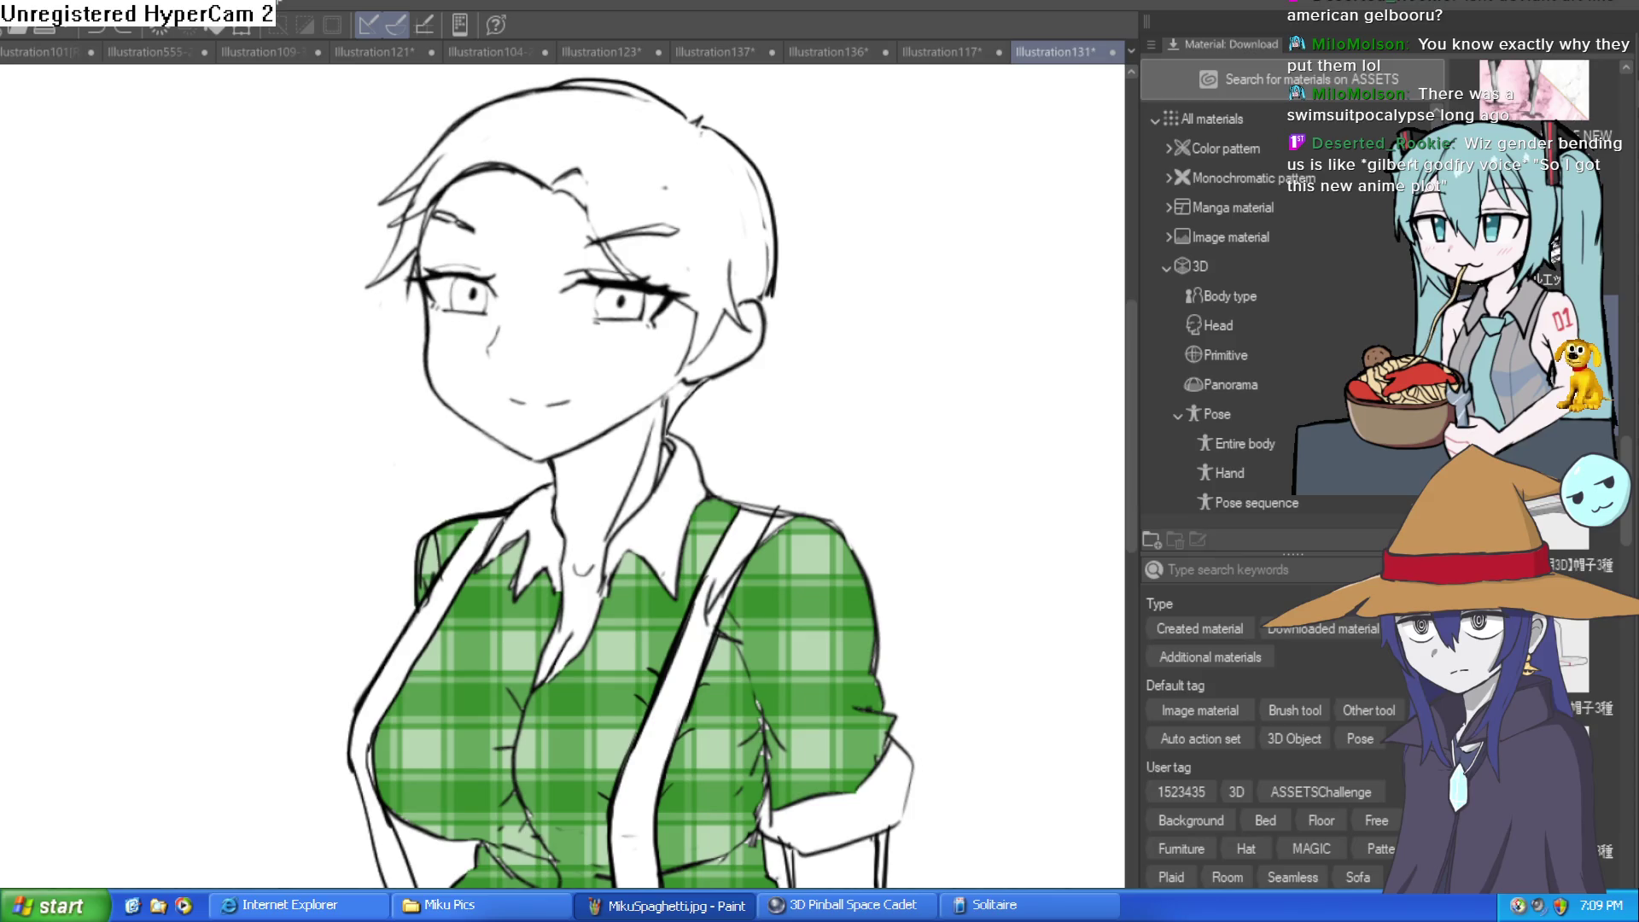
pyautogui.click(654, 375)
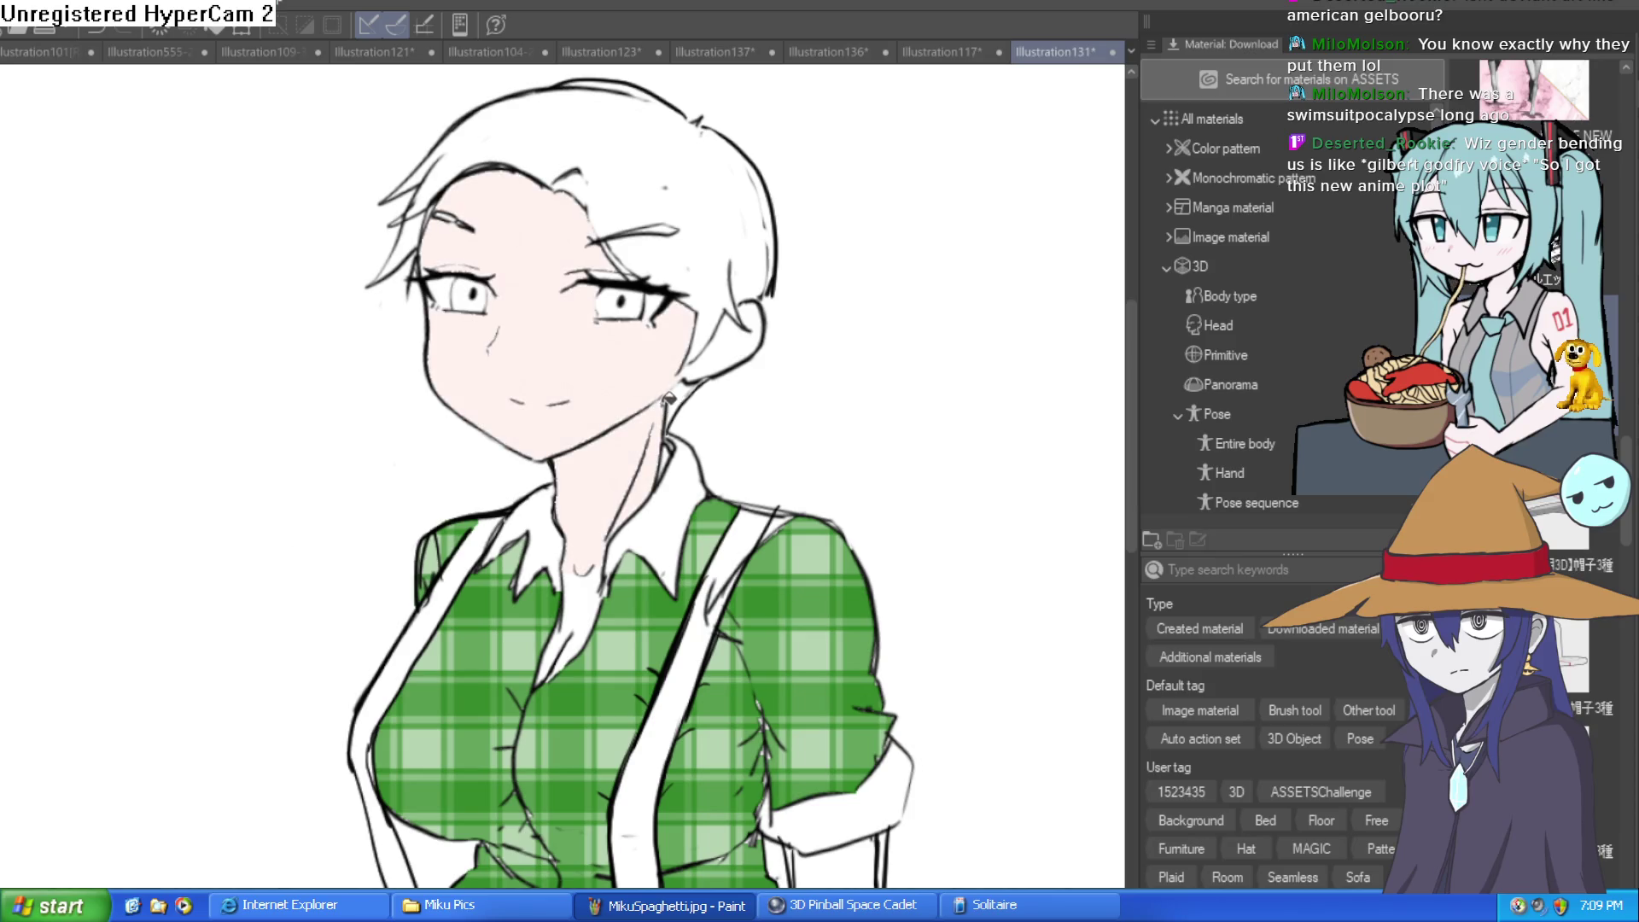
# Fill the neck with pale pink skin and fit the whole figure in the window
pyautogui.scroll(1, 611, 488)
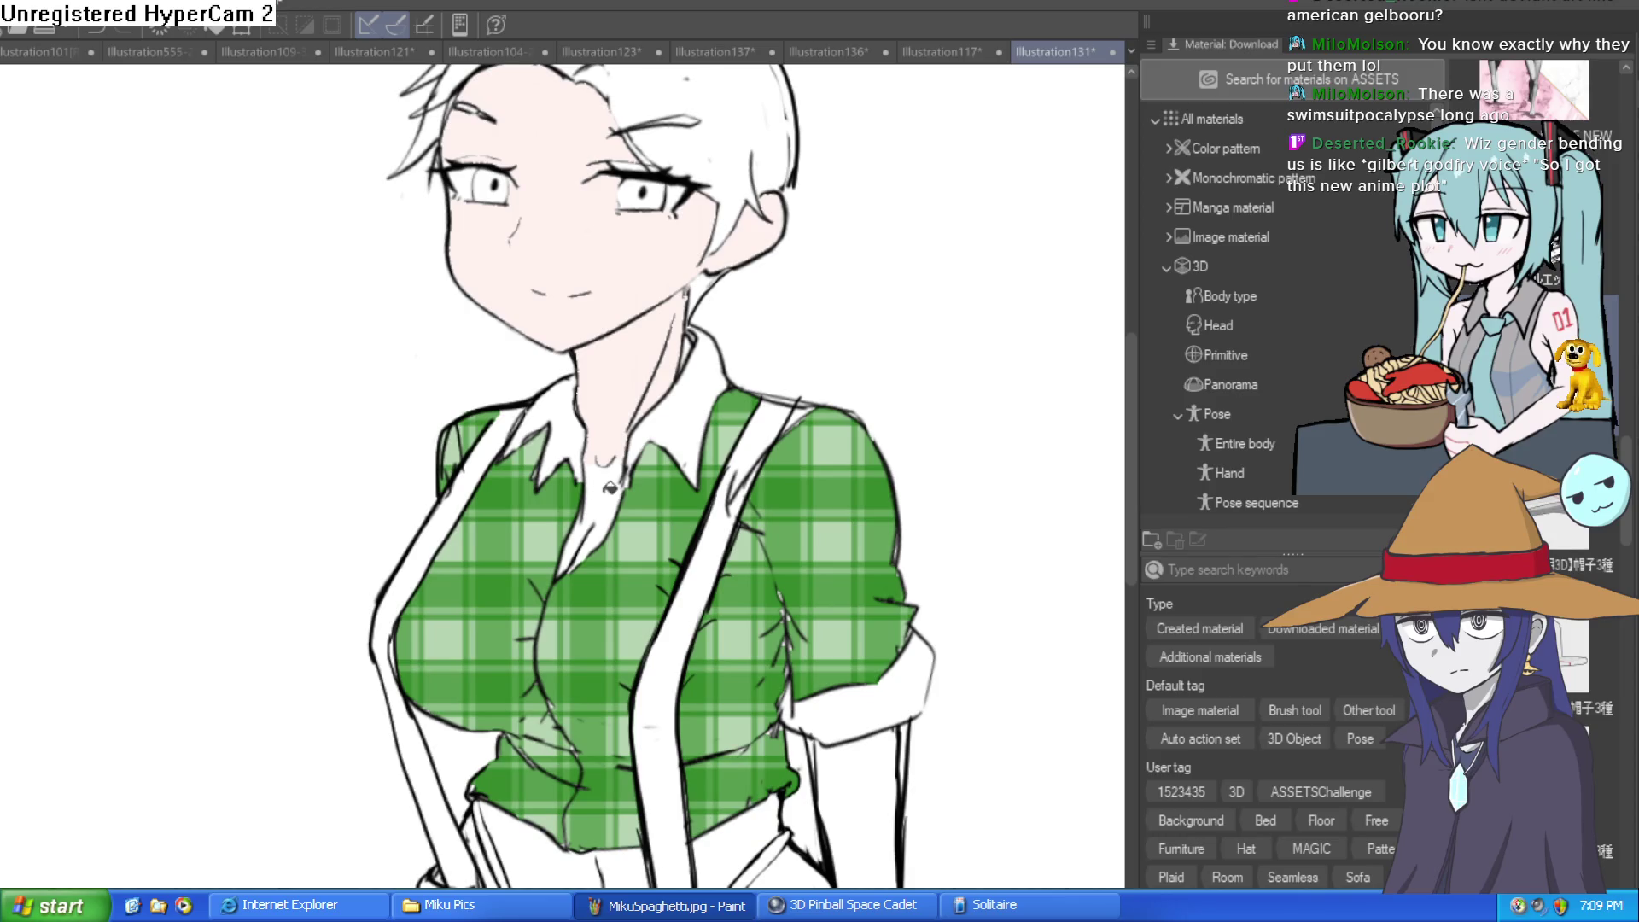
pyautogui.scroll(1, 604, 558)
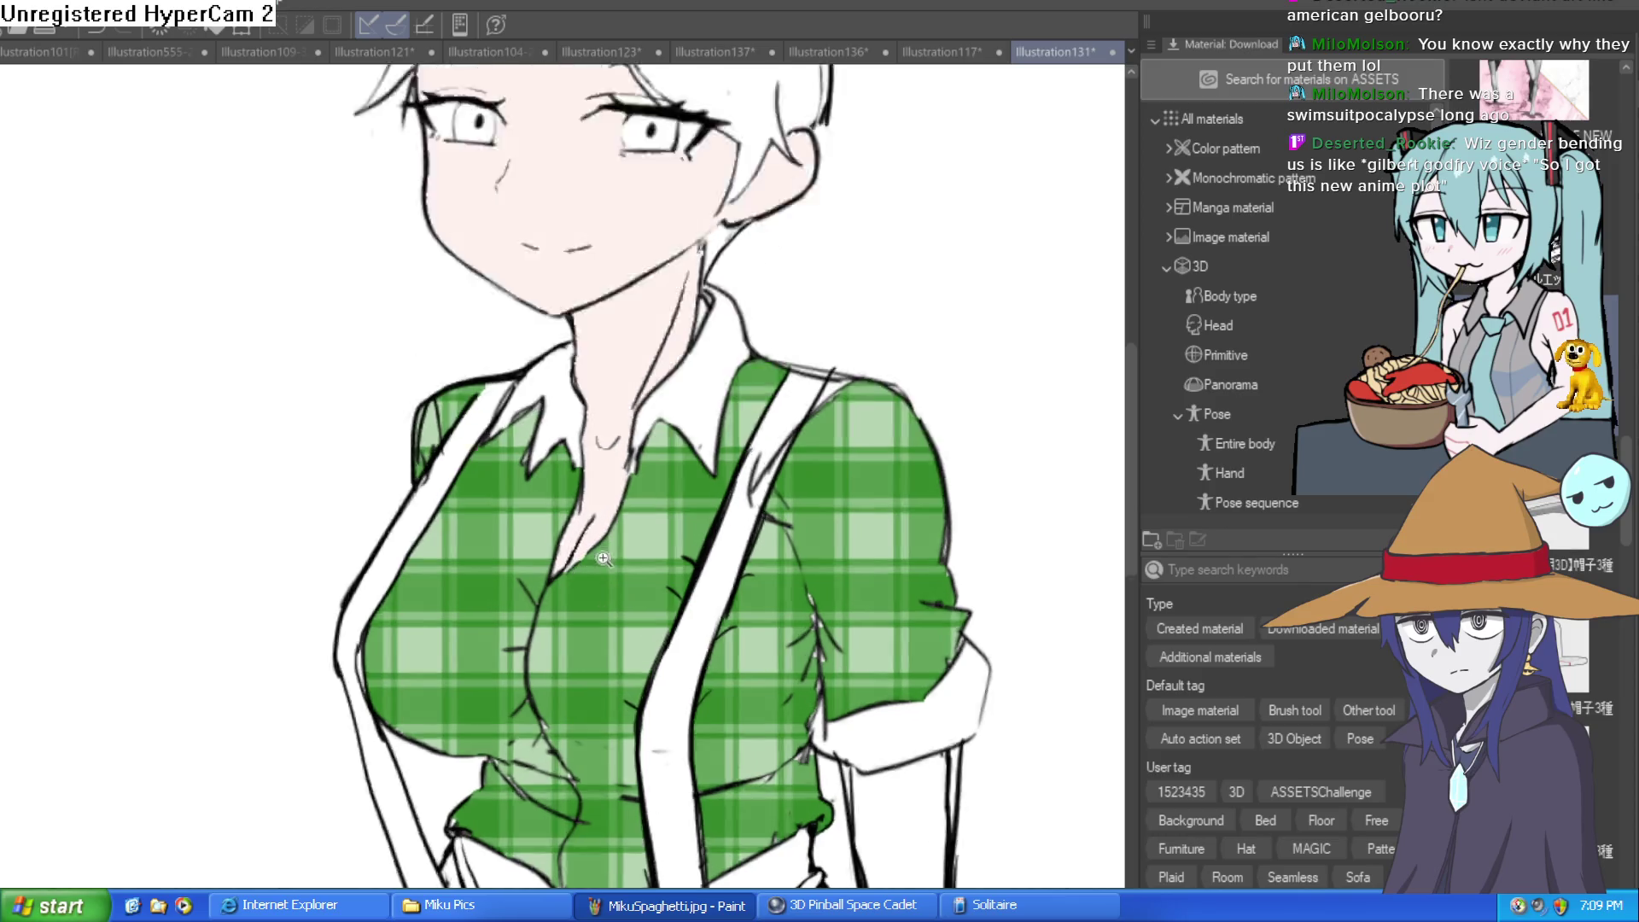
pyautogui.click(603, 559)
pyautogui.click(631, 256)
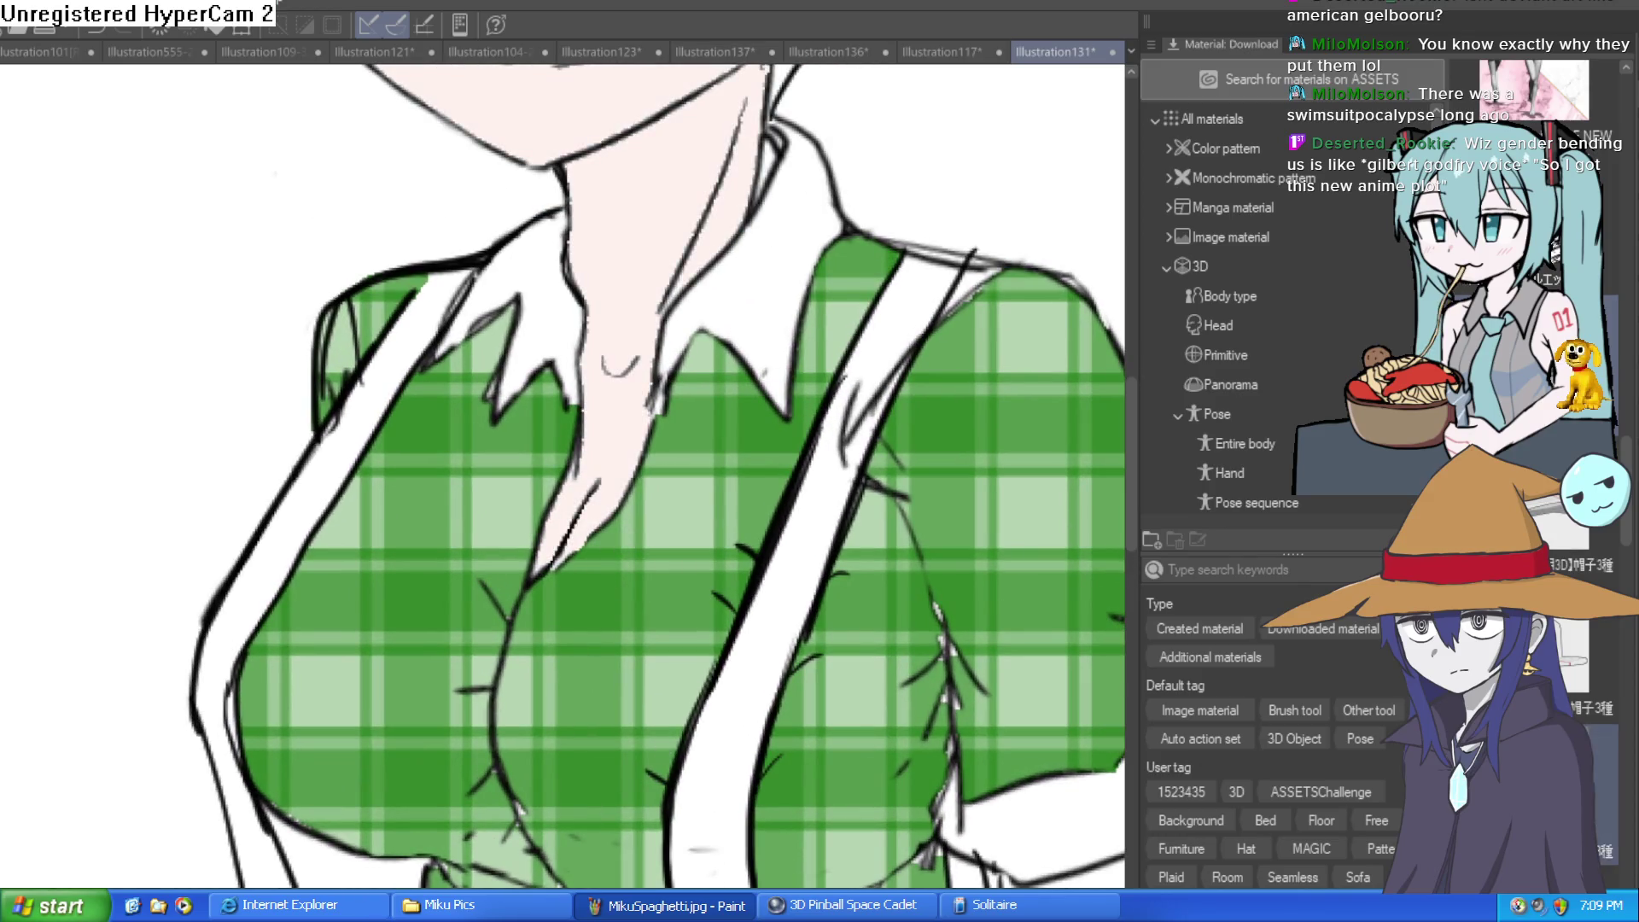
pyautogui.hotkey('ctrl', '+')
pyautogui.hotkey('ctrl', '0')
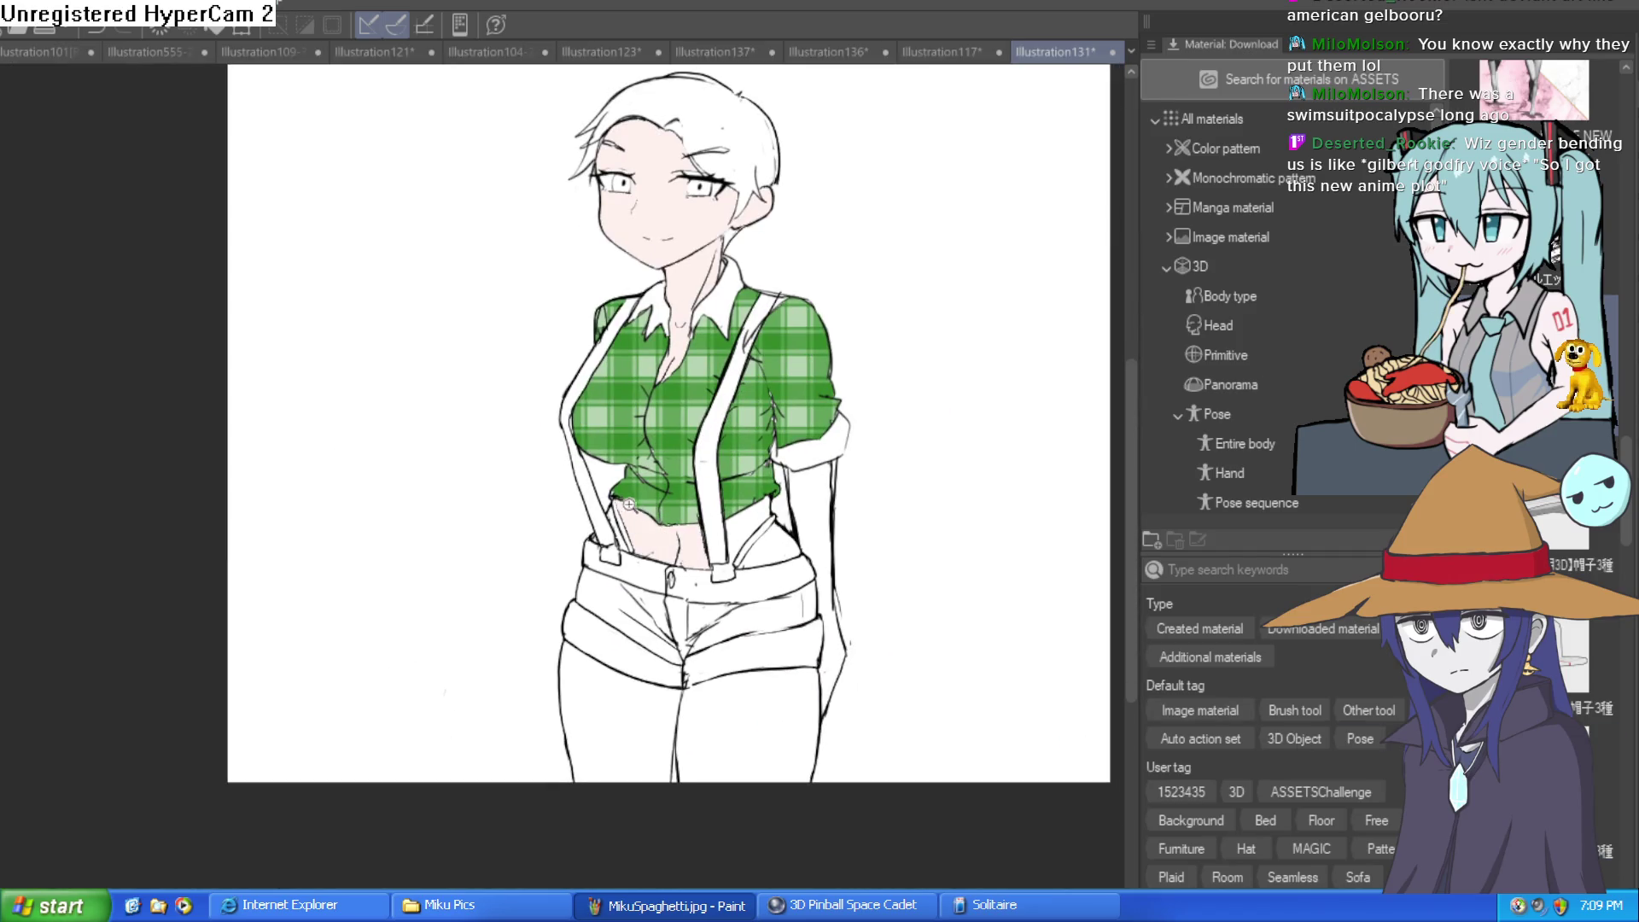
# Fill both thighs and the right arm with the pale pink skin colour
pyautogui.scroll(5, 623, 531)
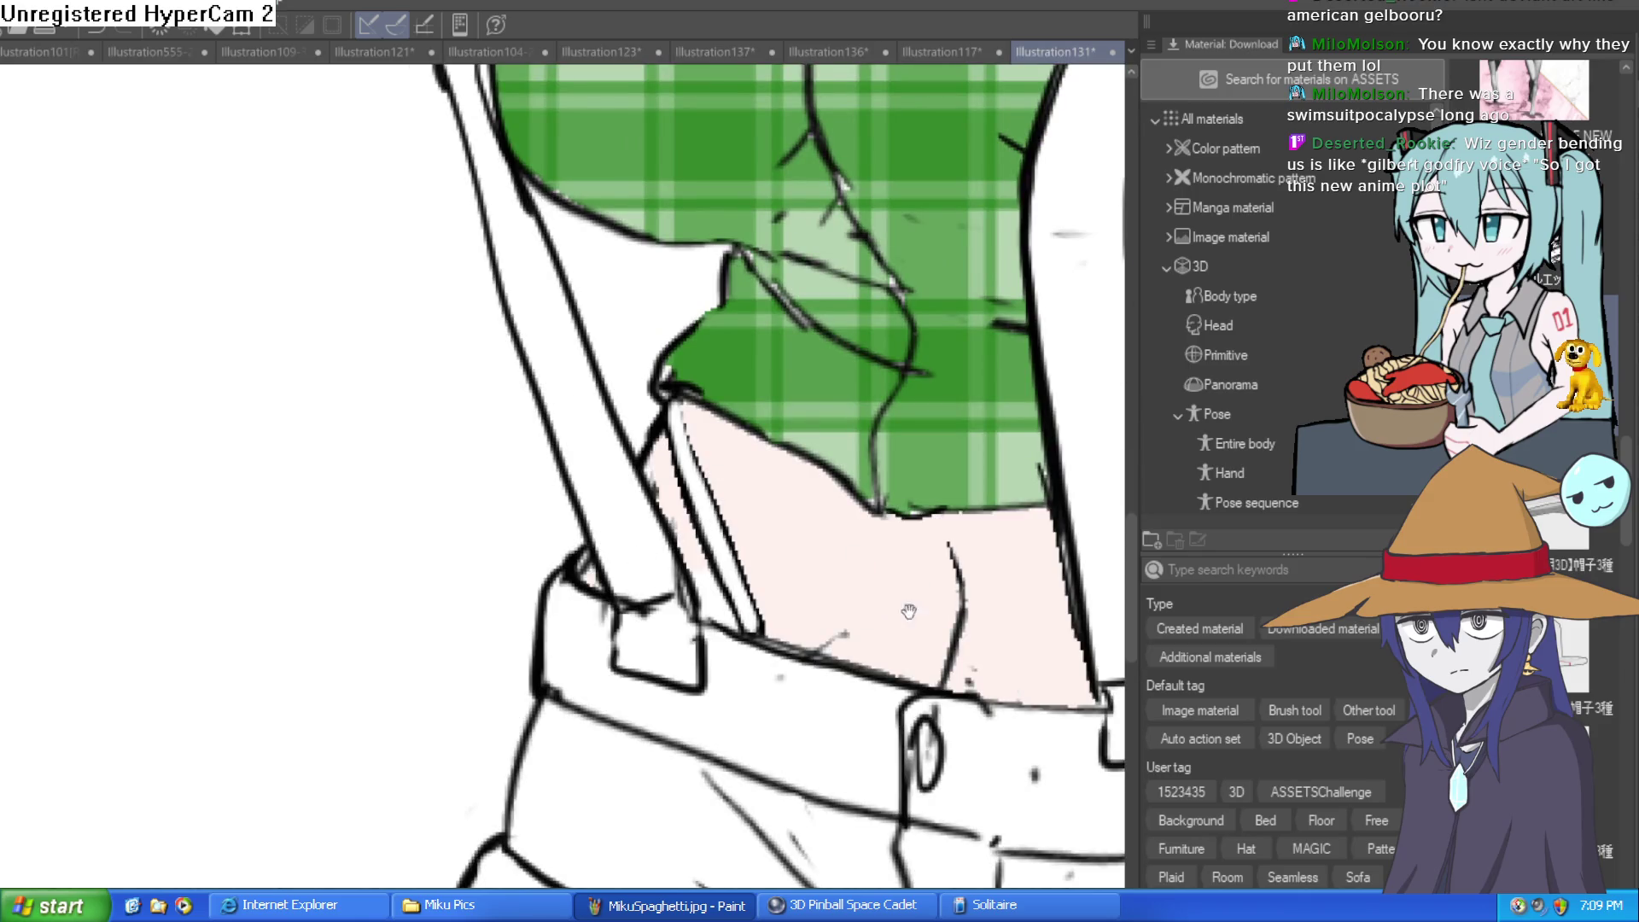
pyautogui.scroll(-5, 594, 573)
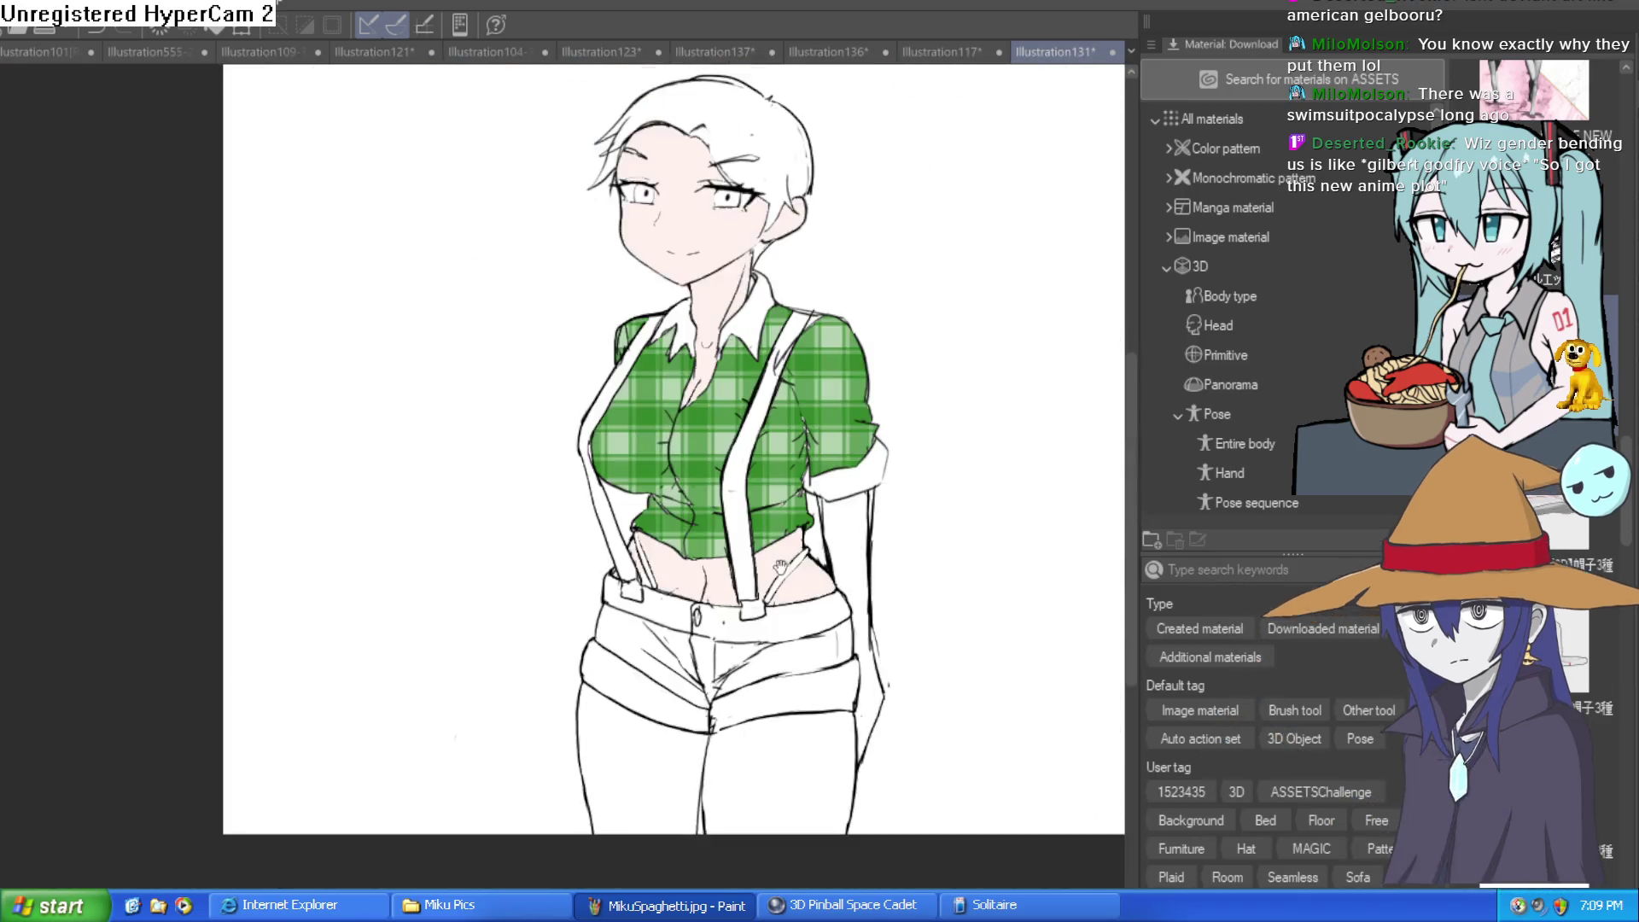
pyautogui.moveTo(781, 567); pyautogui.dragTo(763, 375)
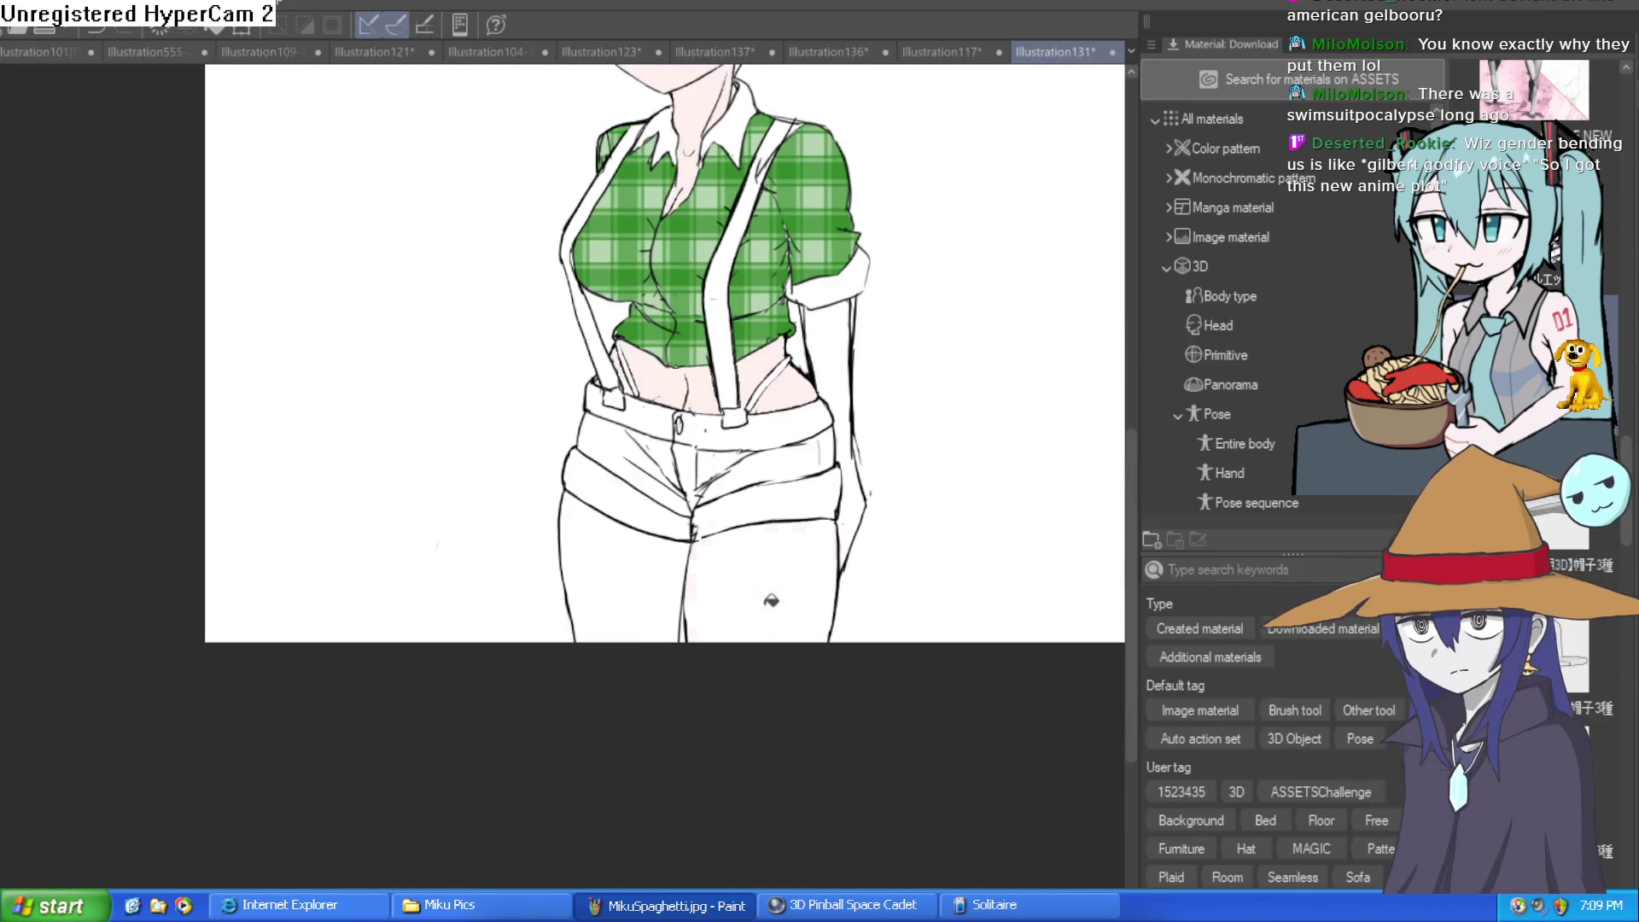
pyautogui.click(772, 600)
pyautogui.click(654, 582)
pyautogui.click(848, 444)
pyautogui.scroll(-2, 823, 538)
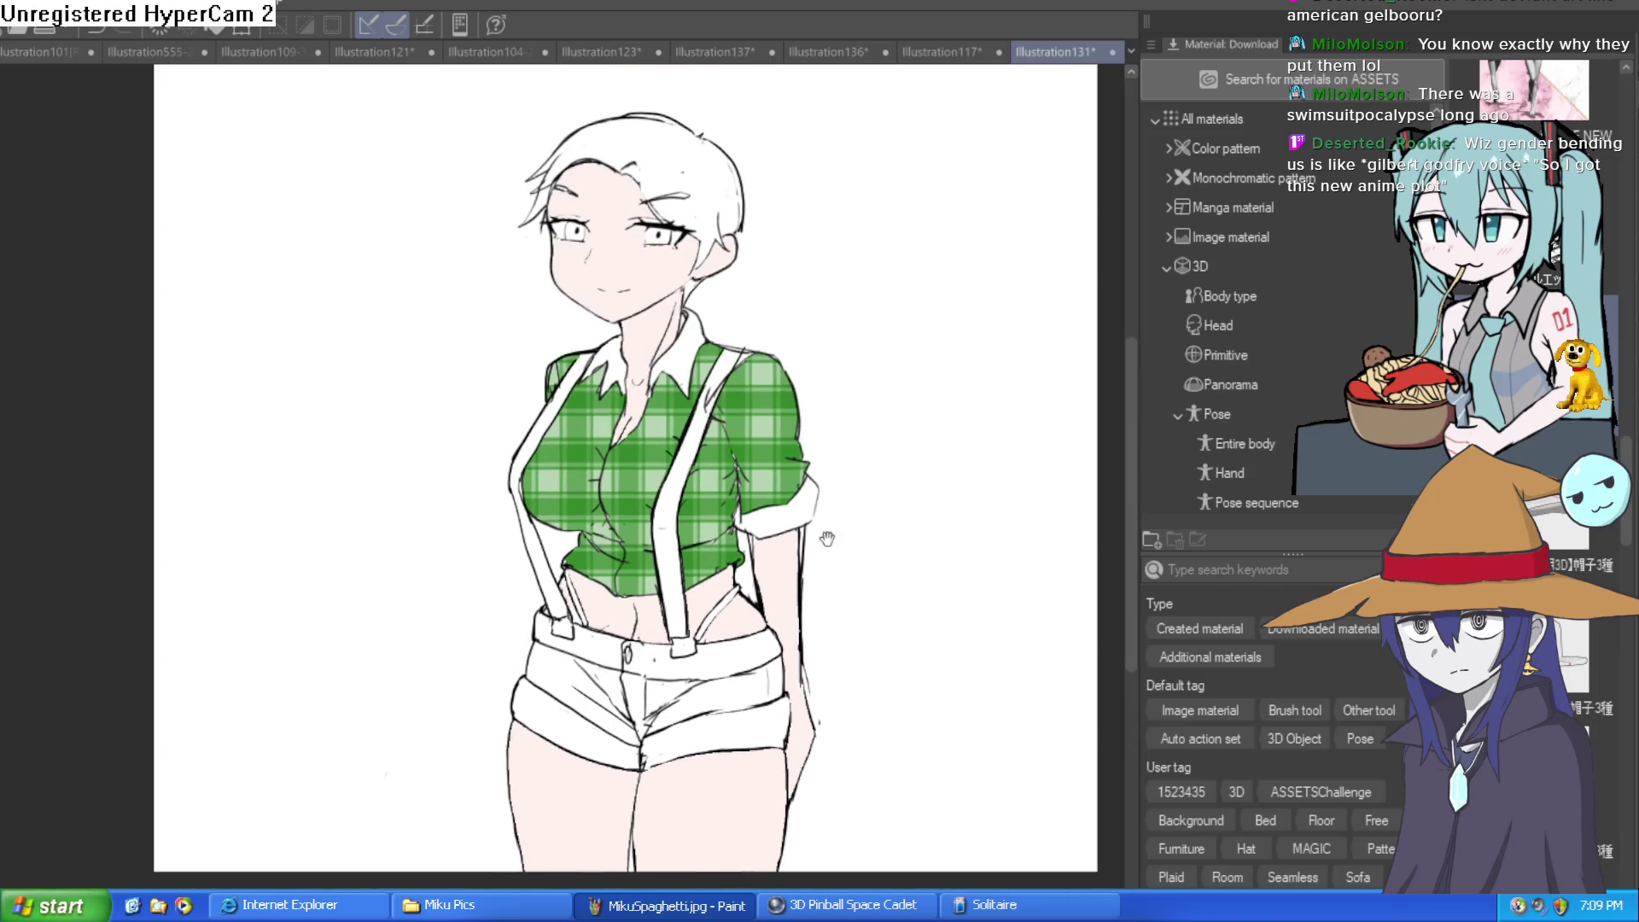
pyautogui.scroll(4, 848, 476)
pyautogui.scroll(-2, 815, 524)
pyautogui.scroll(-2, 871, 644)
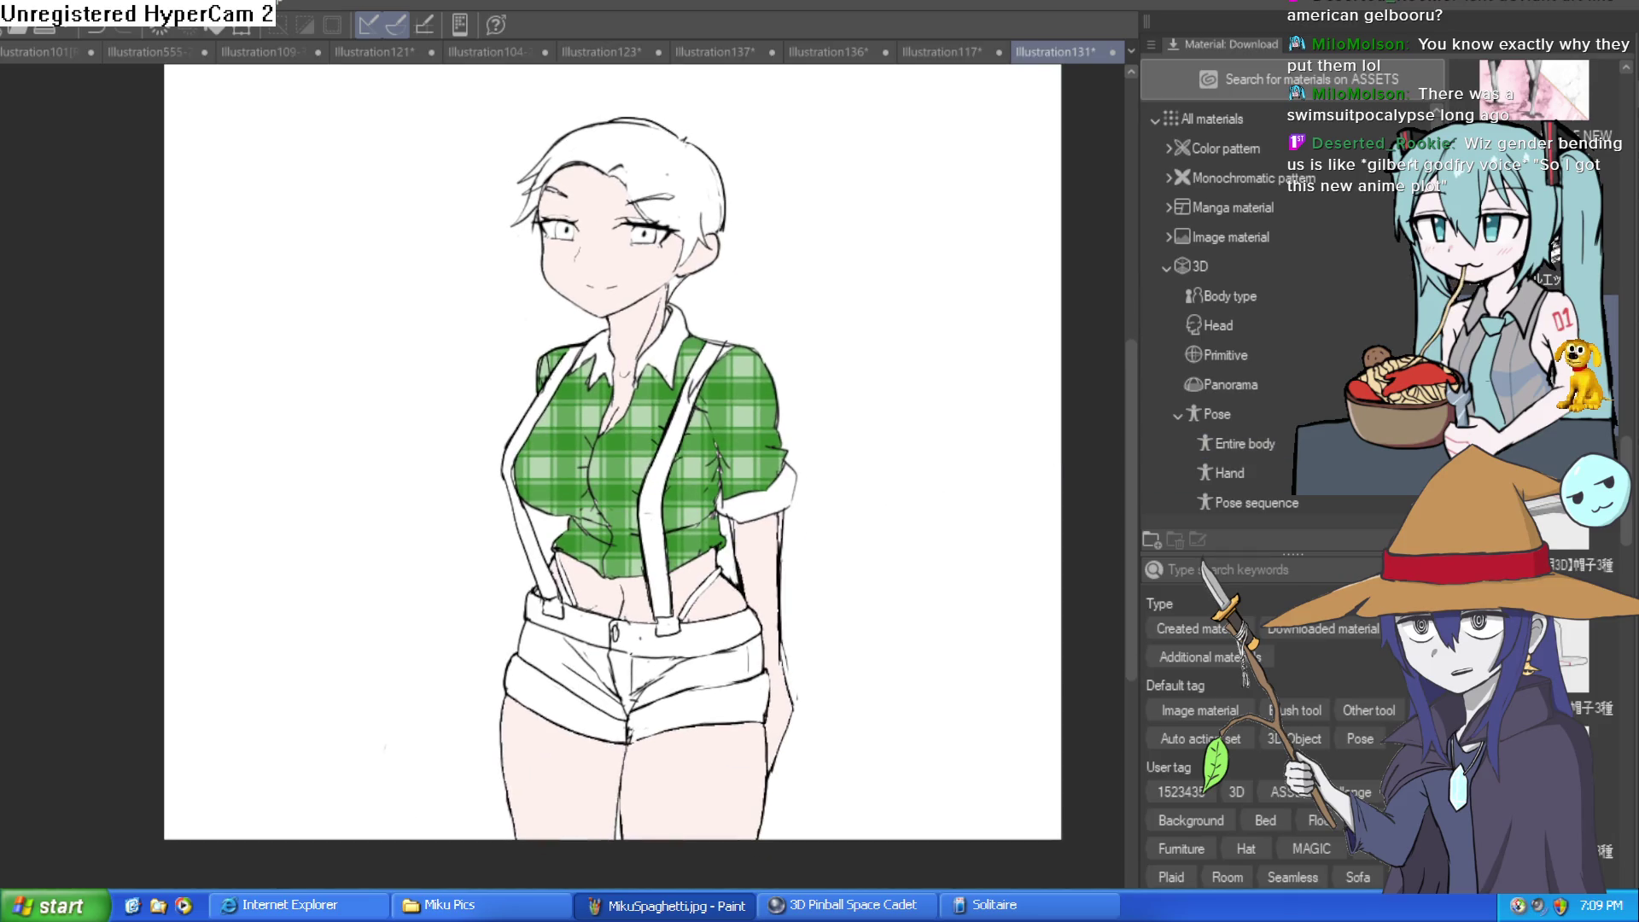
pyautogui.scroll(3, 686, 317)
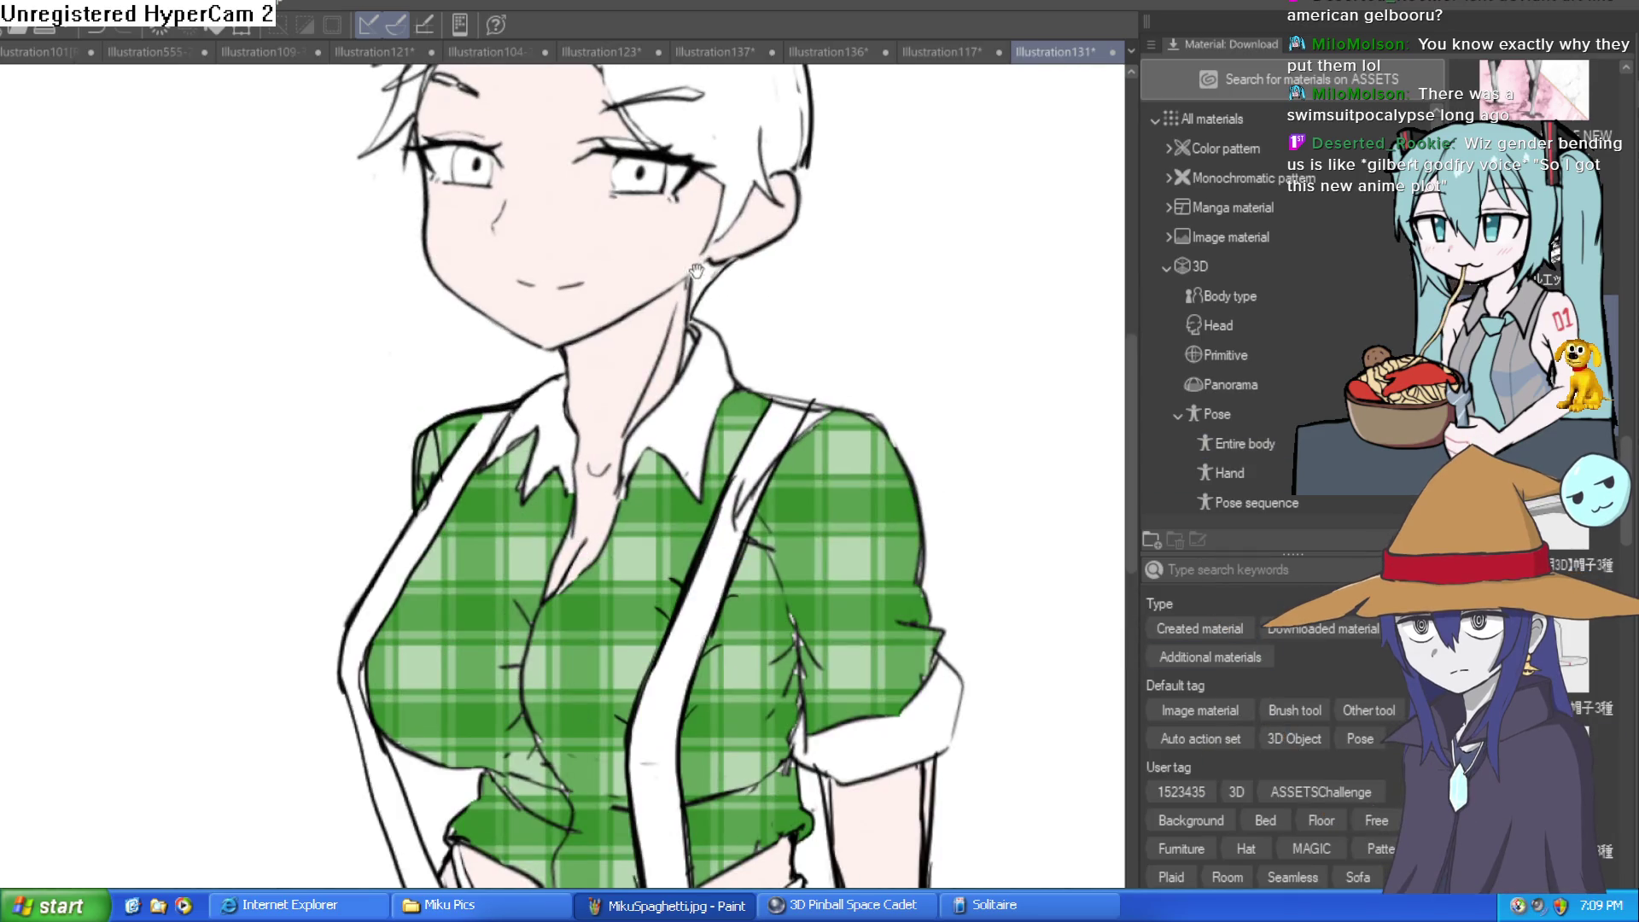
# Paint white over the skin at the inner eye corner, then review the face and torso
pyautogui.scroll(2, 643, 315)
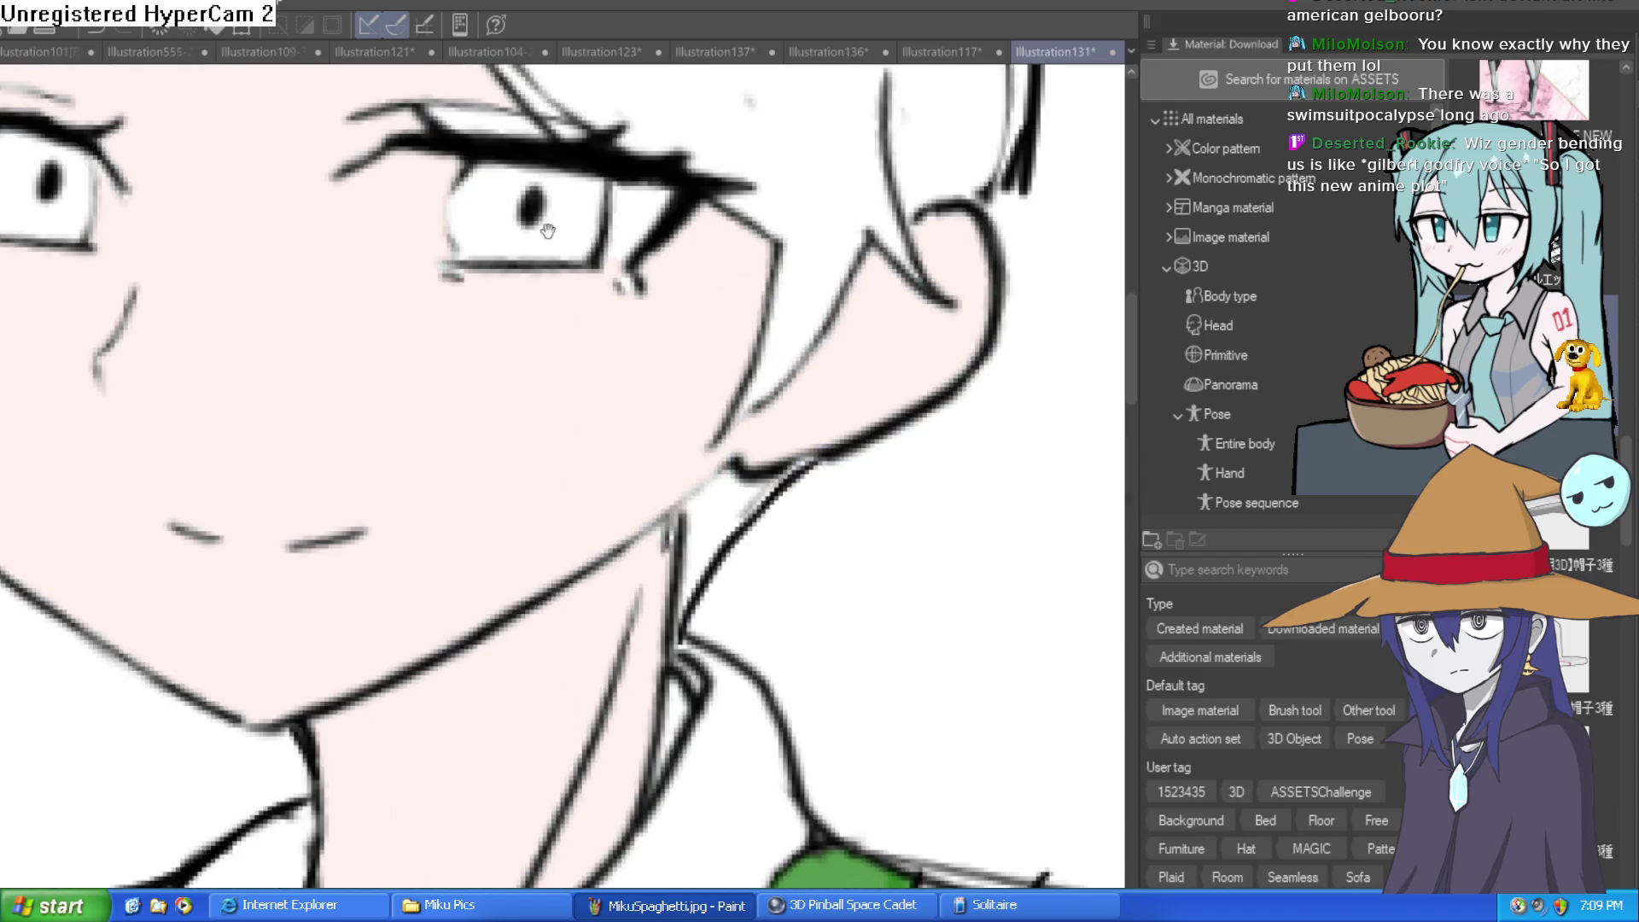
pyautogui.scroll(1, 548, 231)
pyautogui.moveTo(535, 273)
pyautogui.mouseDown()
pyautogui.moveTo(472, 296)
pyautogui.moveTo(464, 193)
pyautogui.moveTo(490, 253)
pyautogui.moveTo(494, 219)
pyautogui.mouseUp()
pyautogui.scroll(-1, 495, 220)
pyautogui.scroll(1, 317, 225)
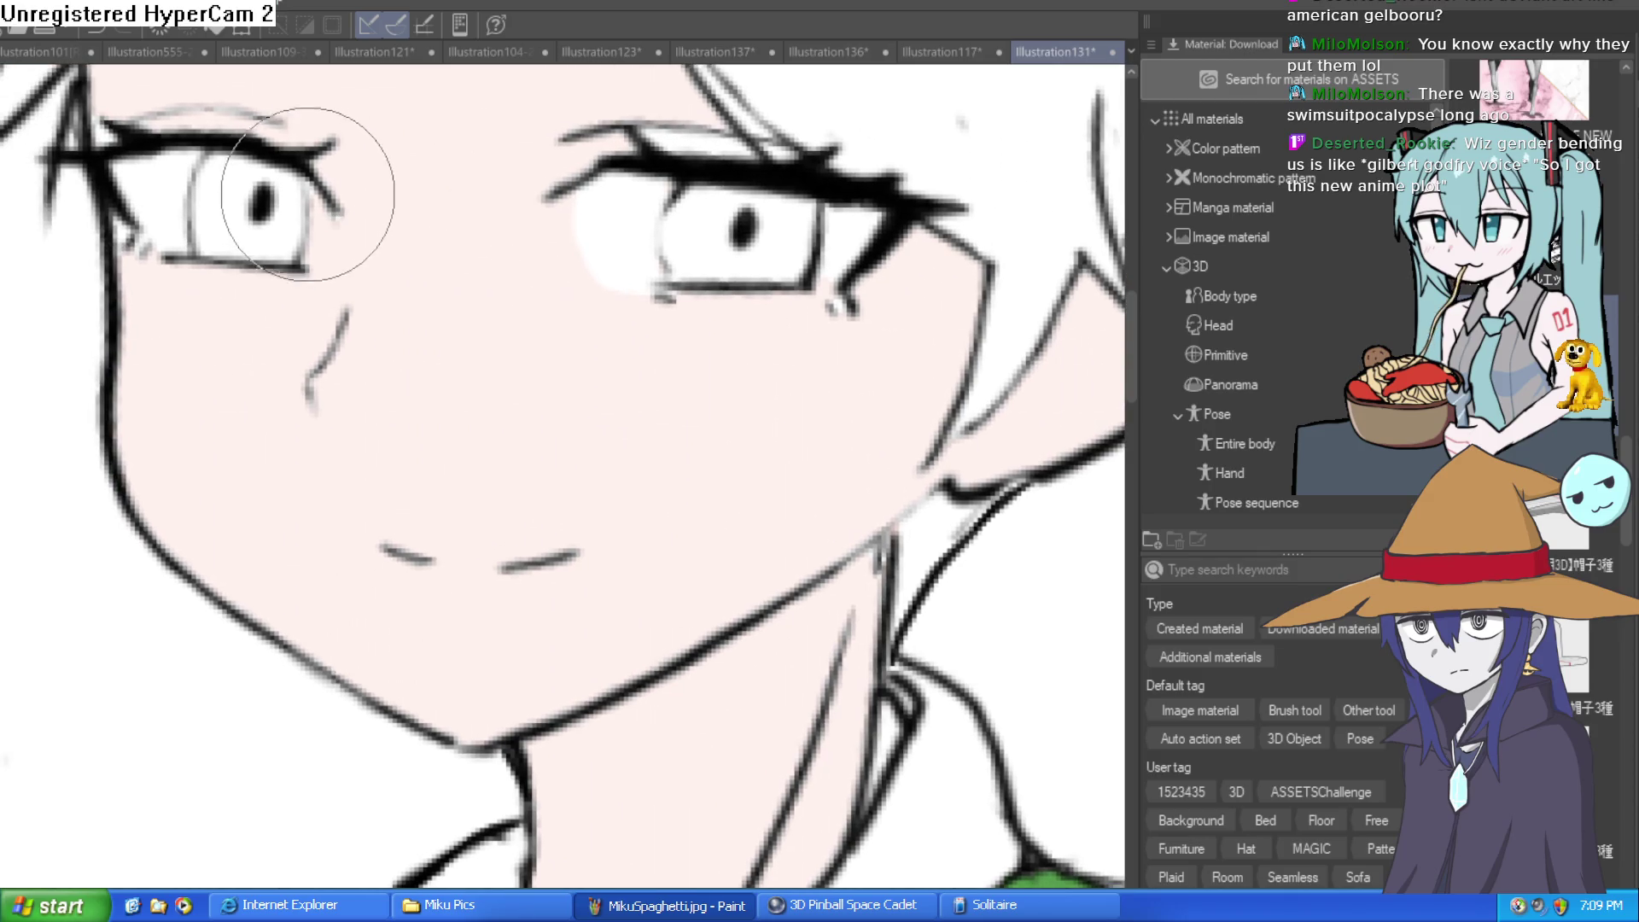
pyautogui.scroll(-3, 742, 226)
pyautogui.moveTo(740, 224); pyautogui.dragTo(741, 315)
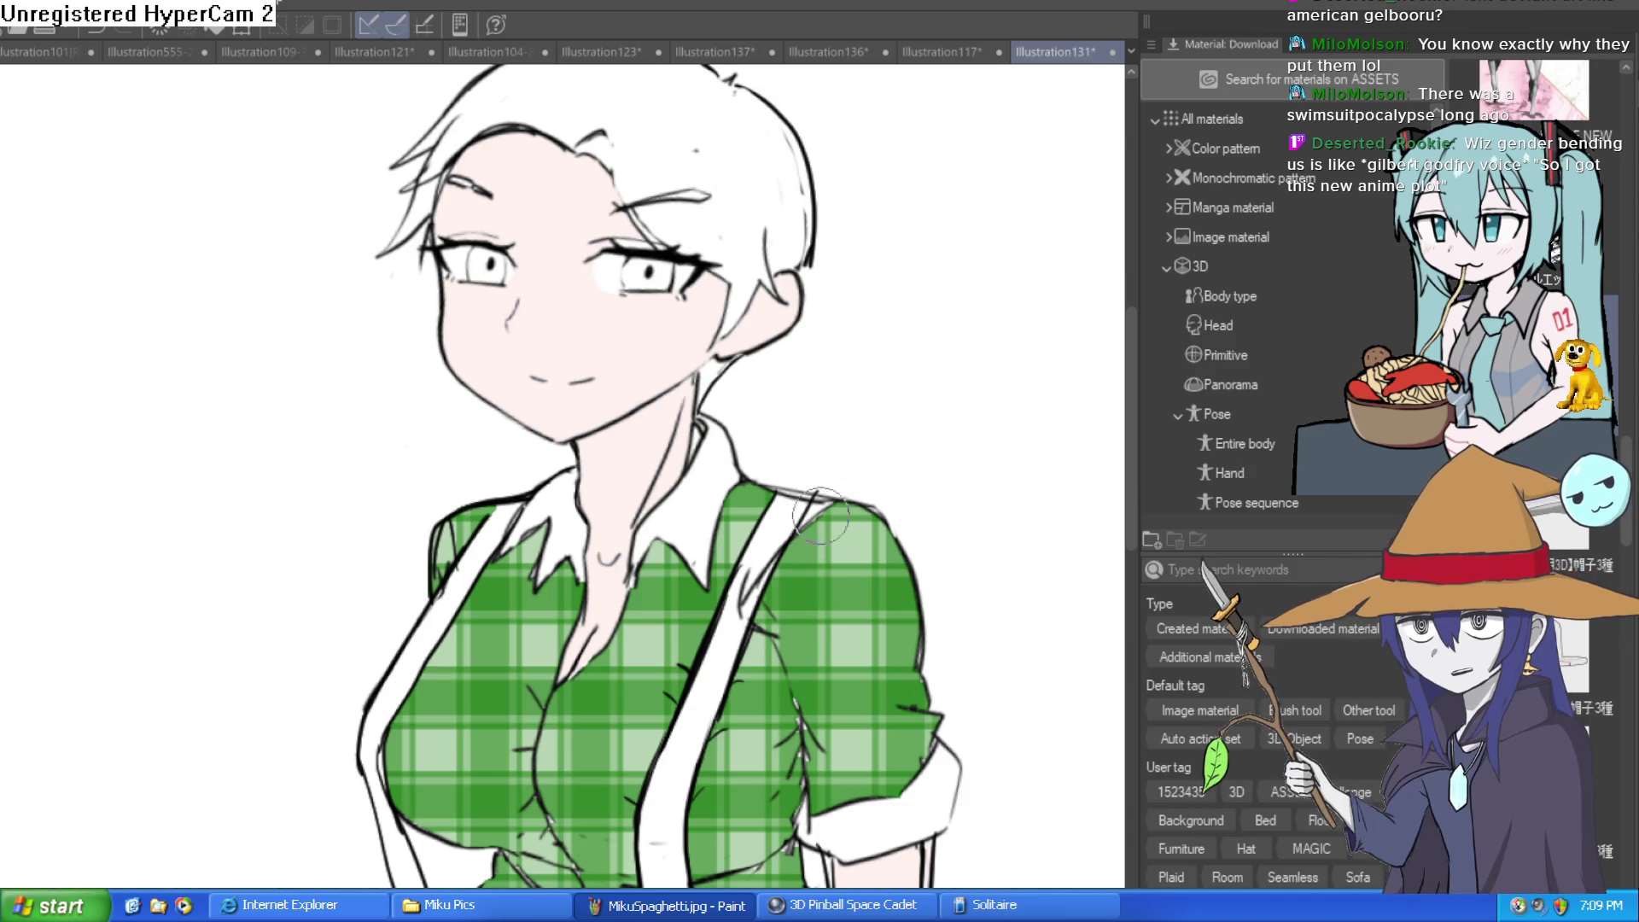
pyautogui.moveTo(820, 536); pyautogui.dragTo(709, 310)
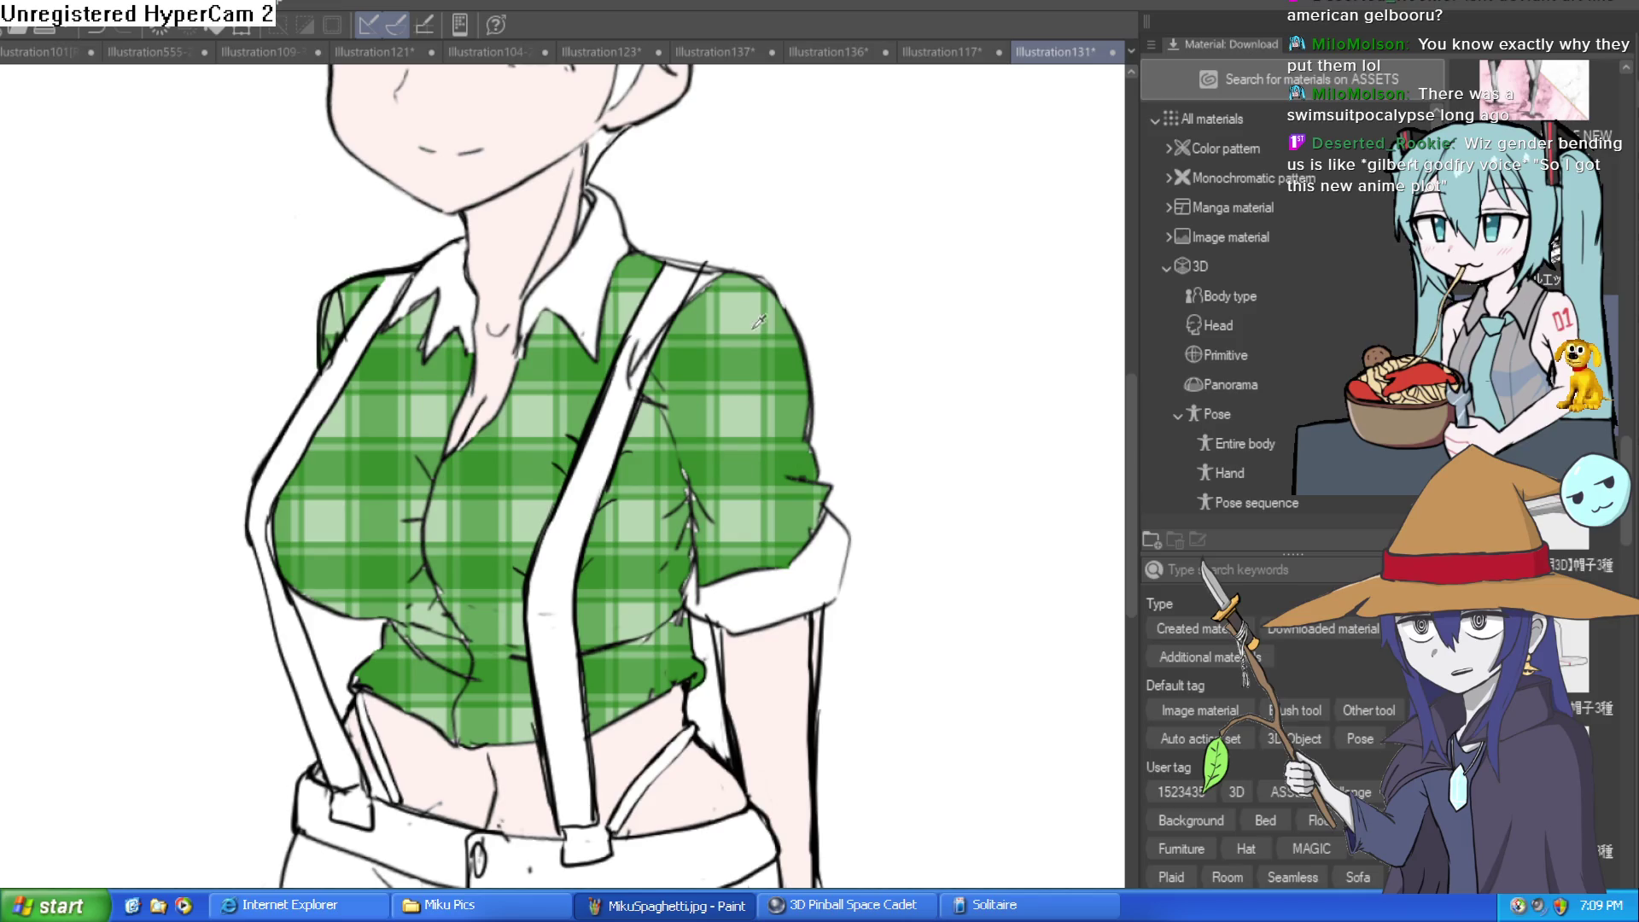
pyautogui.scroll(-4, 784, 439)
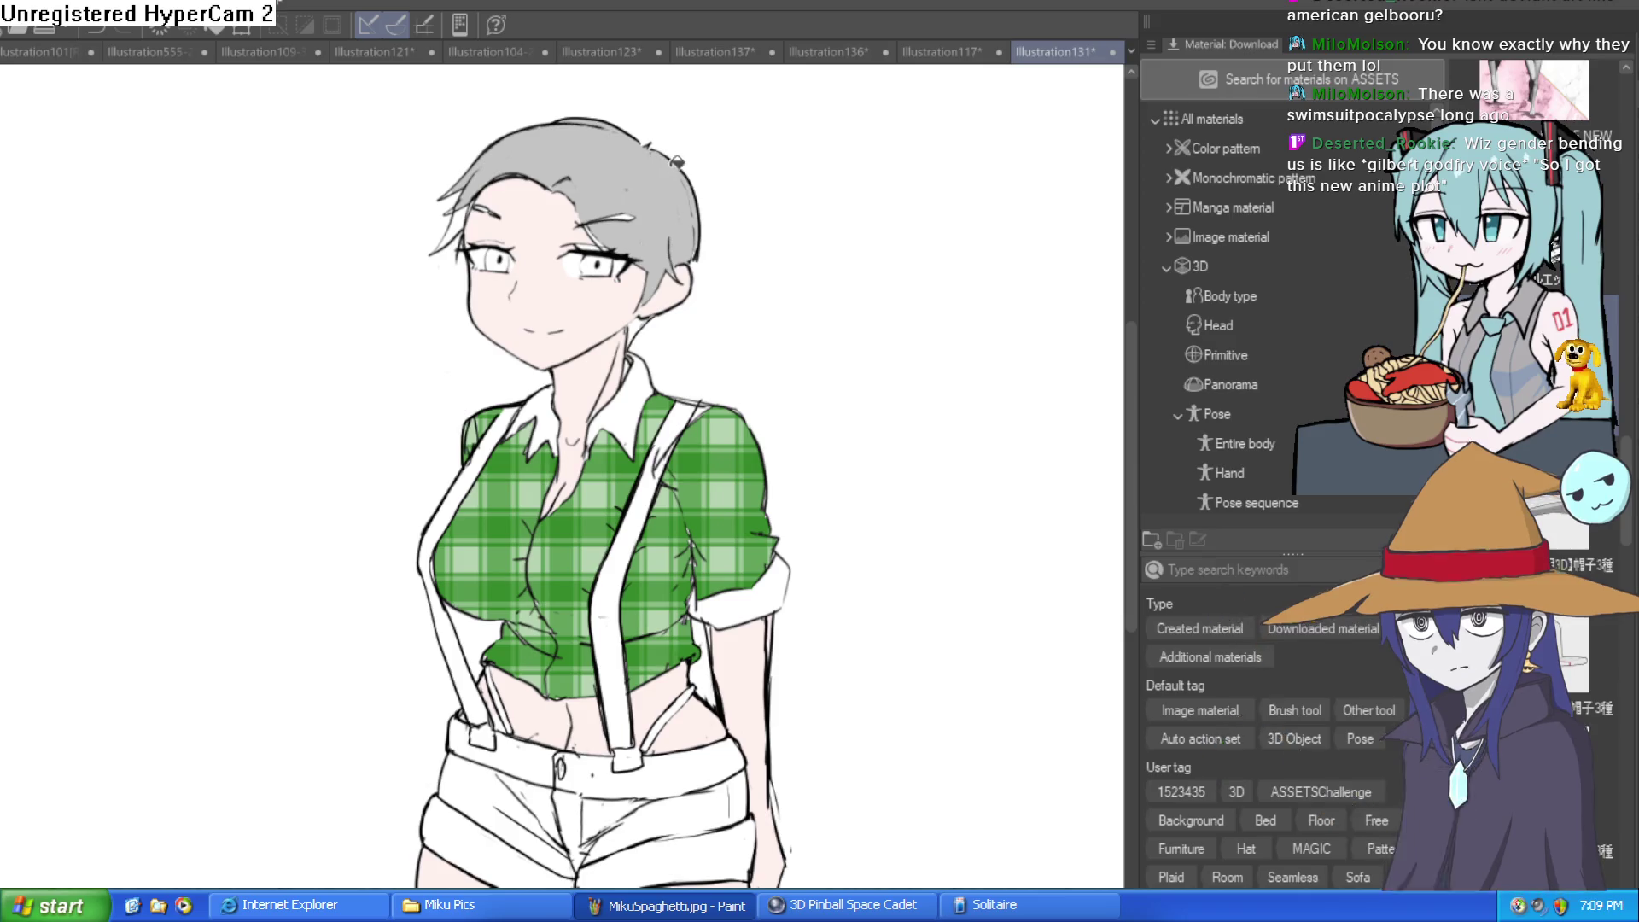
pyautogui.scroll(4, 620, 256)
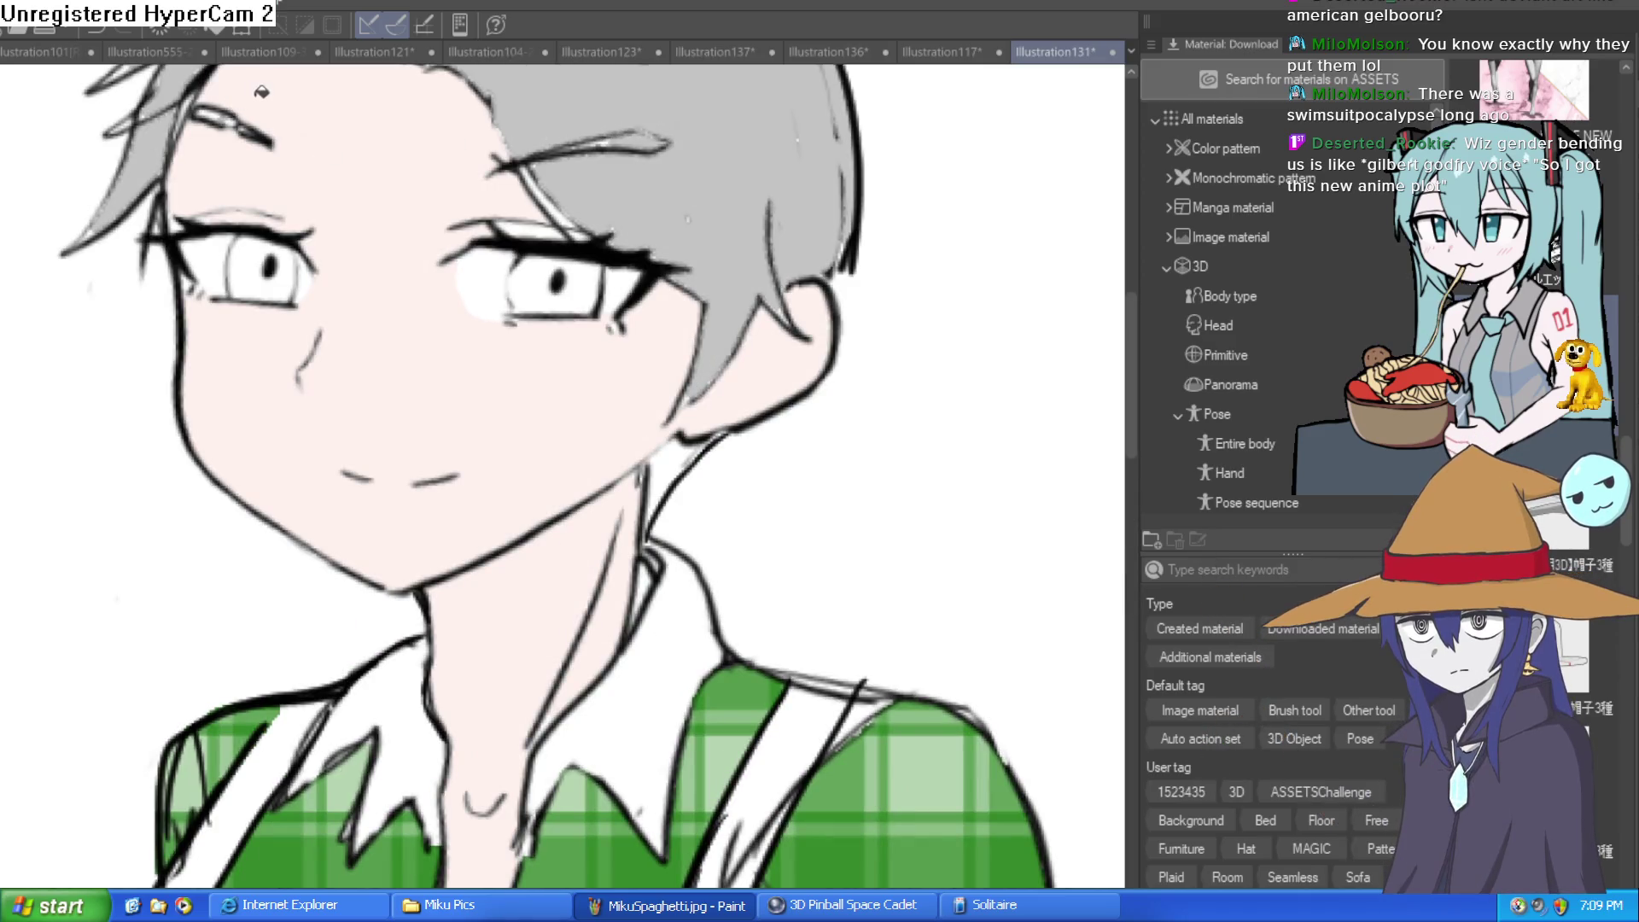
pyautogui.moveTo(96, 152); pyautogui.dragTo(822, 175)
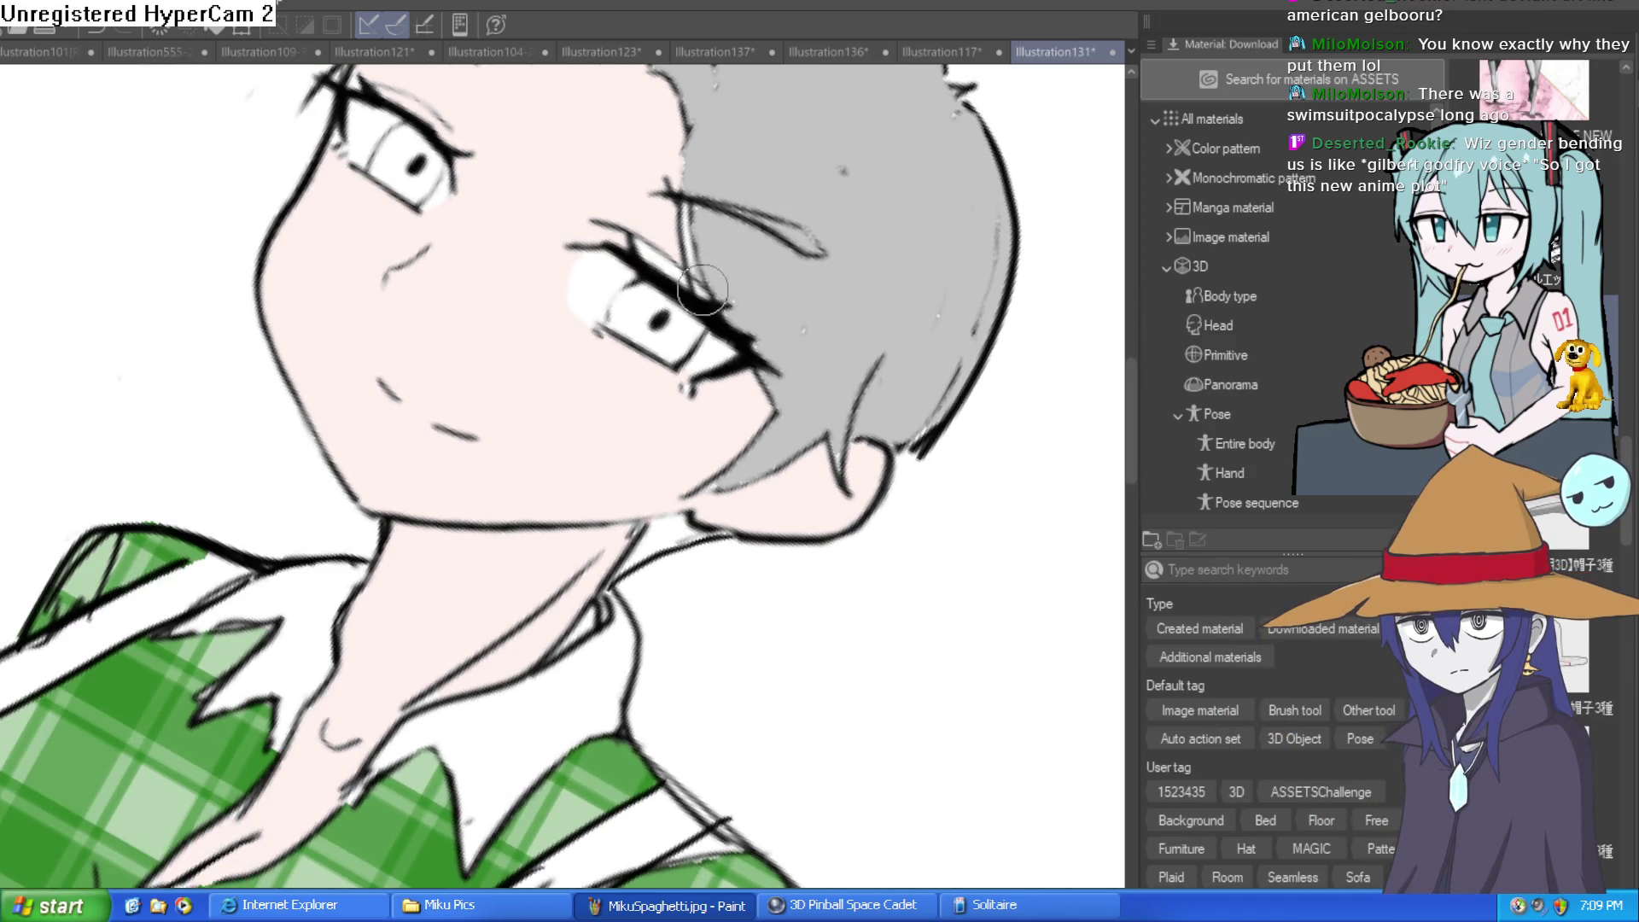
pyautogui.hotkey('ctrl', '0')
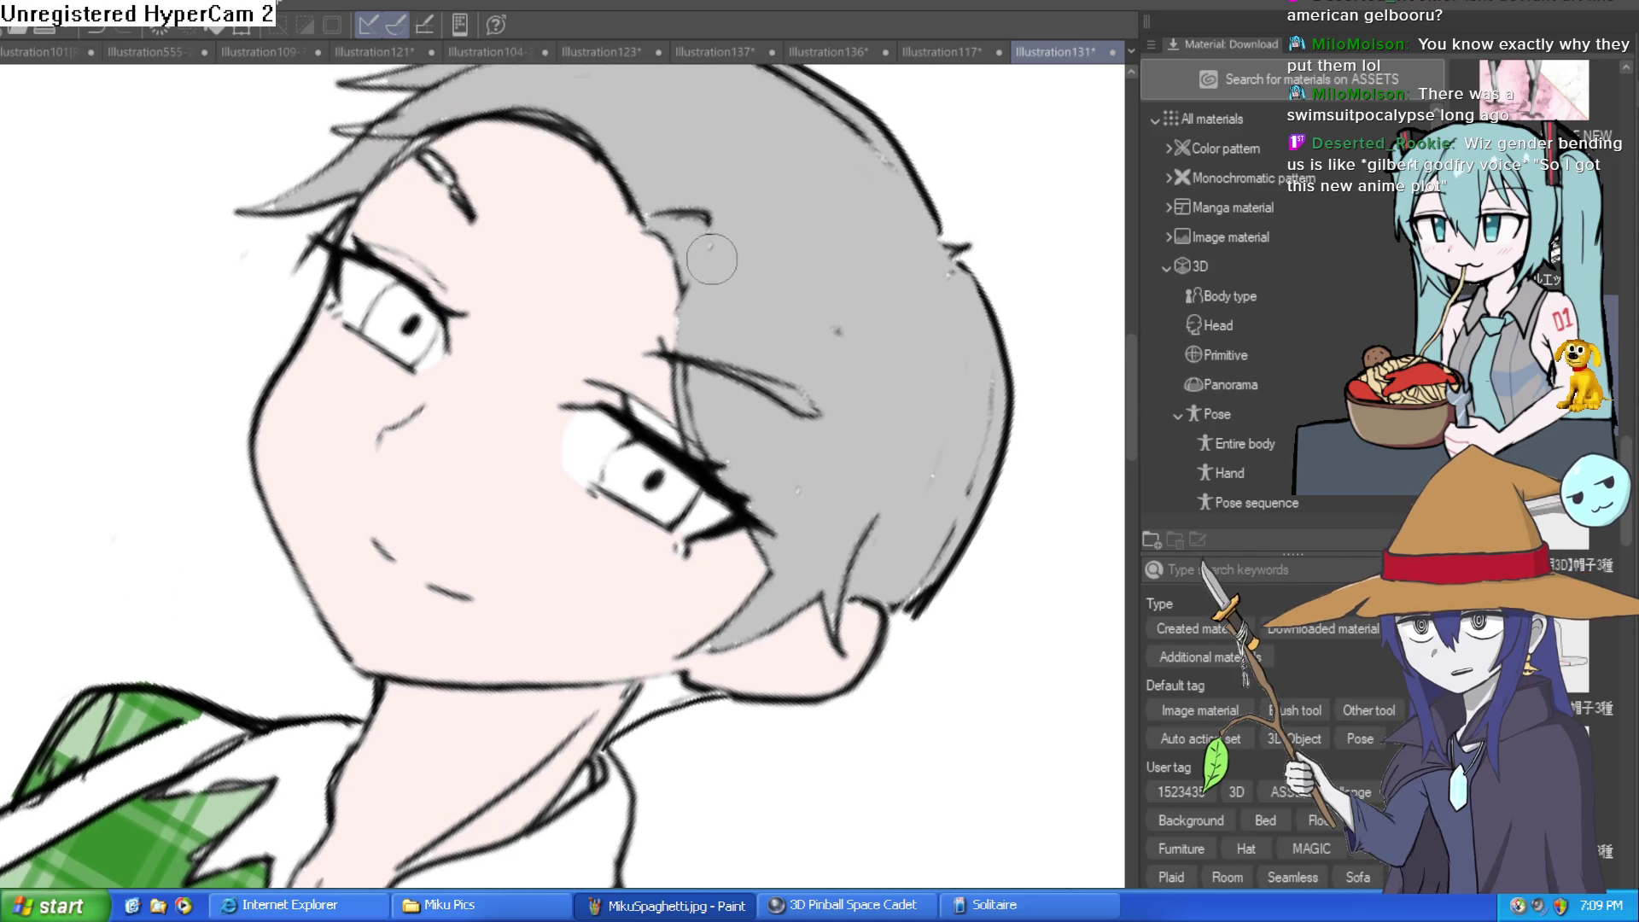
pyautogui.moveTo(714, 249); pyautogui.dragTo(431, 151)
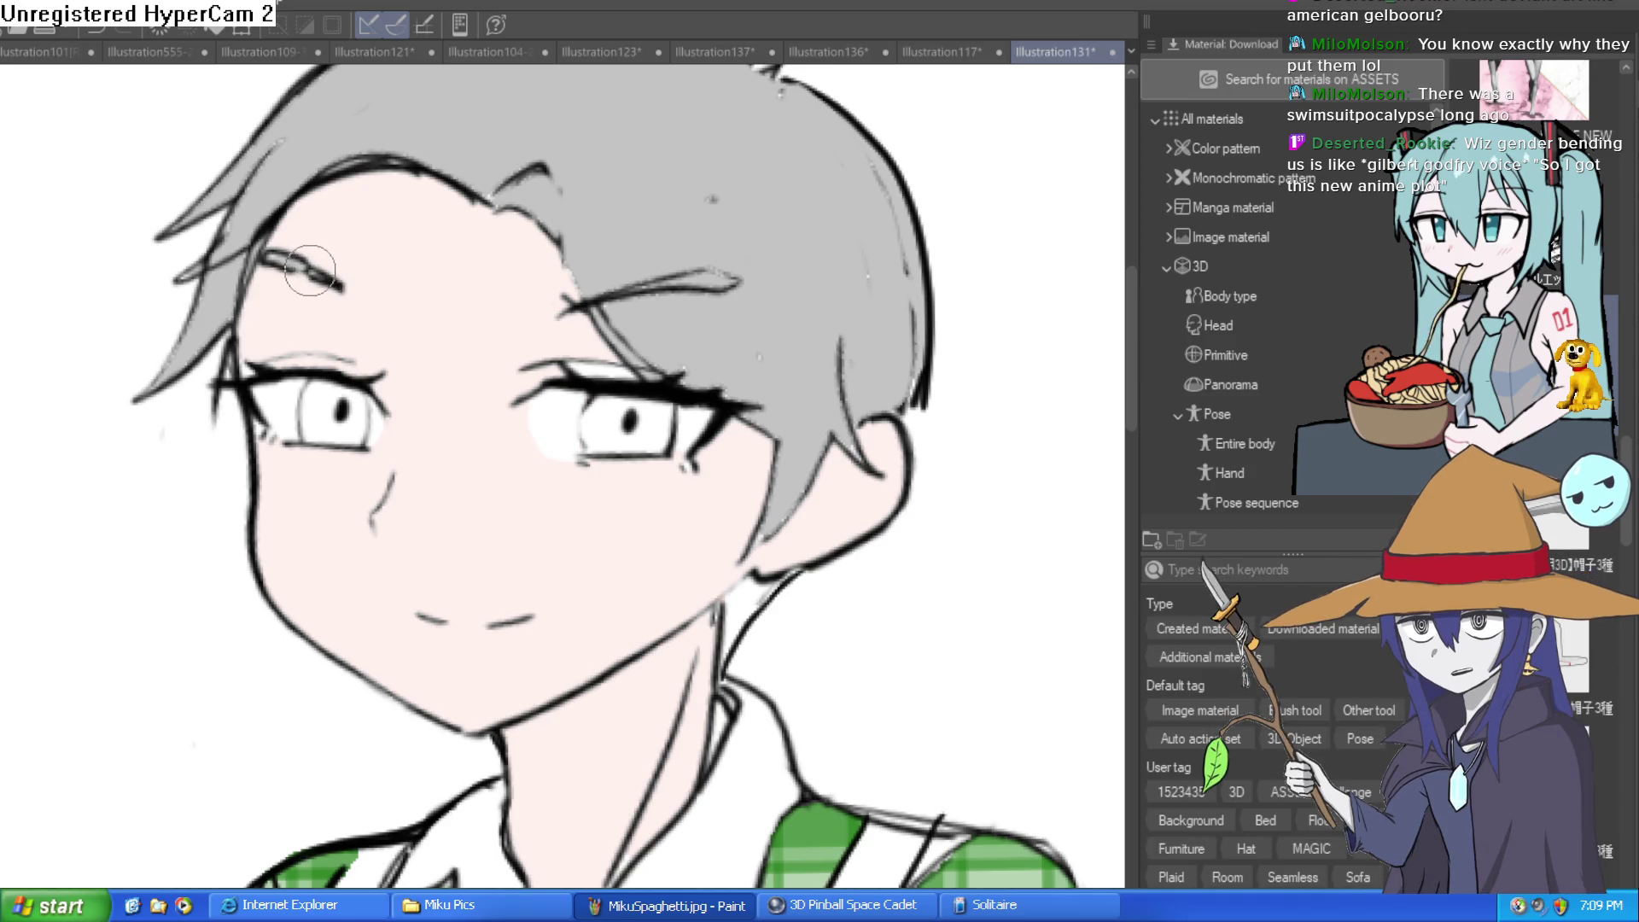
pyautogui.moveTo(719, 207)
pyautogui.mouseDown()
pyautogui.moveTo(681, 213)
pyautogui.moveTo(787, 440)
pyautogui.mouseUp()
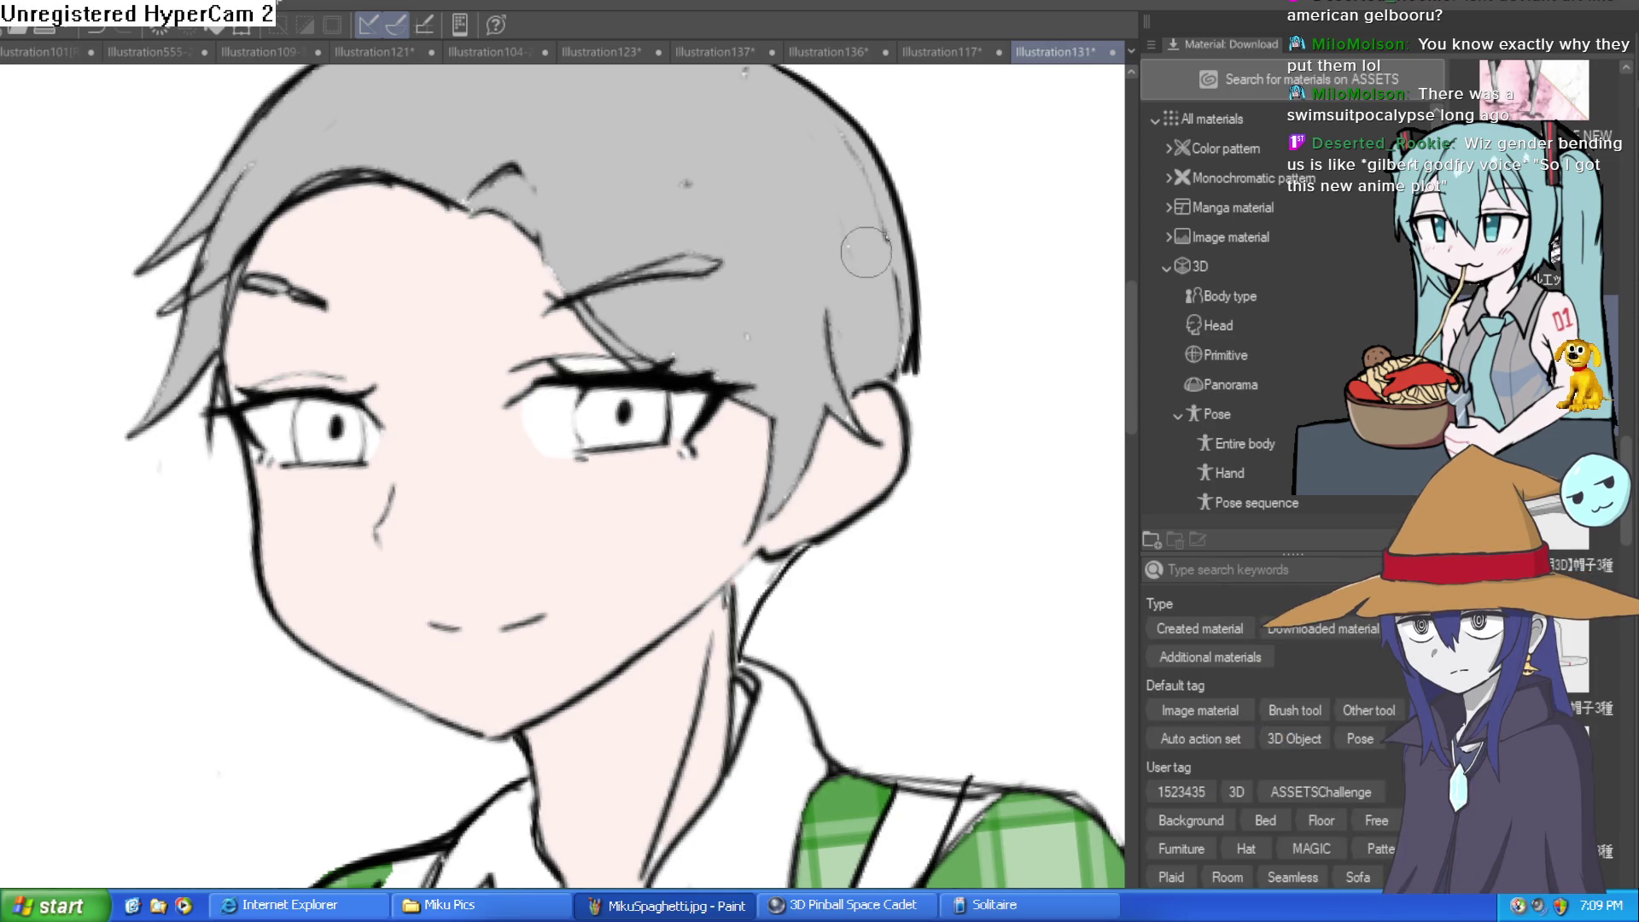
pyautogui.scroll(-5, 900, 330)
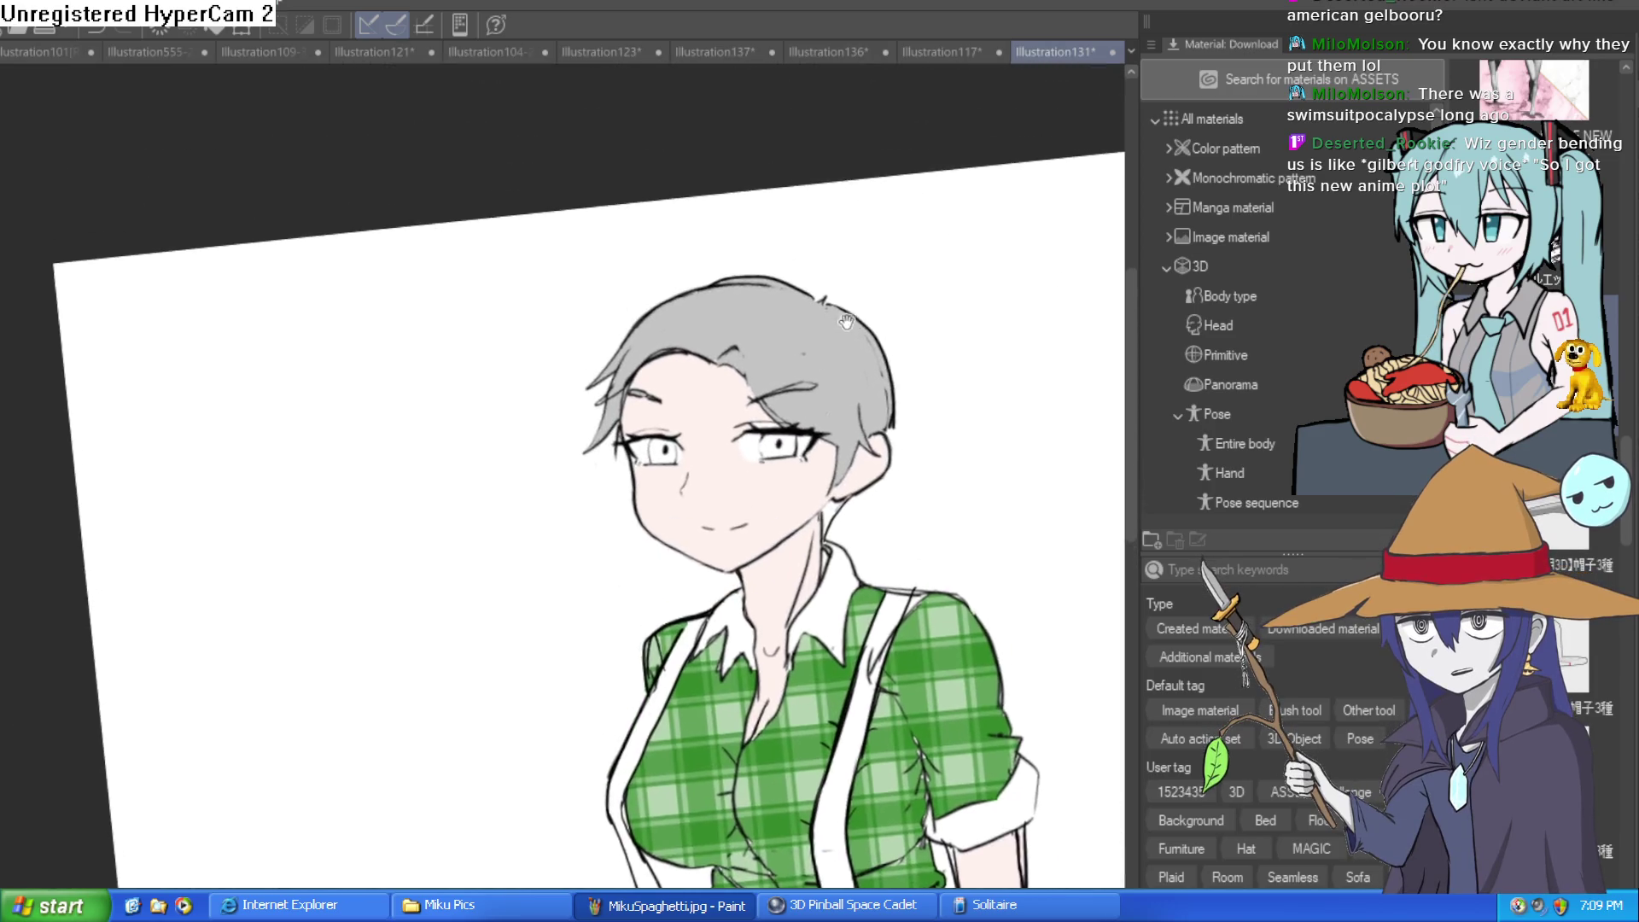
pyautogui.scroll(6, 795, 270)
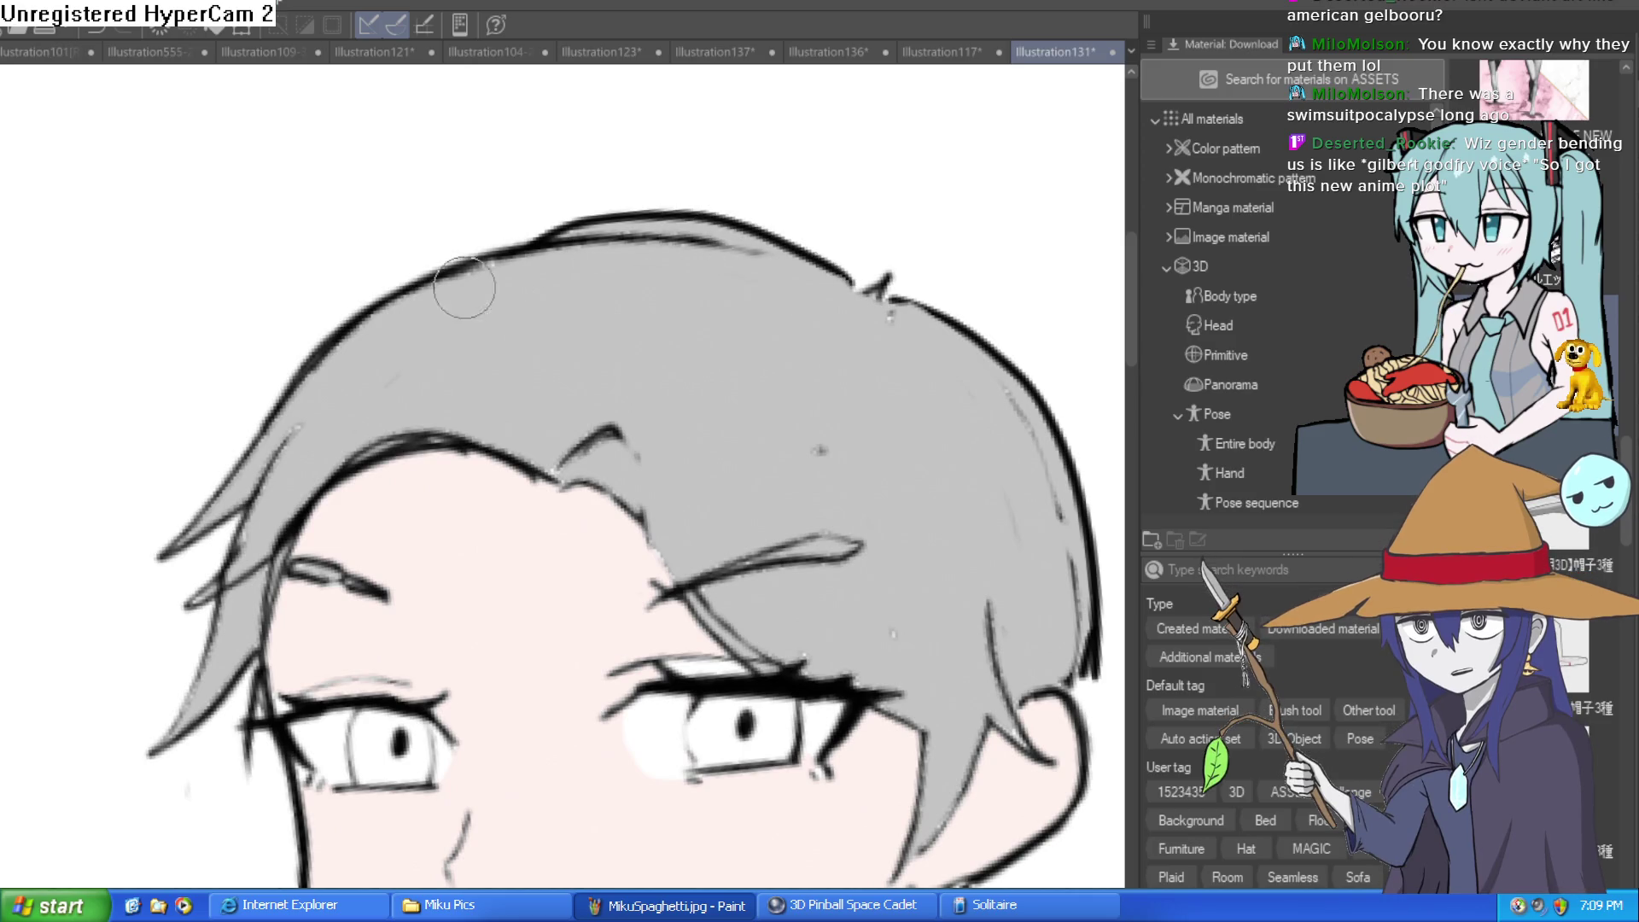
pyautogui.scroll(-3, 715, 332)
pyautogui.scroll(-3, 715, 332)
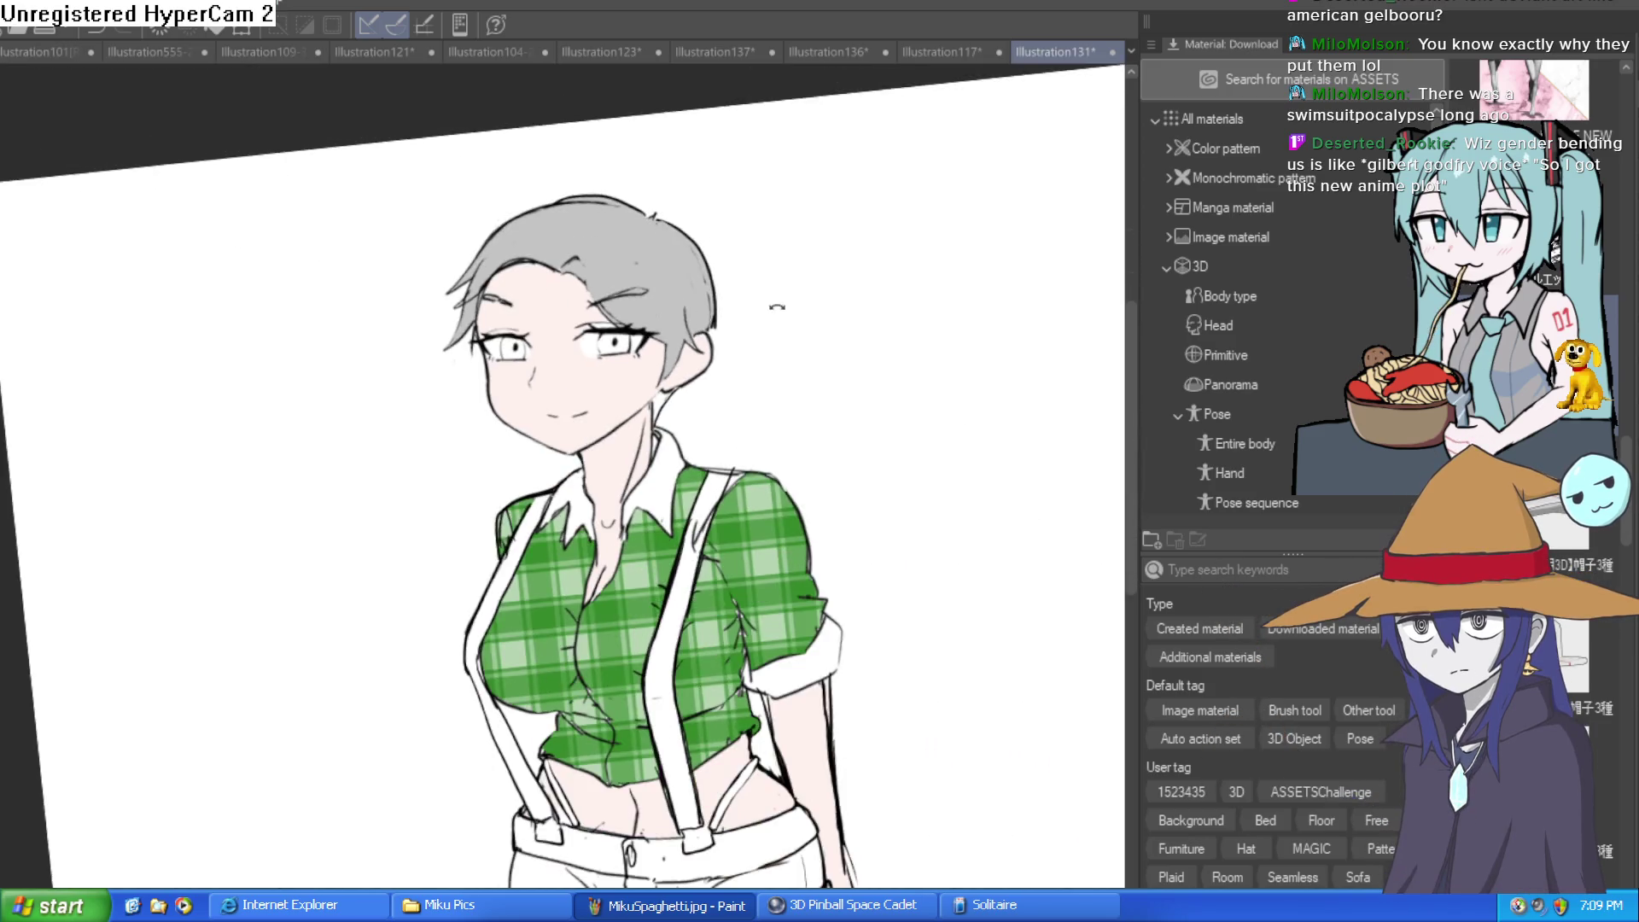
pyautogui.scroll(-3, 730, 393)
pyautogui.scroll(5, 730, 393)
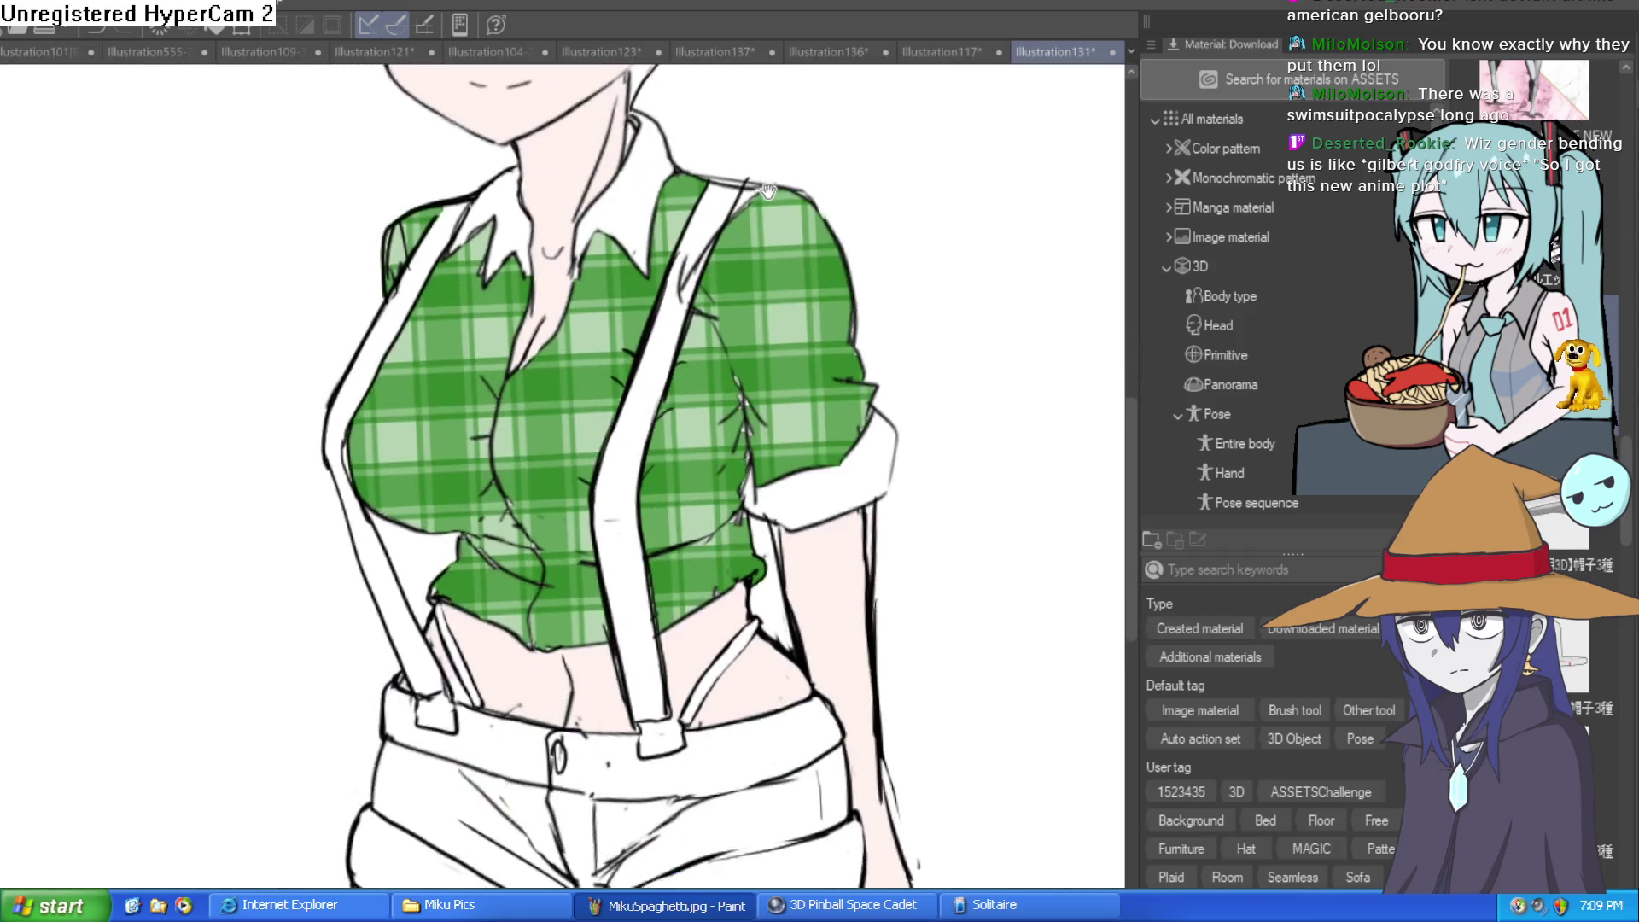
# Fill the shorts' pockets, side sections and waistband light blue
pyautogui.moveTo(758, 606); pyautogui.dragTo(758, 385)
pyautogui.moveTo(740, 449); pyautogui.dragTo(724, 248)
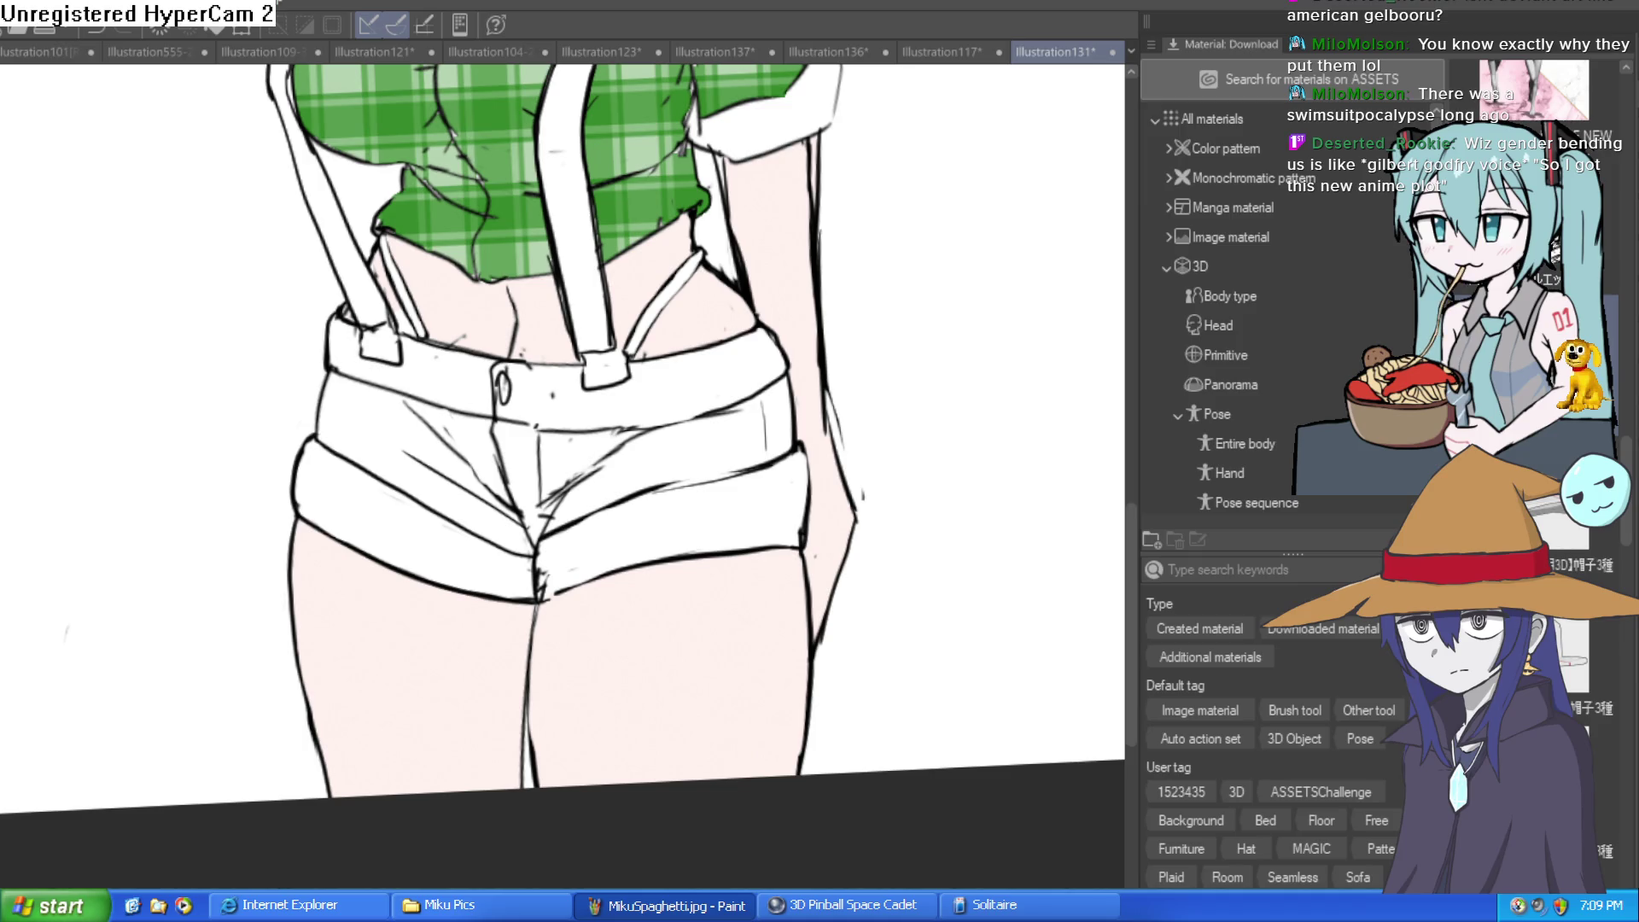
pyautogui.click(669, 461)
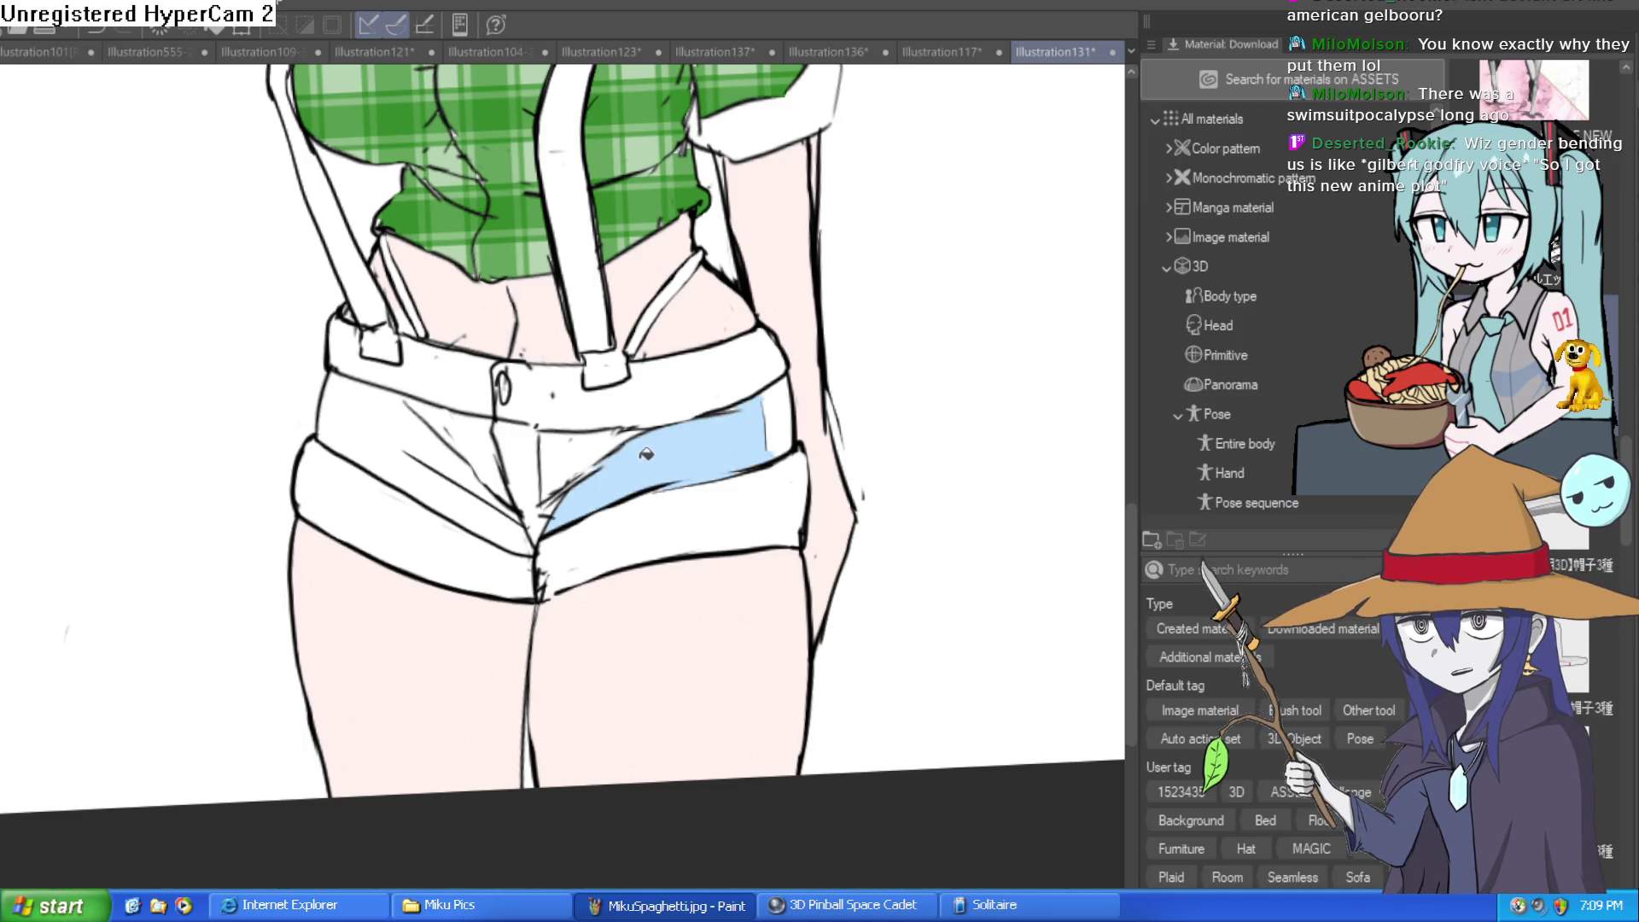
pyautogui.click(575, 440)
pyautogui.click(532, 455)
pyautogui.click(490, 434)
pyautogui.click(476, 440)
pyautogui.click(455, 393)
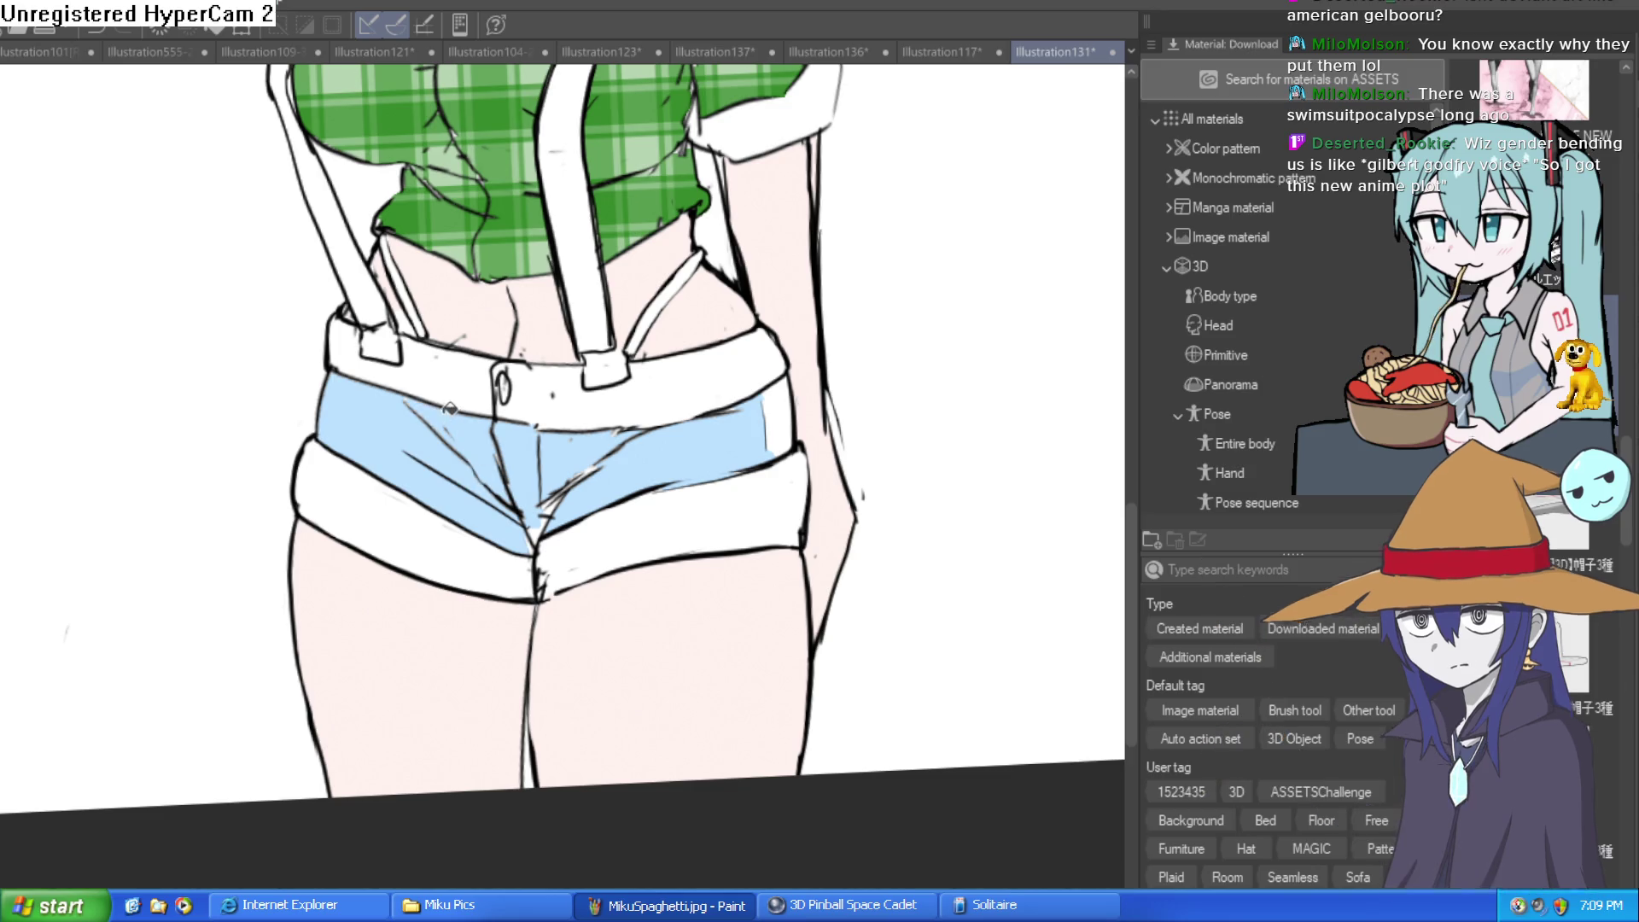
pyautogui.click(777, 412)
pyautogui.click(736, 372)
pyautogui.click(435, 380)
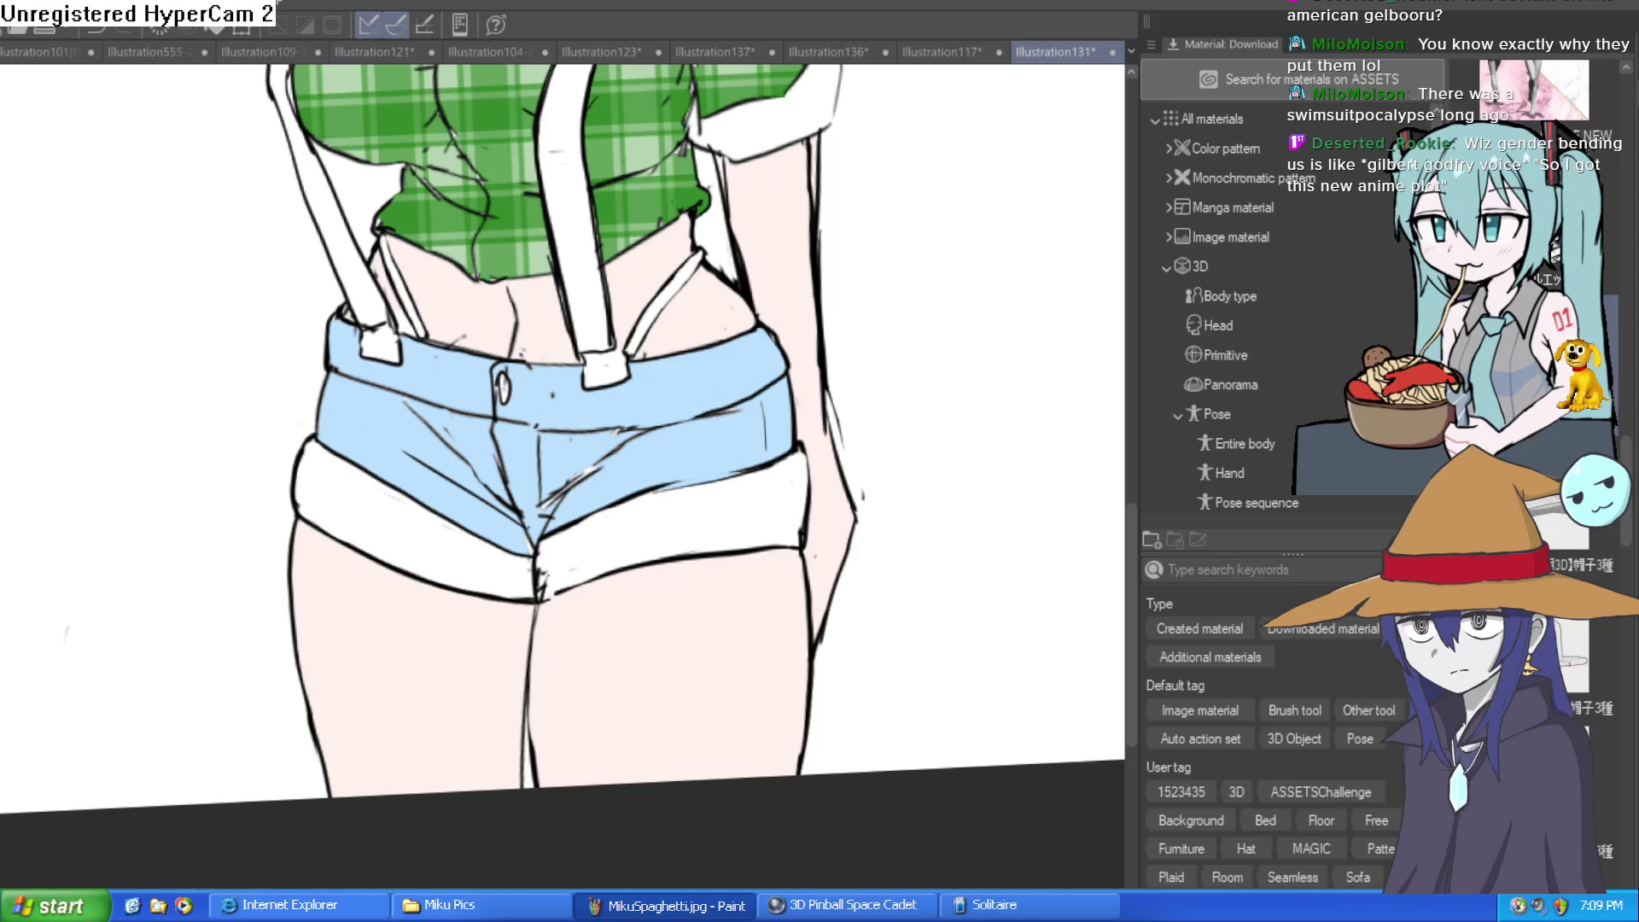
# Fill both shorts cuffs light blue and zoom out
pyautogui.click(629, 517)
pyautogui.click(441, 546)
pyautogui.scroll(-4, 705, 476)
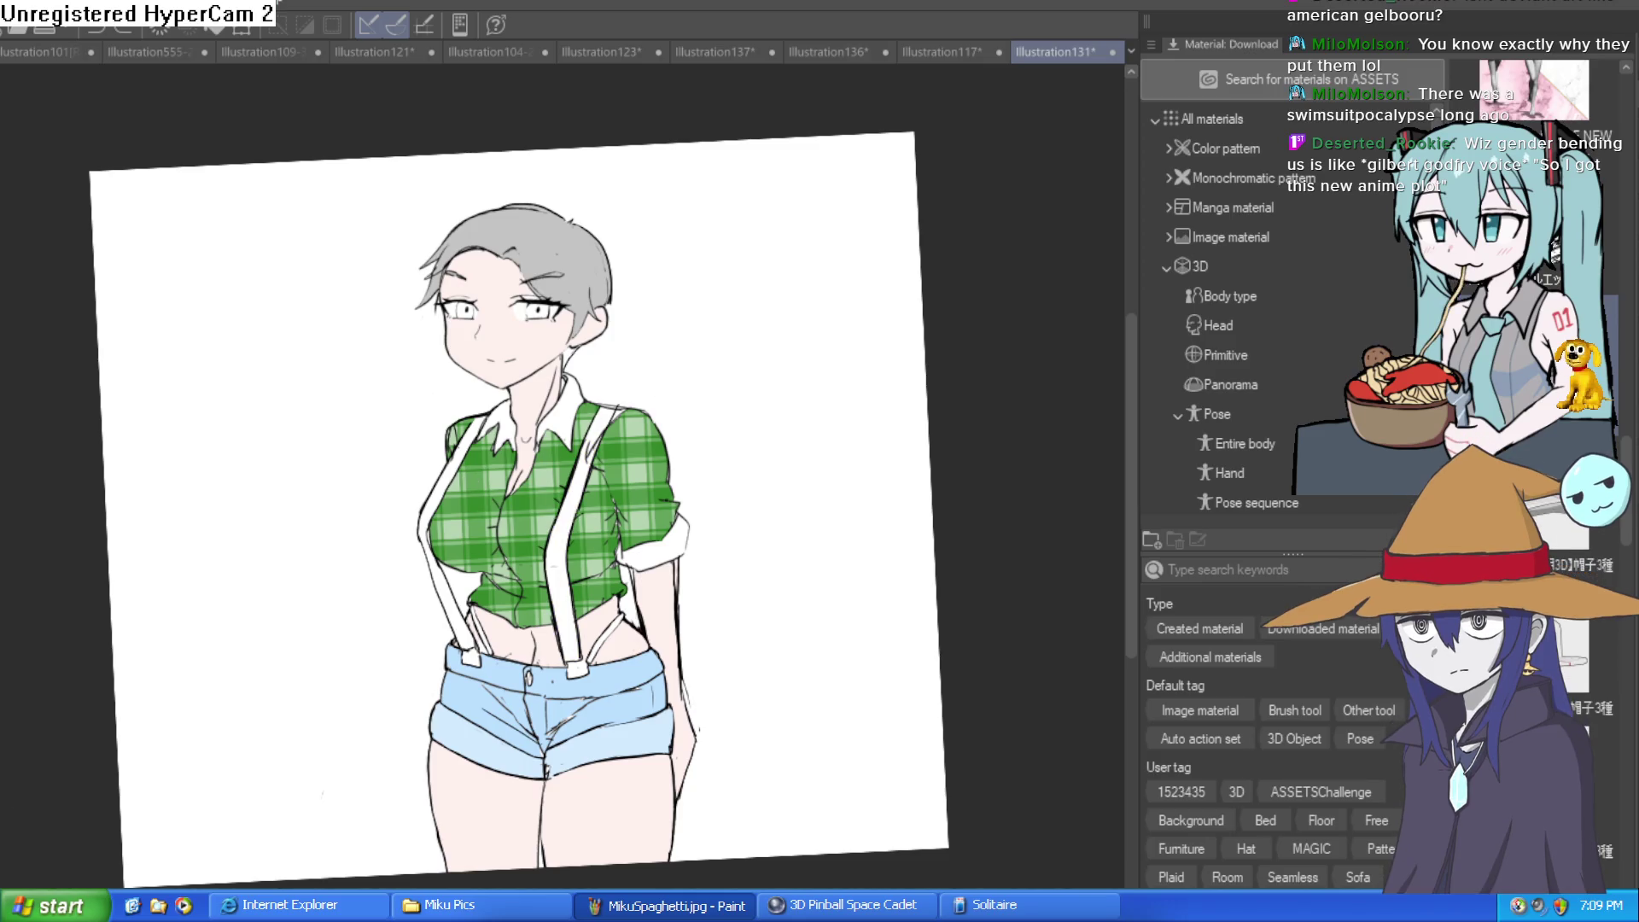
# Fill the right suspender strap and both parts of the left suspender yellow
pyautogui.click(567, 536)
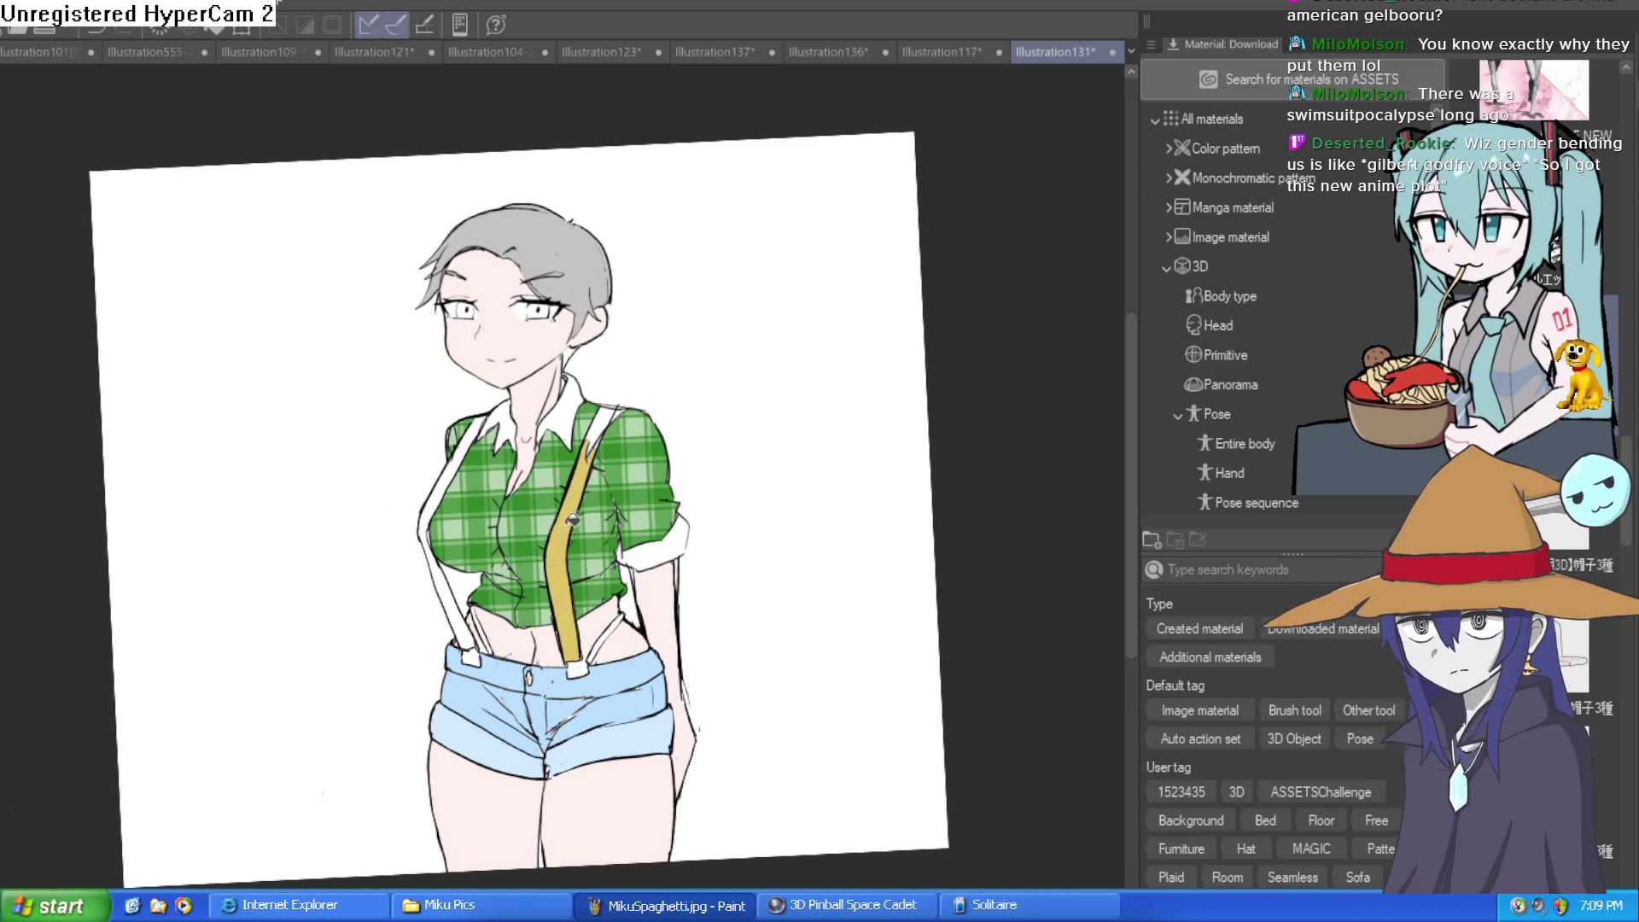
pyautogui.click(448, 546)
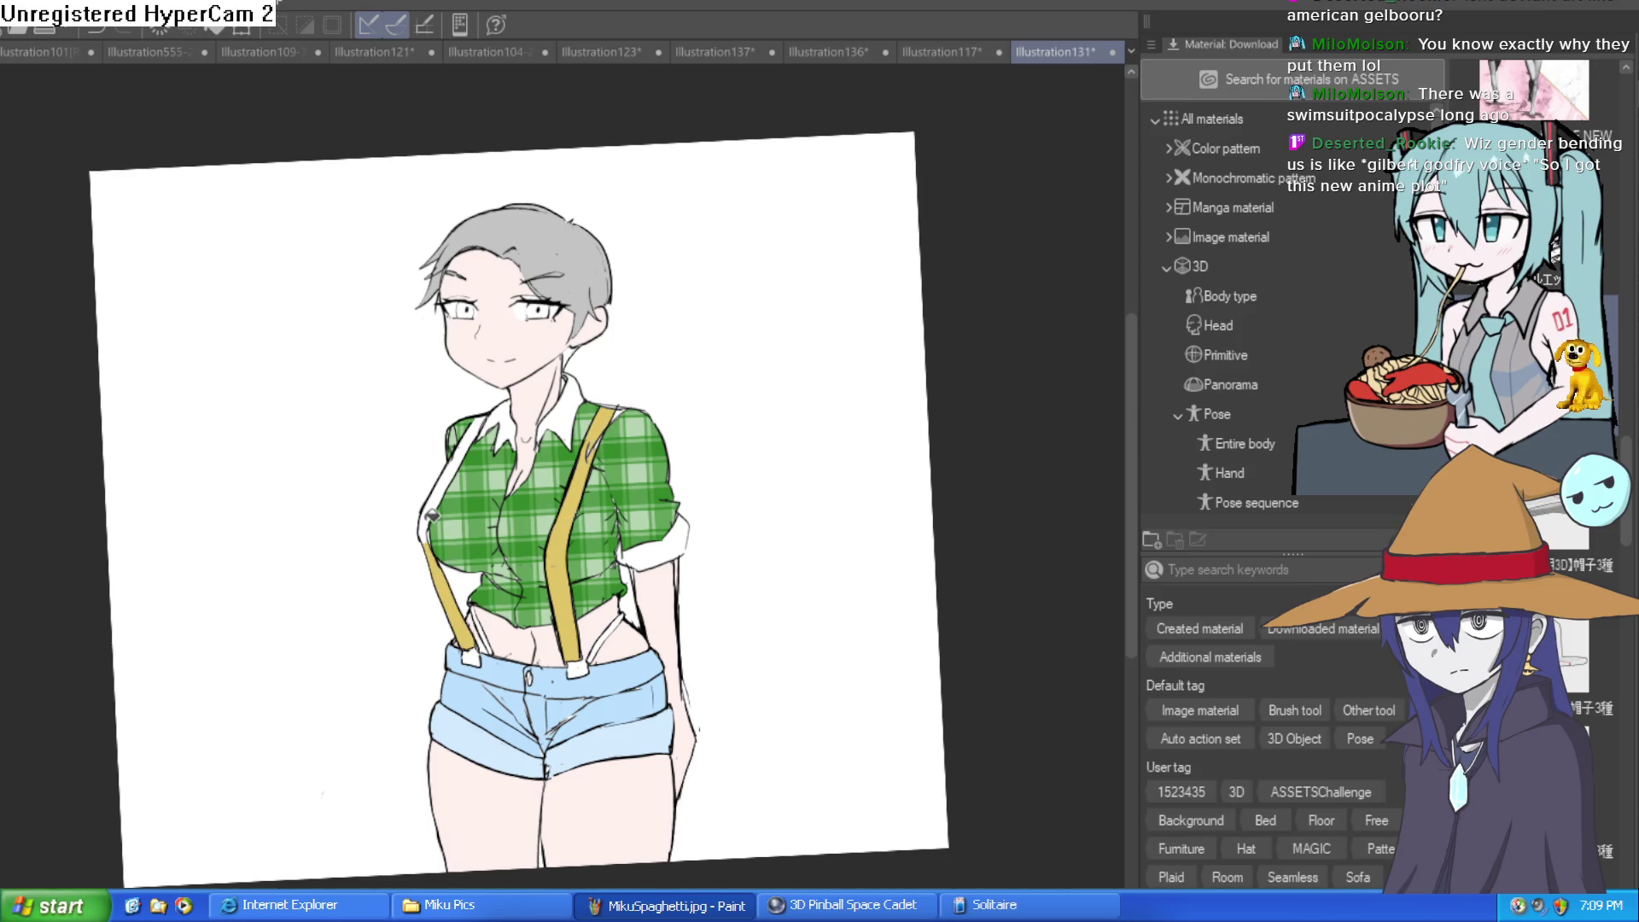
pyautogui.click(433, 512)
pyautogui.scroll(5, 455, 469)
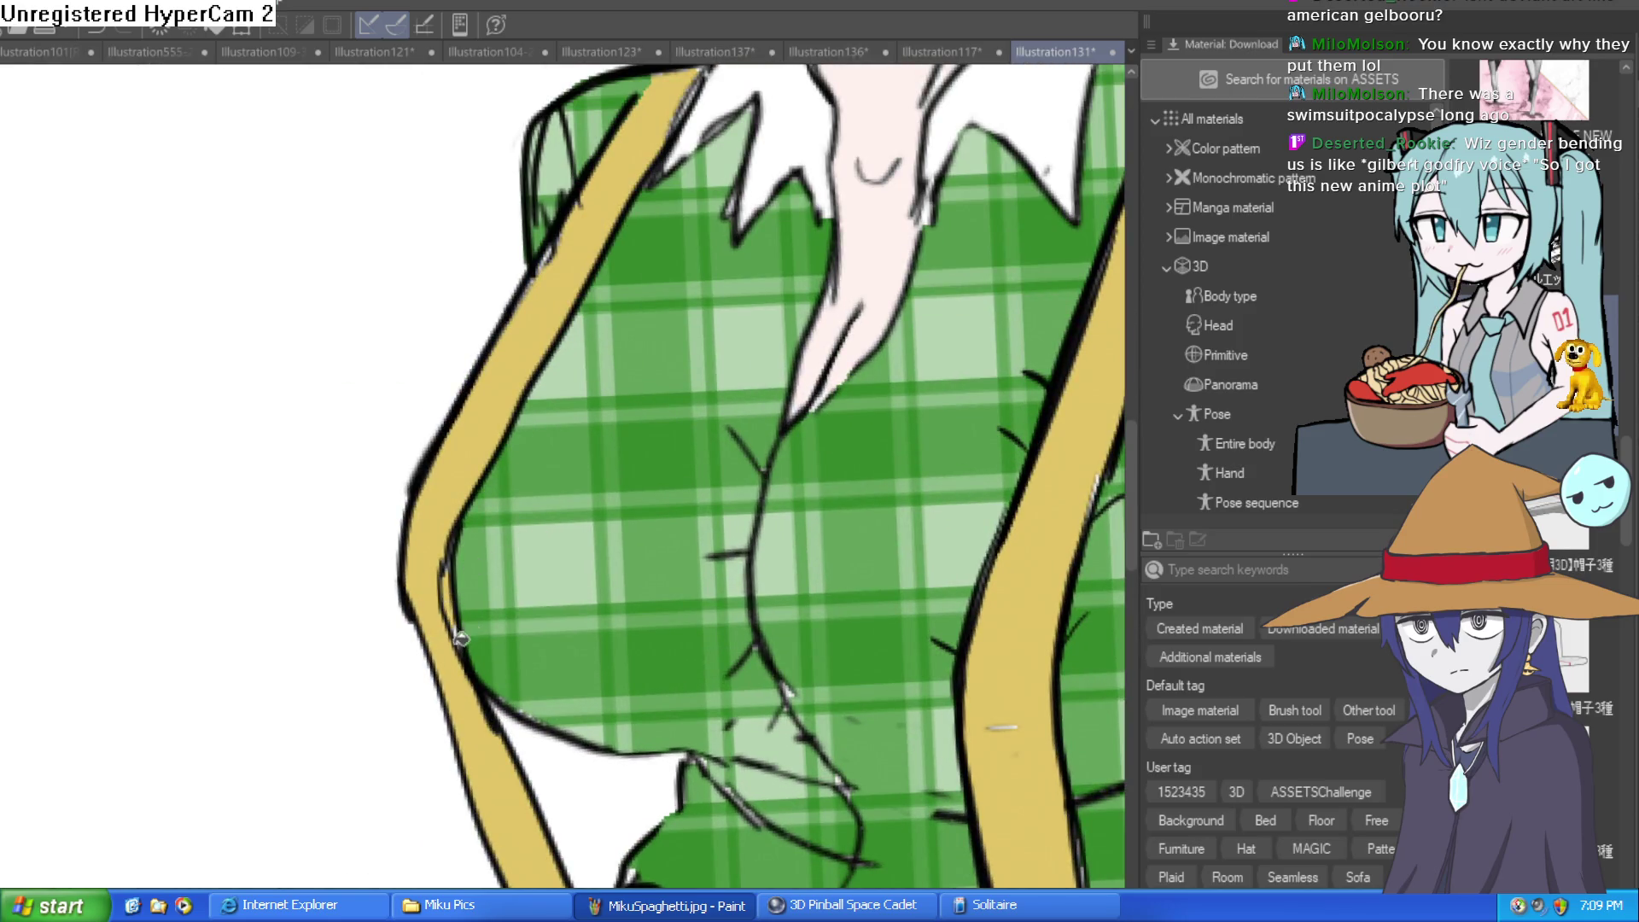
pyautogui.scroll(-5, 468, 595)
pyautogui.moveTo(874, 474); pyautogui.dragTo(717, 453)
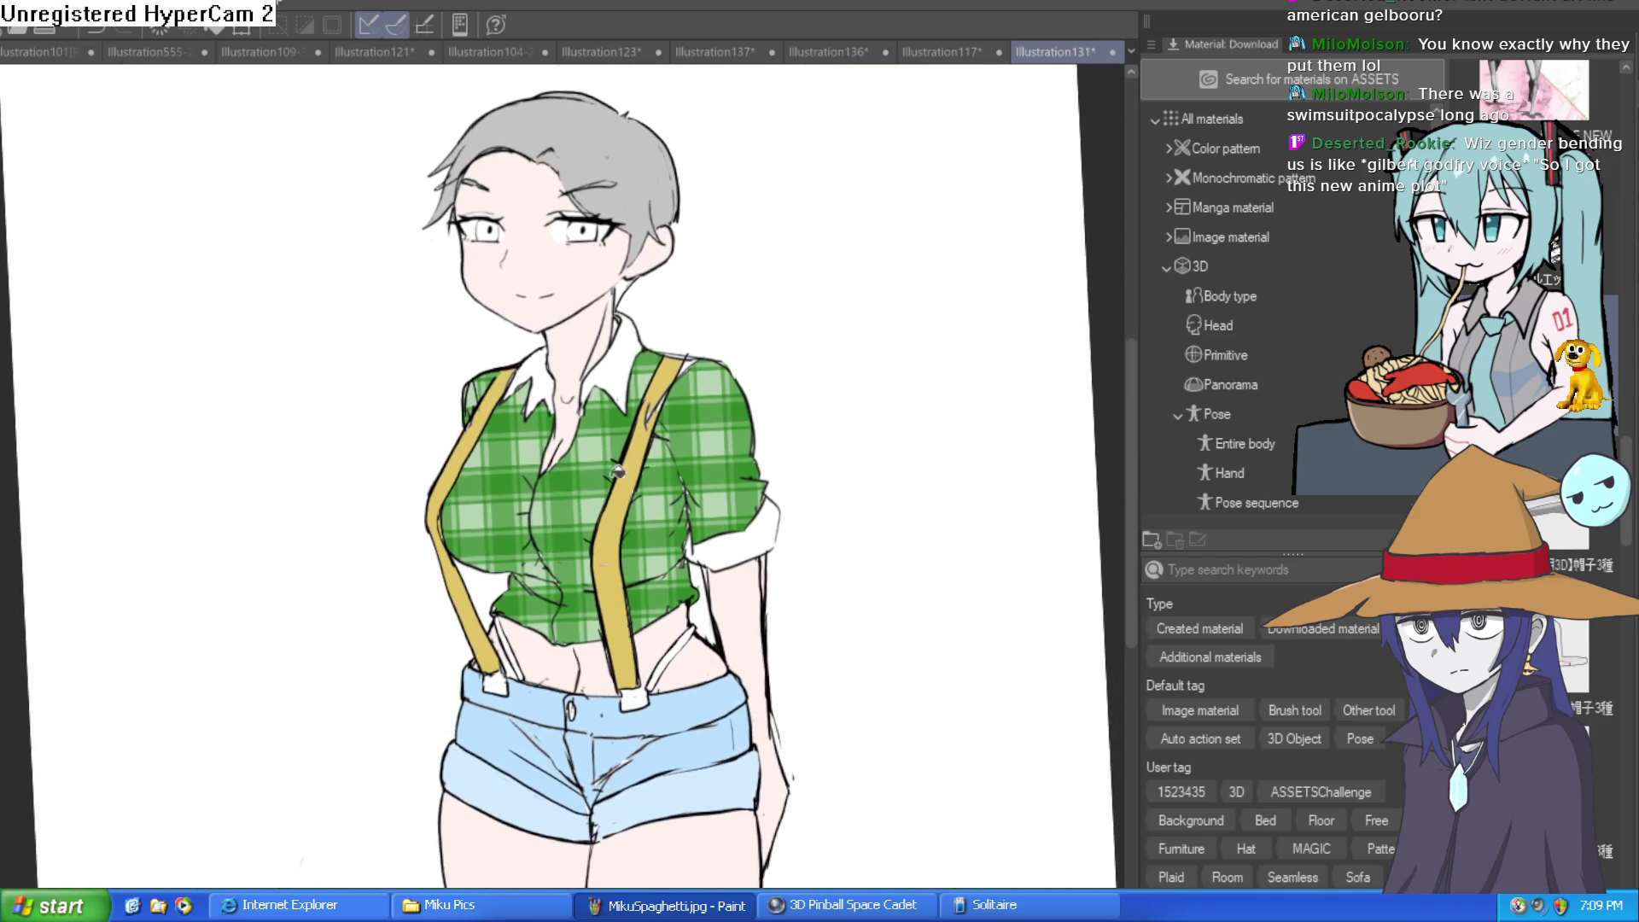
pyautogui.scroll(2, 674, 529)
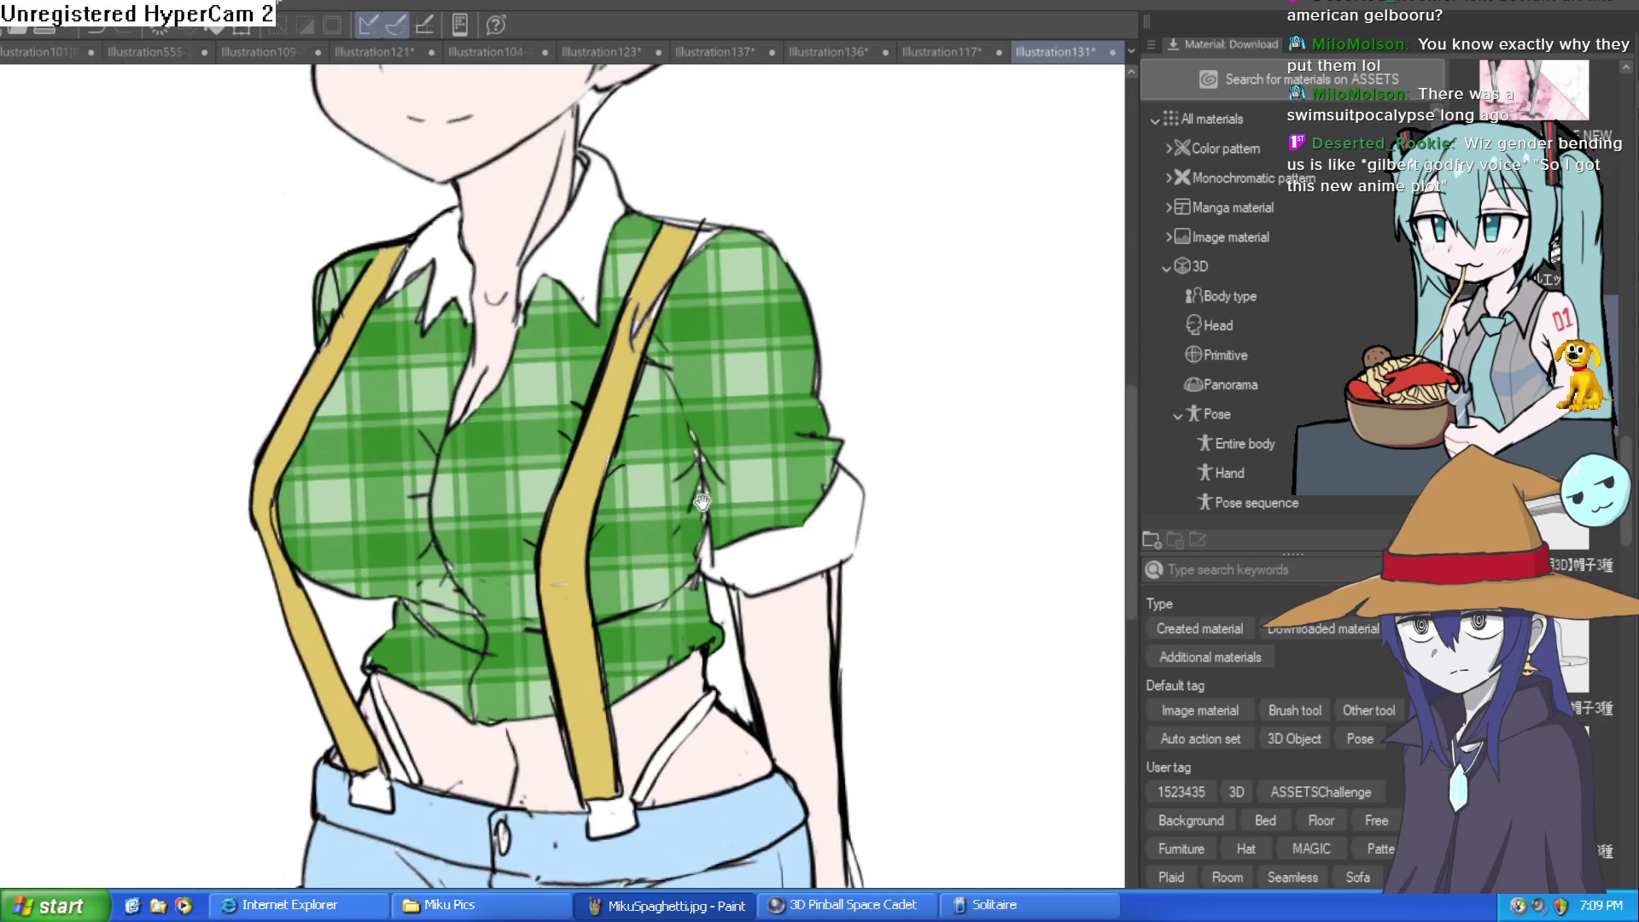
# Fill the sleeve cuff with light green picked from the plaid, then brush gray along the waist strap
pyautogui.click(708, 484)
pyautogui.click(731, 533)
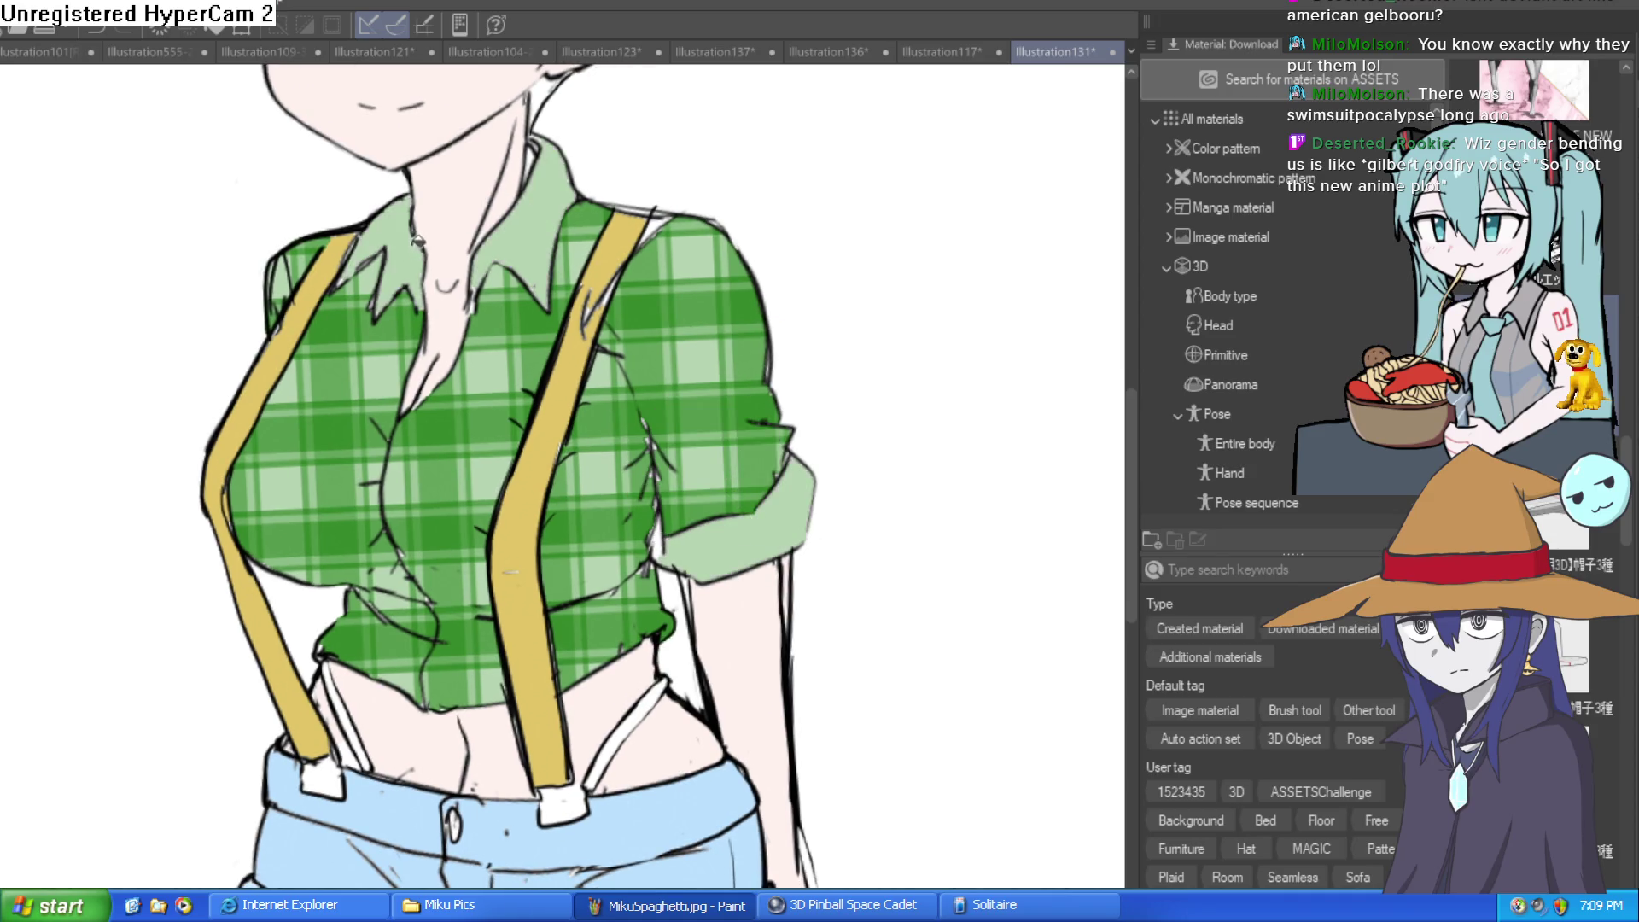
pyautogui.scroll(-2, 585, 326)
pyautogui.moveTo(586, 326); pyautogui.dragTo(562, 349)
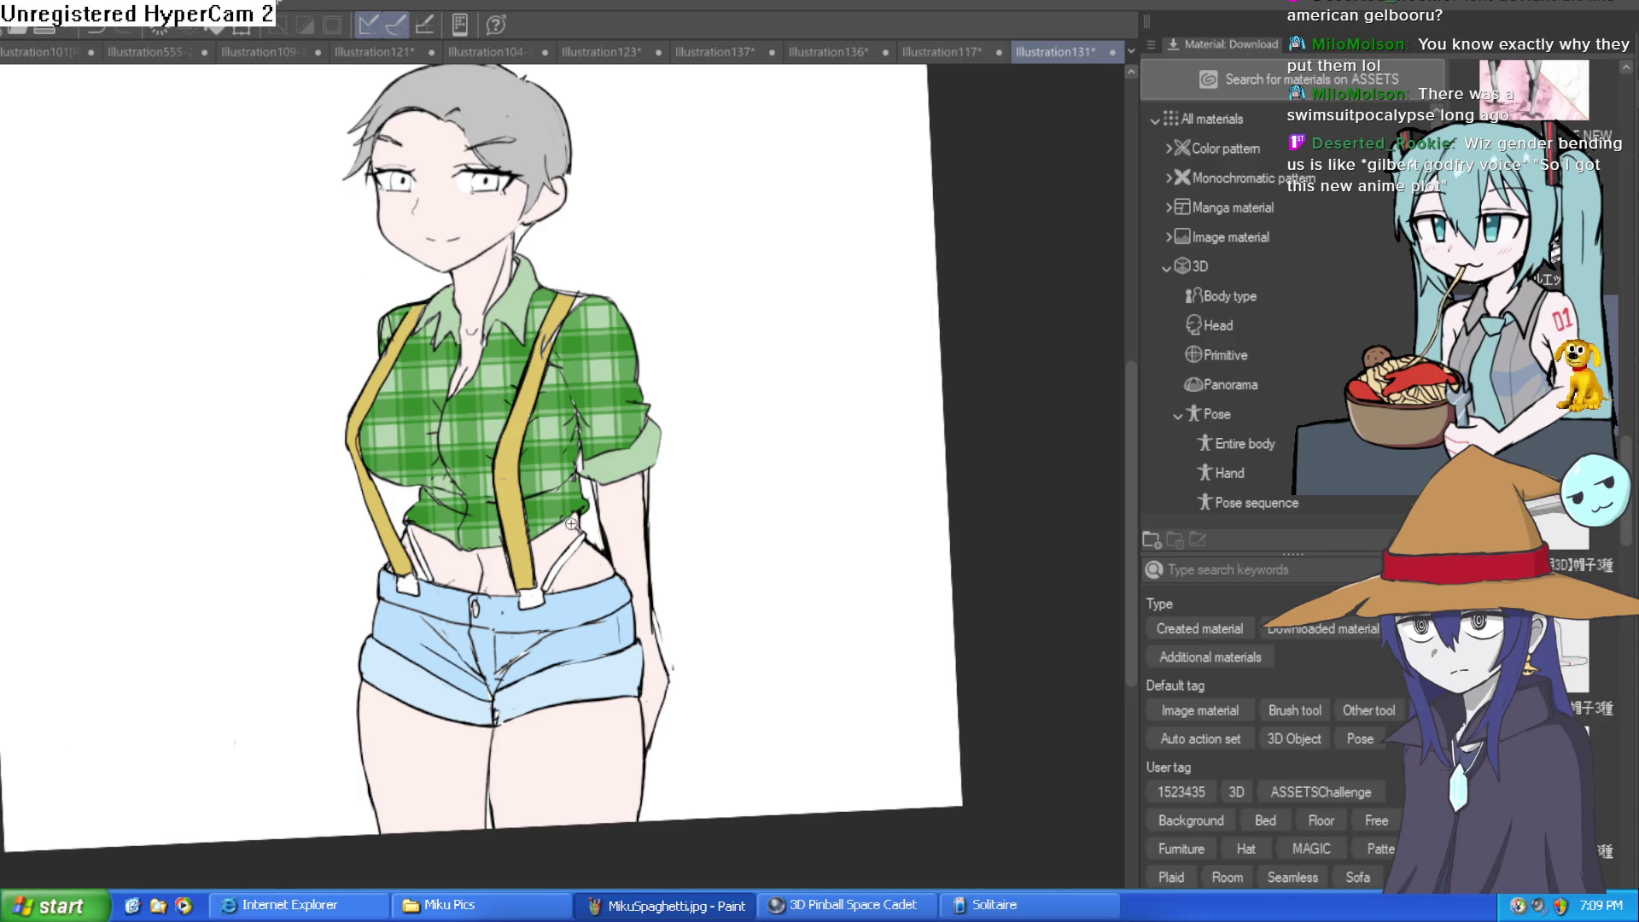
pyautogui.scroll(3, 574, 525)
pyautogui.moveTo(616, 559); pyautogui.dragTo(499, 730)
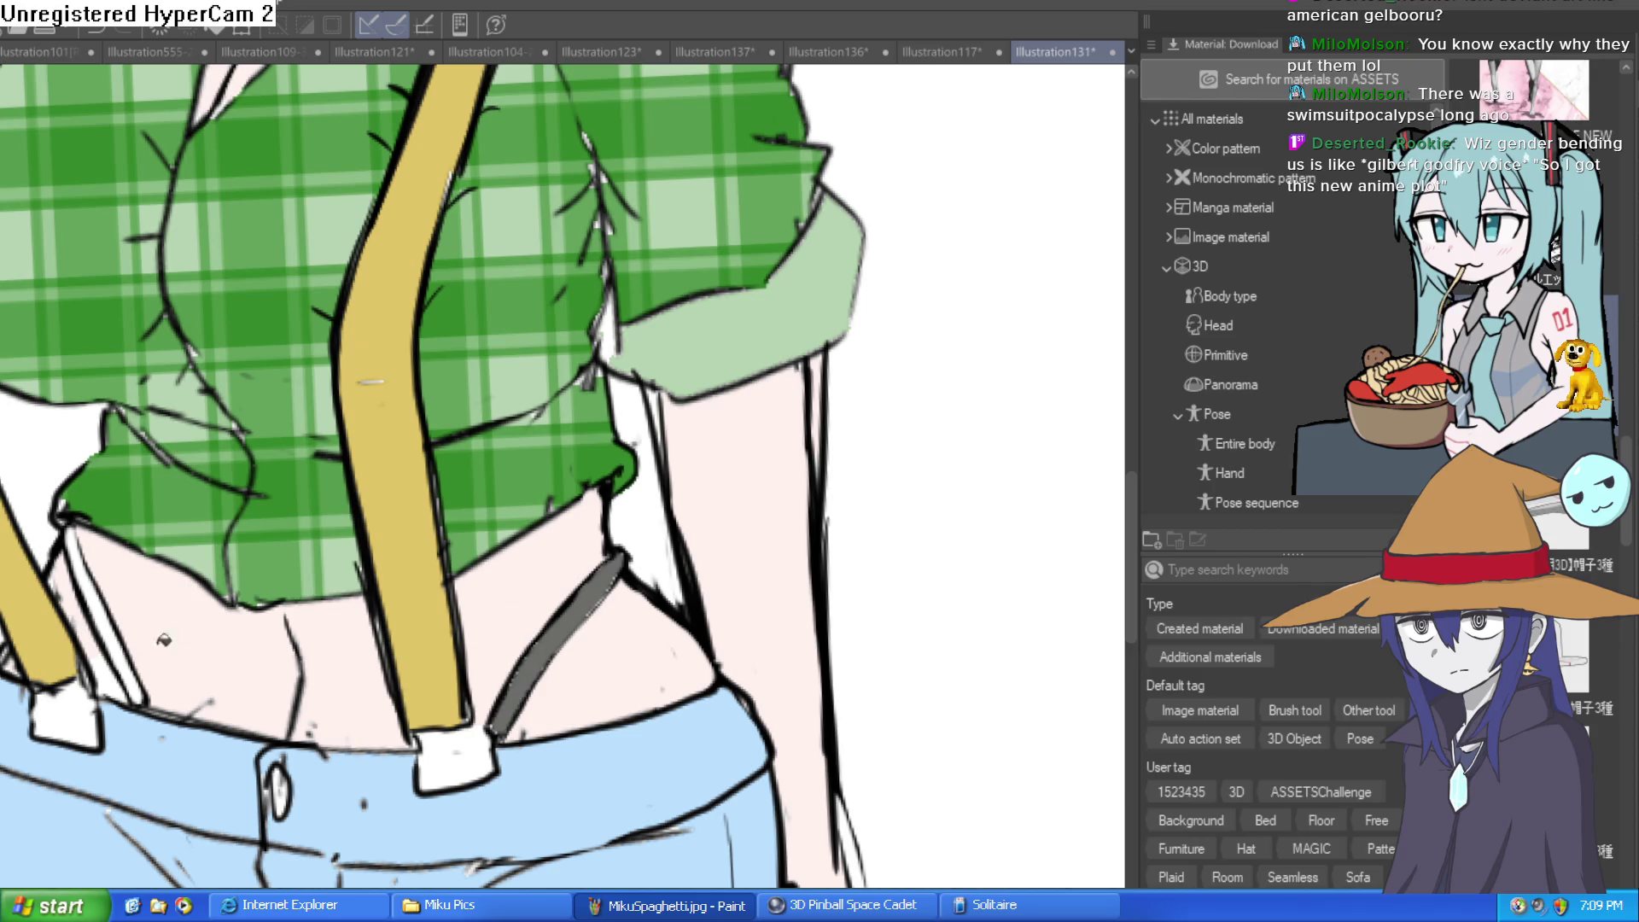
# Brush gray over the left thin strap linking suspender to shorts
pyautogui.moveTo(68, 533); pyautogui.dragTo(141, 700)
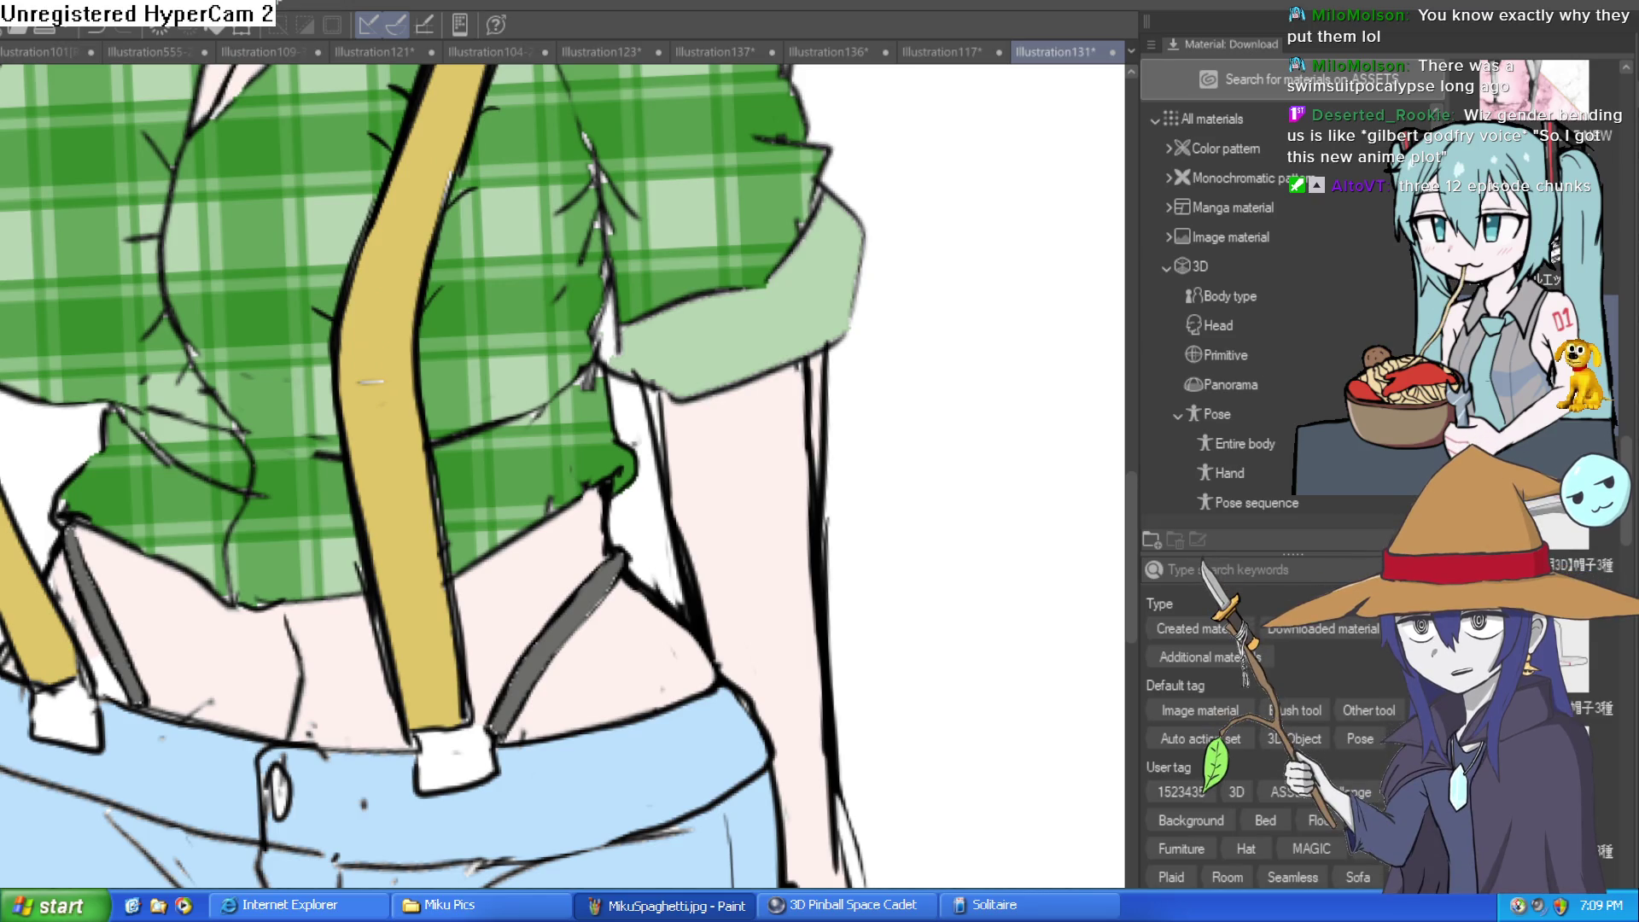
pyautogui.scroll(-5, 888, 385)
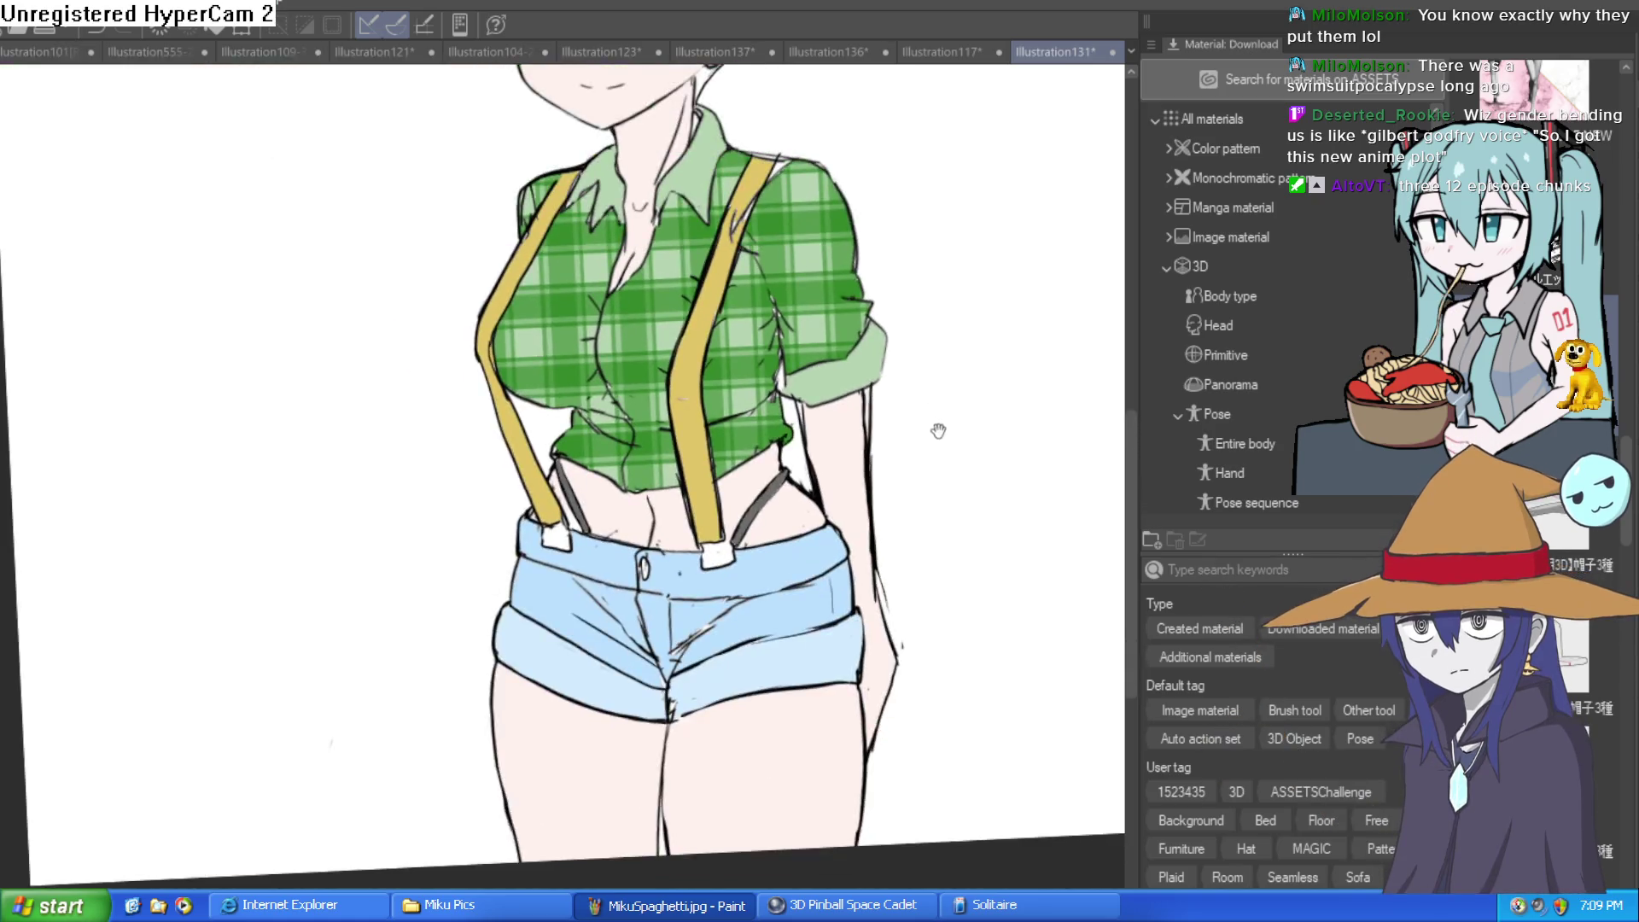
pyautogui.scroll(5, 707, 347)
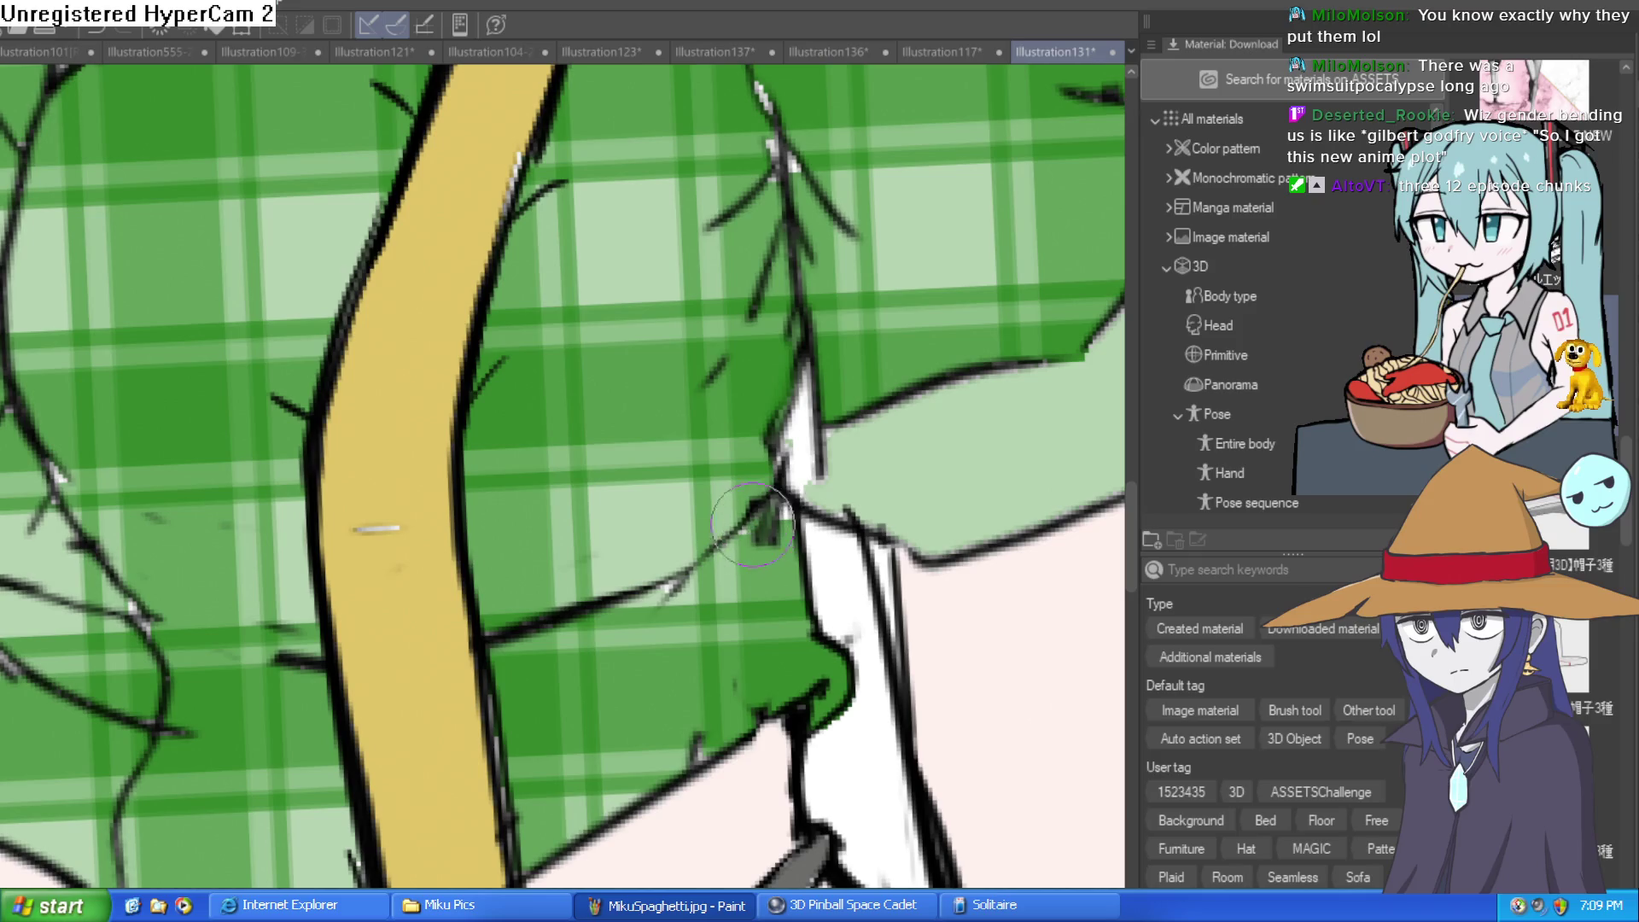
pyautogui.scroll(2, 705, 389)
pyautogui.moveTo(705, 389); pyautogui.dragTo(696, 511)
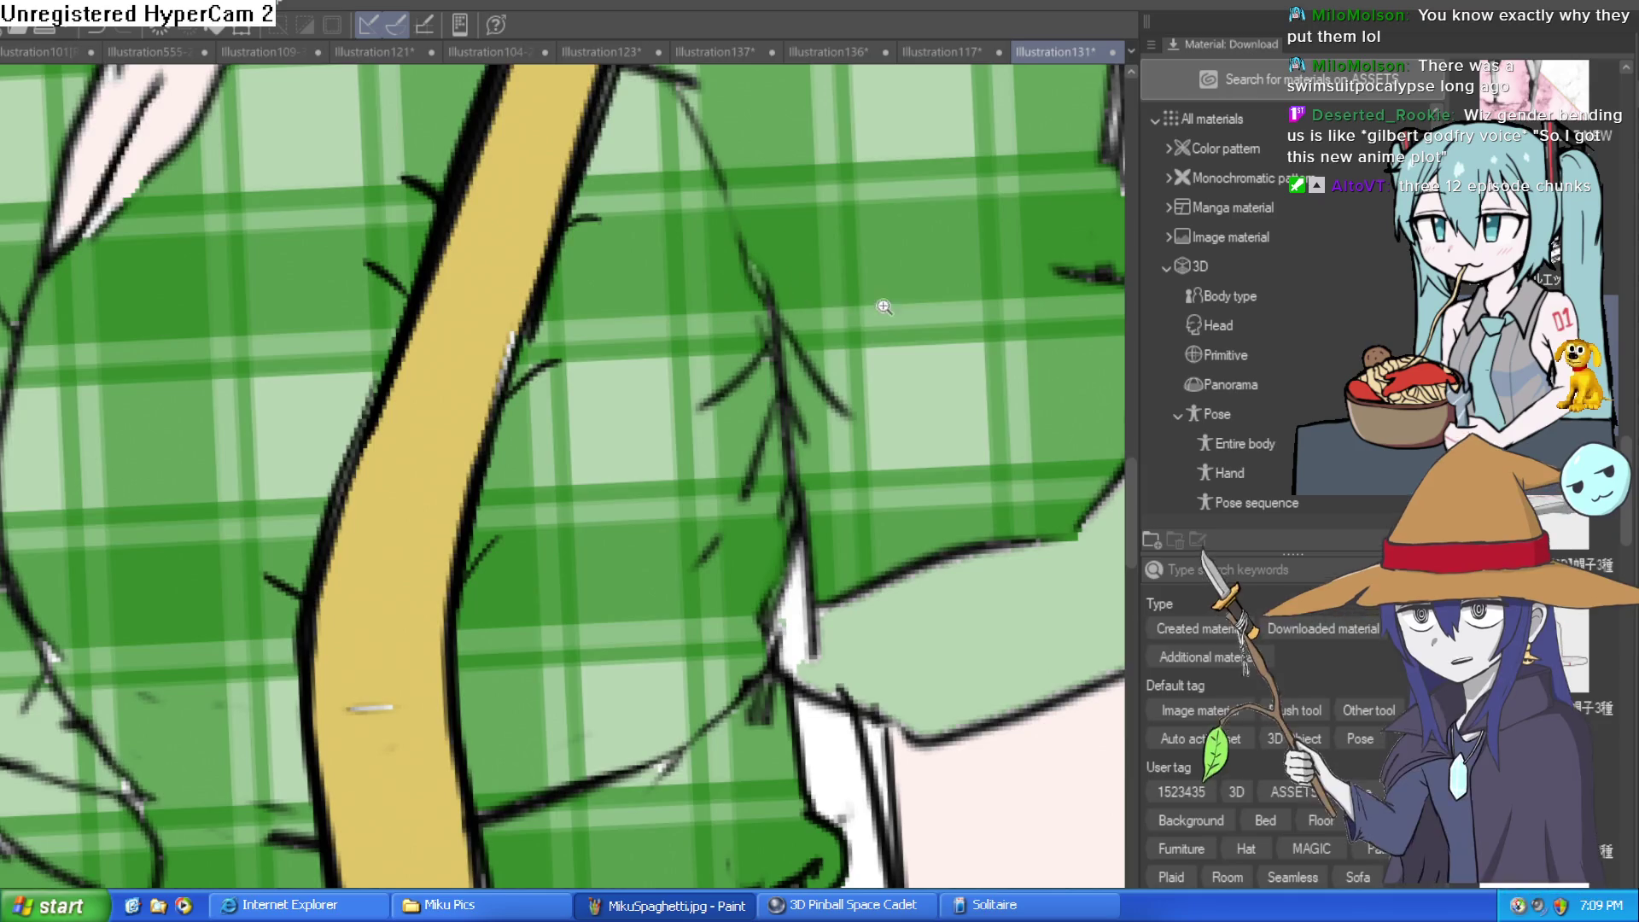
pyautogui.scroll(-3, 854, 342)
pyautogui.moveTo(564, 209); pyautogui.dragTo(705, 256)
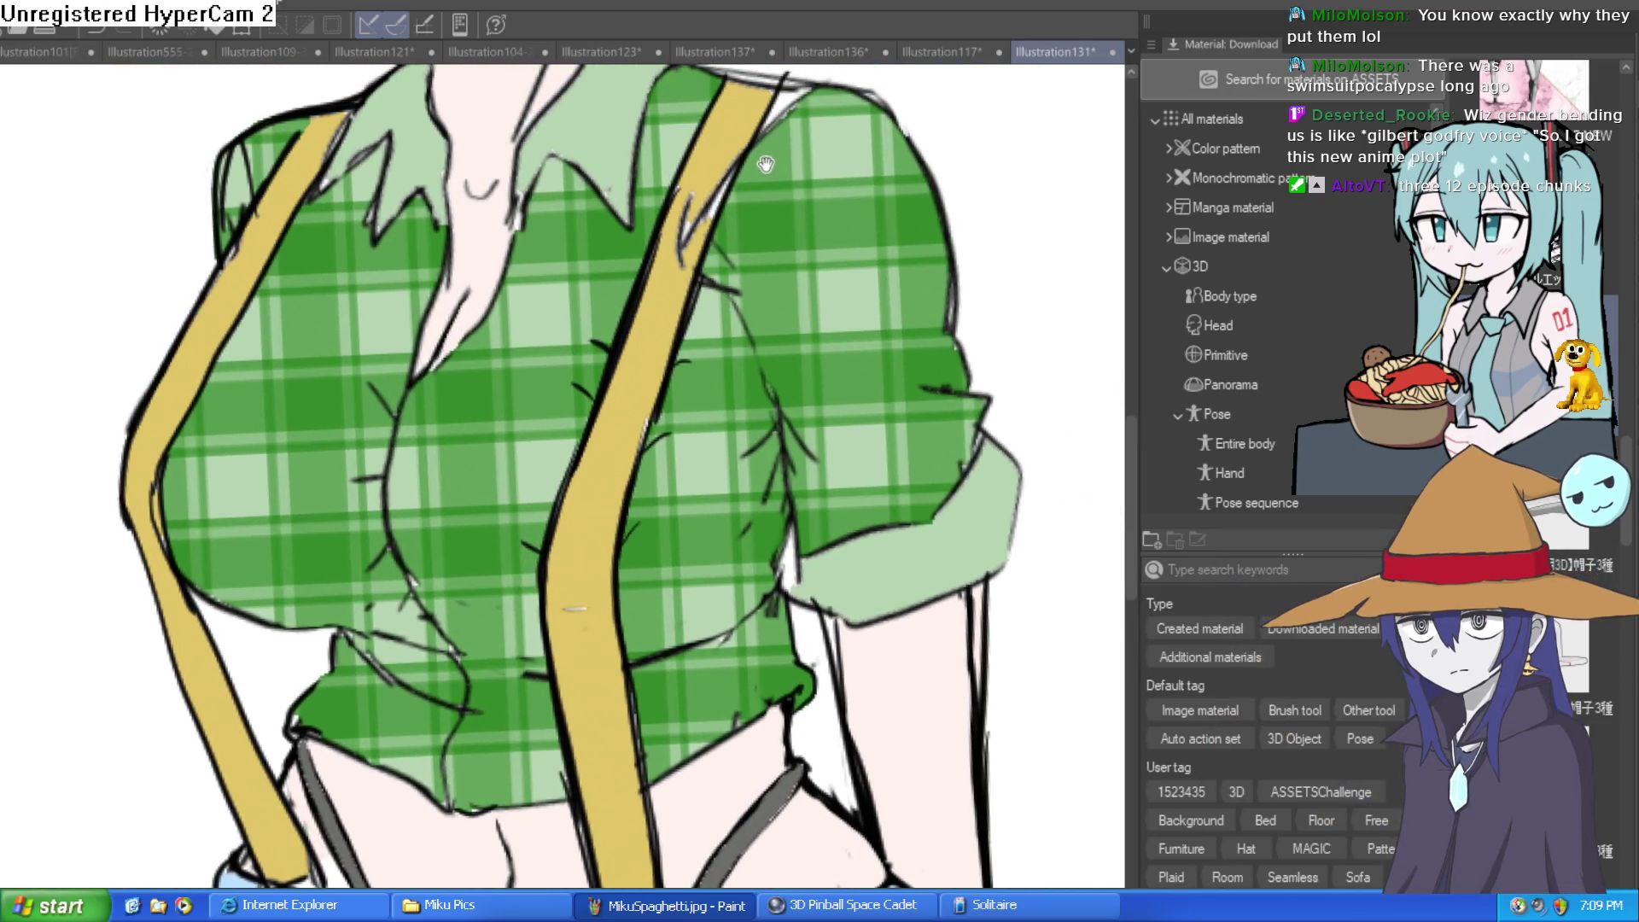
pyautogui.scroll(3, 764, 170)
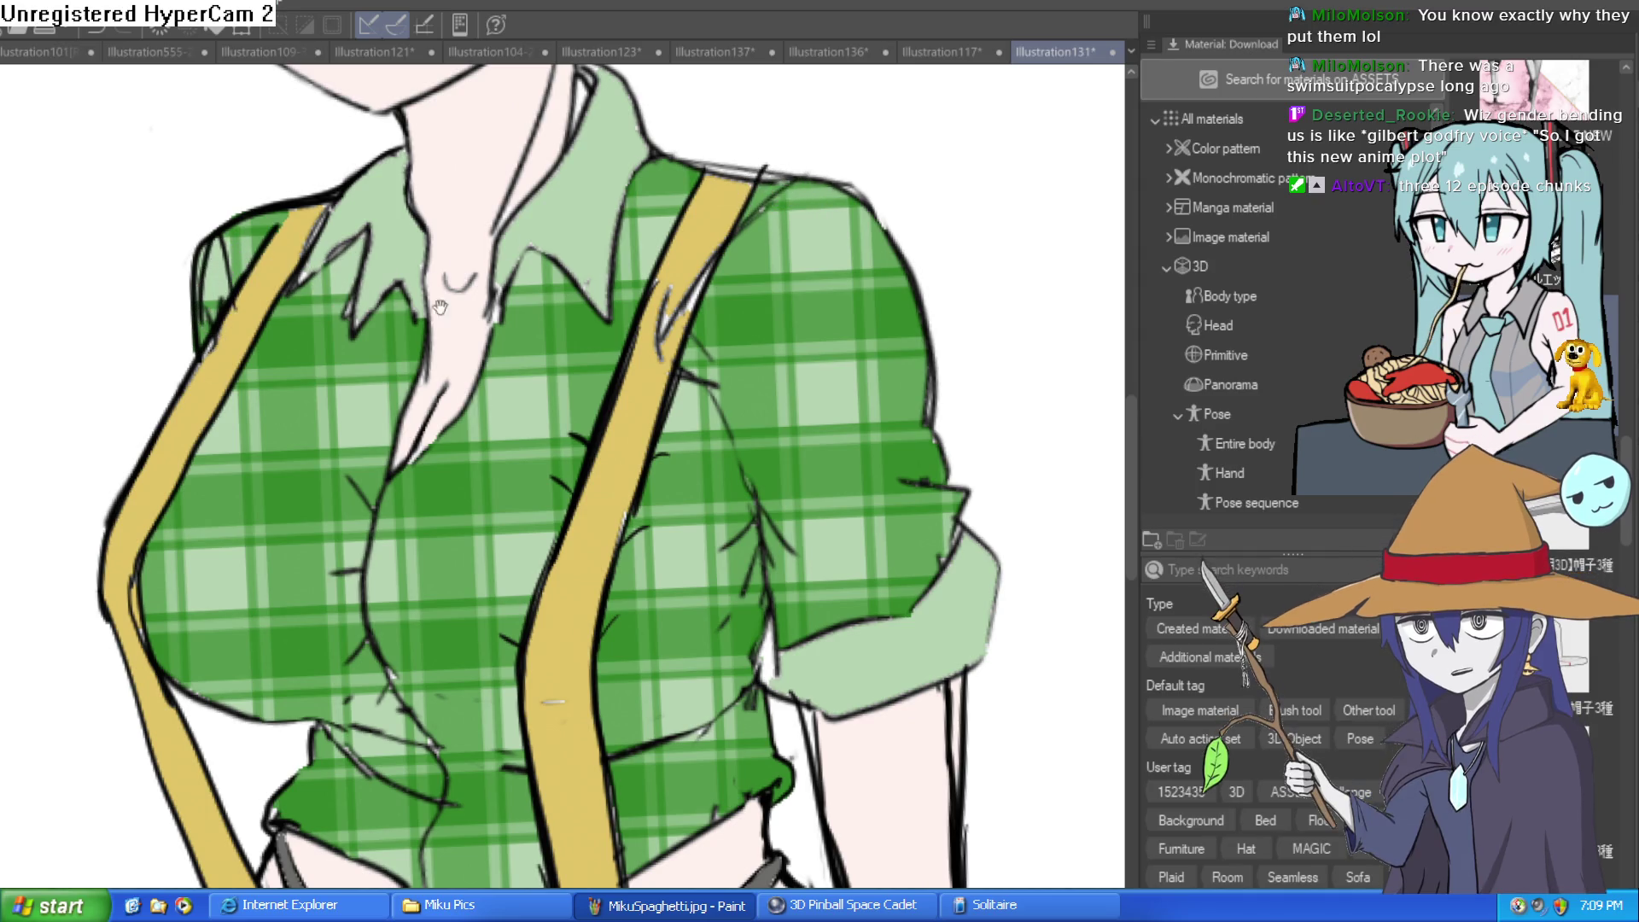
pyautogui.hotkey('ctrl', '0')
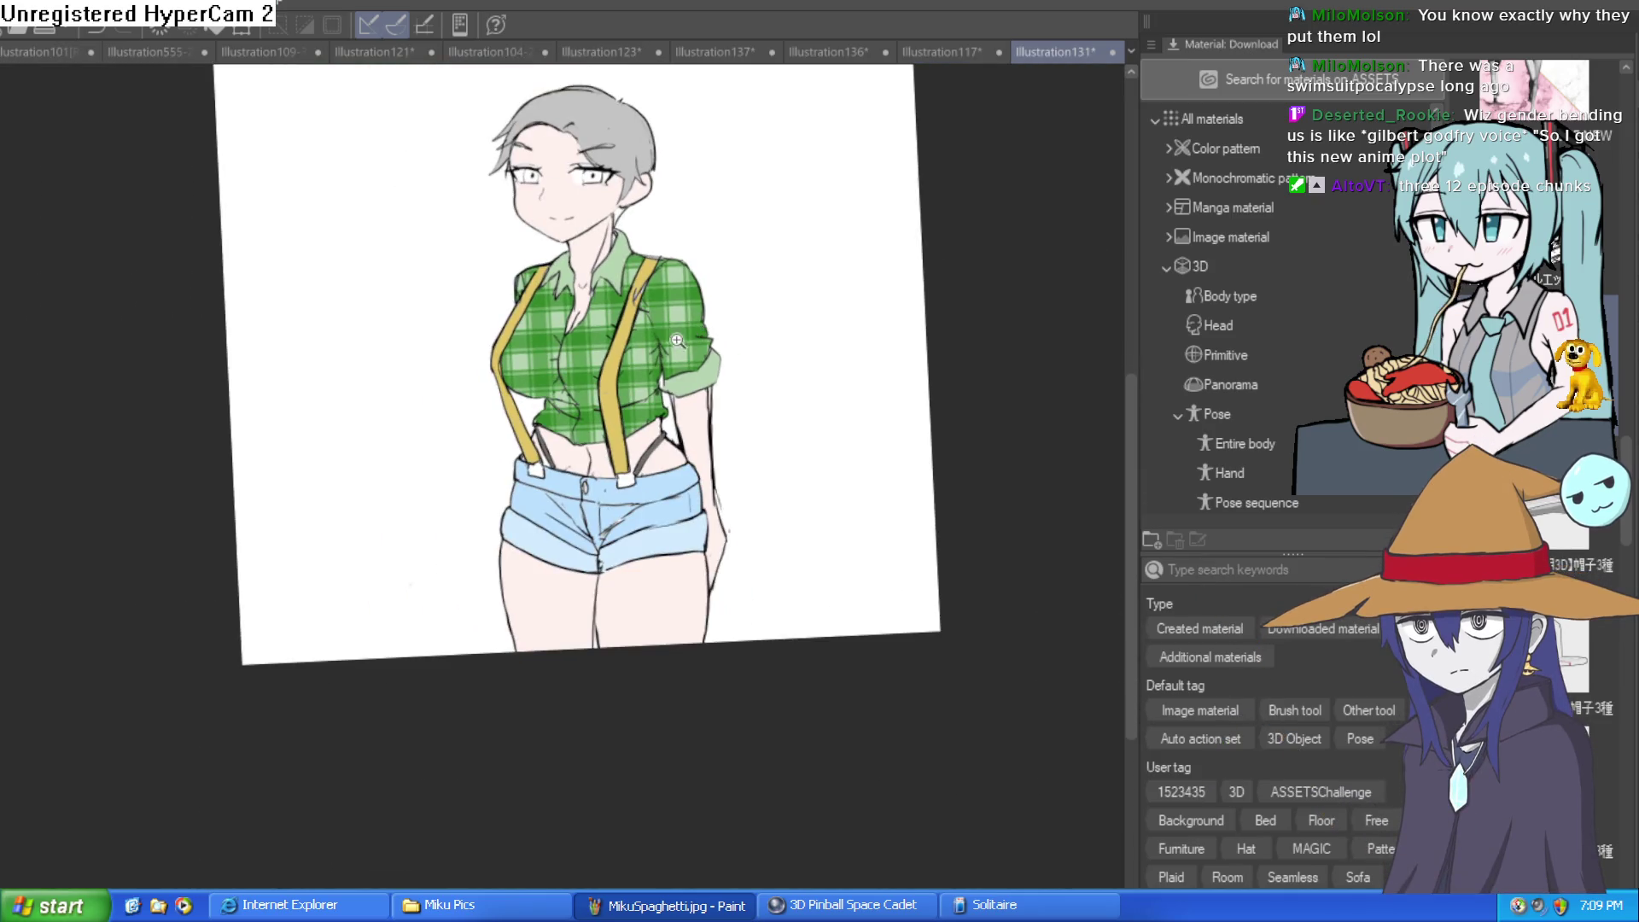
# Fill the right and left irises green, undoing a stray fill, and brush green over the right eye's outer edge
pyautogui.click(593, 239)
pyautogui.moveTo(665, 277); pyautogui.dragTo(638, 382)
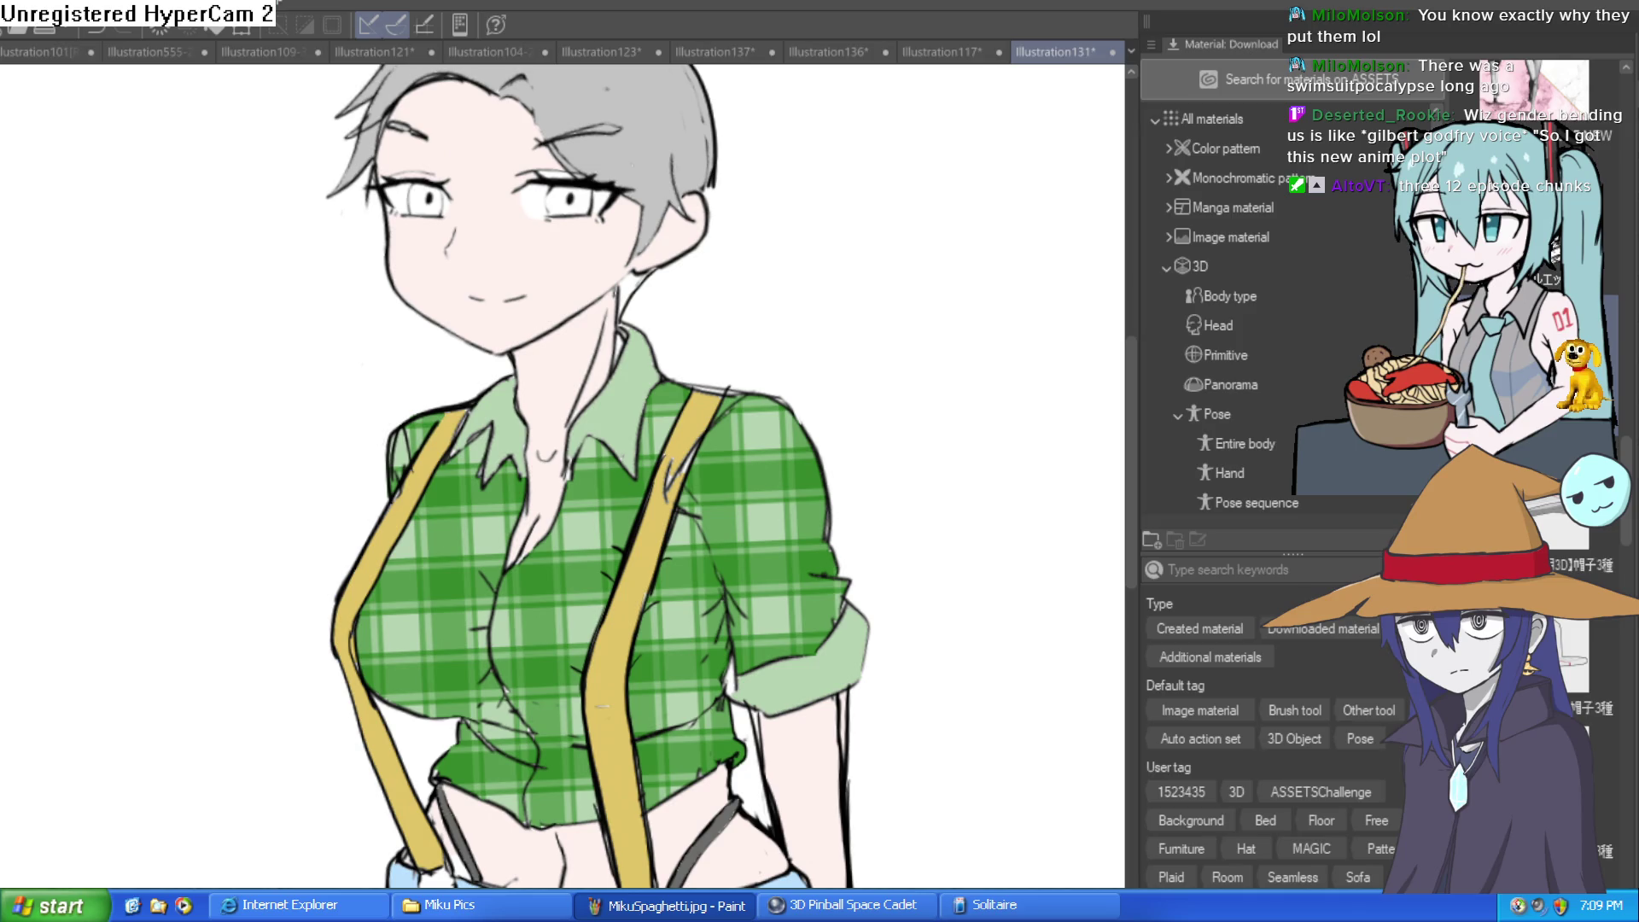
pyautogui.scroll(5, 559, 177)
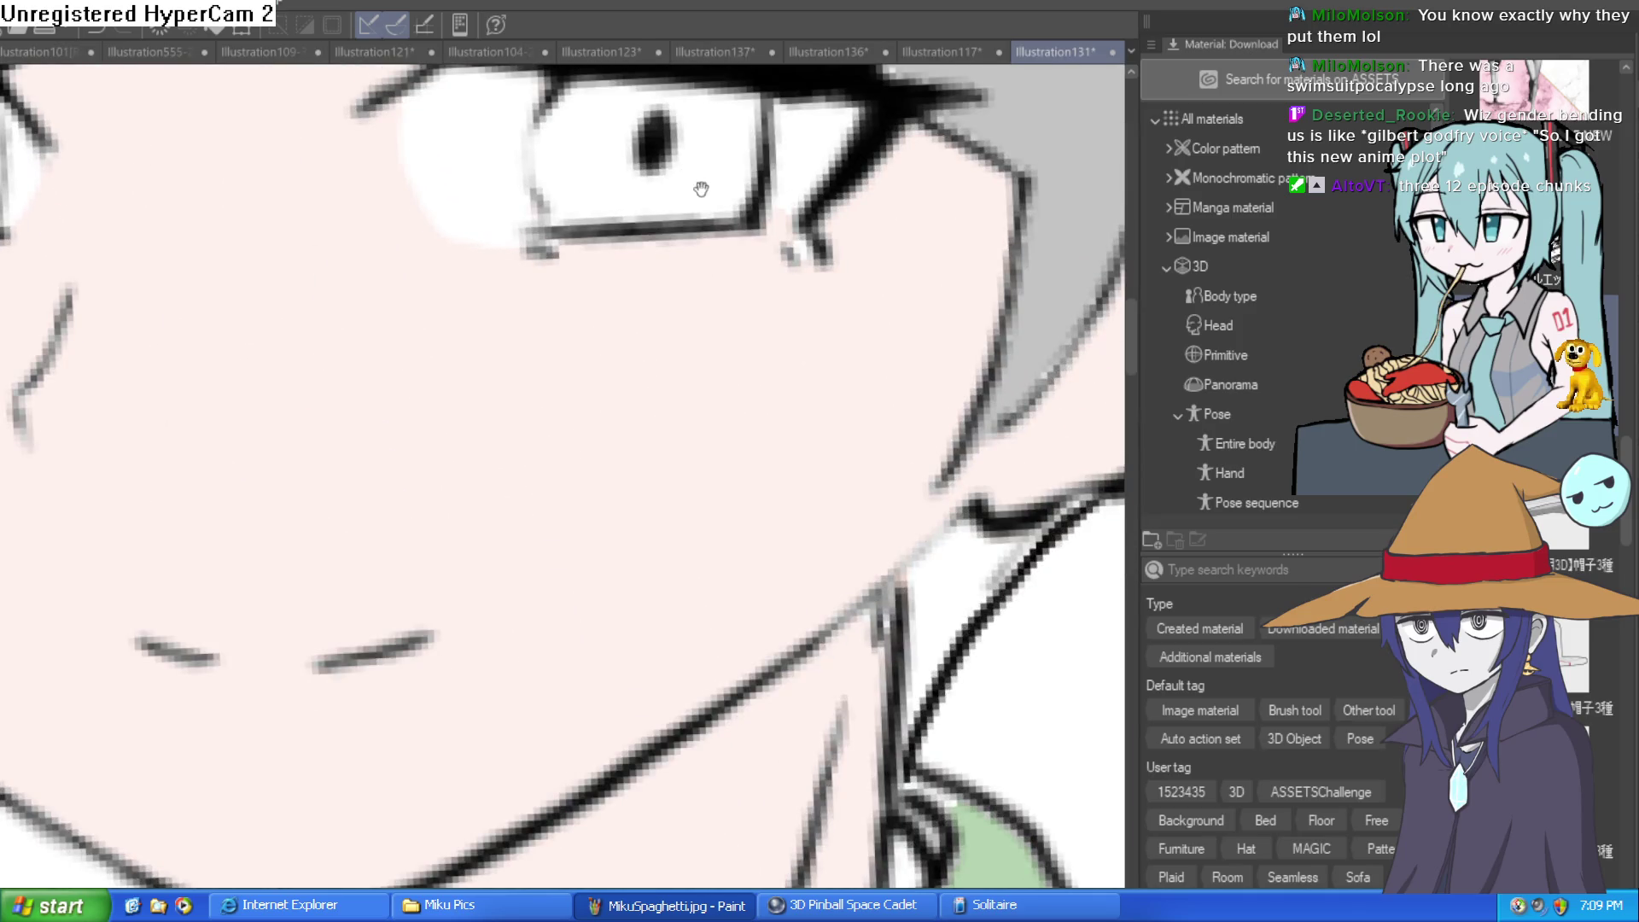
pyautogui.click(734, 250)
pyautogui.click(653, 262)
pyautogui.hotkey('ctrl', 'z')
pyautogui.hotkey('ctrl', 'z')
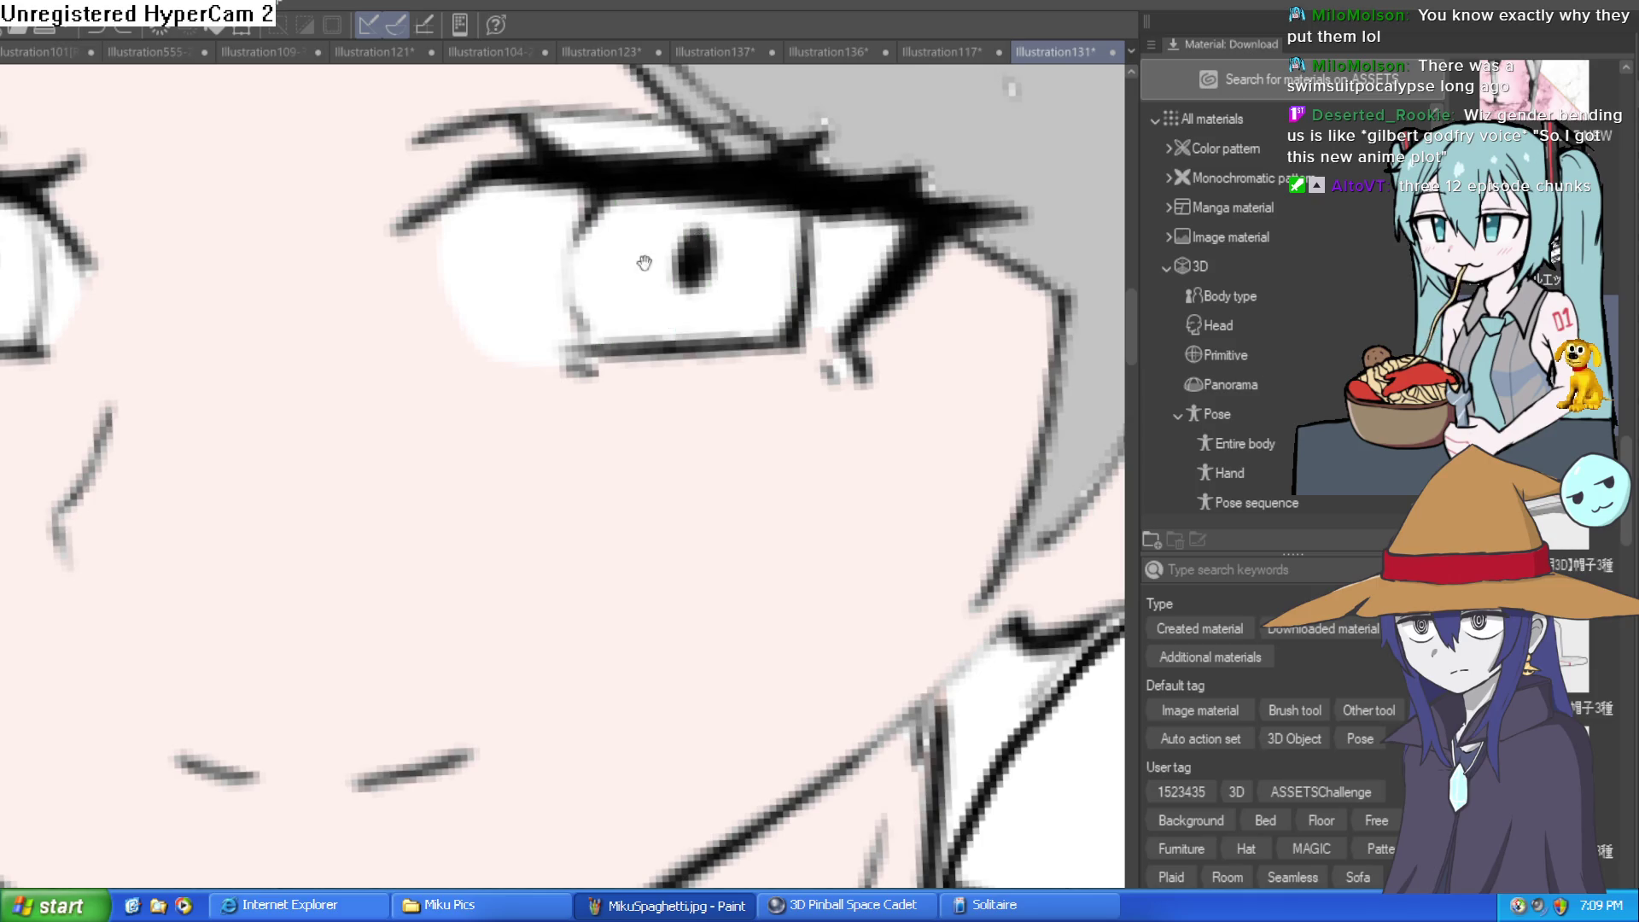
pyautogui.moveTo(645, 262); pyautogui.dragTo(775, 352)
pyautogui.click(775, 351)
pyautogui.click(126, 351)
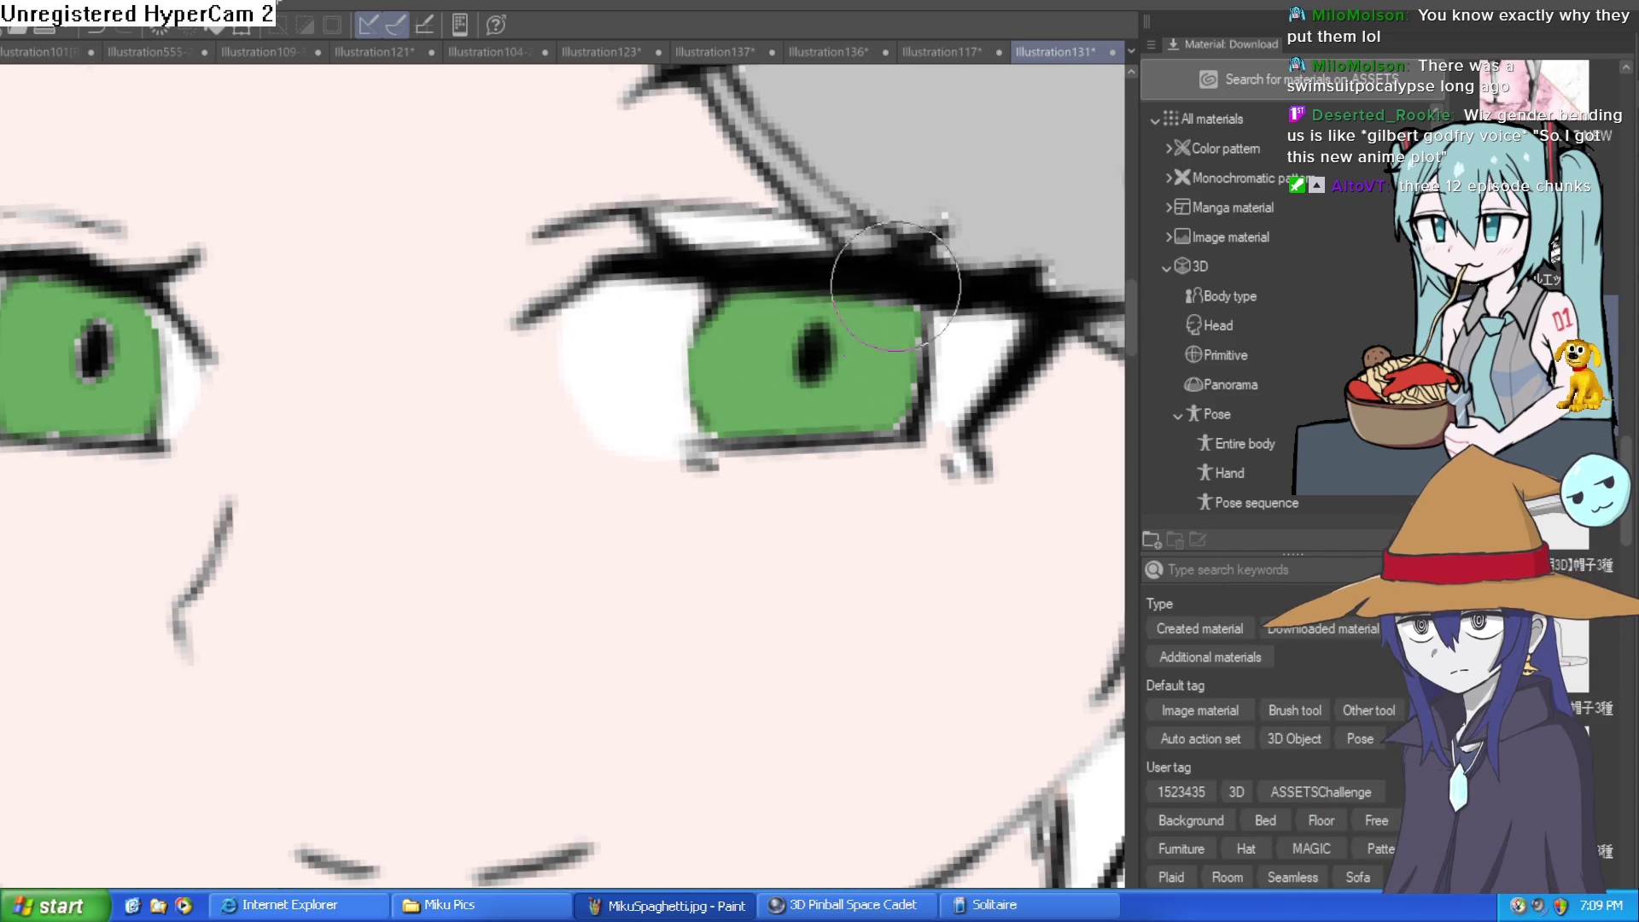
pyautogui.moveTo(922, 325); pyautogui.dragTo(917, 431)
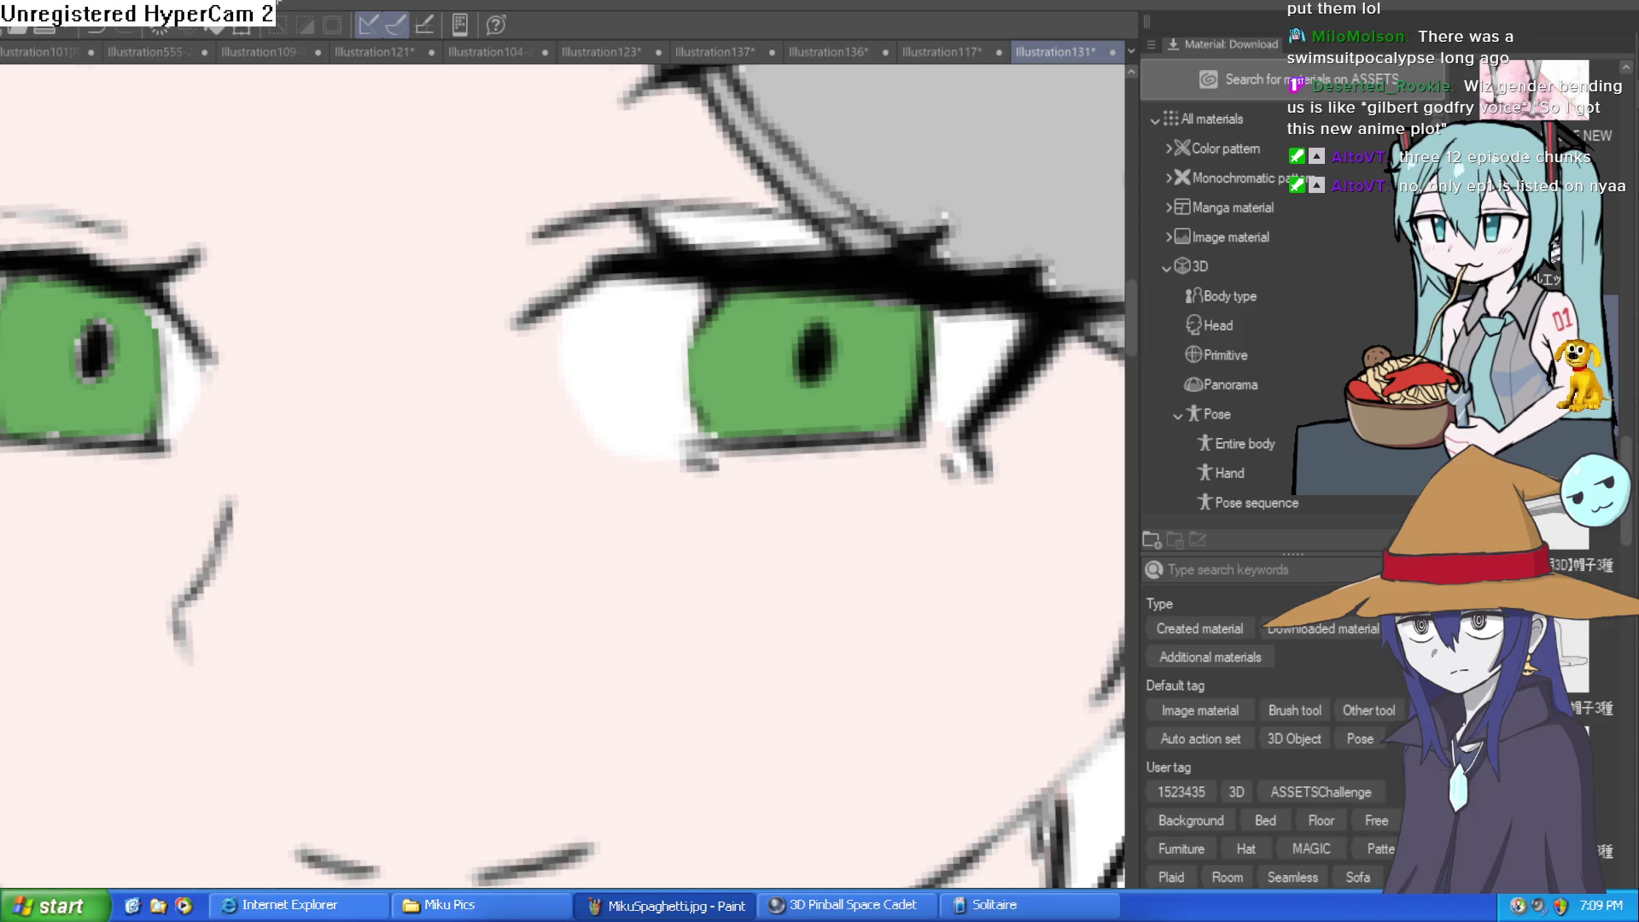
pyautogui.scroll(-2, 848, 487)
pyautogui.scroll(-2, 961, 521)
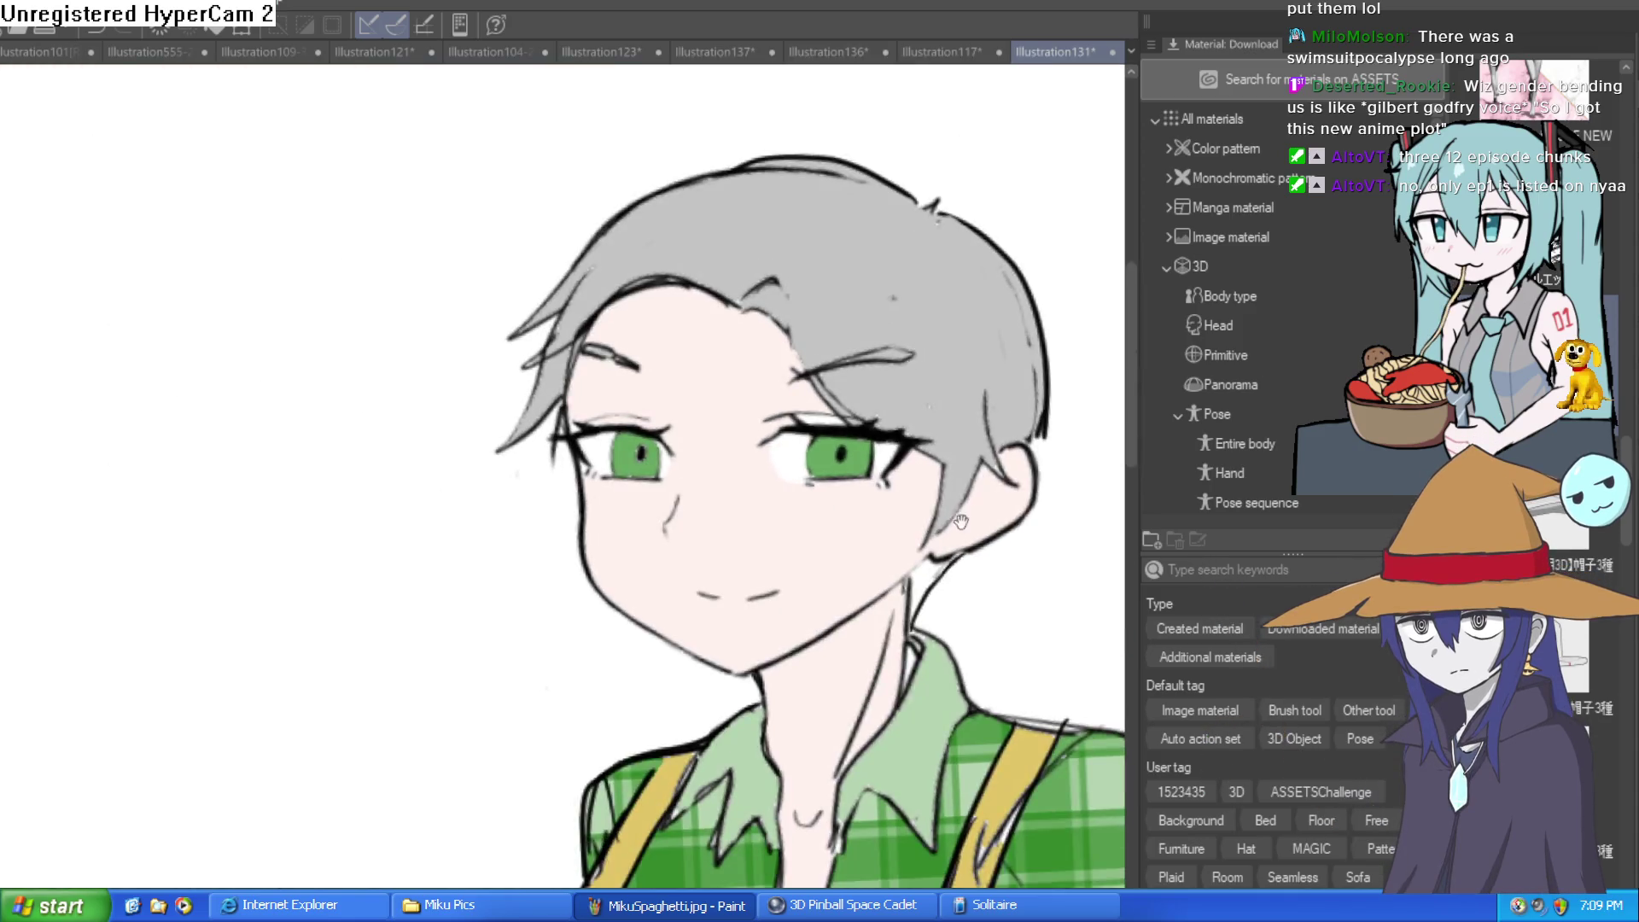
pyautogui.scroll(-3, 961, 521)
pyautogui.scroll(4, 828, 491)
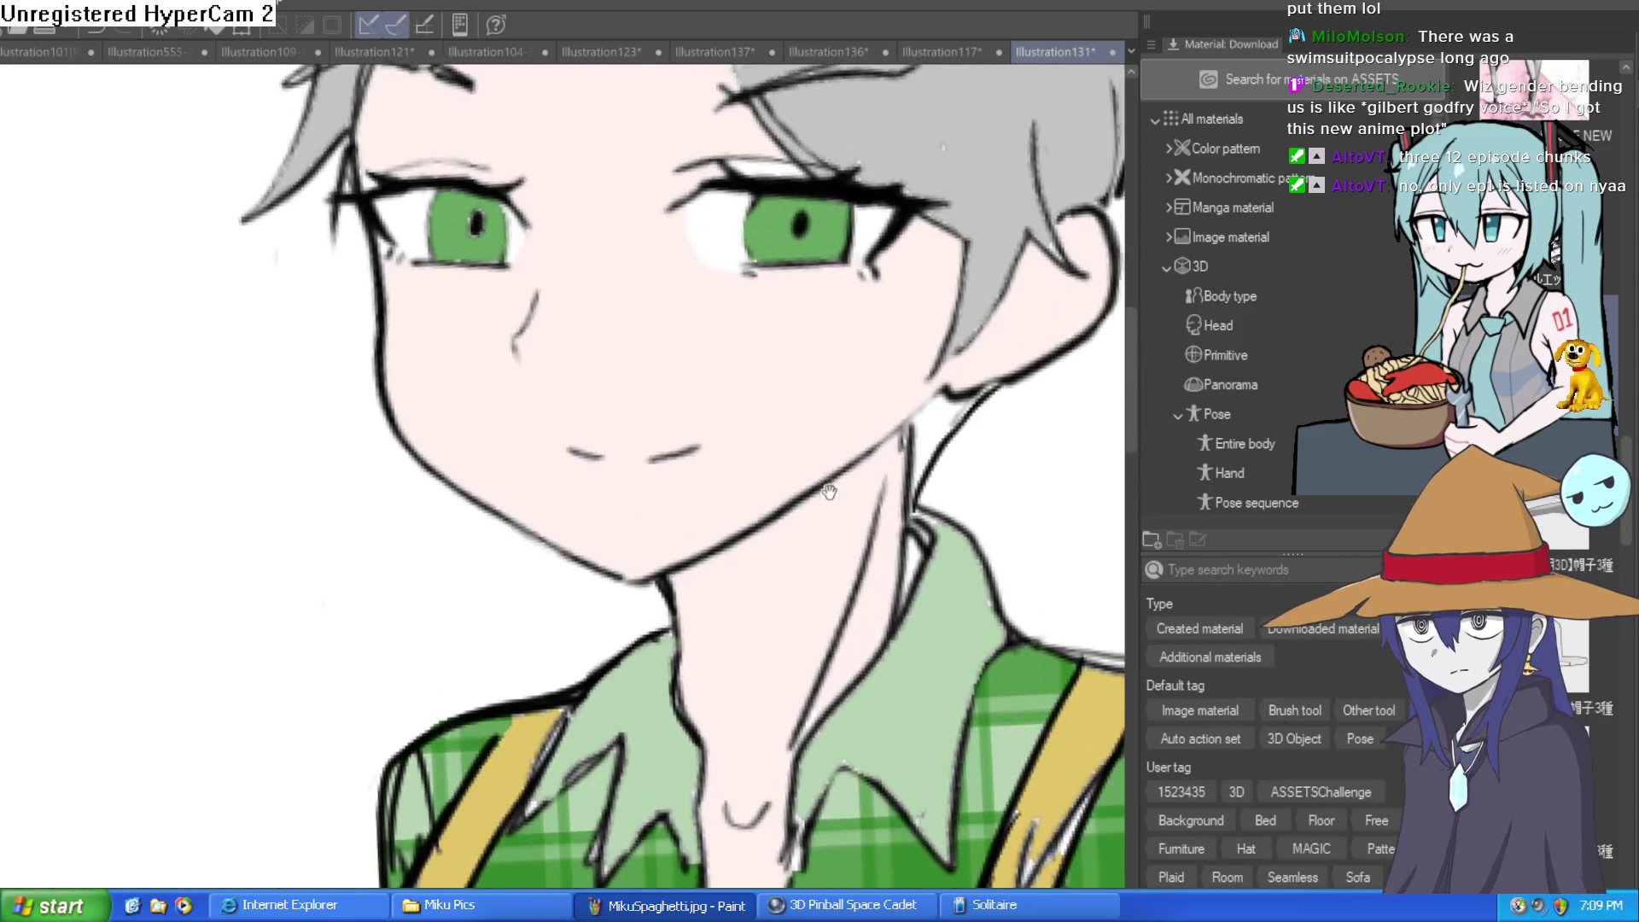
pyautogui.moveTo(829, 492); pyautogui.dragTo(829, 581)
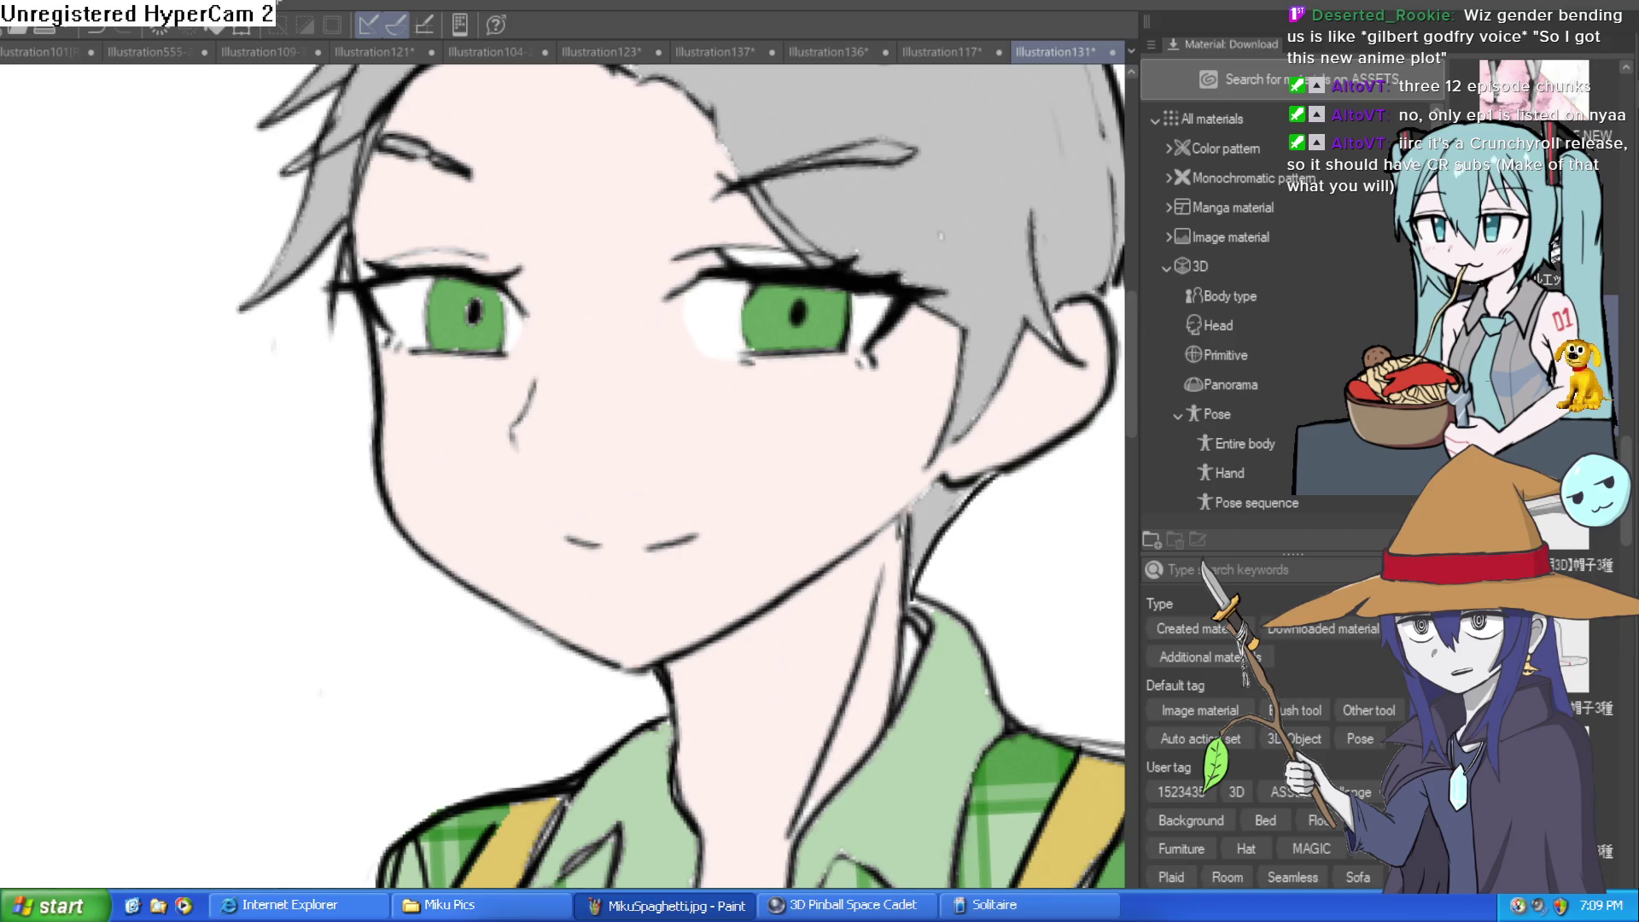
pyautogui.scroll(5, 1059, 402)
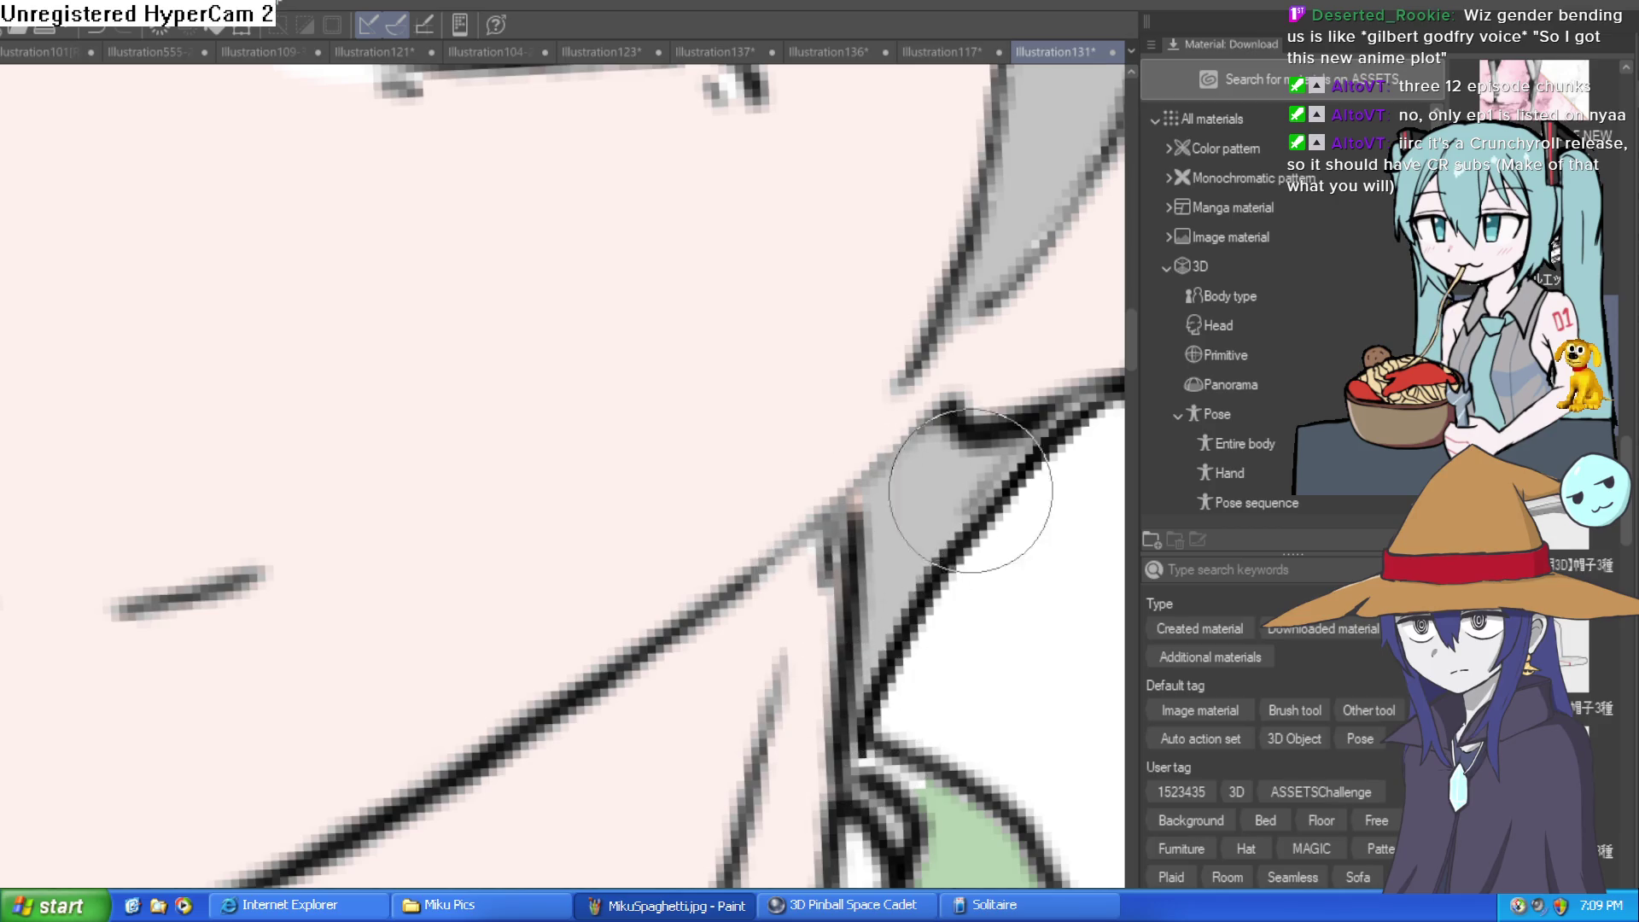
pyautogui.scroll(-6, 939, 512)
pyautogui.moveTo(907, 551); pyautogui.dragTo(861, 551)
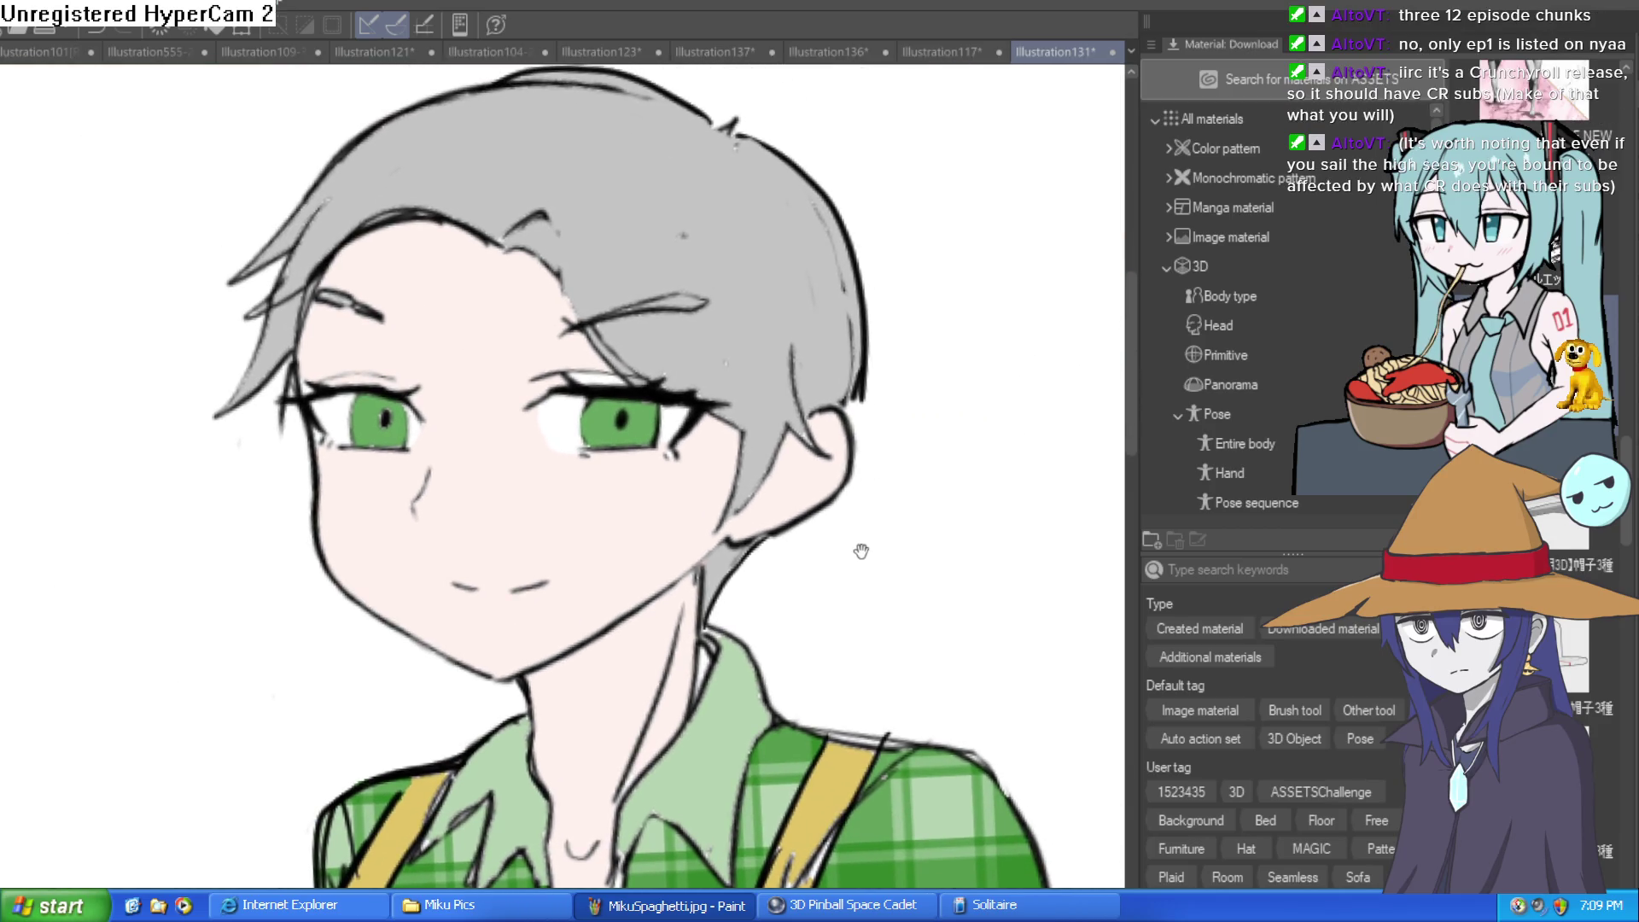
pyautogui.scroll(-3, 889, 438)
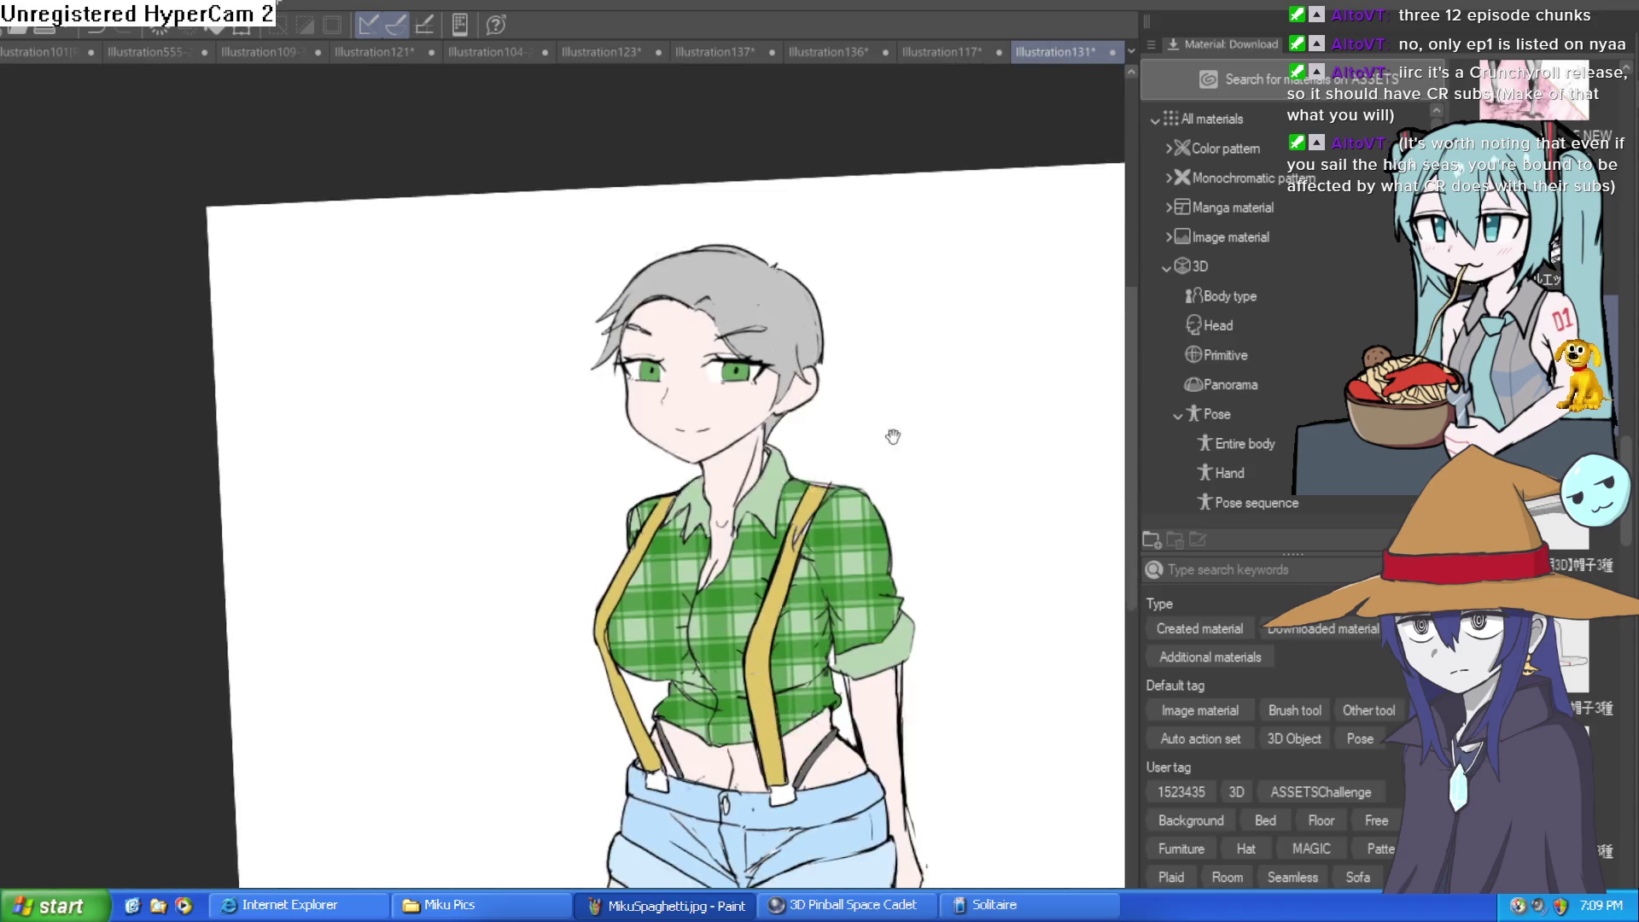
pyautogui.scroll(1, 860, 402)
pyautogui.scroll(3, 804, 293)
pyautogui.scroll(-3, 805, 293)
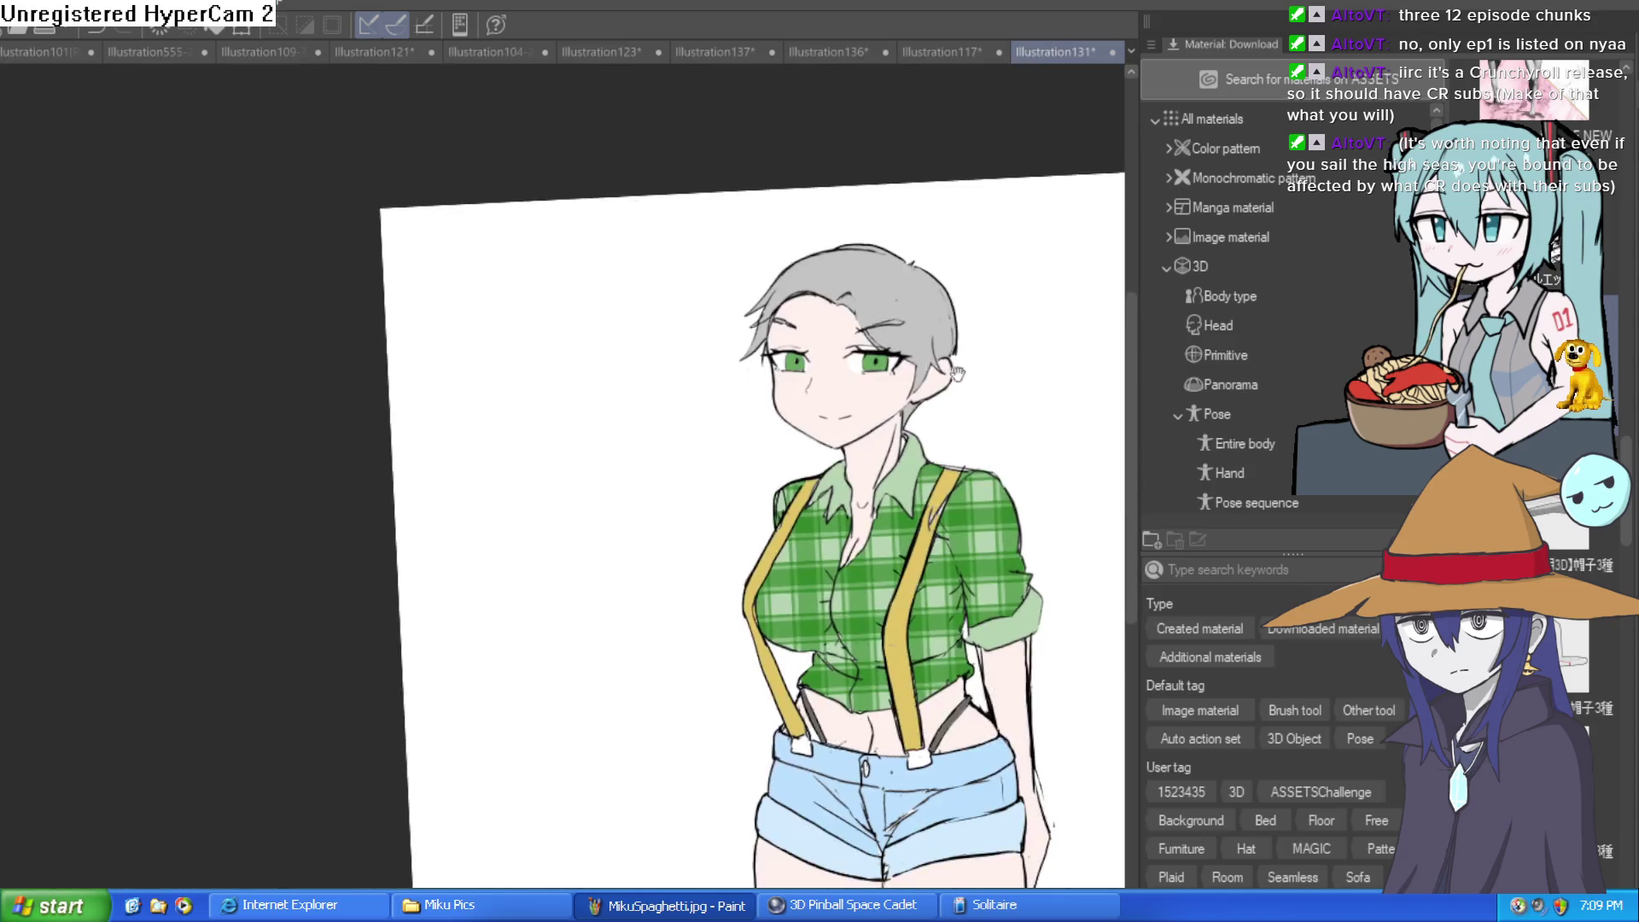
pyautogui.moveTo(939, 367)
pyautogui.mouseDown()
pyautogui.moveTo(951, 377)
pyautogui.moveTo(900, 307)
pyautogui.moveTo(882, 395)
pyautogui.moveTo(1138, 311)
pyautogui.mouseUp()
pyautogui.hotkey('ctrl', '@')
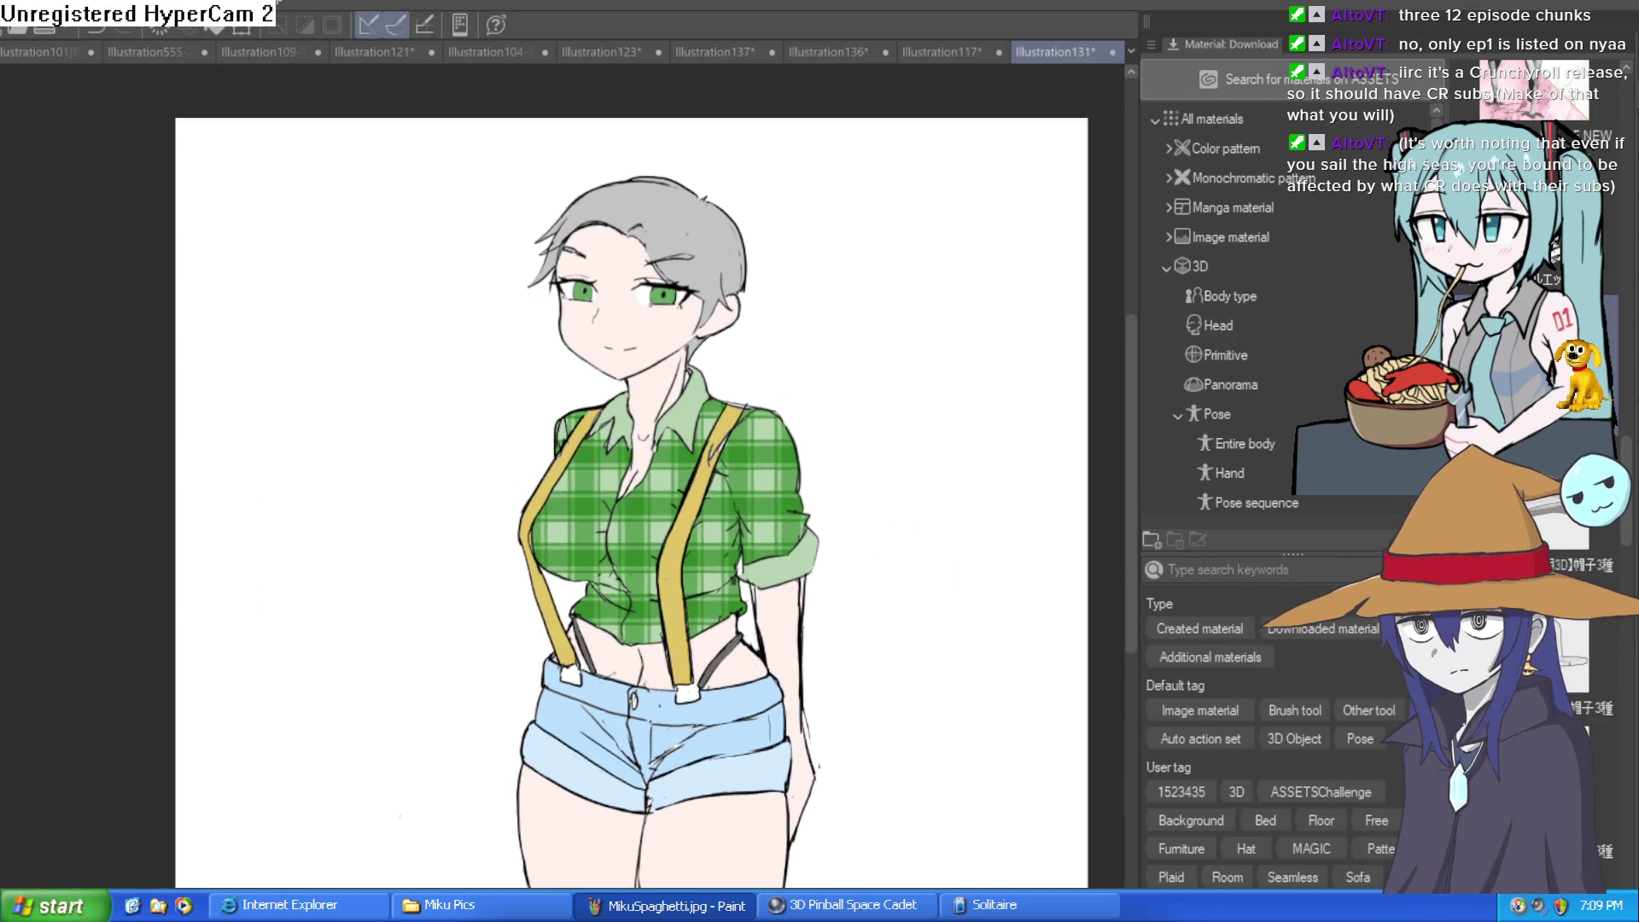
pyautogui.press('h')
pyautogui.press('h')
pyautogui.scroll(5, 592, 291)
pyautogui.moveTo(872, 392); pyautogui.dragTo(844, 379)
pyautogui.scroll(-5, 843, 379)
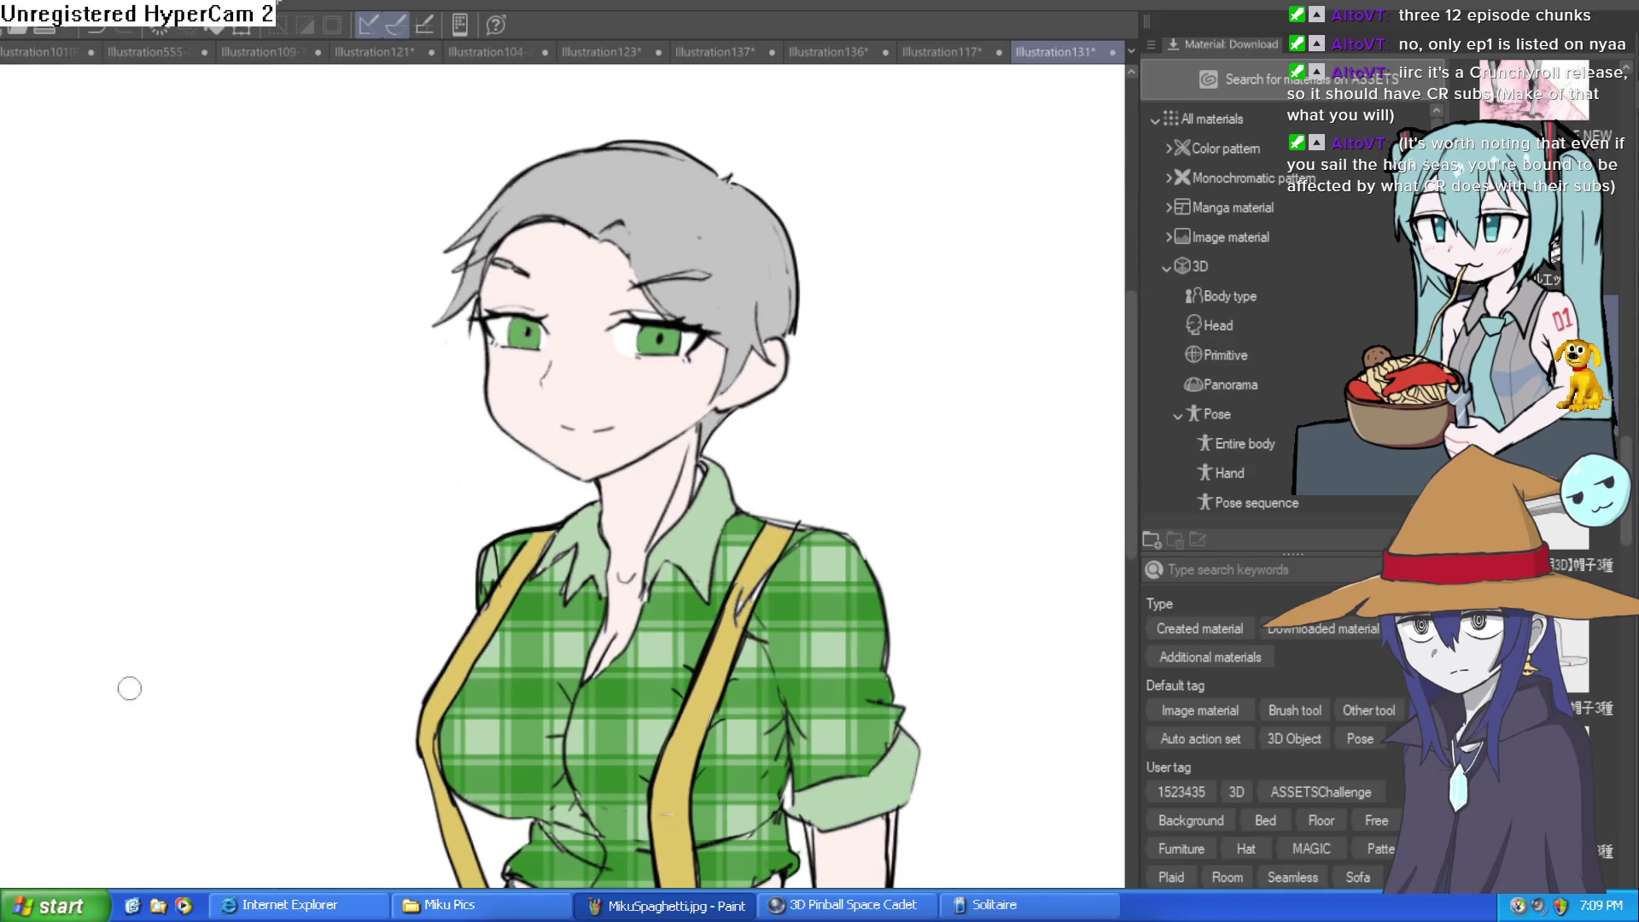
pyautogui.moveTo(841, 553); pyautogui.dragTo(807, 533)
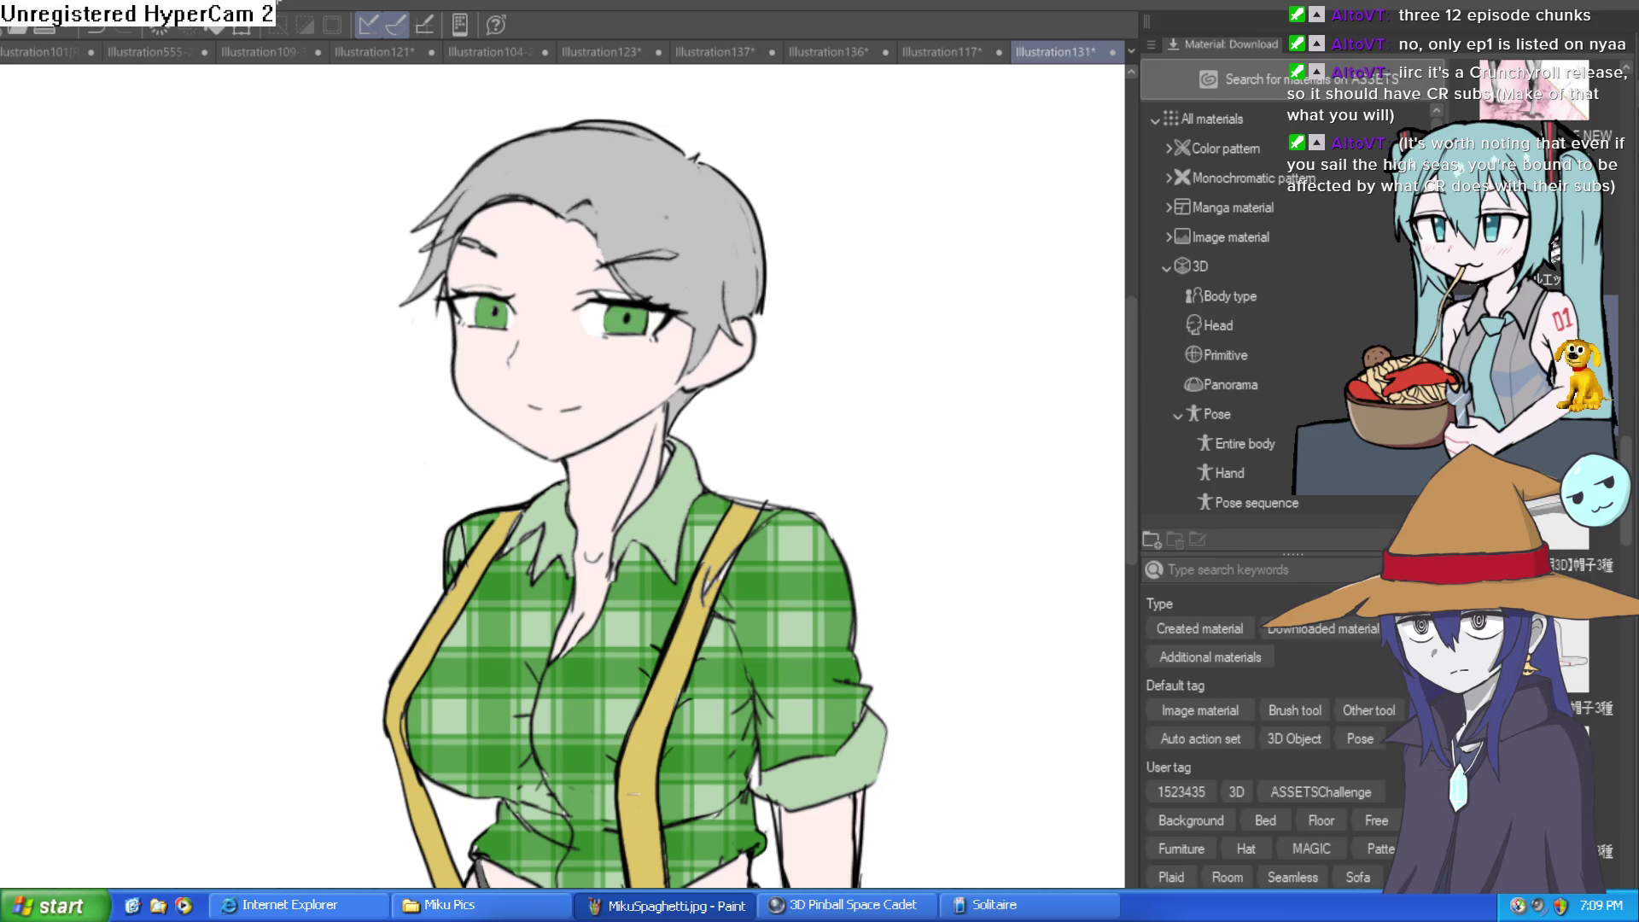
pyautogui.scroll(5, 484, 213)
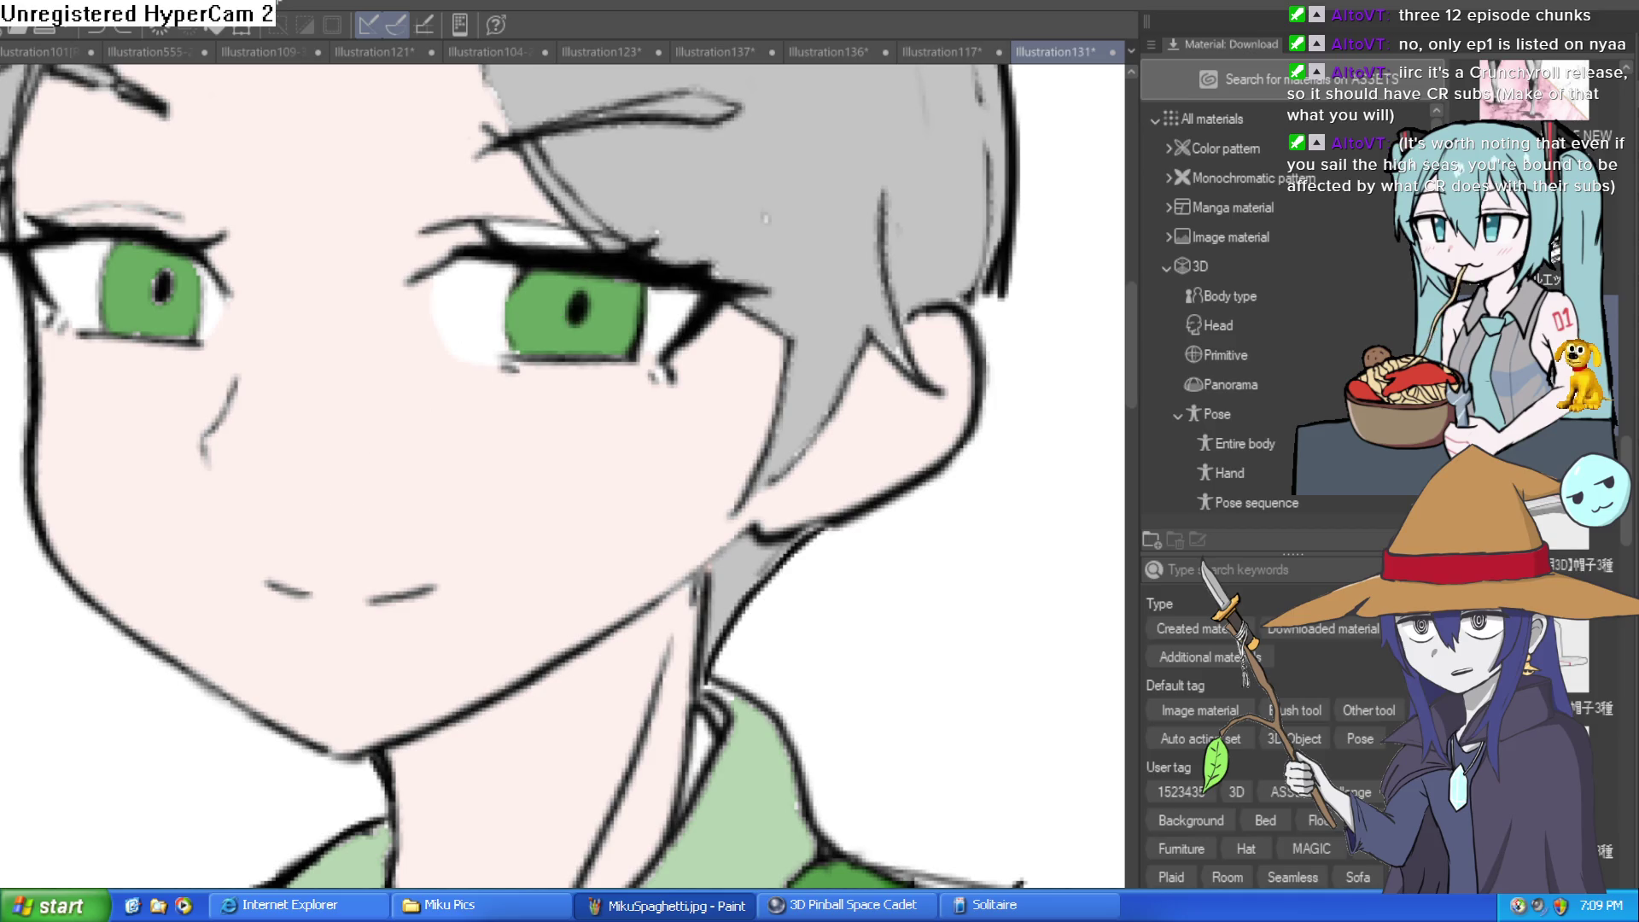
# Add white highlight dabs to the right and left eyes and enlarge one highlight
pyautogui.click(536, 293)
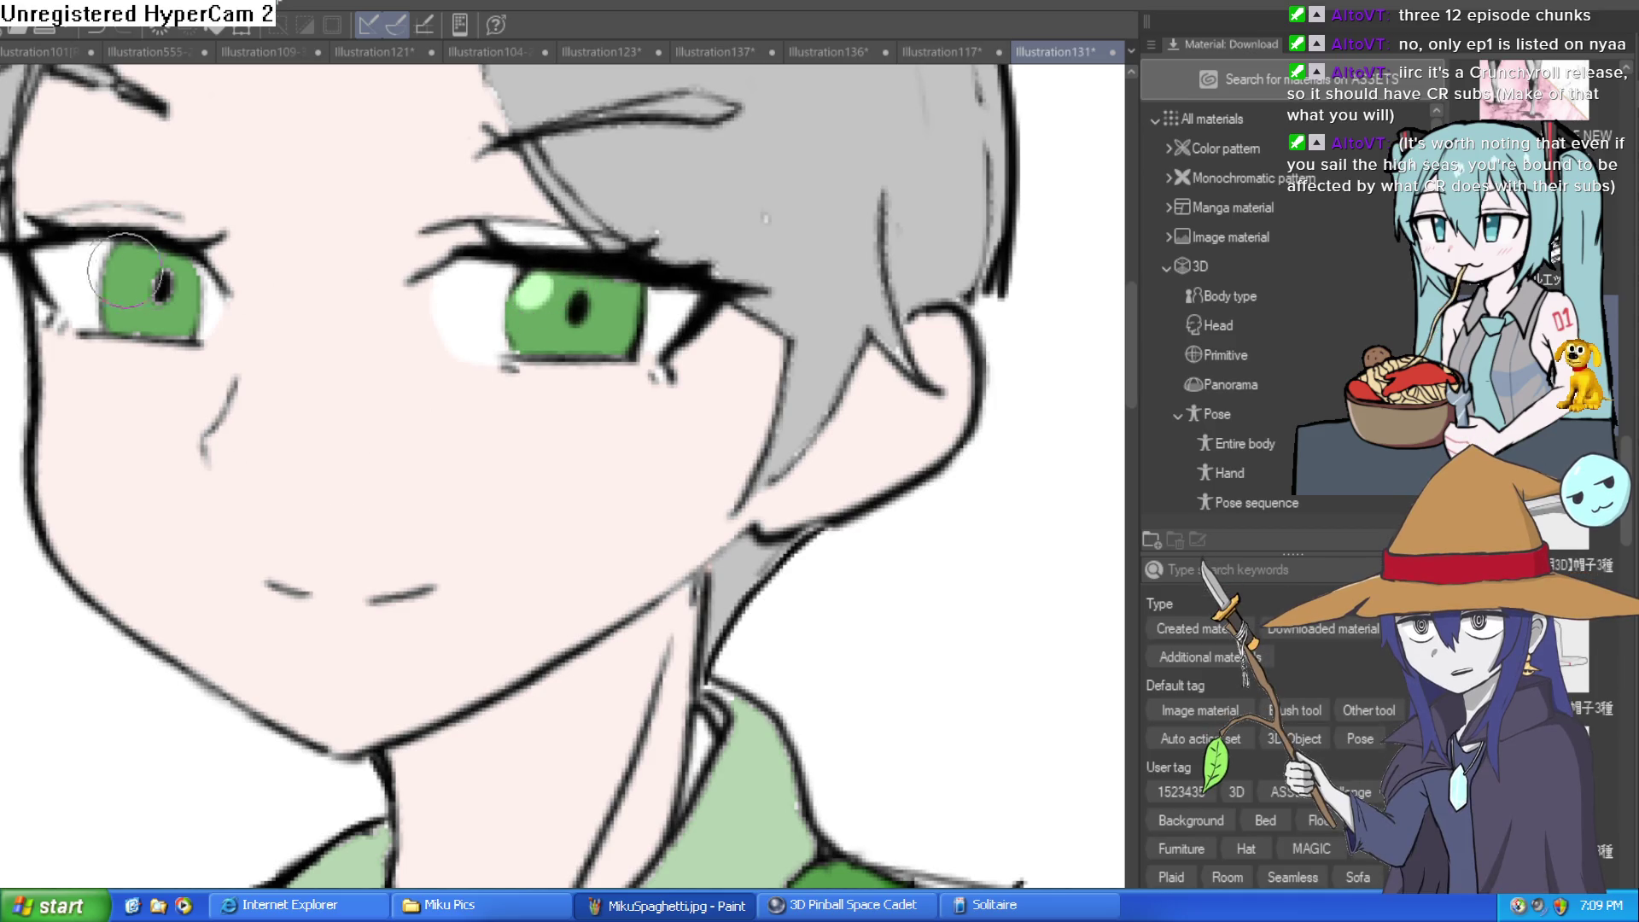
pyautogui.hotkey('ctrl', 'z')
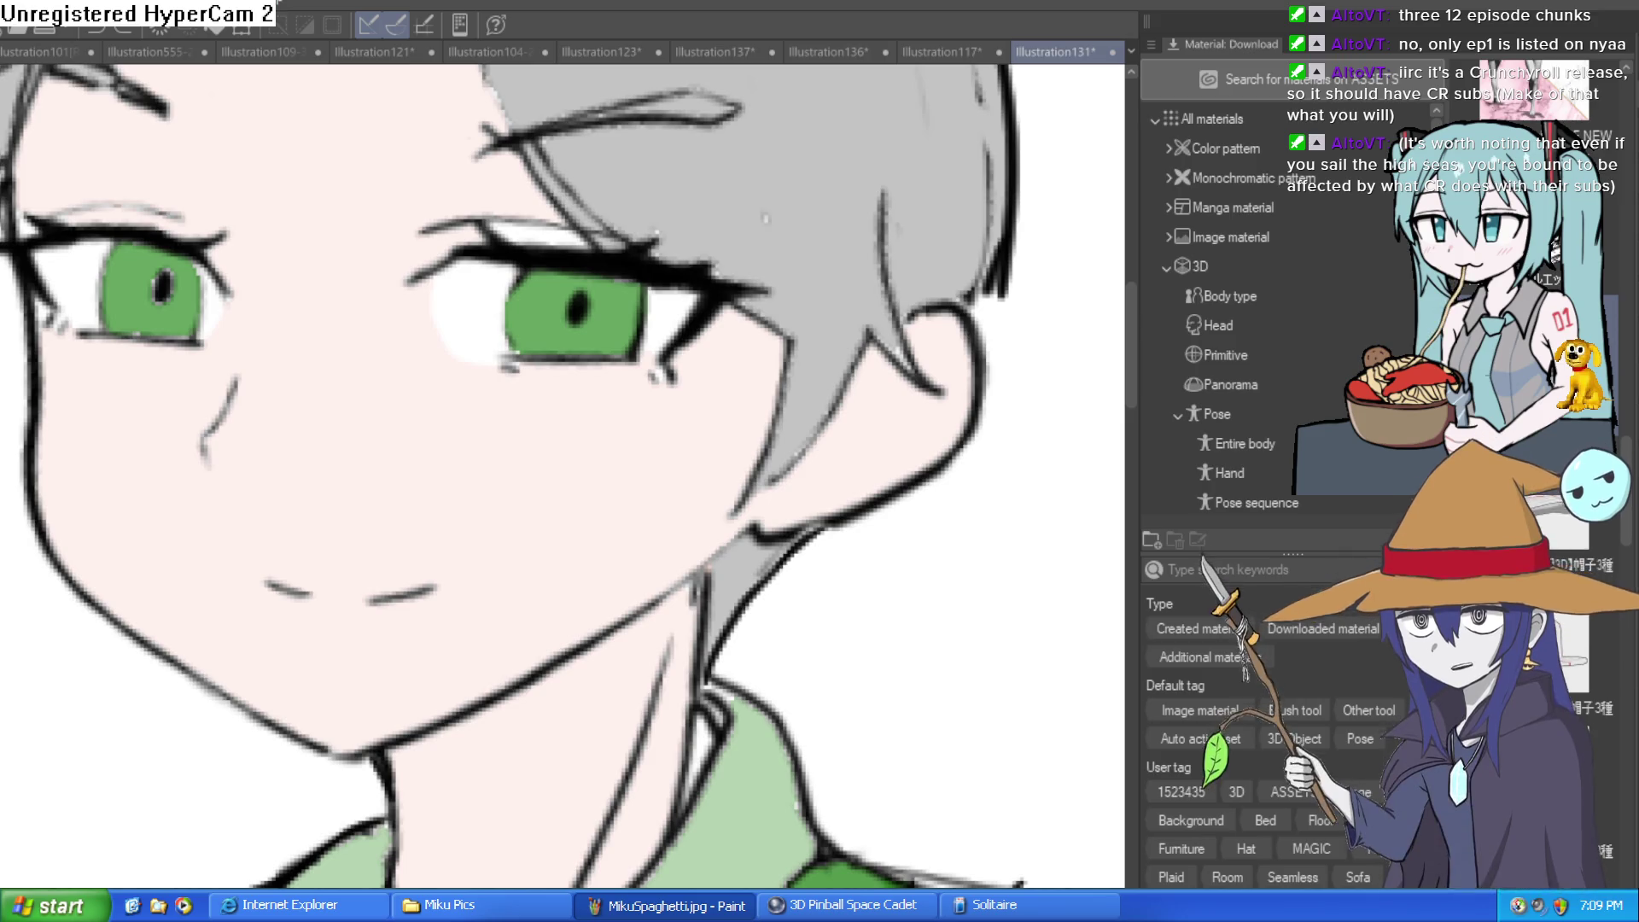
pyautogui.click(536, 288)
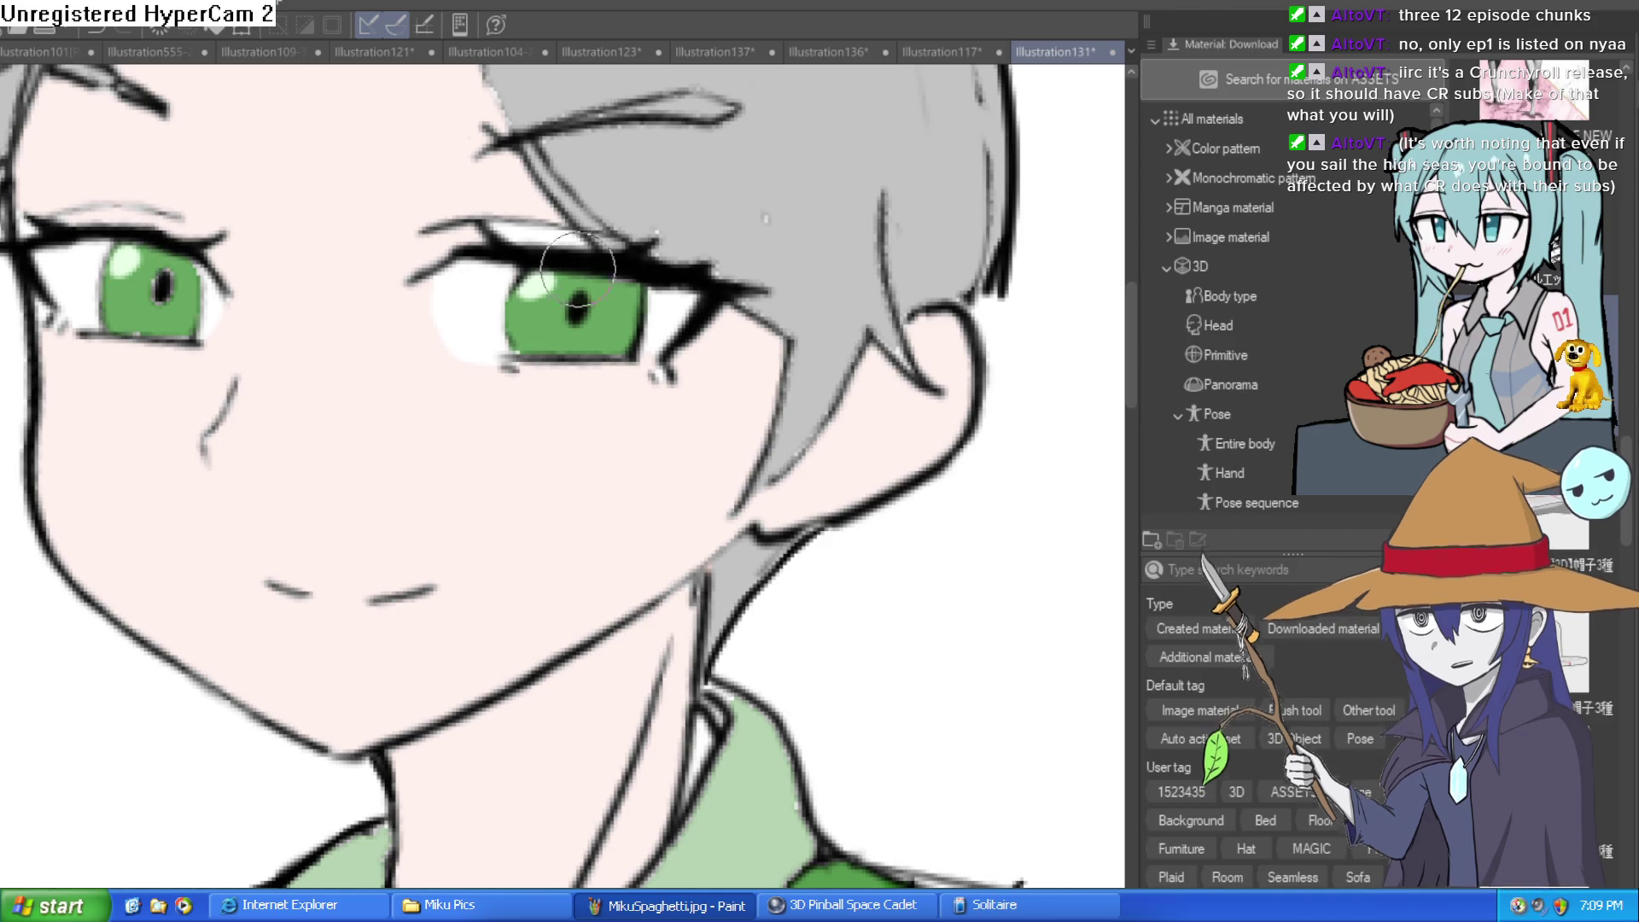
pyautogui.scroll(-3, 700, 294)
pyautogui.scroll(3, 700, 294)
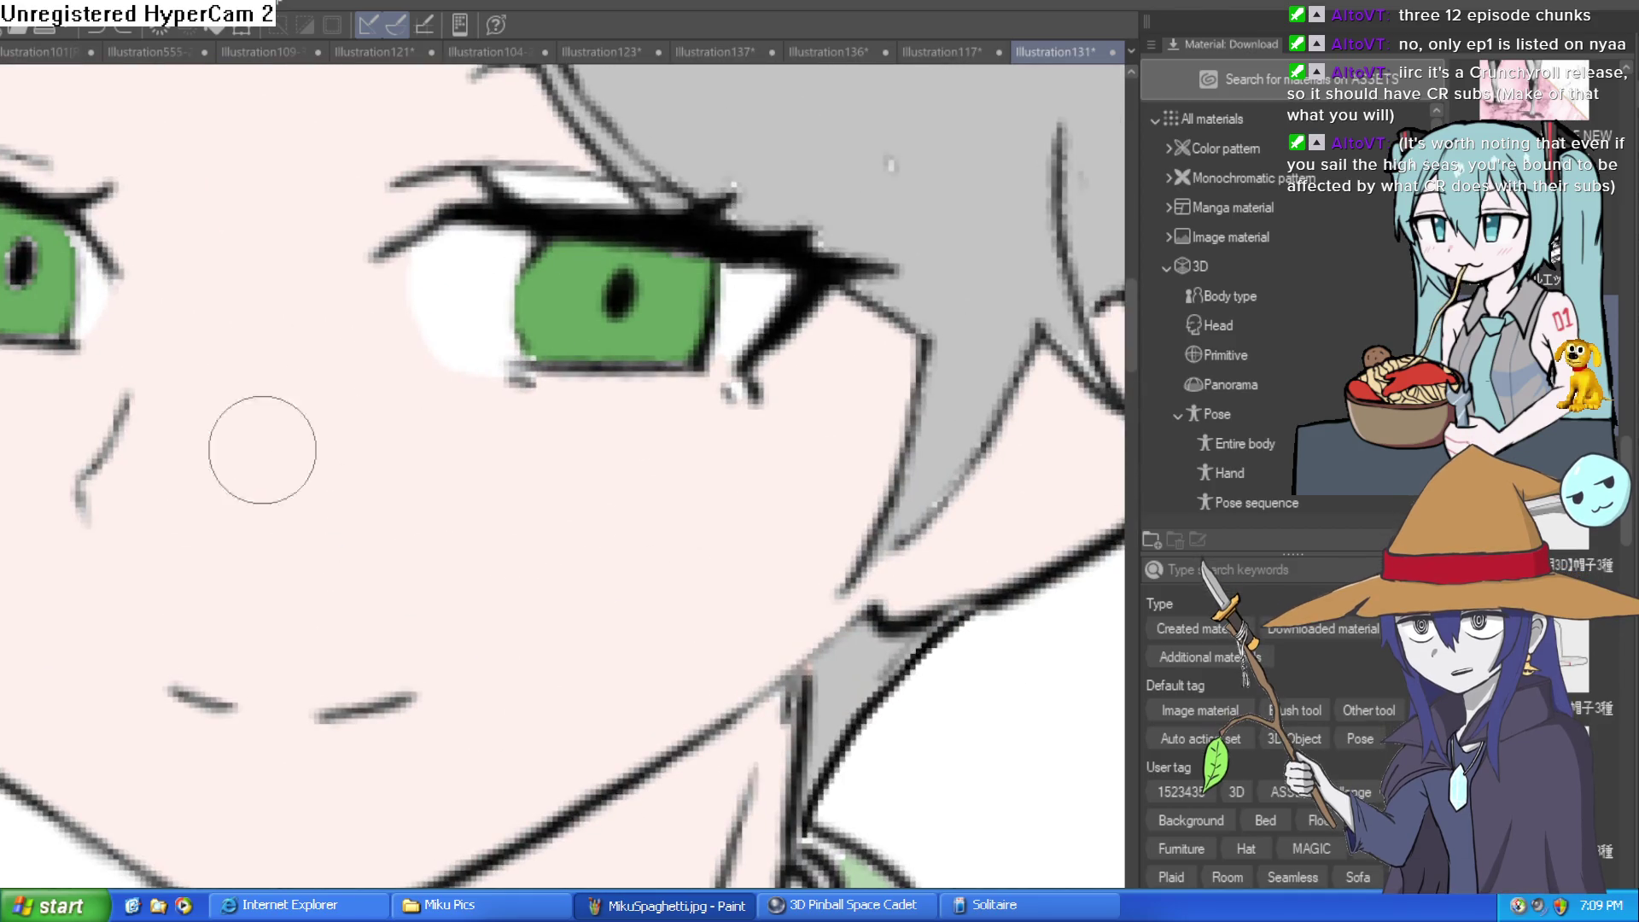
pyautogui.moveTo(68, 294); pyautogui.dragTo(487, 286)
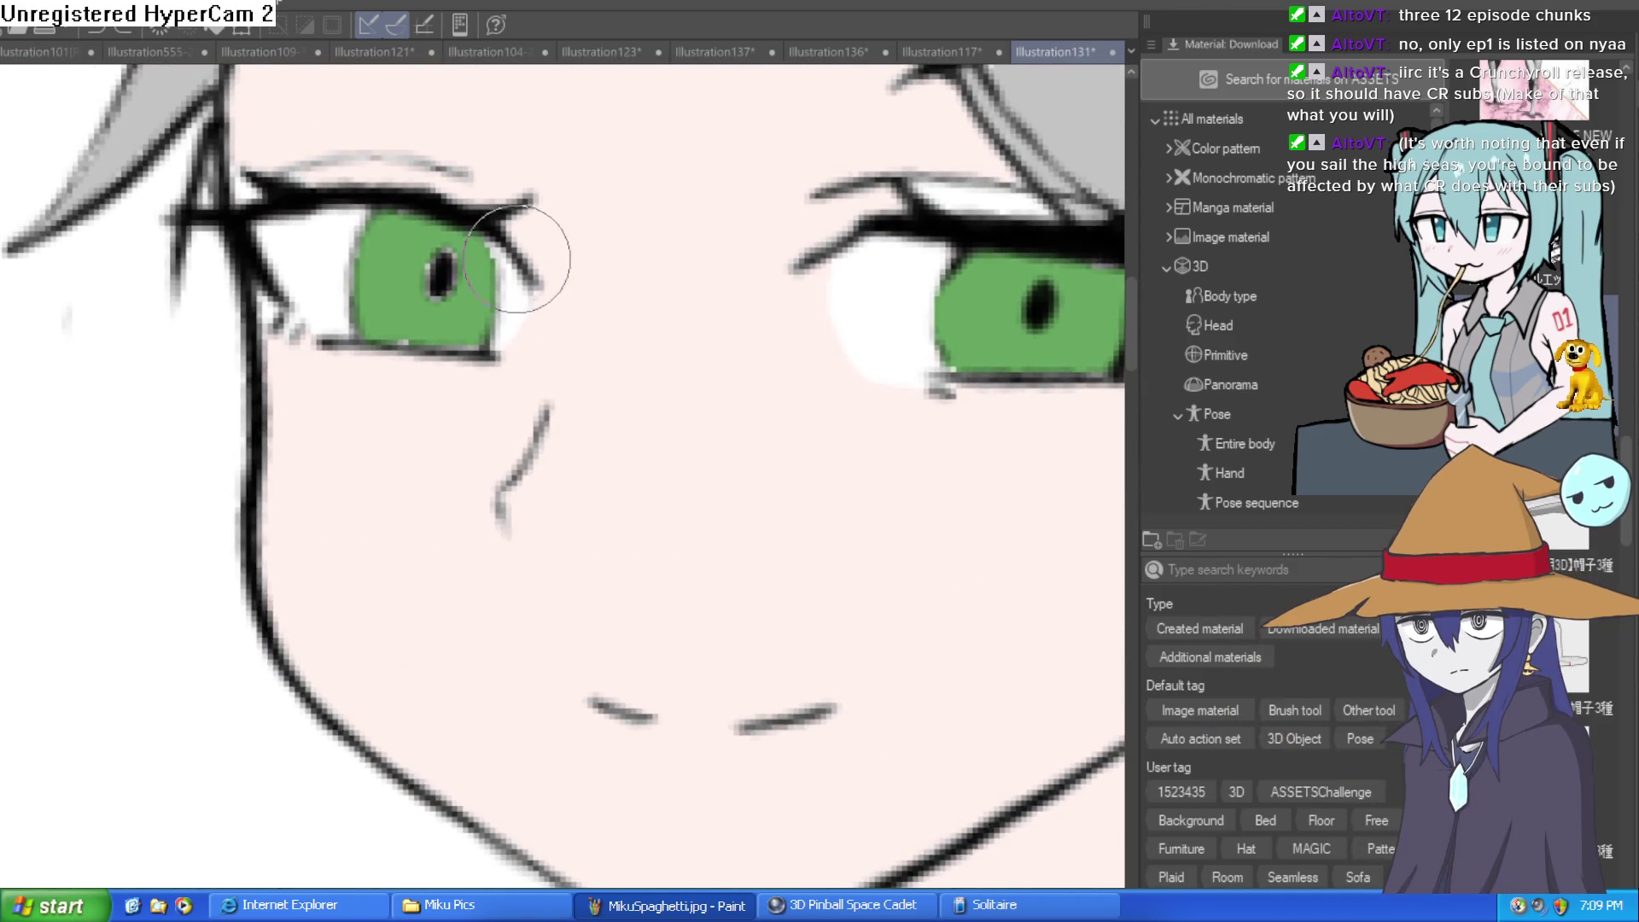
pyautogui.click(385, 234)
pyautogui.scroll(-2, 852, 309)
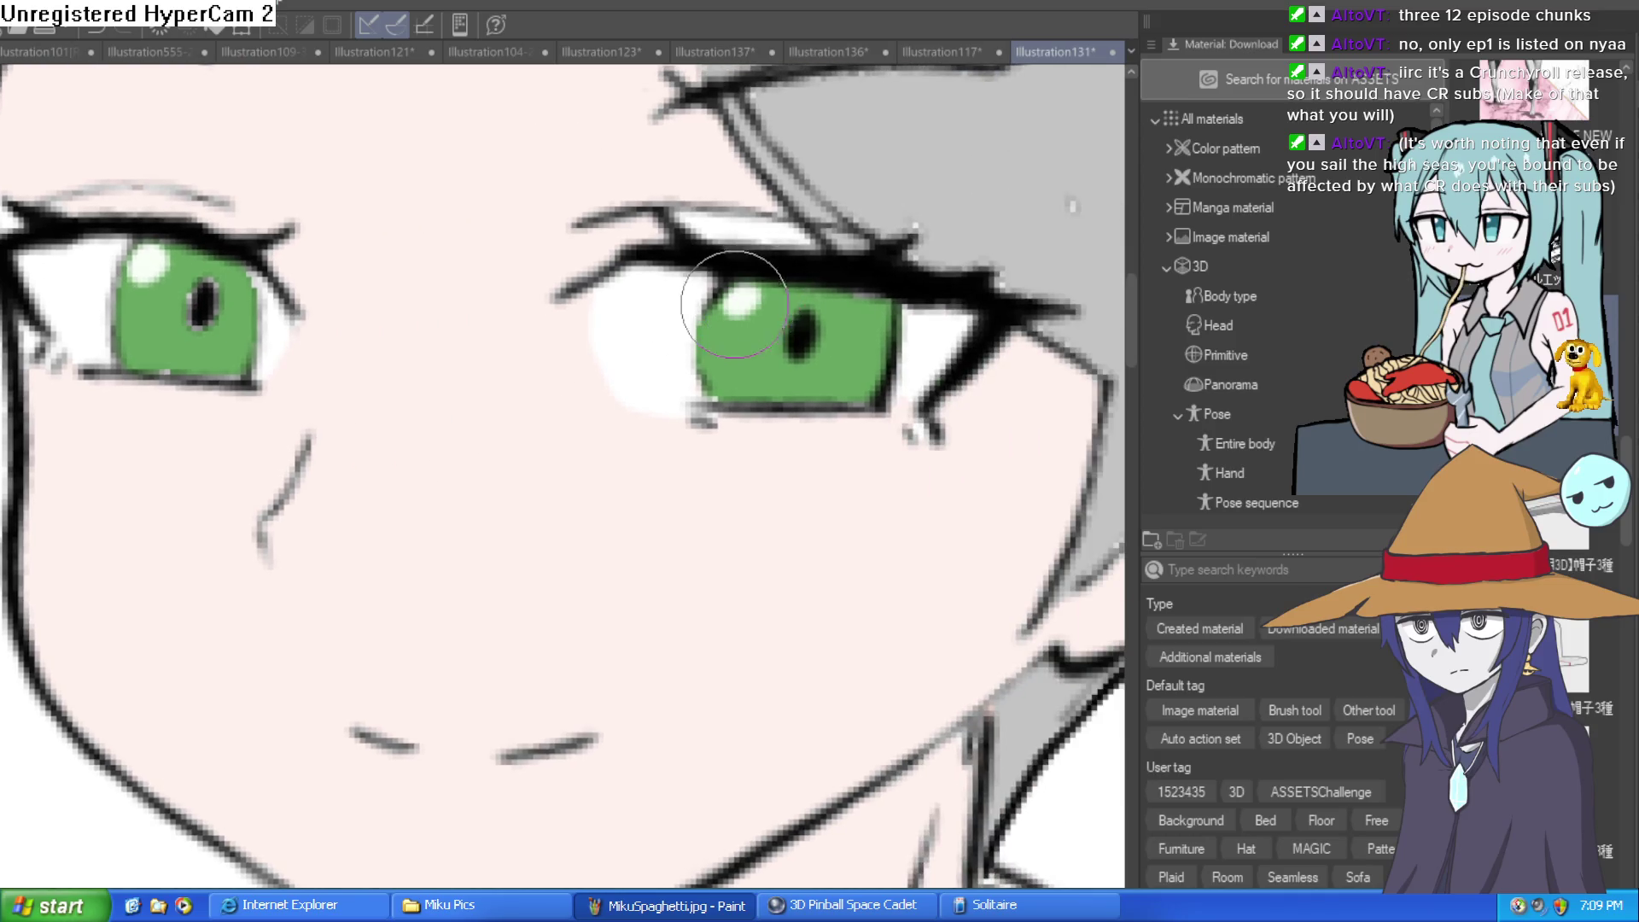
pyautogui.scroll(-1, 845, 358)
pyautogui.scroll(-1, 852, 373)
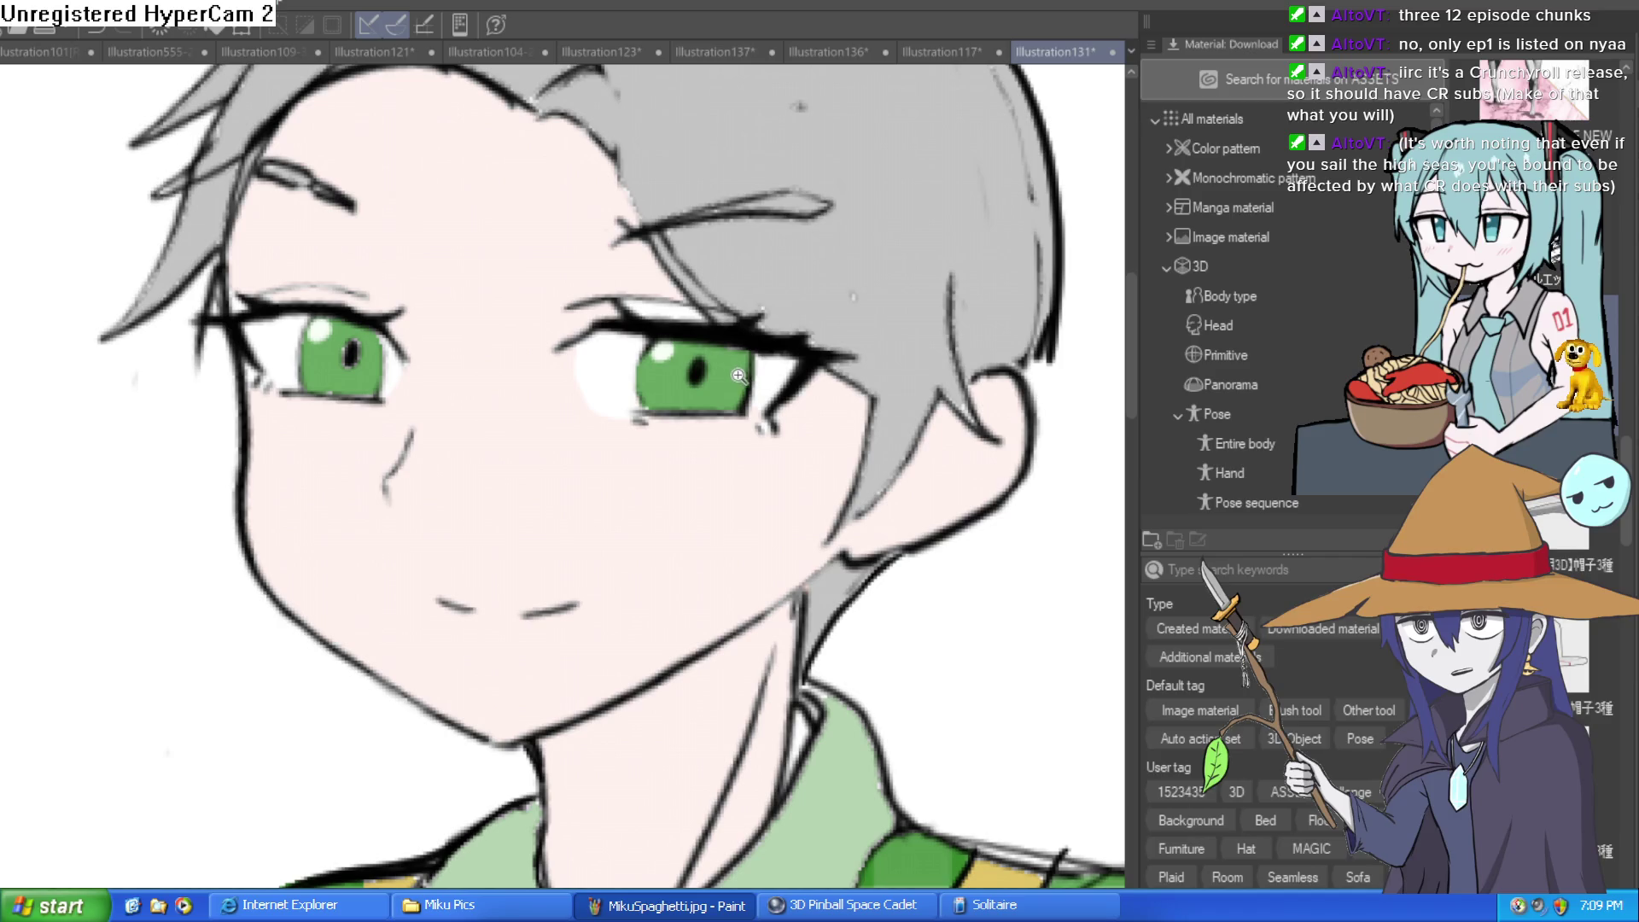
pyautogui.scroll(3, 768, 376)
pyautogui.click(597, 408)
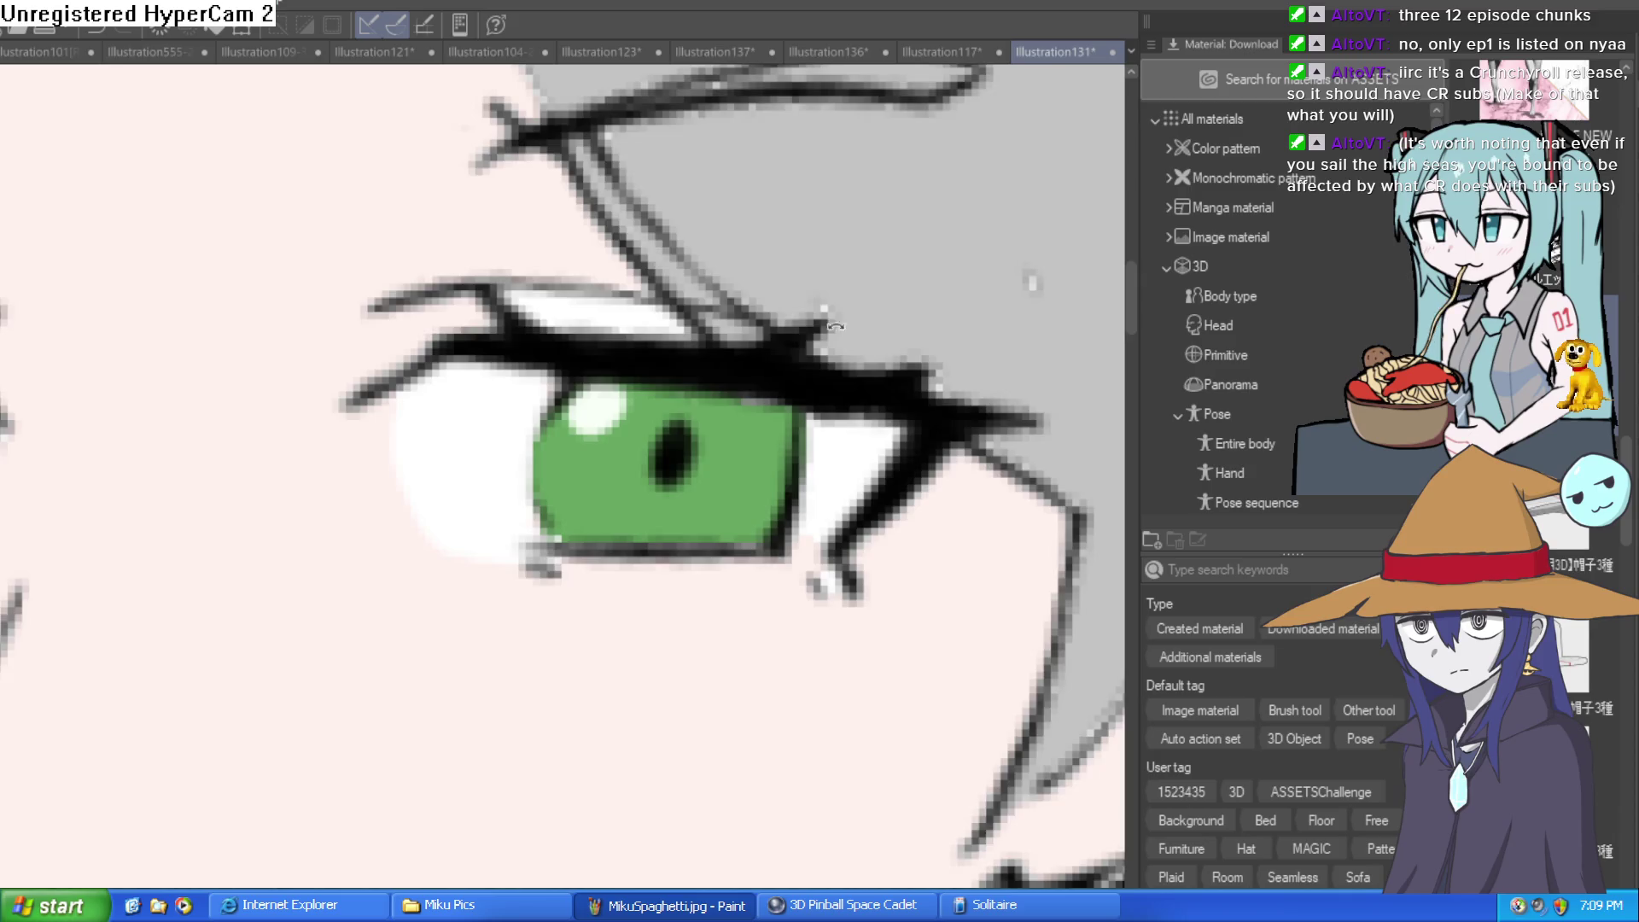
# Fill both suspender clips on the shorts' waistband with grey
pyautogui.moveTo(835, 325); pyautogui.dragTo(384, 523)
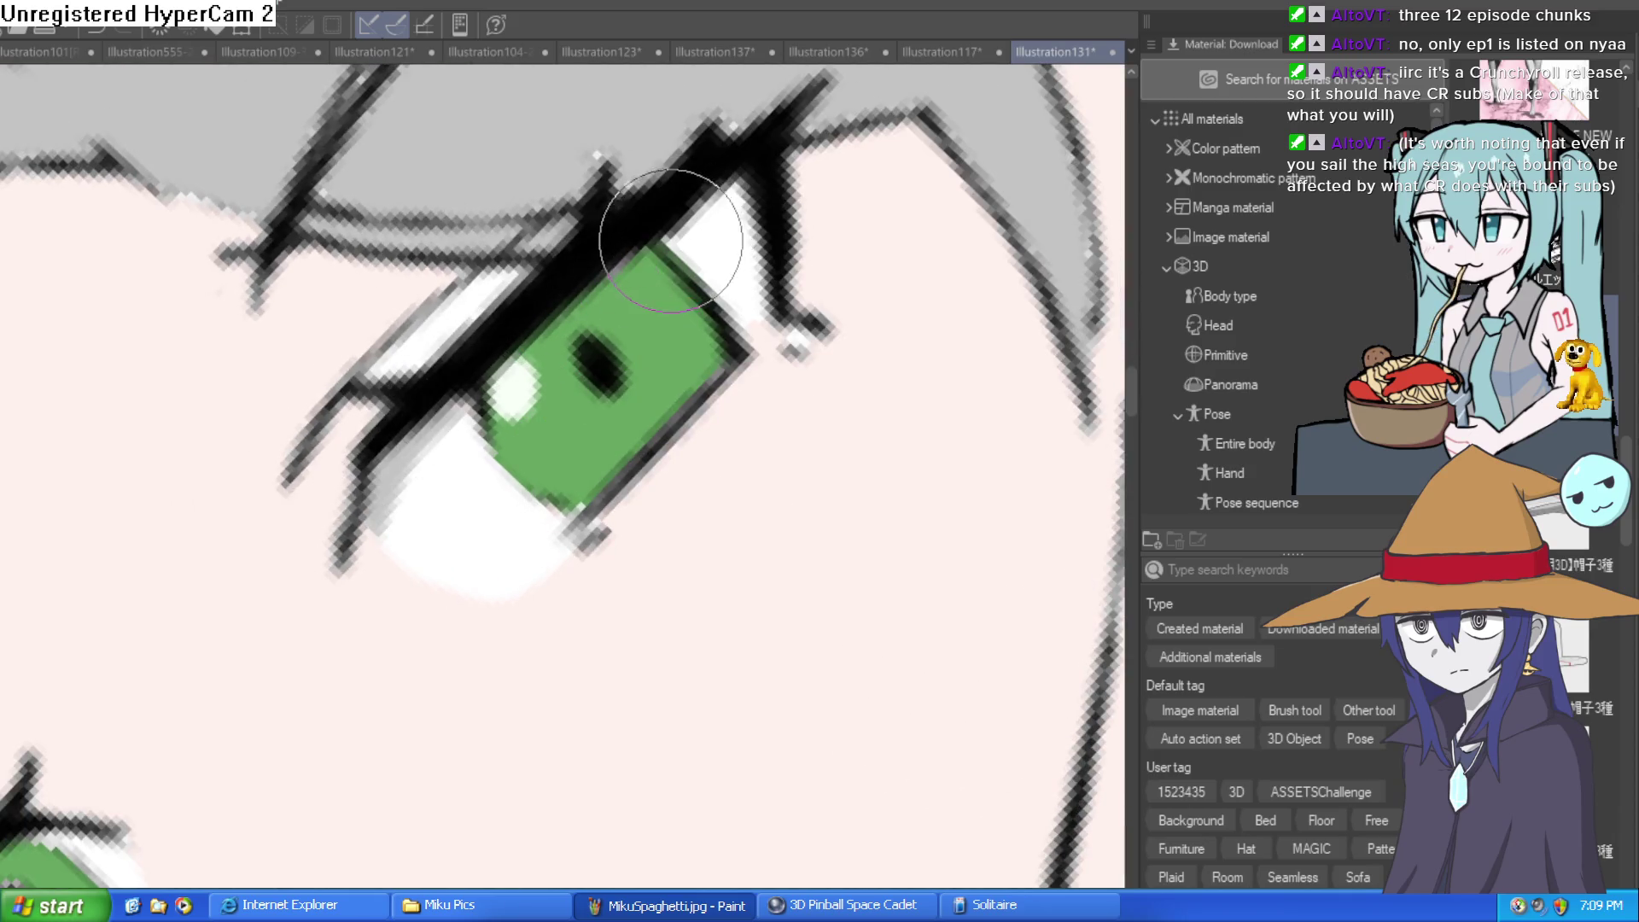
pyautogui.scroll(-3, 714, 275)
pyautogui.scroll(3, 785, 263)
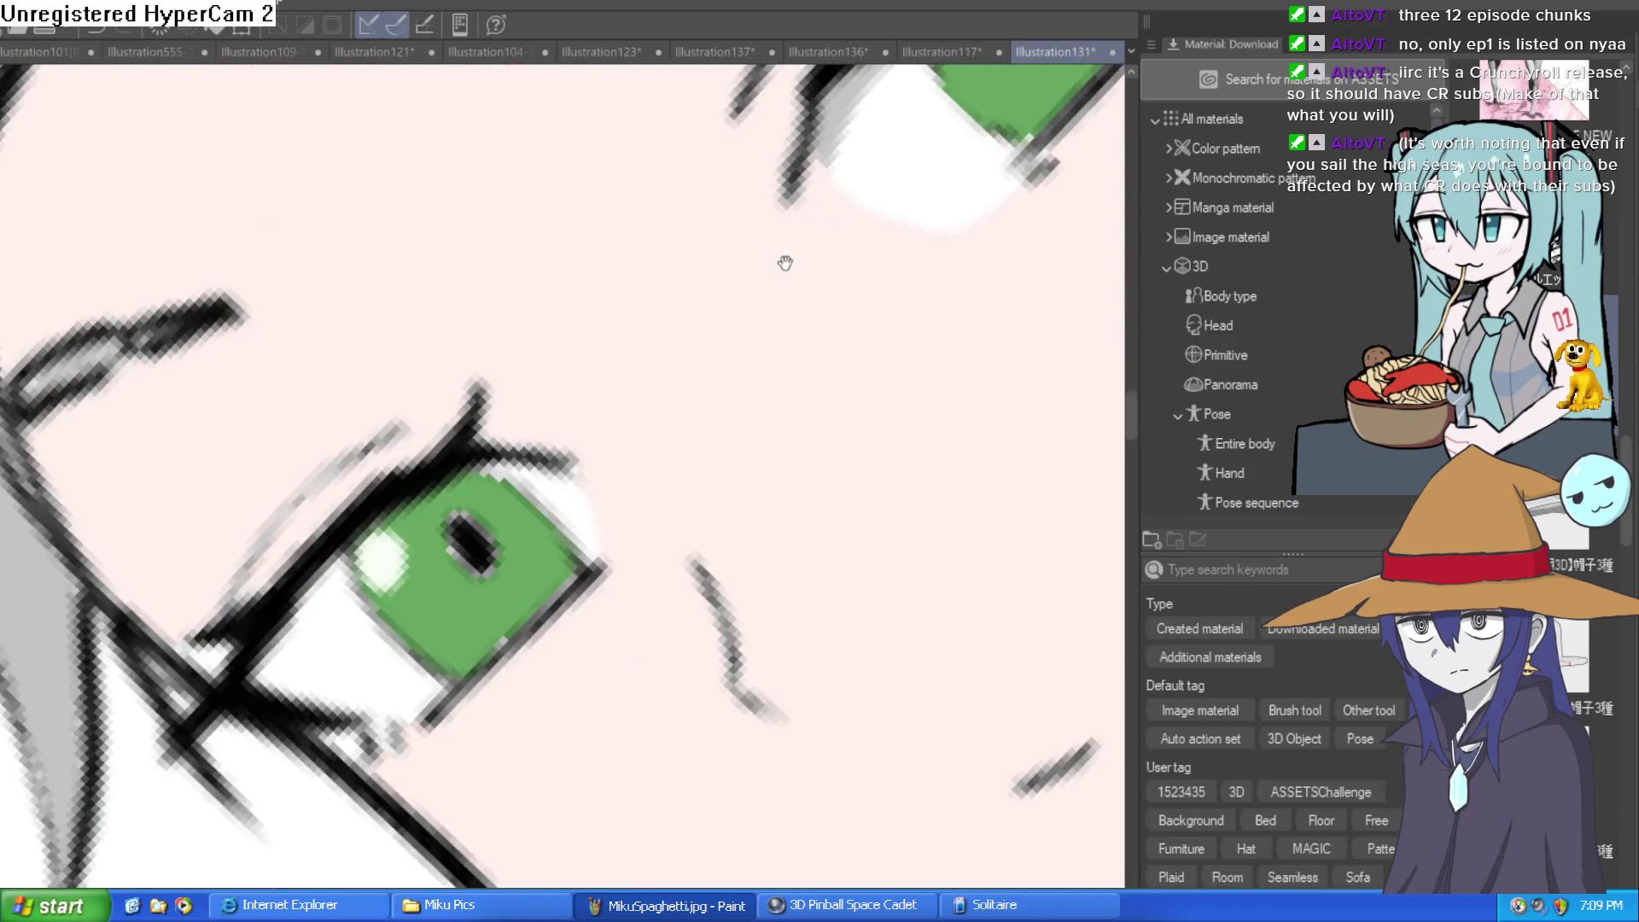
pyautogui.moveTo(785, 263); pyautogui.dragTo(892, 156)
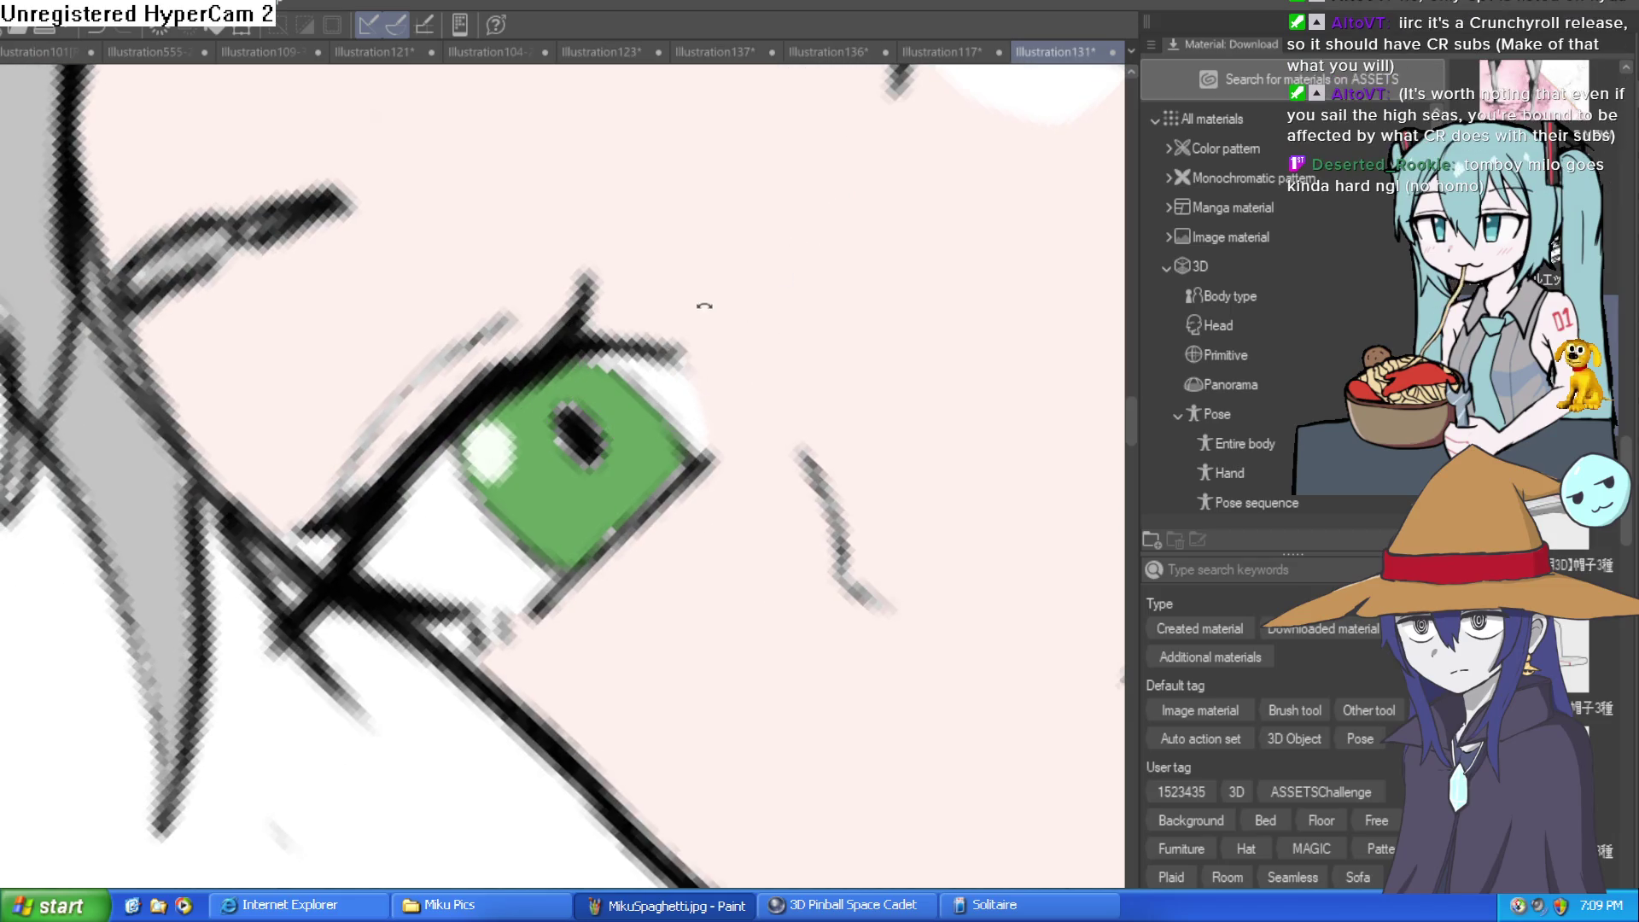
pyautogui.scroll(-1, 704, 306)
pyautogui.scroll(2, 622, 311)
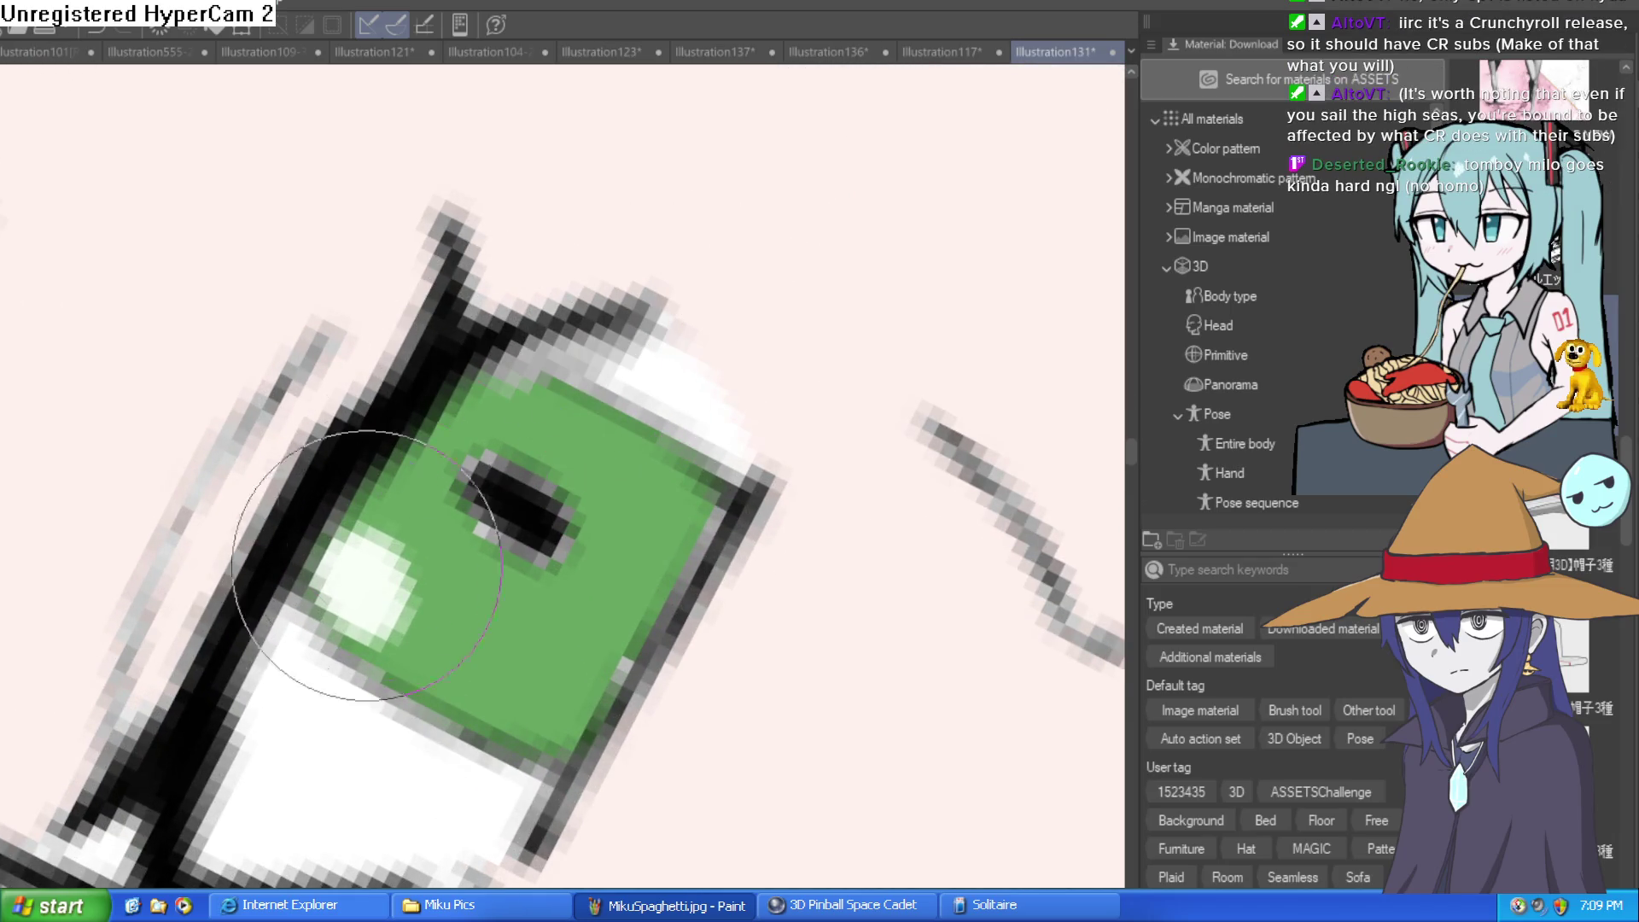
pyautogui.scroll(-3, 788, 379)
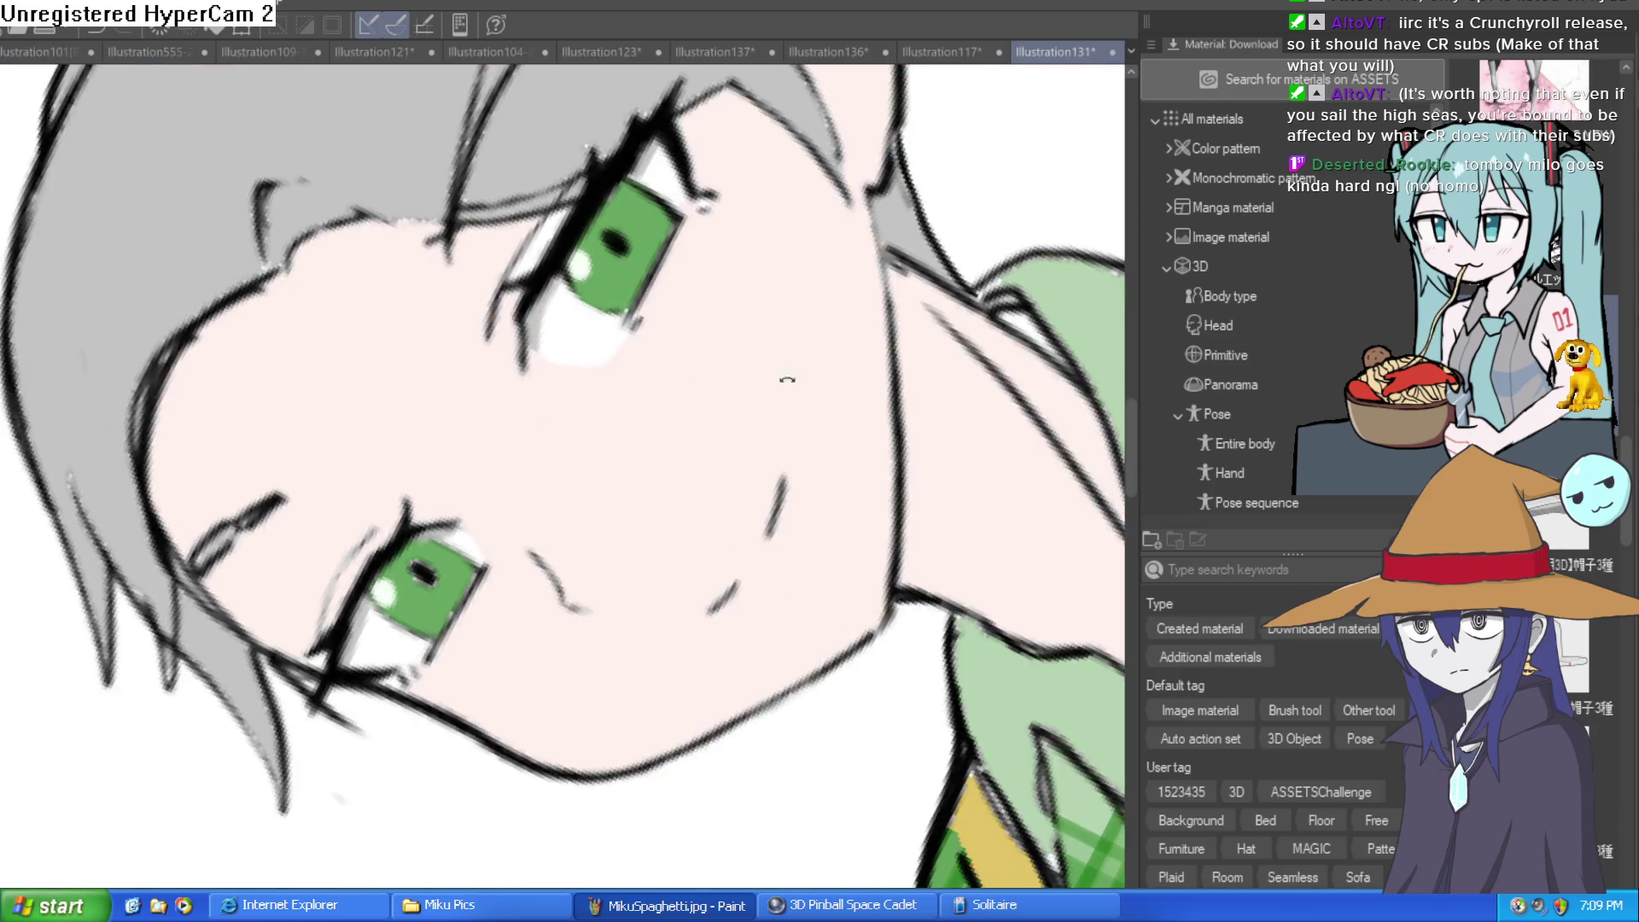
pyautogui.scroll(-5, 787, 379)
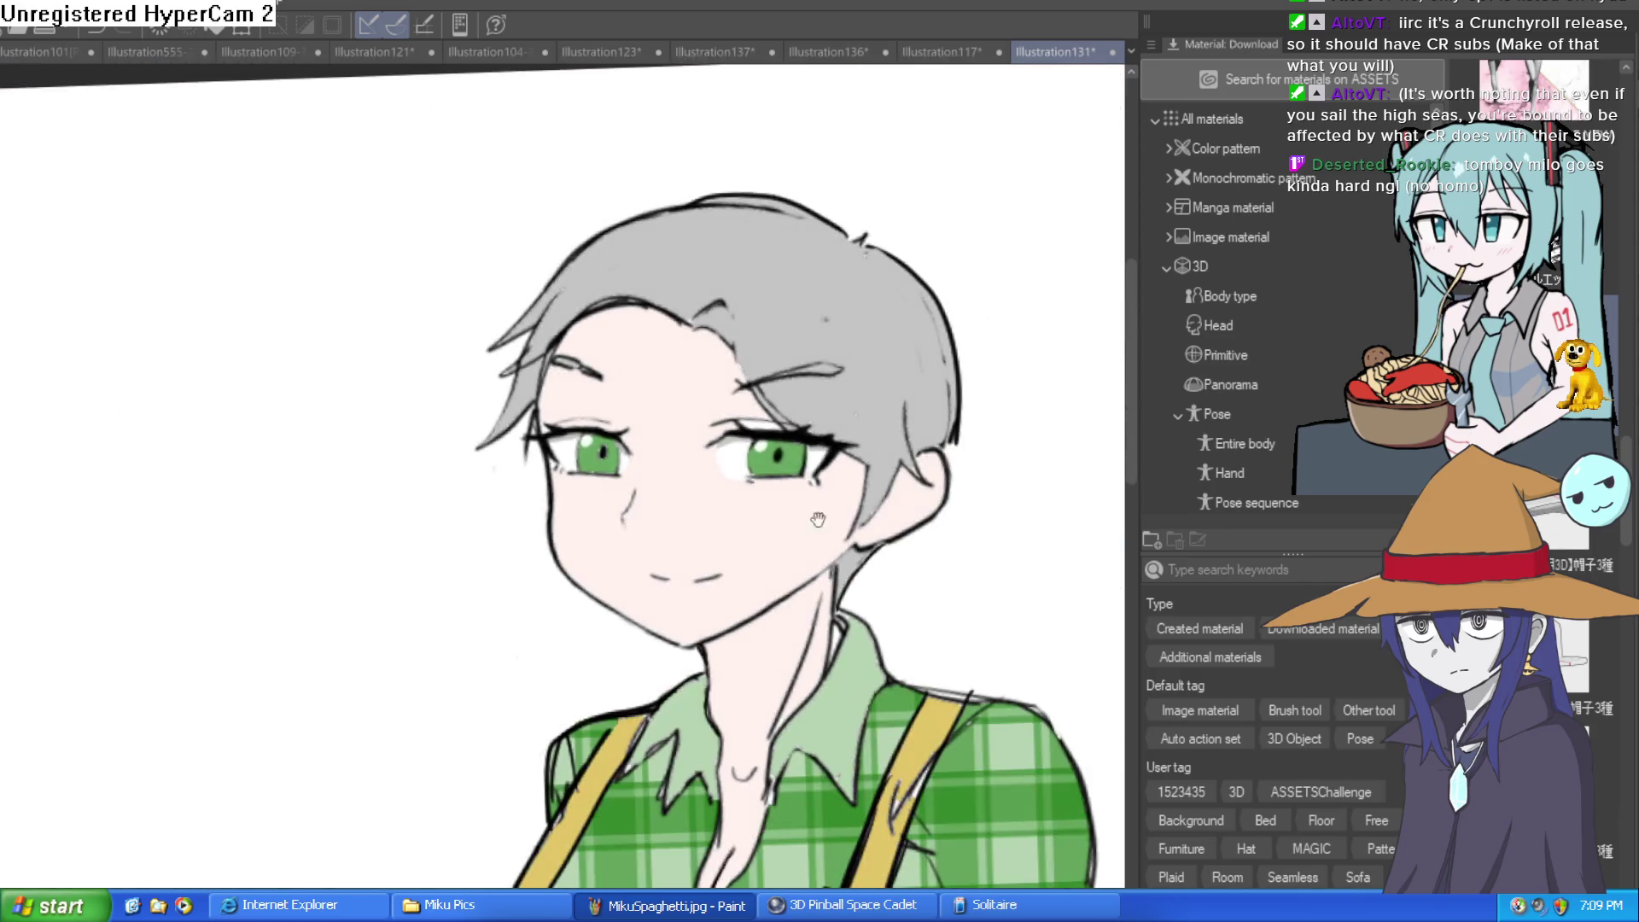
pyautogui.moveTo(832, 482)
pyautogui.mouseDown()
pyautogui.moveTo(824, 433)
pyautogui.moveTo(772, 424)
pyautogui.mouseUp()
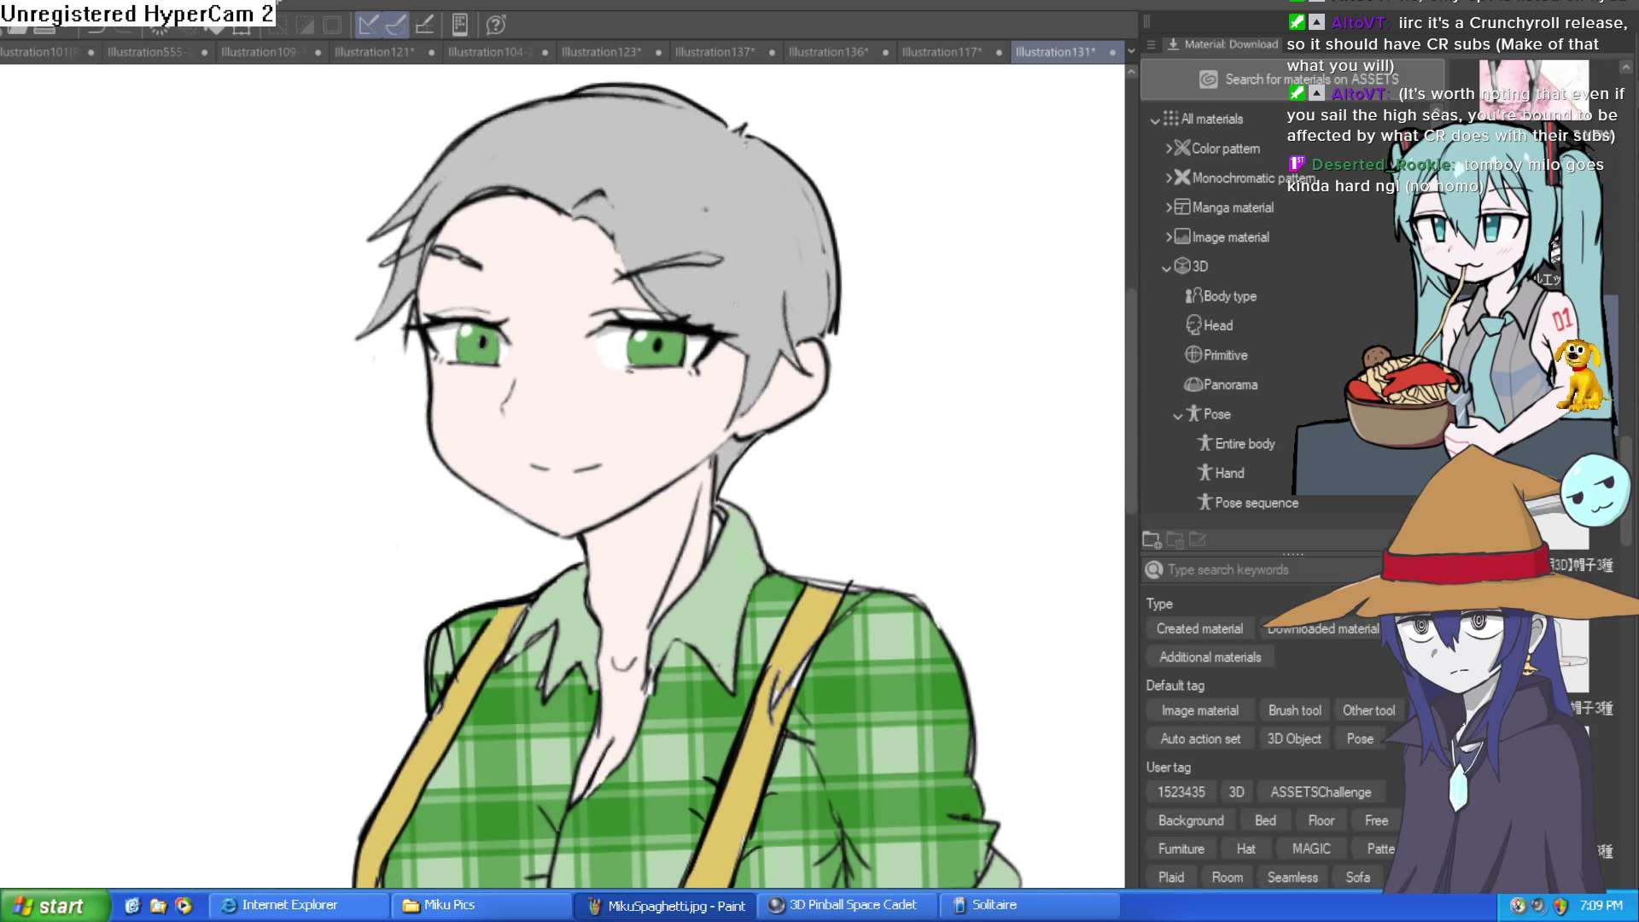
pyautogui.moveTo(879, 529); pyautogui.dragTo(889, 398)
pyautogui.scroll(-2, 889, 398)
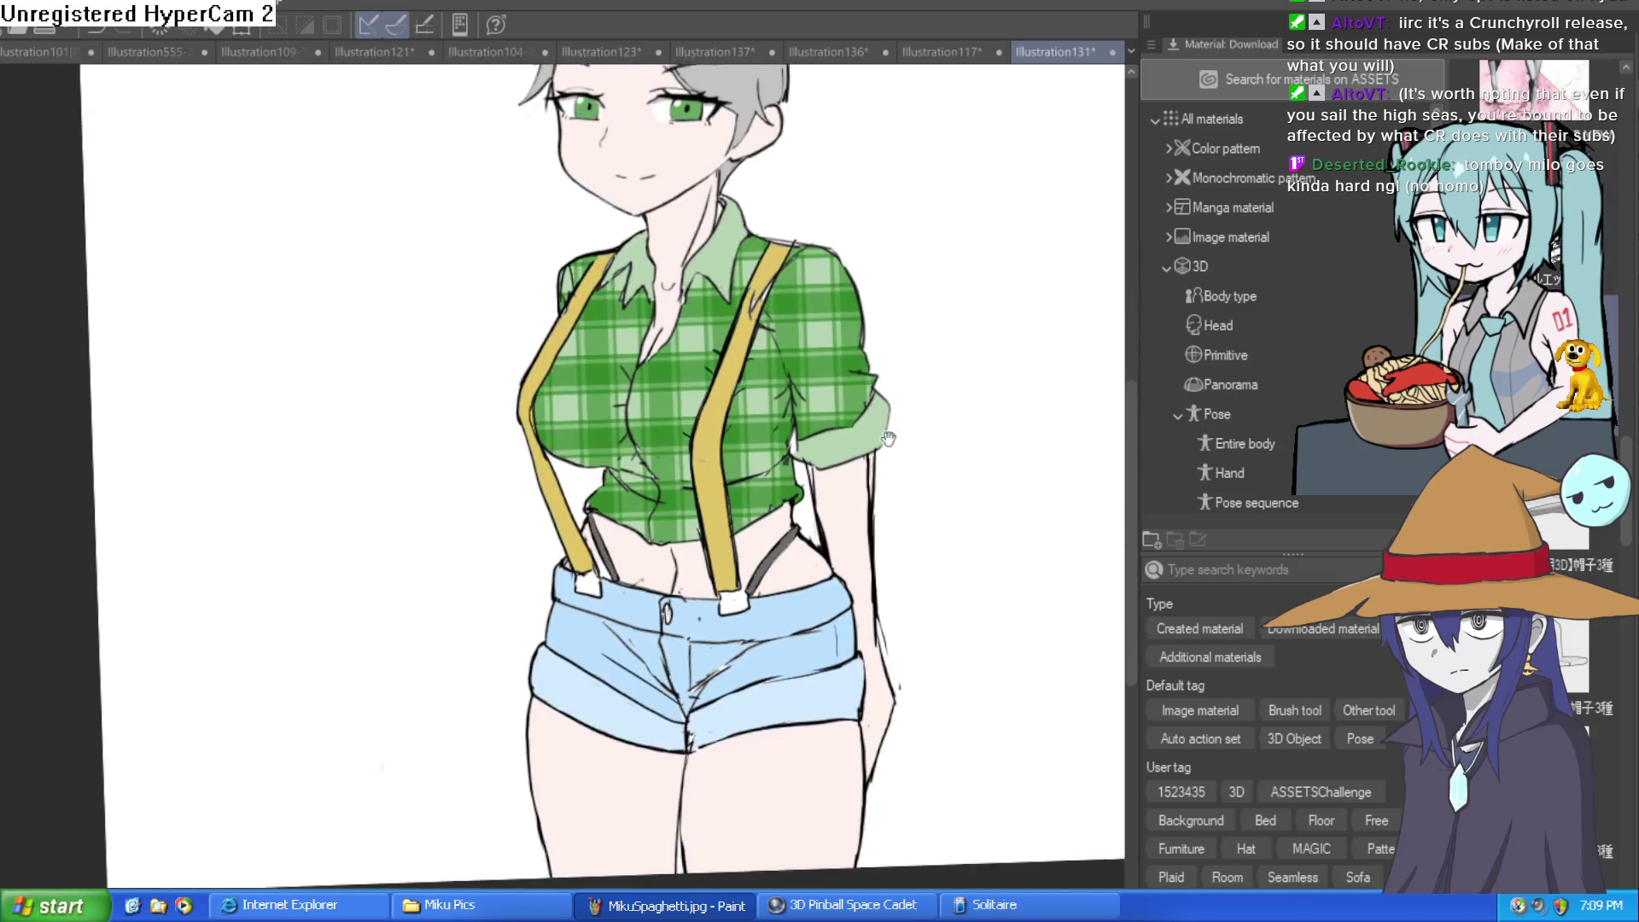
pyautogui.moveTo(890, 478)
pyautogui.mouseDown()
pyautogui.moveTo(873, 427)
pyautogui.moveTo(842, 444)
pyautogui.mouseUp()
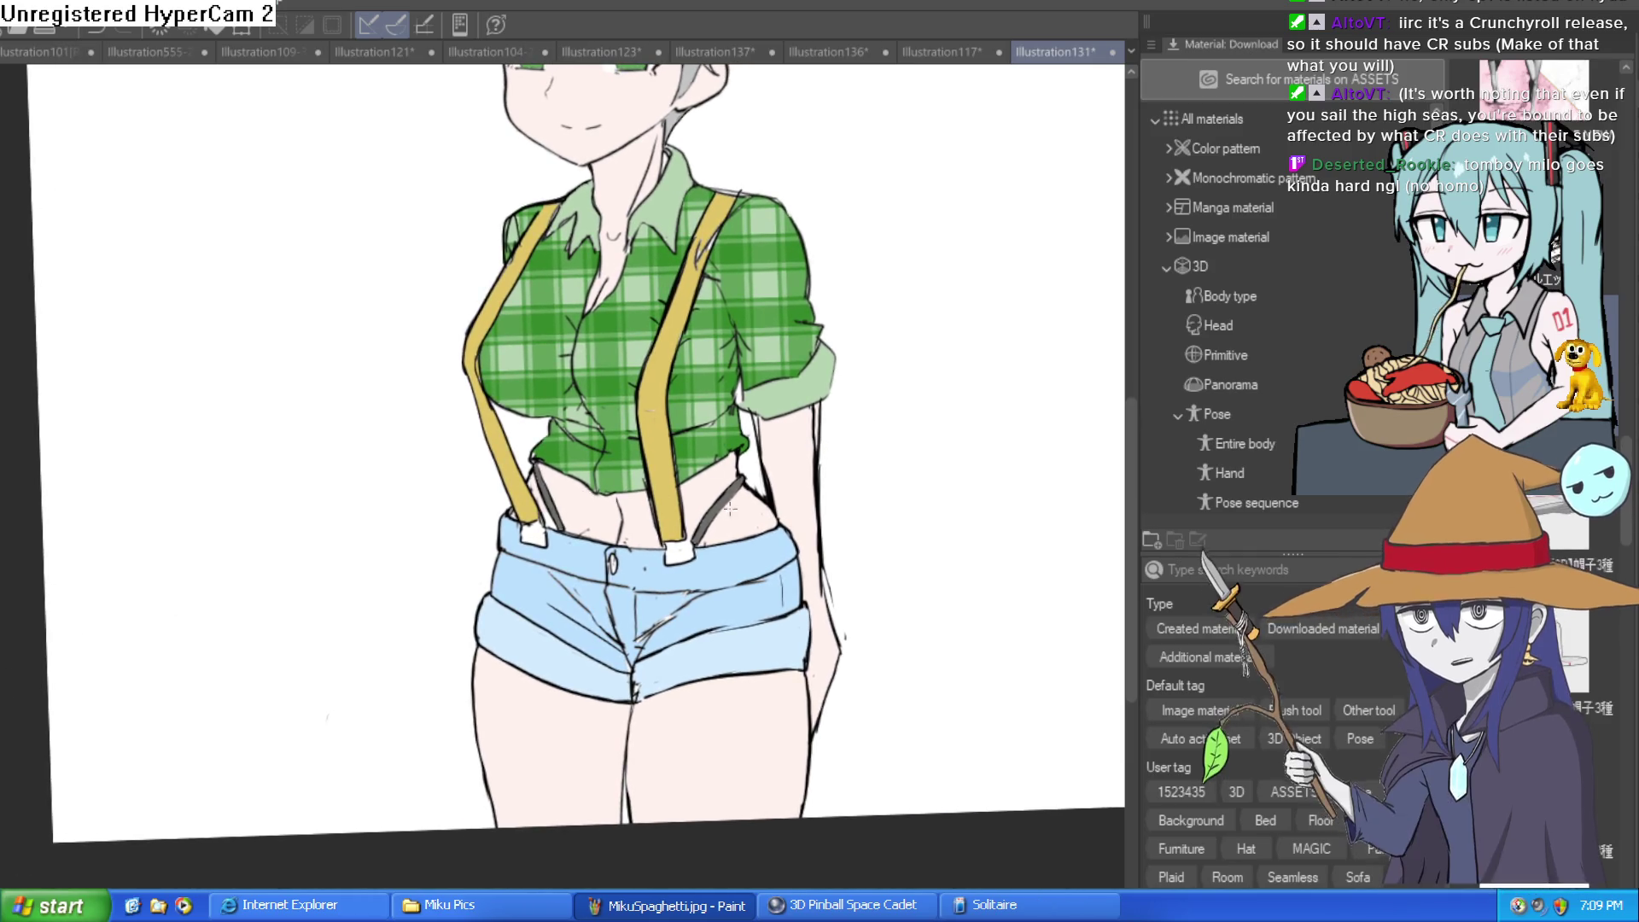
pyautogui.click(680, 551)
pyautogui.click(533, 536)
pyautogui.scroll(5, 613, 539)
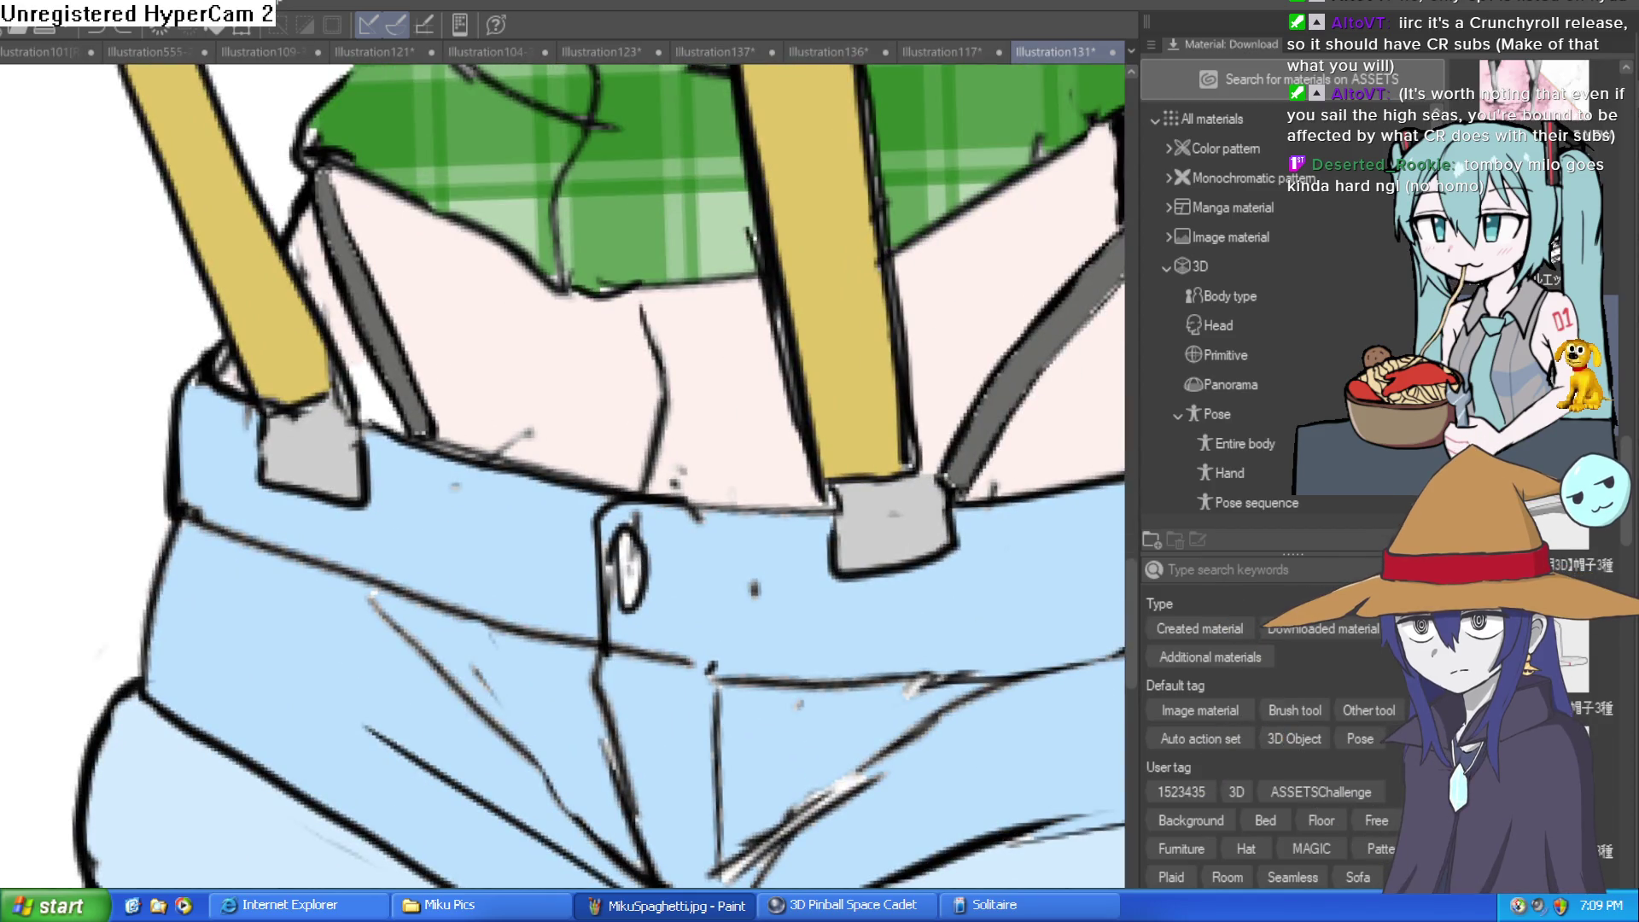
# Fill the shorts' waistband button grey and view the shirt, suspenders and shorts together
pyautogui.click(625, 568)
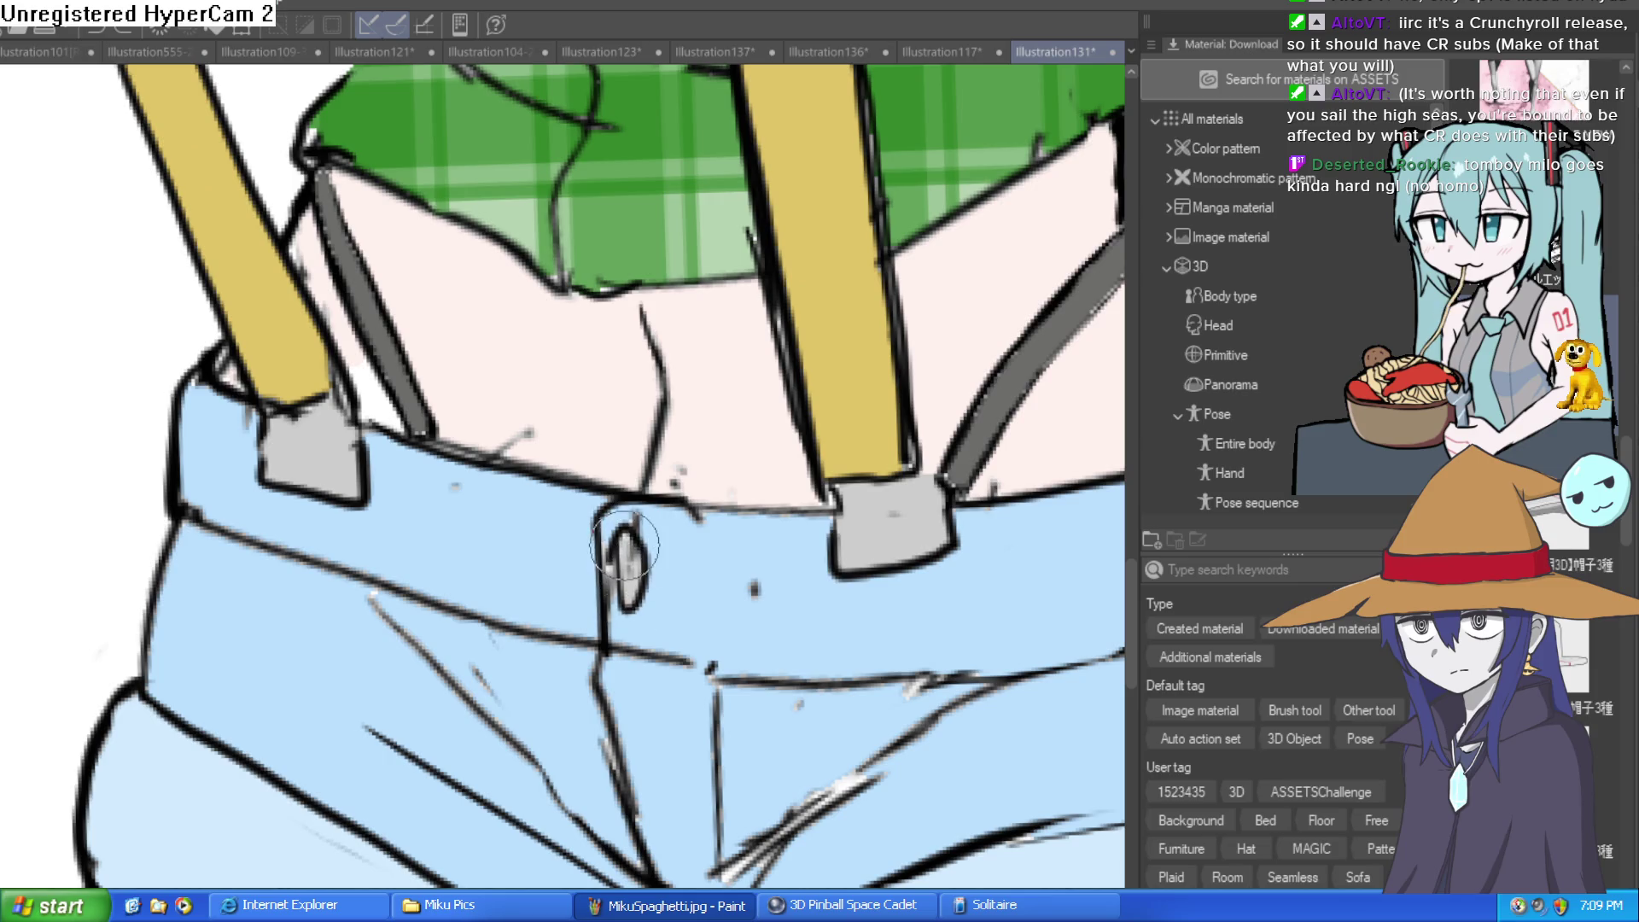
pyautogui.scroll(-5, 618, 566)
pyautogui.moveTo(649, 425)
pyautogui.mouseDown()
pyautogui.moveTo(718, 625)
pyautogui.moveTo(719, 567)
pyautogui.mouseUp()
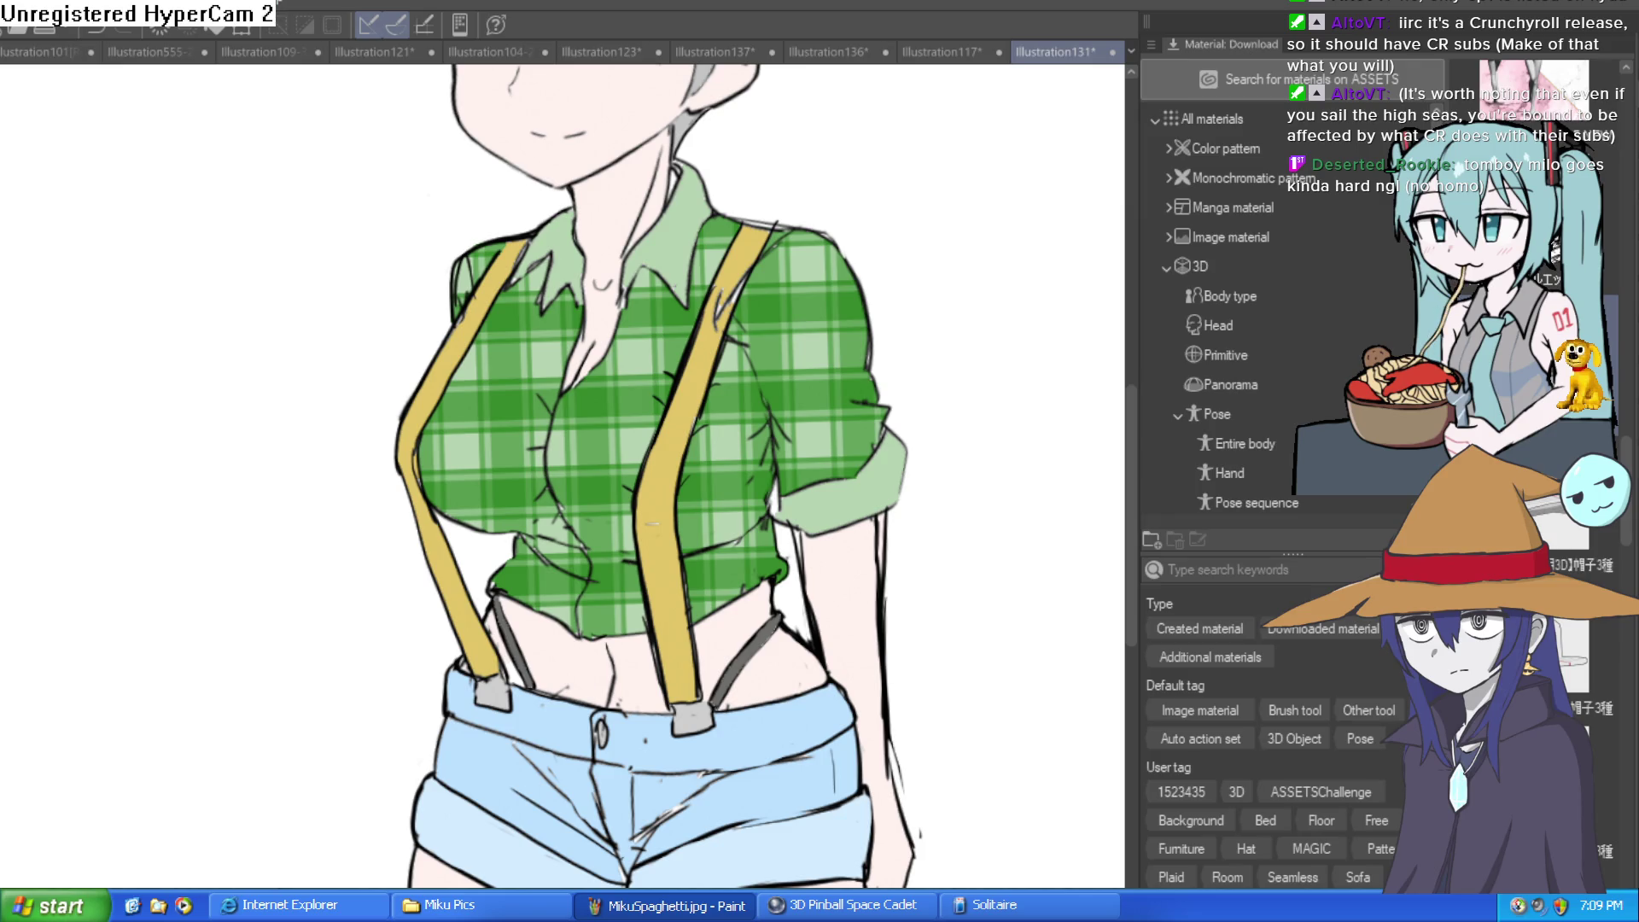
pyautogui.scroll(3, 698, 453)
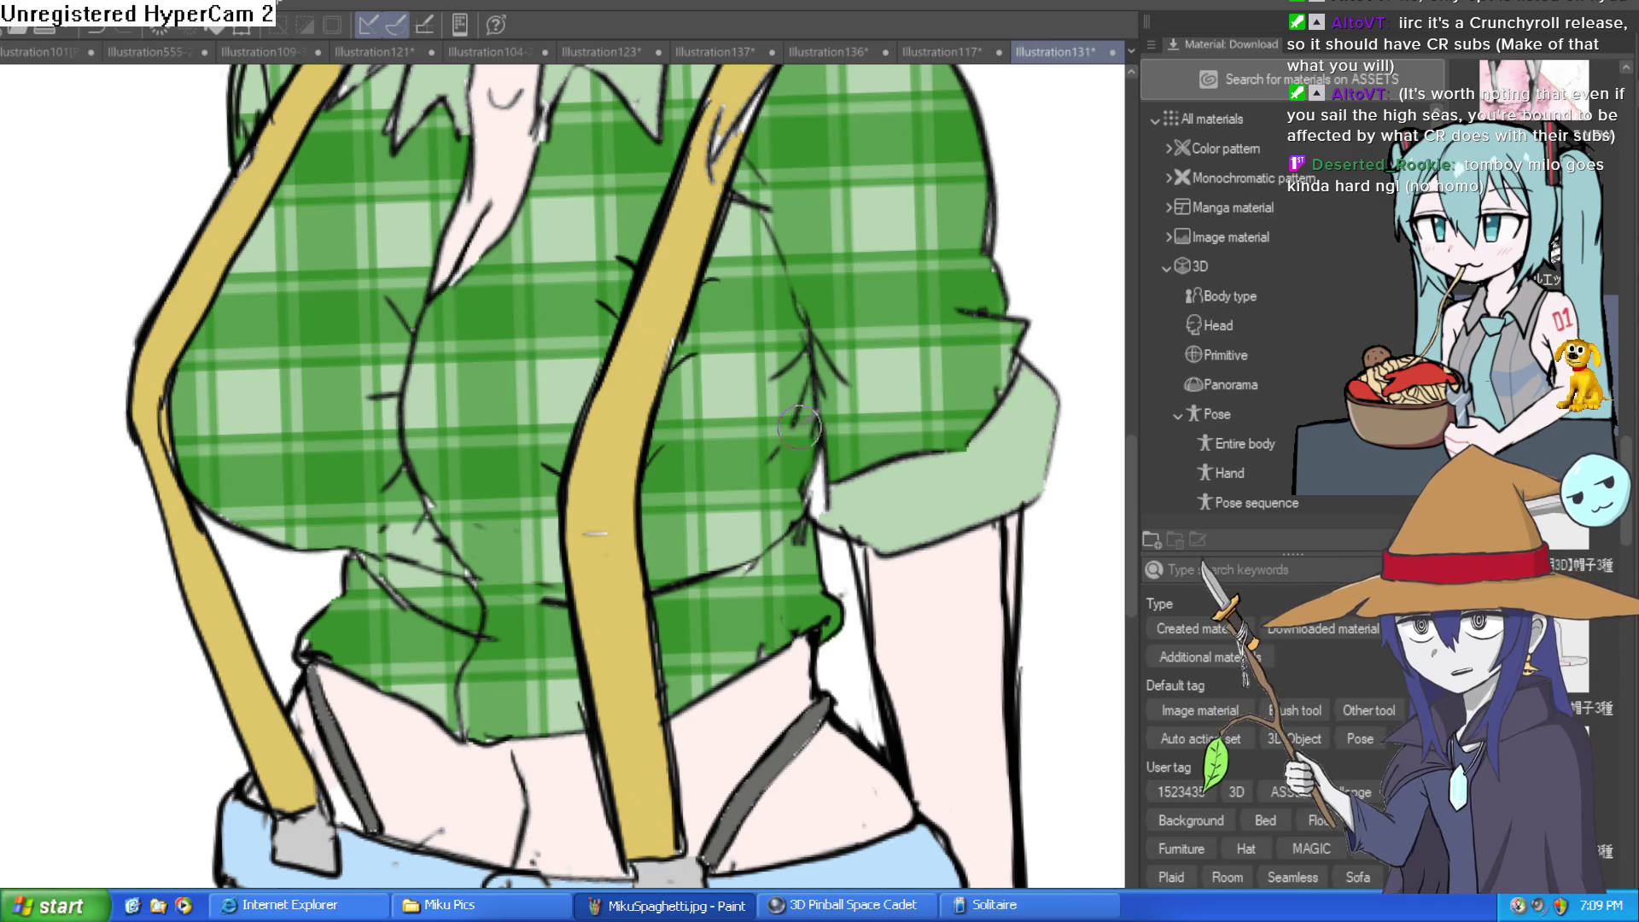
# Brush grey shading strokes across the lower shirt and hem, removing and restoring the band to compare
pyautogui.moveTo(820, 416)
pyautogui.mouseDown()
pyautogui.moveTo(508, 476)
pyautogui.moveTo(405, 439)
pyautogui.moveTo(146, 395)
pyautogui.moveTo(136, 414)
pyautogui.moveTo(143, 444)
pyautogui.moveTo(211, 504)
pyautogui.moveTo(546, 579)
pyautogui.mouseUp()
pyautogui.moveTo(645, 588)
pyautogui.mouseDown()
pyautogui.moveTo(803, 527)
pyautogui.moveTo(781, 571)
pyautogui.moveTo(658, 624)
pyautogui.mouseUp()
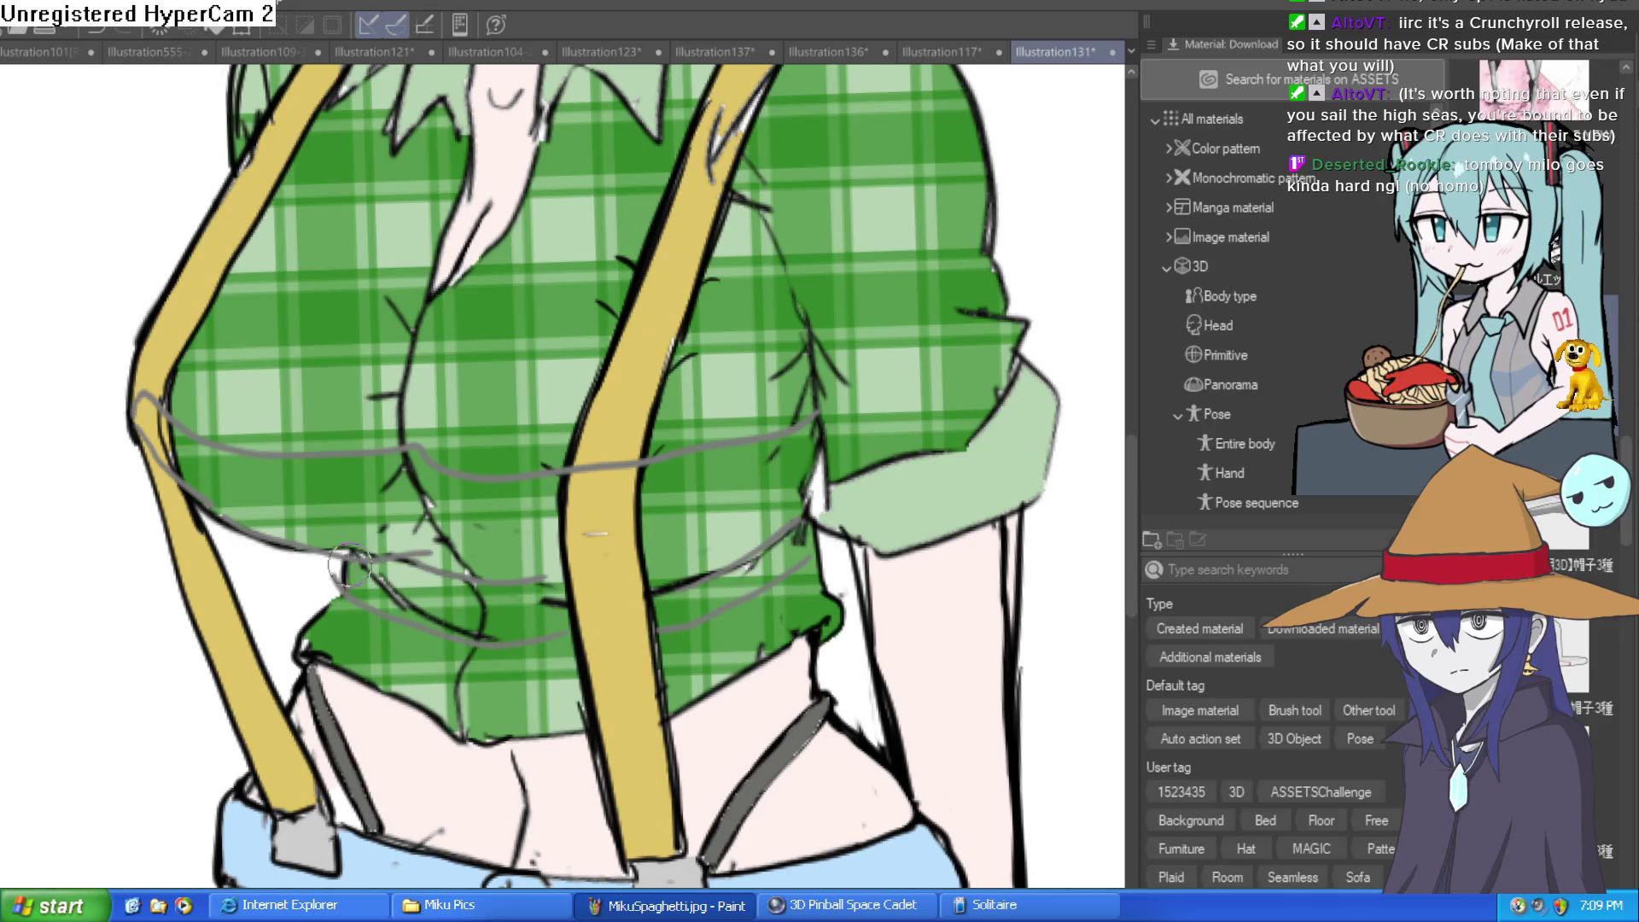
pyautogui.moveTo(350, 570)
pyautogui.mouseDown()
pyautogui.moveTo(479, 636)
pyautogui.moveTo(717, 600)
pyautogui.mouseUp()
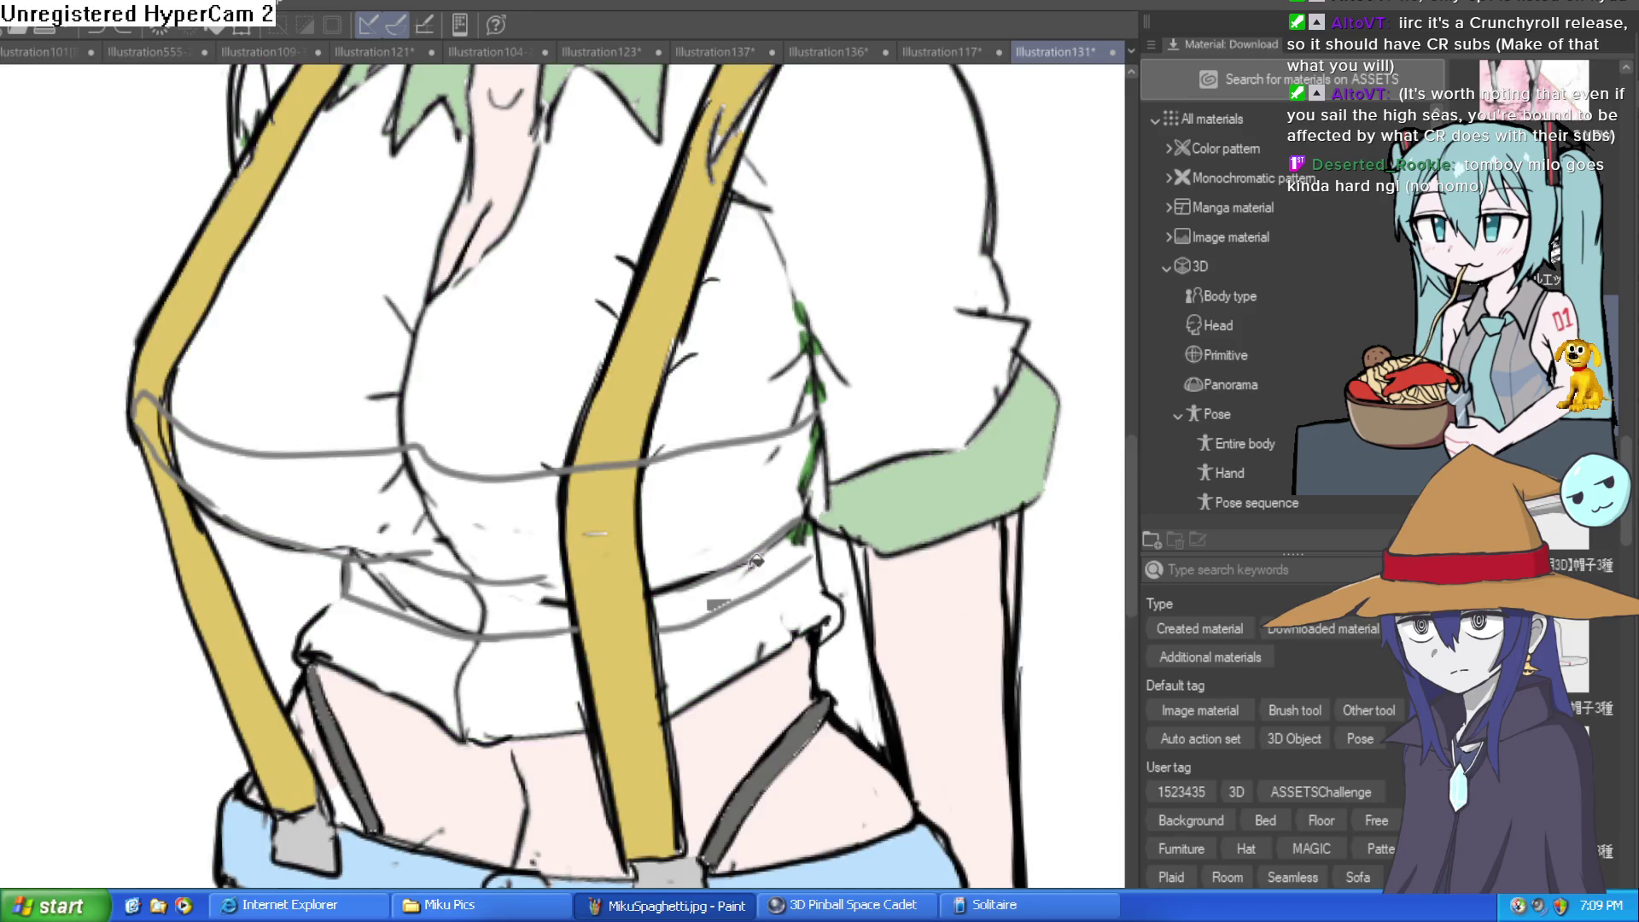
pyautogui.moveTo(760, 555)
pyautogui.mouseDown()
pyautogui.moveTo(741, 577)
pyautogui.moveTo(807, 539)
pyautogui.moveTo(657, 601)
pyautogui.moveTo(583, 505)
pyautogui.moveTo(523, 611)
pyautogui.moveTo(378, 563)
pyautogui.moveTo(384, 498)
pyautogui.mouseUp()
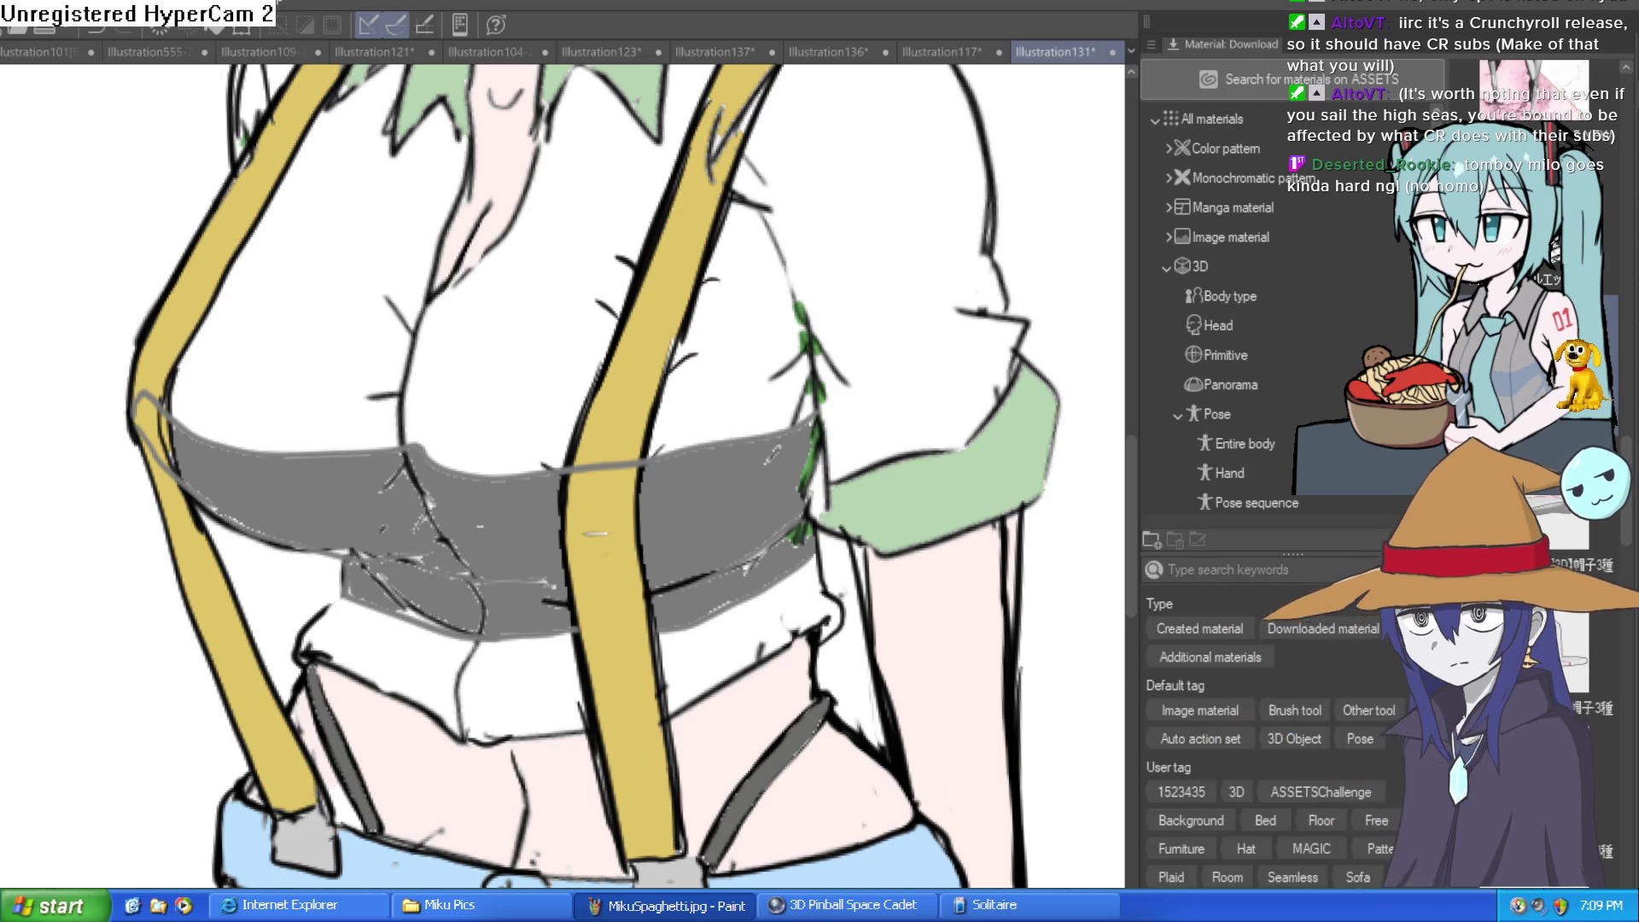
pyautogui.press('Delete')
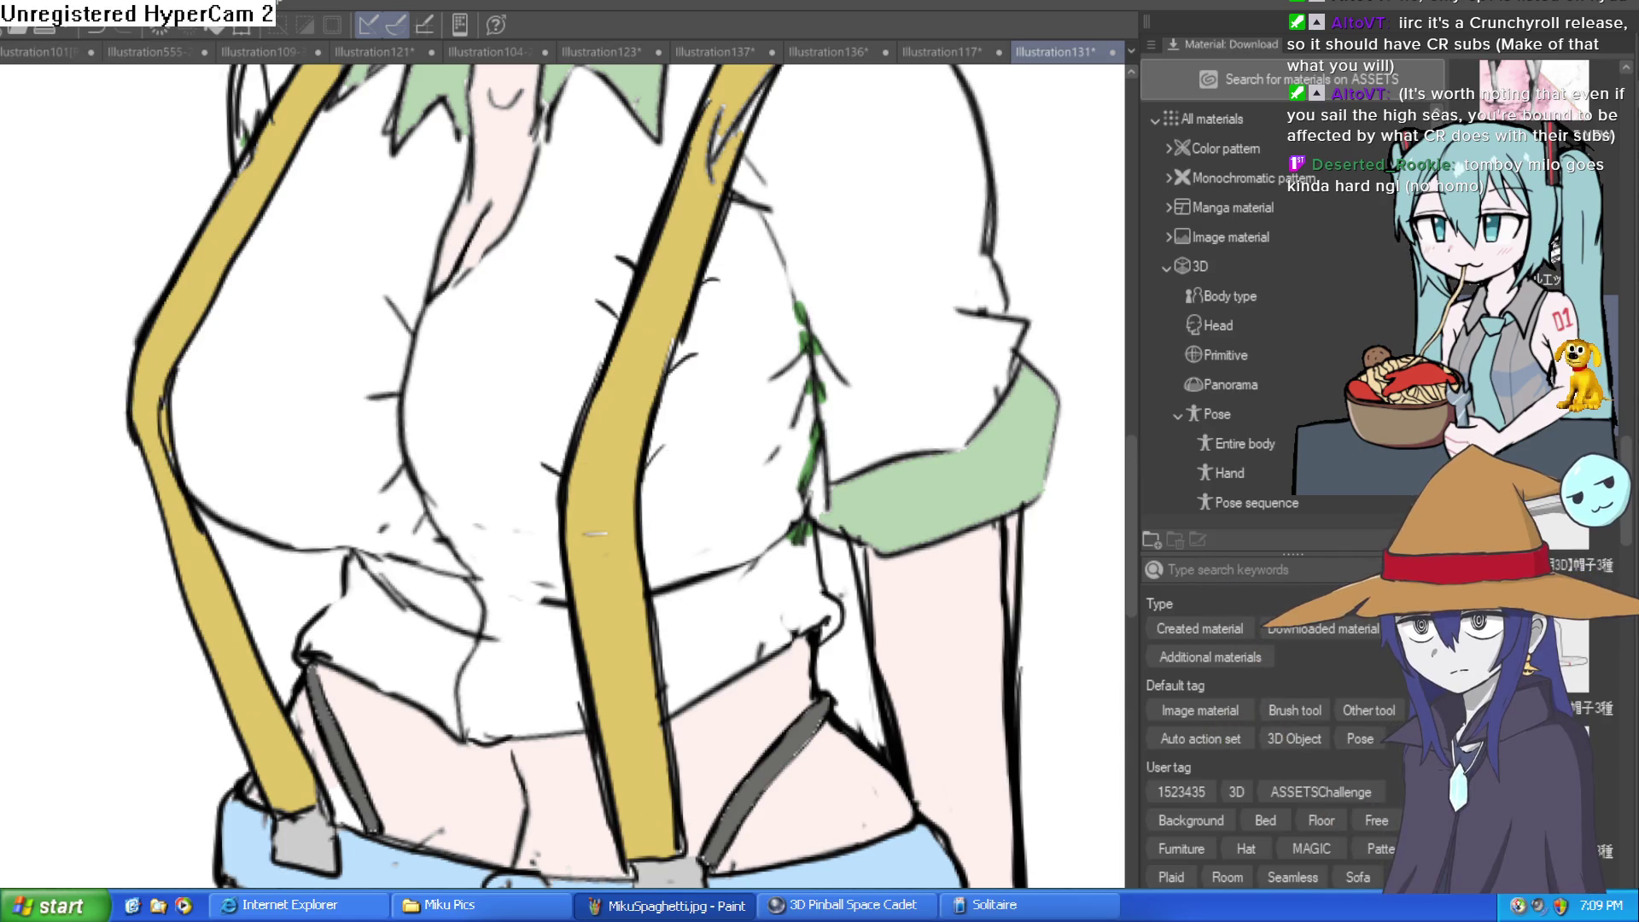
pyautogui.hotkey('ctrl', 'z')
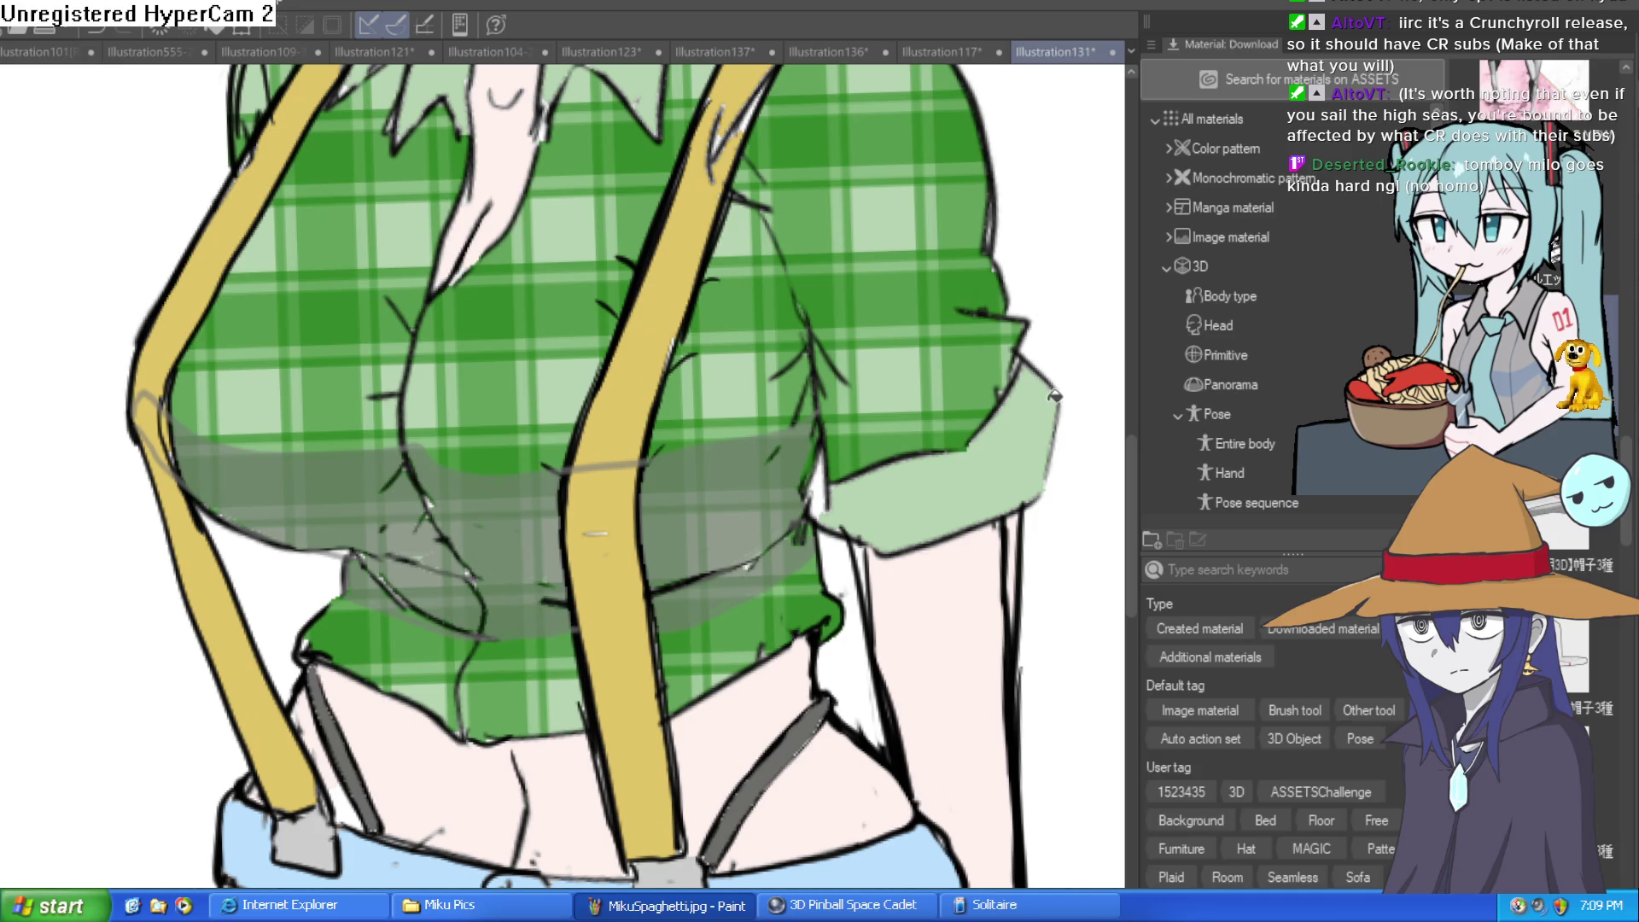
pyautogui.click(1309, 386)
# Add a short ink stroke on the shirt and save the file
pyautogui.moveTo(386, 299); pyautogui.dragTo(413, 335)
pyautogui.hotkey('ctrl', 's')
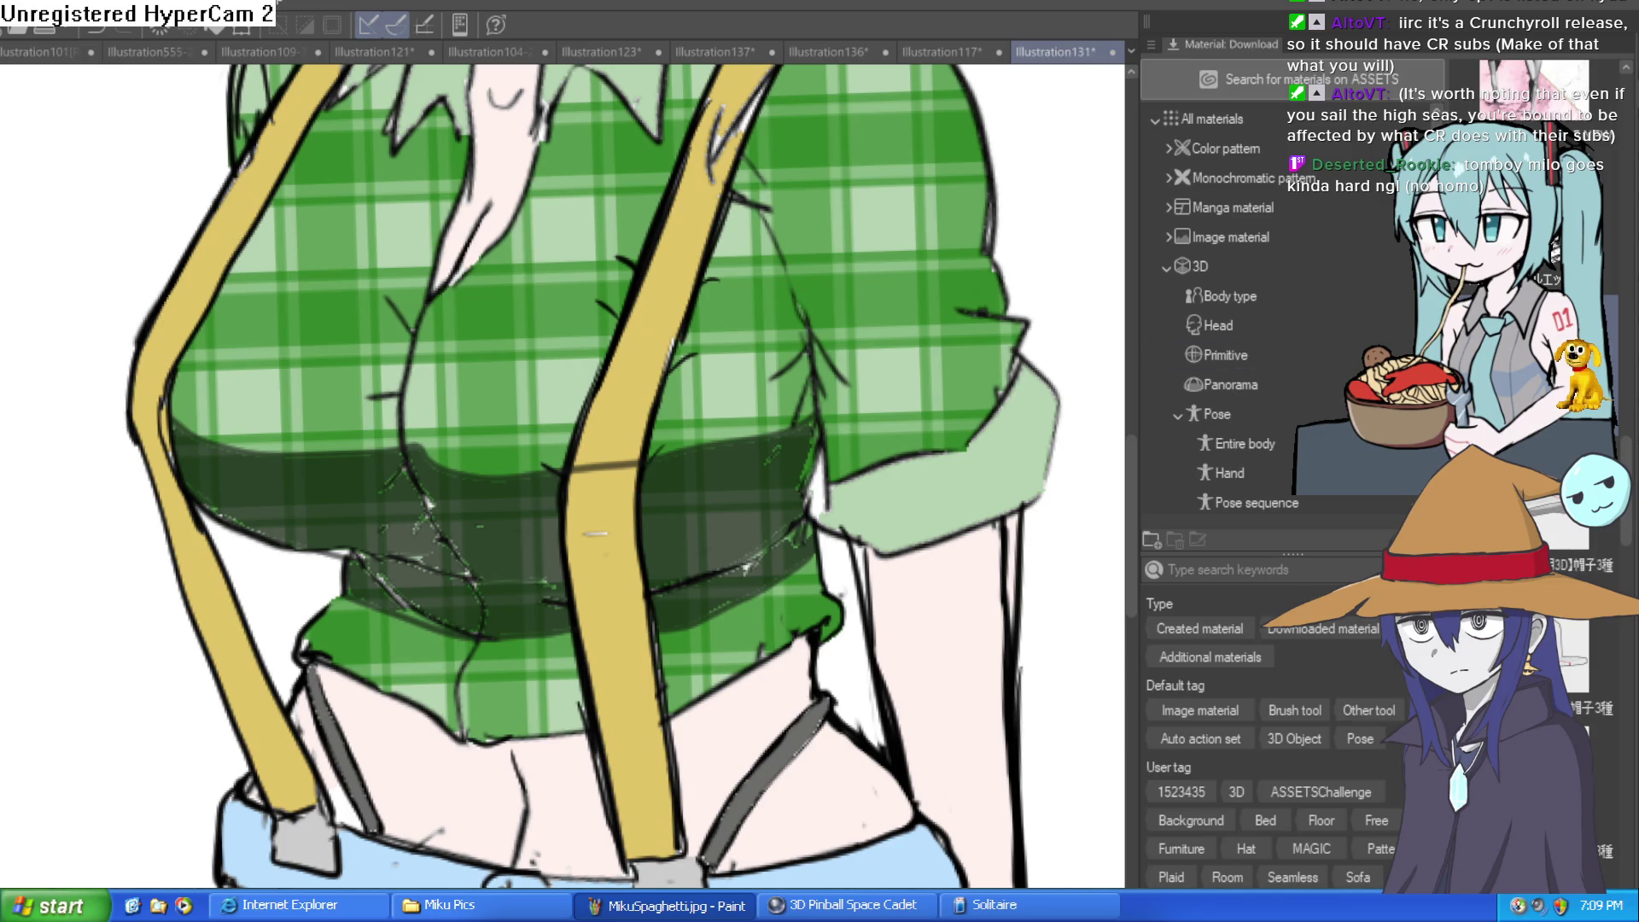
# Show the shading band solid and brush black over its green streaks and edge fringe
pyautogui.hotkey('ctrl', 'z')
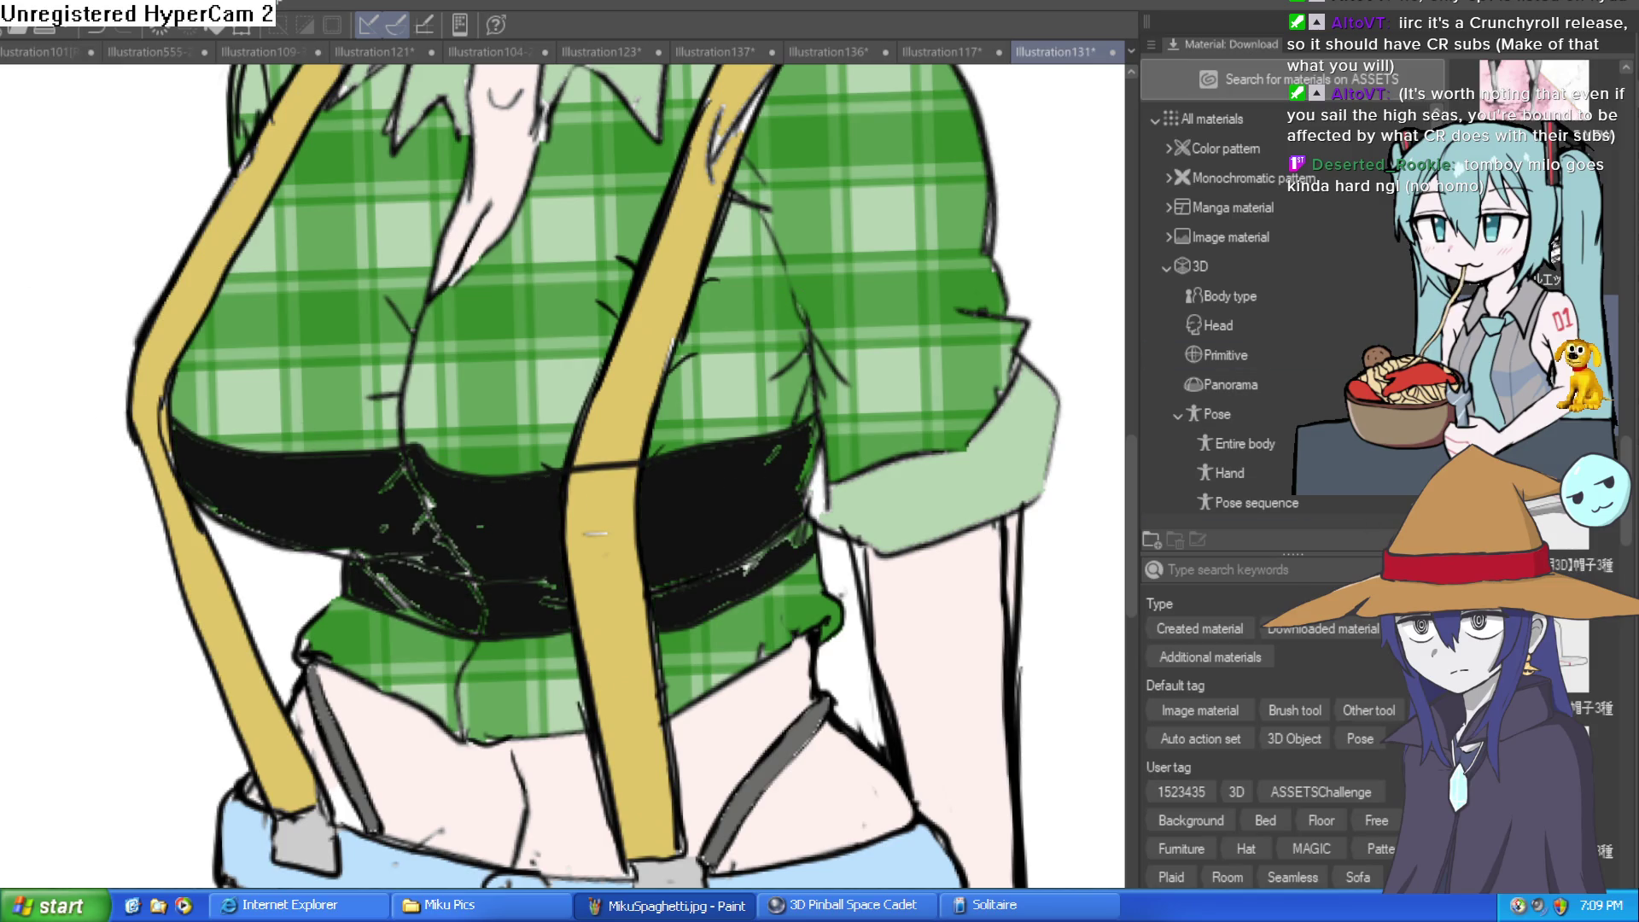
pyautogui.click(462, 421)
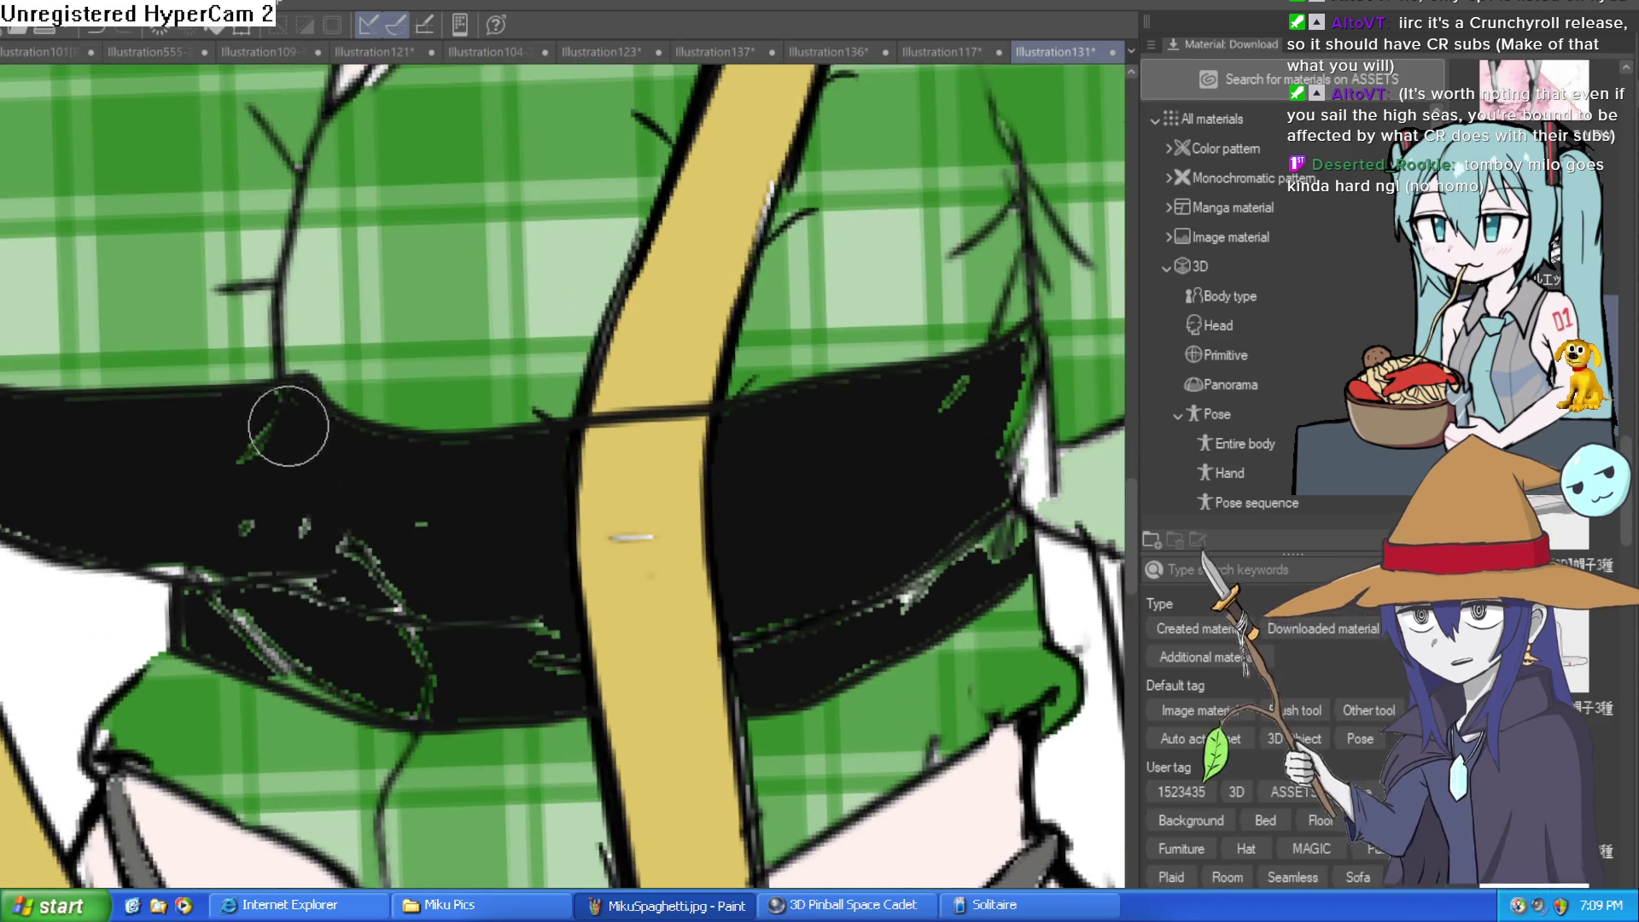
pyautogui.moveTo(288, 426)
pyautogui.mouseDown()
pyautogui.moveTo(281, 402)
pyautogui.moveTo(429, 684)
pyautogui.moveTo(273, 674)
pyautogui.moveTo(243, 636)
pyautogui.moveTo(245, 567)
pyautogui.moveTo(299, 555)
pyautogui.moveTo(386, 621)
pyautogui.moveTo(581, 357)
pyautogui.mouseUp()
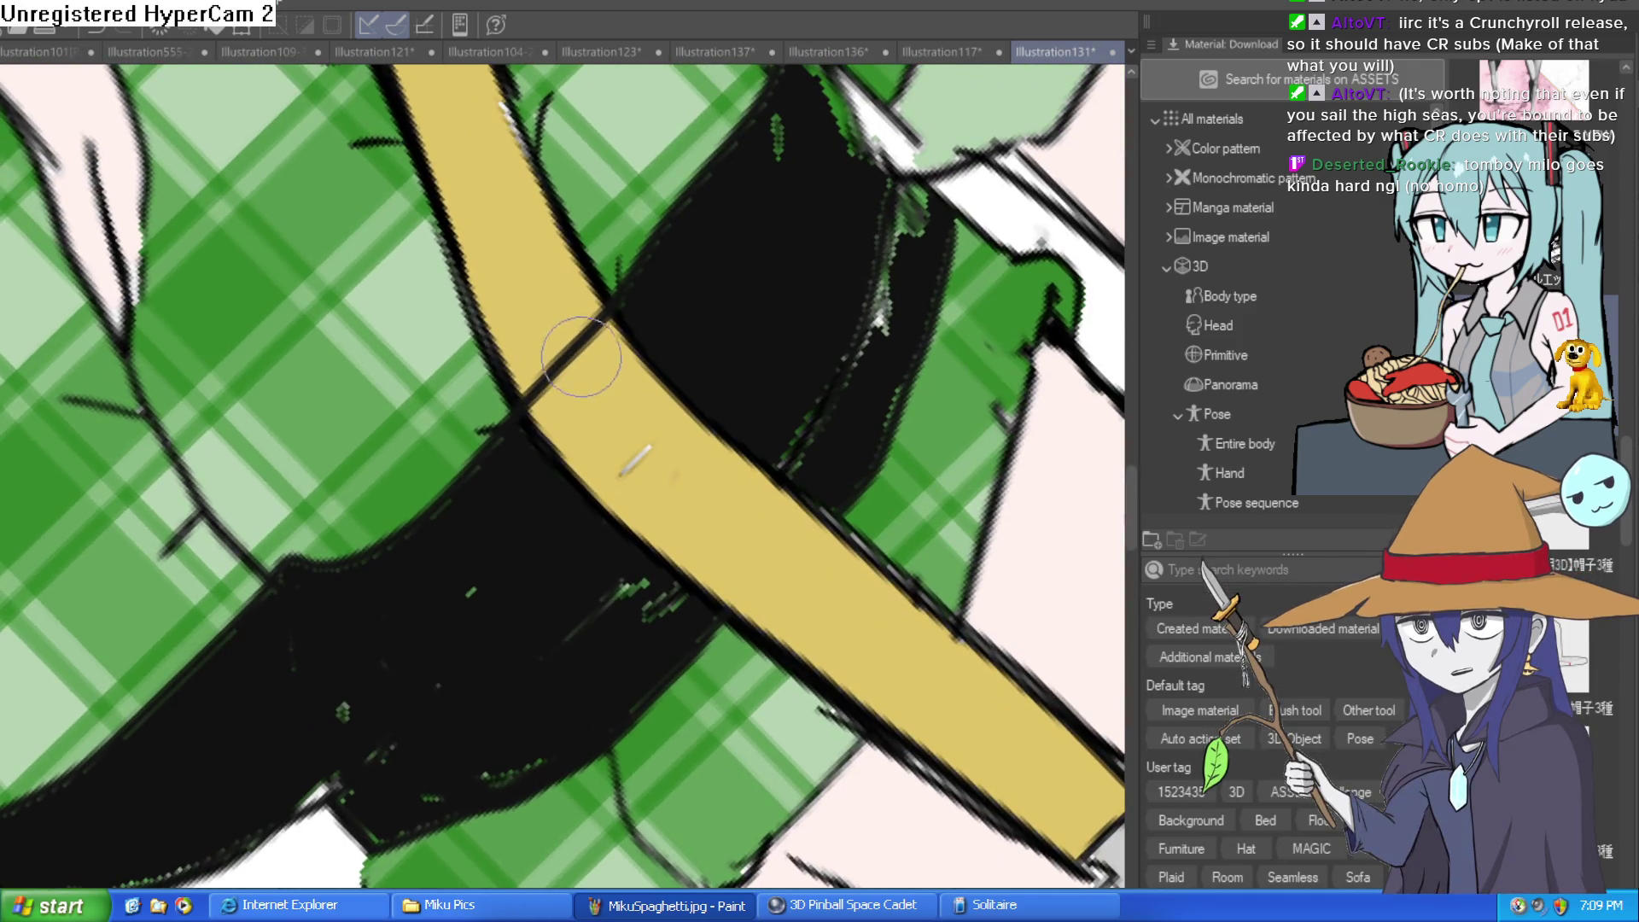
pyautogui.moveTo(669, 586)
pyautogui.mouseDown()
pyautogui.moveTo(641, 567)
pyautogui.moveTo(736, 607)
pyautogui.moveTo(826, 522)
pyautogui.moveTo(805, 504)
pyautogui.moveTo(823, 464)
pyautogui.moveTo(728, 464)
pyautogui.moveTo(599, 507)
pyautogui.moveTo(555, 436)
pyautogui.moveTo(588, 389)
pyautogui.moveTo(559, 389)
pyautogui.moveTo(585, 375)
pyautogui.mouseUp()
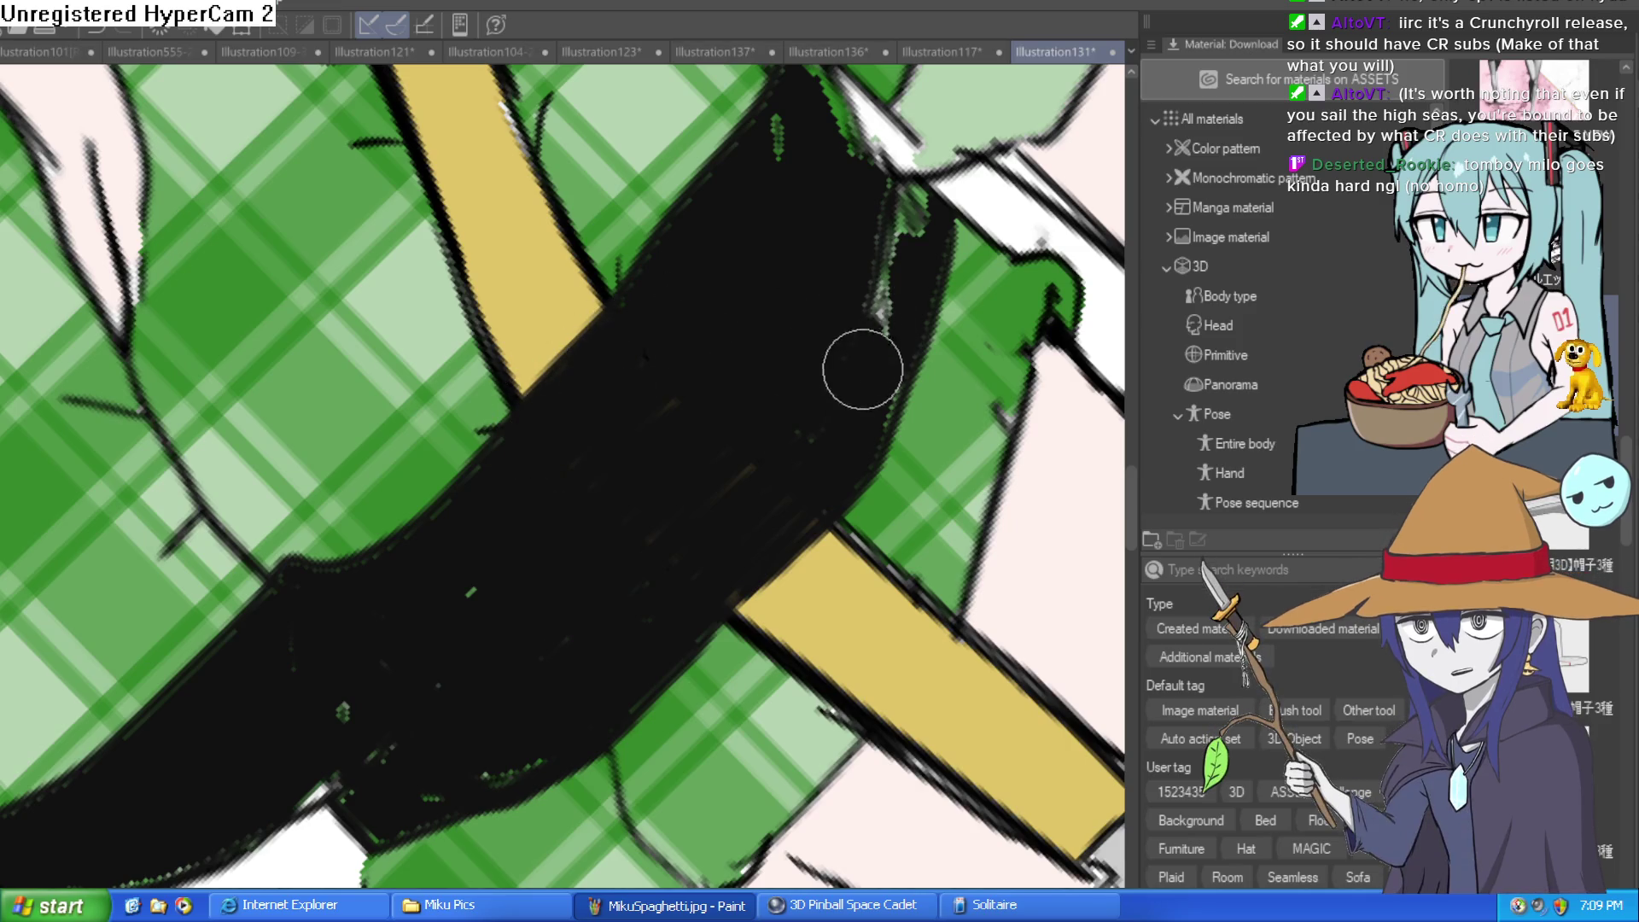
pyautogui.moveTo(863, 362)
pyautogui.mouseDown()
pyautogui.moveTo(900, 208)
pyautogui.moveTo(993, 414)
pyautogui.mouseUp()
pyautogui.moveTo(951, 475)
pyautogui.mouseDown()
pyautogui.moveTo(993, 403)
pyautogui.moveTo(925, 443)
pyautogui.moveTo(878, 286)
pyautogui.moveTo(823, 264)
pyautogui.moveTo(764, 289)
pyautogui.moveTo(845, 367)
pyautogui.moveTo(866, 335)
pyautogui.moveTo(862, 401)
pyautogui.moveTo(888, 397)
pyautogui.moveTo(812, 532)
pyautogui.moveTo(904, 468)
pyautogui.moveTo(887, 463)
pyautogui.moveTo(797, 592)
pyautogui.moveTo(732, 732)
pyautogui.moveTo(427, 592)
pyautogui.mouseUp()
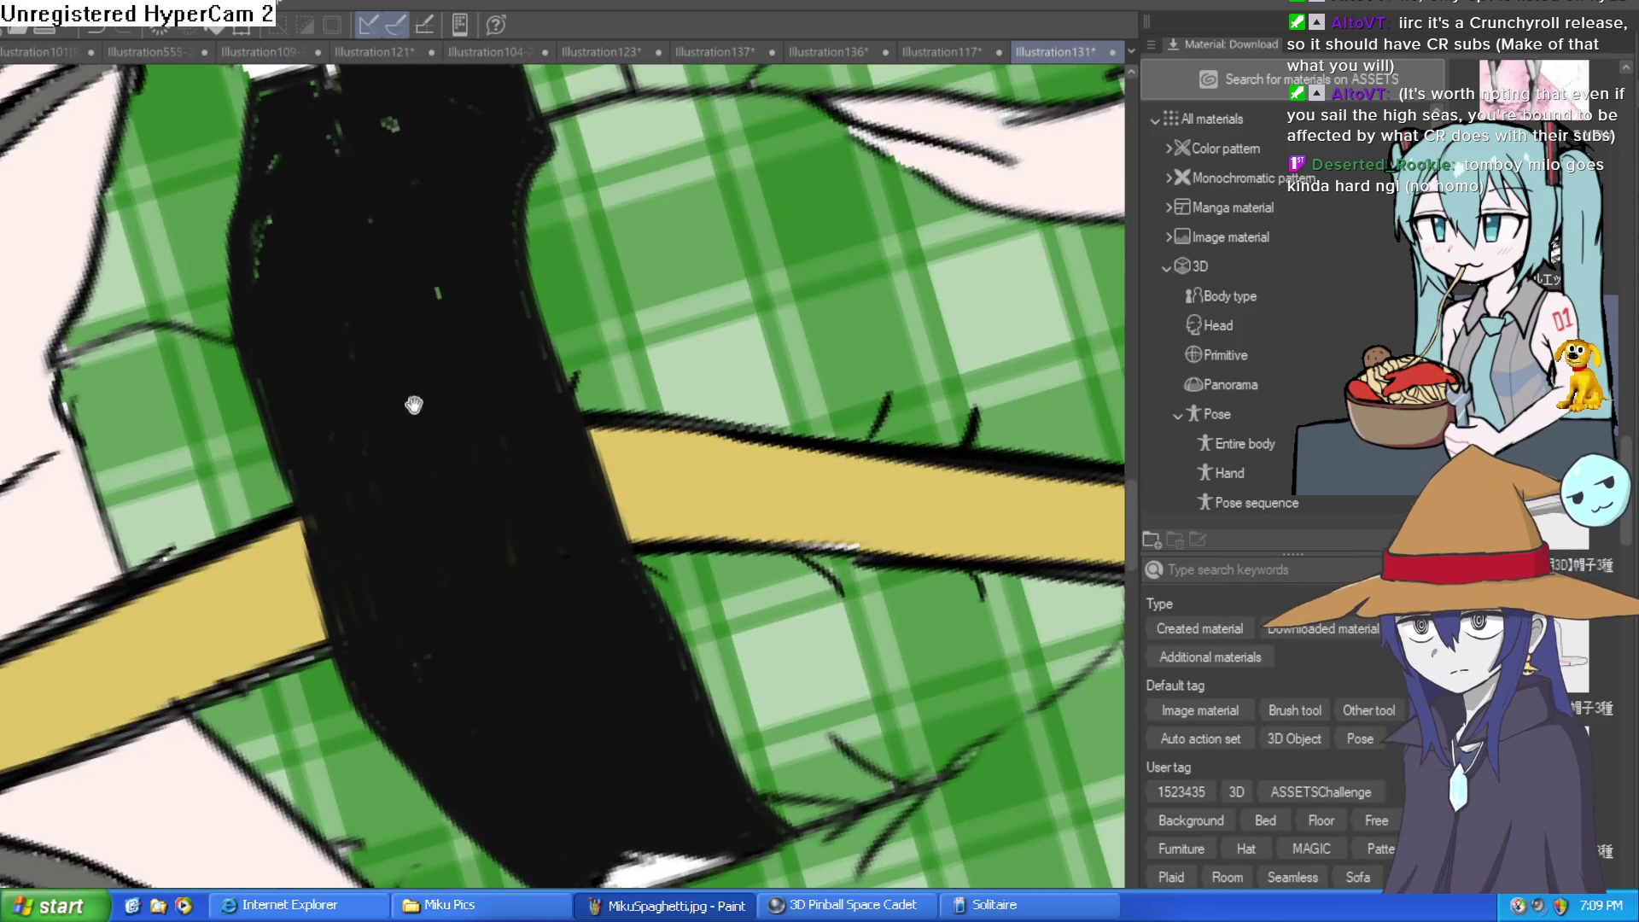
# With the view rotated, cover the remaining specks on the band's left edge, then restore the upright view
pyautogui.moveTo(410, 402); pyautogui.dragTo(498, 458)
pyautogui.moveTo(458, 512)
pyautogui.mouseDown()
pyautogui.moveTo(414, 329)
pyautogui.moveTo(367, 299)
pyautogui.moveTo(346, 229)
pyautogui.moveTo(348, 355)
pyautogui.moveTo(341, 300)
pyautogui.moveTo(307, 322)
pyautogui.moveTo(283, 313)
pyautogui.moveTo(281, 446)
pyautogui.moveTo(304, 347)
pyautogui.moveTo(395, 453)
pyautogui.mouseUp()
pyautogui.scroll(3, 375, 525)
pyautogui.moveTo(375, 525)
pyautogui.mouseDown()
pyautogui.moveTo(366, 347)
pyautogui.moveTo(402, 274)
pyautogui.moveTo(366, 348)
pyautogui.moveTo(384, 282)
pyautogui.moveTo(418, 188)
pyautogui.moveTo(535, 145)
pyautogui.moveTo(483, 136)
pyautogui.moveTo(432, 179)
pyautogui.moveTo(467, 223)
pyautogui.moveTo(502, 157)
pyautogui.moveTo(487, 191)
pyautogui.moveTo(491, 171)
pyautogui.mouseUp()
pyautogui.scroll(-5, 491, 171)
pyautogui.hotkey('ctrl', '0')
pyautogui.scroll(-3, 914, 432)
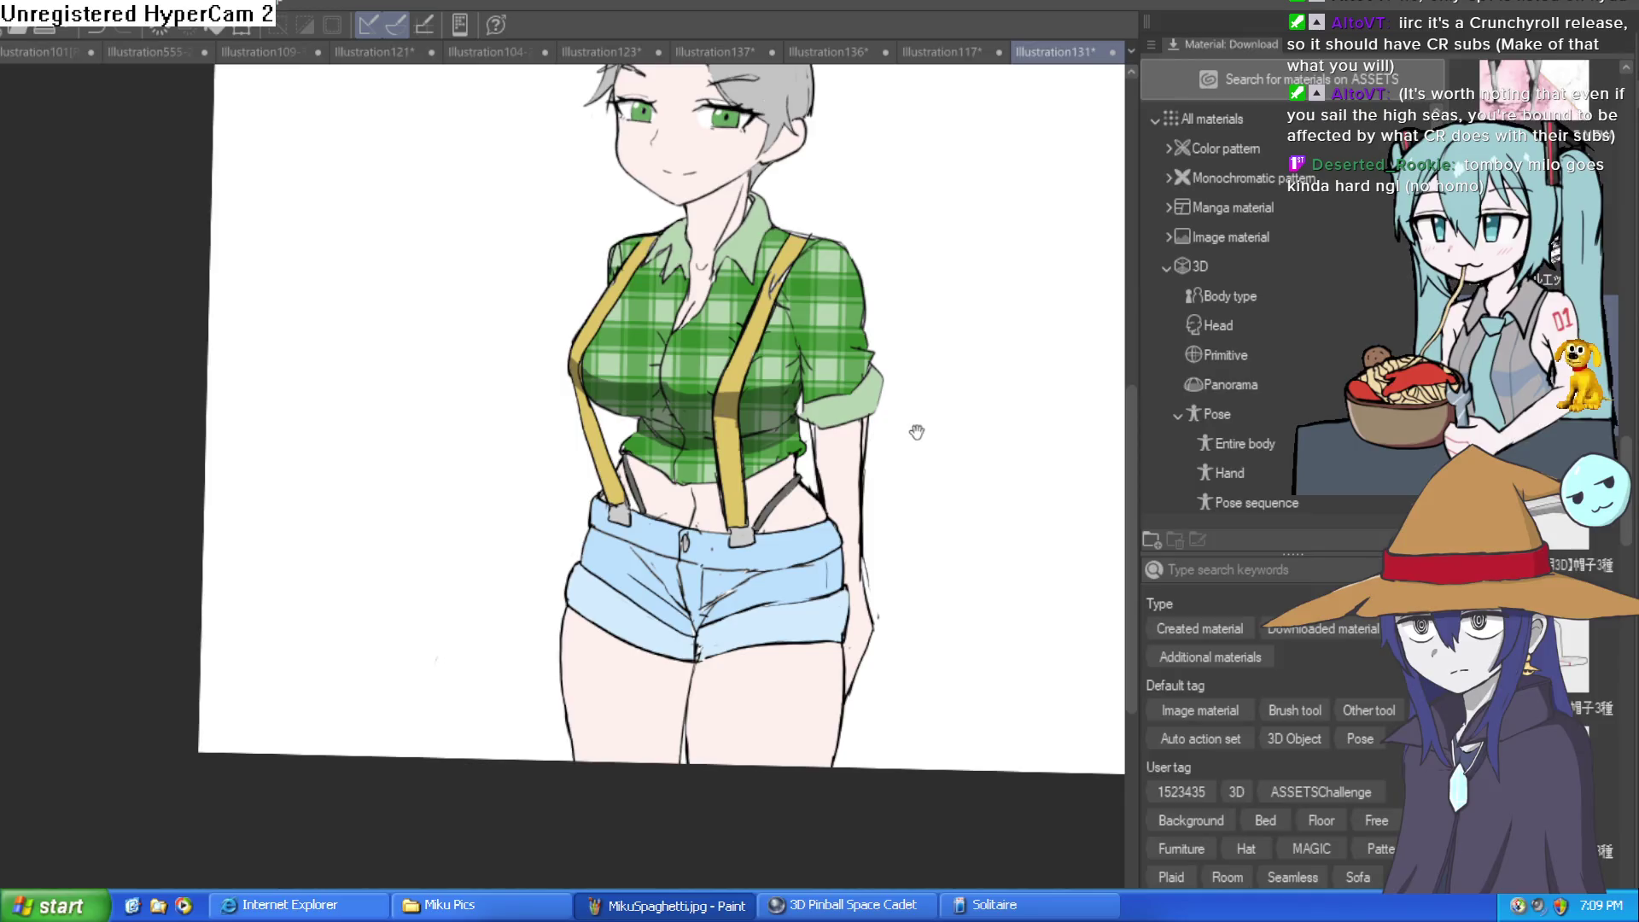
# Add darker shading strokes on the shirt and along the left grey strap
pyautogui.moveTo(927, 420); pyautogui.dragTo(824, 387)
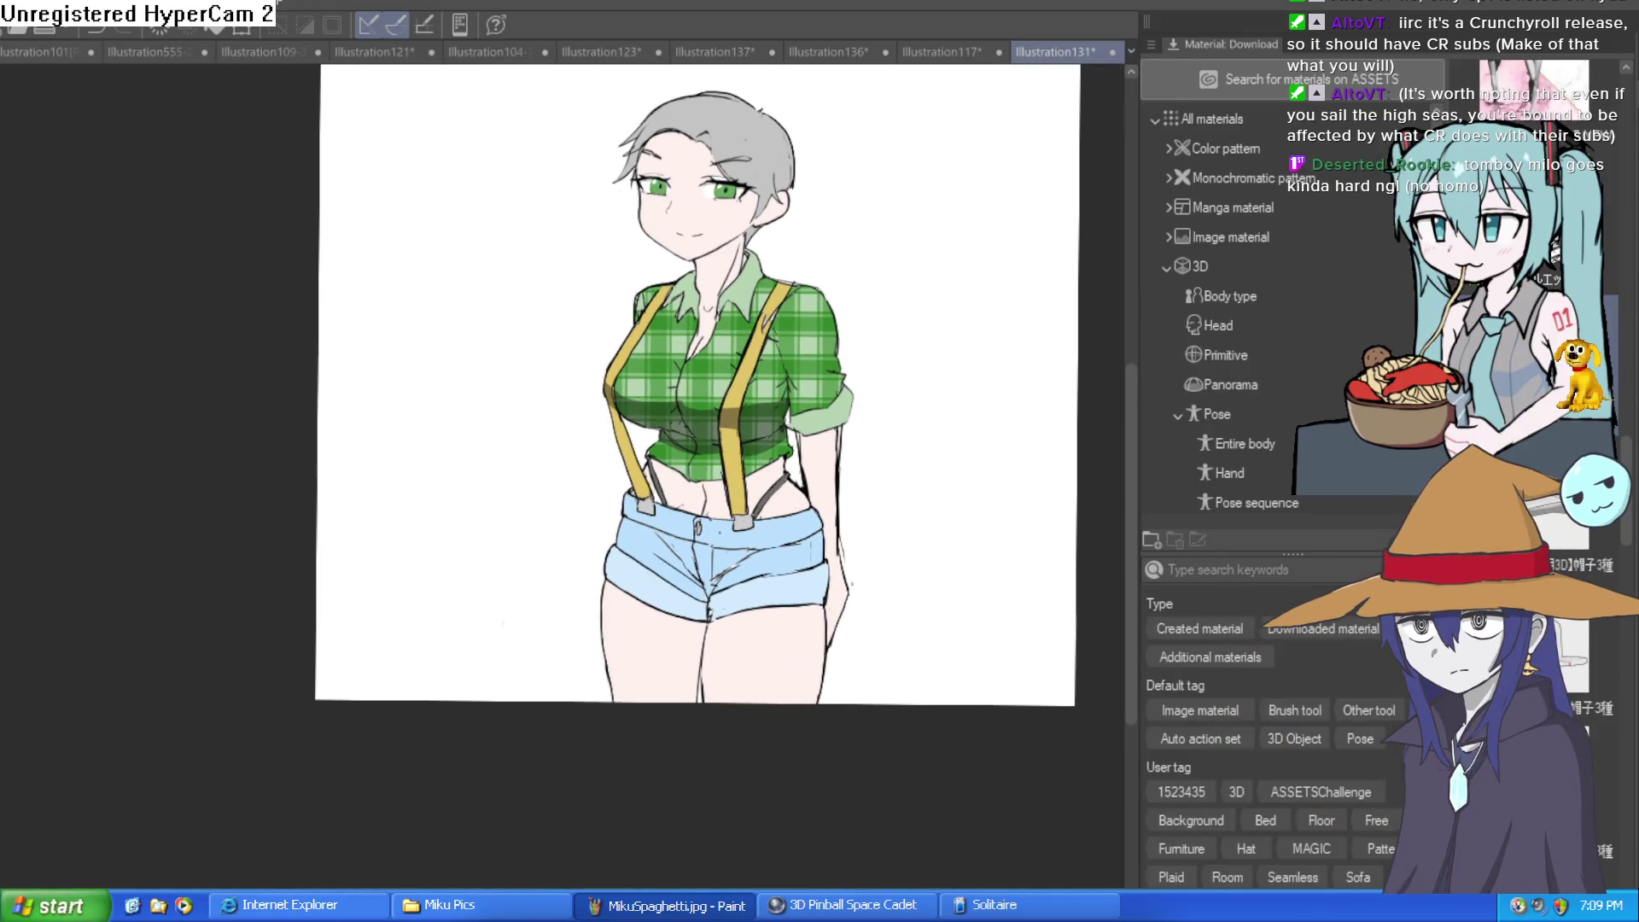
pyautogui.scroll(4, 832, 336)
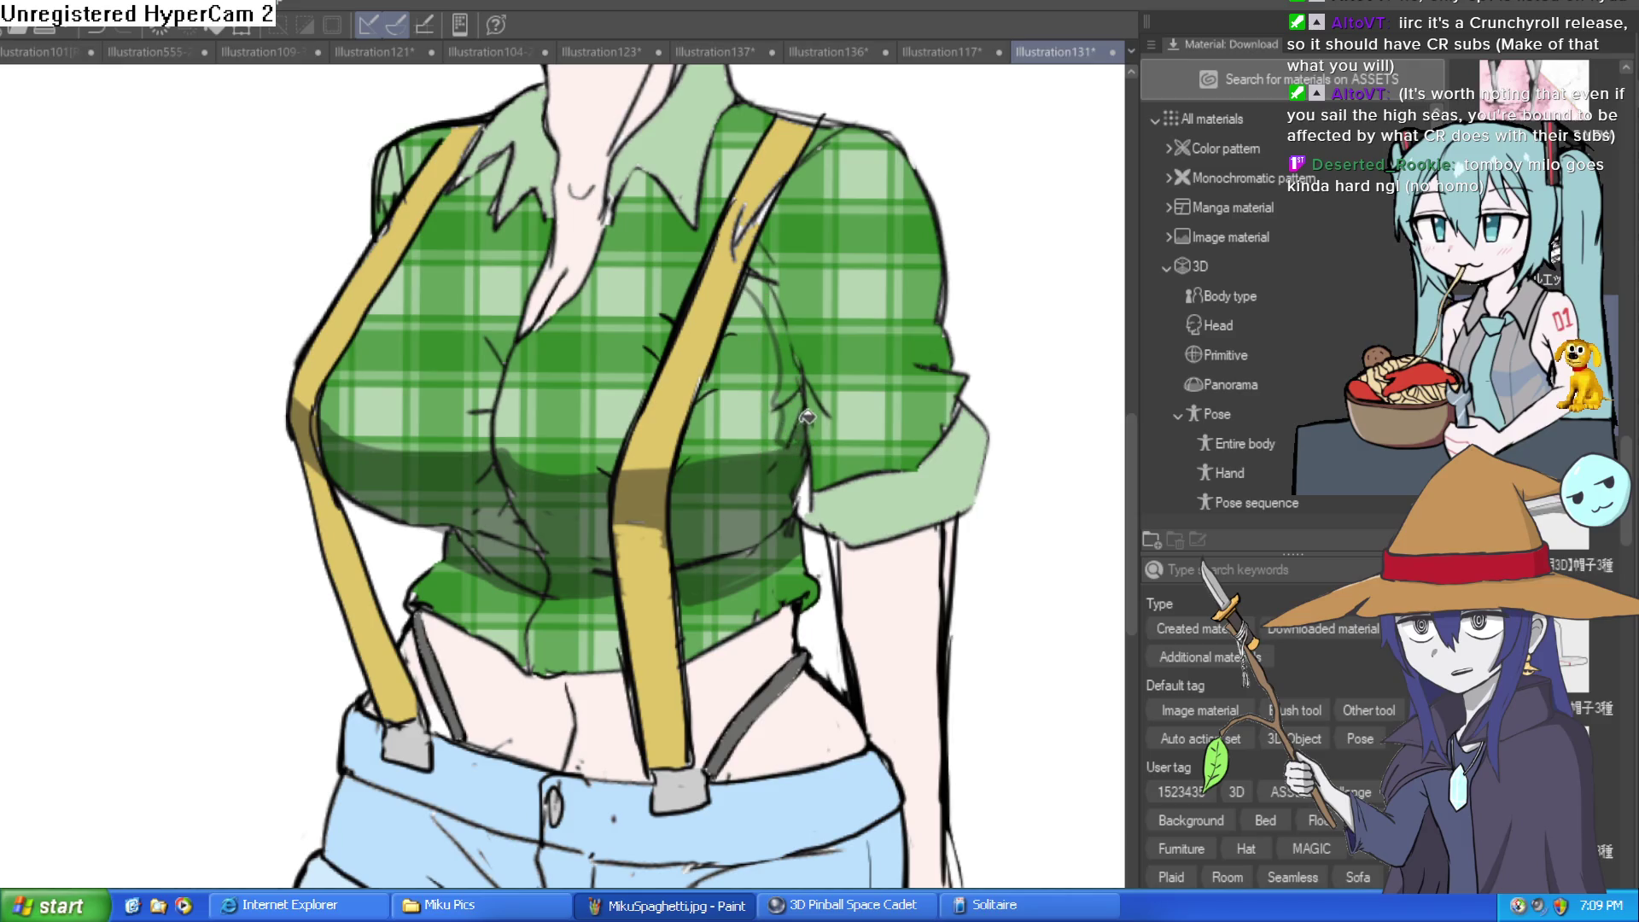
pyautogui.scroll(5, 734, 197)
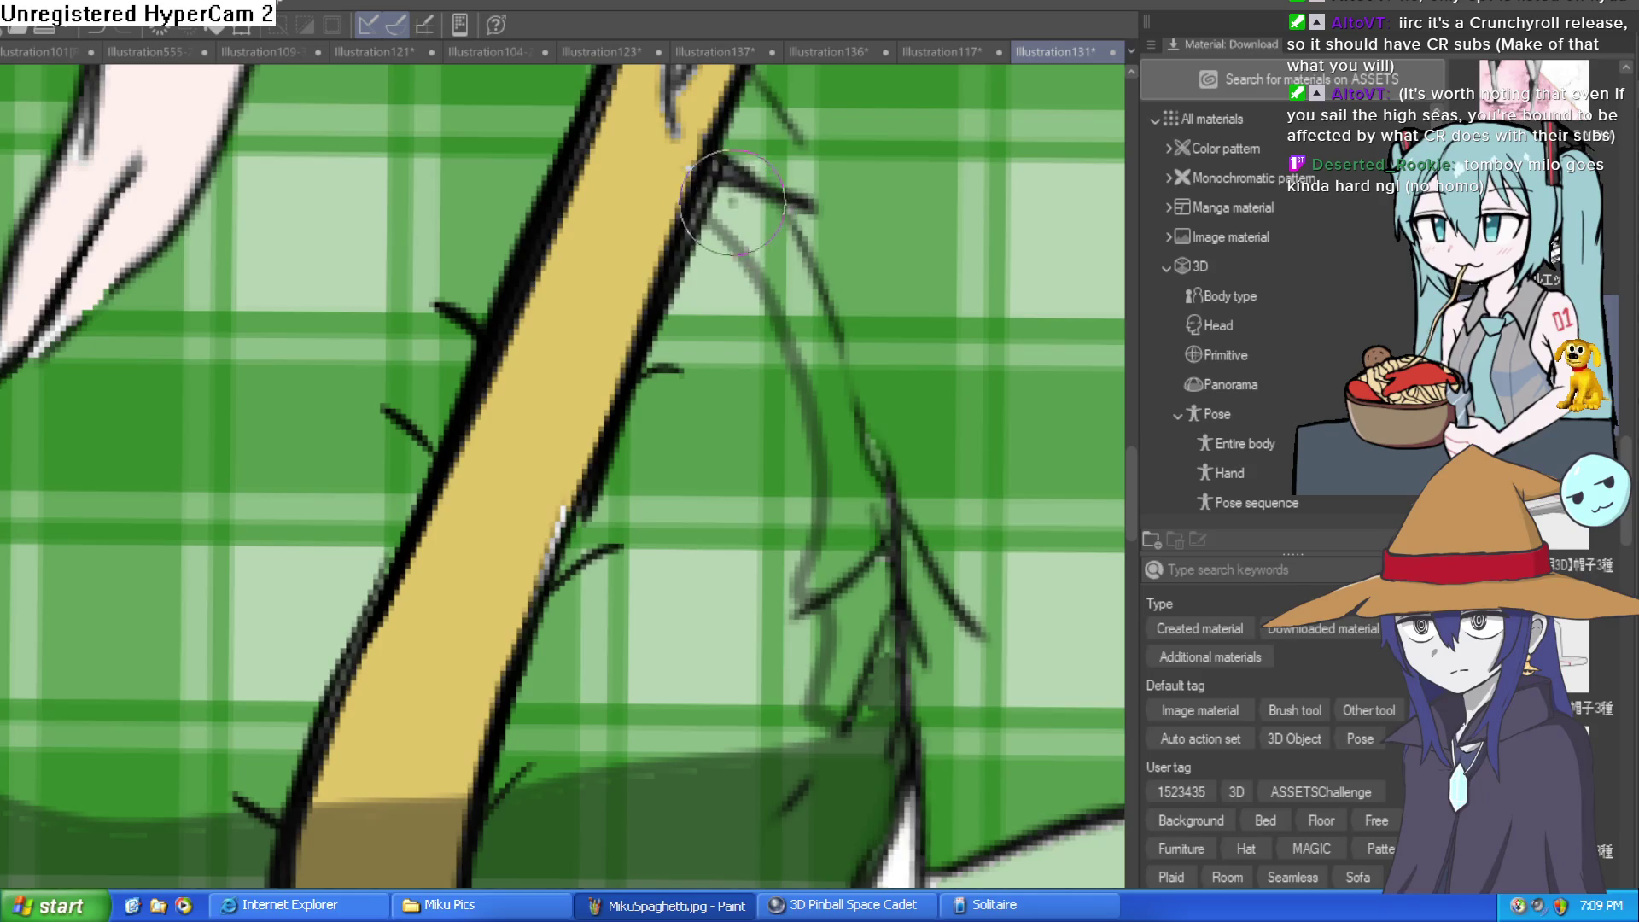
pyautogui.scroll(-5, 679, 248)
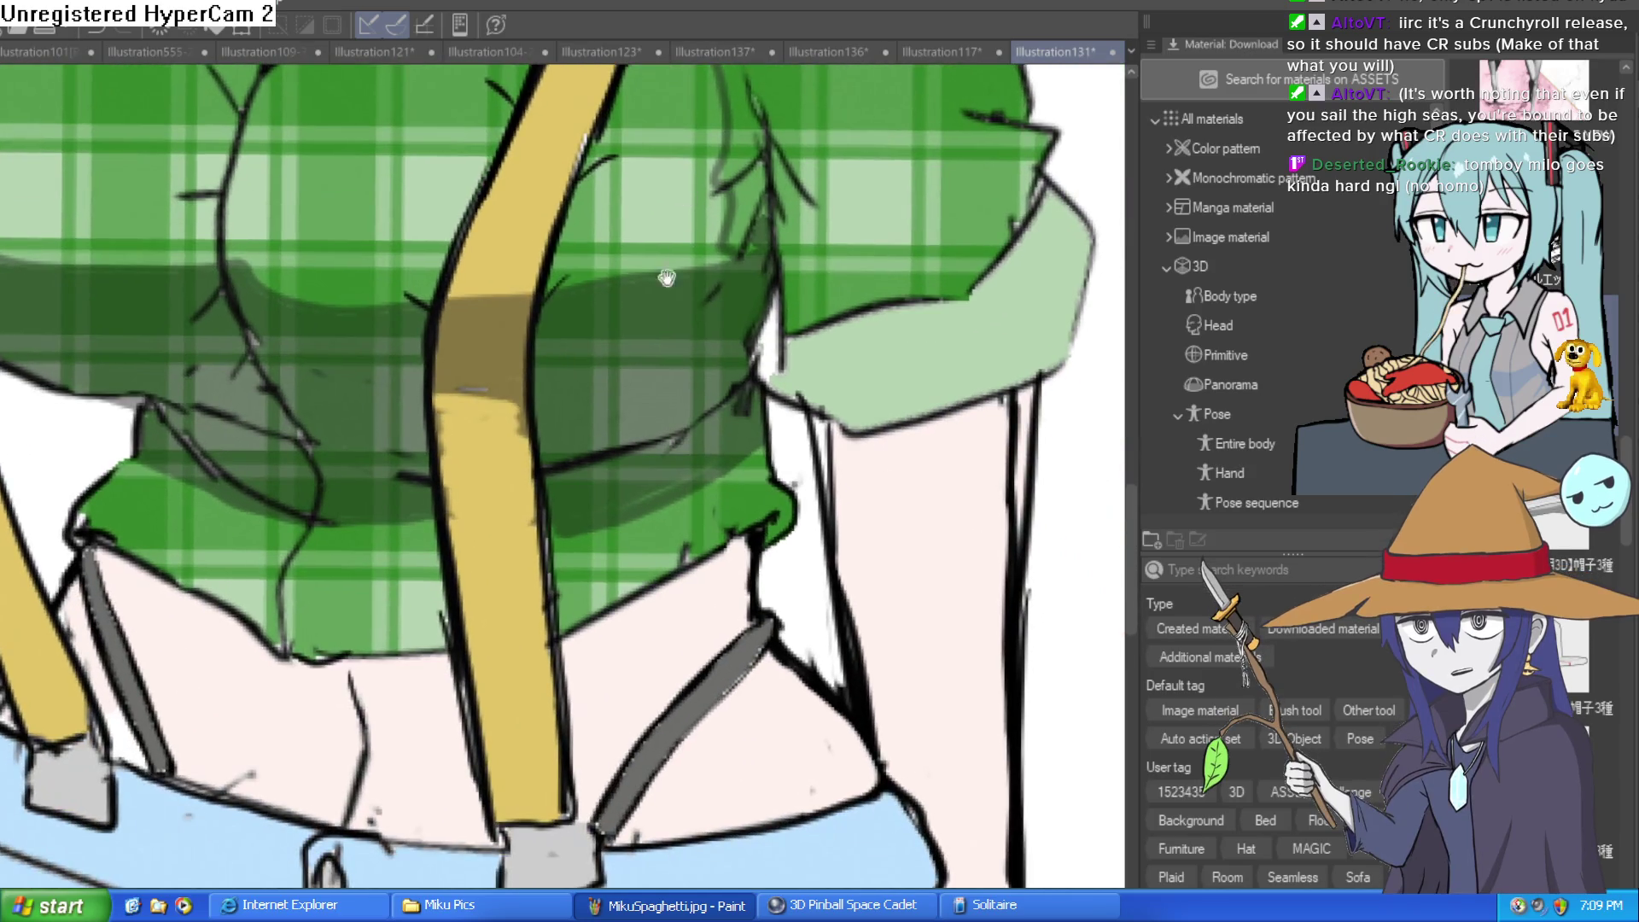
pyautogui.moveTo(580, 568)
pyautogui.mouseDown()
pyautogui.moveTo(606, 541)
pyautogui.moveTo(615, 611)
pyautogui.mouseUp()
pyautogui.moveTo(611, 597)
pyautogui.mouseDown()
pyautogui.moveTo(597, 470)
pyautogui.moveTo(587, 649)
pyautogui.moveTo(611, 598)
pyautogui.moveTo(576, 444)
pyautogui.moveTo(599, 561)
pyautogui.mouseUp()
pyautogui.moveTo(45, 394)
pyautogui.mouseDown()
pyautogui.moveTo(44, 479)
pyautogui.moveTo(241, 479)
pyautogui.mouseUp()
pyautogui.moveTo(241, 564); pyautogui.dragTo(301, 721)
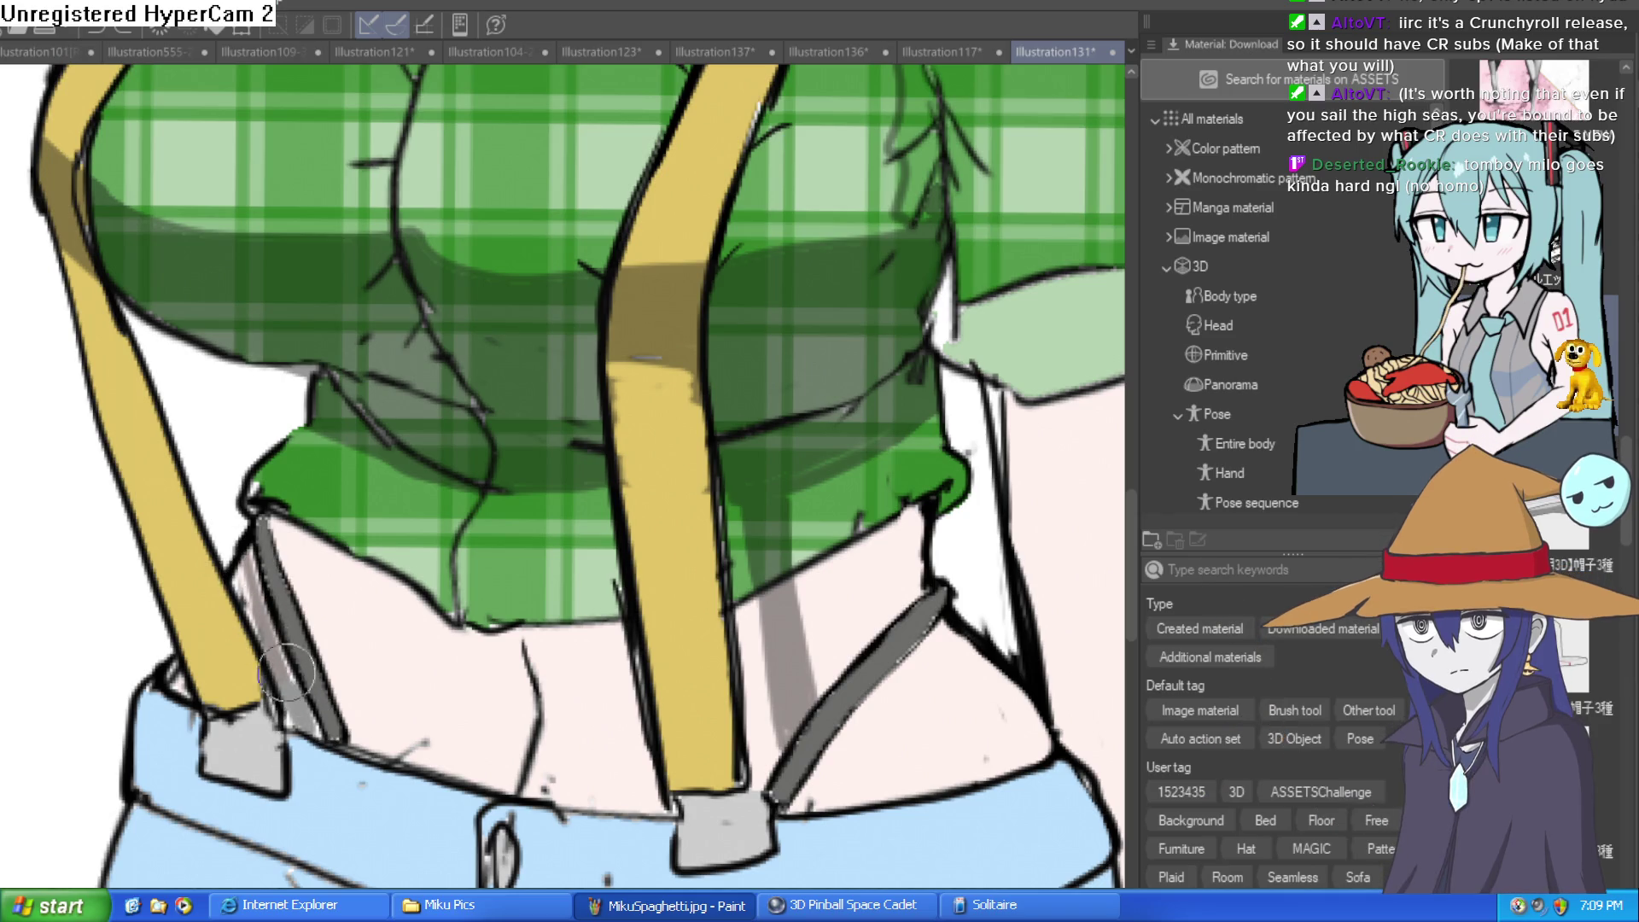
# Shade the upper shirt and the curved fold under the chest in grey
pyautogui.scroll(-3, 425, 446)
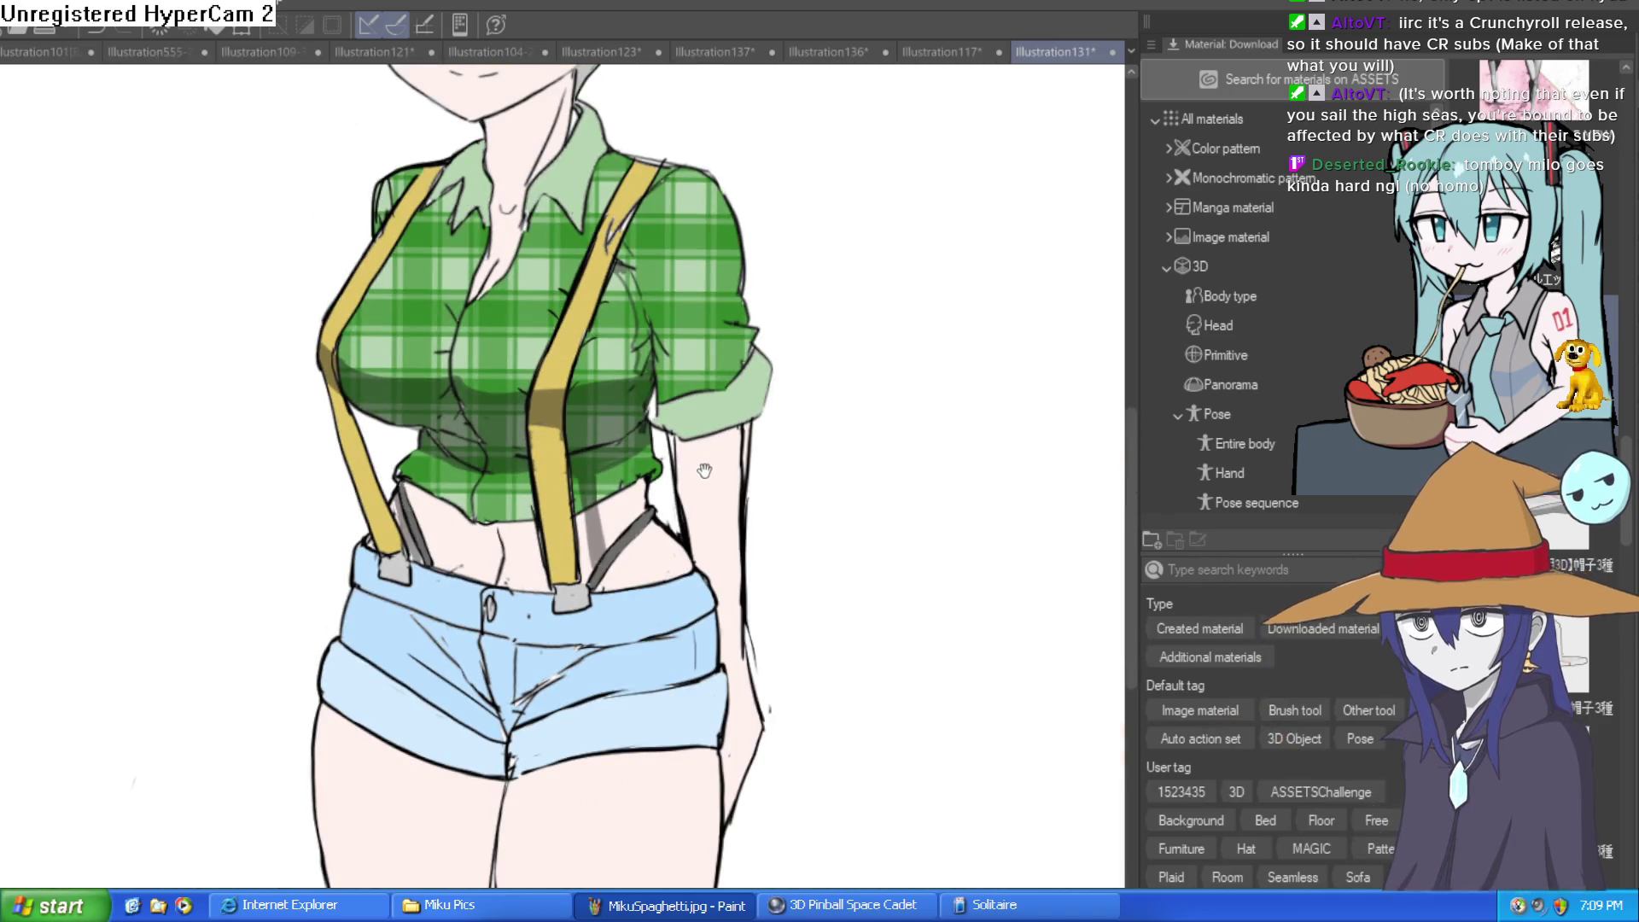
pyautogui.scroll(3, 592, 478)
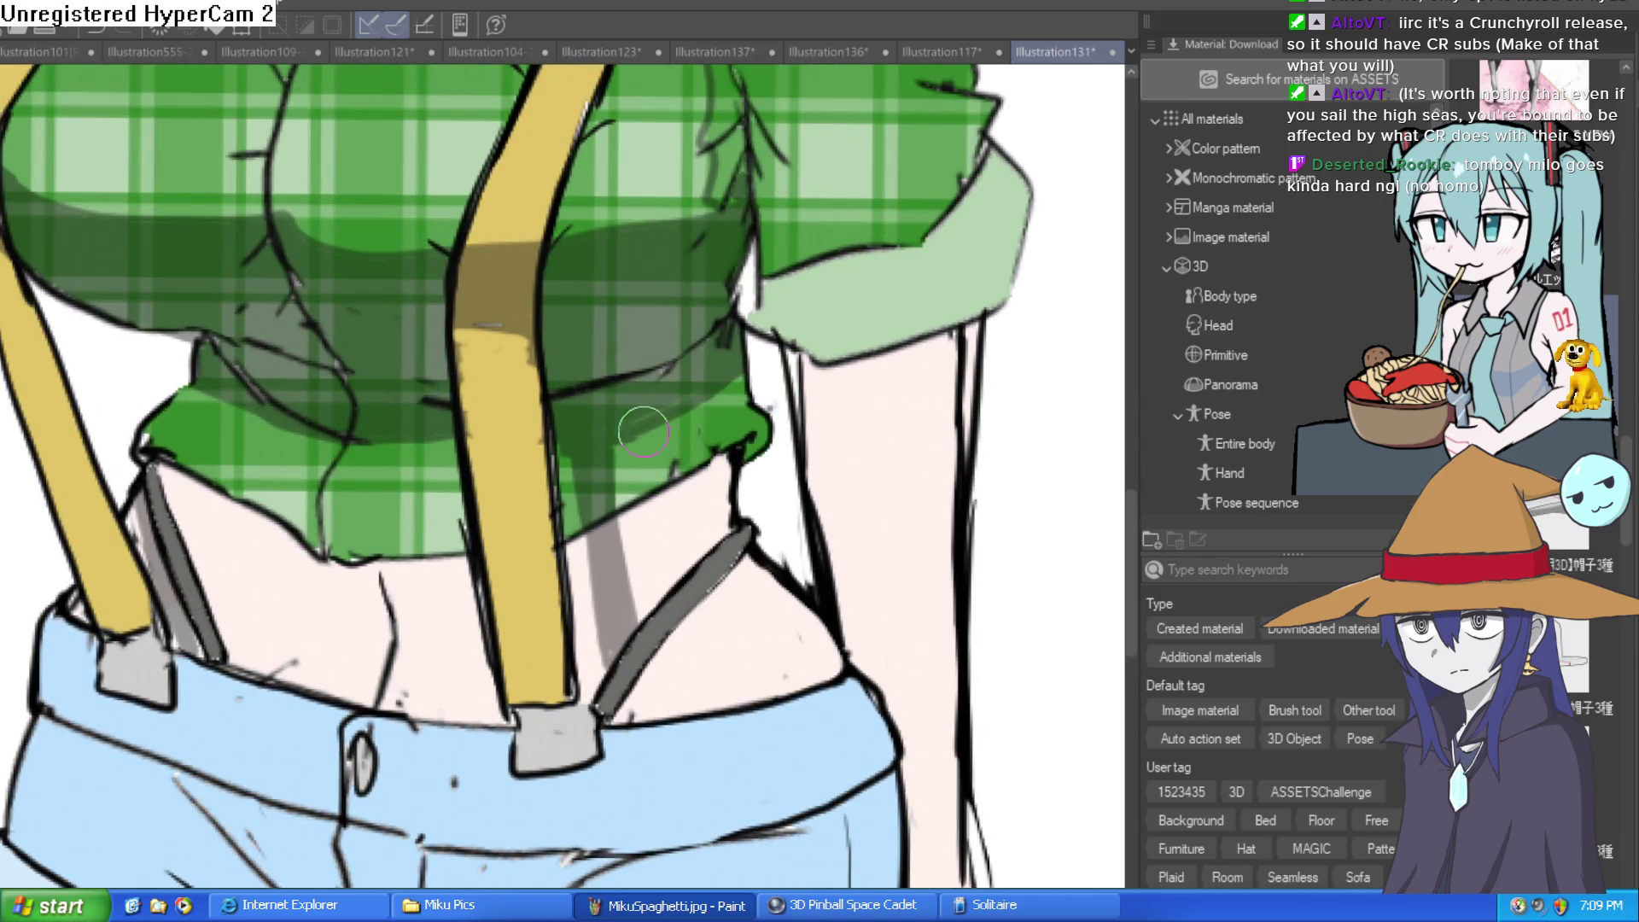
pyautogui.moveTo(717, 373); pyautogui.dragTo(631, 623)
pyautogui.moveTo(640, 375)
pyautogui.mouseDown()
pyautogui.moveTo(621, 419)
pyautogui.moveTo(614, 378)
pyautogui.mouseUp()
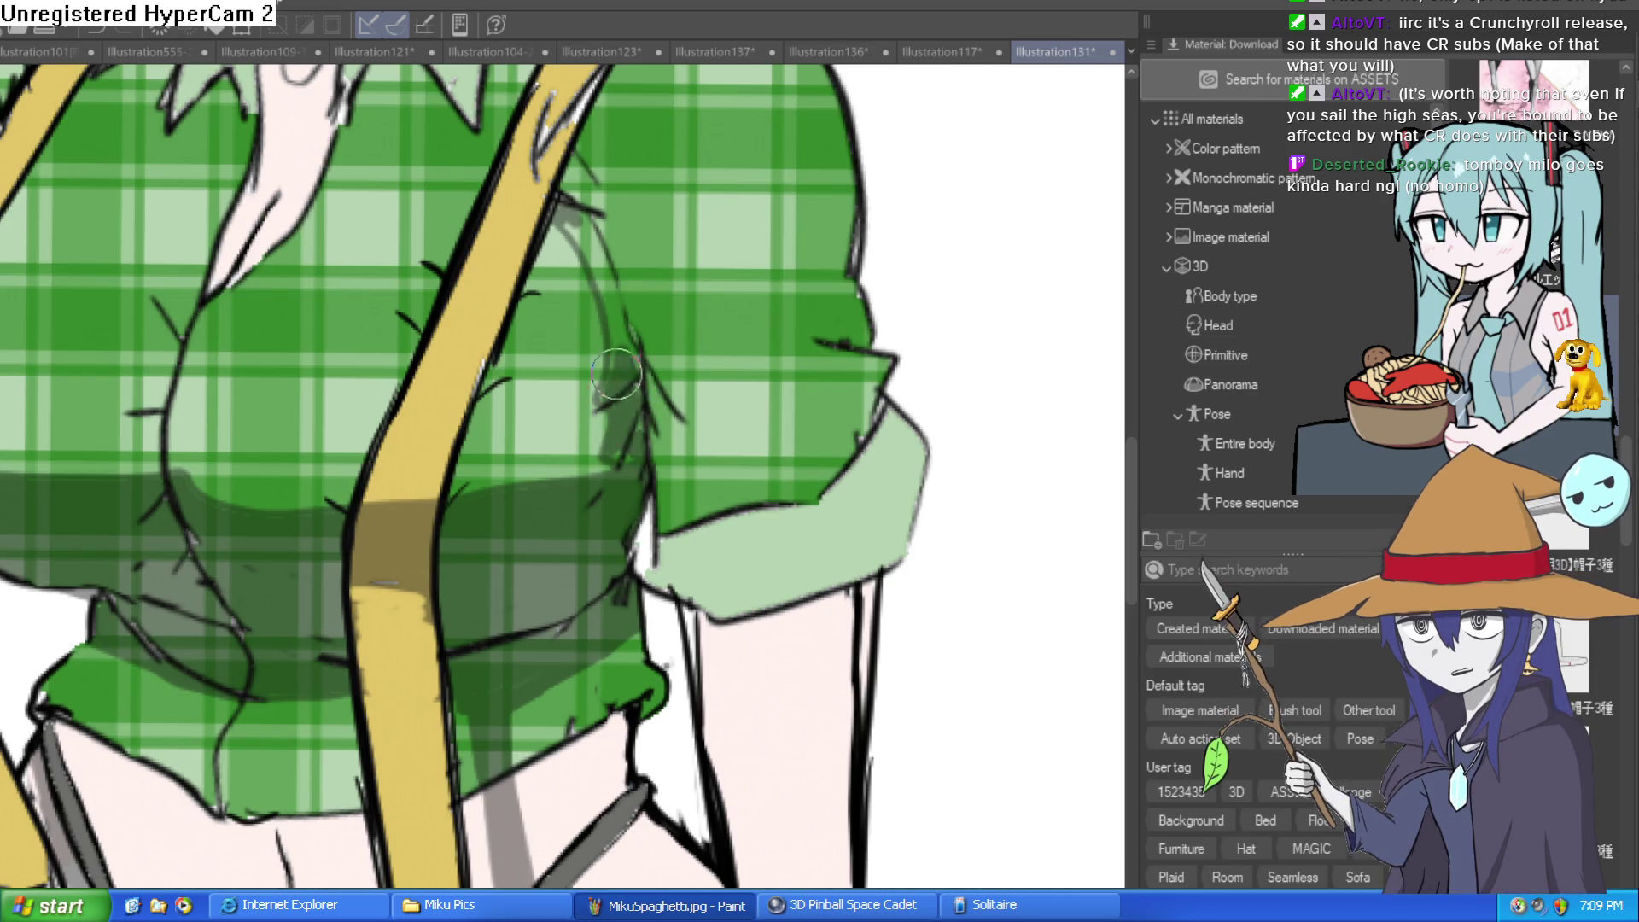
pyautogui.moveTo(596, 265)
pyautogui.mouseDown()
pyautogui.moveTo(562, 212)
pyautogui.moveTo(614, 290)
pyautogui.mouseUp()
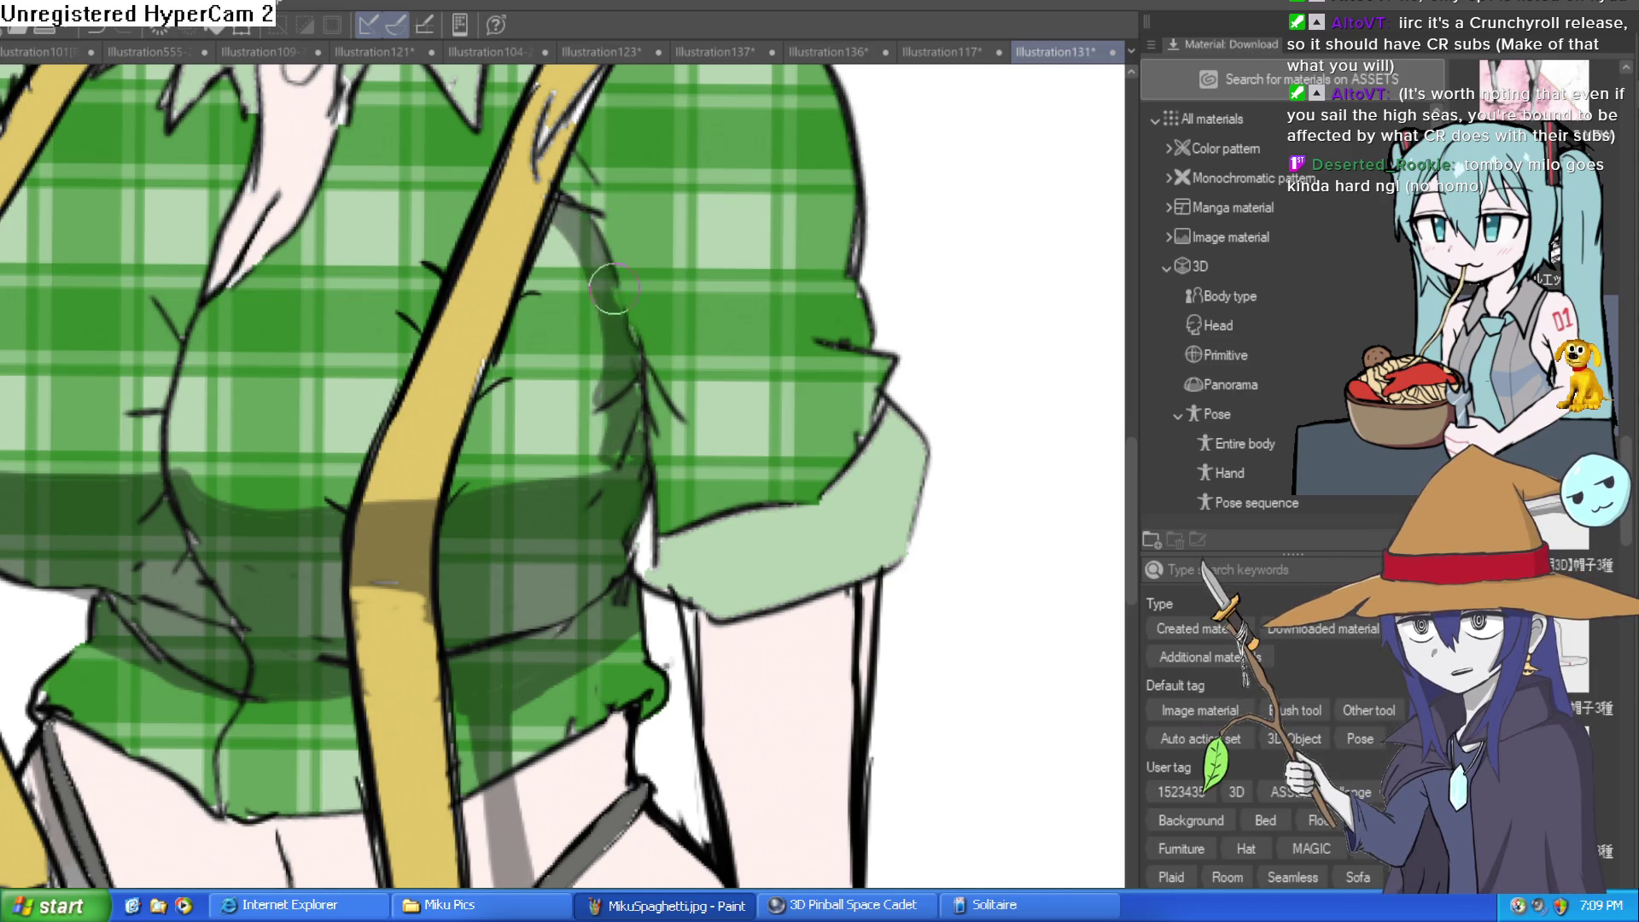
pyautogui.moveTo(622, 442); pyautogui.dragTo(801, 343)
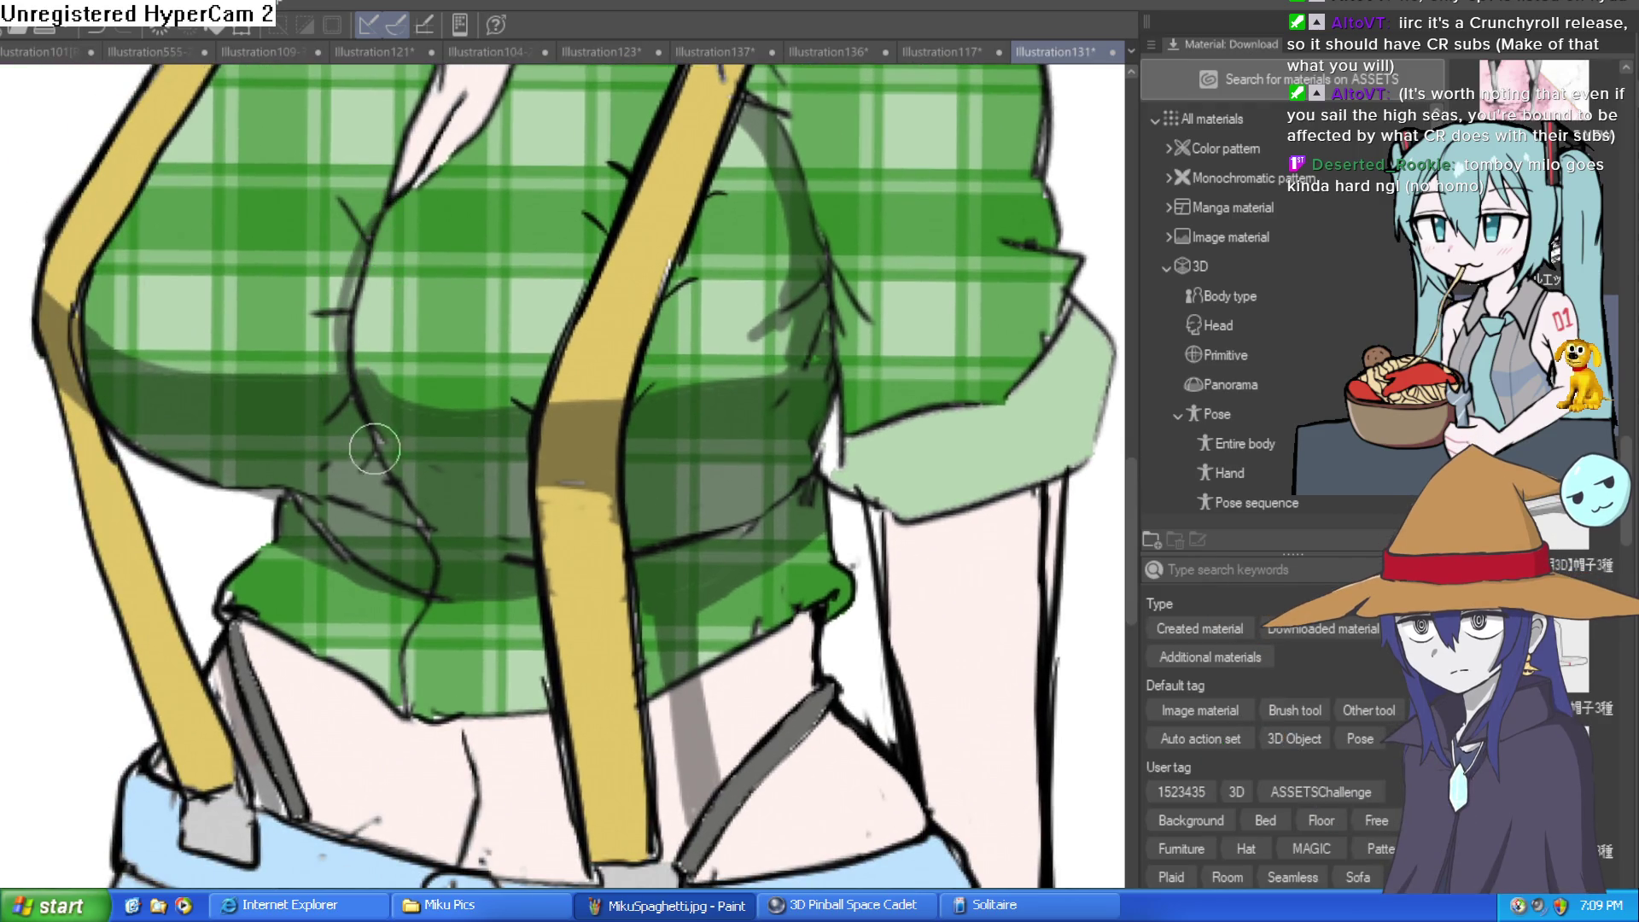
pyautogui.moveTo(347, 387); pyautogui.dragTo(377, 216)
pyautogui.scroll(-3, 483, 186)
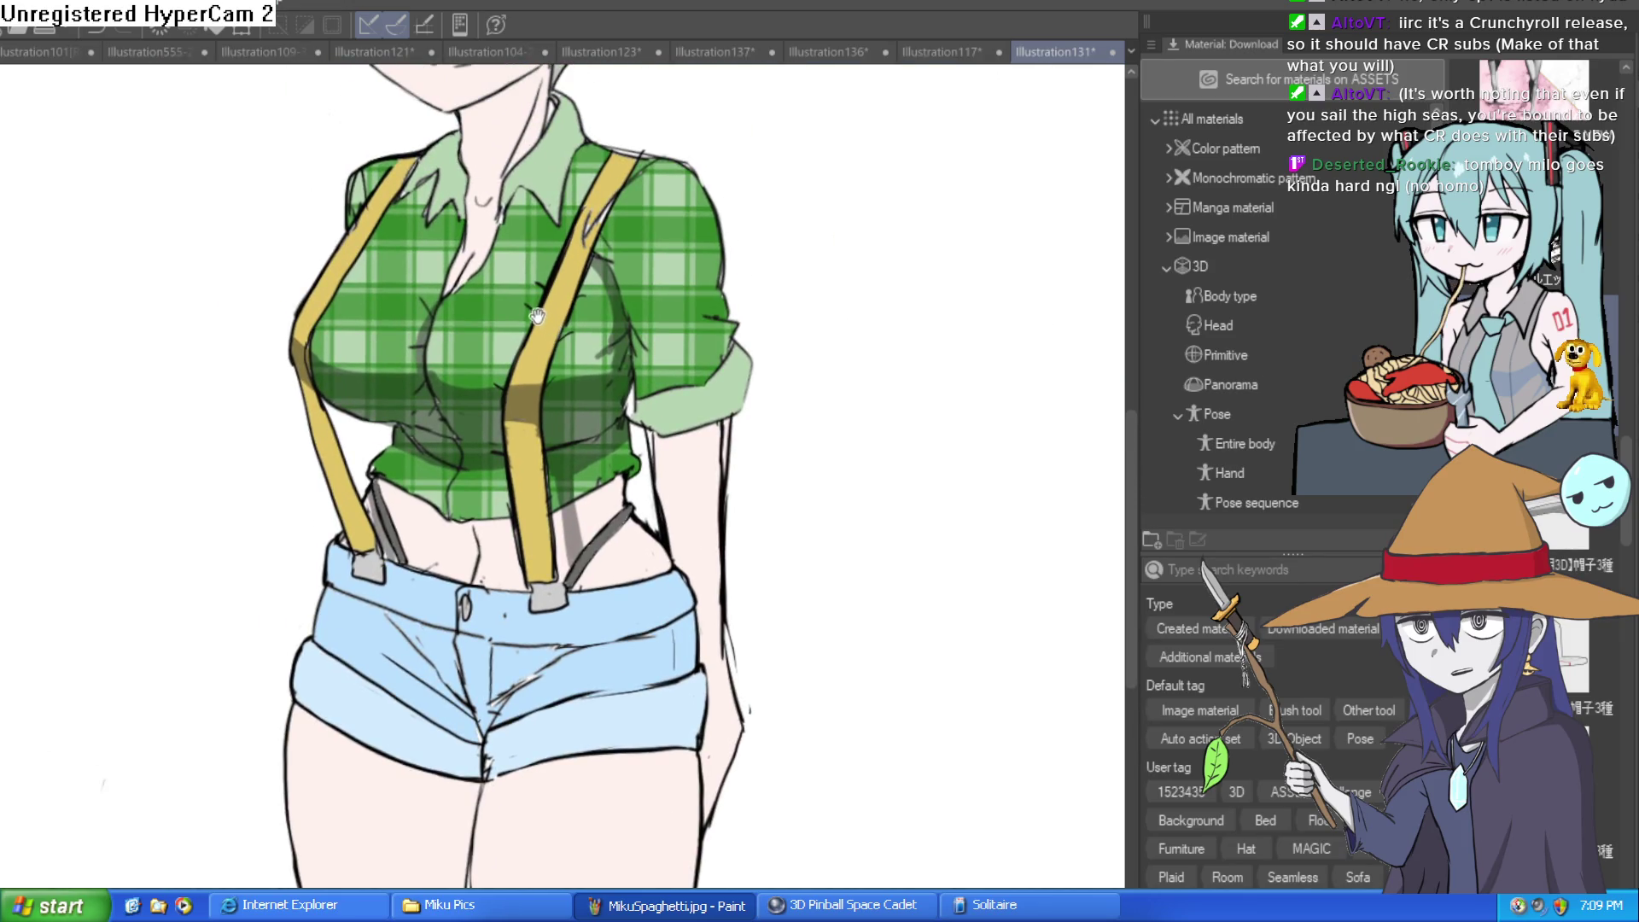
pyautogui.scroll(3, 504, 328)
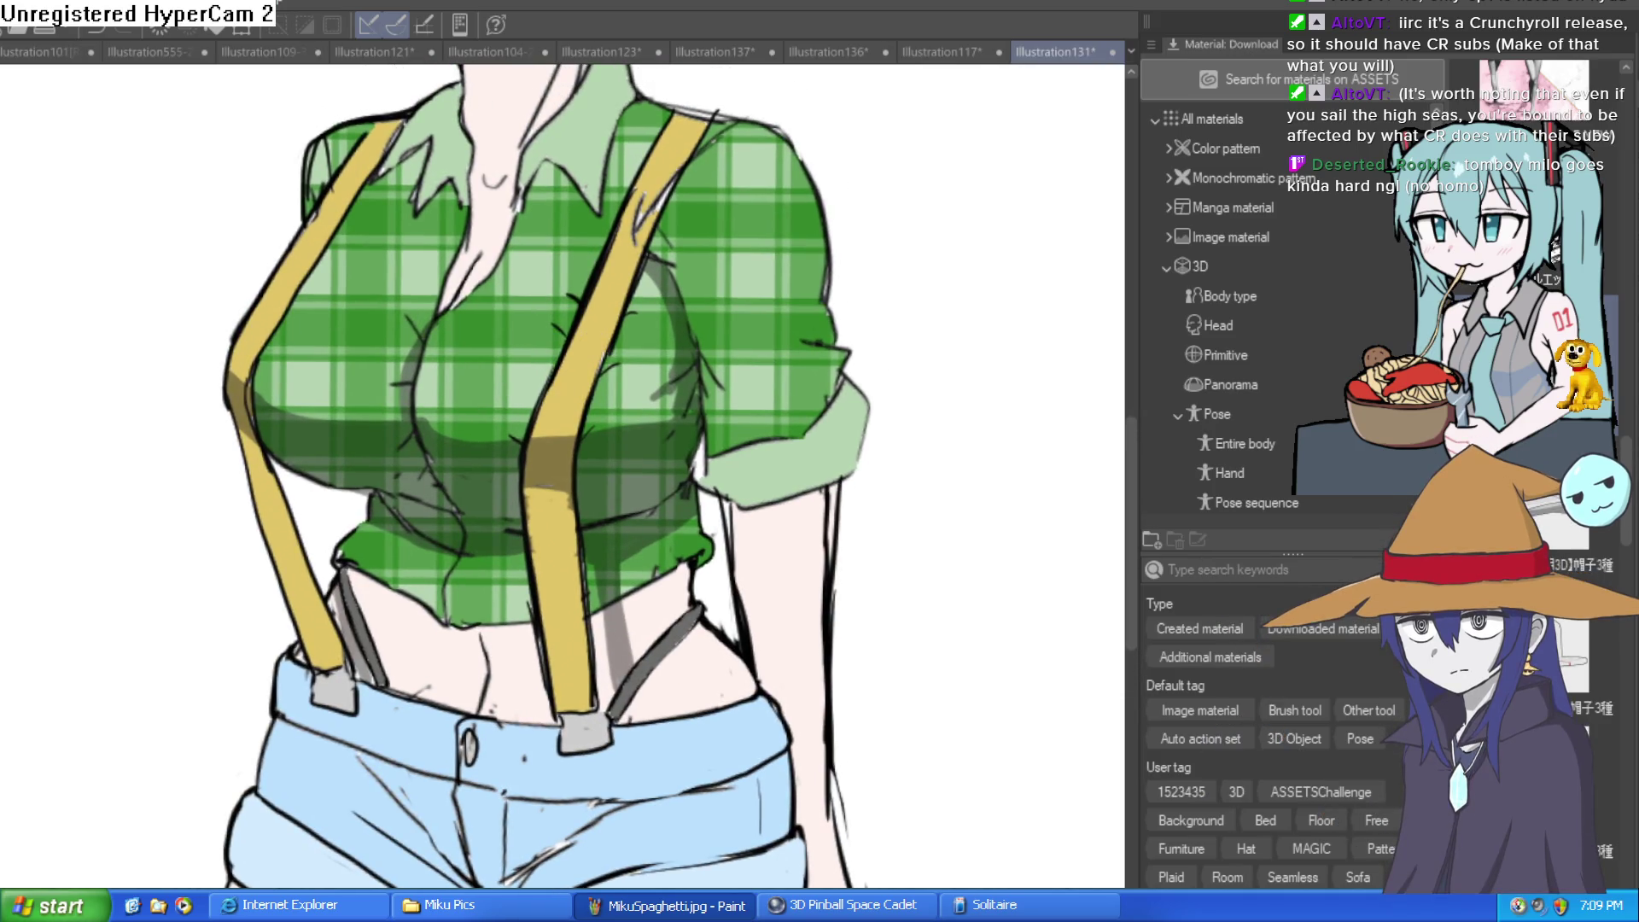
pyautogui.scroll(-3, 887, 529)
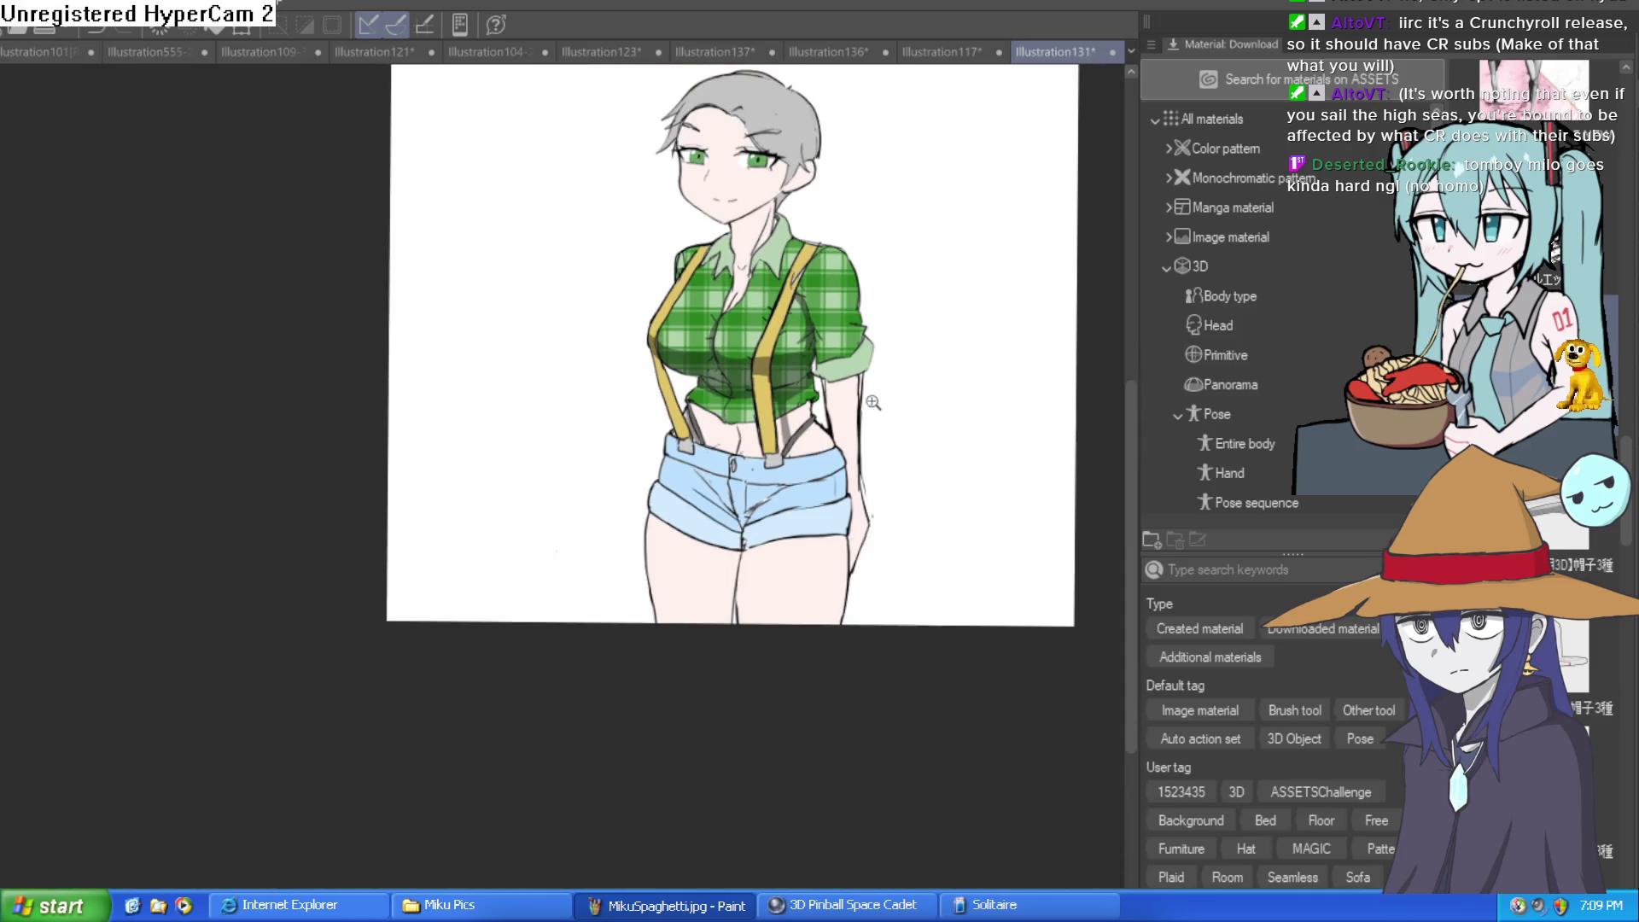
# Ink the placket line down the shirt front and a small button, then zoom out to the whole figure
pyautogui.scroll(3, 845, 401)
pyautogui.moveTo(838, 392)
pyautogui.mouseDown()
pyautogui.moveTo(841, 416)
pyautogui.moveTo(878, 439)
pyautogui.moveTo(848, 596)
pyautogui.moveTo(854, 491)
pyautogui.mouseUp()
pyautogui.scroll(-1, 848, 596)
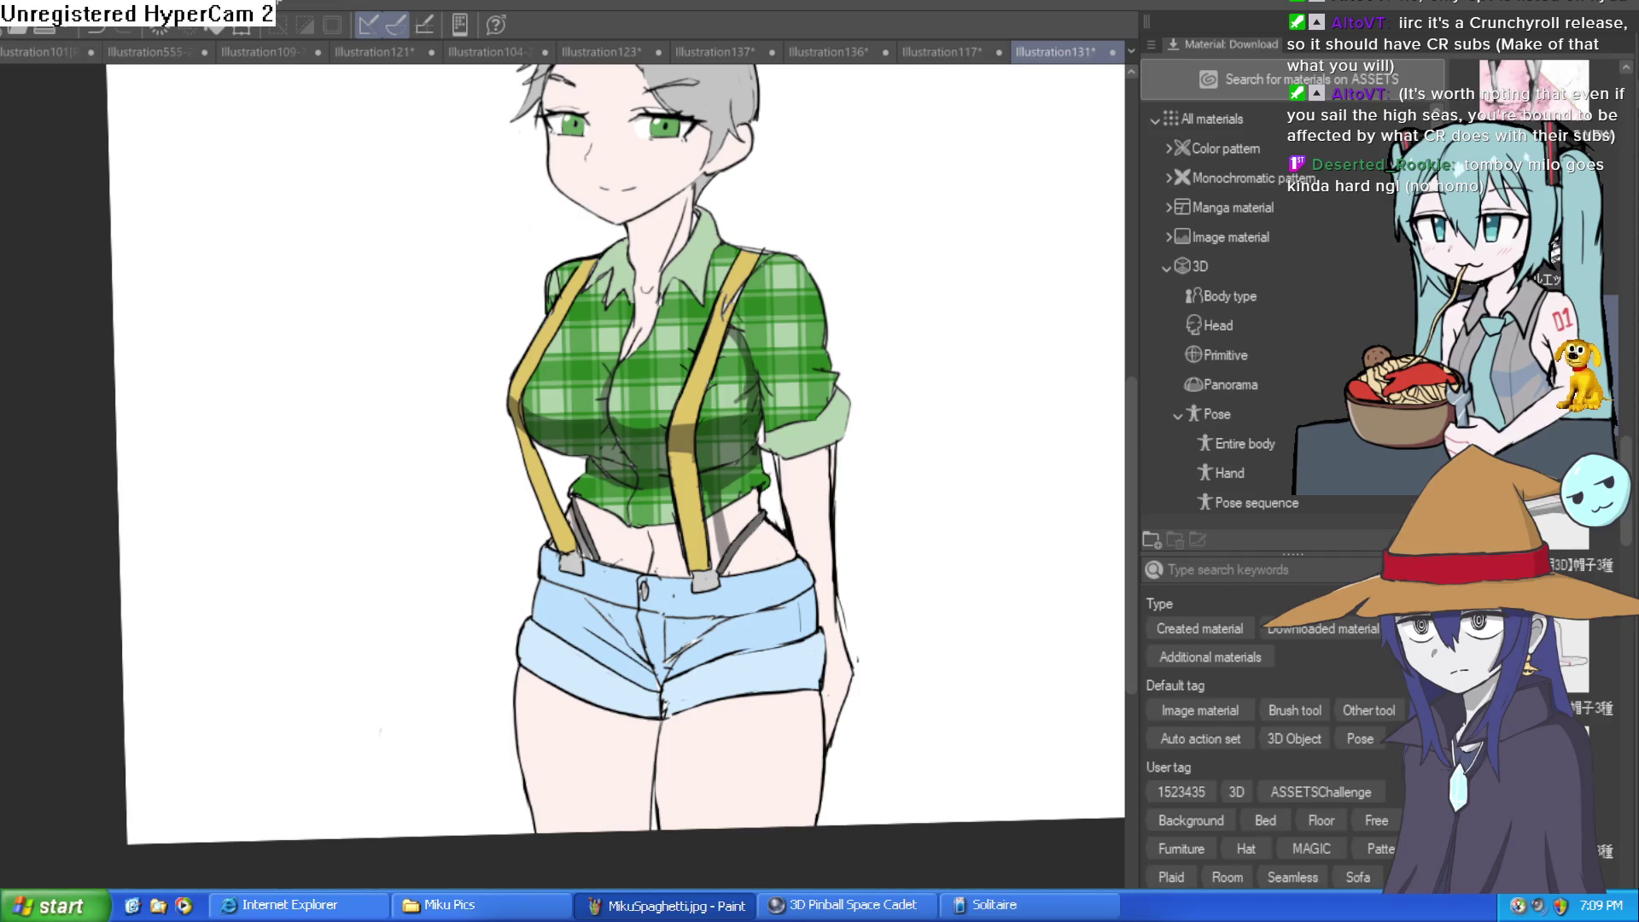
pyautogui.scroll(4, 594, 305)
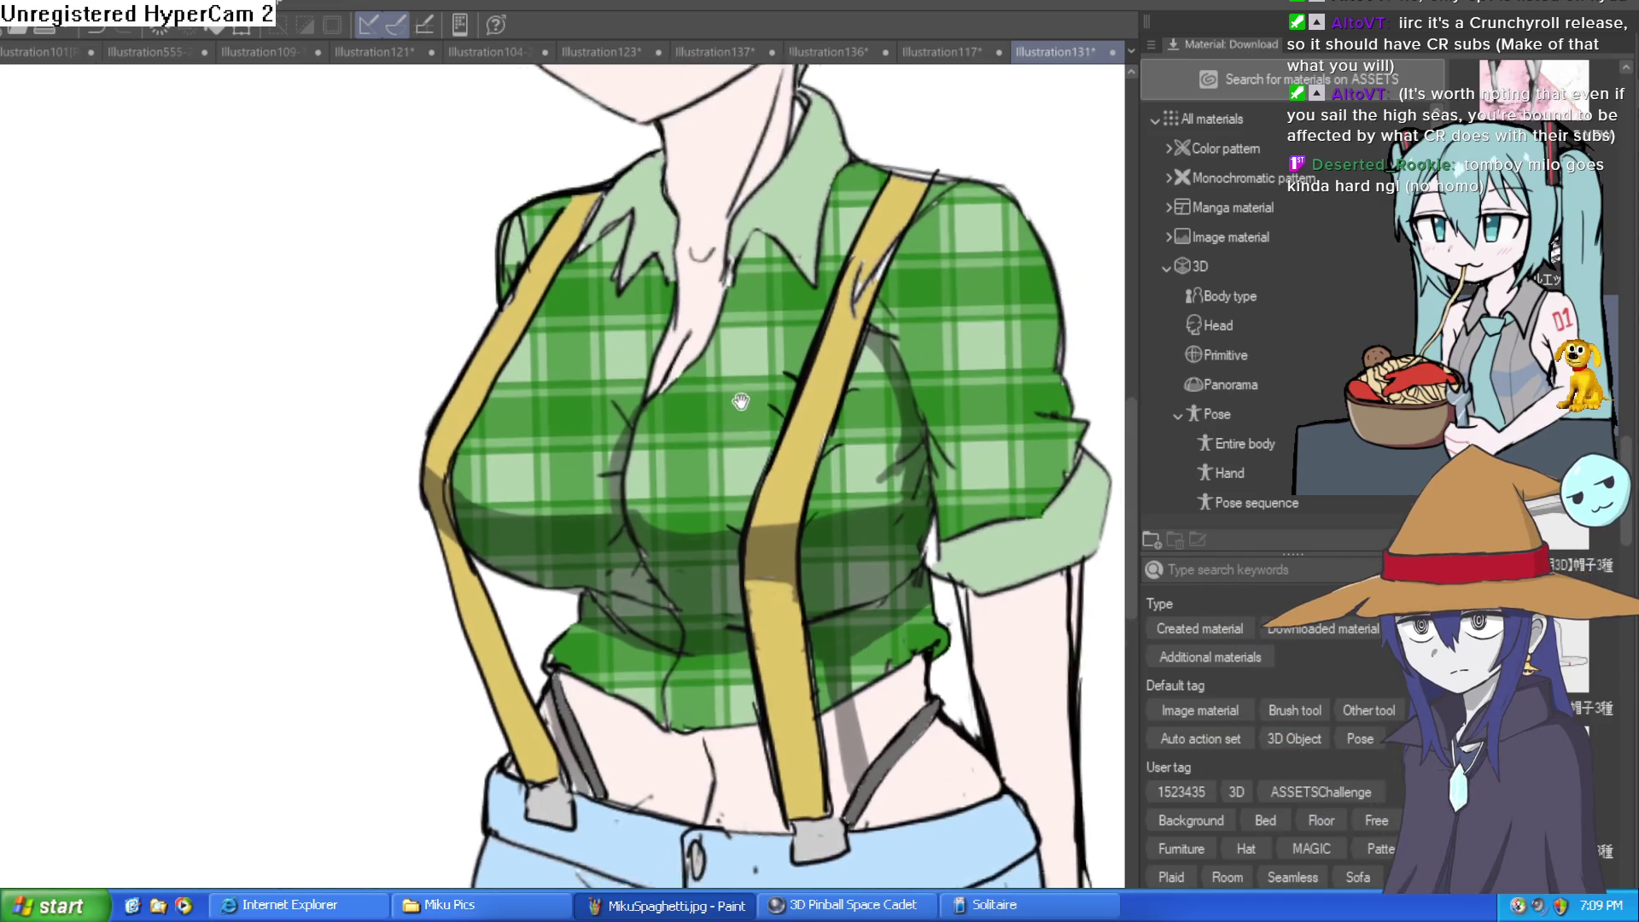
pyautogui.moveTo(648, 318); pyautogui.dragTo(640, 321)
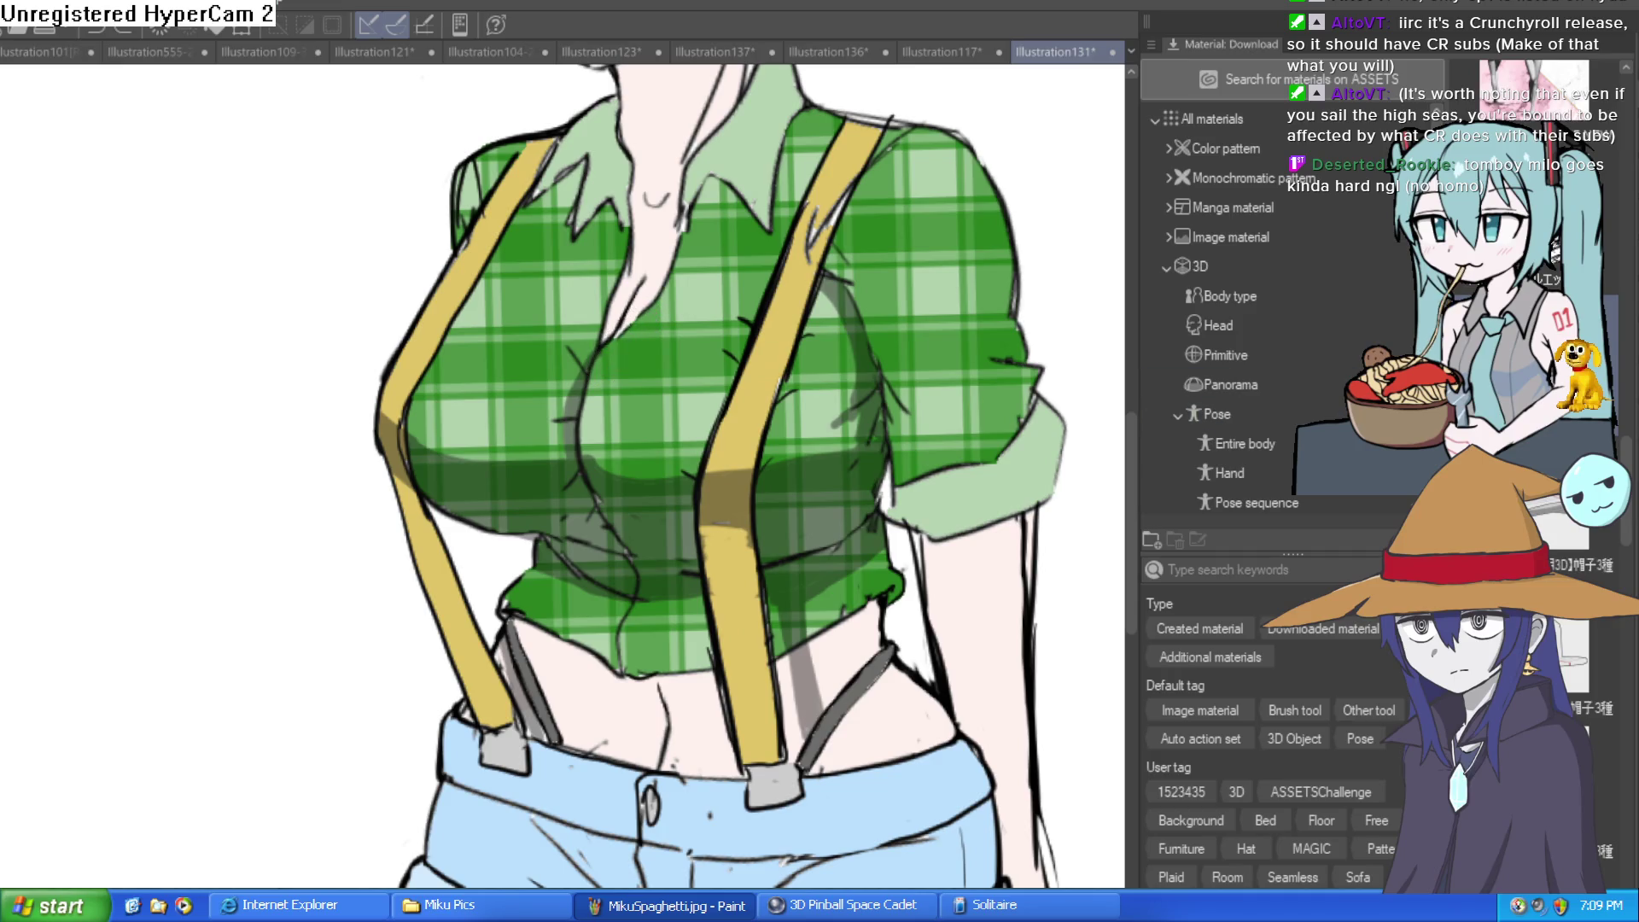
pyautogui.scroll(4, 638, 333)
pyautogui.moveTo(598, 395)
pyautogui.mouseDown()
pyautogui.moveTo(563, 589)
pyautogui.moveTo(629, 695)
pyautogui.moveTo(575, 549)
pyautogui.moveTo(641, 677)
pyautogui.moveTo(623, 658)
pyautogui.moveTo(614, 567)
pyautogui.moveTo(602, 628)
pyautogui.mouseUp()
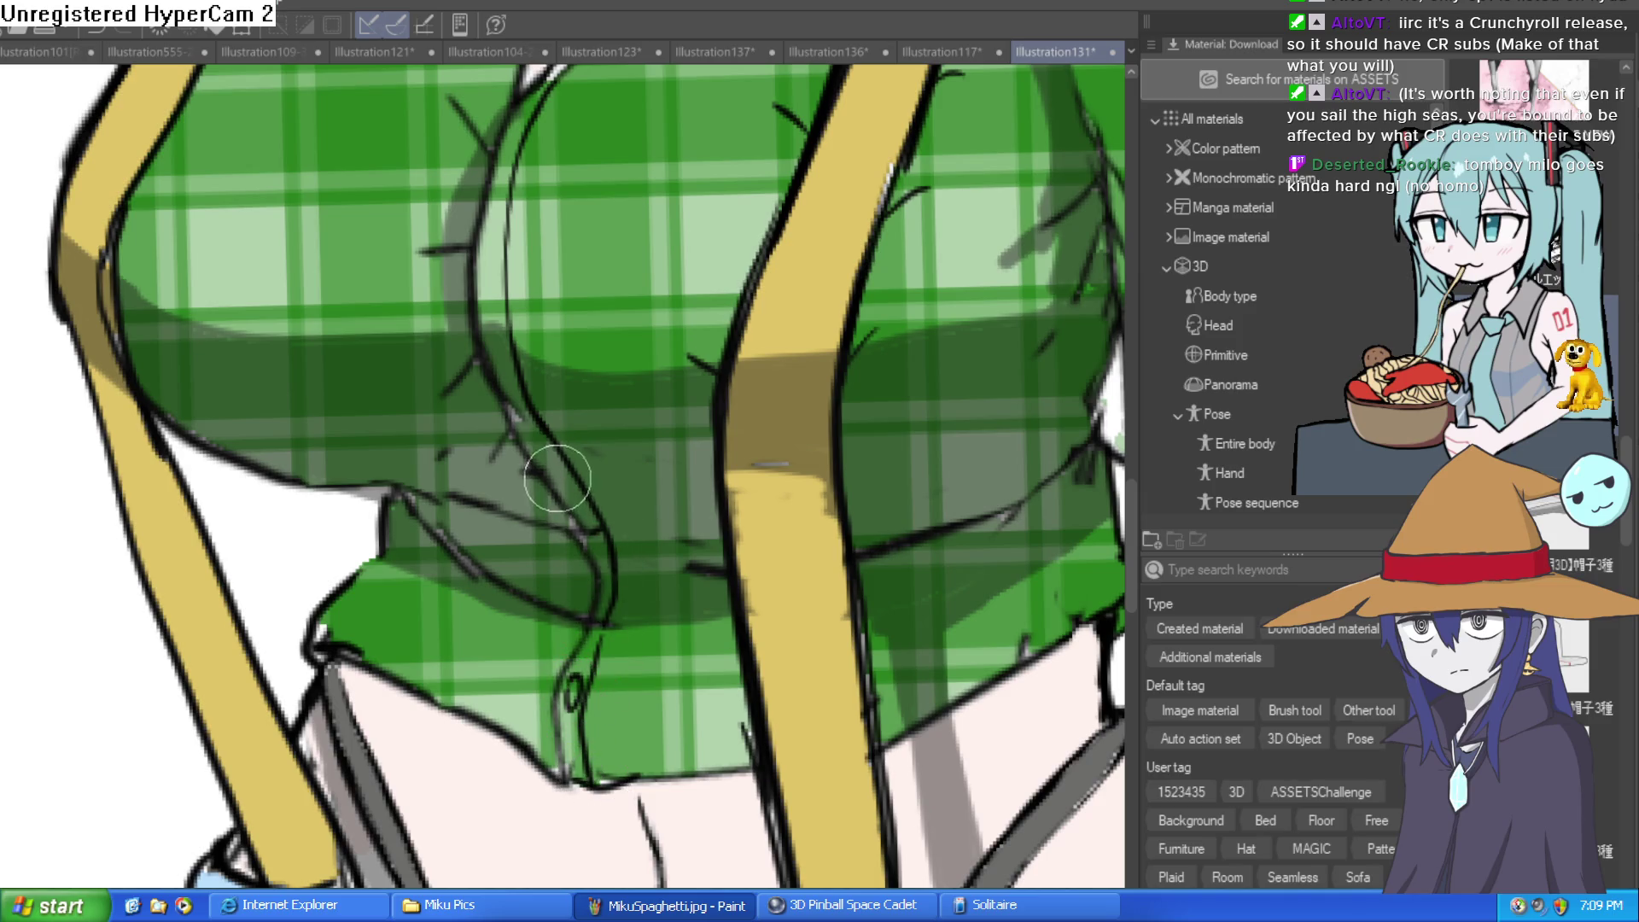
pyautogui.moveTo(561, 418); pyautogui.dragTo(598, 535)
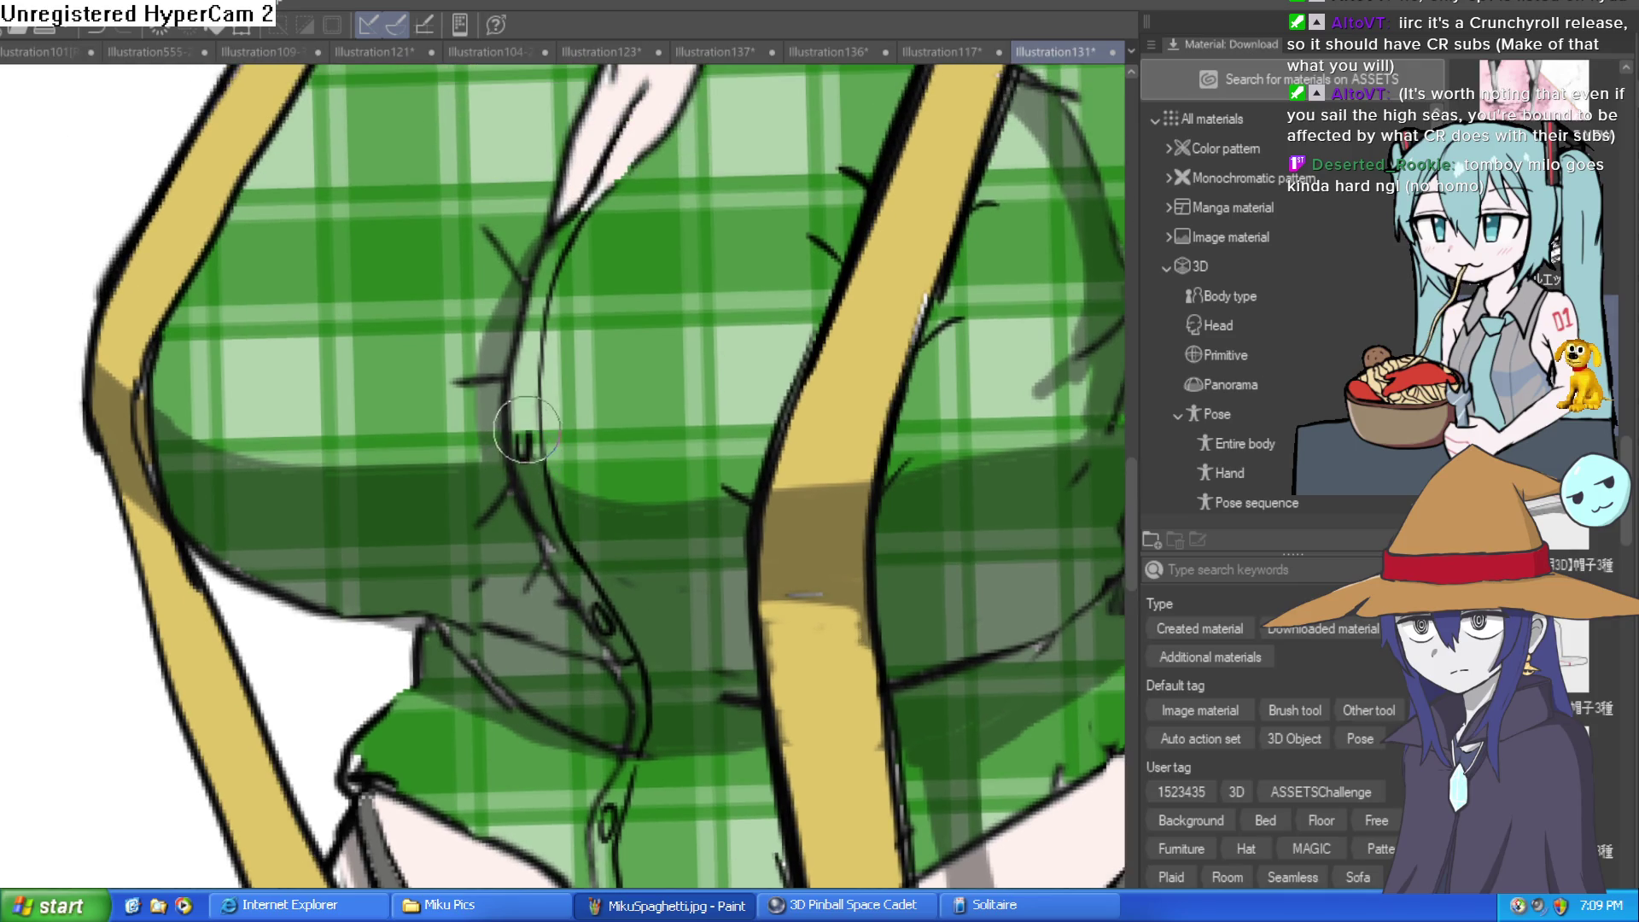
pyautogui.moveTo(528, 451); pyautogui.dragTo(531, 492)
pyautogui.moveTo(554, 399)
pyautogui.mouseDown()
pyautogui.moveTo(556, 569)
pyautogui.moveTo(525, 541)
pyautogui.mouseUp()
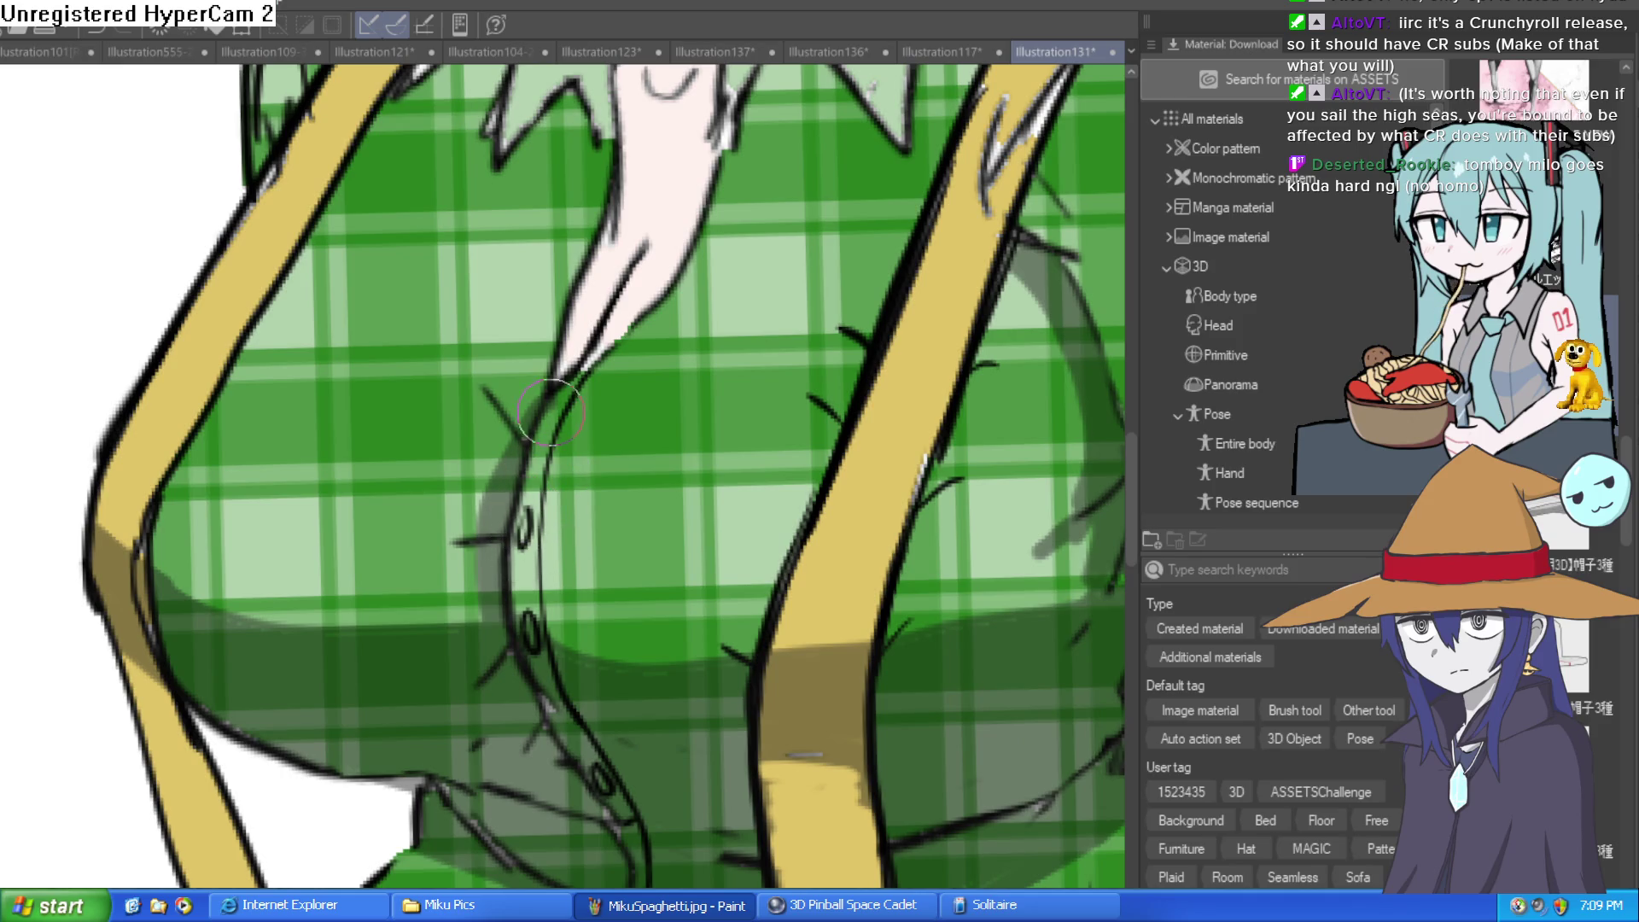
pyautogui.hotkey('ctrl', '-')
pyautogui.hotkey('ctrl', '-')
pyautogui.hotkey('ctrl', '-')
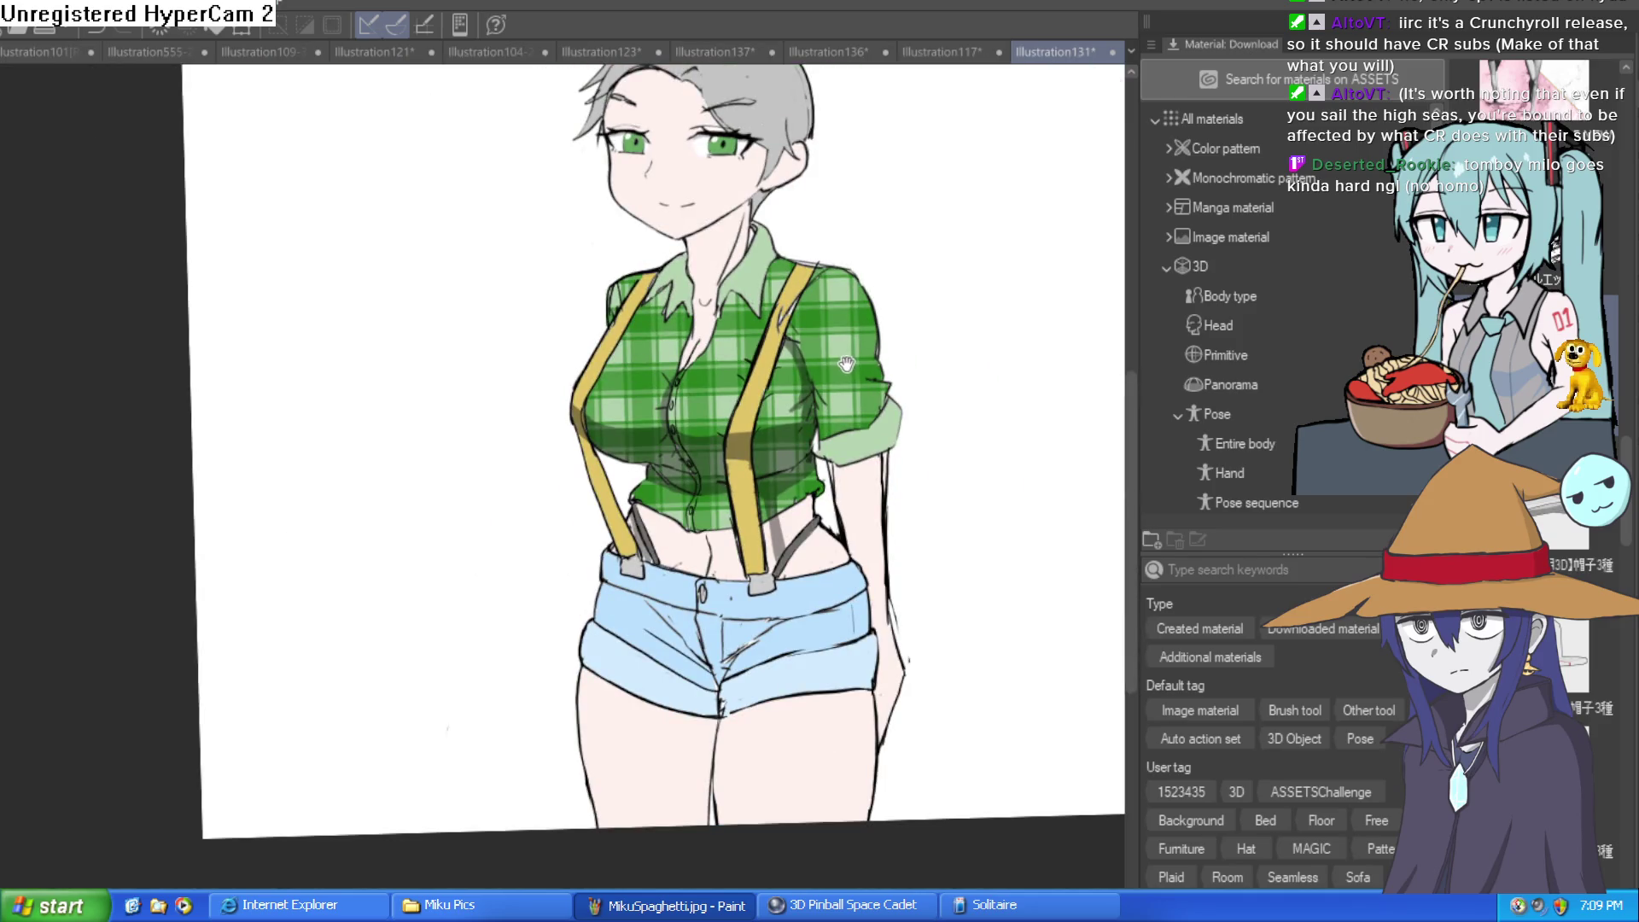
# Ink the shirt placket line and the left edge of the sleeve
pyautogui.scroll(5, 714, 373)
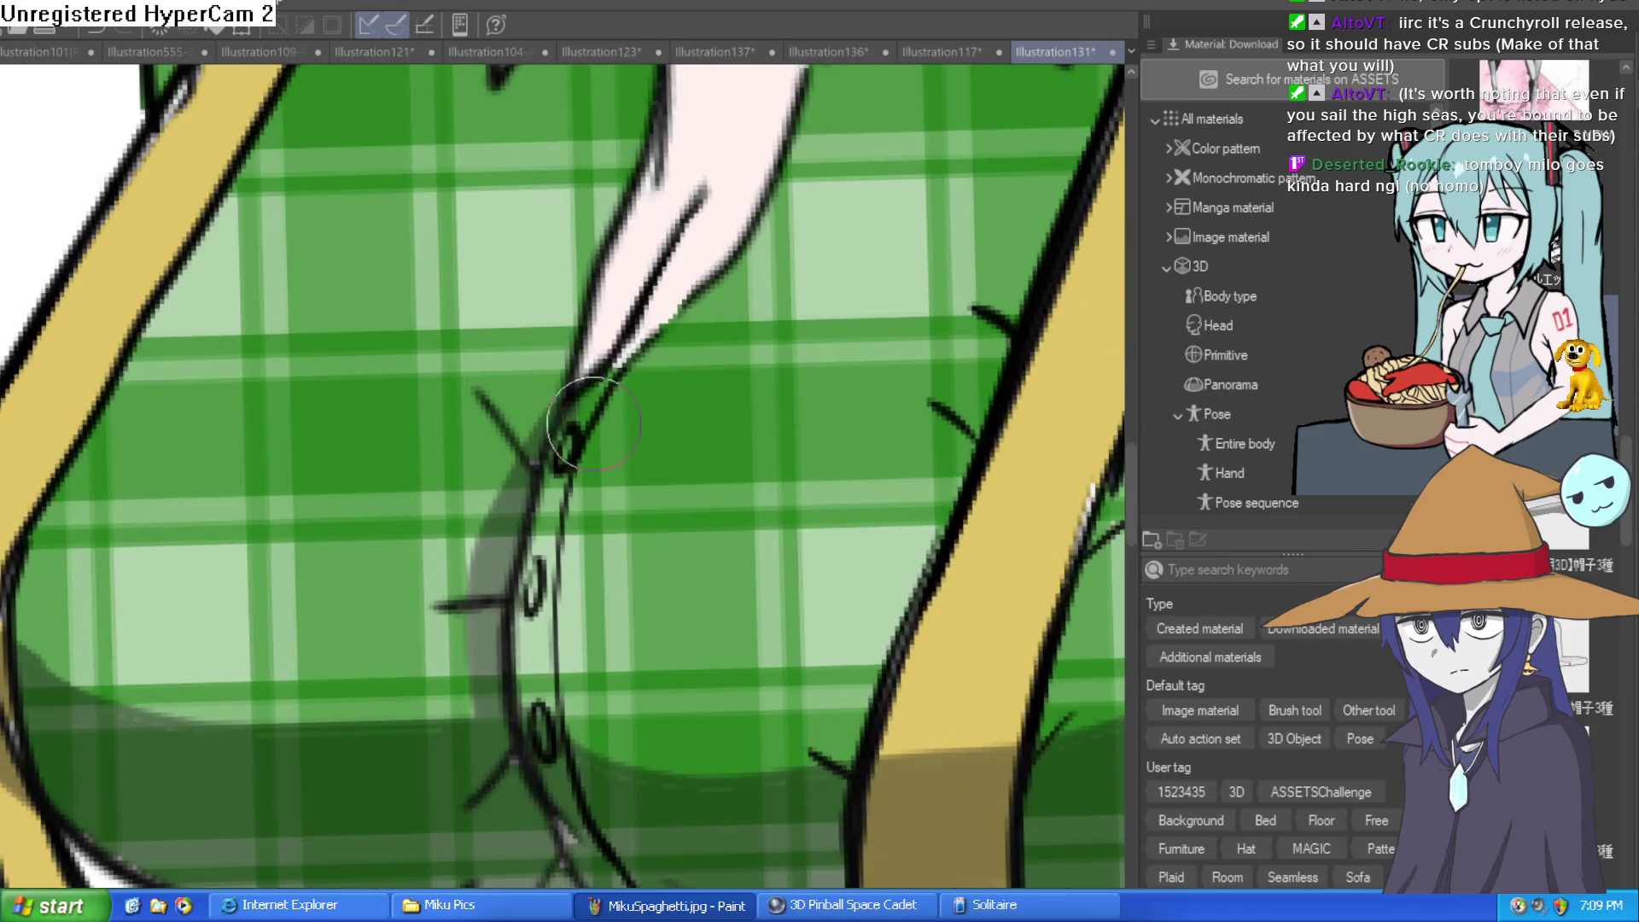
pyautogui.moveTo(568, 418)
pyautogui.mouseDown()
pyautogui.moveTo(741, 292)
pyautogui.moveTo(626, 485)
pyautogui.moveTo(715, 243)
pyautogui.moveTo(676, 362)
pyautogui.mouseUp()
pyautogui.moveTo(461, 512); pyautogui.dragTo(576, 256)
pyautogui.scroll(-5, 877, 313)
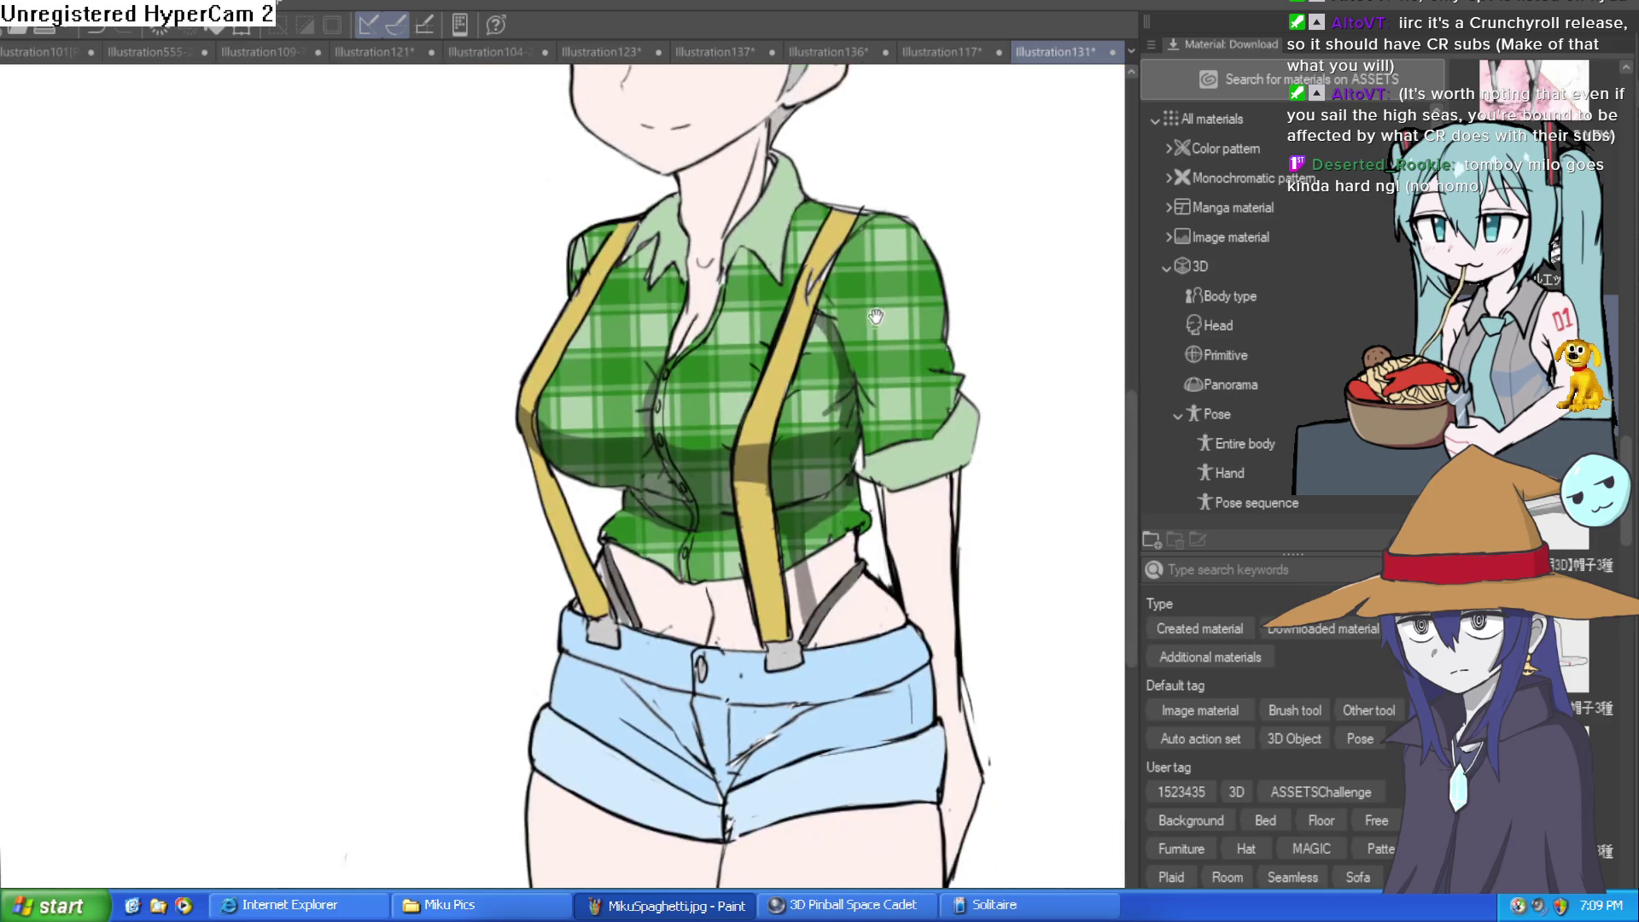
pyautogui.scroll(-3, 864, 333)
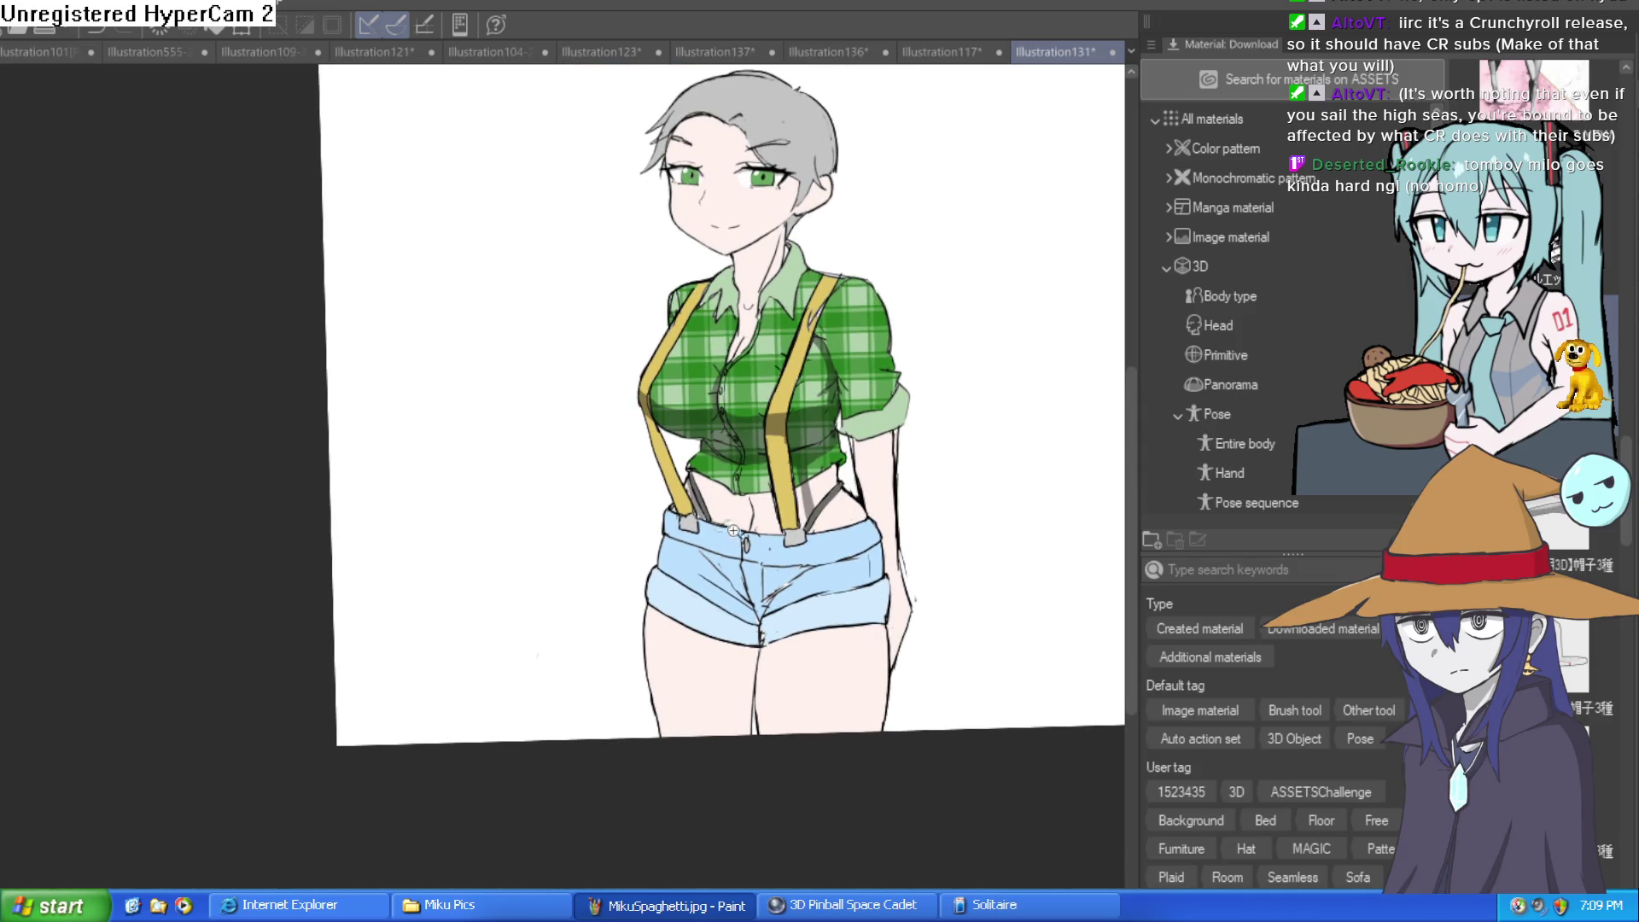
pyautogui.scroll(5, 575, 193)
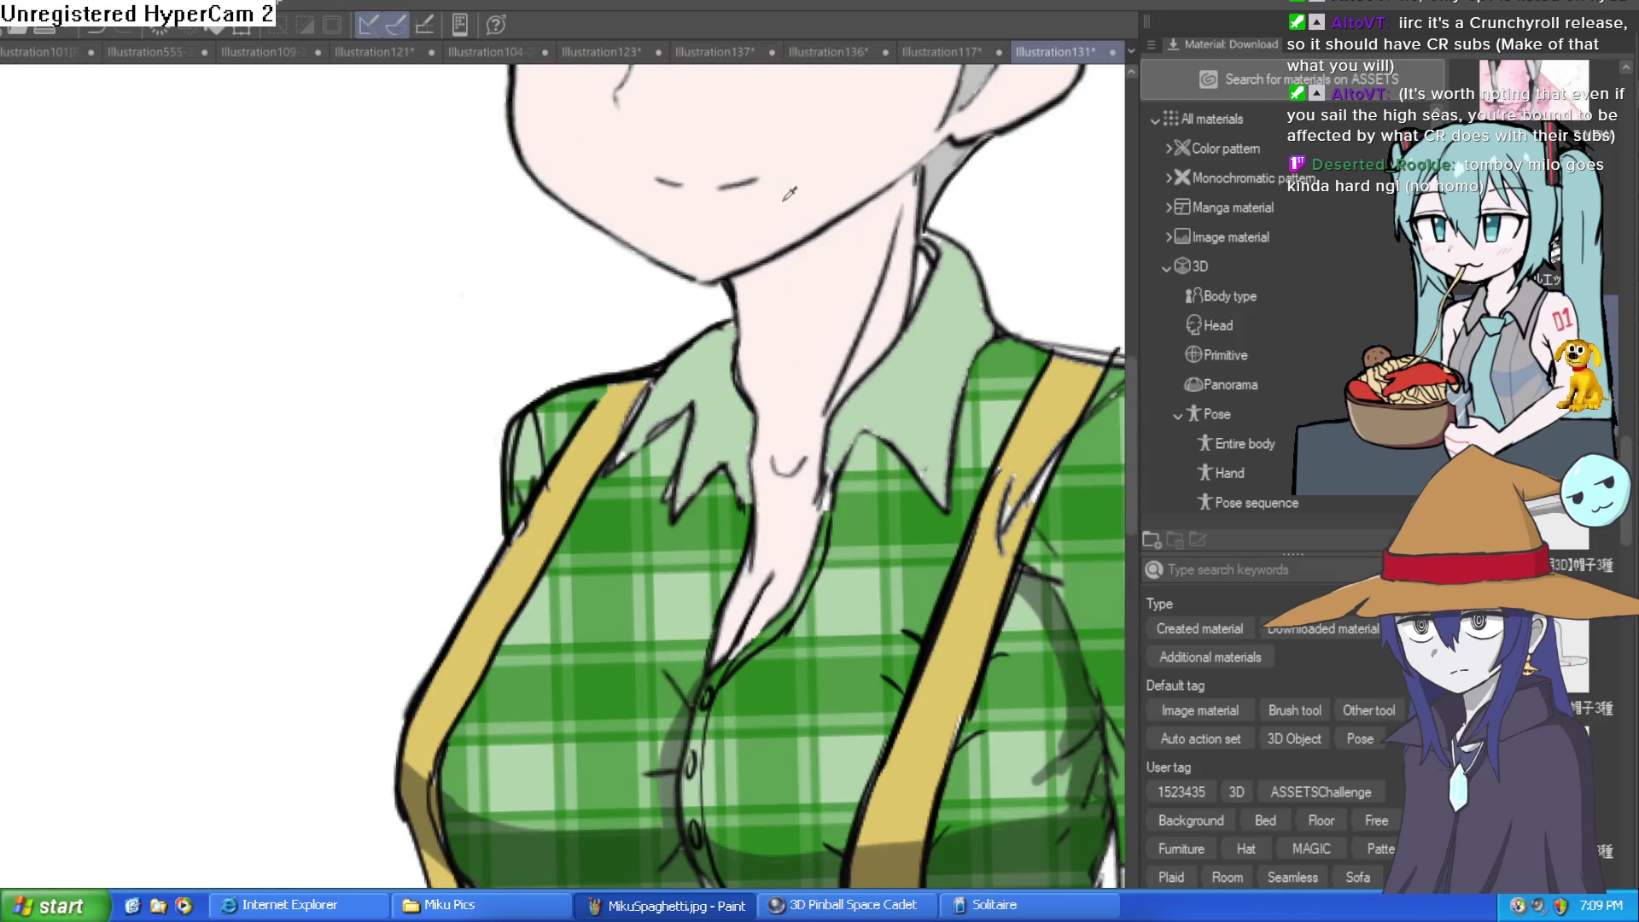
pyautogui.scroll(2, 754, 445)
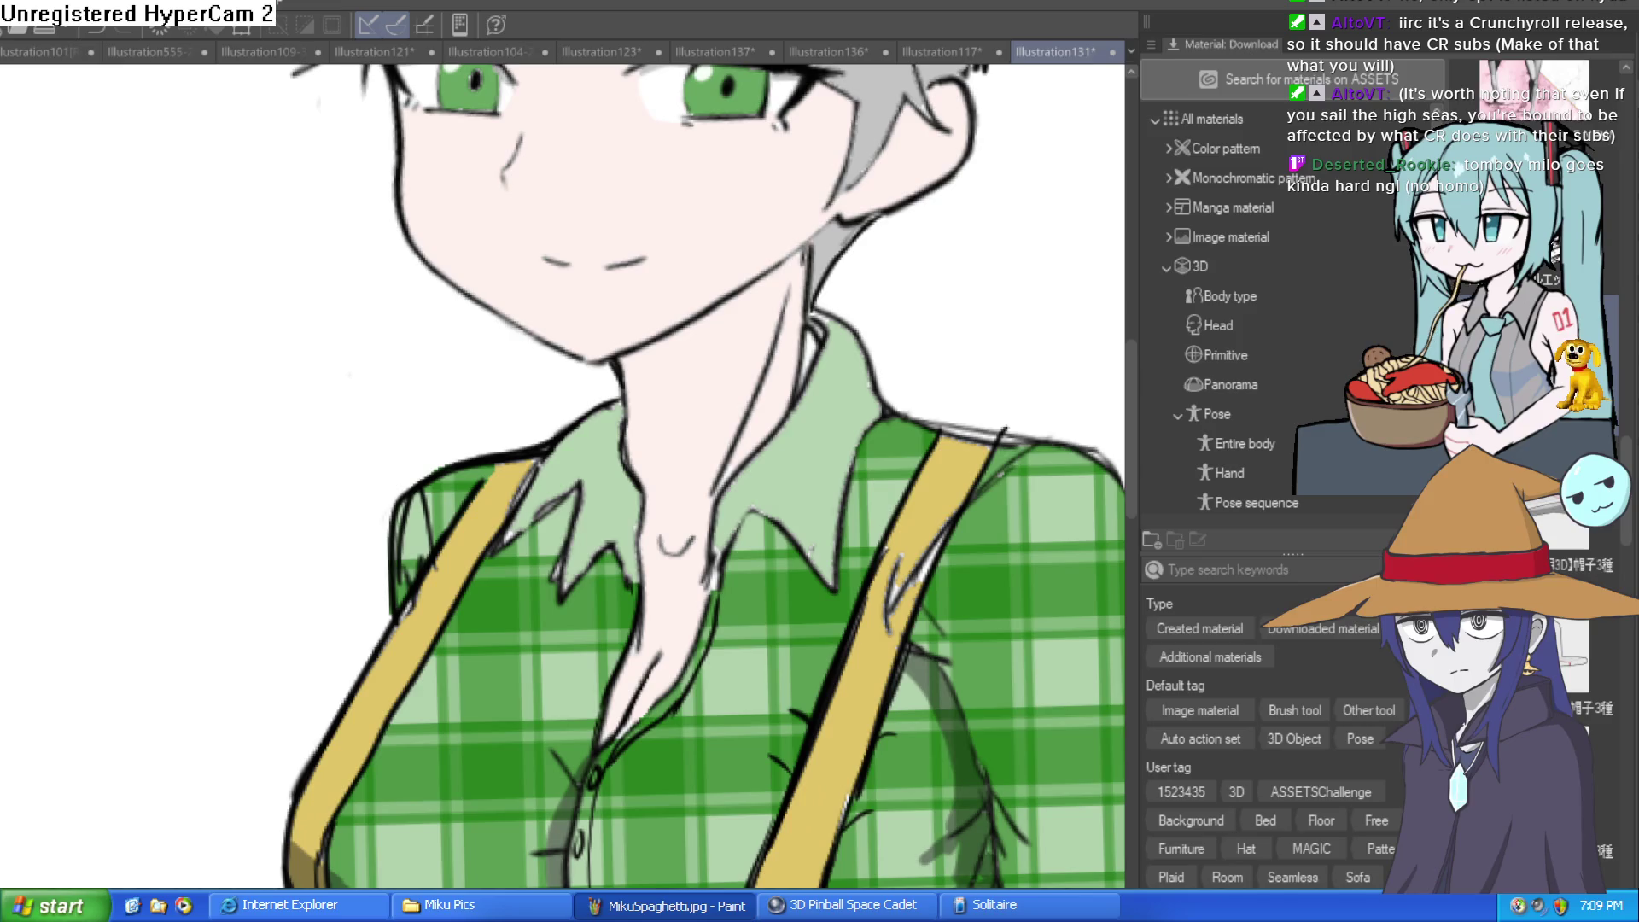
# Redraw the neck shadow line, fill under the jaw dark red, and brush the remaining gap
pyautogui.moveTo(770, 327); pyautogui.dragTo(629, 494)
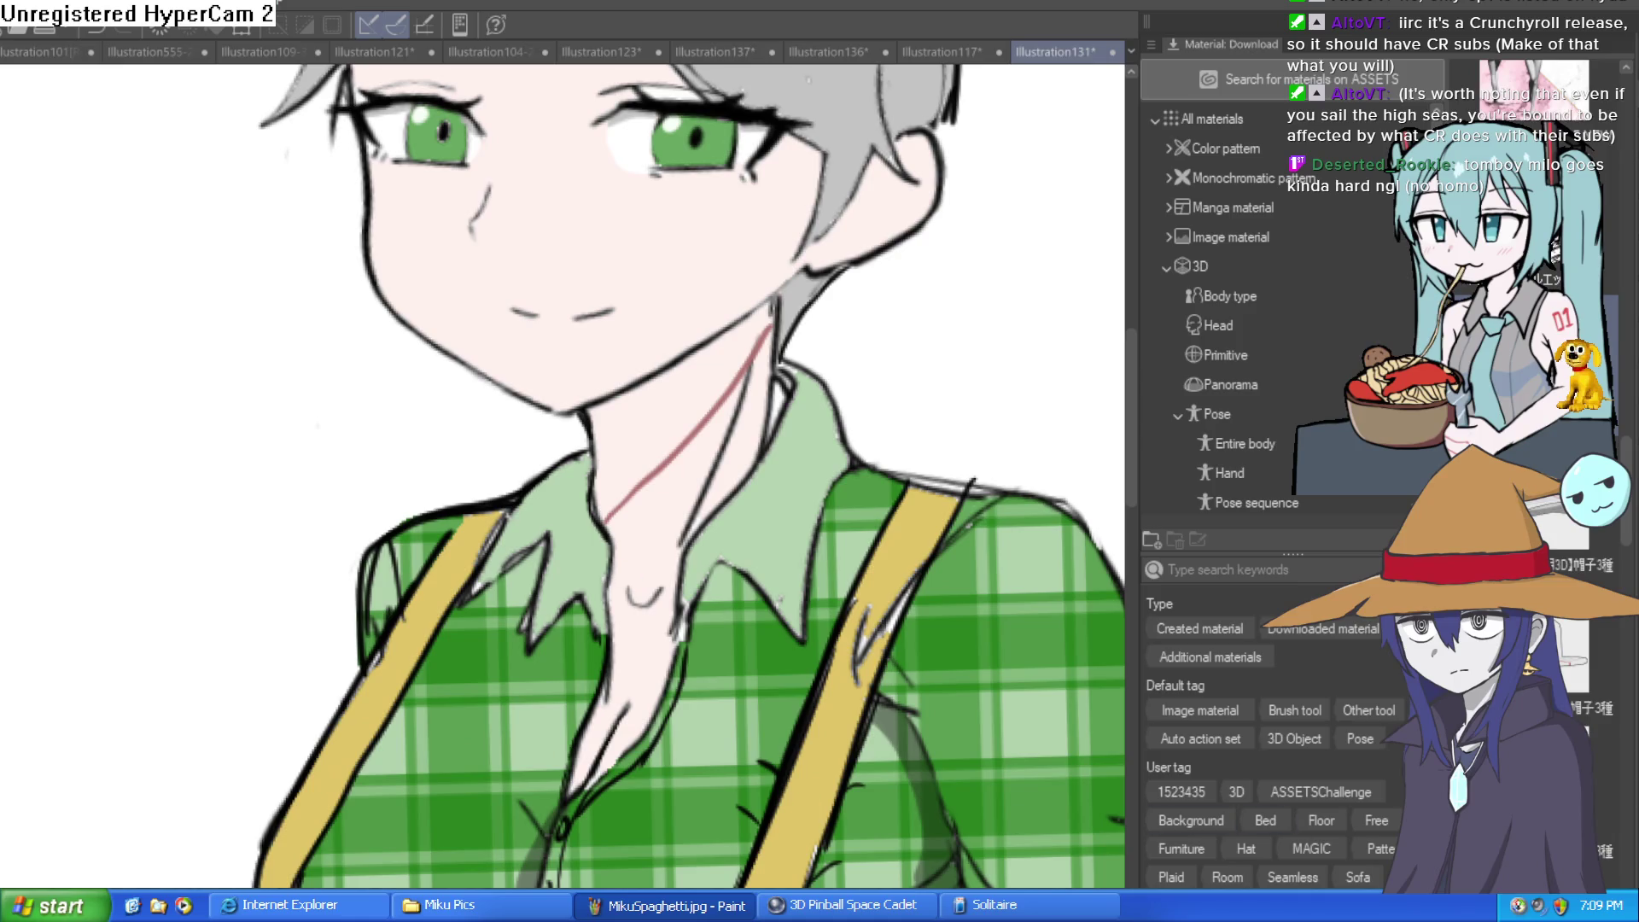
pyautogui.hotkey('ctrl', 'z')
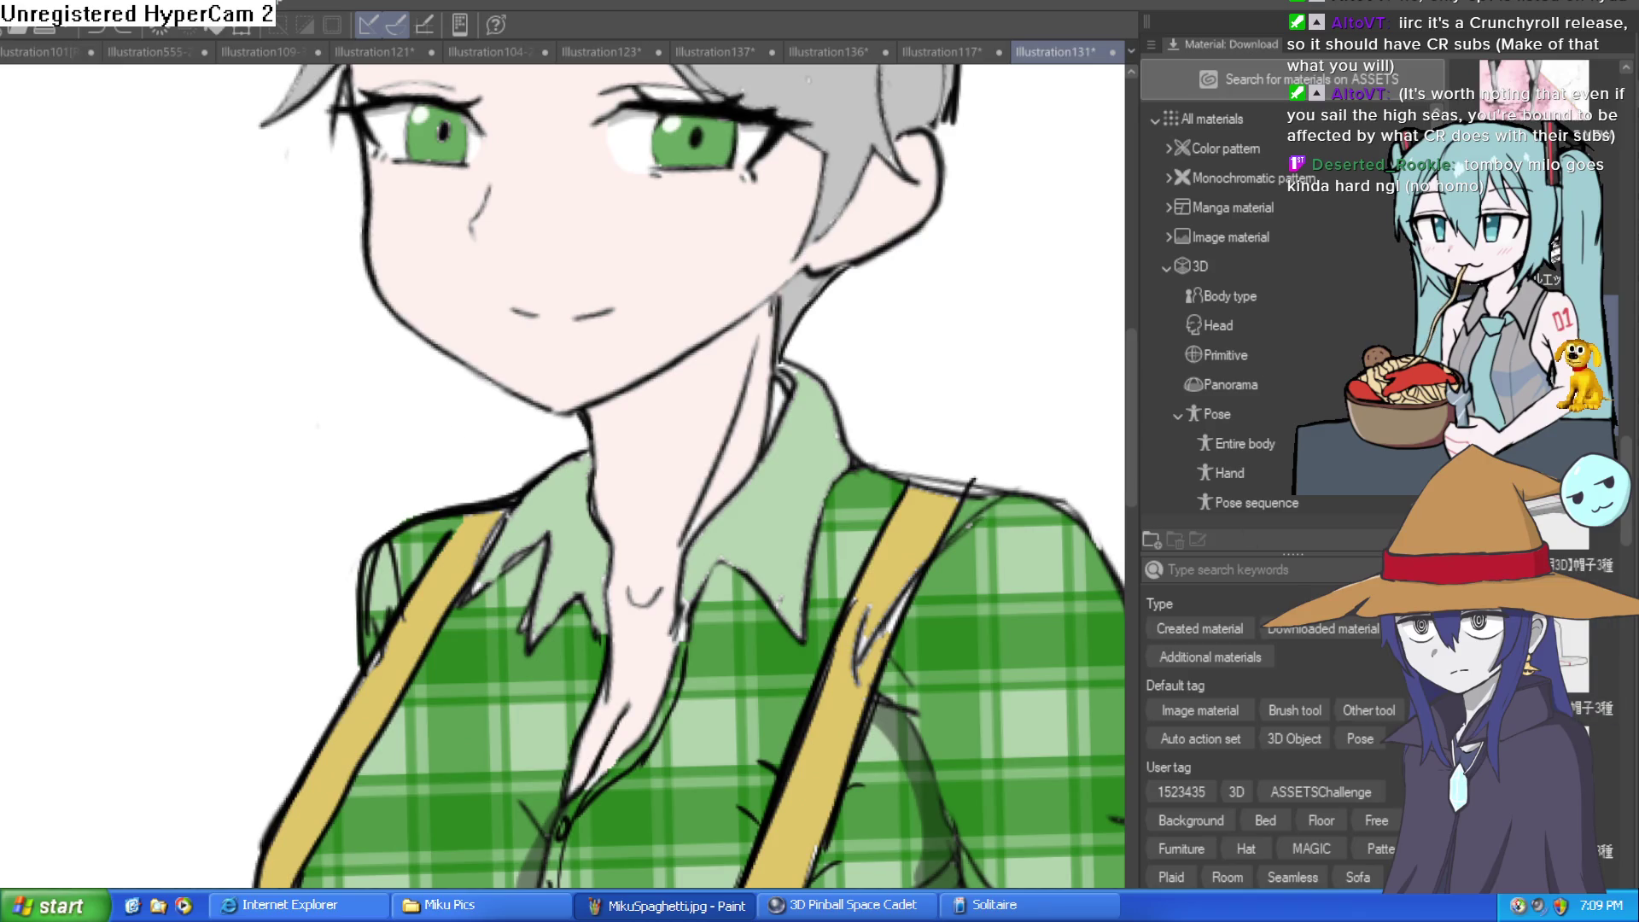
pyautogui.moveTo(774, 321); pyautogui.dragTo(661, 453)
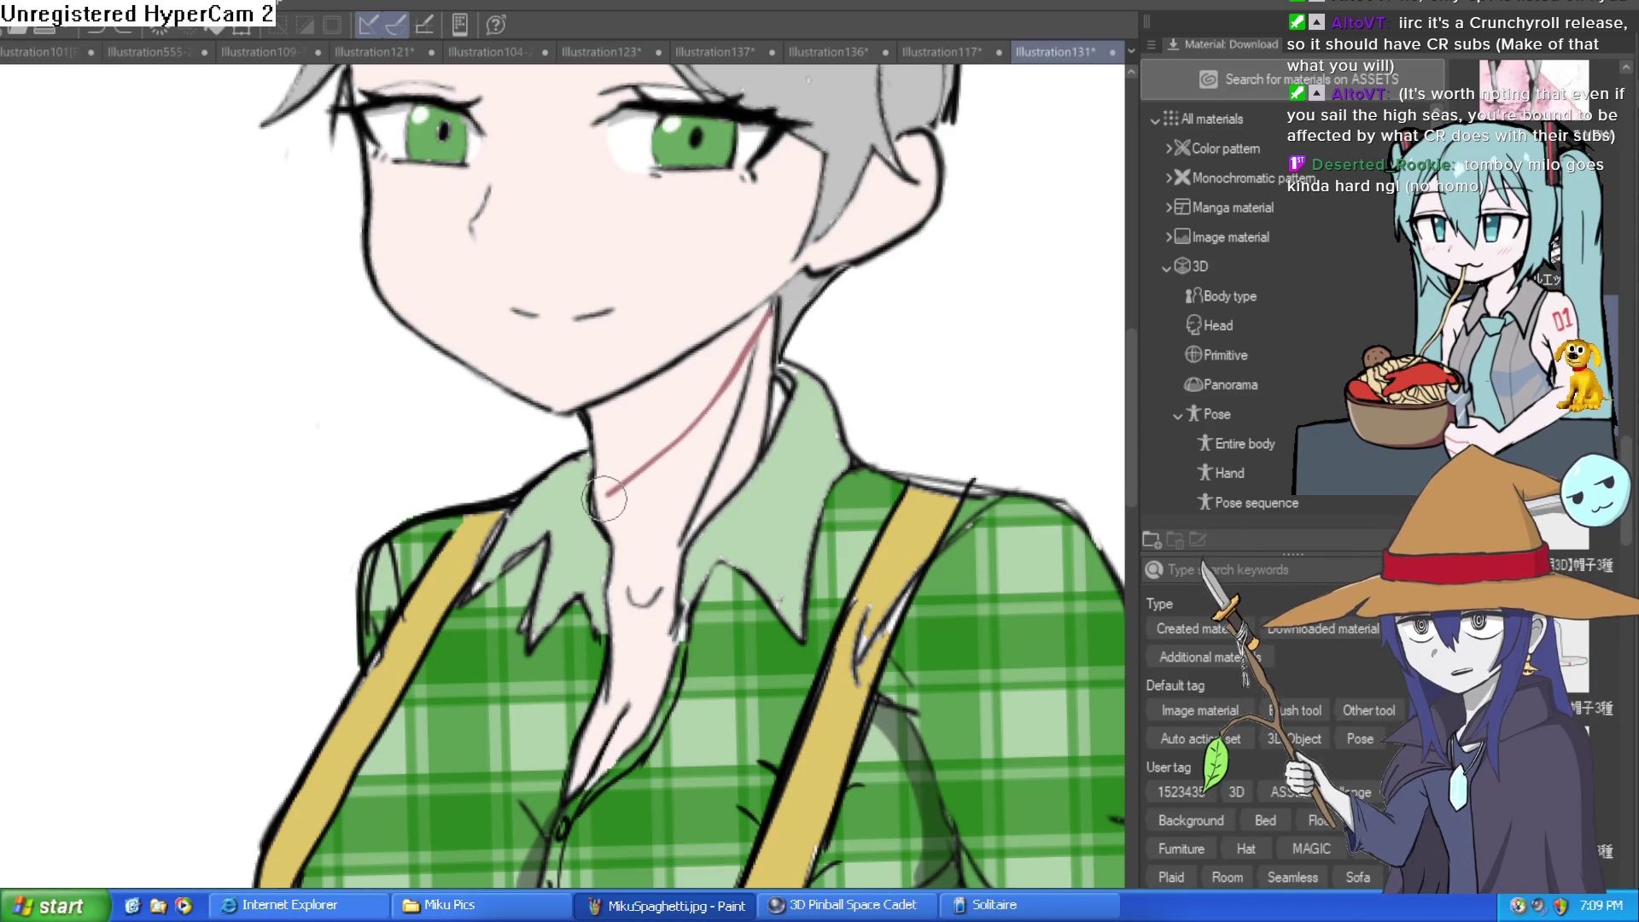
pyautogui.click(704, 363)
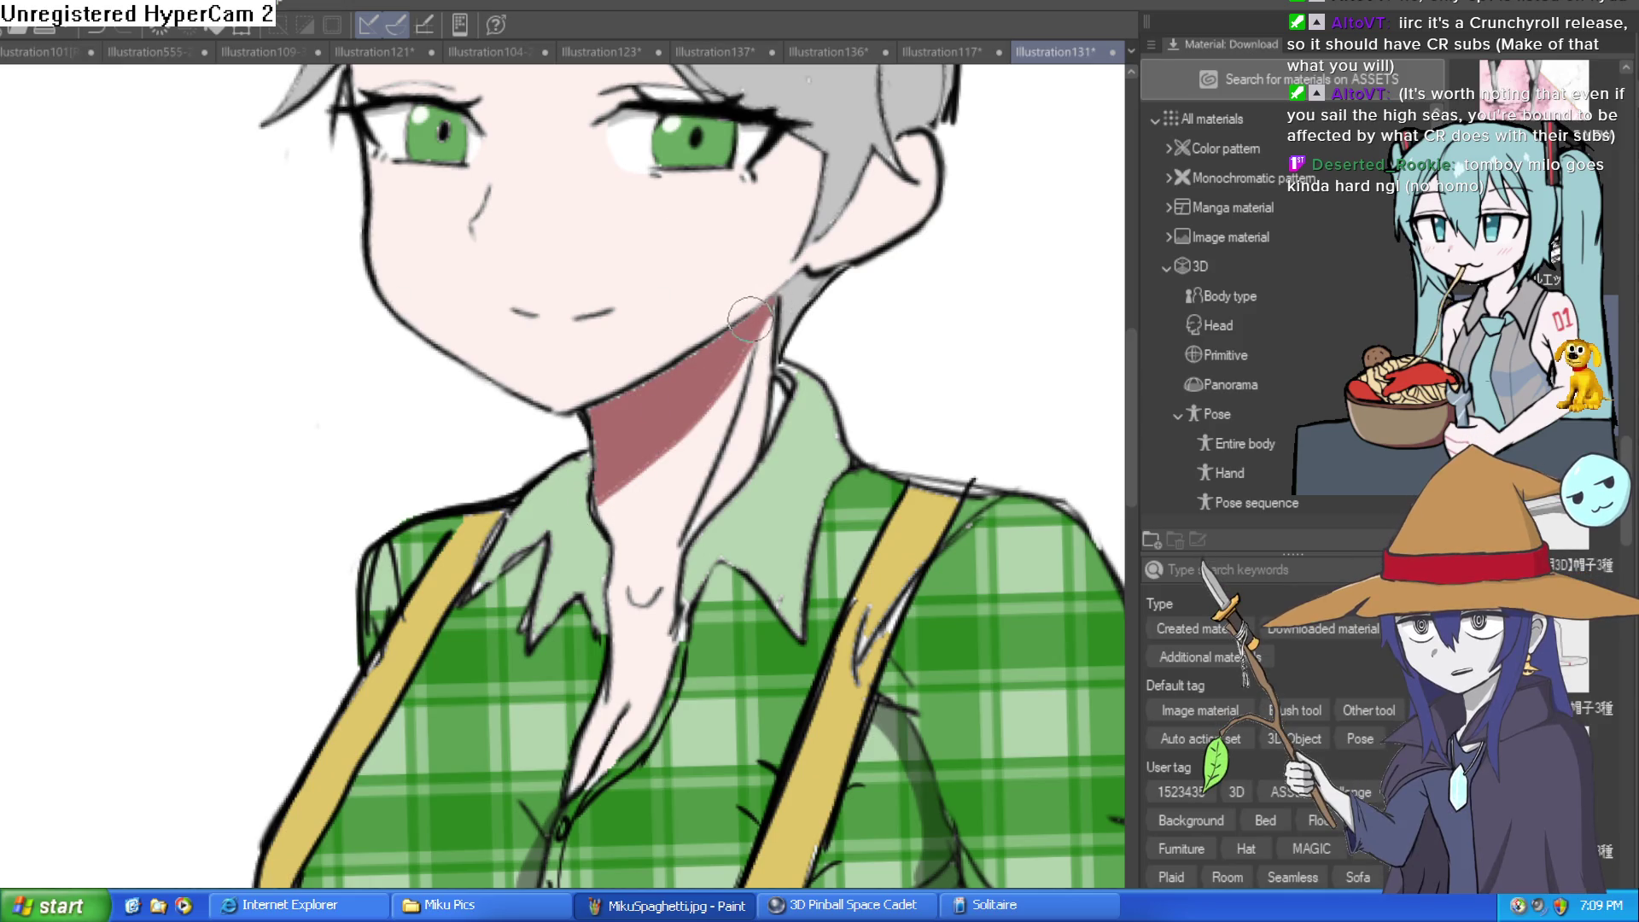
pyautogui.moveTo(756, 329); pyautogui.dragTo(753, 355)
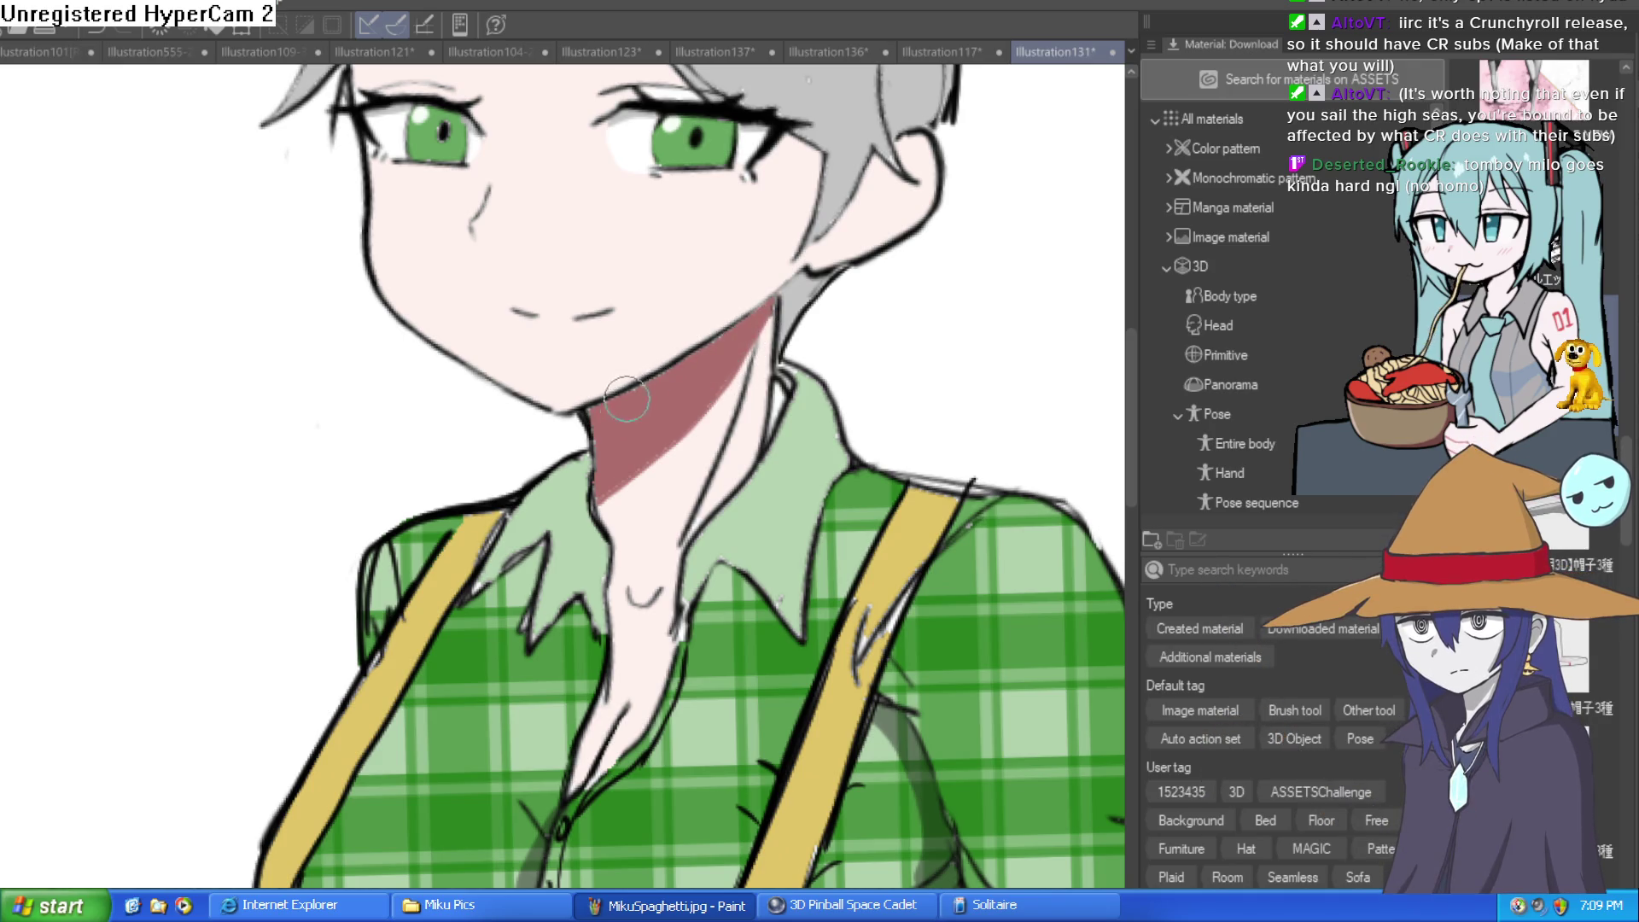
pyautogui.scroll(-1, 649, 397)
pyautogui.scroll(-2, 801, 452)
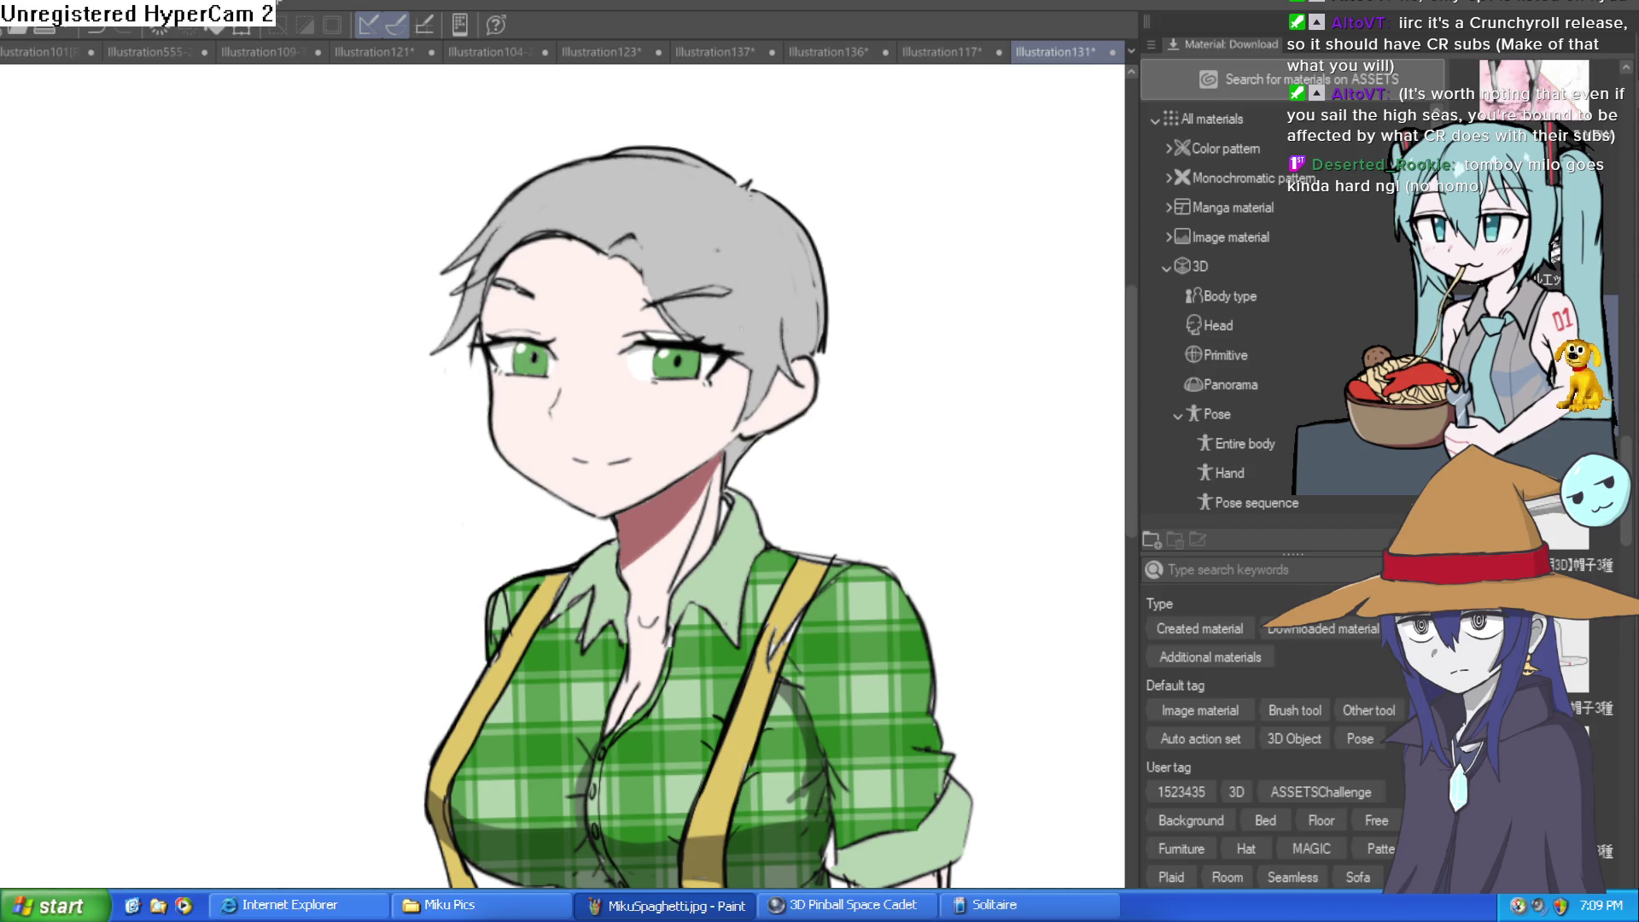
# Paint a red blush under the left eye and extend the pink nose stroke
pyautogui.scroll(4, 559, 400)
pyautogui.moveTo(567, 366)
pyautogui.mouseDown()
pyautogui.moveTo(512, 439)
pyautogui.moveTo(512, 469)
pyautogui.moveTo(553, 388)
pyautogui.mouseUp()
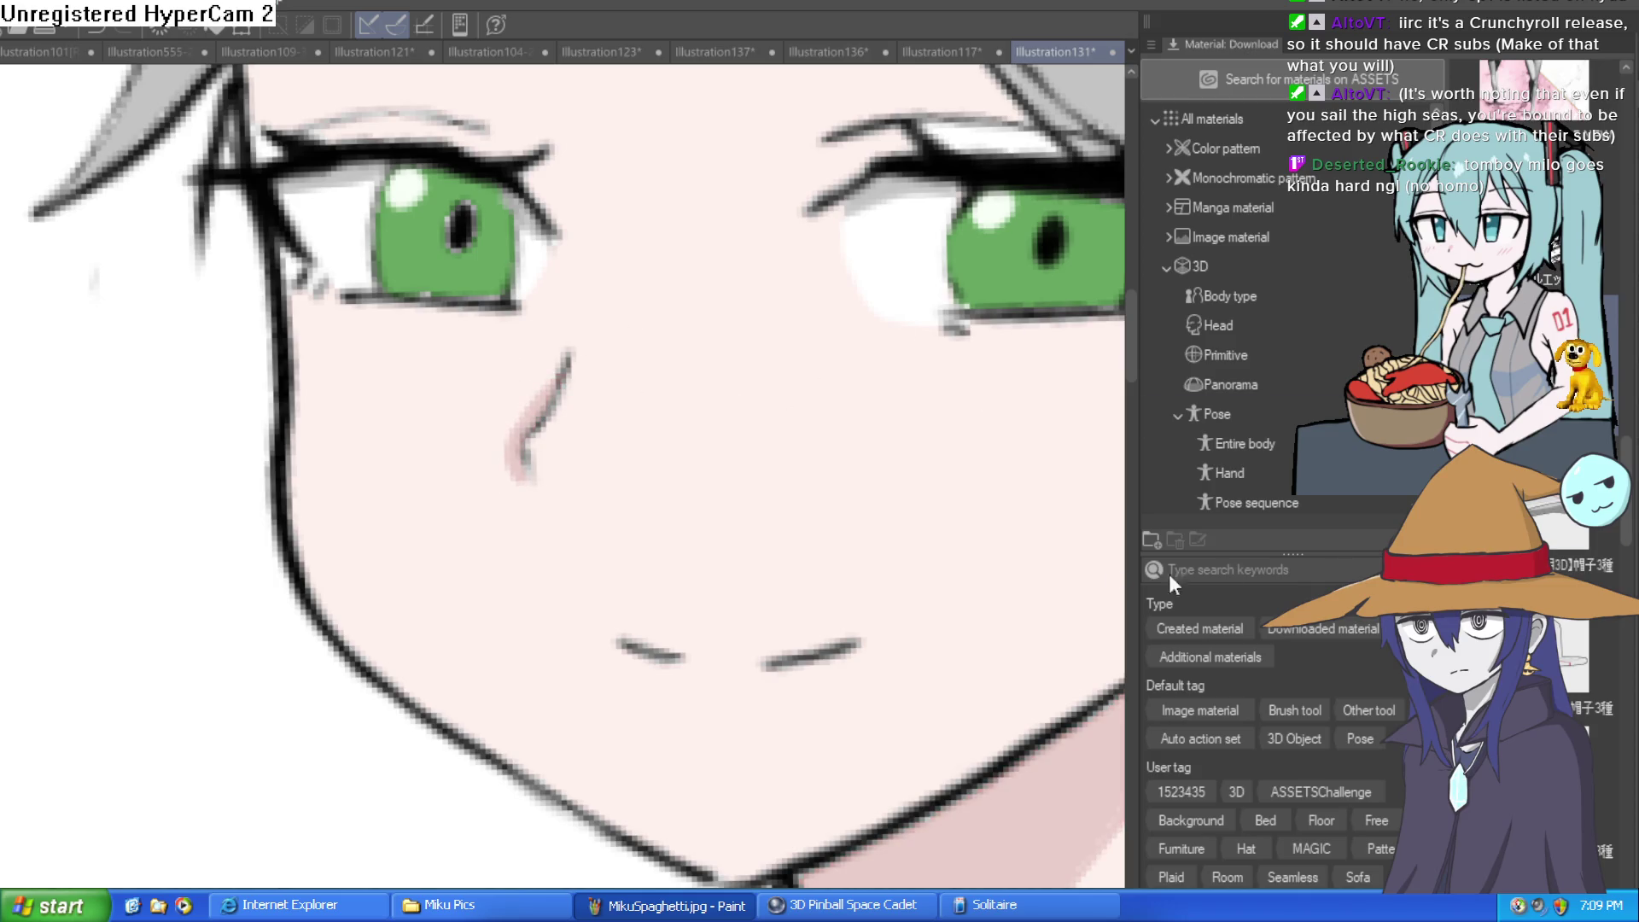
pyautogui.scroll(-5, 799, 587)
pyautogui.moveTo(875, 463); pyautogui.dragTo(835, 479)
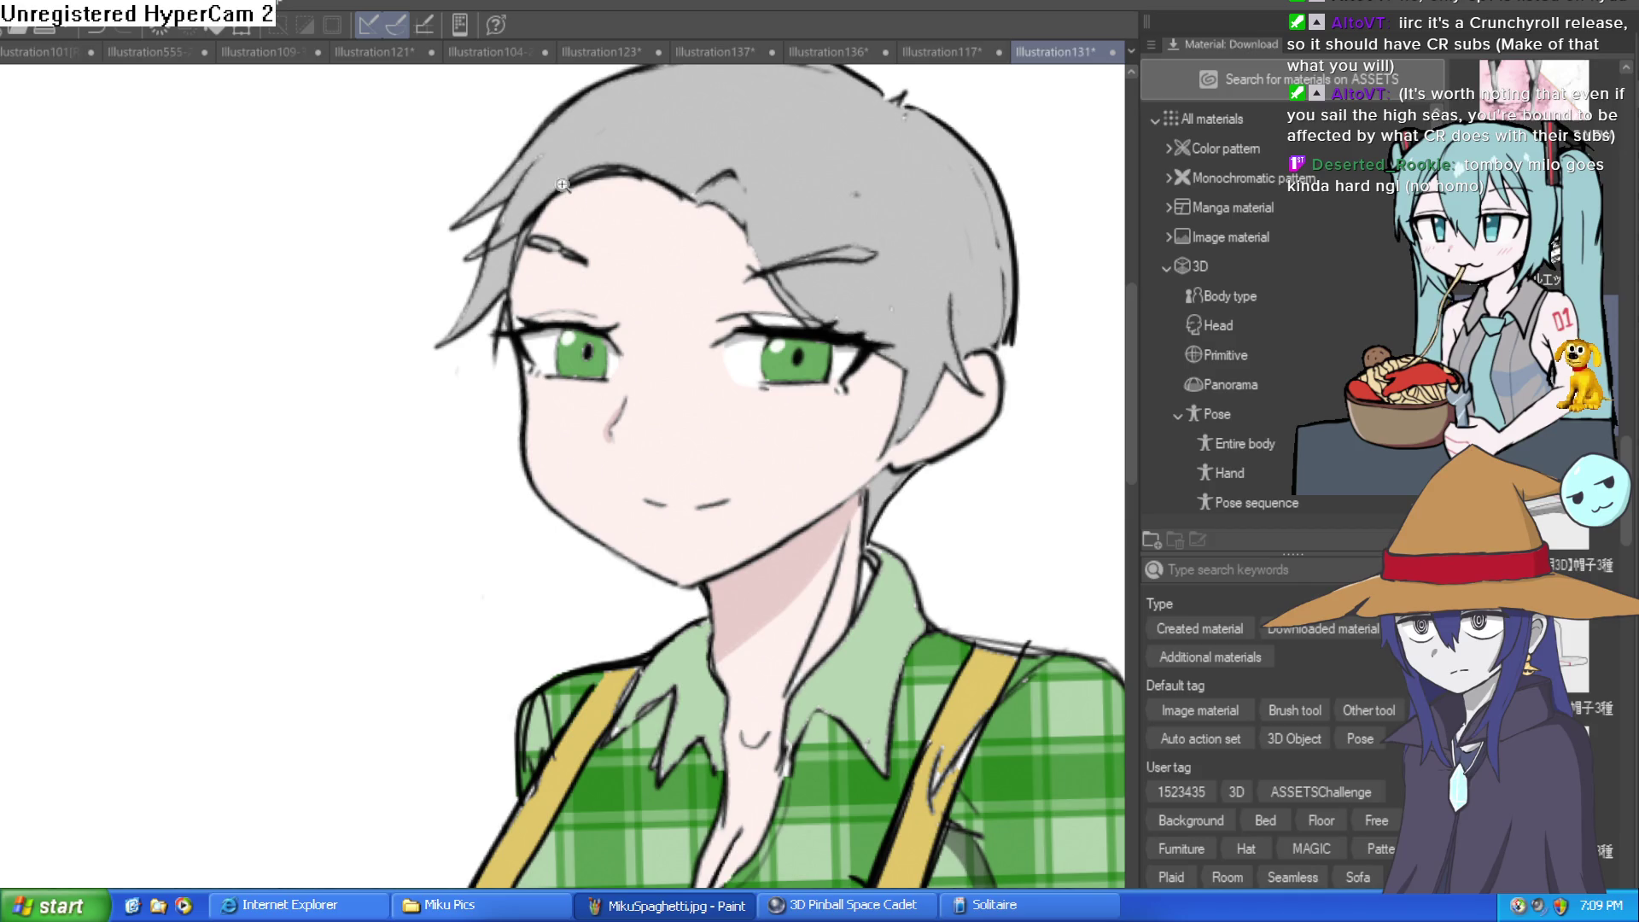
pyautogui.scroll(4, 615, 418)
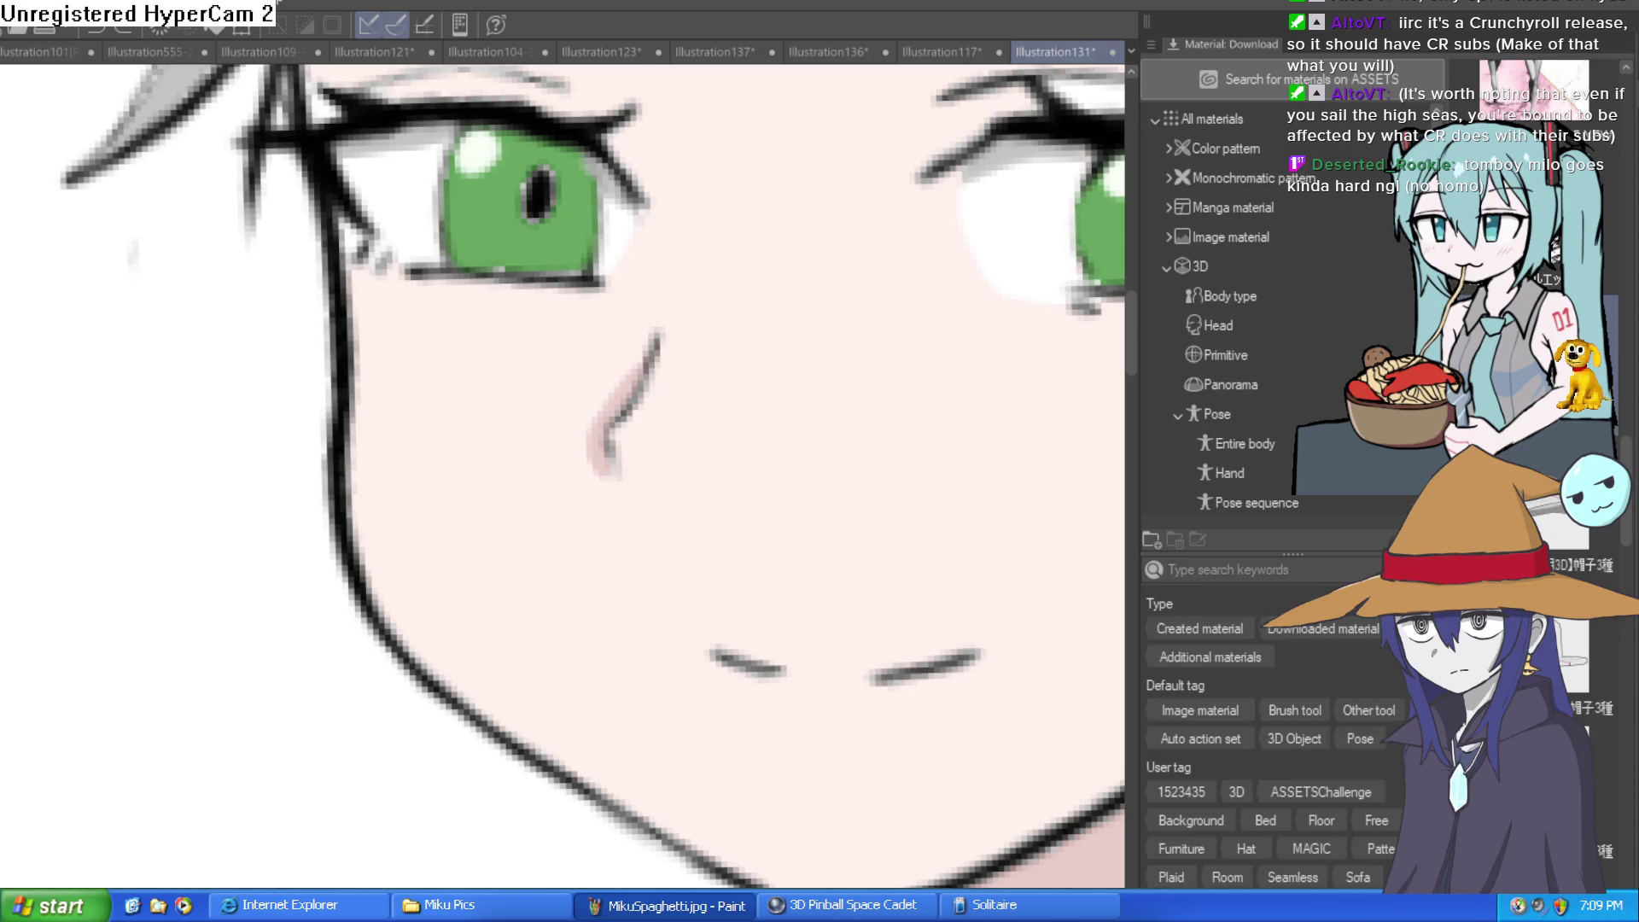
pyautogui.moveTo(899, 441); pyautogui.dragTo(783, 522)
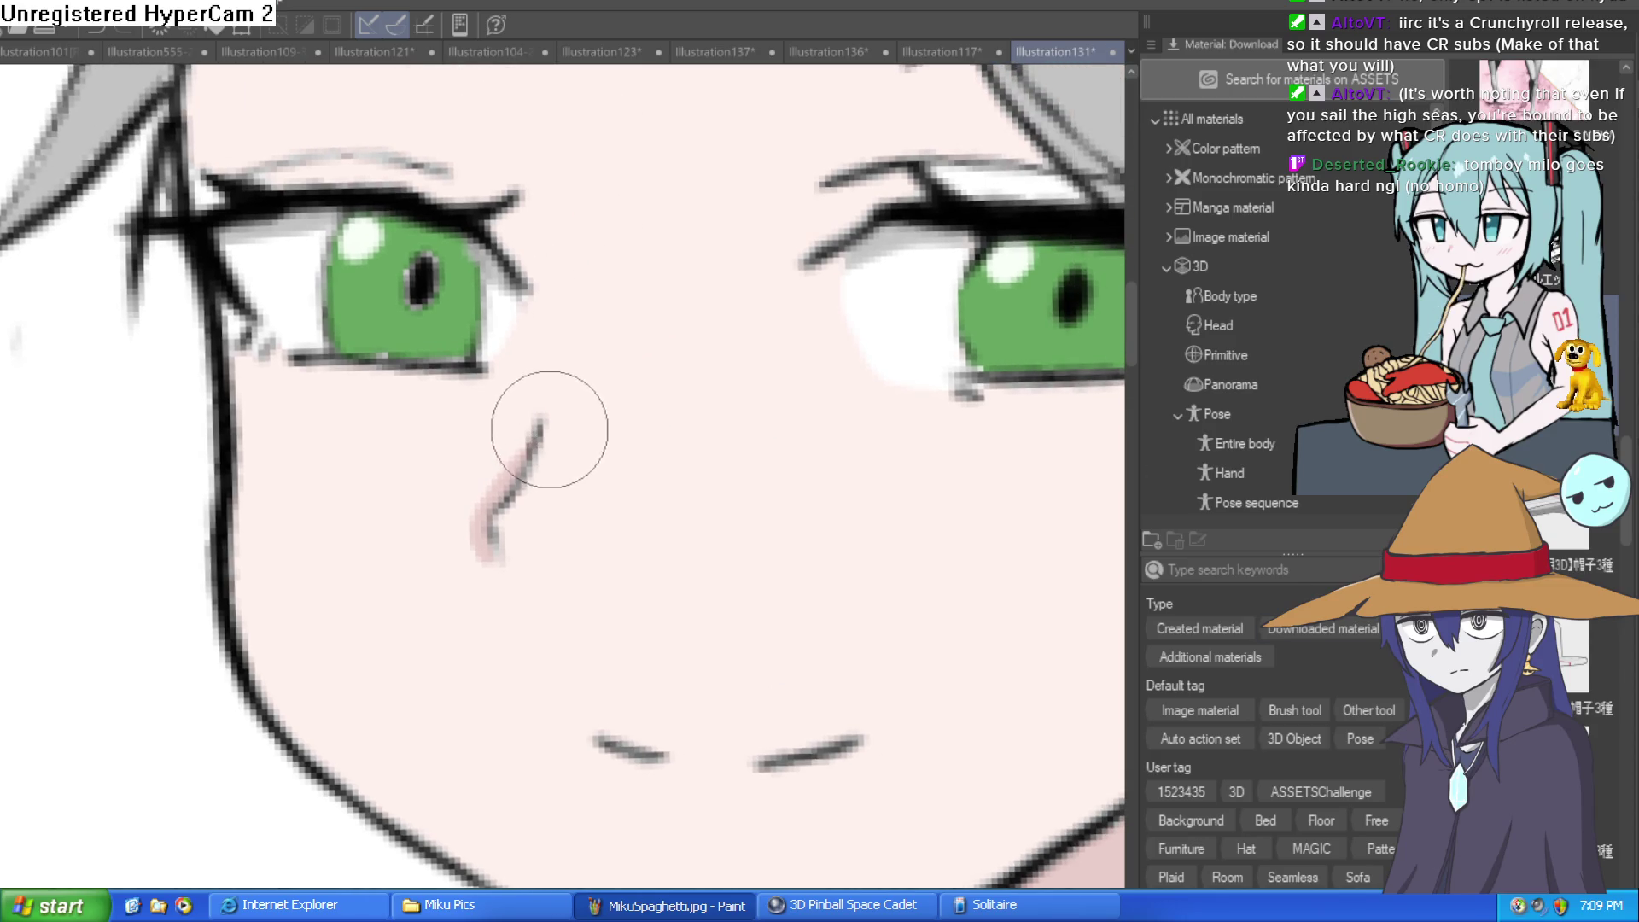
pyautogui.moveTo(521, 390); pyautogui.dragTo(514, 389)
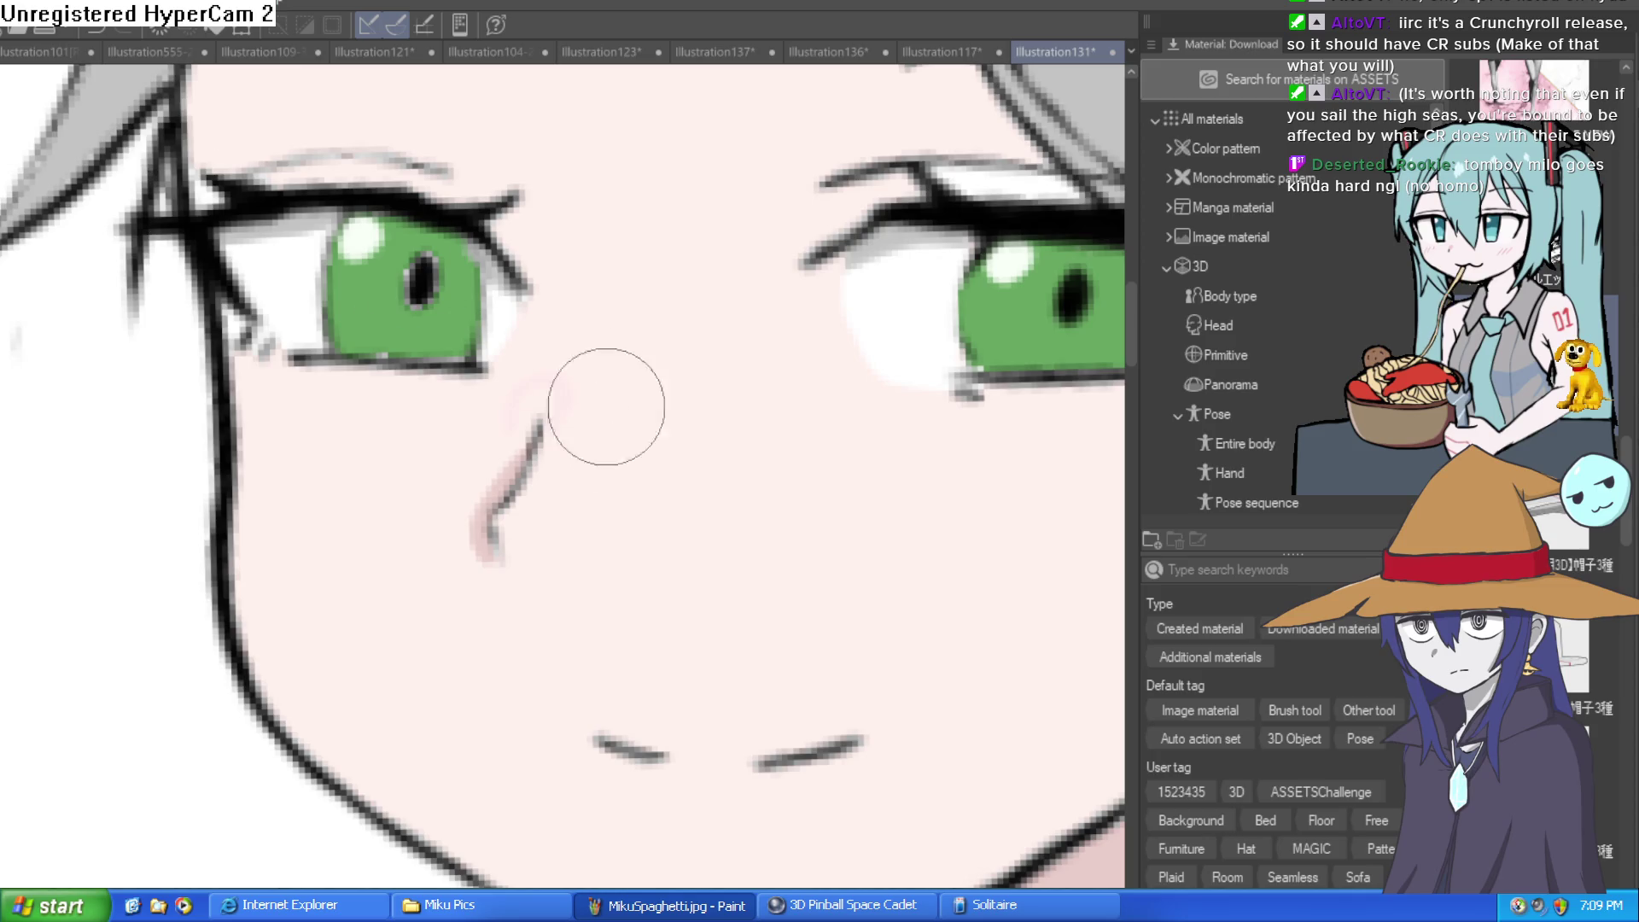
# Paint soft white highlights on the cheek and just beside the nose
pyautogui.moveTo(548, 395)
pyautogui.mouseDown()
pyautogui.moveTo(512, 395)
pyautogui.moveTo(513, 421)
pyautogui.moveTo(568, 345)
pyautogui.mouseUp()
pyautogui.scroll(-5, 798, 433)
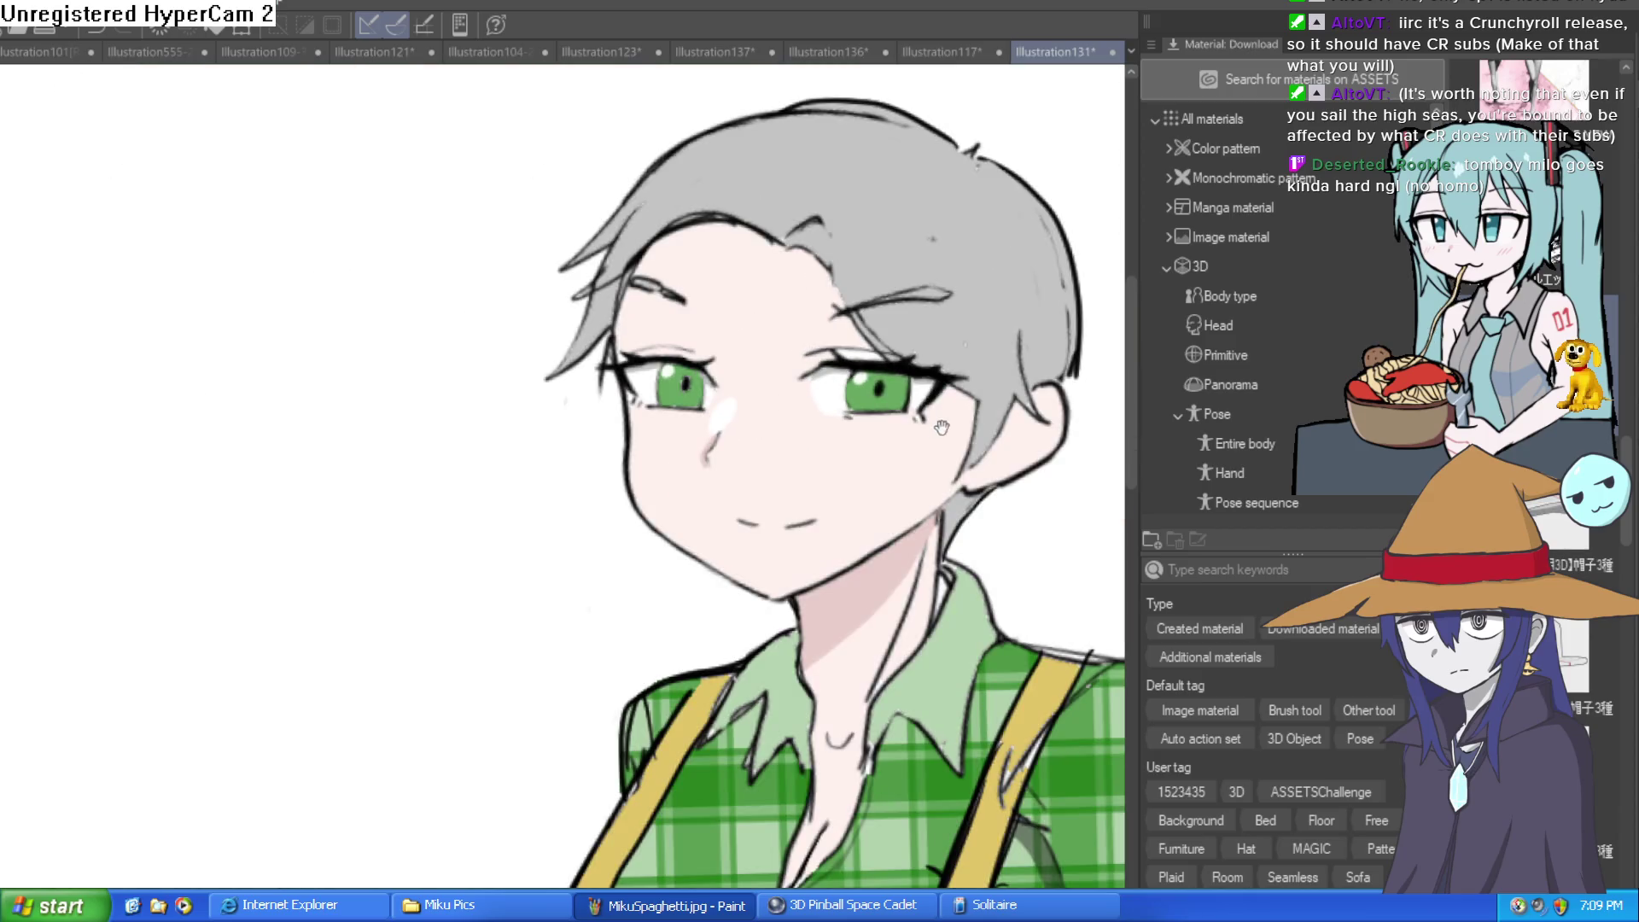
pyautogui.scroll(6, 721, 416)
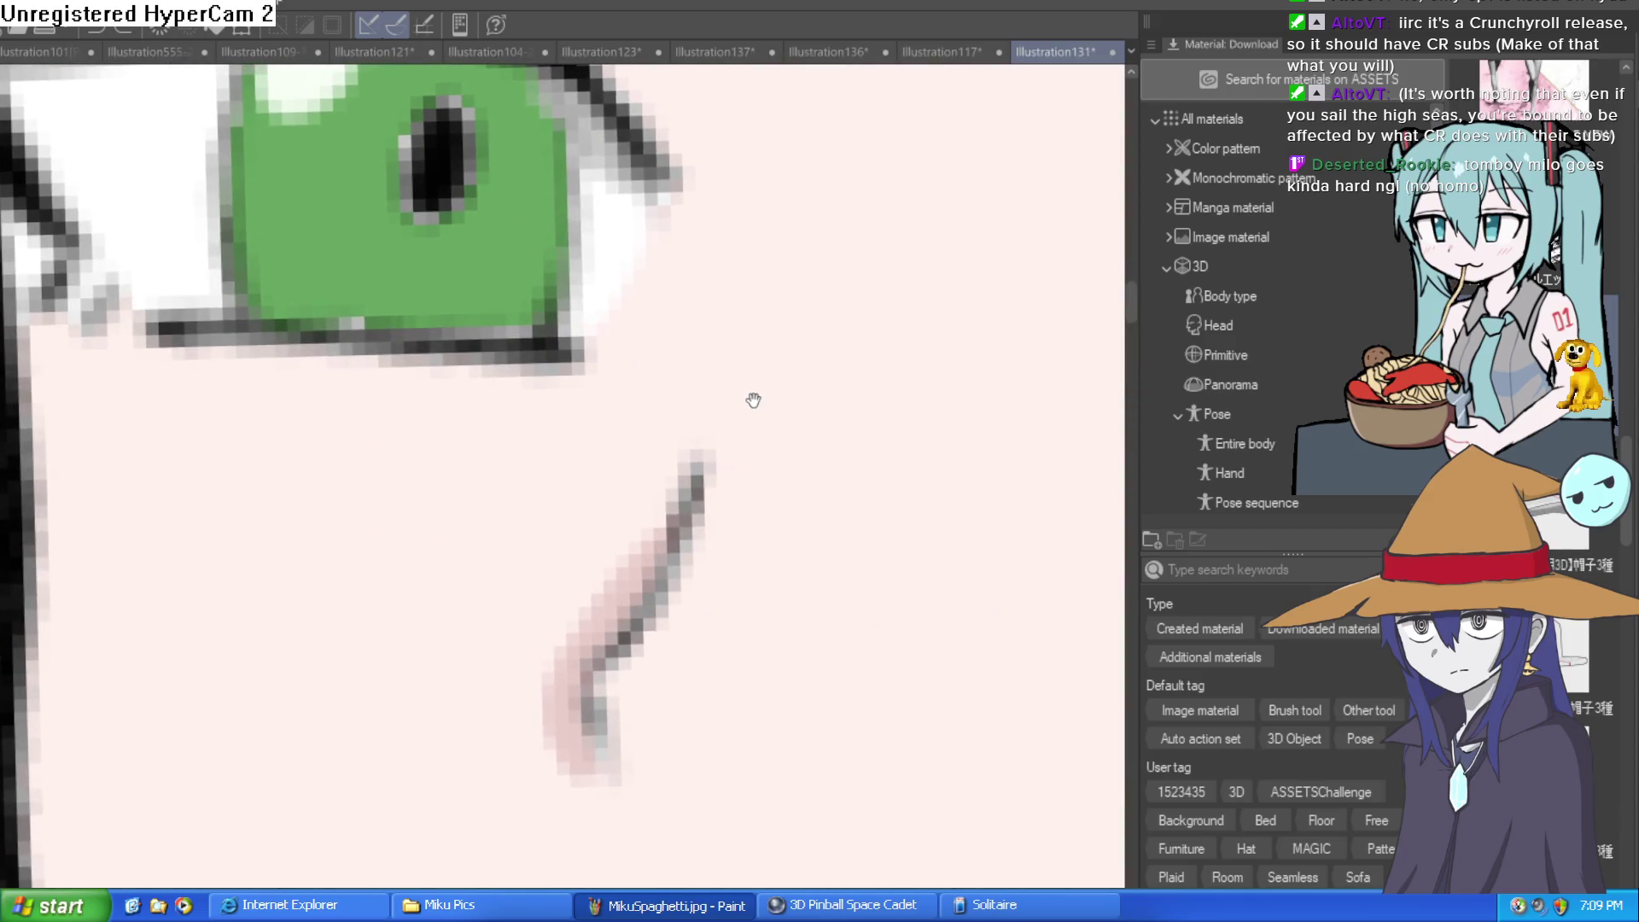
pyautogui.moveTo(683, 447)
pyautogui.mouseDown()
pyautogui.moveTo(653, 407)
pyautogui.moveTo(611, 530)
pyautogui.moveTo(575, 513)
pyautogui.moveTo(700, 409)
pyautogui.mouseUp()
pyautogui.scroll(-6, 699, 409)
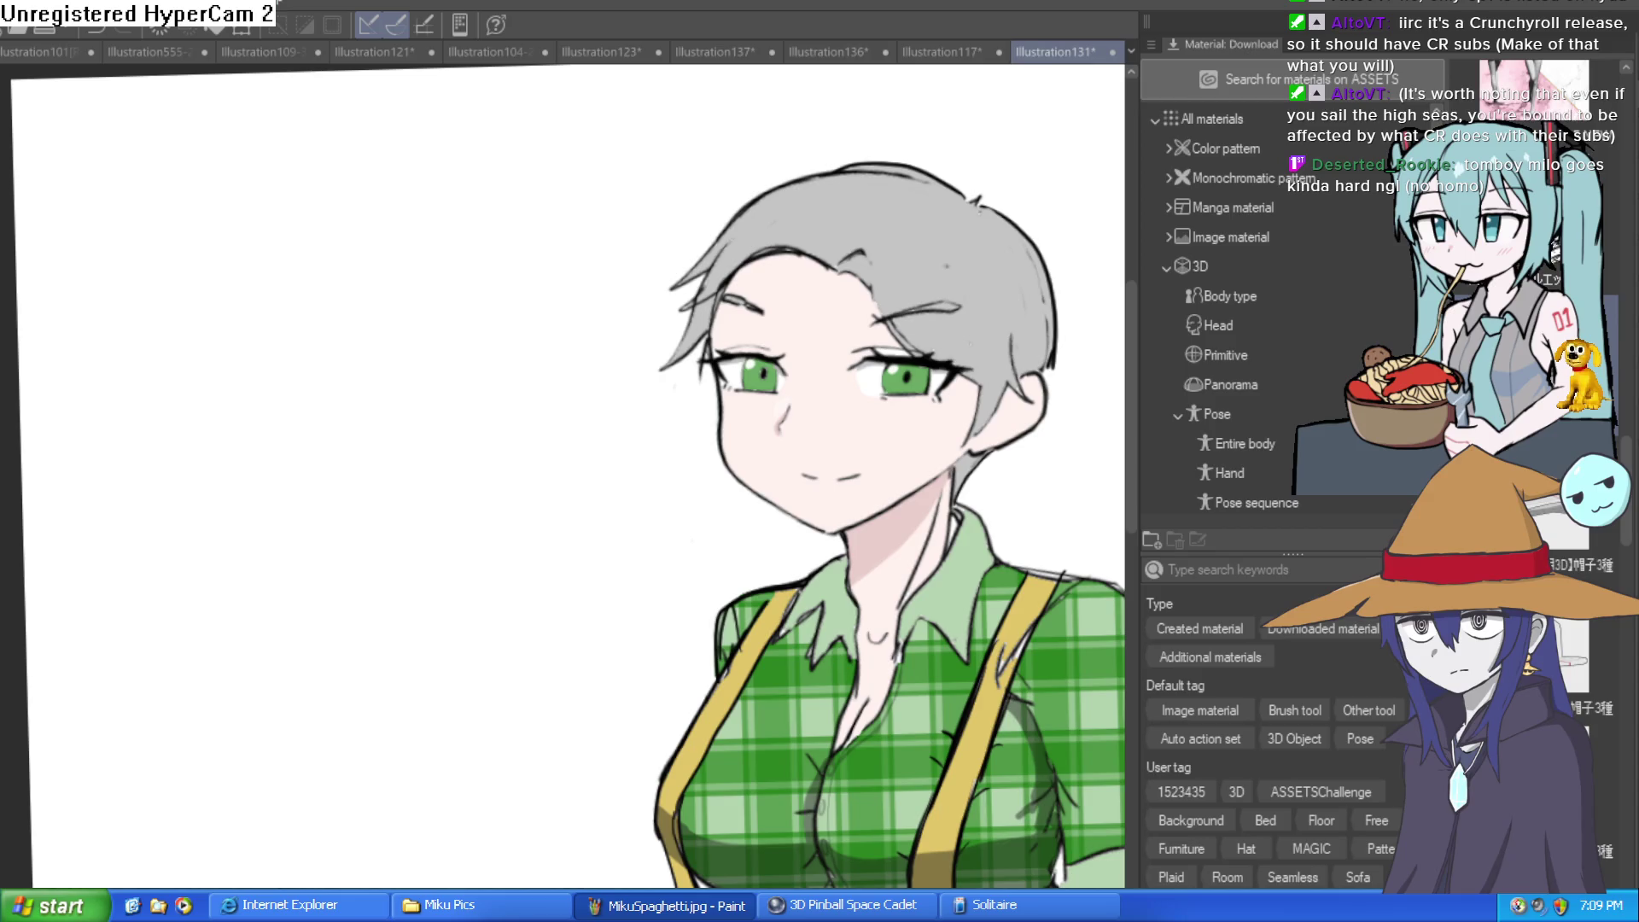
pyautogui.scroll(4, 799, 472)
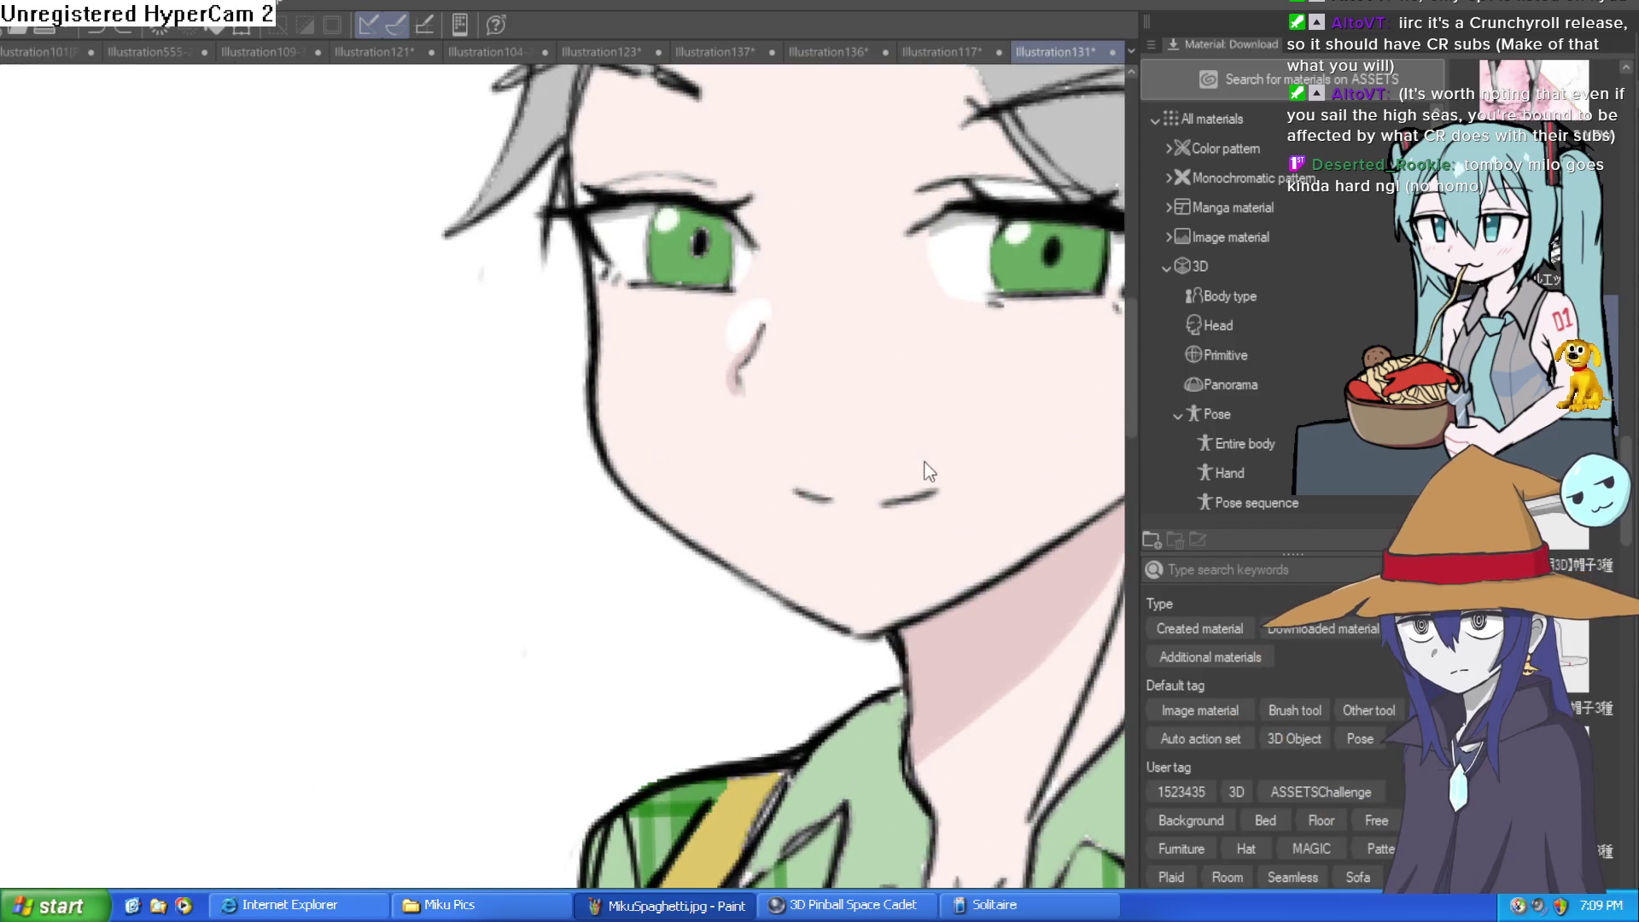
pyautogui.scroll(5, 789, 336)
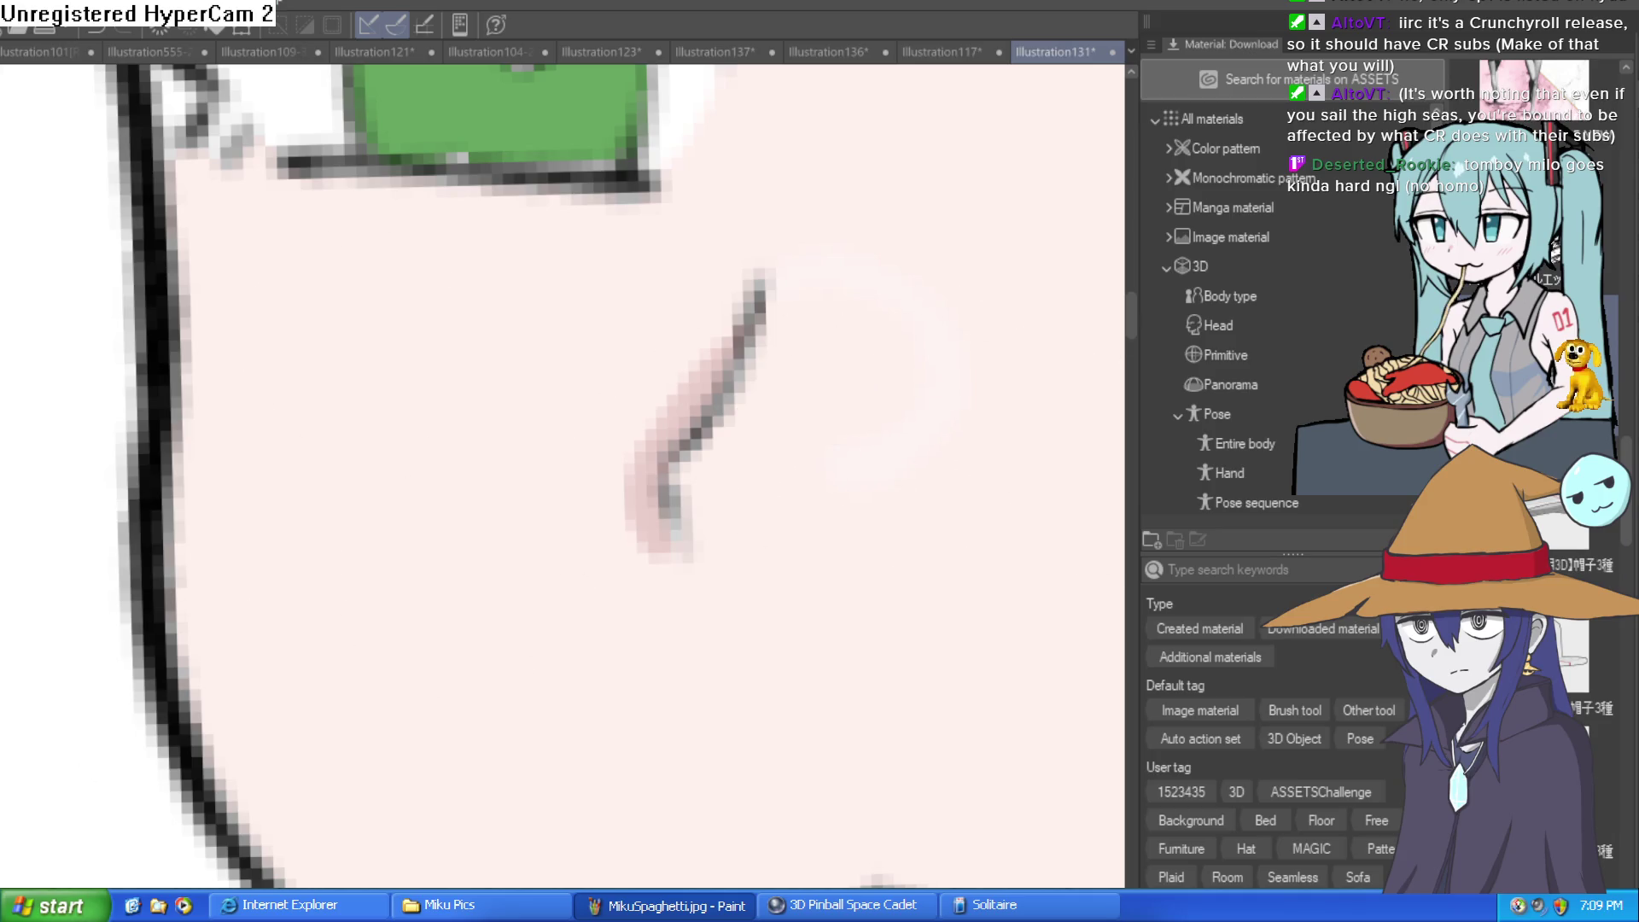
pyautogui.moveTo(894, 466); pyautogui.dragTo(750, 551)
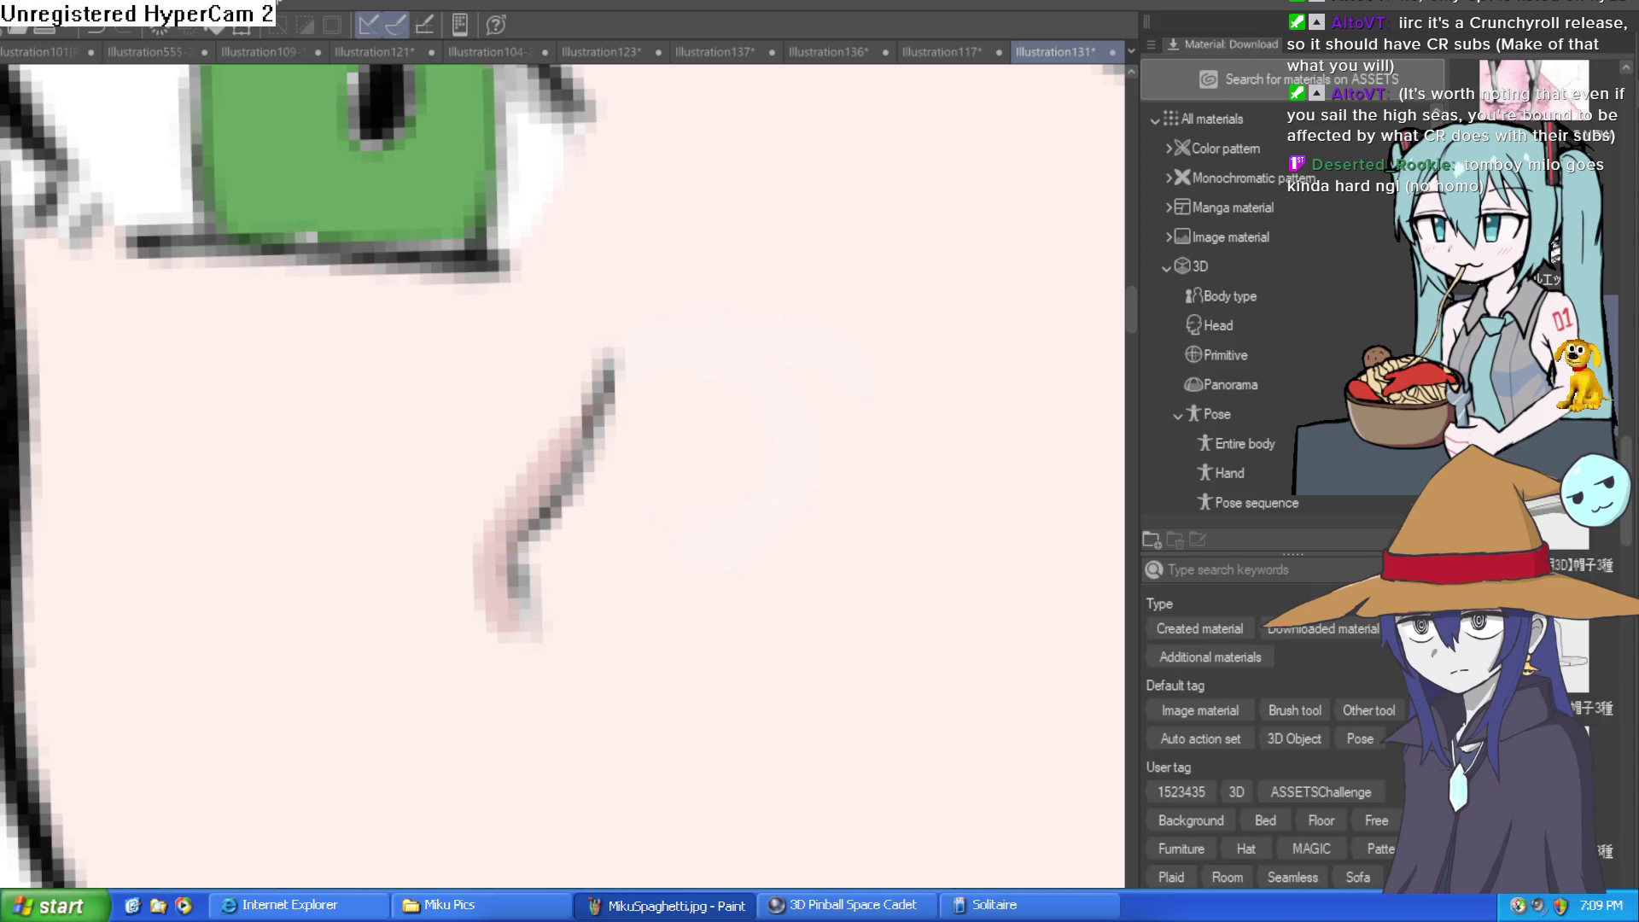
pyautogui.moveTo(757, 409)
pyautogui.mouseDown()
pyautogui.moveTo(746, 322)
pyautogui.moveTo(688, 501)
pyautogui.moveTo(634, 382)
pyautogui.moveTo(670, 432)
pyautogui.moveTo(834, 384)
pyautogui.mouseUp()
pyautogui.scroll(-5, 1074, 423)
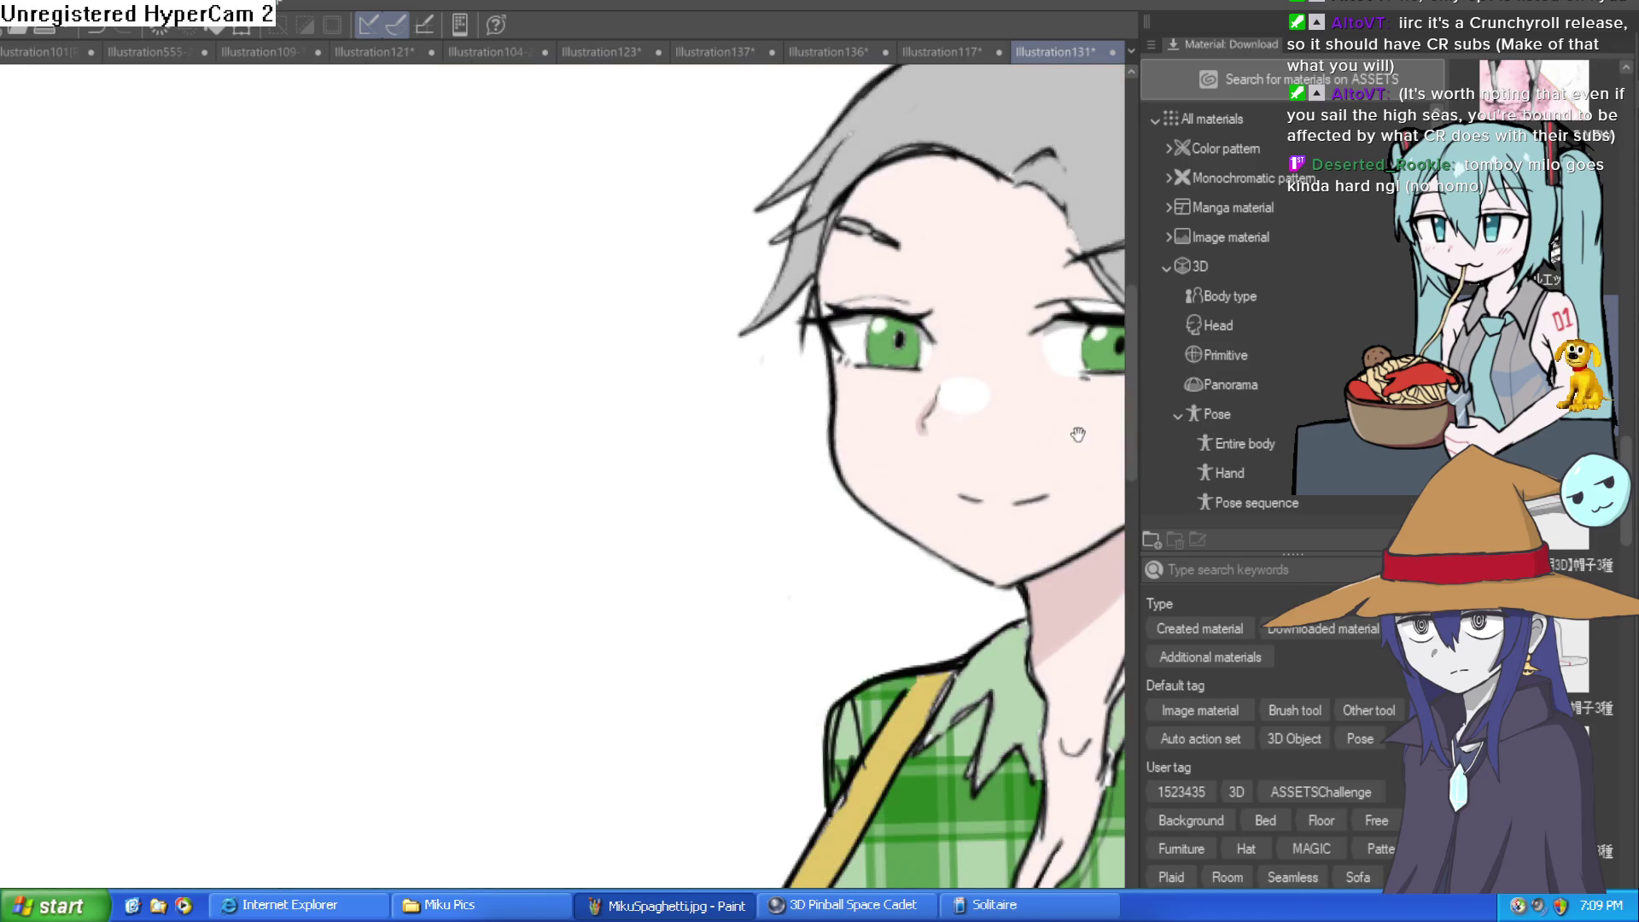
pyautogui.scroll(-2, 1028, 474)
# Enlarge the brush and repaint the nose highlight as a large soft white glow above it
pyautogui.scroll(8, 863, 428)
pyautogui.press(']')
pyautogui.press(']')
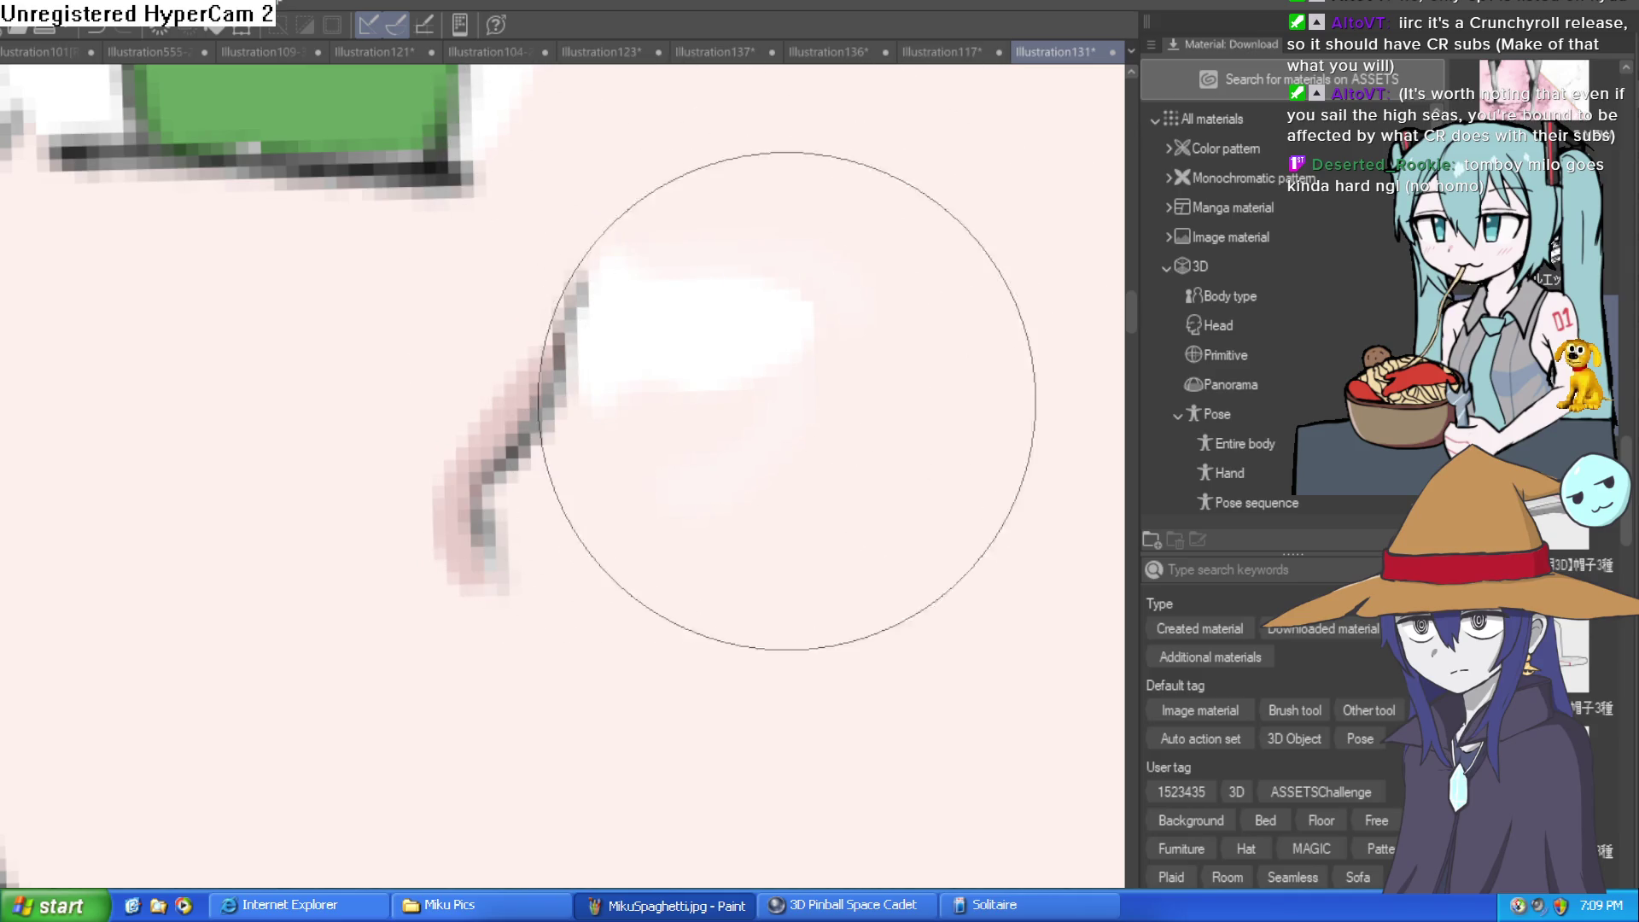
pyautogui.scroll(-3, 894, 440)
pyautogui.scroll(-3, 895, 440)
pyautogui.scroll(4, 754, 421)
pyautogui.moveTo(754, 421); pyautogui.dragTo(694, 547)
pyautogui.moveTo(598, 431)
pyautogui.mouseDown()
pyautogui.moveTo(555, 371)
pyautogui.moveTo(575, 361)
pyautogui.mouseUp()
pyautogui.moveTo(709, 418)
pyautogui.mouseDown()
pyautogui.moveTo(732, 395)
pyautogui.moveTo(715, 436)
pyautogui.mouseUp()
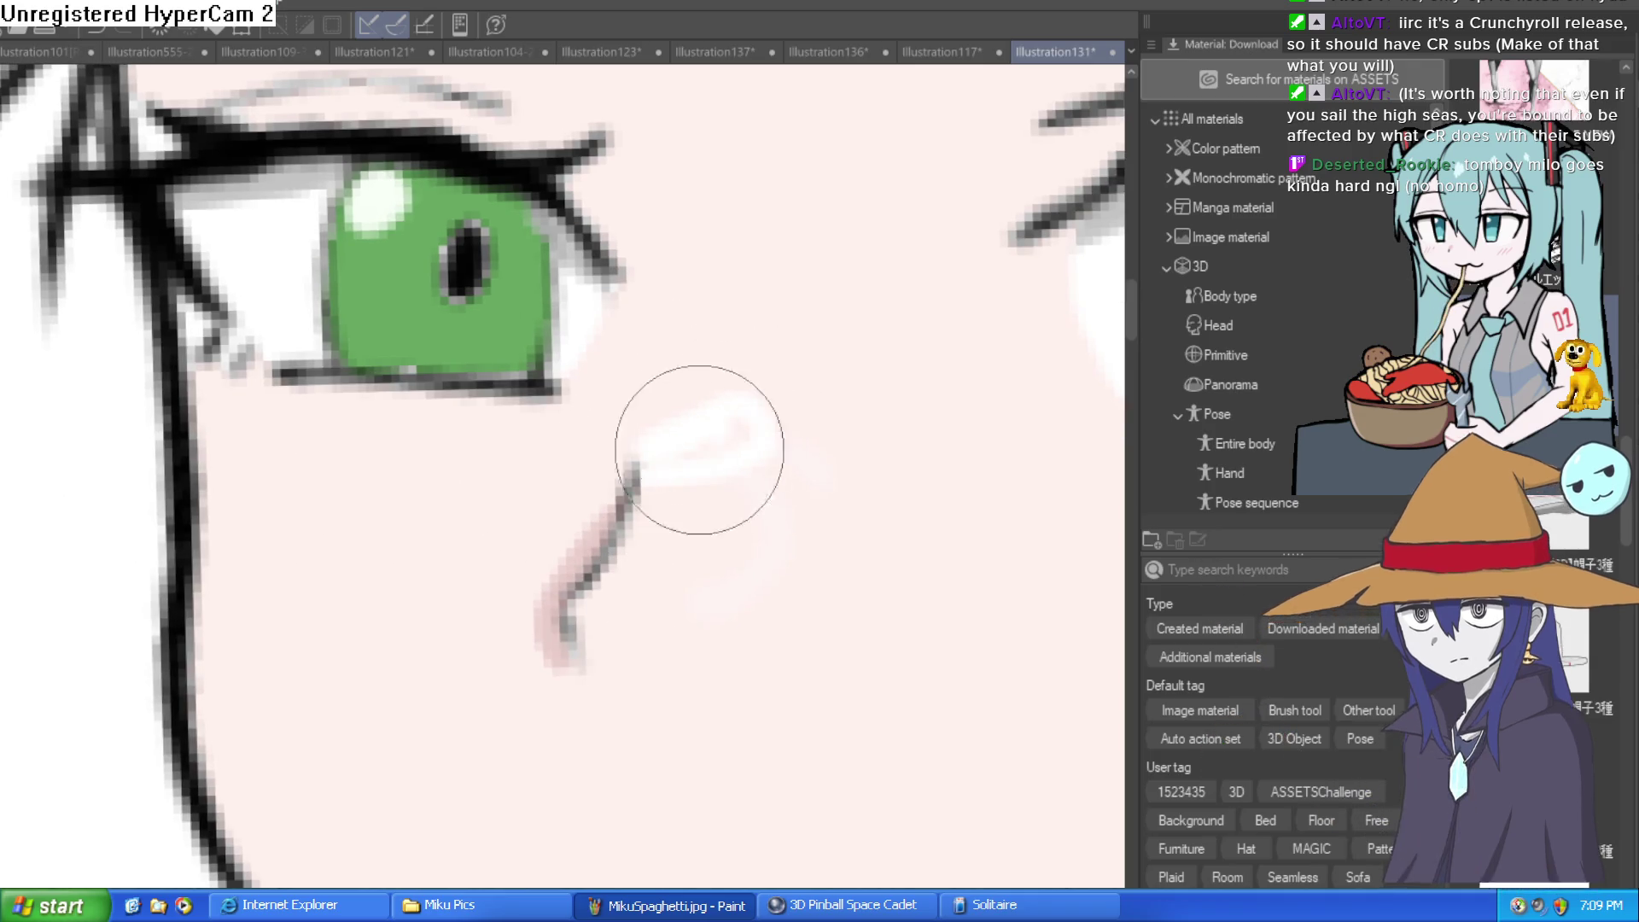
pyautogui.scroll(-3, 844, 467)
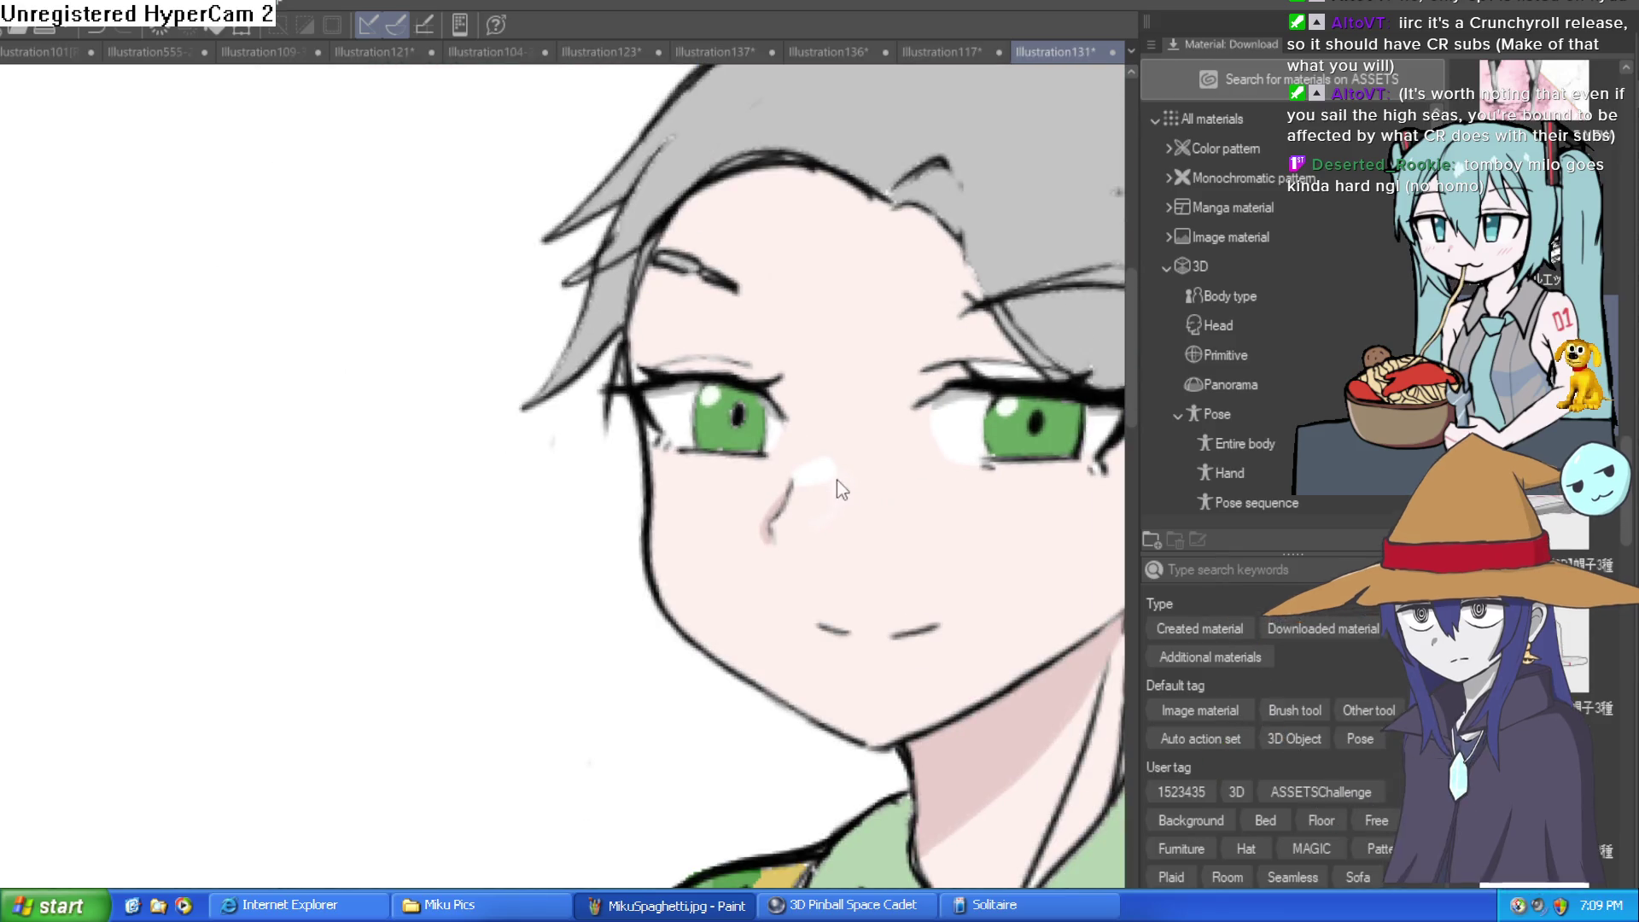
pyautogui.scroll(4, 815, 478)
pyautogui.moveTo(836, 539)
pyautogui.mouseDown()
pyautogui.moveTo(761, 512)
pyautogui.moveTo(779, 527)
pyautogui.moveTo(822, 451)
pyautogui.mouseUp()
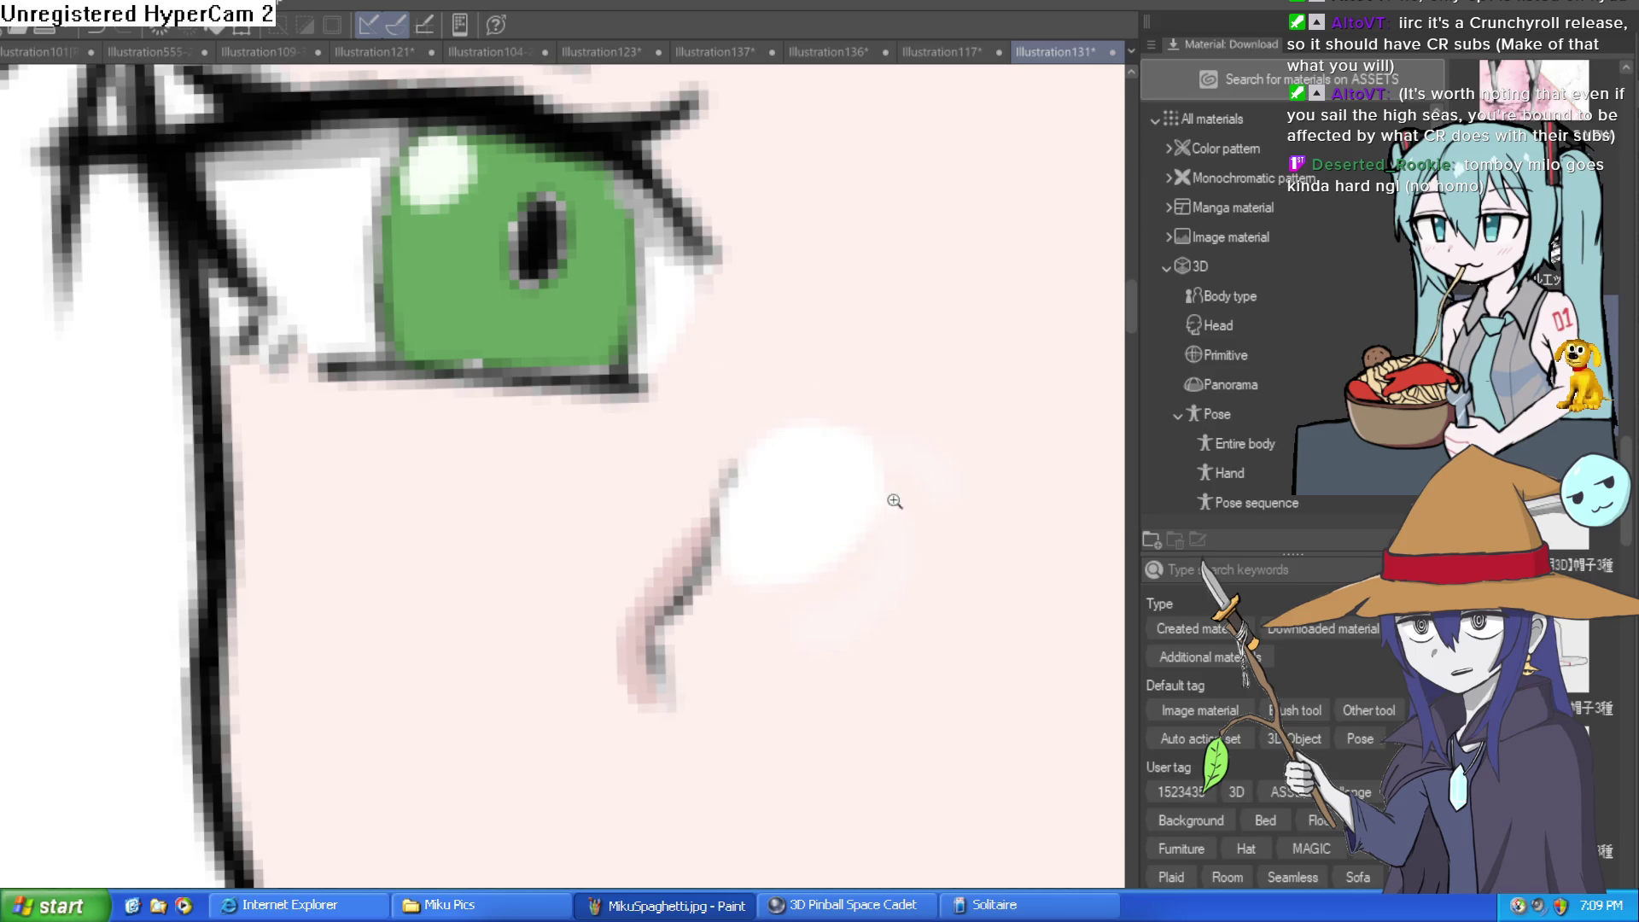
# Recentre on the eyes and paint a light-green highlight inside one iris
pyautogui.scroll(-3, 880, 530)
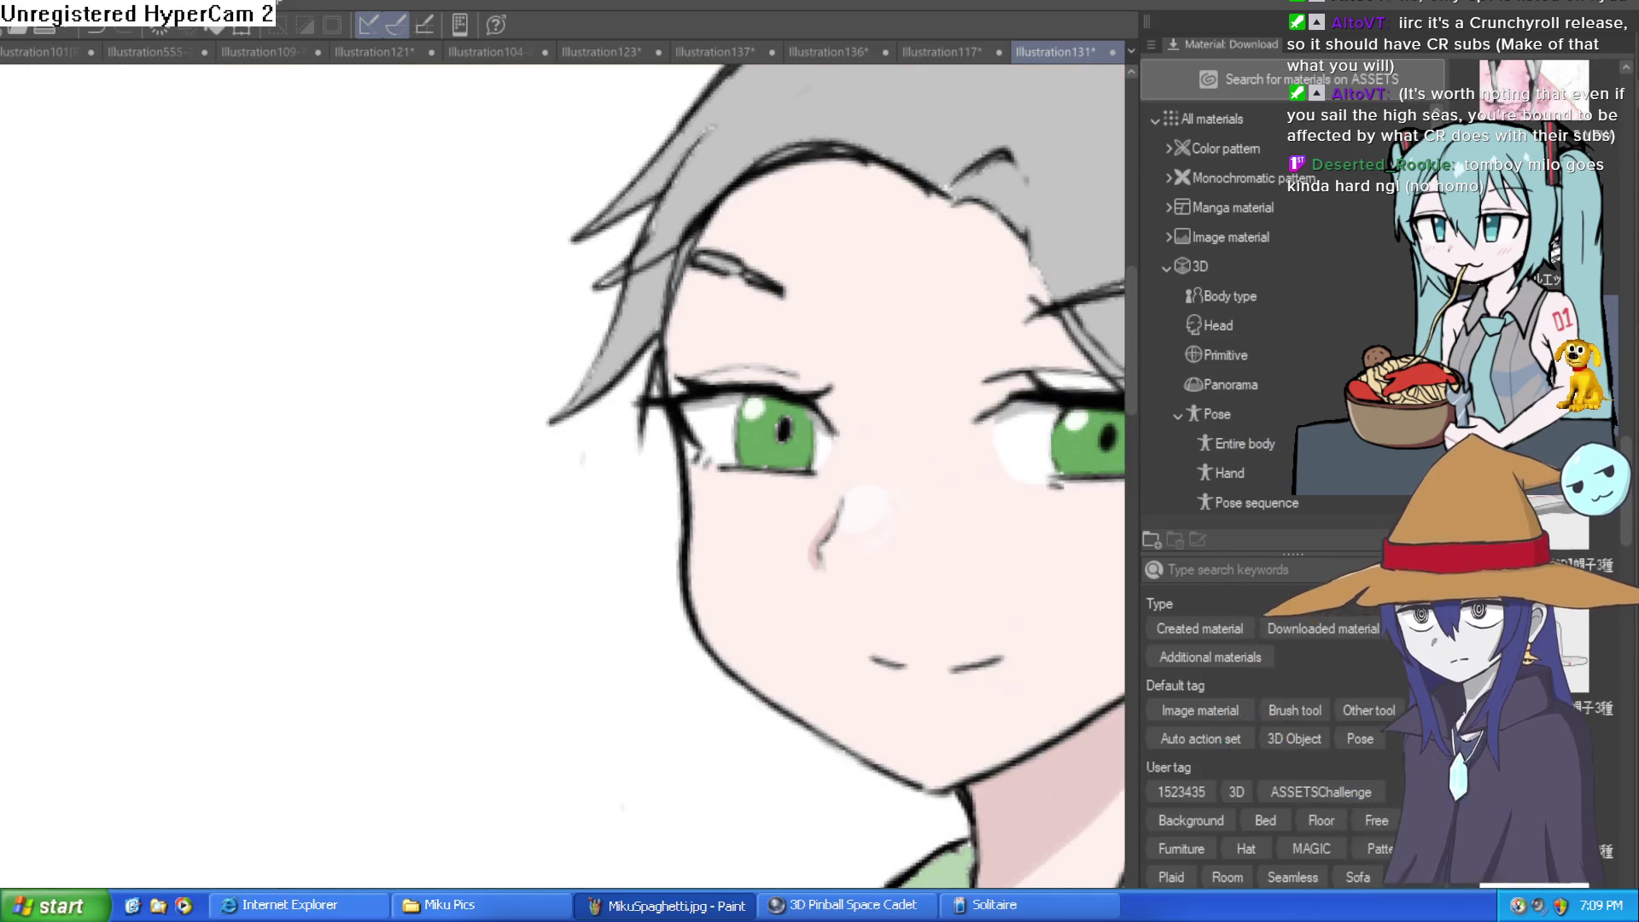
pyautogui.scroll(-1, 853, 512)
pyautogui.scroll(4, 951, 453)
pyautogui.scroll(-2, 854, 512)
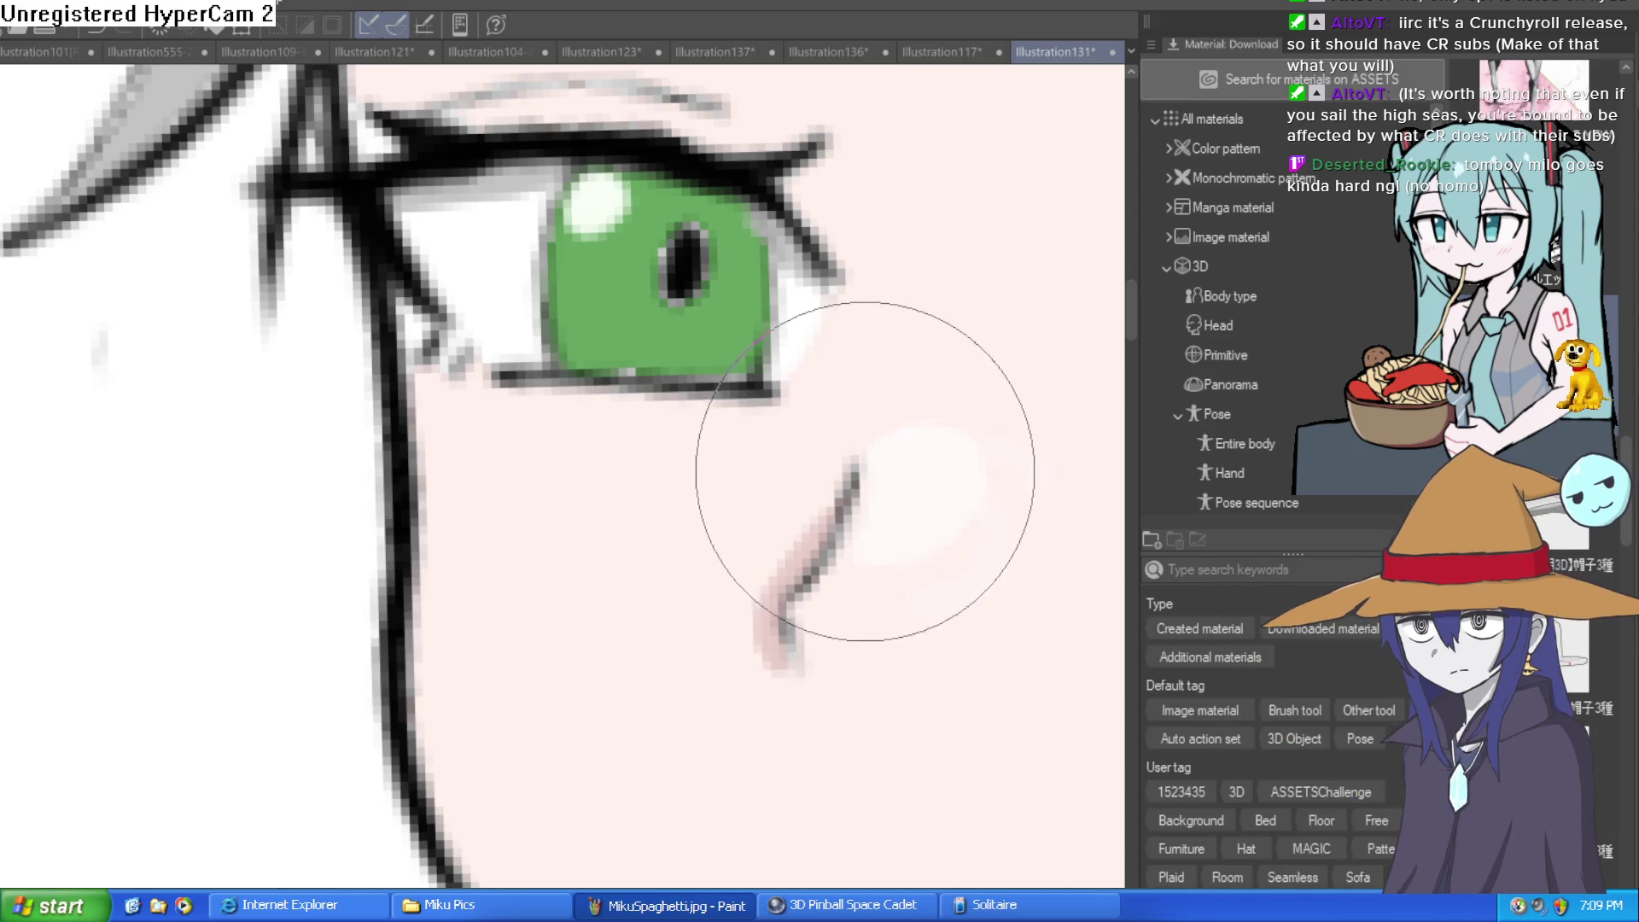
pyautogui.scroll(-2, 820, 503)
pyautogui.moveTo(811, 519); pyautogui.dragTo(804, 560)
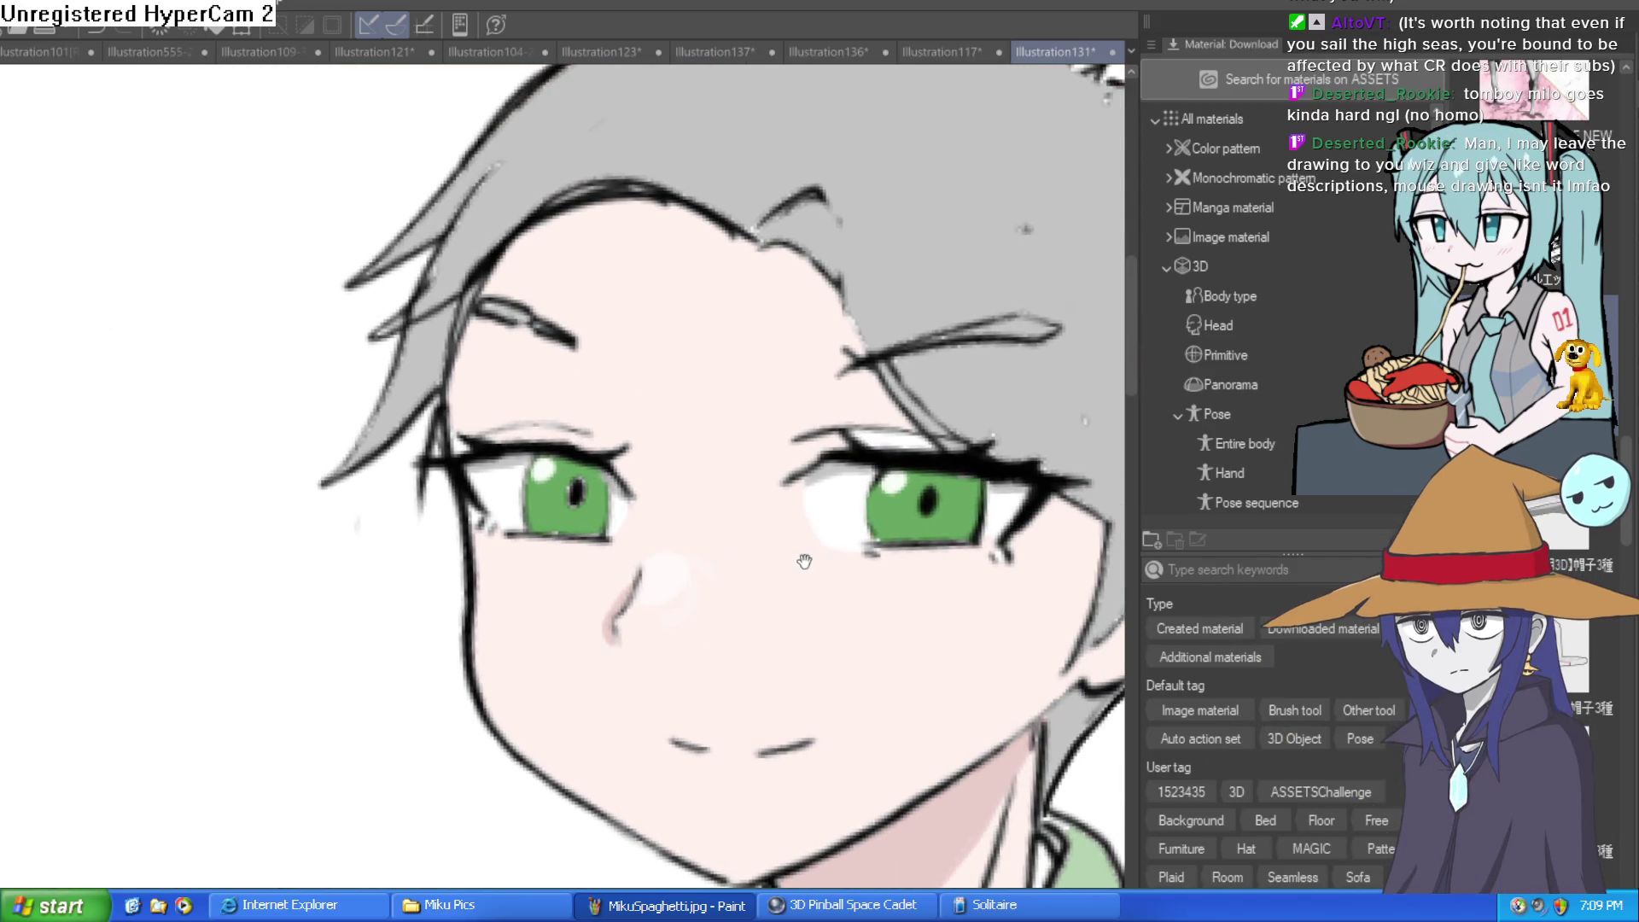
pyautogui.scroll(-3, 806, 570)
pyautogui.scroll(2, 798, 538)
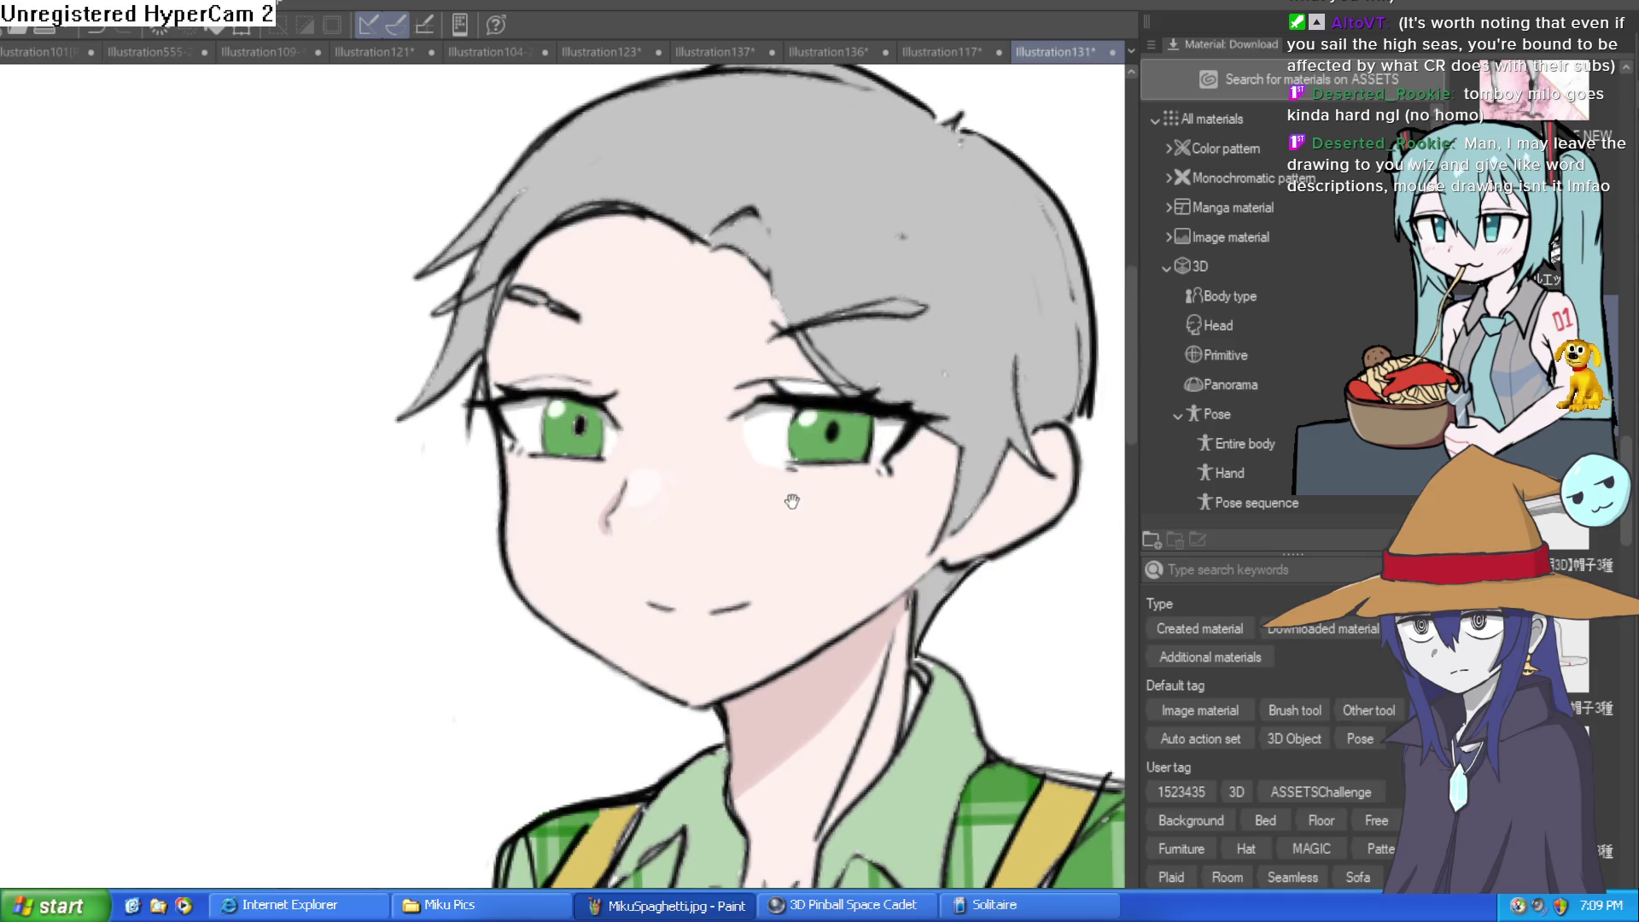
pyautogui.moveTo(804, 533); pyautogui.dragTo(773, 527)
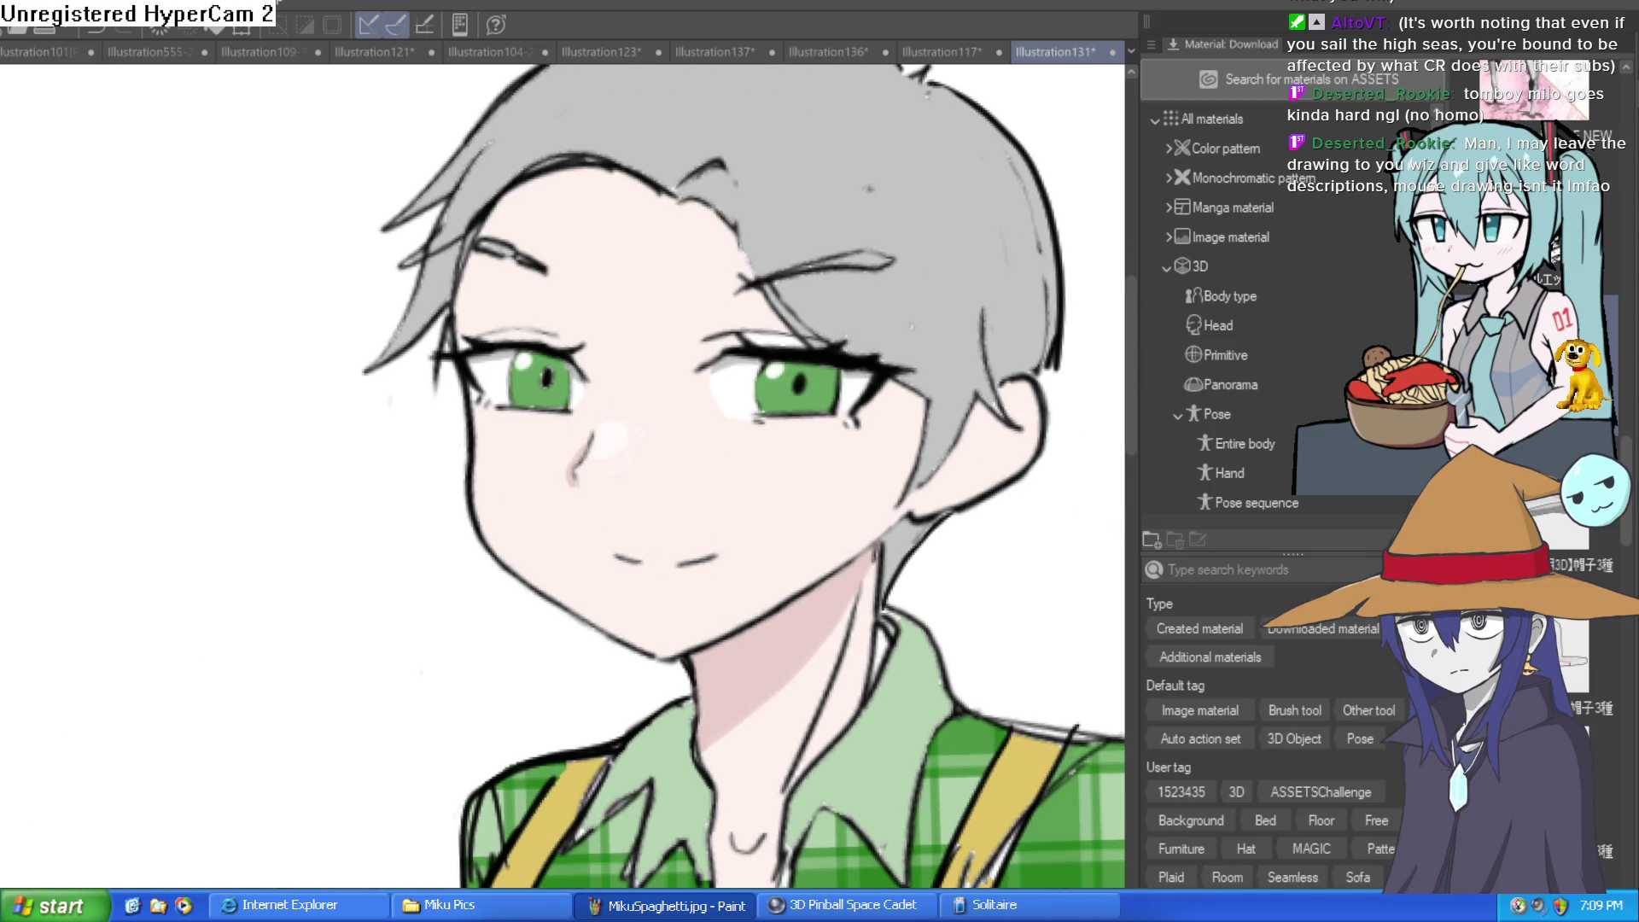
pyautogui.scroll(3, 695, 446)
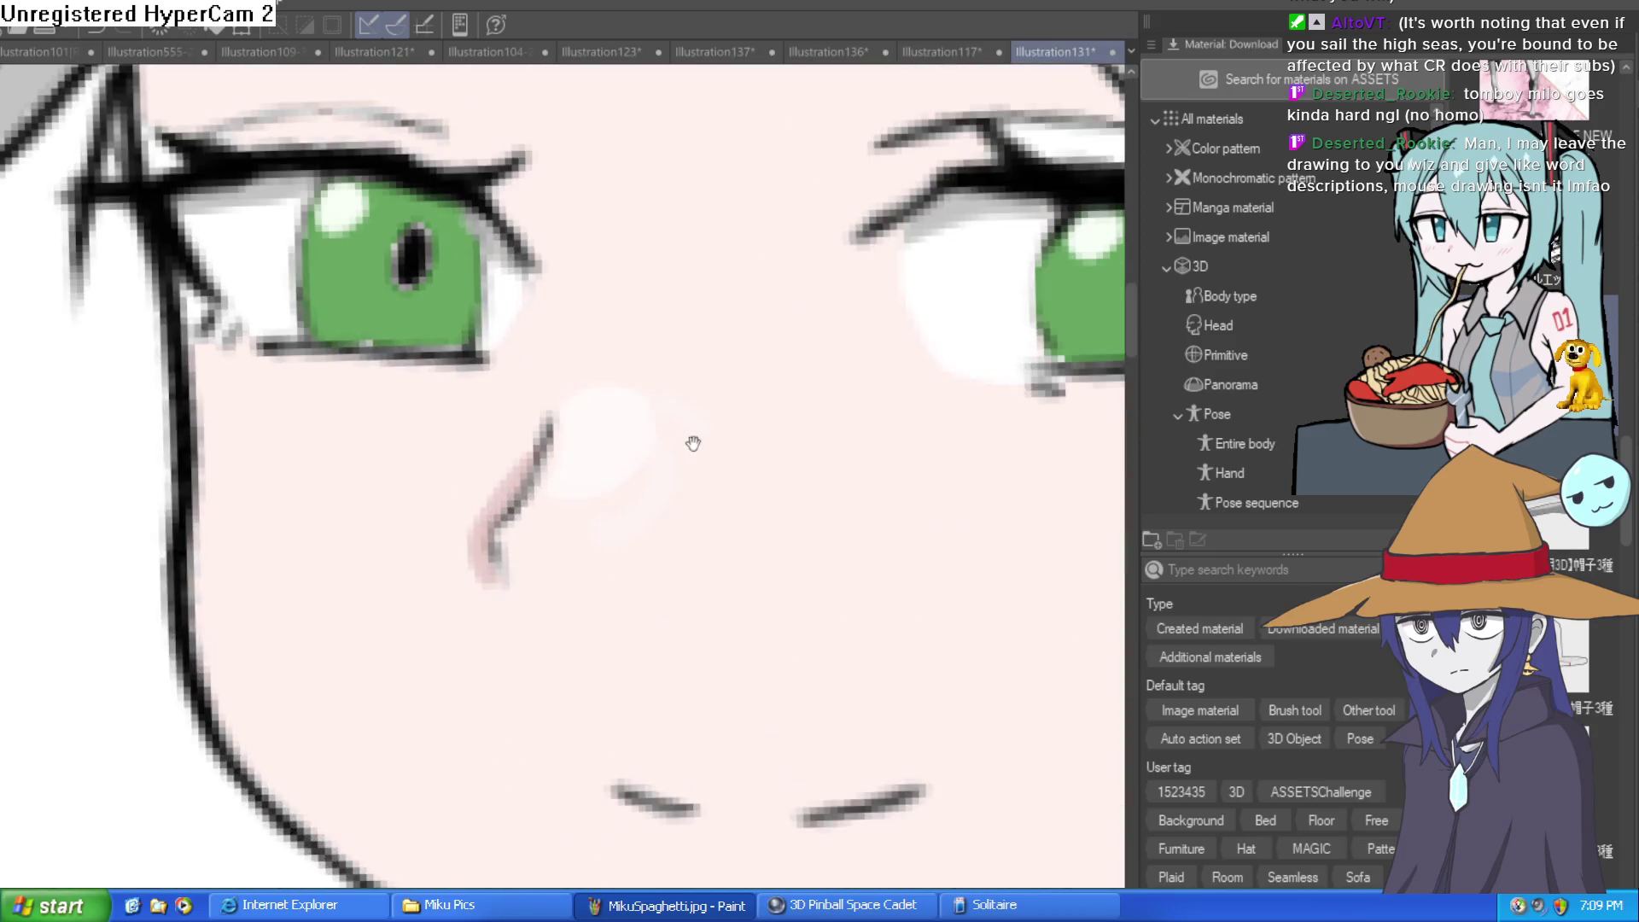
pyautogui.scroll(-4, 764, 528)
pyautogui.scroll(4, 830, 512)
pyautogui.moveTo(834, 518); pyautogui.dragTo(727, 561)
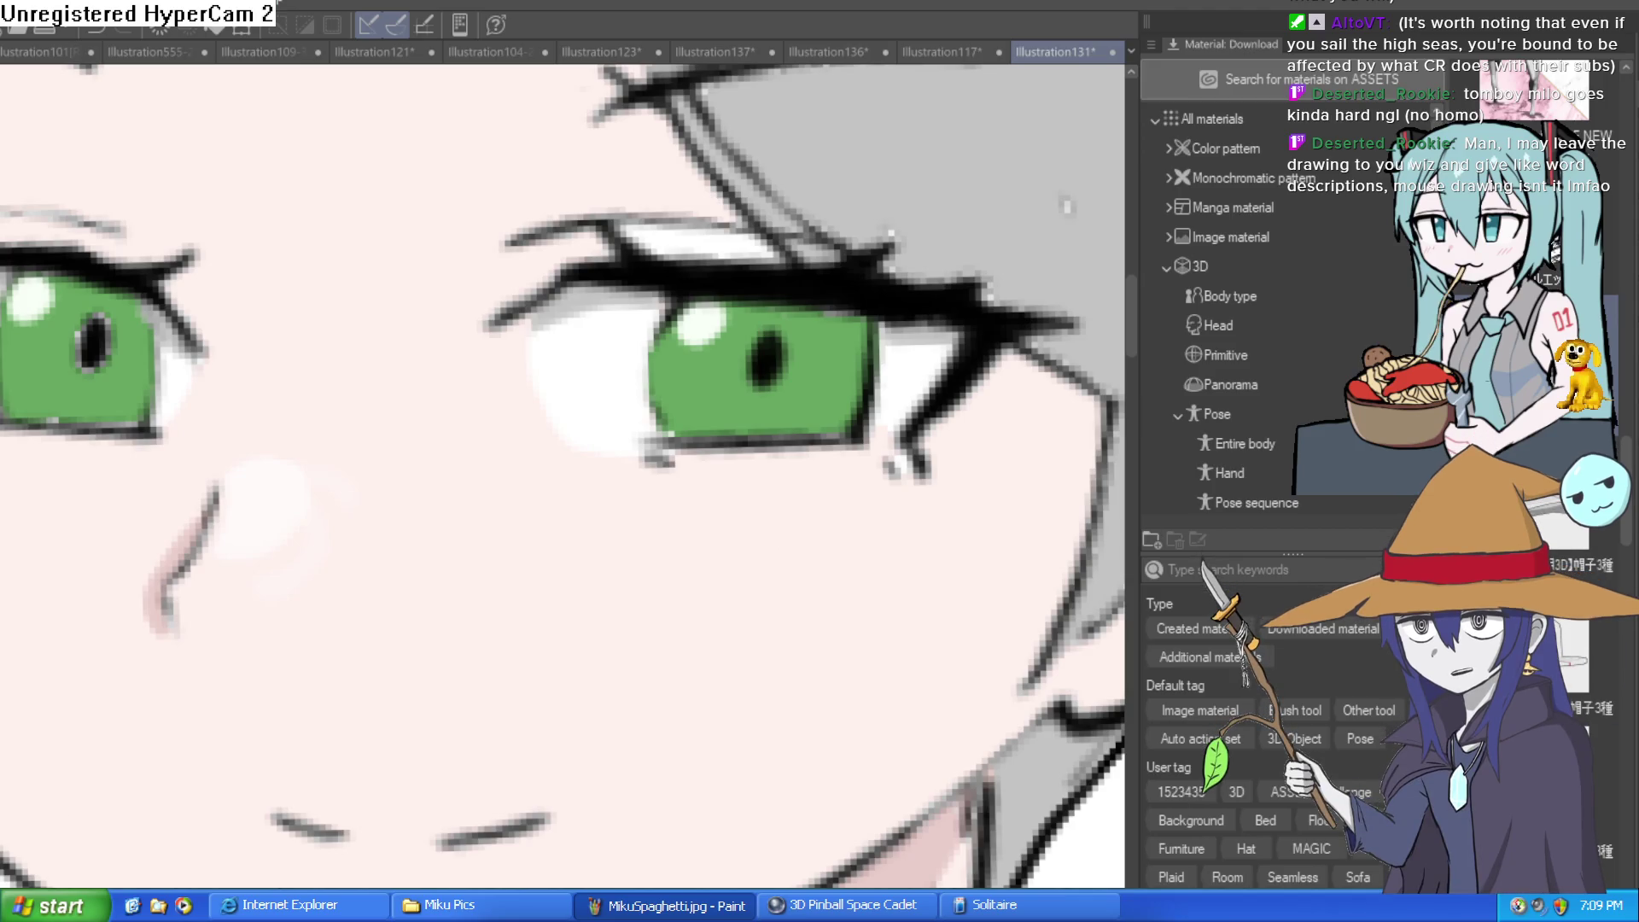
pyautogui.scroll(2, 711, 421)
pyautogui.moveTo(790, 354)
pyautogui.mouseDown()
pyautogui.moveTo(644, 401)
pyautogui.moveTo(867, 355)
pyautogui.moveTo(944, 292)
pyautogui.moveTo(811, 366)
pyautogui.moveTo(938, 370)
pyautogui.mouseUp()
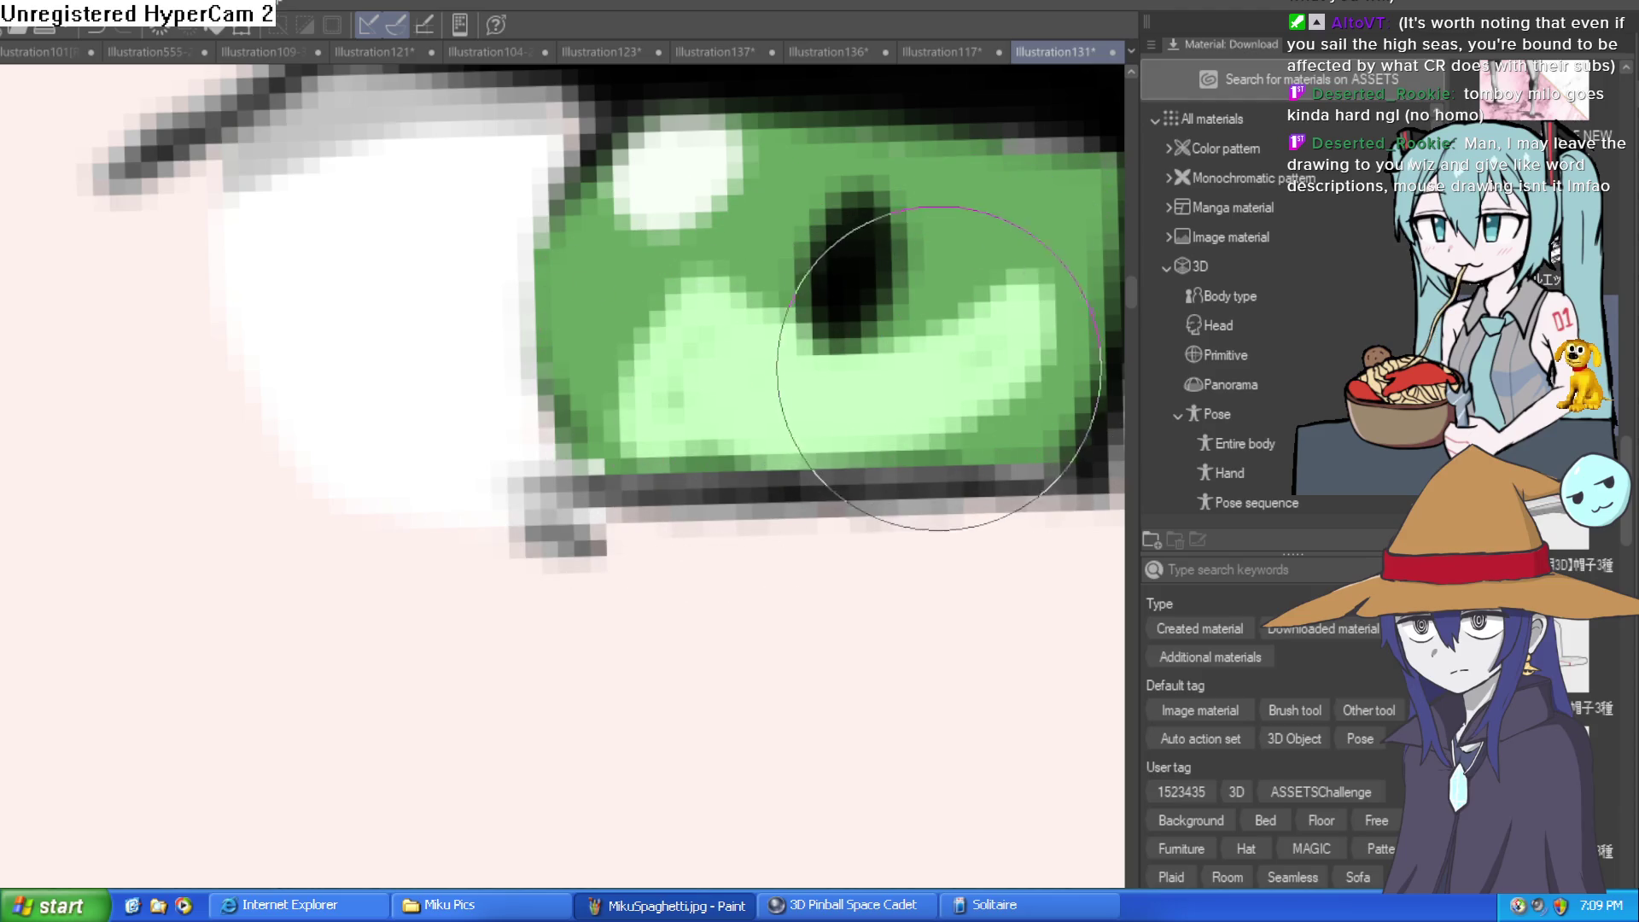
# Undo the first iris stroke and repaint light green across the lower iris
pyautogui.hotkey('ctrl', 'z')
pyautogui.scroll(-4, 956, 427)
pyautogui.scroll(4, 976, 476)
pyautogui.moveTo(976, 477); pyautogui.dragTo(809, 476)
pyautogui.moveTo(555, 529)
pyautogui.mouseDown()
pyautogui.moveTo(811, 555)
pyautogui.moveTo(896, 512)
pyautogui.moveTo(657, 539)
pyautogui.mouseUp()
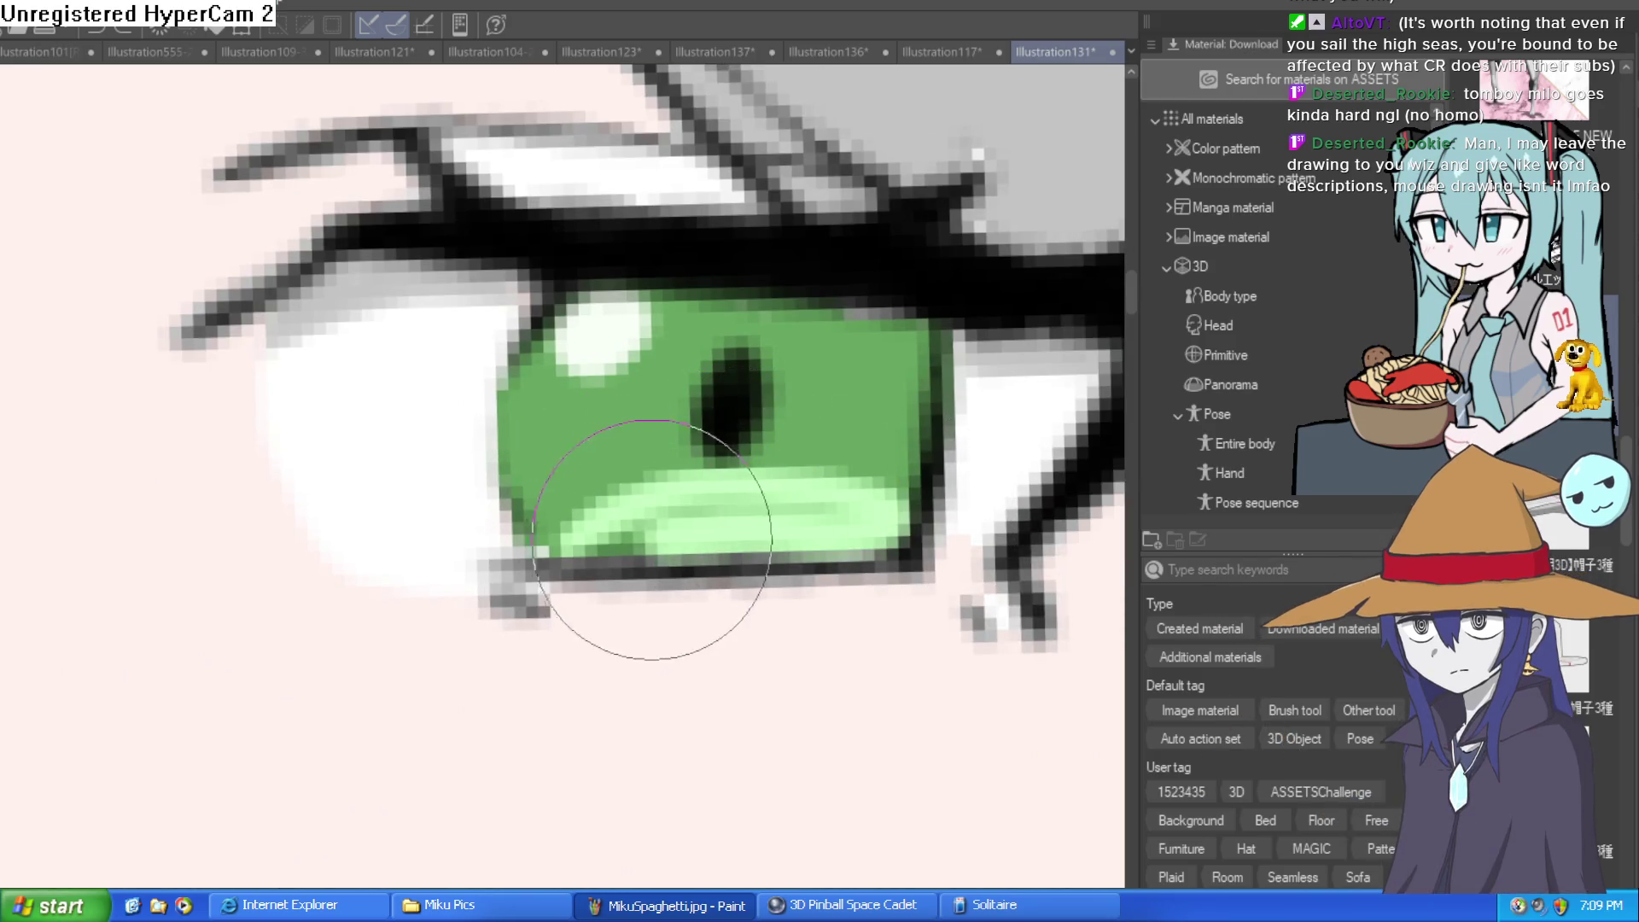
pyautogui.hotkey('ctrl', 'z')
# Move to the other eye and tone down the lower-iris highlights slightly
pyautogui.moveTo(1028, 559); pyautogui.dragTo(431, 559)
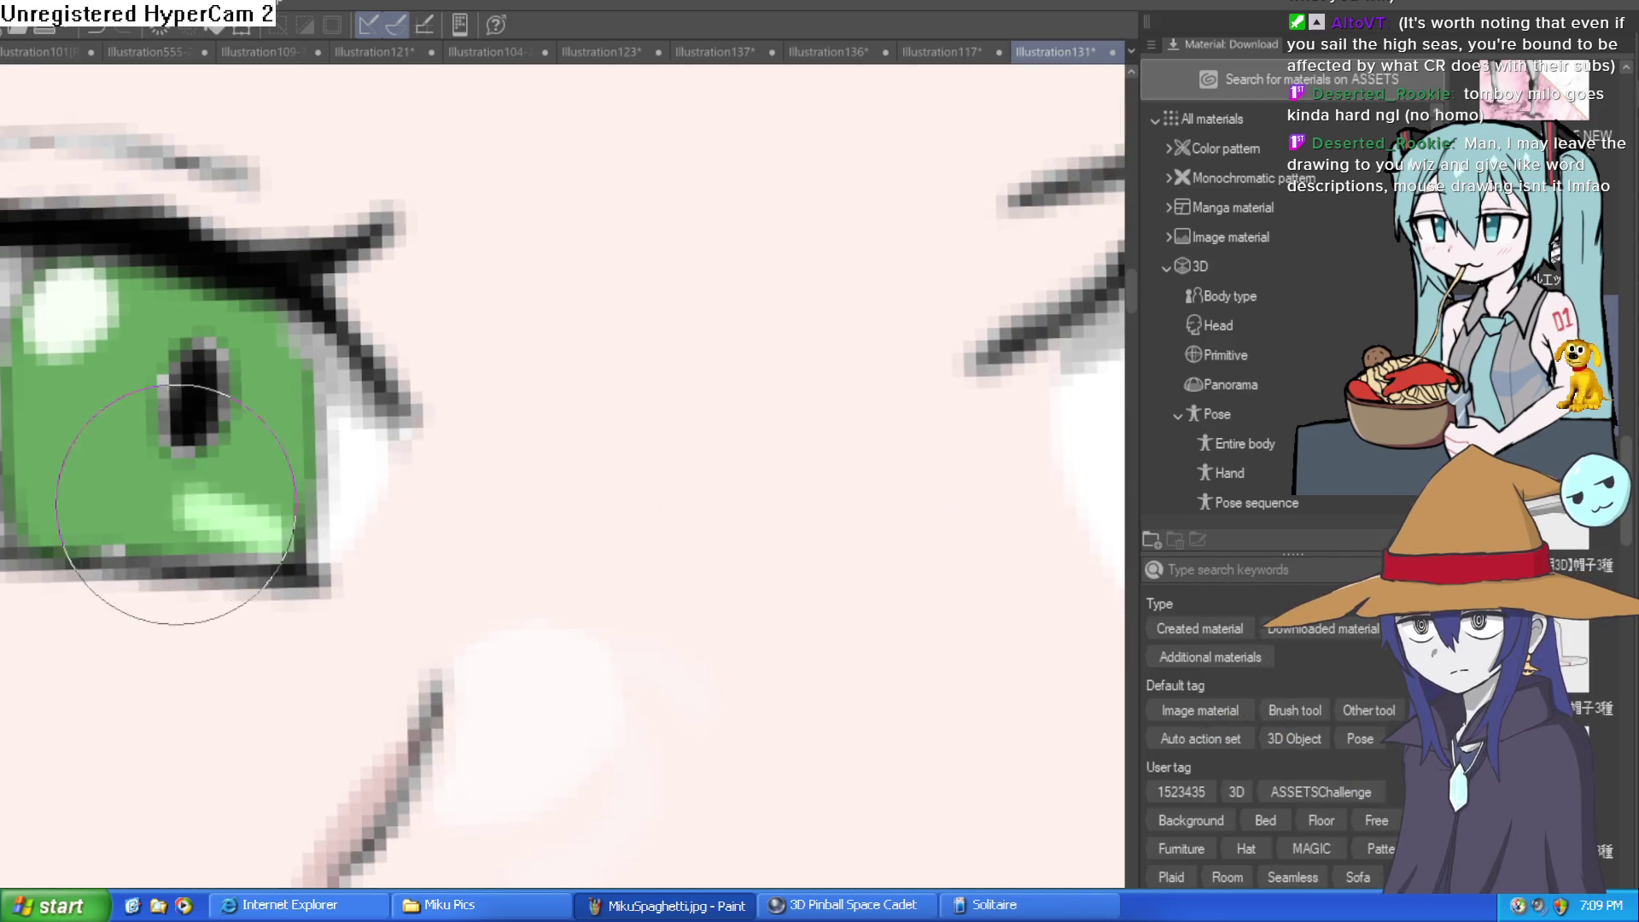
pyautogui.scroll(-4, 483, 541)
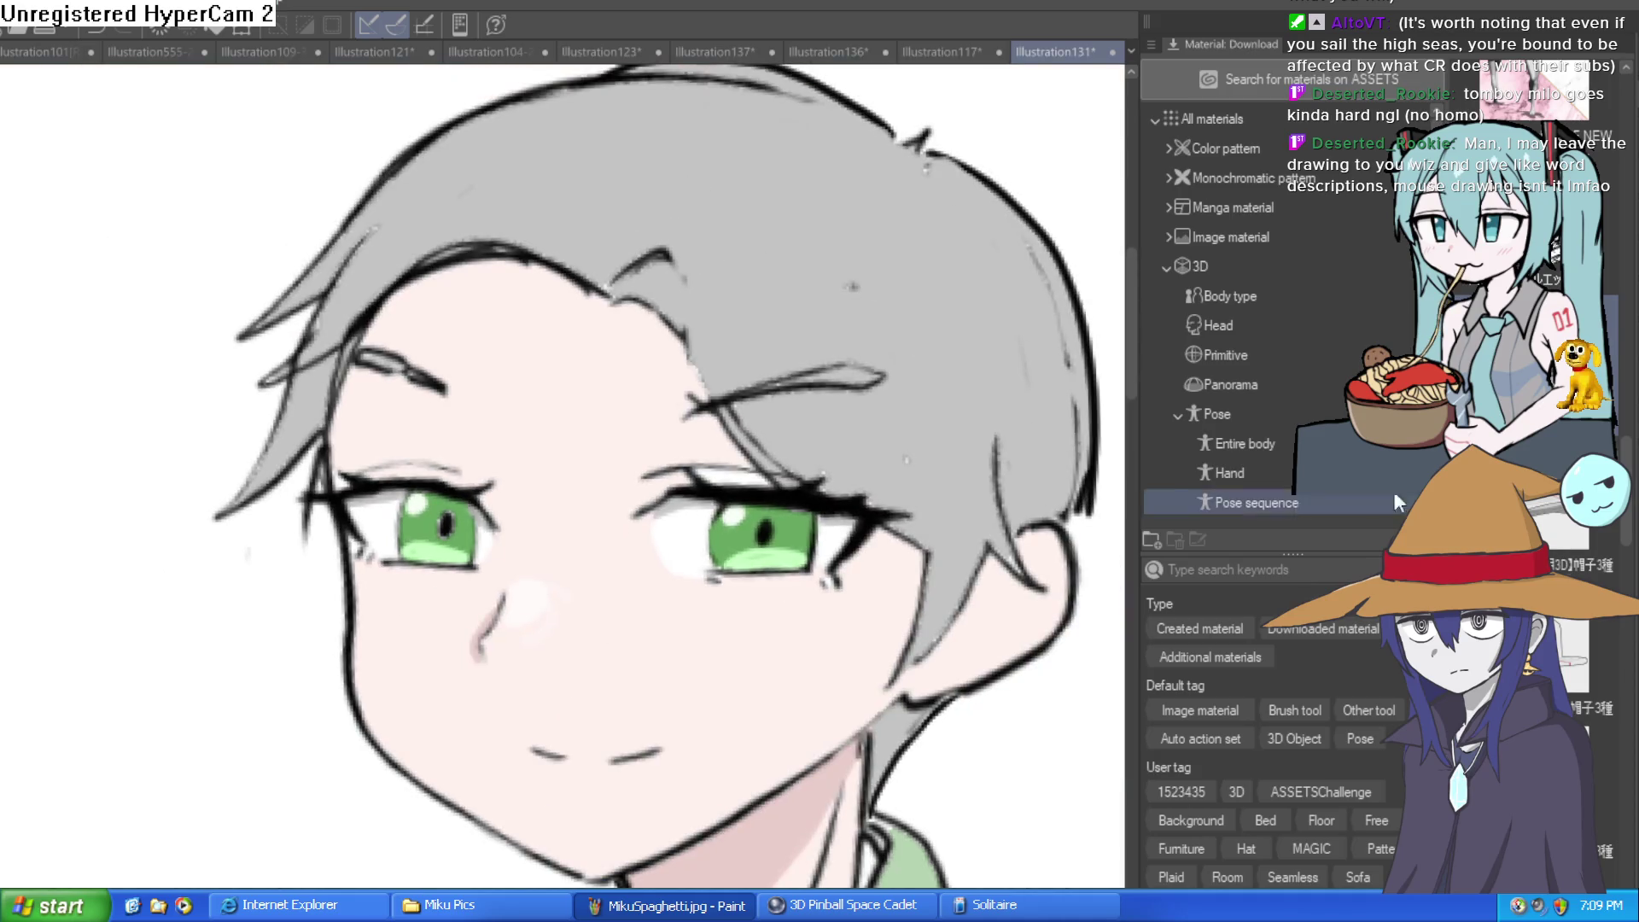
pyautogui.hotkey('ctrl', 'z')
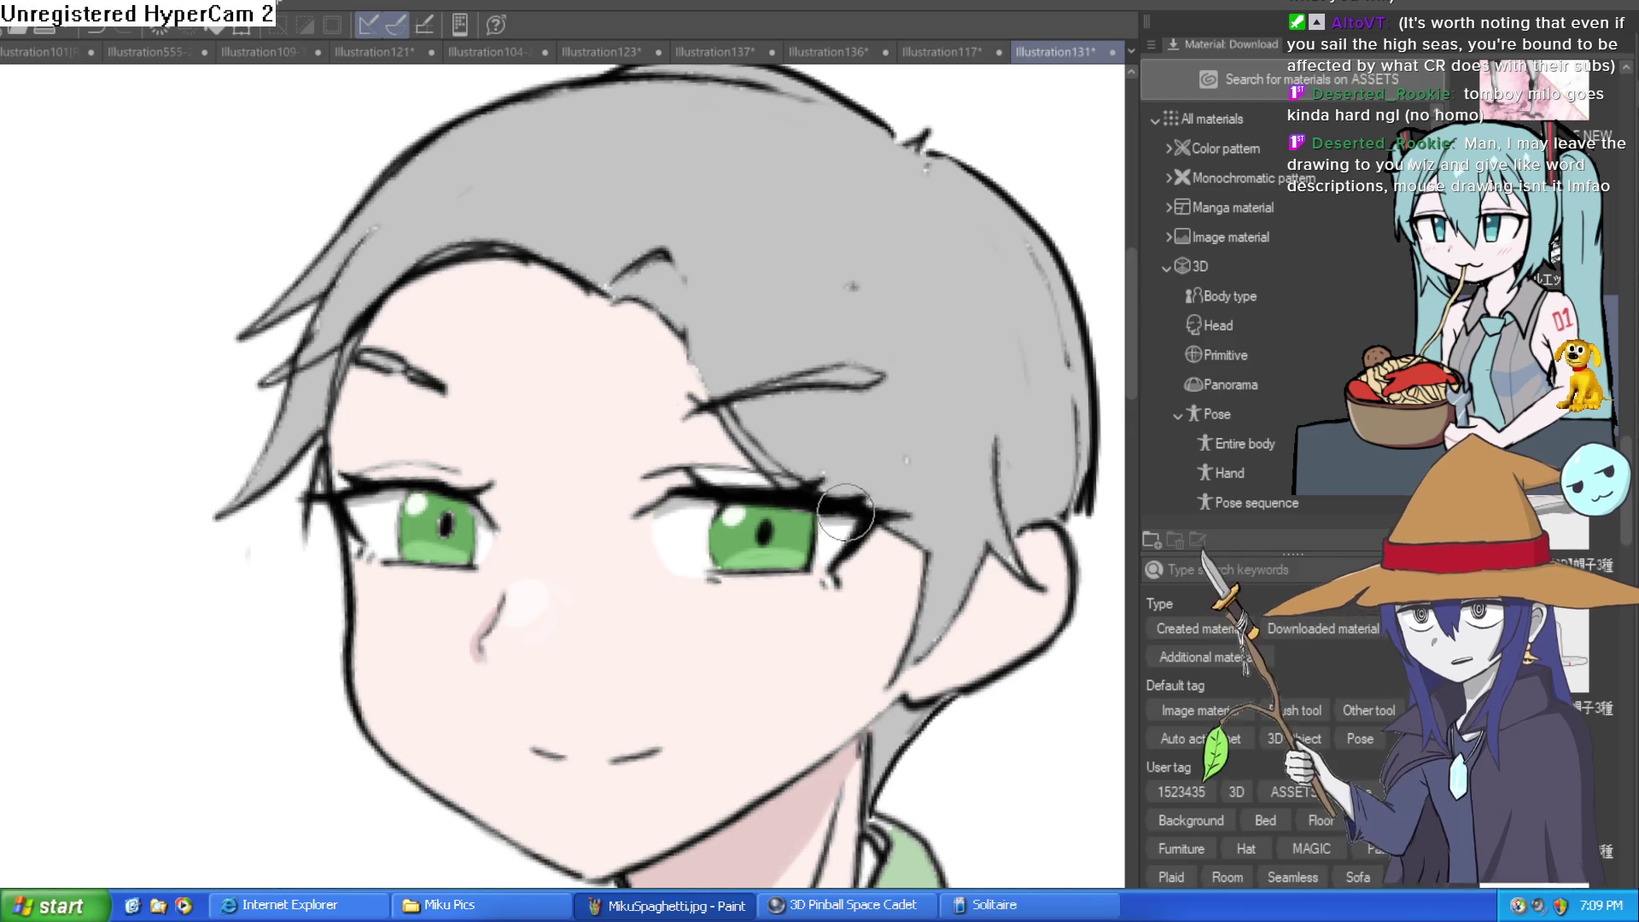
pyautogui.scroll(-3, 854, 512)
pyautogui.scroll(-1, 937, 525)
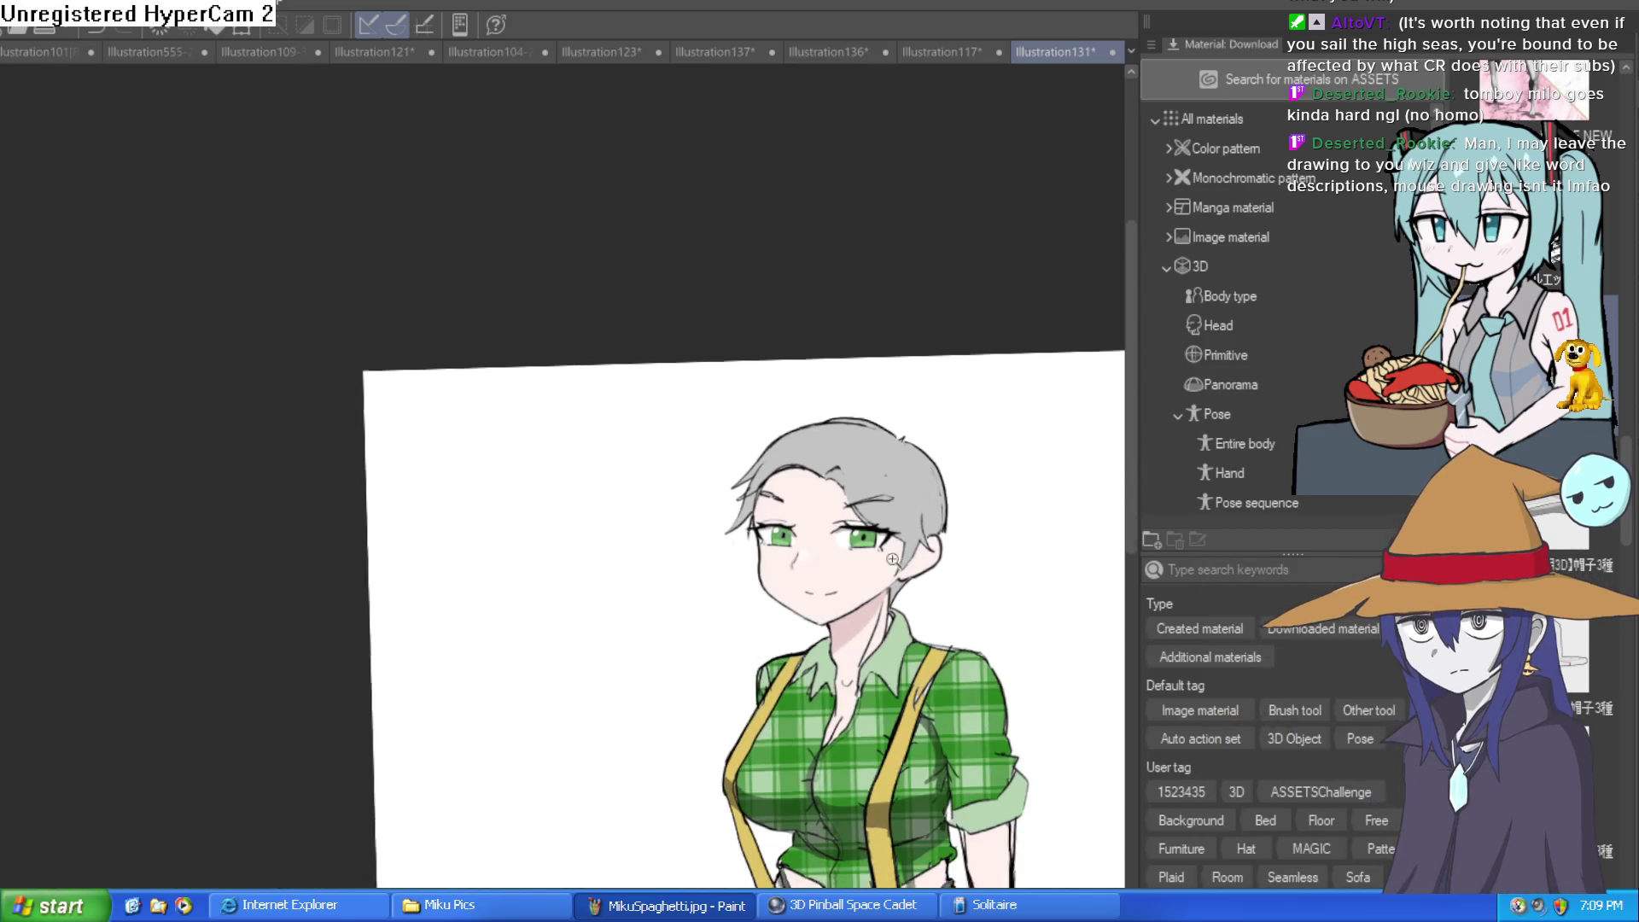
pyautogui.scroll(5, 724, 534)
pyautogui.moveTo(723, 533); pyautogui.dragTo(690, 530)
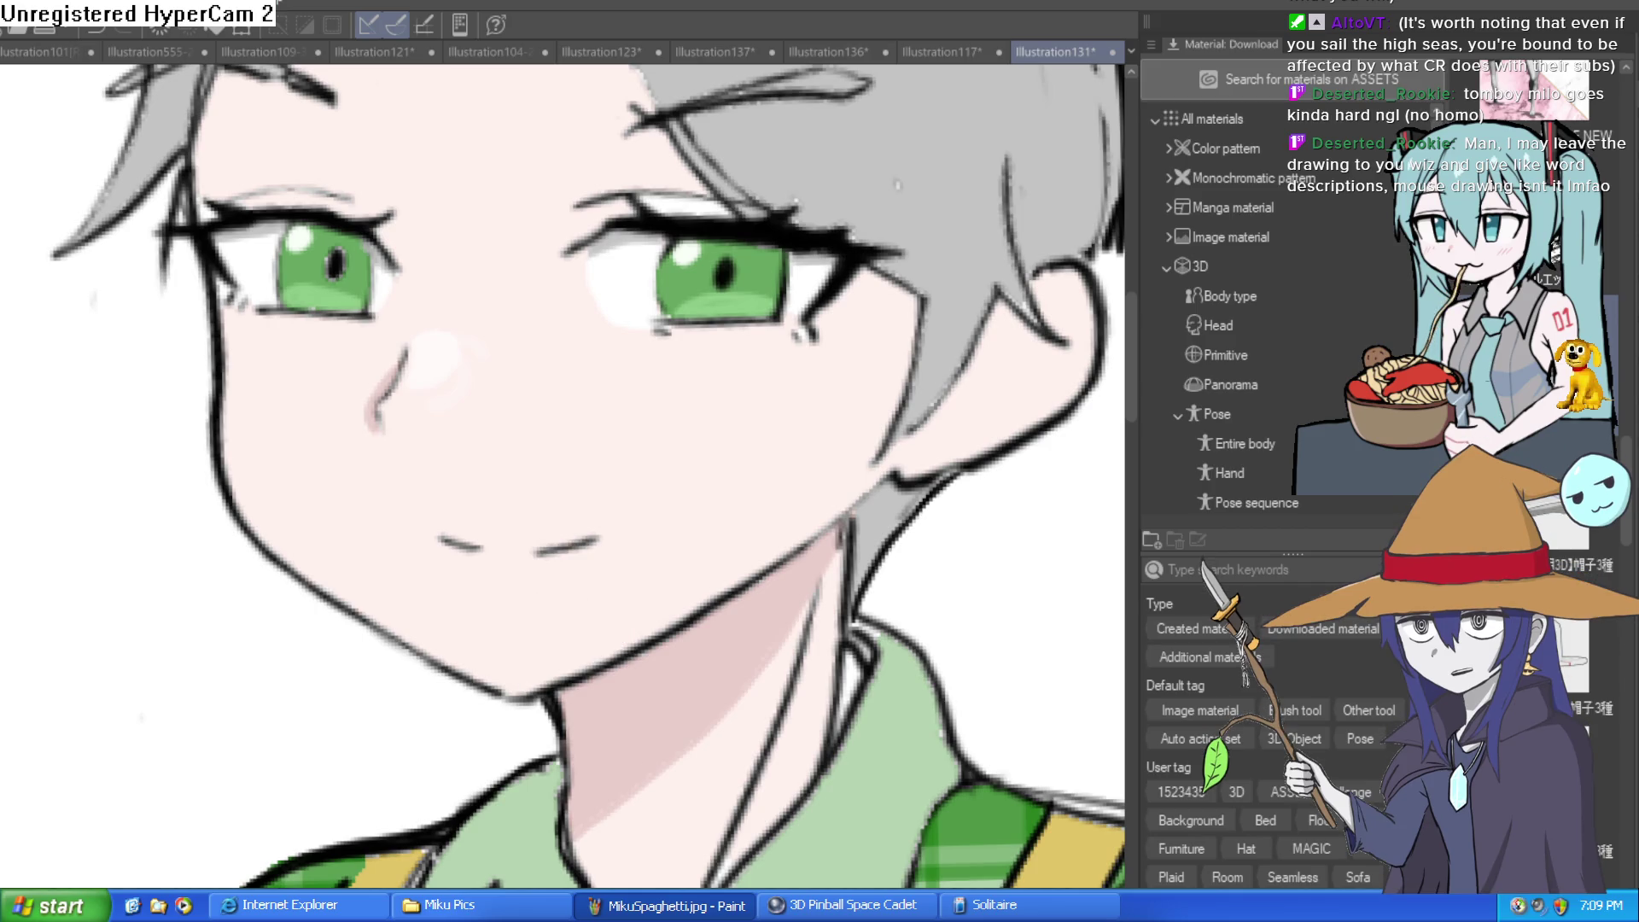
# Paint, darken and smooth a pink shade under the mouth, comparing it with undo and redo
pyautogui.scroll(2, 475, 549)
pyautogui.moveTo(469, 549); pyautogui.dragTo(577, 557)
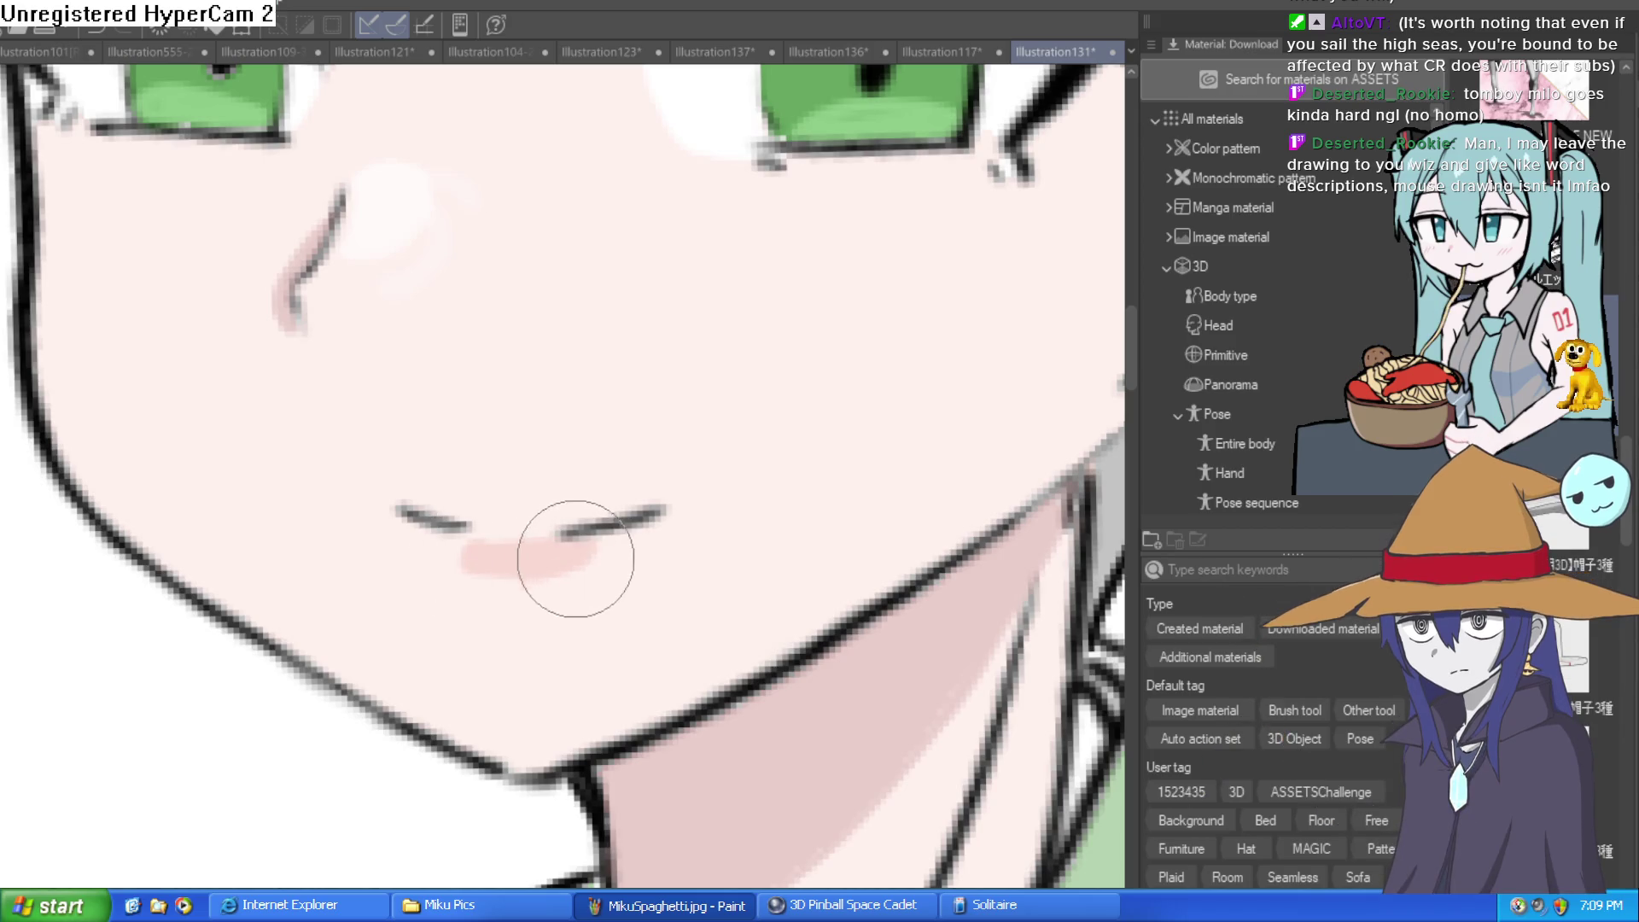
pyautogui.scroll(-5, 739, 543)
pyautogui.scroll(8, 838, 493)
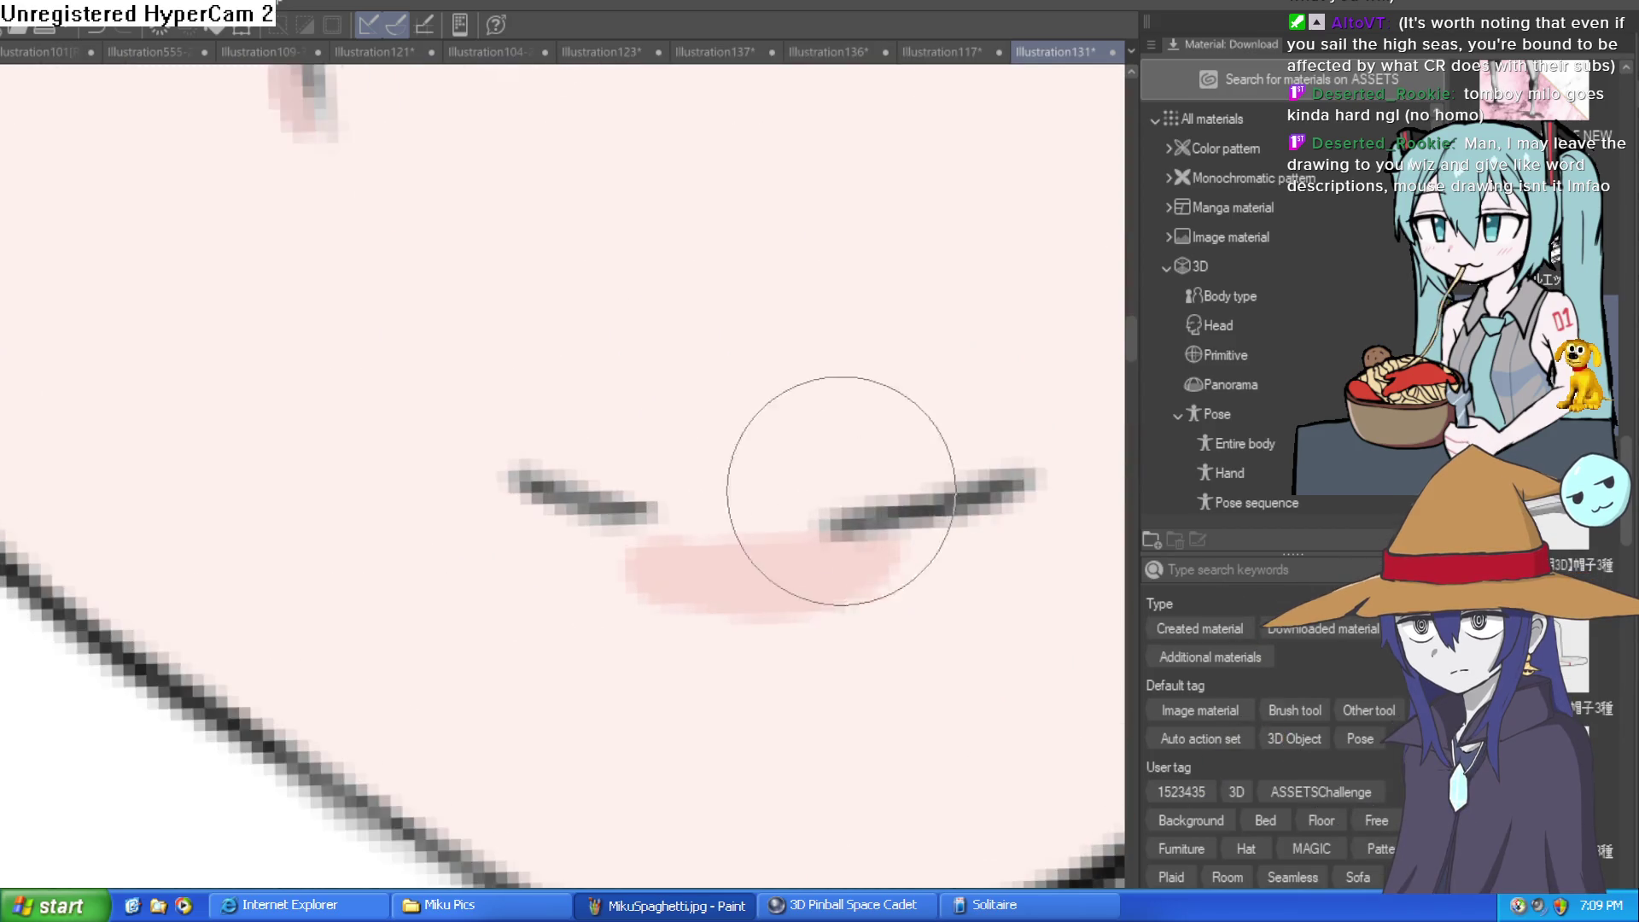
pyautogui.moveTo(798, 530)
pyautogui.mouseDown()
pyautogui.moveTo(629, 578)
pyautogui.moveTo(878, 603)
pyautogui.moveTo(683, 535)
pyautogui.moveTo(707, 575)
pyautogui.mouseUp()
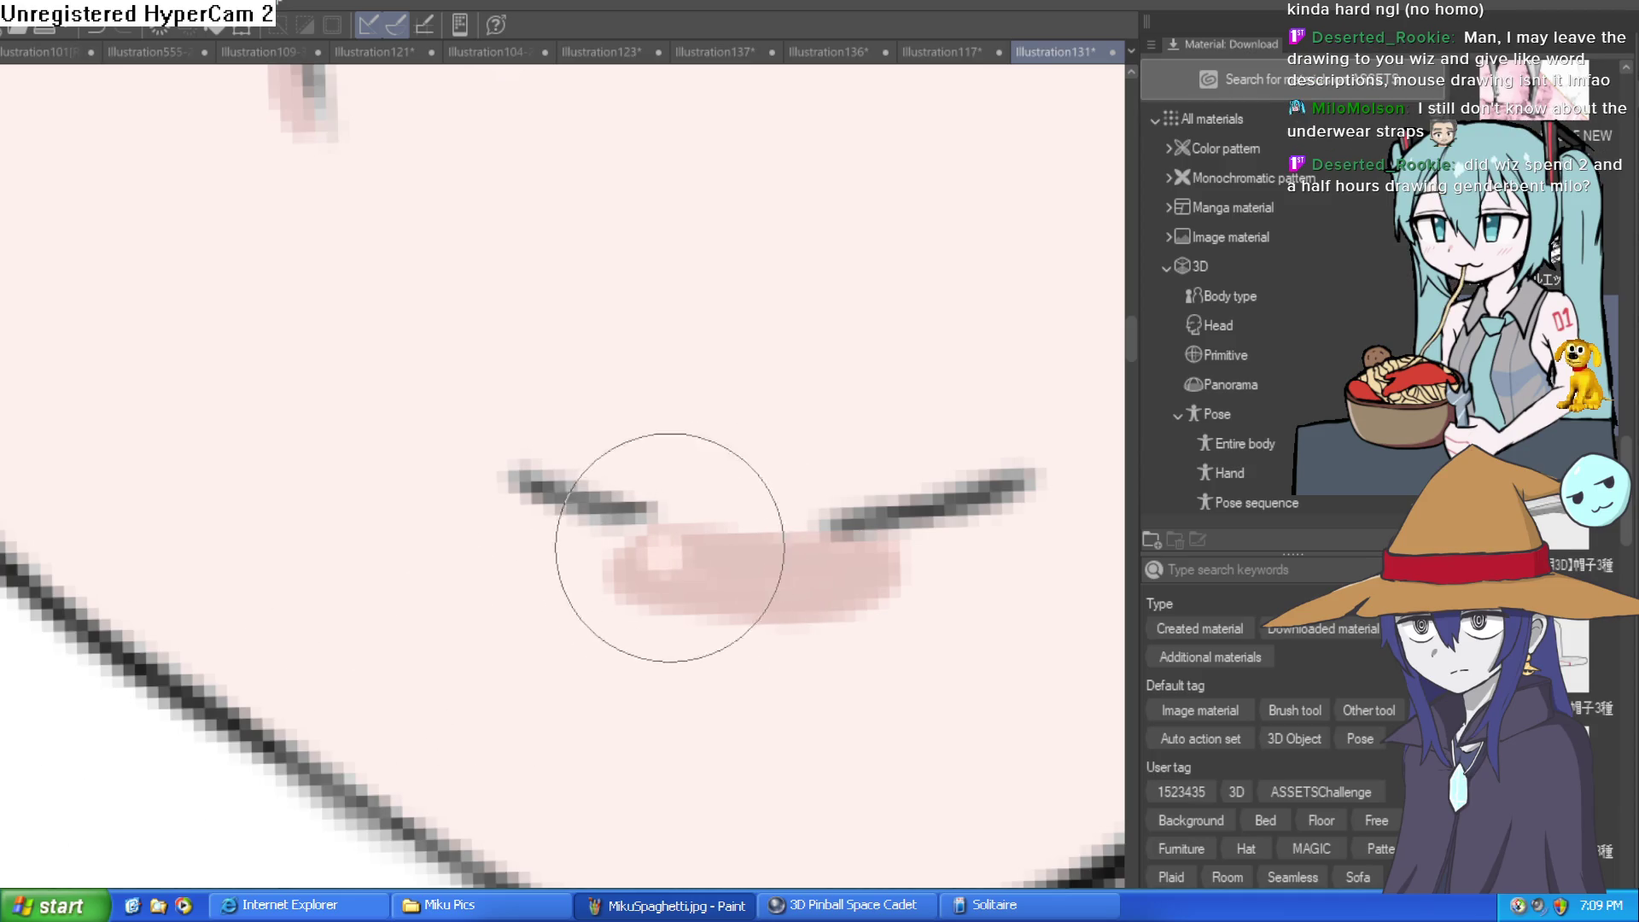
pyautogui.scroll(-2, 864, 573)
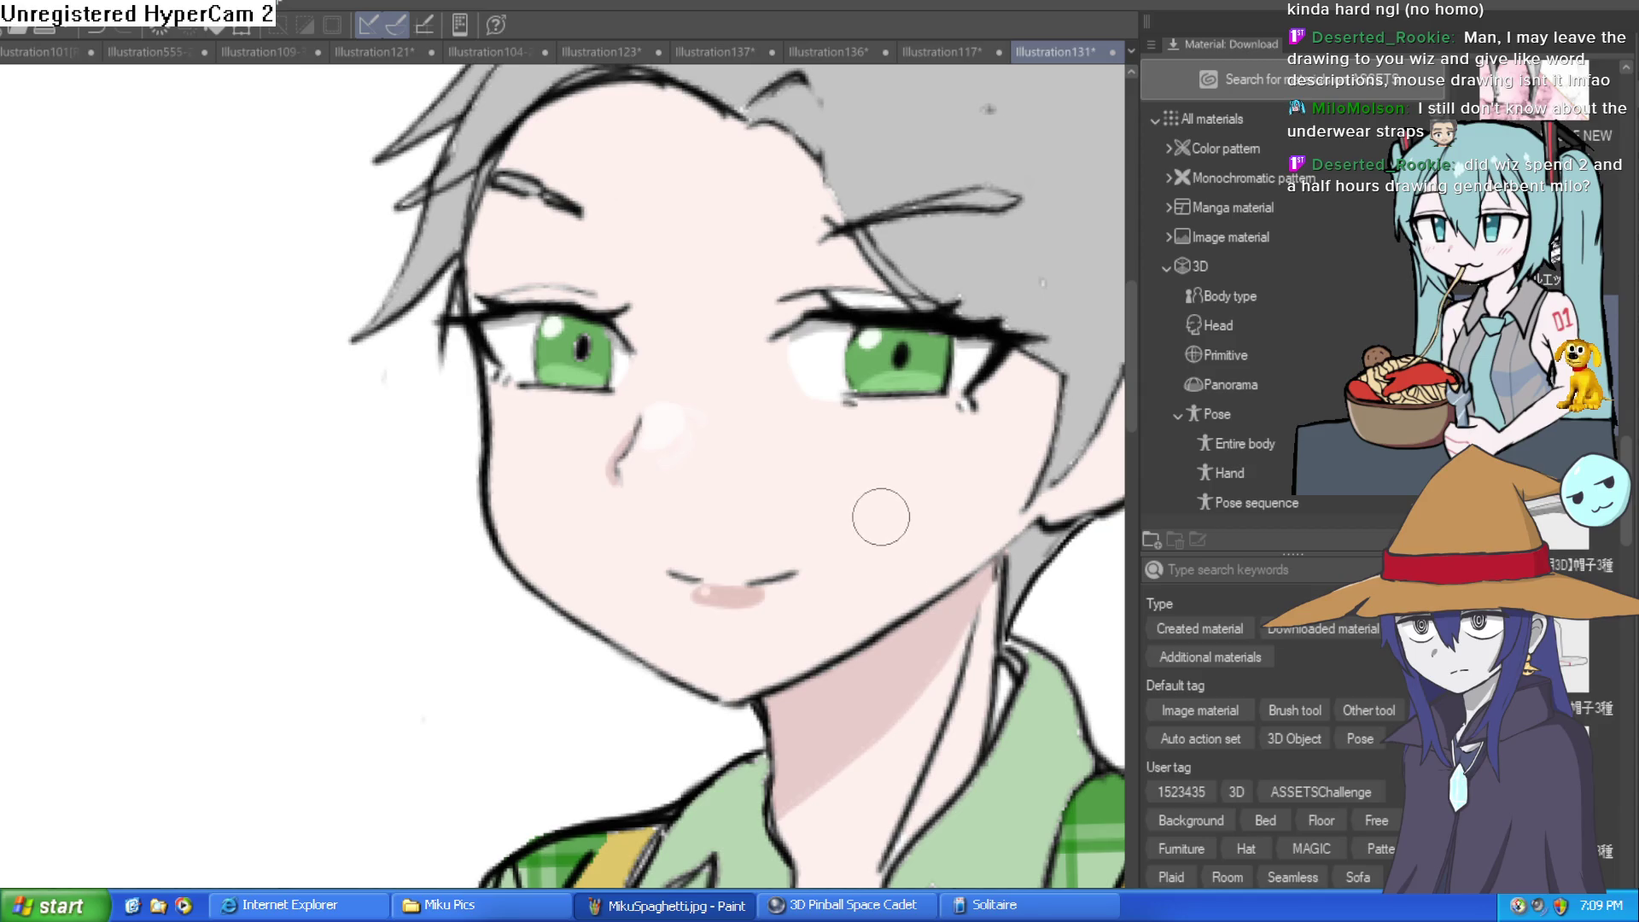
pyautogui.scroll(2, 755, 570)
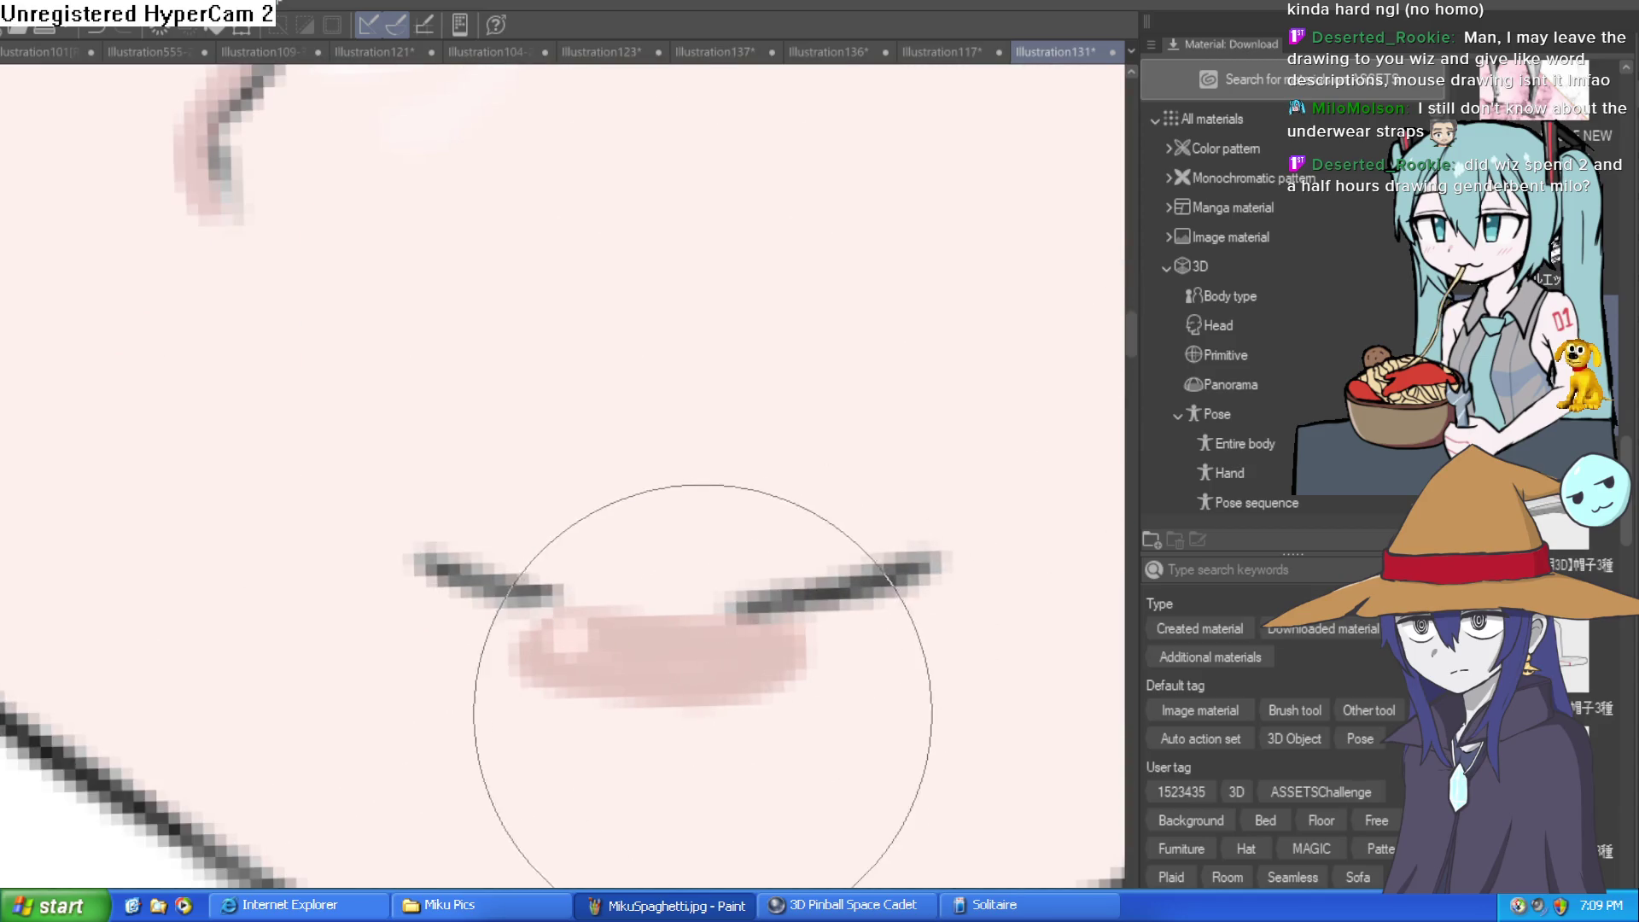
pyautogui.moveTo(439, 714); pyautogui.dragTo(760, 683)
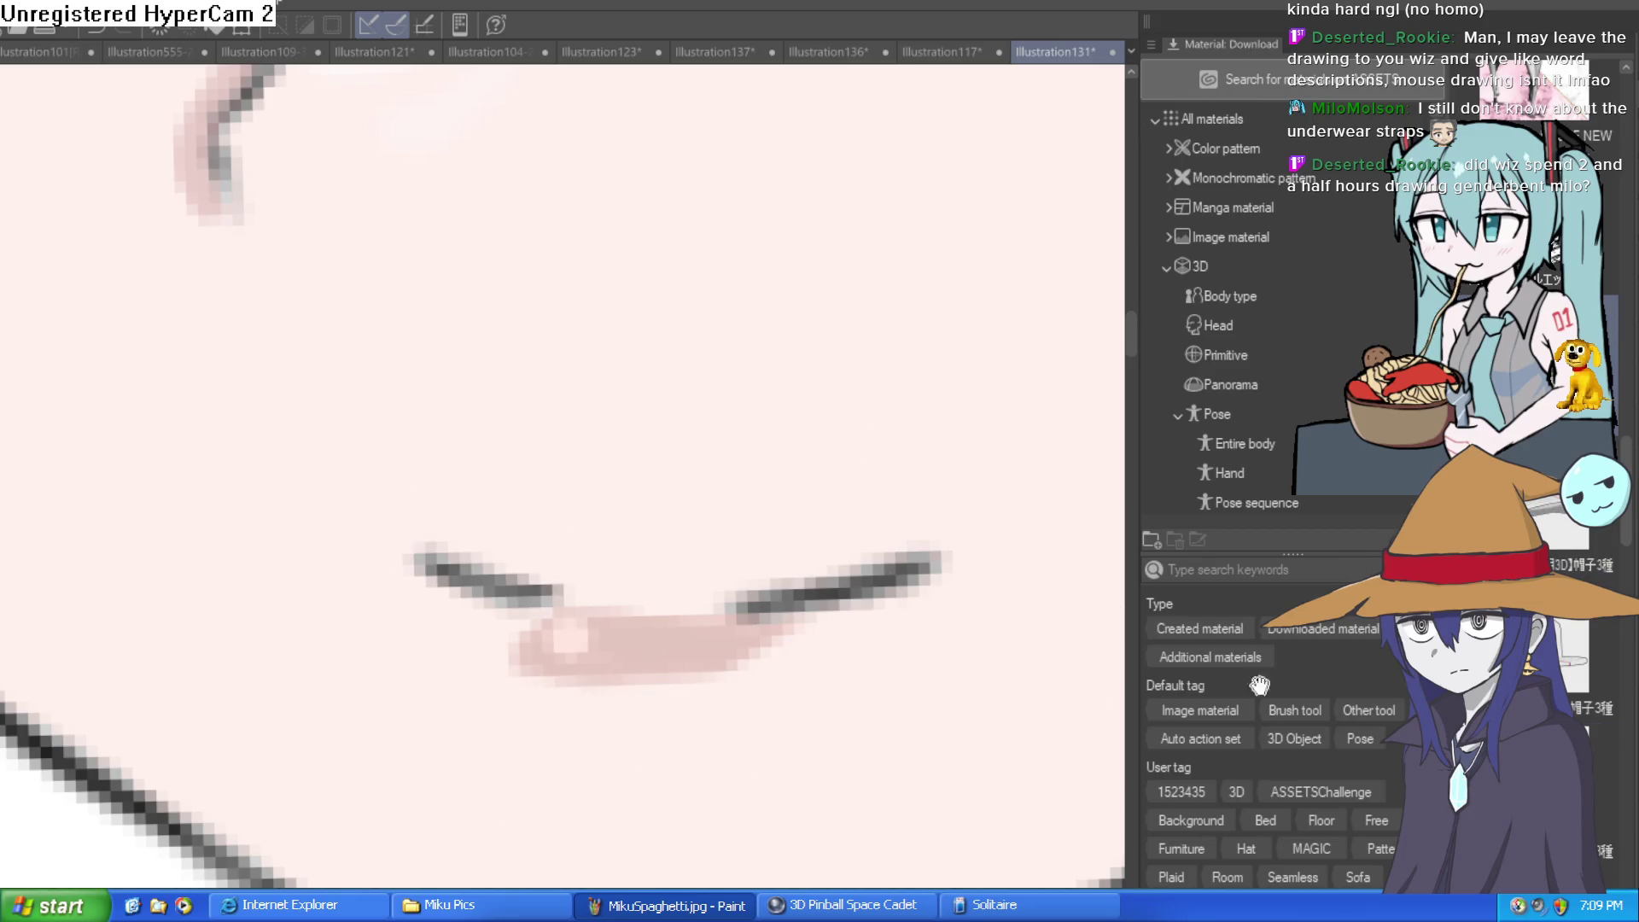
pyautogui.hotkey('ctrl', '0')
pyautogui.hotkey('ctrl', 'z')
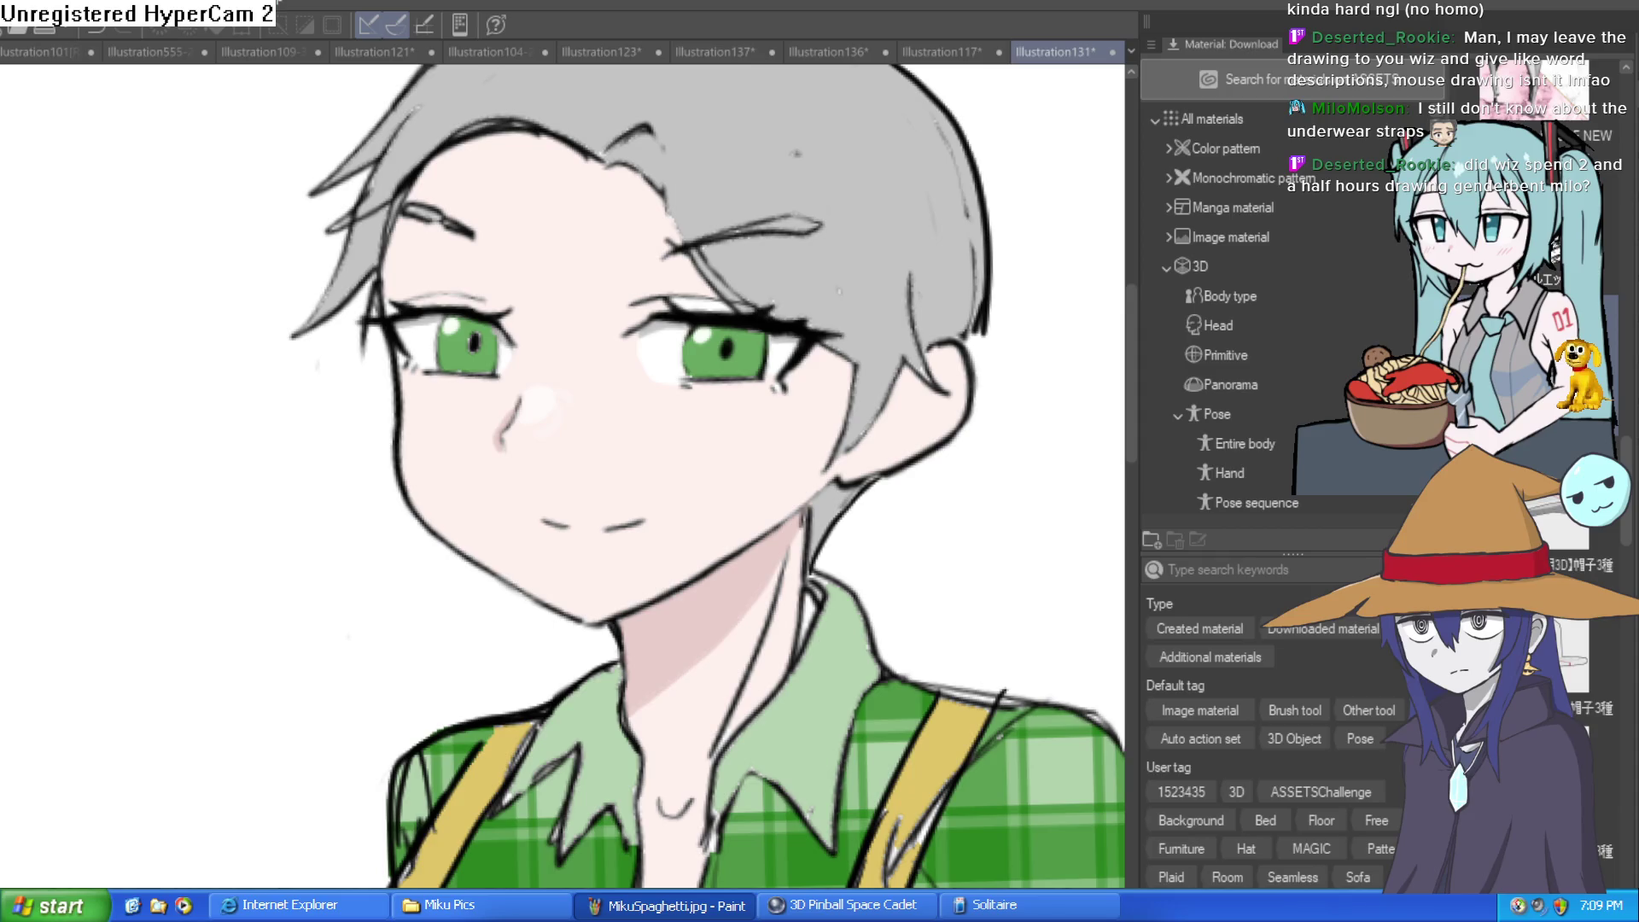
pyautogui.hotkey('ctrl', 'y')
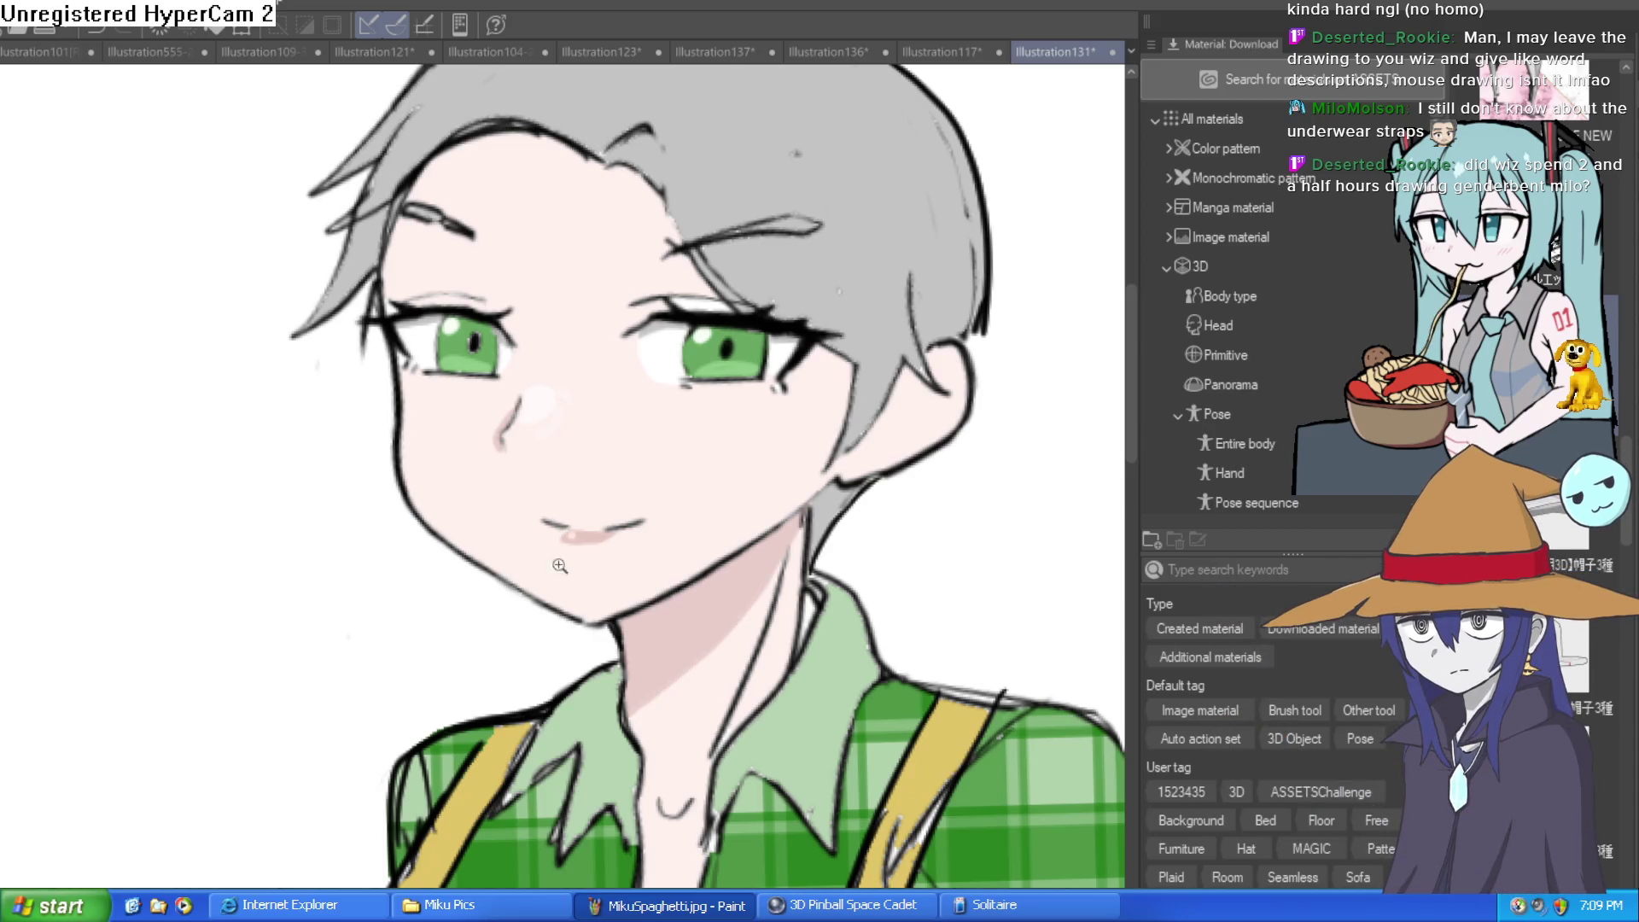
# Zoom in on the mouth and repaint a fuller pink lip shape beneath the mouth line
pyautogui.click(529, 573)
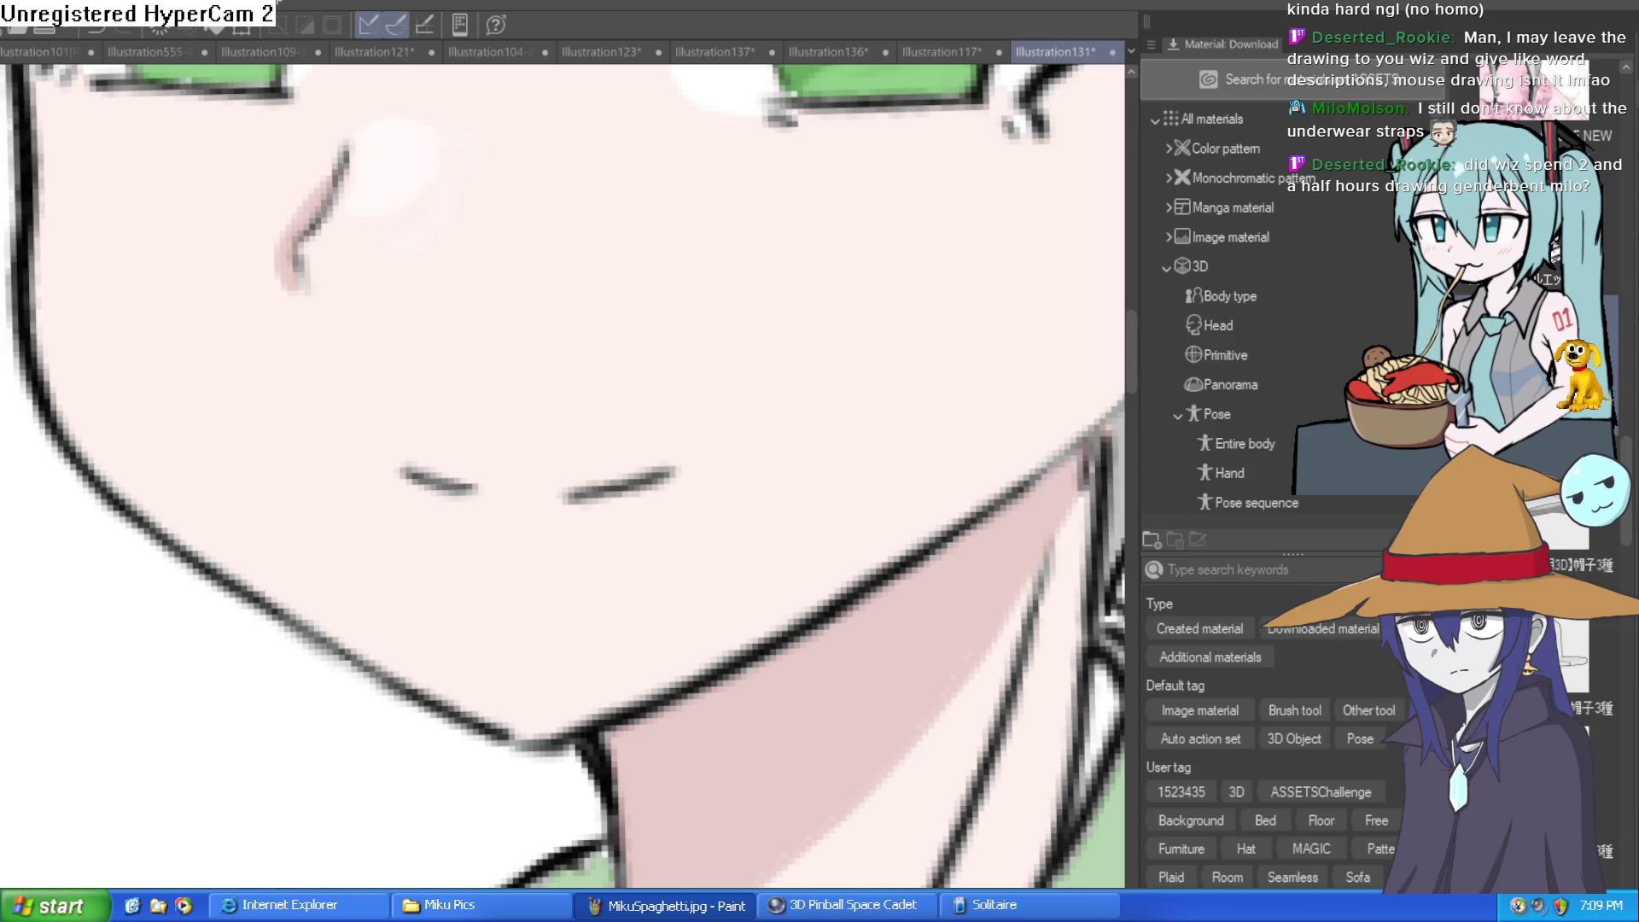
pyautogui.moveTo(468, 488)
pyautogui.mouseDown()
pyautogui.moveTo(446, 505)
pyautogui.moveTo(585, 504)
pyautogui.moveTo(501, 518)
pyautogui.moveTo(530, 541)
pyautogui.moveTo(501, 538)
pyautogui.moveTo(596, 508)
pyautogui.mouseUp()
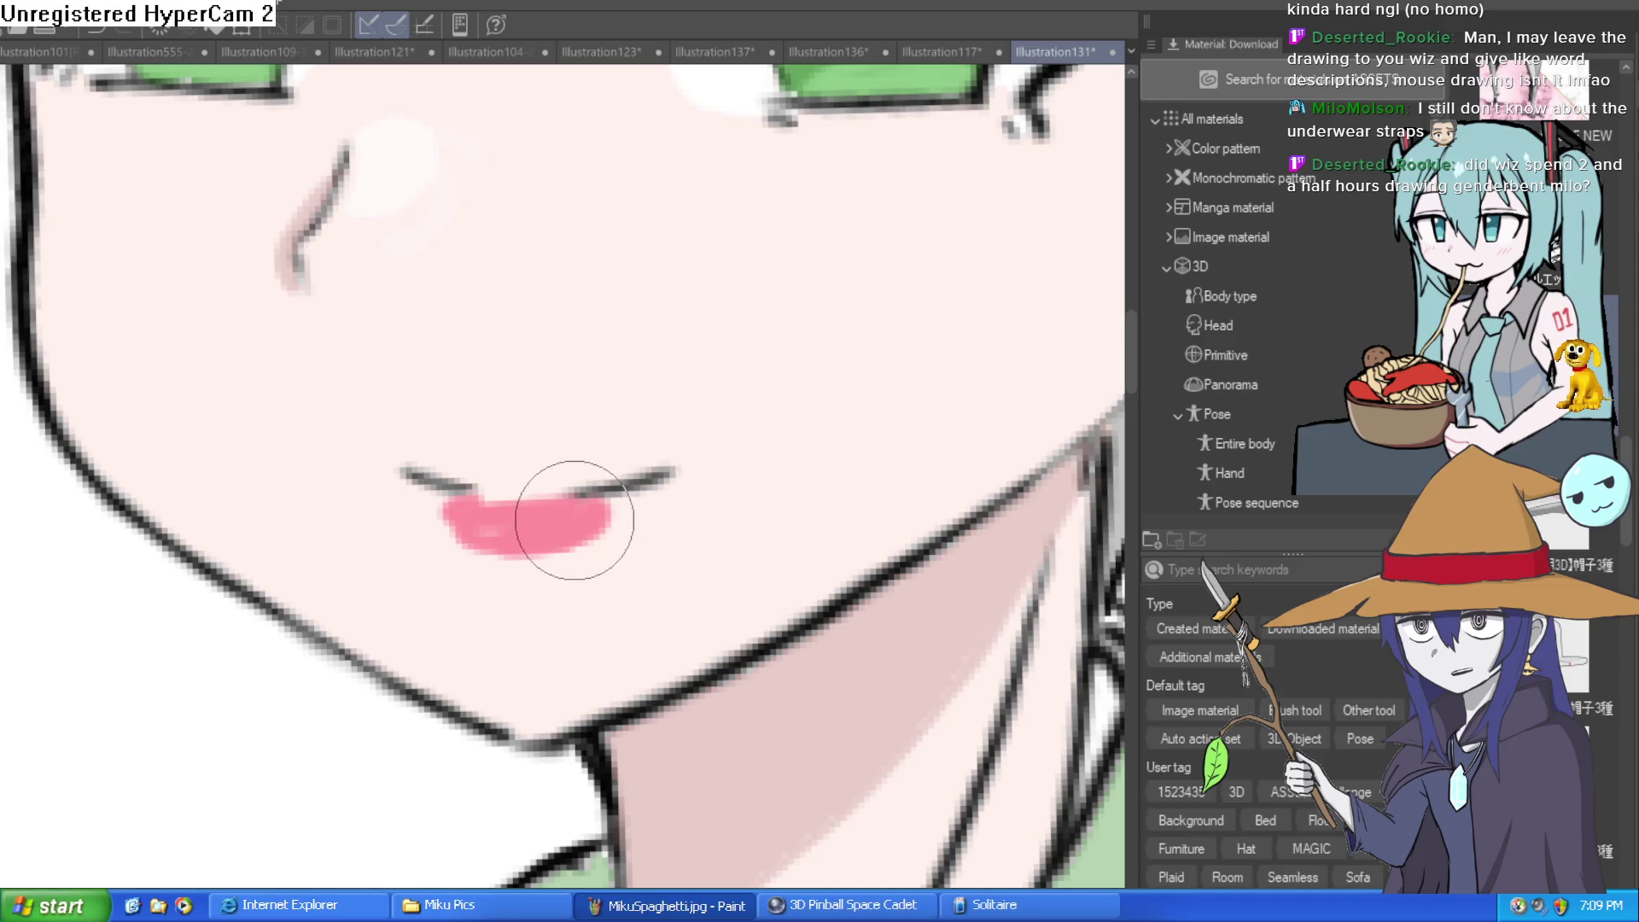
# Dab lighter highlight spots across the lips, extending one to the right
pyautogui.scroll(2, 575, 520)
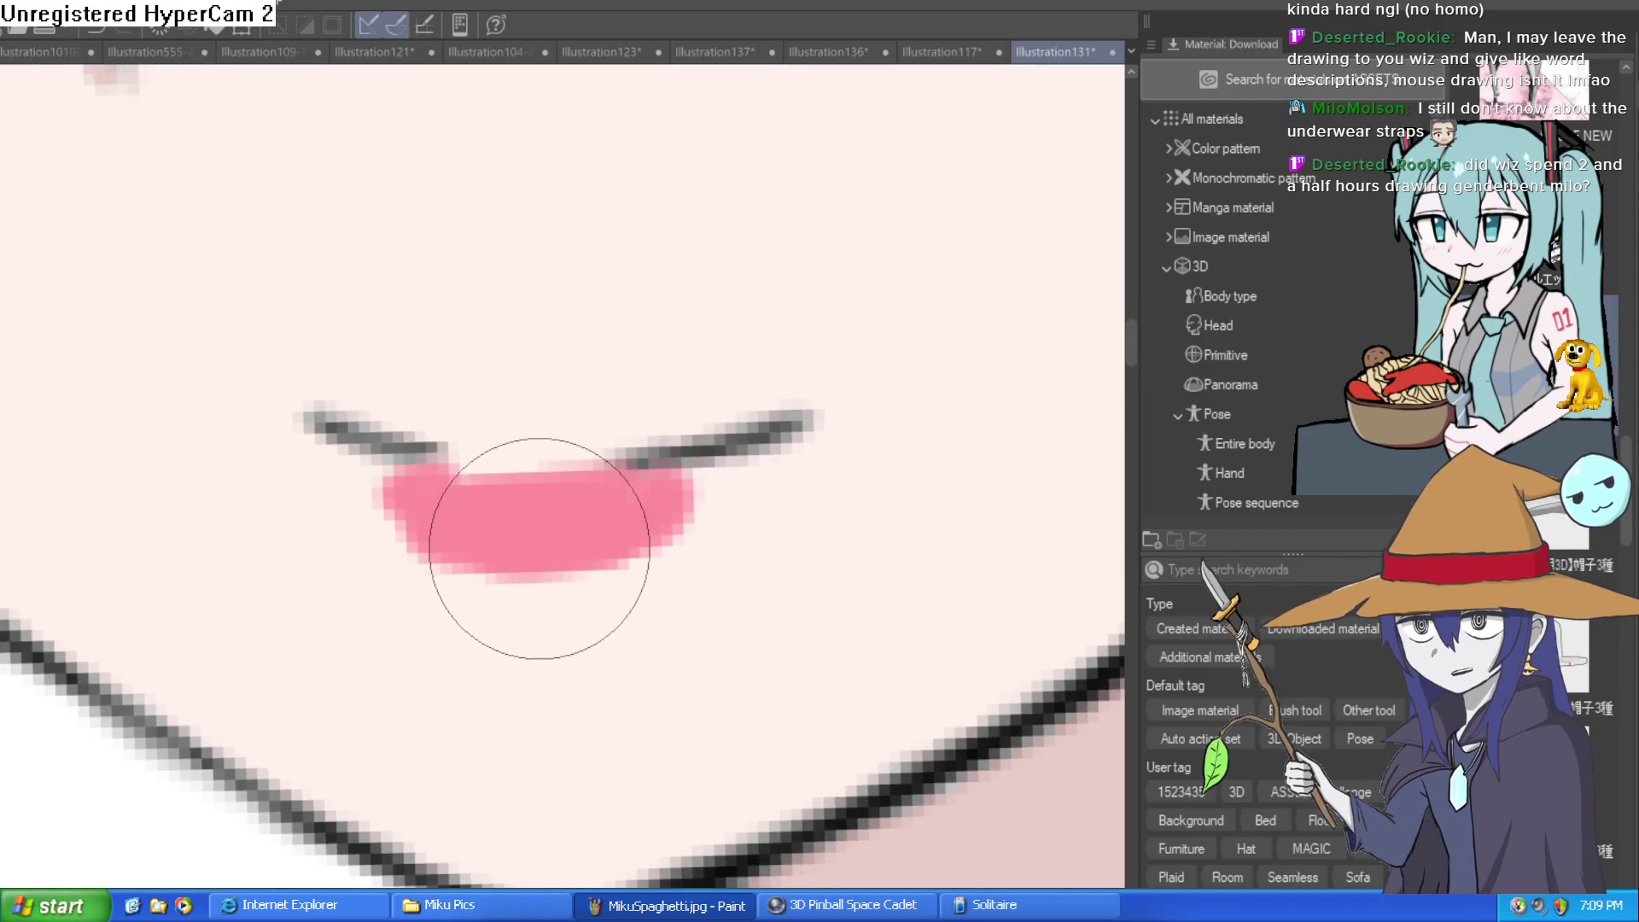
pyautogui.scroll(-1, 512, 549)
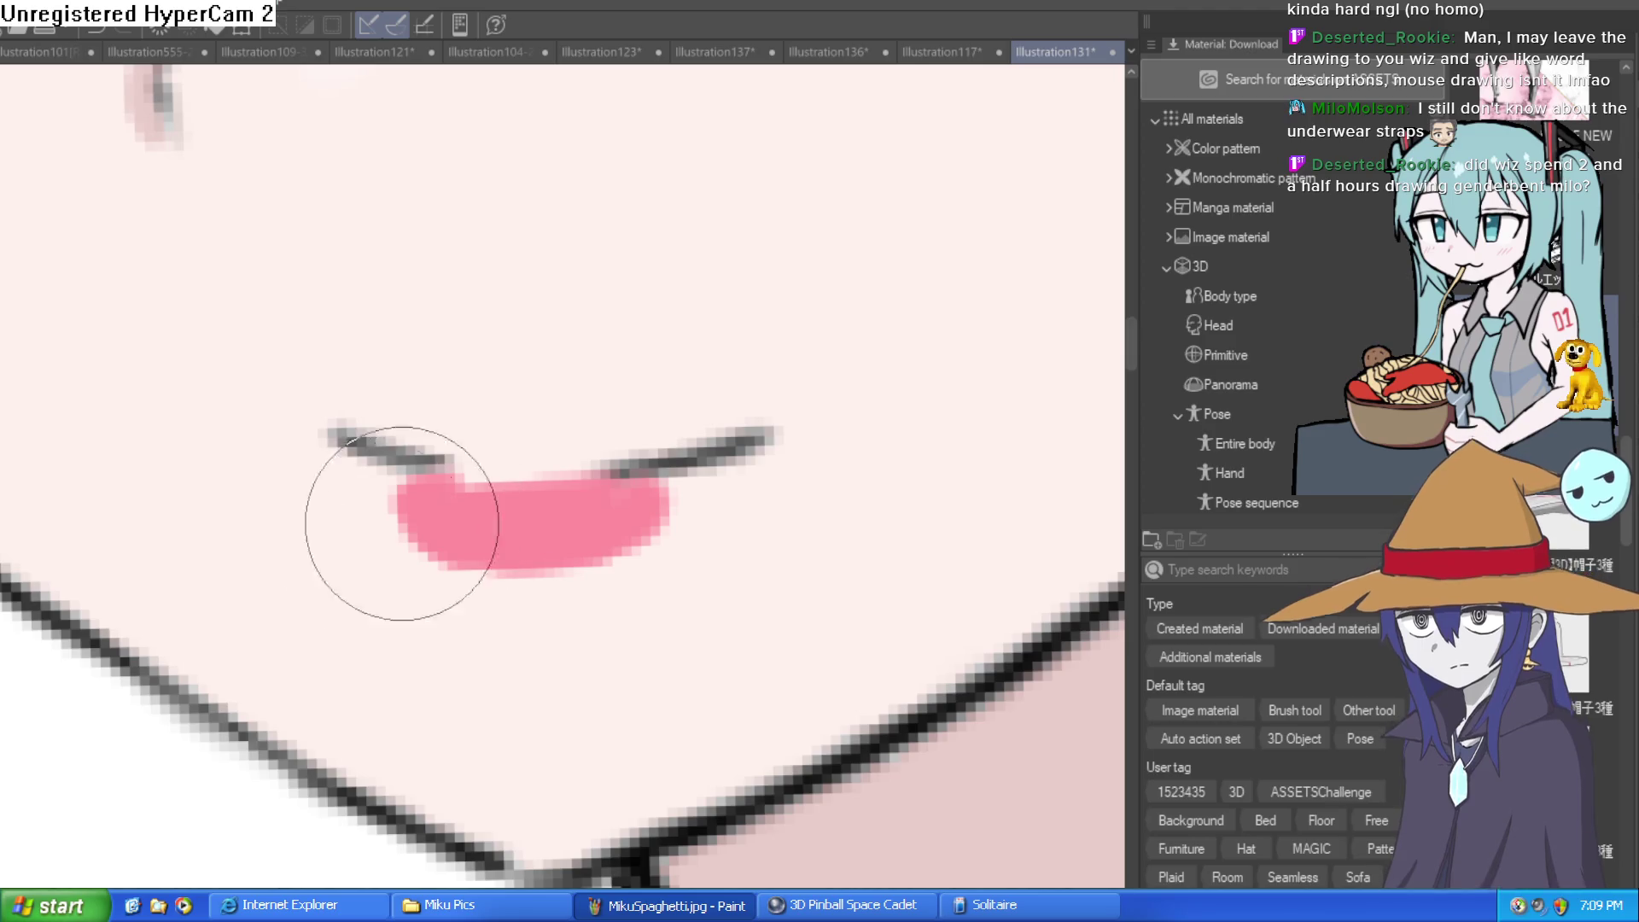
pyautogui.scroll(2, 542, 495)
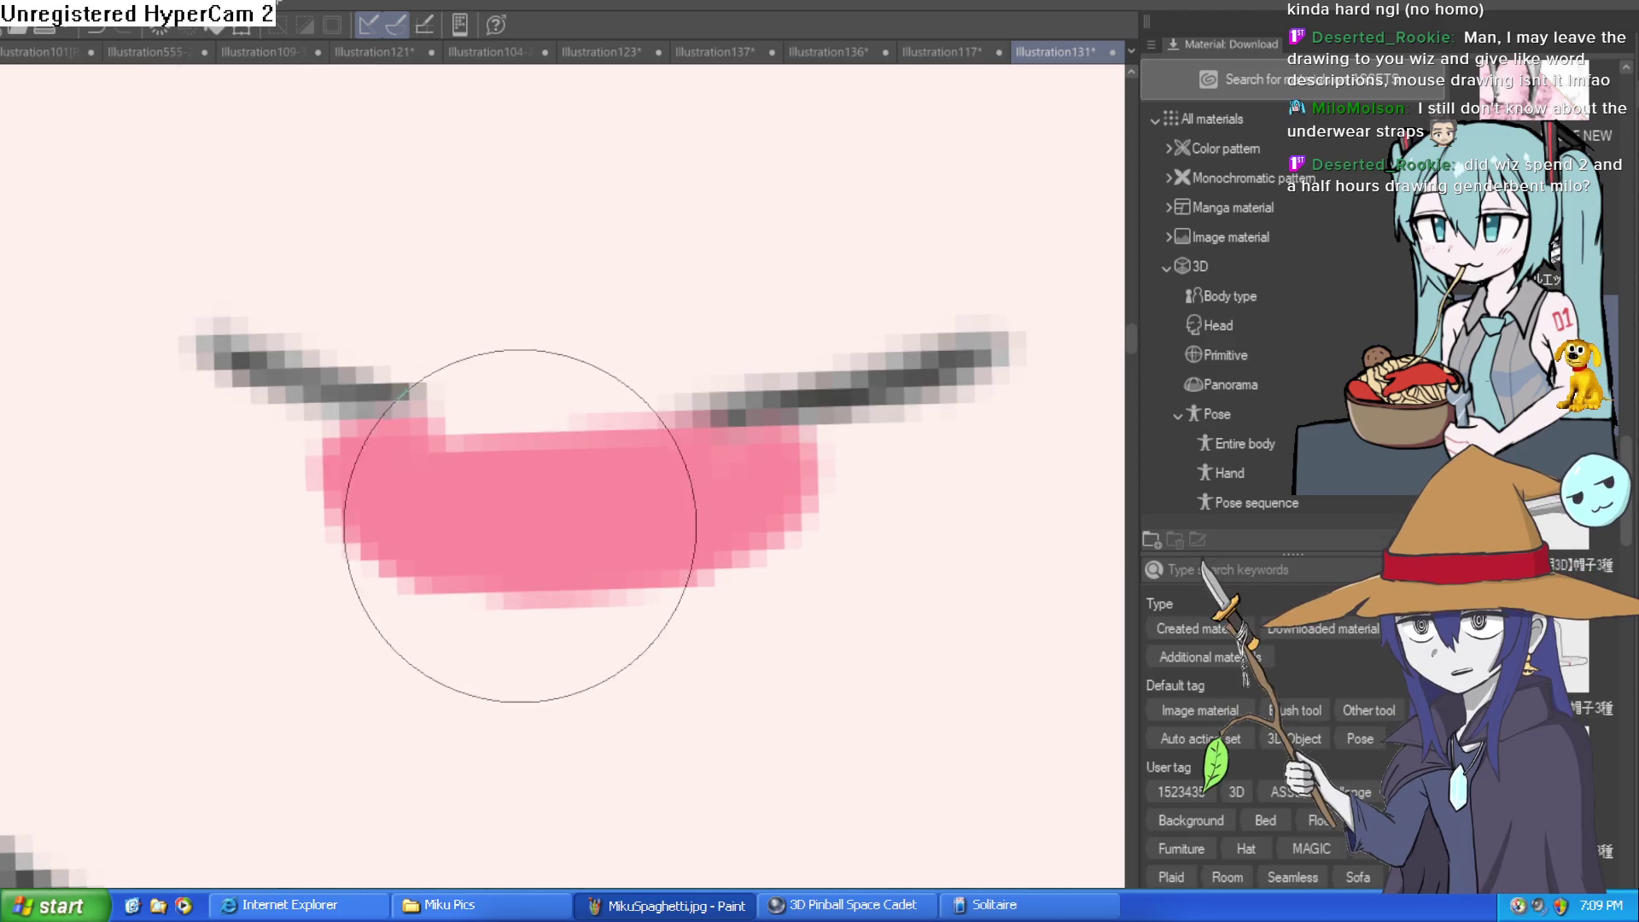
pyautogui.click(418, 488)
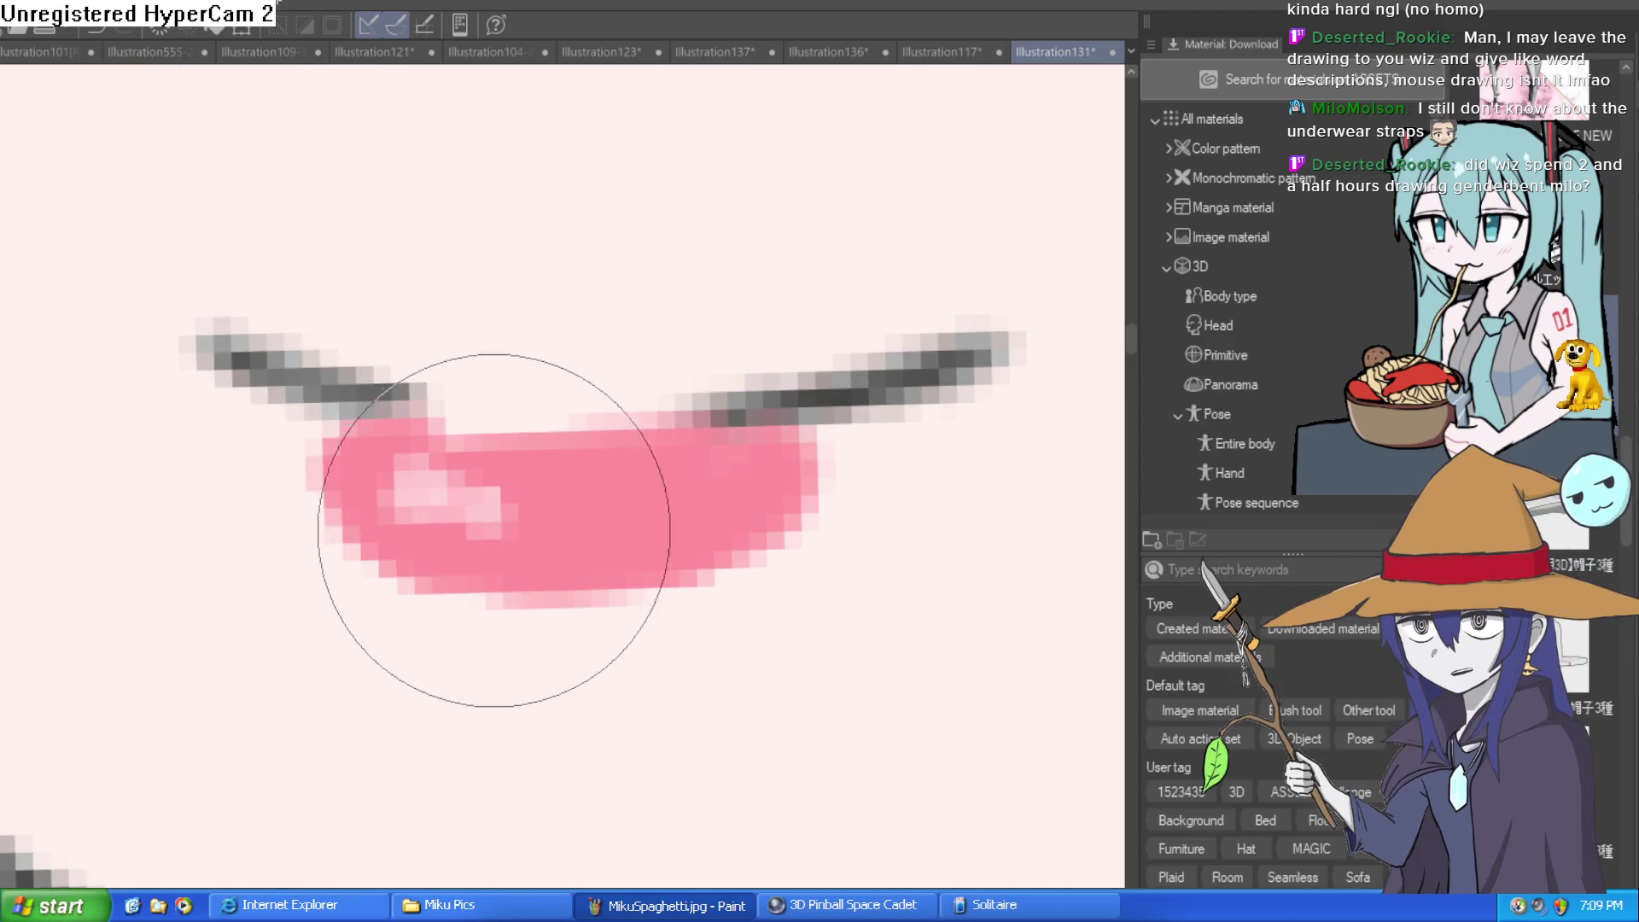
pyautogui.moveTo(465, 500); pyautogui.dragTo(508, 516)
pyautogui.click(634, 502)
# Rotate the view around the mouth and remove the old saturated pink lip fill
pyautogui.scroll(-3, 713, 491)
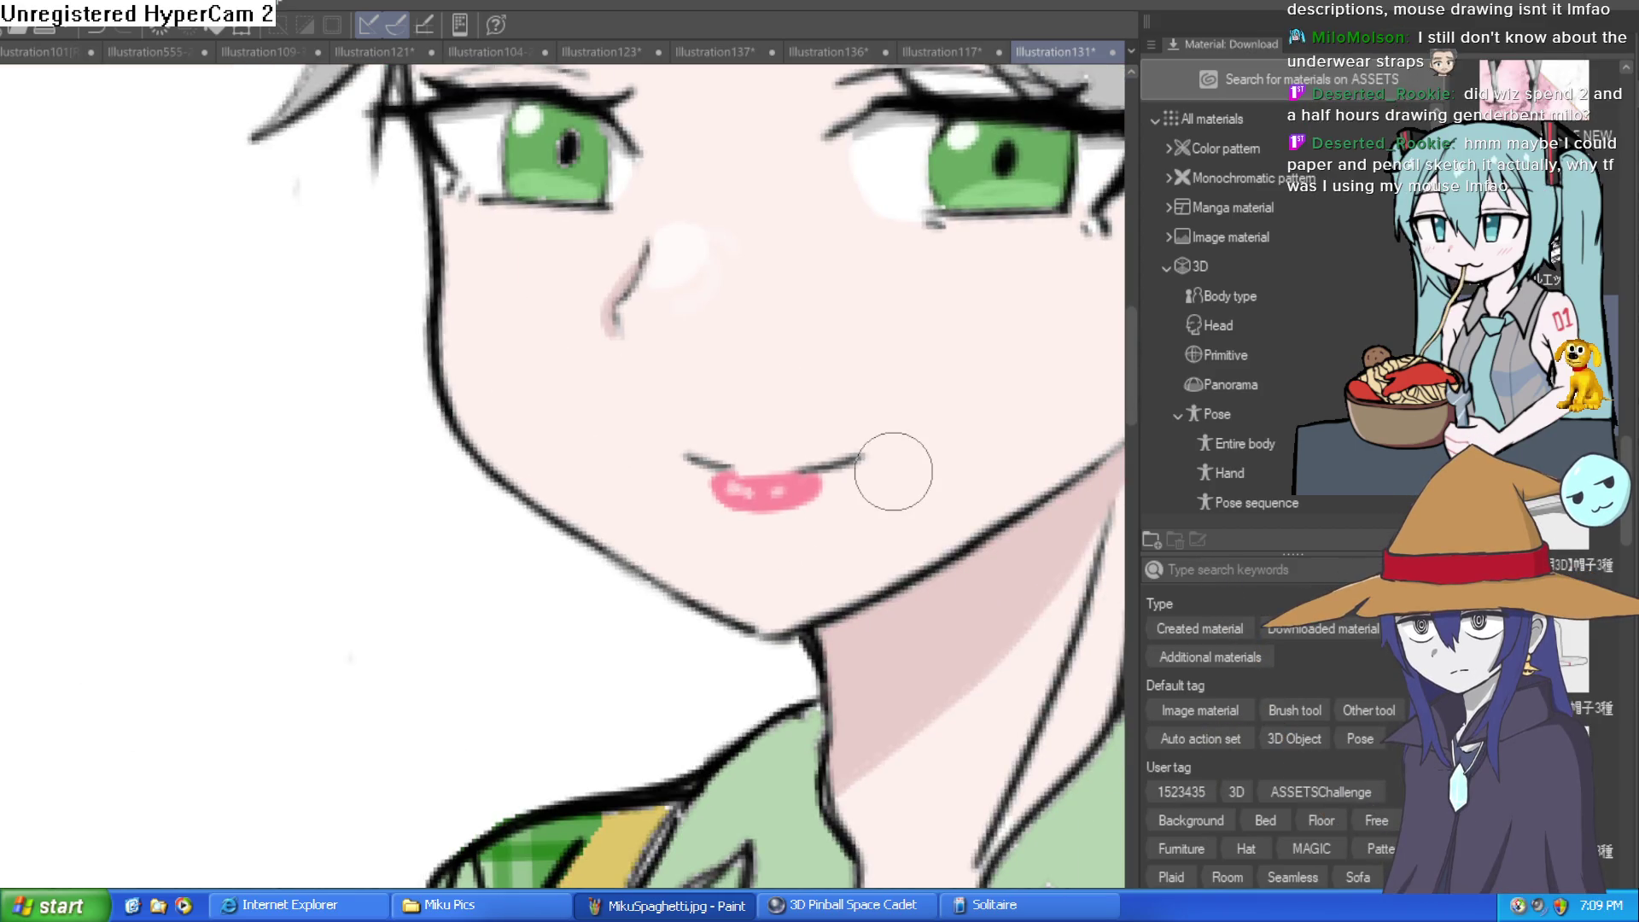
pyautogui.scroll(2, 753, 502)
pyautogui.press('-')
pyautogui.press('-')
pyautogui.scroll(2, 651, 418)
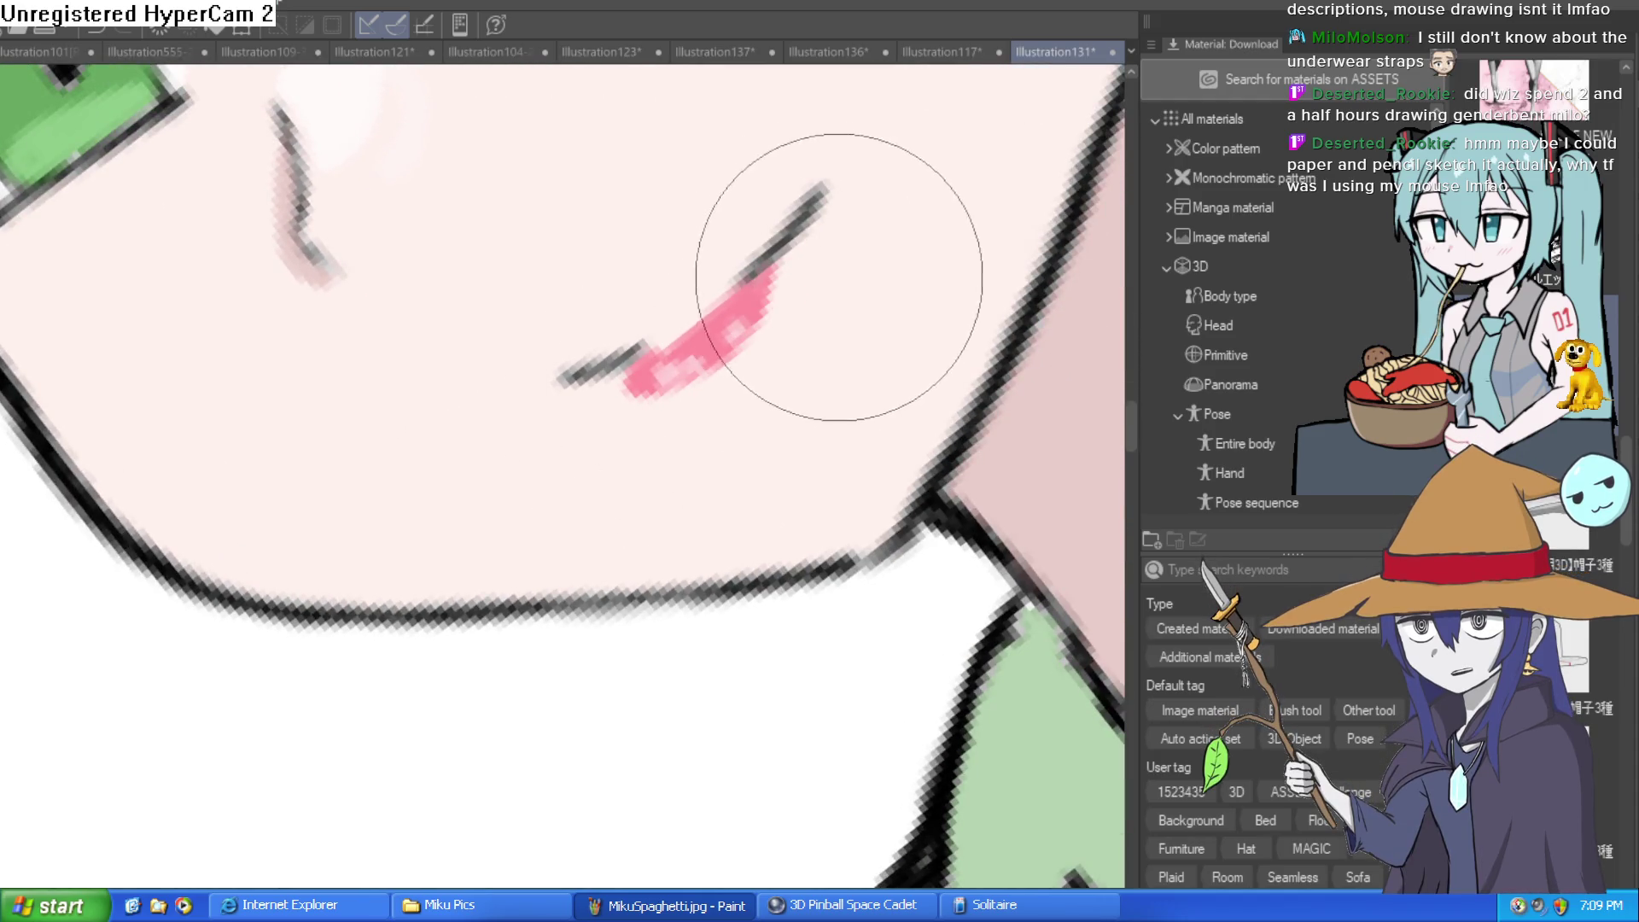
pyautogui.hotkey('ctrl', '0')
pyautogui.moveTo(904, 512)
pyautogui.mouseDown()
pyautogui.moveTo(840, 678)
pyautogui.moveTo(526, 815)
pyautogui.mouseUp()
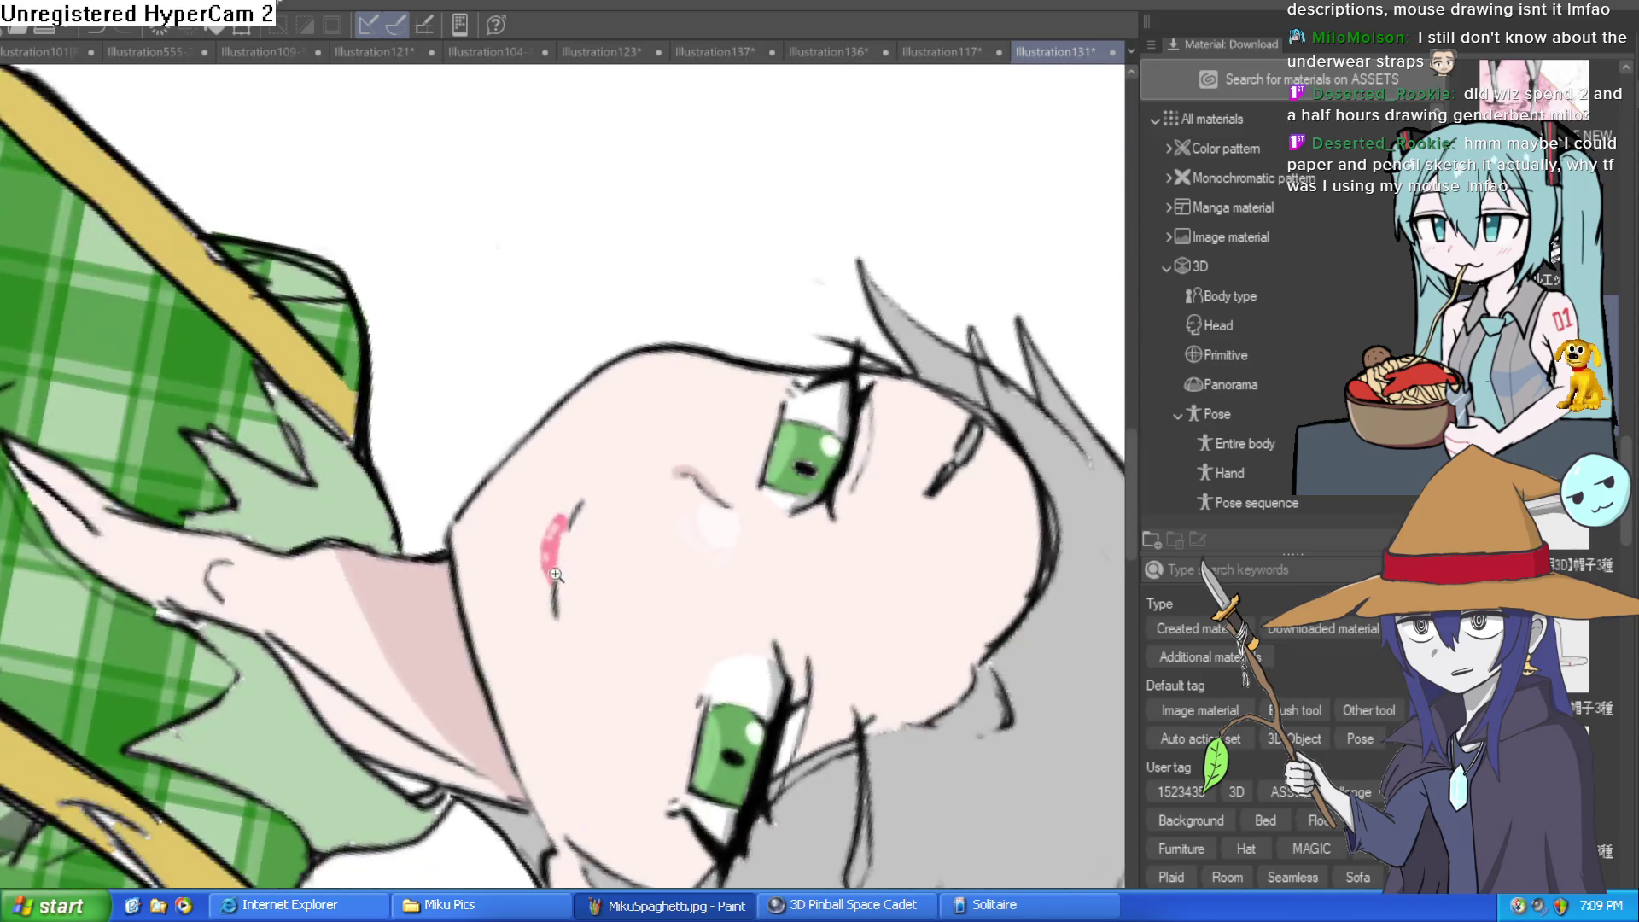
pyautogui.scroll(5, 563, 563)
pyautogui.scroll(-3, 564, 564)
pyautogui.hotkey('ctrl', '0')
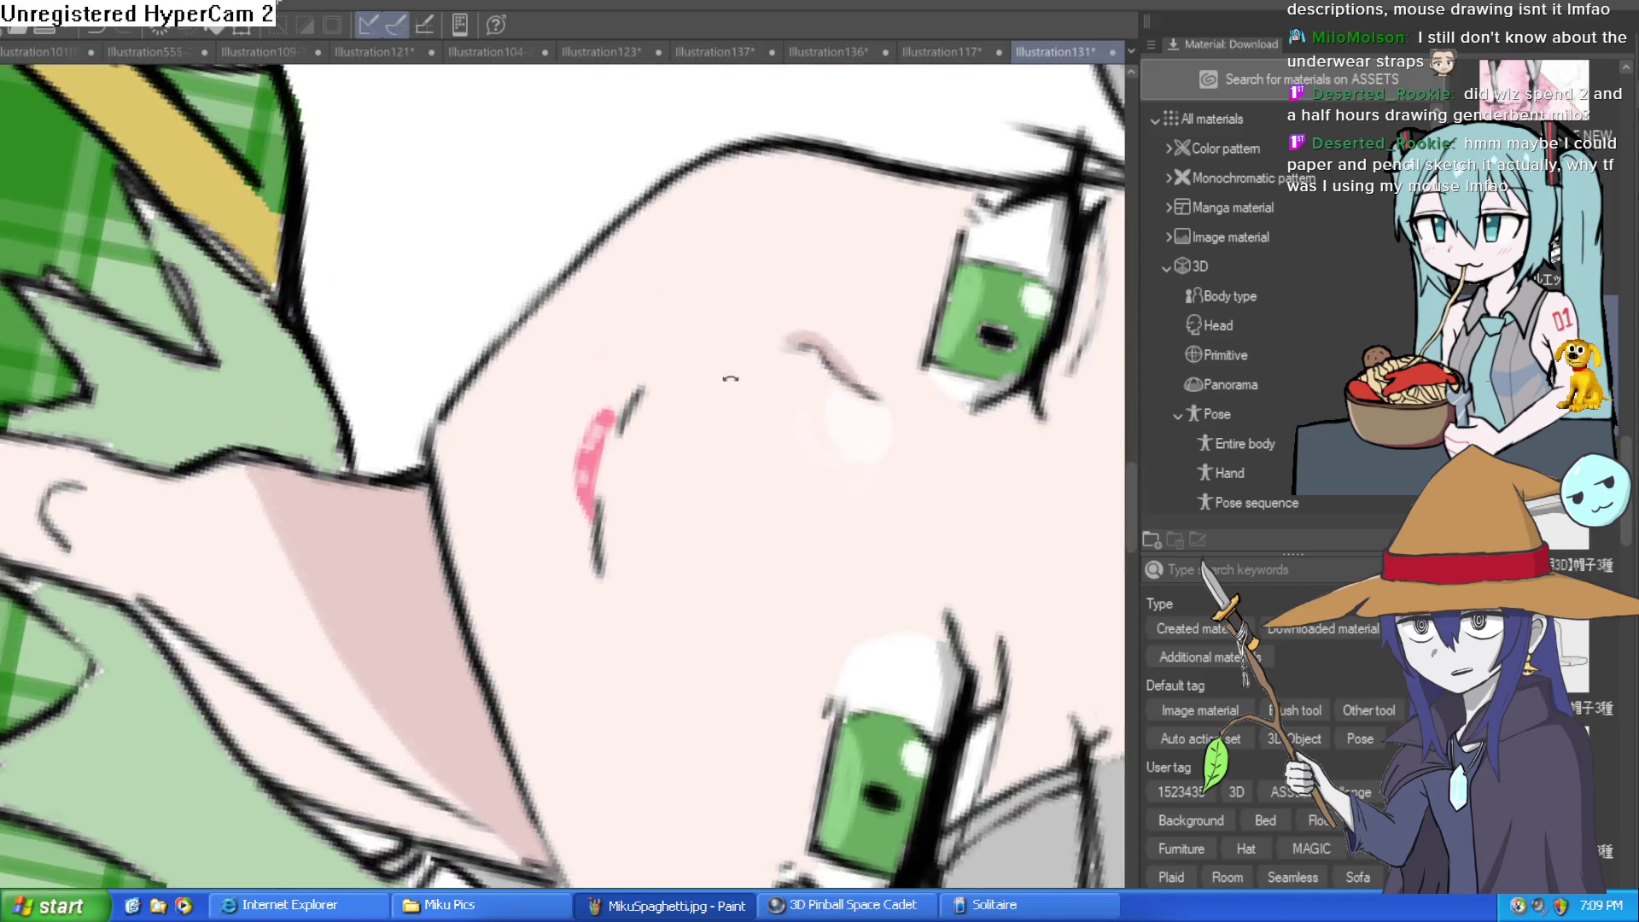
pyautogui.scroll(3, 584, 396)
pyautogui.moveTo(583, 396); pyautogui.dragTo(721, 377)
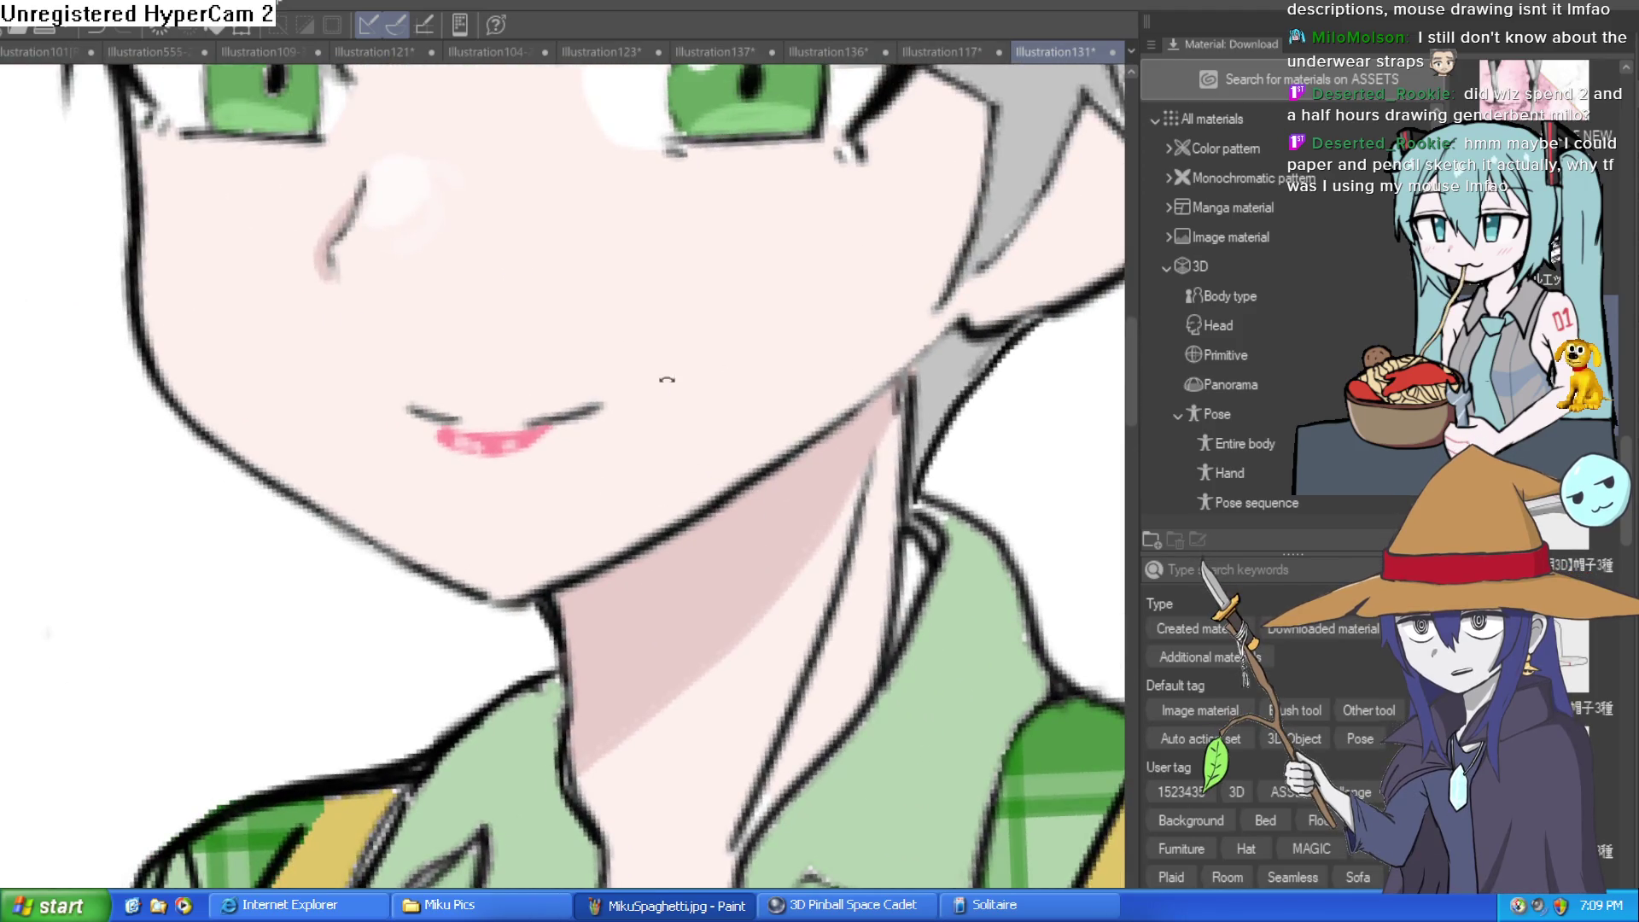
pyautogui.moveTo(656, 391); pyautogui.dragTo(512, 478)
pyautogui.hotkey('ctrl', 'z')
# Paint a pale pink stroke between the mouth lines
pyautogui.moveTo(465, 593); pyautogui.dragTo(483, 646)
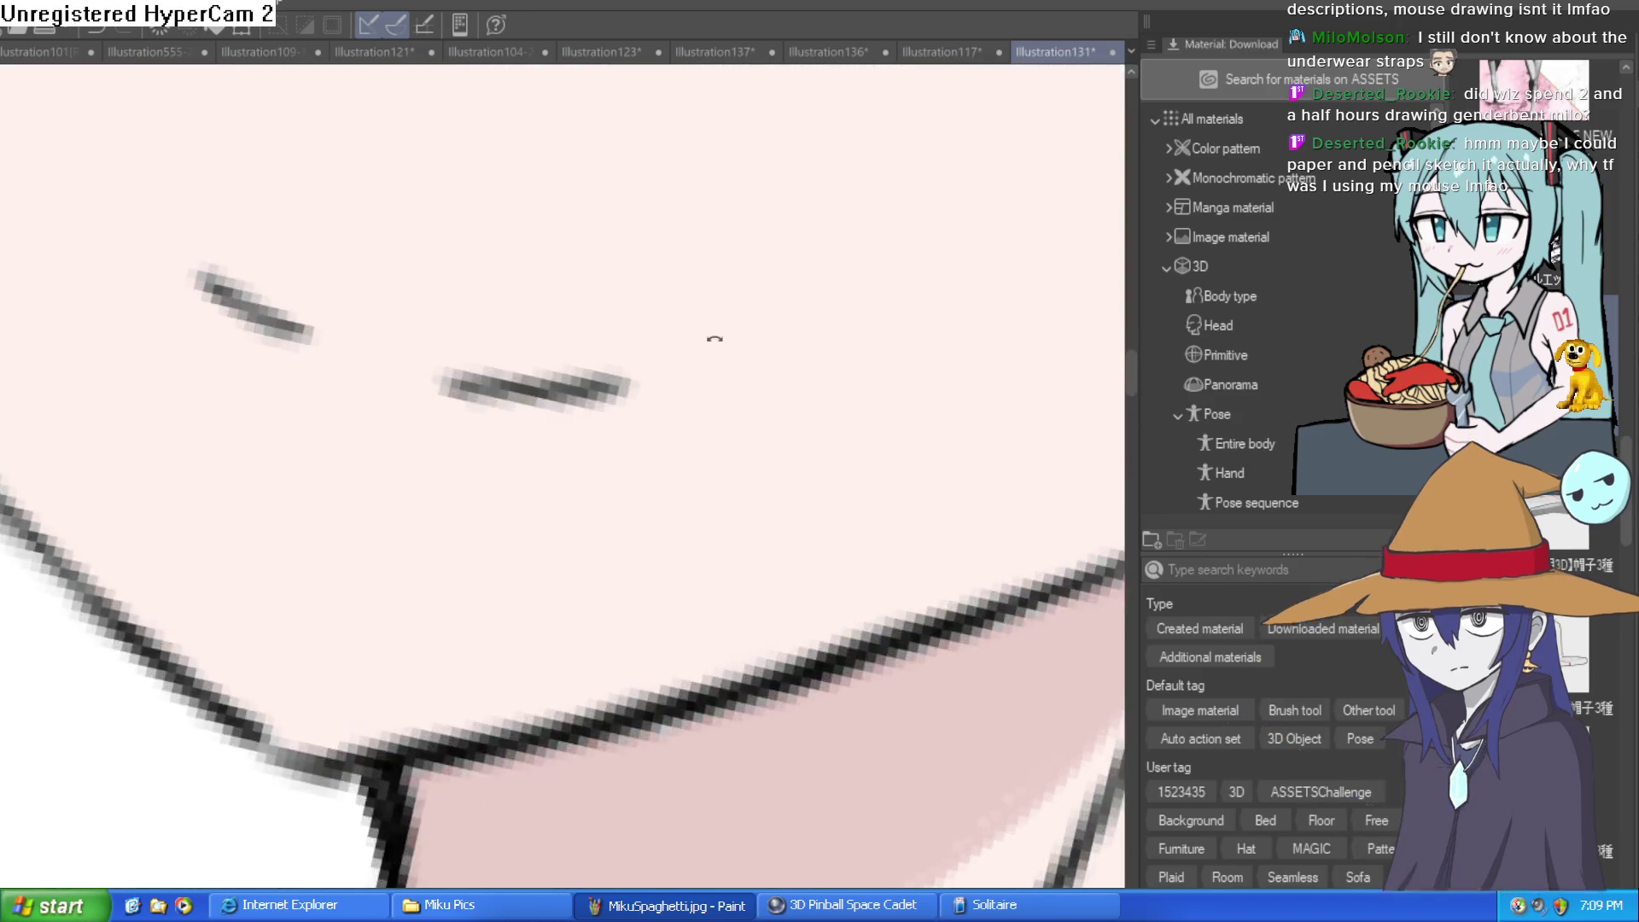
pyautogui.scroll(5, 695, 348)
pyautogui.moveTo(457, 452)
pyautogui.mouseDown()
pyautogui.moveTo(567, 256)
pyautogui.moveTo(468, 495)
pyautogui.moveTo(549, 348)
pyautogui.moveTo(606, 286)
pyautogui.moveTo(476, 377)
pyautogui.moveTo(596, 356)
pyautogui.moveTo(610, 319)
pyautogui.mouseUp()
pyautogui.scroll(-5, 662, 380)
# Extend the pale pink fill across the lips
pyautogui.moveTo(662, 380)
pyautogui.mouseDown()
pyautogui.moveTo(546, 478)
pyautogui.moveTo(596, 409)
pyautogui.mouseUp()
pyautogui.scroll(5, 502, 519)
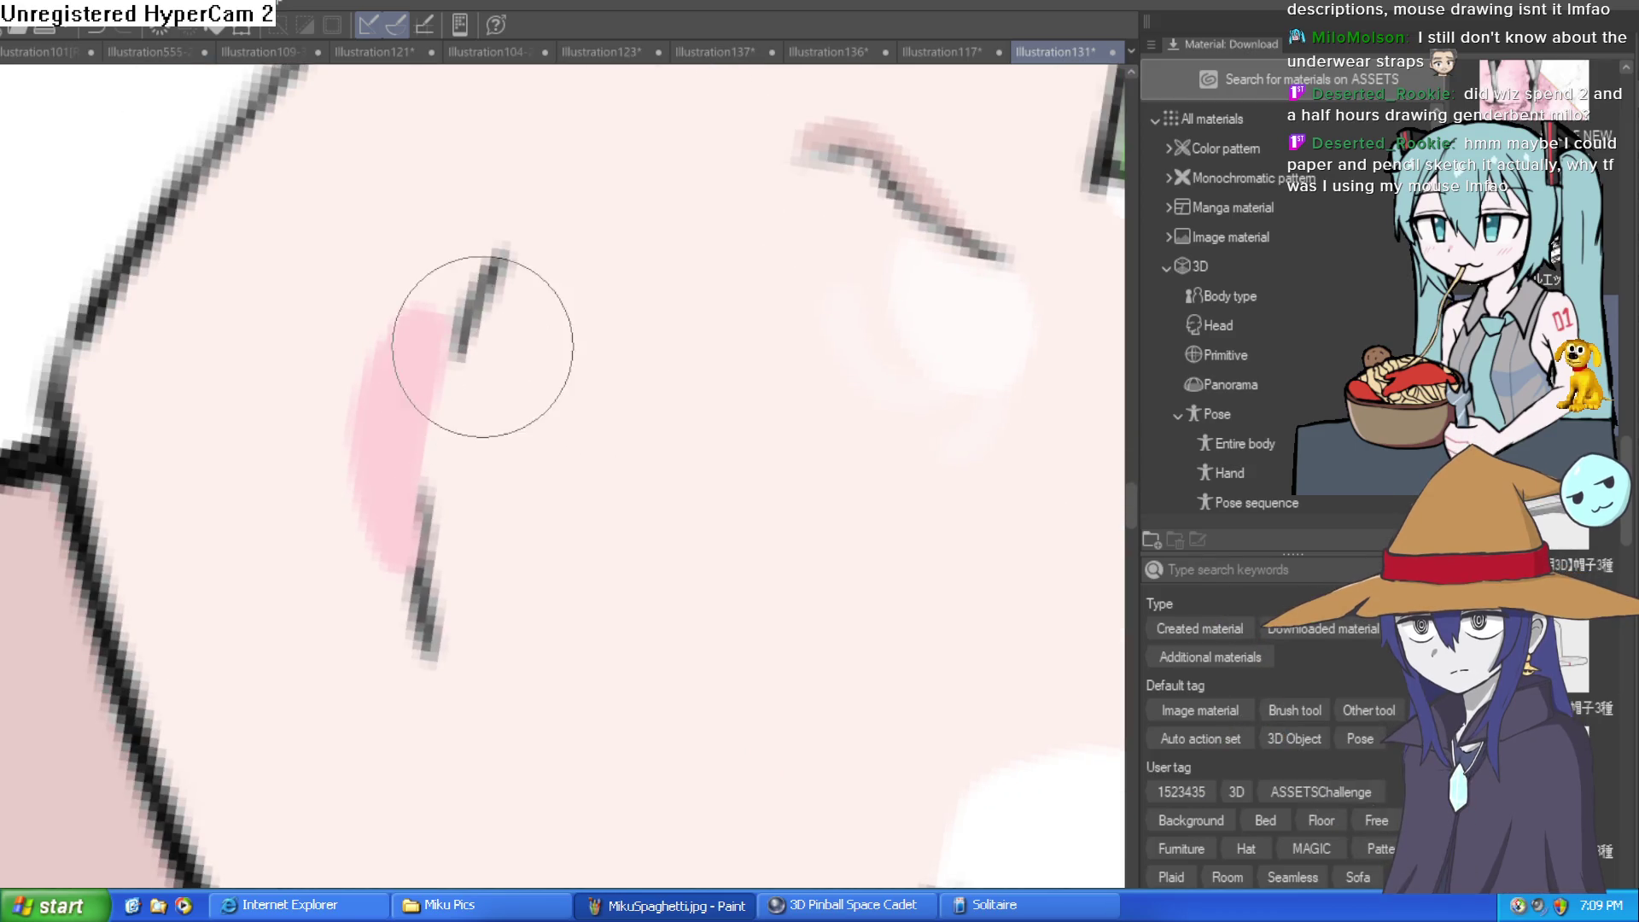
pyautogui.moveTo(468, 469)
pyautogui.mouseDown()
pyautogui.moveTo(465, 361)
pyautogui.moveTo(458, 549)
pyautogui.moveTo(487, 329)
pyautogui.moveTo(468, 410)
pyautogui.moveTo(450, 386)
pyautogui.moveTo(575, 331)
pyautogui.mouseUp()
pyautogui.scroll(-5, 450, 386)
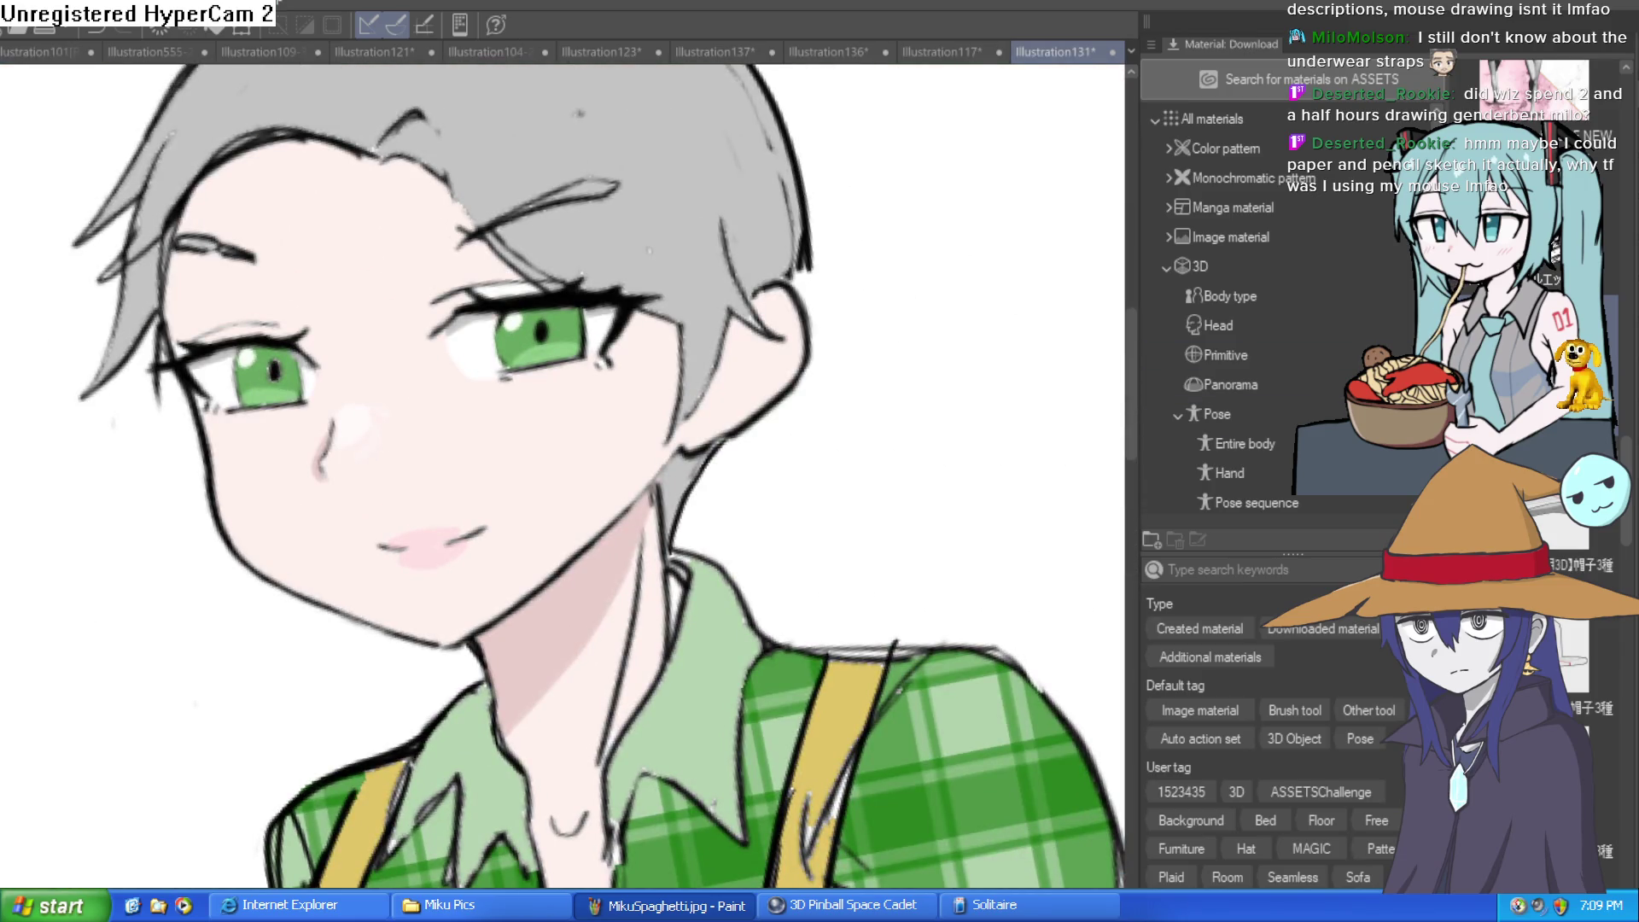
pyautogui.scroll(5, 401, 546)
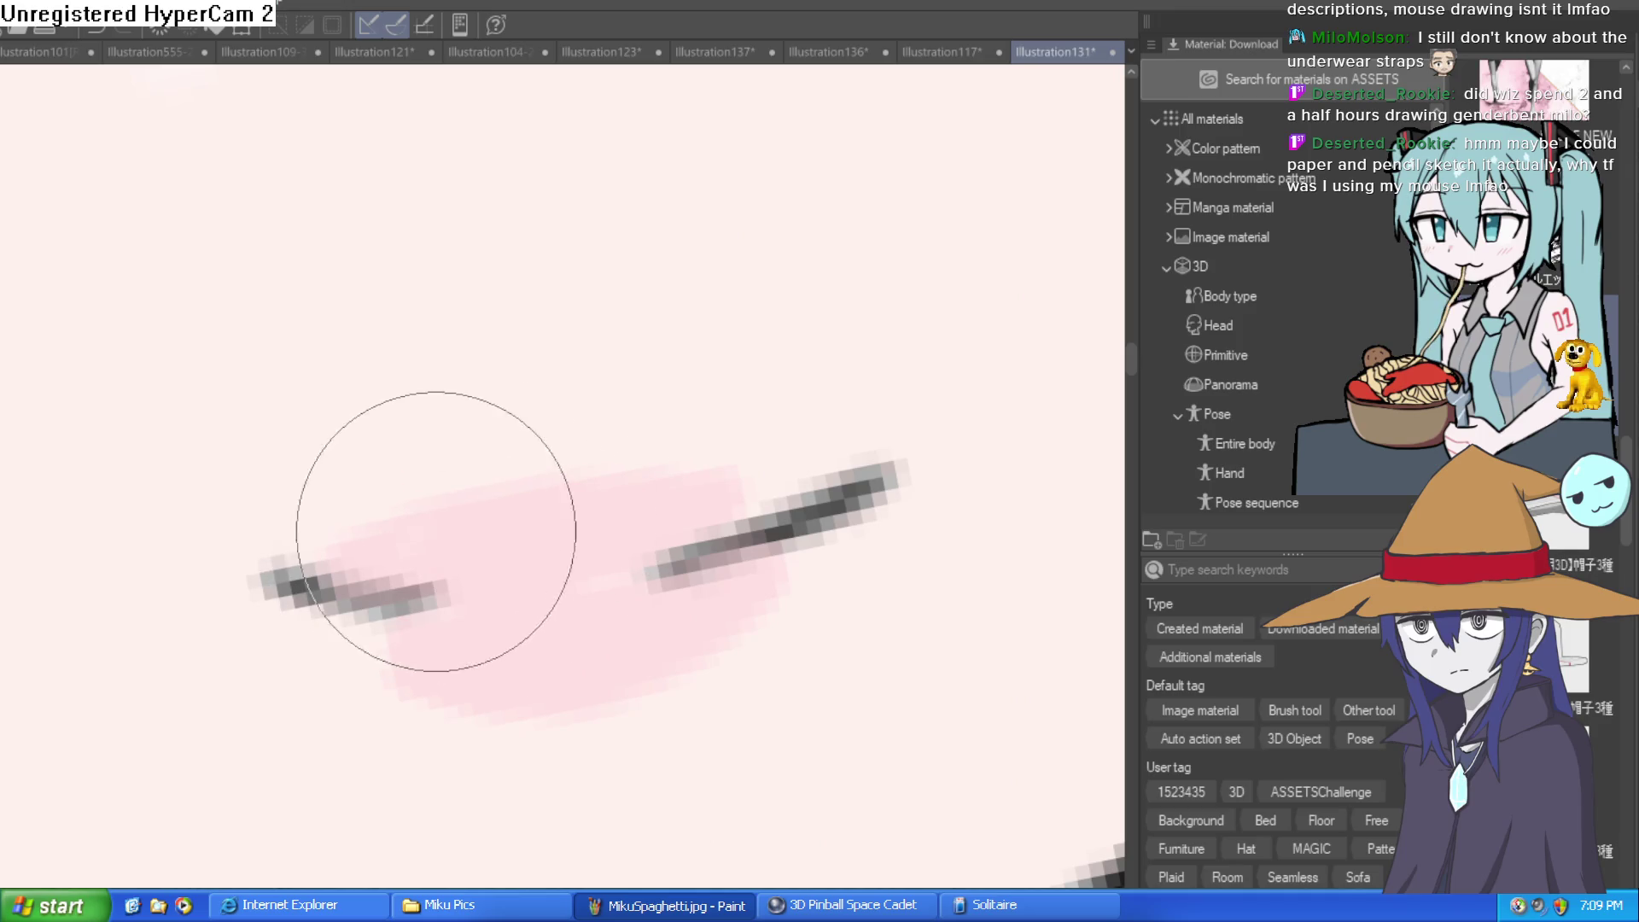
pyautogui.scroll(-5, 603, 518)
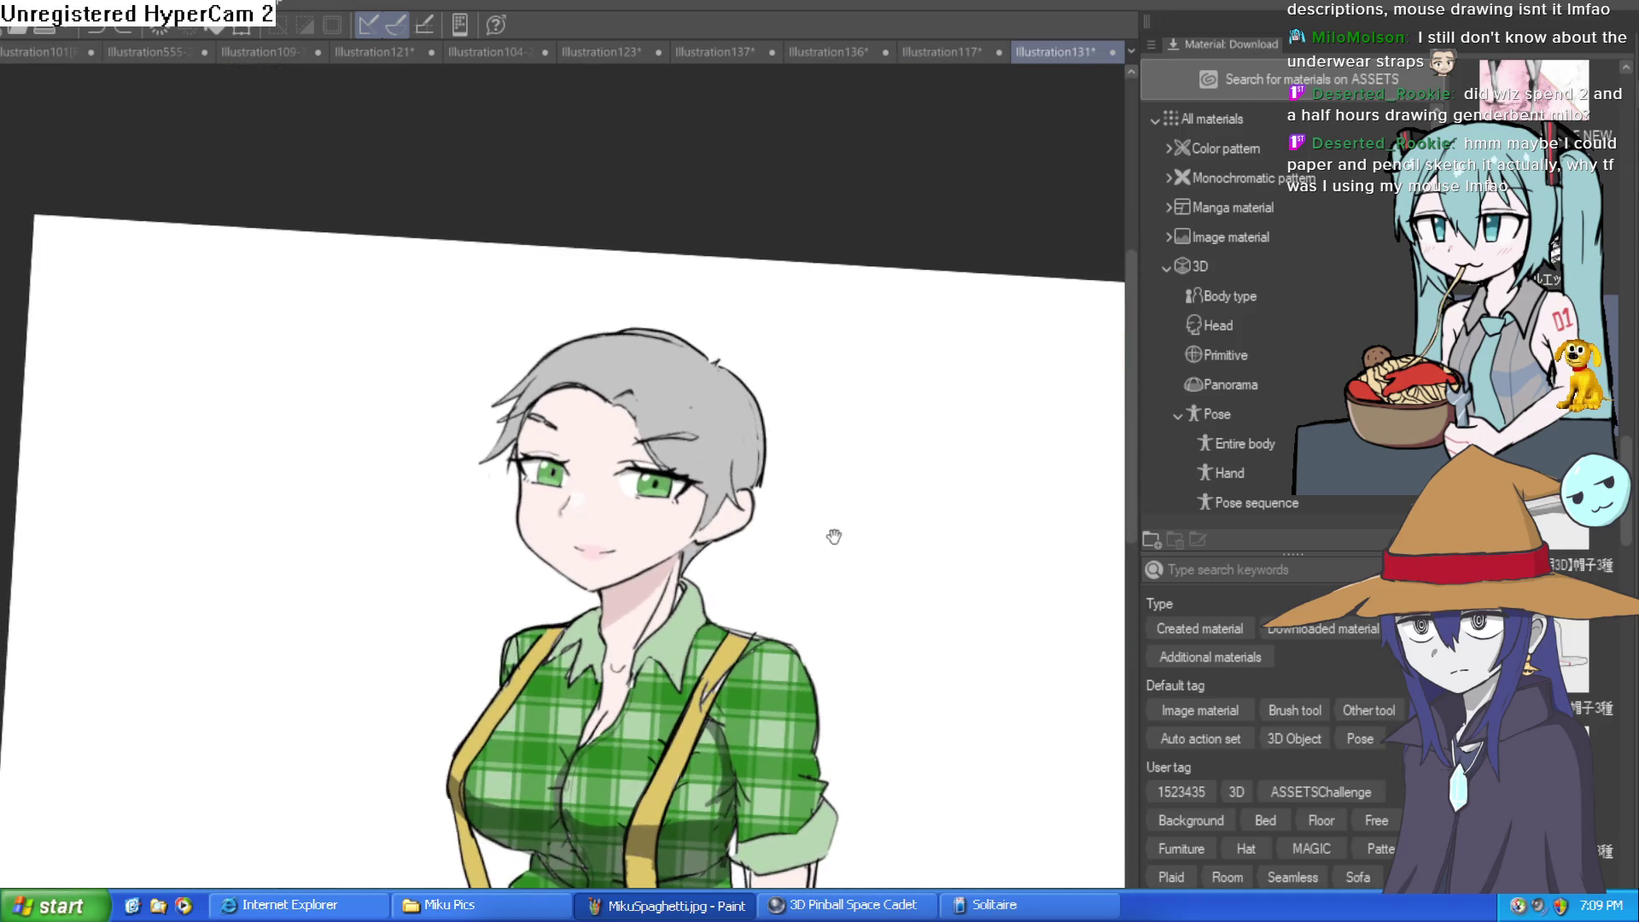
pyautogui.scroll(5, 639, 491)
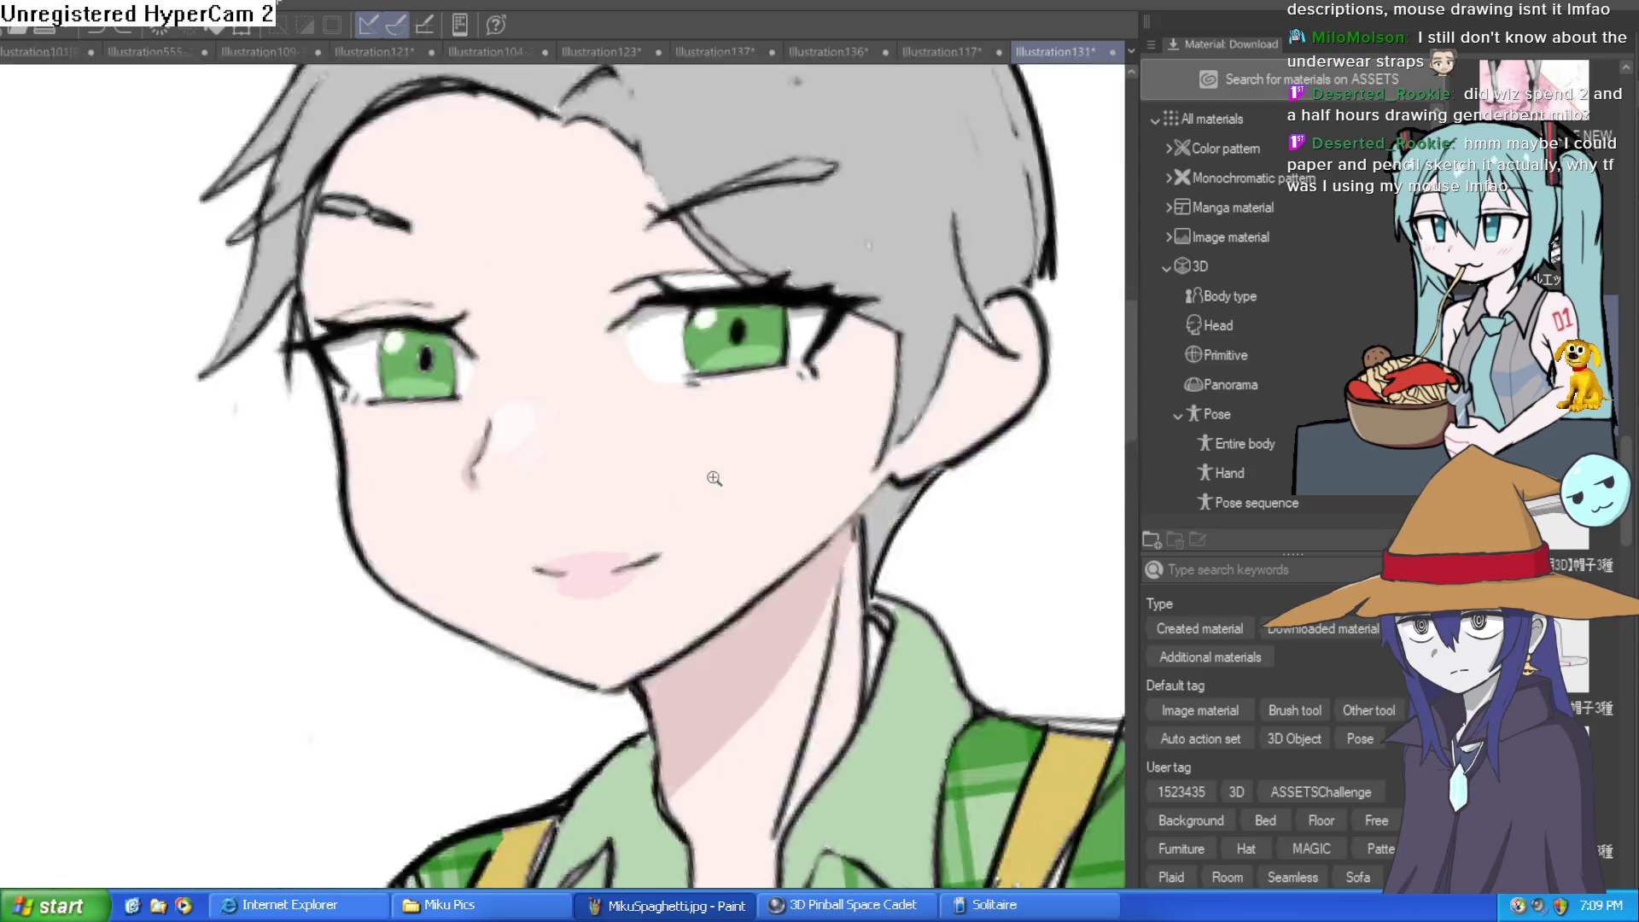
pyautogui.scroll(-1, 639, 491)
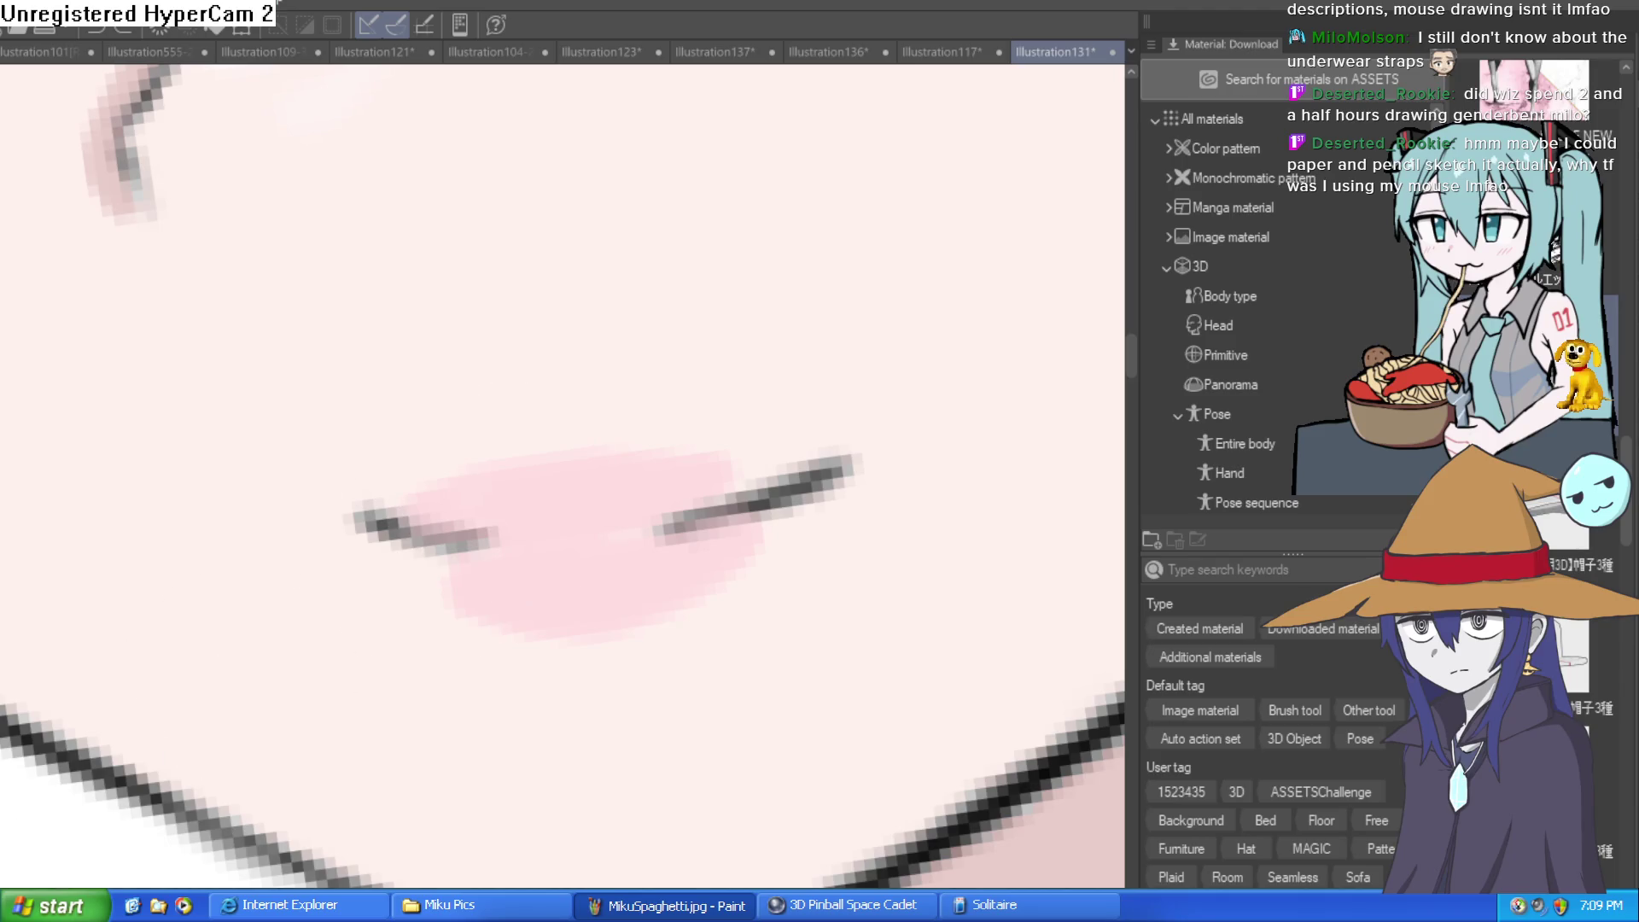
# Add whitish highlights on the upper and lower lip, then zoom out to check
pyautogui.moveTo(444, 512); pyautogui.dragTo(501, 483)
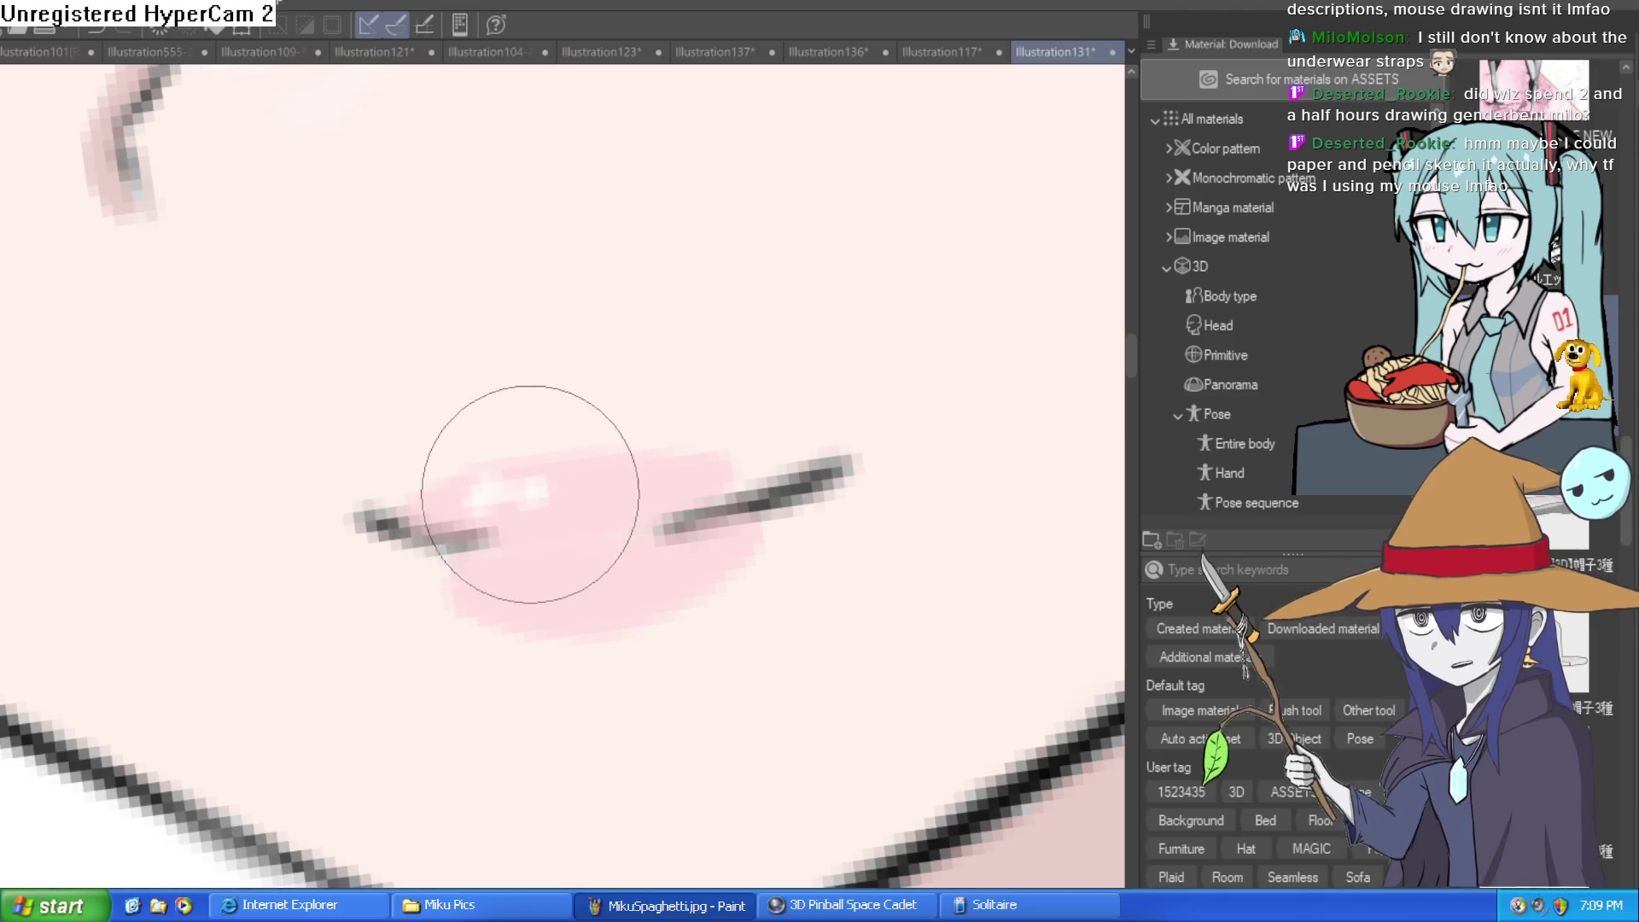
pyautogui.moveTo(502, 593); pyautogui.dragTo(542, 622)
pyautogui.scroll(-3, 696, 670)
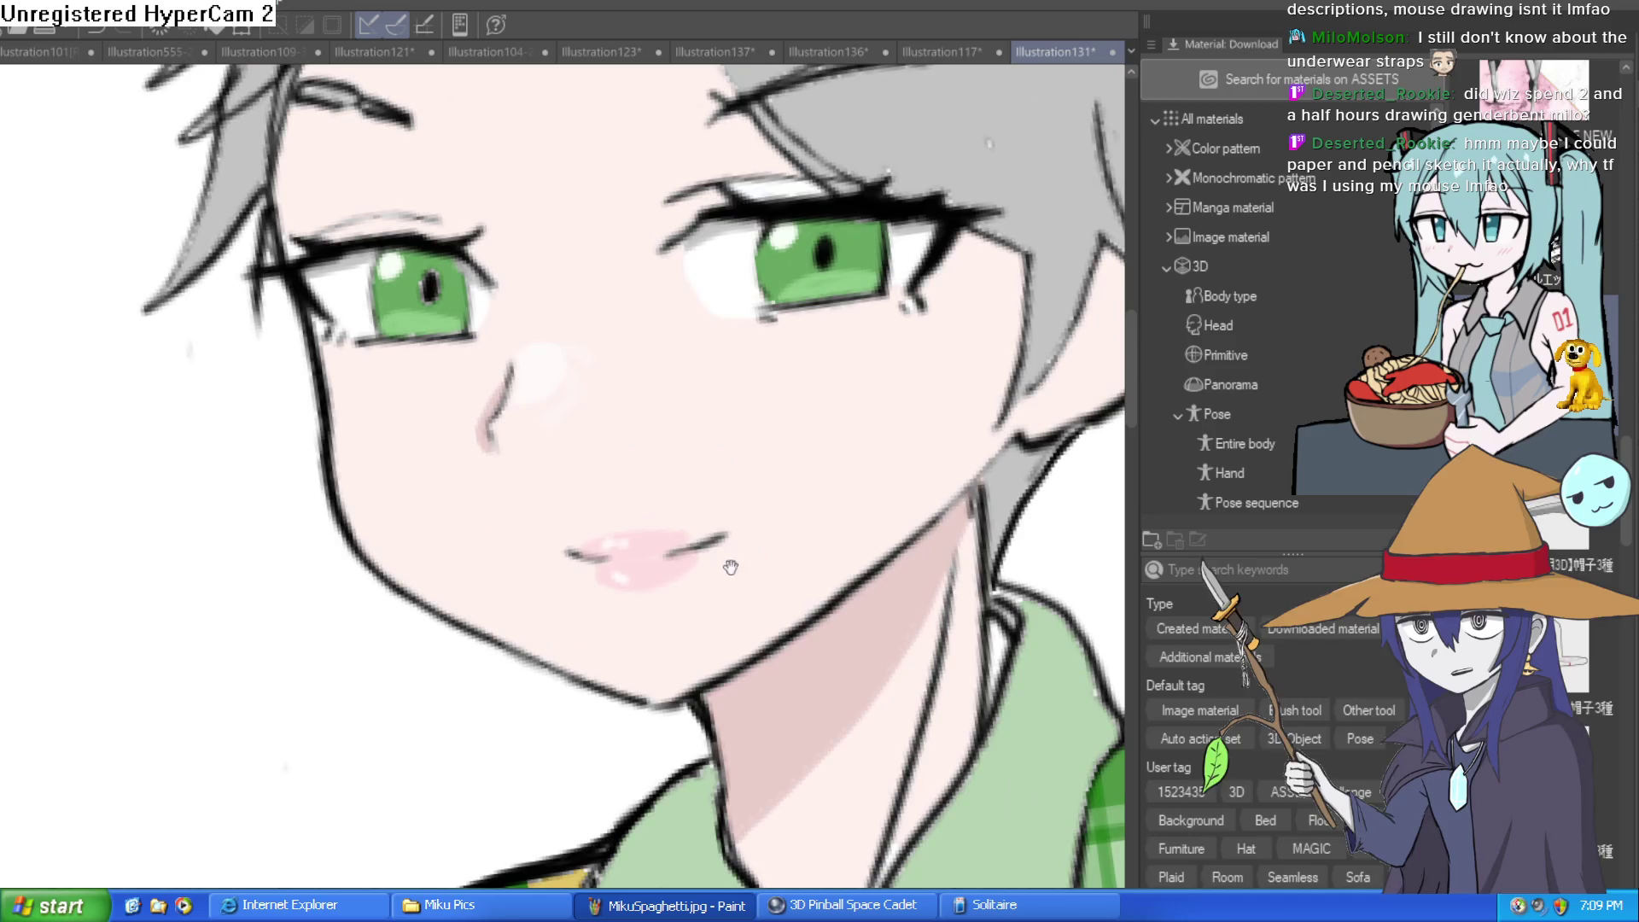
pyautogui.scroll(-2, 878, 536)
pyautogui.moveTo(879, 536)
pyautogui.mouseDown()
pyautogui.moveTo(802, 522)
pyautogui.moveTo(852, 519)
pyautogui.mouseUp()
pyautogui.scroll(-2, 850, 518)
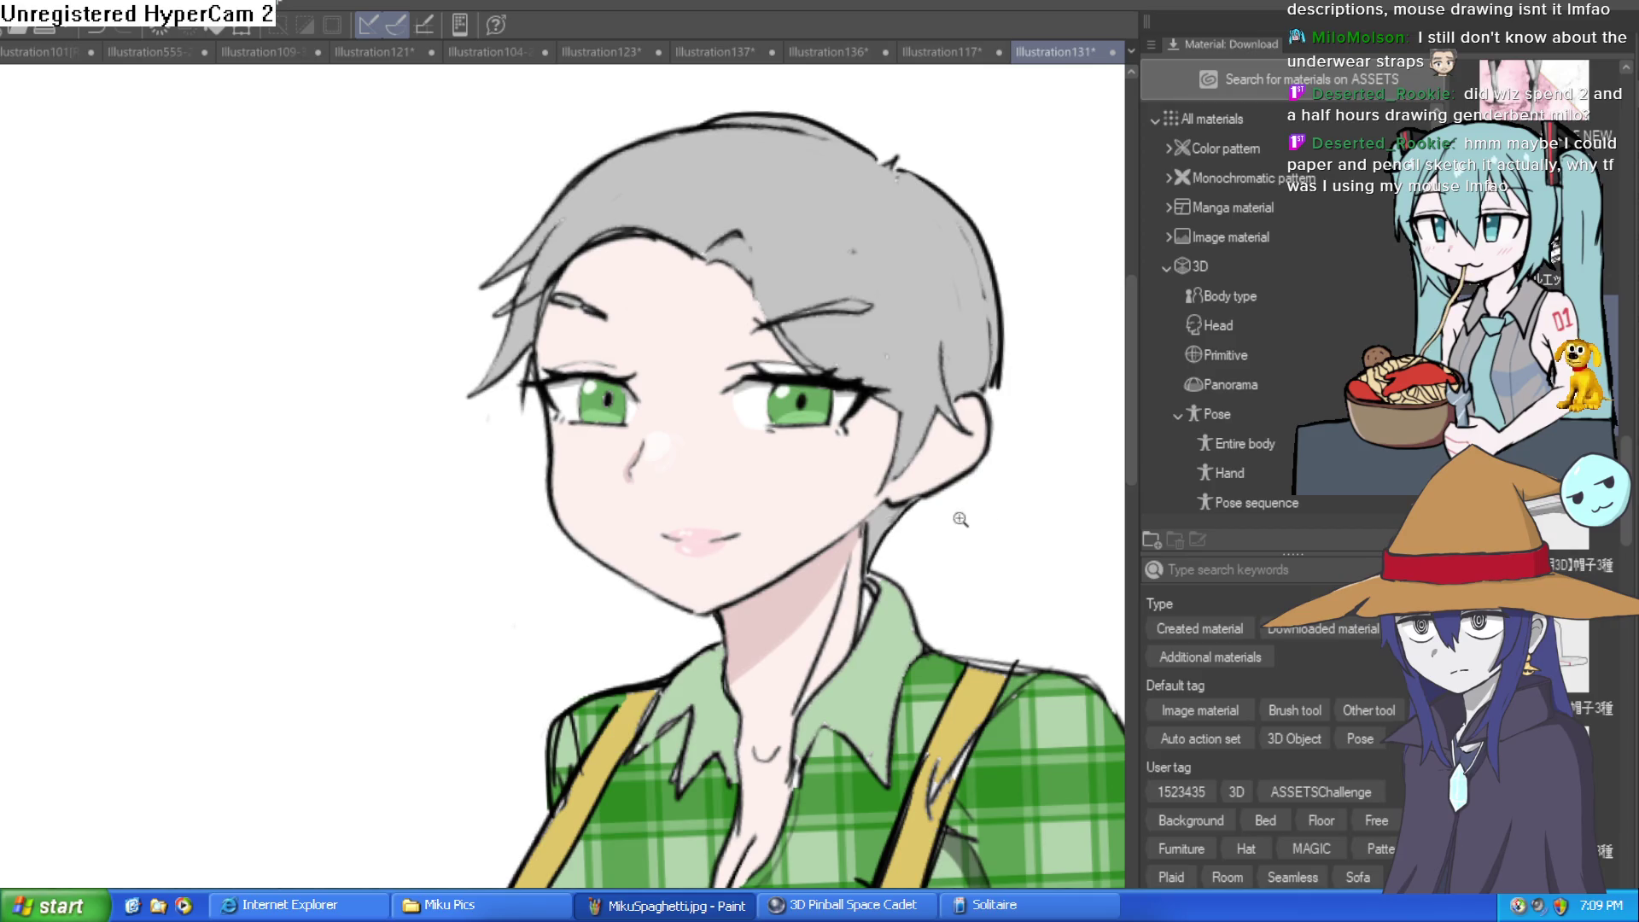
pyautogui.scroll(4, 987, 518)
pyautogui.moveTo(812, 472); pyautogui.dragTo(771, 454)
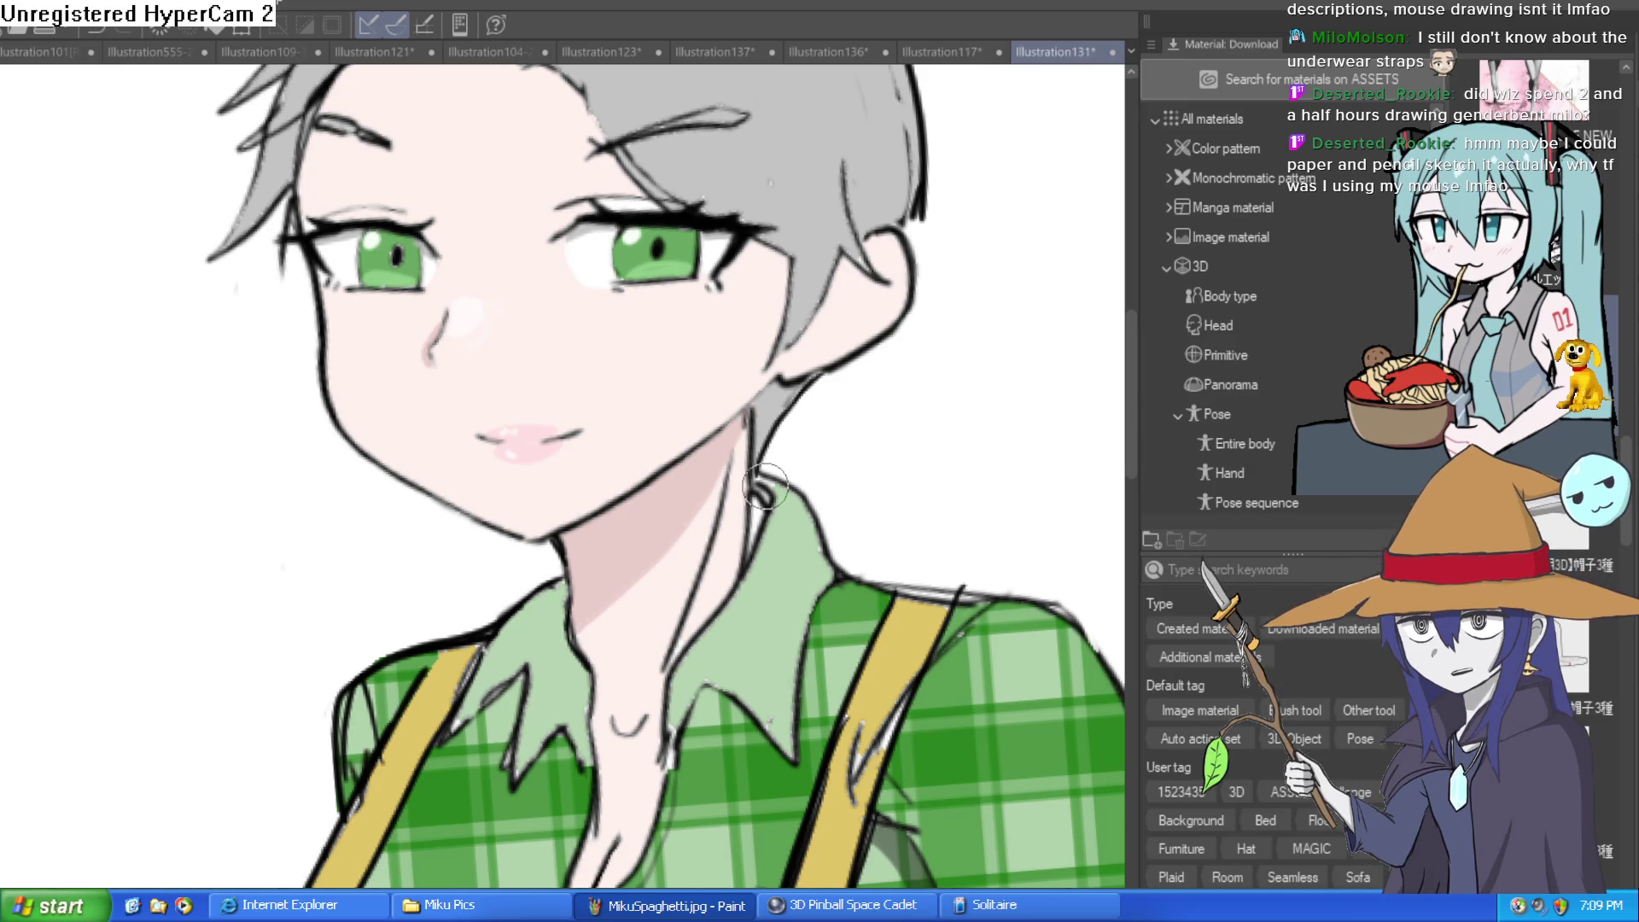
pyautogui.moveTo(755, 498); pyautogui.dragTo(800, 427)
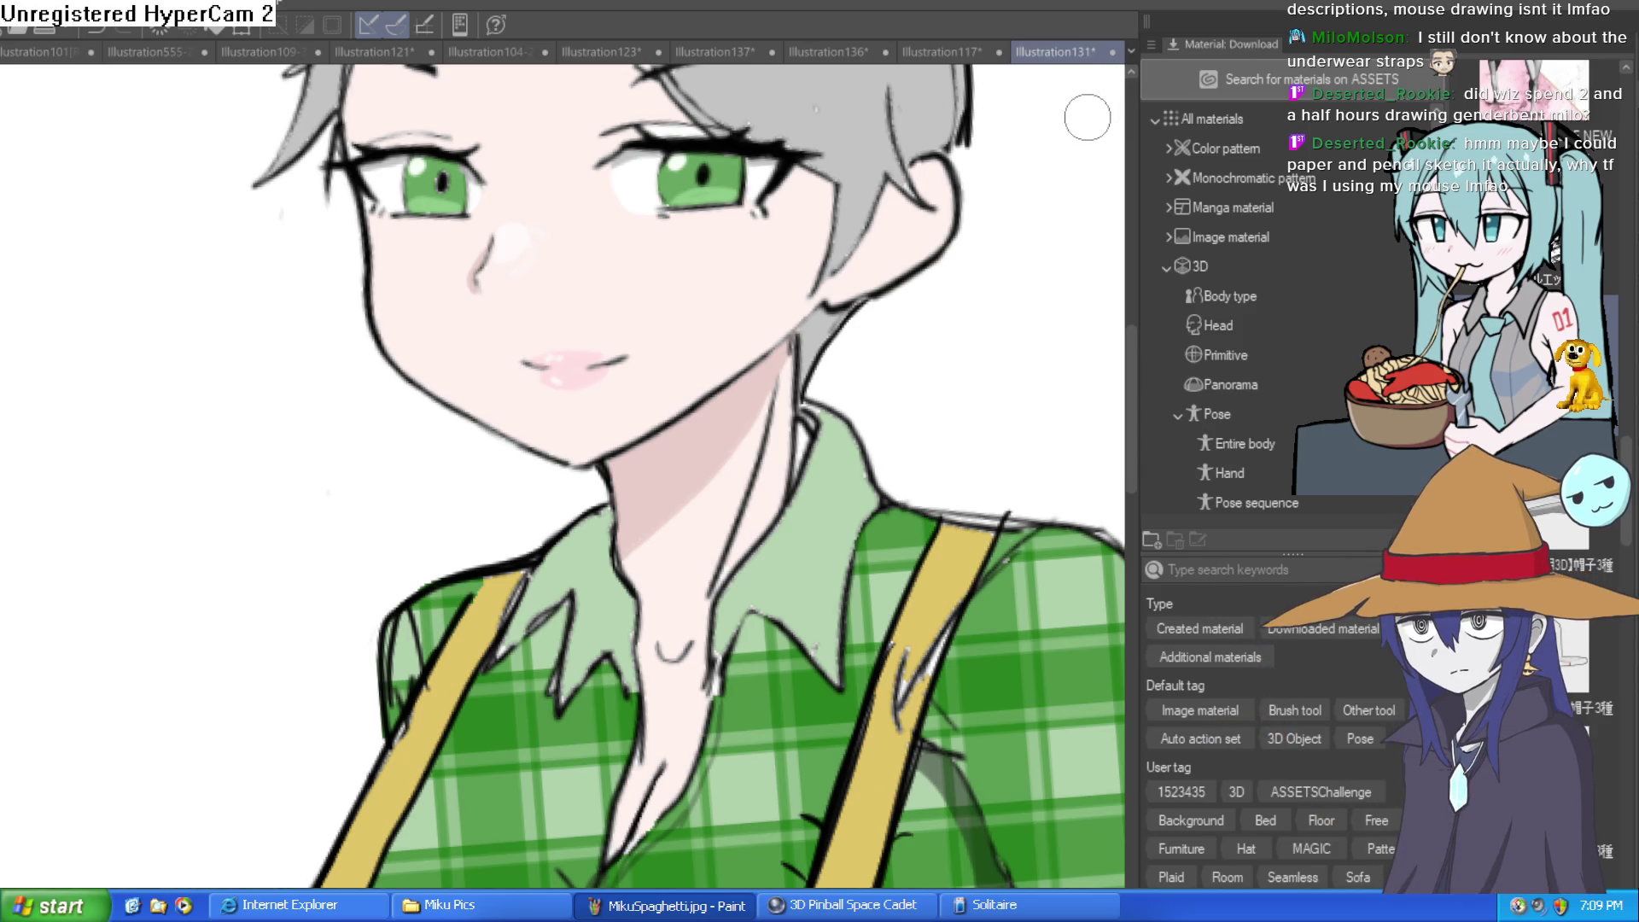
pyautogui.scroll(-3, 907, 374)
pyautogui.scroll(1, 825, 391)
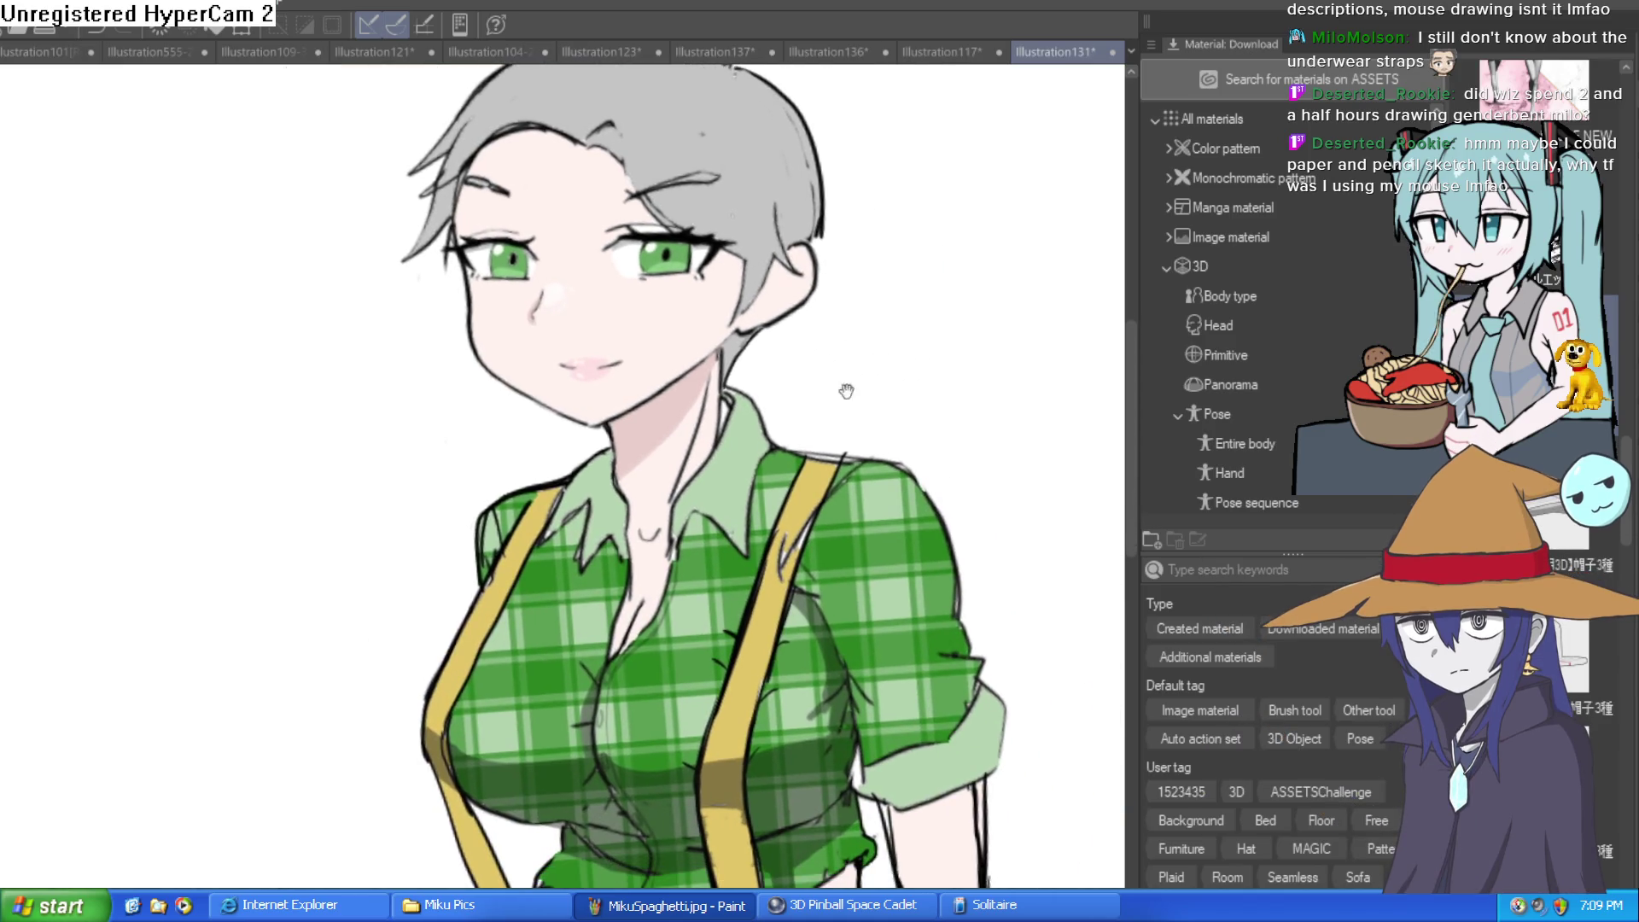
pyautogui.scroll(-3, 892, 429)
pyautogui.scroll(3, 863, 322)
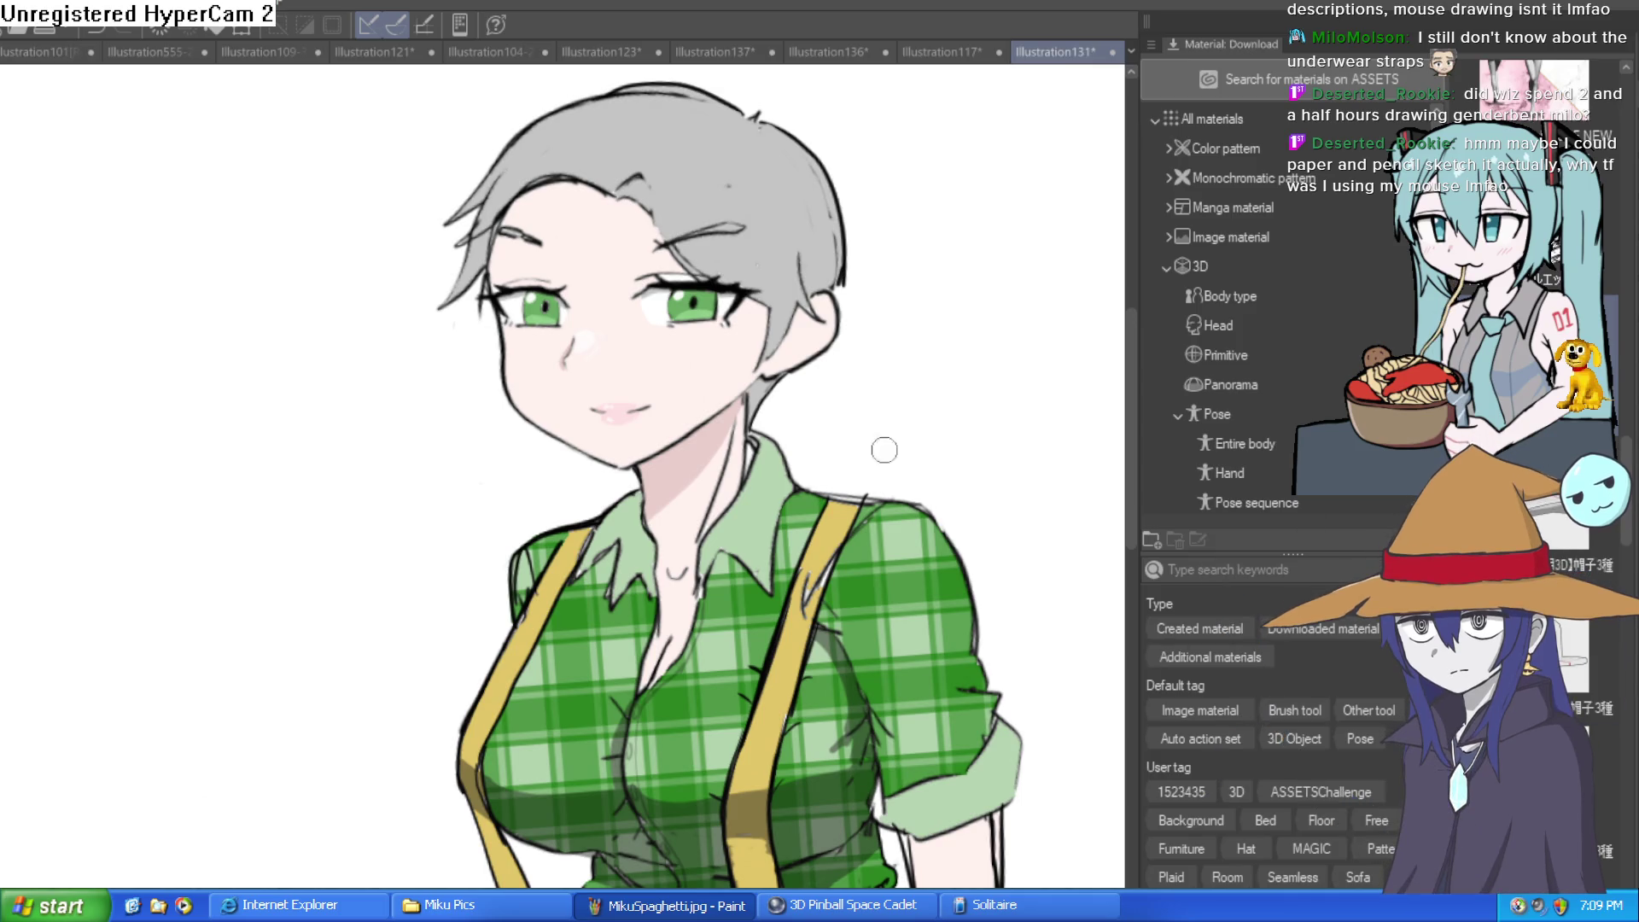
pyautogui.scroll(3, 743, 444)
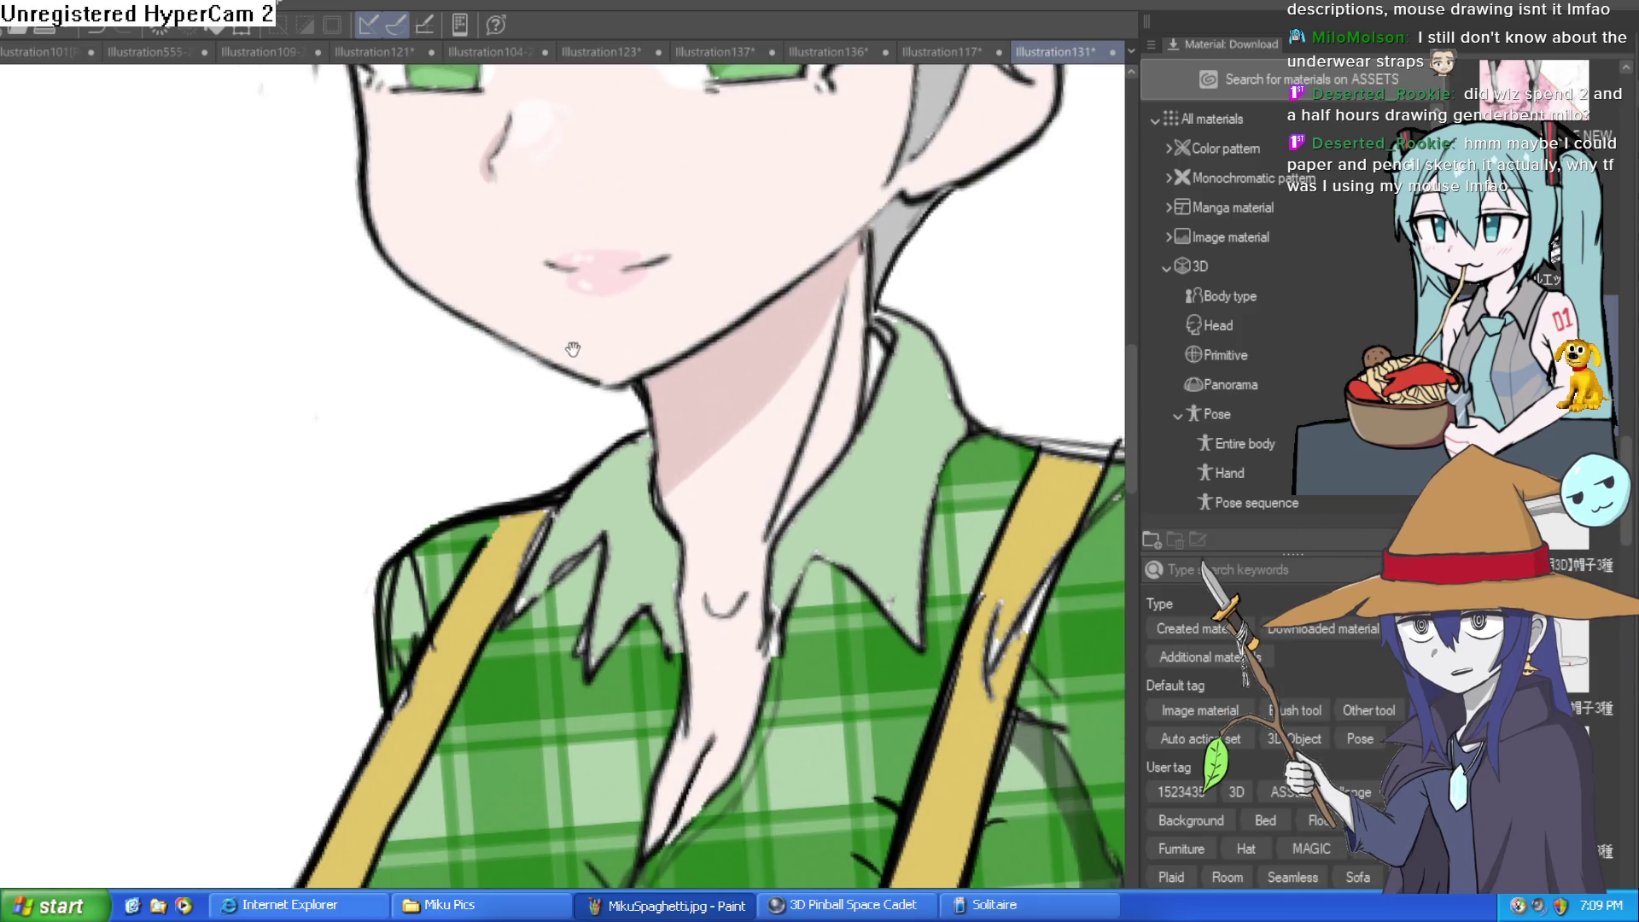
pyautogui.moveTo(441, 145); pyautogui.dragTo(394, 282)
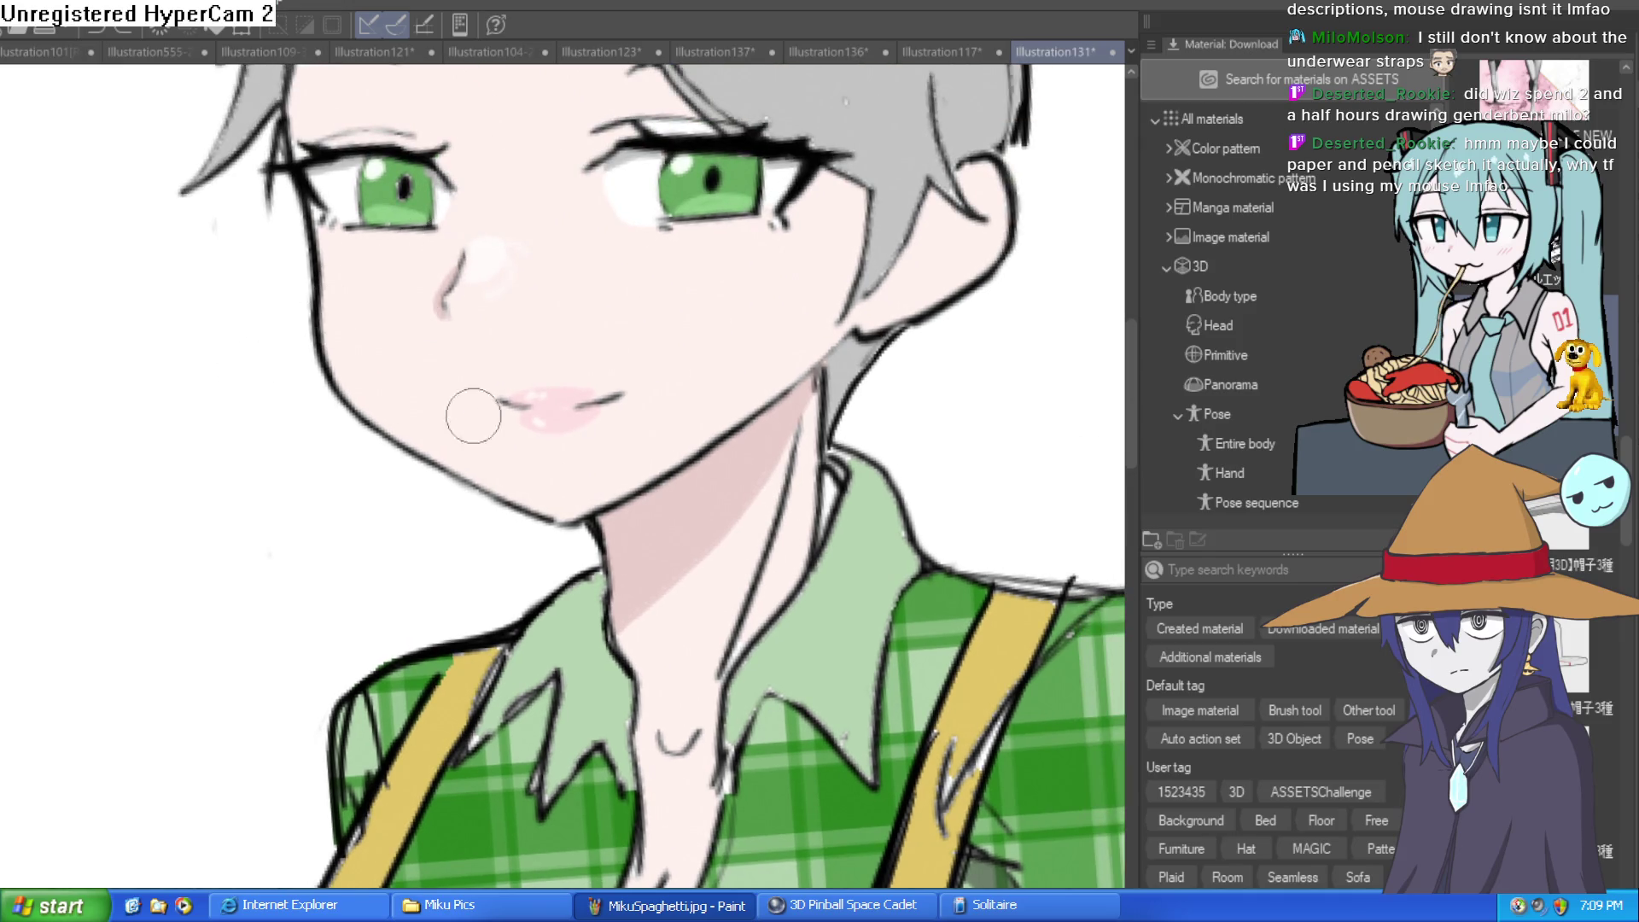
pyautogui.click(692, 368)
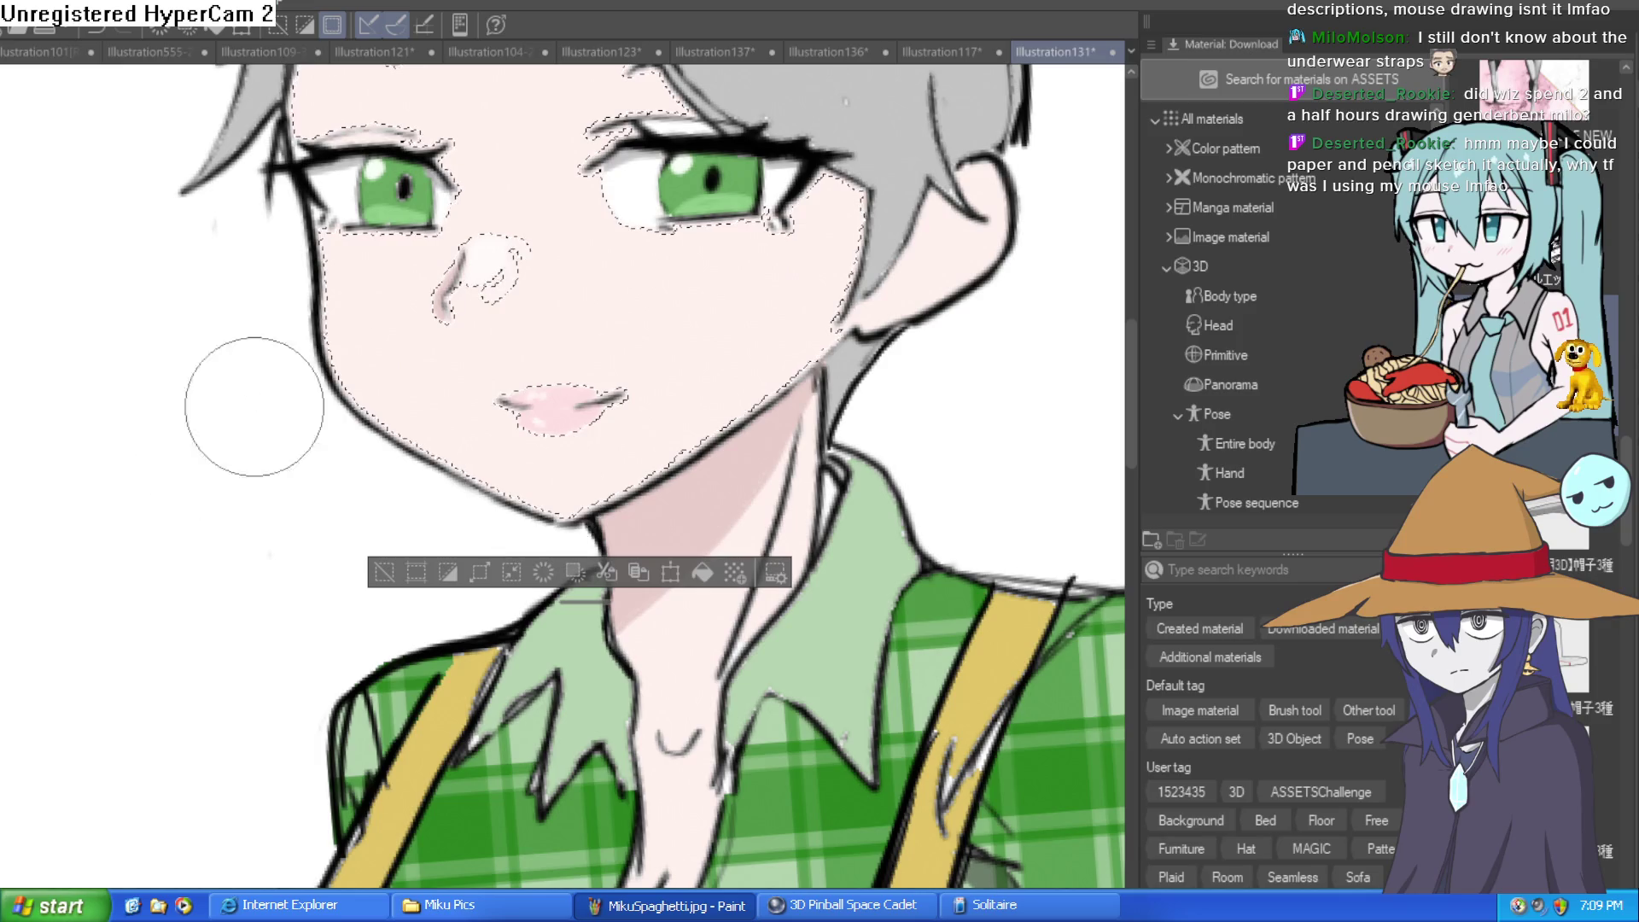
pyautogui.moveTo(666, 273)
pyautogui.mouseDown()
pyautogui.moveTo(688, 282)
pyautogui.moveTo(669, 292)
pyautogui.moveTo(717, 291)
pyautogui.mouseUp()
pyautogui.hotkey('ctrl', 'z')
pyautogui.hotkey('ctrl', 'z')
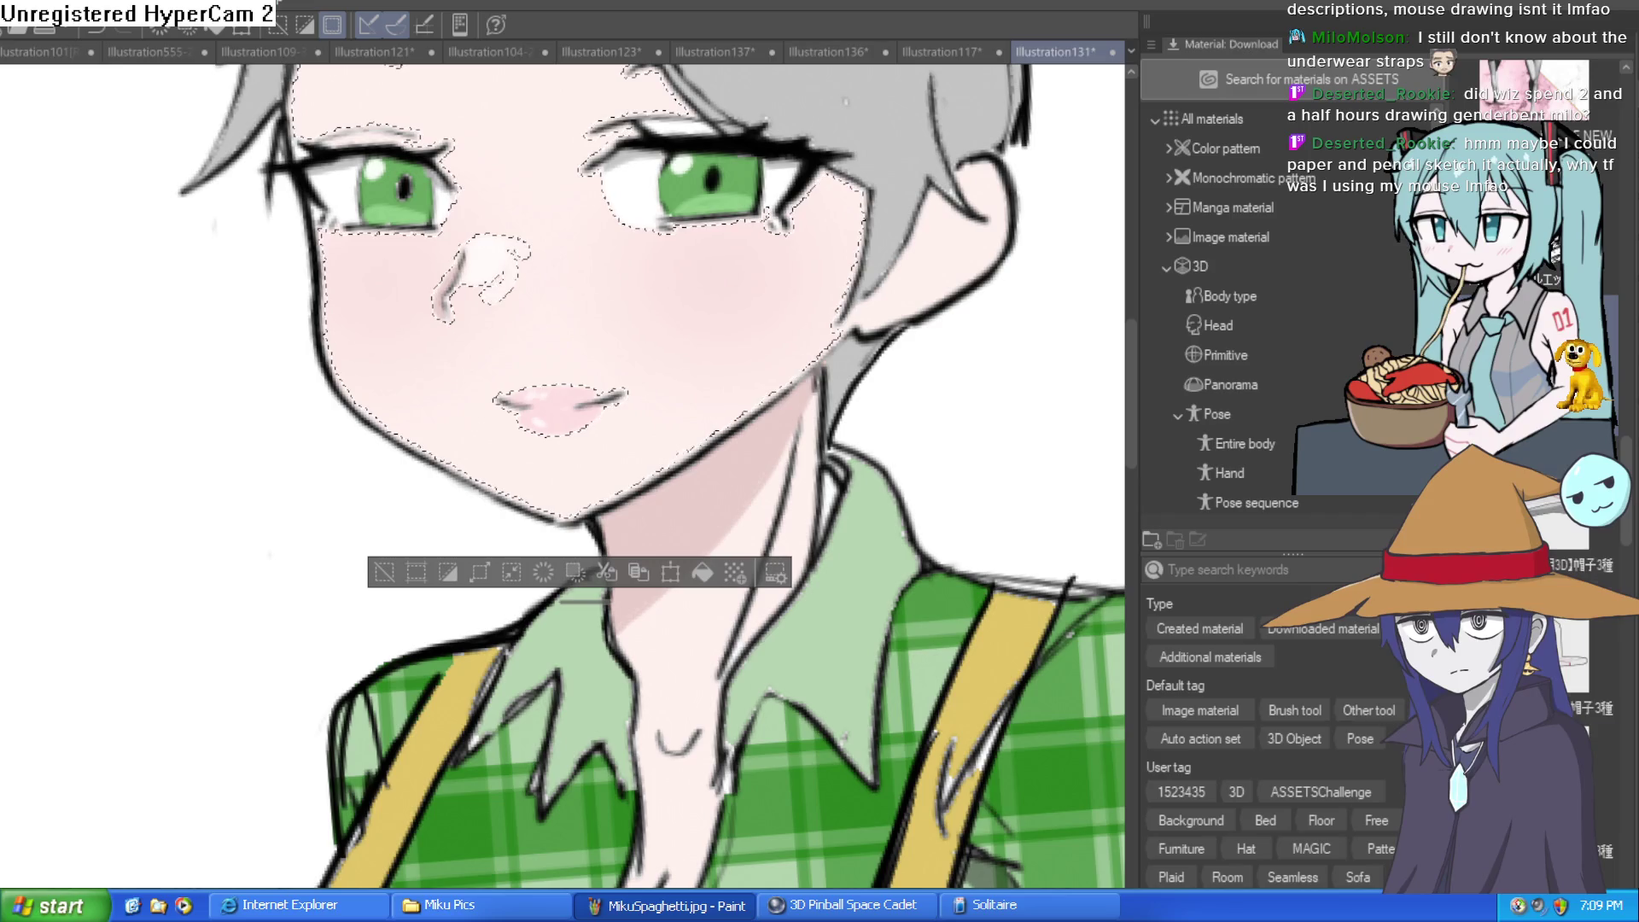
pyautogui.hotkey('ctrl', 'd')
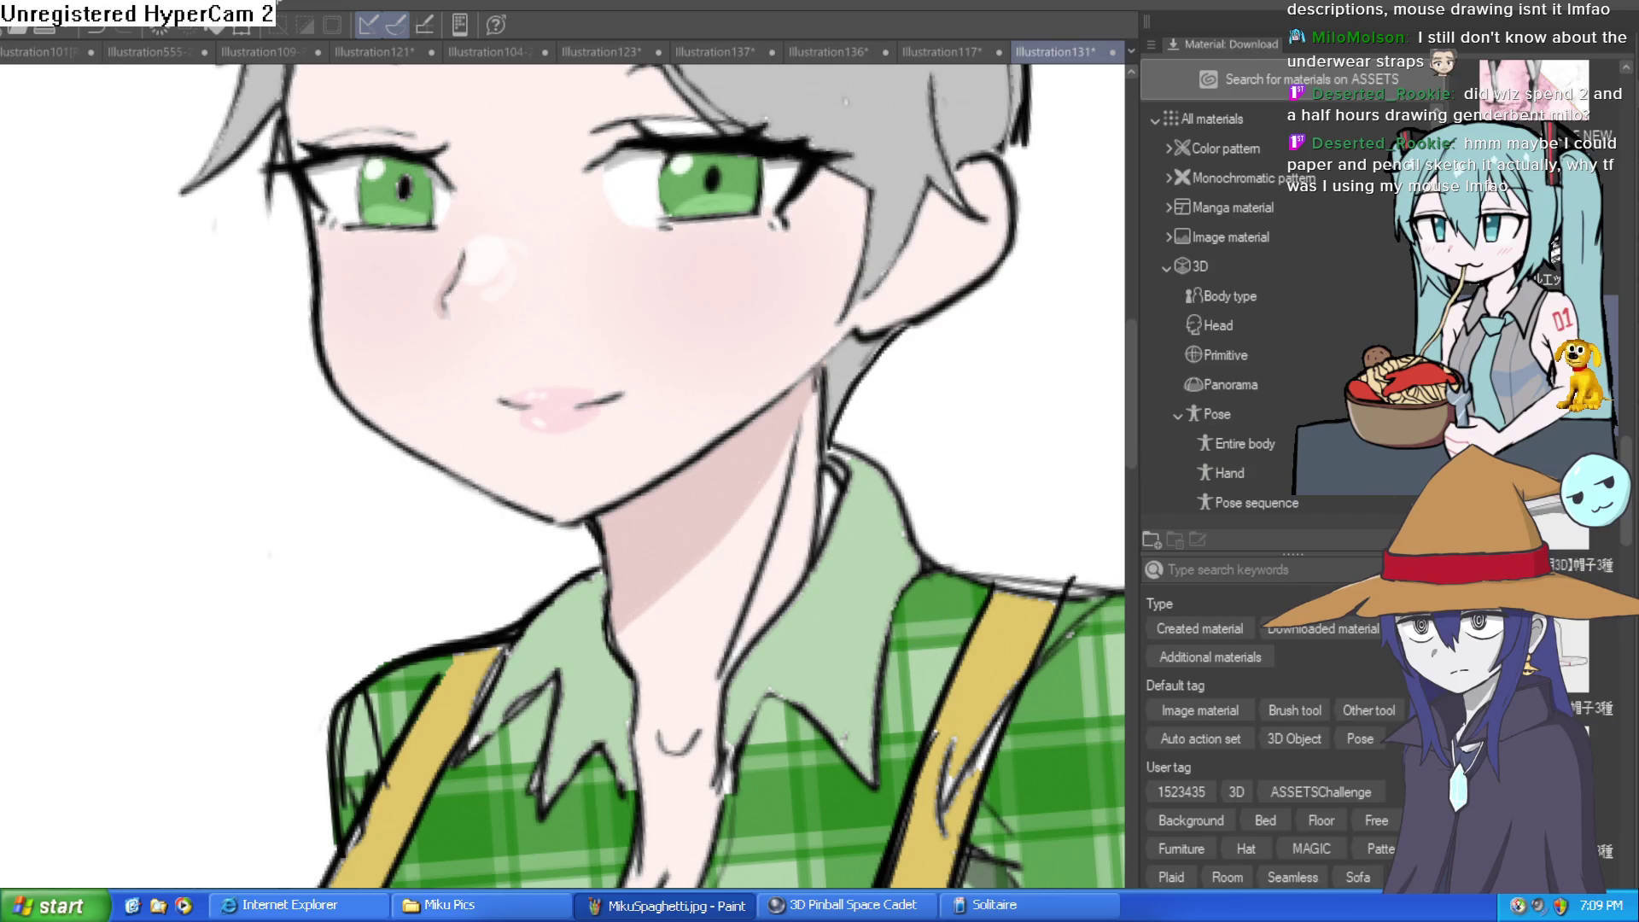
pyautogui.scroll(-3, 1049, 559)
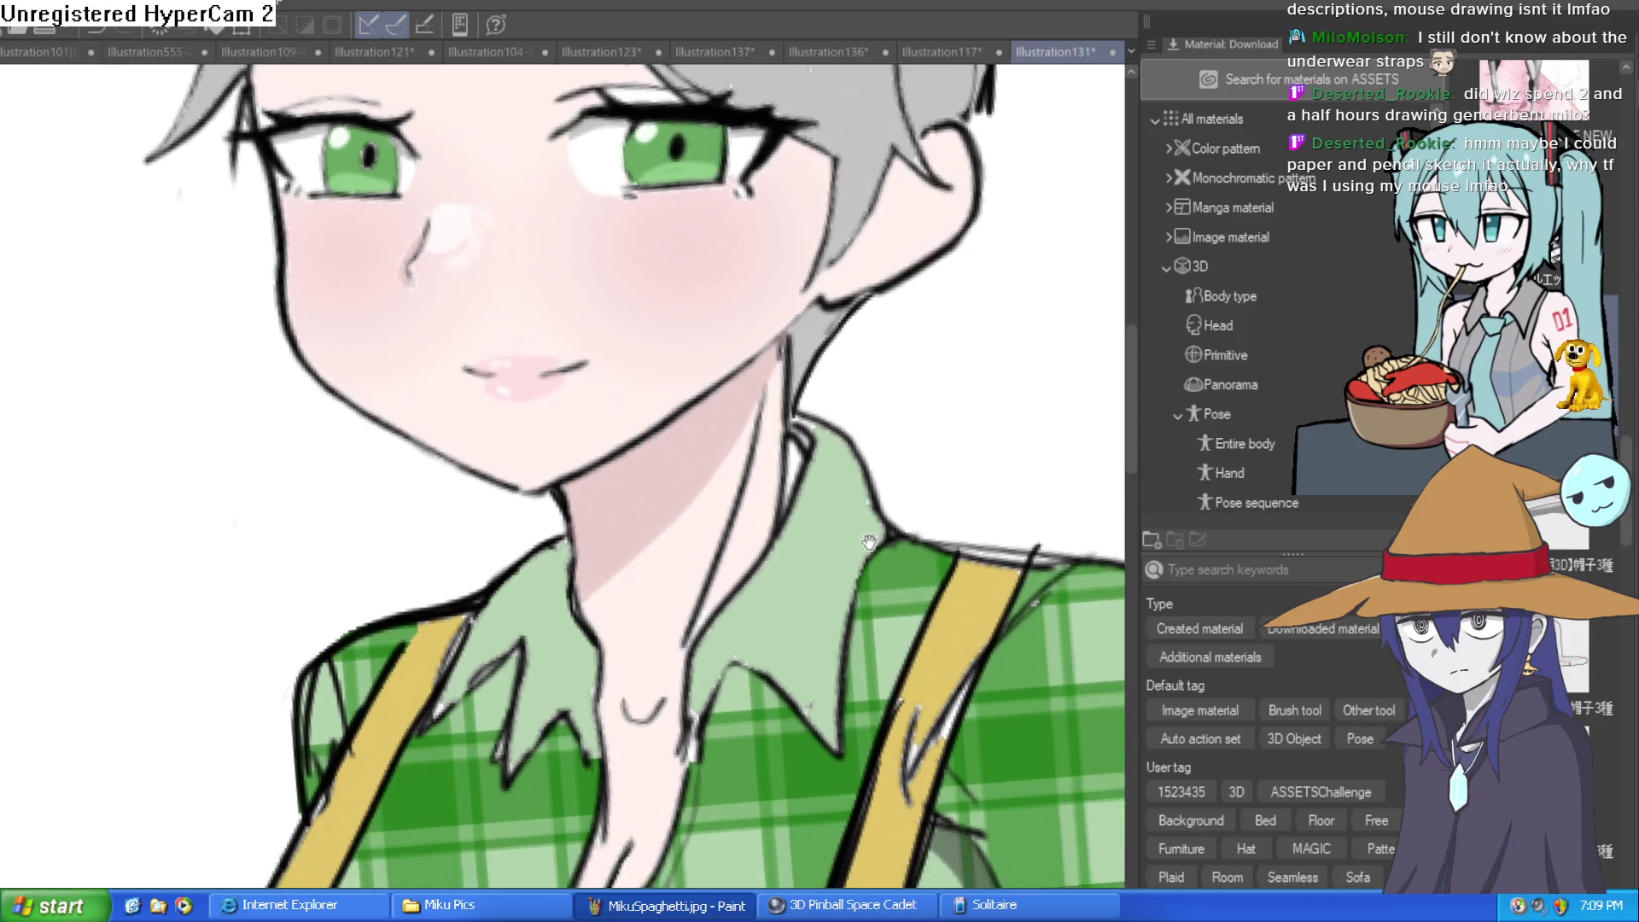
pyautogui.scroll(3, 829, 513)
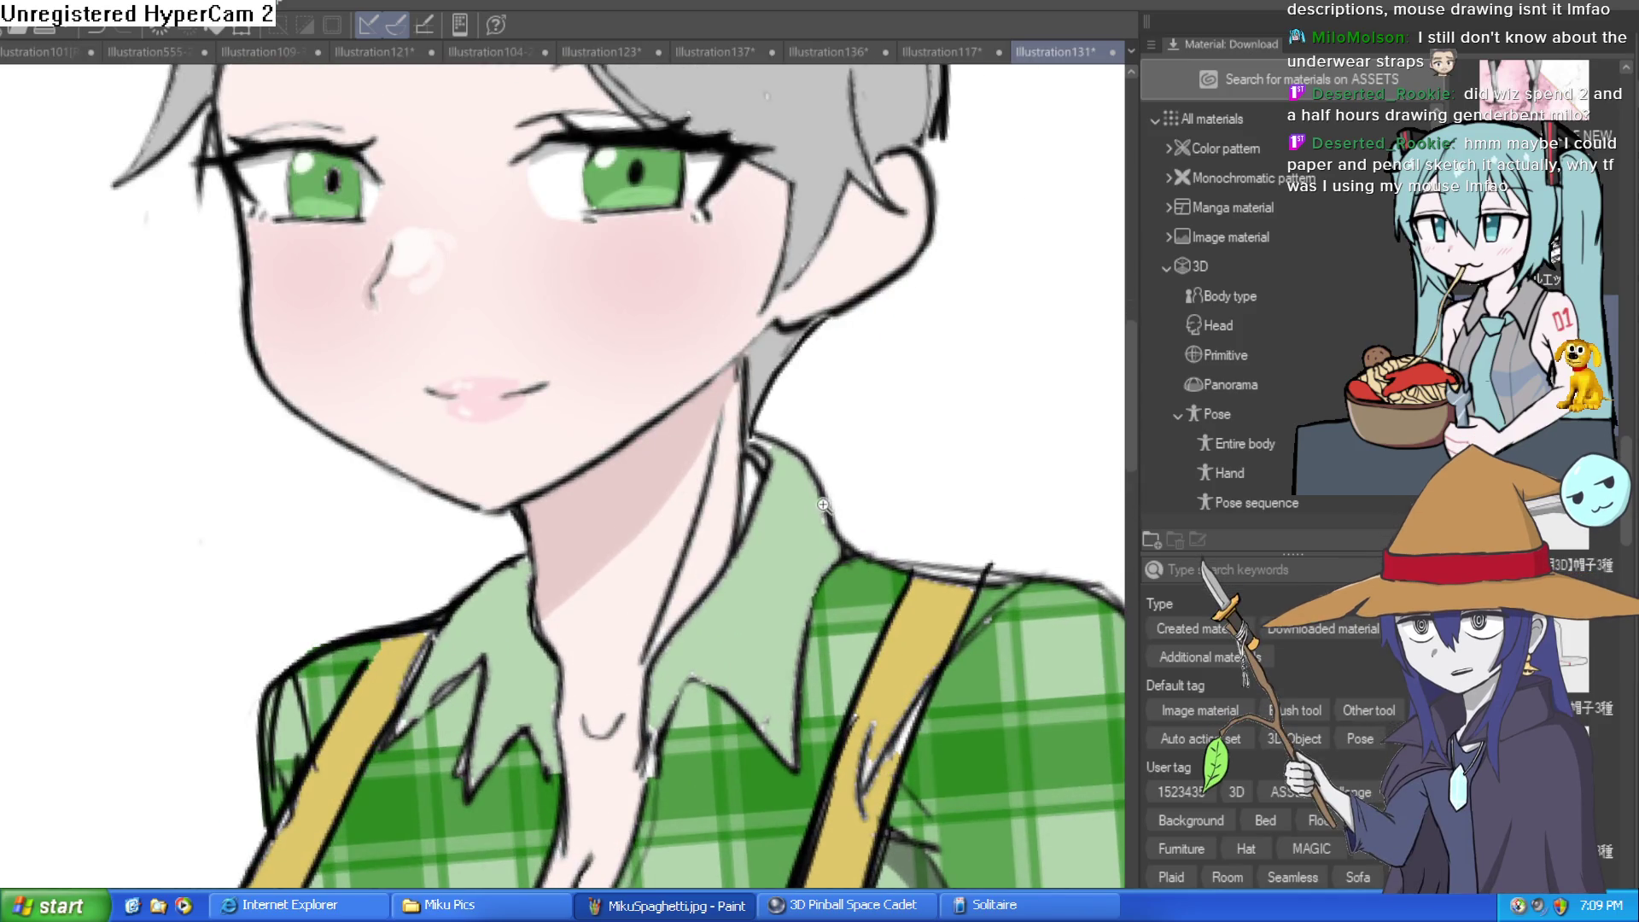
pyautogui.scroll(4, 433, 296)
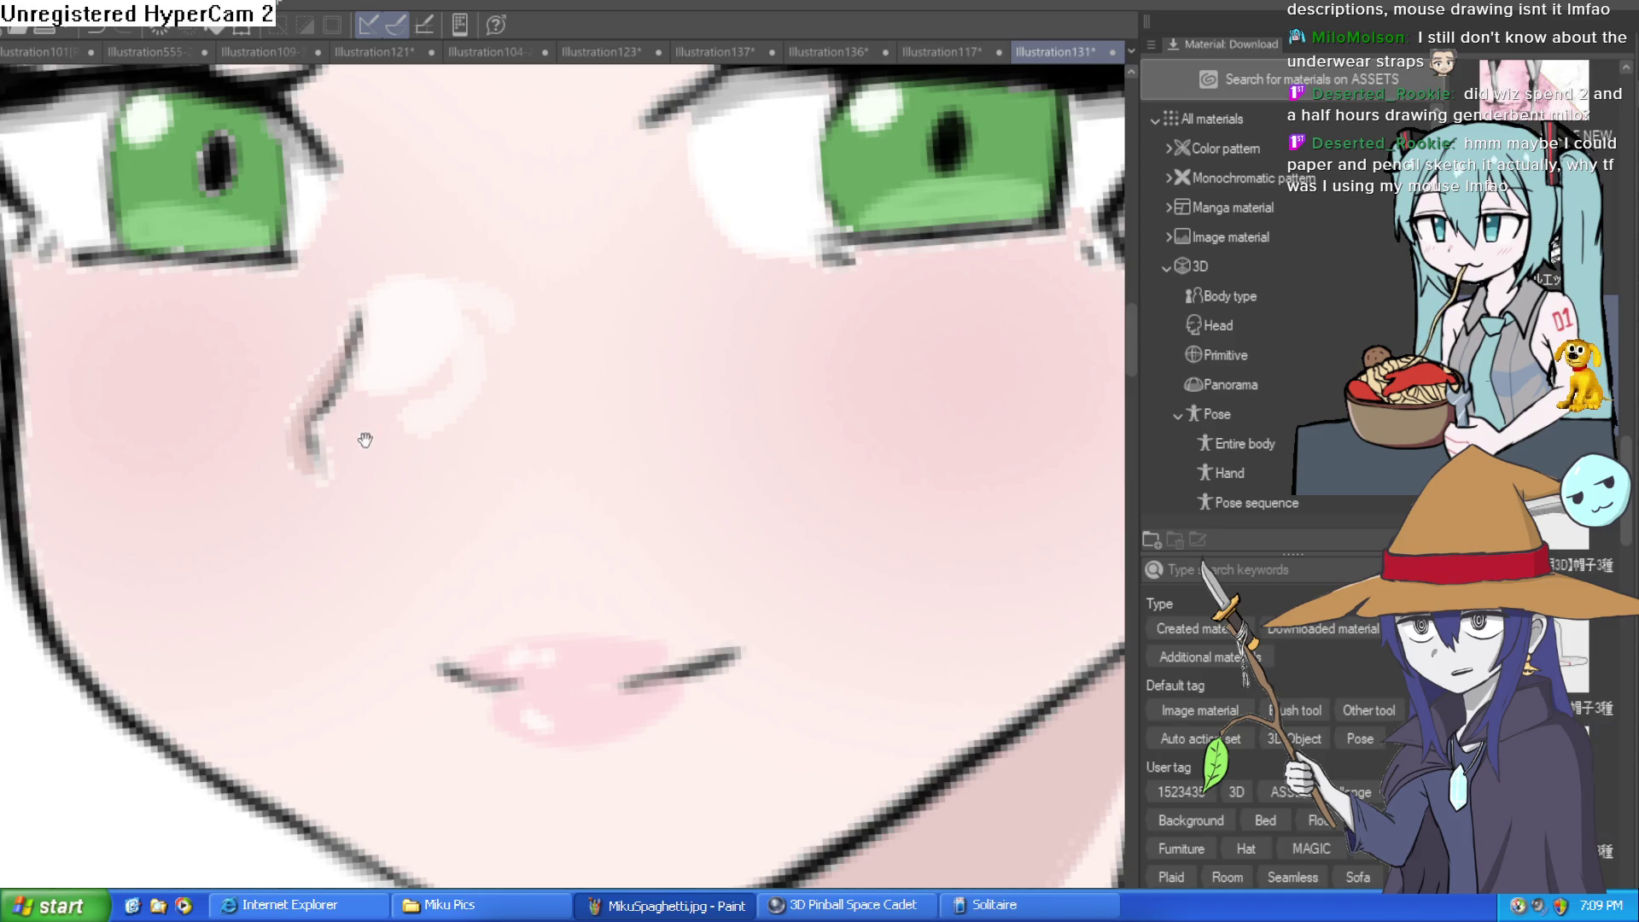
# Blend and reshape the white nose highlight, comparing before and after with undo/redo
pyautogui.moveTo(362, 436); pyautogui.dragTo(393, 433)
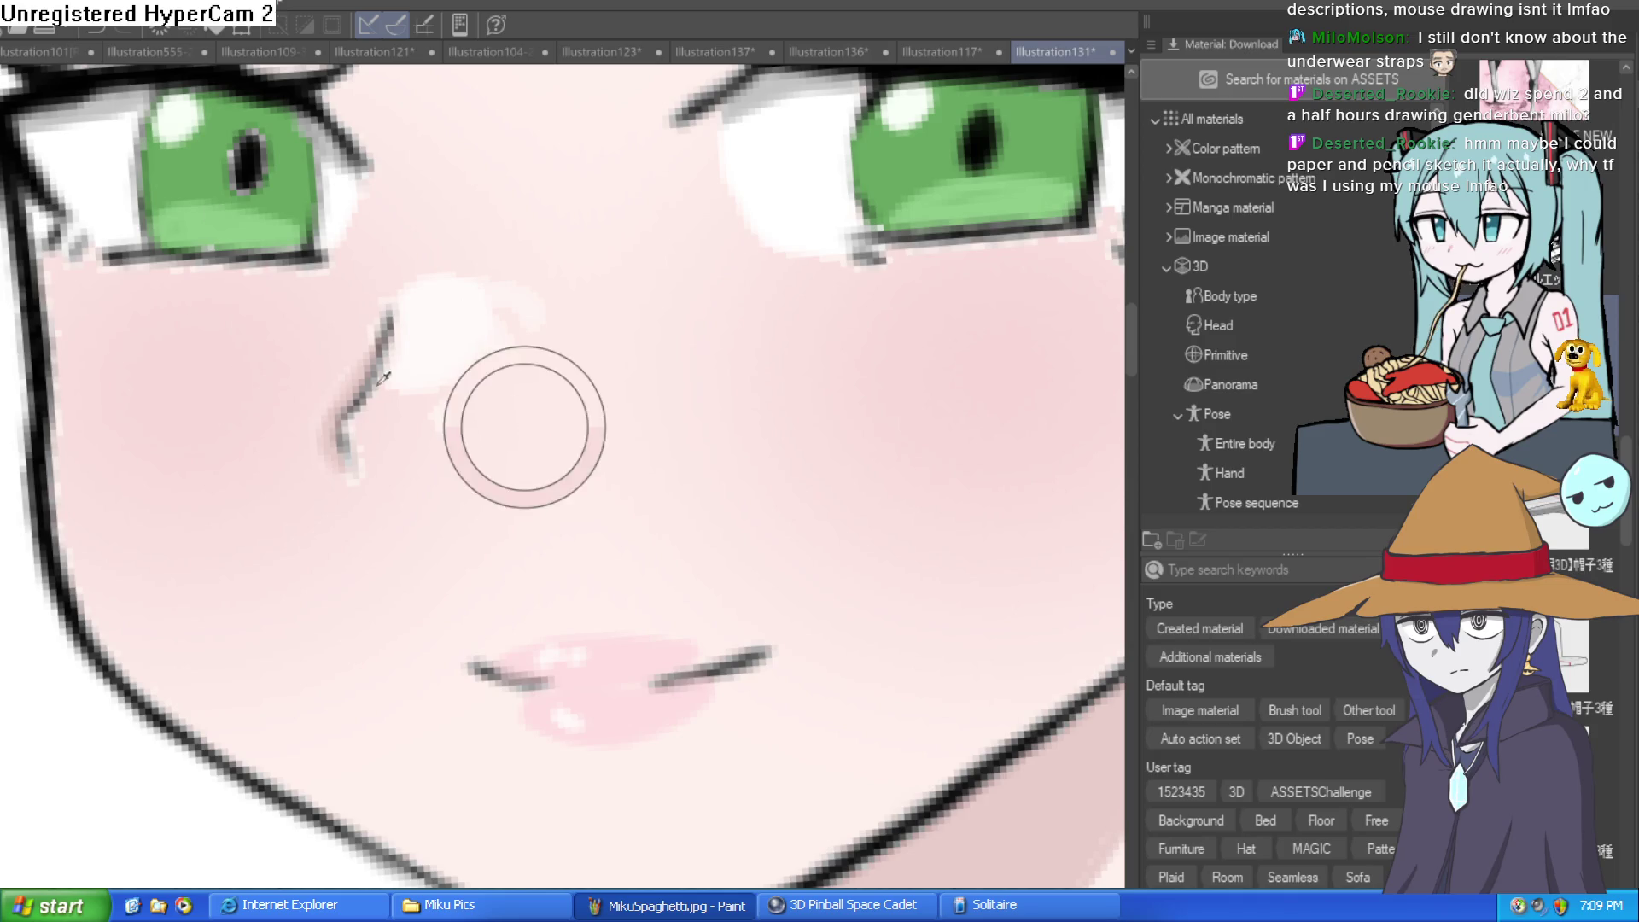
pyautogui.moveTo(495, 348)
pyautogui.mouseDown()
pyautogui.moveTo(475, 402)
pyautogui.moveTo(498, 373)
pyautogui.moveTo(427, 422)
pyautogui.moveTo(551, 326)
pyautogui.moveTo(521, 334)
pyautogui.moveTo(548, 285)
pyautogui.mouseUp()
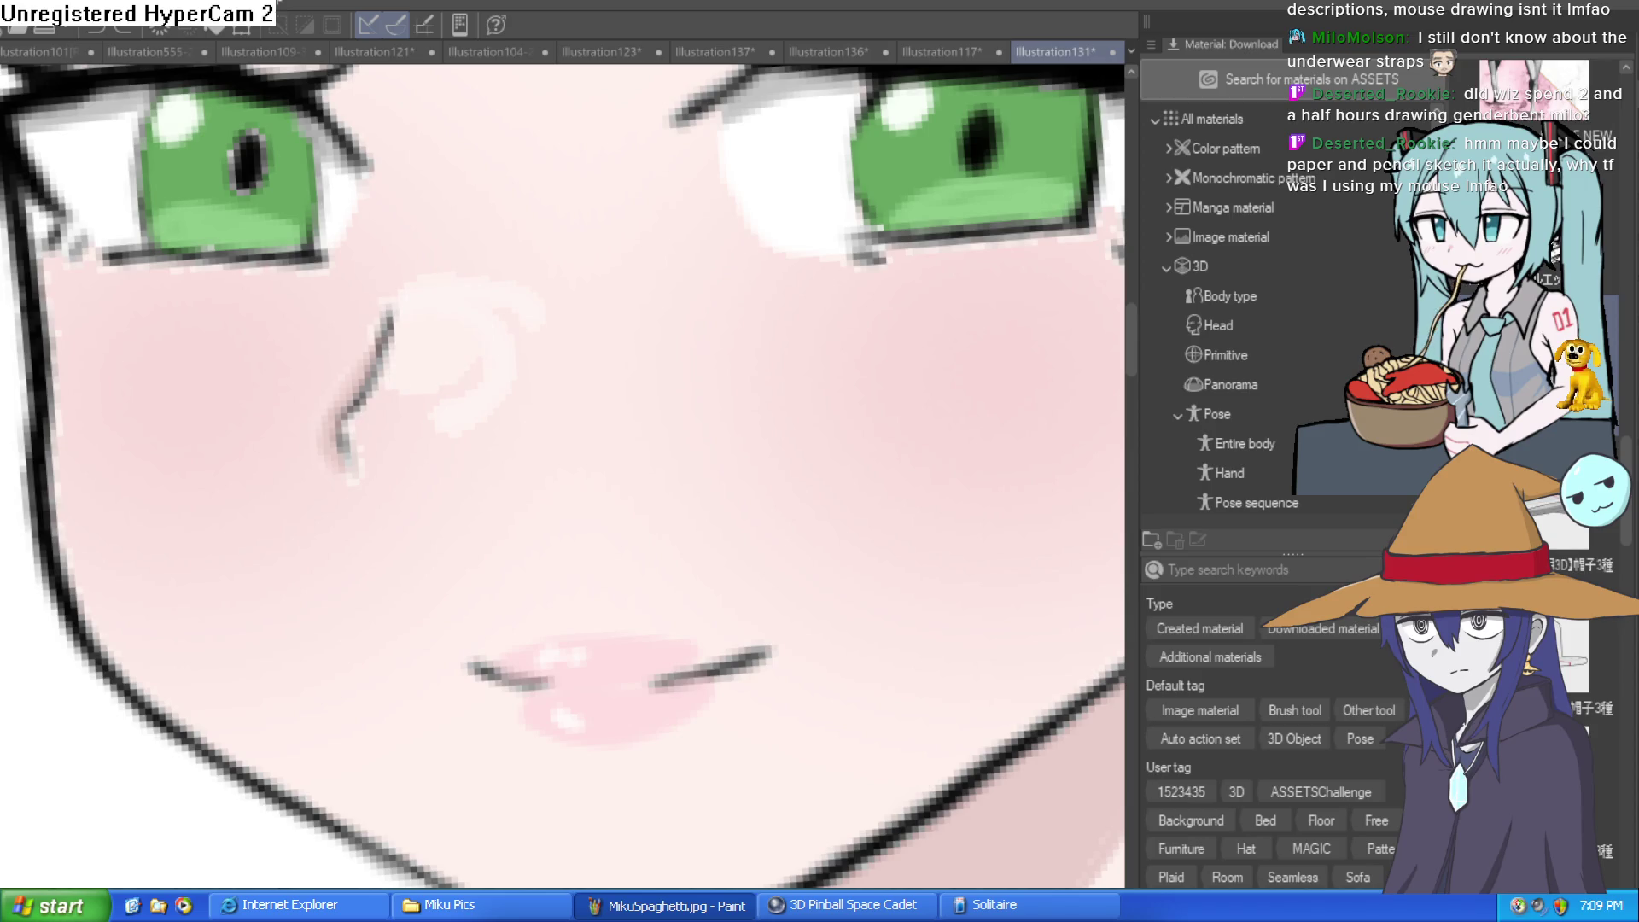
pyautogui.hotkey('ctrl', 'z')
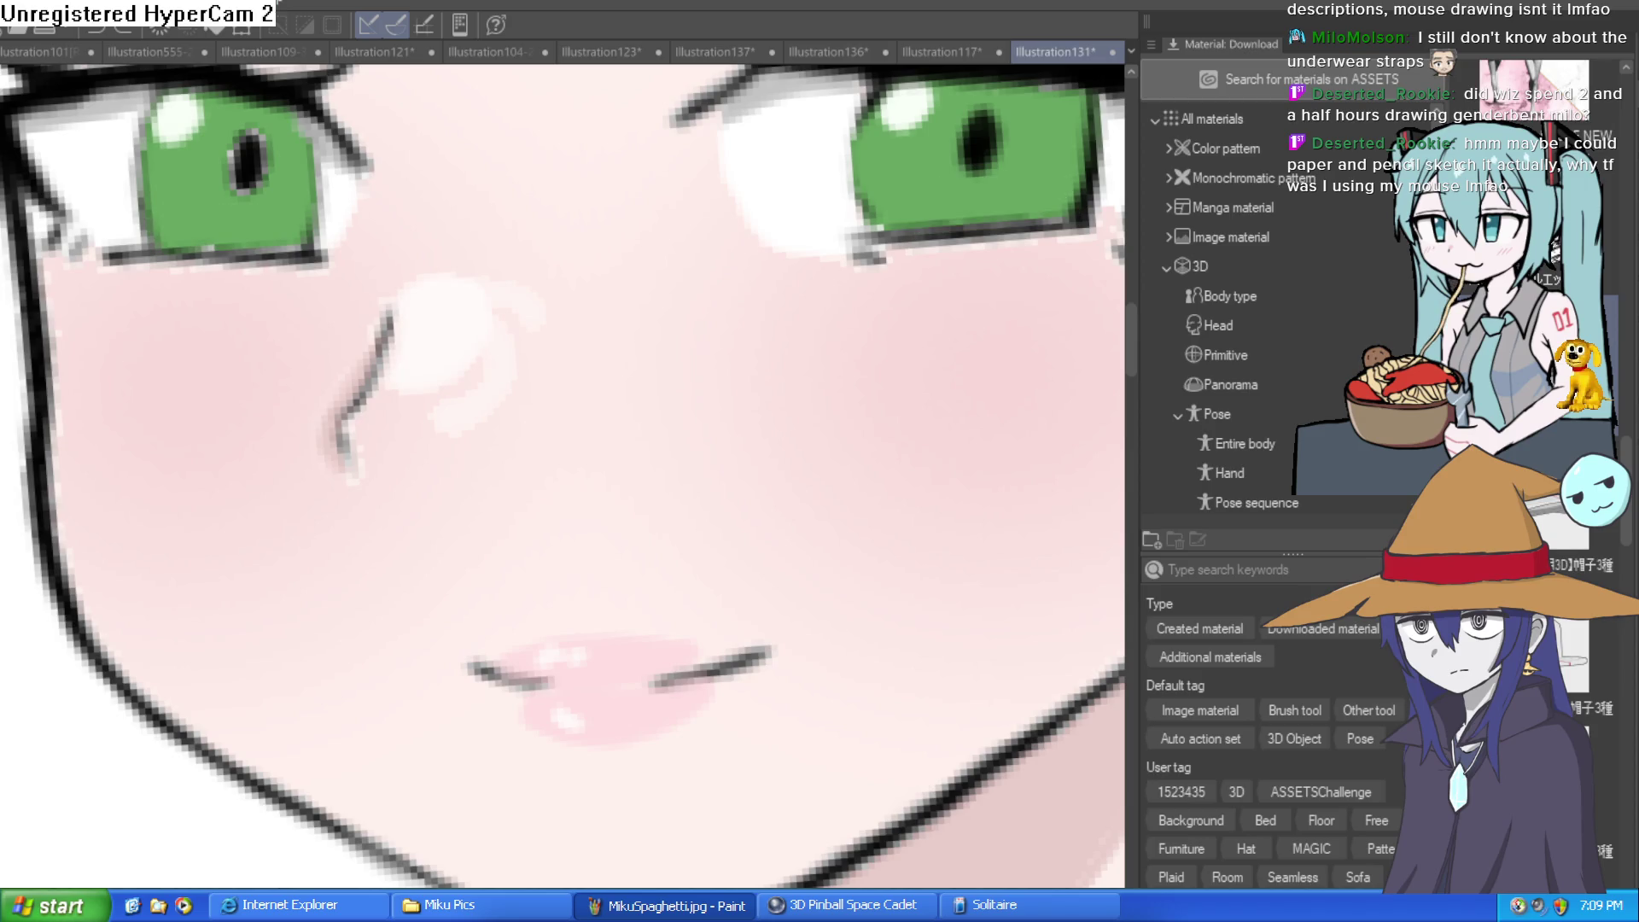
pyautogui.hotkey('ctrl', 'y')
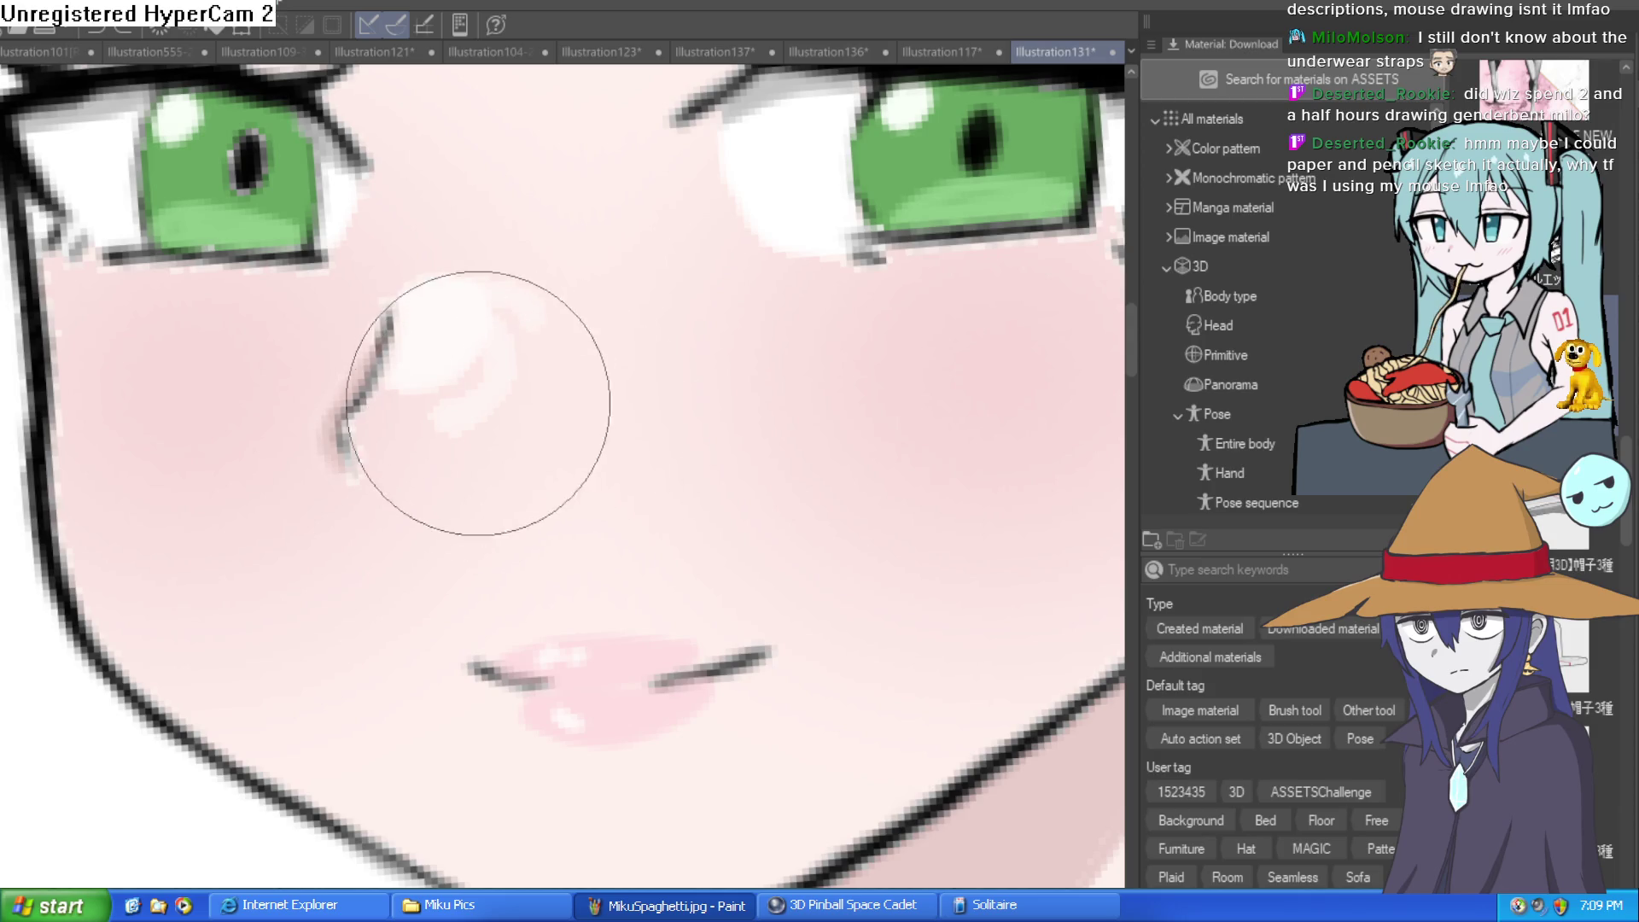
# Extend the nose highlight into a curved tail
pyautogui.moveTo(509, 359); pyautogui.dragTo(498, 384)
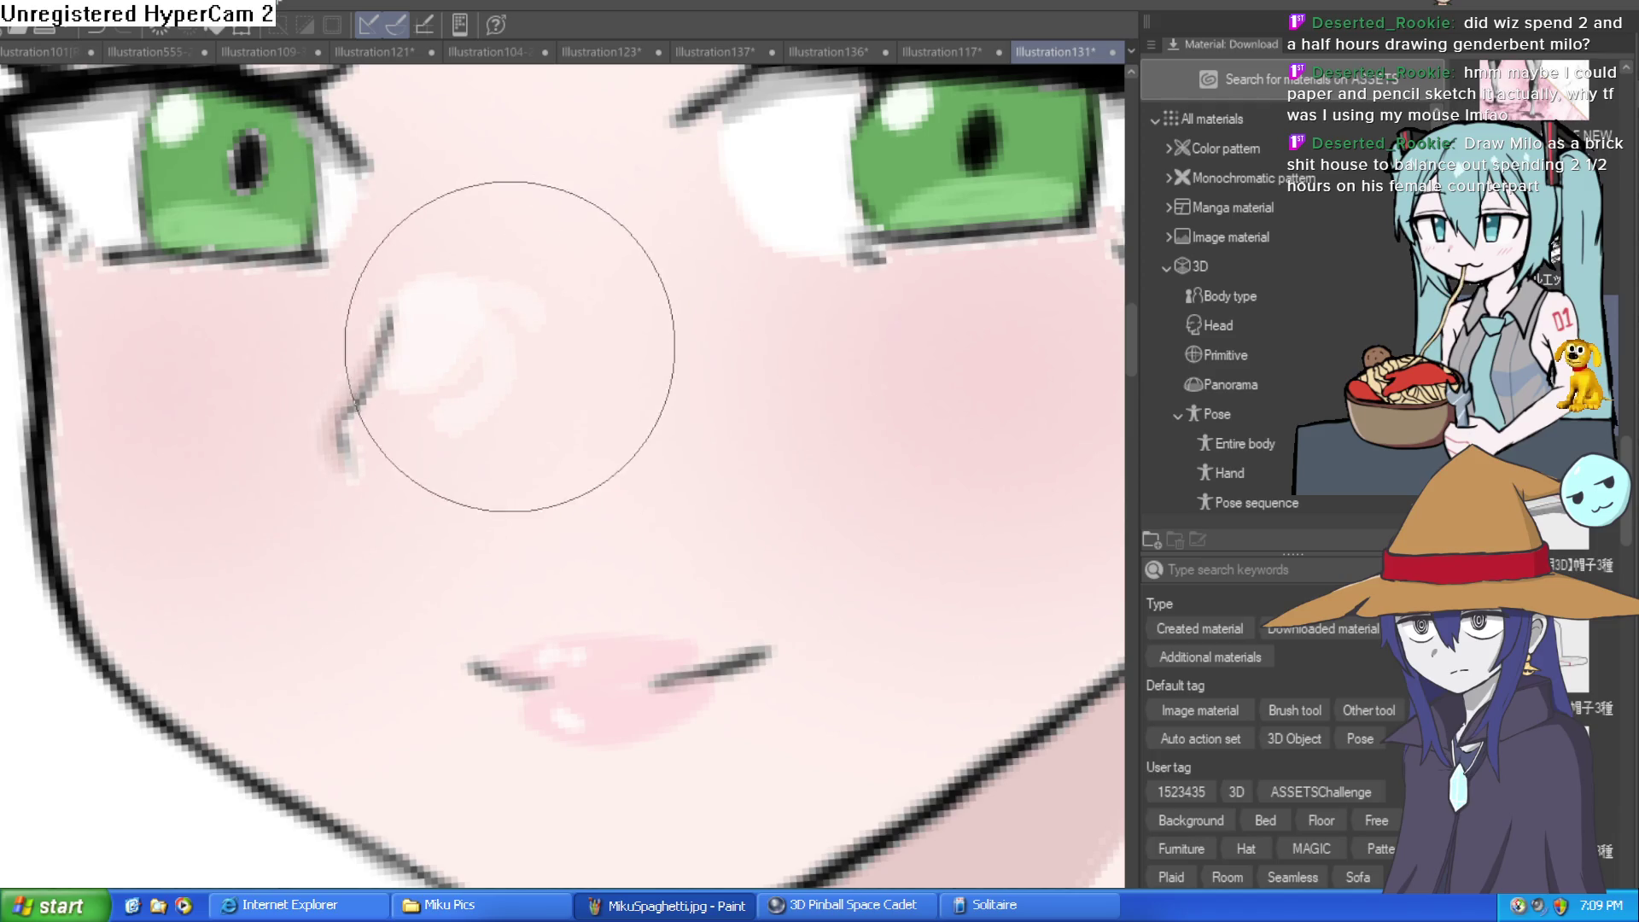
pyautogui.scroll(3, 629, 358)
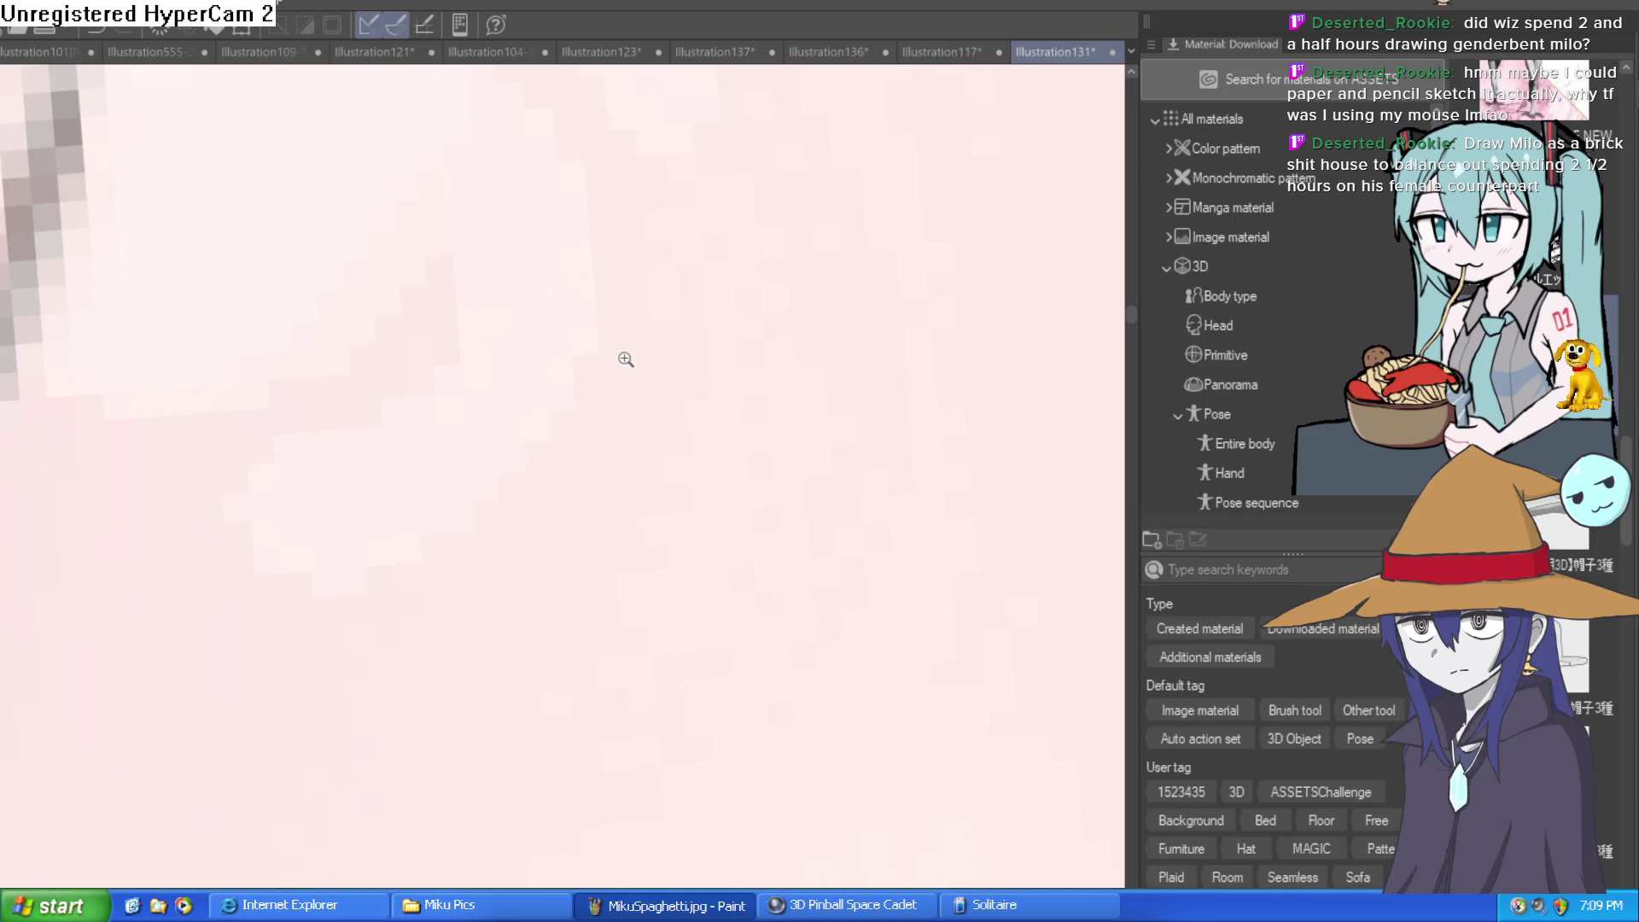
pyautogui.scroll(-2, 695, 373)
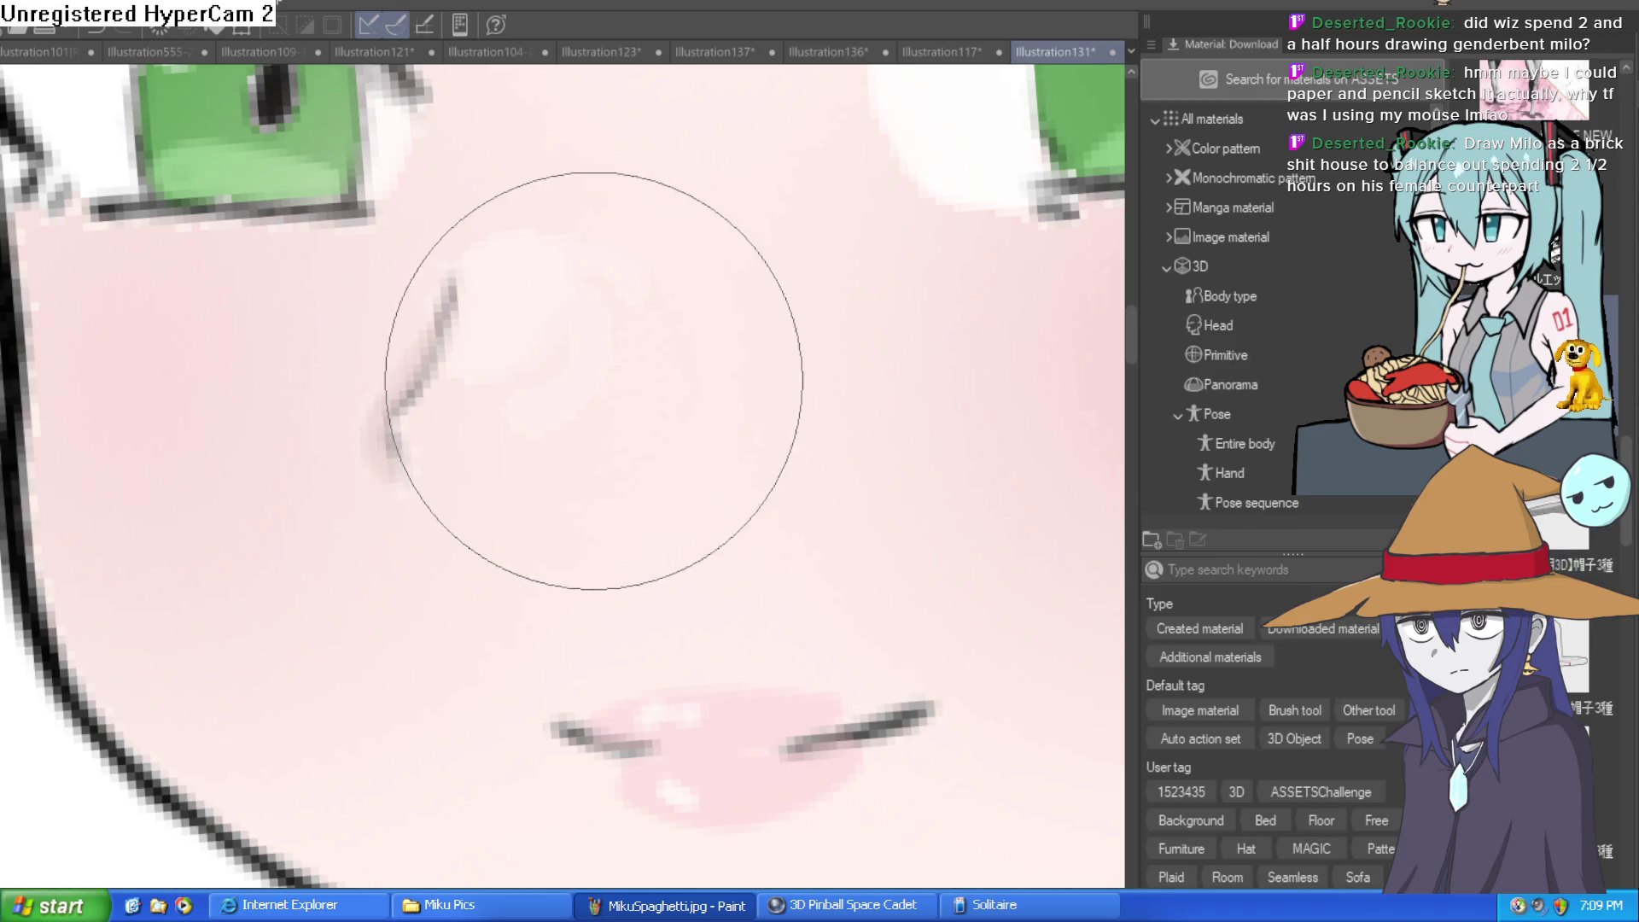
pyautogui.scroll(-2, 910, 373)
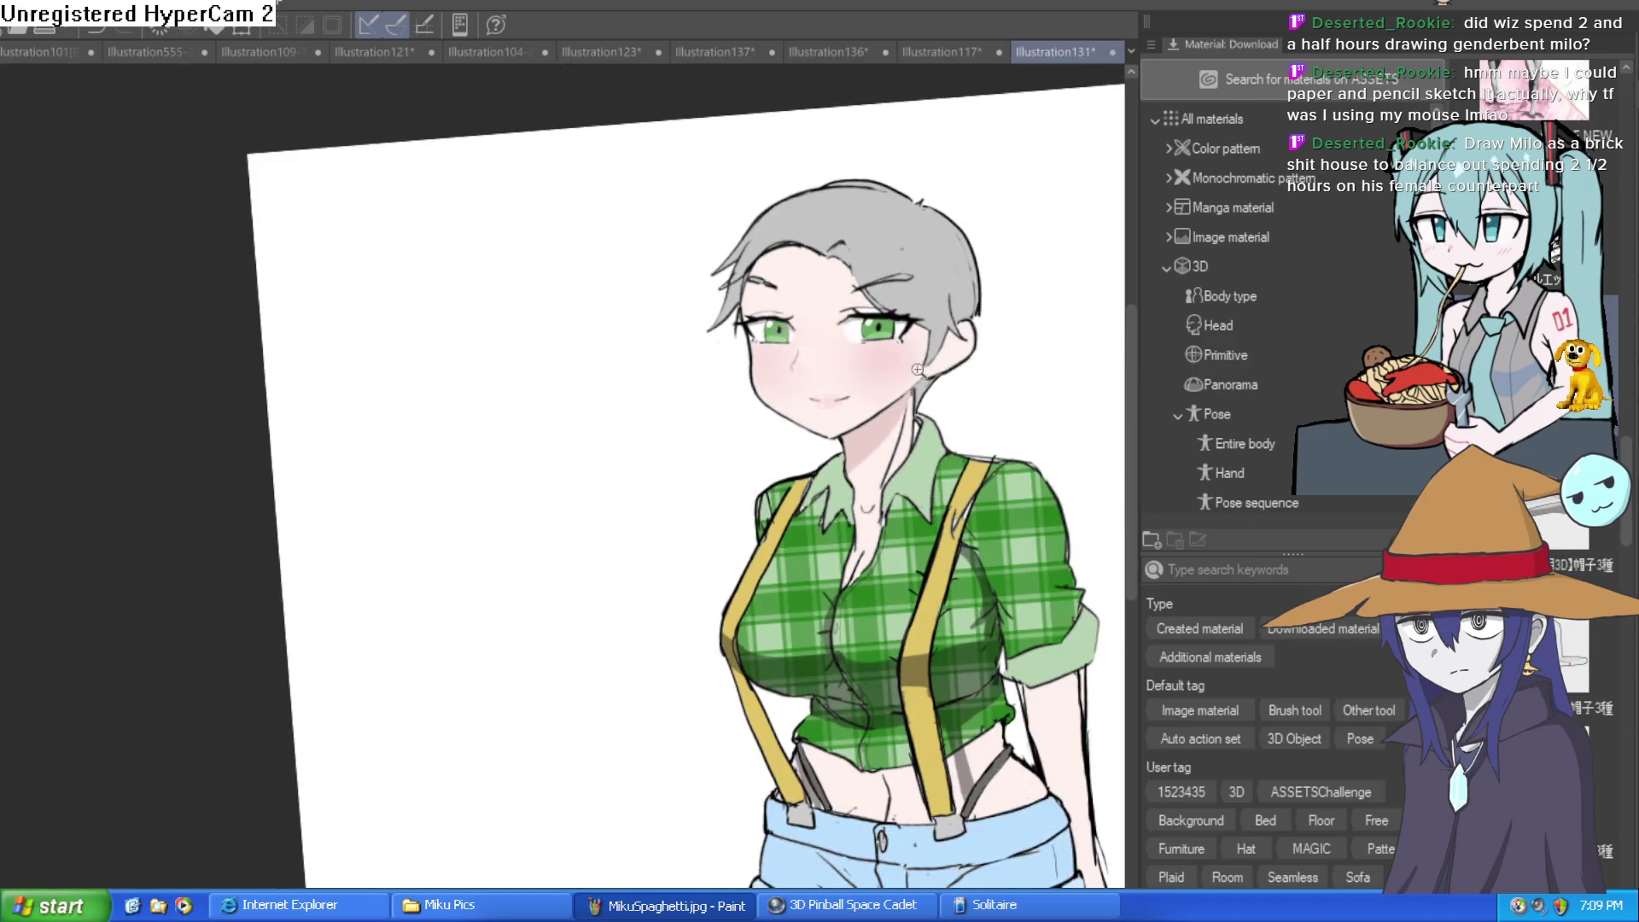
# Straighten the view and dab a small white shine dot on the left cheek
pyautogui.moveTo(953, 369)
pyautogui.mouseDown()
pyautogui.moveTo(1003, 397)
pyautogui.moveTo(909, 388)
pyautogui.mouseUp()
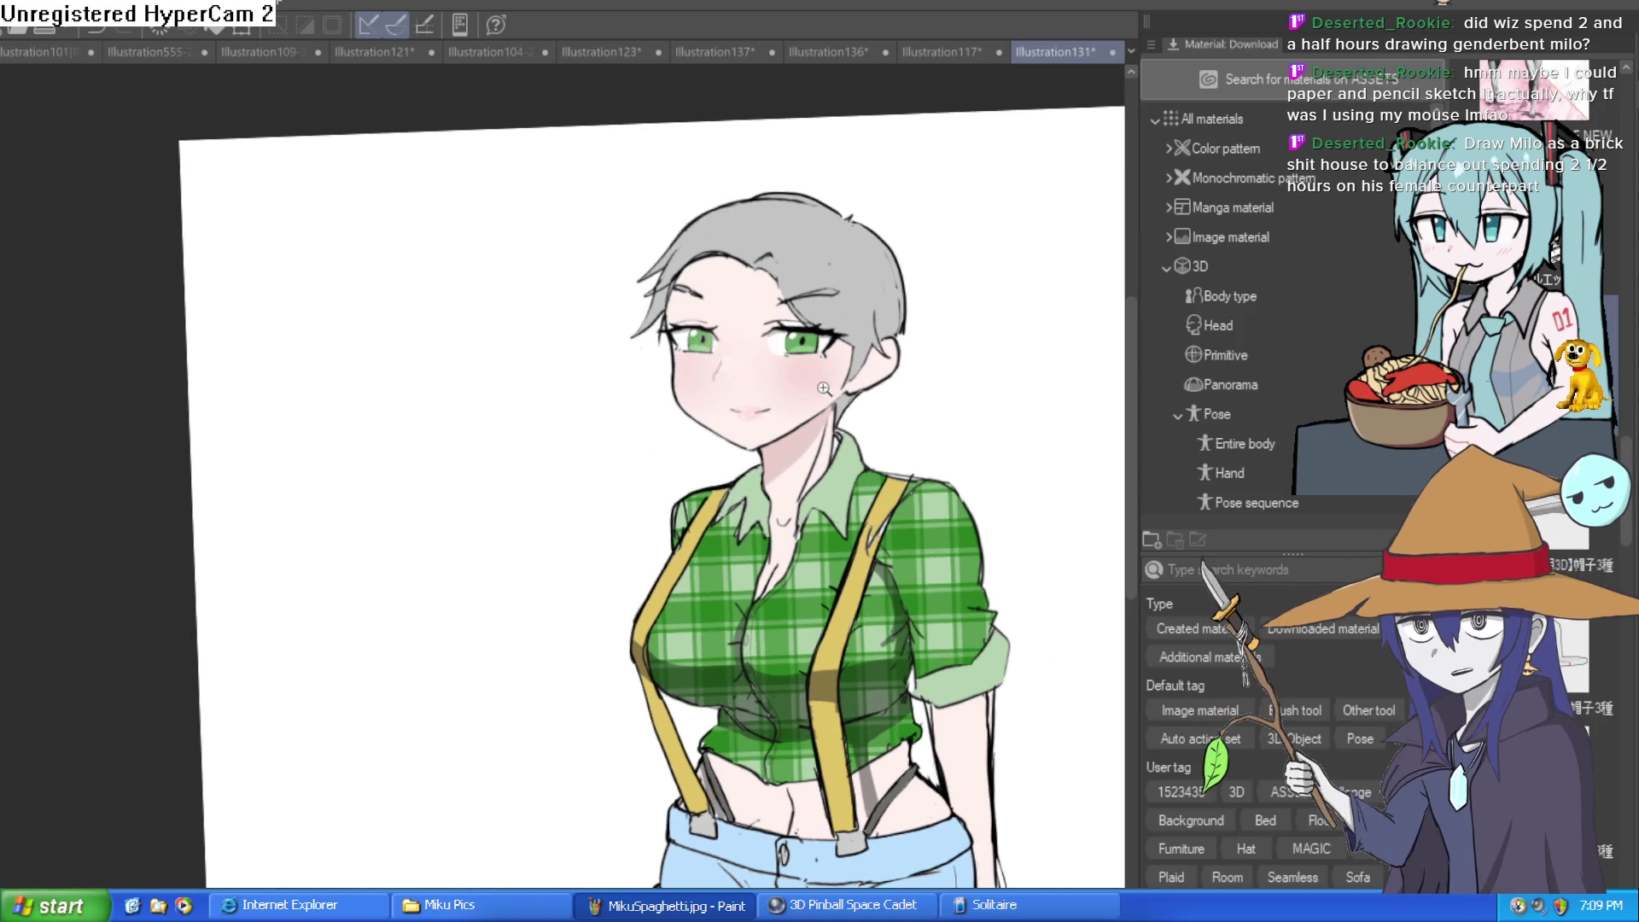
pyautogui.scroll(3, 868, 385)
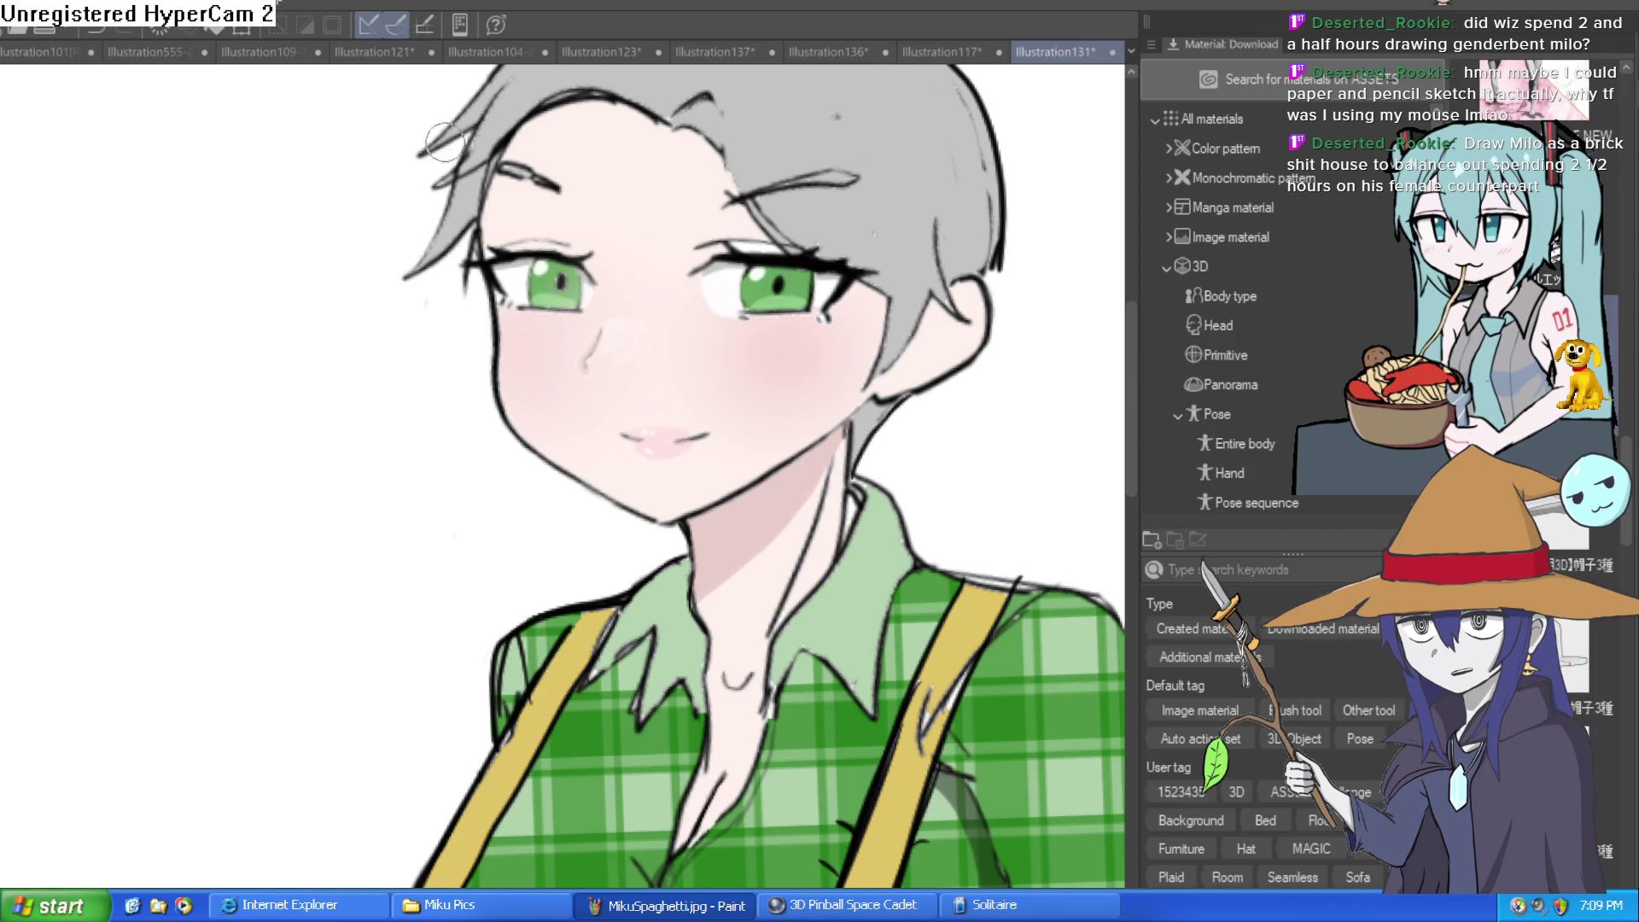
pyautogui.scroll(3, 407, 134)
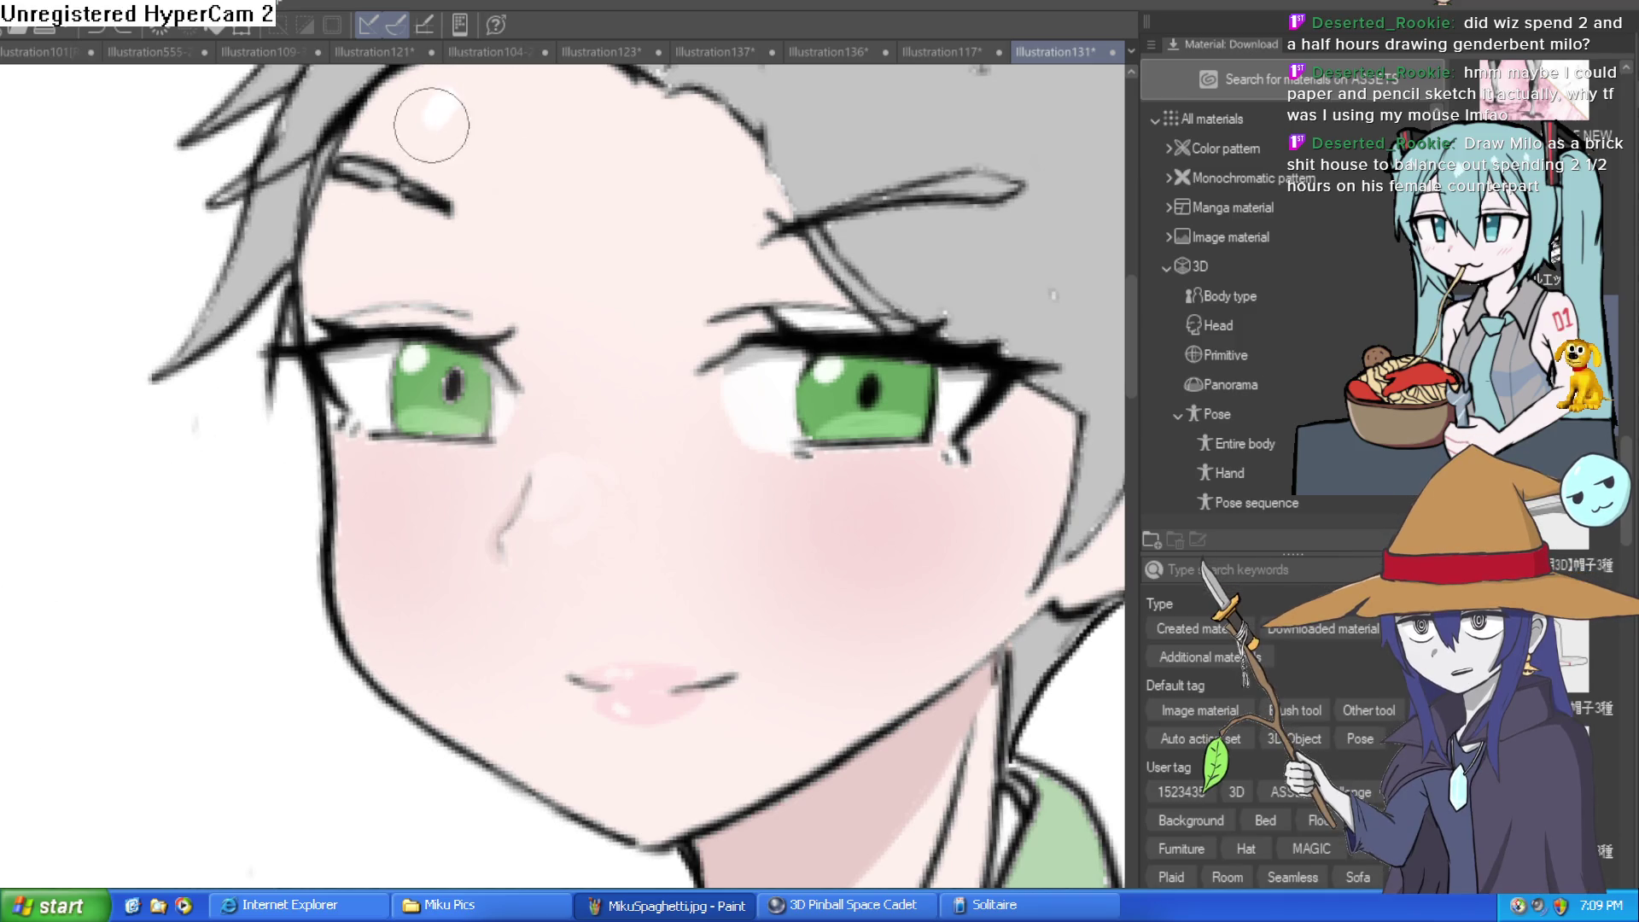
pyautogui.scroll(-2, 364, 410)
pyautogui.click(336, 382)
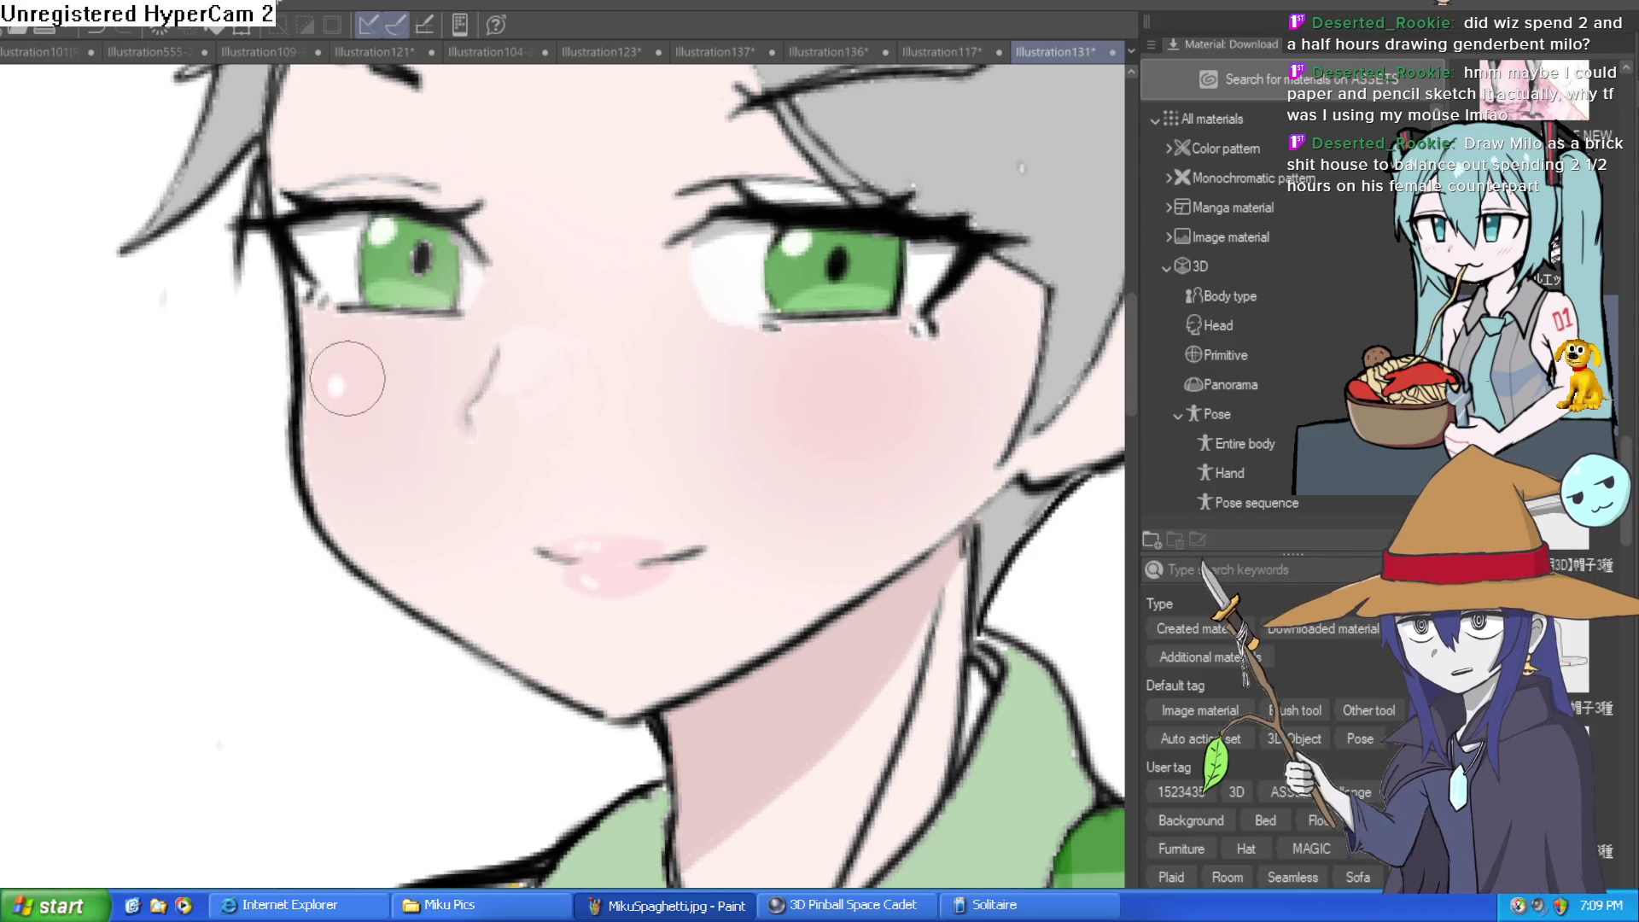
pyautogui.scroll(-1, 321, 368)
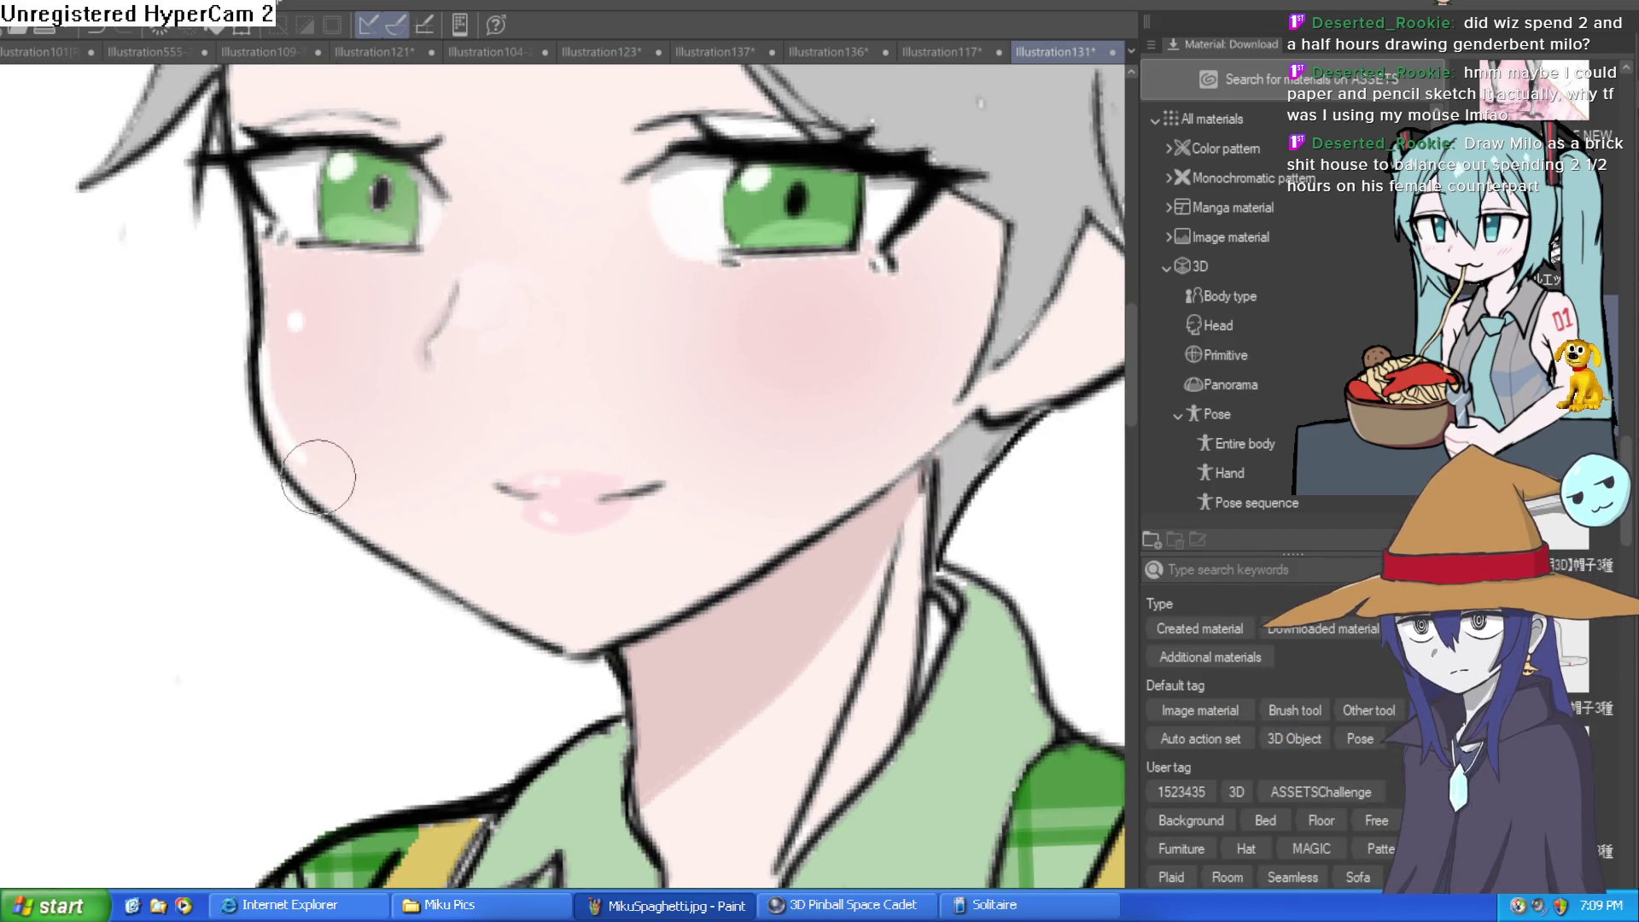
# Rotate, reset upright and move the view from the face down toward the torso
pyautogui.moveTo(523, 614)
pyautogui.mouseDown()
pyautogui.moveTo(915, 535)
pyautogui.moveTo(905, 585)
pyautogui.mouseUp()
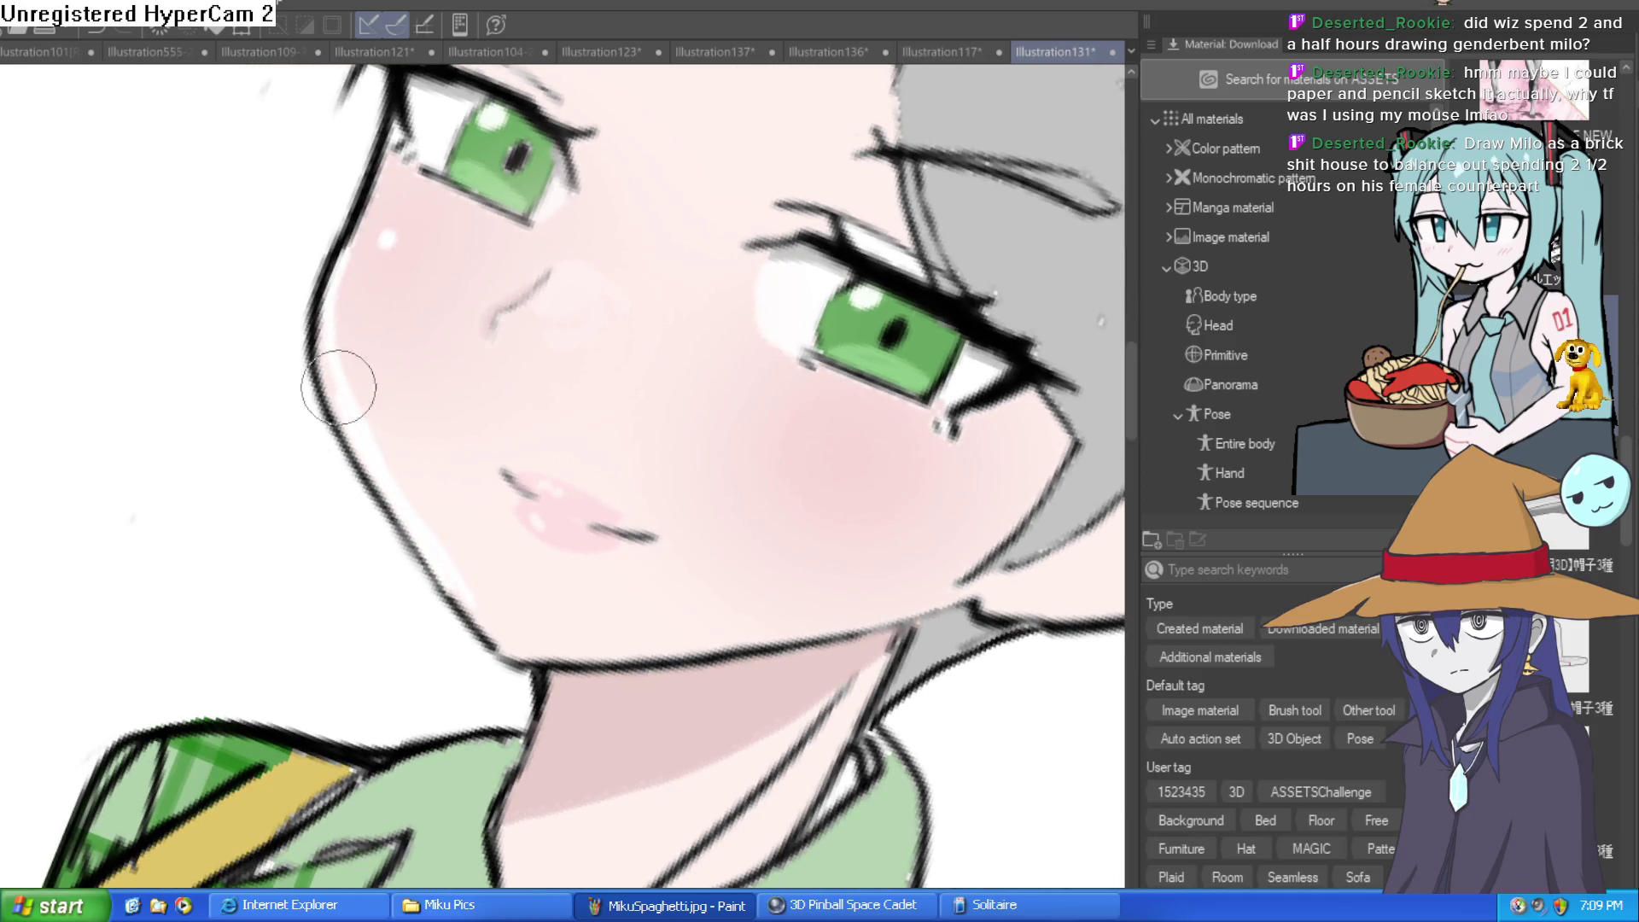
pyautogui.hotkey('ctrl', '@')
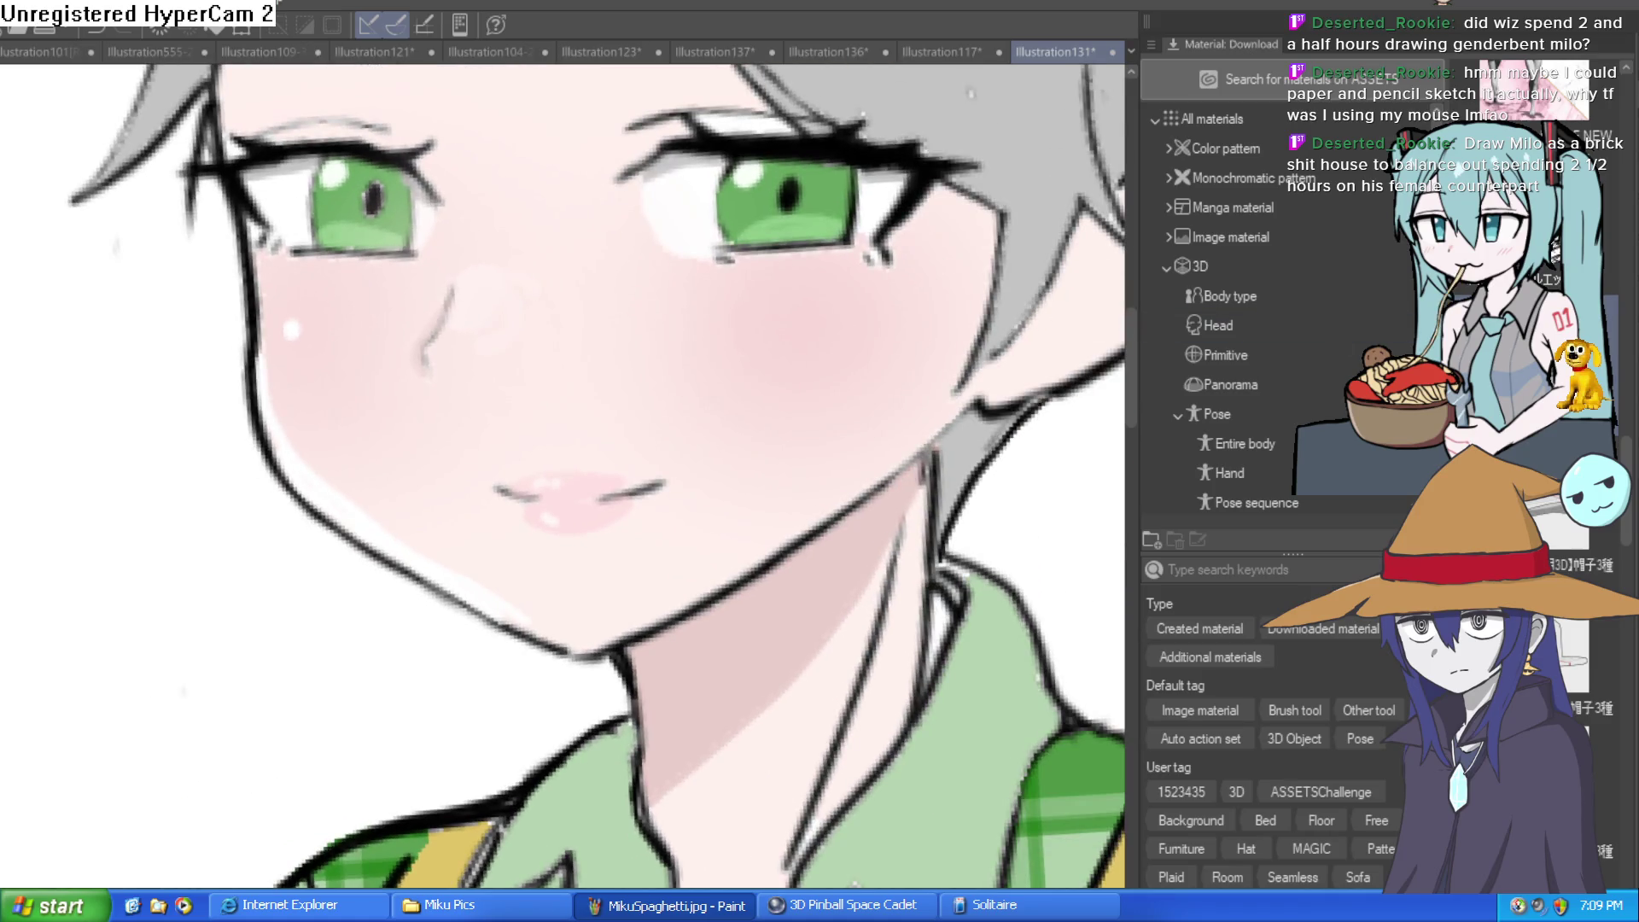
pyautogui.scroll(-5, 525, 639)
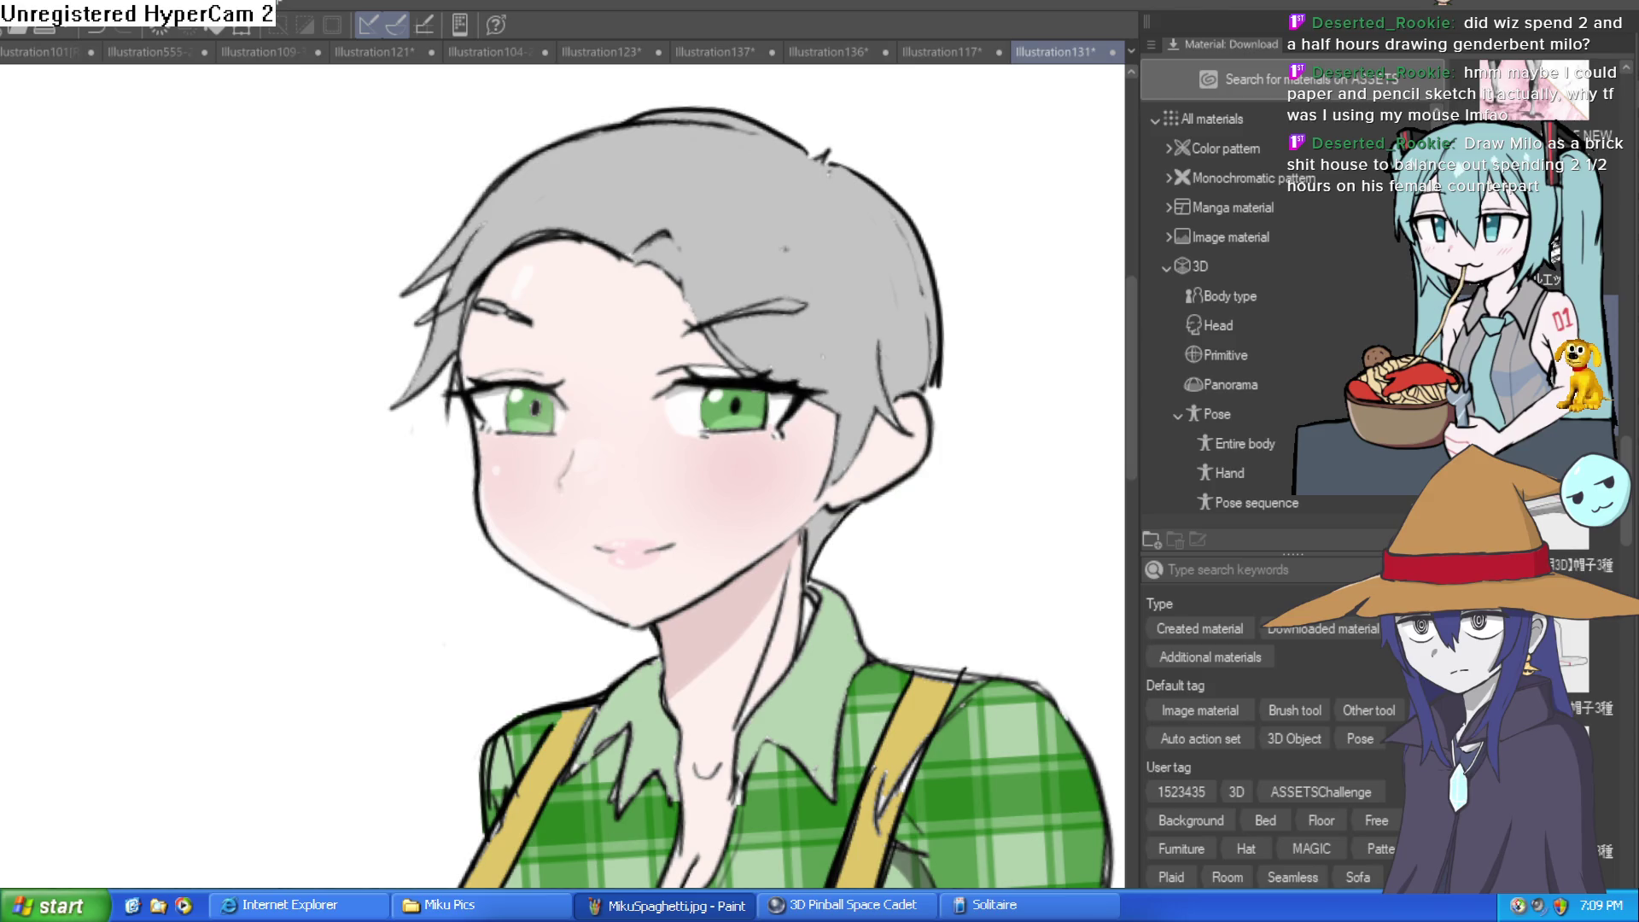
pyautogui.scroll(-2, 372, 649)
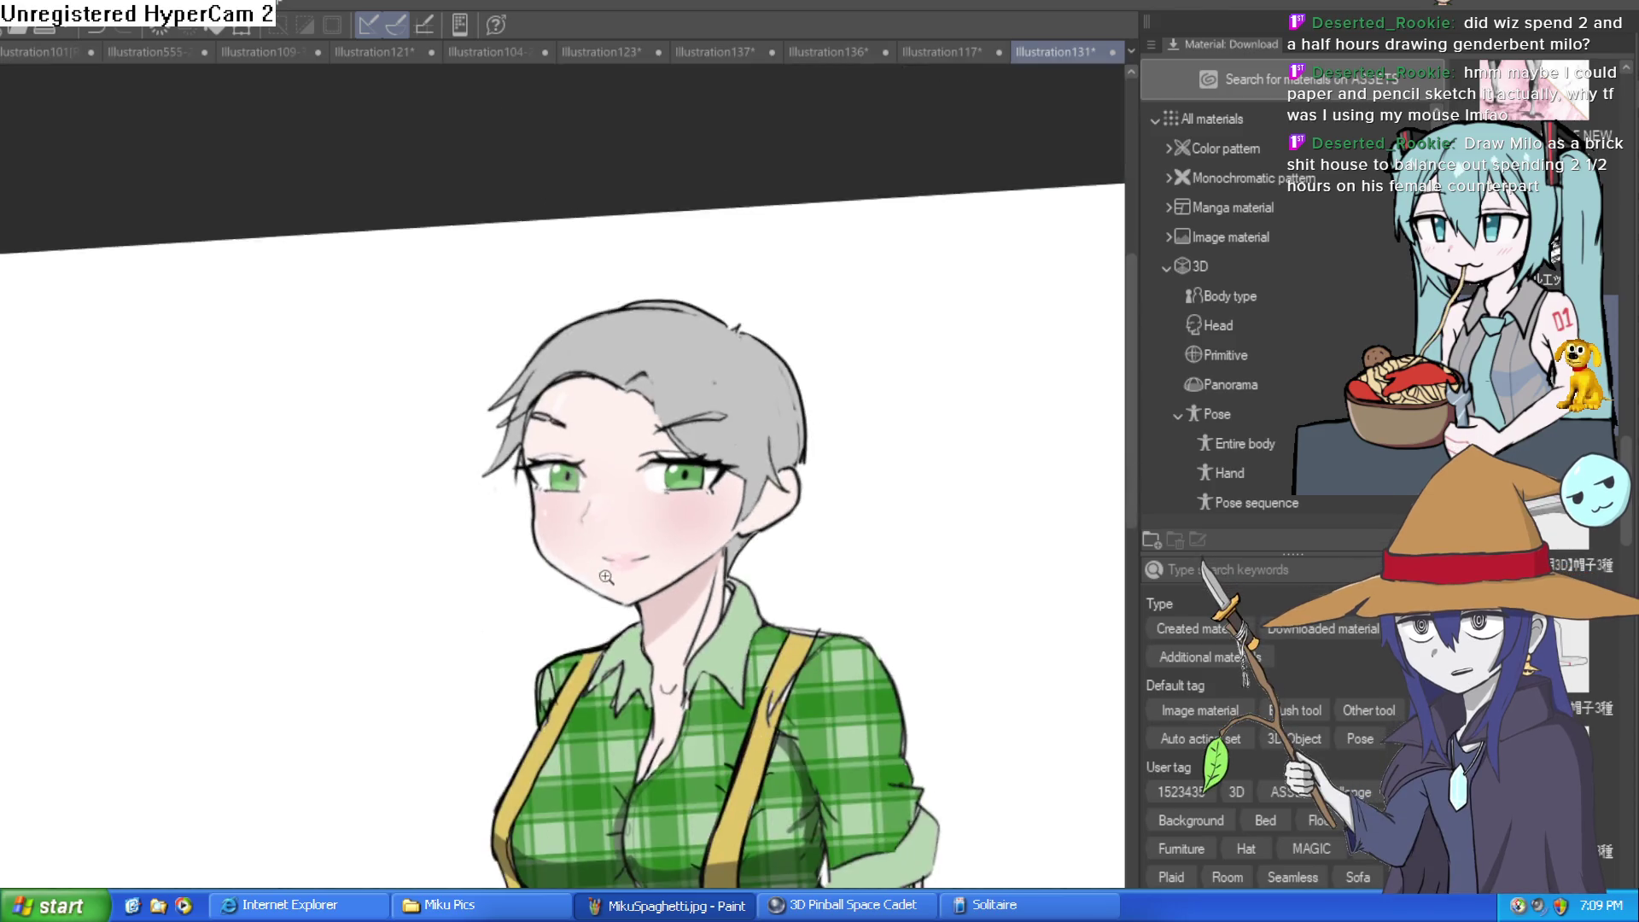
pyautogui.scroll(4, 598, 581)
pyautogui.scroll(-2, 725, 564)
pyautogui.moveTo(771, 557); pyautogui.dragTo(681, 370)
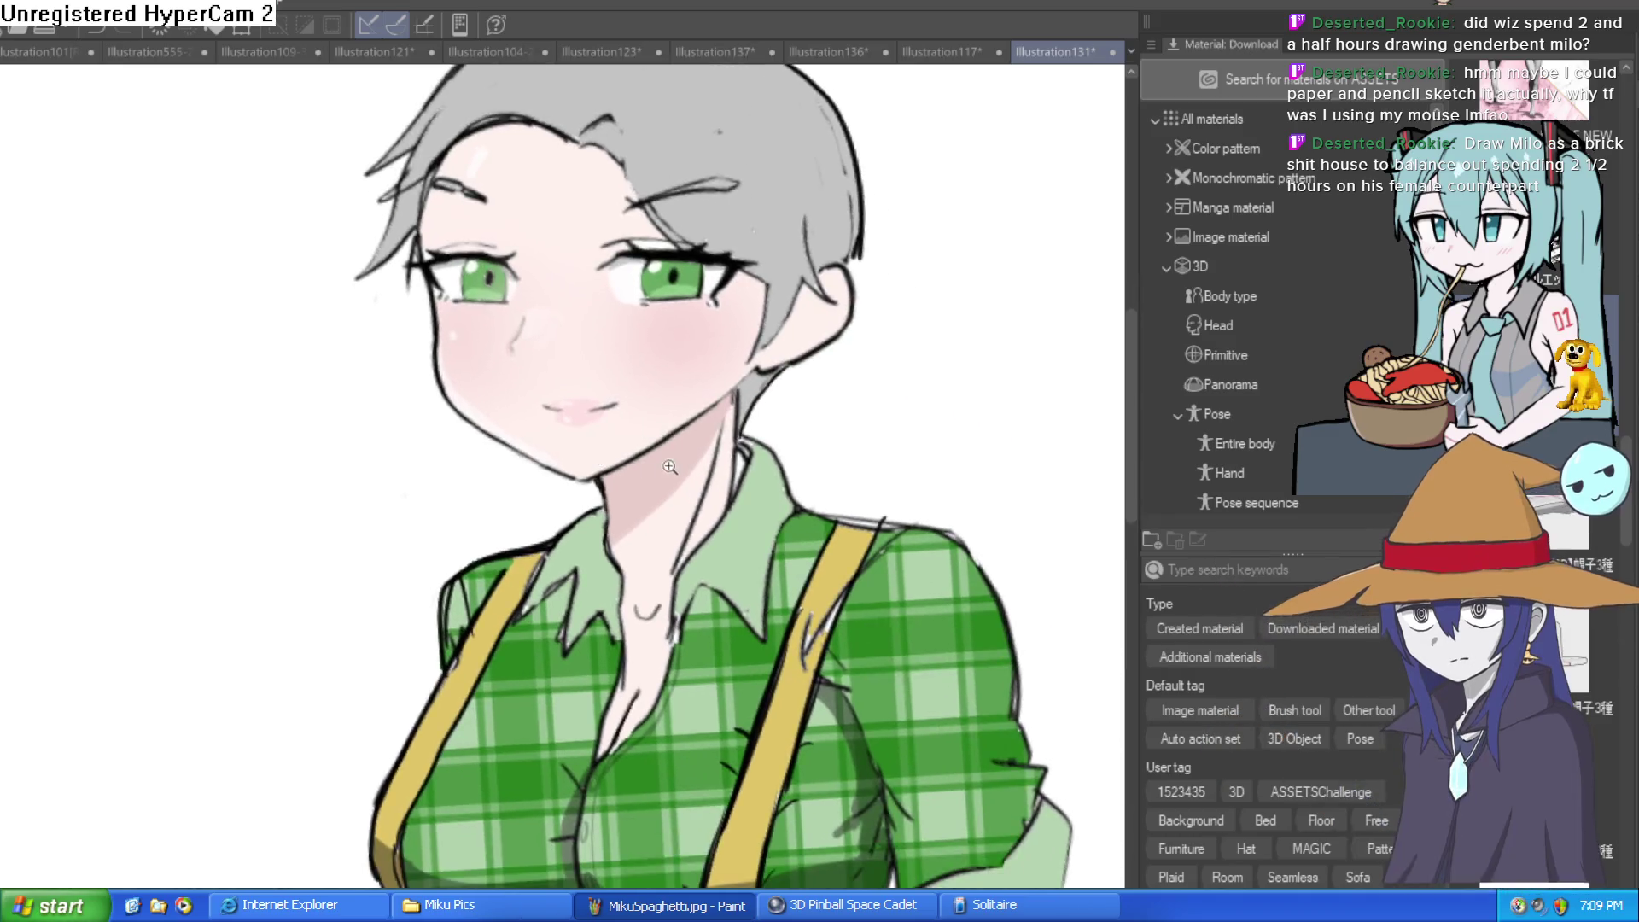
pyautogui.scroll(-2, 681, 370)
pyautogui.scroll(2, 747, 415)
pyautogui.scroll(-2, 748, 415)
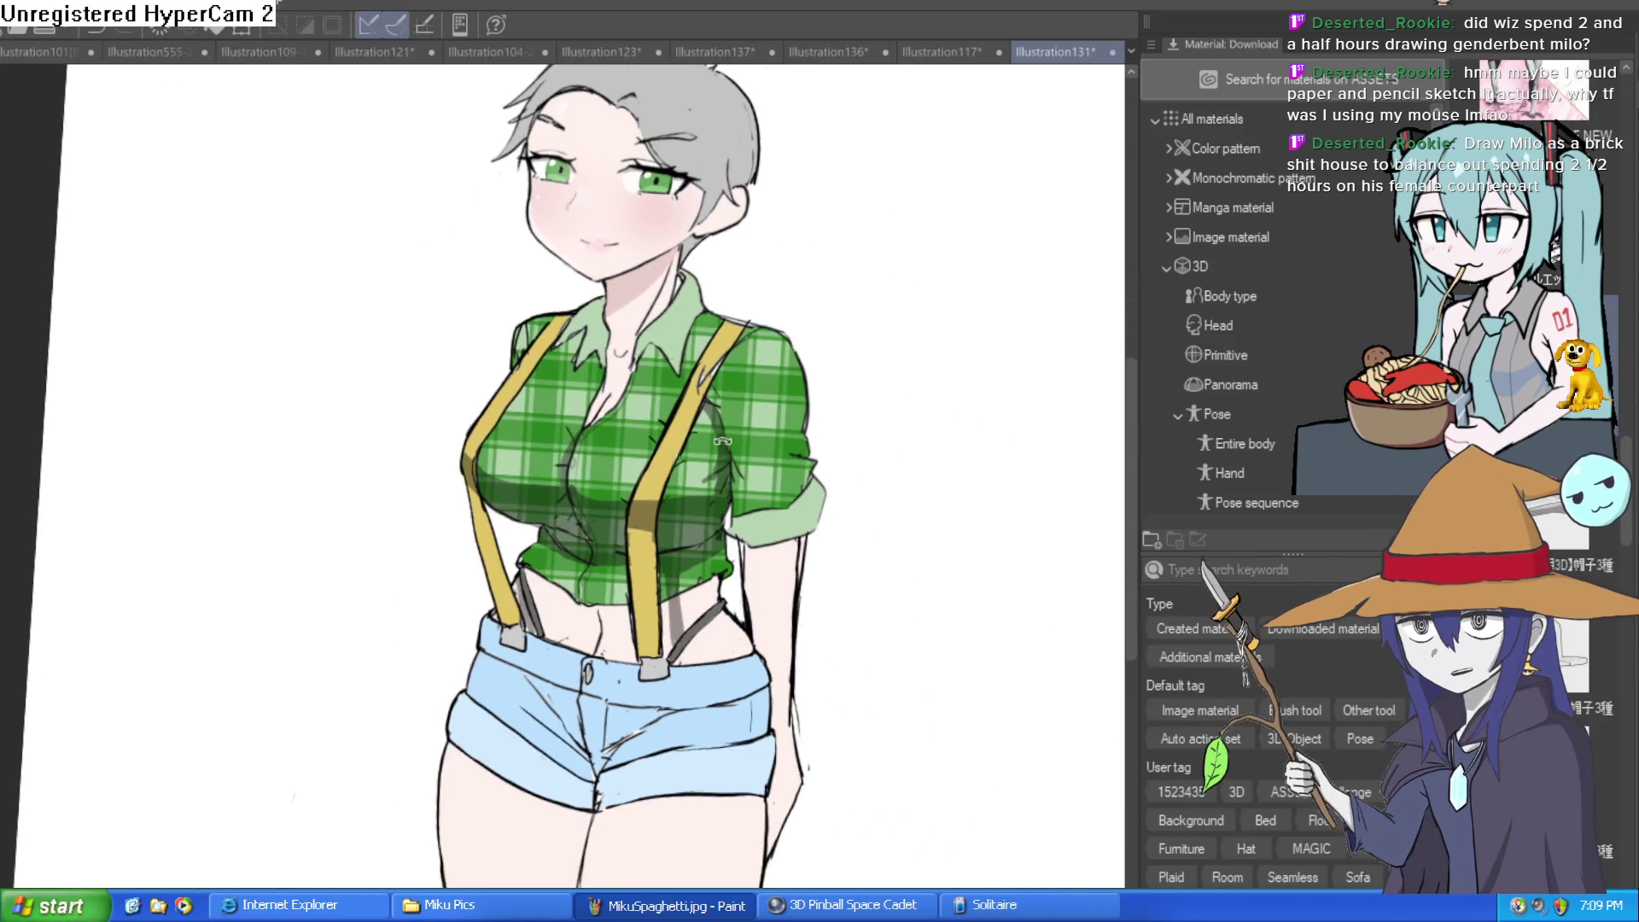
pyautogui.scroll(1, 699, 426)
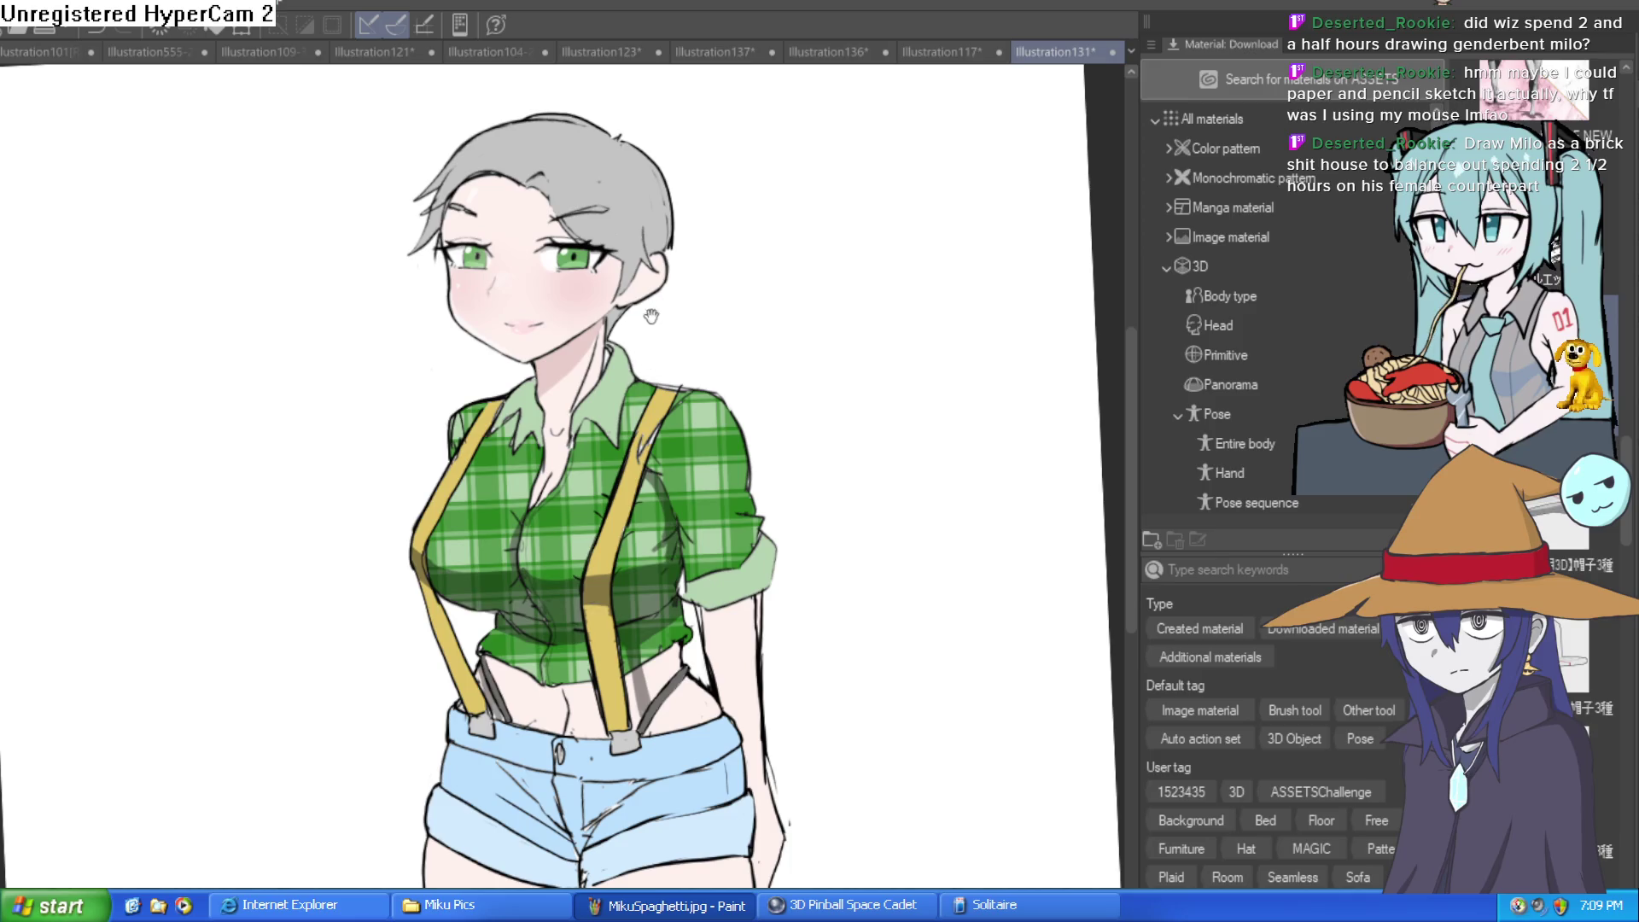
pyautogui.scroll(3, 656, 322)
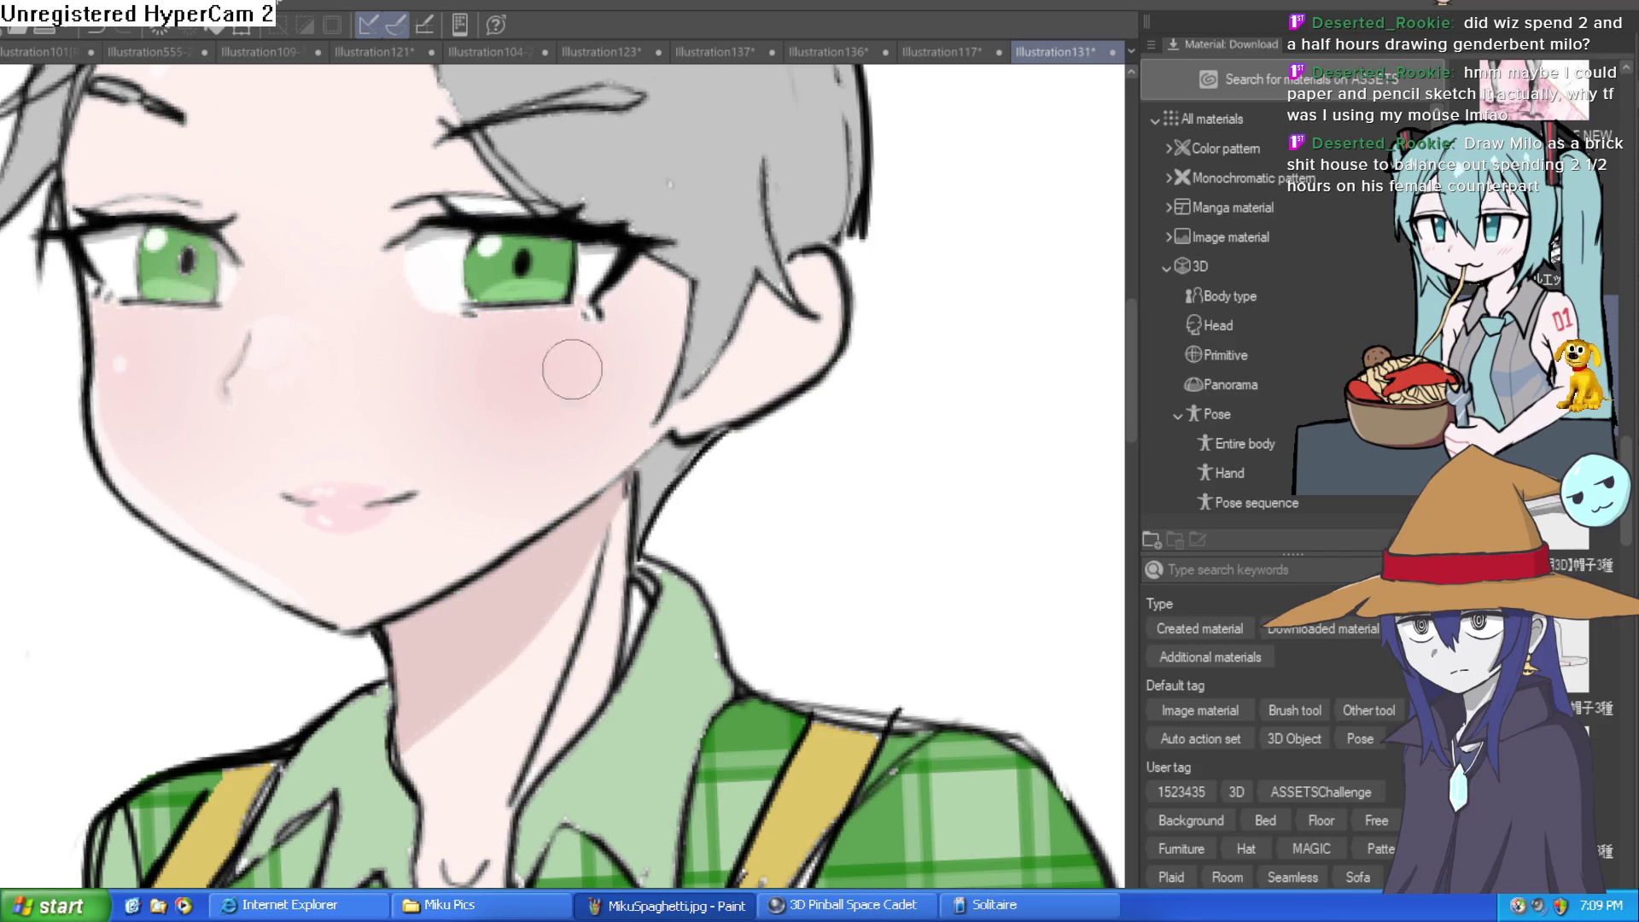
# Try a dark red line along the cheek and jaw, then undo it
pyautogui.moveTo(684, 287)
pyautogui.mouseDown()
pyautogui.moveTo(559, 495)
pyautogui.moveTo(502, 549)
pyautogui.moveTo(643, 450)
pyautogui.mouseUp()
pyautogui.moveTo(685, 288)
pyautogui.mouseDown()
pyautogui.moveTo(601, 465)
pyautogui.moveTo(555, 512)
pyautogui.moveTo(635, 434)
pyautogui.moveTo(674, 357)
pyautogui.mouseUp()
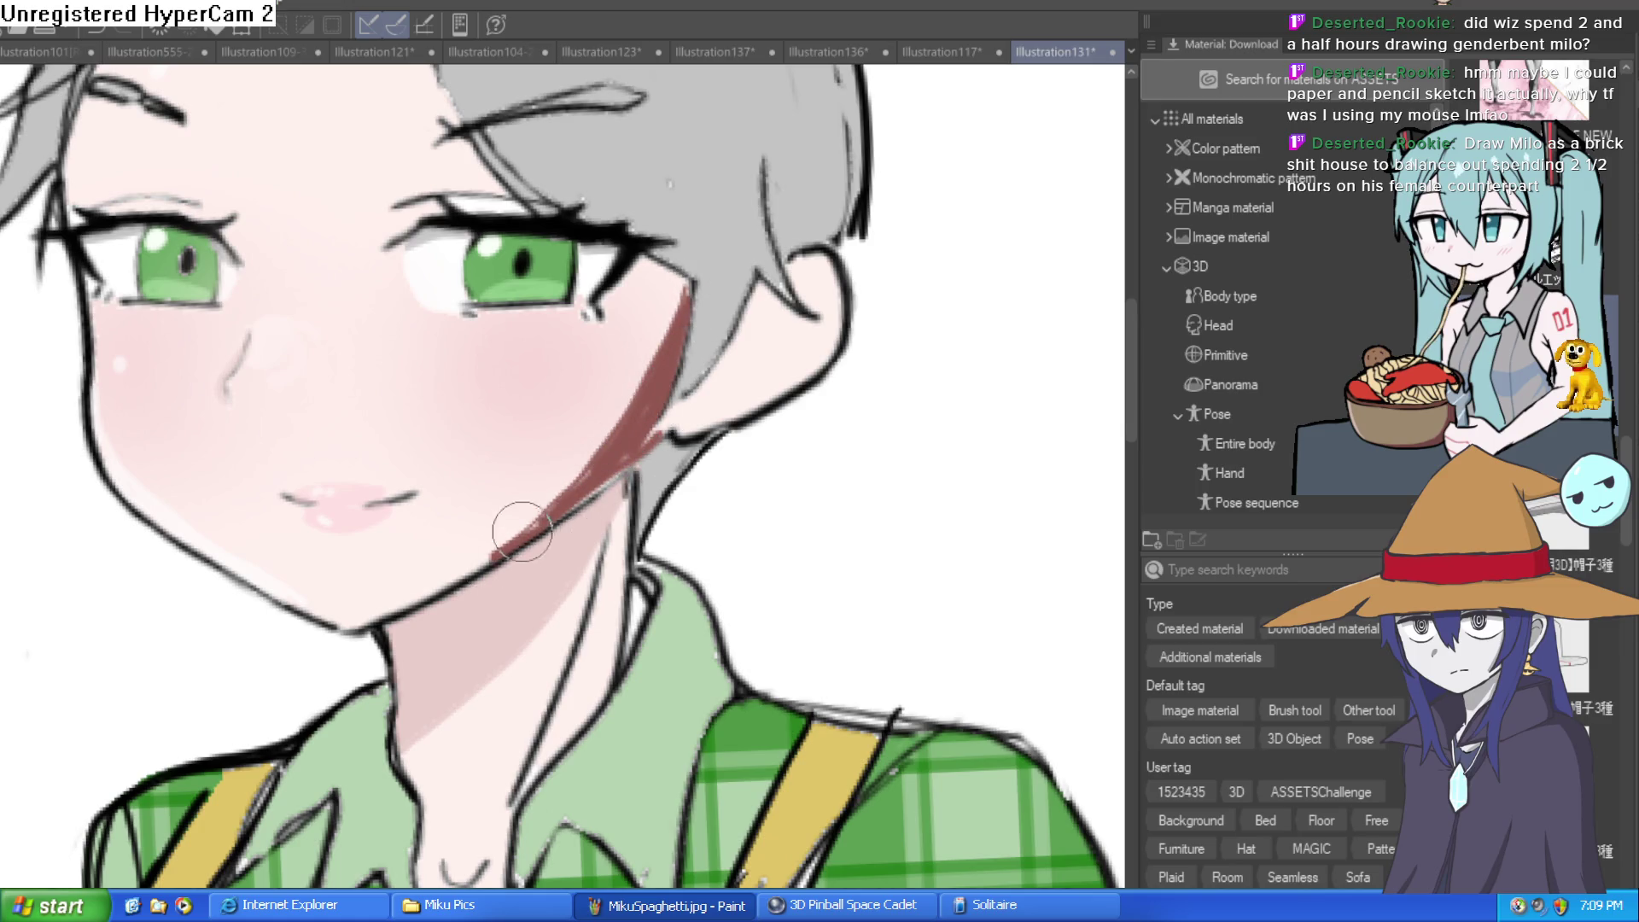
pyautogui.hotkey('ctrl', 'z')
pyautogui.hotkey('ctrl', 'z')
pyautogui.hotkey('ctrl', 'z')
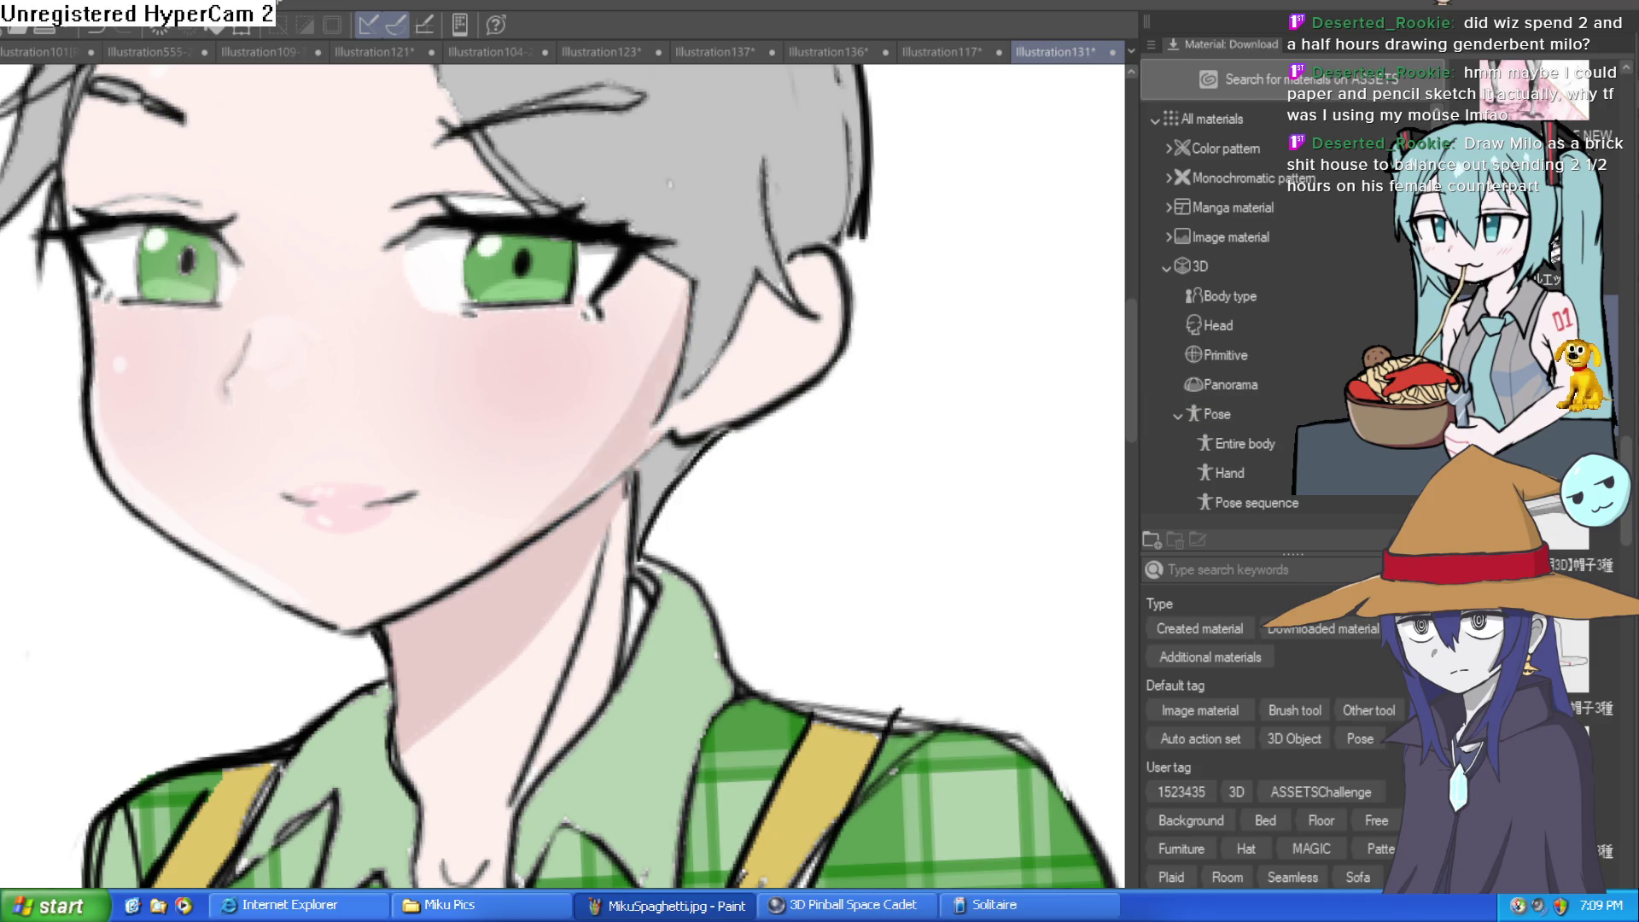
pyautogui.scroll(-5, 964, 662)
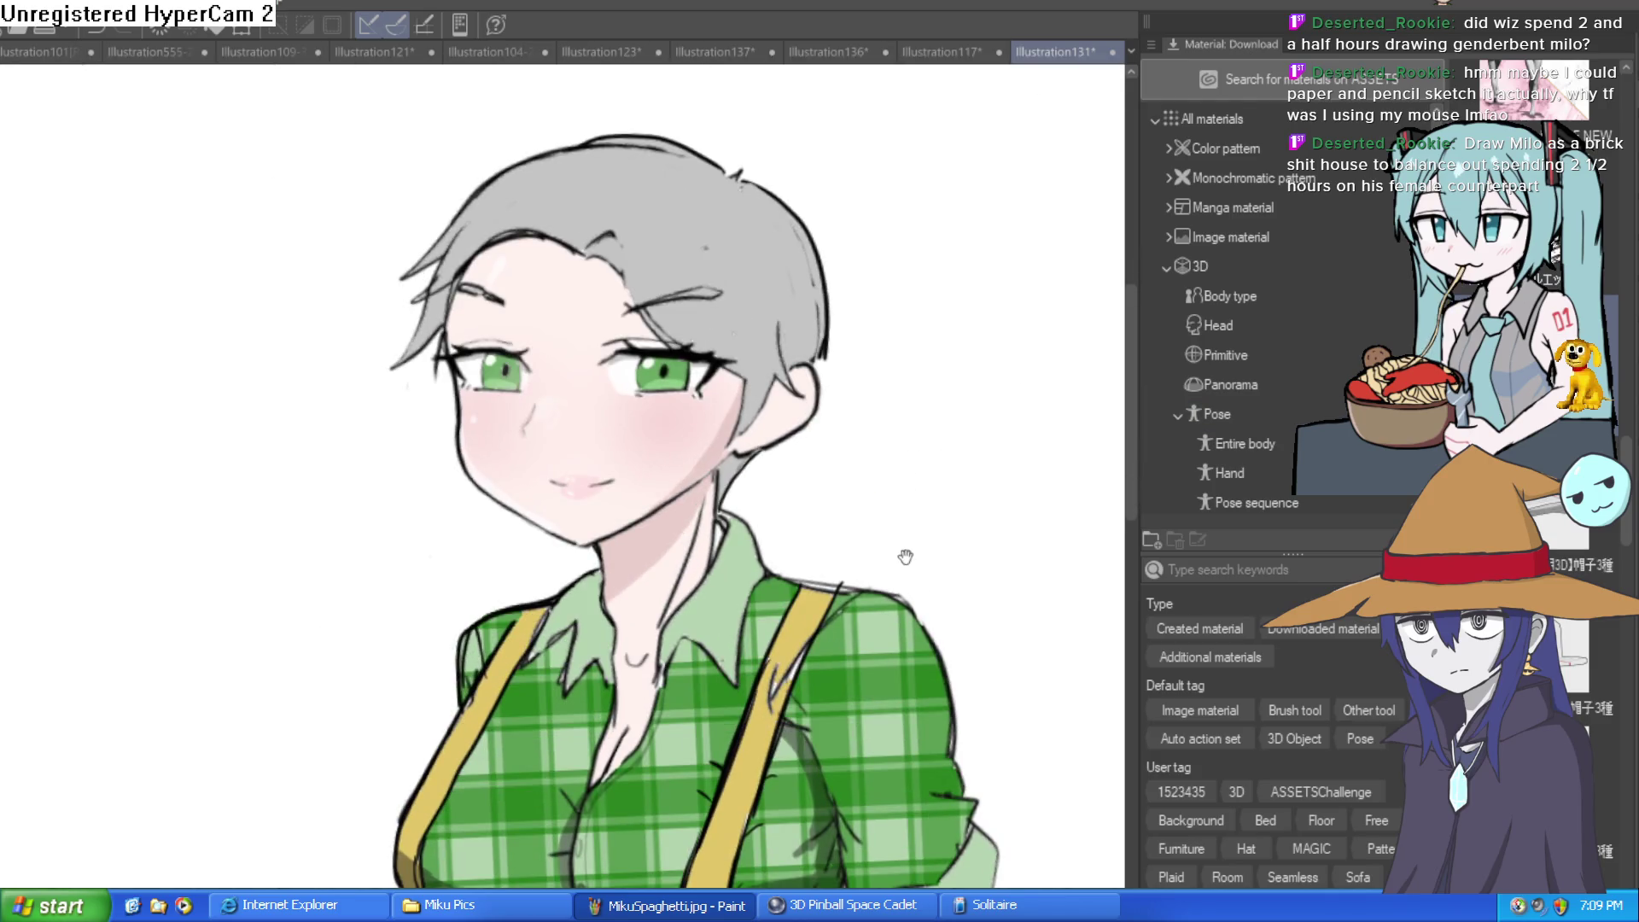
pyautogui.scroll(-1, 882, 495)
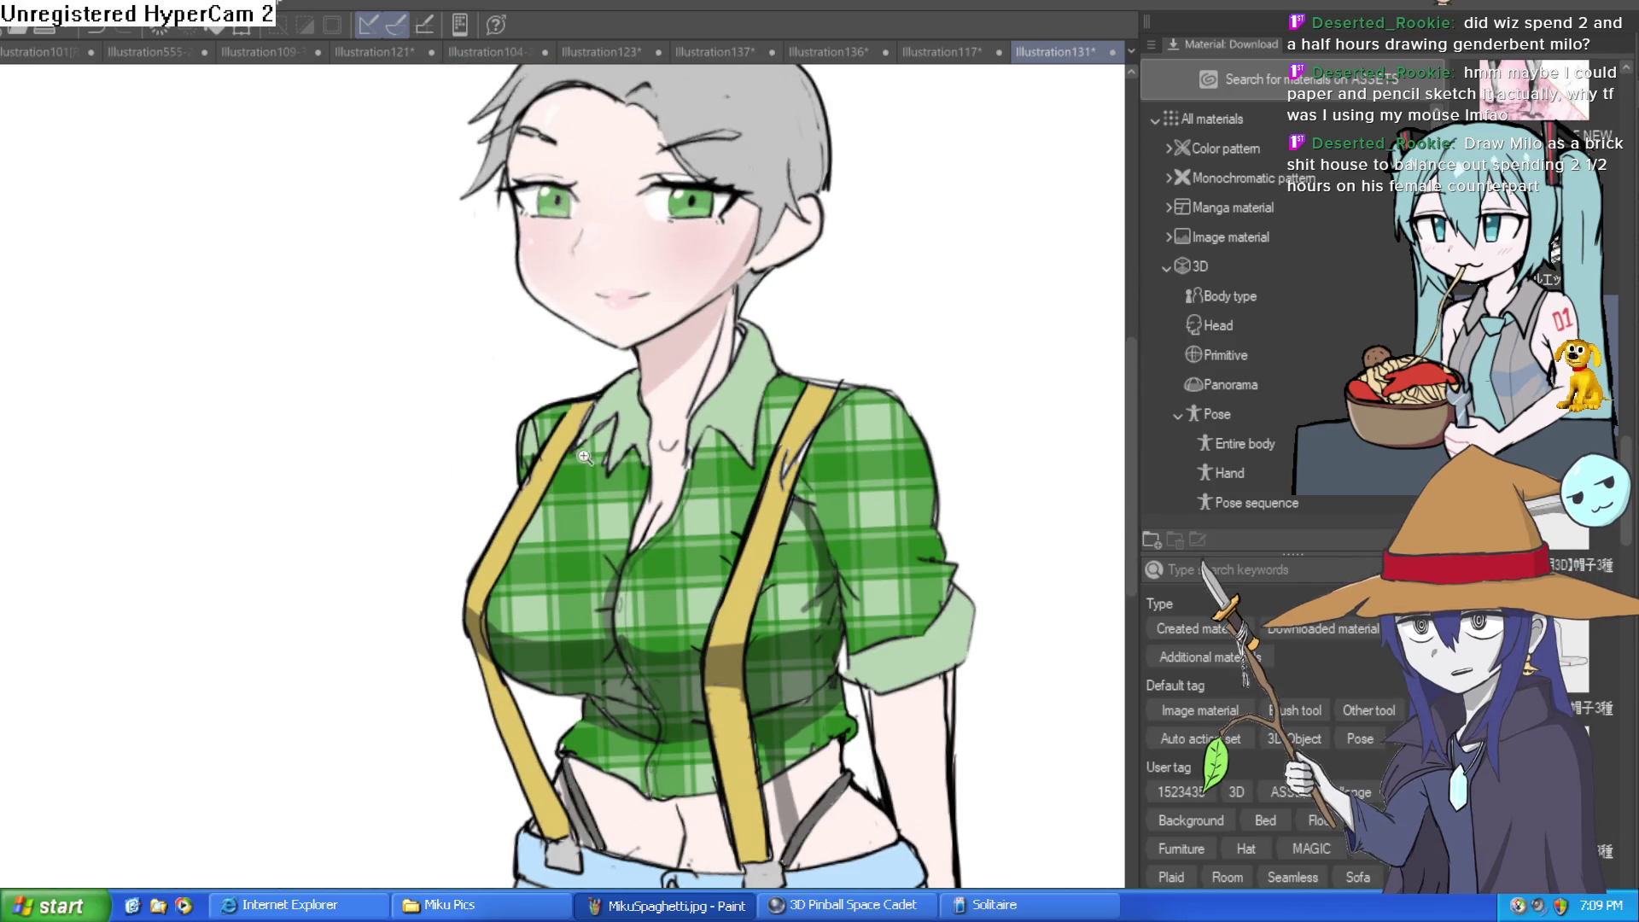
pyautogui.scroll(5, 595, 461)
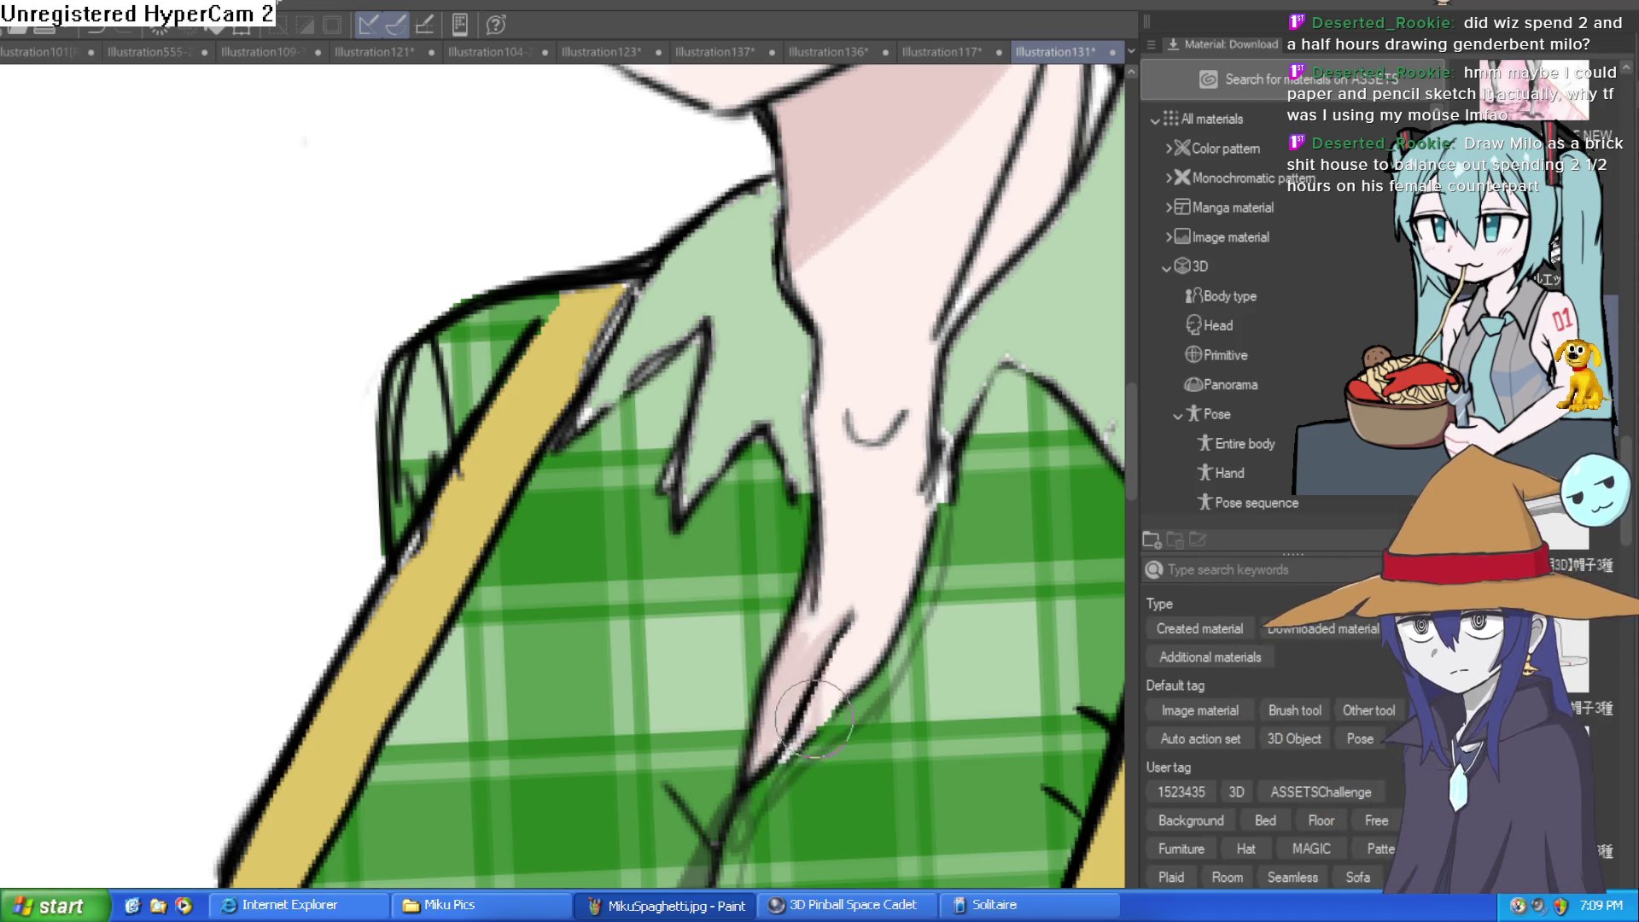
# Paint white highlights on the belly skin and down the thigh
pyautogui.scroll(-5, 823, 659)
pyautogui.scroll(2, 893, 300)
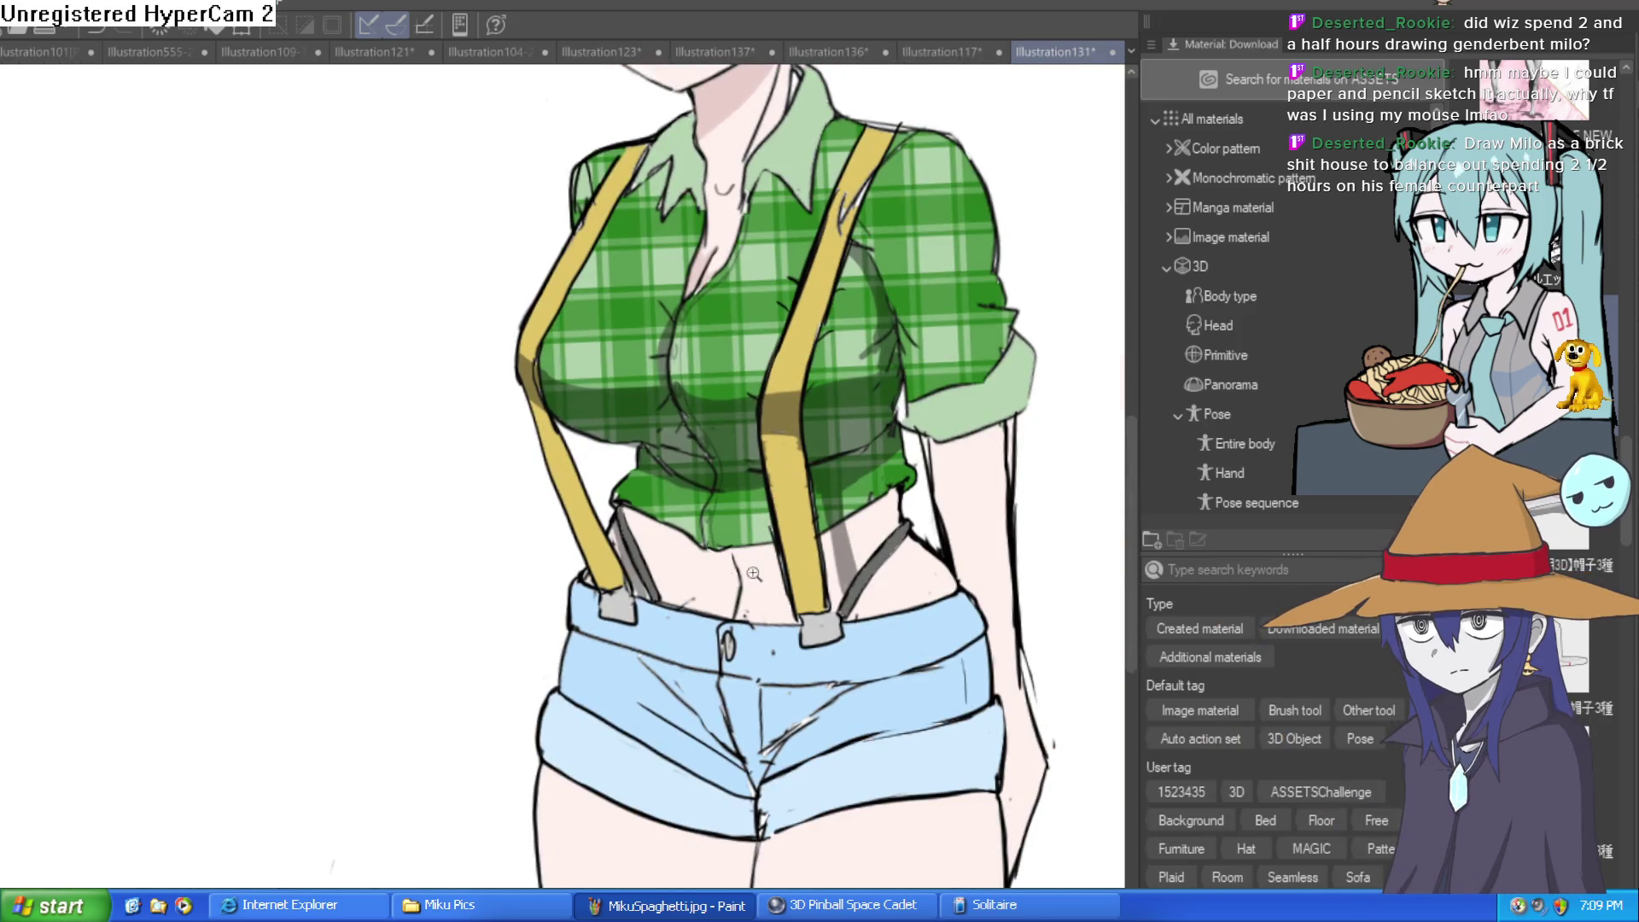
pyautogui.scroll(4, 734, 579)
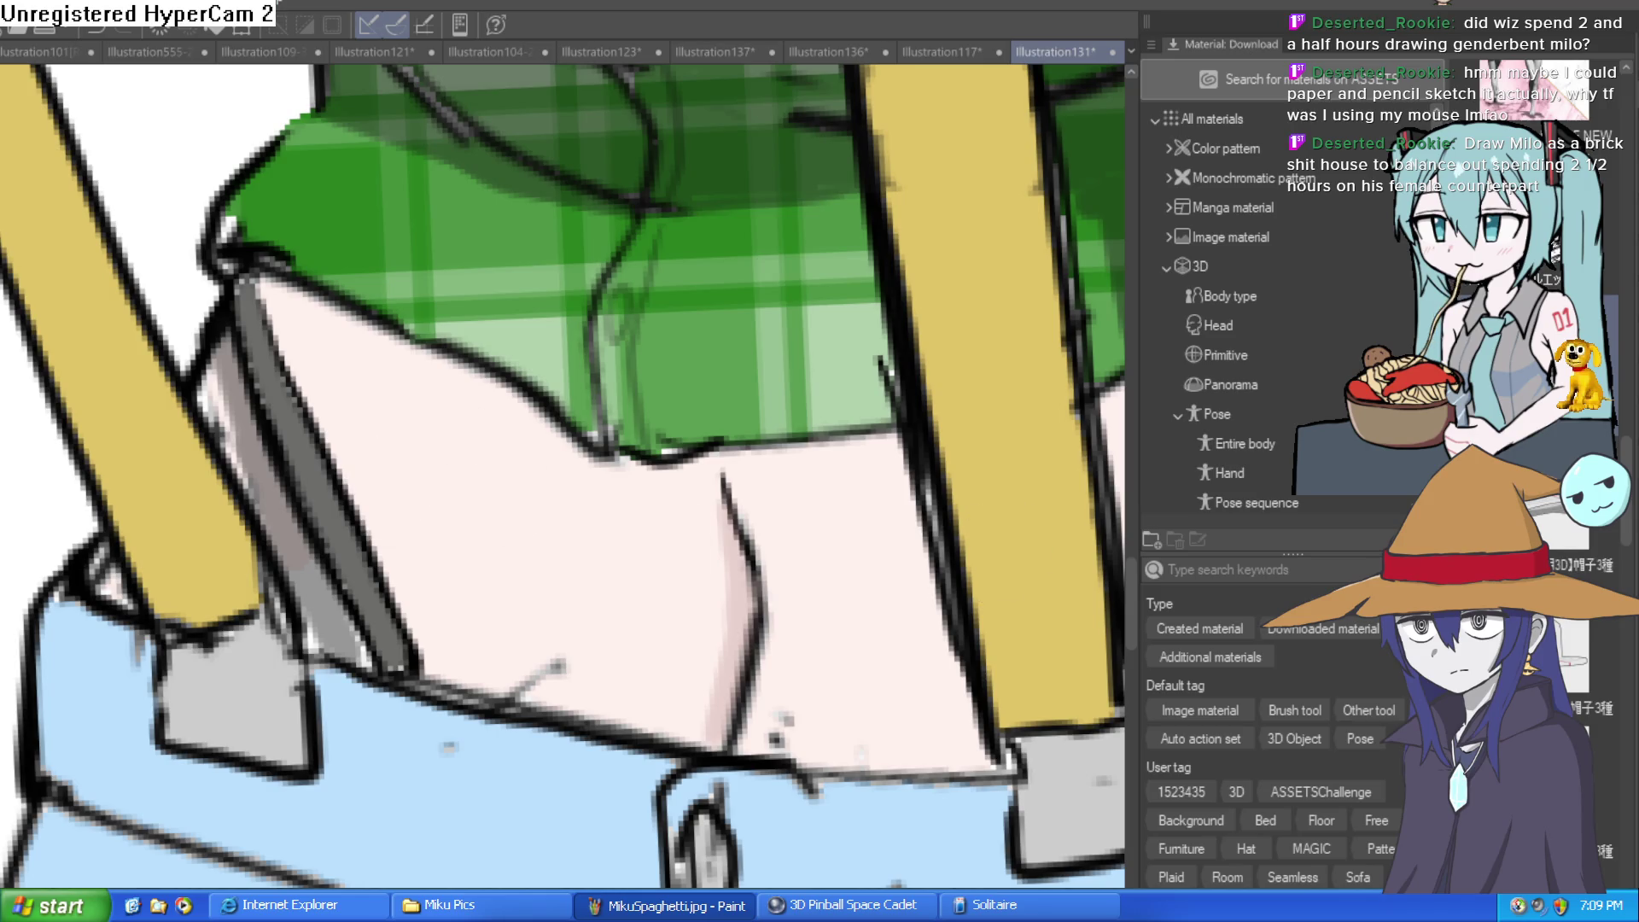
pyautogui.moveTo(404, 415); pyautogui.dragTo(413, 452)
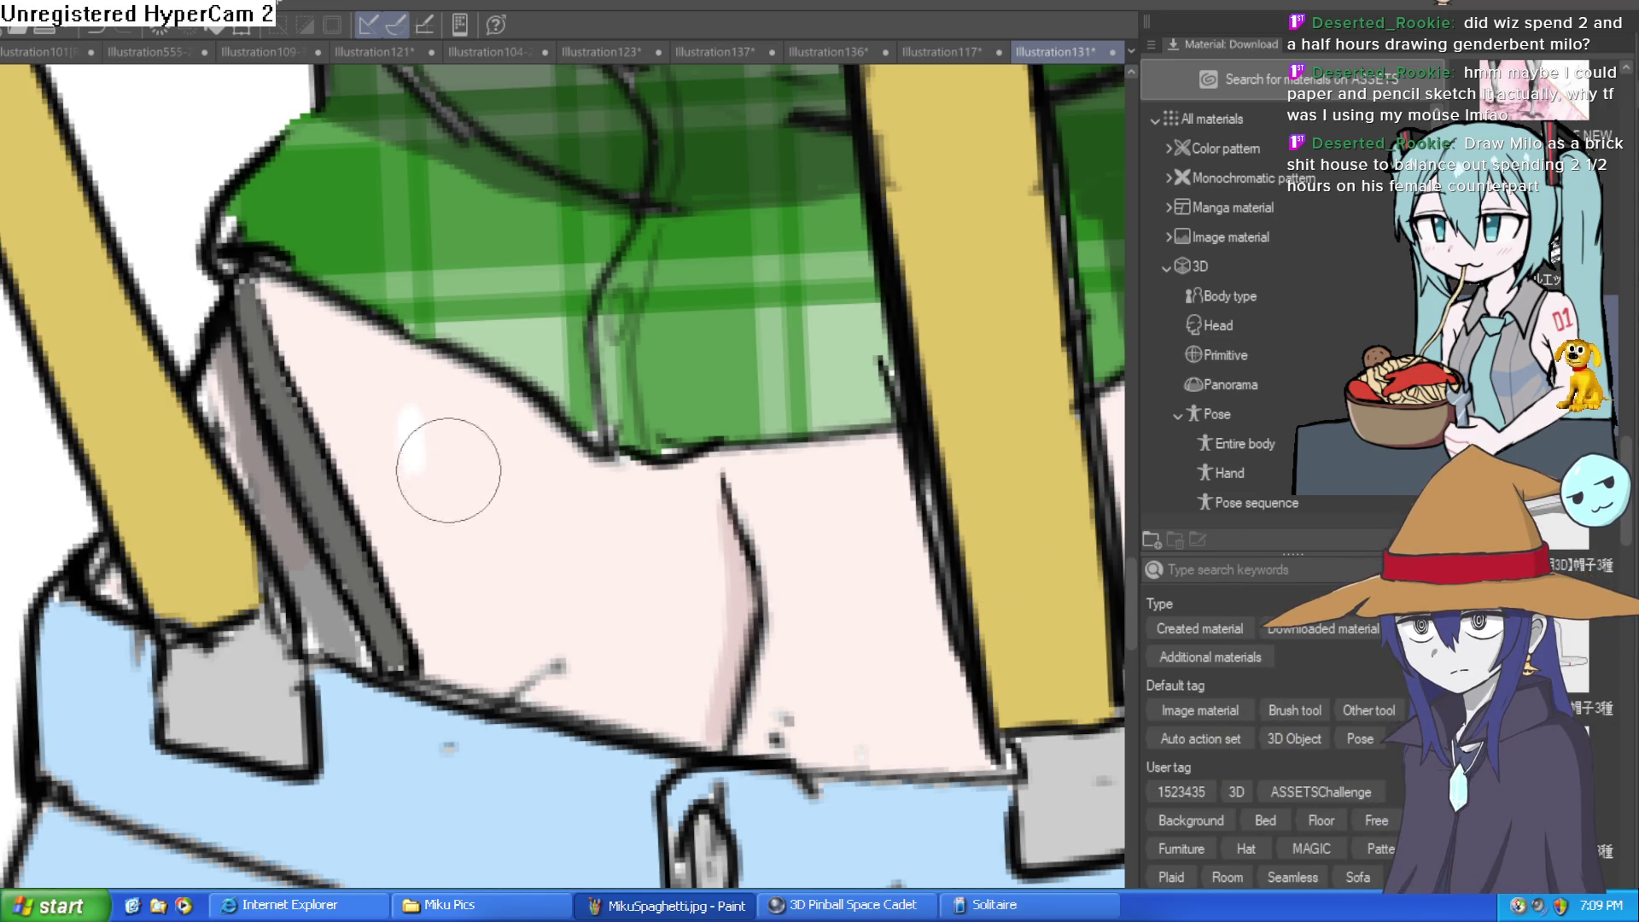
pyautogui.scroll(-4, 775, 500)
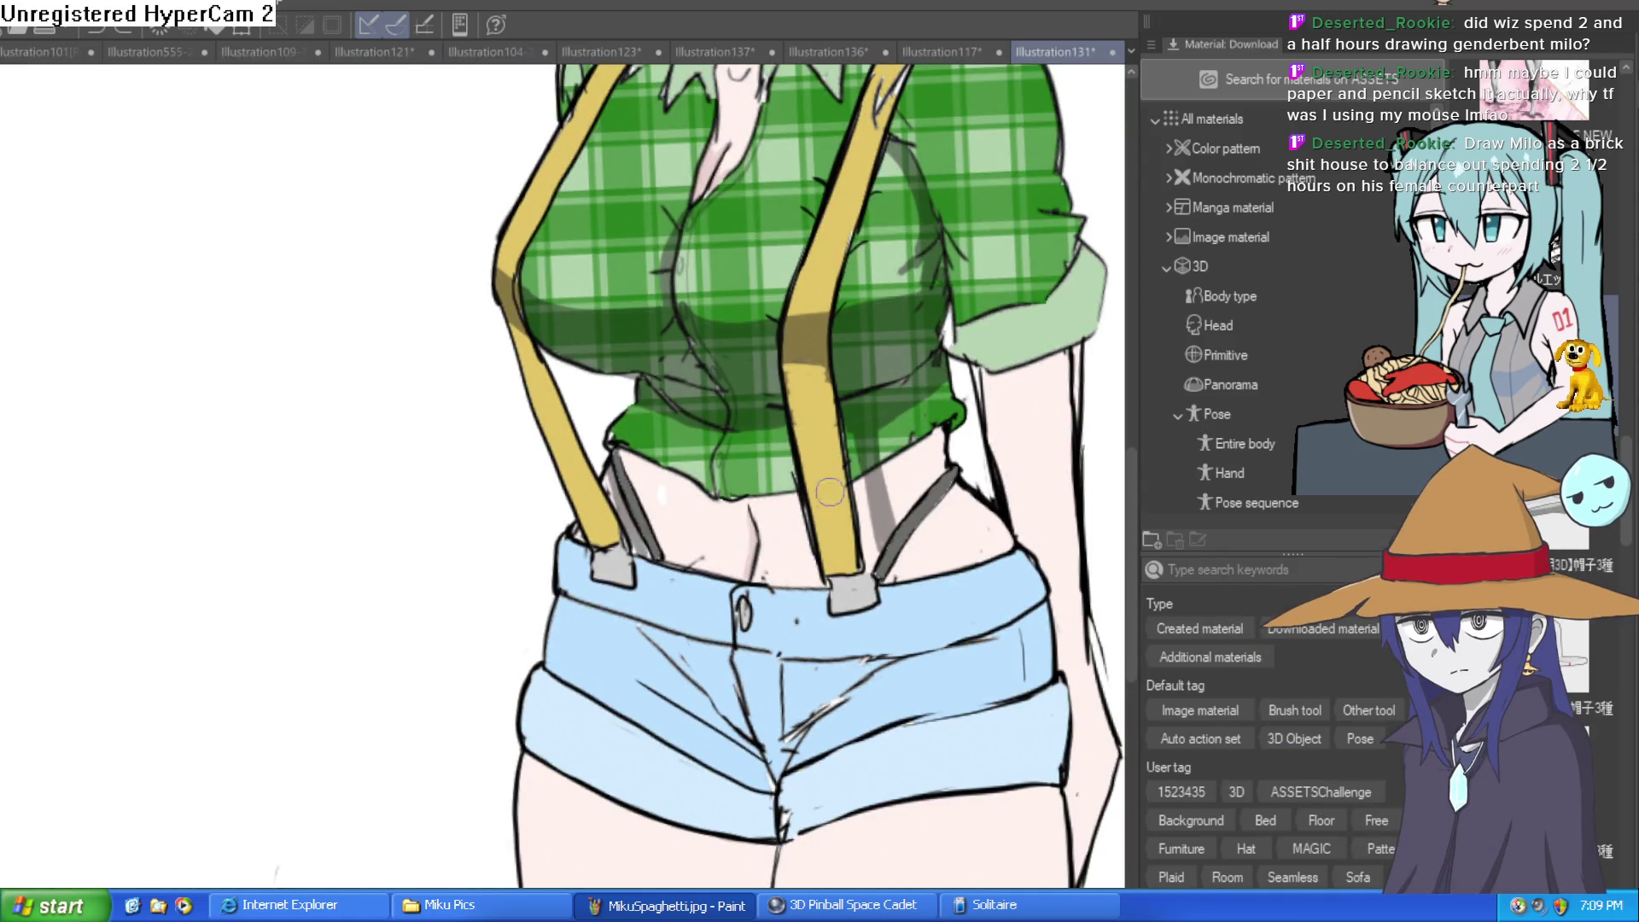
pyautogui.scroll(3, 690, 499)
pyautogui.scroll(-4, 780, 504)
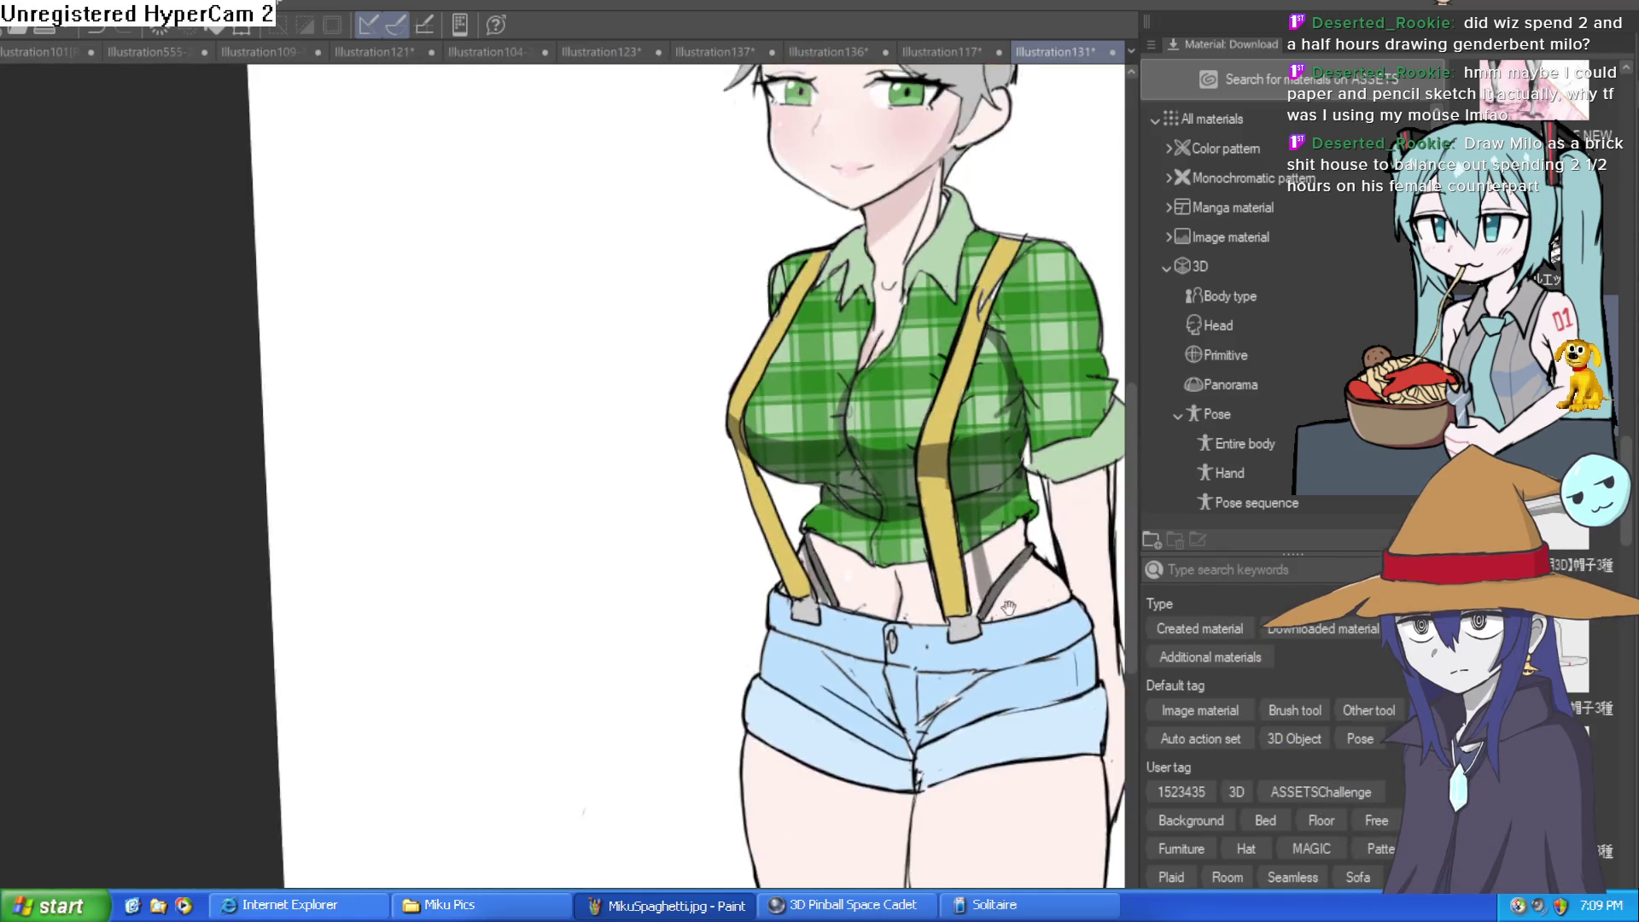
pyautogui.scroll(1, 845, 566)
pyautogui.scroll(4, 845, 566)
pyautogui.moveTo(406, 432); pyautogui.dragTo(416, 598)
# Select the thigh skin and try a pink airbrush shade, then undo it
pyautogui.scroll(-2, 446, 453)
pyautogui.scroll(2, 630, 348)
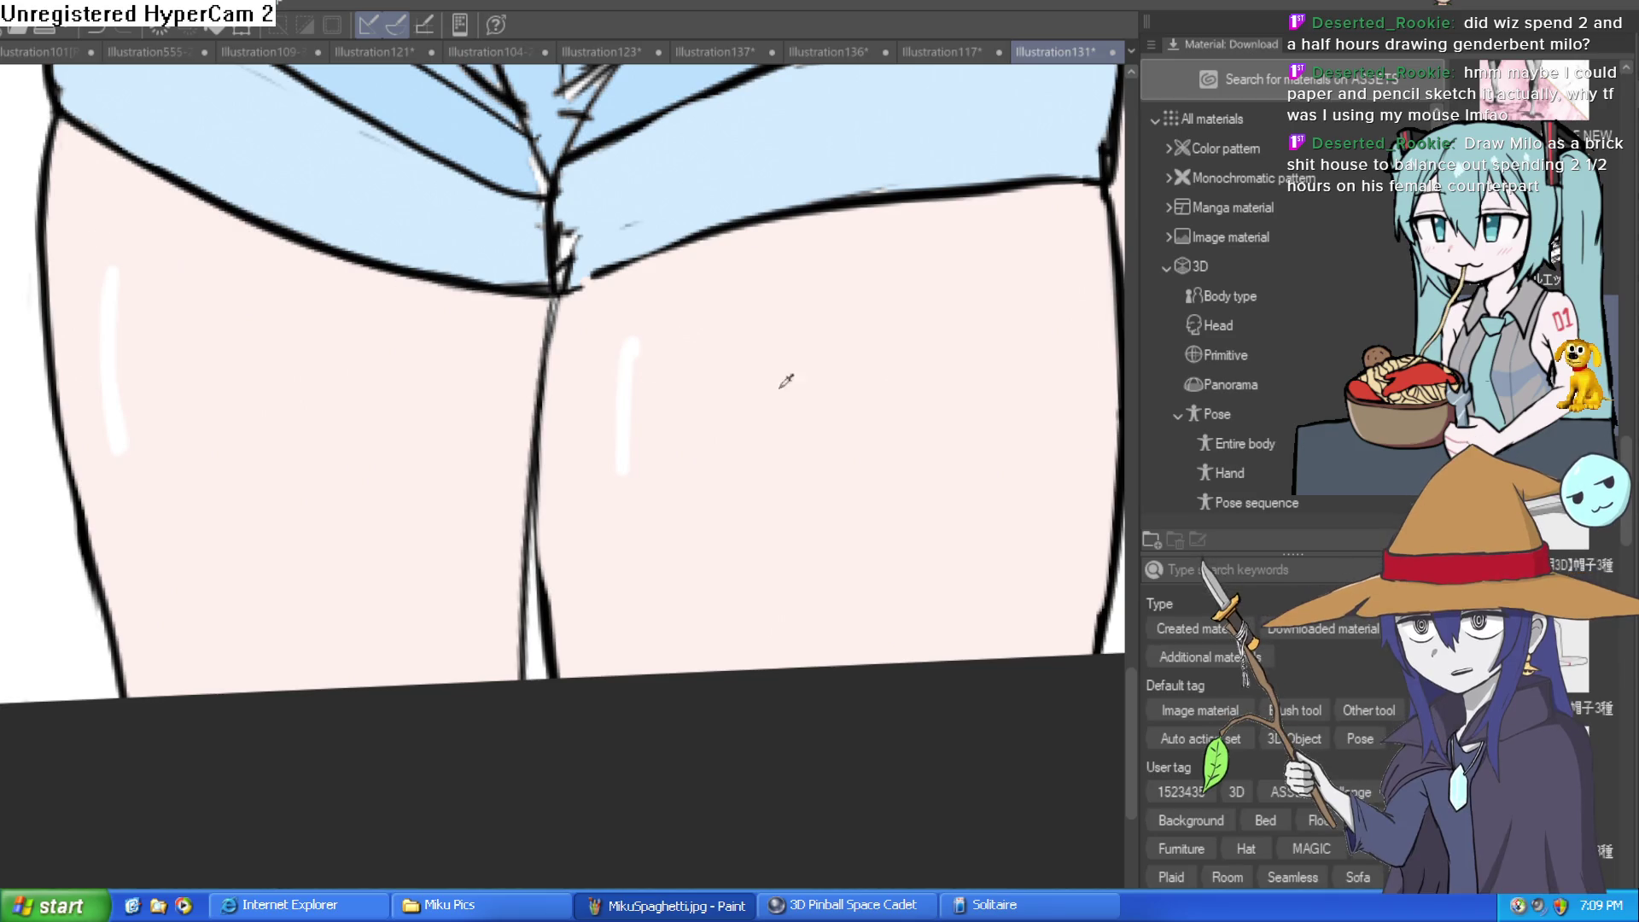
pyautogui.click(649, 414)
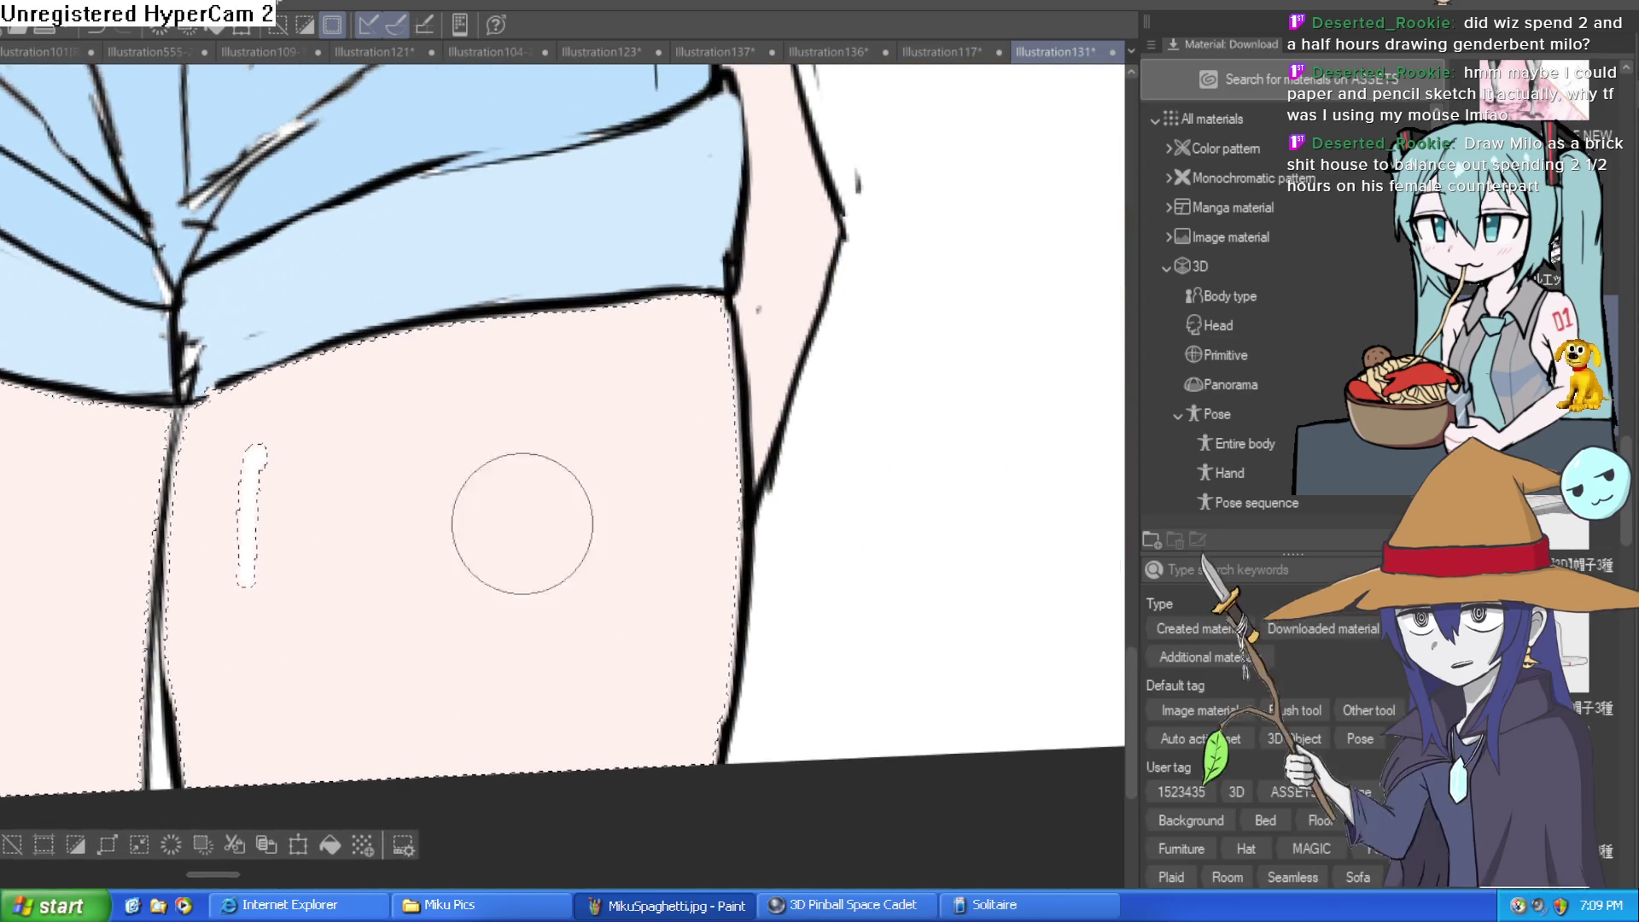
pyautogui.moveTo(520, 523)
pyautogui.mouseDown()
pyautogui.moveTo(622, 548)
pyautogui.moveTo(608, 705)
pyautogui.mouseUp()
pyautogui.scroll(-2, 607, 705)
pyautogui.hotkey('ctrl', 'z')
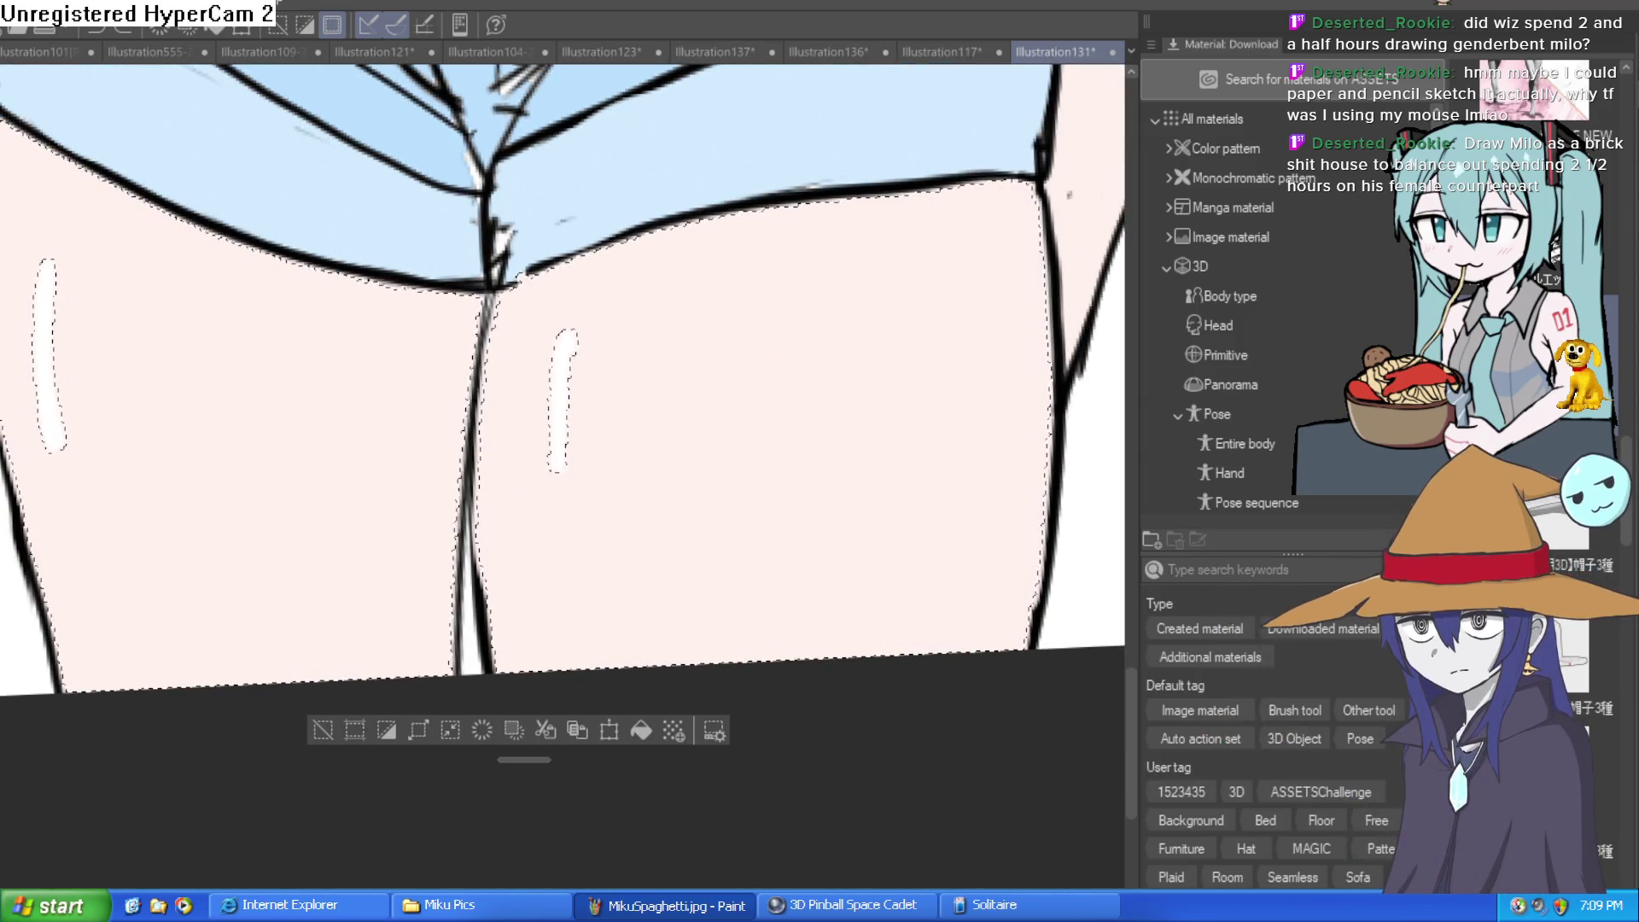
# Airbrush soft pink blush onto both thighs, undoing the deepest pass to keep it light
pyautogui.moveTo(757, 391)
pyautogui.mouseDown()
pyautogui.moveTo(732, 322)
pyautogui.moveTo(722, 683)
pyautogui.mouseUp()
pyautogui.moveTo(171, 375)
pyautogui.mouseDown()
pyautogui.moveTo(193, 665)
pyautogui.moveTo(213, 651)
pyautogui.moveTo(220, 575)
pyautogui.mouseUp()
pyautogui.scroll(-3, 392, 478)
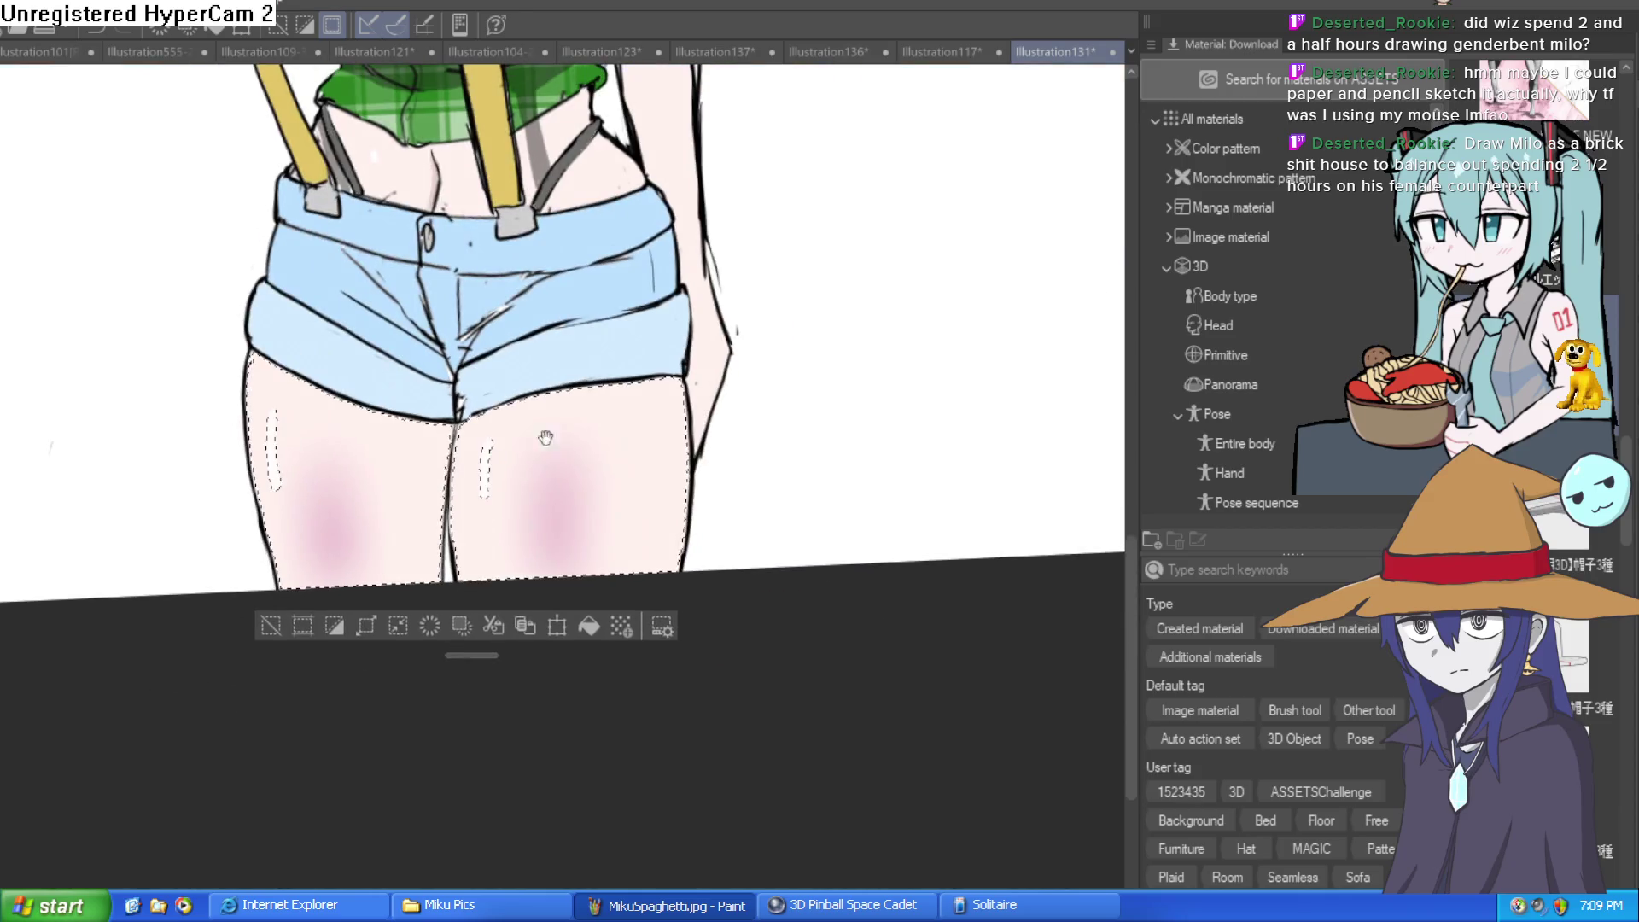
pyautogui.moveTo(733, 468); pyautogui.dragTo(702, 496)
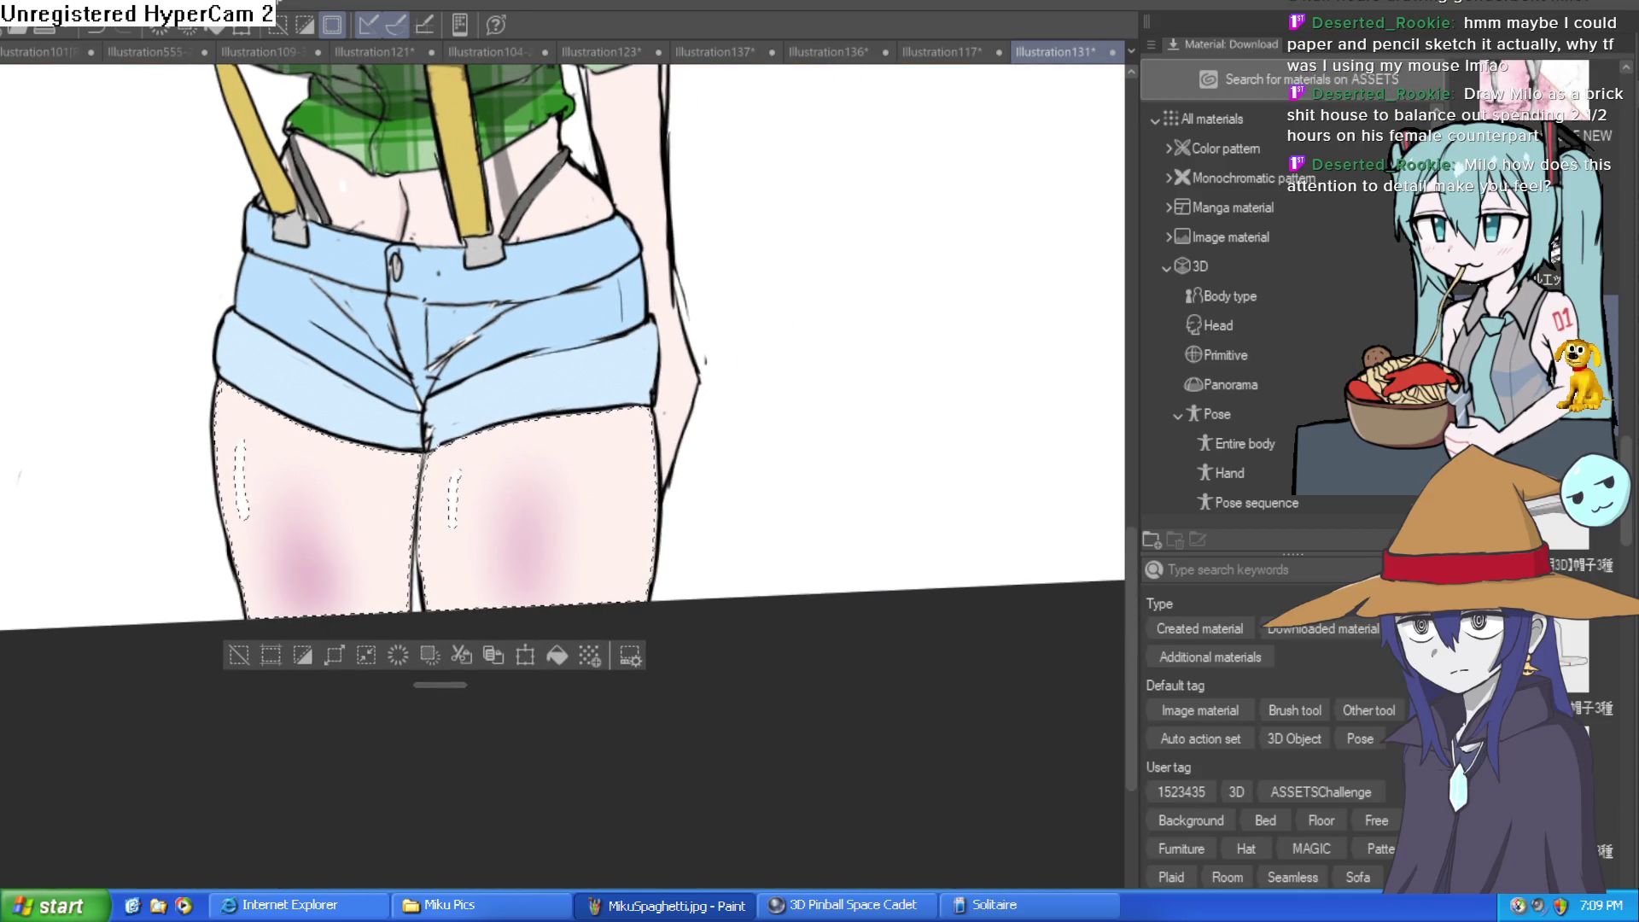
pyautogui.hotkey('ctrl', 'z')
# Clear the thigh selection and bring the torso and shorts into view
pyautogui.click(240, 656)
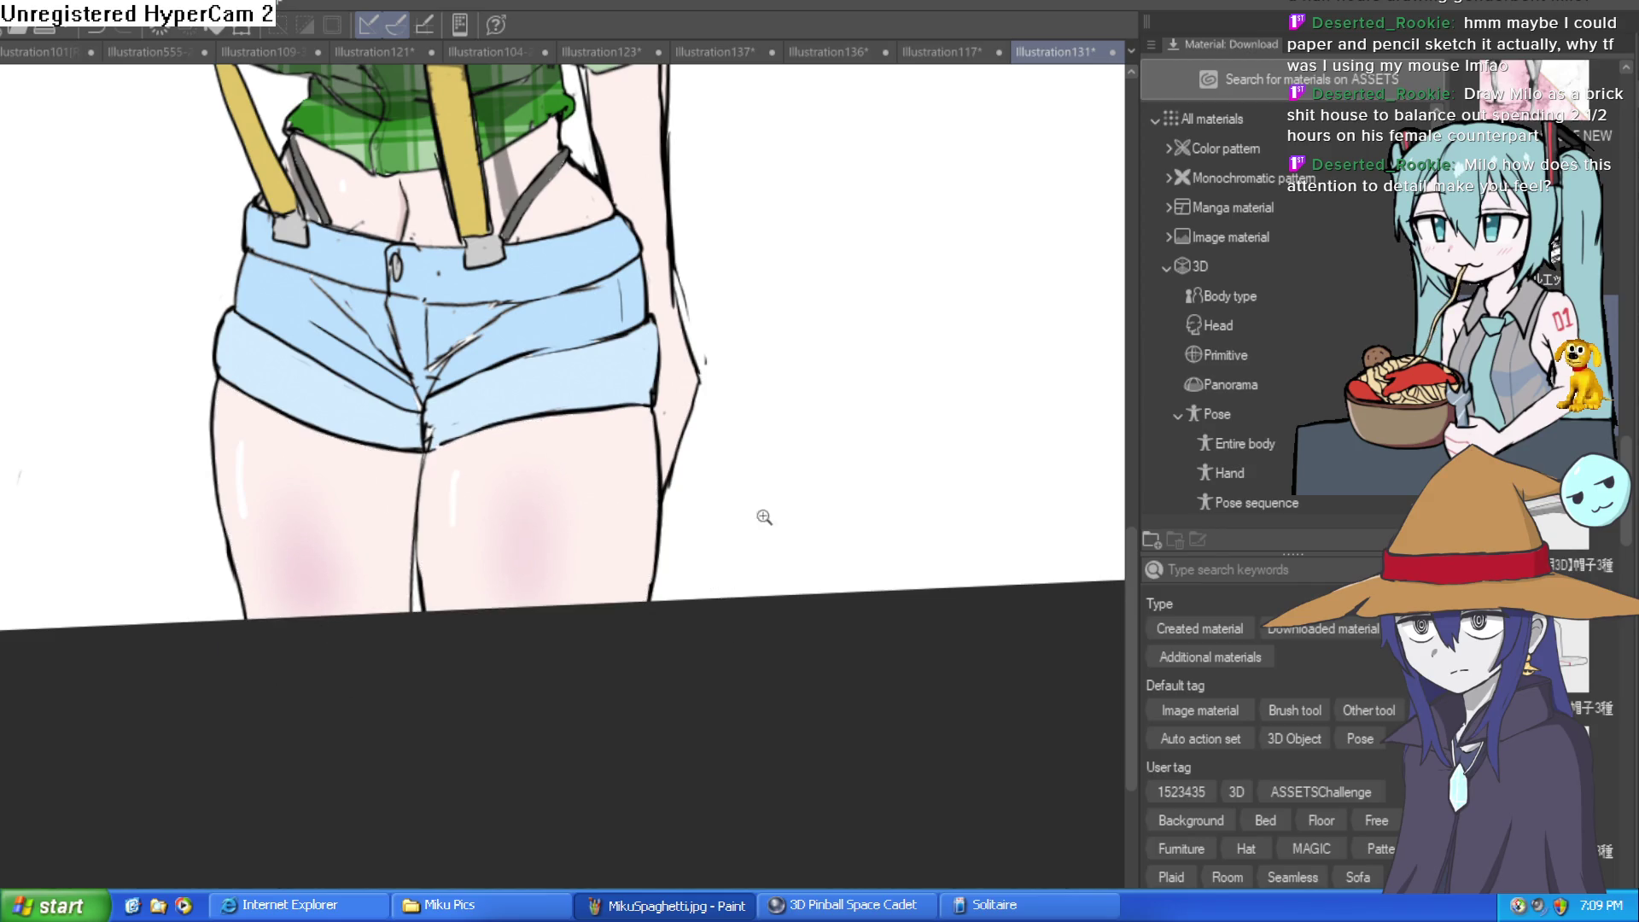
pyautogui.scroll(-2, 764, 503)
pyautogui.scroll(3, 743, 530)
pyautogui.scroll(-1, 751, 555)
pyautogui.moveTo(760, 586)
pyautogui.mouseDown()
pyautogui.moveTo(725, 688)
pyautogui.moveTo(826, 515)
pyautogui.moveTo(811, 515)
pyautogui.moveTo(851, 488)
pyautogui.mouseUp()
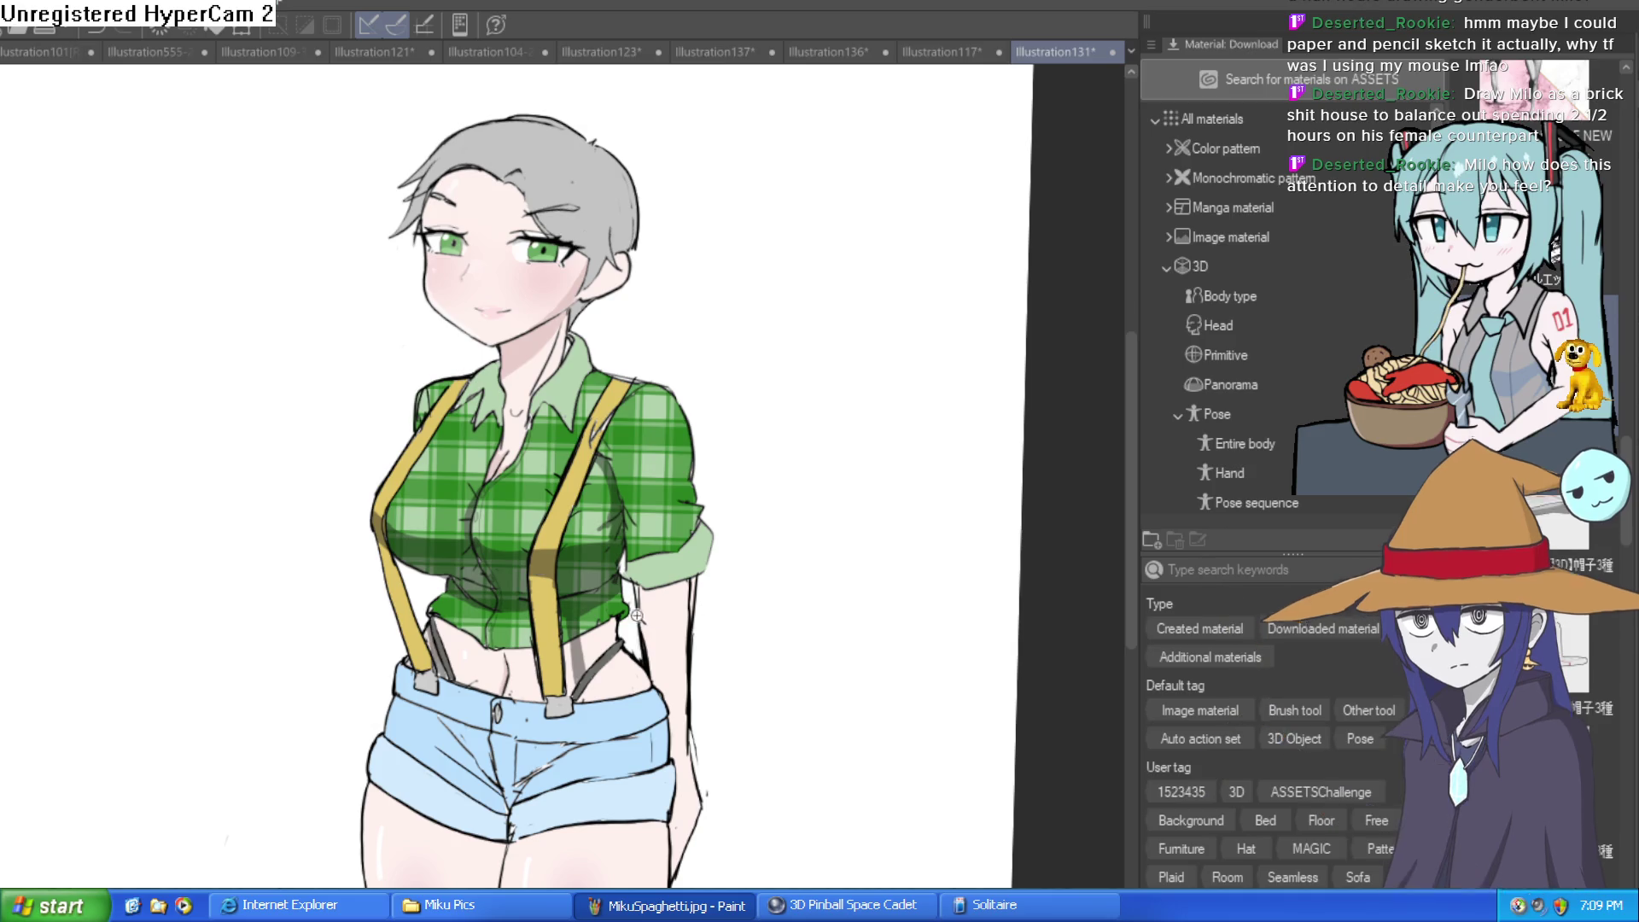
# Zoom to the suspender clip and blend the grey strap's shading above the waistband
pyautogui.scroll(3, 688, 586)
pyautogui.scroll(-1, 688, 586)
pyautogui.scroll(-3, 688, 586)
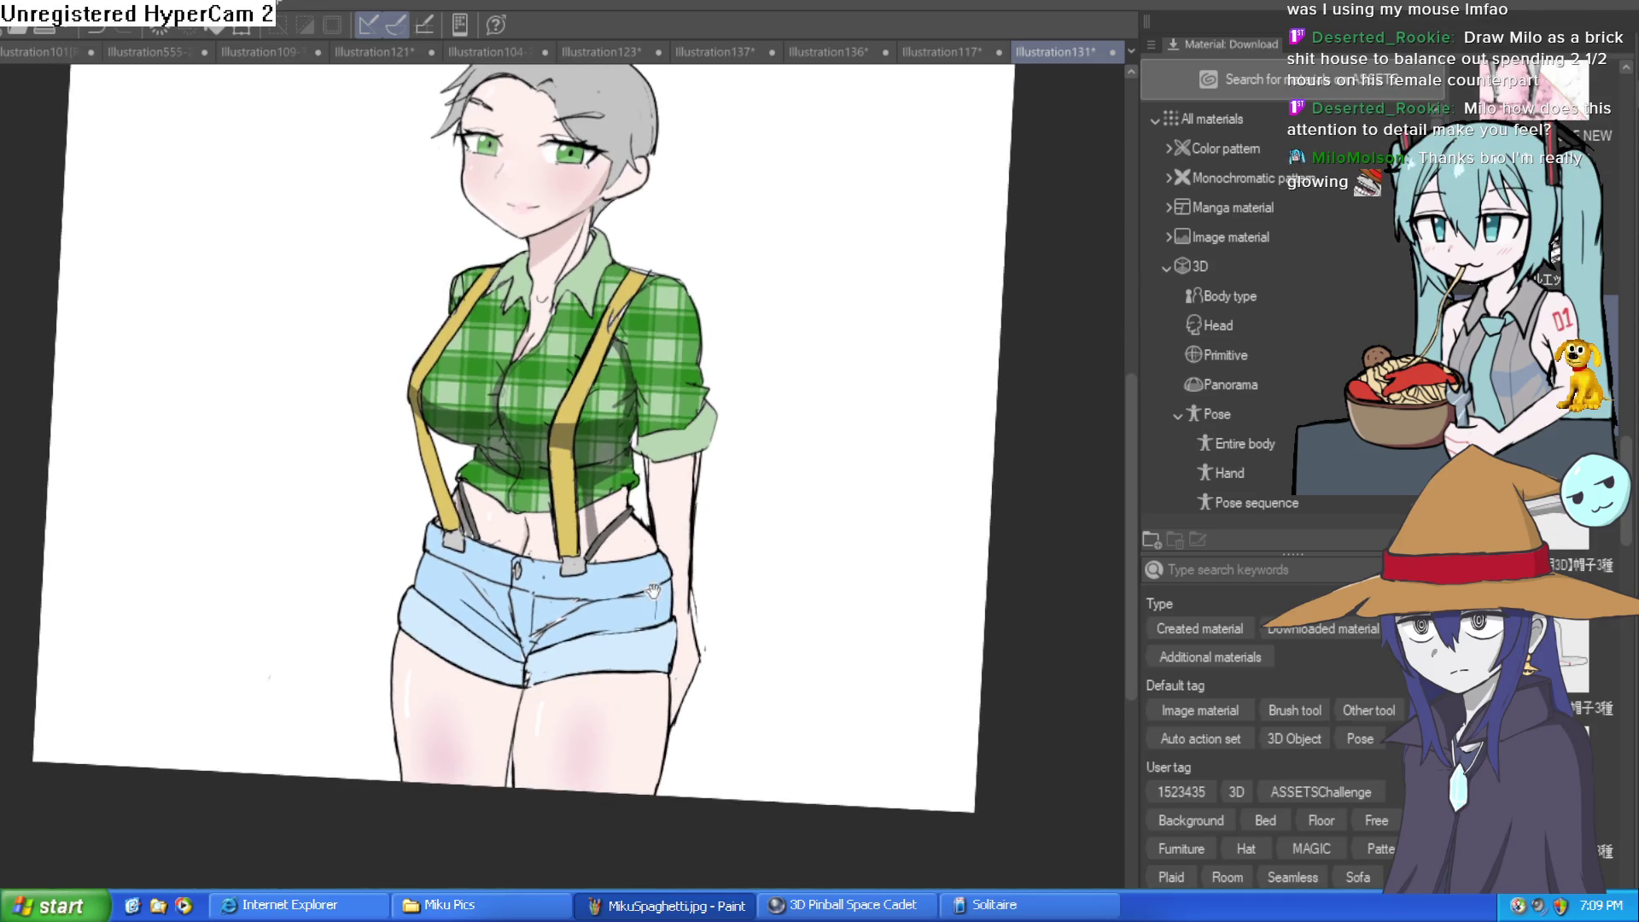
pyautogui.scroll(4, 720, 513)
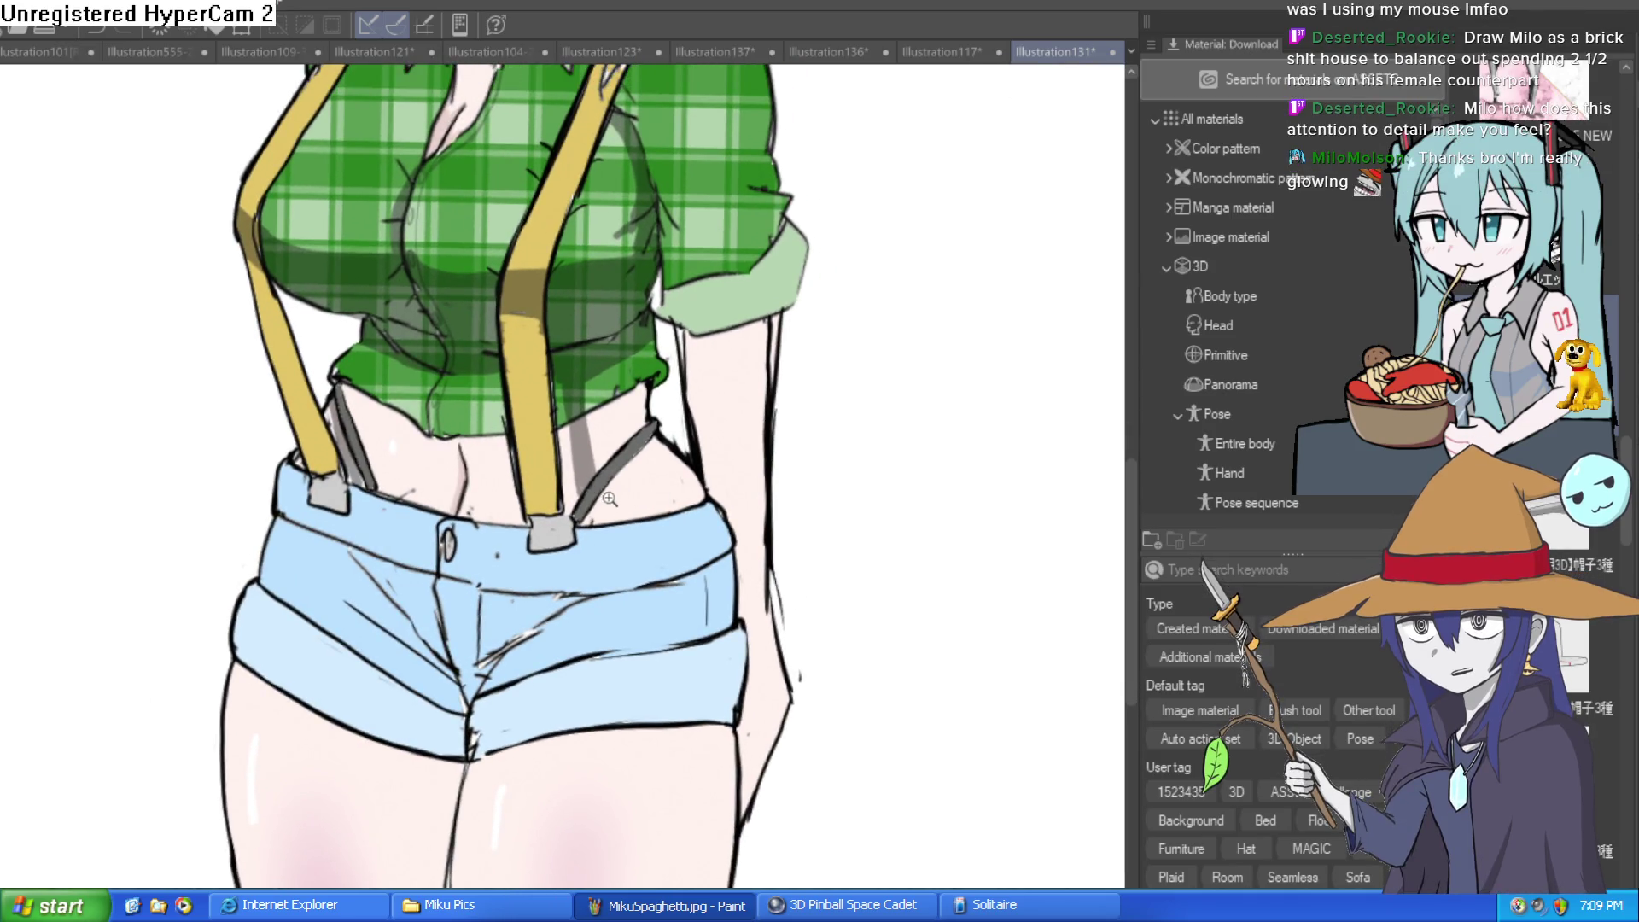
pyautogui.scroll(1, 605, 502)
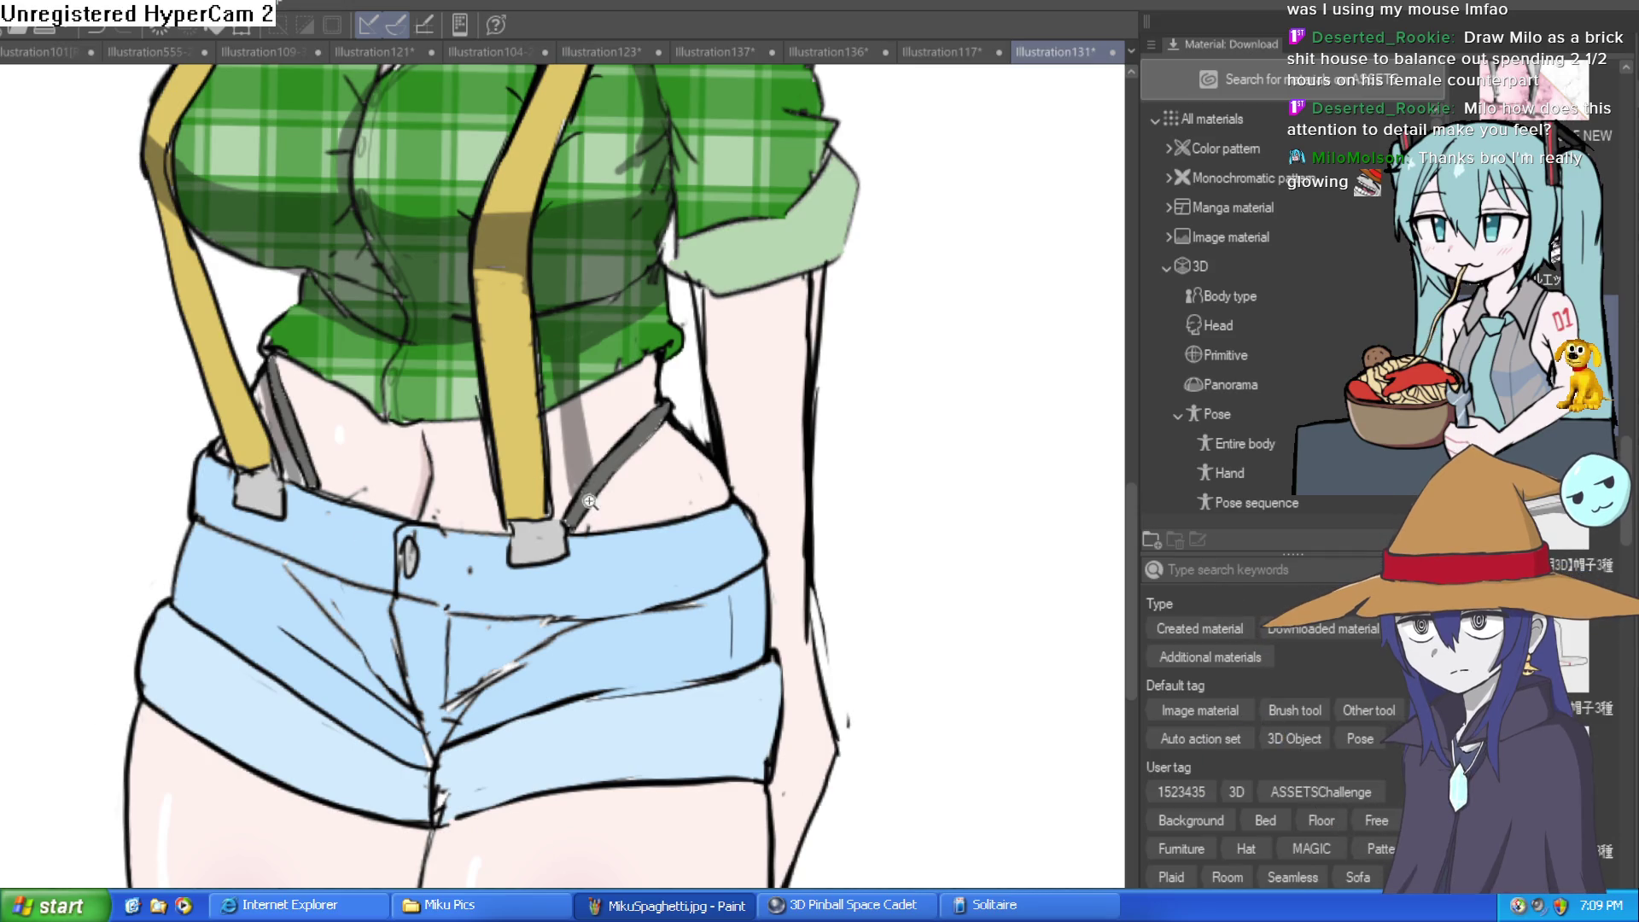
pyautogui.scroll(5, 555, 530)
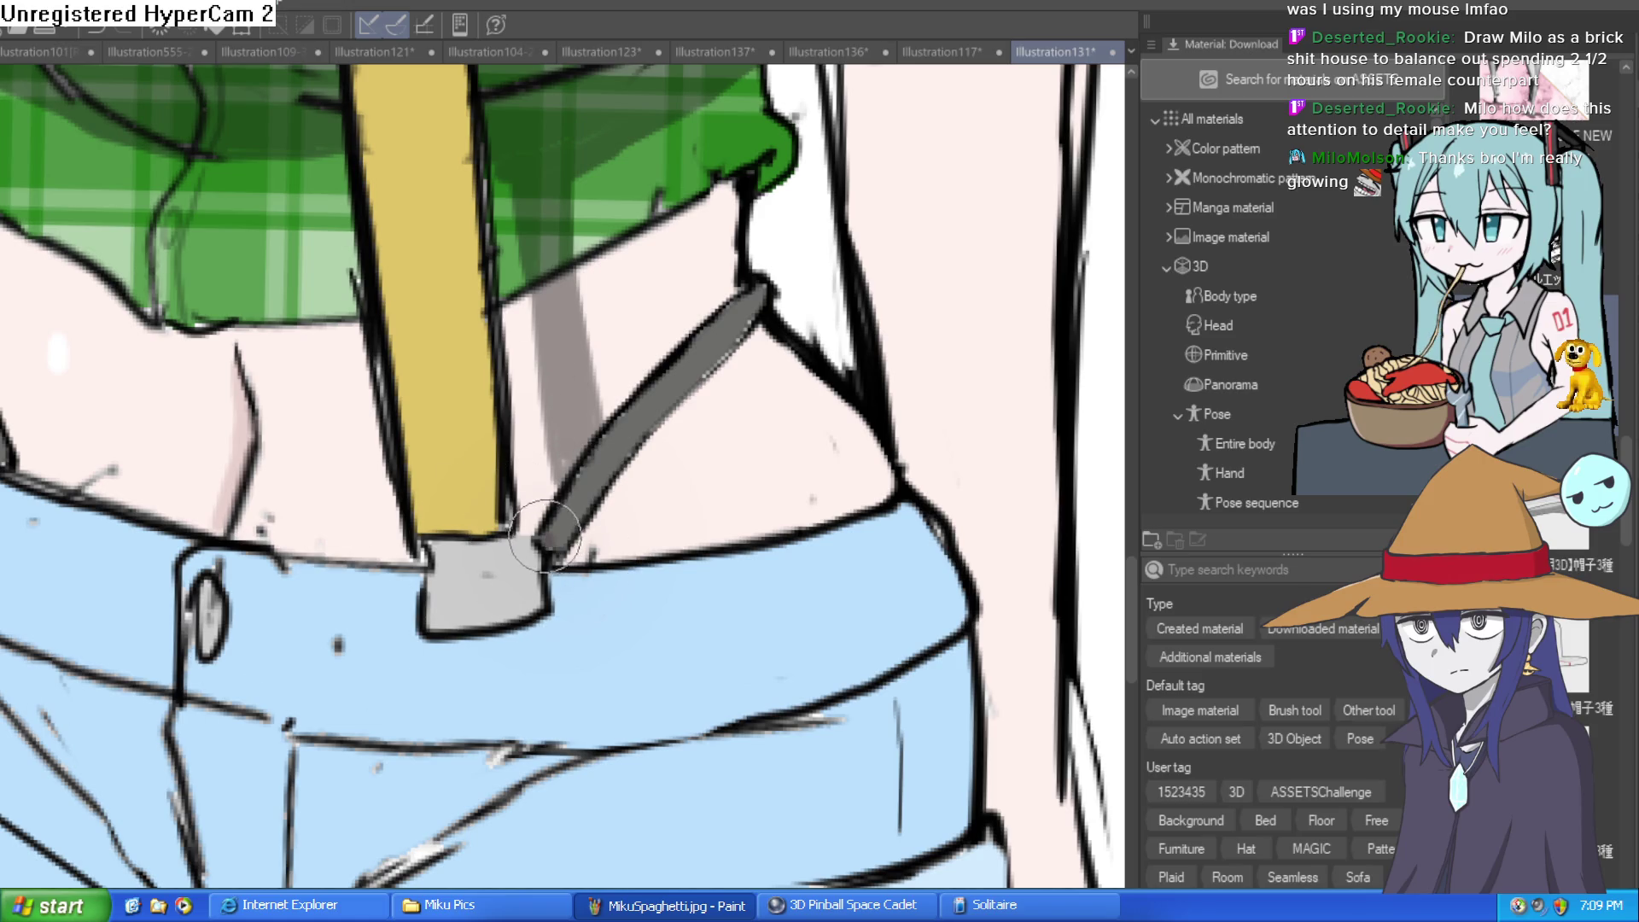
pyautogui.moveTo(573, 507)
pyautogui.mouseDown()
pyautogui.moveTo(587, 484)
pyautogui.moveTo(571, 532)
pyautogui.moveTo(760, 295)
pyautogui.moveTo(709, 344)
pyautogui.mouseUp()
pyautogui.moveTo(447, 388)
pyautogui.mouseDown()
pyautogui.moveTo(232, 417)
pyautogui.moveTo(147, 371)
pyautogui.moveTo(161, 175)
pyautogui.mouseUp()
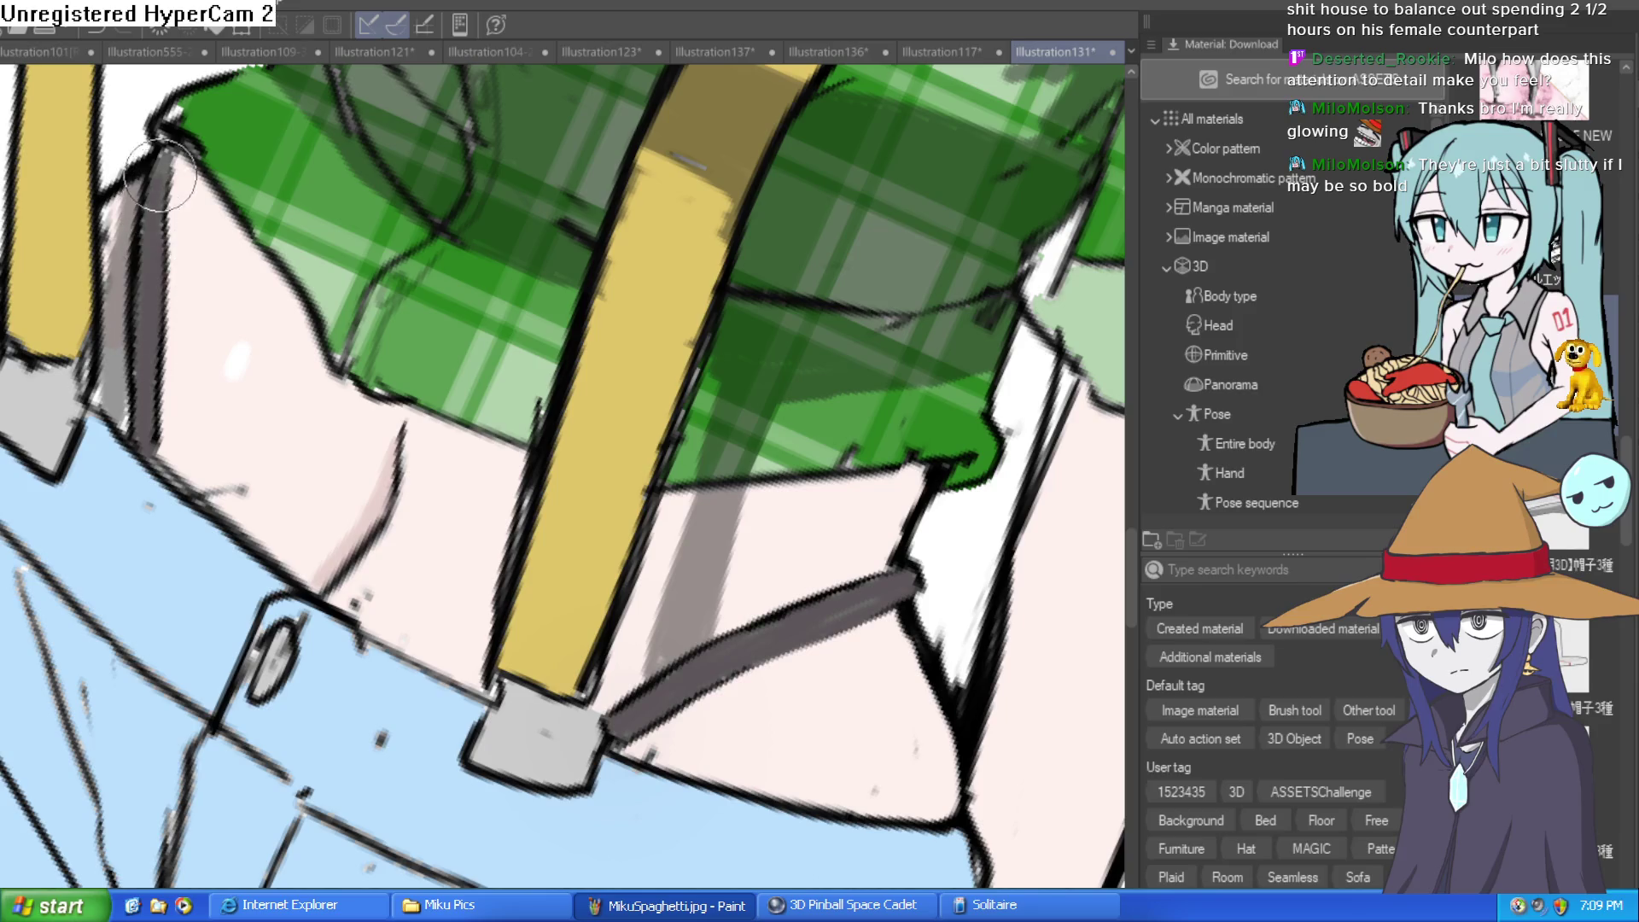
pyautogui.scroll(-5, 263, 139)
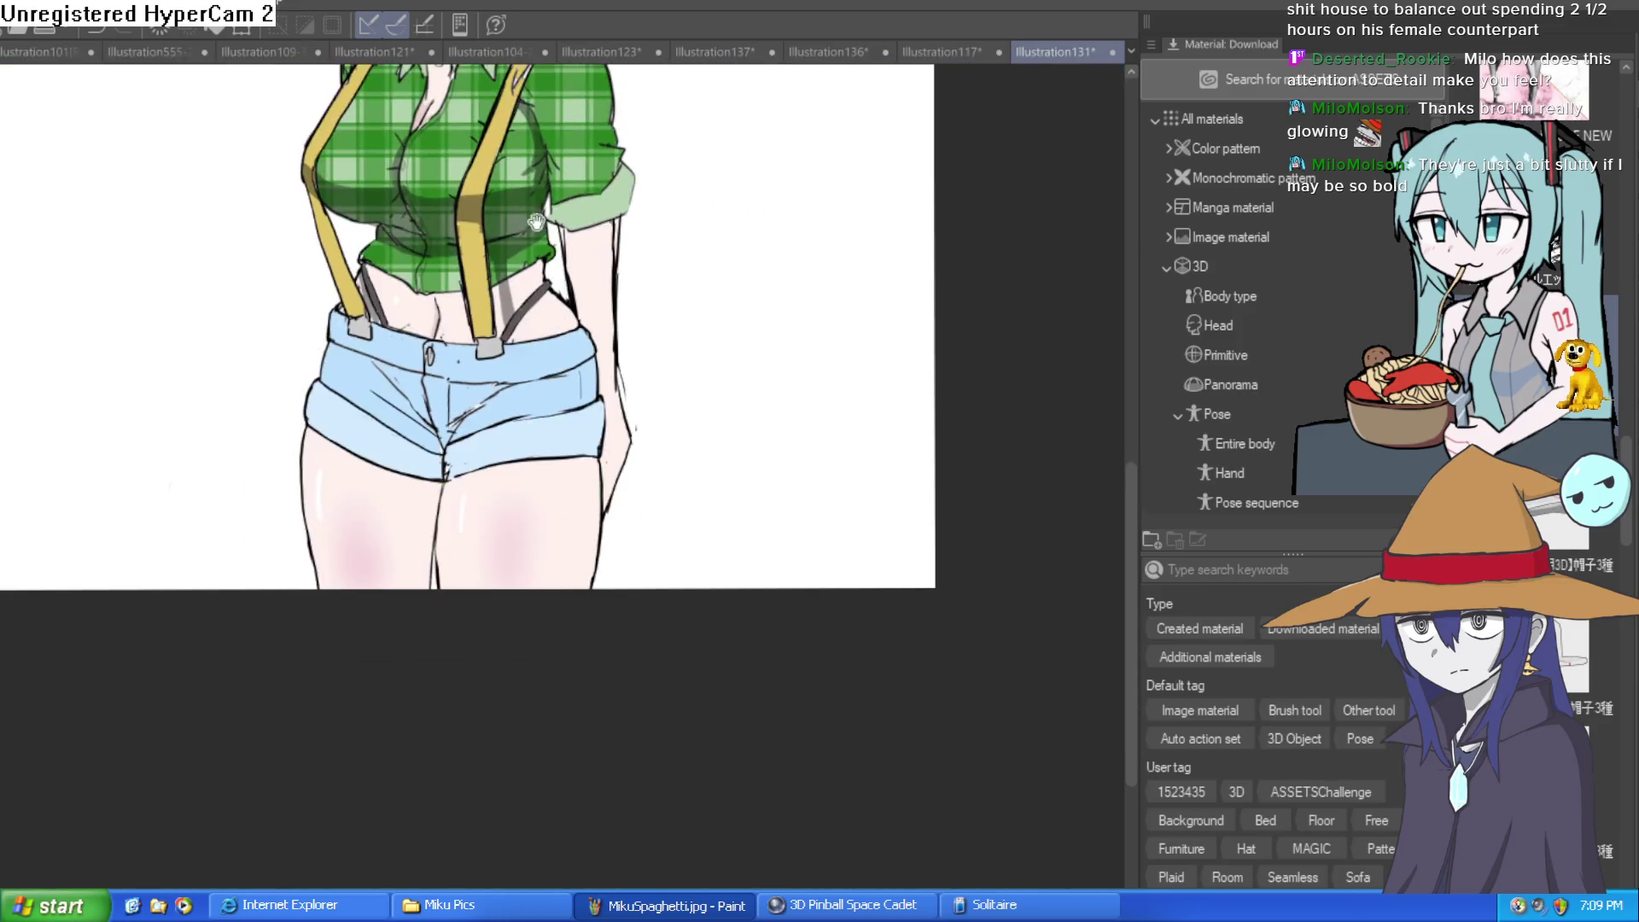
pyautogui.moveTo(661, 268)
pyautogui.mouseDown()
pyautogui.moveTo(672, 357)
pyautogui.moveTo(687, 309)
pyautogui.moveTo(655, 458)
pyautogui.moveTo(659, 424)
pyautogui.moveTo(674, 458)
pyautogui.mouseUp()
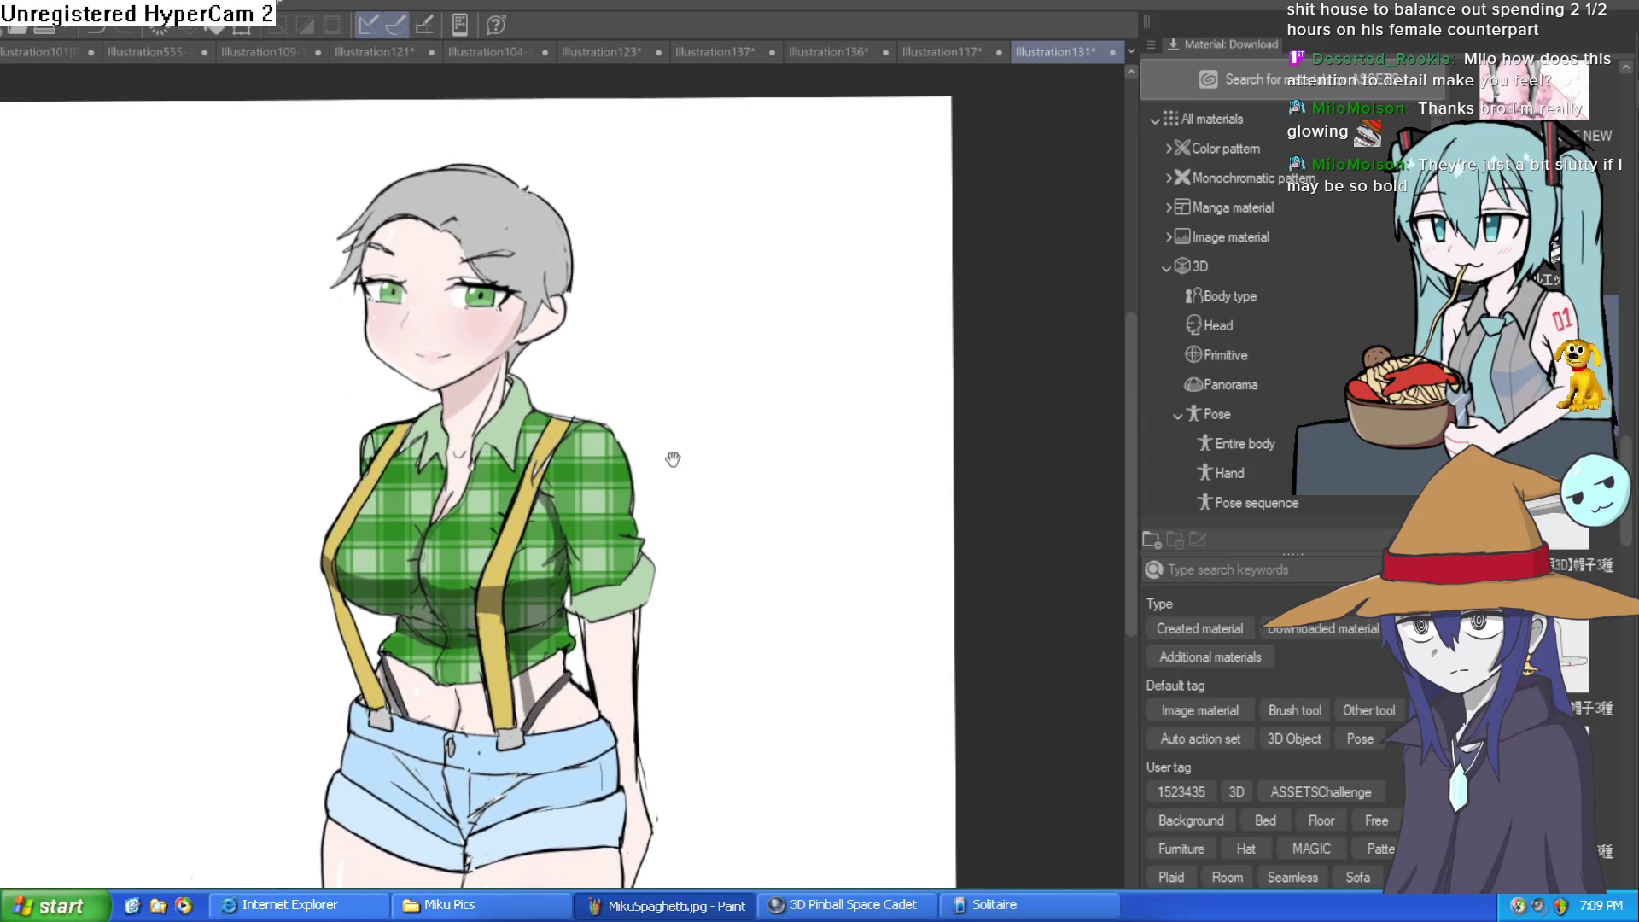
# Draw a darker hooked nose line, then undo it
pyautogui.scroll(5, 487, 380)
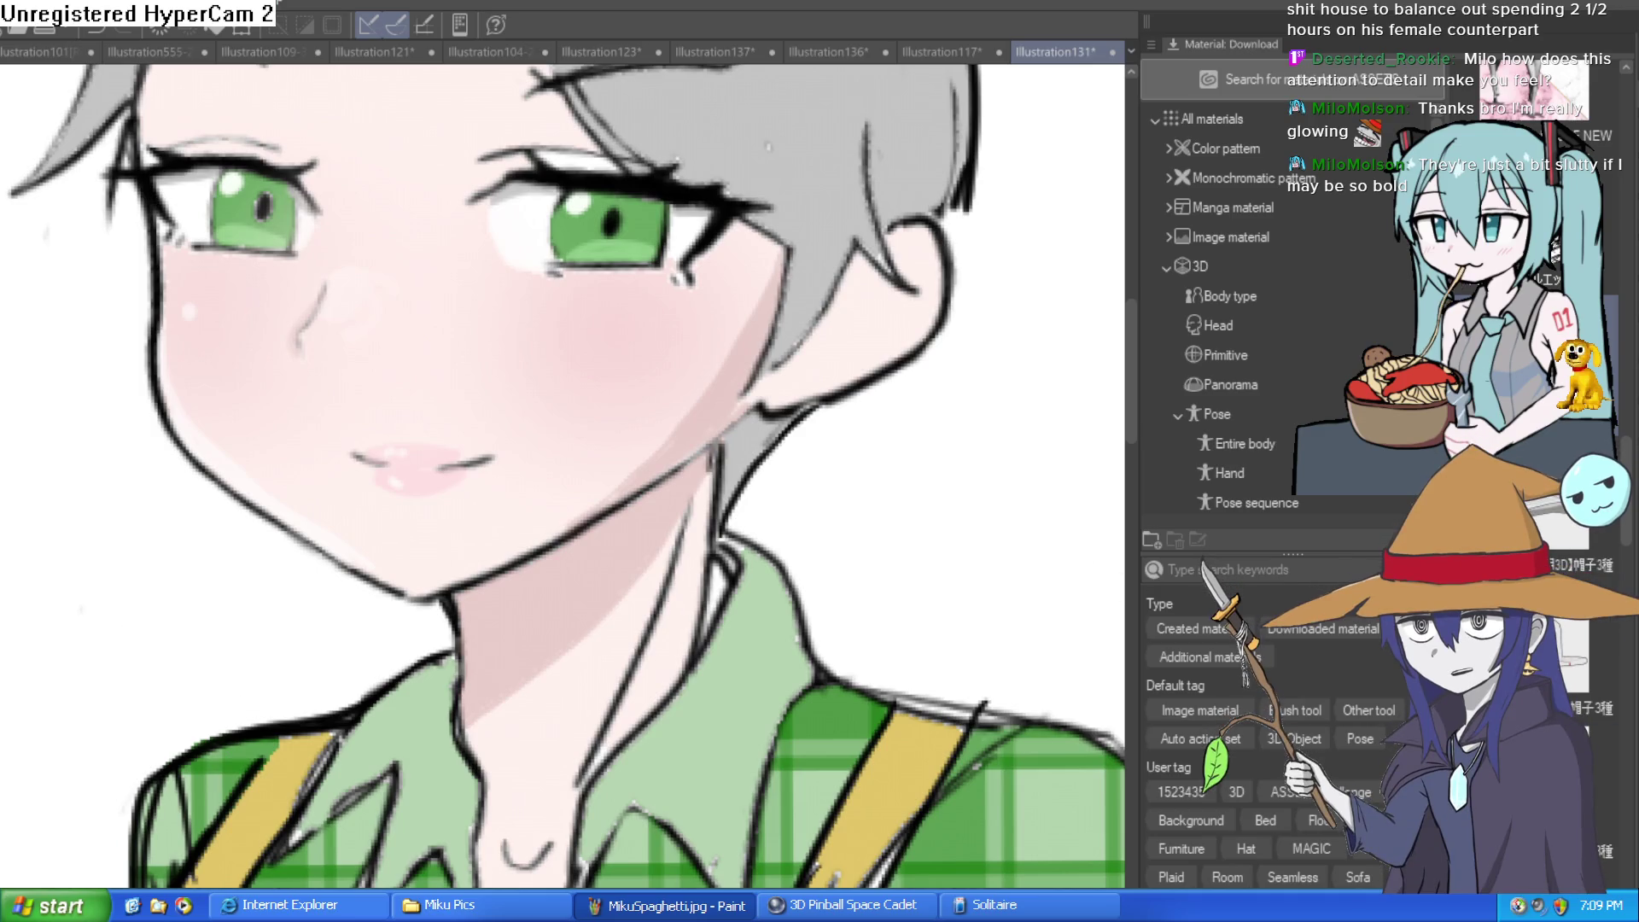
pyautogui.scroll(5, 288, 306)
pyautogui.moveTo(368, 420); pyautogui.dragTo(329, 549)
pyautogui.scroll(-5, 626, 461)
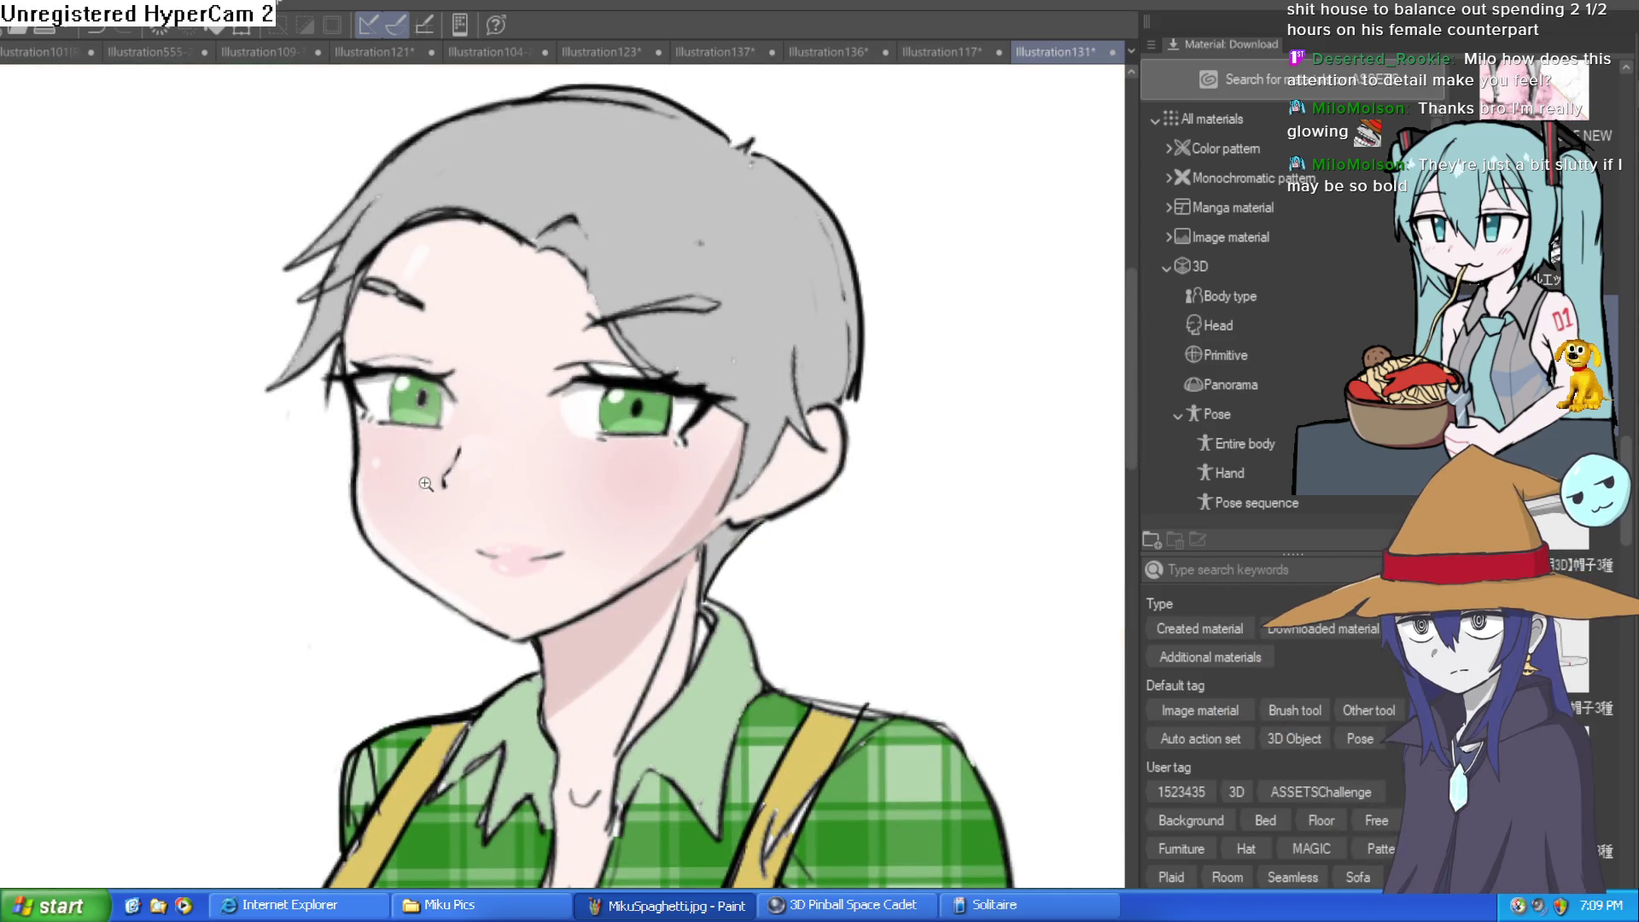
pyautogui.scroll(3, 438, 480)
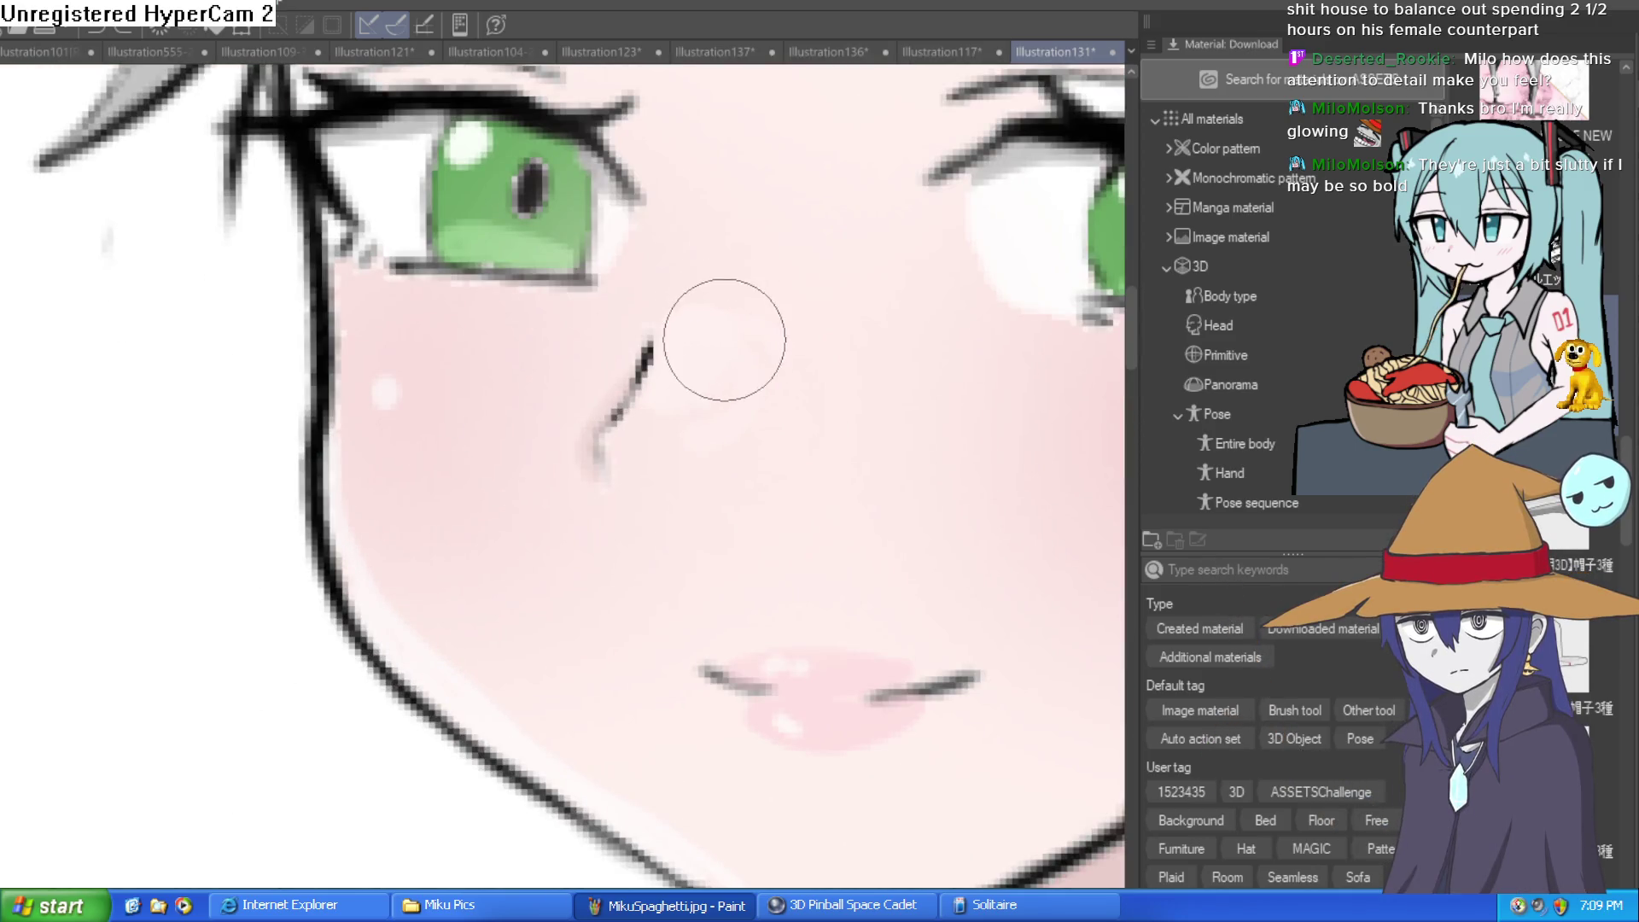
pyautogui.hotkey('ctrl', 'z')
# Add a short dark stroke at the nose tip
pyautogui.scroll(-5, 734, 324)
pyautogui.scroll(5, 874, 319)
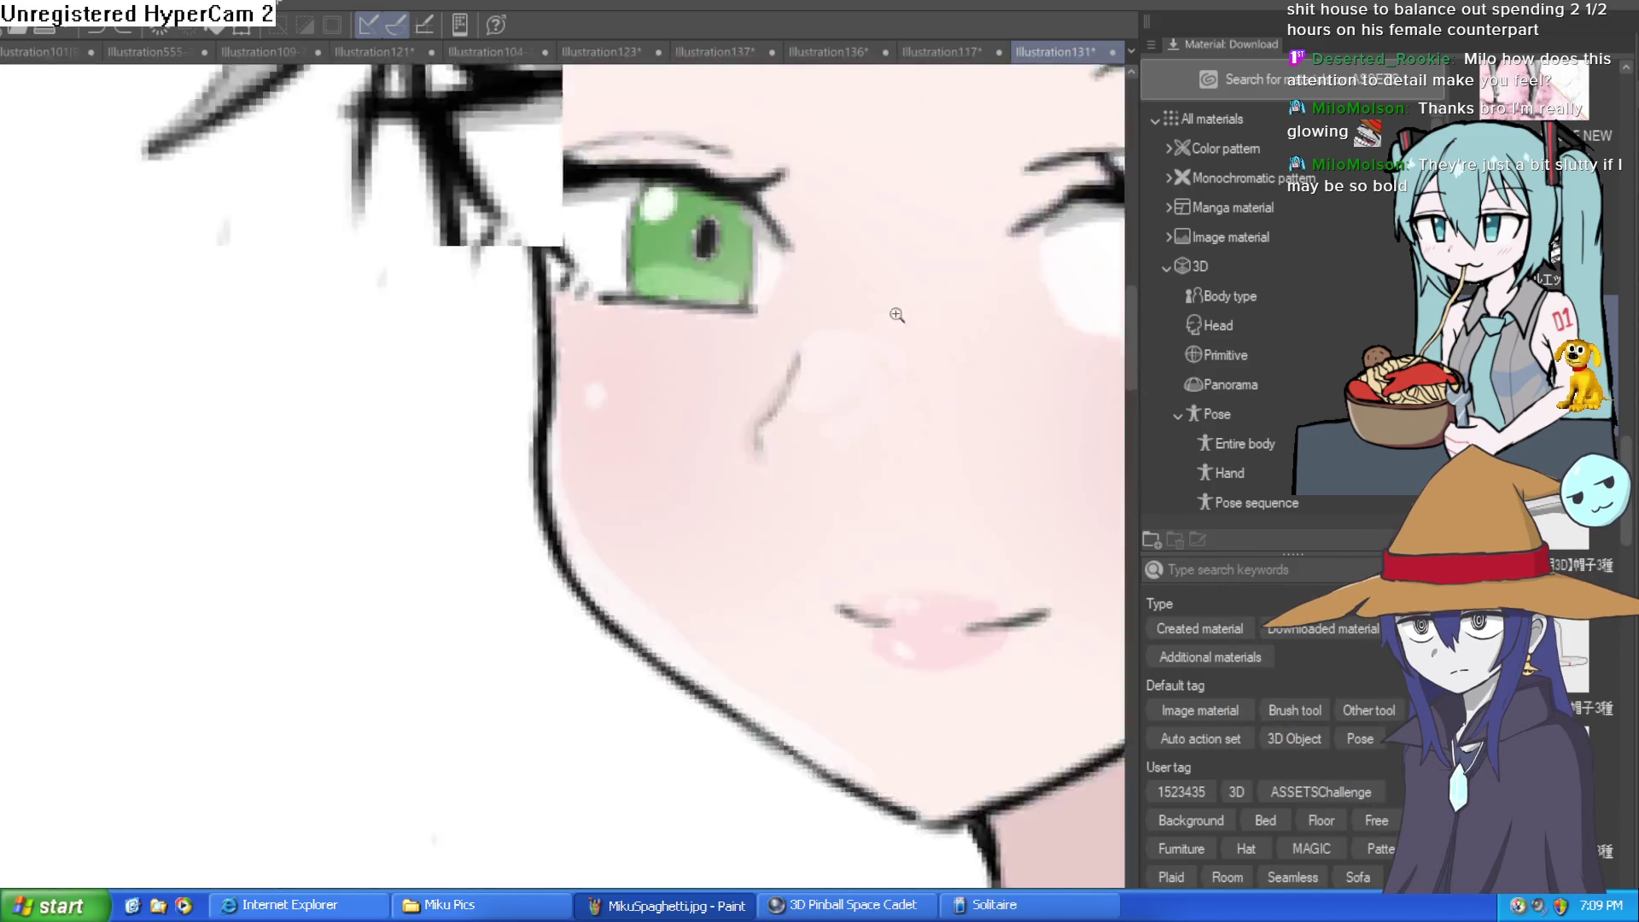
pyautogui.scroll(3, 874, 319)
pyautogui.moveTo(502, 406); pyautogui.dragTo(524, 452)
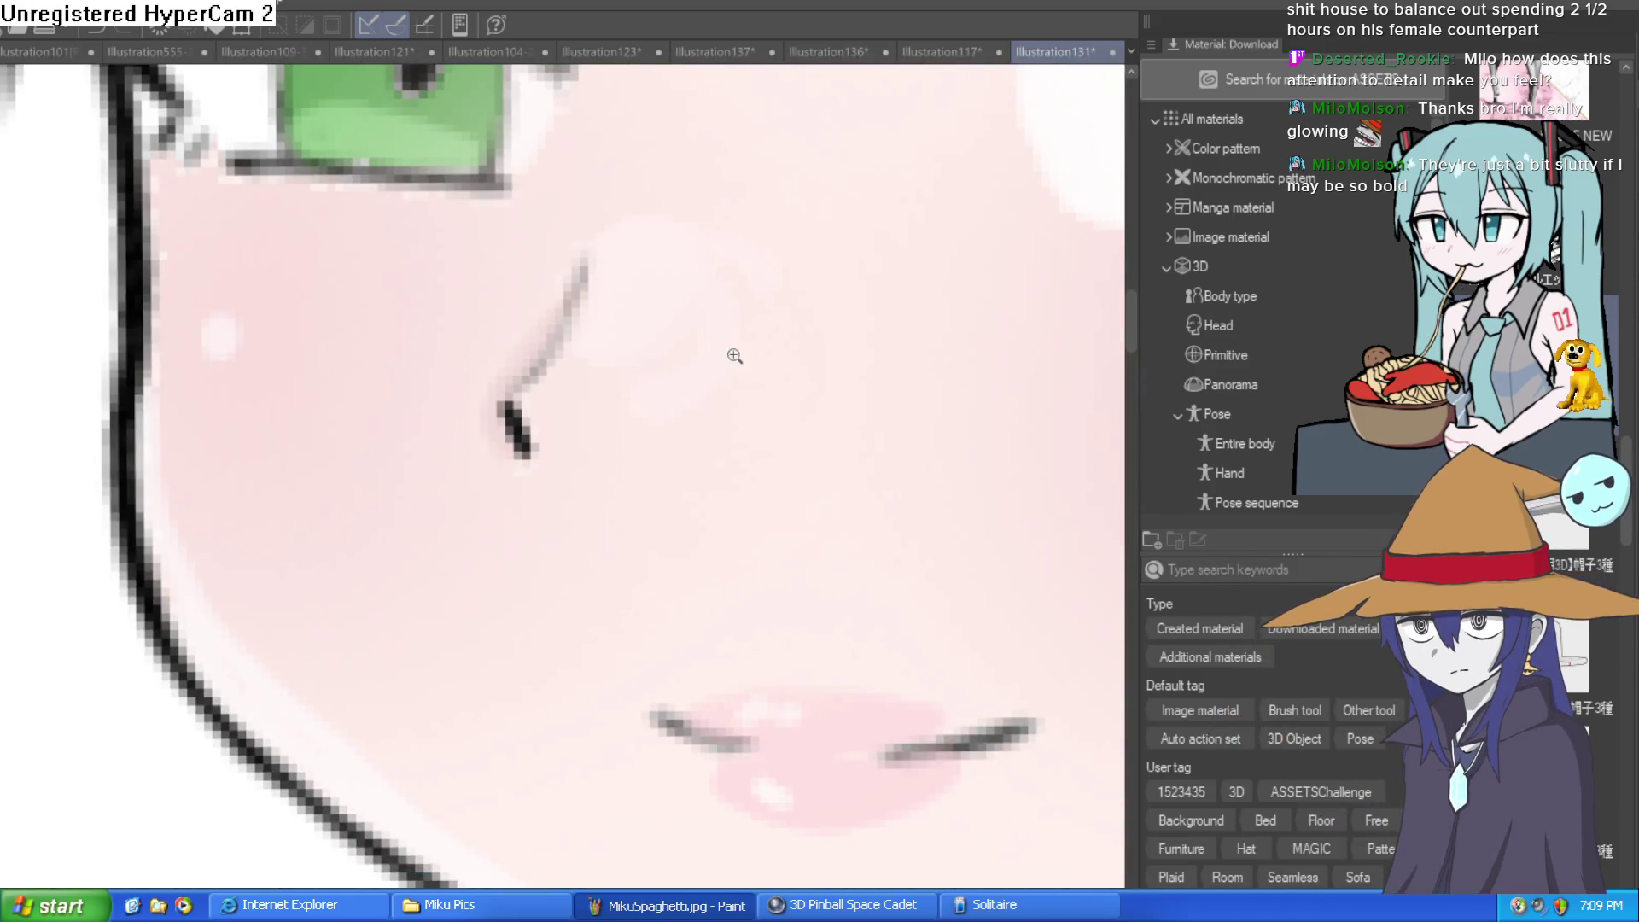
pyautogui.scroll(-5, 718, 350)
pyautogui.scroll(5, 854, 320)
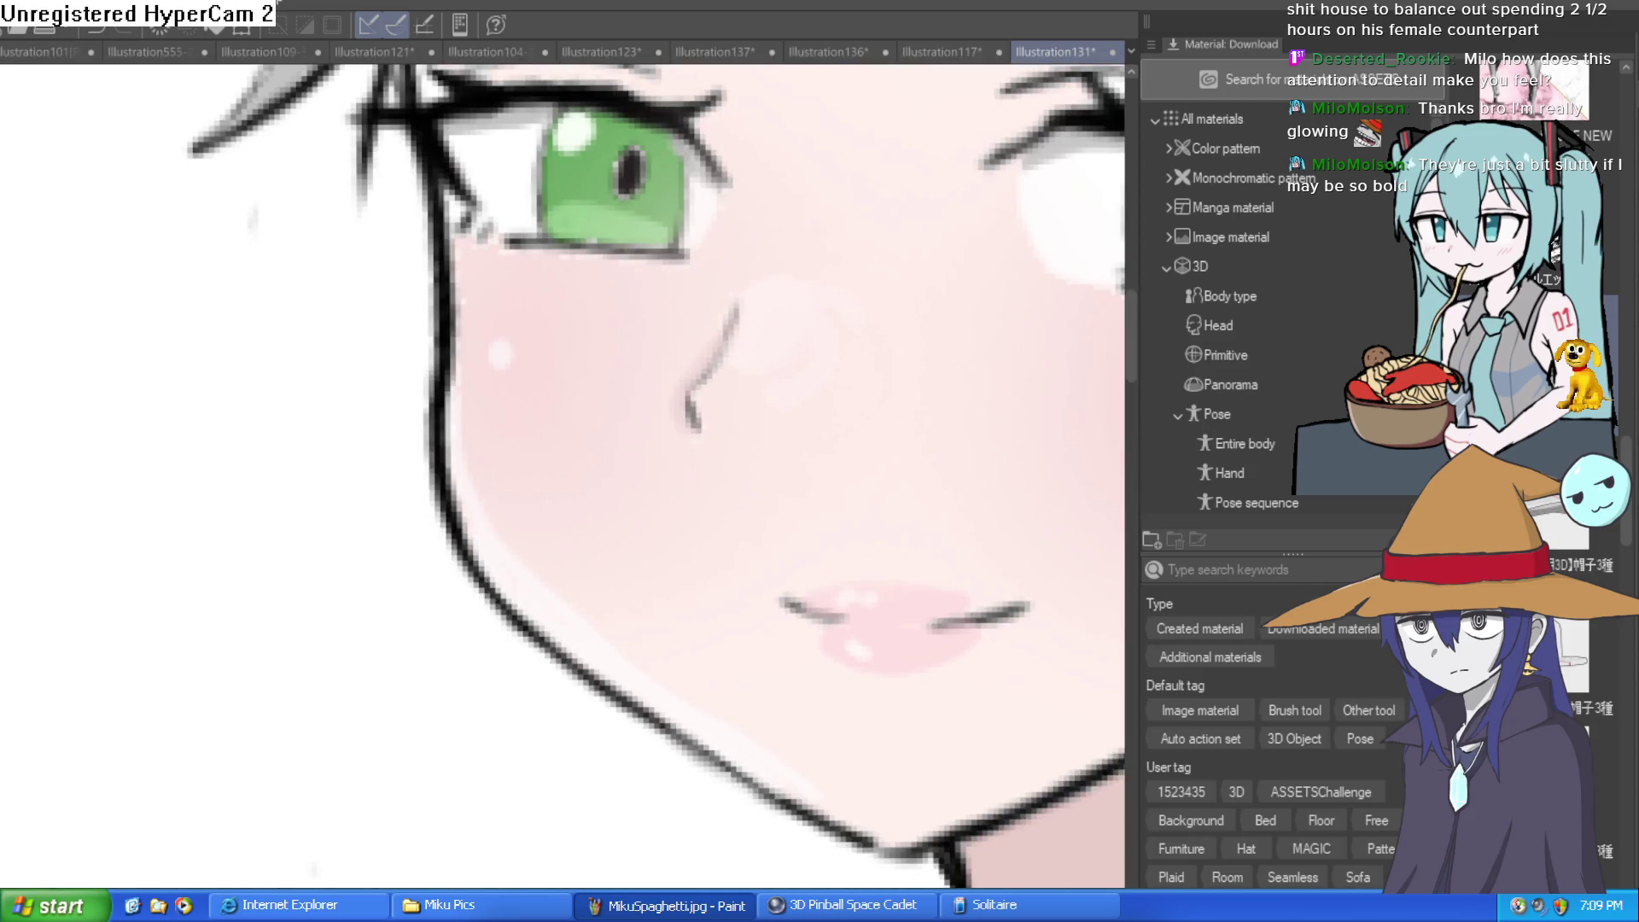
pyautogui.scroll(-5, 965, 646)
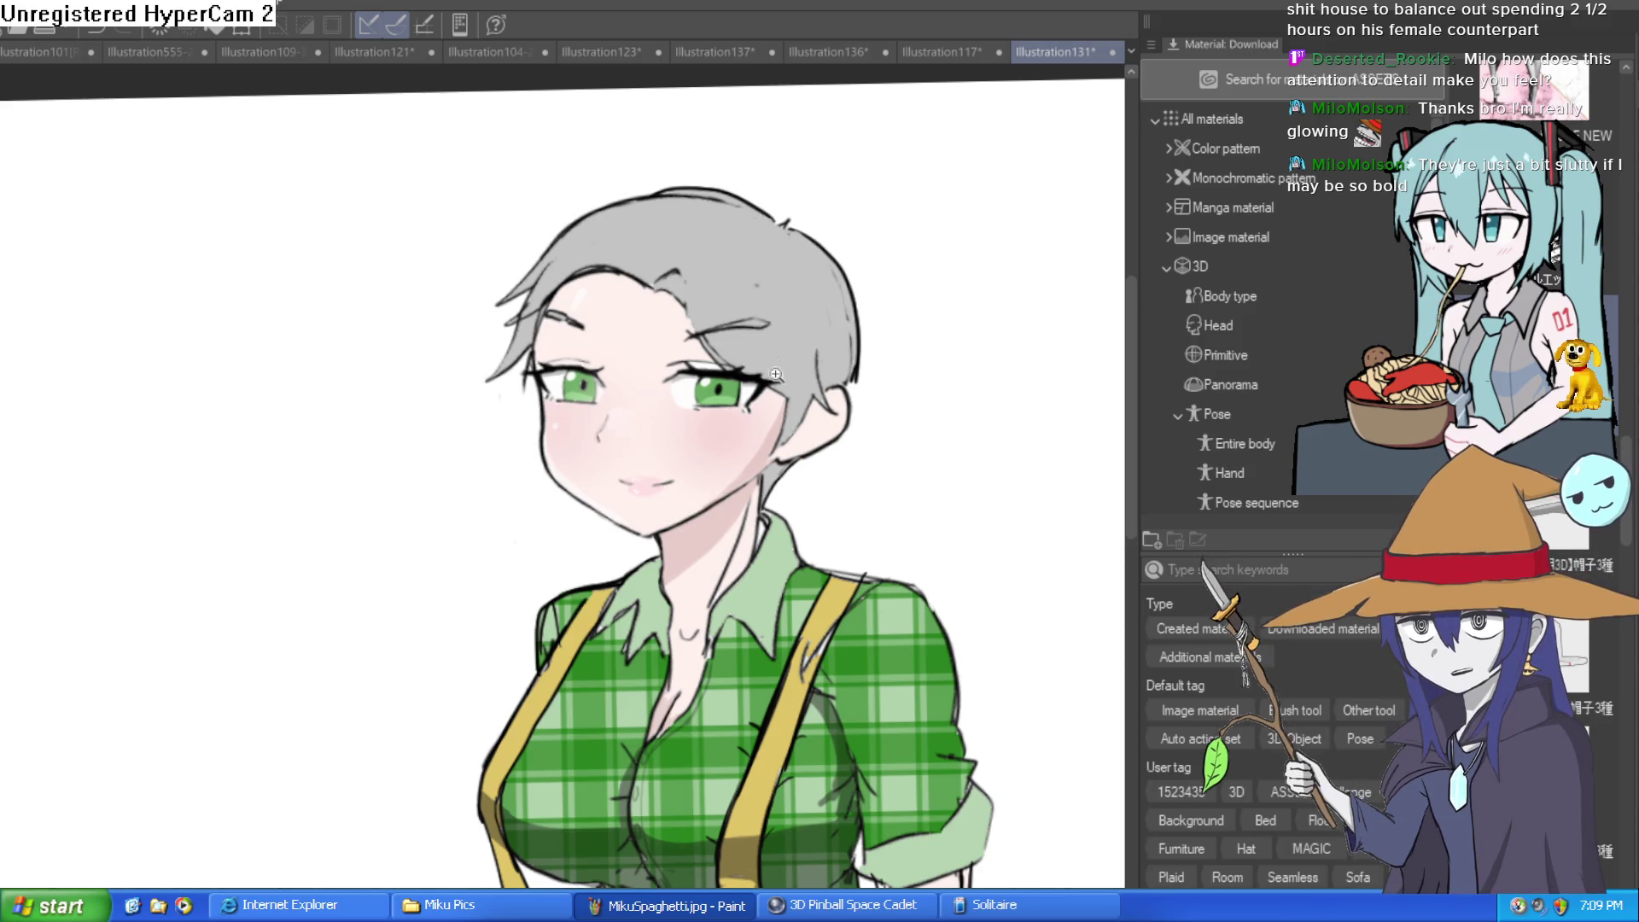
pyautogui.scroll(6, 774, 359)
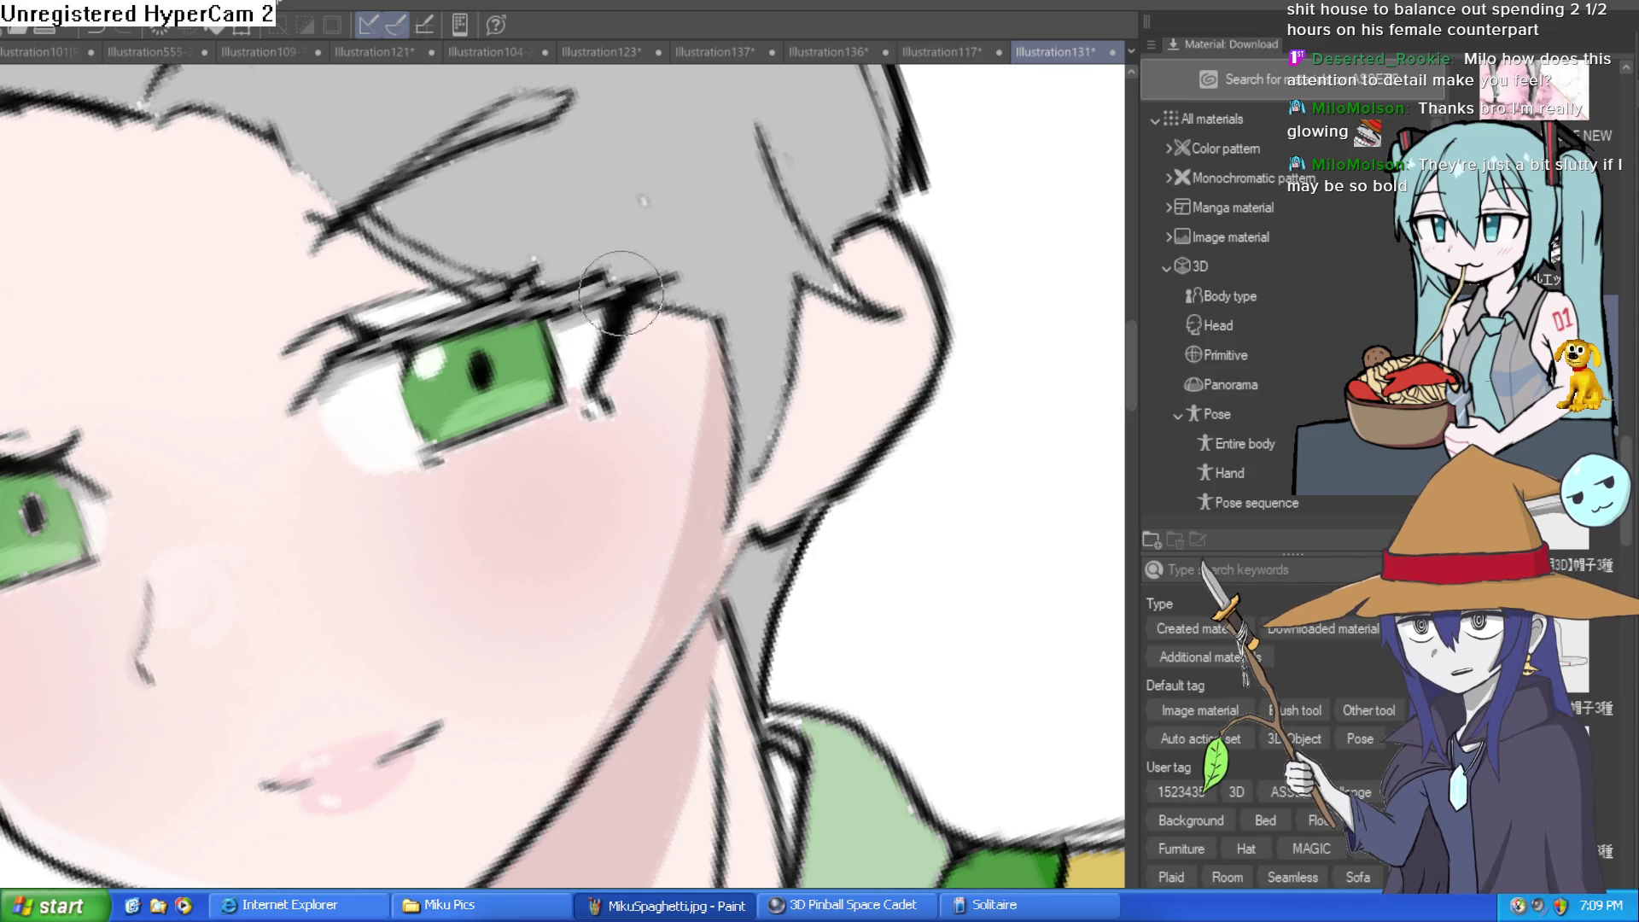
# Lighten the eye's outer lines, then reset and rotate the view of the figure
pyautogui.moveTo(498, 318)
pyautogui.mouseDown()
pyautogui.moveTo(705, 264)
pyautogui.moveTo(843, 383)
pyautogui.moveTo(628, 412)
pyautogui.moveTo(659, 350)
pyautogui.moveTo(672, 256)
pyautogui.moveTo(670, 309)
pyautogui.moveTo(658, 256)
pyautogui.moveTo(649, 299)
pyautogui.mouseUp()
pyautogui.moveTo(633, 421); pyautogui.dragTo(683, 290)
pyautogui.hotkey('ctrl', '0')
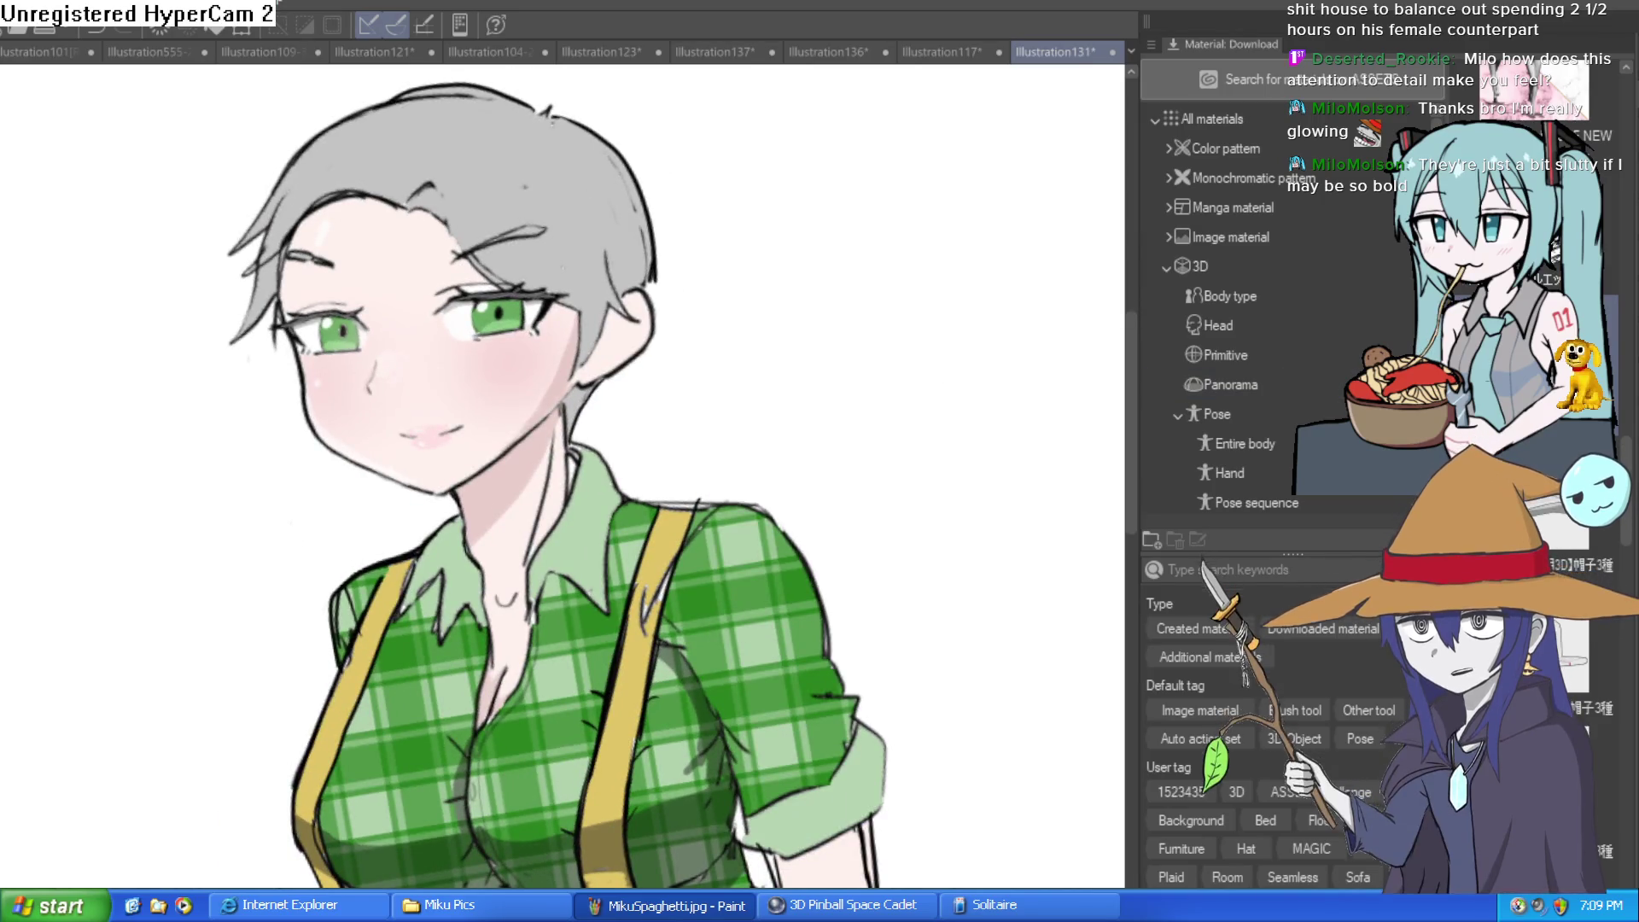
pyautogui.moveTo(880, 546)
pyautogui.mouseDown()
pyautogui.moveTo(939, 512)
pyautogui.moveTo(958, 597)
pyautogui.mouseUp()
pyautogui.scroll(-2, 944, 458)
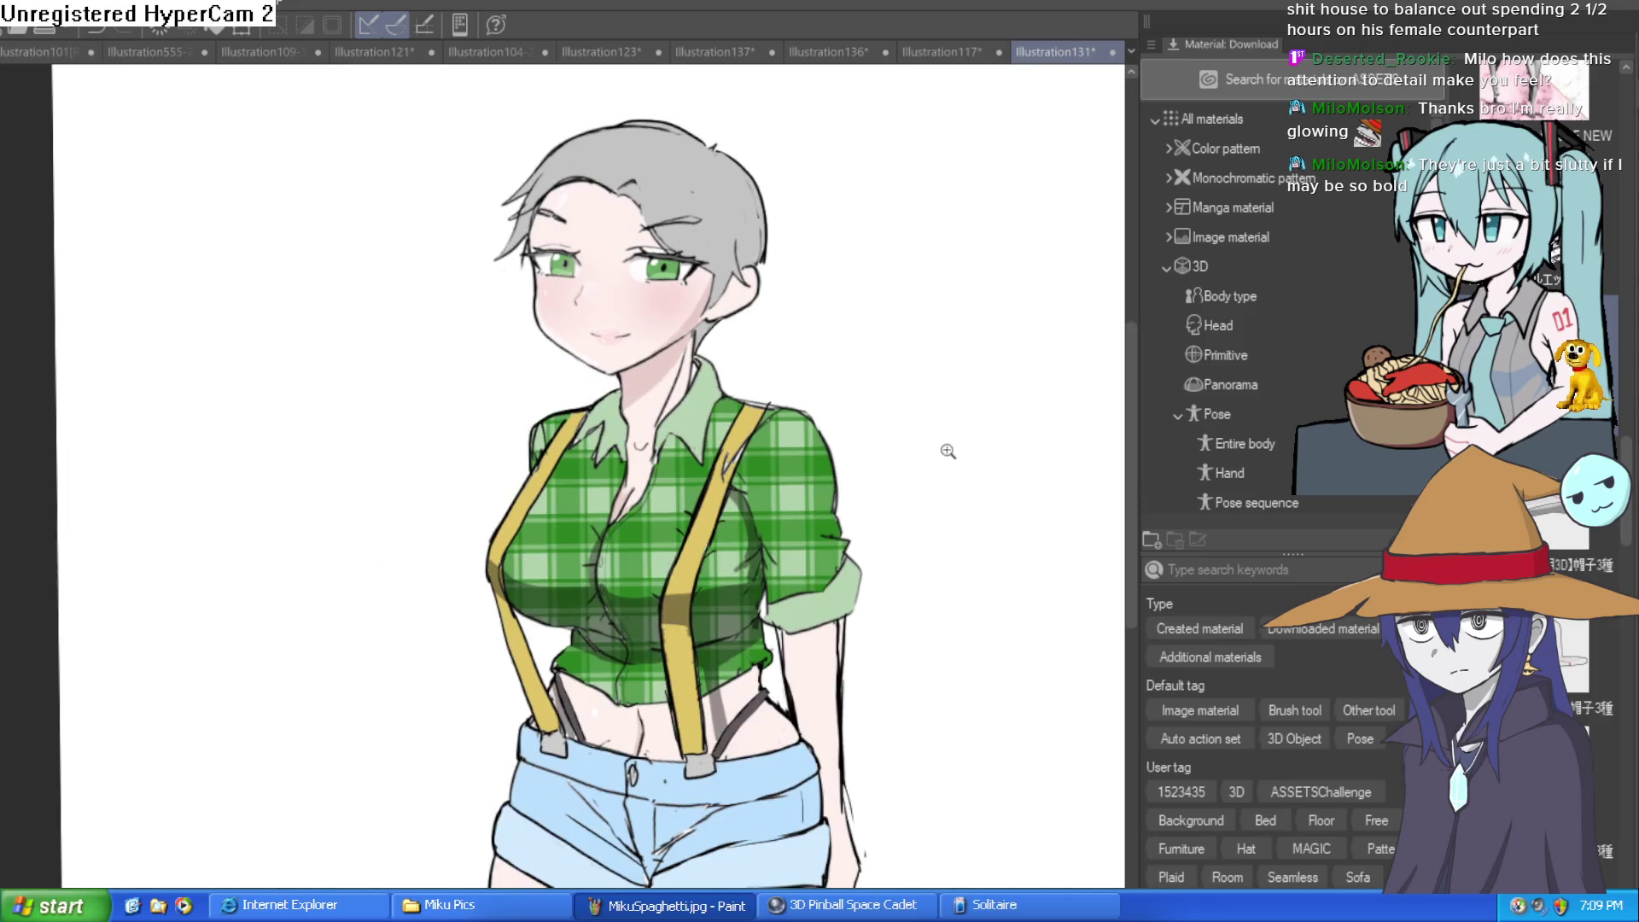
pyautogui.scroll(4, 889, 494)
pyautogui.scroll(-2, 892, 555)
pyautogui.scroll(1, 901, 521)
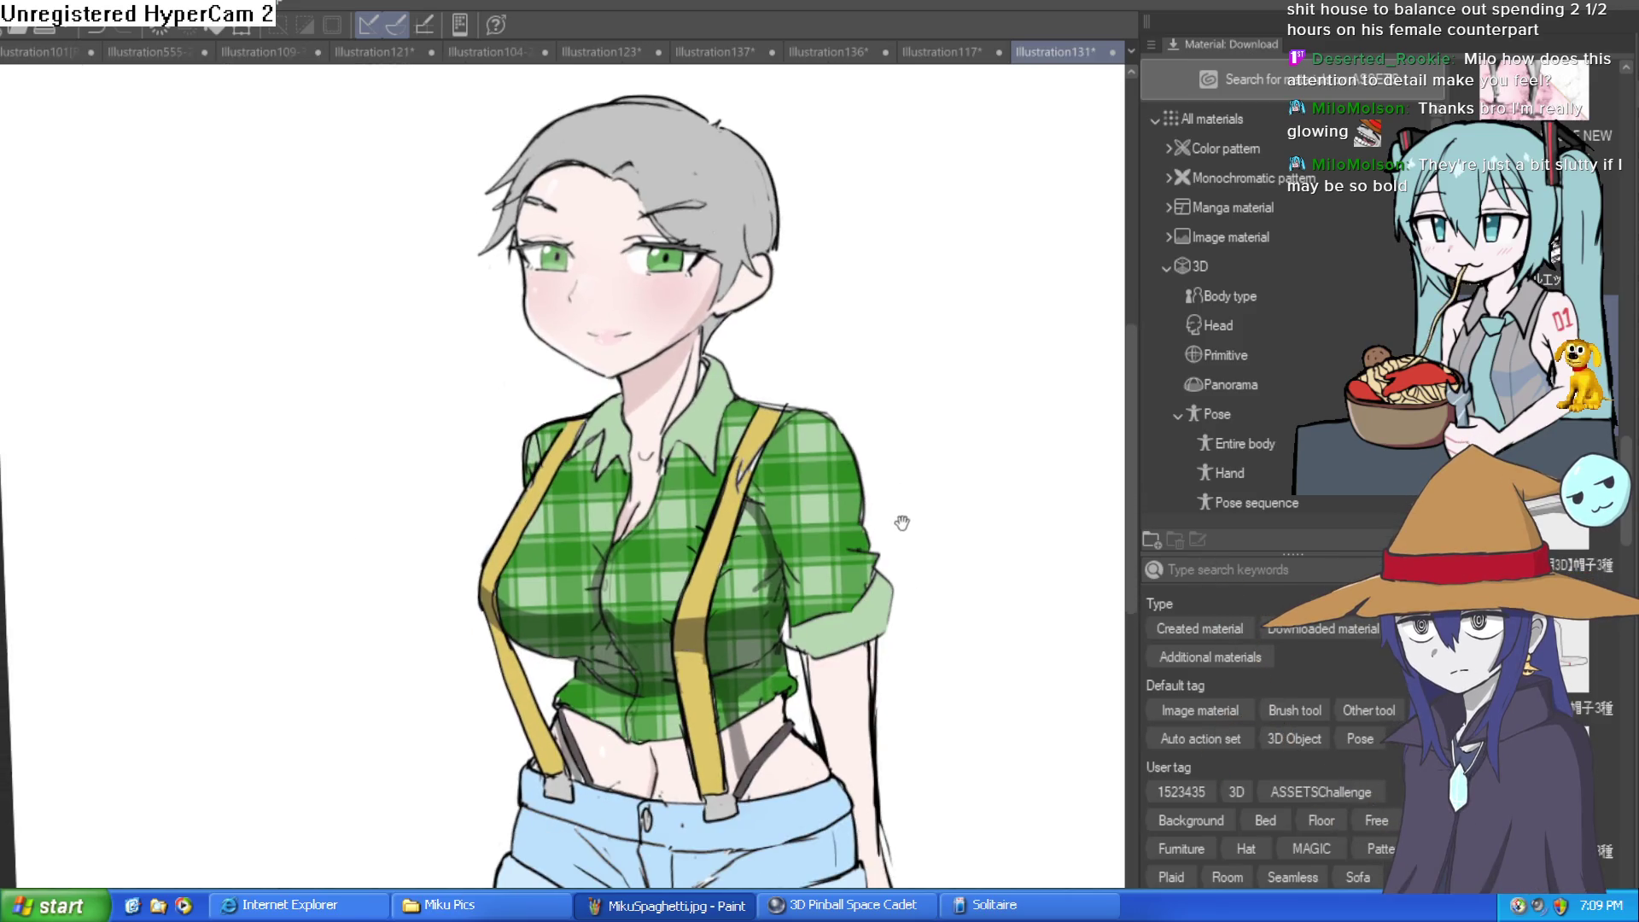
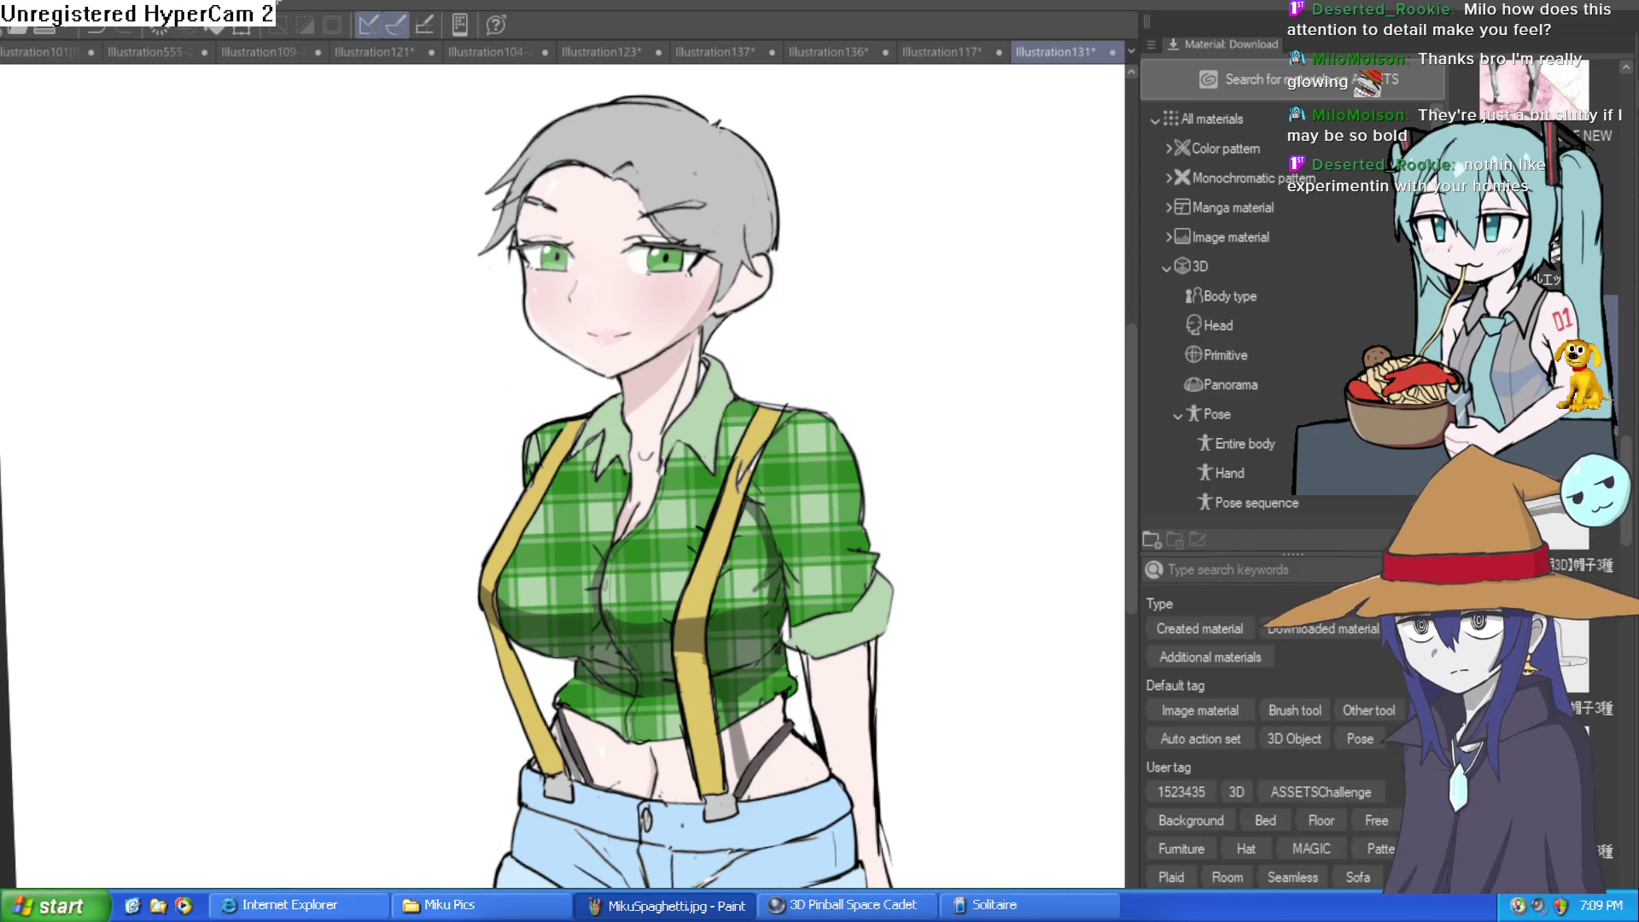
# Outline the right thigh edge in red, fill the strip pink, and repaint it lighter
pyautogui.moveTo(690, 333)
pyautogui.mouseDown()
pyautogui.moveTo(717, 51)
pyautogui.moveTo(743, 68)
pyautogui.mouseUp()
pyautogui.scroll(5, 747, 429)
pyautogui.moveTo(748, 430)
pyautogui.mouseDown()
pyautogui.moveTo(758, 323)
pyautogui.moveTo(680, 376)
pyautogui.moveTo(645, 439)
pyautogui.mouseUp()
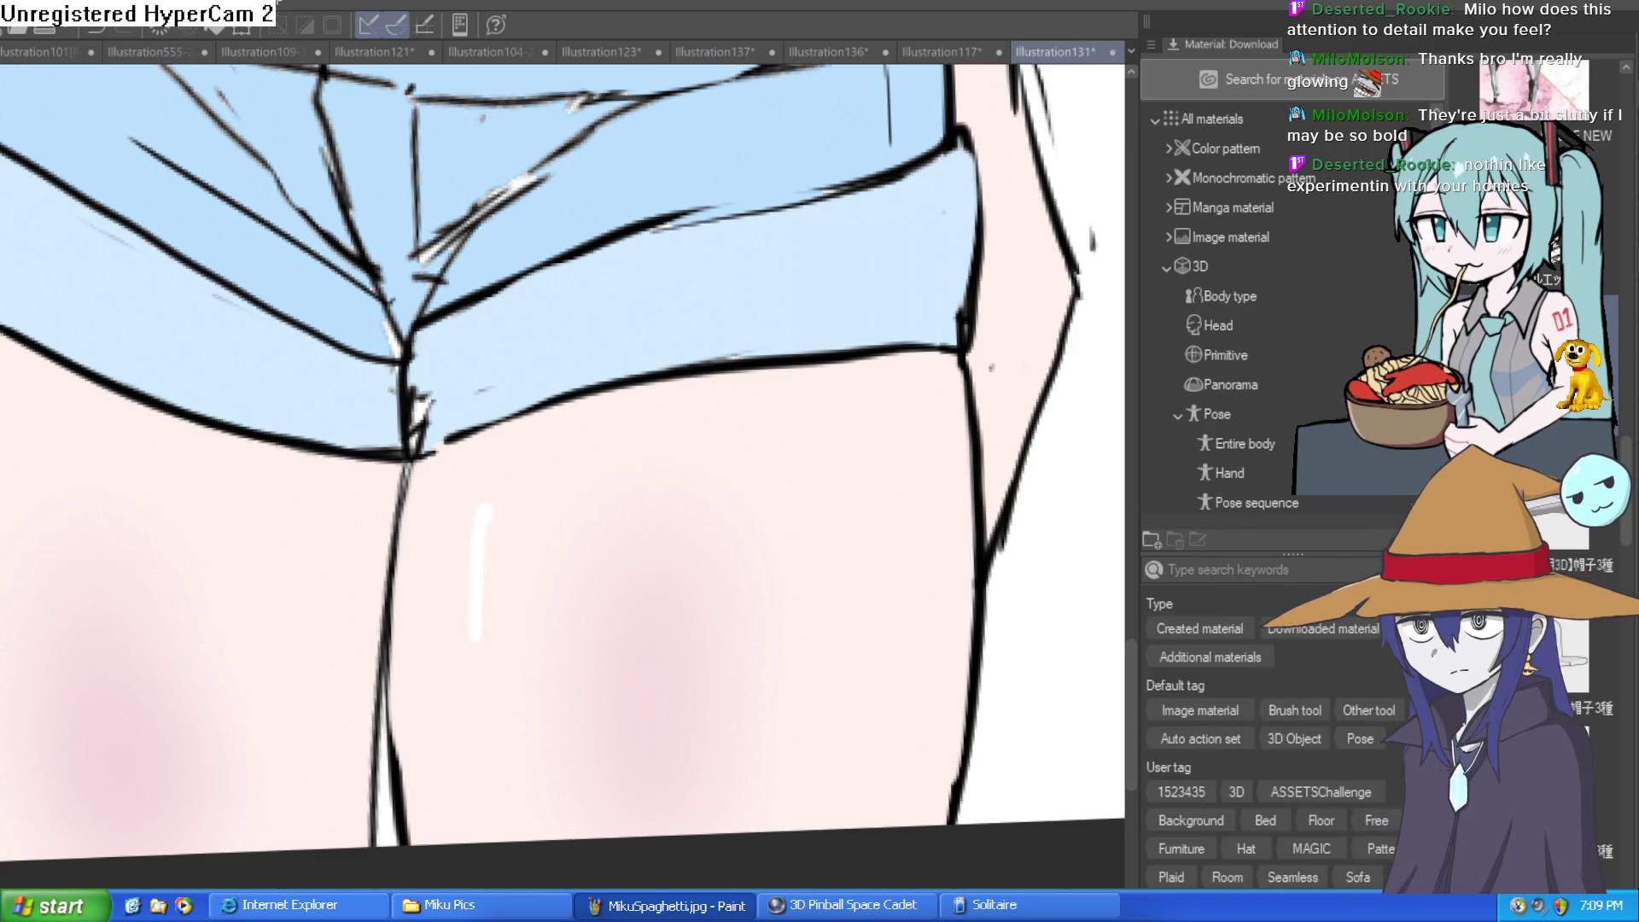
pyautogui.moveTo(926, 357)
pyautogui.mouseDown()
pyautogui.moveTo(863, 292)
pyautogui.moveTo(871, 458)
pyautogui.moveTo(841, 735)
pyautogui.mouseUp()
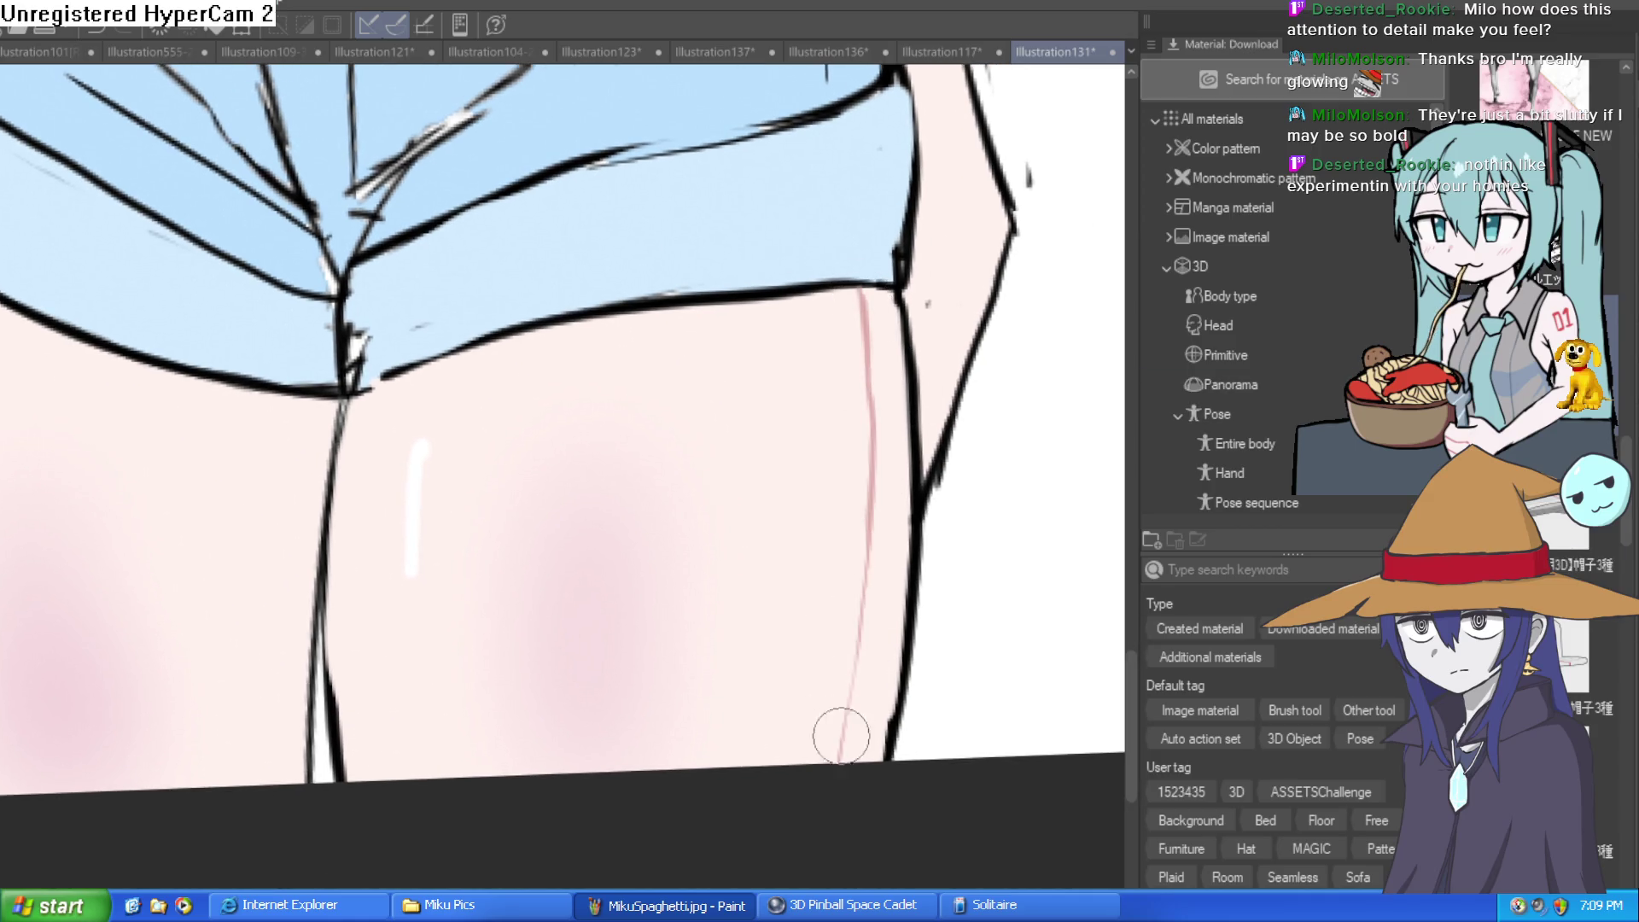
pyautogui.click(890, 567)
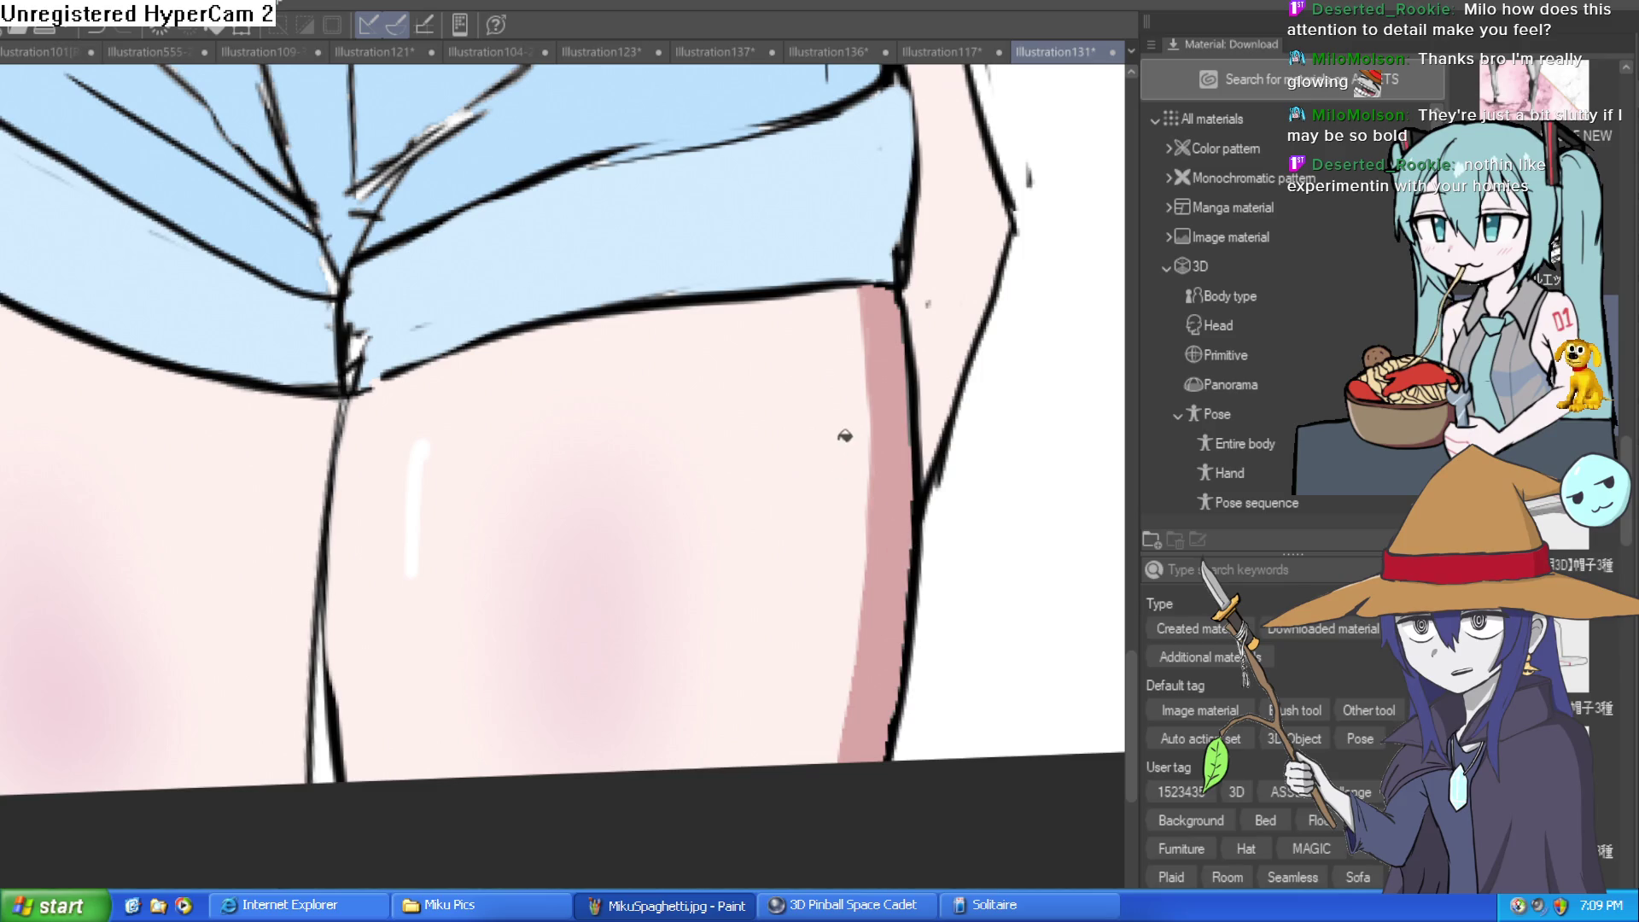
pyautogui.press('b')
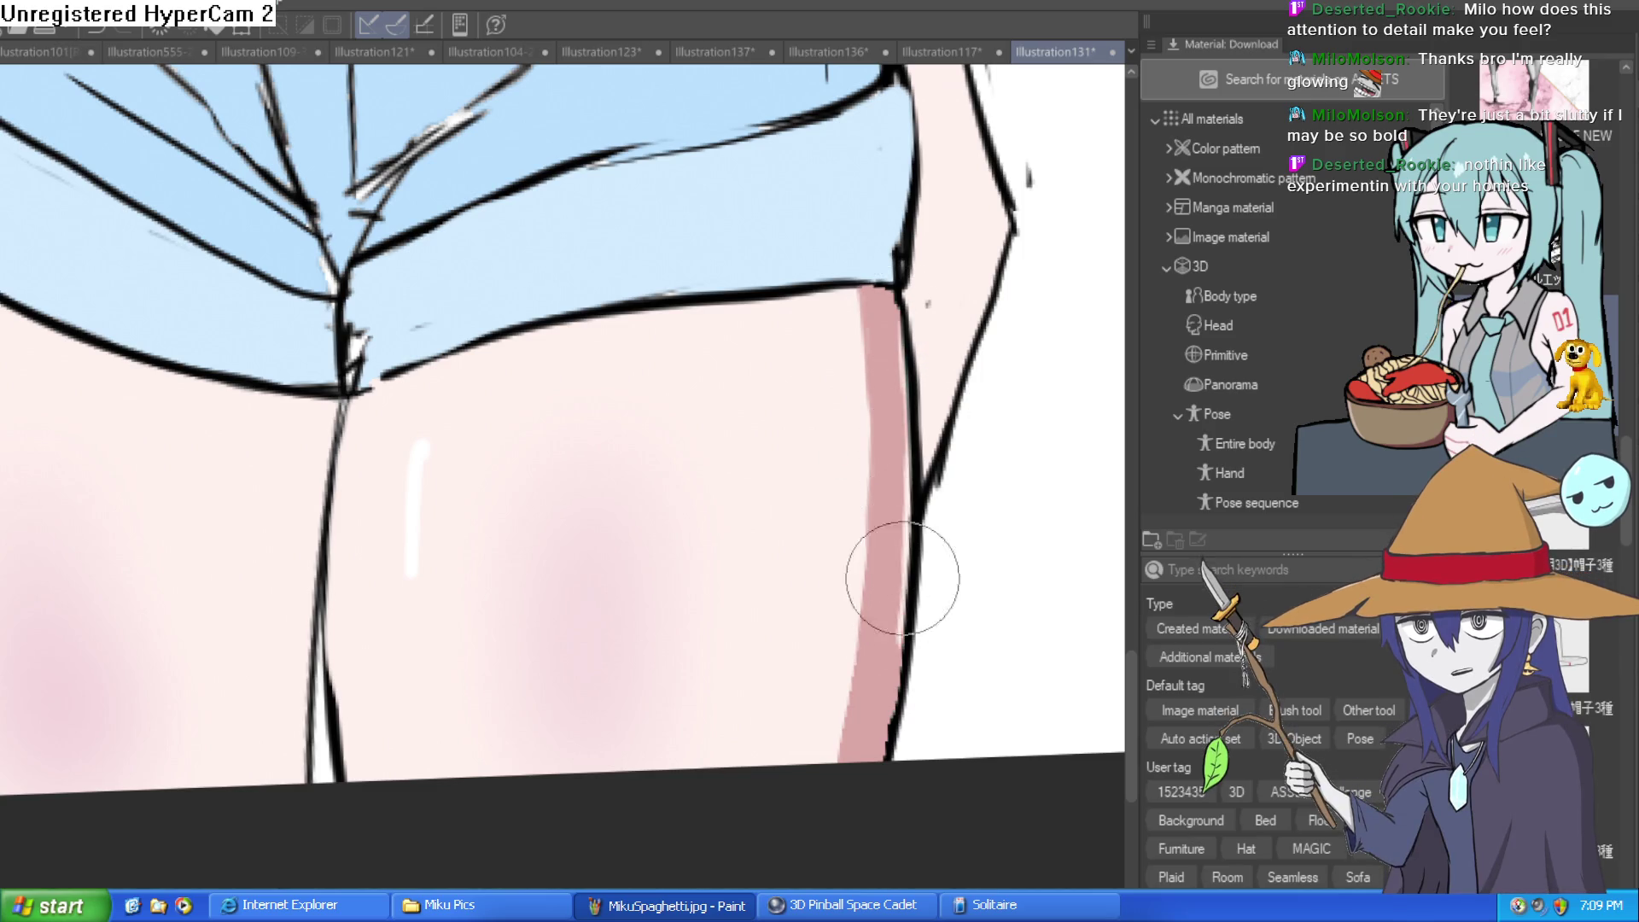
pyautogui.moveTo(866, 310); pyautogui.dragTo(864, 658)
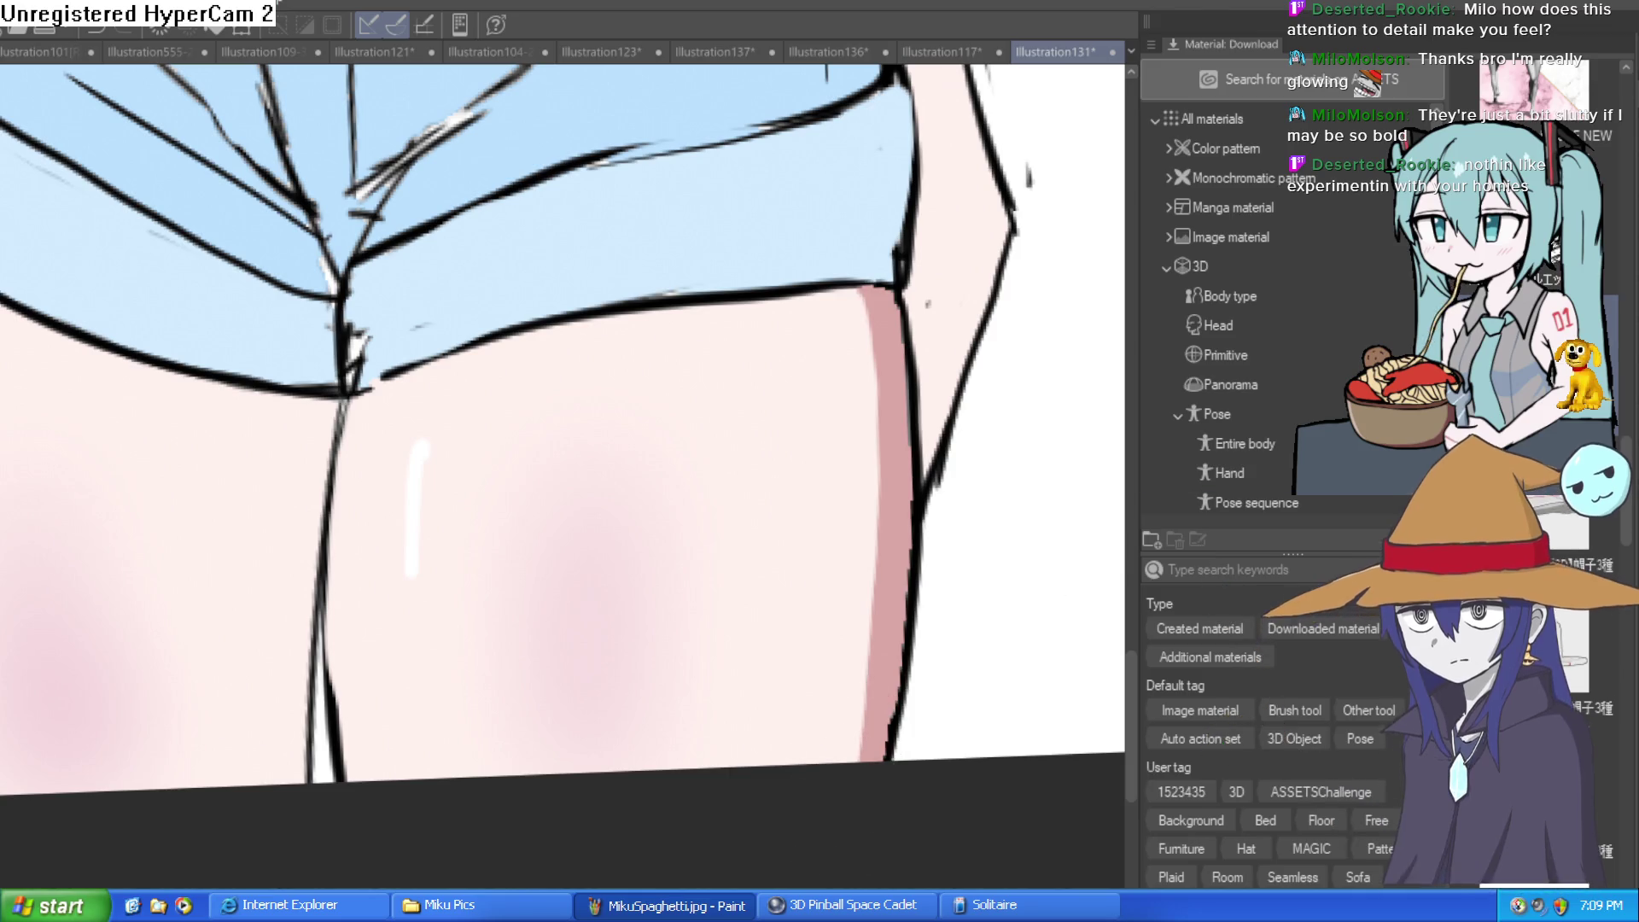
# Brush pink shading down between the thighs below the shorts
pyautogui.scroll(-3, 856, 580)
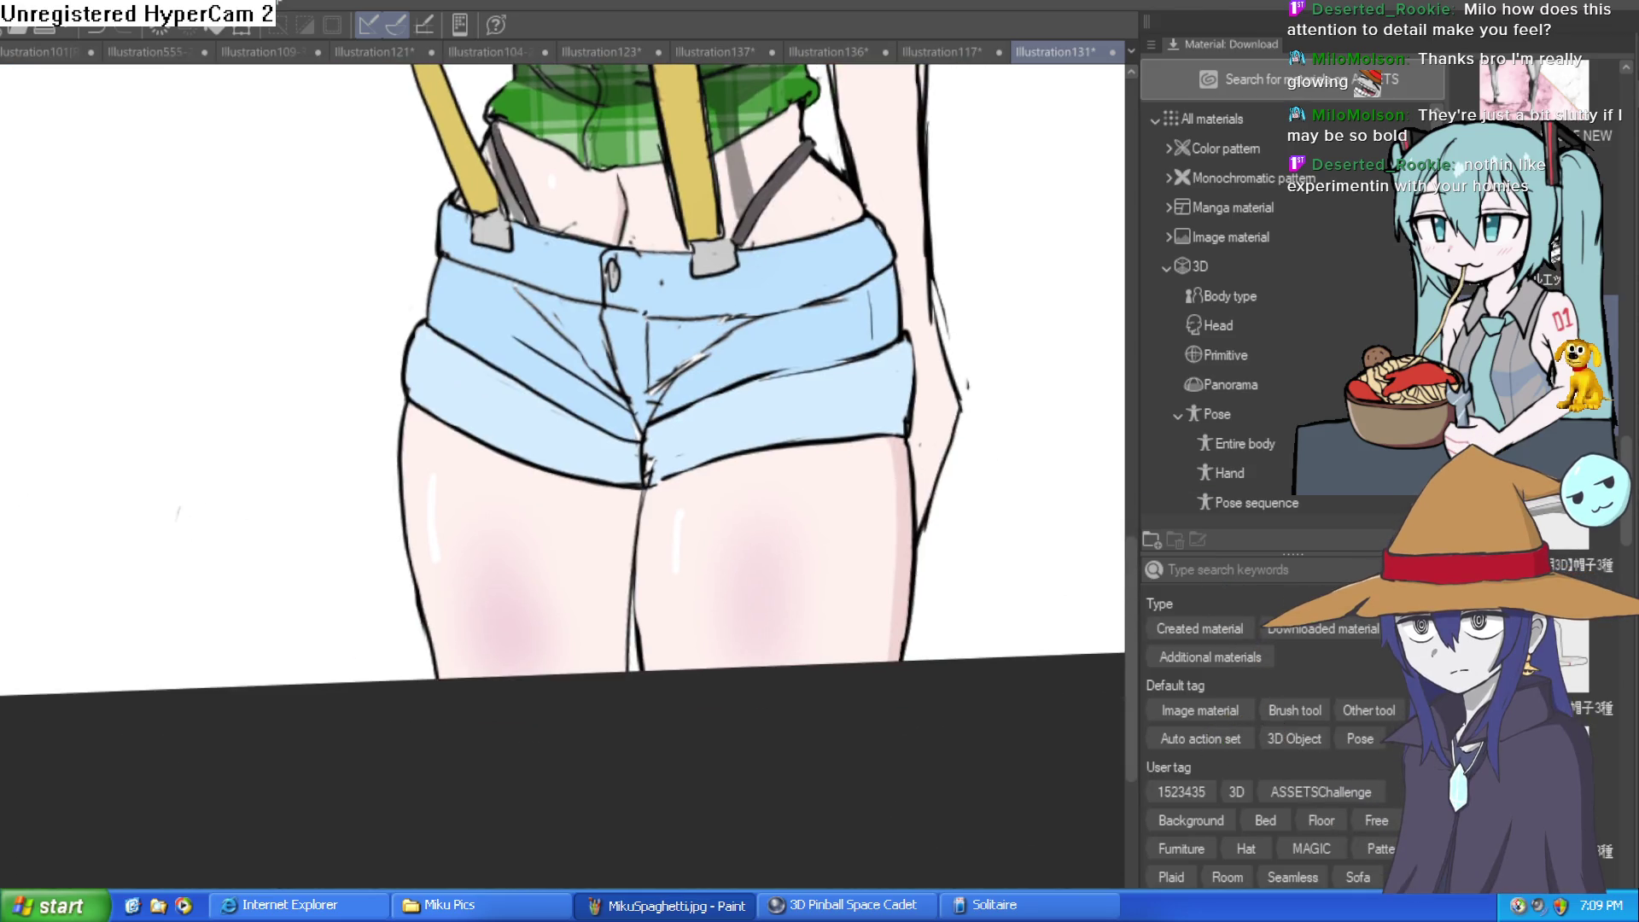
pyautogui.scroll(3, 608, 491)
pyautogui.moveTo(494, 385)
pyautogui.mouseDown()
pyautogui.moveTo(549, 512)
pyautogui.moveTo(538, 834)
pyautogui.moveTo(573, 728)
pyautogui.mouseUp()
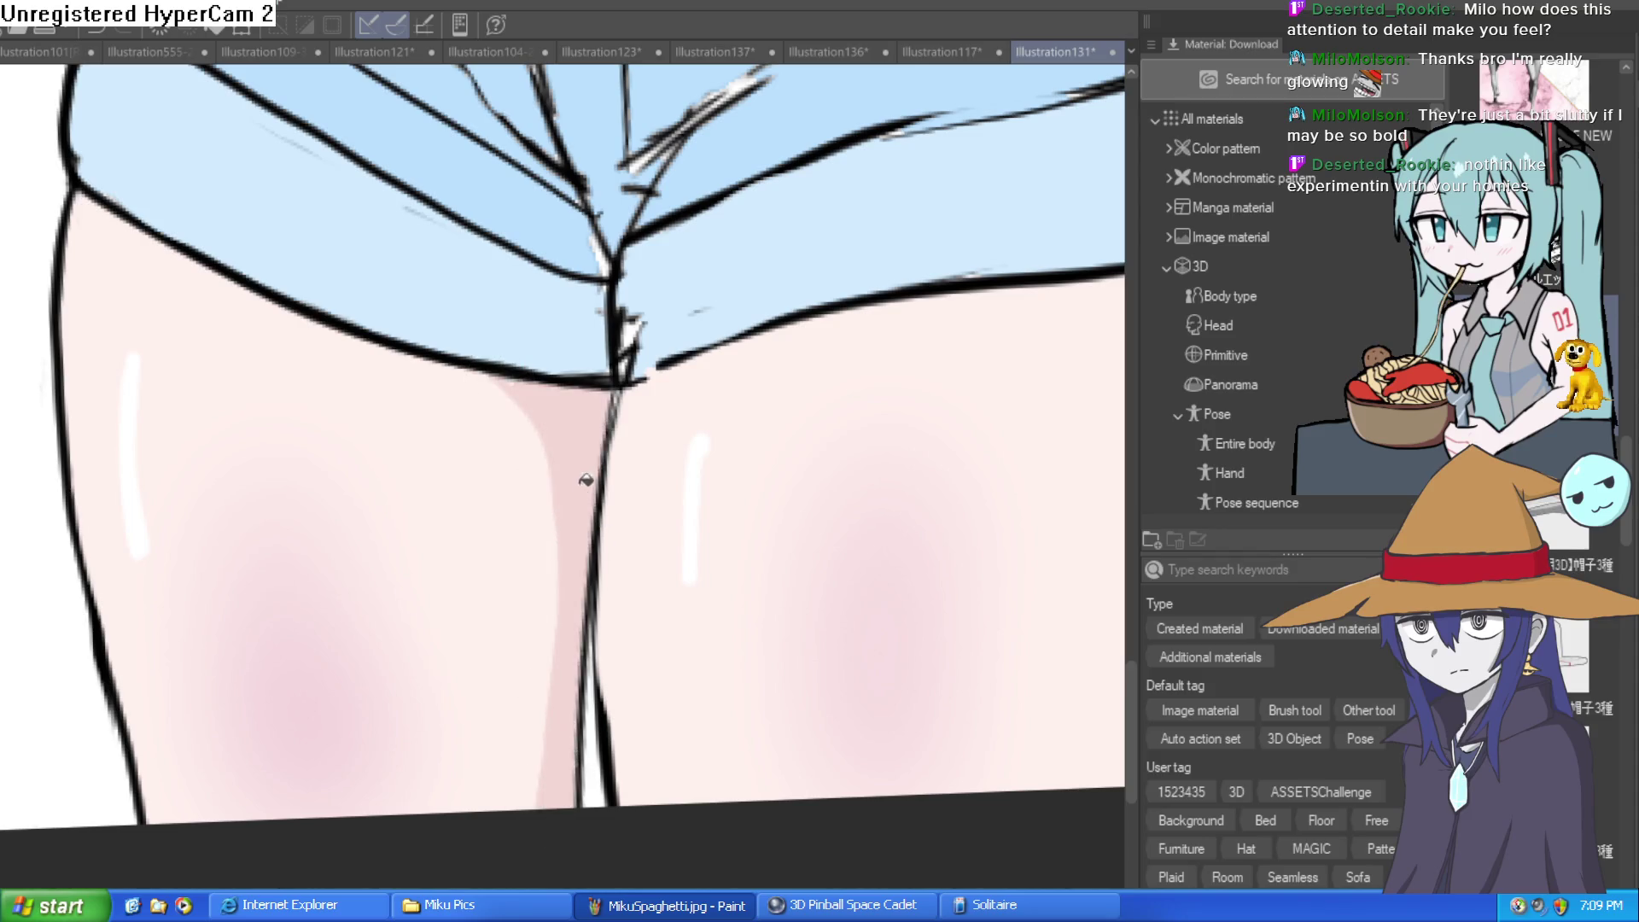
pyautogui.scroll(-5, 860, 688)
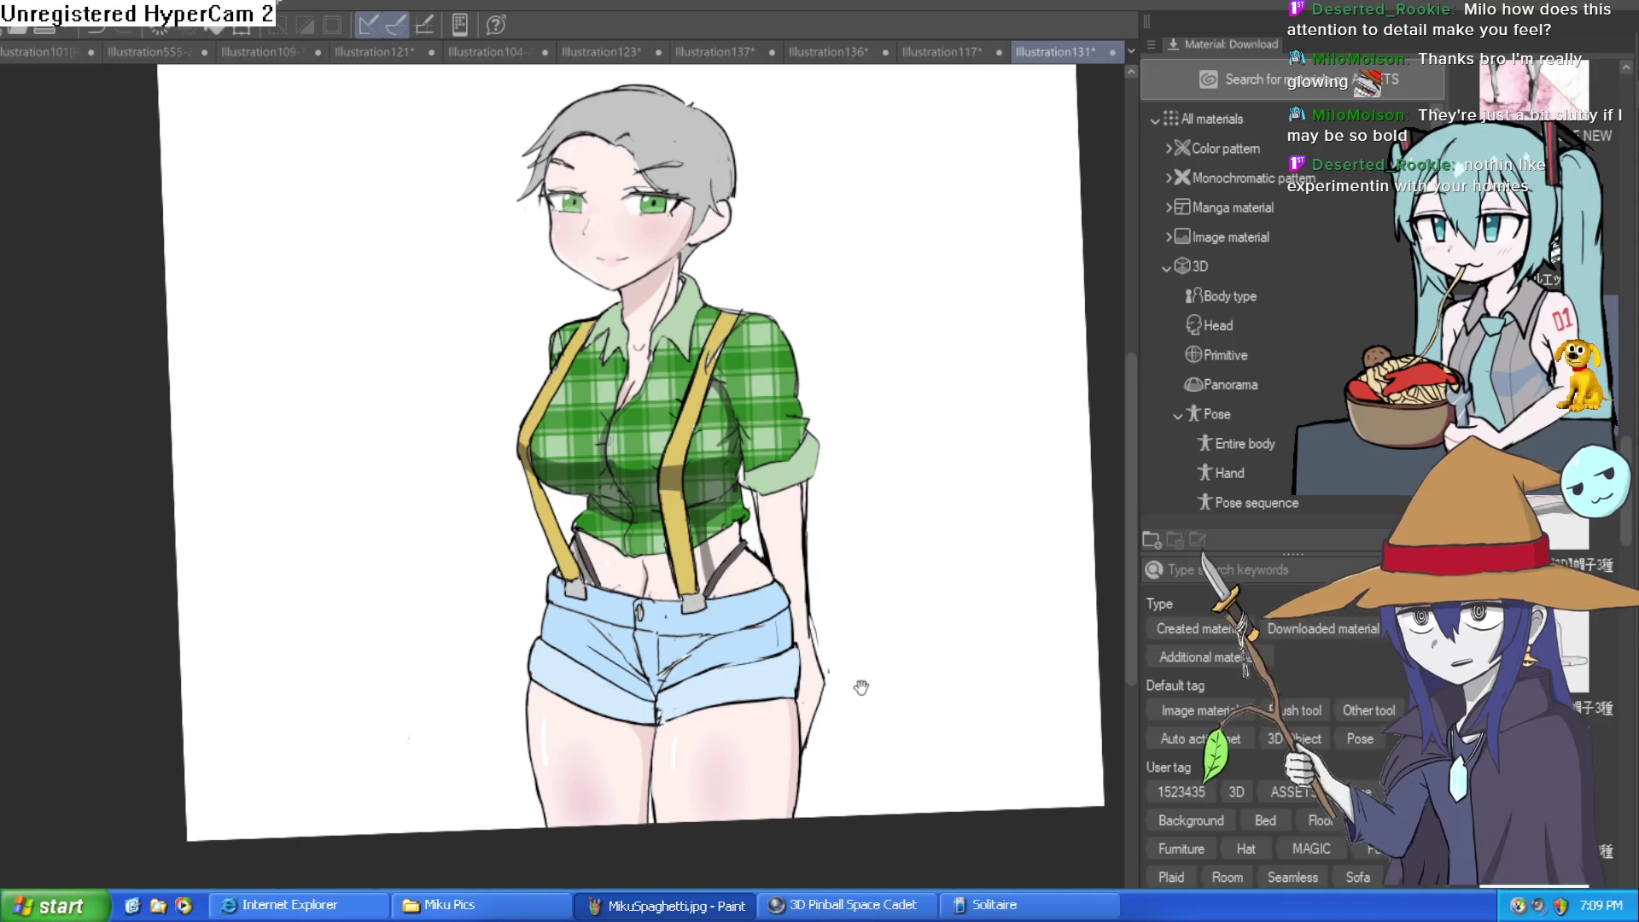
pyautogui.scroll(1, 861, 687)
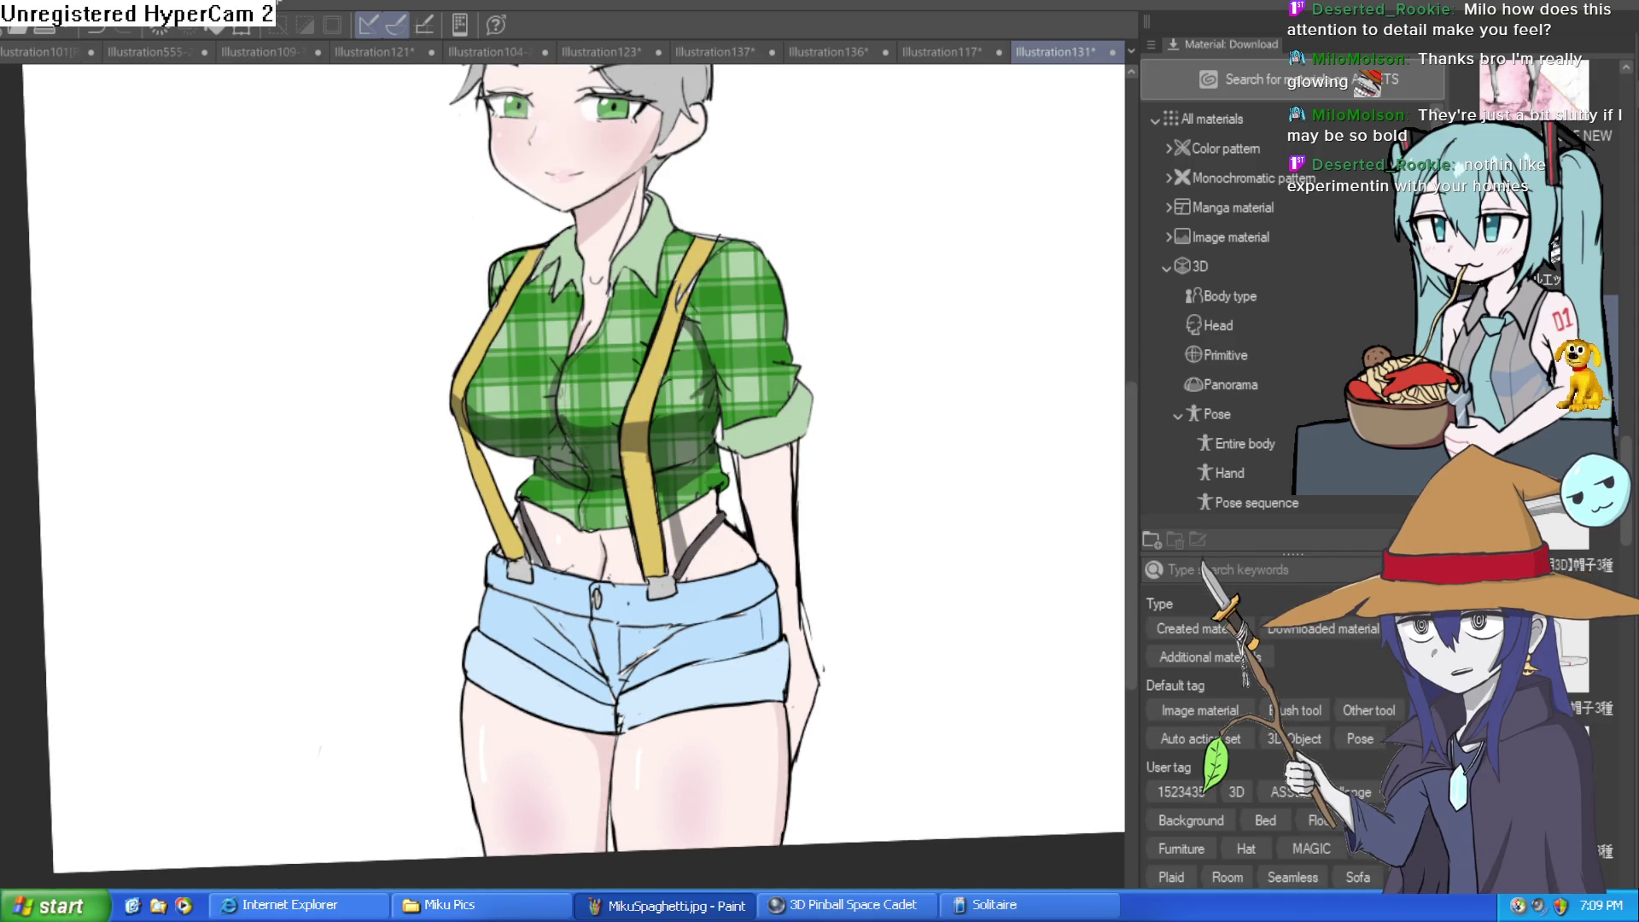
pyautogui.scroll(5, 571, 757)
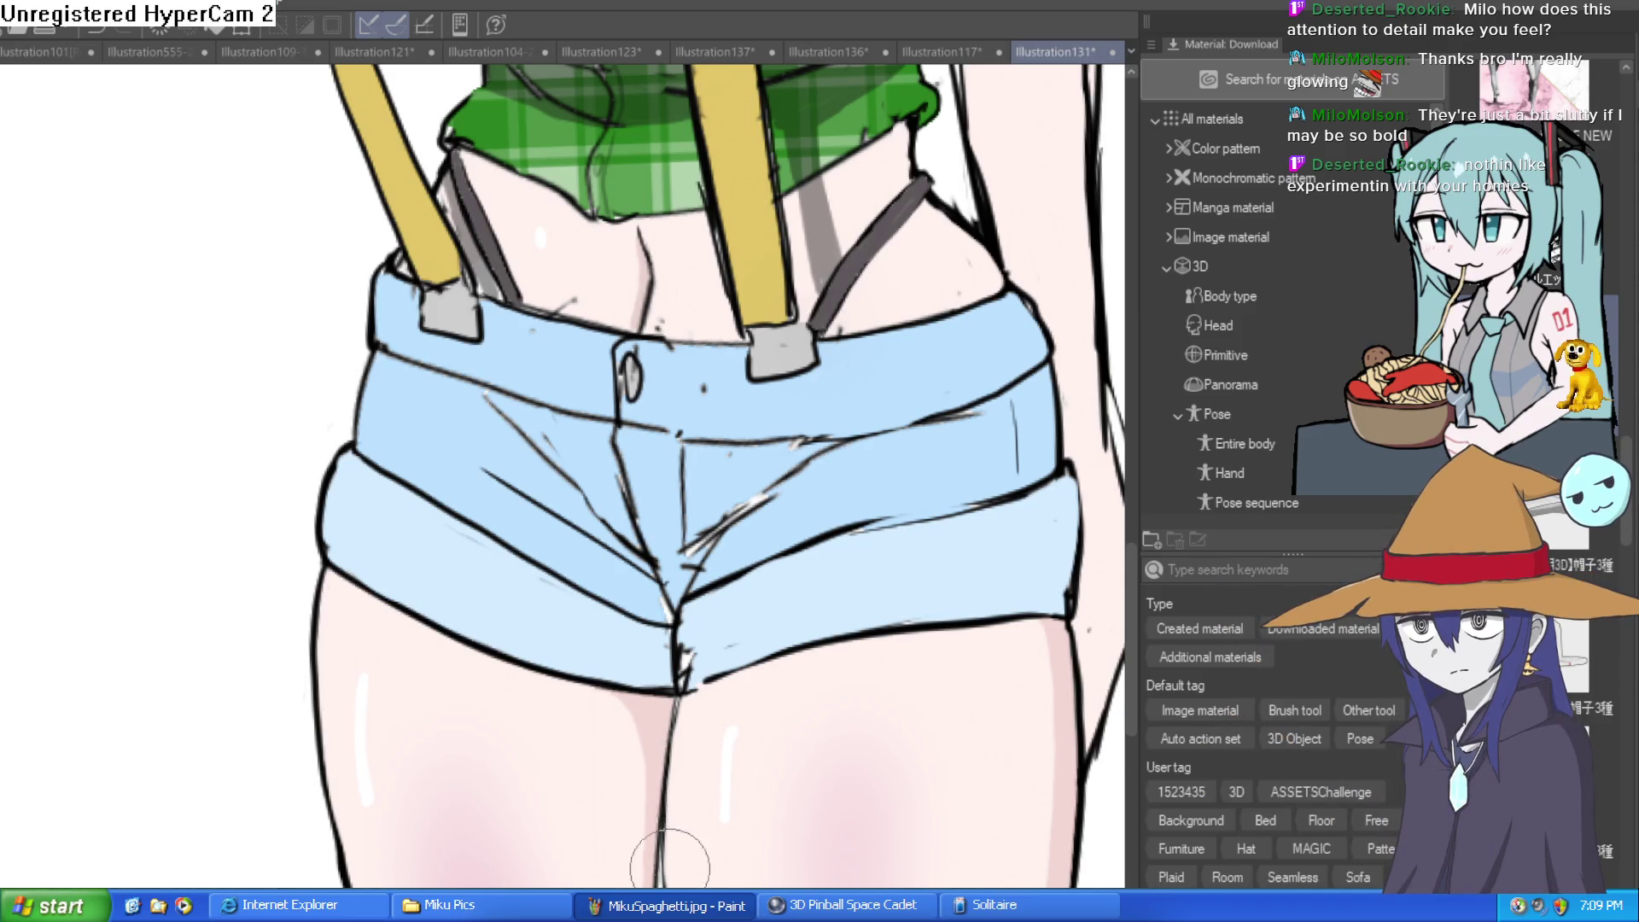
pyautogui.scroll(-3, 939, 589)
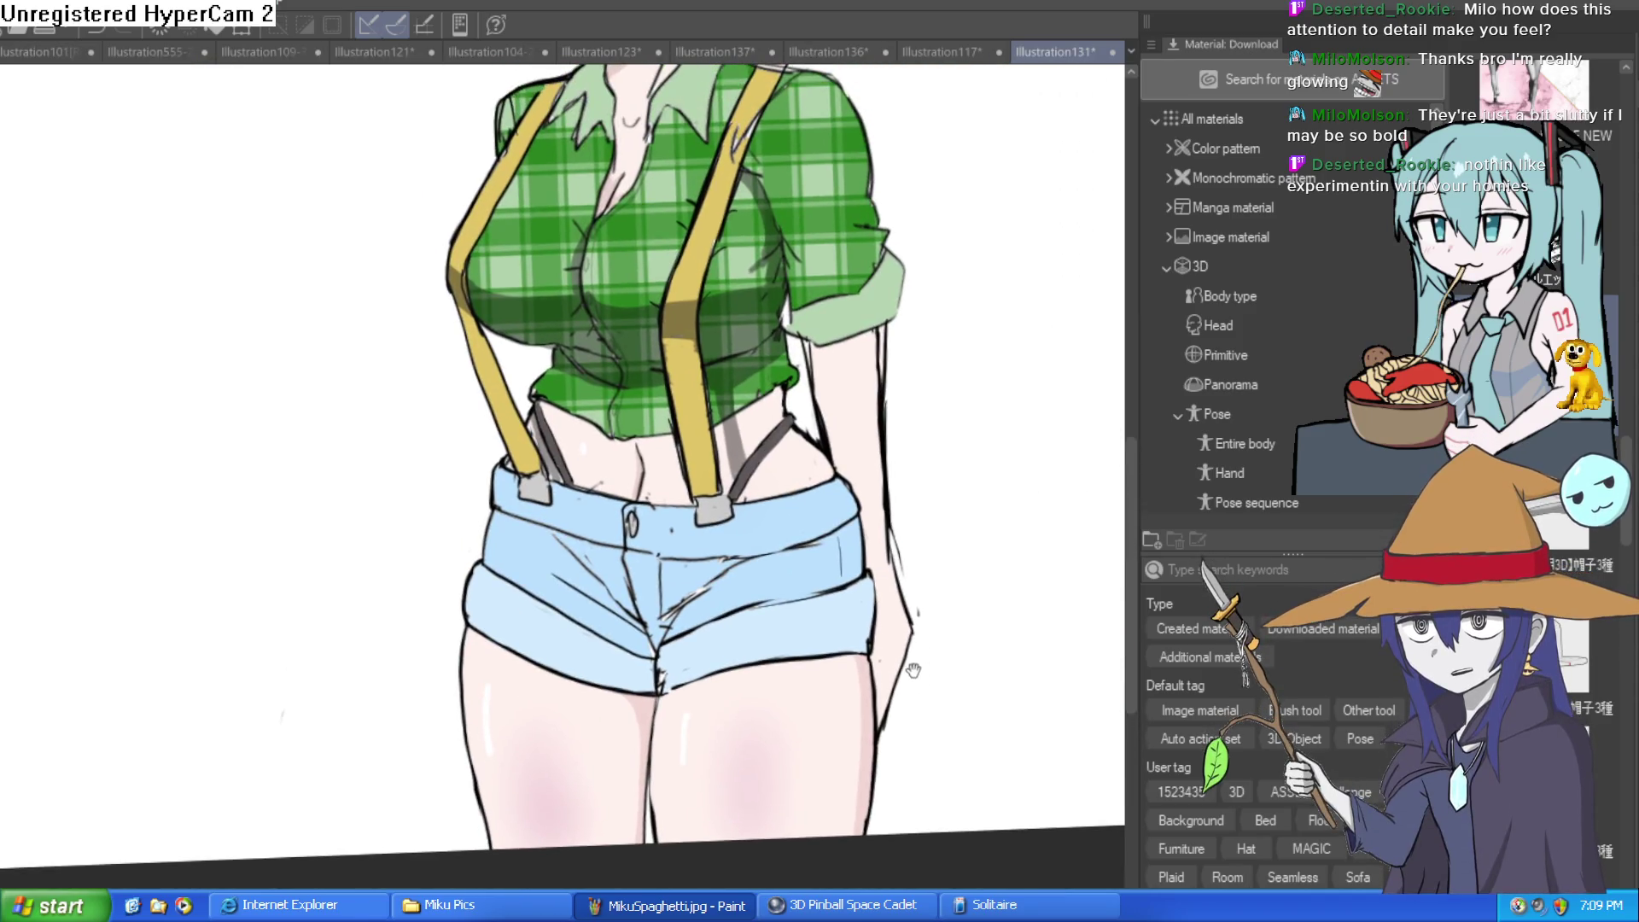
# Pull back and zoom to review the whole figure's leg shading
pyautogui.moveTo(928, 731); pyautogui.dragTo(930, 769)
pyautogui.scroll(-2, 926, 670)
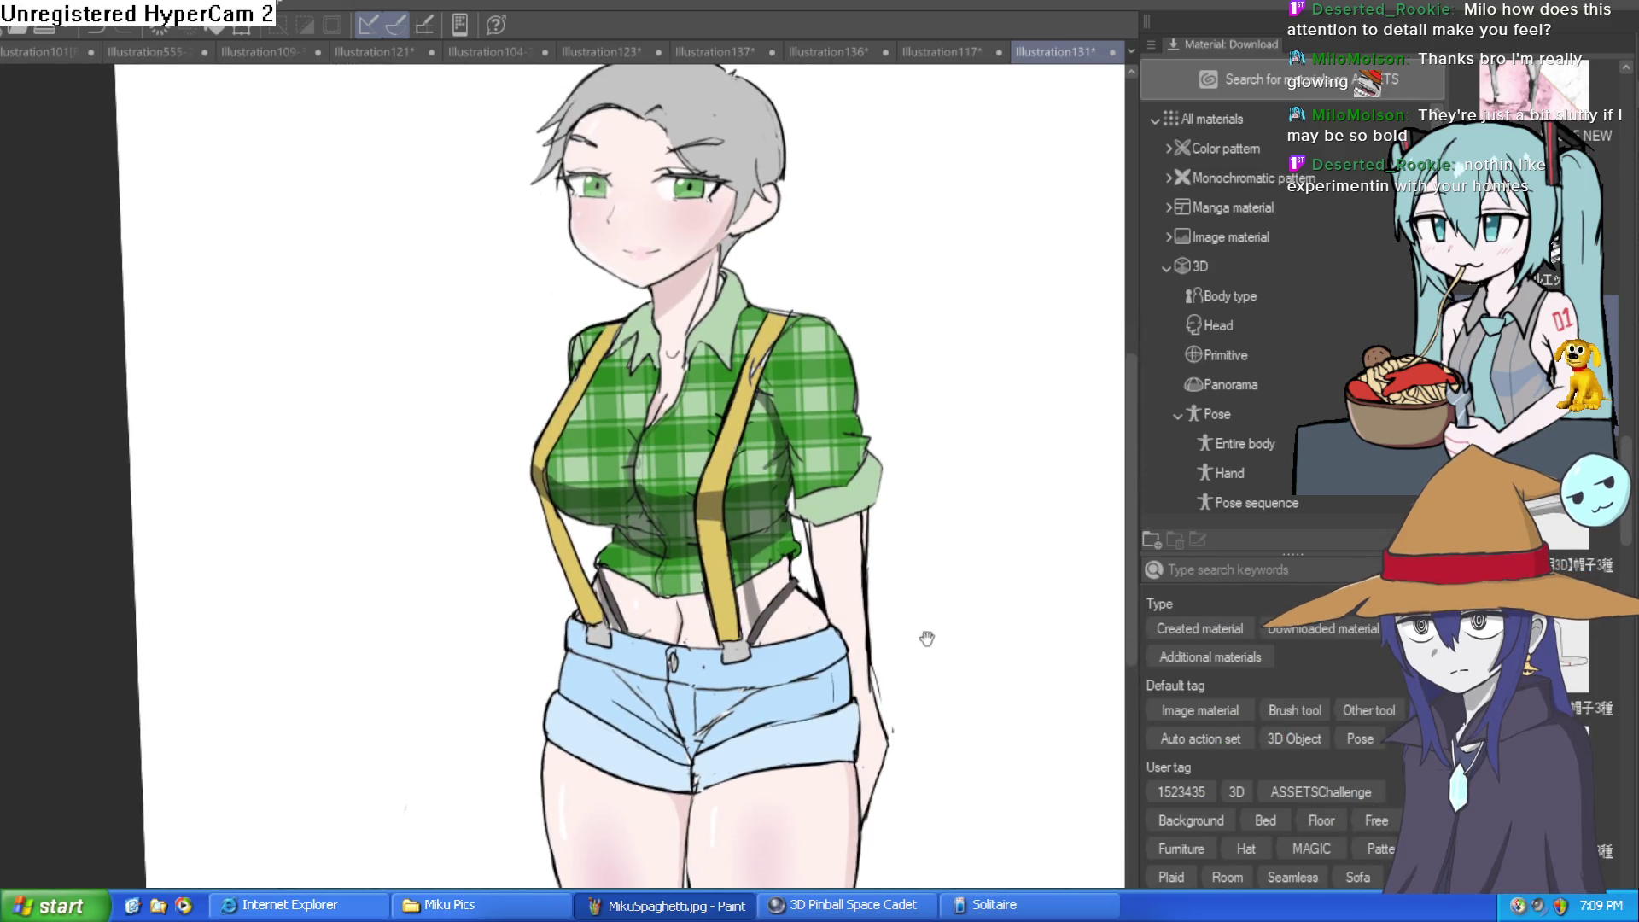
pyautogui.scroll(4, 953, 588)
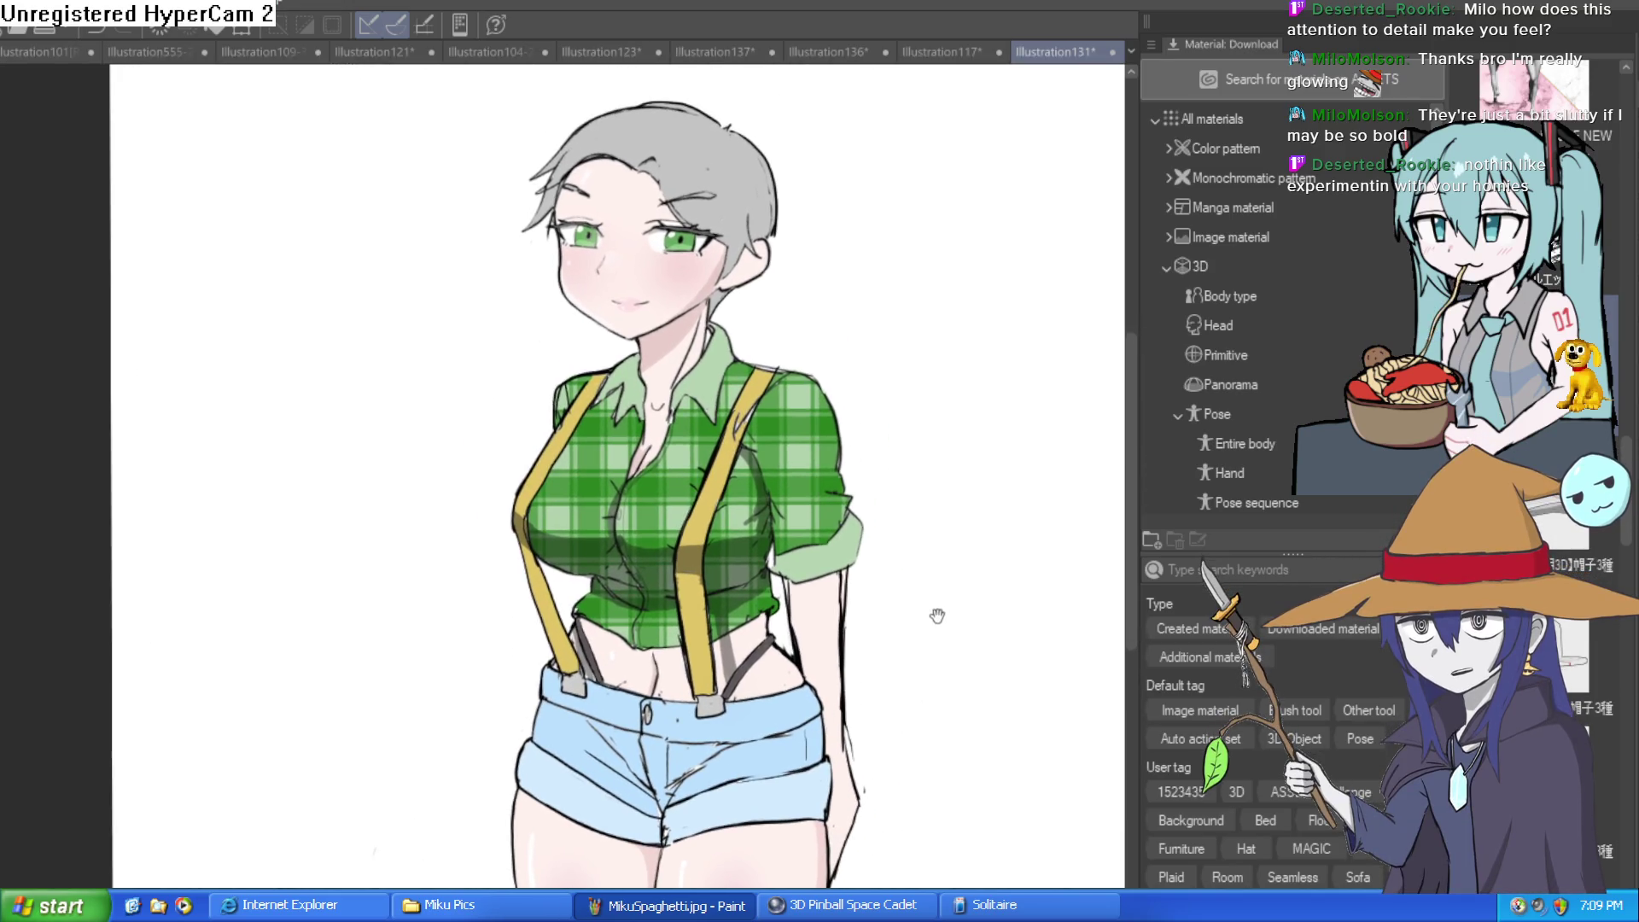
pyautogui.scroll(-2, 919, 621)
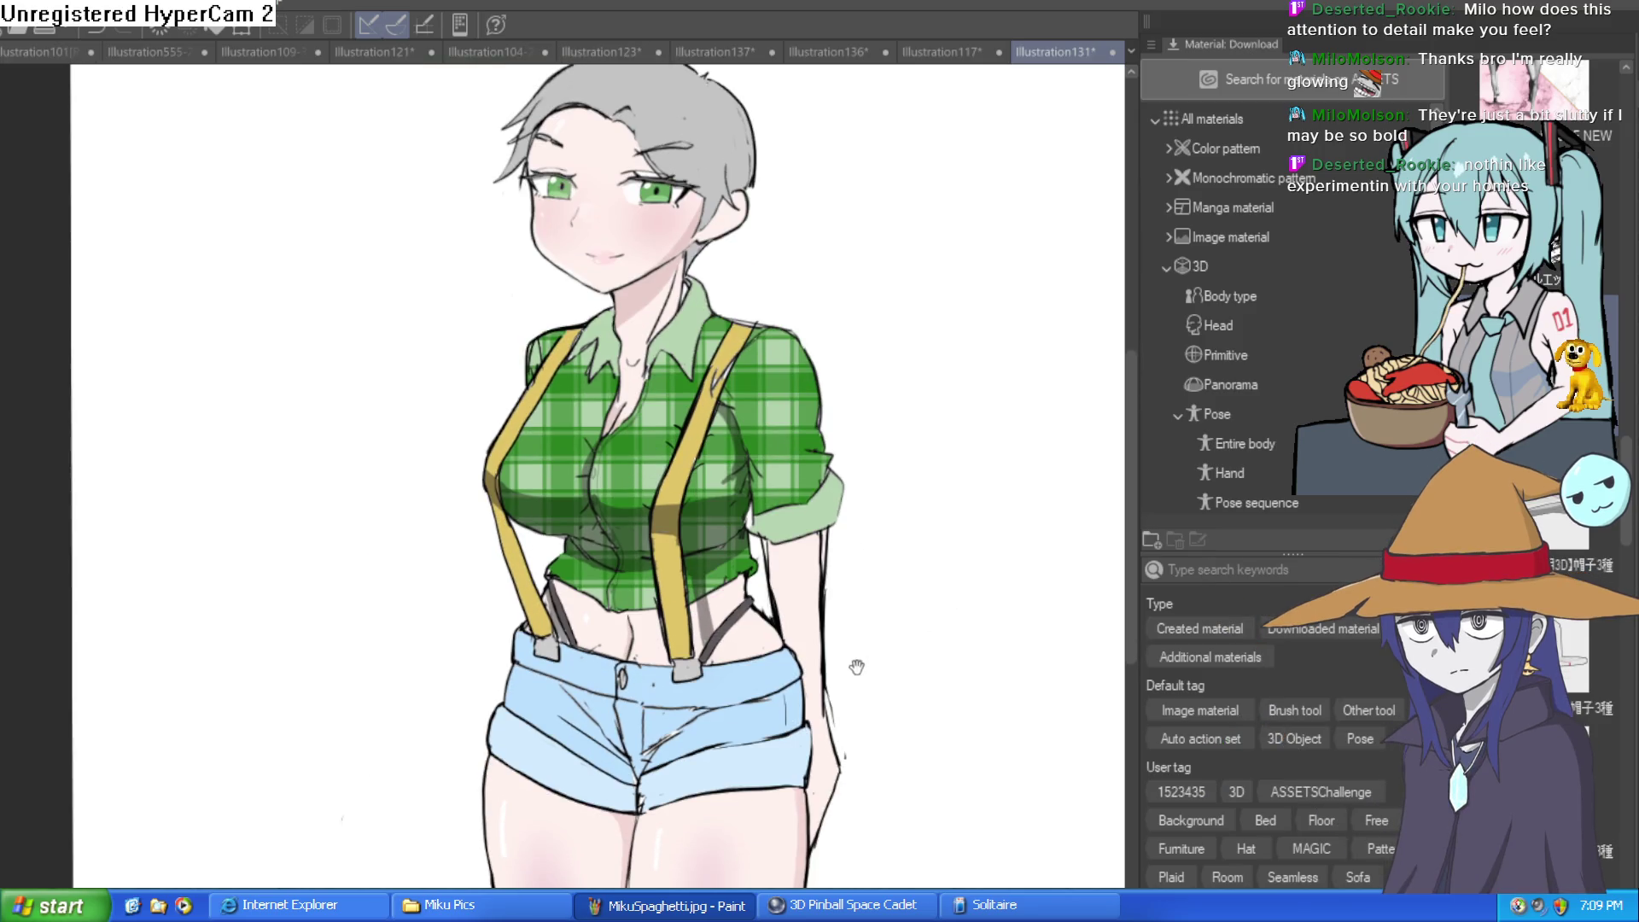
pyautogui.scroll(3, 712, 420)
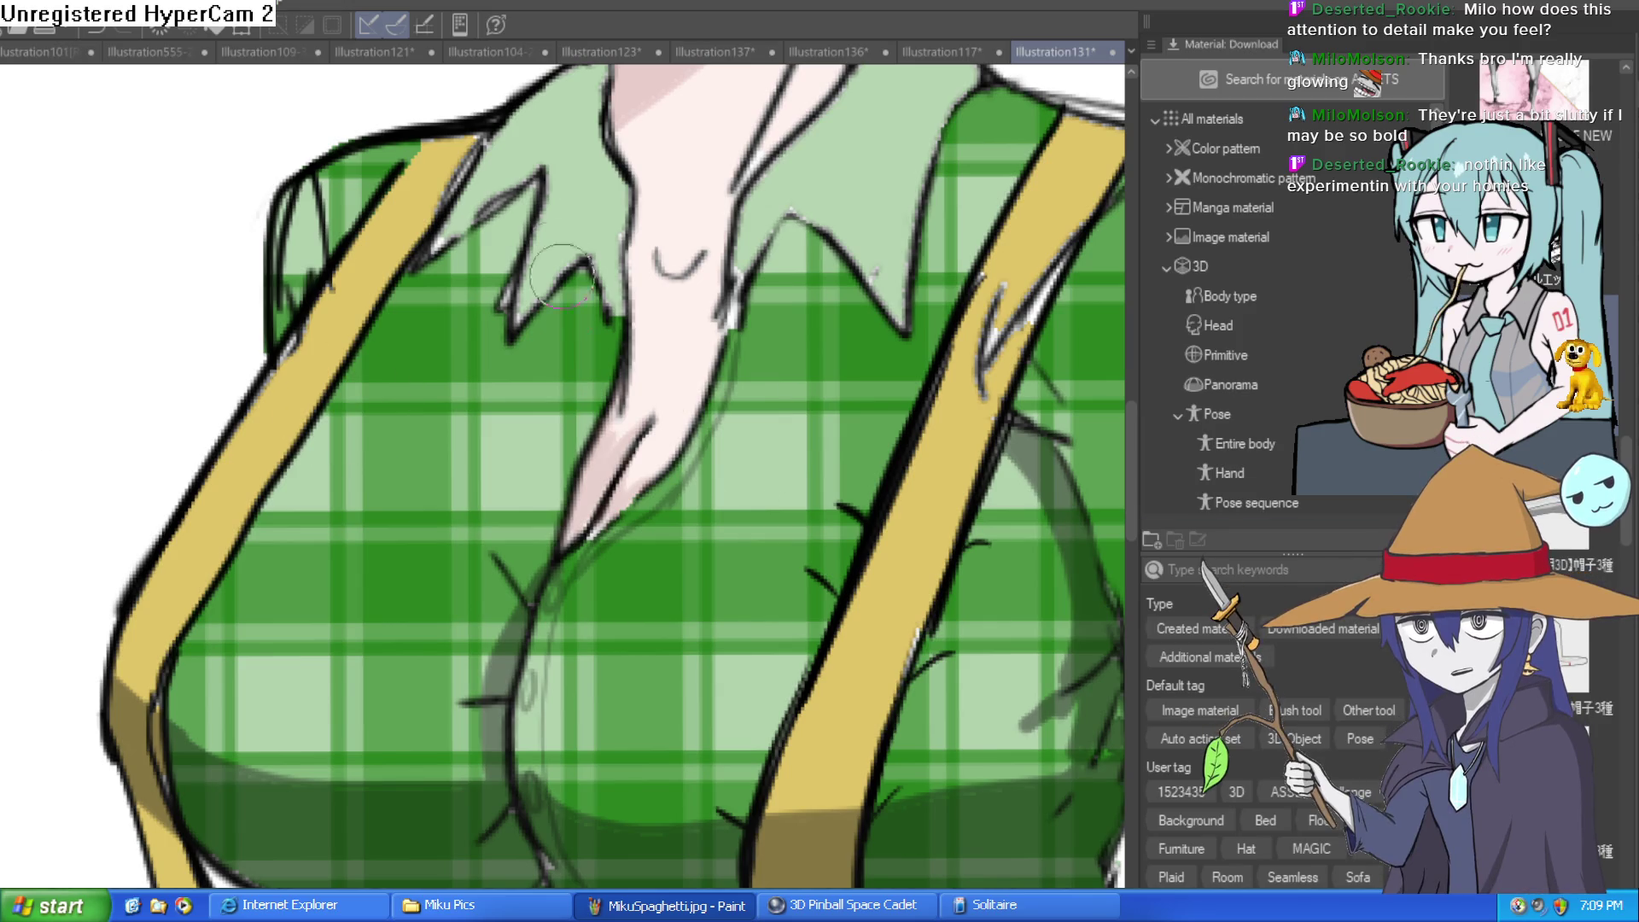
# Draw a pink line along the neck and cleavage, extending it upward
pyautogui.moveTo(598, 530)
pyautogui.mouseDown()
pyautogui.moveTo(674, 401)
pyautogui.moveTo(608, 495)
pyautogui.mouseUp()
pyautogui.hotkey('ctrl', '0')
pyautogui.scroll(6, 717, 486)
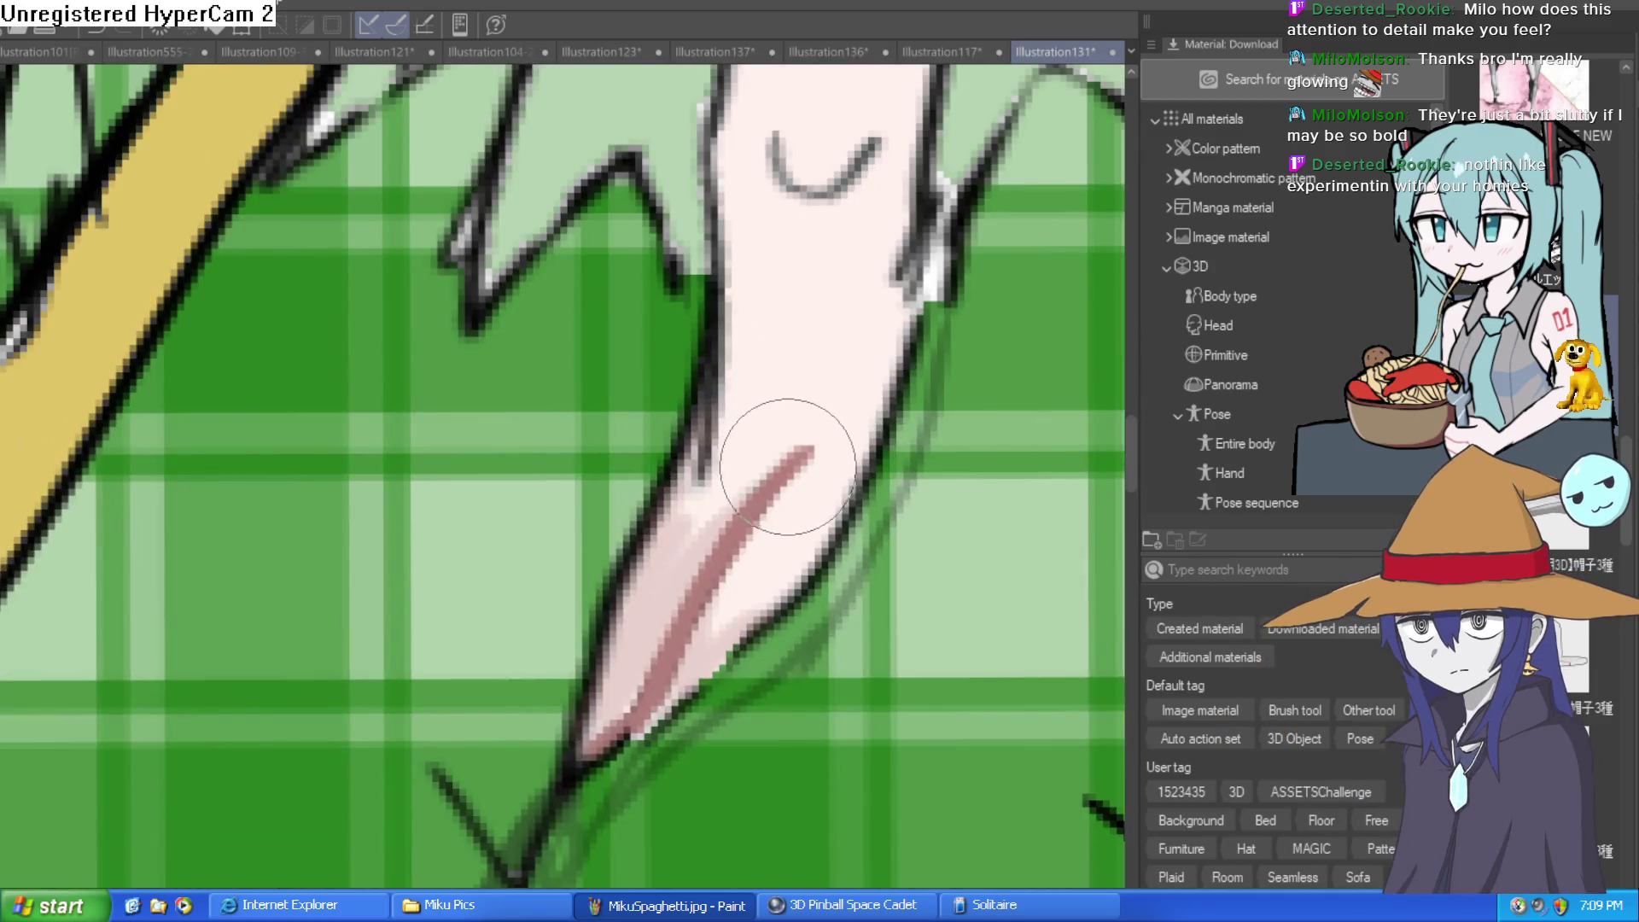
pyautogui.moveTo(820, 444)
pyautogui.mouseDown()
pyautogui.moveTo(834, 439)
pyautogui.moveTo(750, 476)
pyautogui.moveTo(709, 521)
pyautogui.mouseUp()
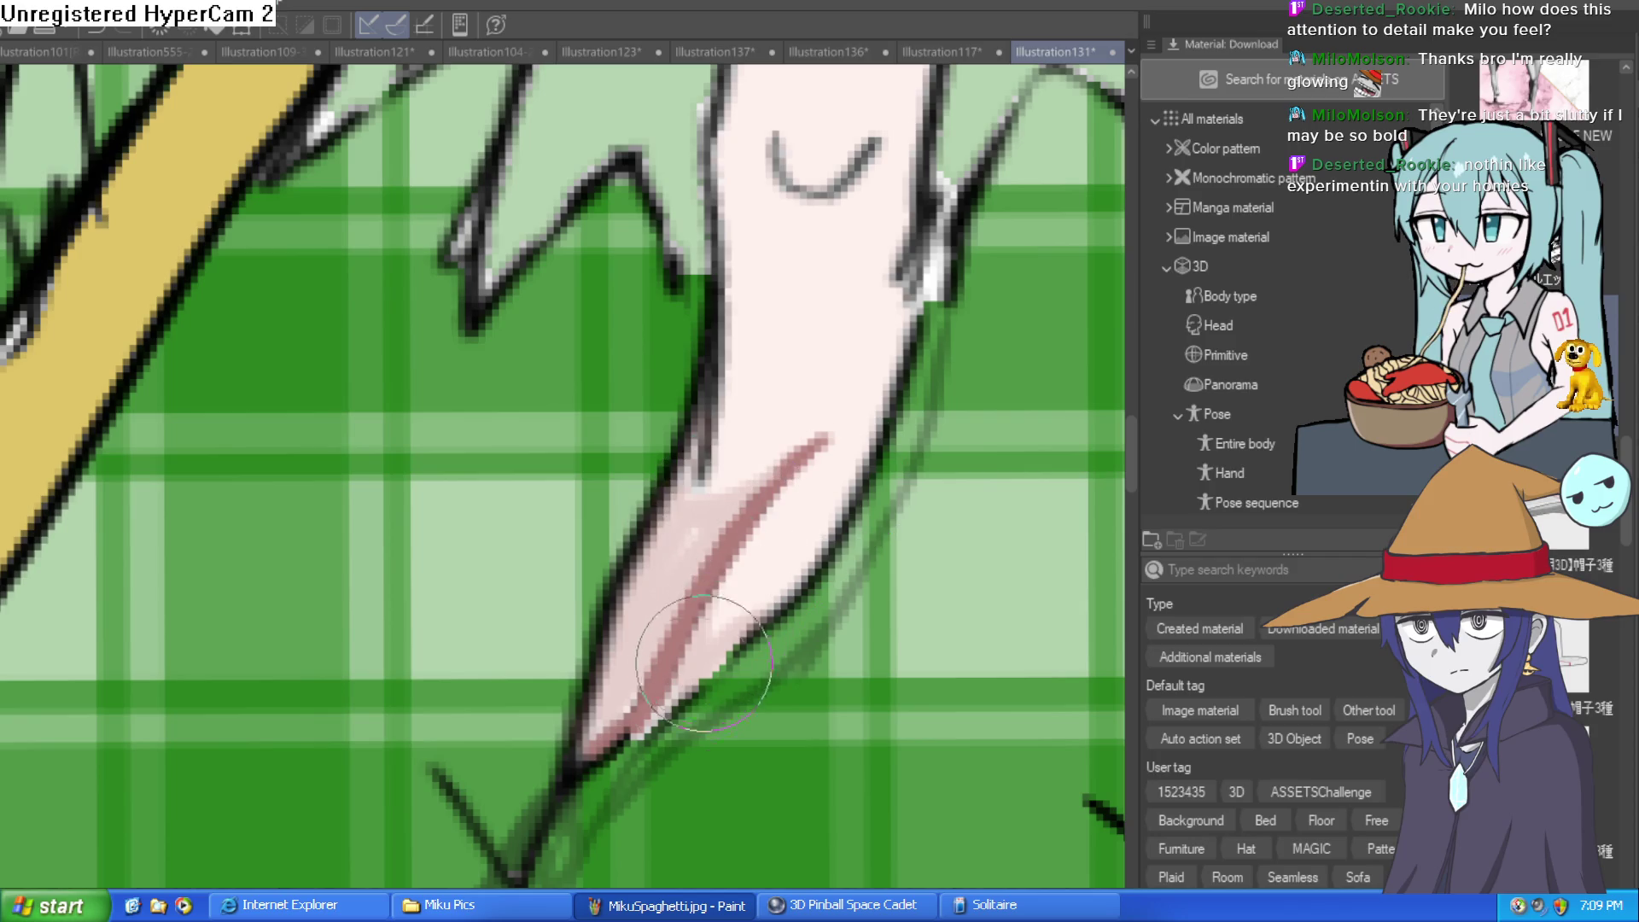
pyautogui.hotkey('ctrl', '0')
# Try a reddish stroke down the waist, then blend it away
pyautogui.scroll(8, 790, 648)
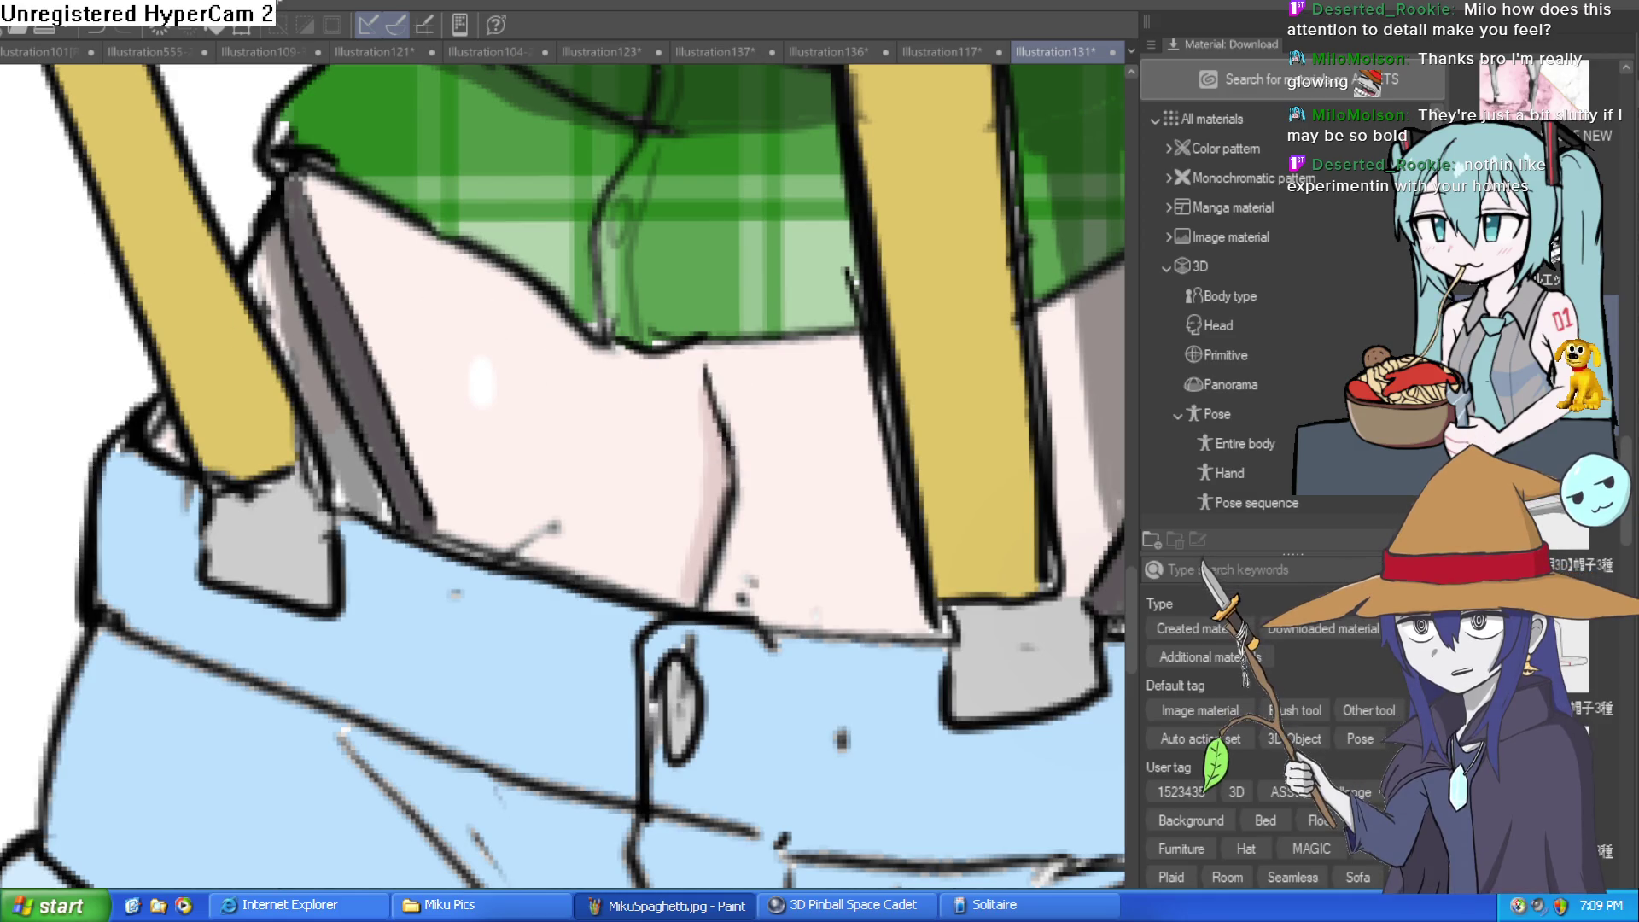
pyautogui.scroll(-4, 647, 242)
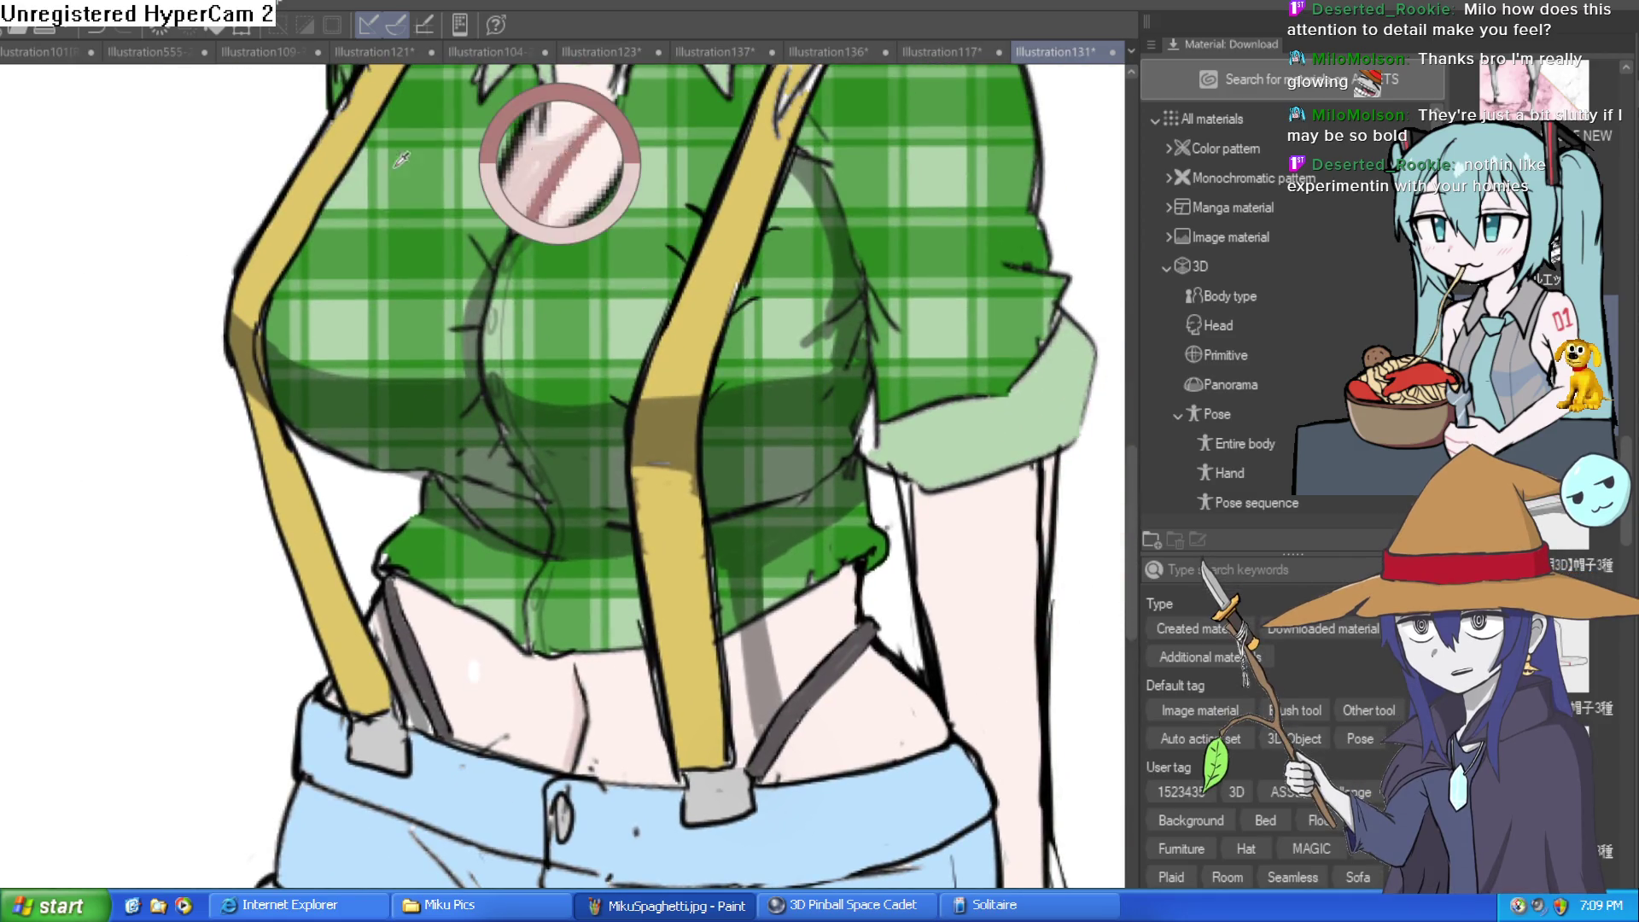
pyautogui.moveTo(664, 623); pyautogui.dragTo(583, 321)
pyautogui.scroll(3, 516, 372)
pyautogui.moveTo(474, 333)
pyautogui.mouseDown()
pyautogui.moveTo(505, 440)
pyautogui.moveTo(472, 575)
pyautogui.mouseUp()
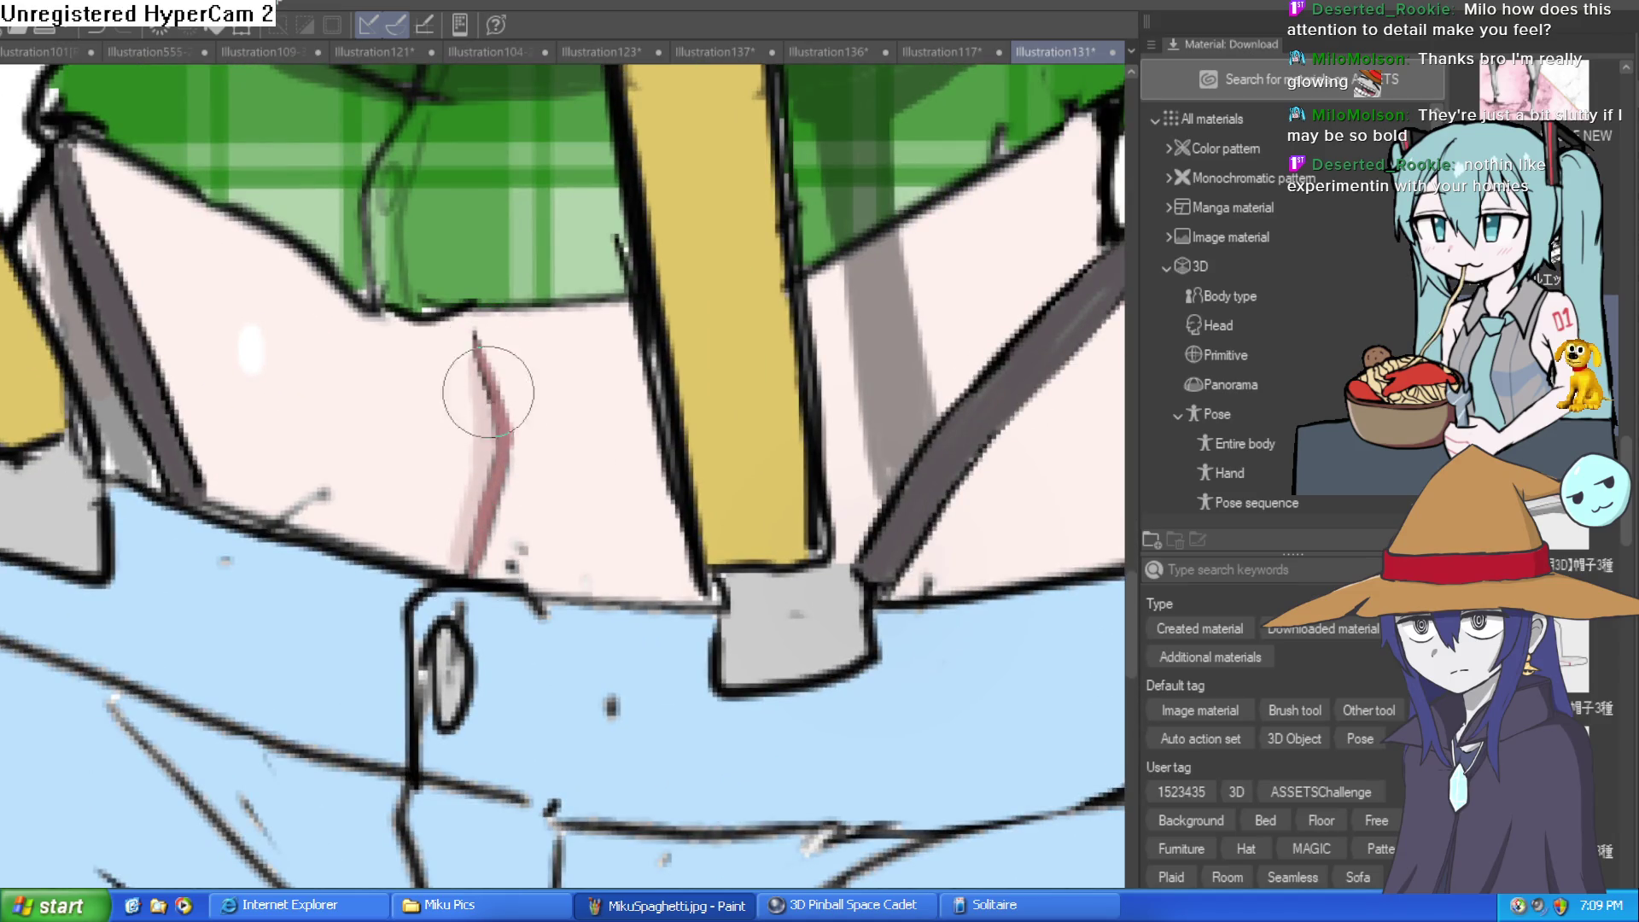
pyautogui.moveTo(508, 461)
pyautogui.mouseDown()
pyautogui.moveTo(475, 410)
pyautogui.moveTo(524, 453)
pyautogui.moveTo(546, 367)
pyautogui.mouseUp()
# Paint a red crease line up the belly above the shorts
pyautogui.scroll(-5, 783, 367)
pyautogui.scroll(-2, 782, 367)
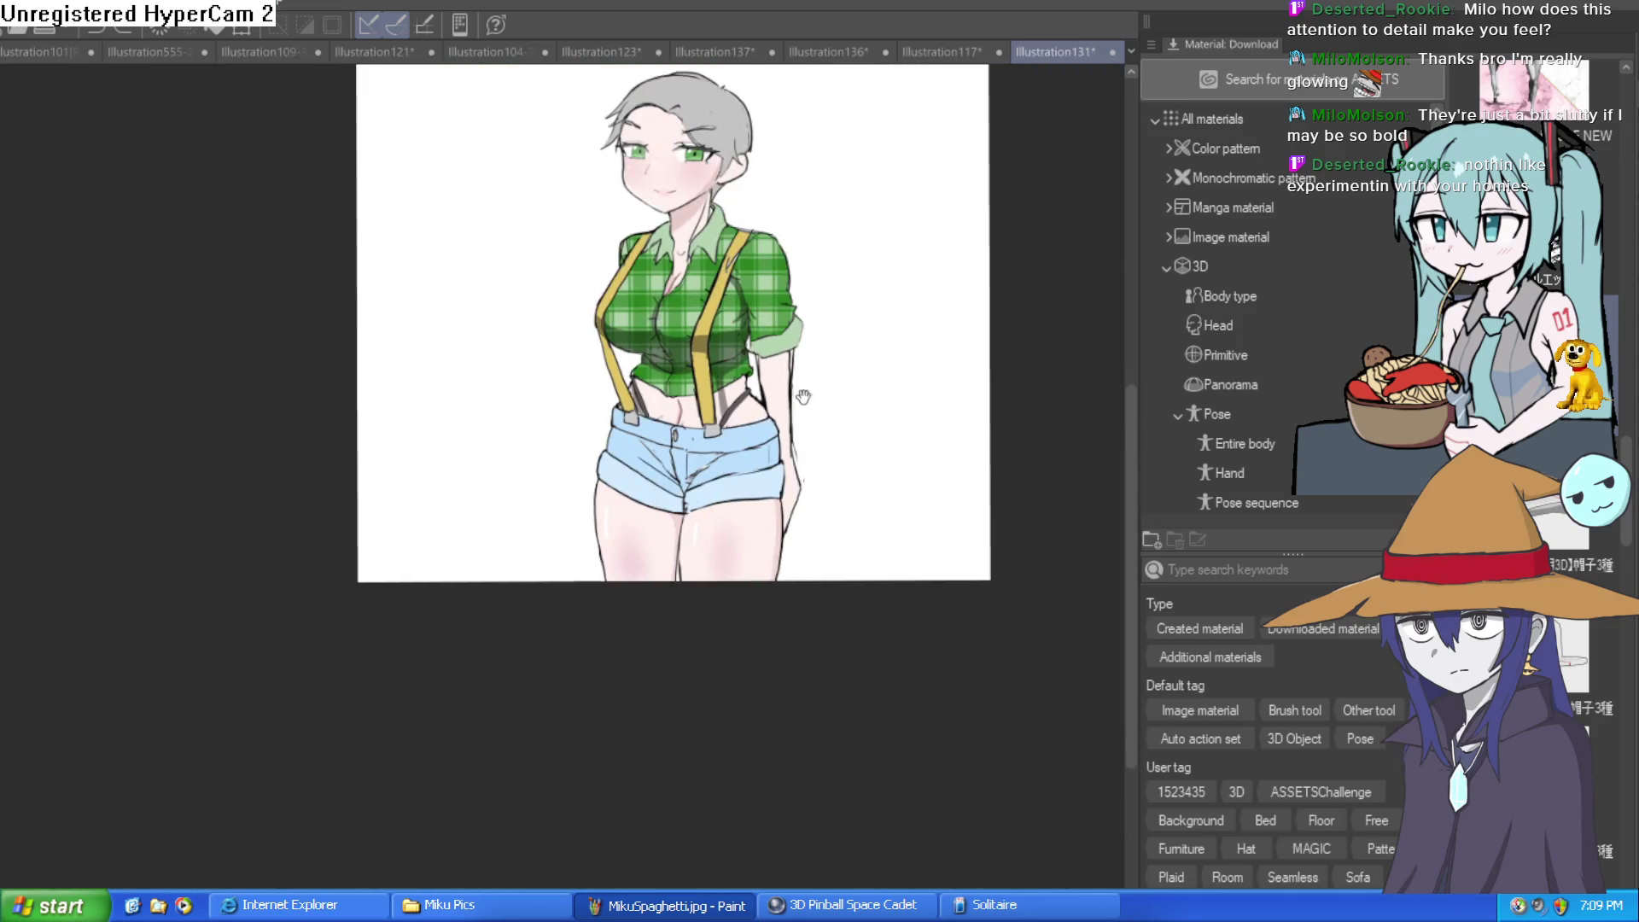
pyautogui.scroll(6, 807, 376)
pyautogui.moveTo(722, 410); pyautogui.dragTo(700, 262)
pyautogui.scroll(-6, 851, 489)
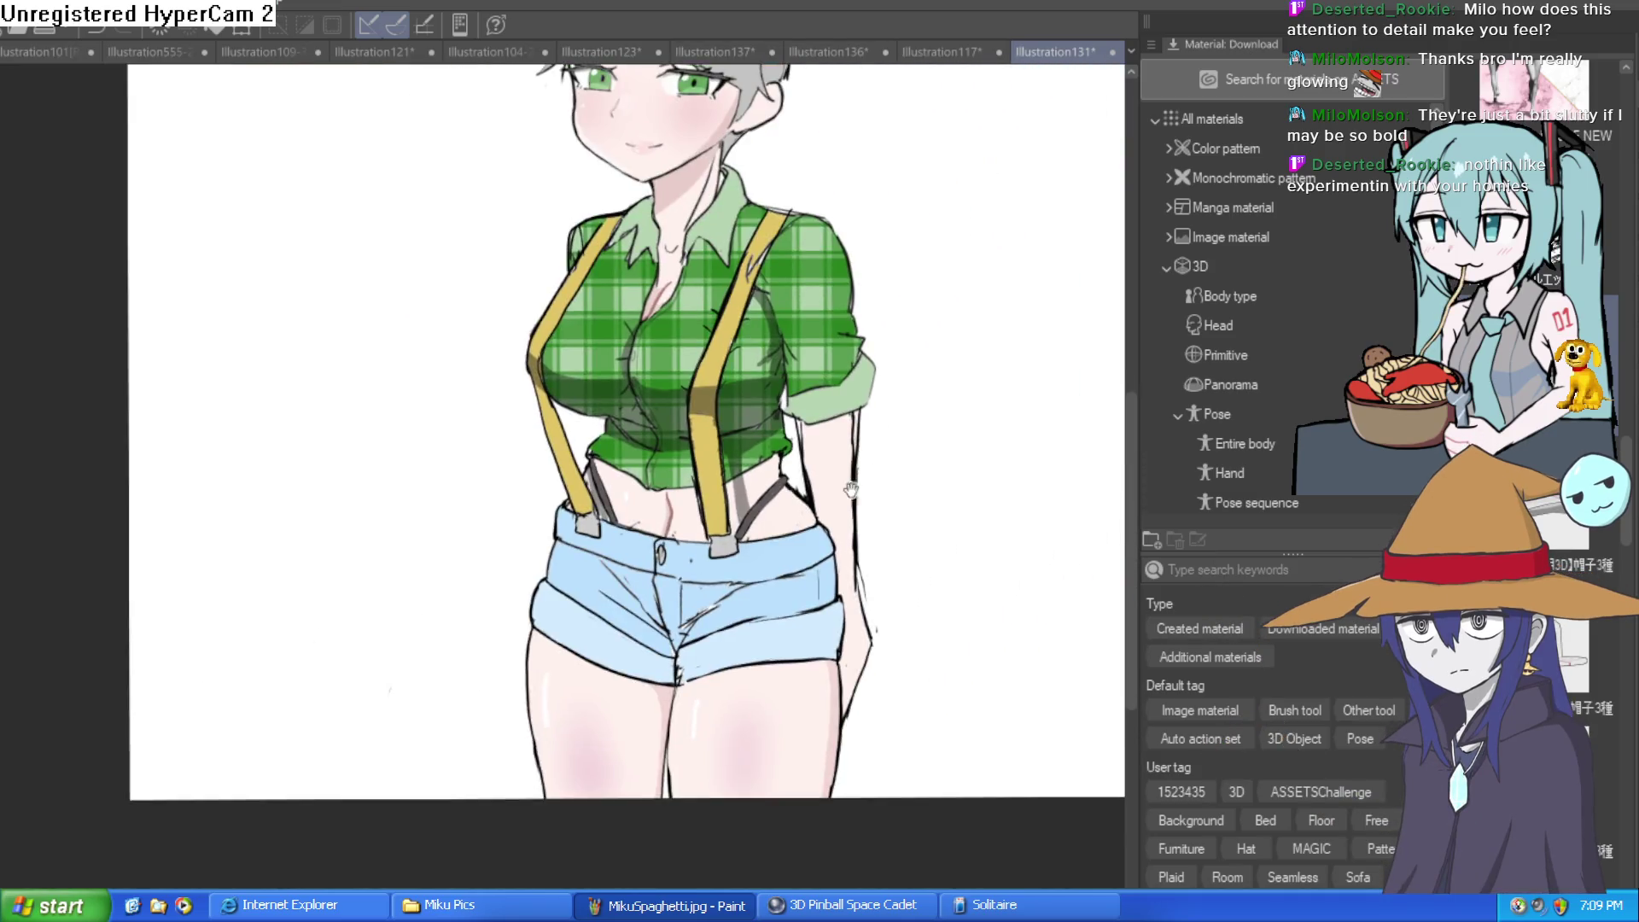
pyautogui.moveTo(851, 489); pyautogui.dragTo(816, 583)
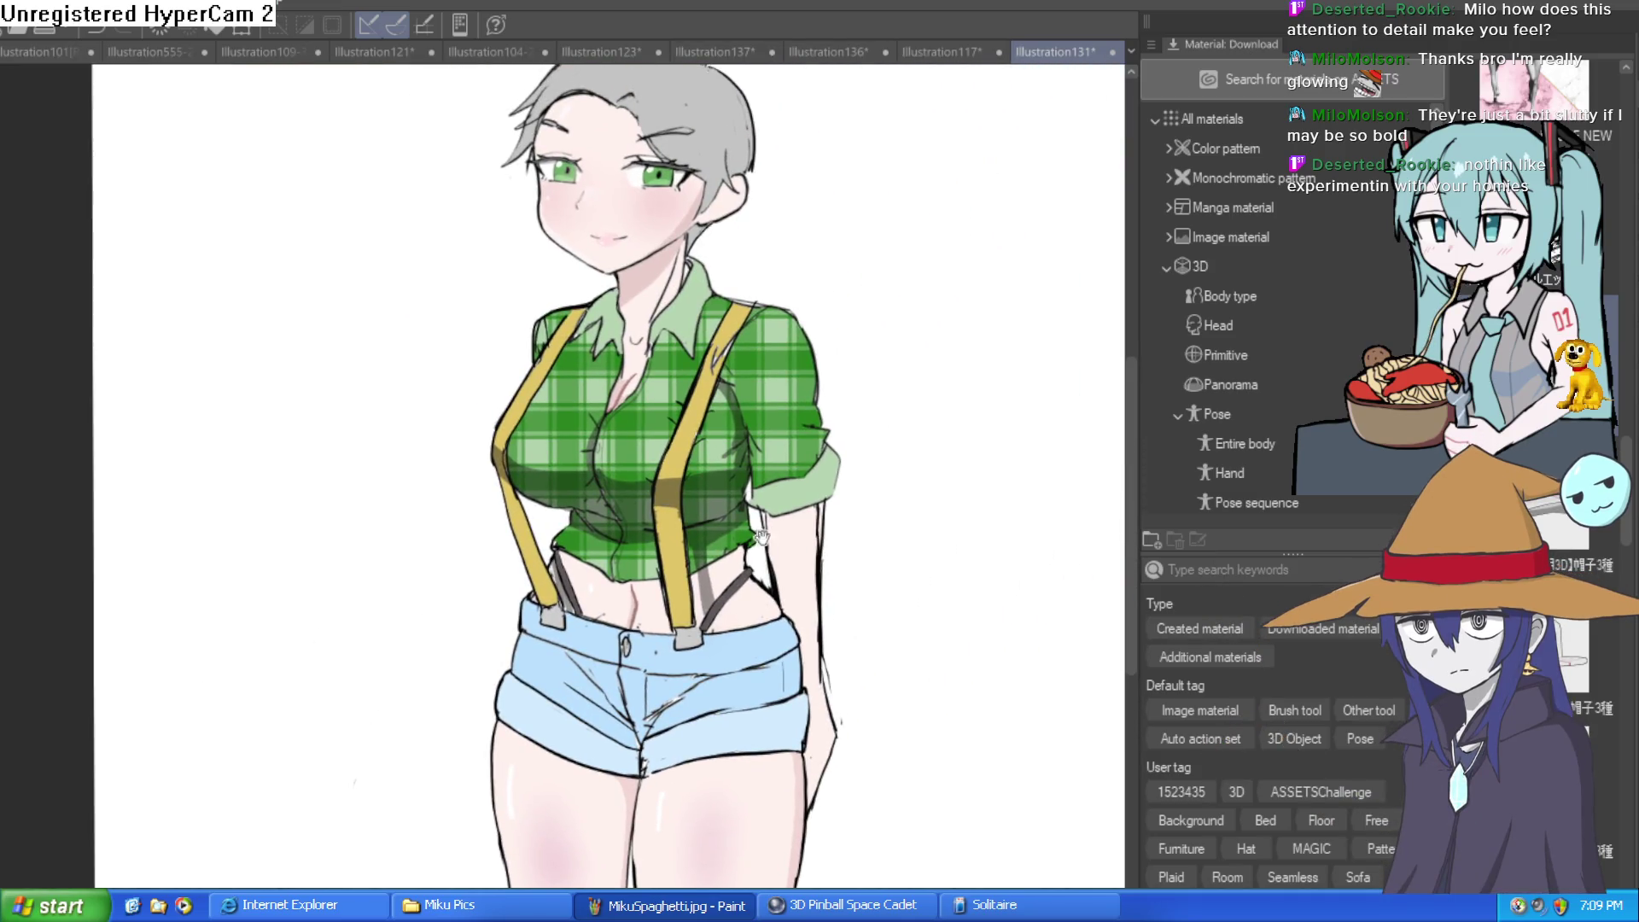
pyautogui.scroll(-1, 794, 458)
pyautogui.scroll(1, 757, 427)
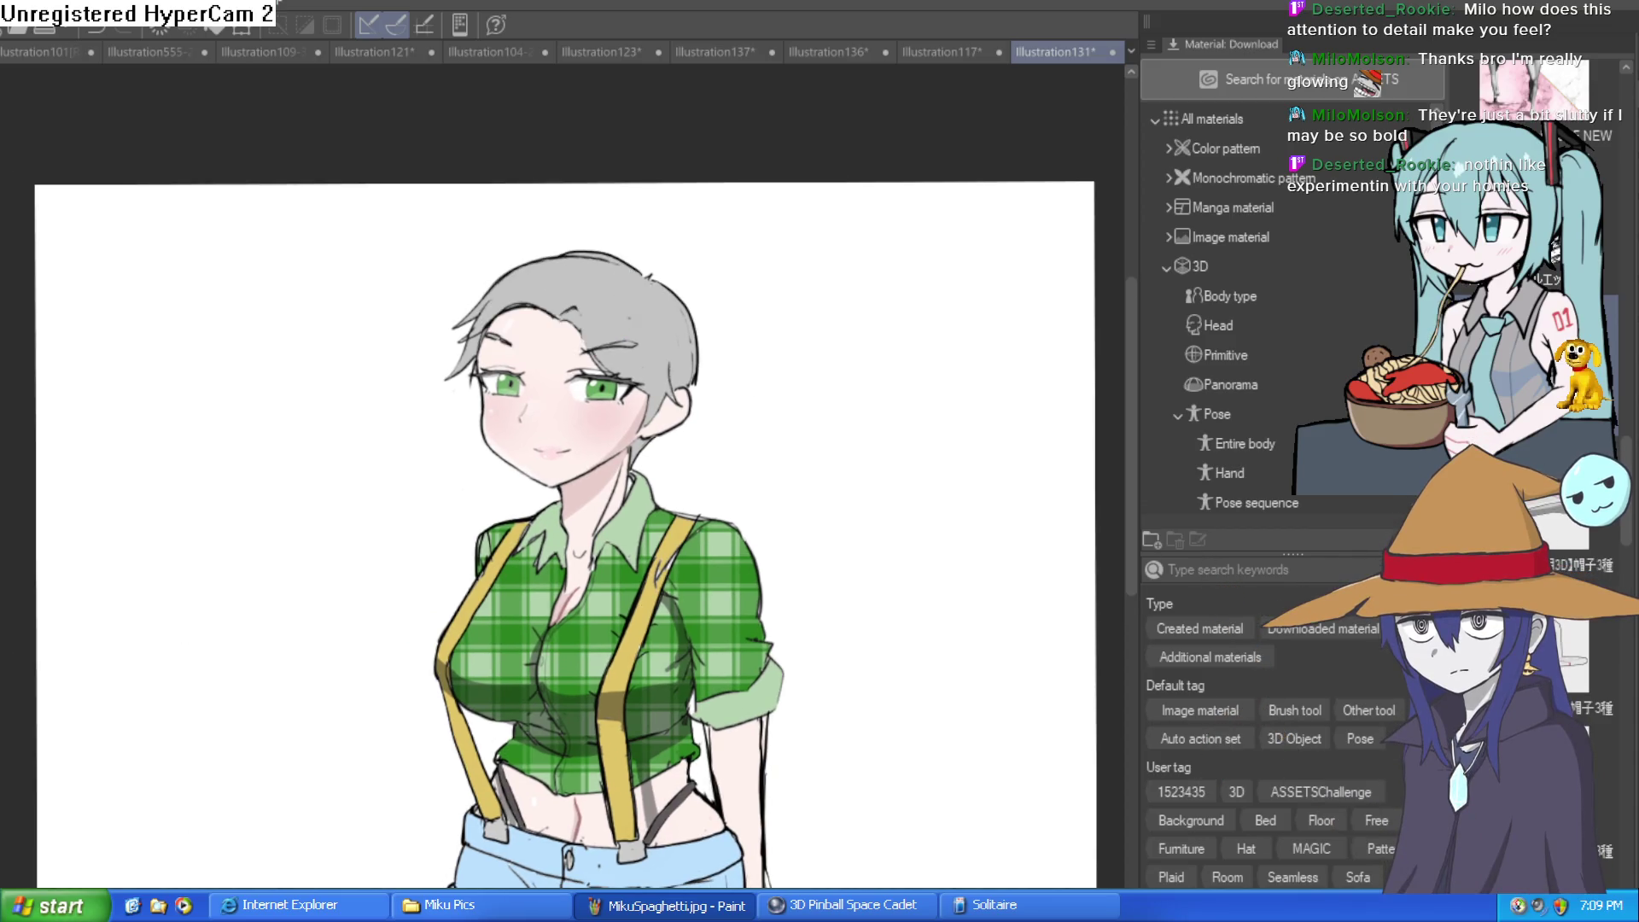
pyautogui.scroll(5, 534, 291)
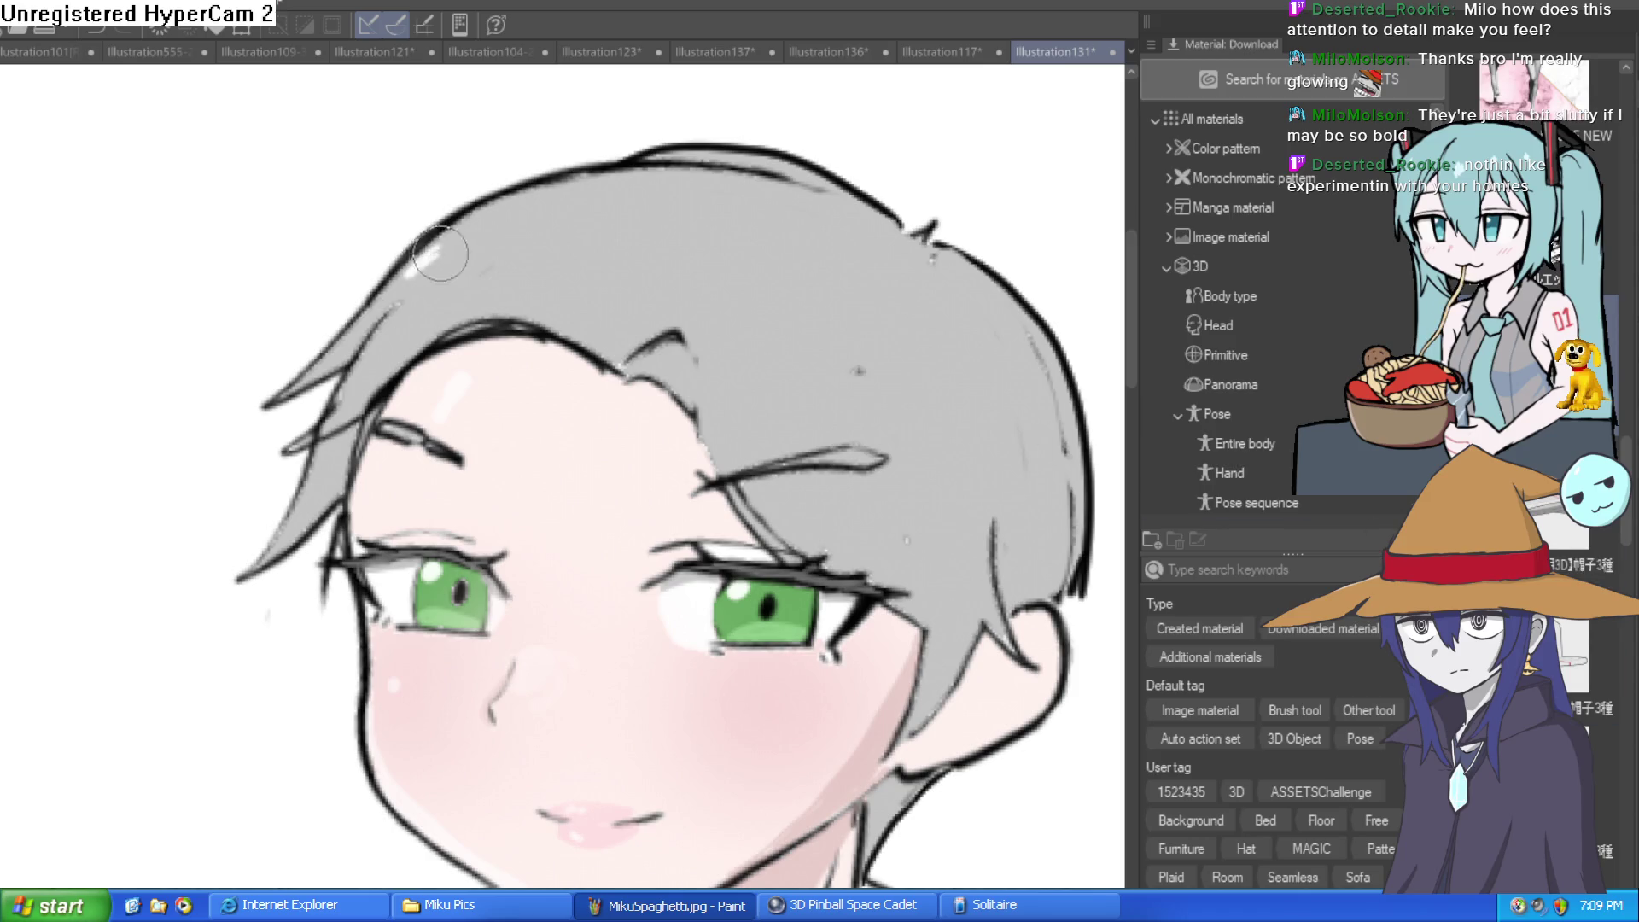
pyautogui.moveTo(934, 364)
pyautogui.mouseDown()
pyautogui.moveTo(674, 380)
pyautogui.moveTo(874, 410)
pyautogui.mouseUp()
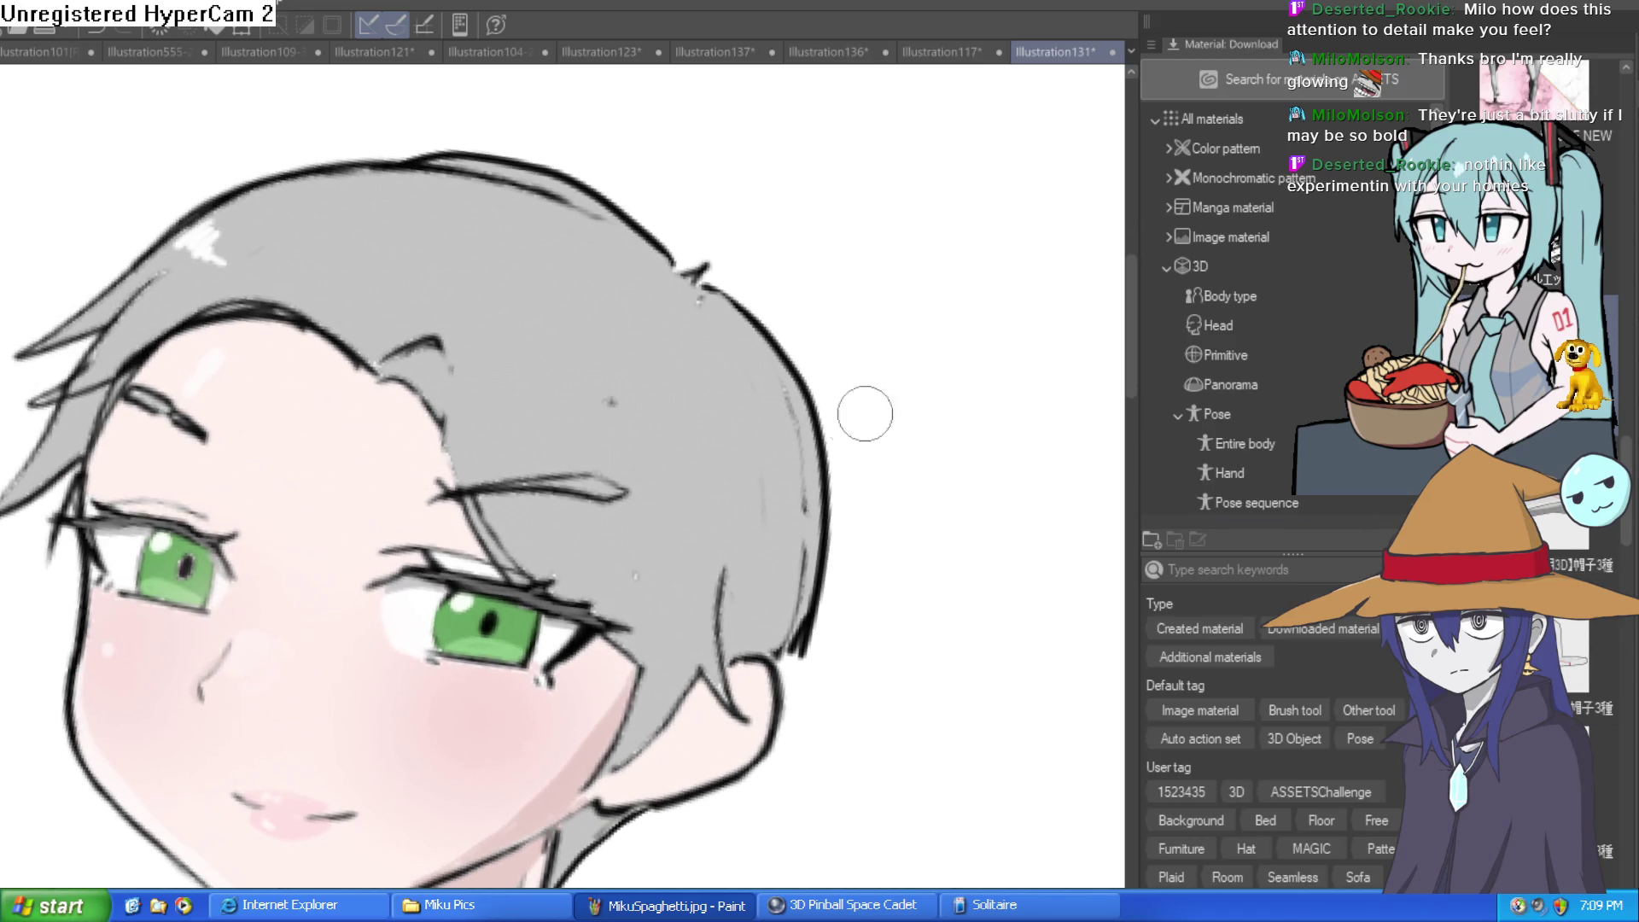
pyautogui.moveTo(773, 474); pyautogui.dragTo(710, 464)
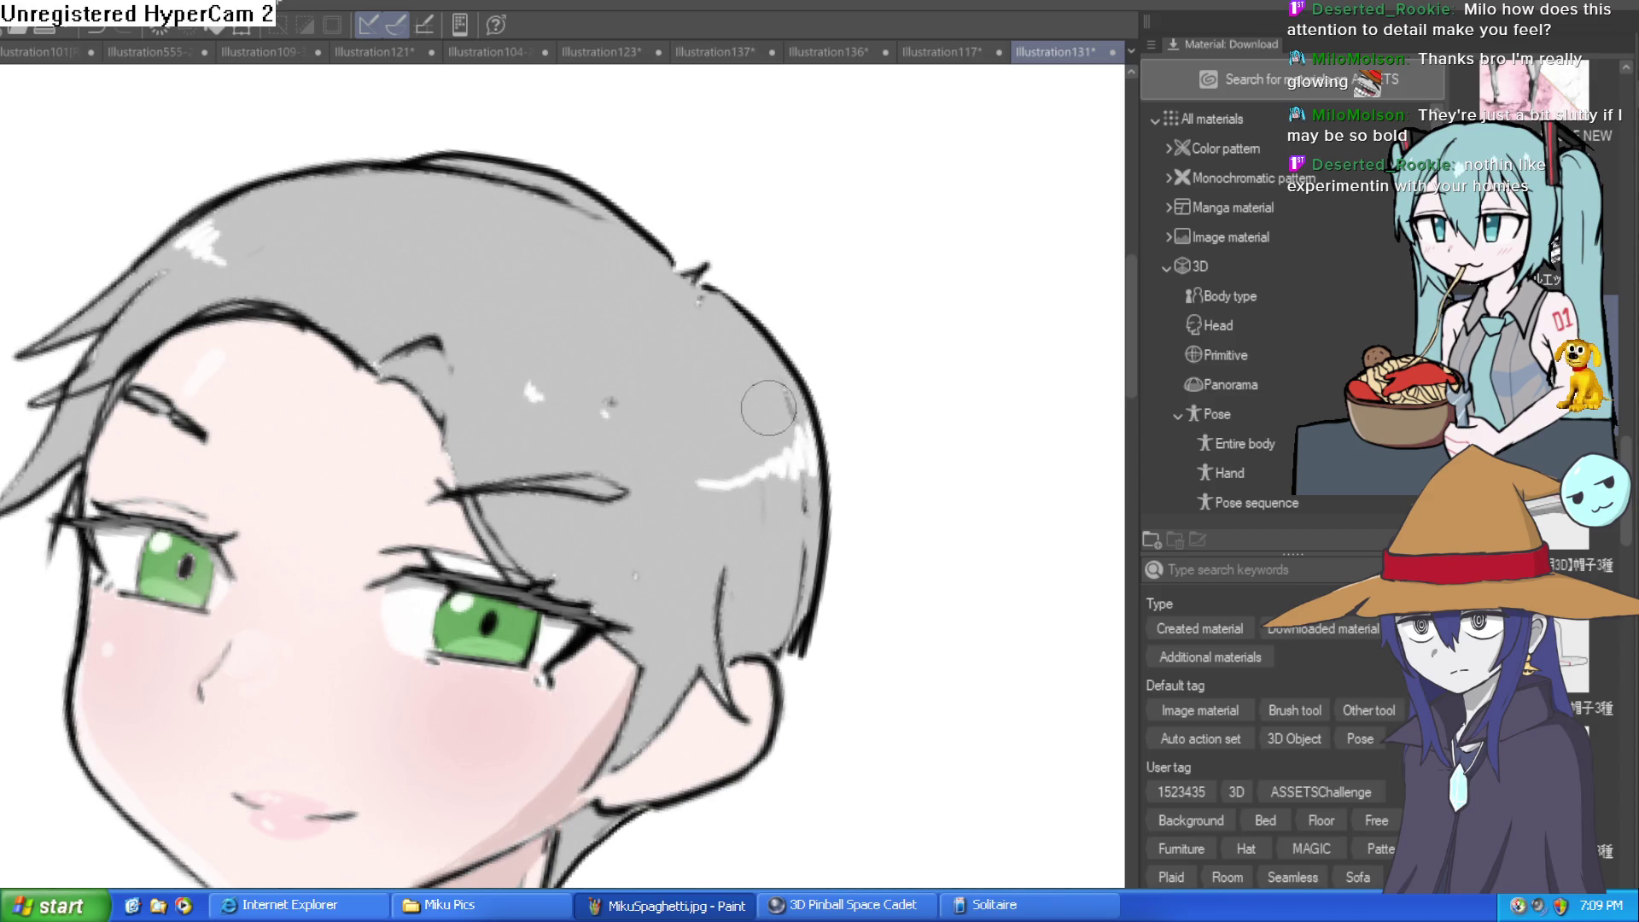
pyautogui.hotkey('ctrl', 'z')
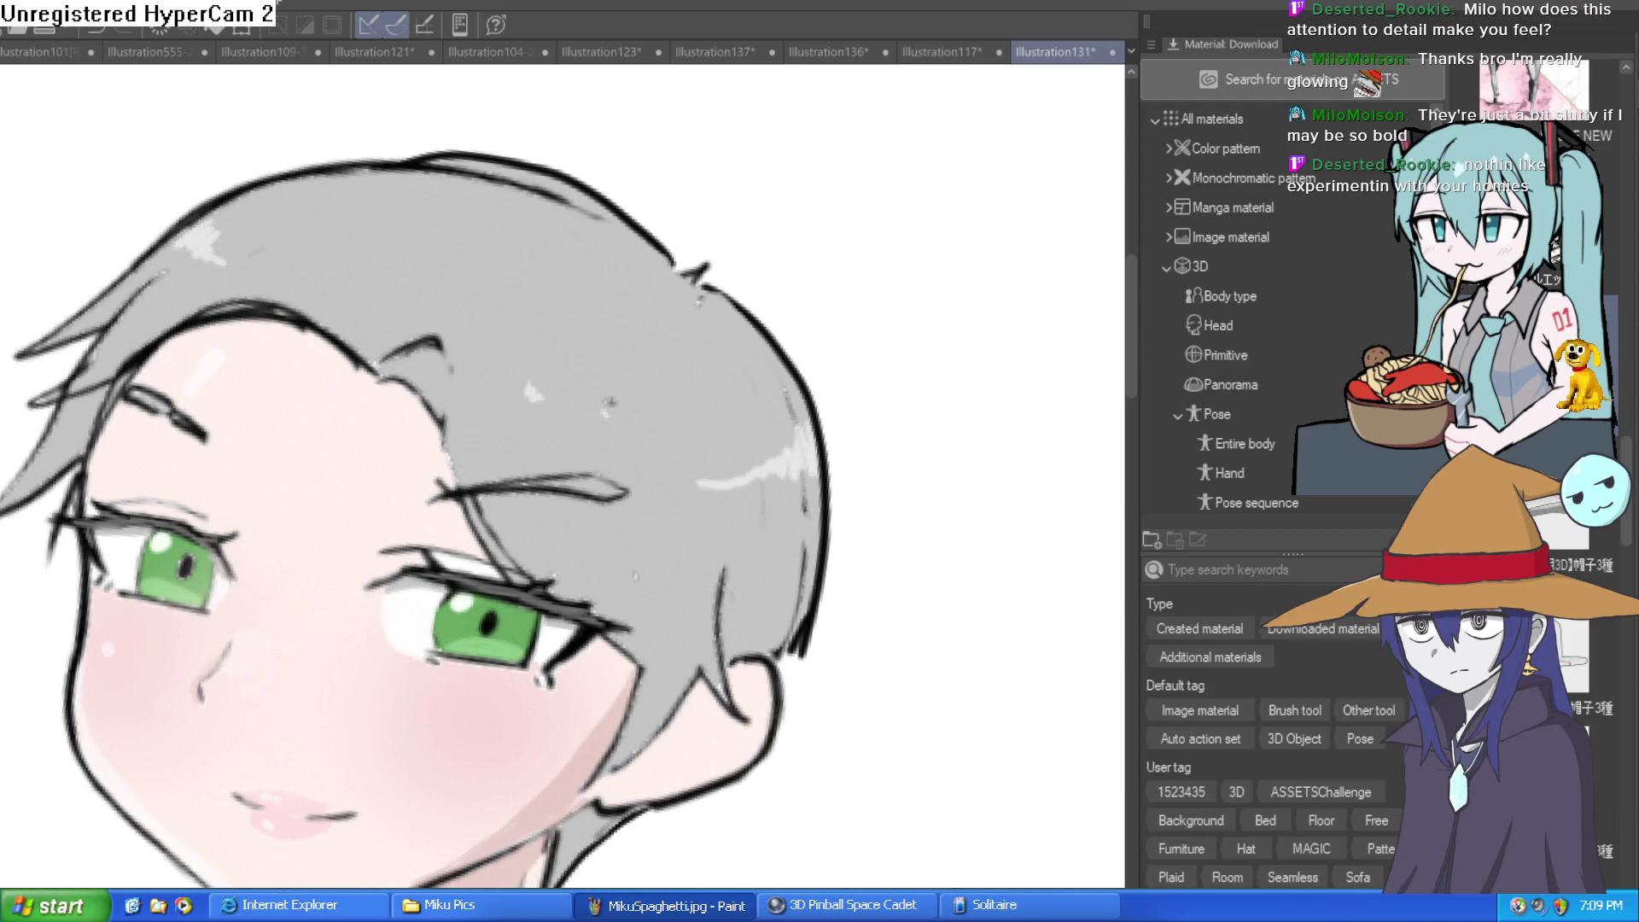
pyautogui.moveTo(523, 372)
pyautogui.mouseDown()
pyautogui.moveTo(500, 375)
pyautogui.moveTo(563, 346)
pyautogui.moveTo(641, 256)
pyautogui.moveTo(521, 256)
pyautogui.moveTo(495, 303)
pyautogui.moveTo(512, 329)
pyautogui.moveTo(455, 346)
pyautogui.moveTo(512, 291)
pyautogui.mouseUp()
pyautogui.hotkey('ctrl', '0')
pyautogui.press('-')
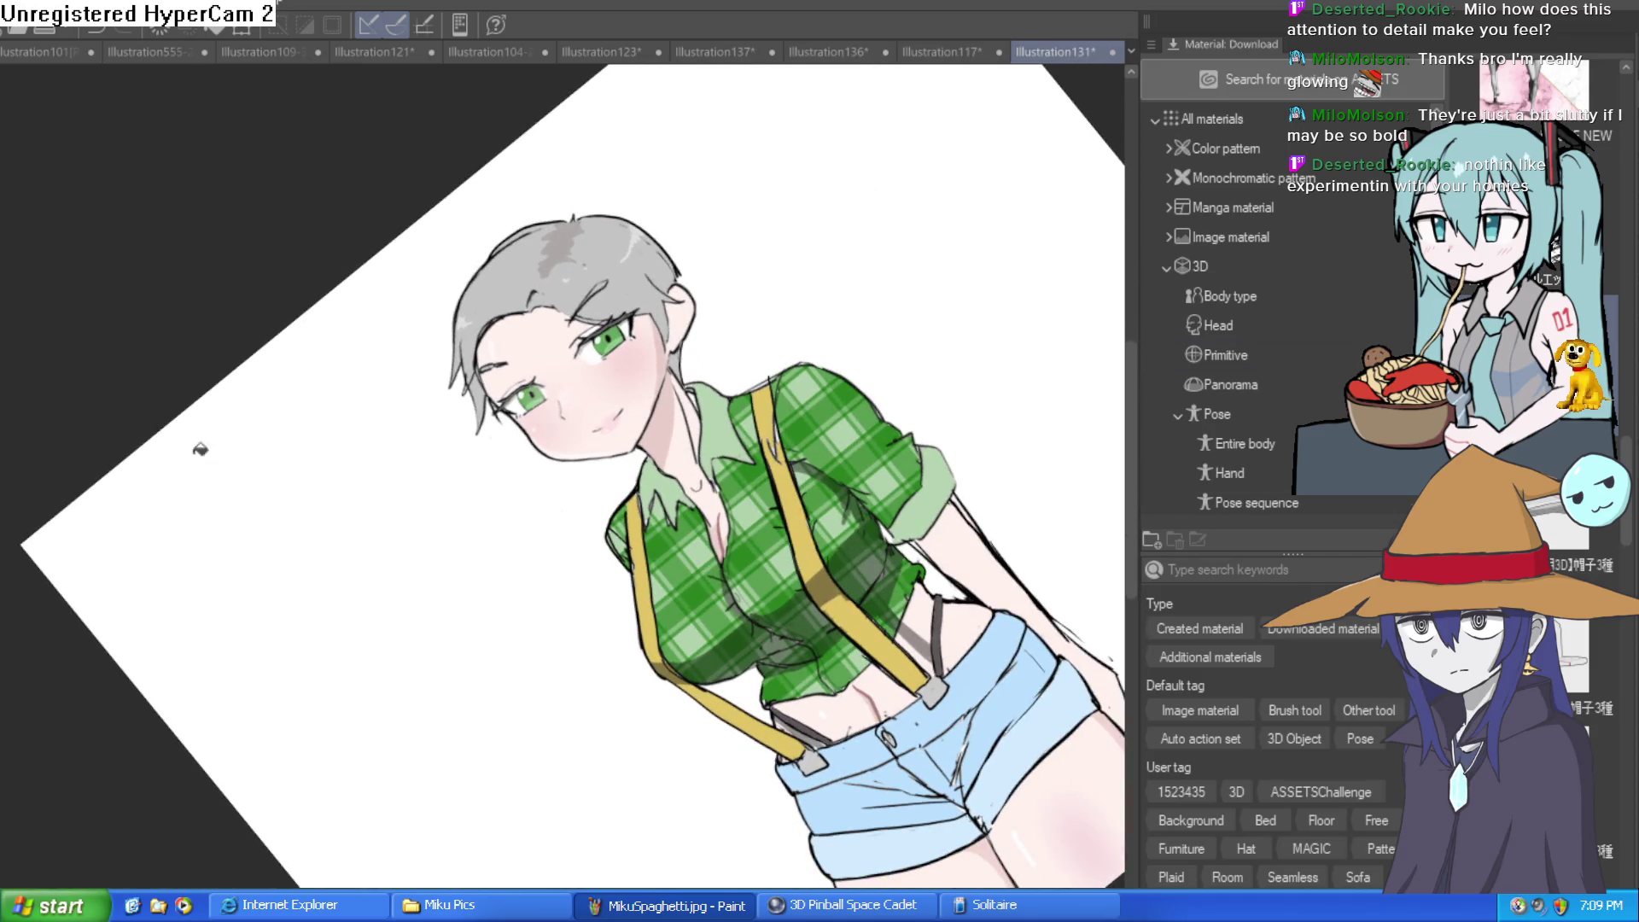
pyautogui.moveTo(617, 266); pyautogui.dragTo(598, 256)
pyautogui.scroll(5, 512, 229)
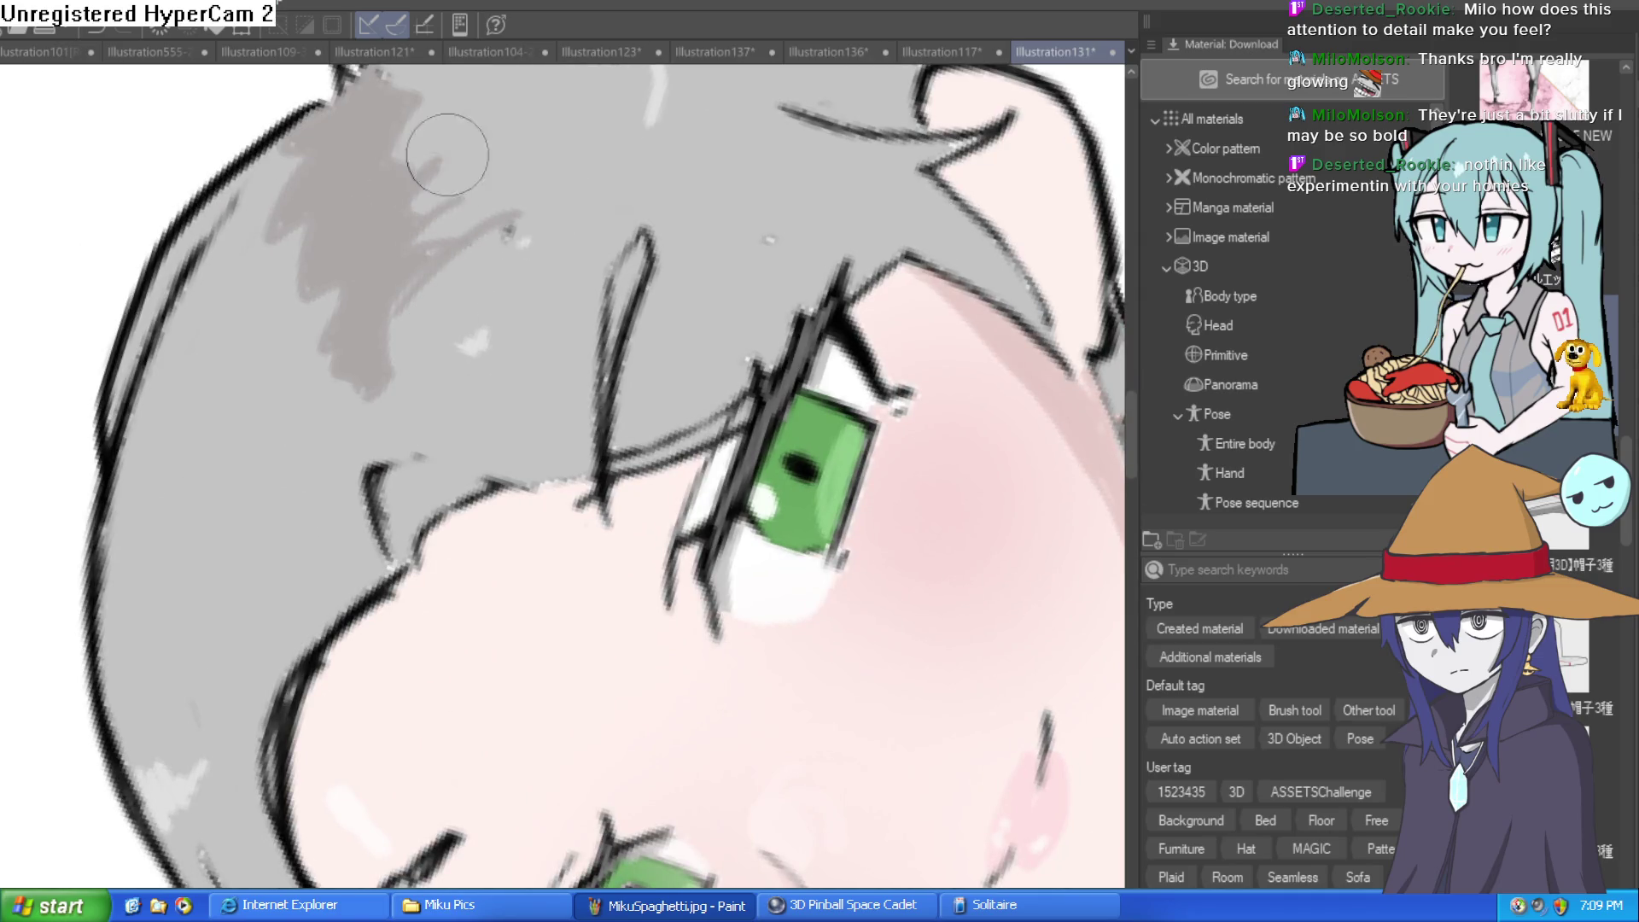
pyautogui.moveTo(486, 104); pyautogui.dragTo(448, 207)
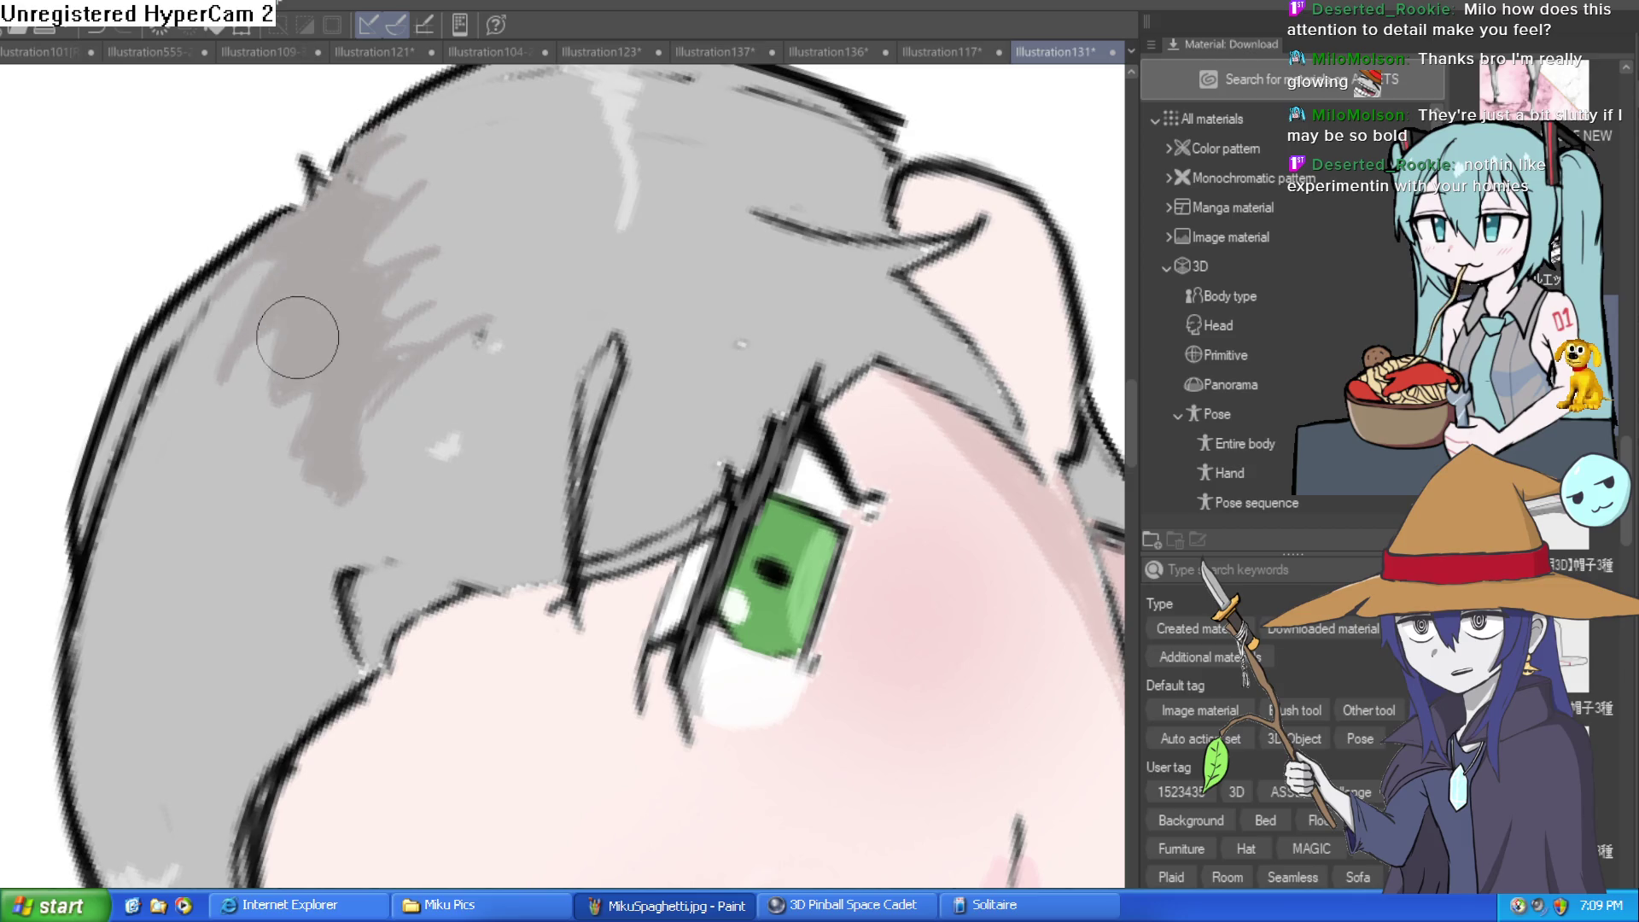
pyautogui.hotkey('ctrl', '0')
pyautogui.moveTo(325, 430)
pyautogui.mouseDown()
pyautogui.moveTo(950, 541)
pyautogui.moveTo(835, 369)
pyautogui.moveTo(859, 384)
pyautogui.moveTo(851, 441)
pyautogui.mouseUp()
pyautogui.hotkey('ctrl', '0')
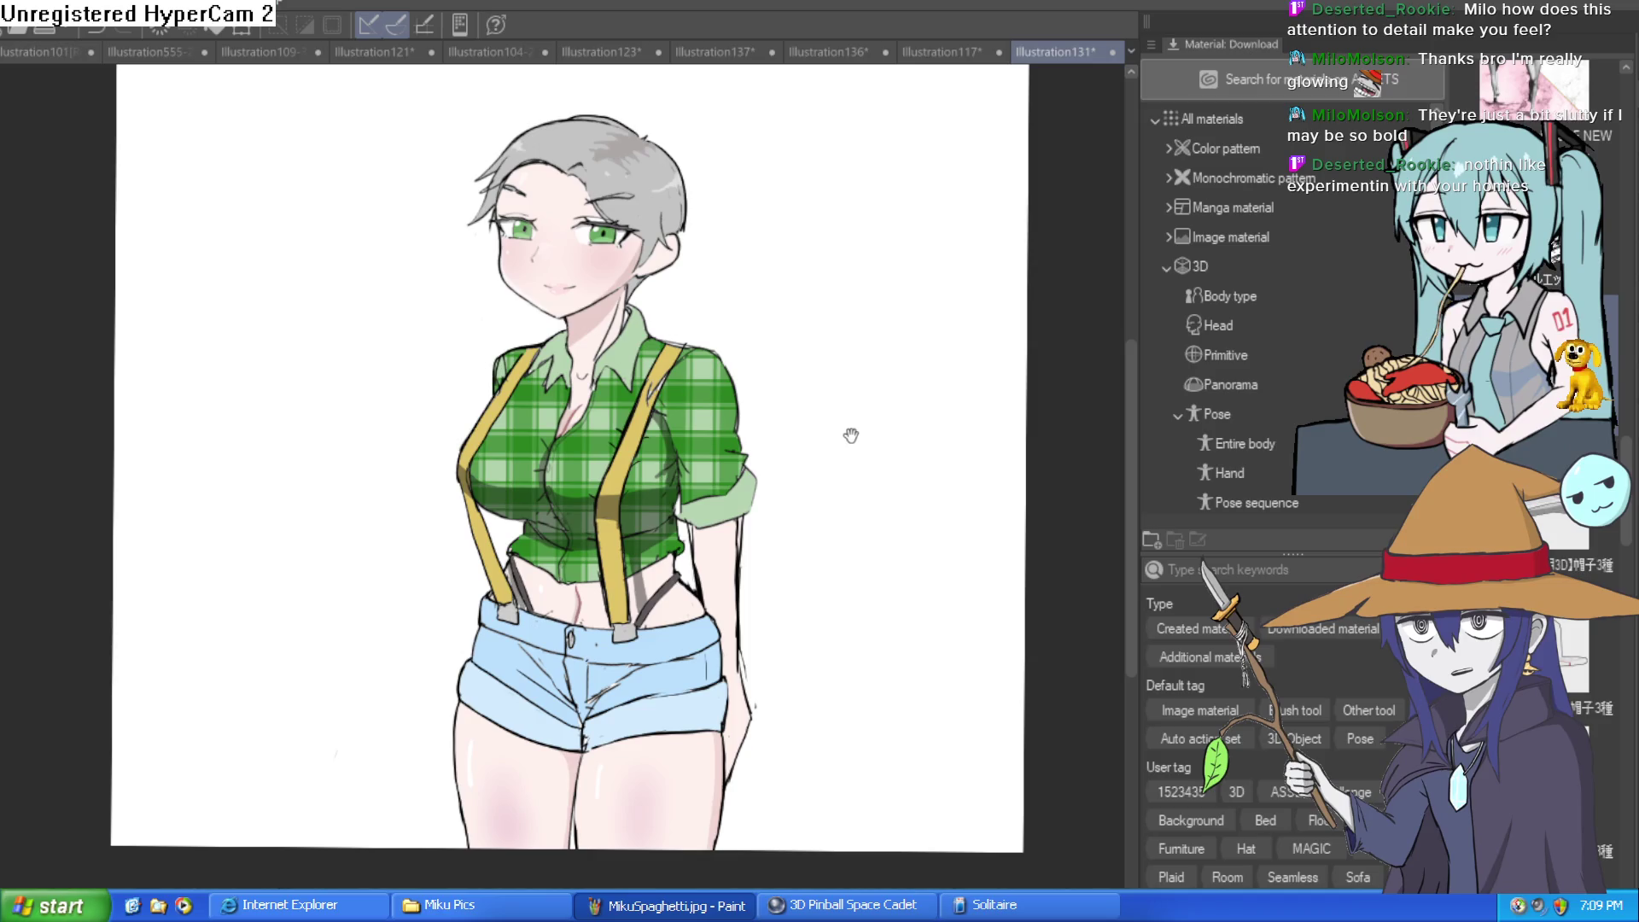
pyautogui.scroll(1, 837, 427)
pyautogui.scroll(-2, 821, 448)
# Cover the right garter strap with skin colour, including below the waist
pyautogui.scroll(2, 822, 448)
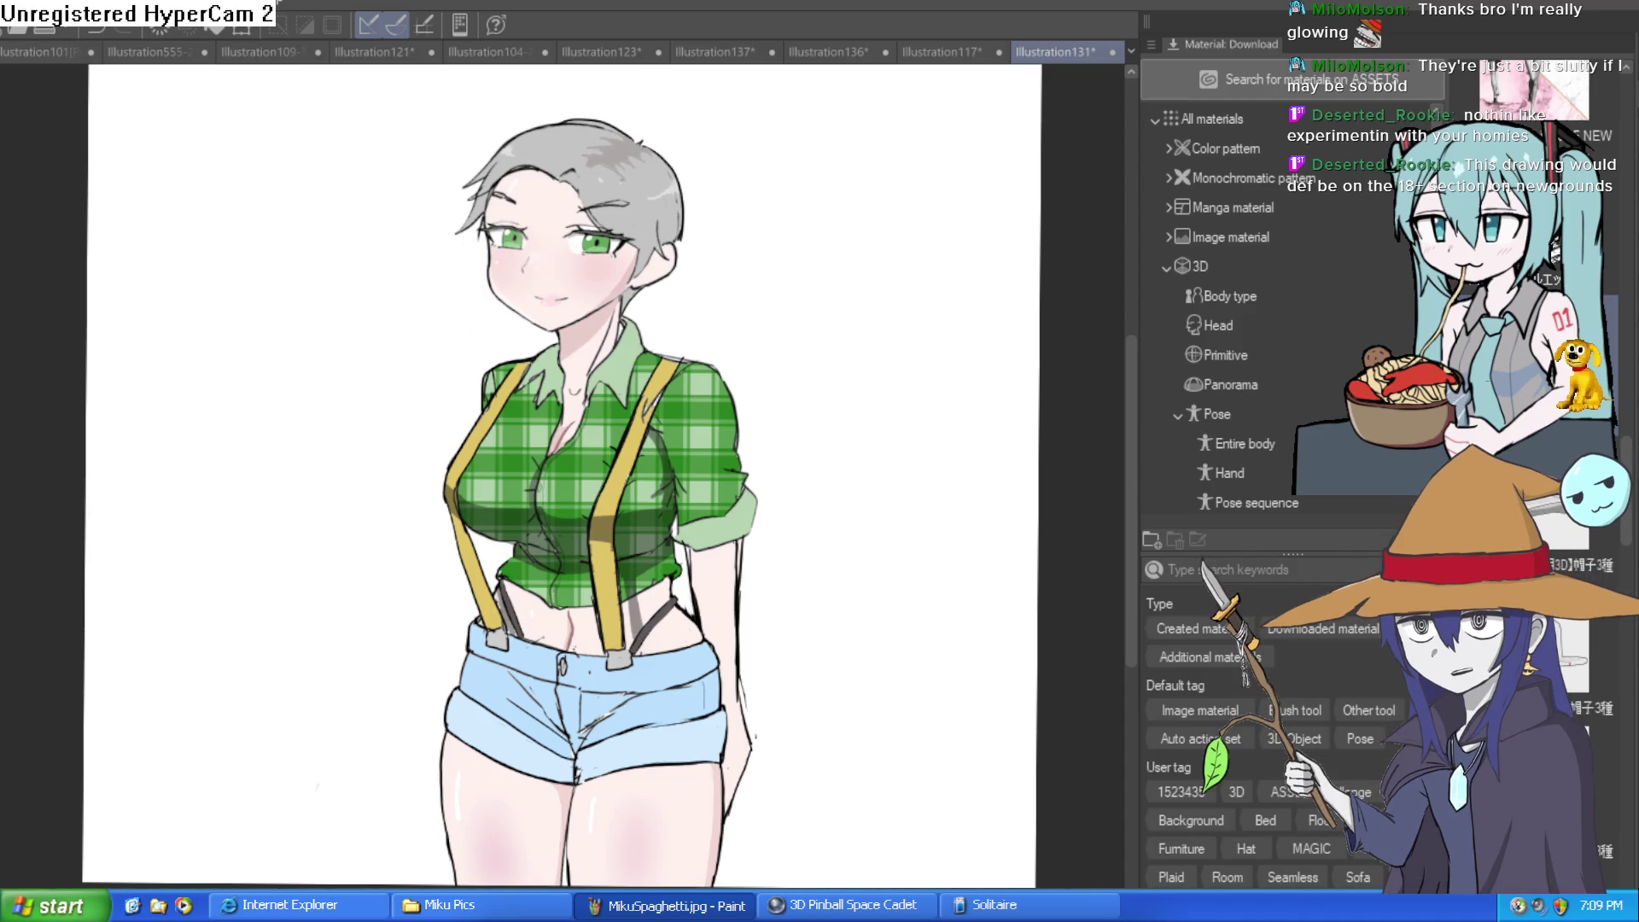
pyautogui.scroll(-3, 517, 474)
pyautogui.scroll(3, 559, 551)
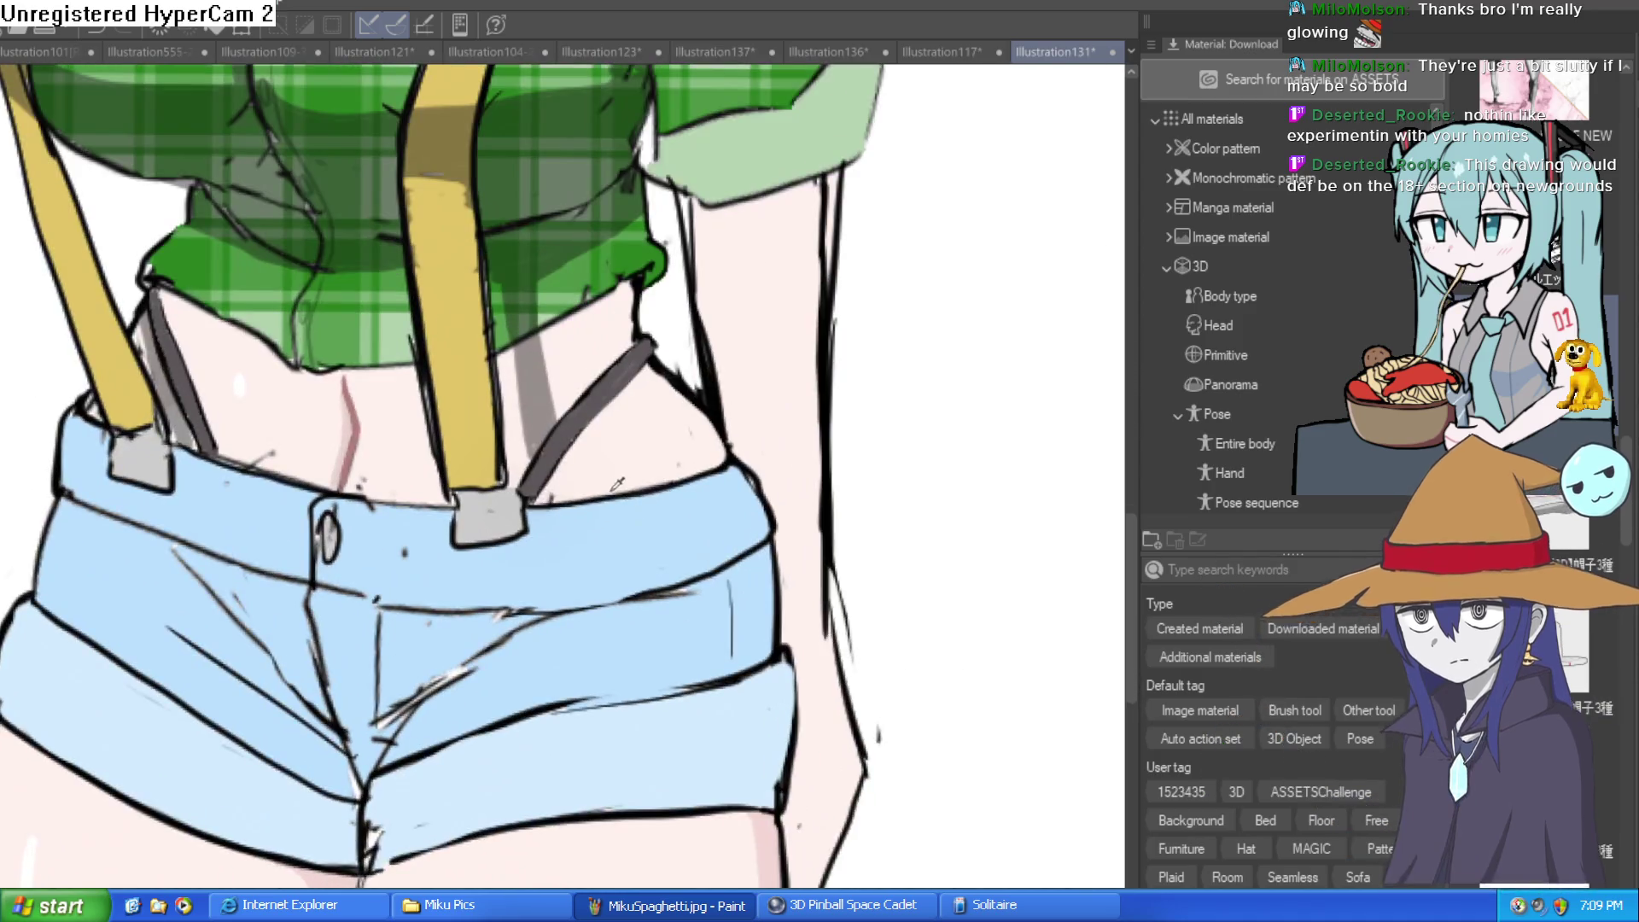
pyautogui.moveTo(568, 424)
pyautogui.mouseDown()
pyautogui.moveTo(525, 499)
pyautogui.moveTo(593, 395)
pyautogui.mouseUp()
pyautogui.moveTo(546, 471)
pyautogui.mouseDown()
pyautogui.moveTo(626, 359)
pyautogui.moveTo(585, 402)
pyautogui.mouseUp()
pyautogui.moveTo(559, 461); pyautogui.dragTo(547, 487)
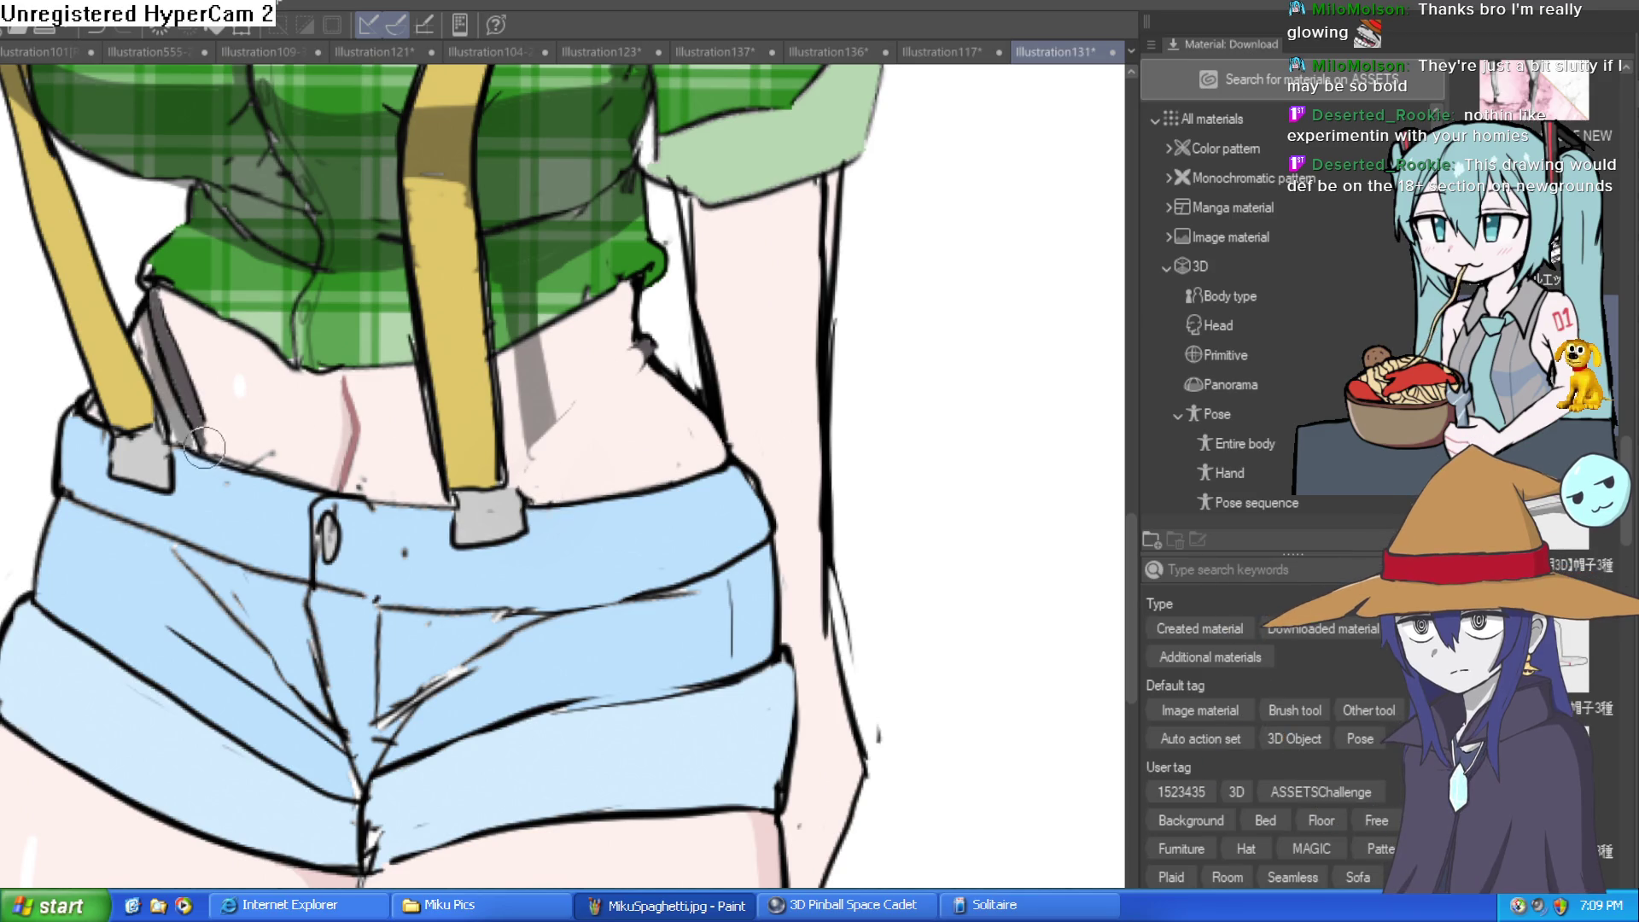
# Paint over the left garter strap with skin, then tilt and zoom onto the waist
pyautogui.moveTo(194, 406); pyautogui.dragTo(161, 319)
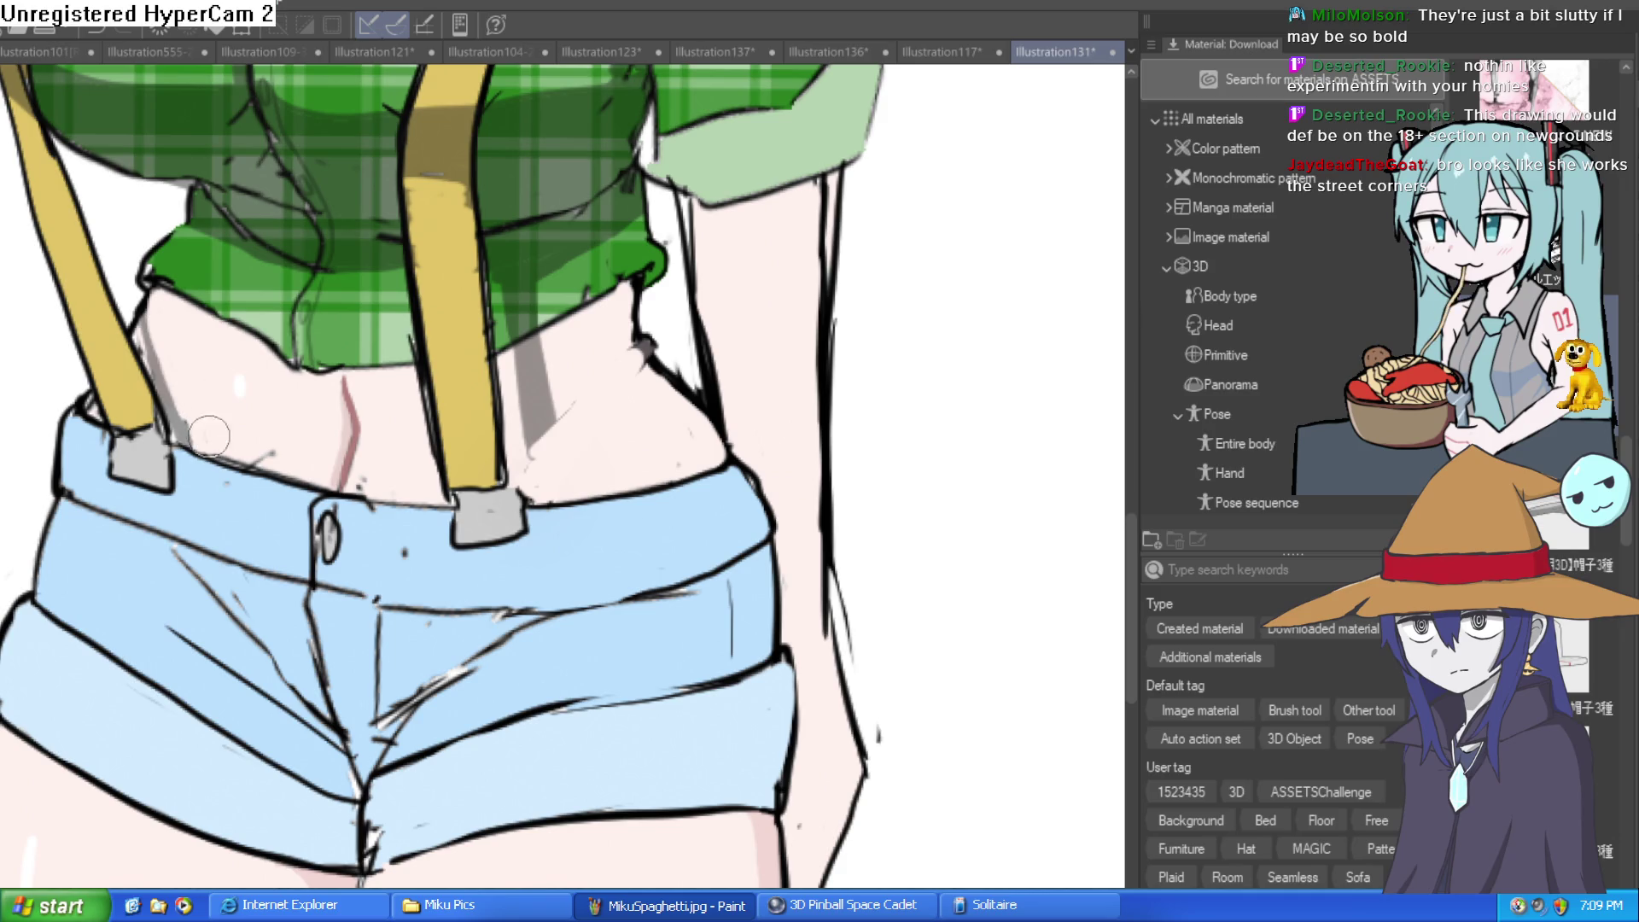
pyautogui.moveTo(202, 433)
pyautogui.mouseDown()
pyautogui.moveTo(342, 444)
pyautogui.moveTo(522, 424)
pyautogui.mouseUp()
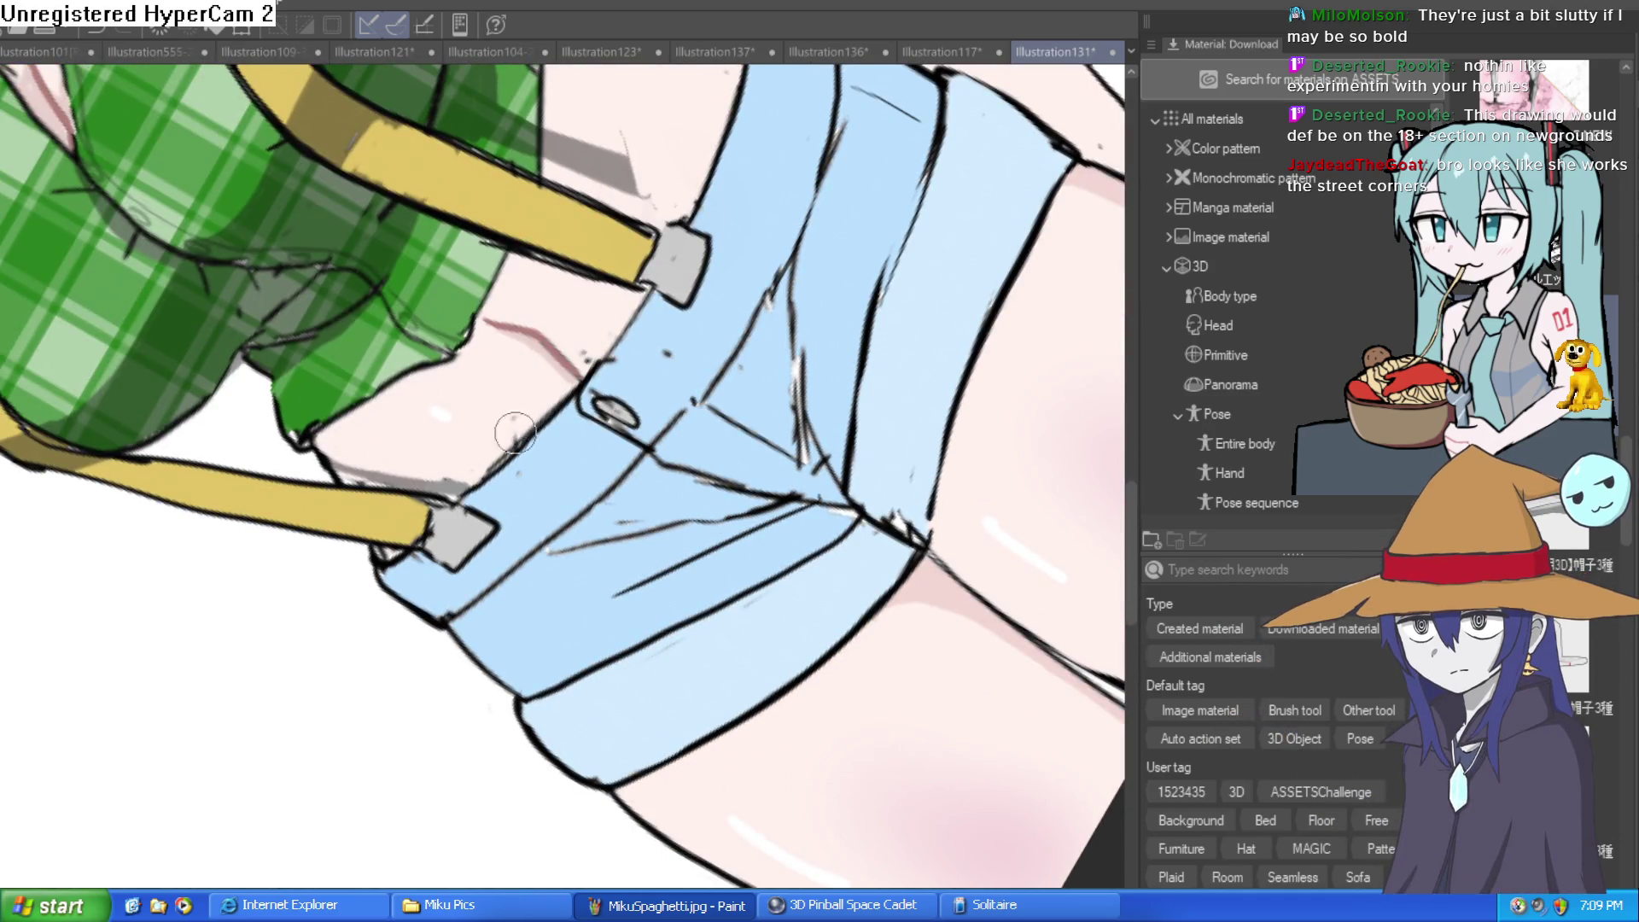
pyautogui.moveTo(637, 369); pyautogui.dragTo(649, 443)
pyautogui.scroll(3, 658, 457)
pyautogui.scroll(-2, 642, 466)
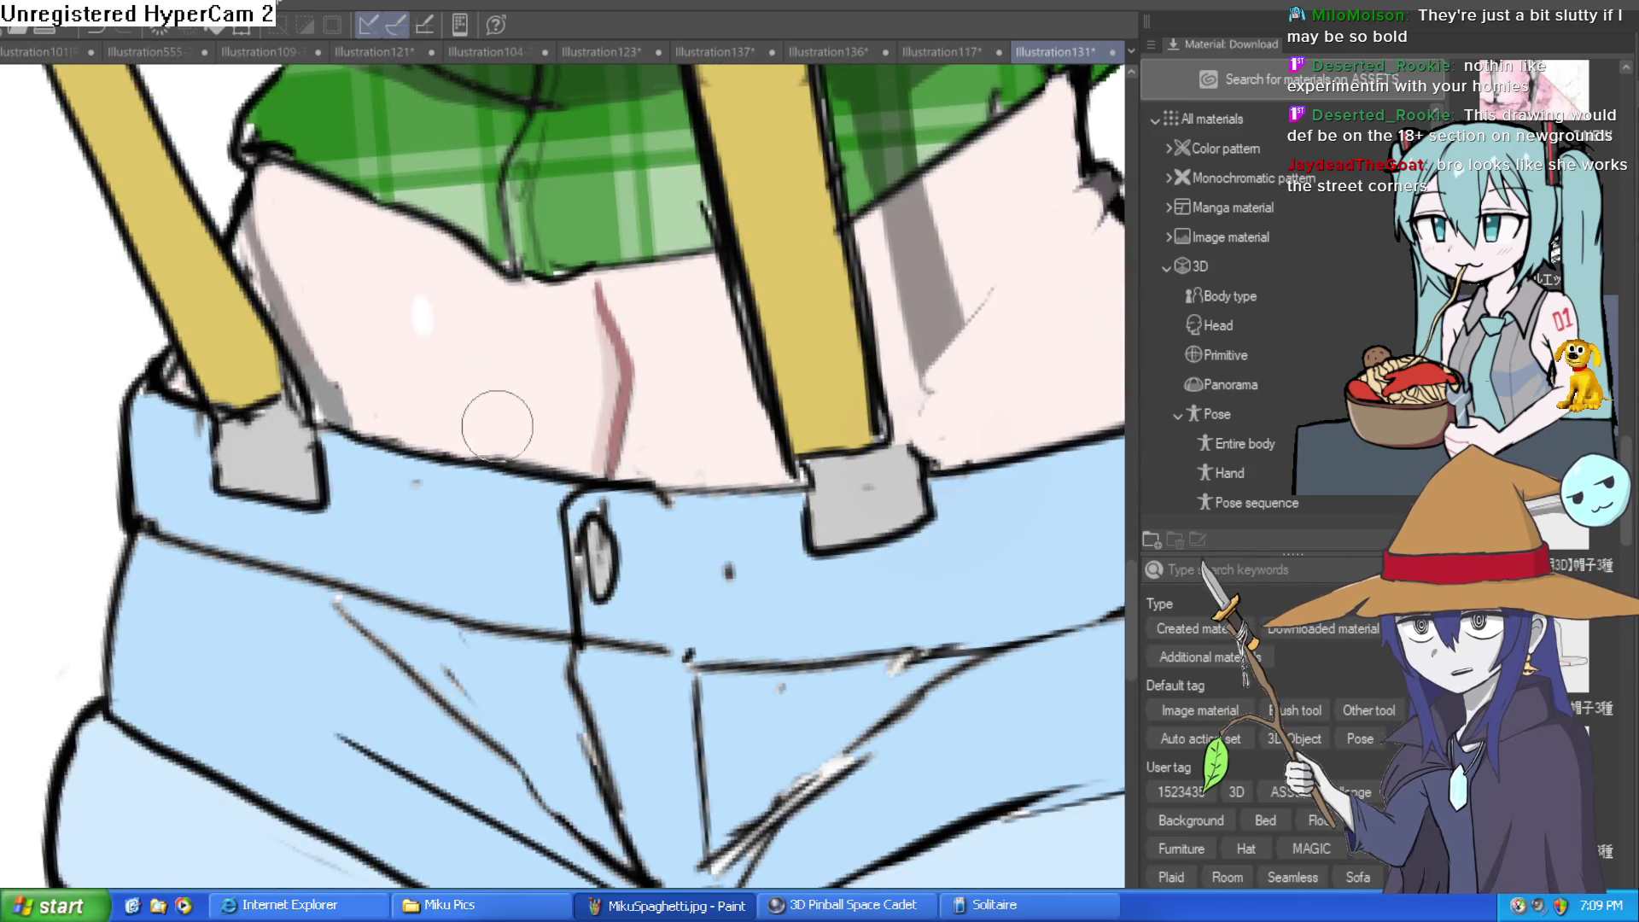
pyautogui.scroll(-3, 854, 328)
pyautogui.moveTo(854, 329); pyautogui.dragTo(551, 435)
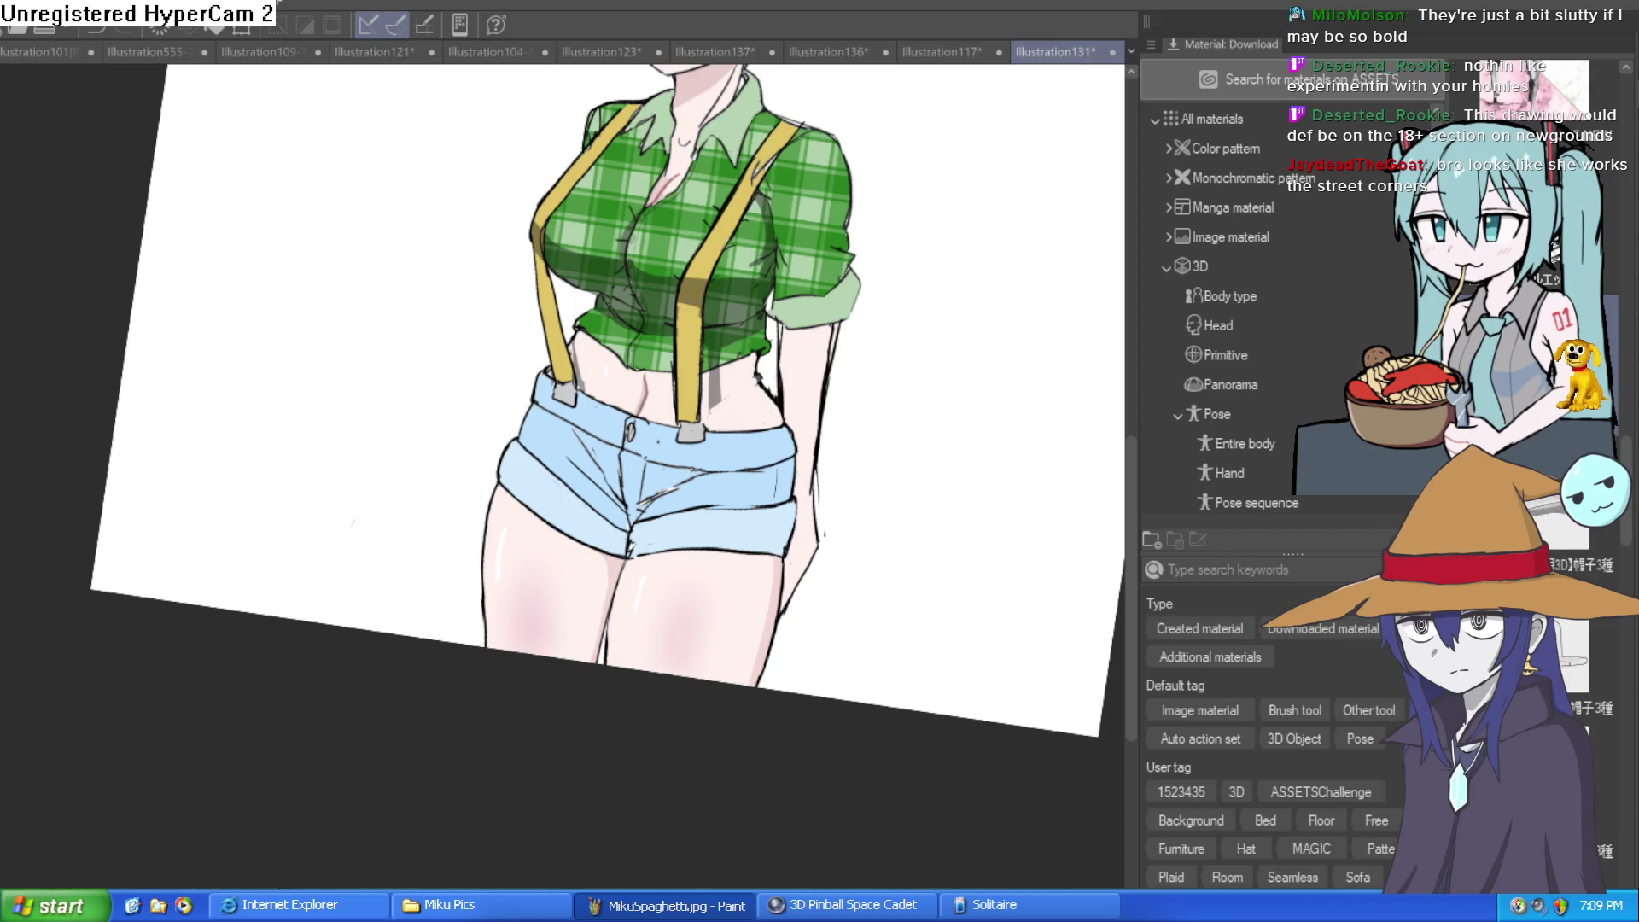
# Straighten the view on the waistband and draw a thin shading line on the left belly
pyautogui.scroll(5, 595, 382)
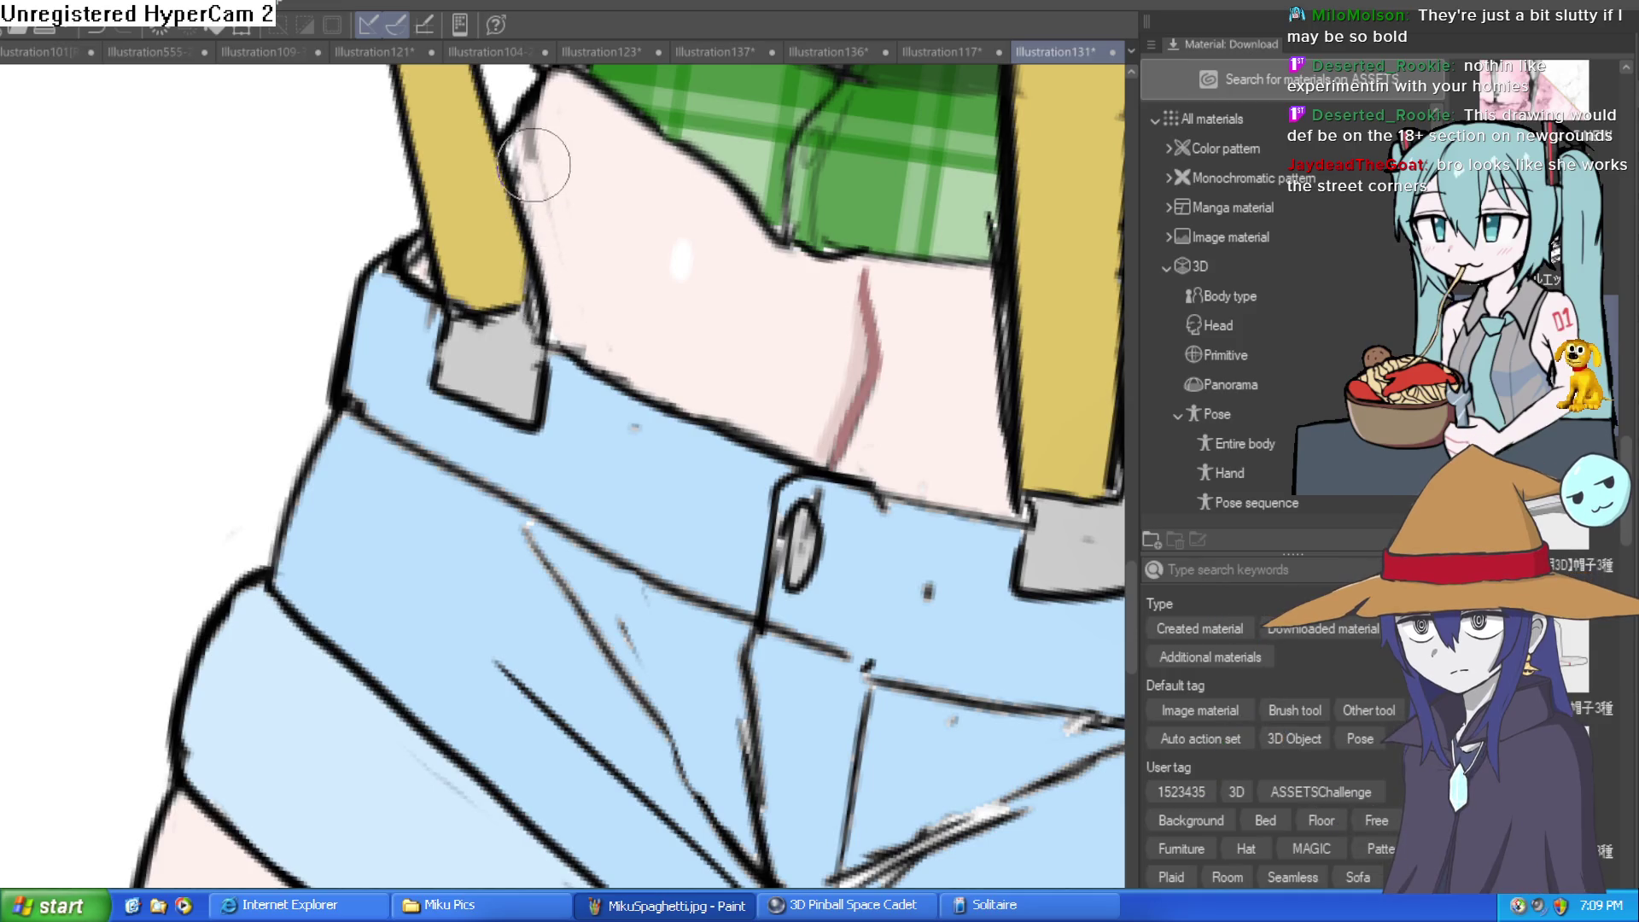
pyautogui.moveTo(864, 508)
pyautogui.mouseDown()
pyautogui.moveTo(414, 486)
pyautogui.moveTo(602, 376)
pyautogui.moveTo(512, 311)
pyautogui.moveTo(505, 285)
pyautogui.moveTo(543, 264)
pyautogui.mouseUp()
pyautogui.scroll(-5, 543, 263)
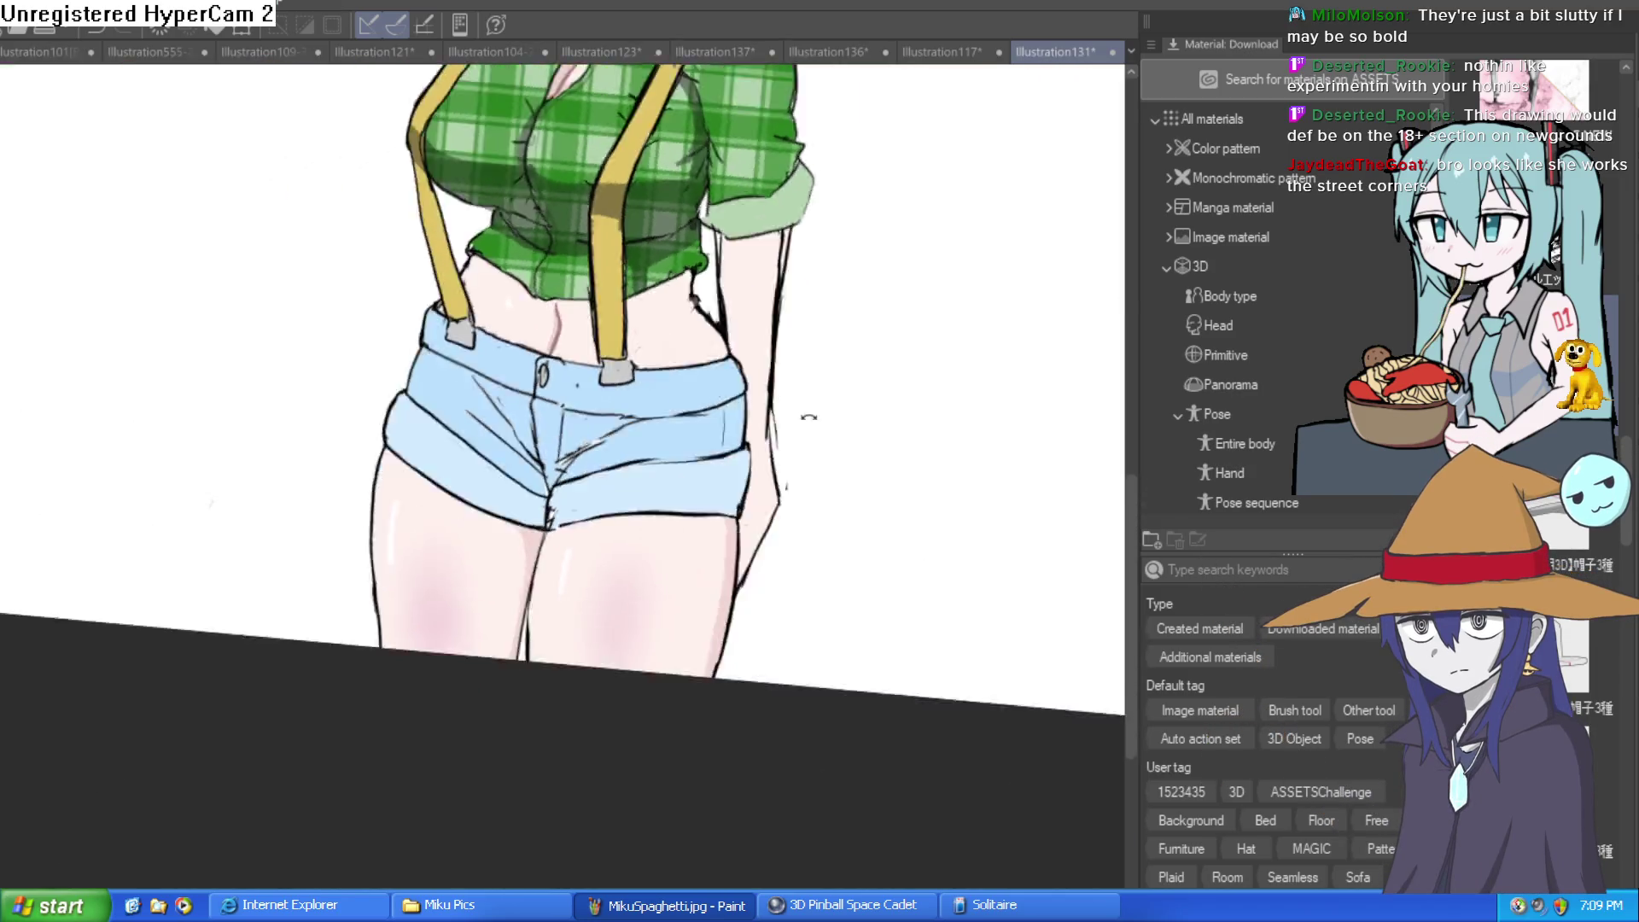
pyautogui.scroll(3, 350, 476)
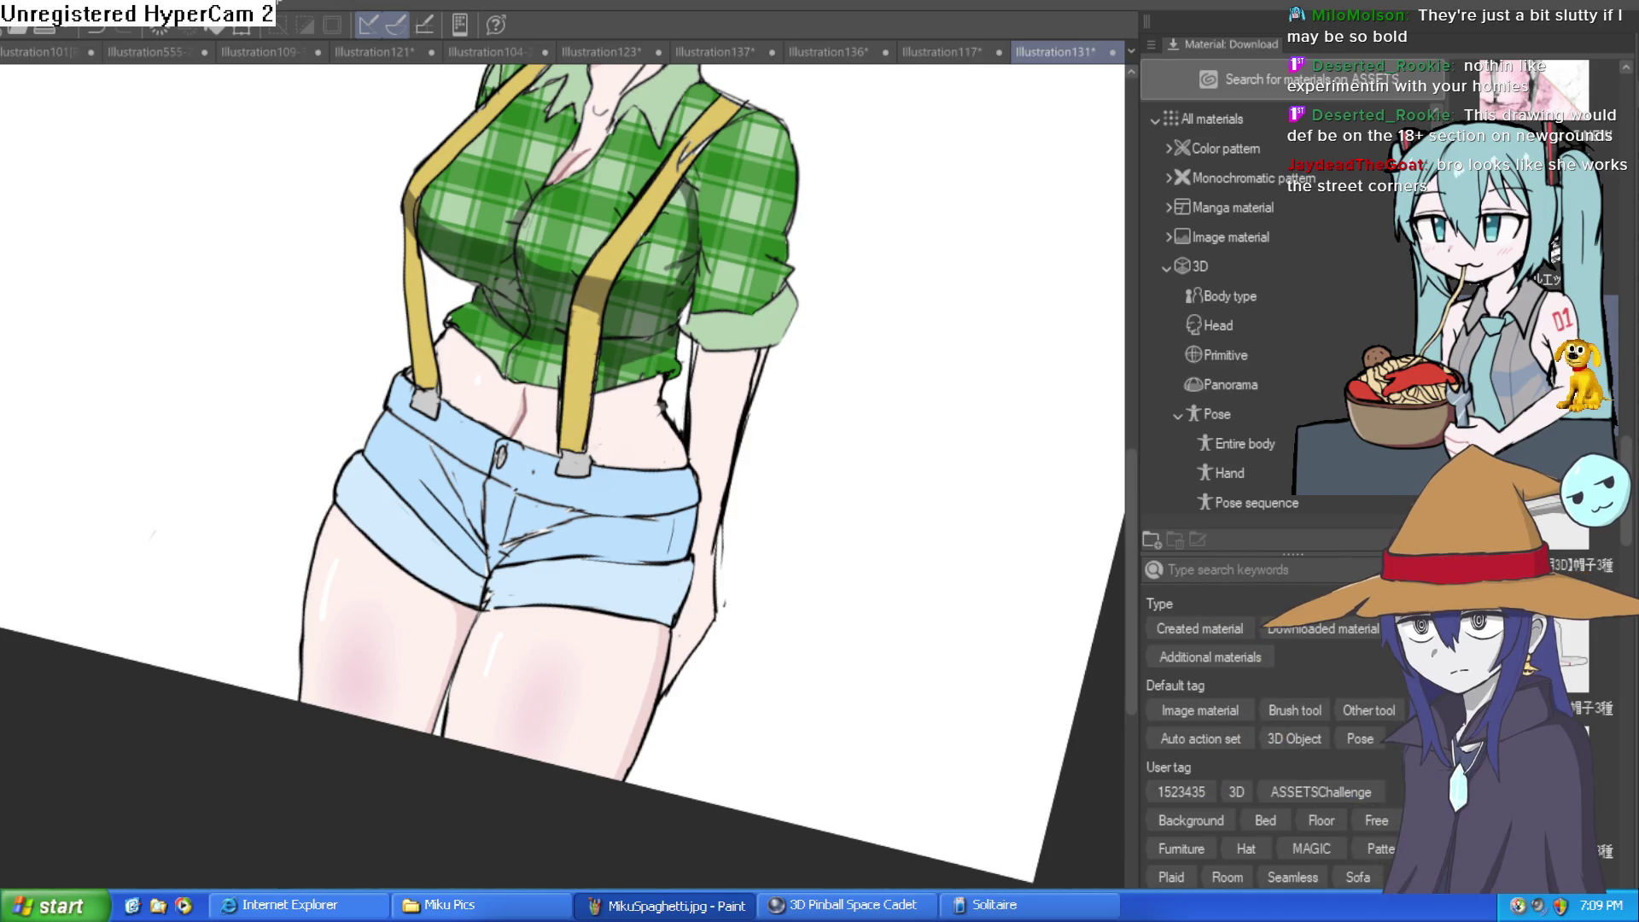
pyautogui.moveTo(931, 316)
pyautogui.mouseDown()
pyautogui.moveTo(879, 264)
pyautogui.moveTo(823, 355)
pyautogui.moveTo(819, 300)
pyautogui.moveTo(804, 302)
pyautogui.mouseUp()
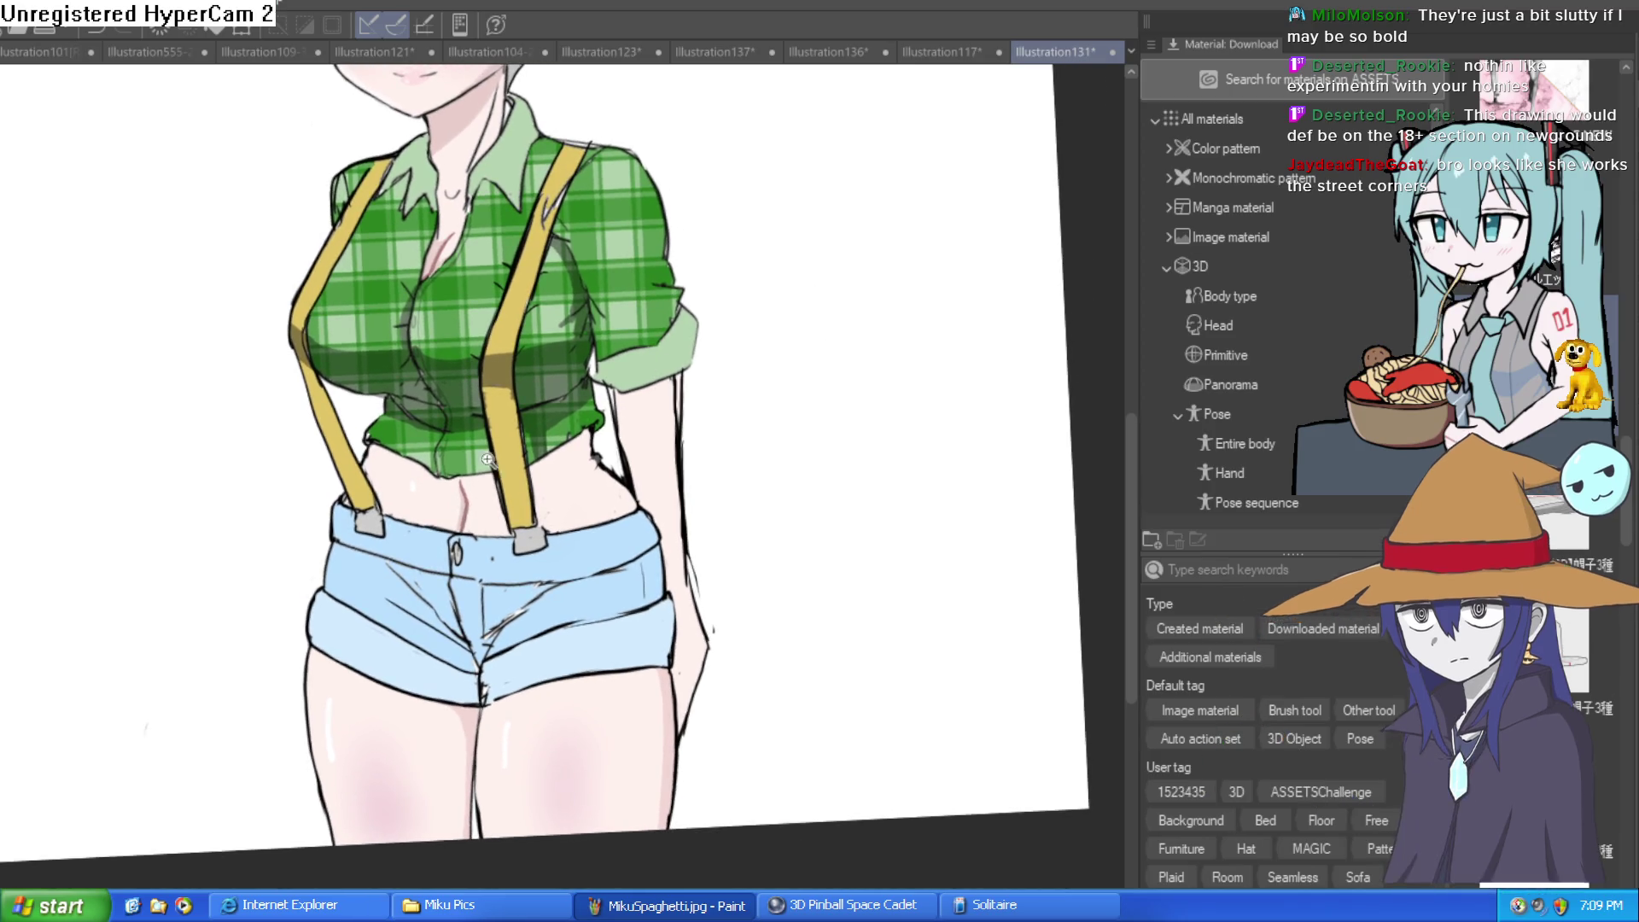
pyautogui.scroll(3, 464, 465)
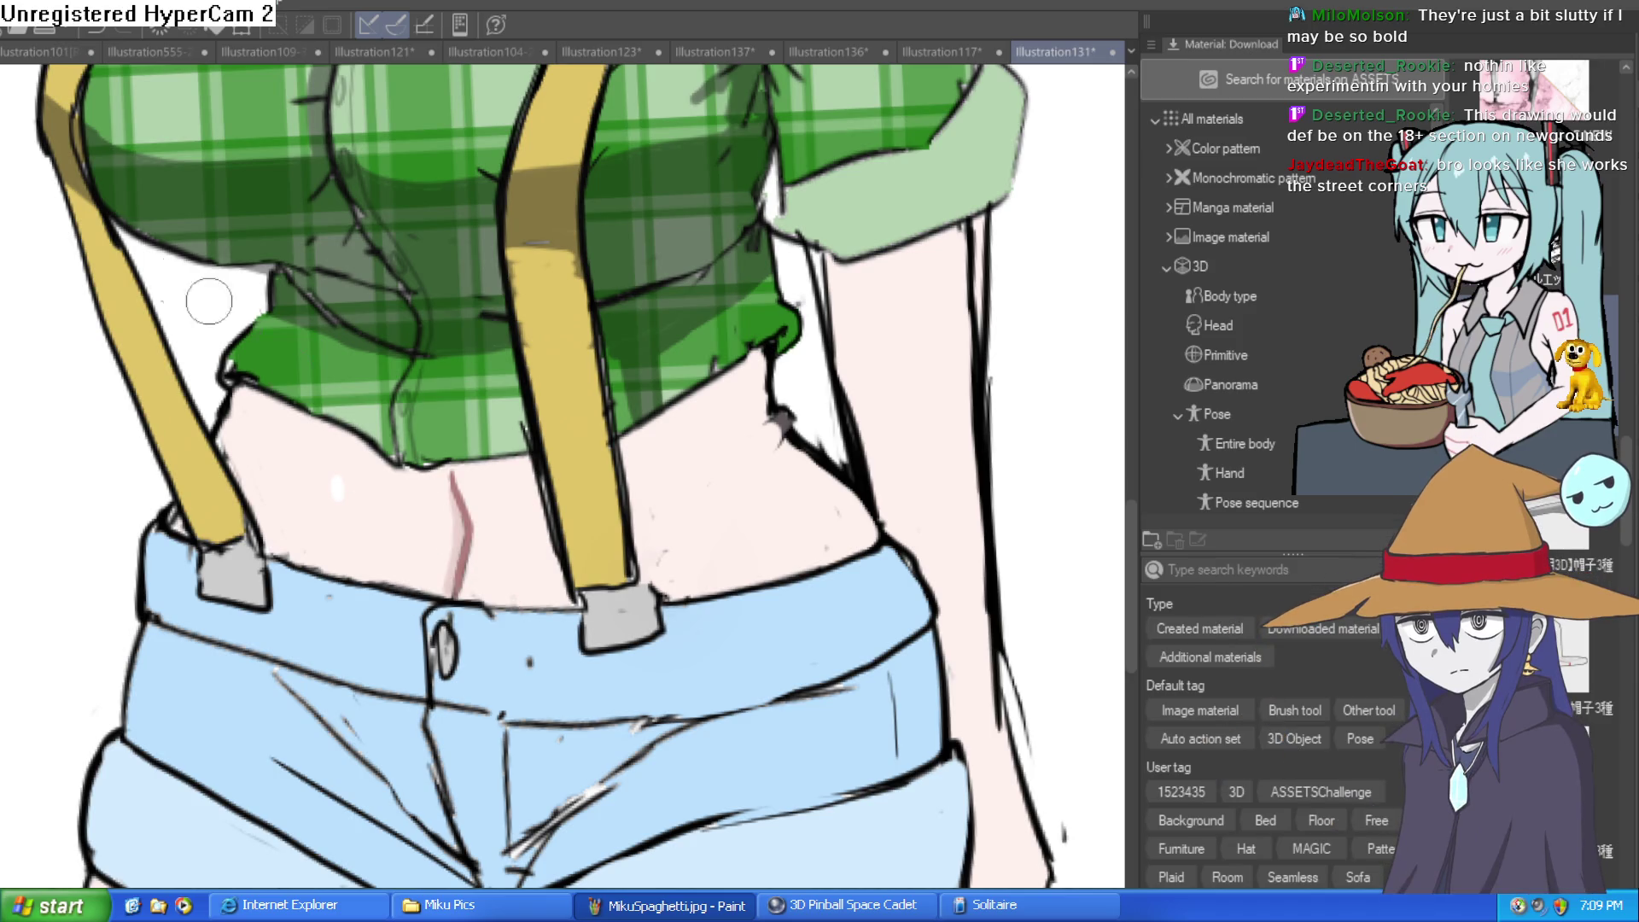
pyautogui.moveTo(311, 567)
pyautogui.mouseDown()
pyautogui.moveTo(294, 485)
pyautogui.moveTo(278, 516)
pyautogui.moveTo(290, 557)
pyautogui.mouseUp()
pyautogui.scroll(-1, 741, 481)
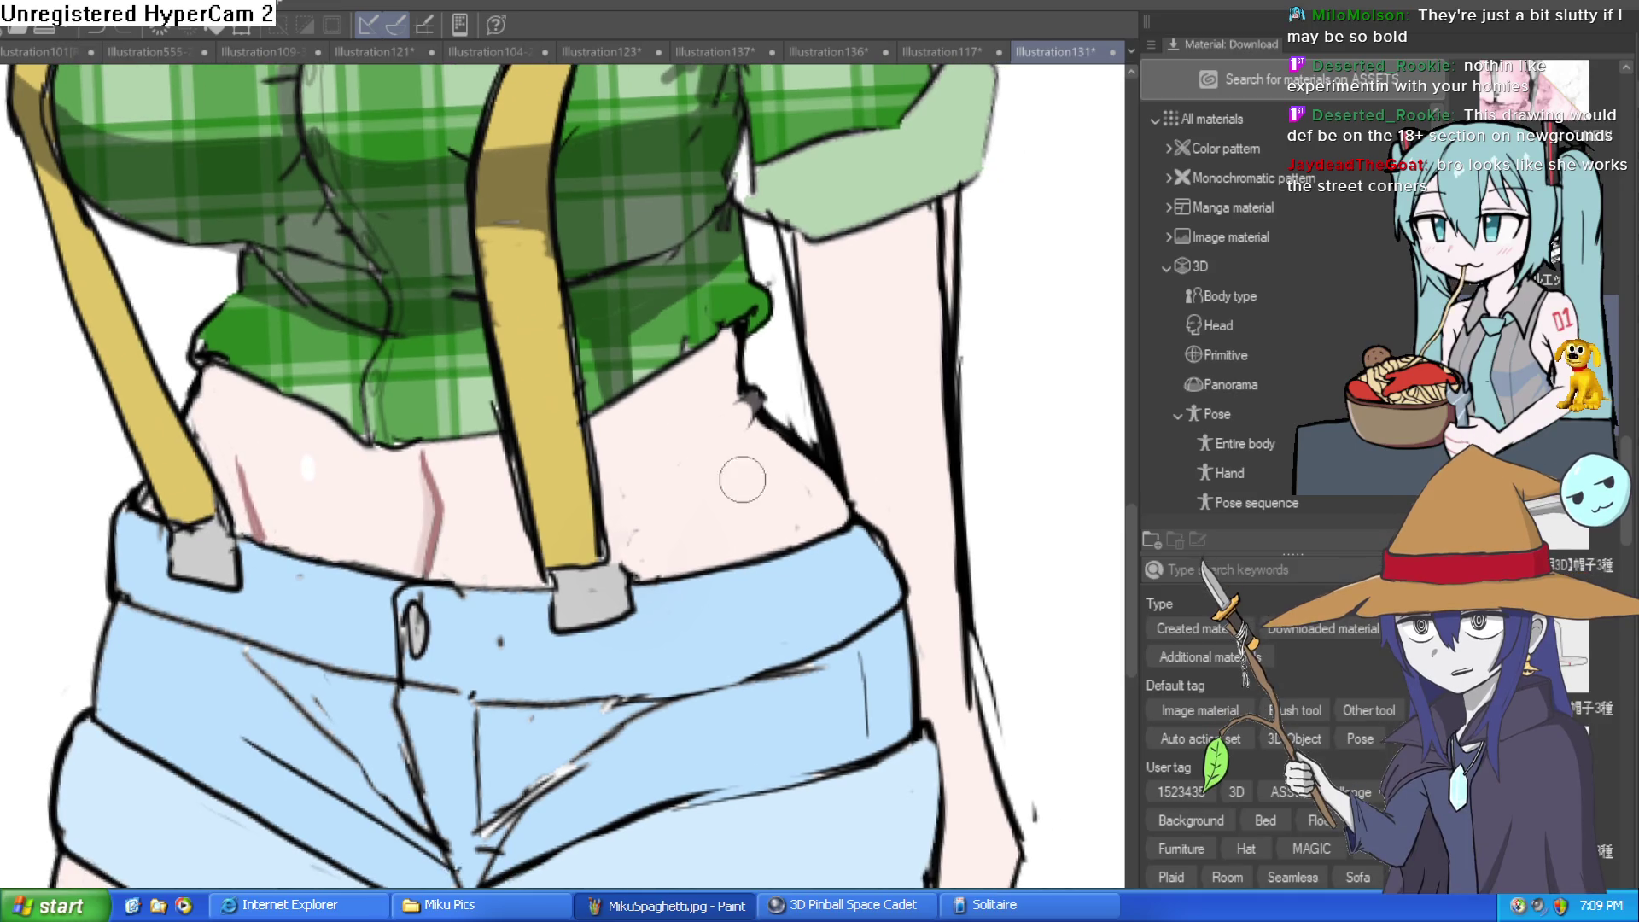
# Try a reddish line on the right waist, undo it, and refocus on the midriff
pyautogui.moveTo(692, 568); pyautogui.dragTo(732, 481)
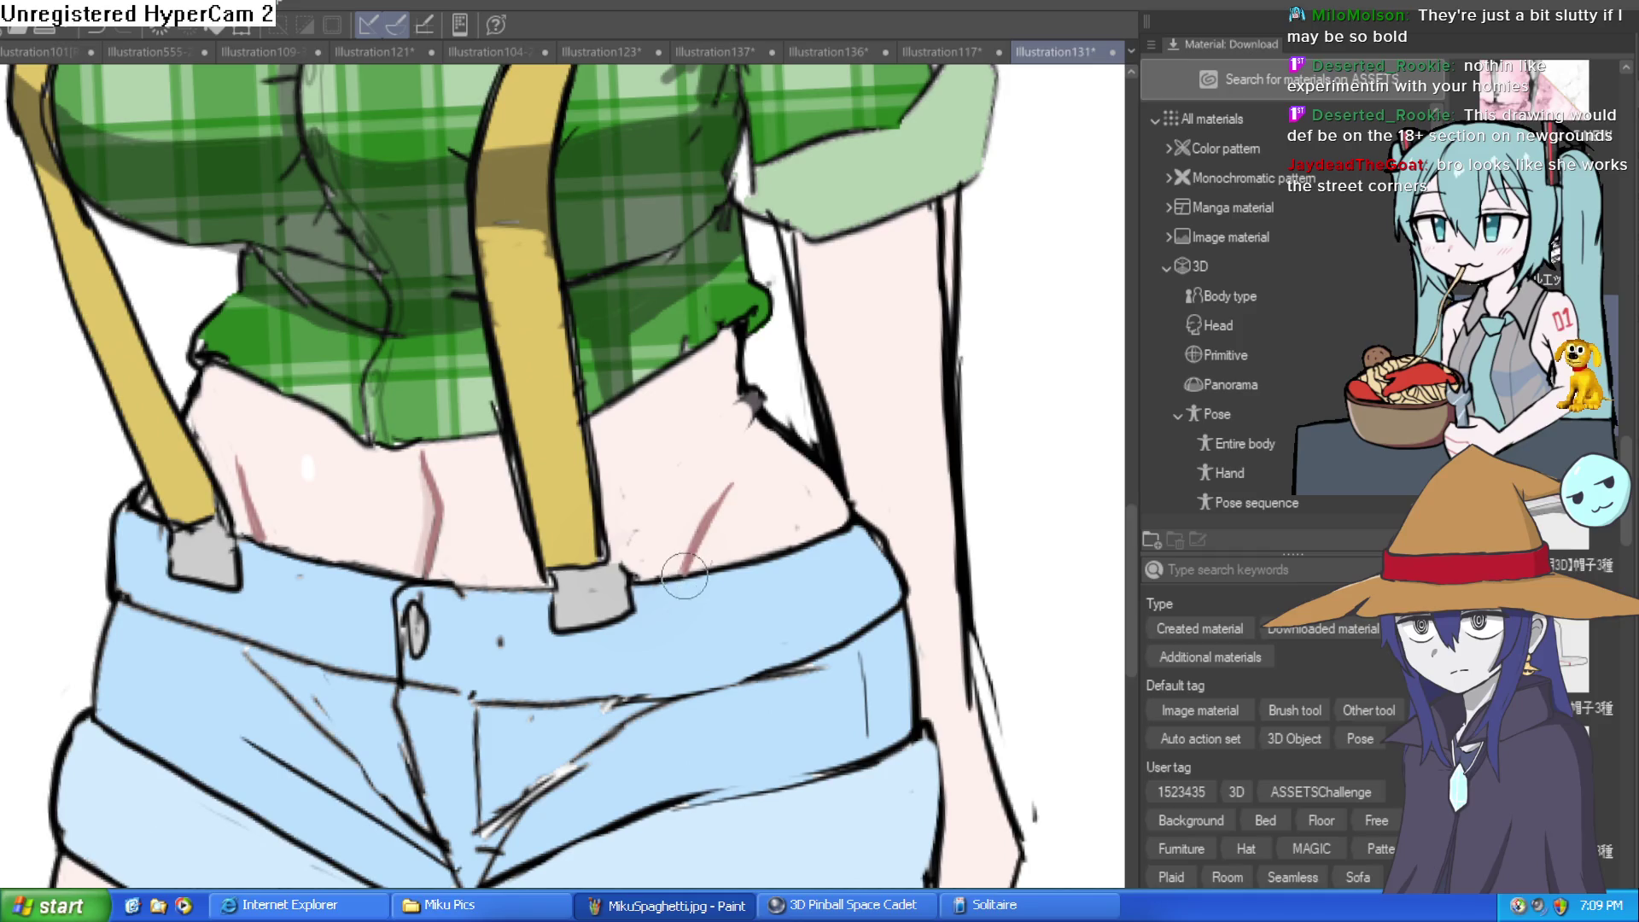
pyautogui.hotkey('ctrl', '0')
pyautogui.scroll(5, 896, 496)
pyautogui.hotkey('ctrl', 'z')
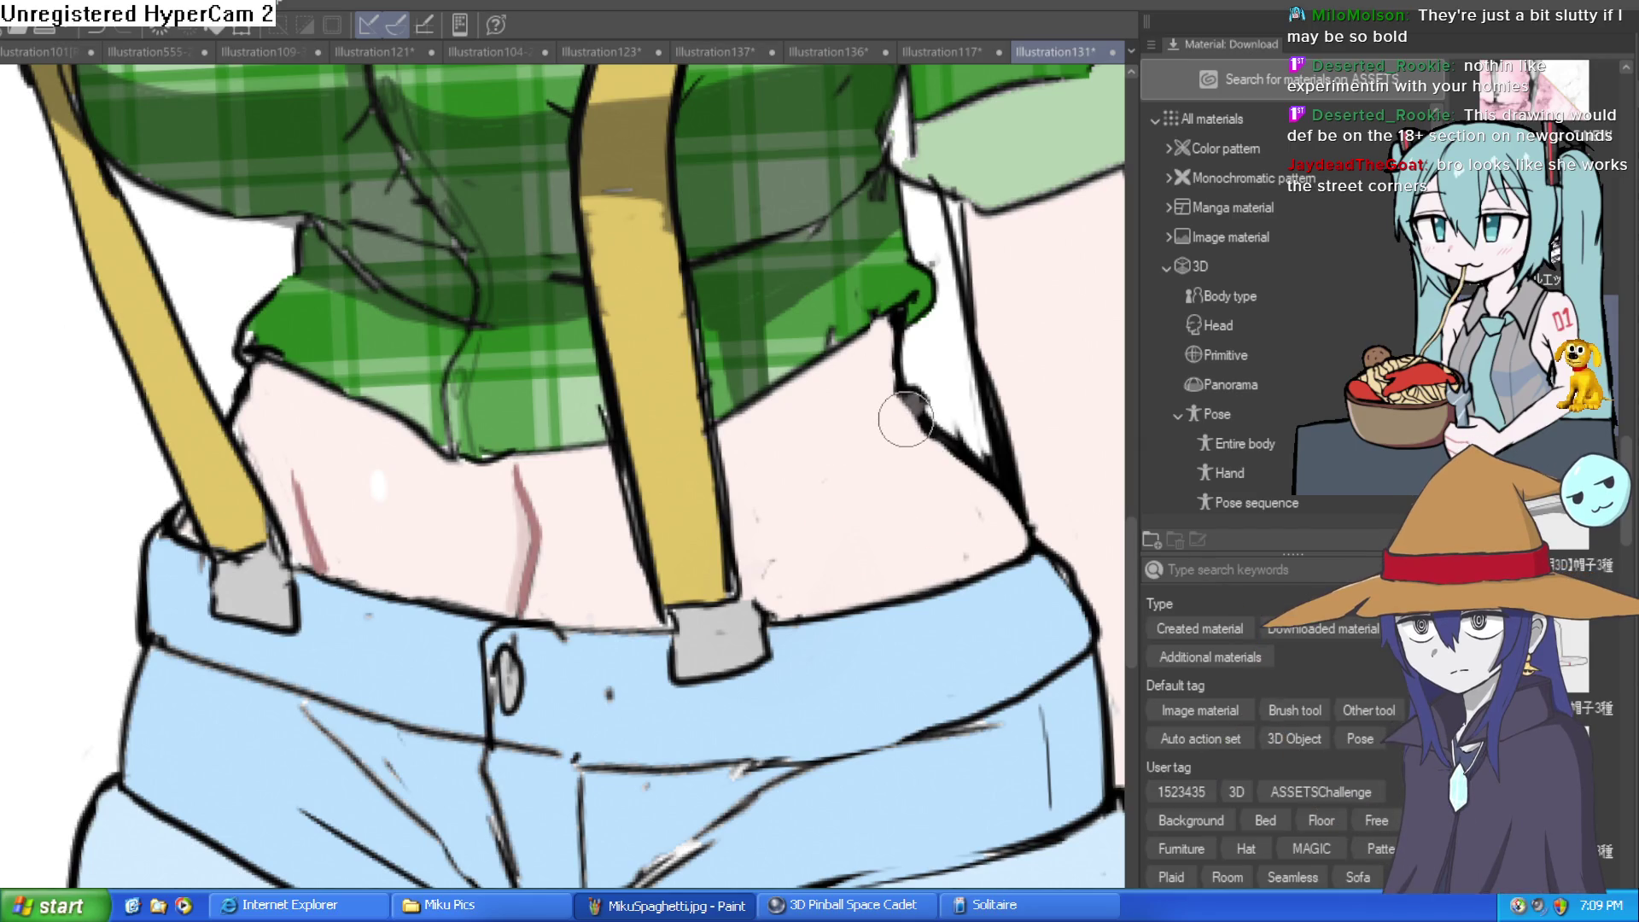
pyautogui.scroll(-5, 904, 418)
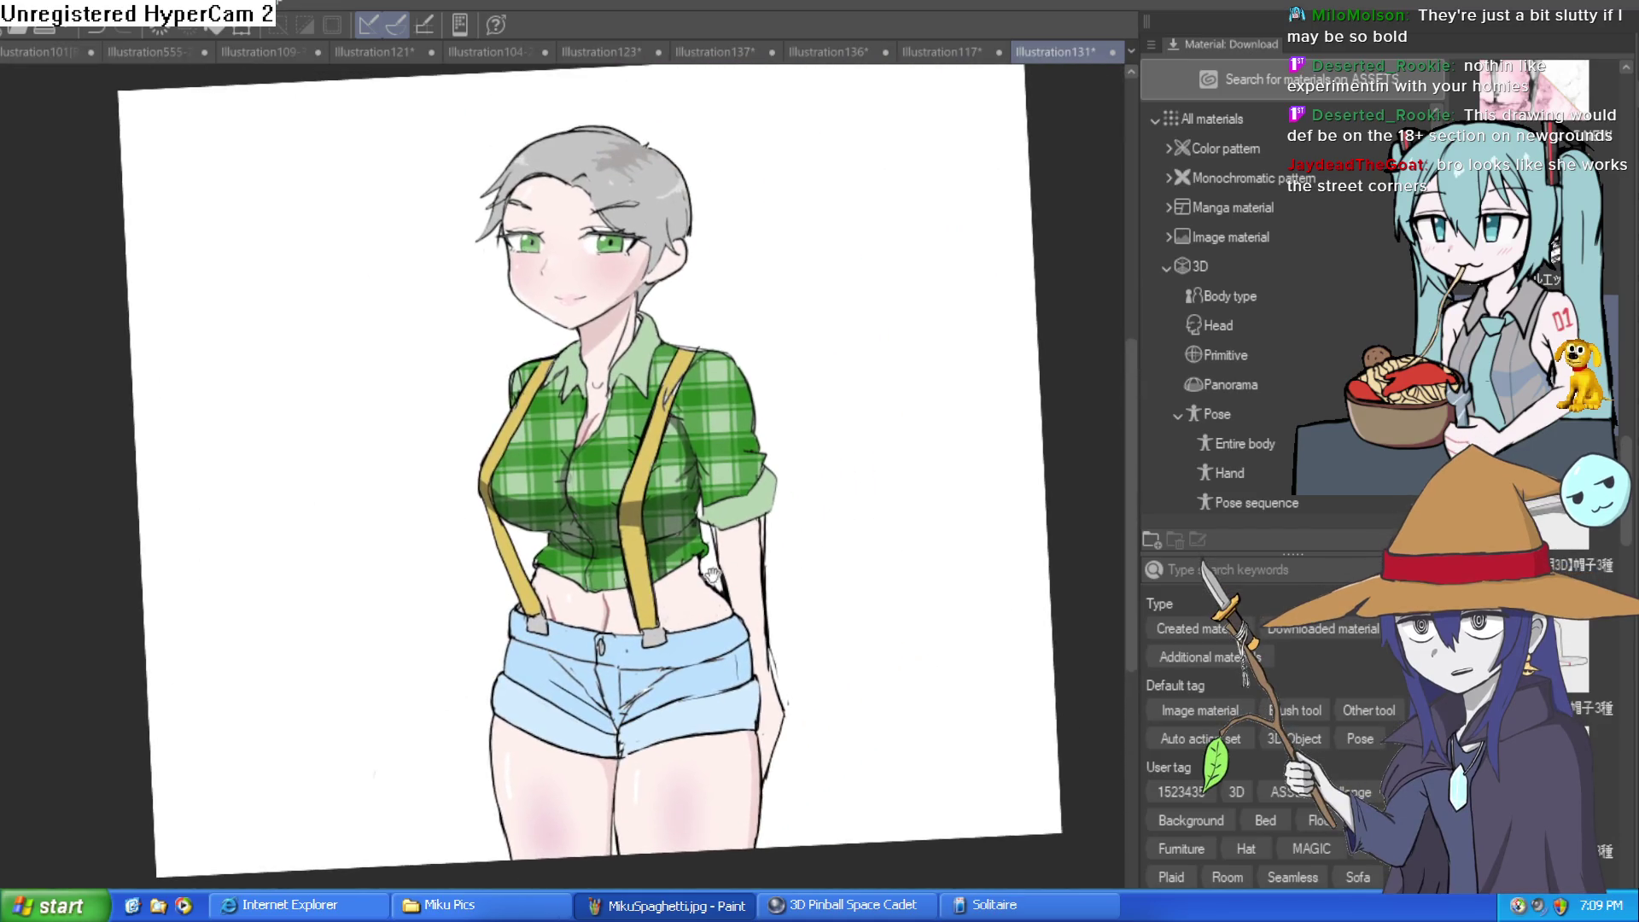
pyautogui.scroll(3, 713, 572)
pyautogui.scroll(-3, 751, 542)
pyautogui.scroll(-2, 759, 536)
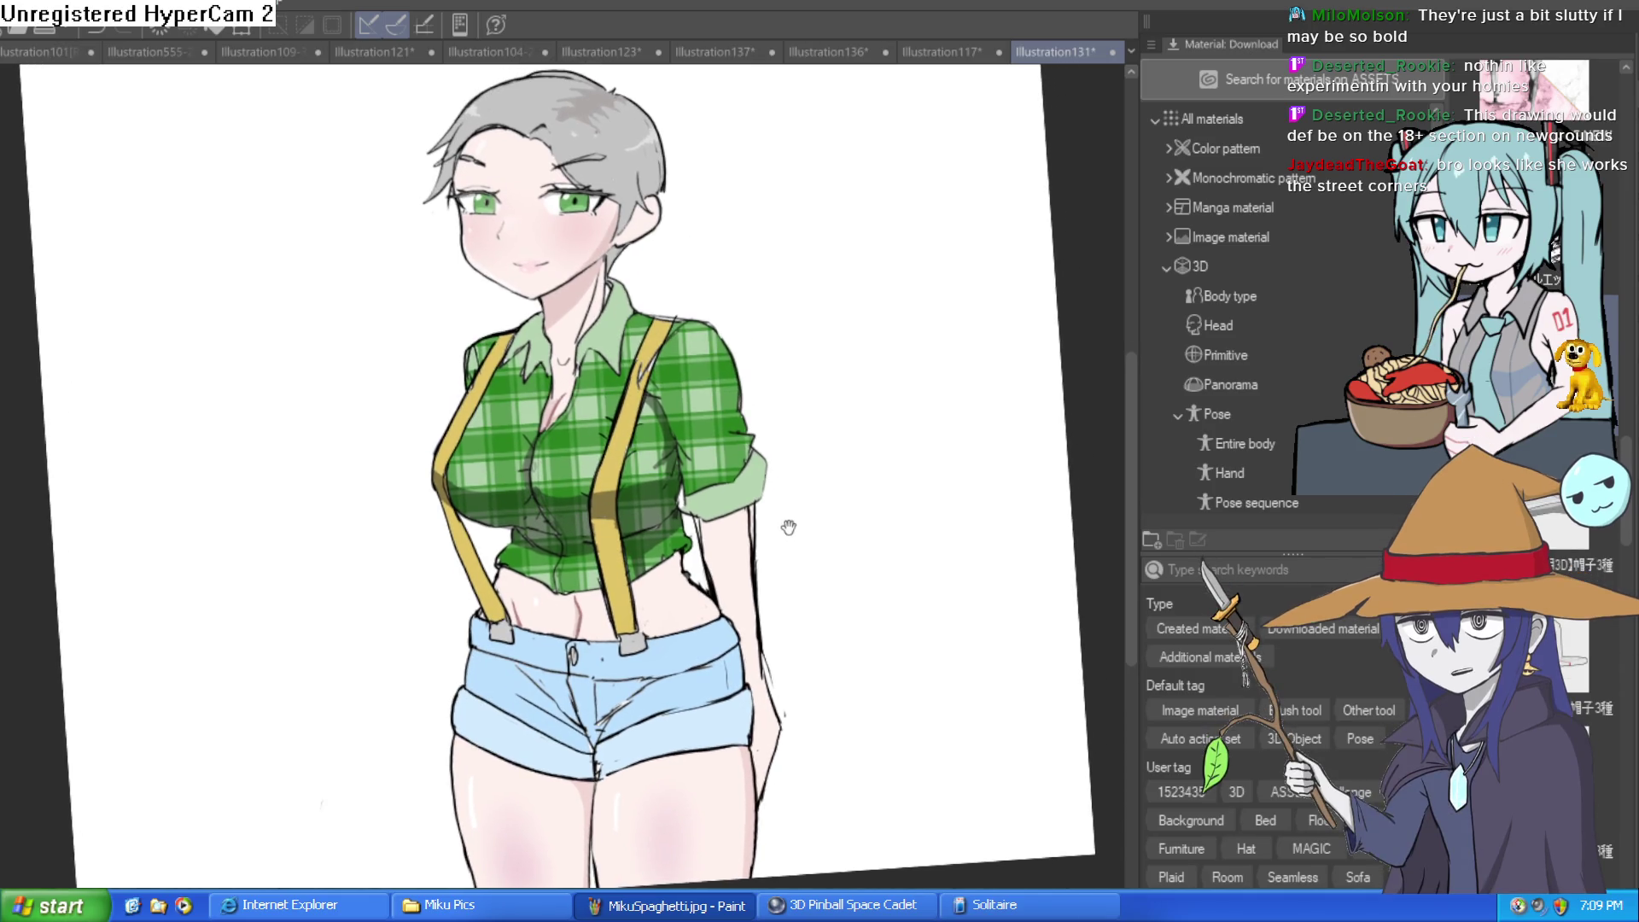
pyautogui.moveTo(780, 523); pyautogui.dragTo(783, 509)
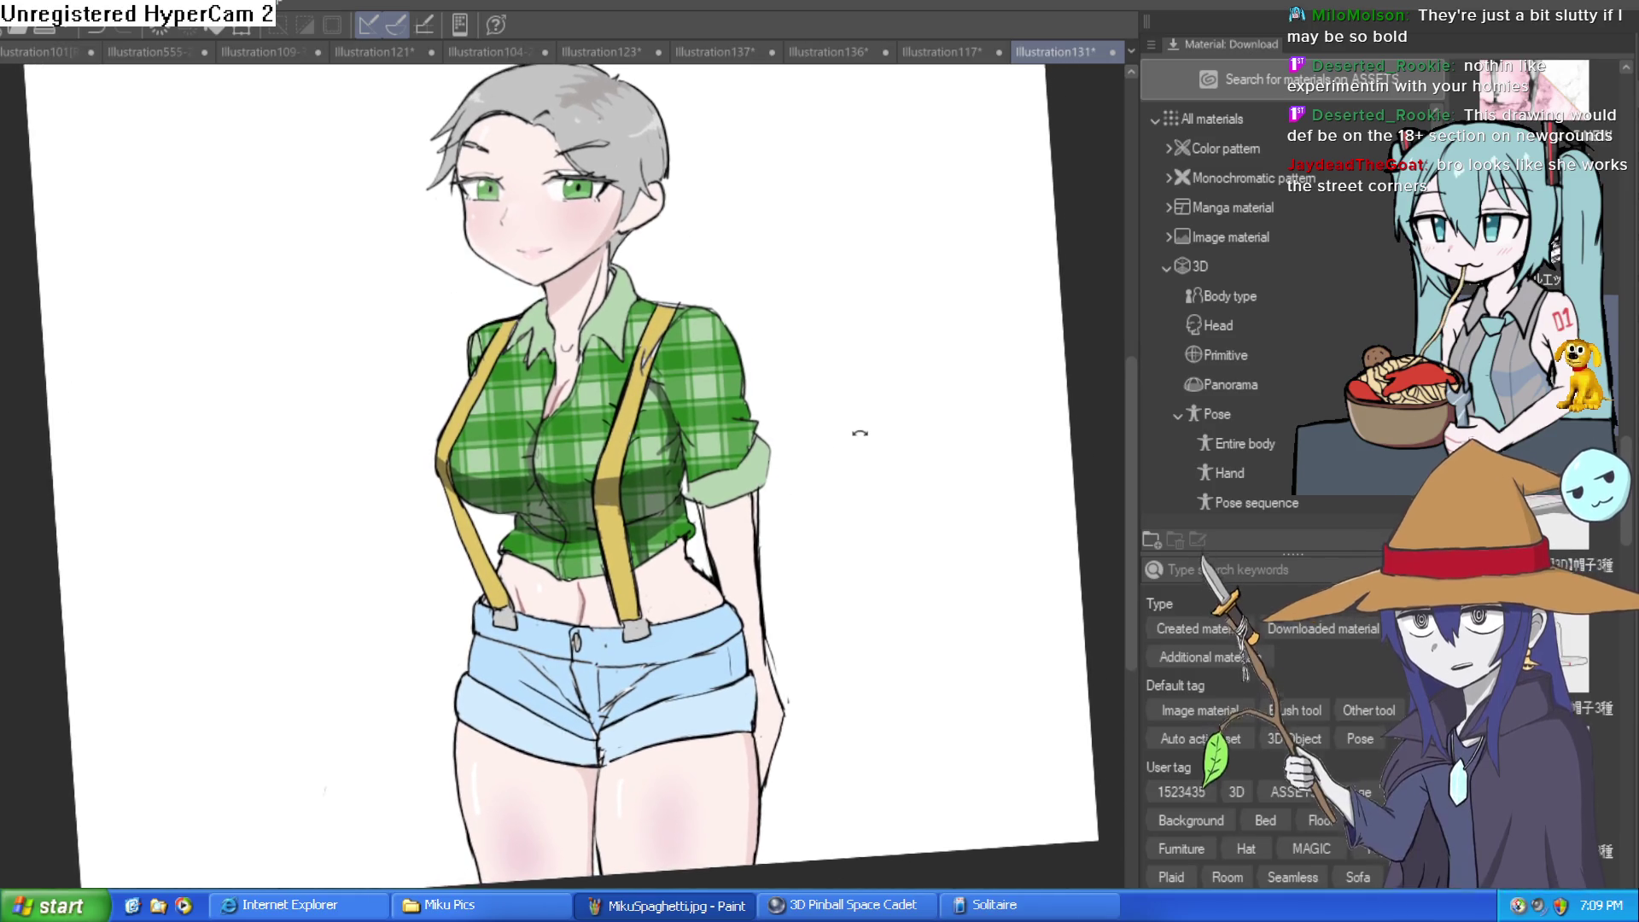
pyautogui.moveTo(859, 433); pyautogui.dragTo(856, 443)
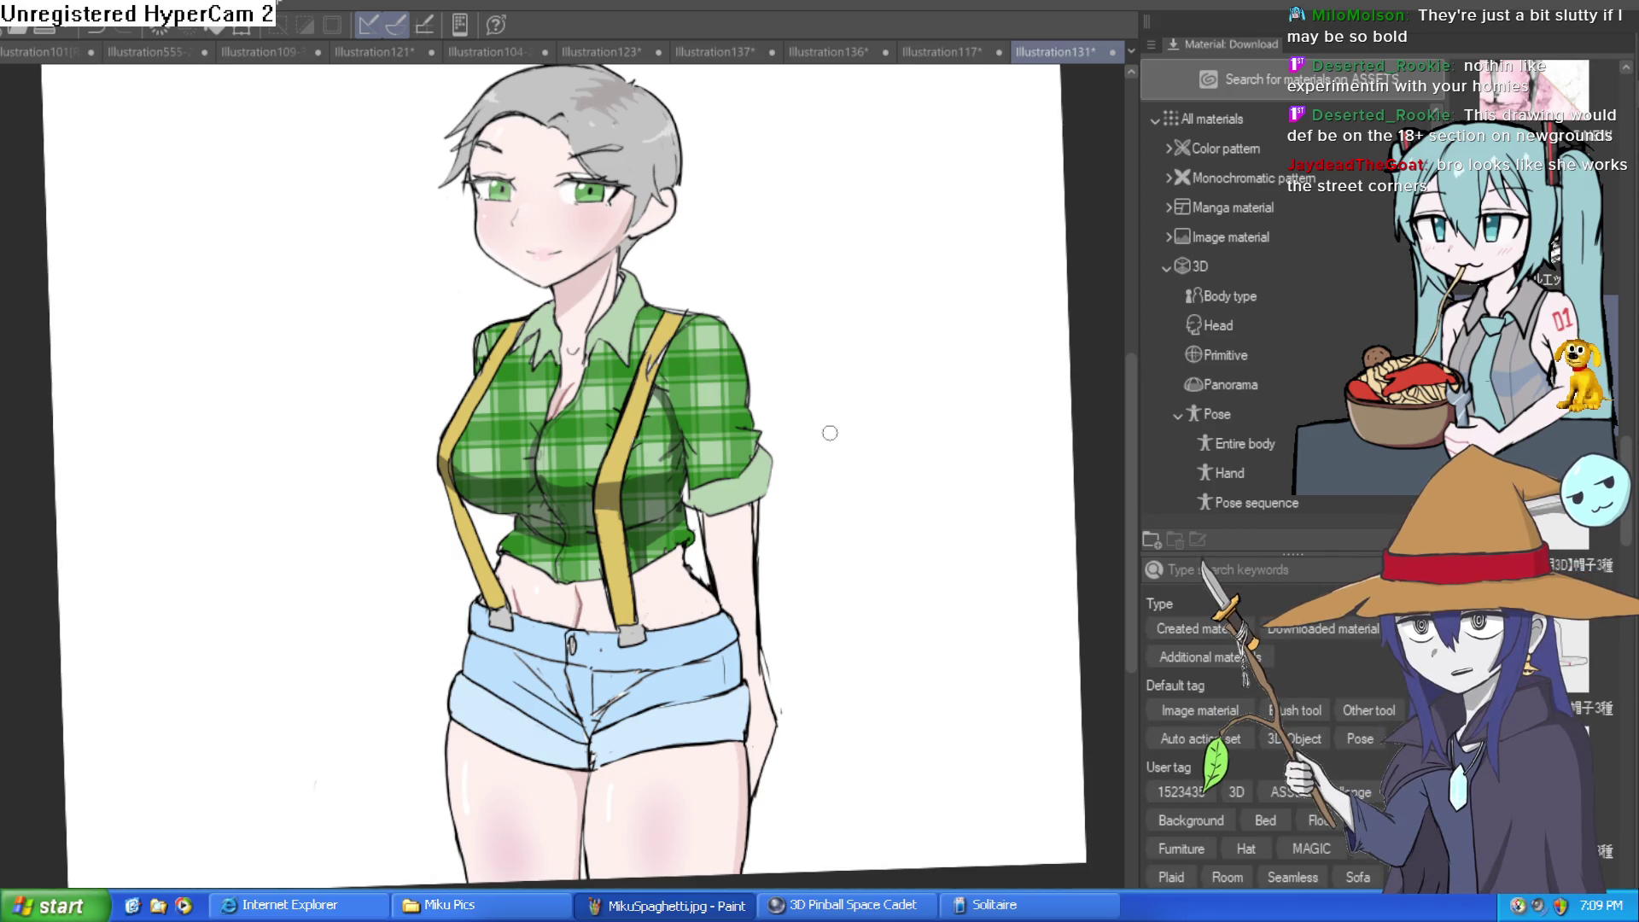
pyautogui.click(584, 565)
pyautogui.moveTo(611, 556); pyautogui.dragTo(593, 522)
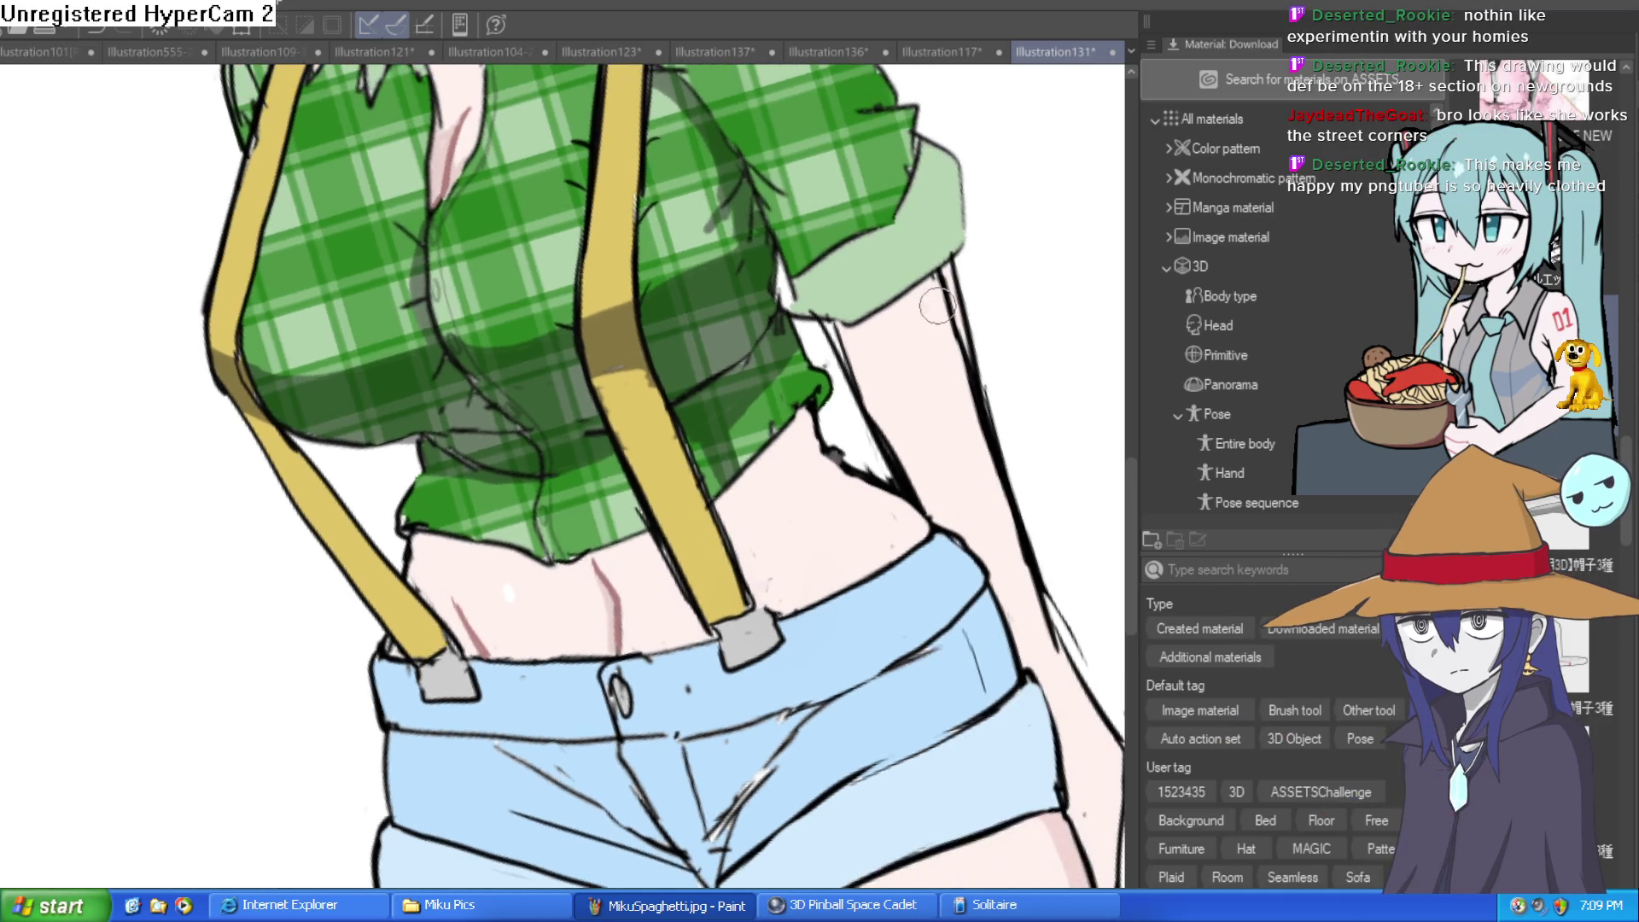
# Sketch trial pink shading on the belly's right and left edges, then undo them
pyautogui.press('-')
pyautogui.moveTo(816, 411)
pyautogui.mouseDown()
pyautogui.moveTo(734, 517)
pyautogui.moveTo(788, 616)
pyautogui.mouseUp()
pyautogui.moveTo(446, 623); pyautogui.dragTo(418, 533)
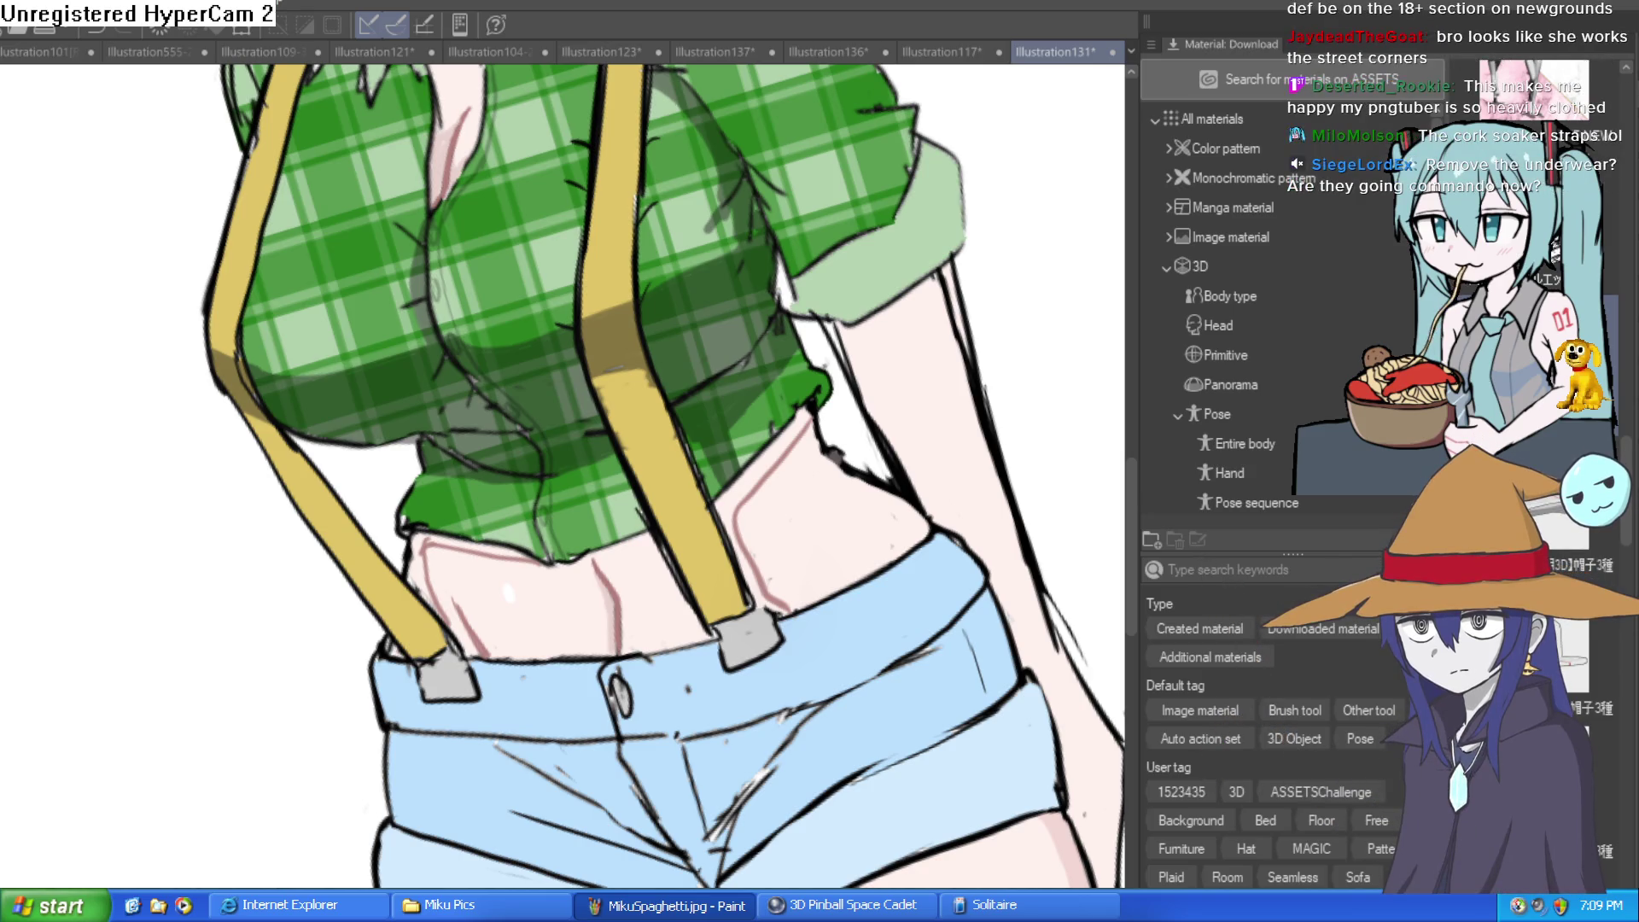
pyautogui.hotkey('ctrl', 'z')
pyautogui.hotkey('ctrl', 'z')
pyautogui.hotkey('ctrl', 'z')
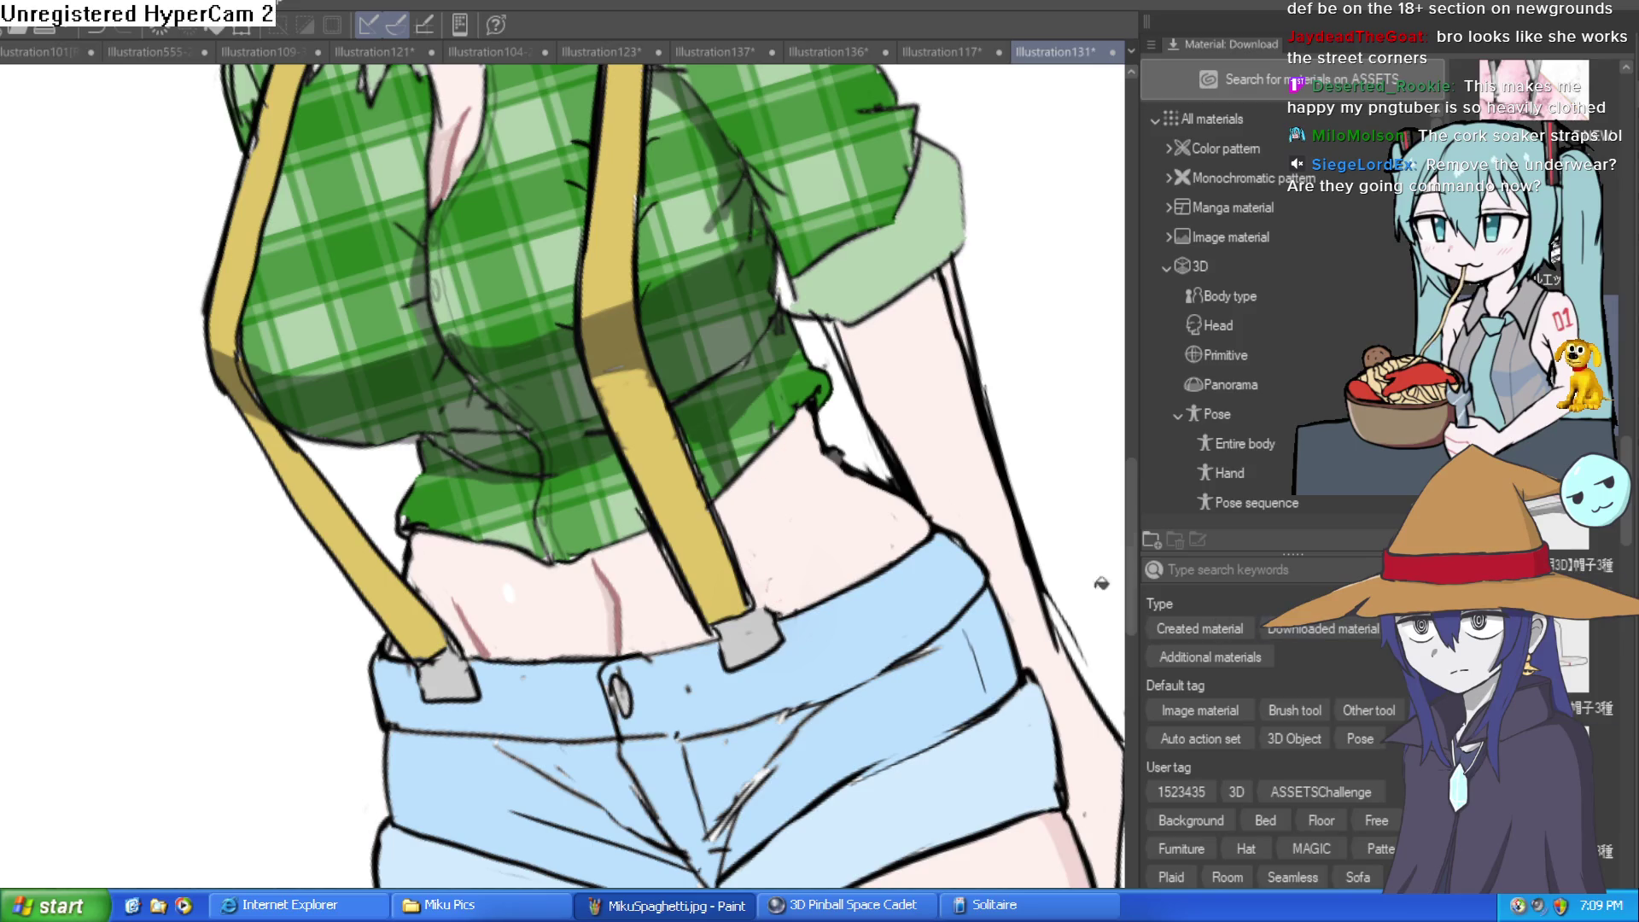
# Redraw pink shading on both belly sides under the hem, darker on the right
pyautogui.moveTo(825, 413)
pyautogui.mouseDown()
pyautogui.moveTo(769, 469)
pyautogui.moveTo(737, 560)
pyautogui.moveTo(782, 611)
pyautogui.mouseUp()
pyautogui.moveTo(461, 638)
pyautogui.mouseDown()
pyautogui.moveTo(410, 567)
pyautogui.moveTo(431, 542)
pyautogui.moveTo(486, 546)
pyautogui.moveTo(418, 551)
pyautogui.mouseUp()
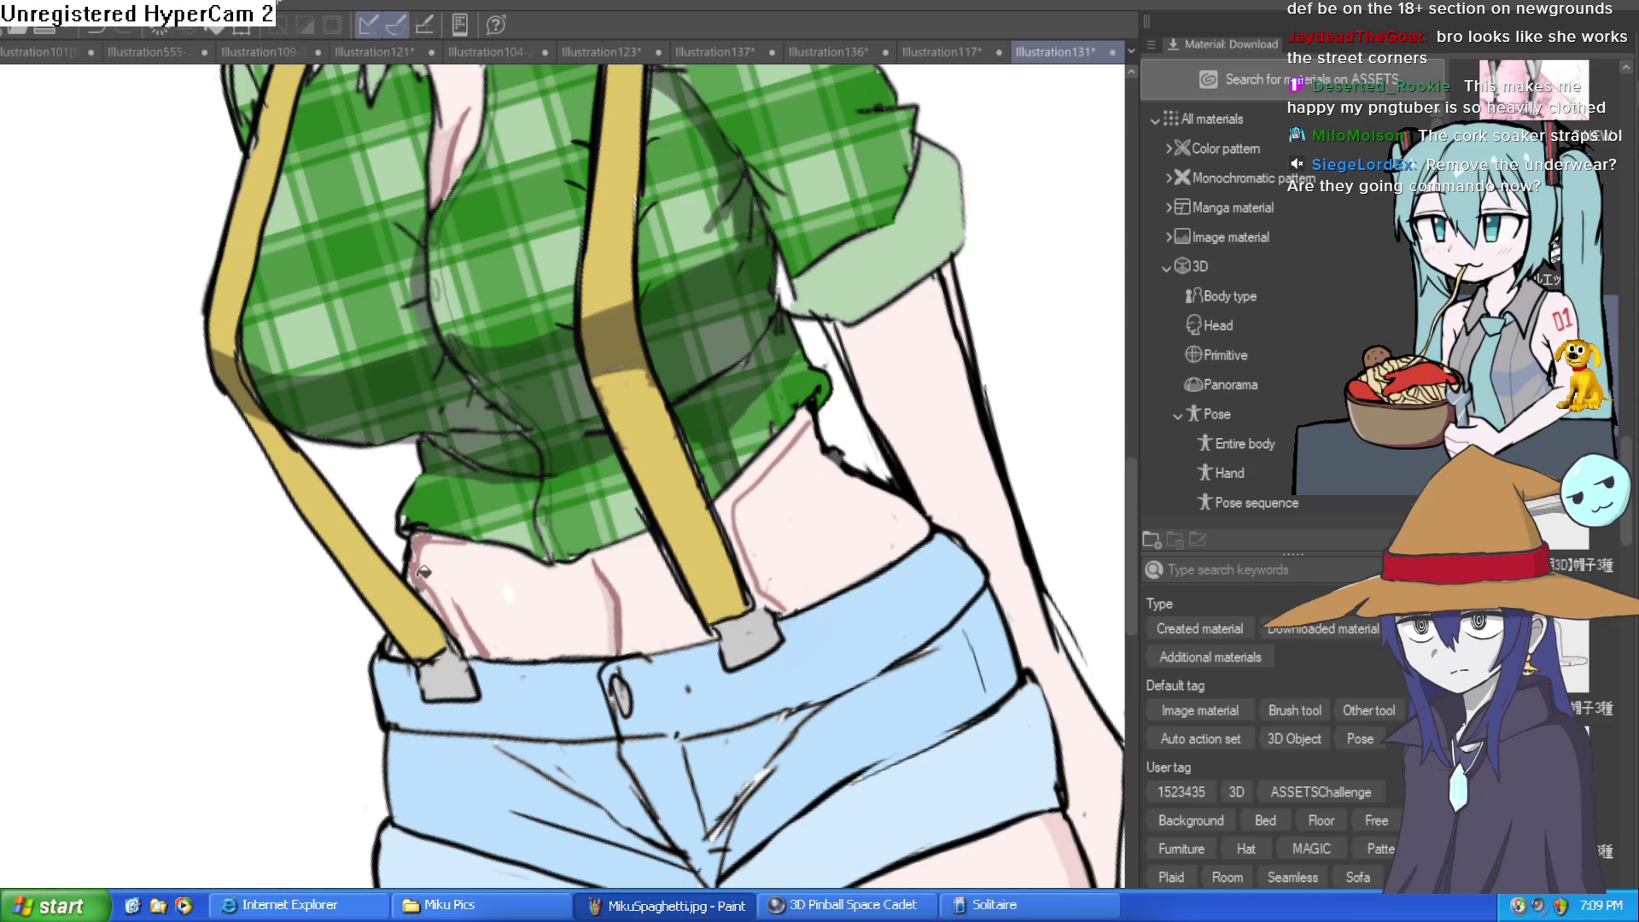
pyautogui.moveTo(764, 465); pyautogui.dragTo(775, 461)
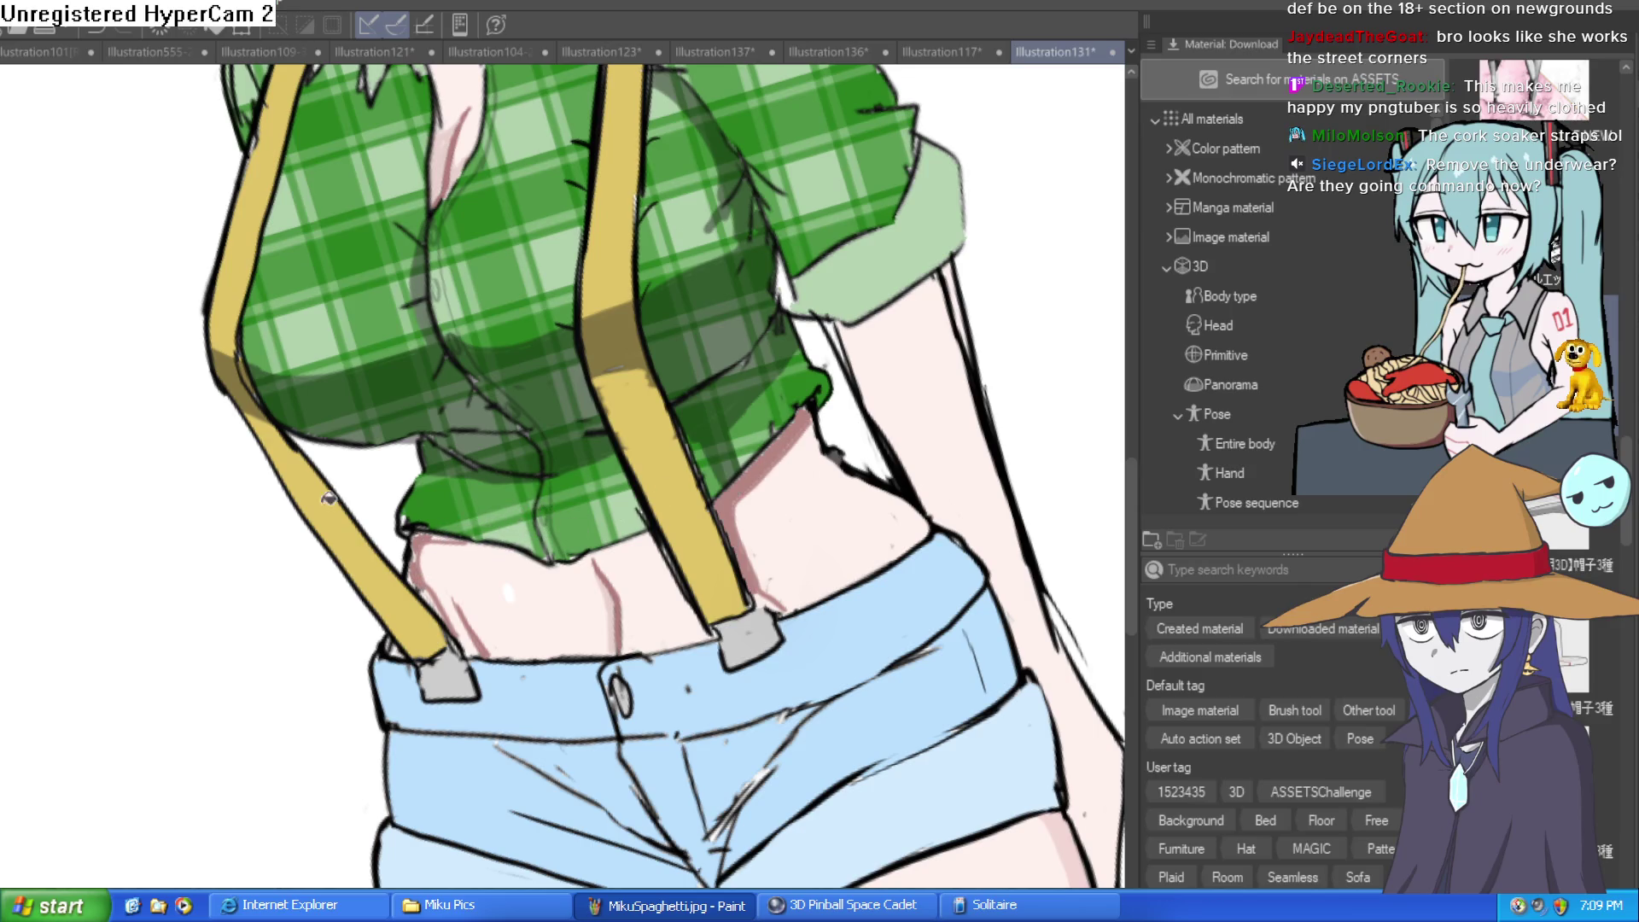
pyautogui.moveTo(369, 195)
pyautogui.mouseDown()
pyautogui.moveTo(478, 282)
pyautogui.moveTo(547, 367)
pyautogui.moveTo(563, 350)
pyautogui.moveTo(567, 329)
pyautogui.moveTo(528, 300)
pyautogui.moveTo(478, 286)
pyautogui.moveTo(401, 303)
pyautogui.moveTo(481, 297)
pyautogui.mouseUp()
pyautogui.scroll(3, 560, 374)
pyautogui.scroll(-3, 479, 296)
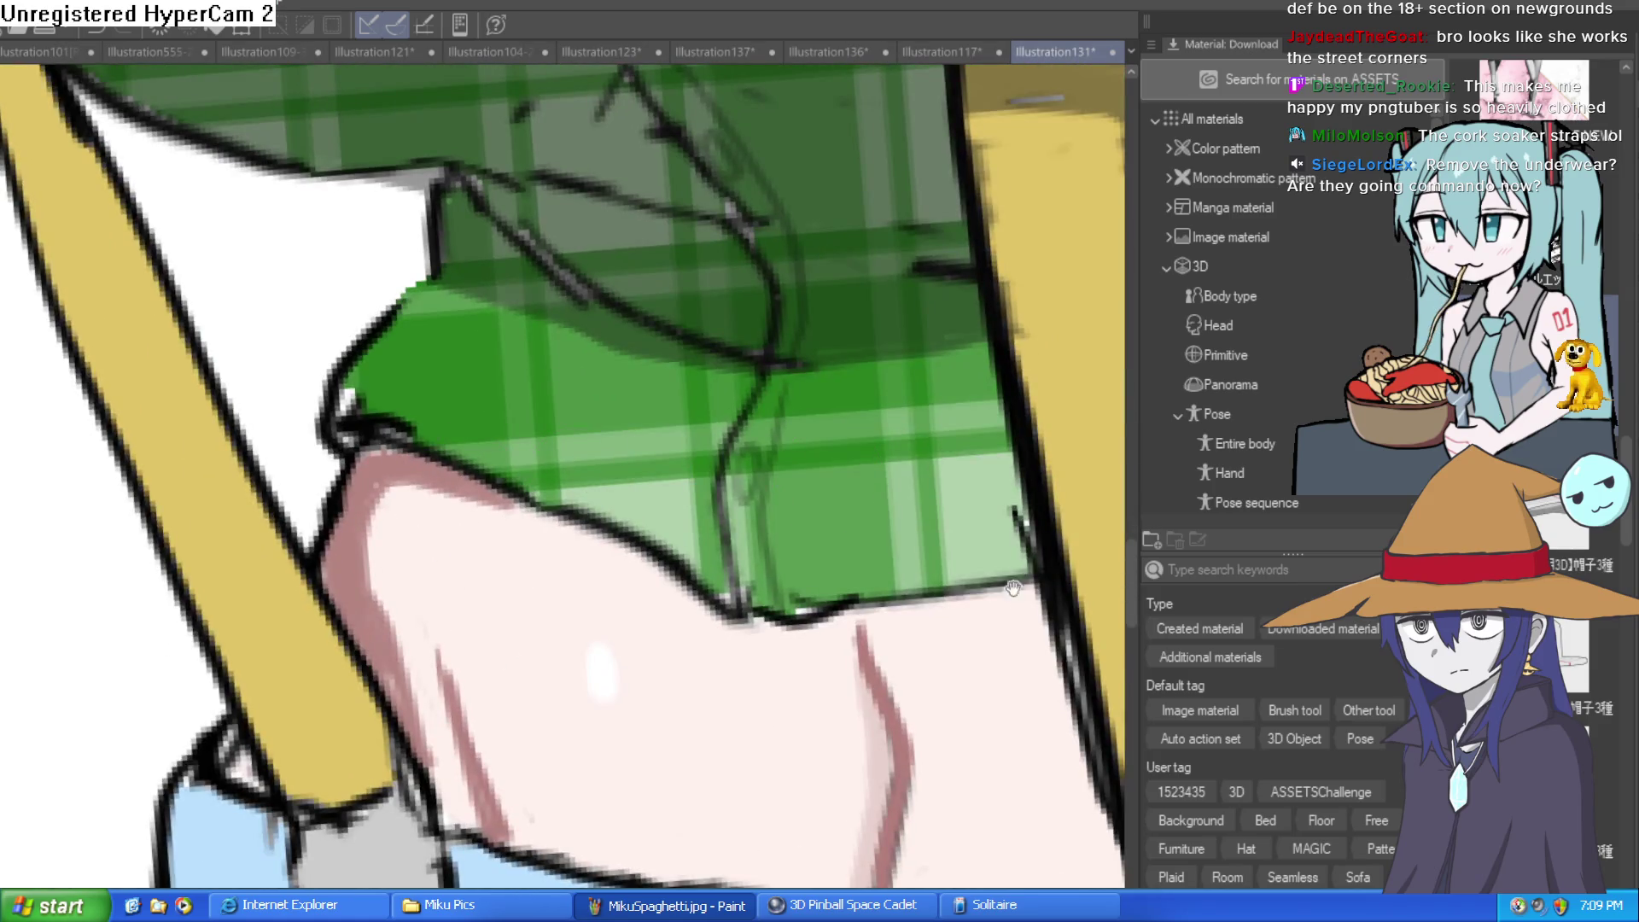
# Zoom to the waistband and paint a small white highlight on the grey suspender clip
pyautogui.hotkey('ctrl', '0')
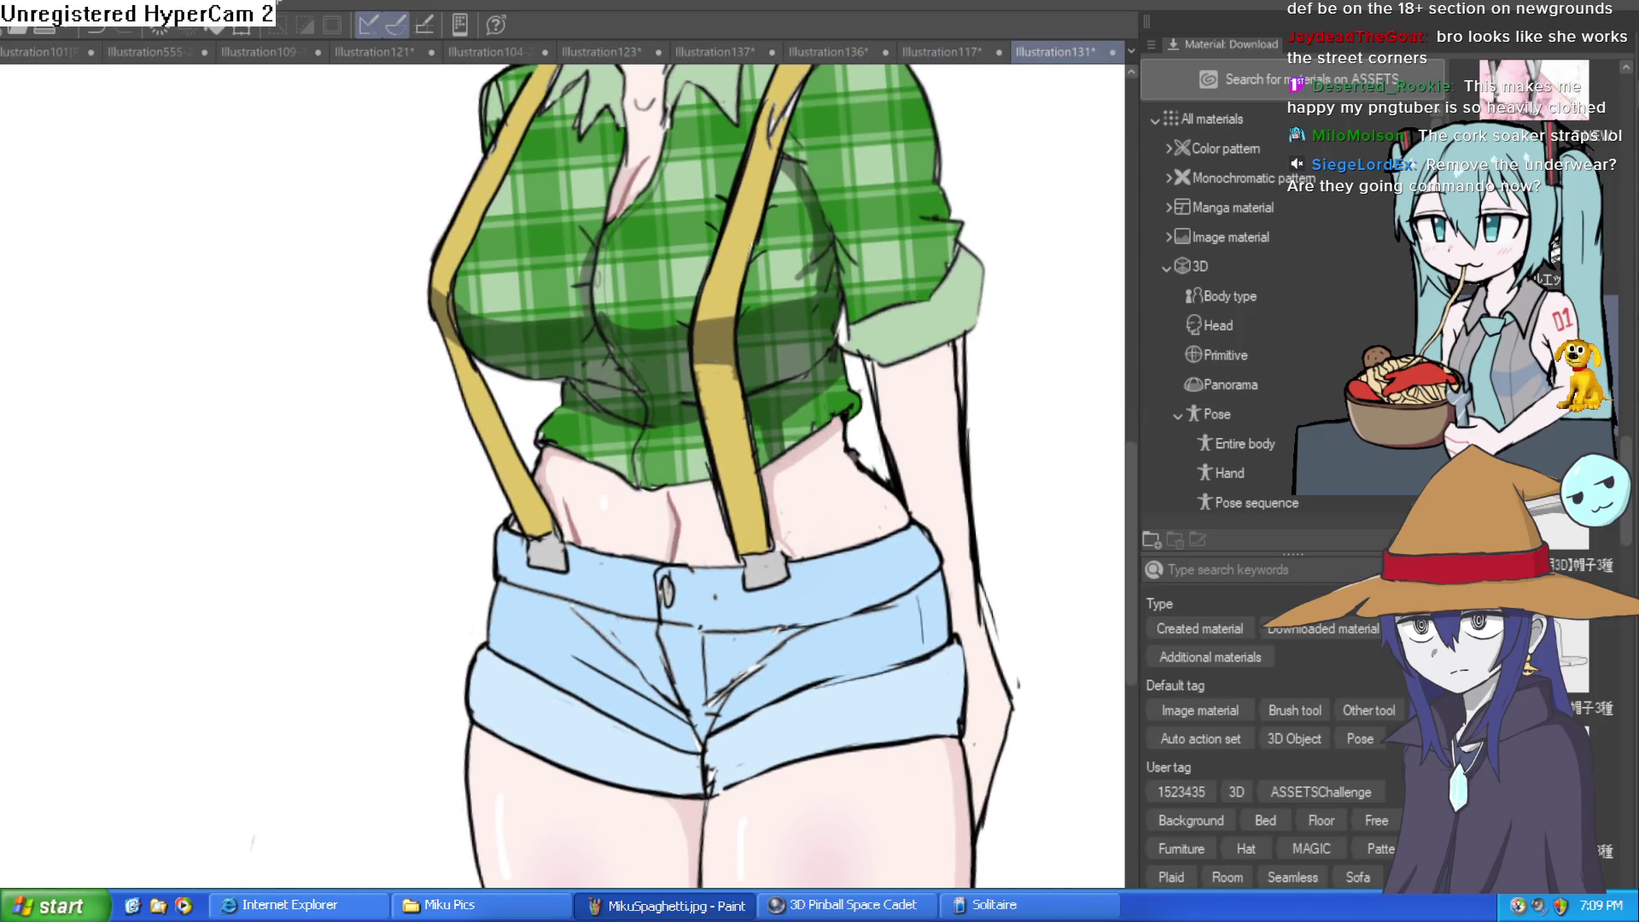
pyautogui.scroll(-3, 853, 589)
pyautogui.moveTo(854, 589)
pyautogui.mouseDown()
pyautogui.moveTo(805, 597)
pyautogui.moveTo(896, 597)
pyautogui.moveTo(845, 523)
pyautogui.moveTo(834, 571)
pyautogui.moveTo(830, 538)
pyautogui.mouseUp()
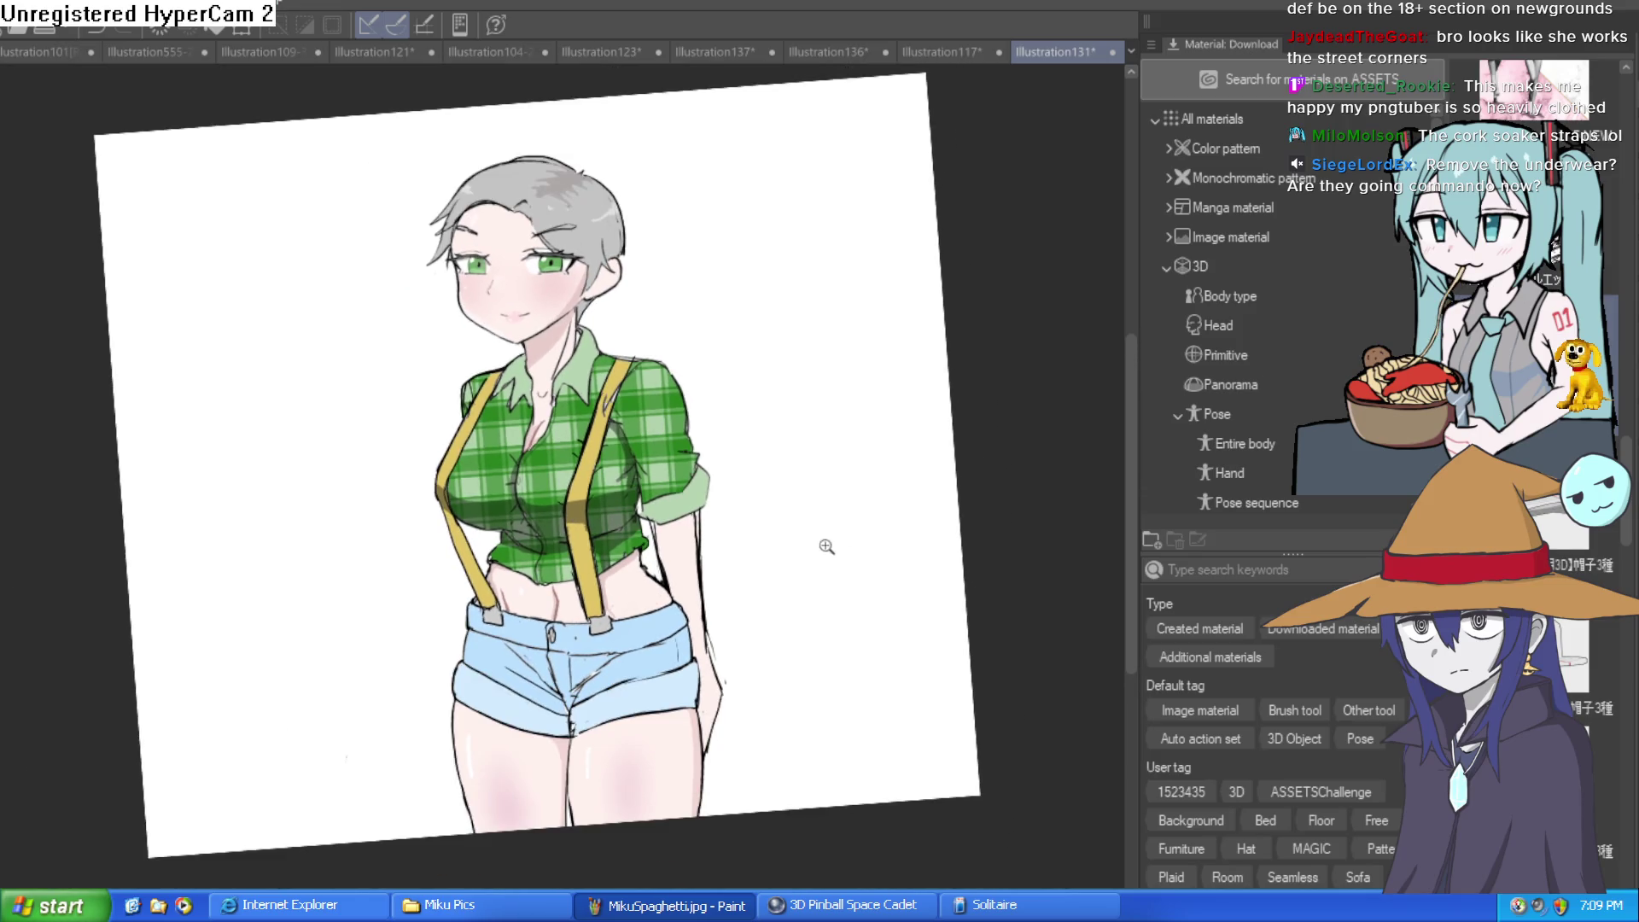
pyautogui.scroll(5, 600, 423)
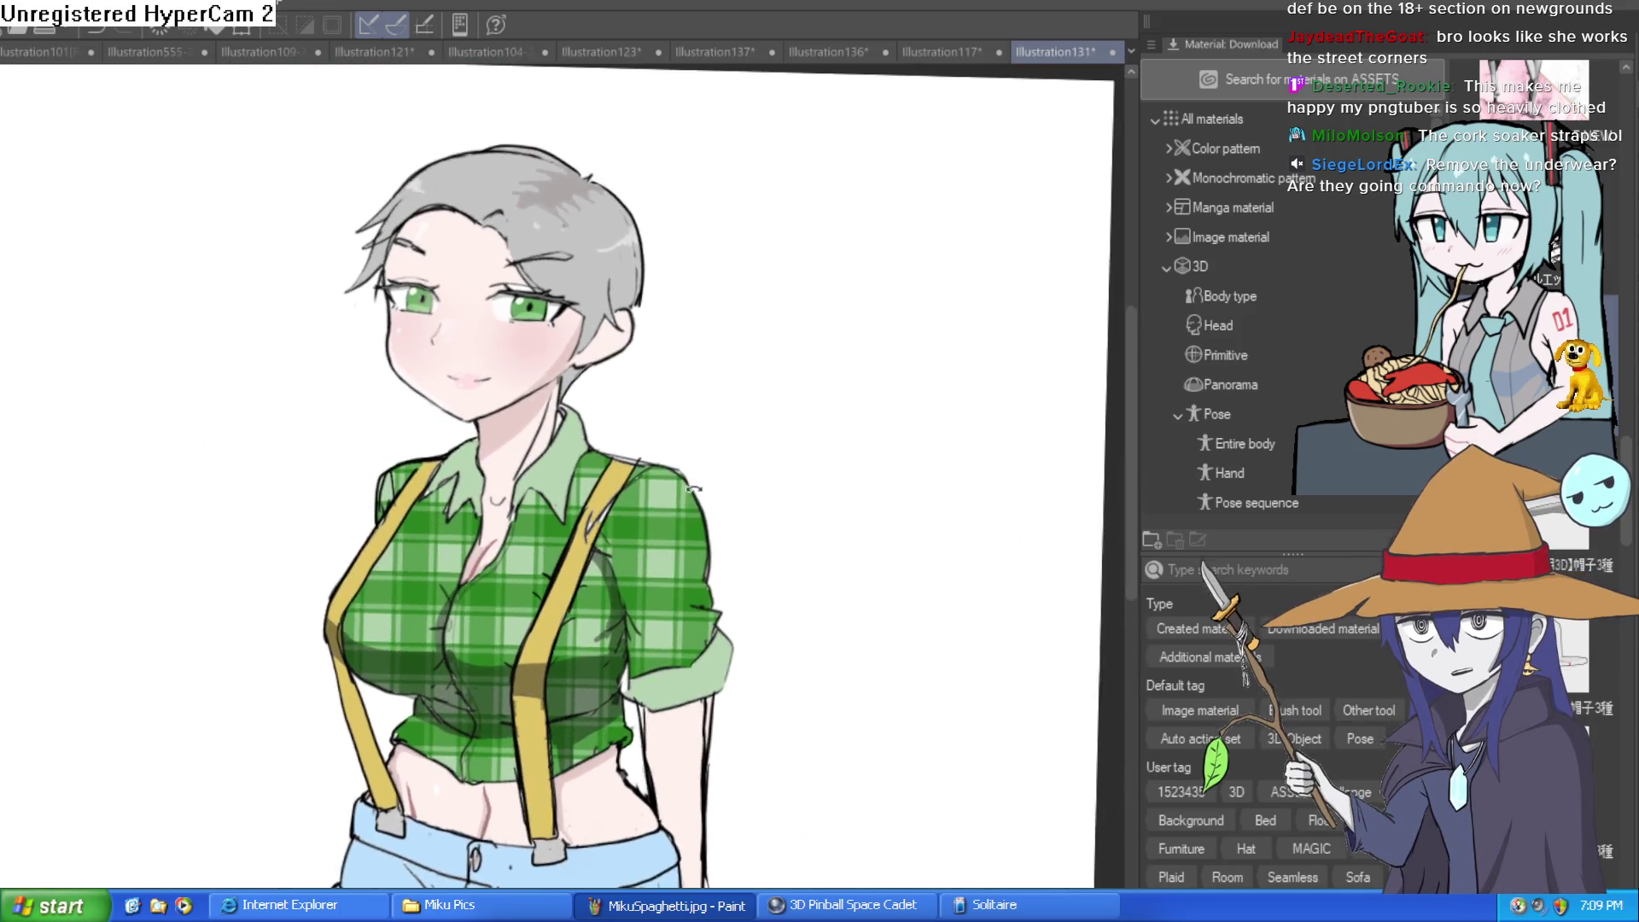
pyautogui.moveTo(705, 474); pyautogui.dragTo(731, 348)
pyautogui.scroll(1, 742, 443)
pyautogui.moveTo(743, 443); pyautogui.dragTo(748, 379)
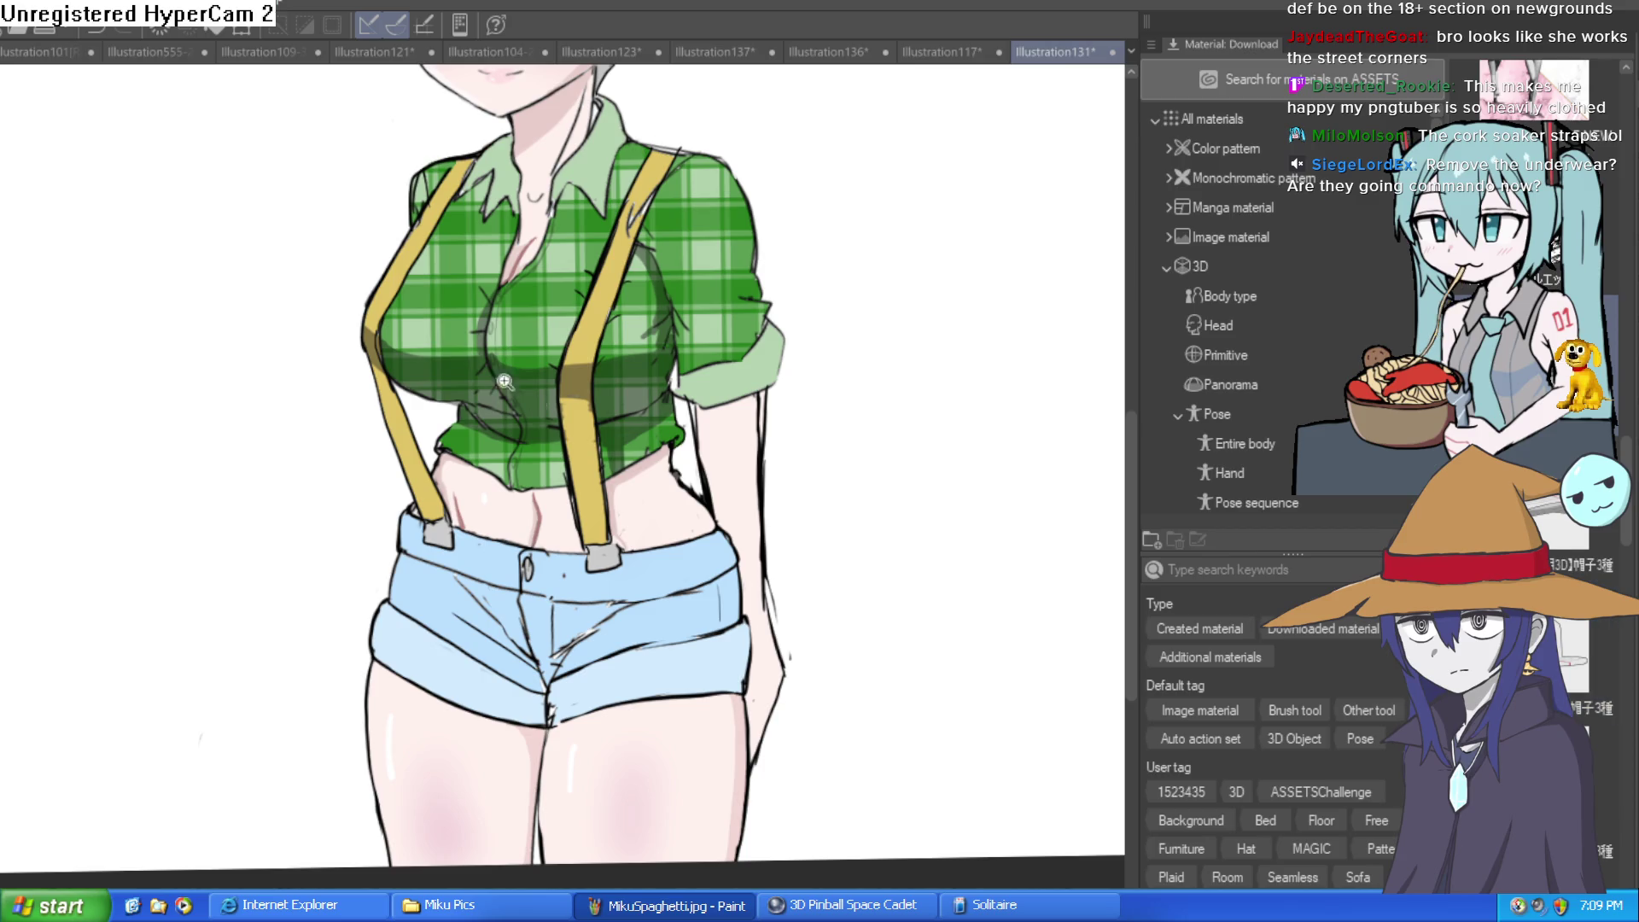
pyautogui.scroll(5, 464, 358)
pyautogui.moveTo(649, 452); pyautogui.dragTo(1118, 472)
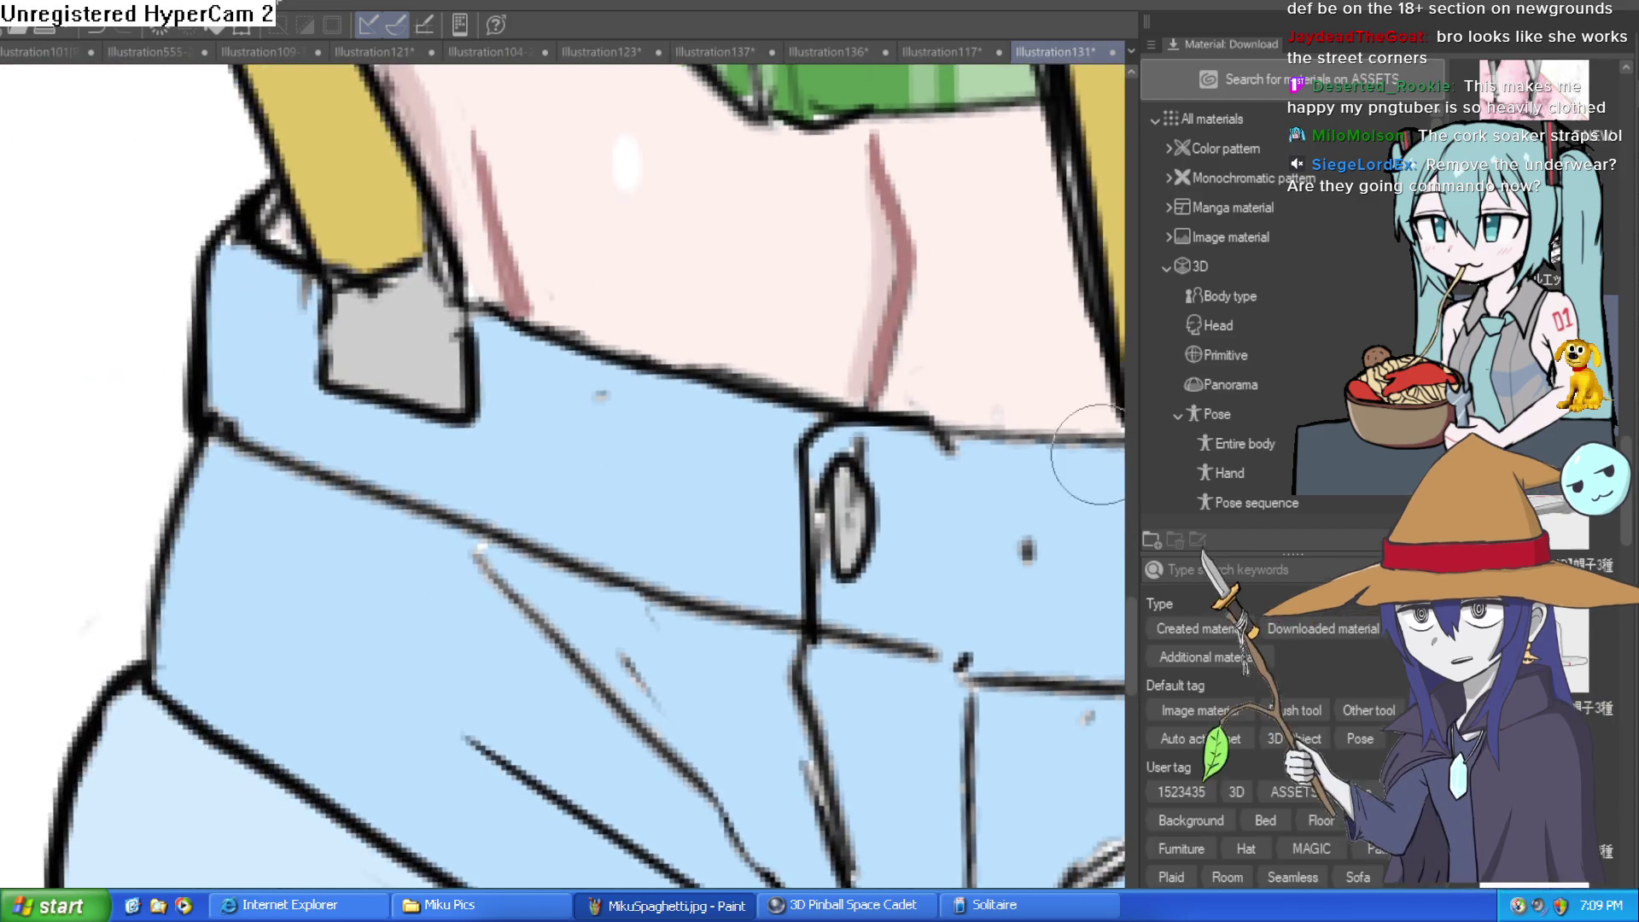
pyautogui.moveTo(345, 328); pyautogui.dragTo(362, 312)
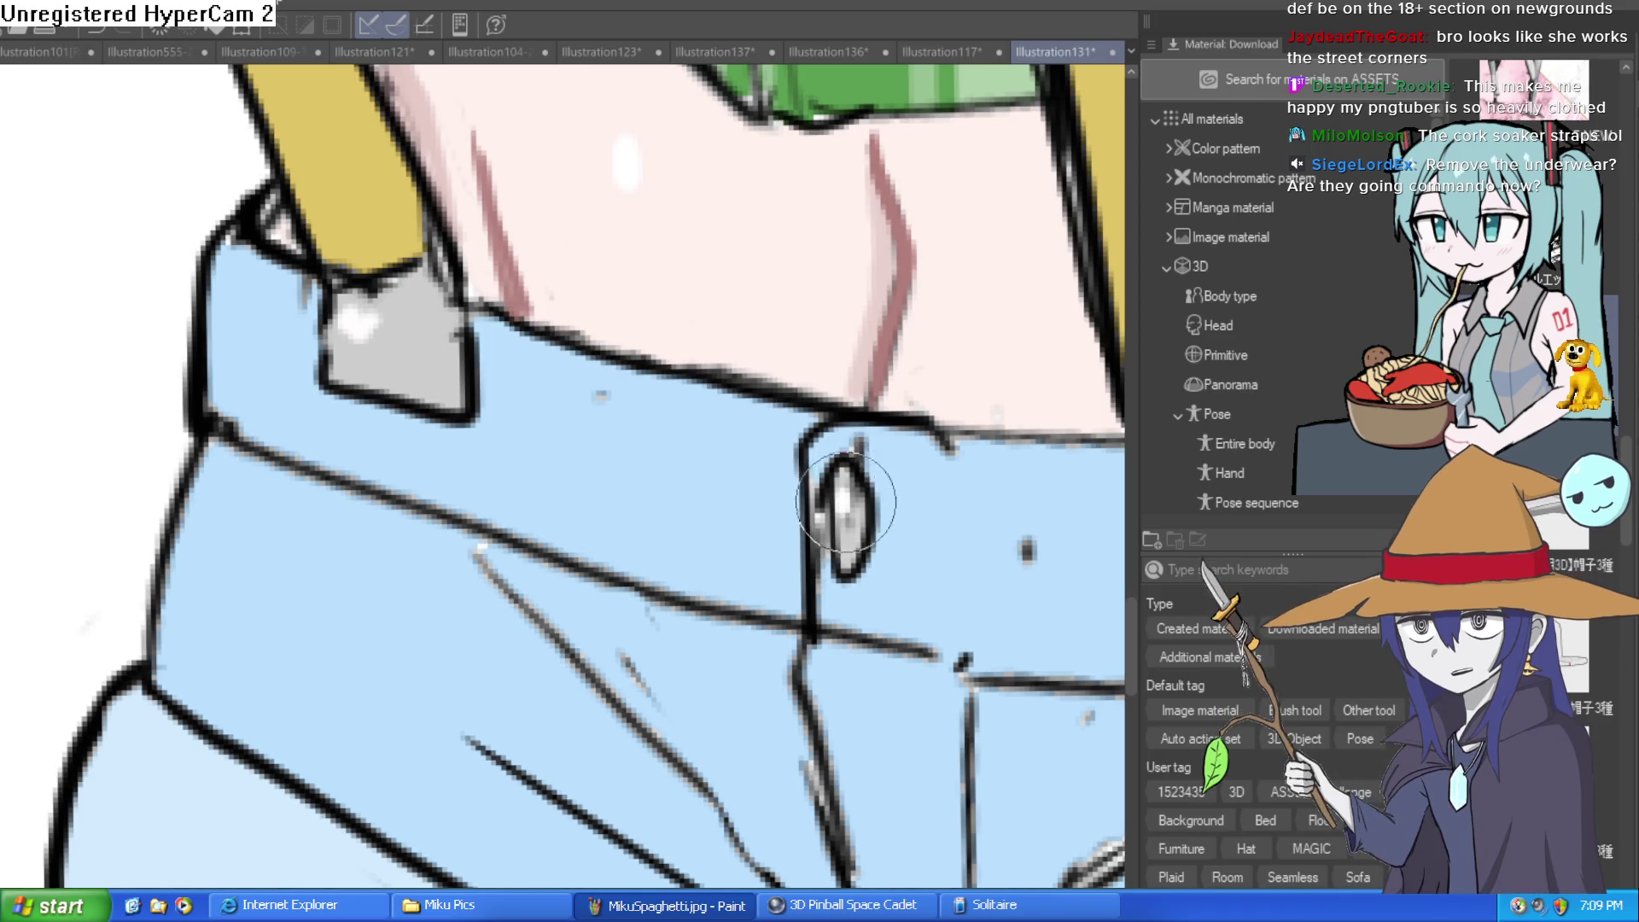
# Return to the head and mirror the view to check the drawing, then restore it
pyautogui.scroll(-5, 845, 508)
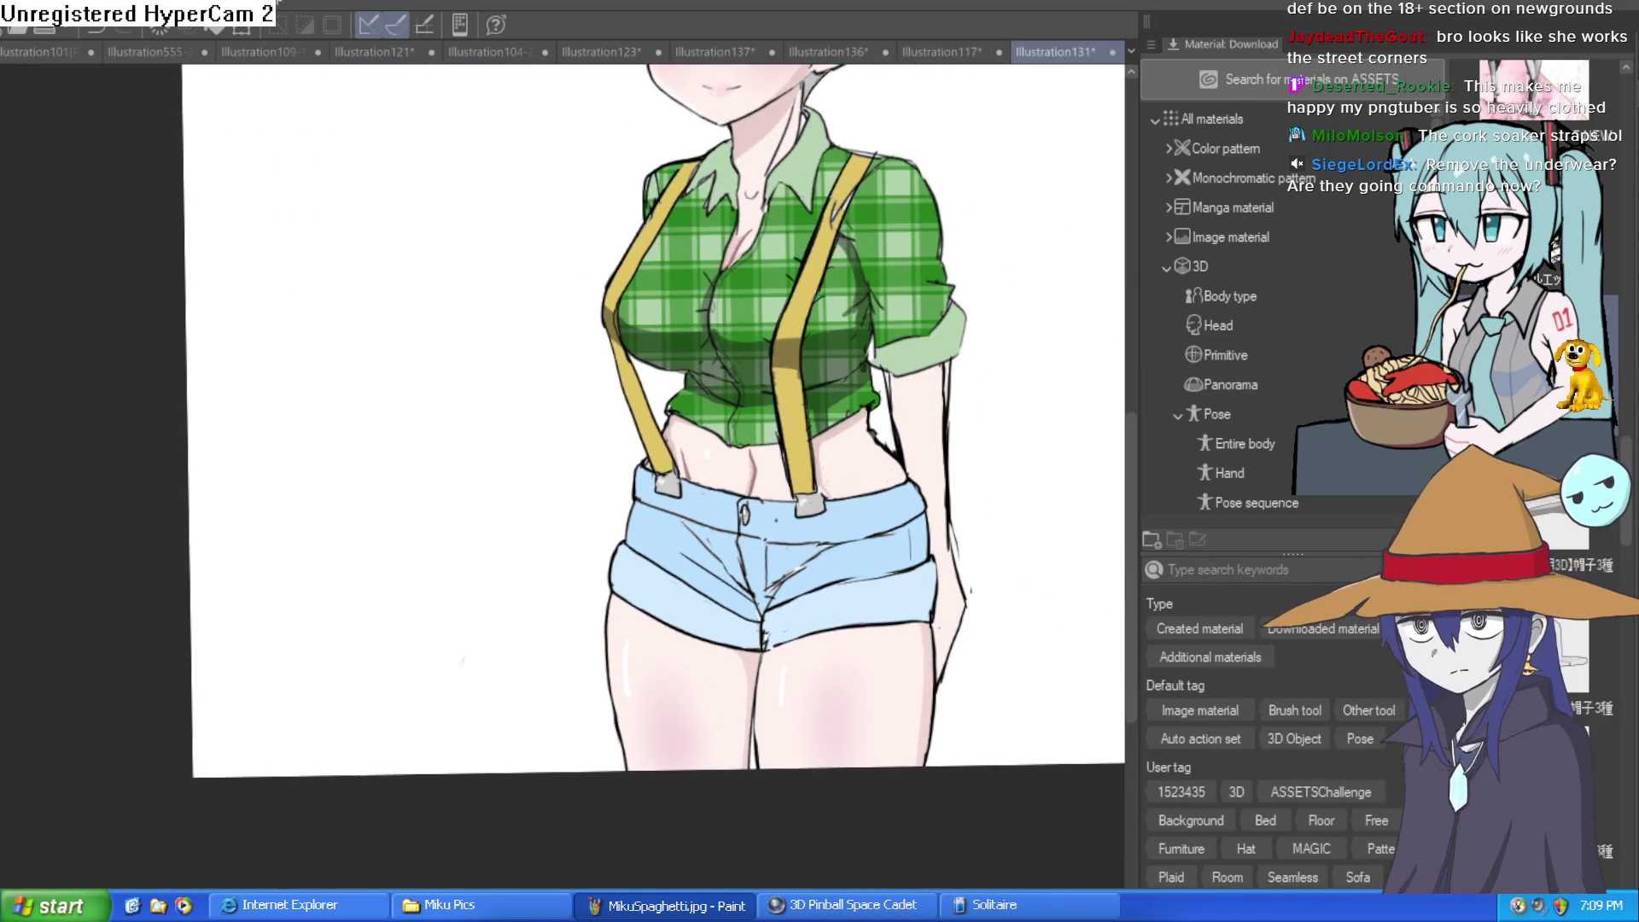
pyautogui.scroll(1, 954, 480)
pyautogui.moveTo(826, 262)
pyautogui.mouseDown()
pyautogui.moveTo(775, 595)
pyautogui.moveTo(810, 647)
pyautogui.moveTo(781, 530)
pyautogui.mouseUp()
pyautogui.scroll(-3, 772, 574)
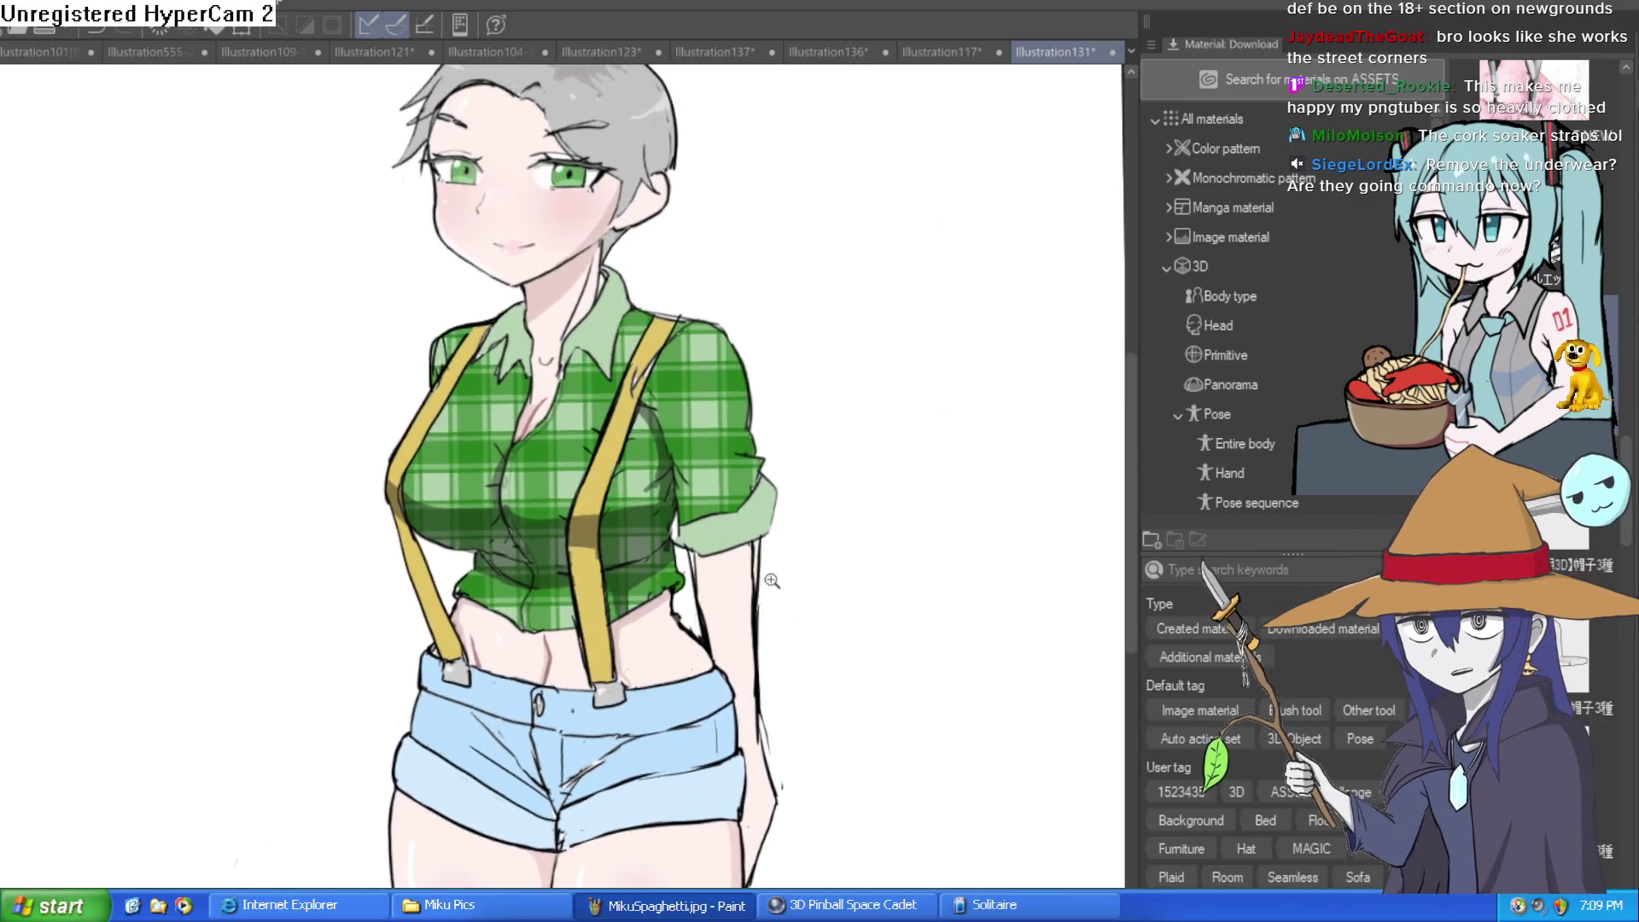
pyautogui.scroll(1, 771, 574)
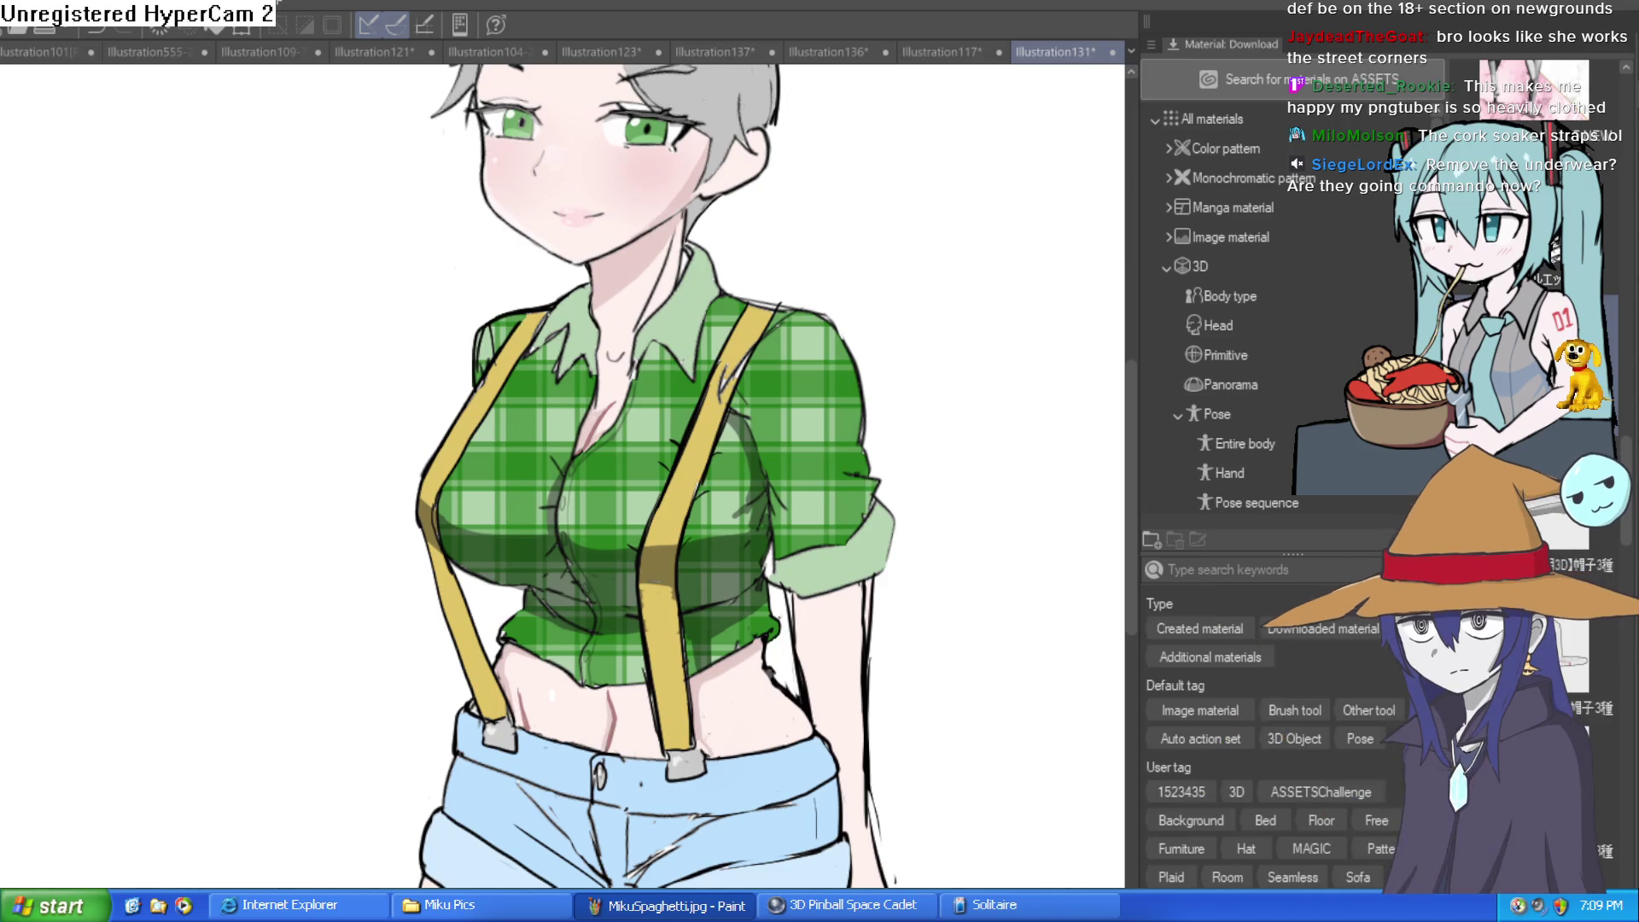
pyautogui.scroll(-1, 772, 575)
pyautogui.press('h')
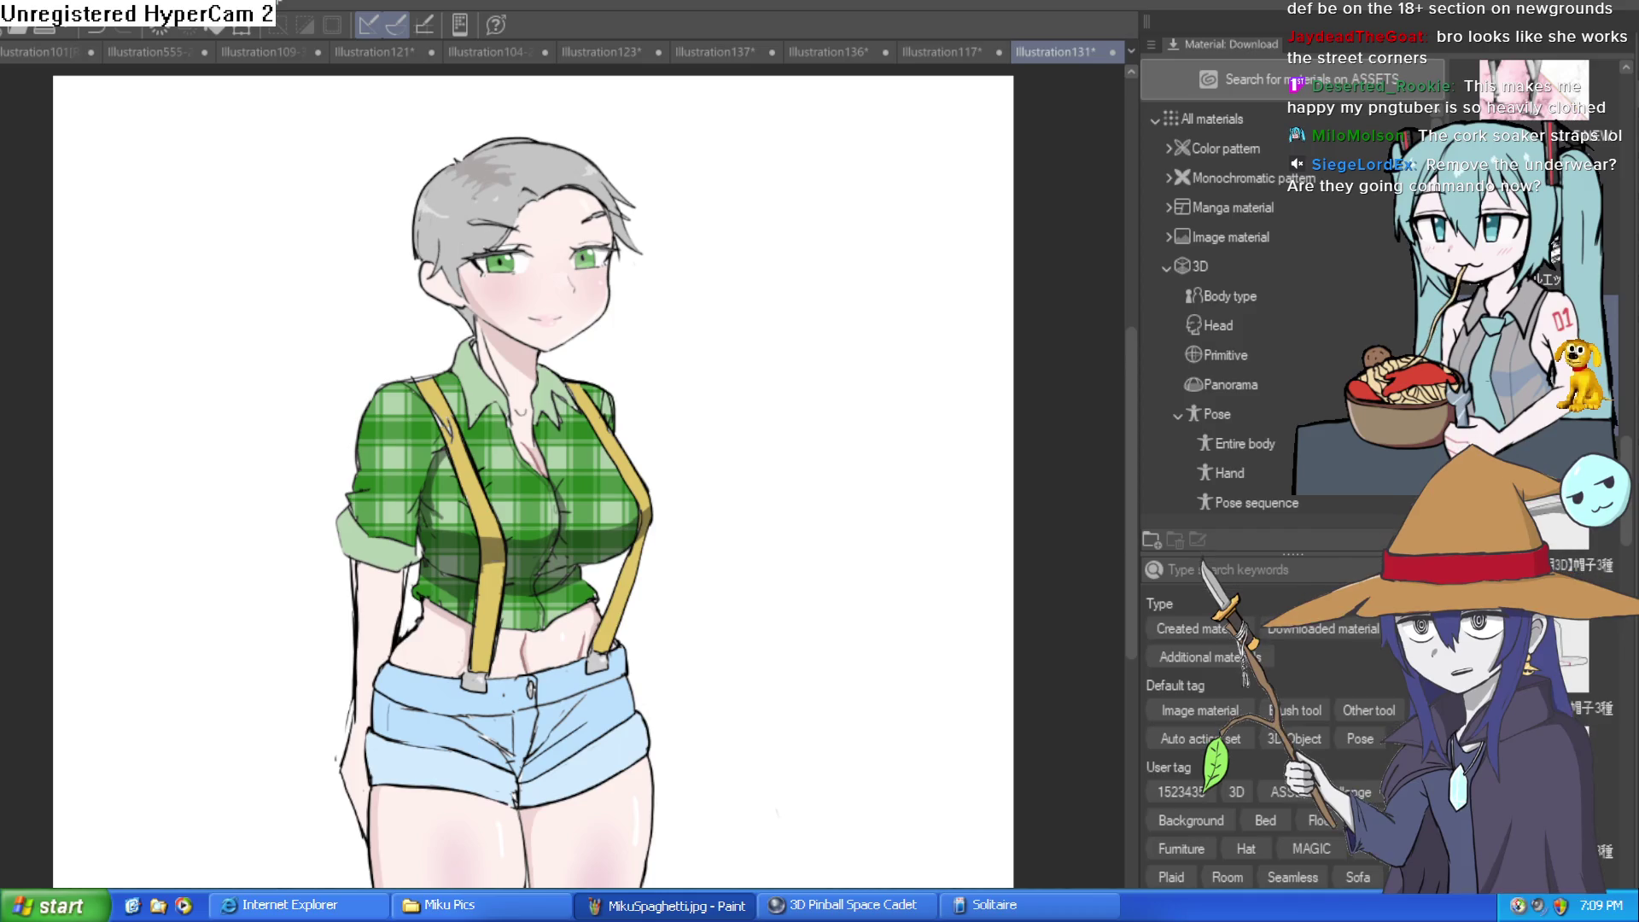
pyautogui.press('h')
pyautogui.press('h')
pyautogui.press('h')
pyautogui.press('h')
pyautogui.moveTo(635, 321); pyautogui.dragTo(663, 436)
pyautogui.scroll(5, 664, 436)
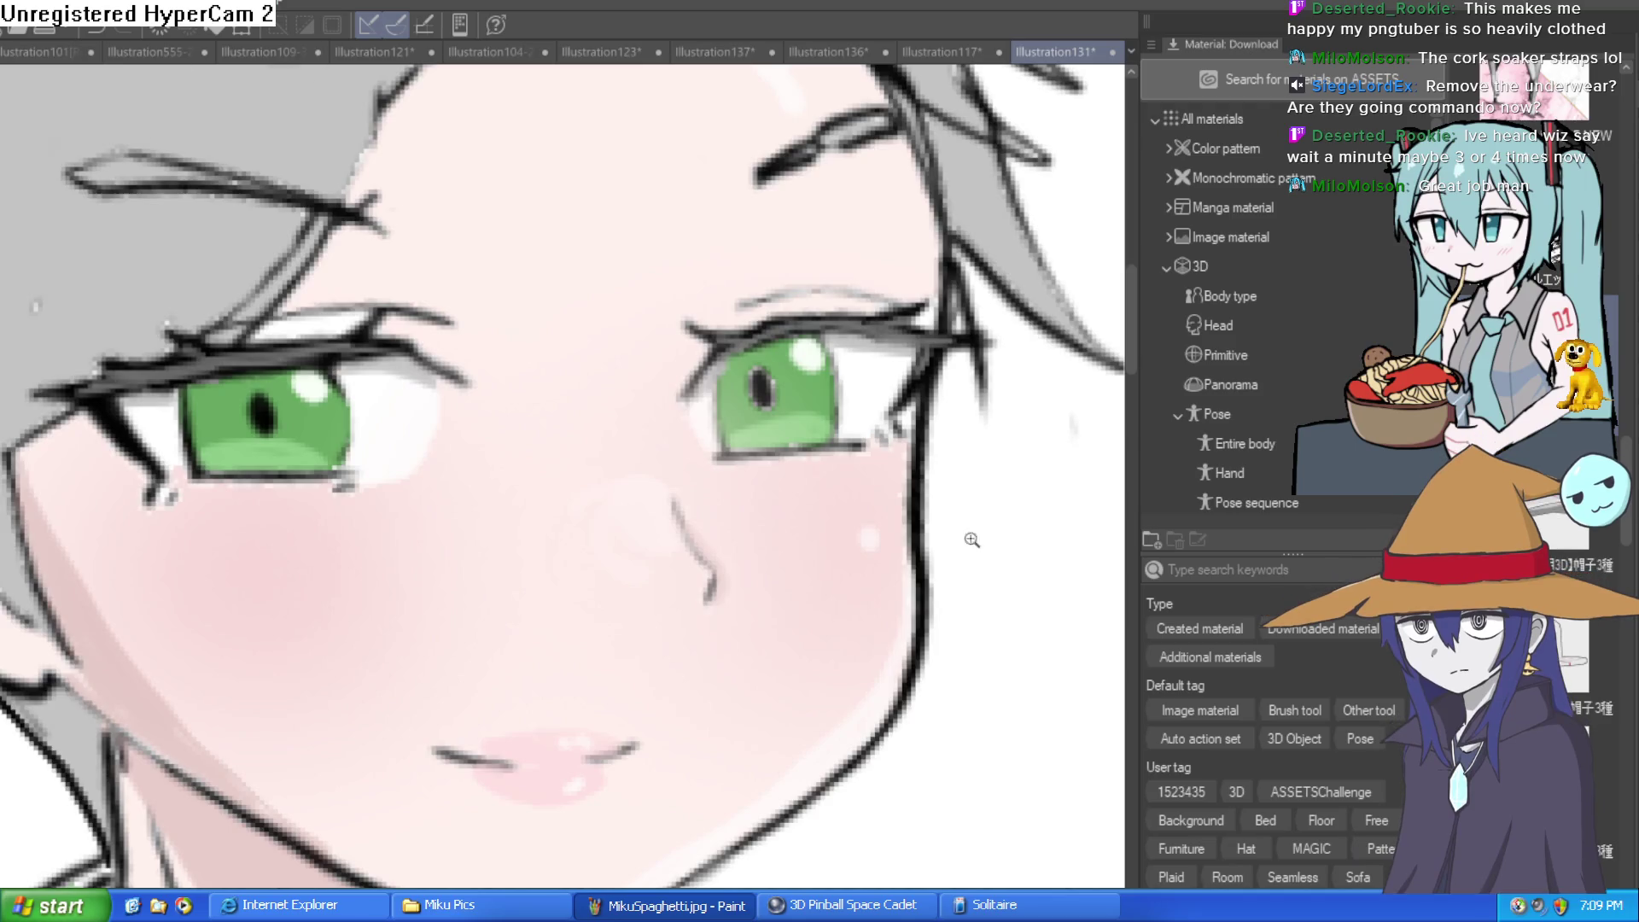
# Mirror the view to check the face, zoom out, and switch to Illustration109-33
pyautogui.scroll(-2, 663, 436)
pyautogui.press('h')
pyautogui.press('h')
pyautogui.press('h')
pyautogui.press('h')
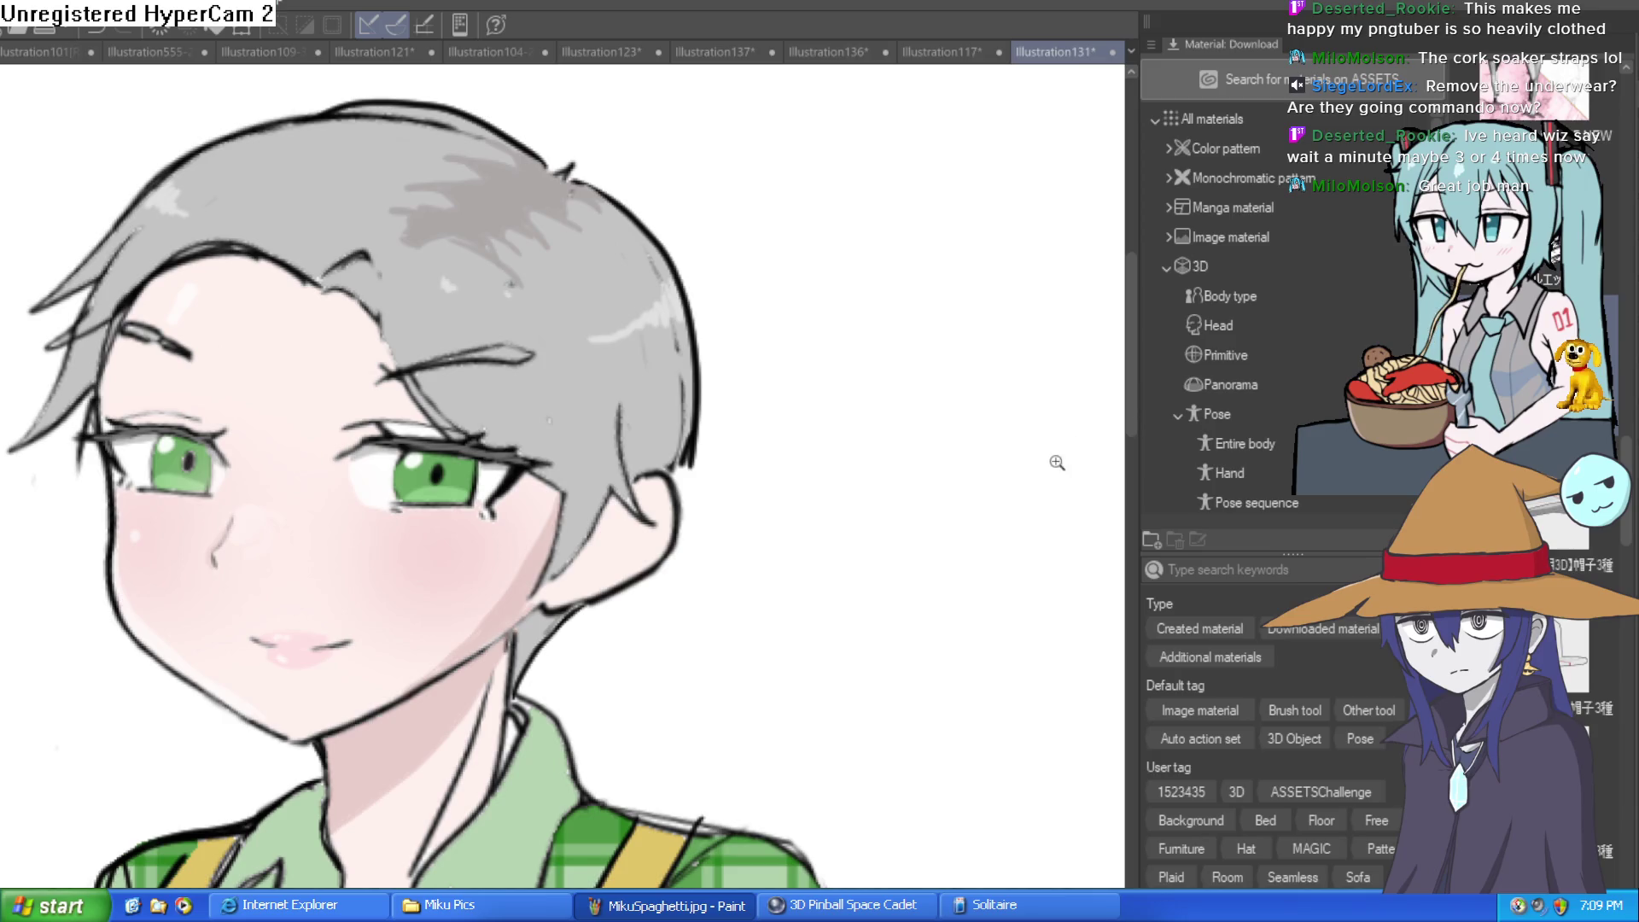
pyautogui.scroll(-3, 949, 530)
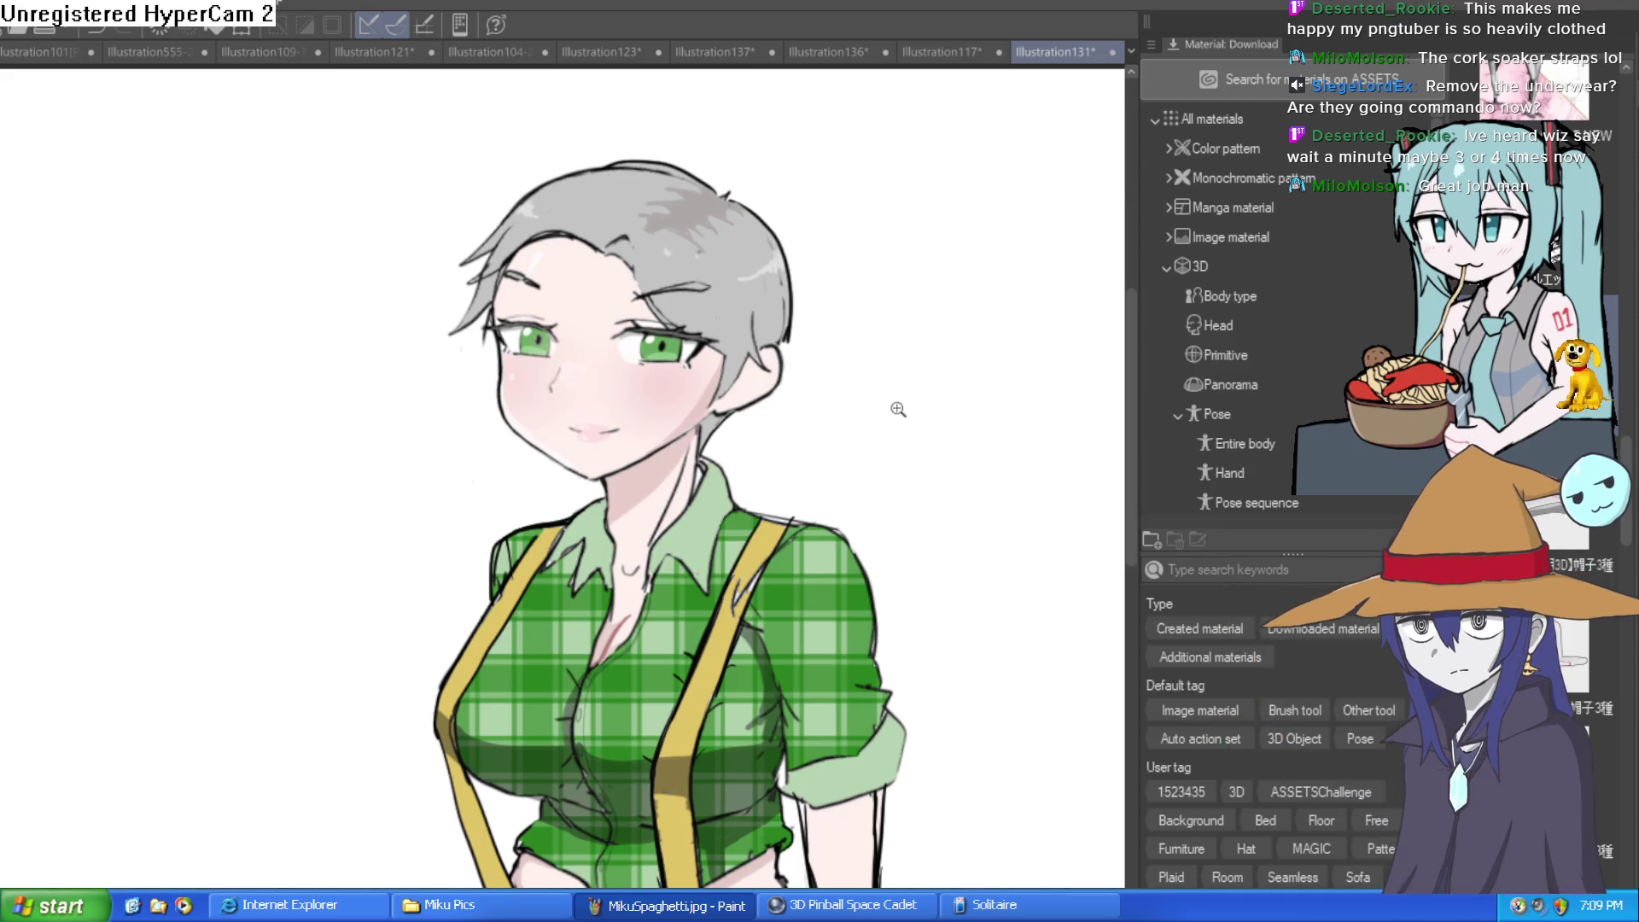
pyautogui.scroll(-2, 900, 444)
pyautogui.scroll(3, 792, 373)
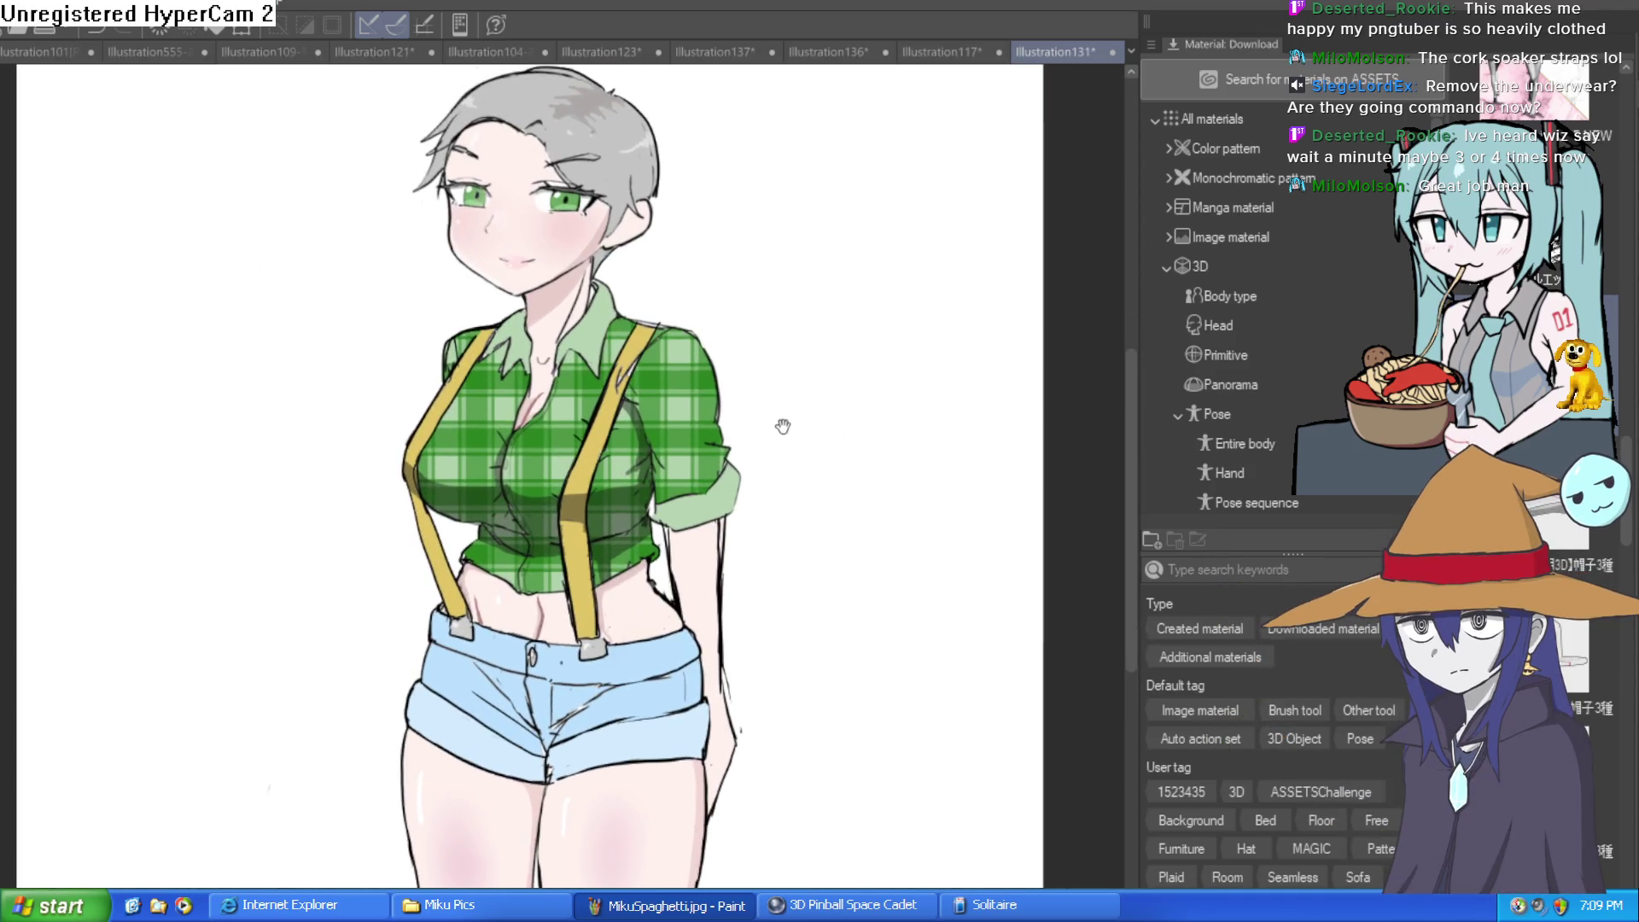
pyautogui.scroll(-3, 768, 405)
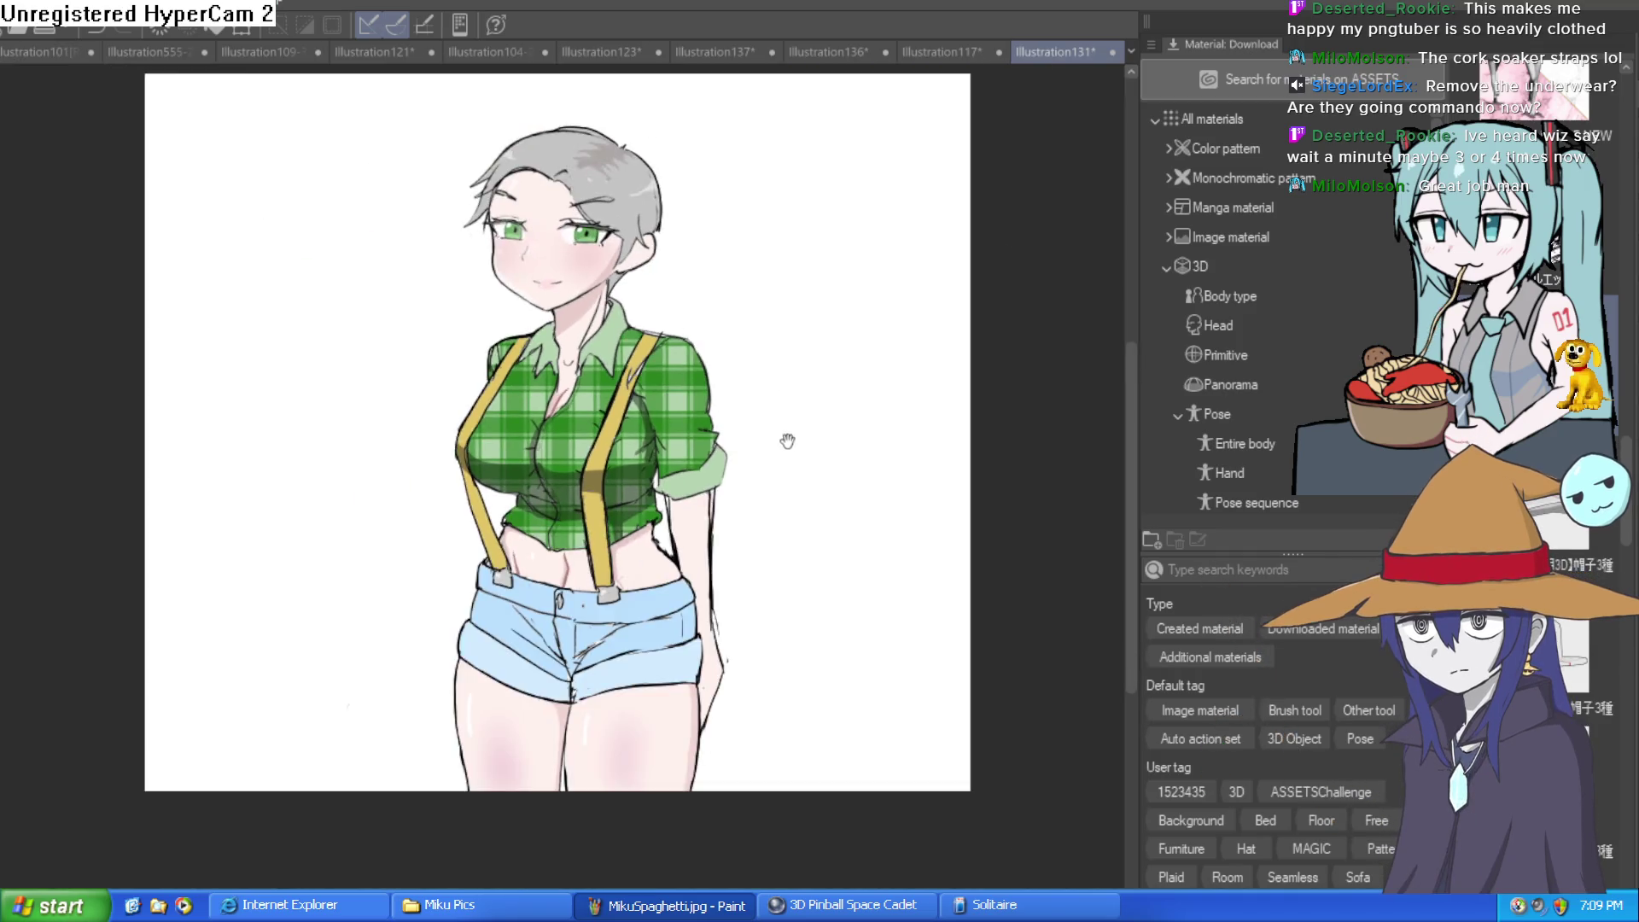
pyautogui.scroll(1, 786, 428)
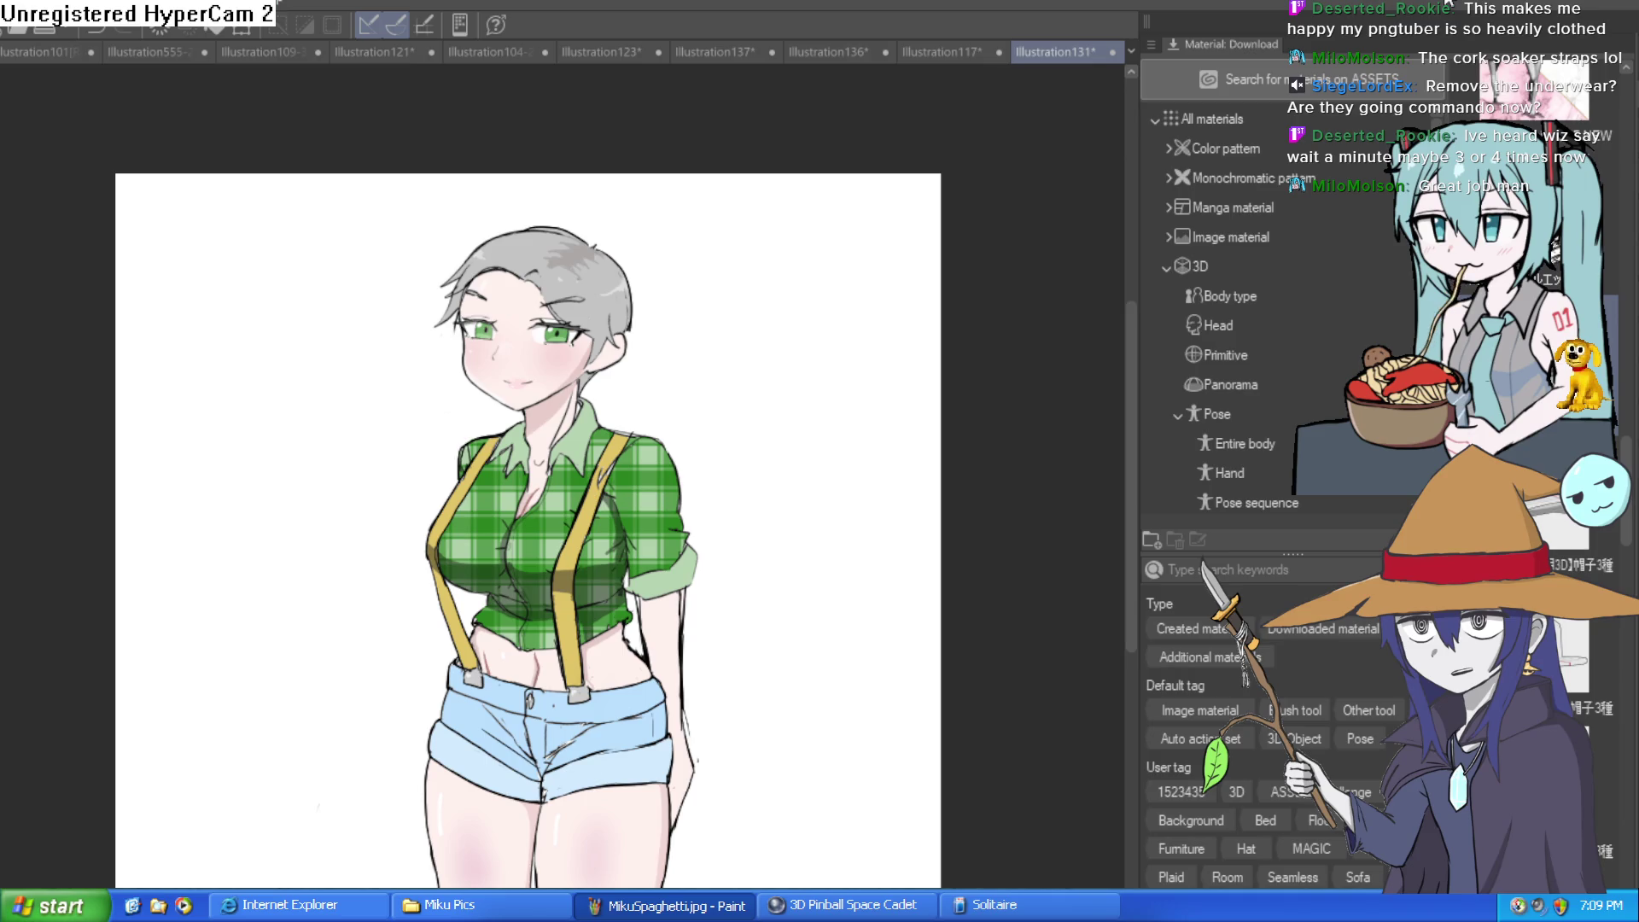
pyautogui.hotkey('ctrl', 'Tab')
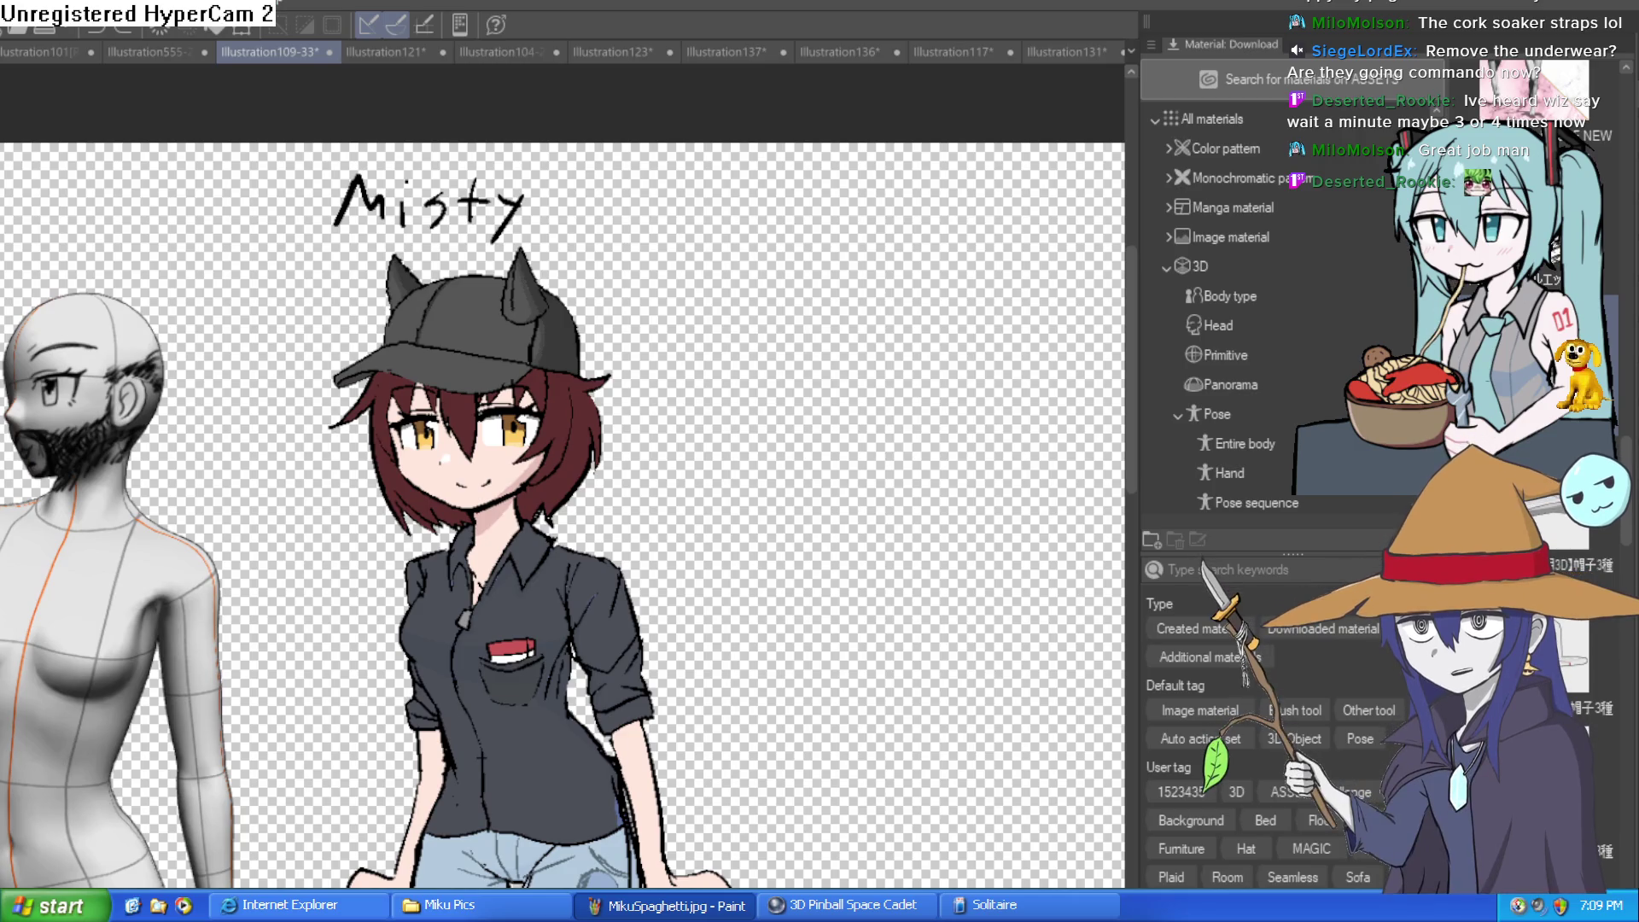
# Switch back to Illustration131 and zoom in and out to review the chest and full figure
pyautogui.click(1064, 47)
pyautogui.scroll(5, 609, 589)
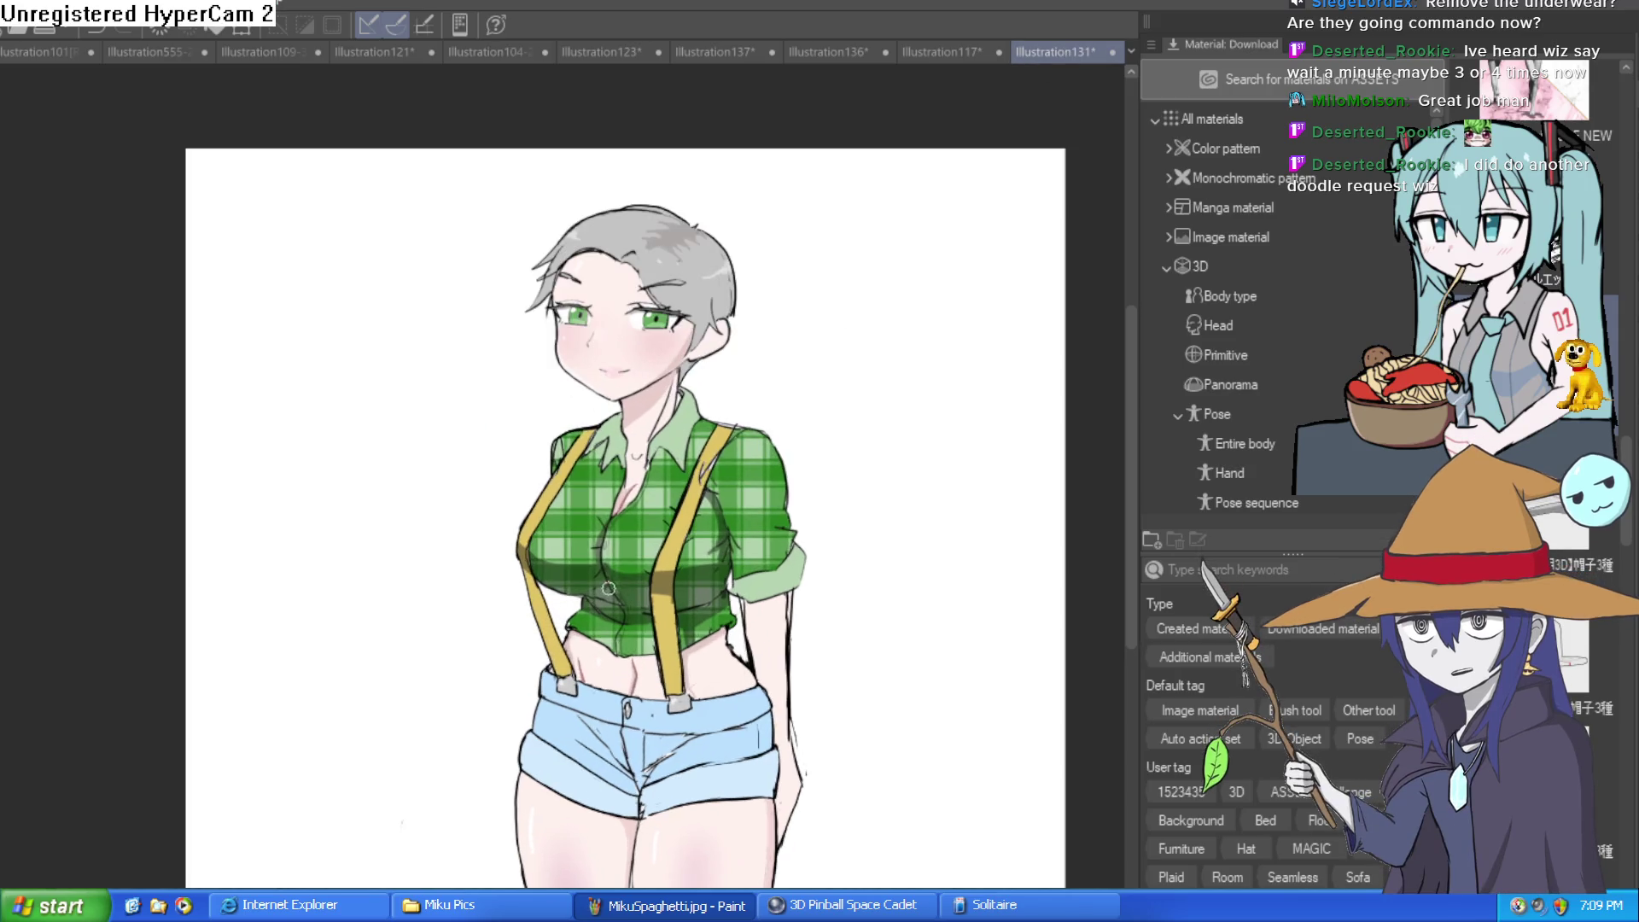
pyautogui.scroll(-3, 623, 492)
pyautogui.scroll(6, 615, 461)
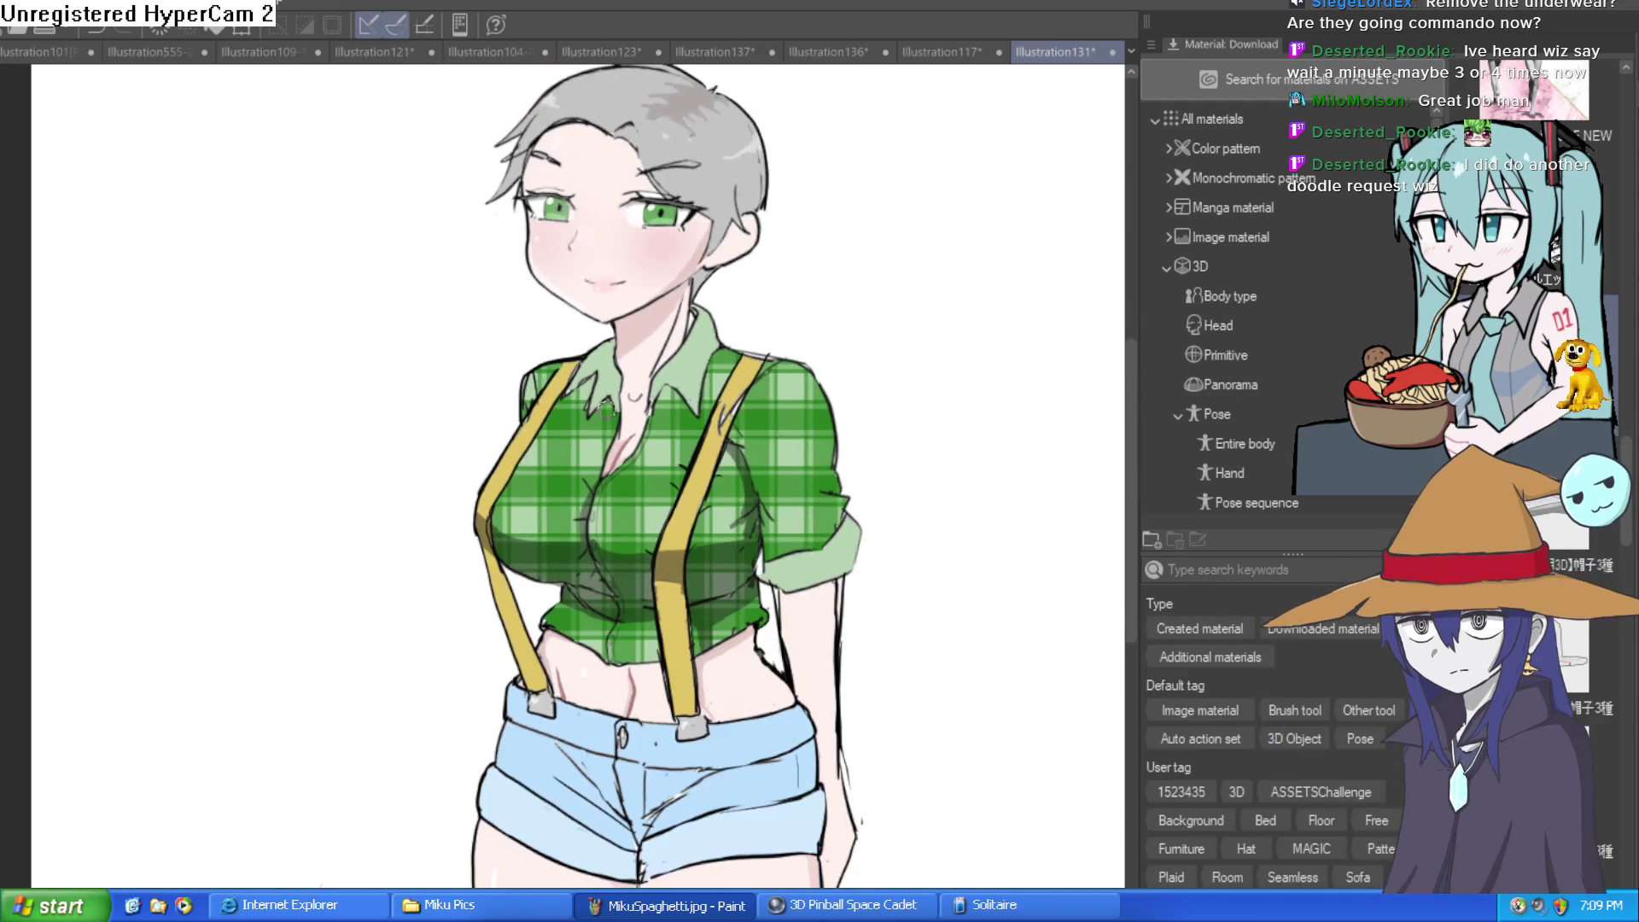
pyautogui.scroll(-3, 610, 426)
pyautogui.scroll(2, 606, 406)
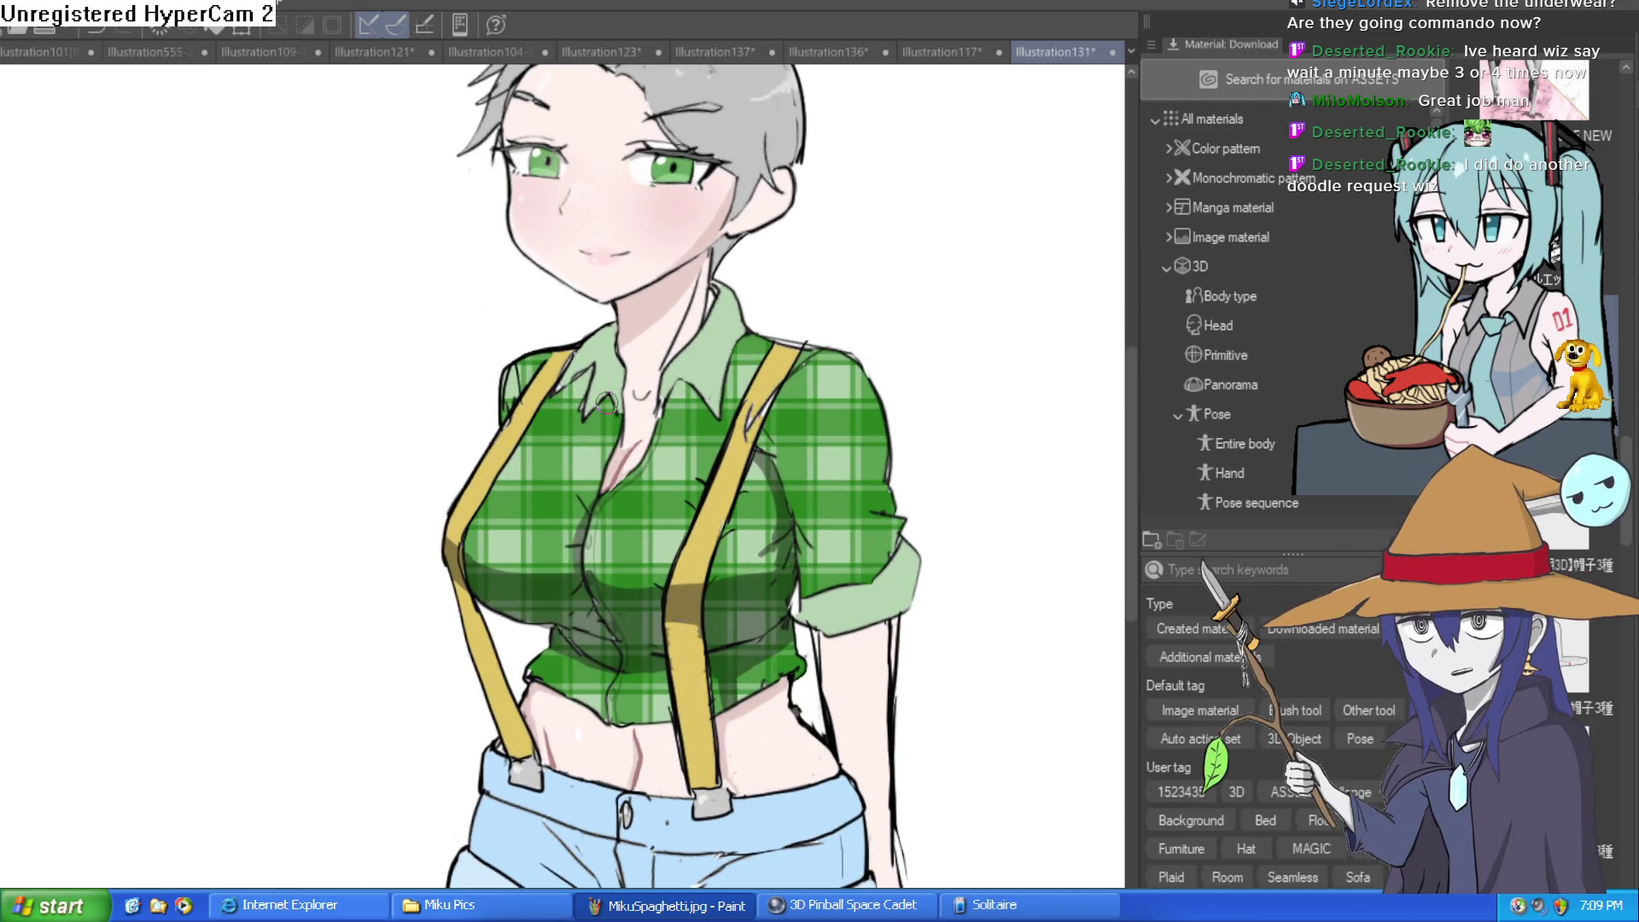
pyautogui.scroll(-3, 606, 403)
pyautogui.scroll(3, 605, 406)
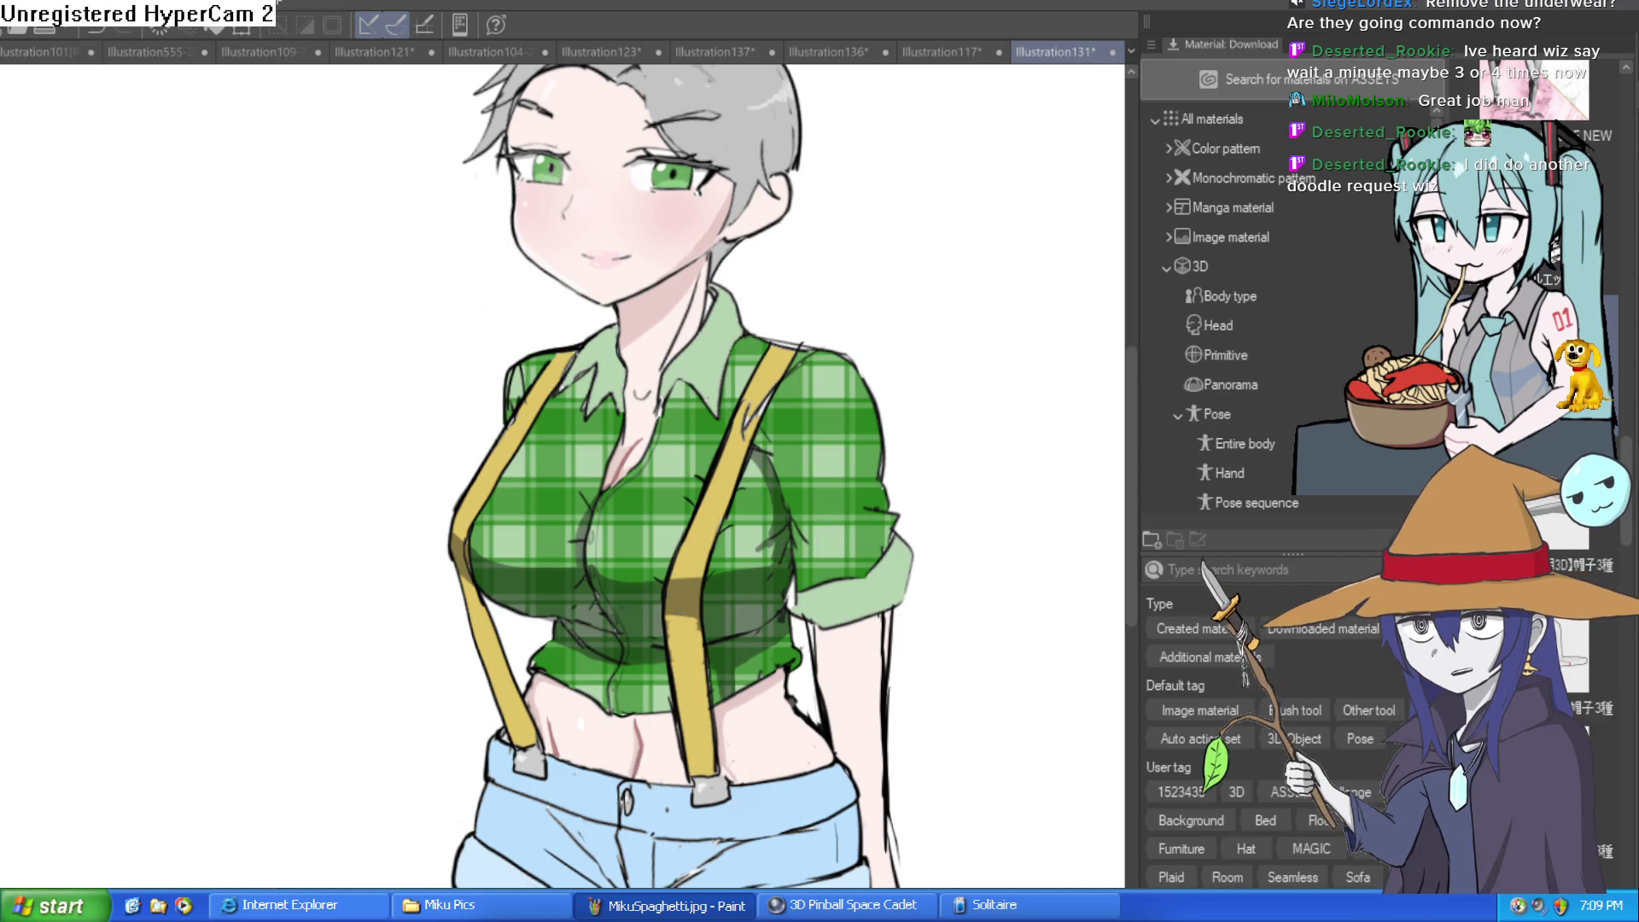
pyautogui.scroll(-2, 428, 454)
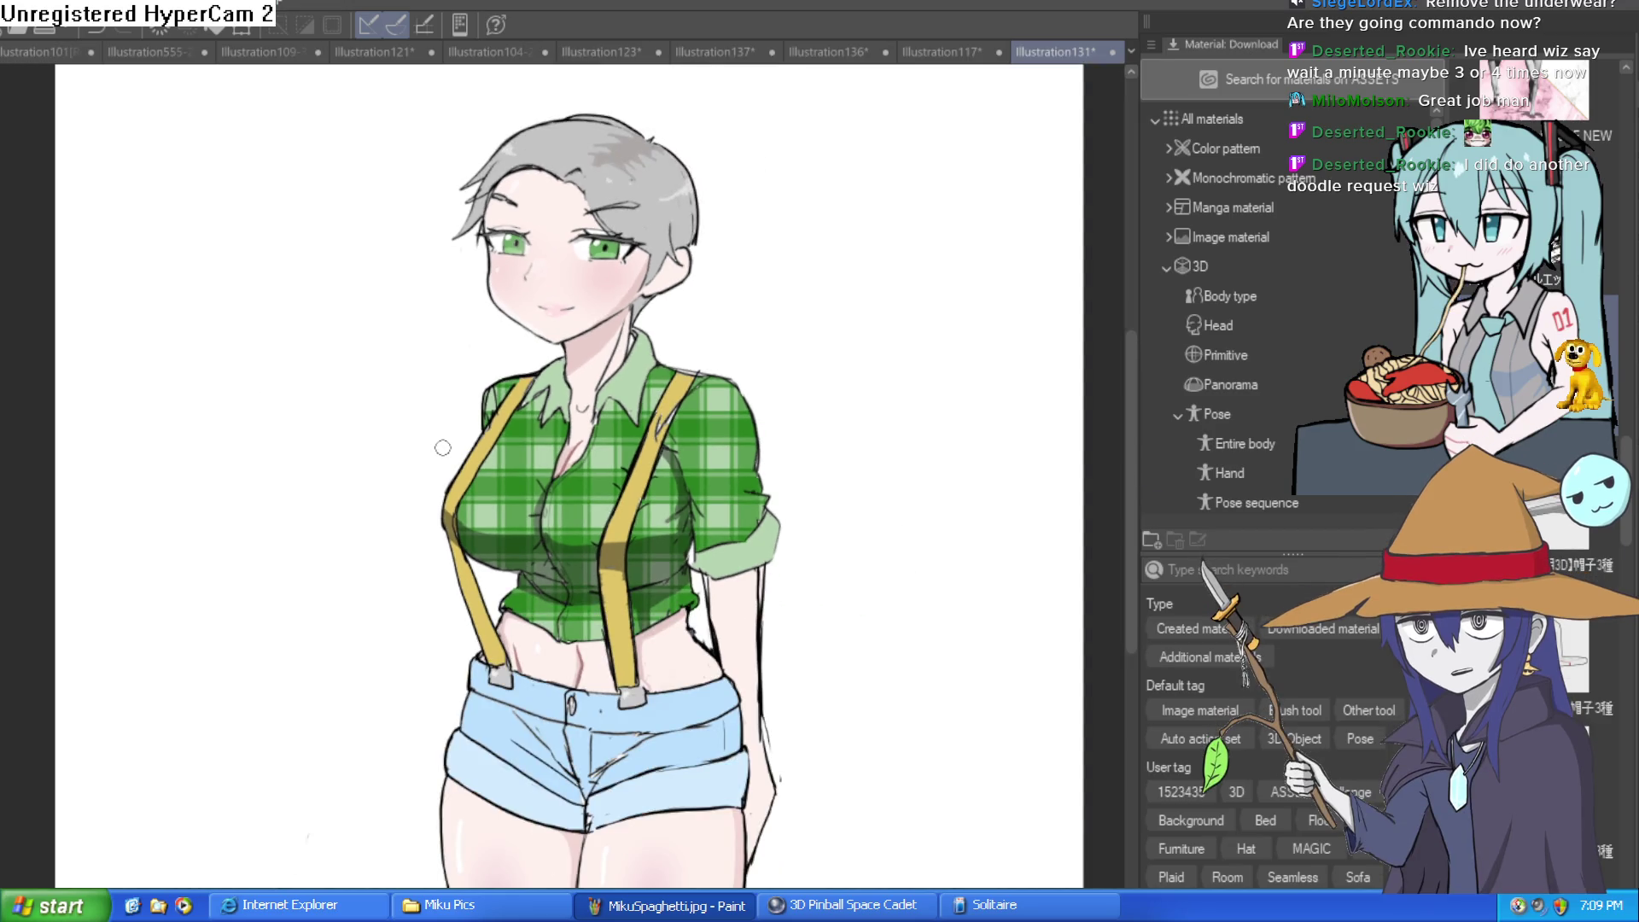
pyautogui.scroll(-1, 442, 447)
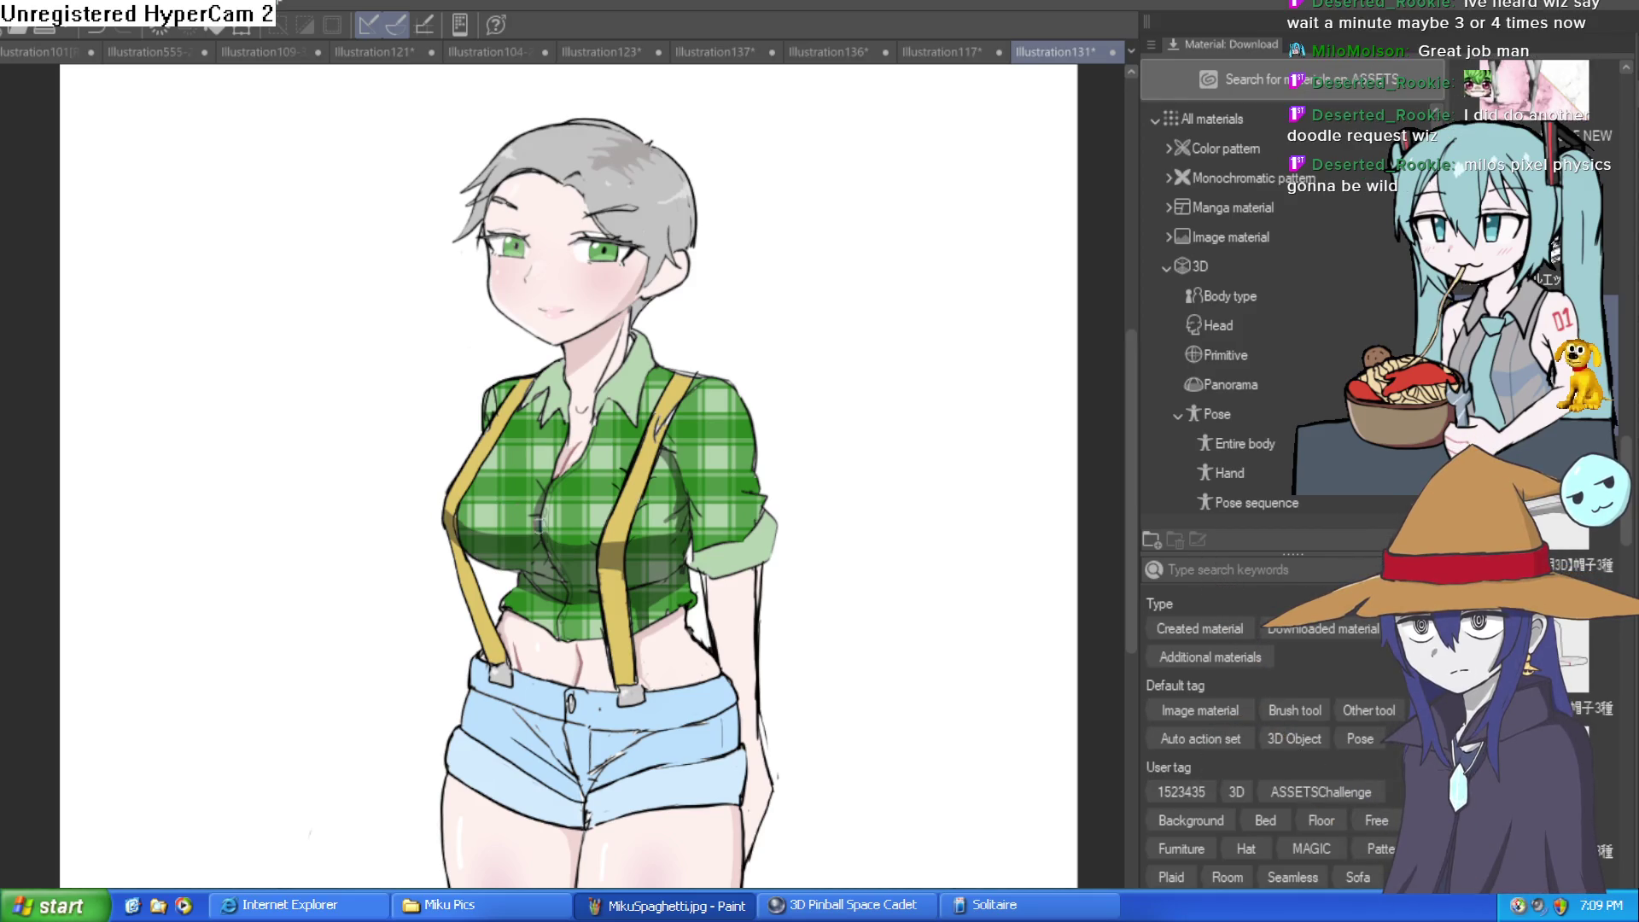
pyautogui.scroll(2, 607, 623)
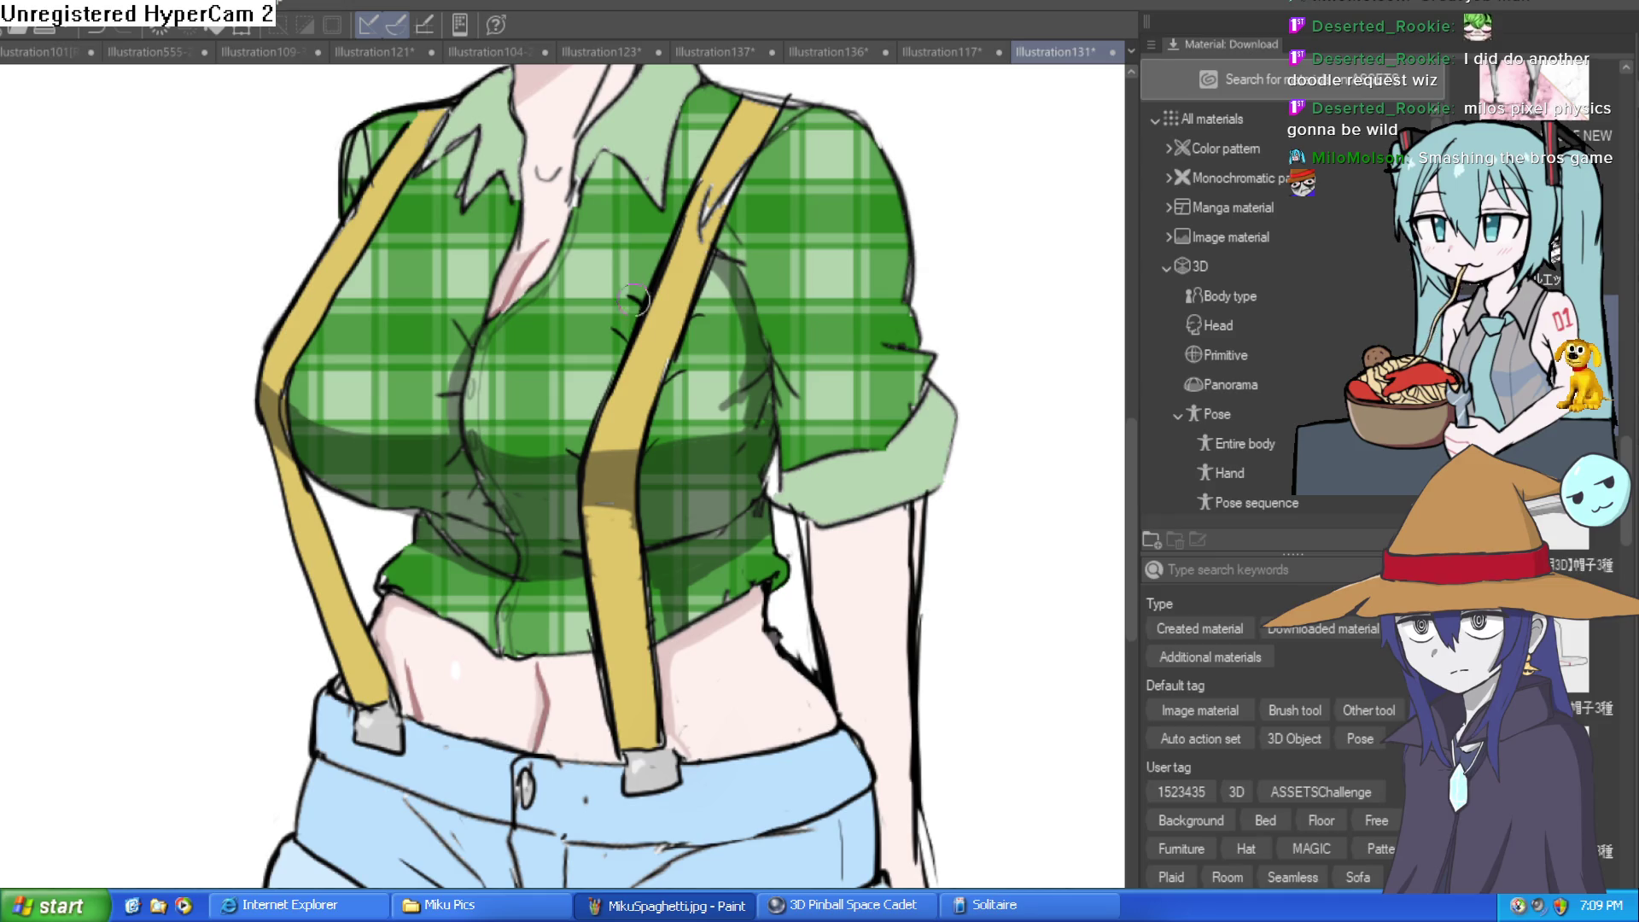
pyautogui.scroll(-4, 474, 346)
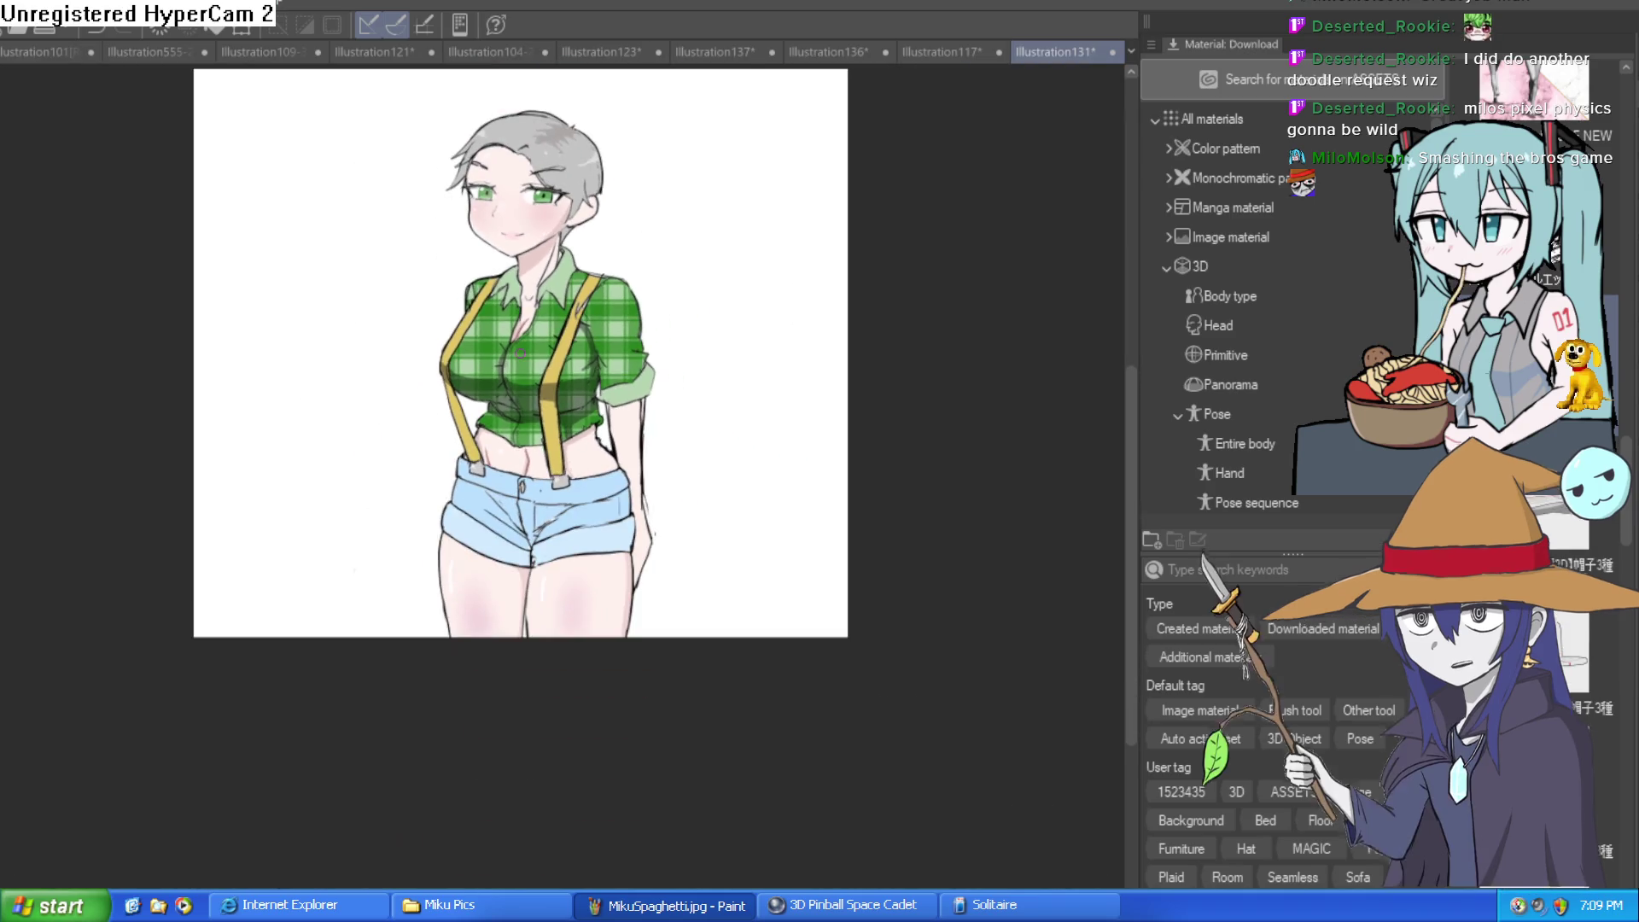
# Mirror the view to check the face, then review the torso and shorts
pyautogui.scroll(5, 561, 221)
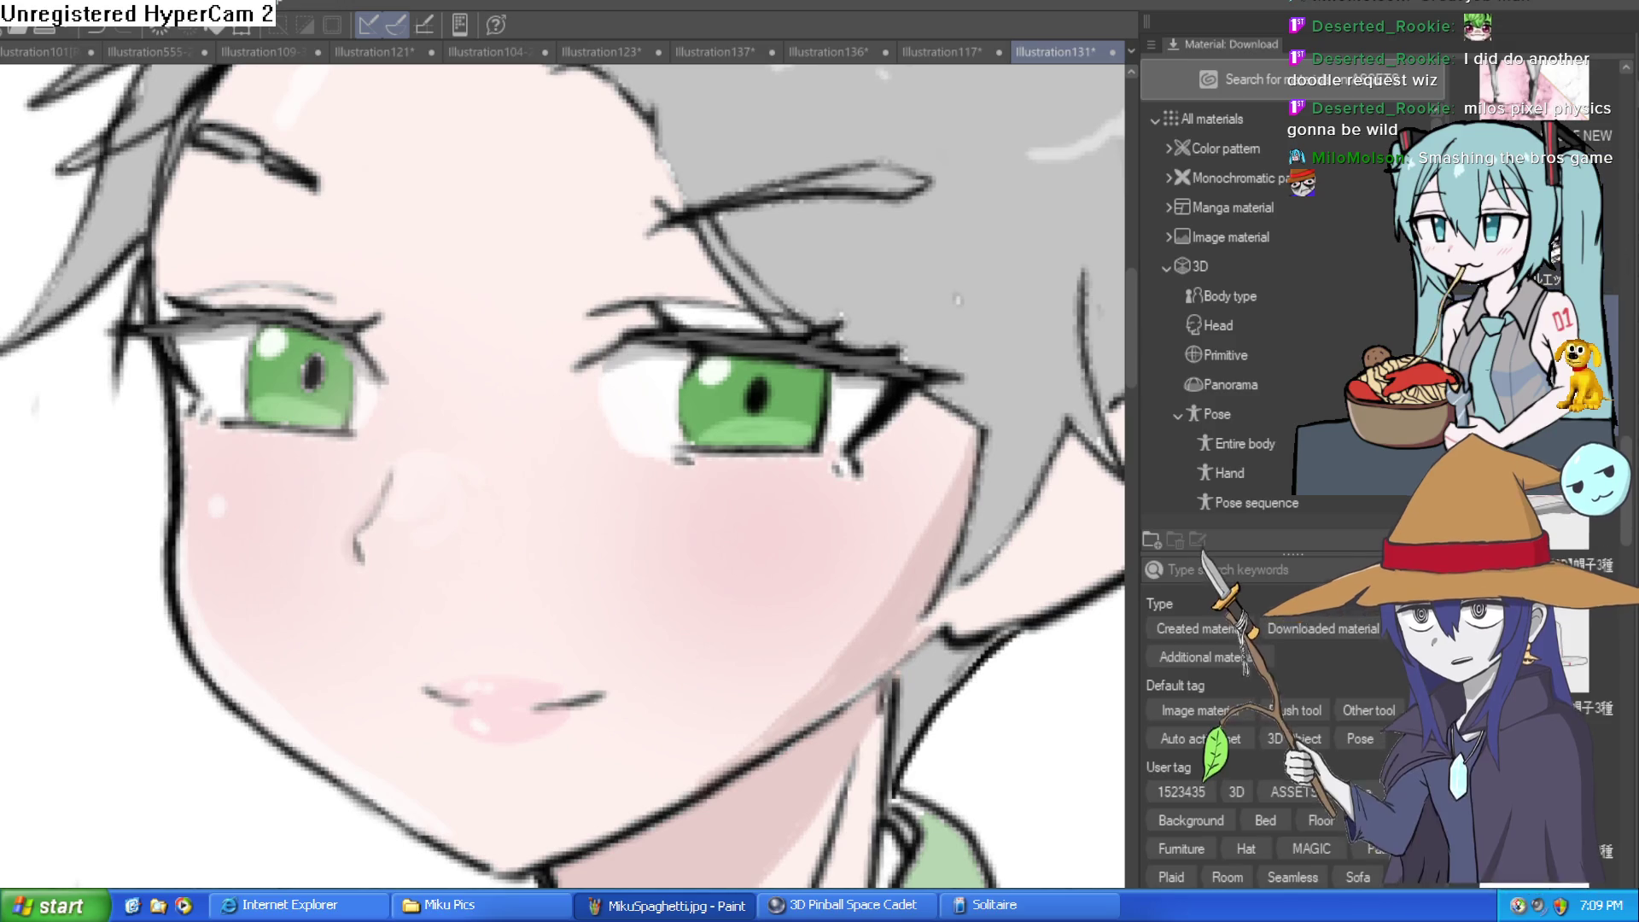
pyautogui.press('h')
pyautogui.press('h')
pyautogui.press('h')
pyautogui.press('h')
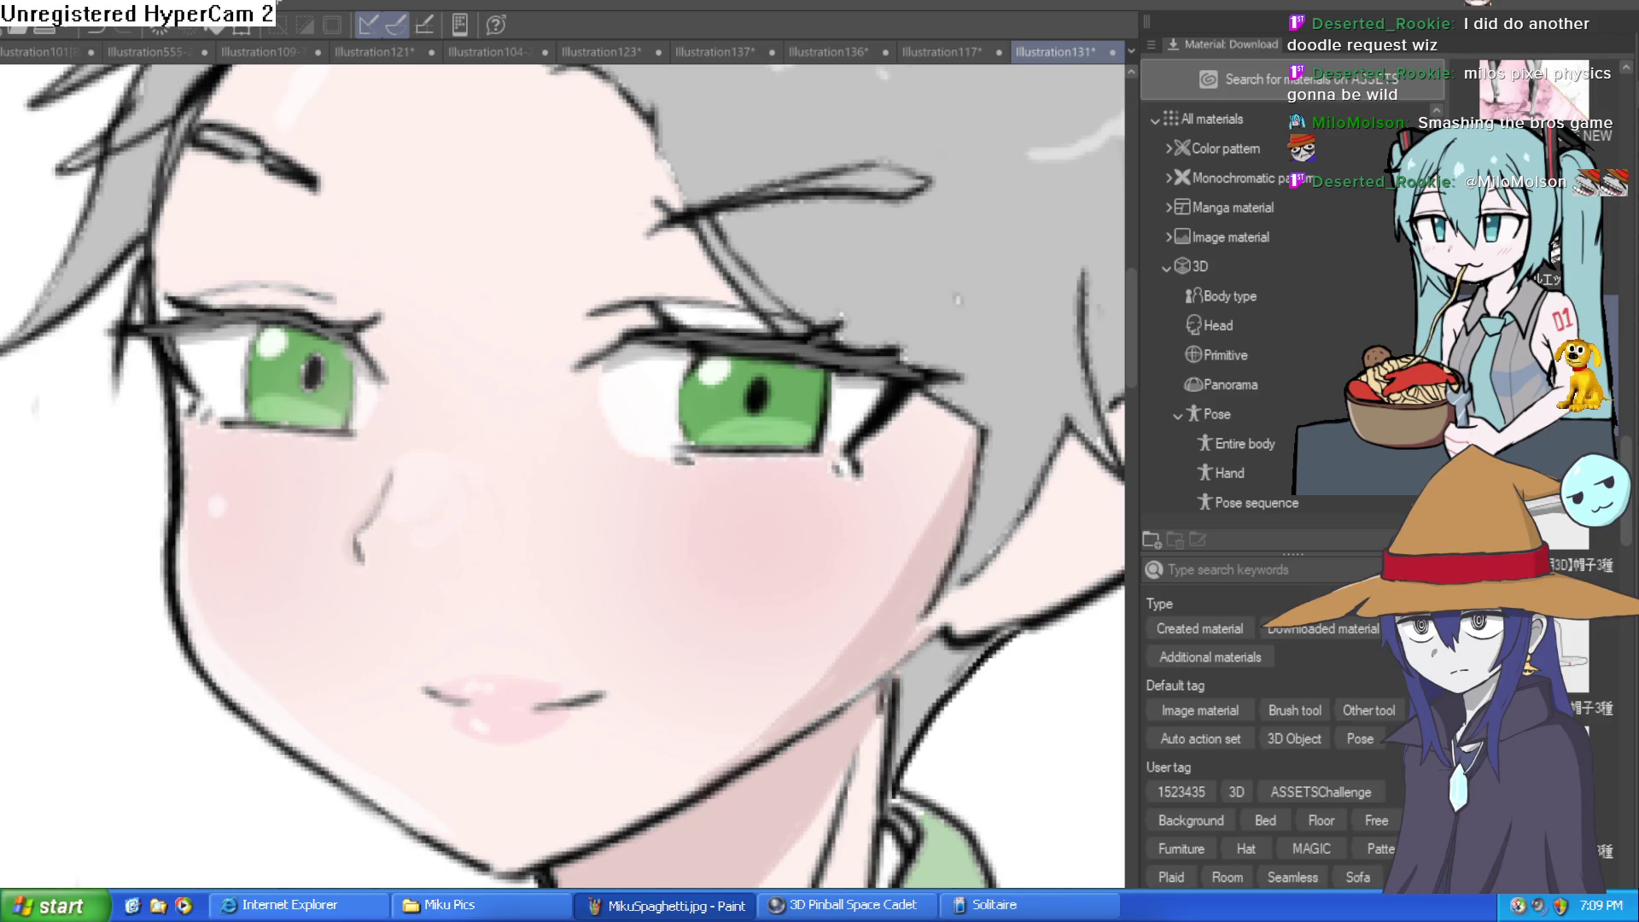
pyautogui.press('h')
pyautogui.press('h')
pyautogui.press('h')
pyautogui.scroll(-5, 783, 367)
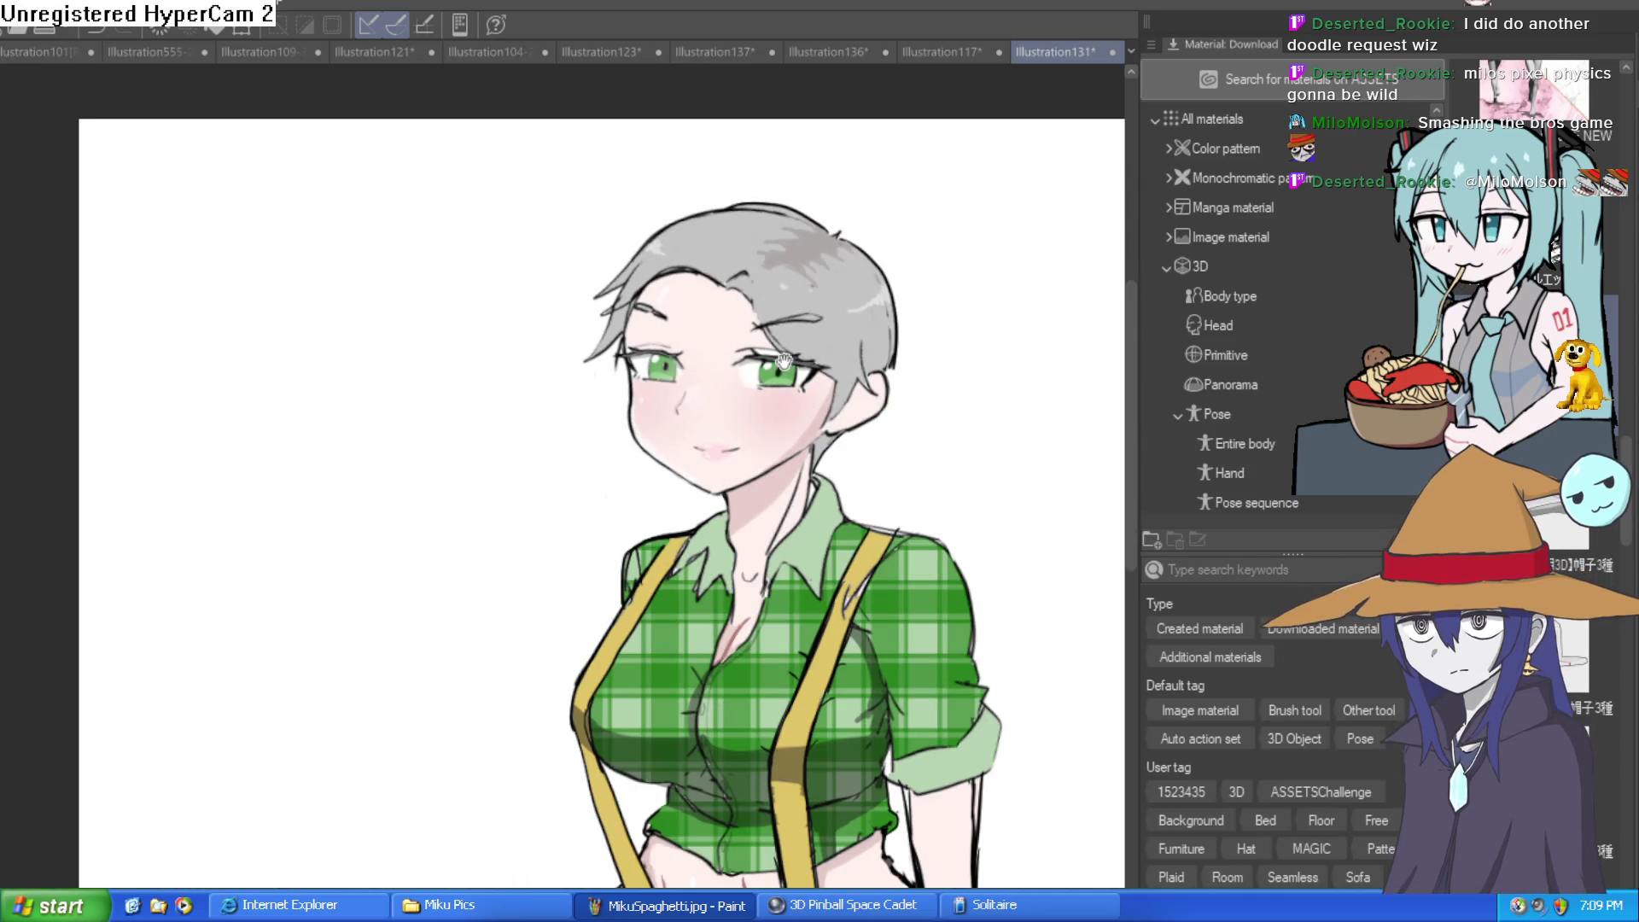
pyautogui.moveTo(783, 363); pyautogui.dragTo(655, 116)
pyautogui.scroll(-2, 683, 183)
pyautogui.scroll(10, 683, 483)
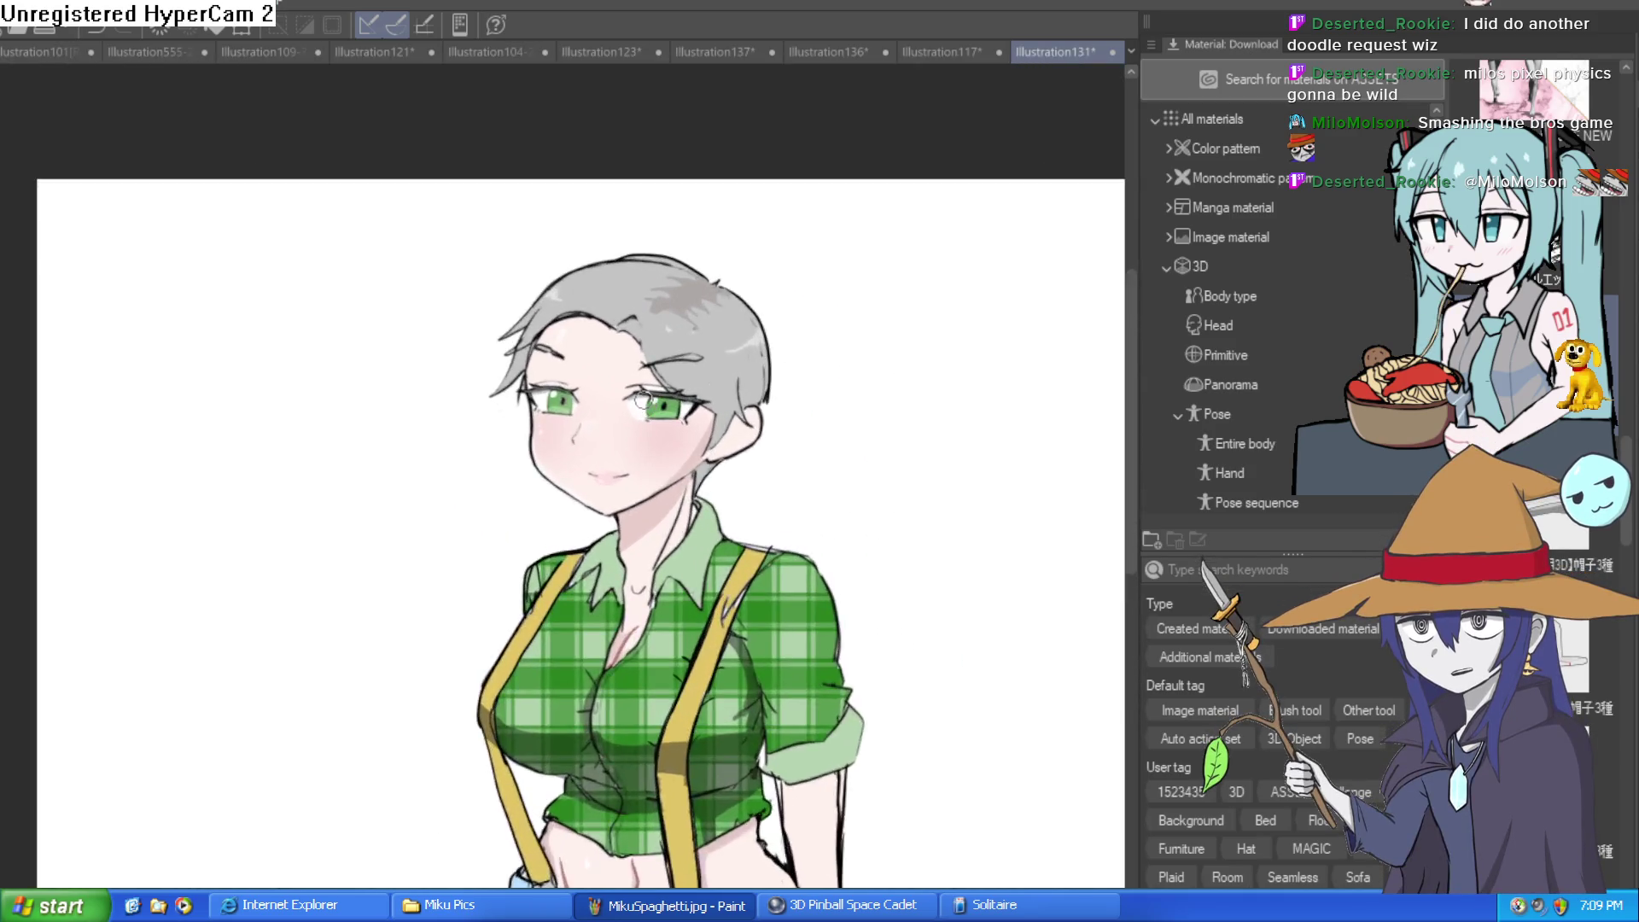
pyautogui.scroll(-2, 703, 470)
pyautogui.scroll(3, 967, 468)
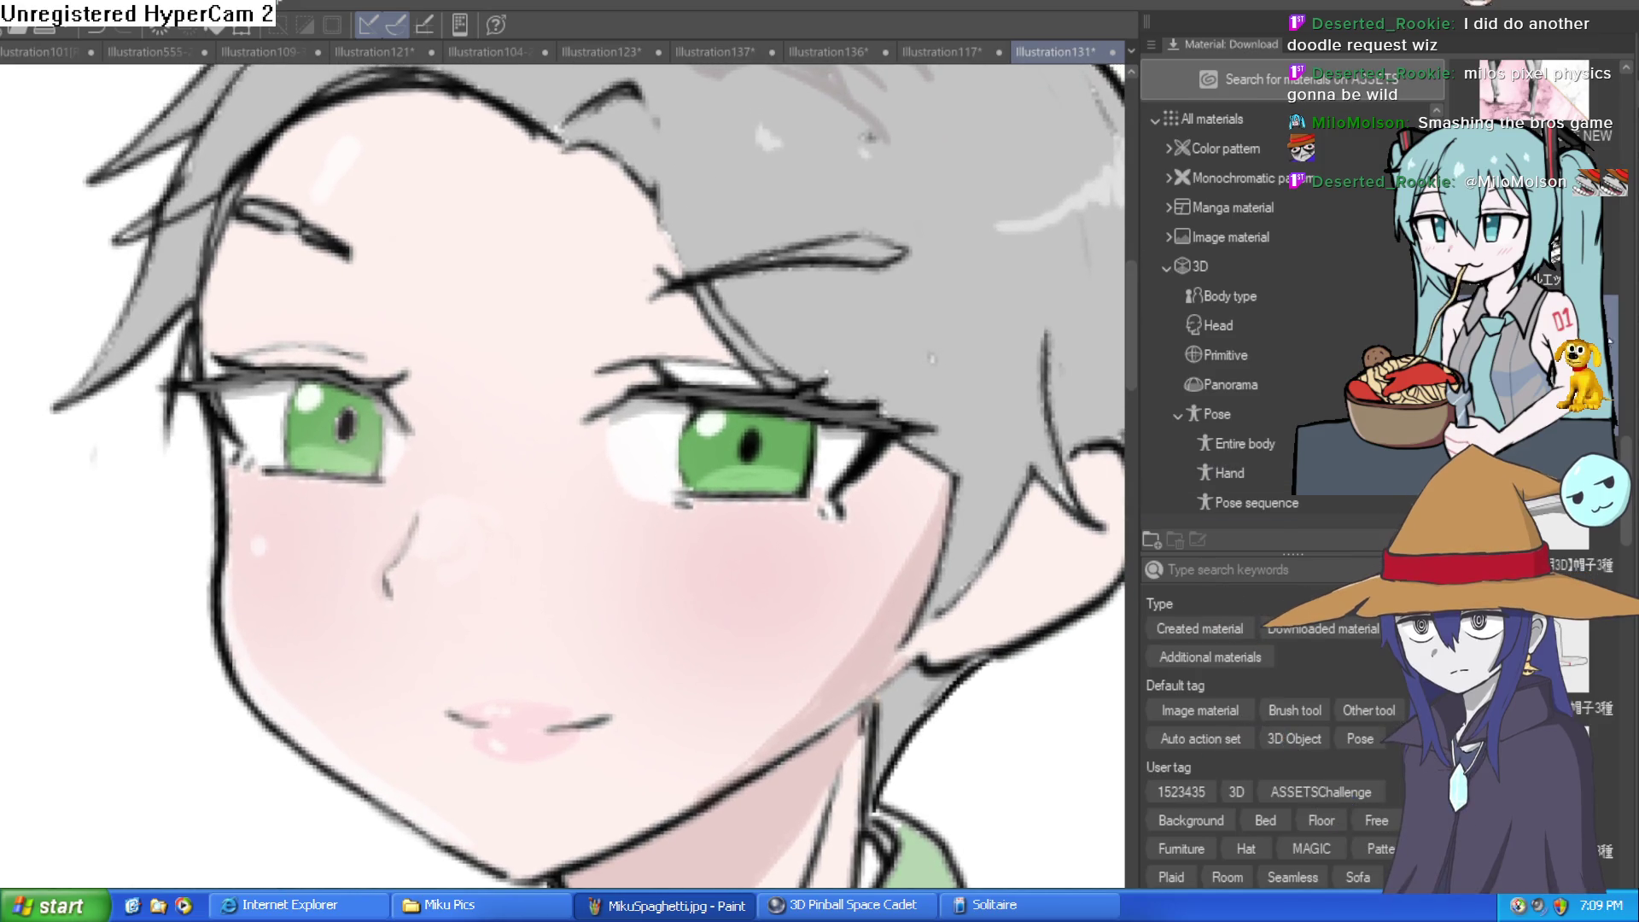
pyautogui.scroll(-2, 564, 476)
pyautogui.scroll(2, 563, 476)
pyautogui.scroll(-5, 715, 140)
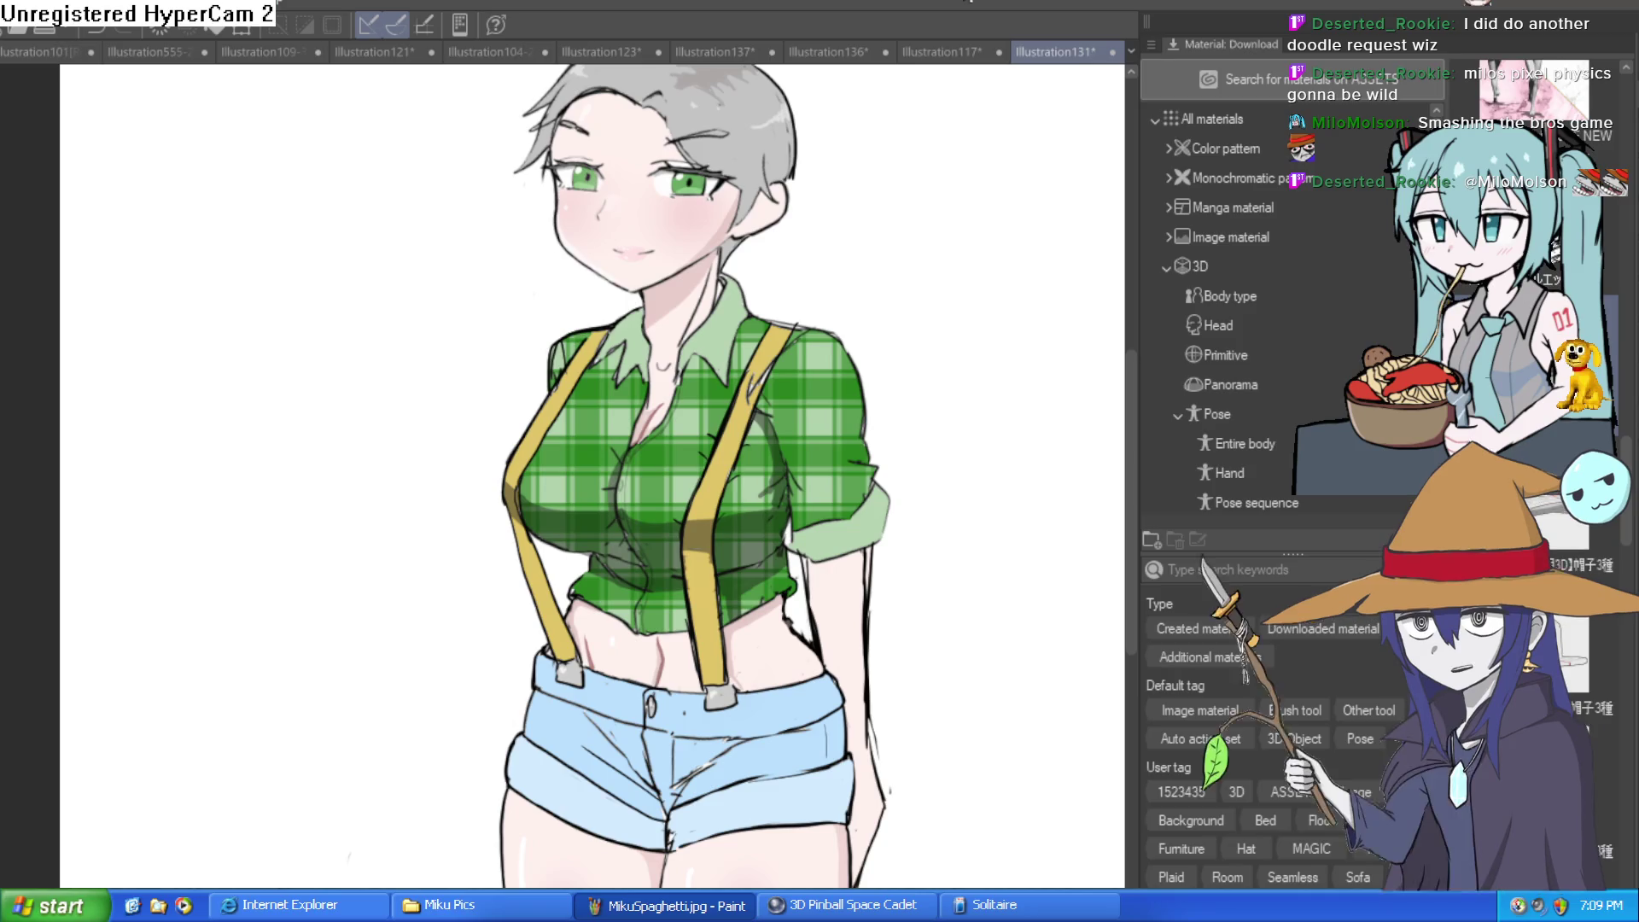
# Browse the document tabs through Illustration136 to Illustration137's elf and halo-girl sketches
pyautogui.click(939, 52)
pyautogui.click(785, 53)
pyautogui.click(716, 52)
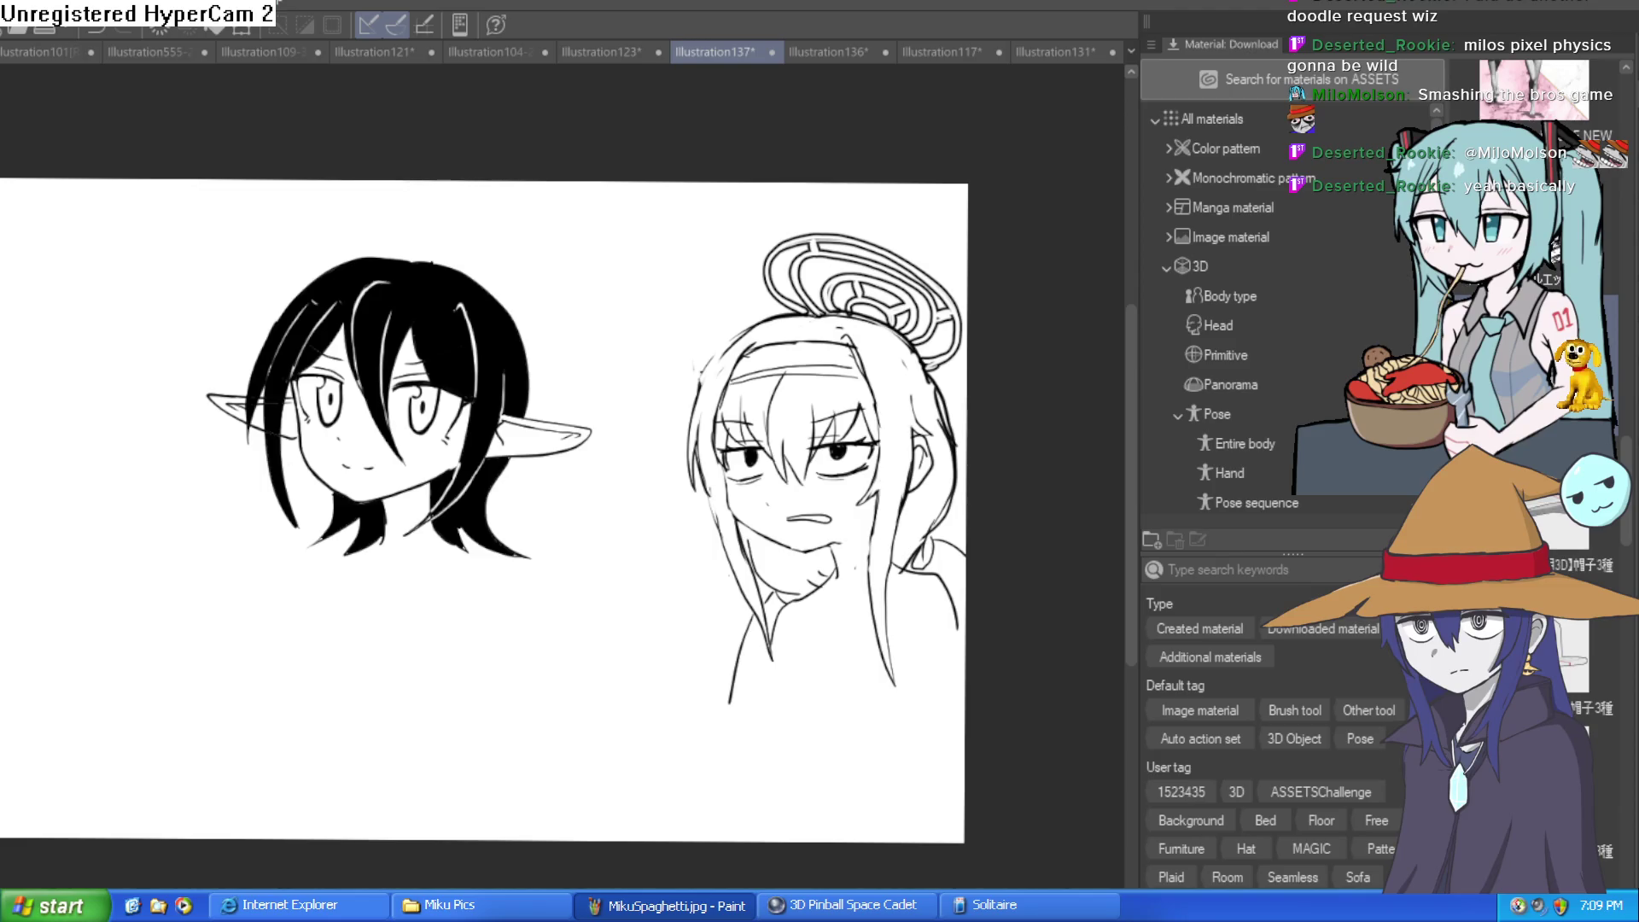
# Mirror the halo girl's face view back and forth with H, then switch to Construct 3's Layout 1
pyautogui.scroll(5, 892, 446)
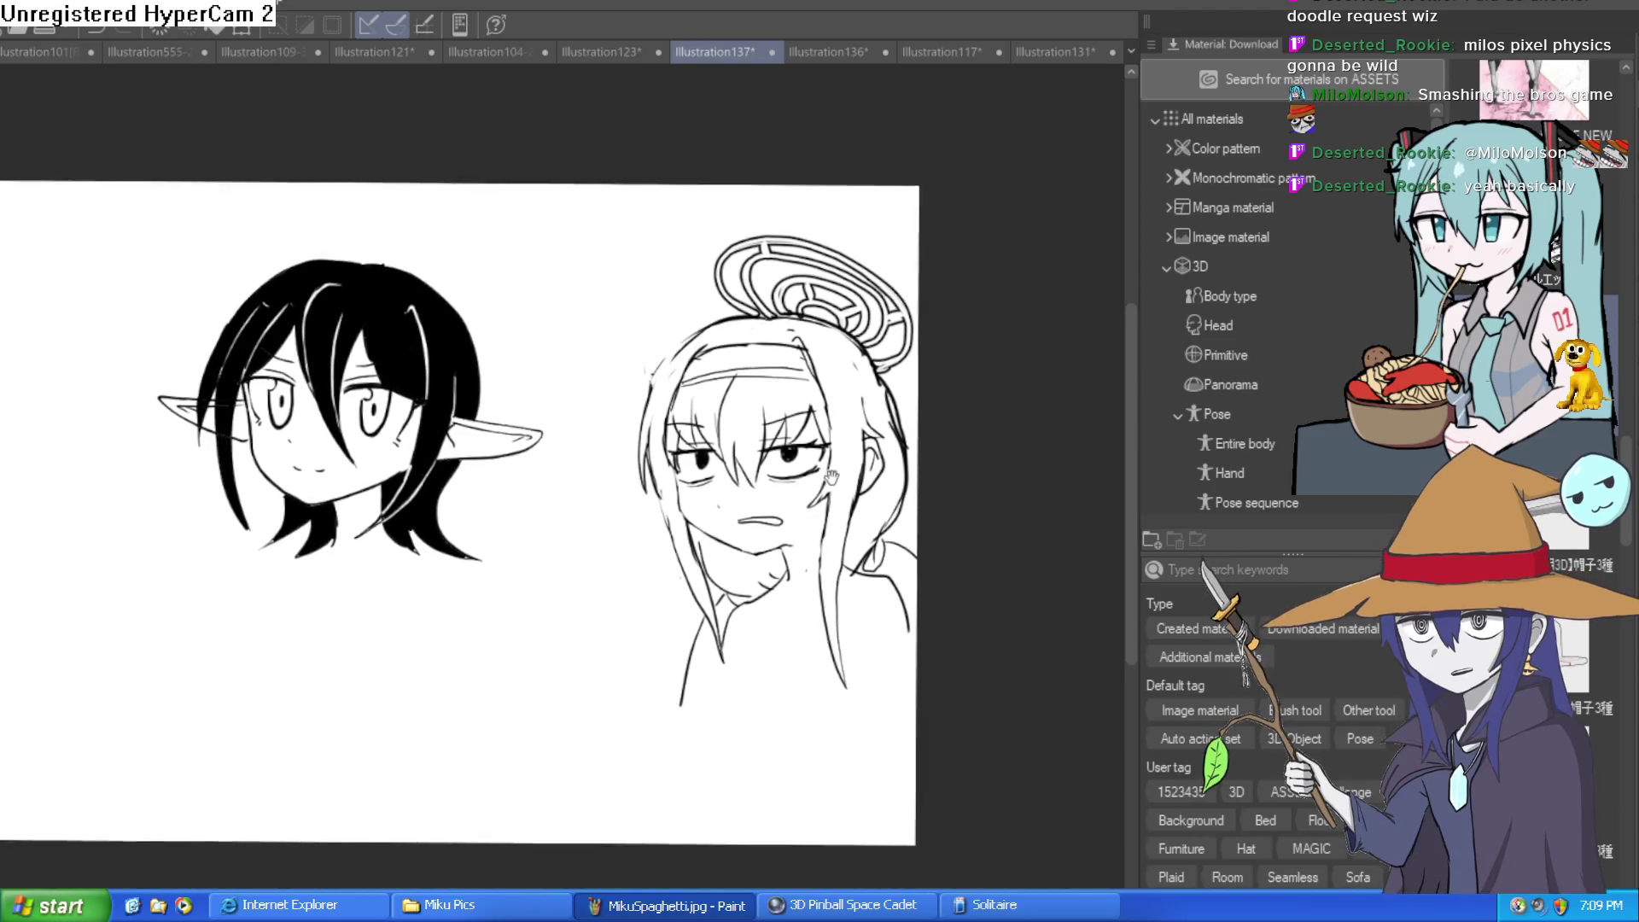
pyautogui.moveTo(881, 420); pyautogui.dragTo(783, 467)
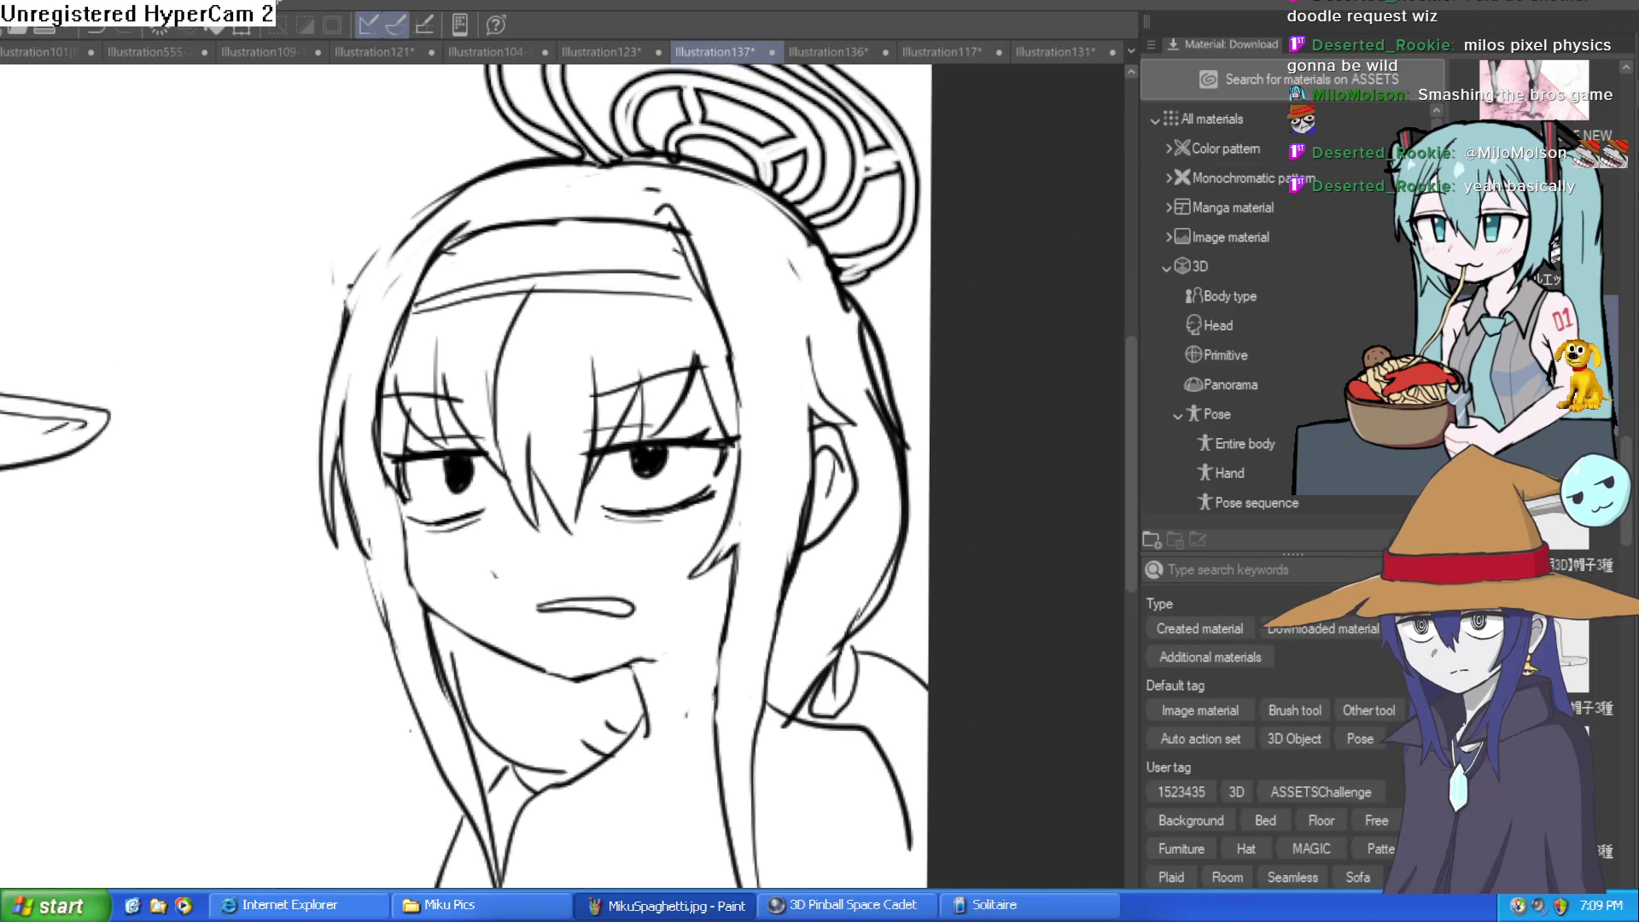
pyautogui.press('h')
pyautogui.press('h')
pyautogui.press('h')
pyautogui.press('h')
pyautogui.press('h')
pyautogui.press('h')
pyautogui.press('h')
pyautogui.press('h')
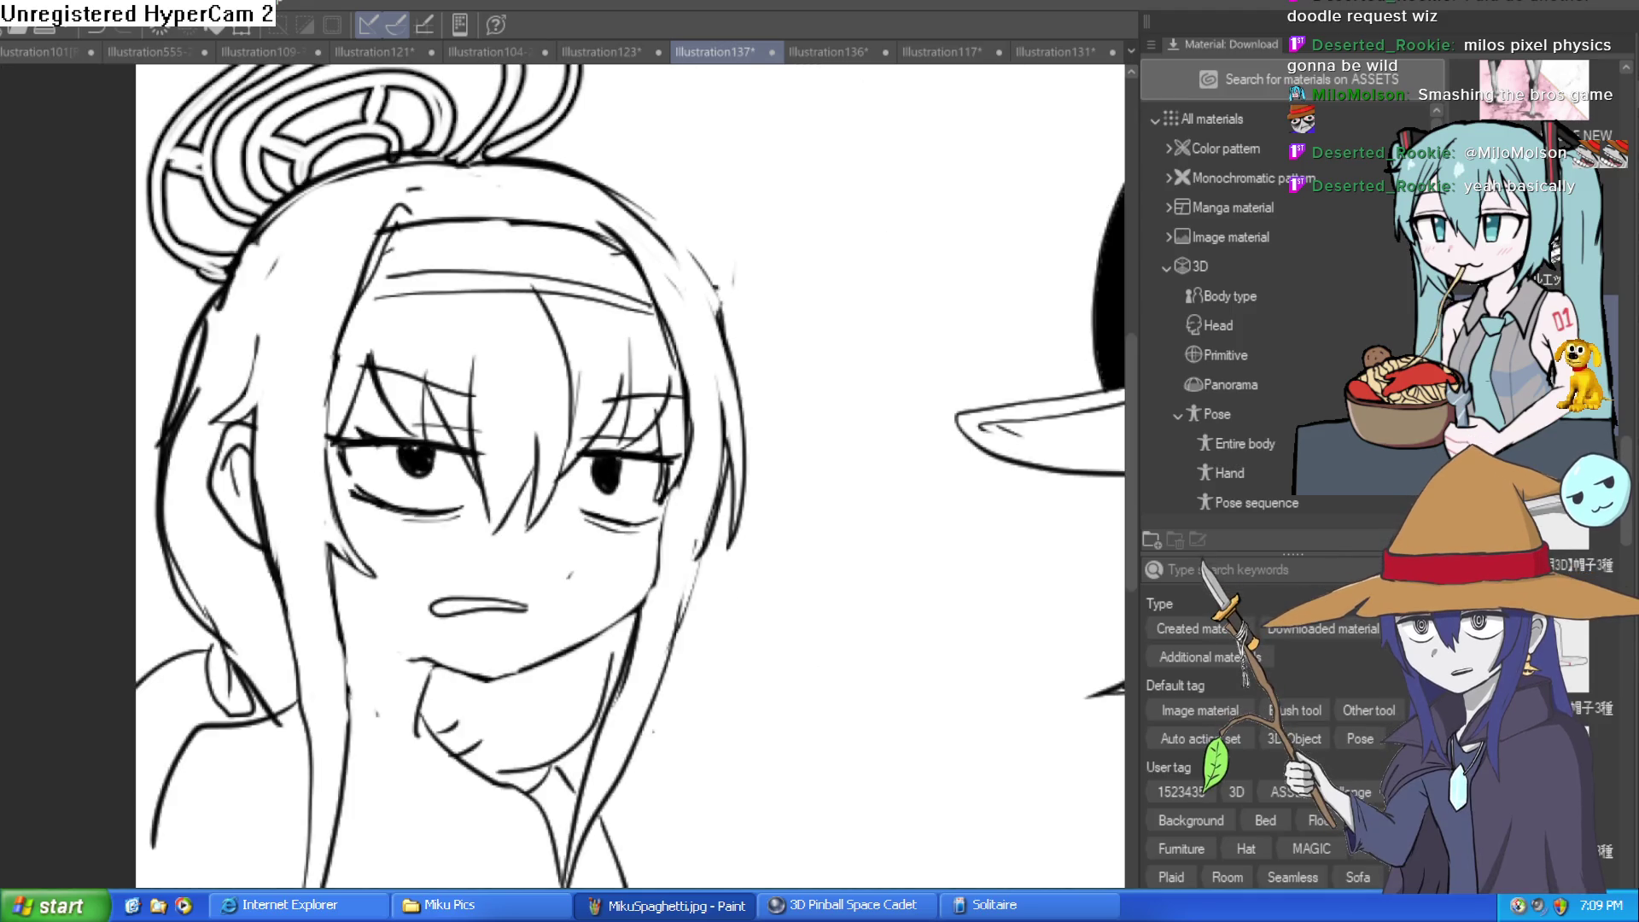
pyautogui.press('h')
pyautogui.press('h')
pyautogui.press('h')
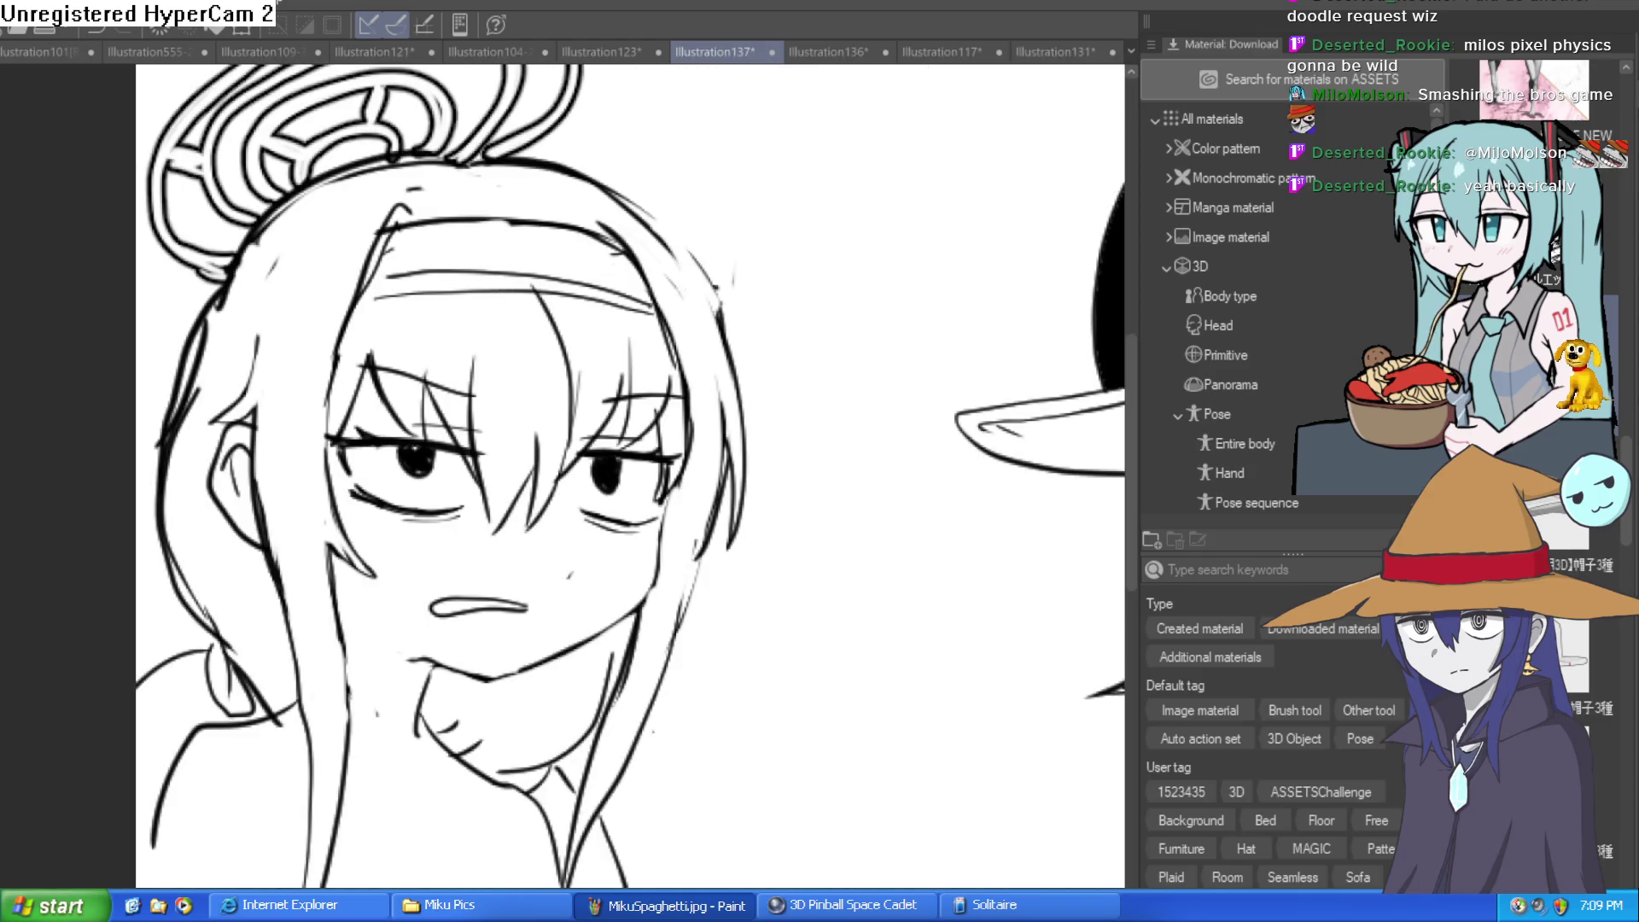
pyautogui.press('h')
pyautogui.press('h')
pyautogui.press('h')
pyautogui.press('h')
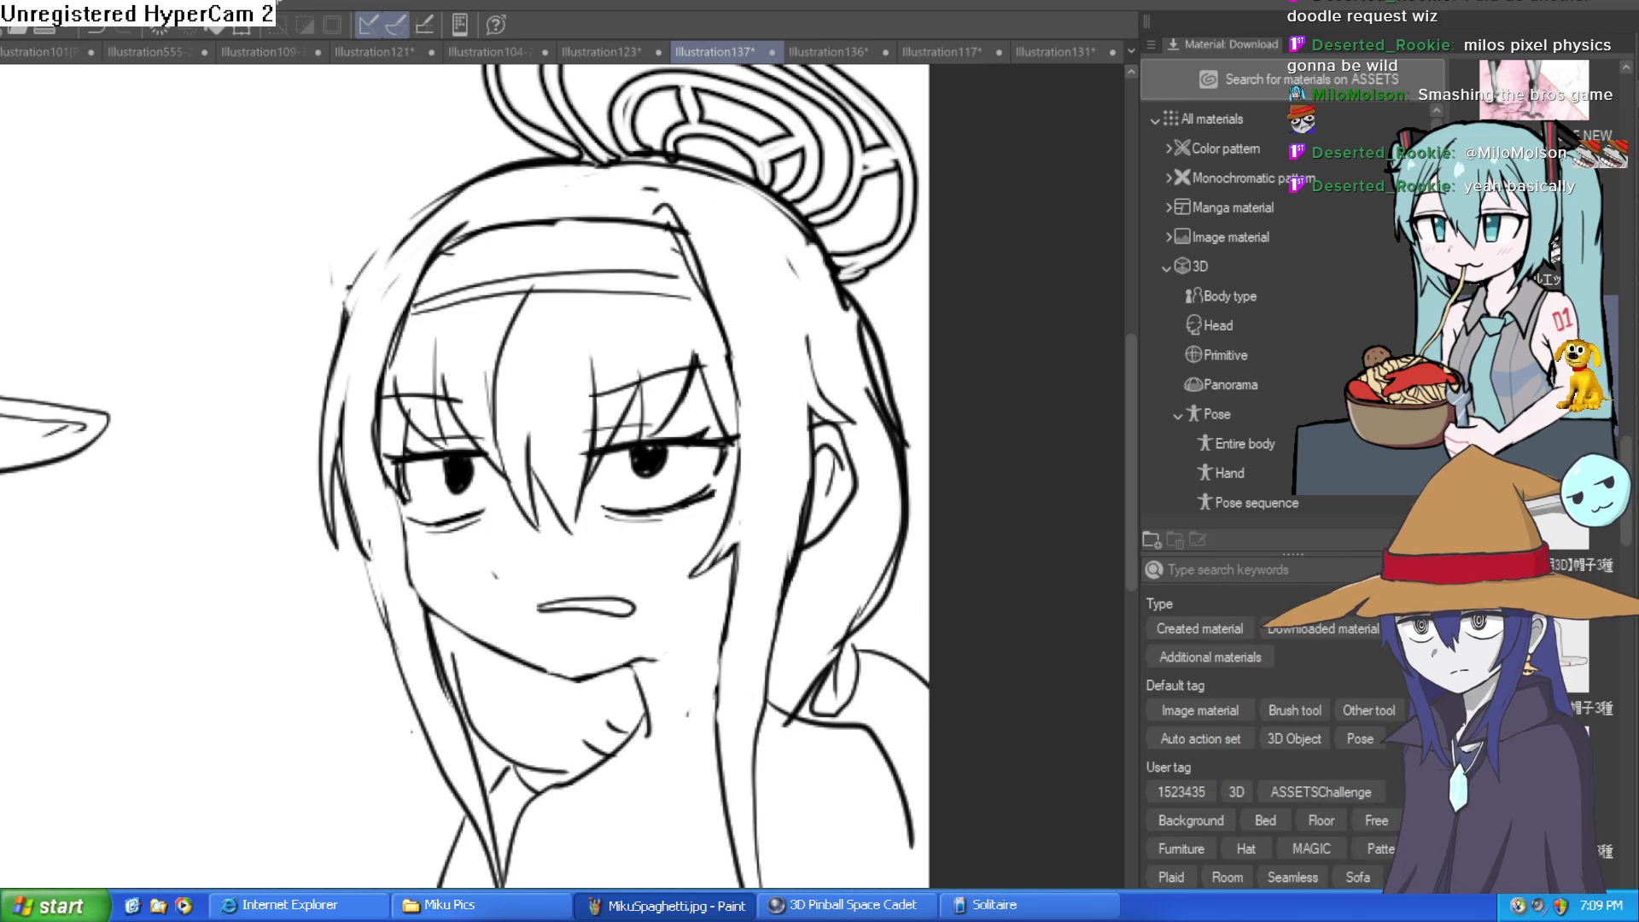
pyautogui.hotkey('alt', 'Tab')
pyautogui.moveTo(670, 746)
pyautogui.mouseDown()
pyautogui.moveTo(633, 780)
pyautogui.moveTo(650, 769)
pyautogui.mouseUp()
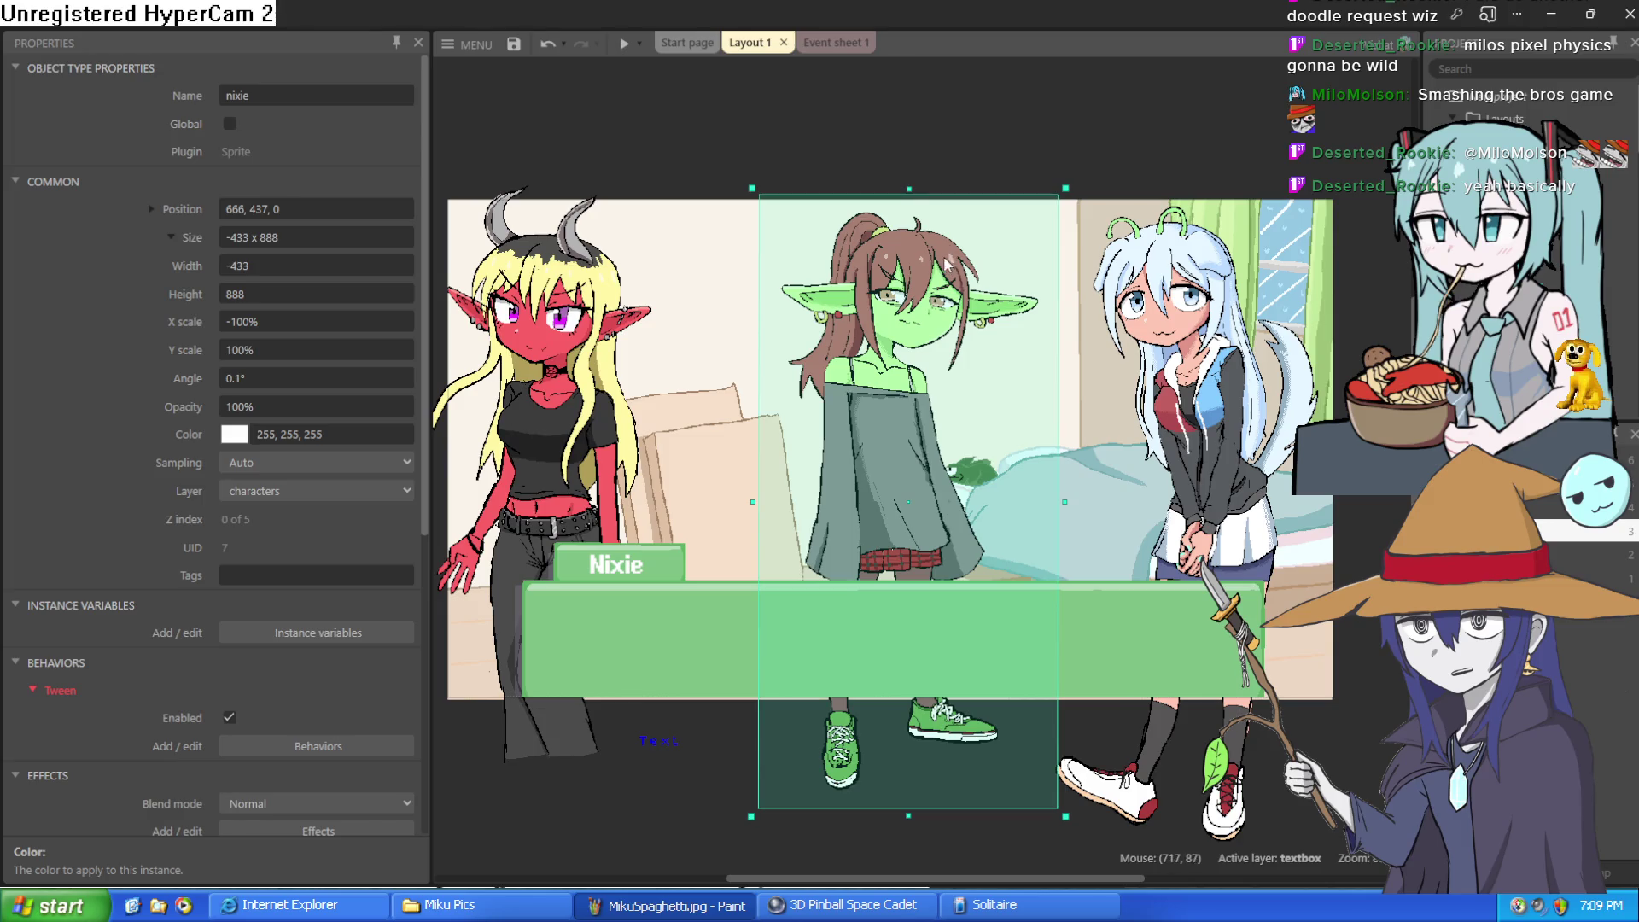
# Orbit the black-haired head model in Blockbench, switch to Edit mode, then return to Clip Studio Paint
pyautogui.hotkey('alt', 'Tab')
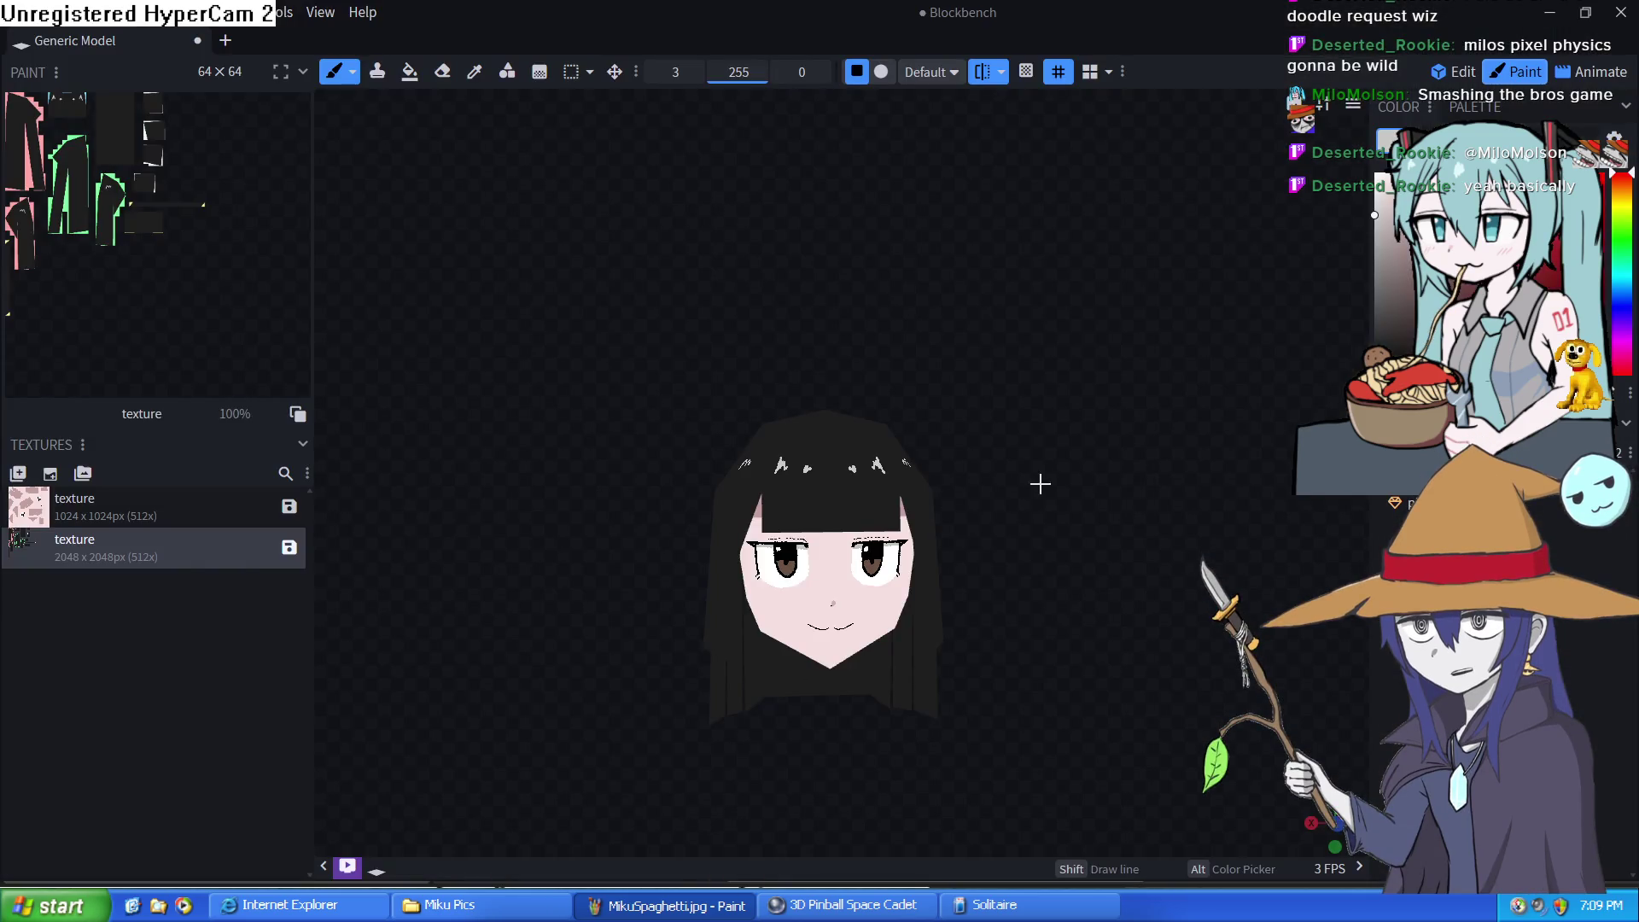
pyautogui.moveTo(1052, 523)
pyautogui.mouseDown()
pyautogui.moveTo(951, 549)
pyautogui.moveTo(862, 478)
pyautogui.moveTo(808, 469)
pyautogui.moveTo(1185, 436)
pyautogui.moveTo(1280, 469)
pyautogui.moveTo(1007, 468)
pyautogui.moveTo(1300, 499)
pyautogui.moveTo(1149, 516)
pyautogui.moveTo(1046, 468)
pyautogui.mouseUp()
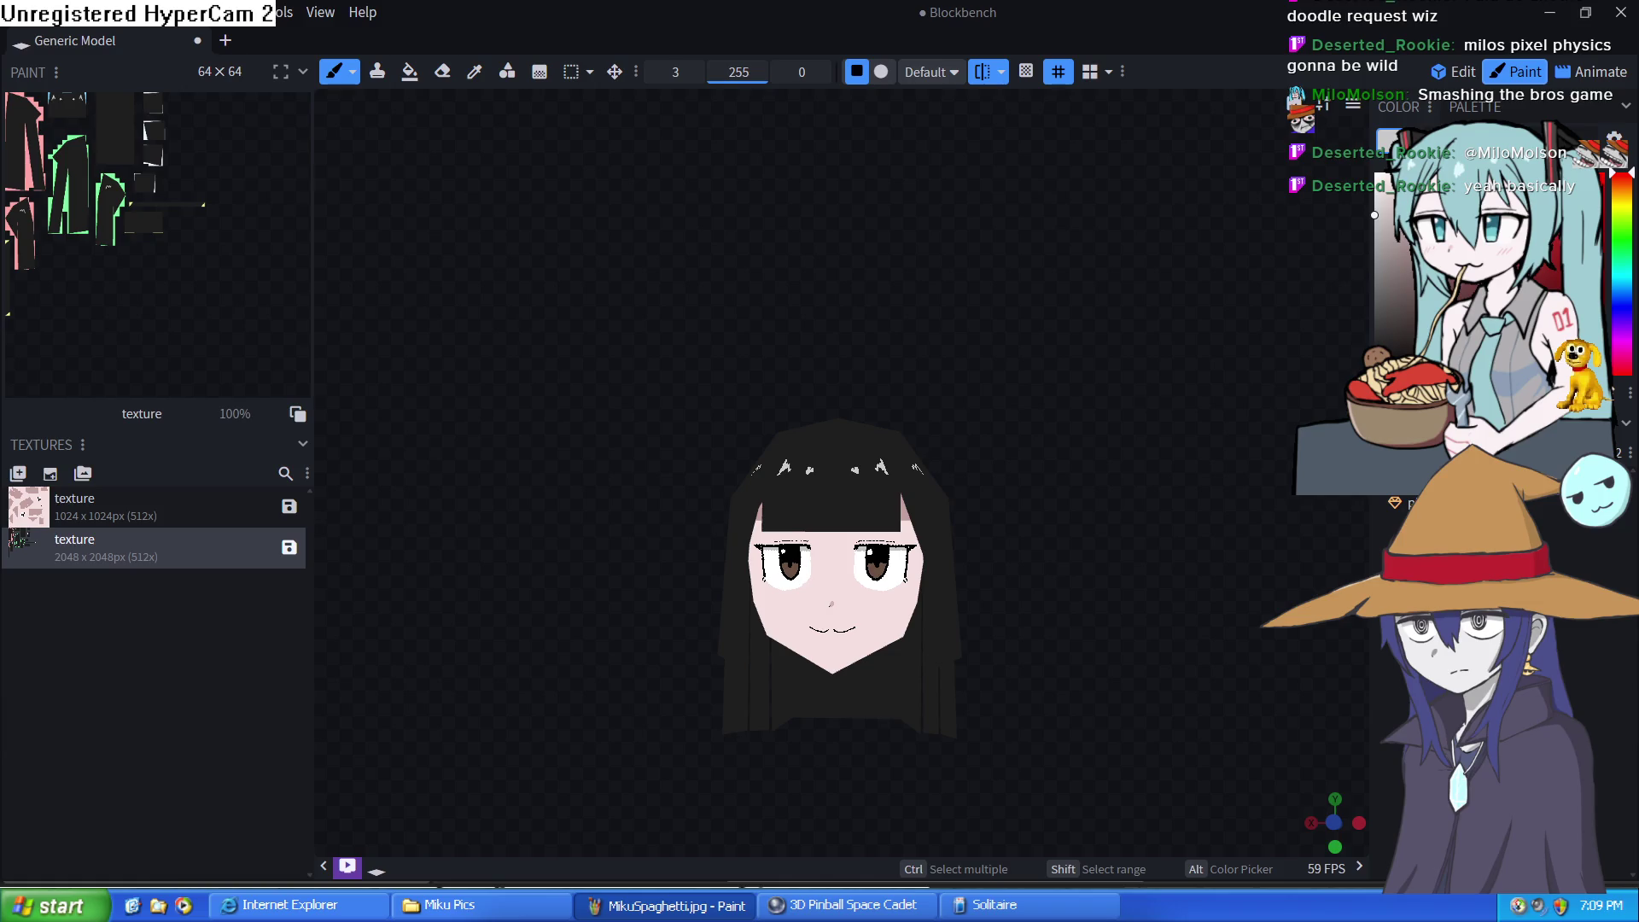
pyautogui.click(1456, 71)
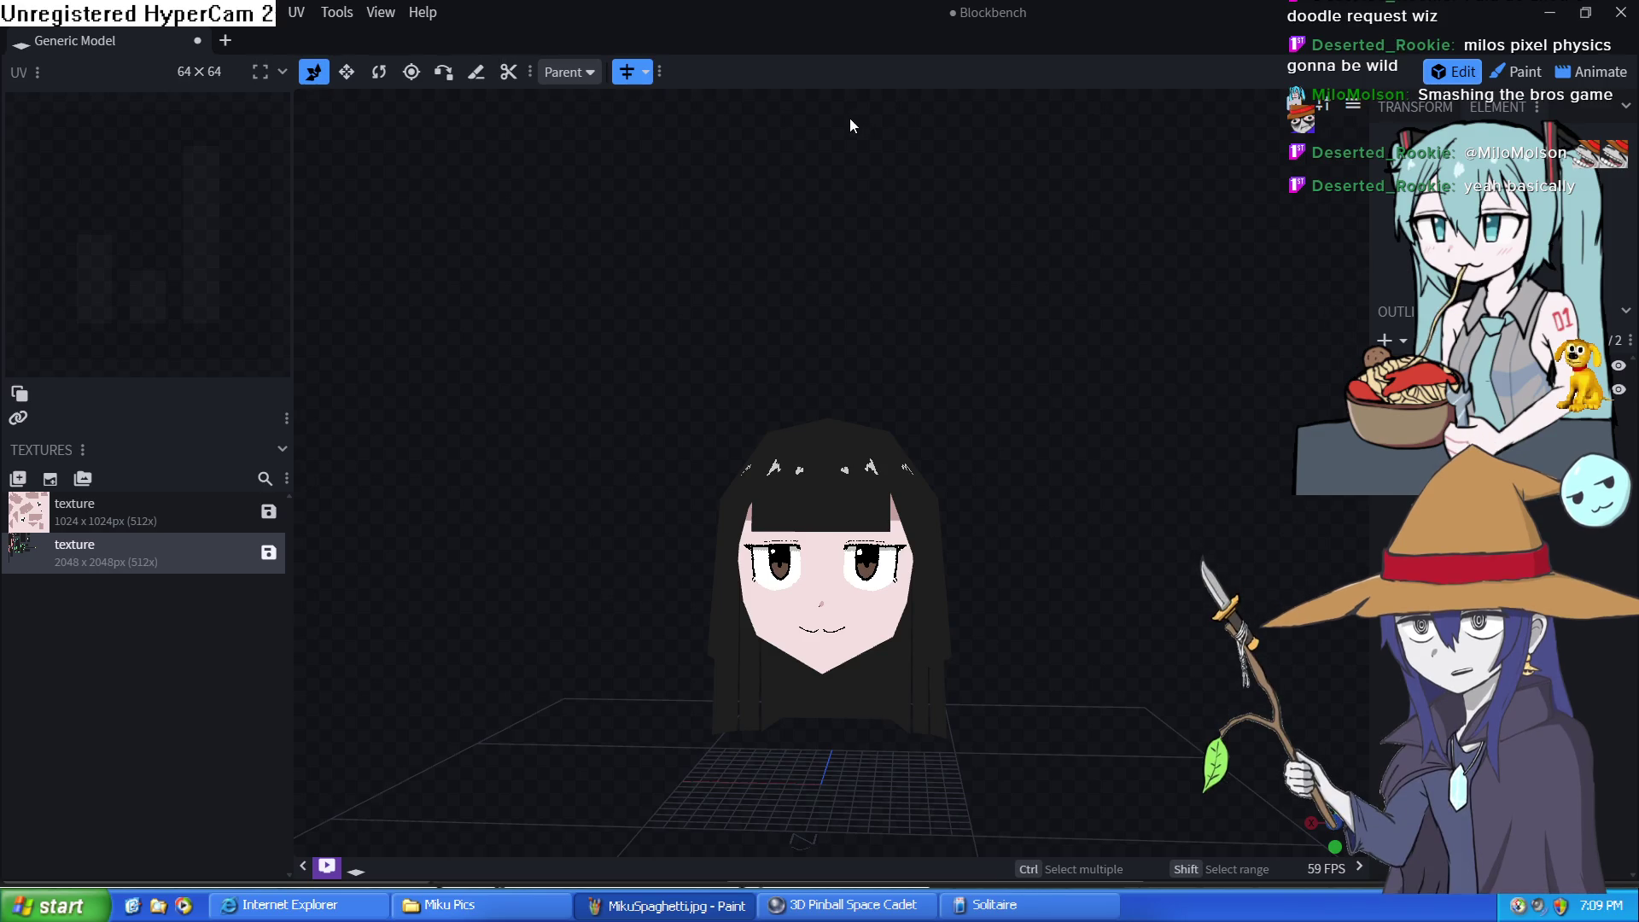
pyautogui.hotkey('alt', 'Tab')
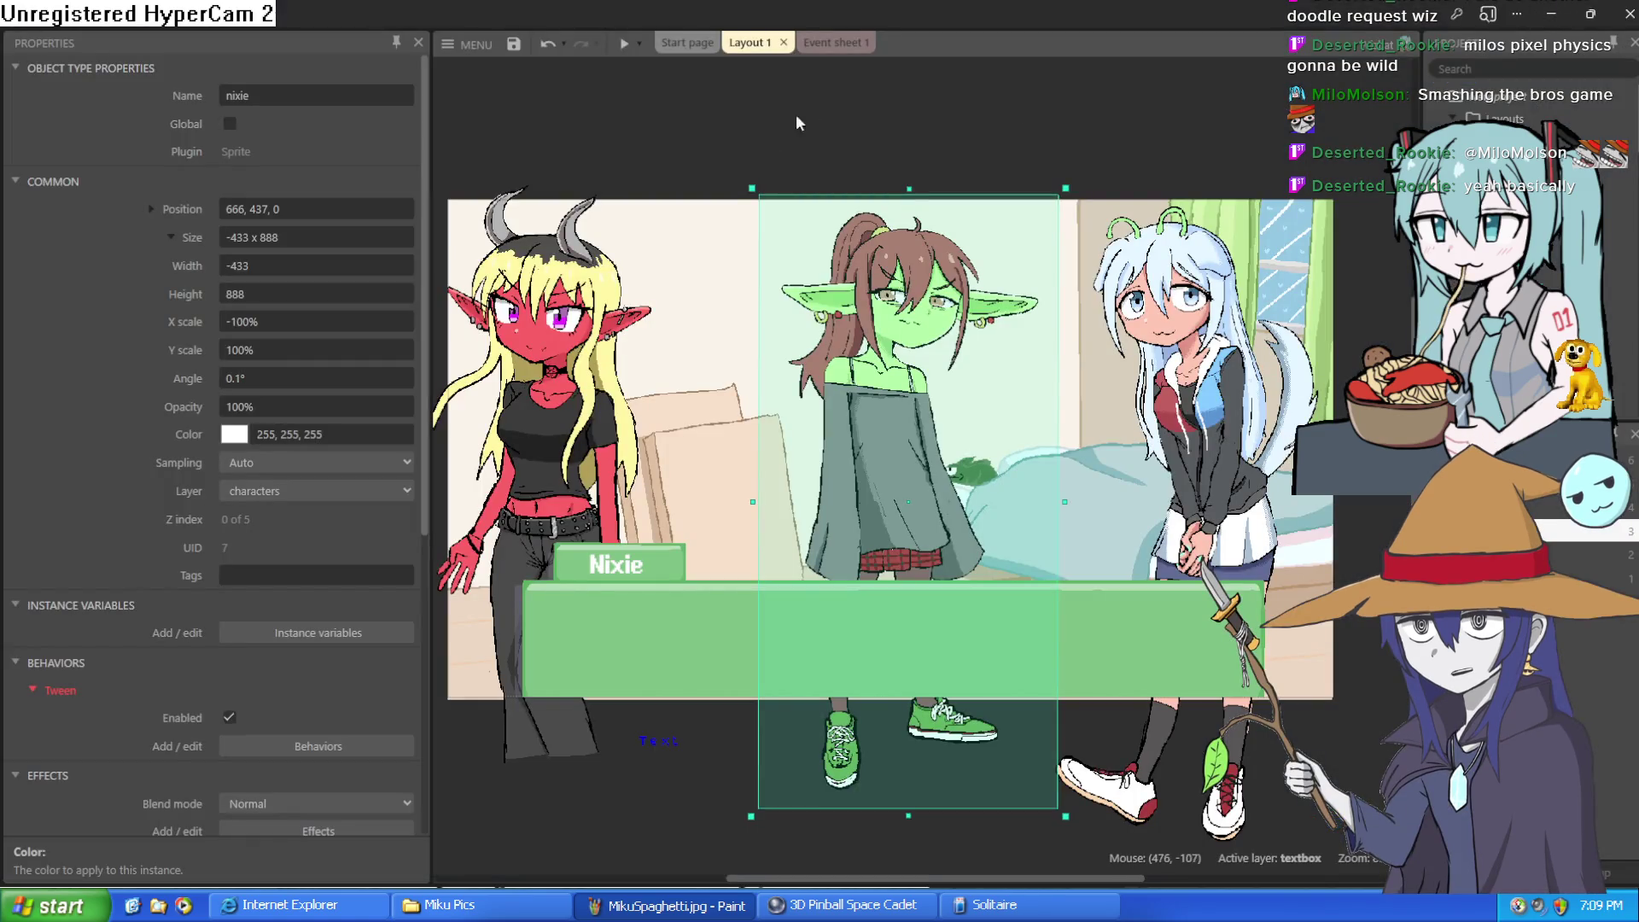
pyautogui.hotkey('alt', 'Tab')
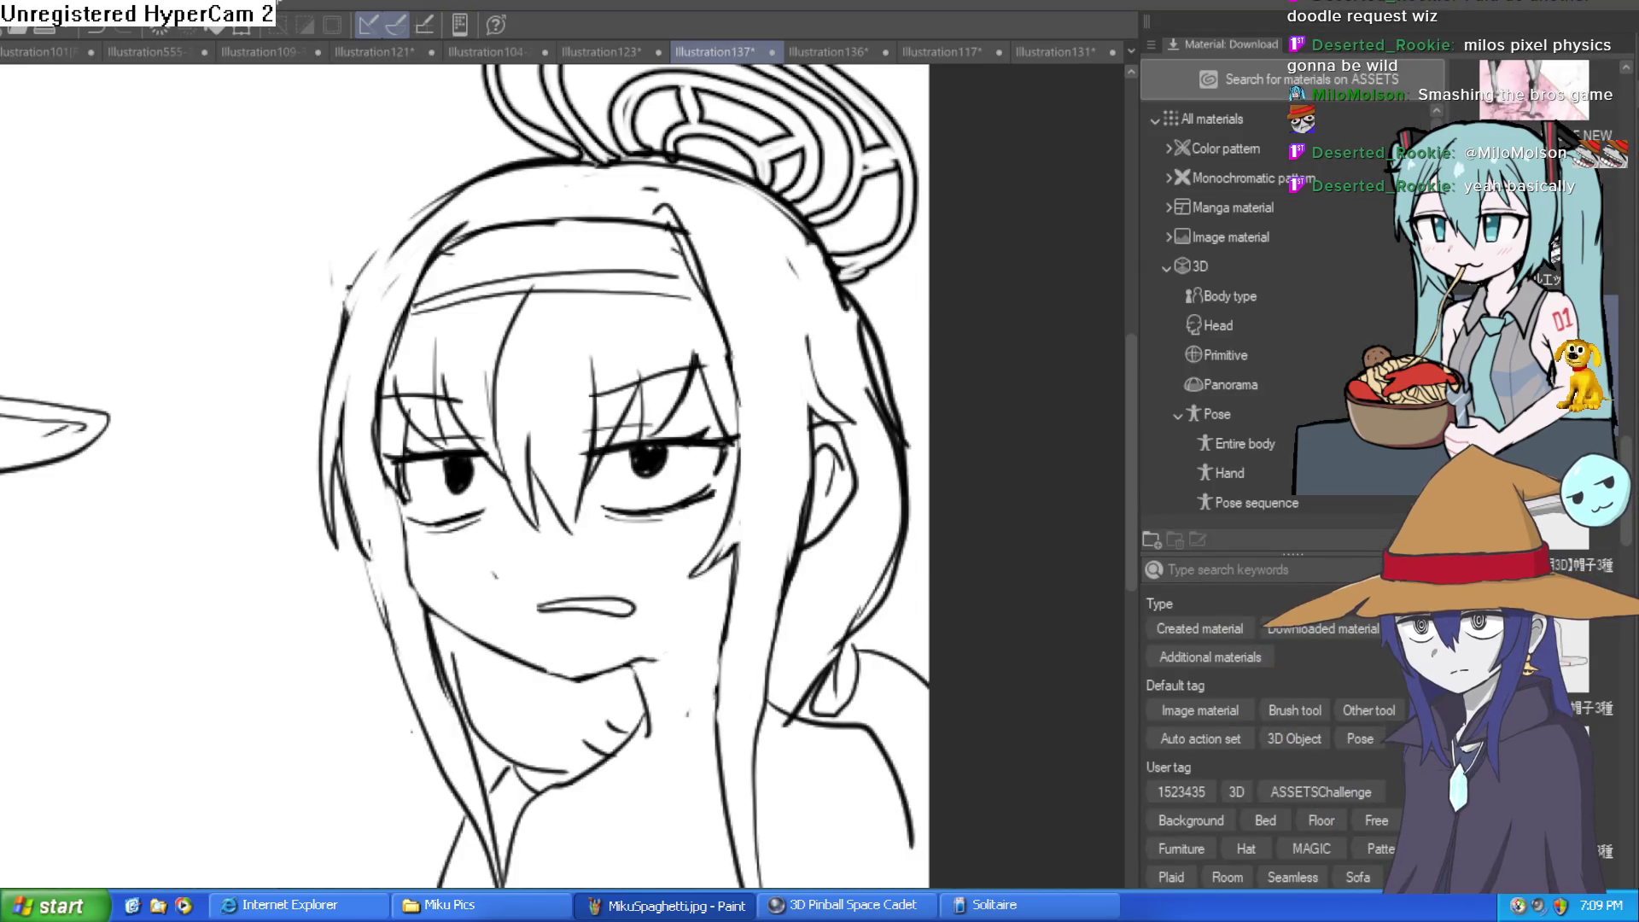
# Browse the Hyra, Illustration121 and Illustration123 elf-head illustrations
pyautogui.click(606, 51)
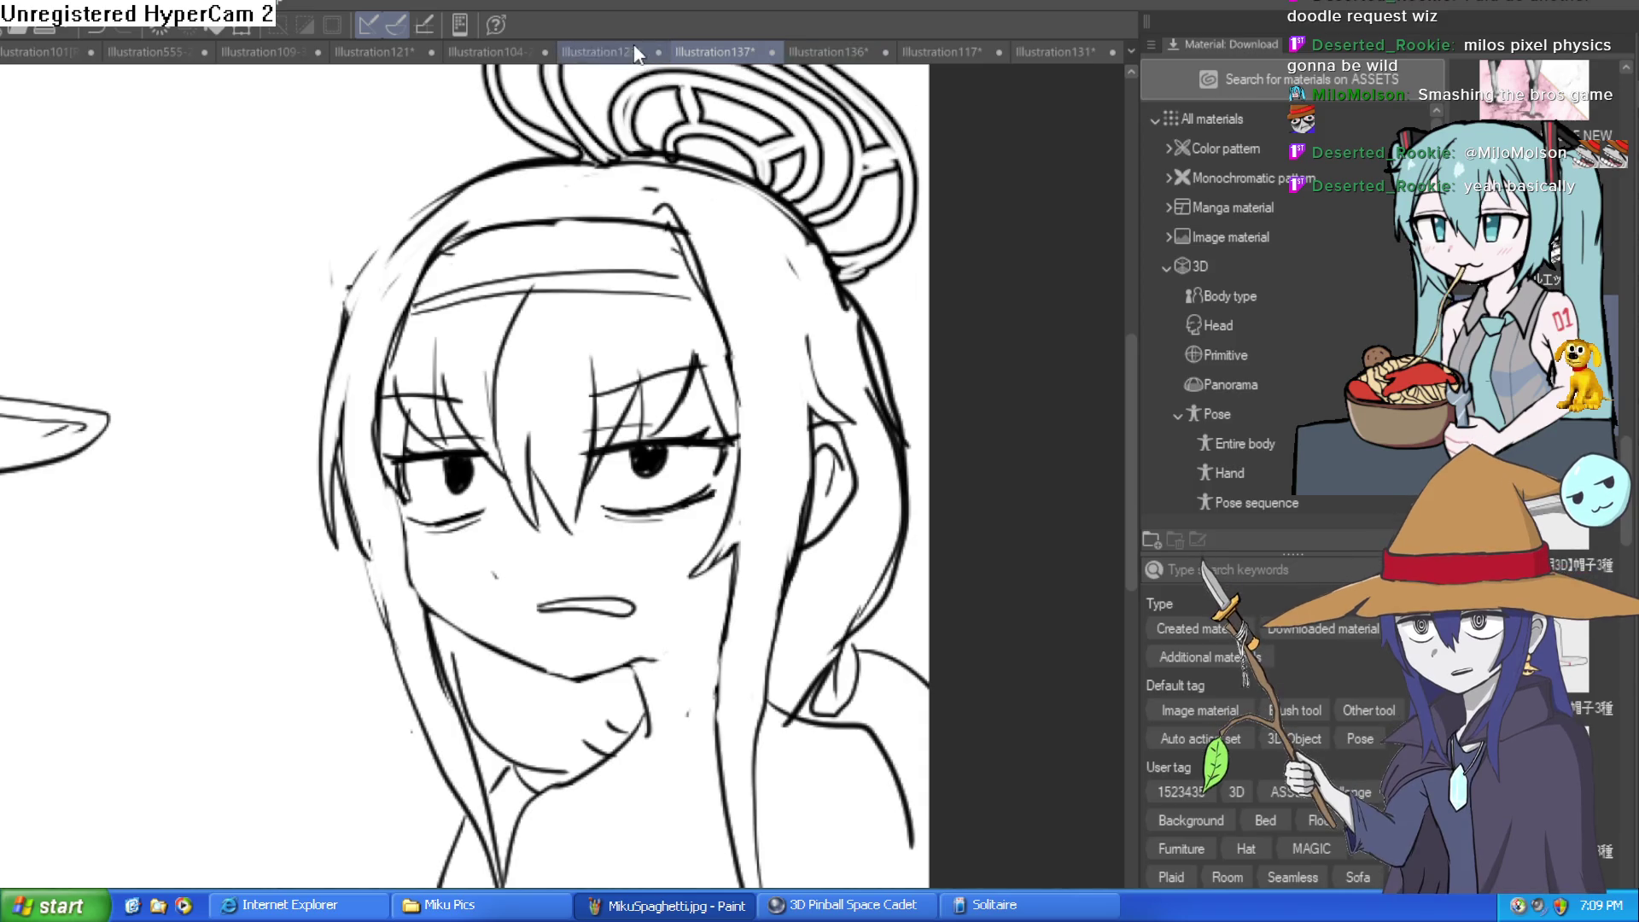
pyautogui.click(501, 49)
pyautogui.click(399, 52)
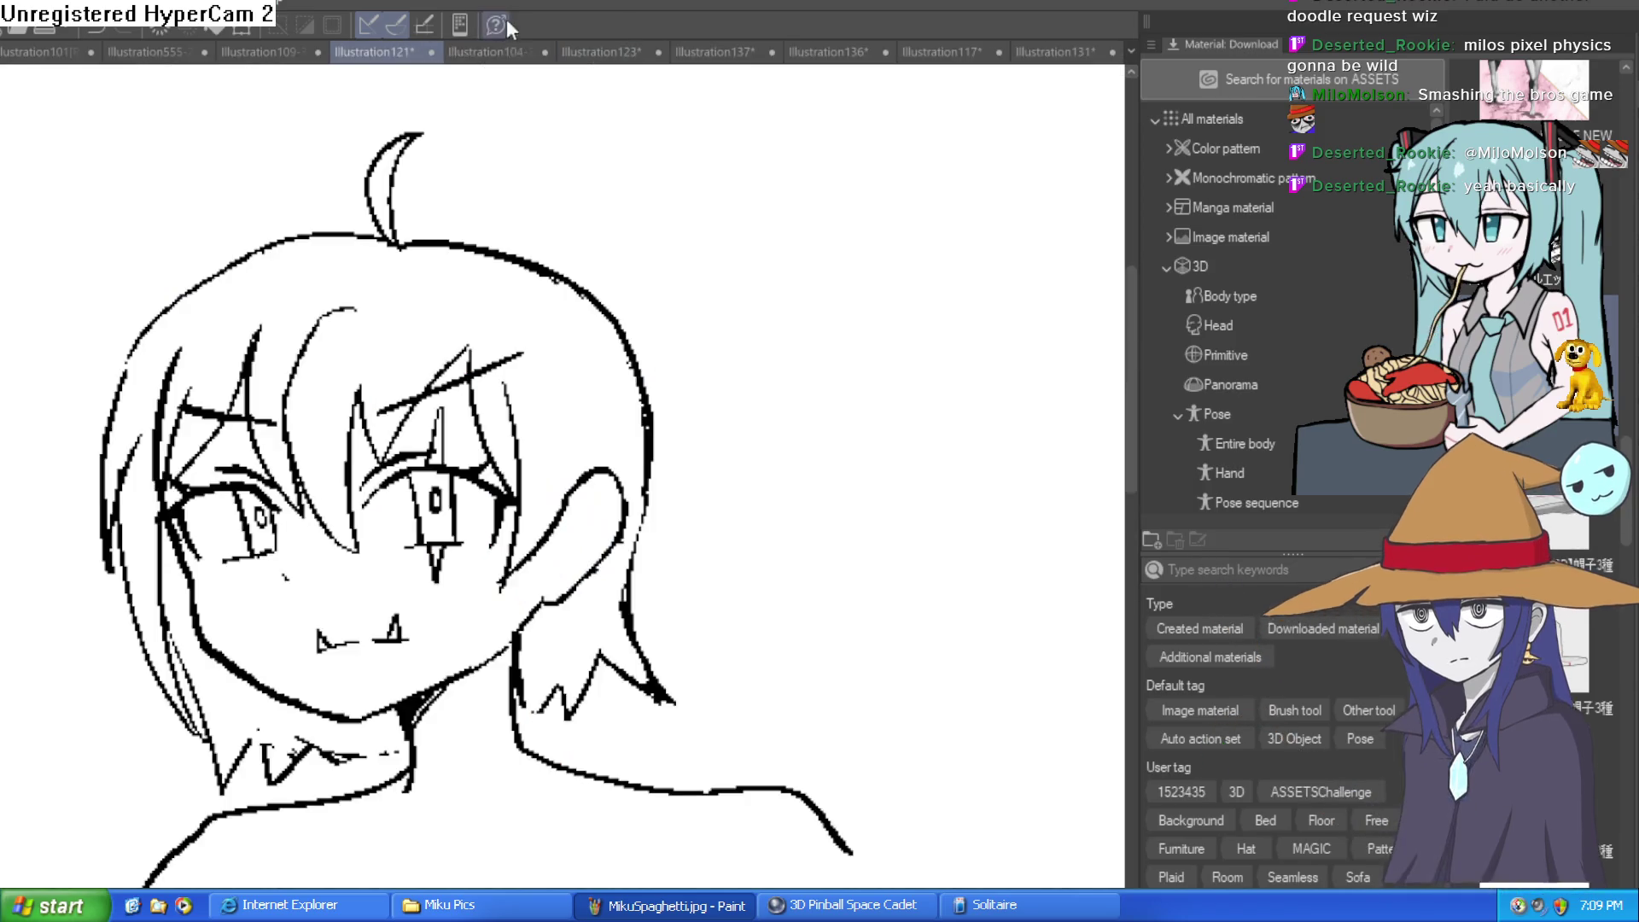
pyautogui.click(503, 52)
pyautogui.scroll(-3, 747, 252)
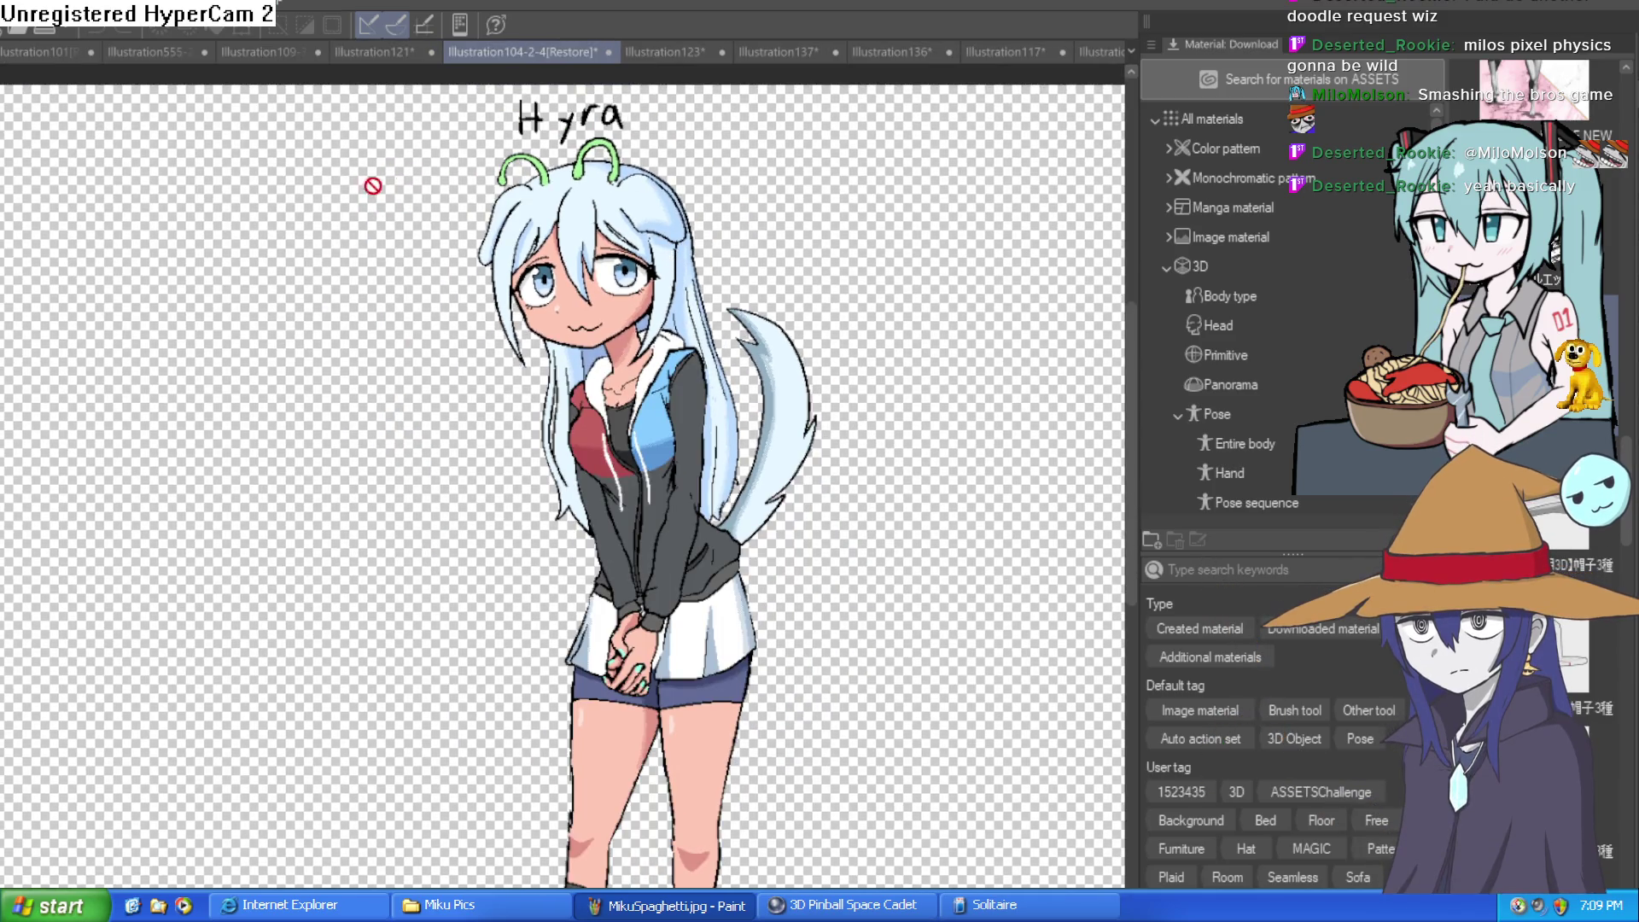
pyautogui.click(708, 53)
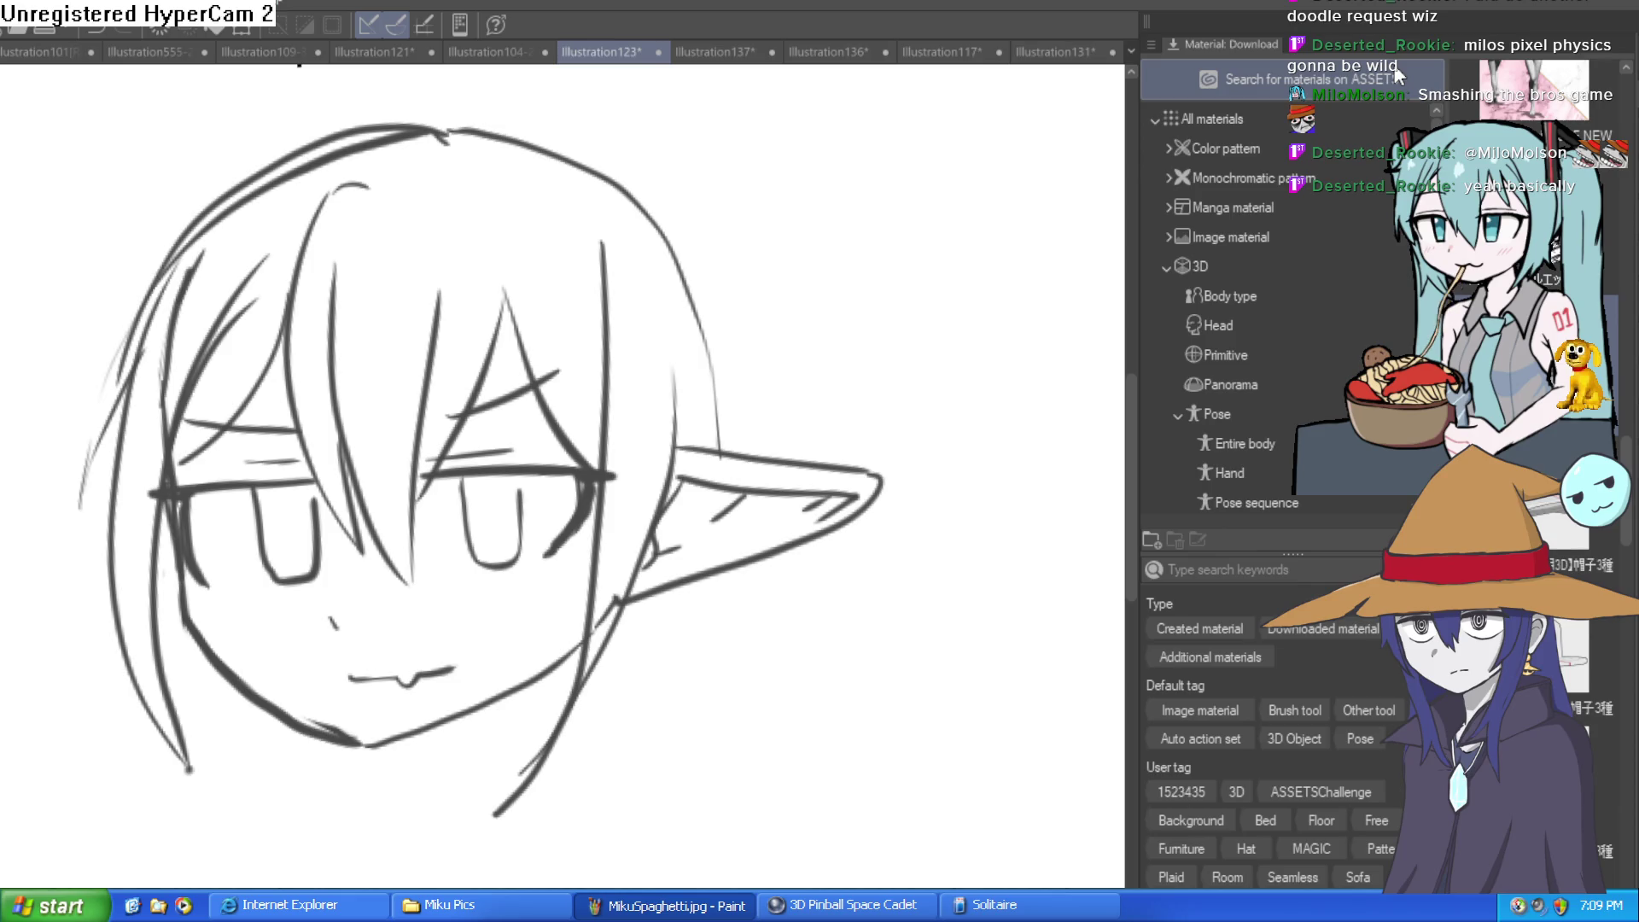
# Hide the palettes and browse the illustrations to the Illustration131 plaid-shirt girl drawing
pyautogui.press('Tab')
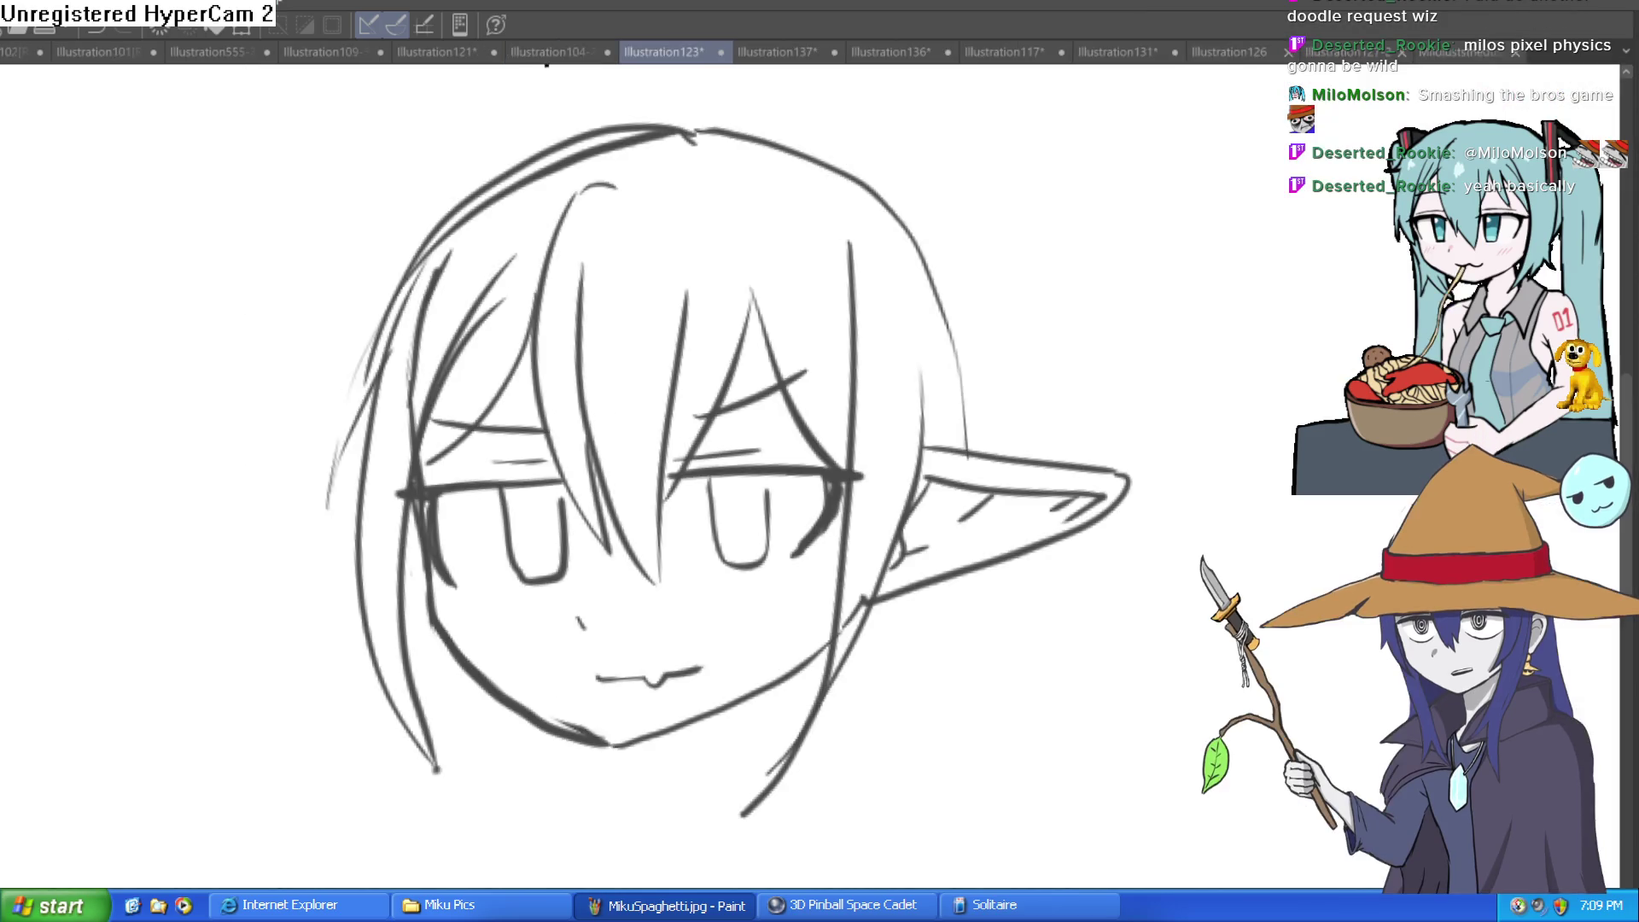
pyautogui.click(798, 53)
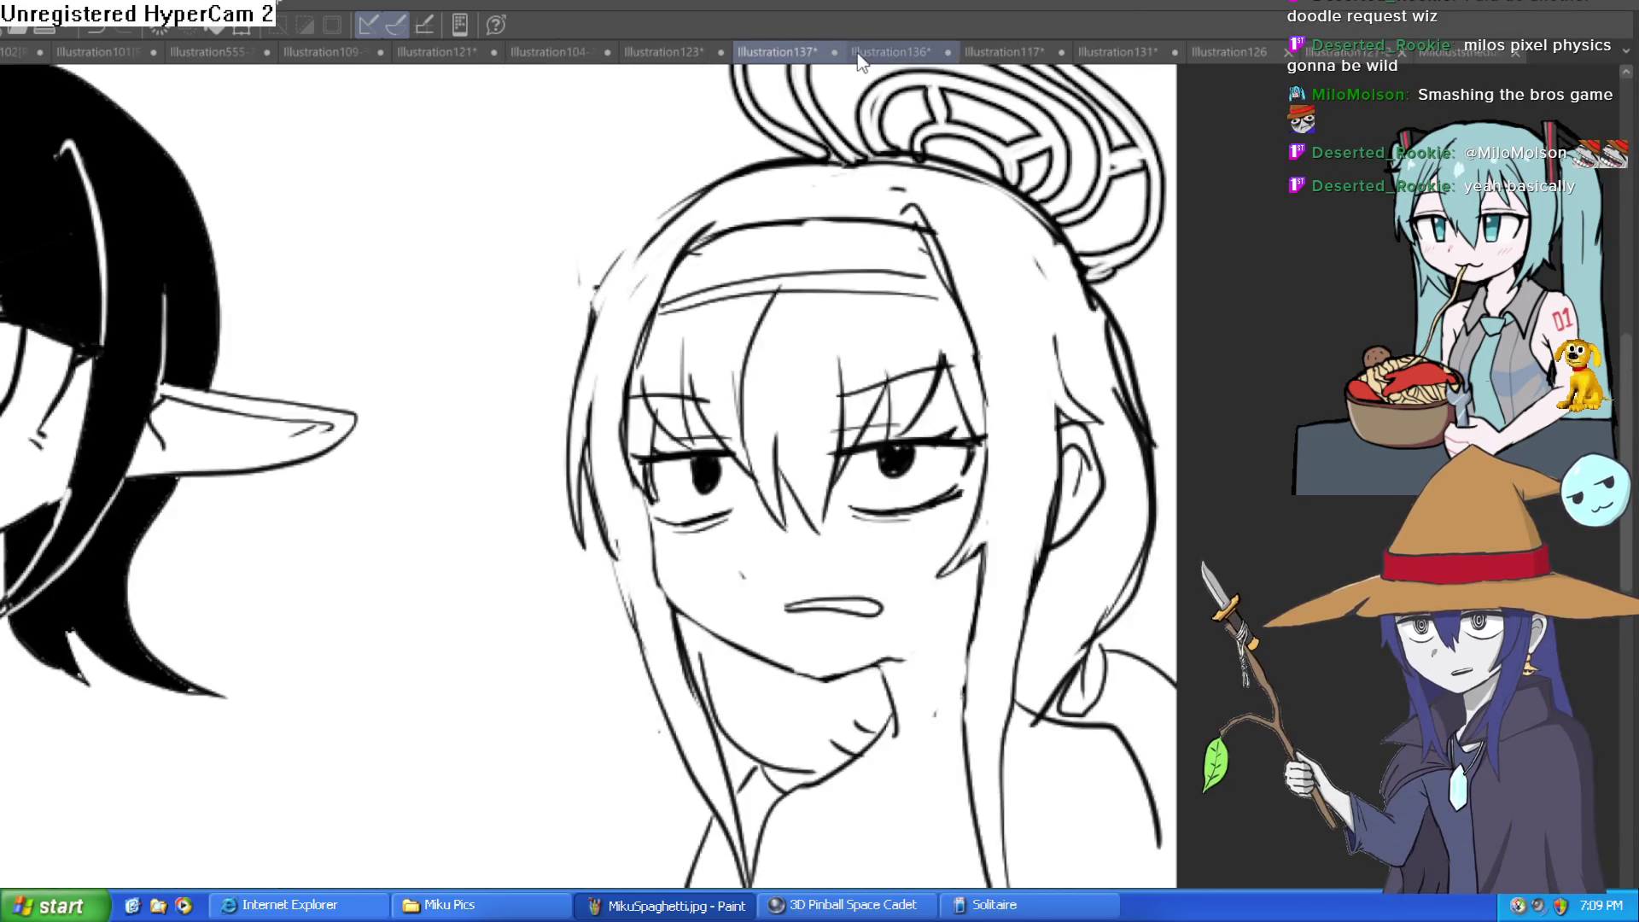
pyautogui.click(879, 53)
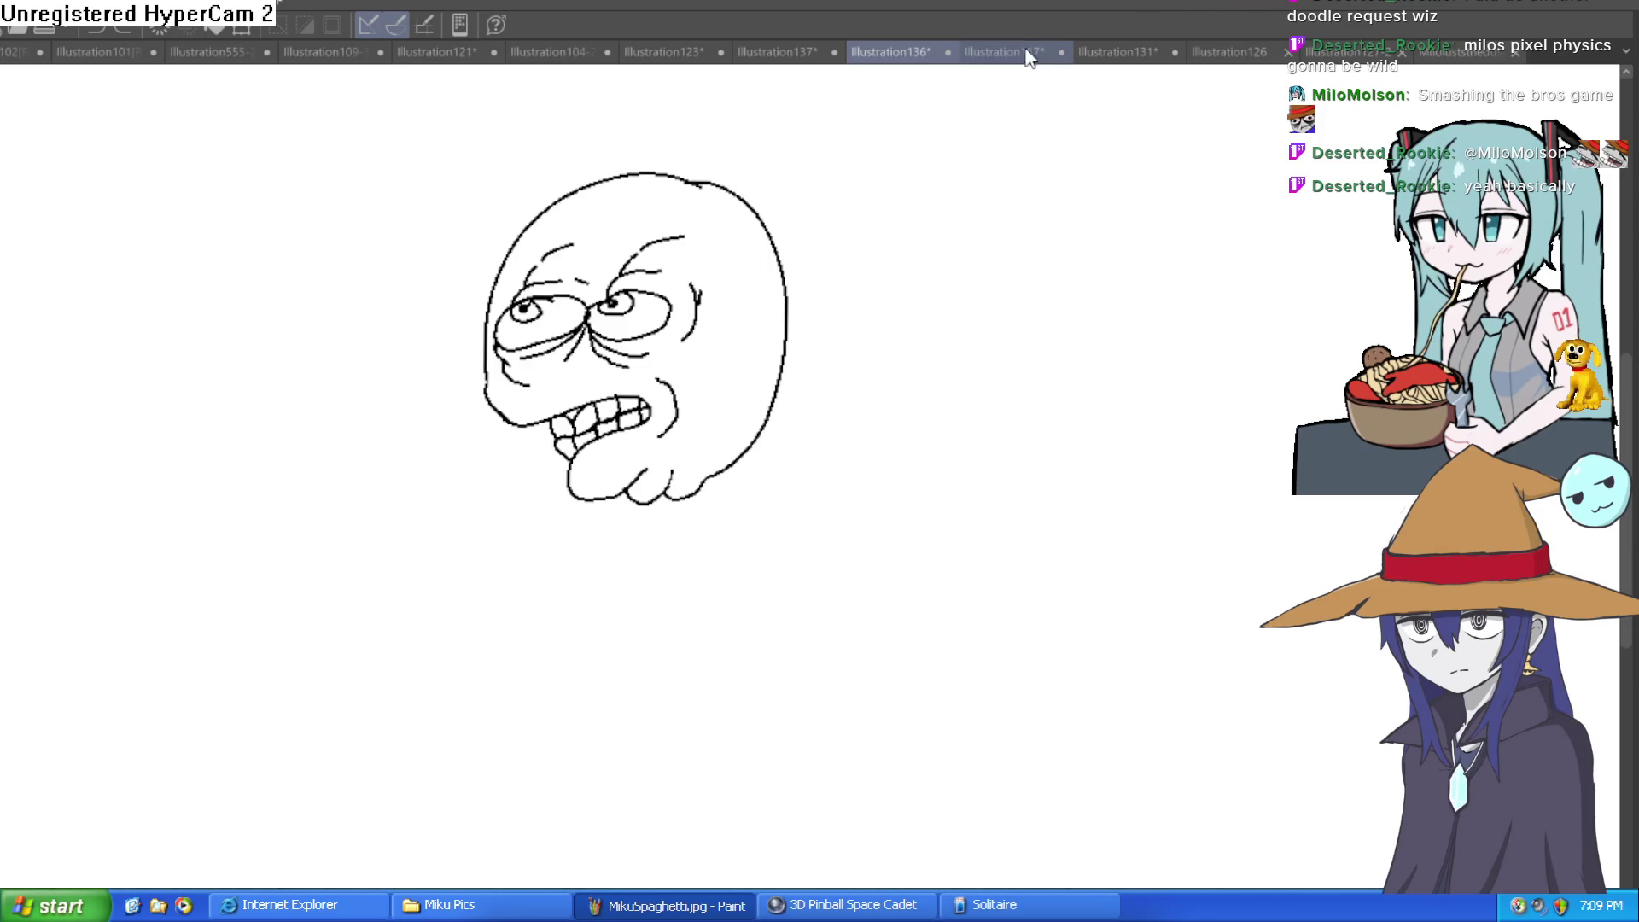
pyautogui.click(1033, 53)
pyautogui.click(1452, 52)
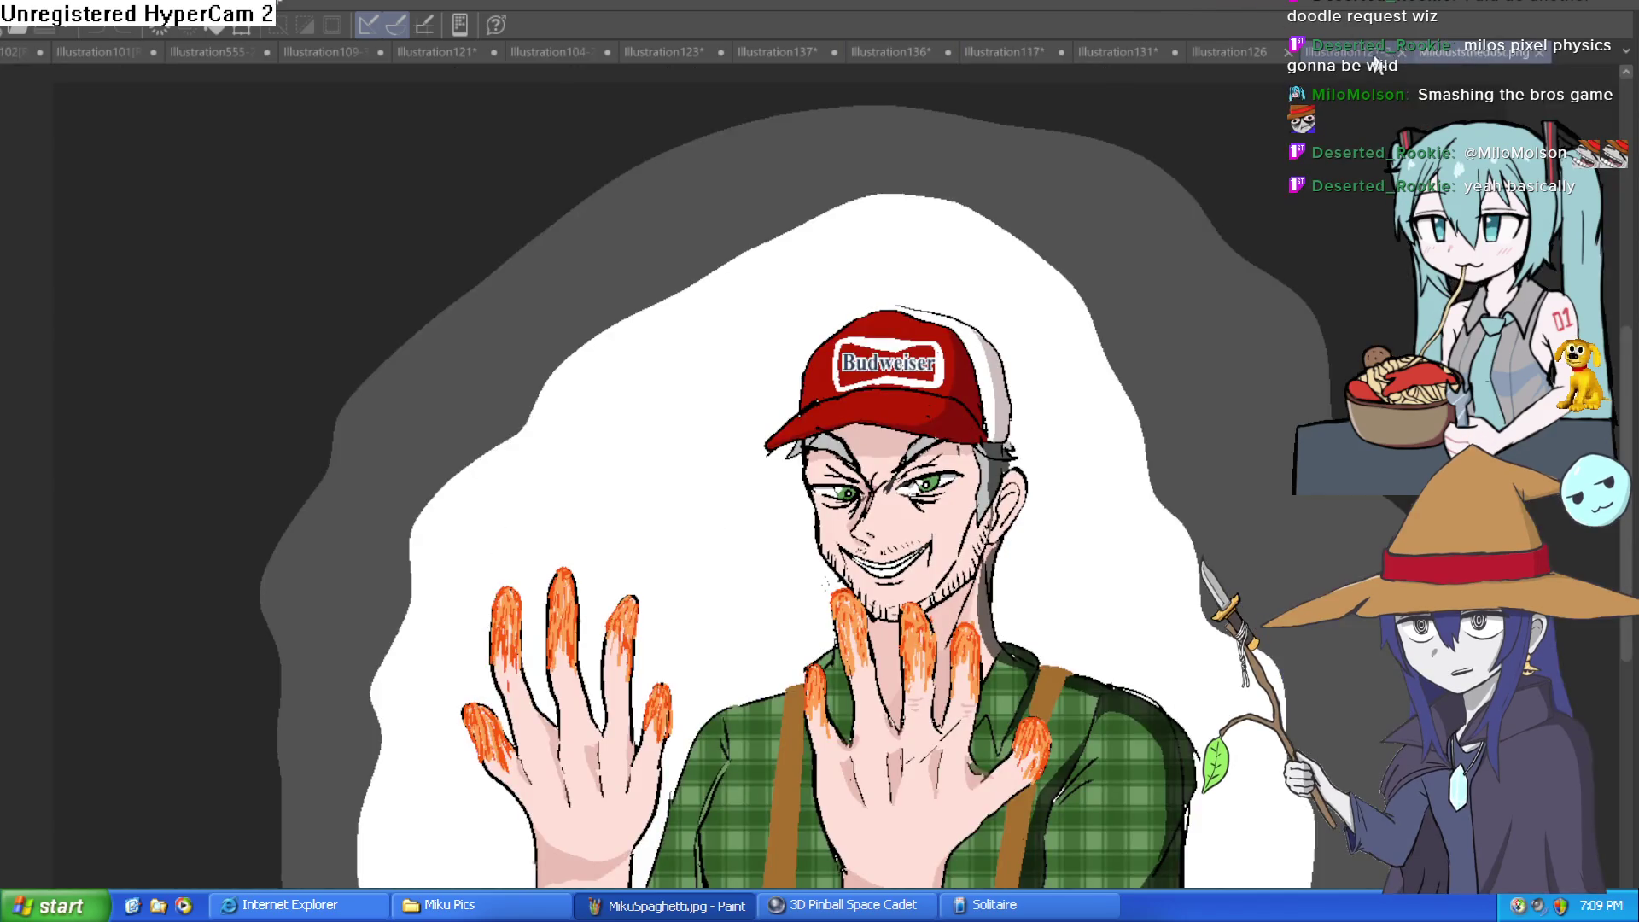
pyautogui.click(1353, 52)
pyautogui.click(1236, 52)
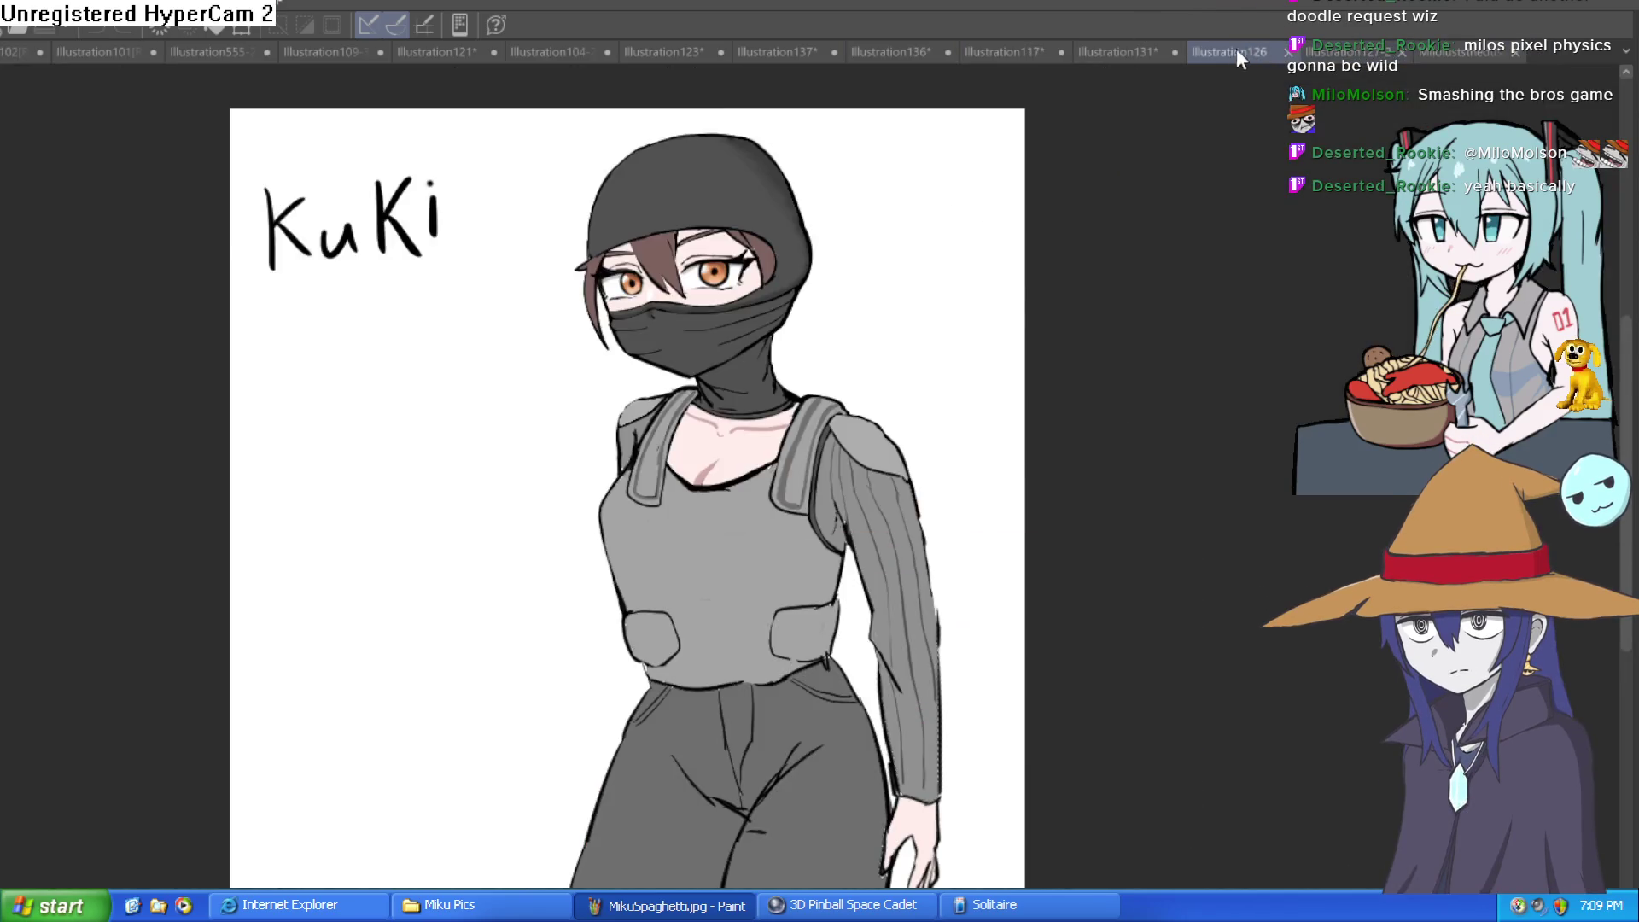
pyautogui.click(1115, 54)
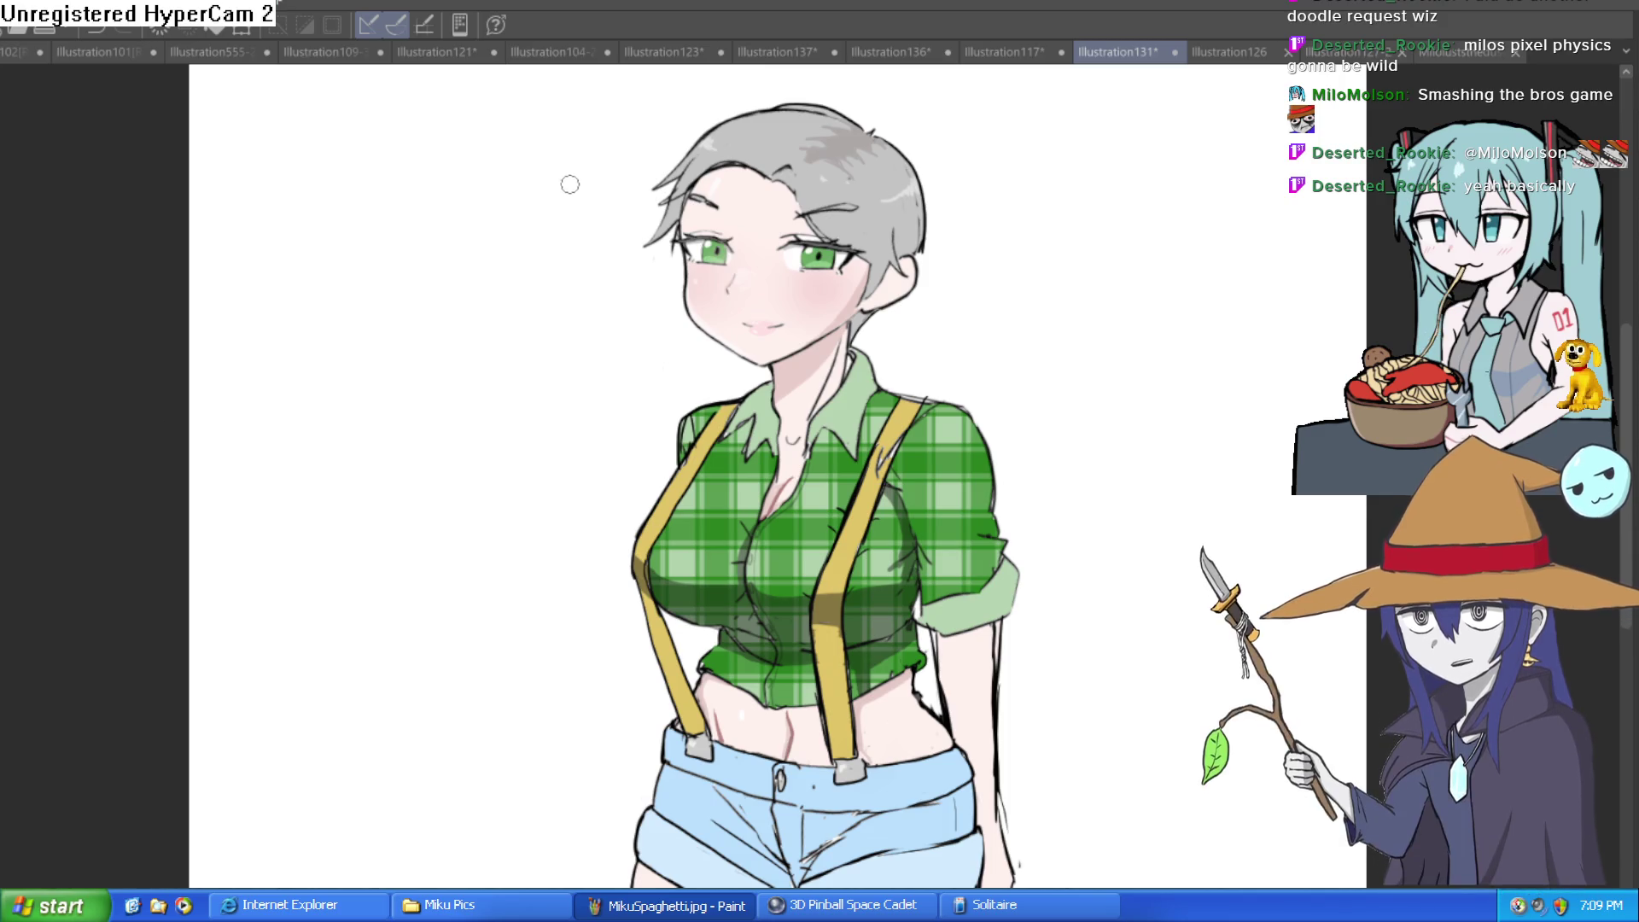
# Hand-letter 'Mila' at the top-left of the drawing and pan to review it
pyautogui.moveTo(372, 141)
pyautogui.mouseDown()
pyautogui.moveTo(431, 167)
pyautogui.moveTo(449, 137)
pyautogui.mouseUp()
pyautogui.hotkey('ctrl', 'z')
pyautogui.moveTo(371, 206); pyautogui.dragTo(444, 198)
pyautogui.moveTo(468, 171); pyautogui.dragTo(468, 199)
pyautogui.click(471, 134)
pyautogui.moveTo(509, 118)
pyautogui.mouseDown()
pyautogui.moveTo(511, 199)
pyautogui.moveTo(572, 198)
pyautogui.mouseUp()
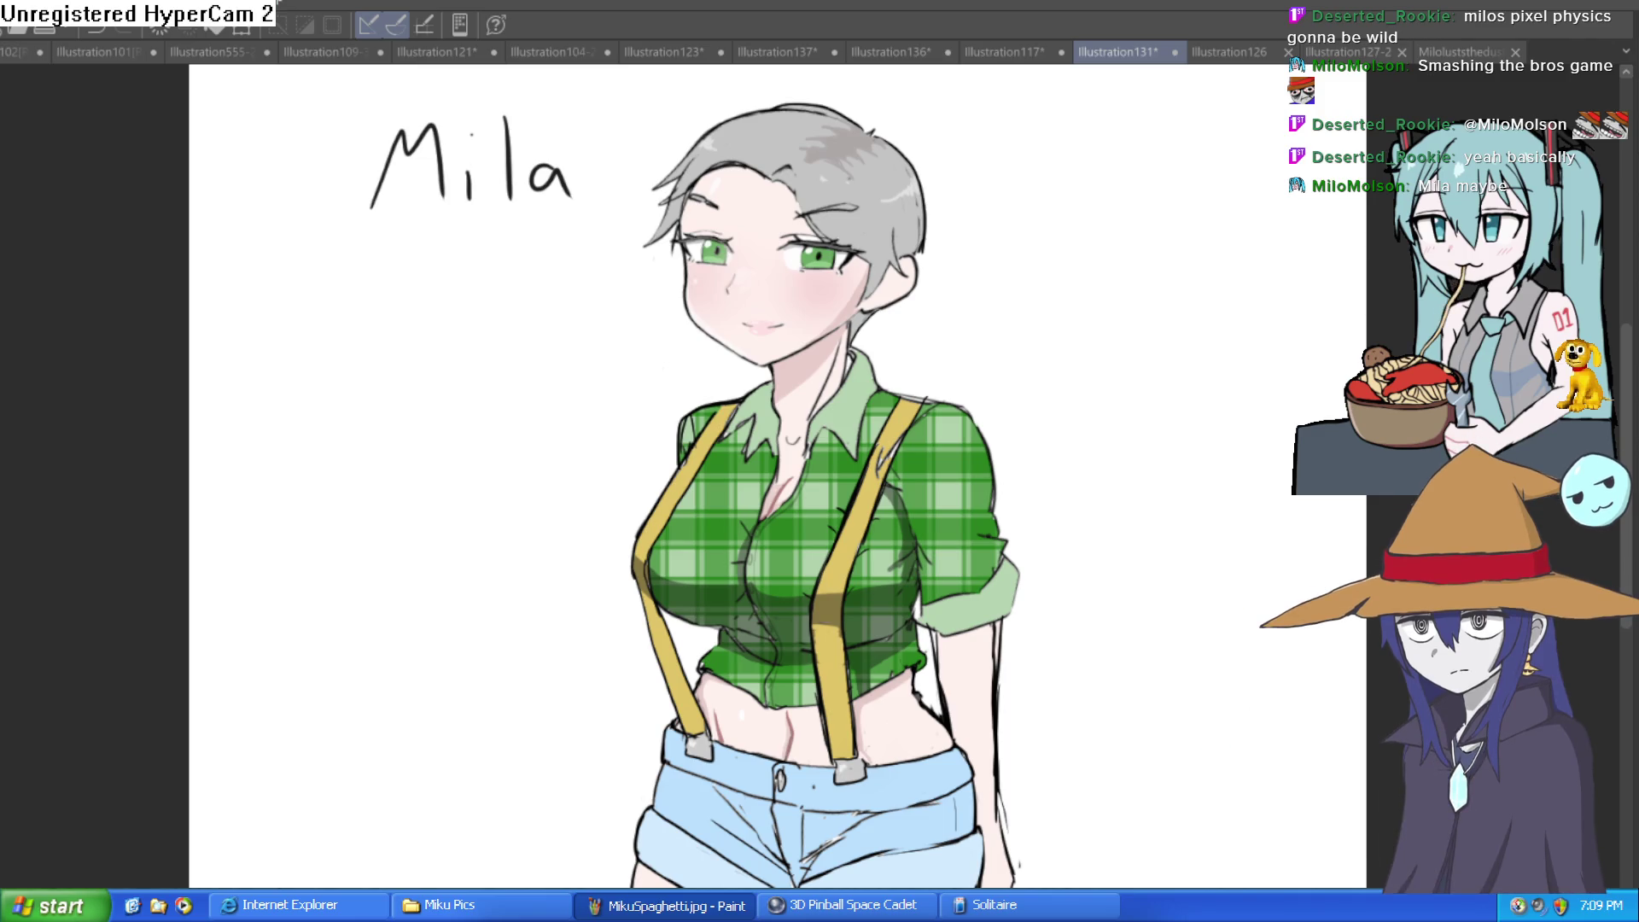
pyautogui.moveTo(755, 425); pyautogui.dragTo(754, 280)
pyautogui.scroll(-3, 763, 363)
pyautogui.scroll(5, 763, 362)
pyautogui.moveTo(763, 363); pyautogui.dragTo(711, 411)
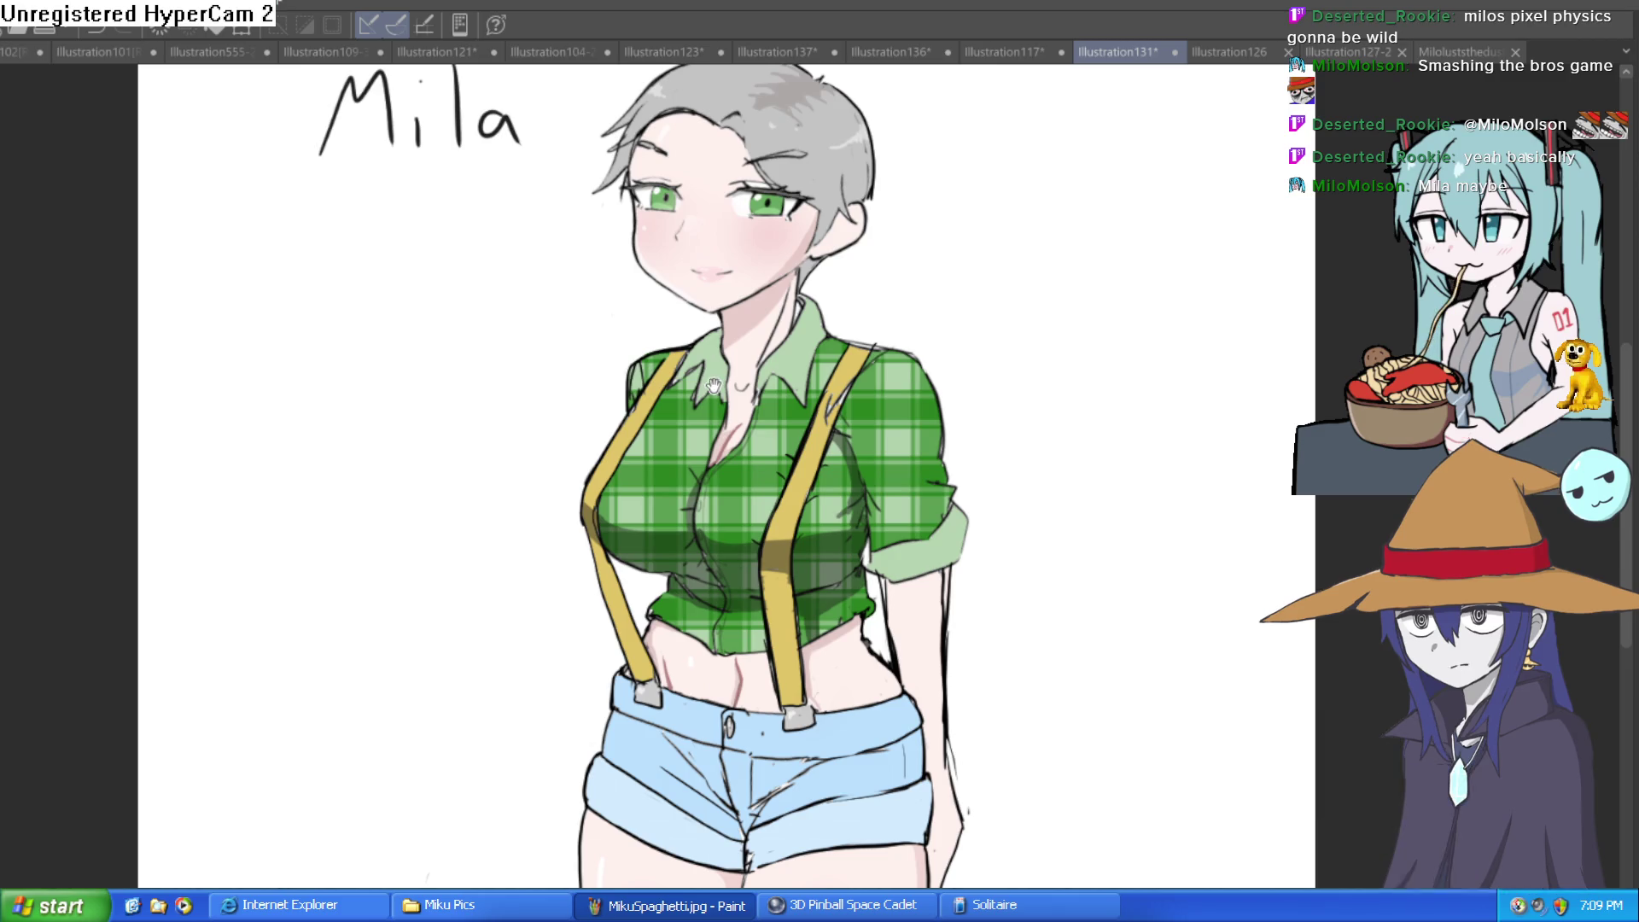
pyautogui.scroll(-2, 944, 256)
# Compare the Mila drawing against KuKi, then create a new blank canvas with default settings
pyautogui.click(1217, 53)
pyautogui.click(1117, 53)
pyautogui.click(1207, 53)
pyautogui.click(1157, 51)
pyautogui.scroll(1, 1013, 176)
pyautogui.scroll(-3, 1031, 230)
pyautogui.scroll(3, 1005, 243)
pyautogui.scroll(-3, 1012, 217)
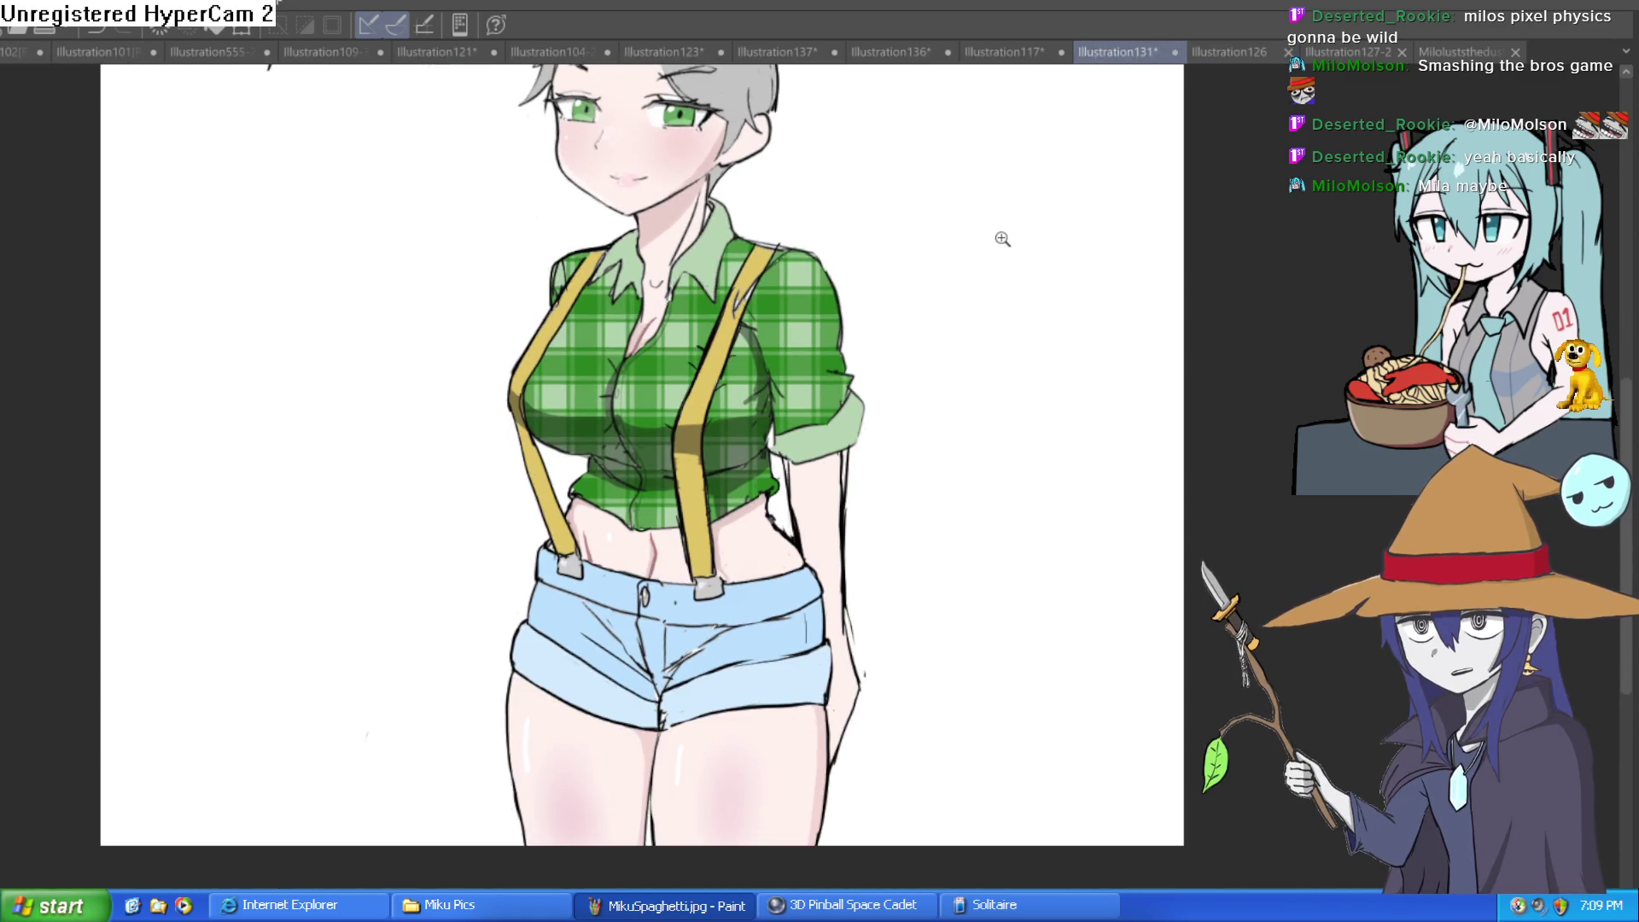
pyautogui.scroll(2, 987, 322)
pyautogui.scroll(-2, 973, 328)
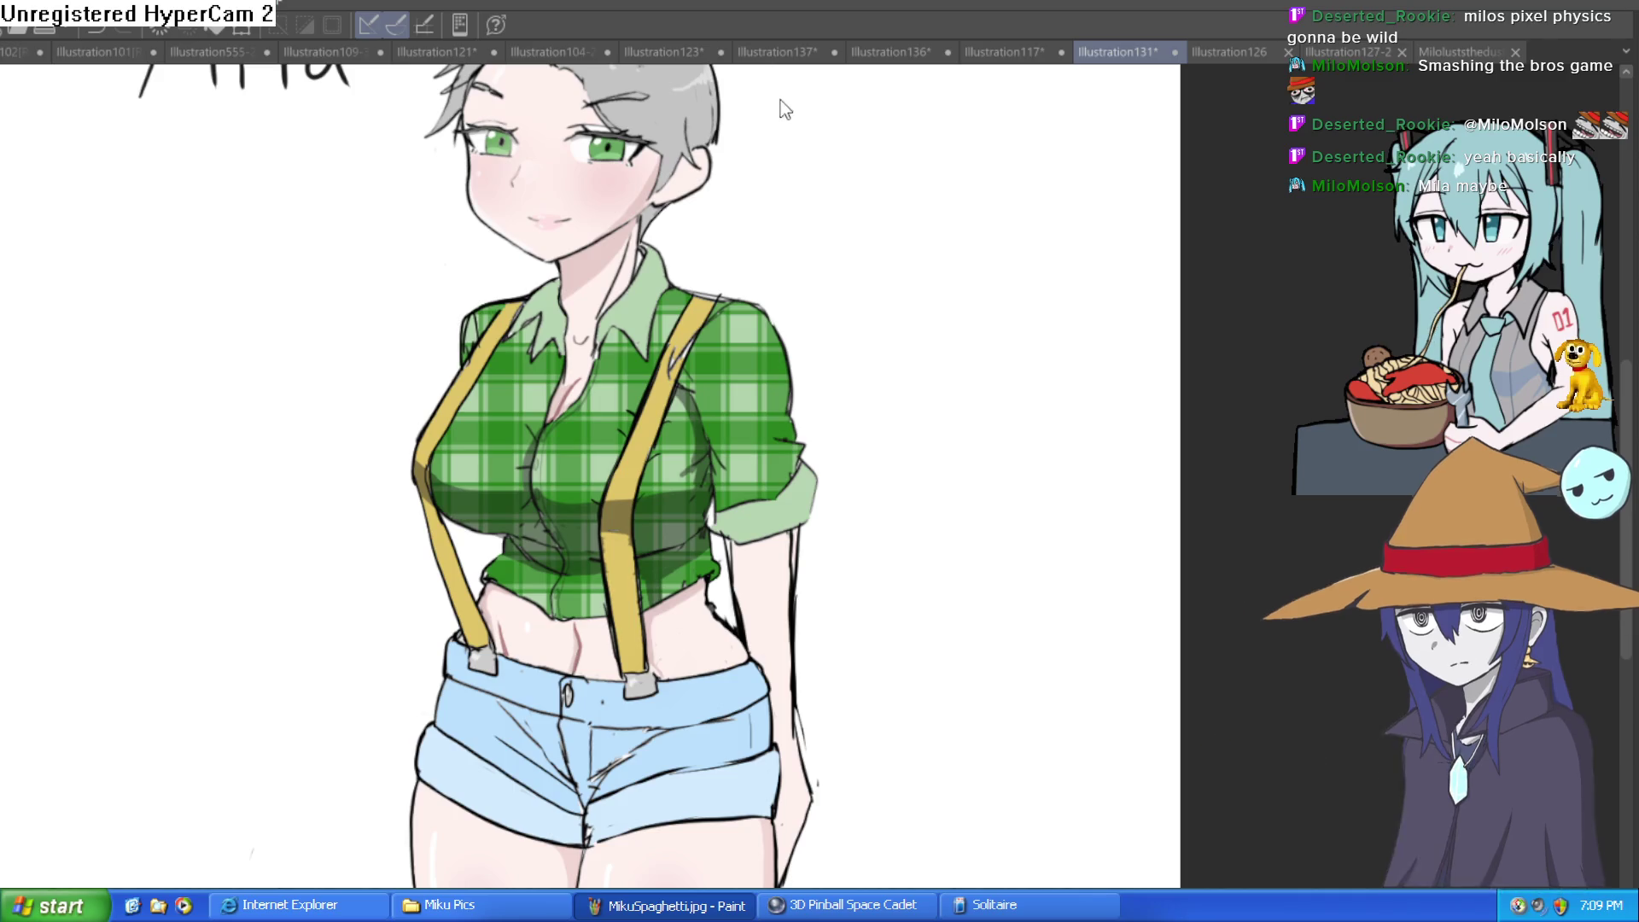
pyautogui.hotkey('ctrl', 'n')
pyautogui.press('Return')
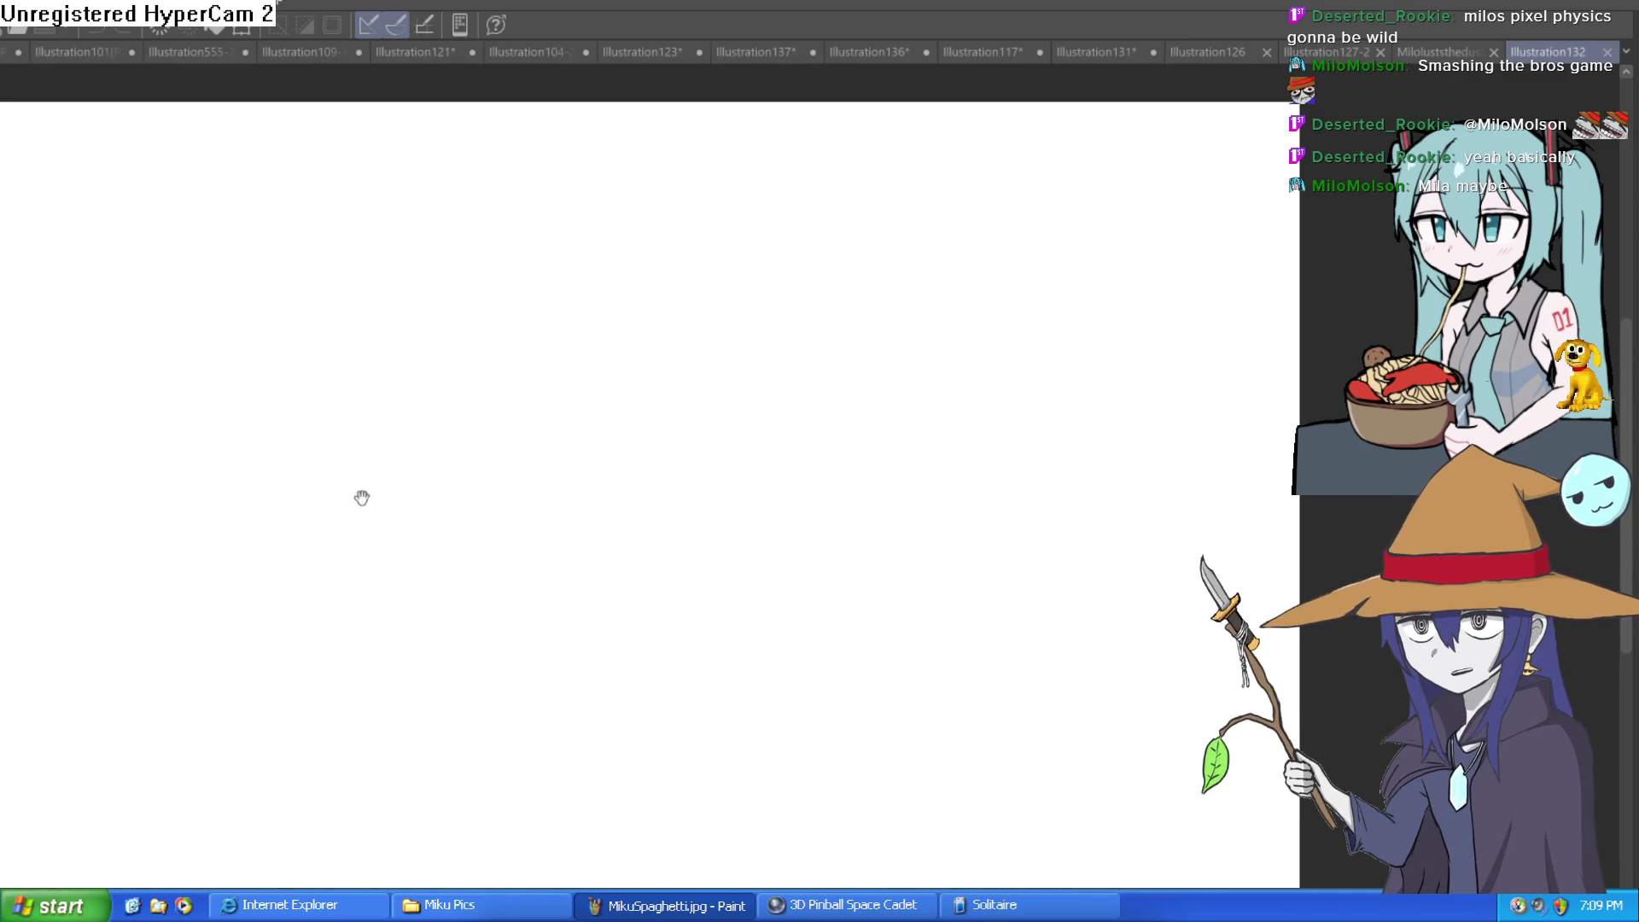
# Sketch four rough curves on the new canvas, then undo the lower-right curve and a stray n-shaped stroke
pyautogui.moveTo(391, 418)
pyautogui.mouseDown()
pyautogui.moveTo(473, 555)
pyautogui.moveTo(568, 629)
pyautogui.moveTo(651, 579)
pyautogui.mouseUp()
pyautogui.moveTo(615, 632)
pyautogui.mouseDown()
pyautogui.moveTo(715, 588)
pyautogui.moveTo(766, 610)
pyautogui.moveTo(807, 602)
pyautogui.moveTo(920, 344)
pyautogui.moveTo(978, 384)
pyautogui.mouseUp()
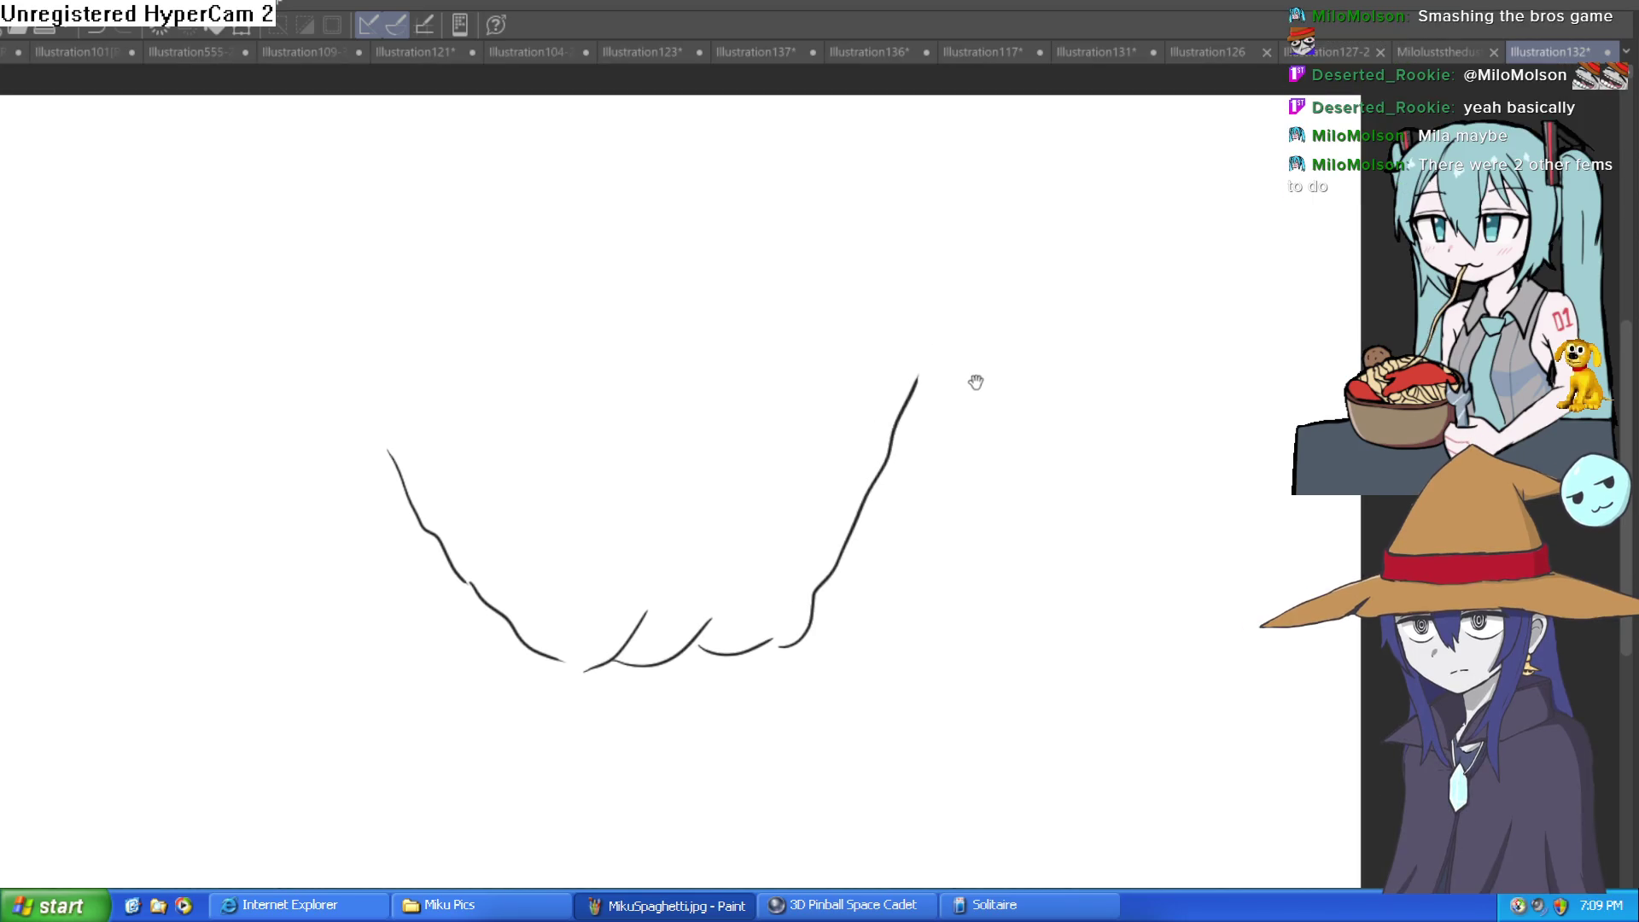
pyautogui.moveTo(955, 297)
pyautogui.mouseDown()
pyautogui.moveTo(1061, 330)
pyautogui.moveTo(1131, 409)
pyautogui.moveTo(1145, 457)
pyautogui.mouseUp()
pyautogui.moveTo(882, 468)
pyautogui.mouseDown()
pyautogui.moveTo(973, 549)
pyautogui.moveTo(1057, 515)
pyautogui.moveTo(1142, 432)
pyautogui.moveTo(1204, 443)
pyautogui.mouseUp()
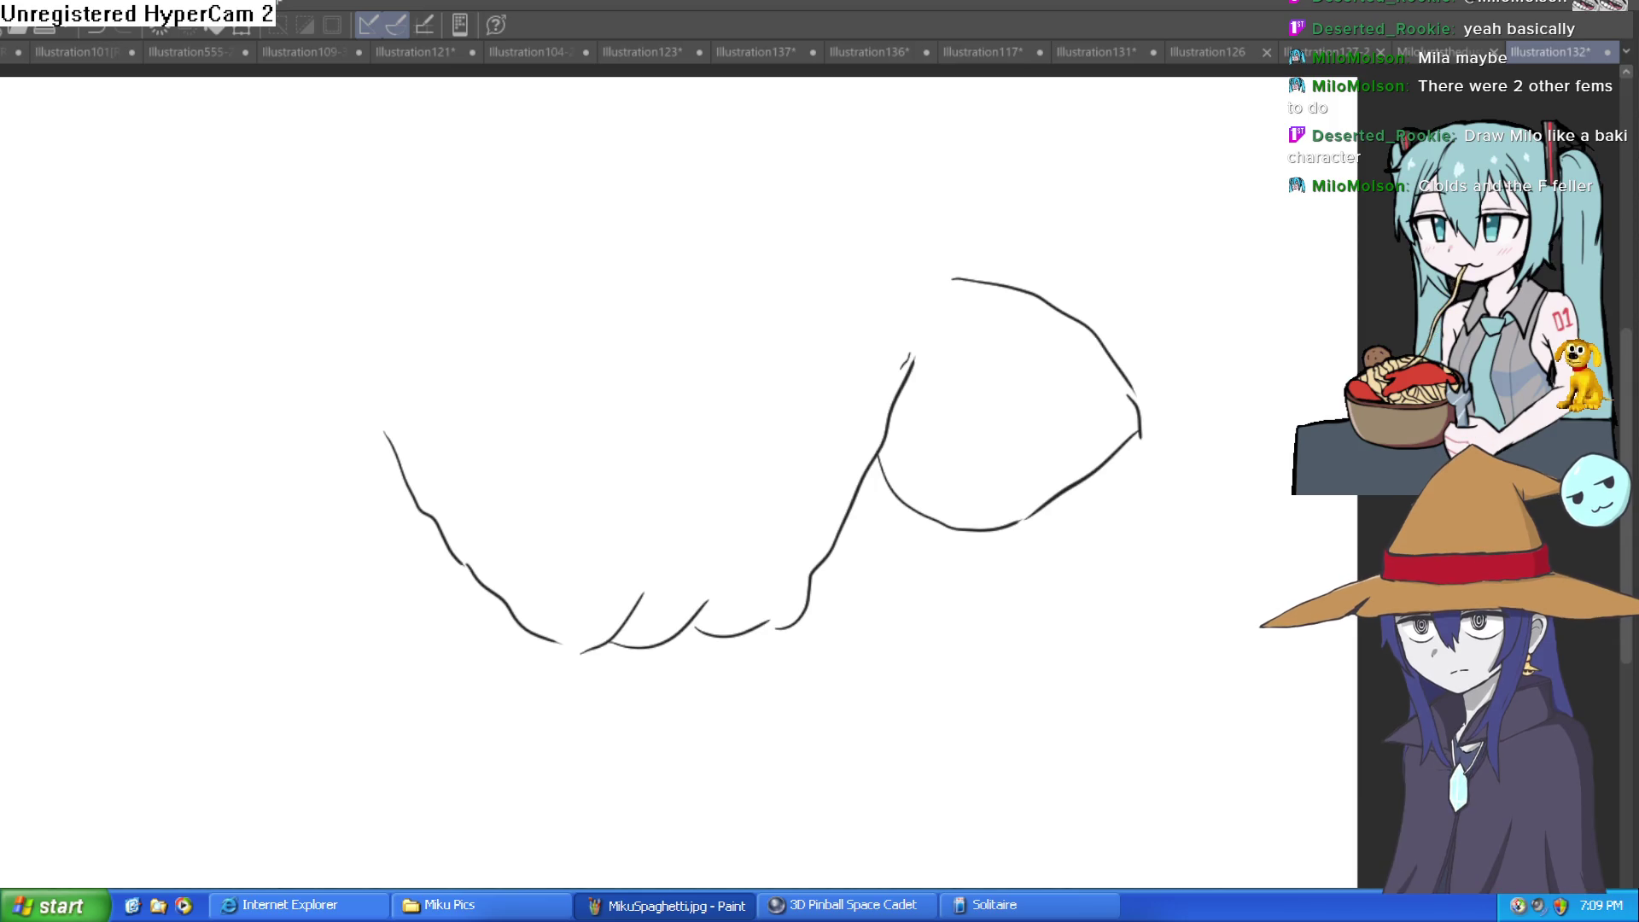
pyautogui.hotkey('ctrl', 'z')
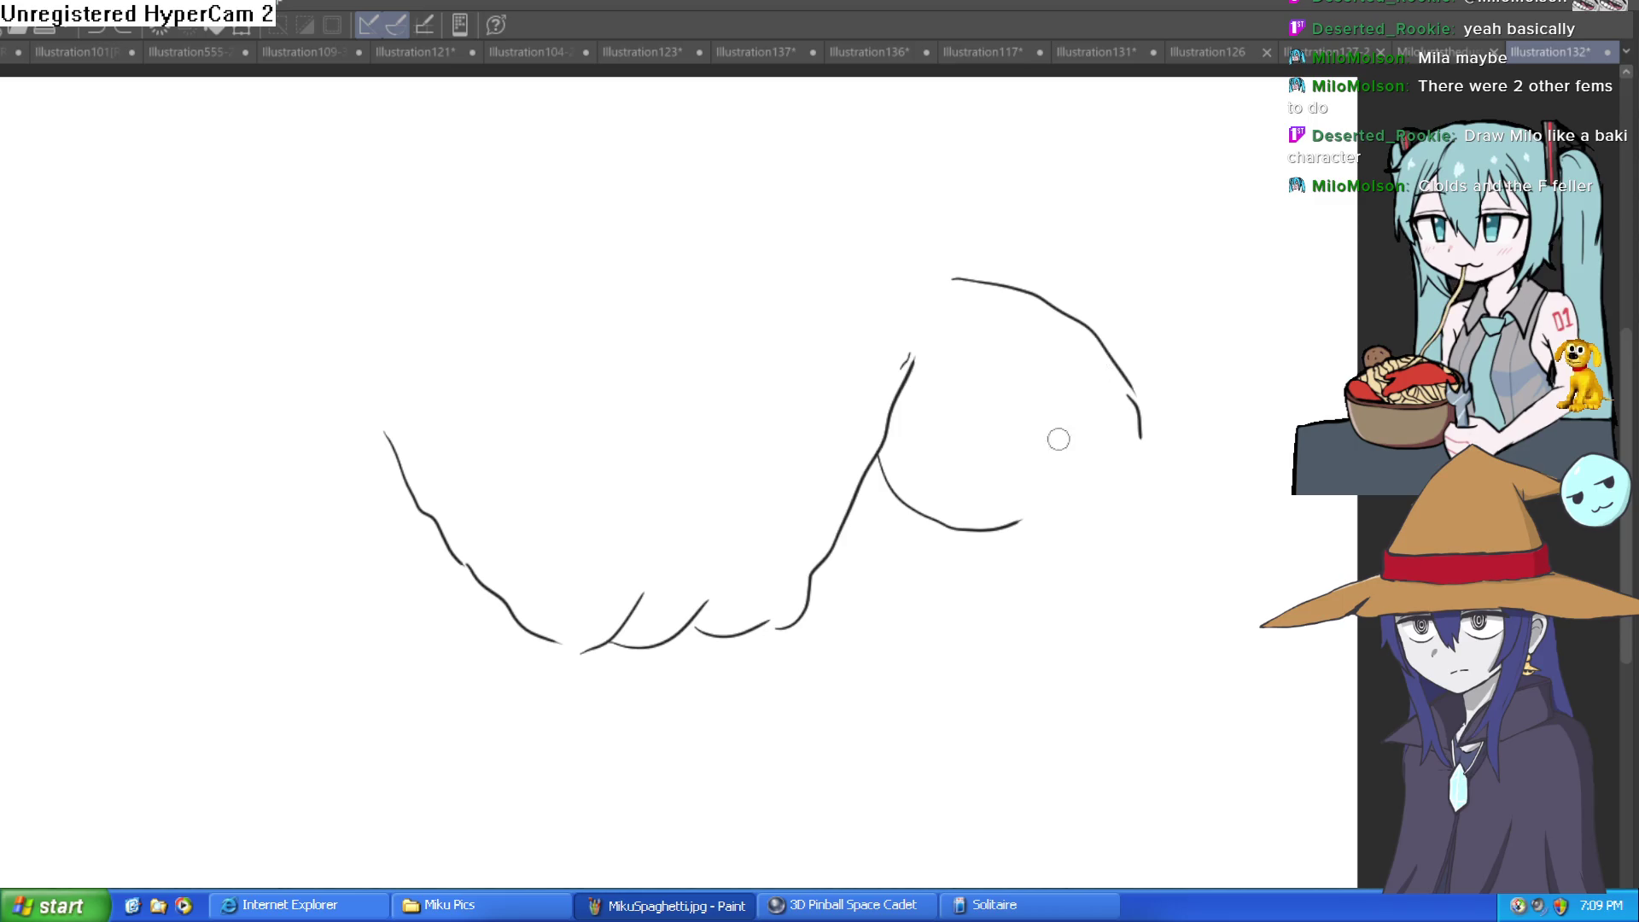
pyautogui.moveTo(1025, 512); pyautogui.dragTo(1067, 516)
pyautogui.hotkey('ctrl', 'z')
pyautogui.hotkey('ctrl', 'z')
pyautogui.hotkey('ctrl', 'z')
pyautogui.hotkey('ctrl', 'z')
pyautogui.hotkey('ctrl', 'z')
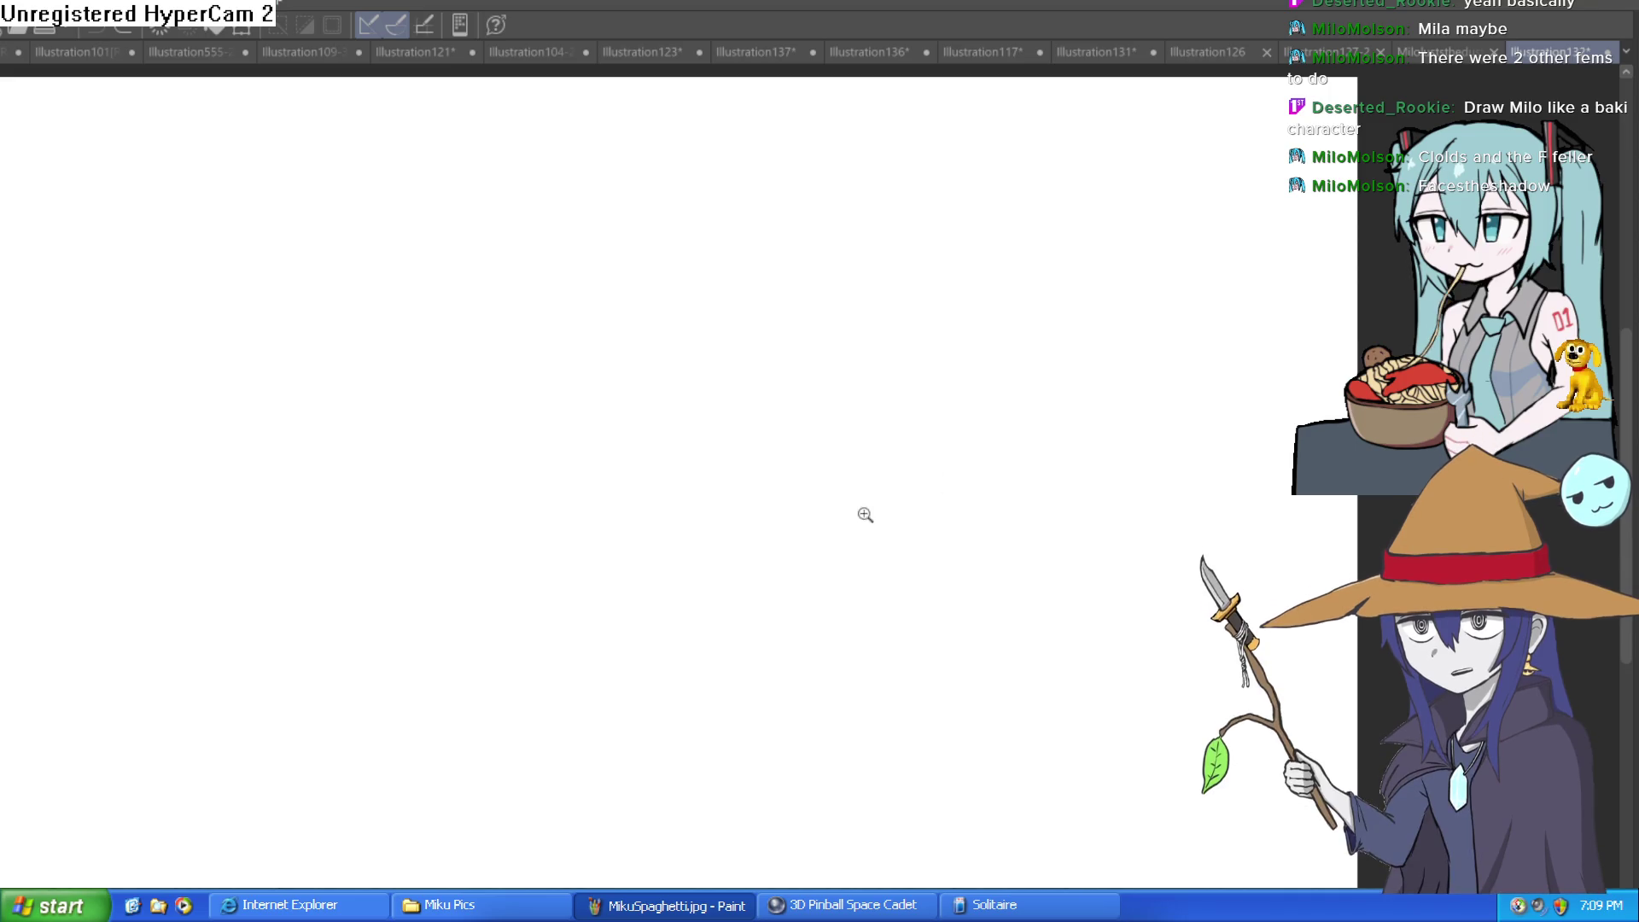
# Outline the torso sides and the two boxy pectoral blocks
pyautogui.scroll(-5, 864, 512)
pyautogui.scroll(3, 794, 567)
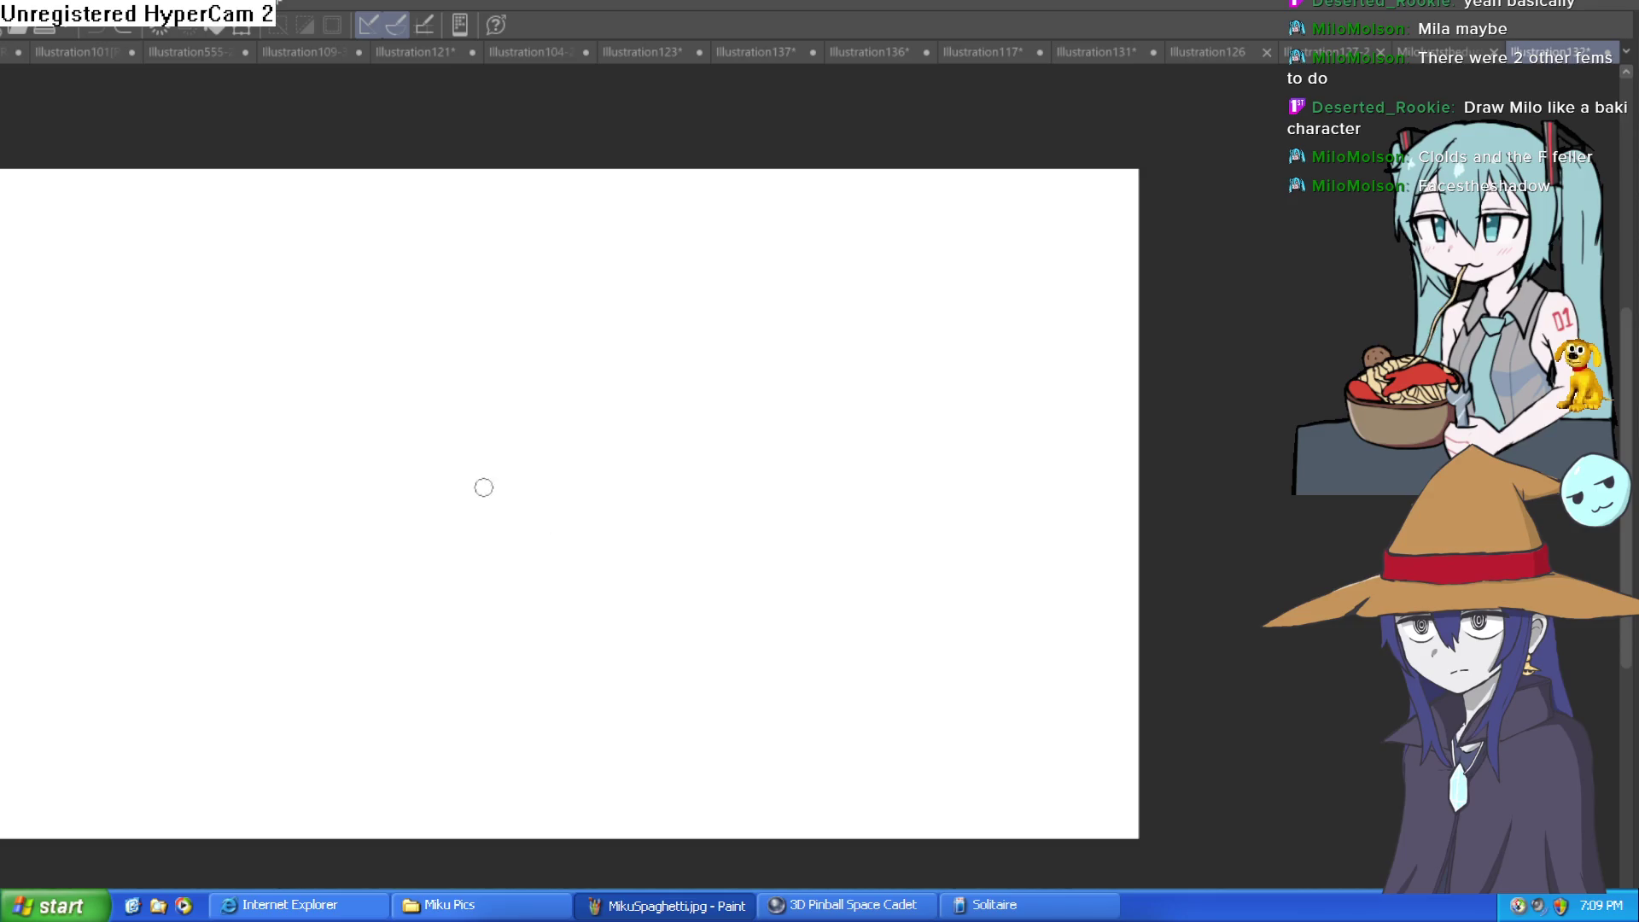
pyautogui.moveTo(453, 487)
pyautogui.mouseDown()
pyautogui.moveTo(540, 596)
pyautogui.moveTo(559, 687)
pyautogui.mouseUp()
pyautogui.moveTo(758, 696)
pyautogui.mouseDown()
pyautogui.moveTo(779, 588)
pyautogui.moveTo(854, 436)
pyautogui.mouseUp()
pyautogui.moveTo(652, 384)
pyautogui.mouseDown()
pyautogui.moveTo(659, 450)
pyautogui.moveTo(475, 486)
pyautogui.moveTo(468, 408)
pyautogui.moveTo(562, 341)
pyautogui.moveTo(672, 369)
pyautogui.moveTo(671, 472)
pyautogui.moveTo(818, 485)
pyautogui.moveTo(847, 406)
pyautogui.moveTo(750, 333)
pyautogui.moveTo(666, 368)
pyautogui.mouseUp()
pyautogui.moveTo(856, 355)
pyautogui.mouseDown()
pyautogui.moveTo(798, 336)
pyautogui.moveTo(869, 312)
pyautogui.moveTo(873, 416)
pyautogui.mouseUp()
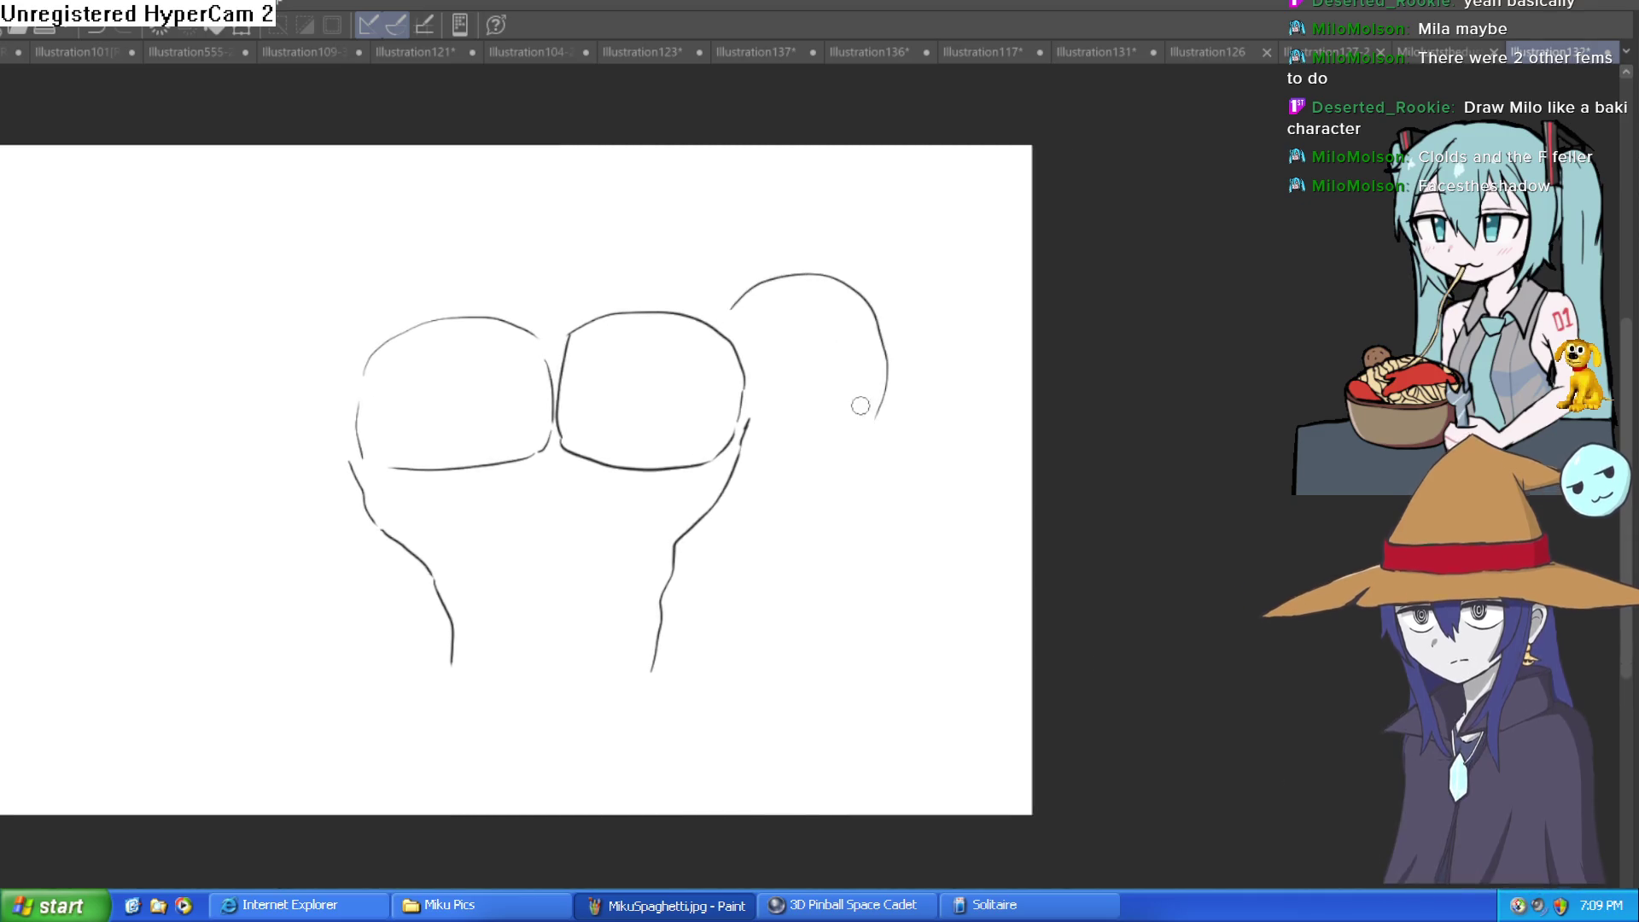
# Draw the bulging right shoulder curves and the arm line running down from it
pyautogui.moveTo(717, 341); pyautogui.dragTo(790, 314)
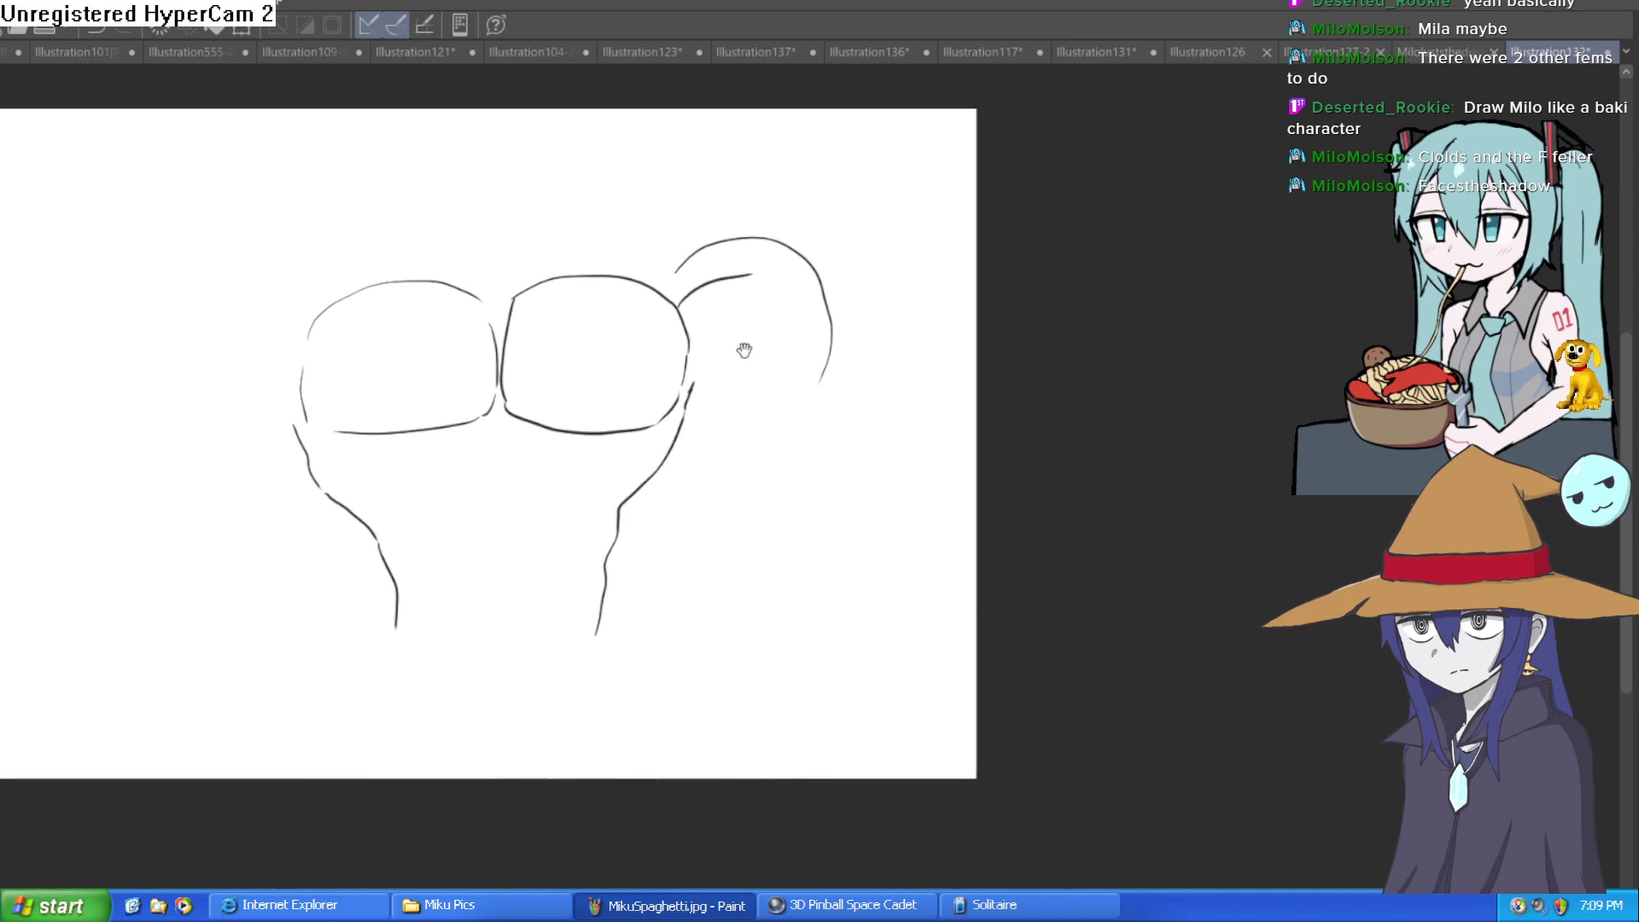
pyautogui.moveTo(689, 351)
pyautogui.mouseDown()
pyautogui.moveTo(784, 389)
pyautogui.moveTo(798, 493)
pyautogui.mouseUp()
pyautogui.moveTo(689, 389)
pyautogui.mouseDown()
pyautogui.moveTo(729, 464)
pyautogui.moveTo(773, 487)
pyautogui.mouseUp()
pyautogui.moveTo(855, 401); pyautogui.dragTo(768, 343)
pyautogui.moveTo(747, 281)
pyautogui.mouseDown()
pyautogui.moveTo(810, 482)
pyautogui.moveTo(743, 589)
pyautogui.moveTo(614, 664)
pyautogui.mouseUp()
pyautogui.moveTo(706, 468)
pyautogui.mouseDown()
pyautogui.moveTo(724, 399)
pyautogui.moveTo(674, 401)
pyautogui.moveTo(596, 578)
pyautogui.mouseUp()
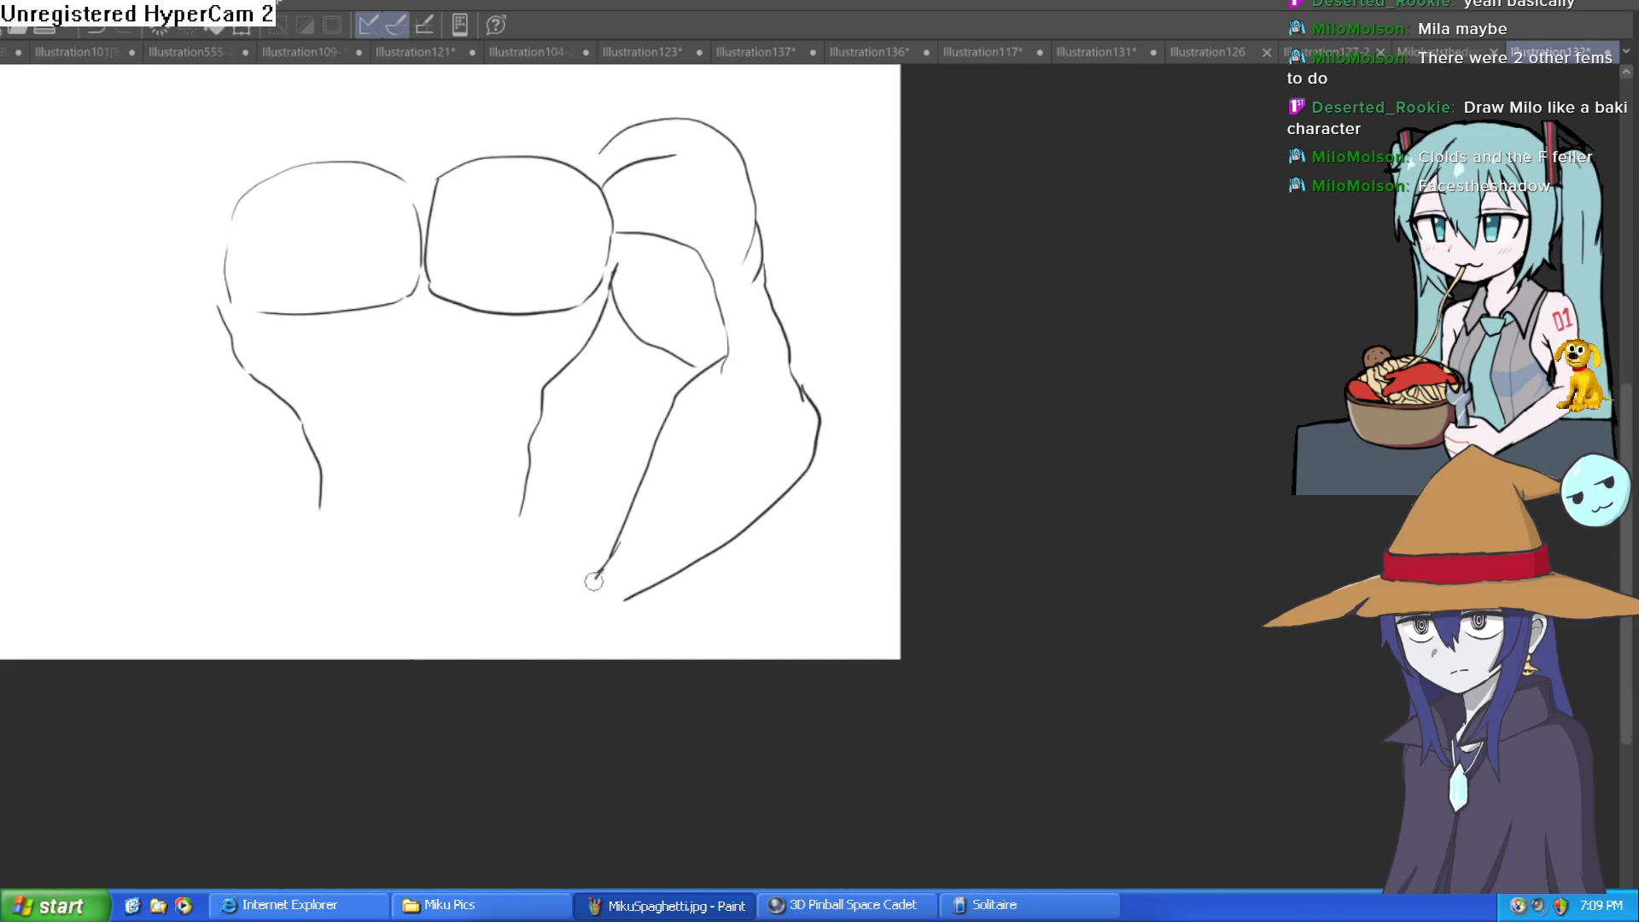
pyautogui.moveTo(694, 536); pyautogui.dragTo(761, 580)
pyautogui.moveTo(626, 458); pyautogui.dragTo(680, 401)
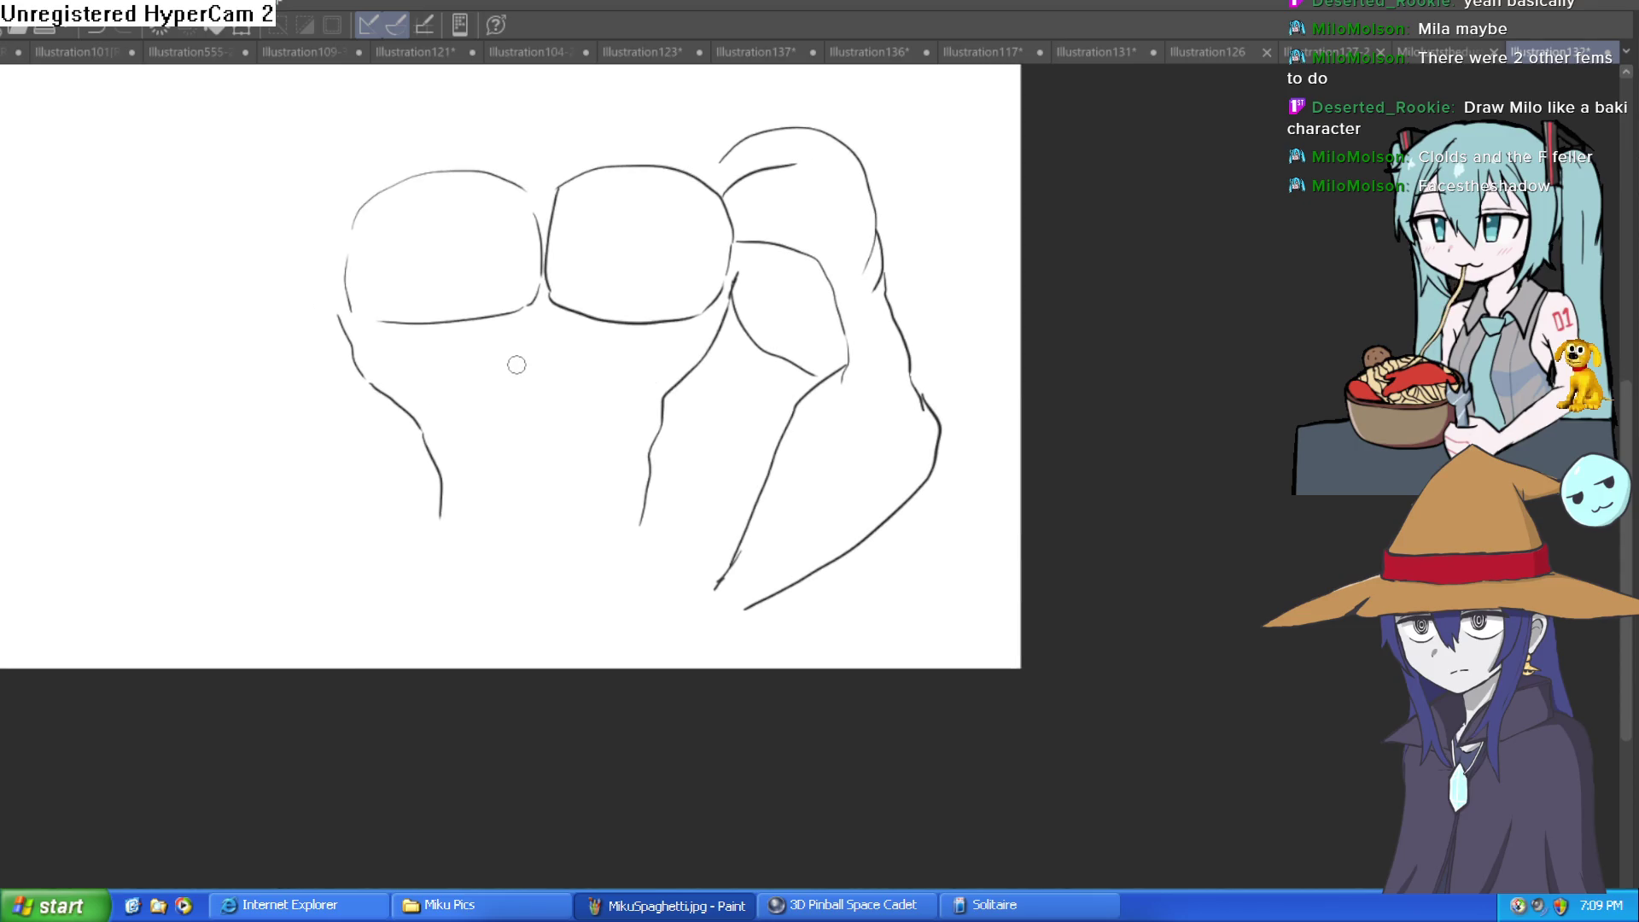
# Block in the abdominal divisions below the chest, left and right
pyautogui.moveTo(543, 369)
pyautogui.mouseDown()
pyautogui.moveTo(547, 442)
pyautogui.moveTo(623, 373)
pyautogui.moveTo(630, 423)
pyautogui.moveTo(606, 465)
pyautogui.mouseUp()
pyautogui.moveTo(550, 452); pyautogui.dragTo(599, 509)
pyautogui.moveTo(555, 452); pyautogui.dragTo(543, 510)
pyautogui.moveTo(554, 525)
pyautogui.mouseDown()
pyautogui.moveTo(599, 510)
pyautogui.moveTo(606, 554)
pyautogui.mouseUp()
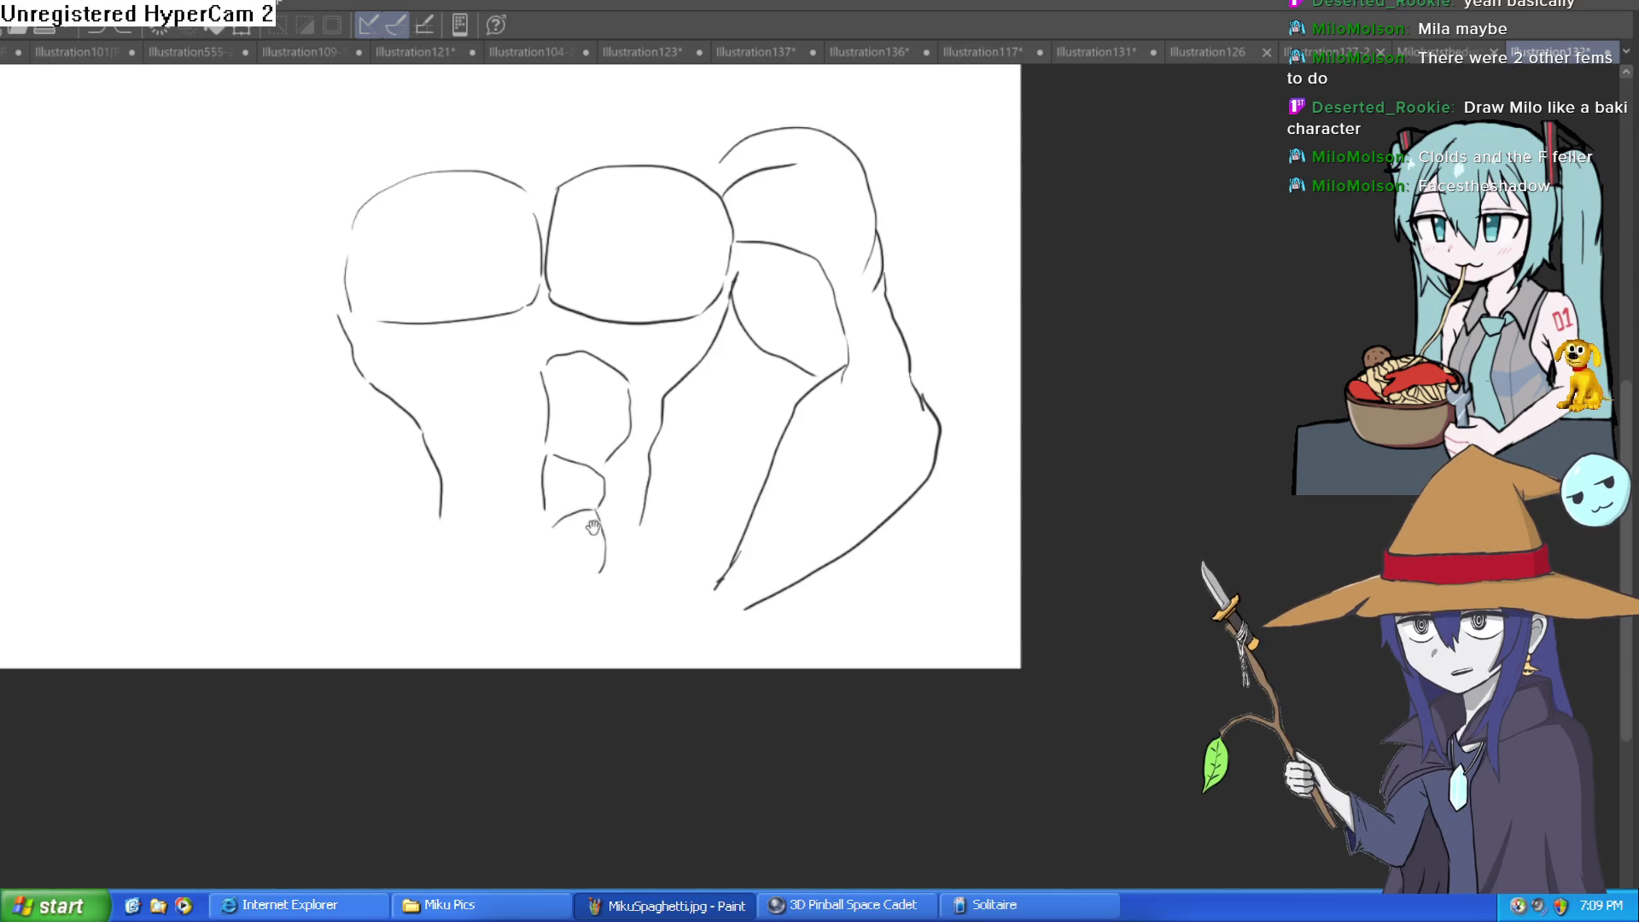
pyautogui.moveTo(594, 526); pyautogui.dragTo(606, 489)
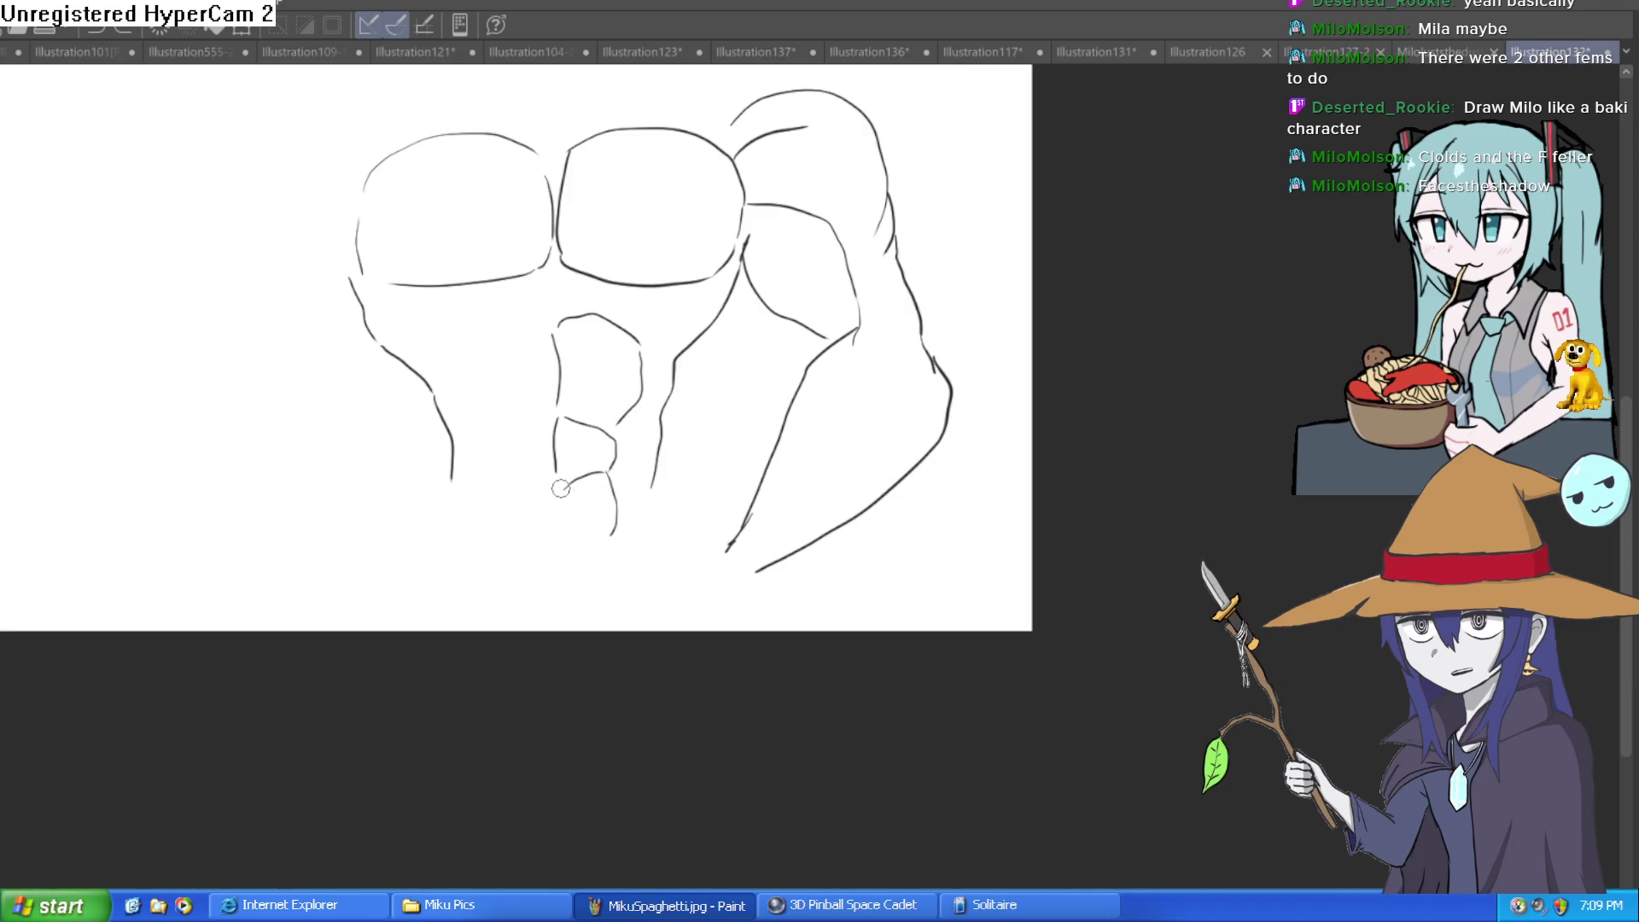
pyautogui.moveTo(556, 486)
pyautogui.mouseDown()
pyautogui.moveTo(517, 486)
pyautogui.moveTo(497, 444)
pyautogui.moveTo(557, 417)
pyautogui.mouseUp()
pyautogui.moveTo(553, 322)
pyautogui.mouseDown()
pyautogui.moveTo(472, 366)
pyautogui.moveTo(491, 414)
pyautogui.mouseUp()
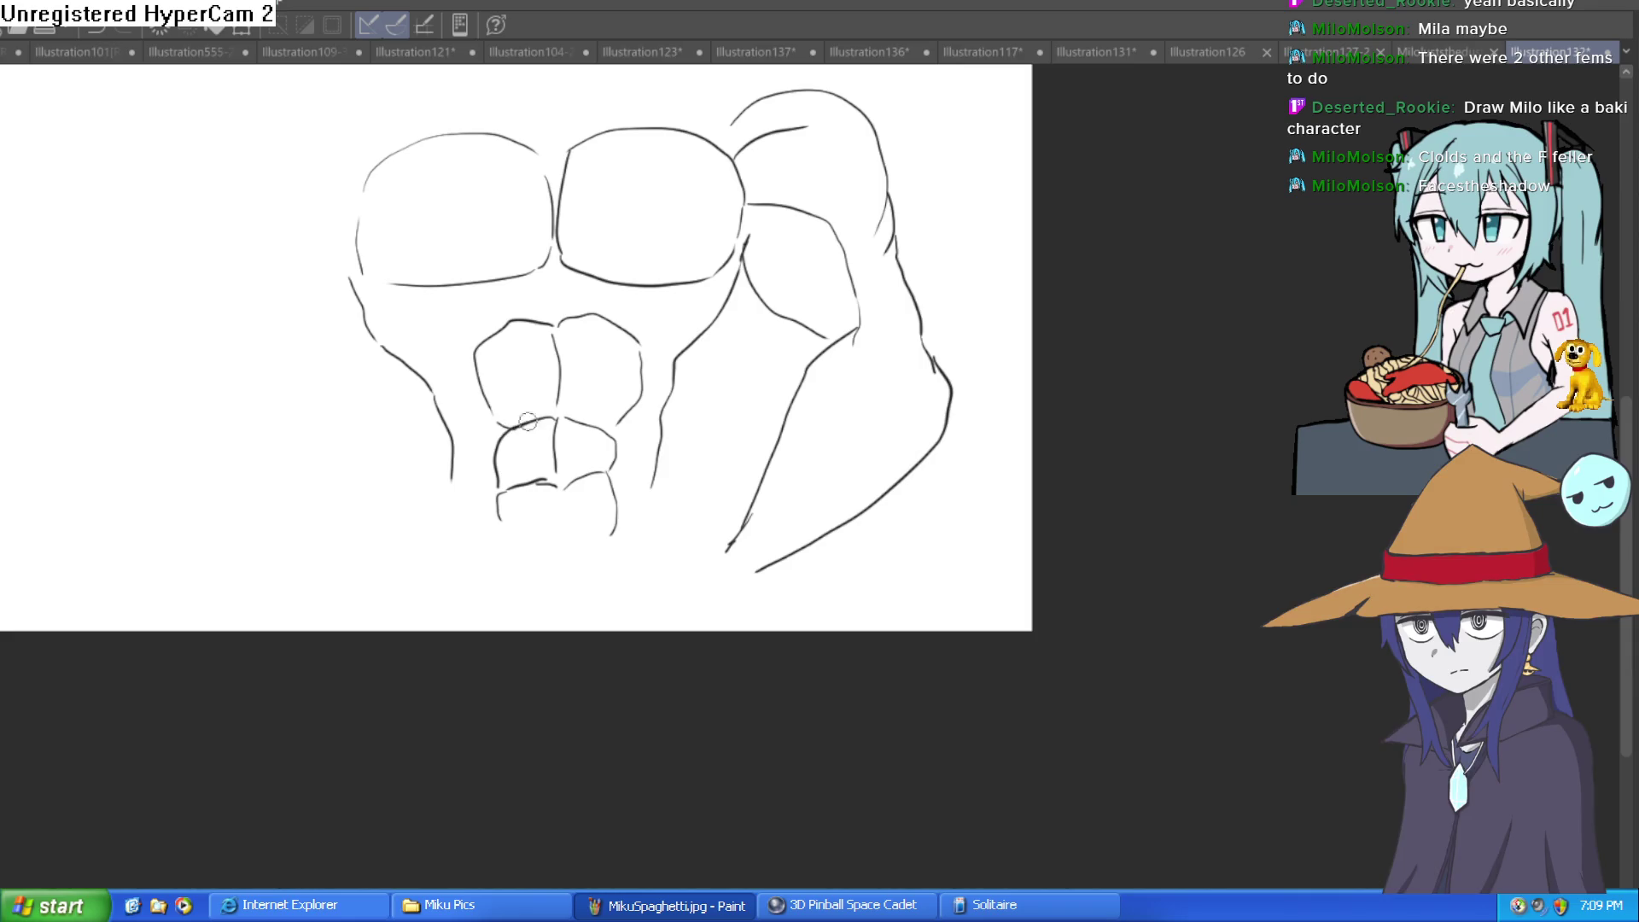
# Add creases under both pecs, chest-centre detail, a rib line and lower-left ab/oblique strokes
pyautogui.moveTo(577, 341); pyautogui.dragTo(543, 365)
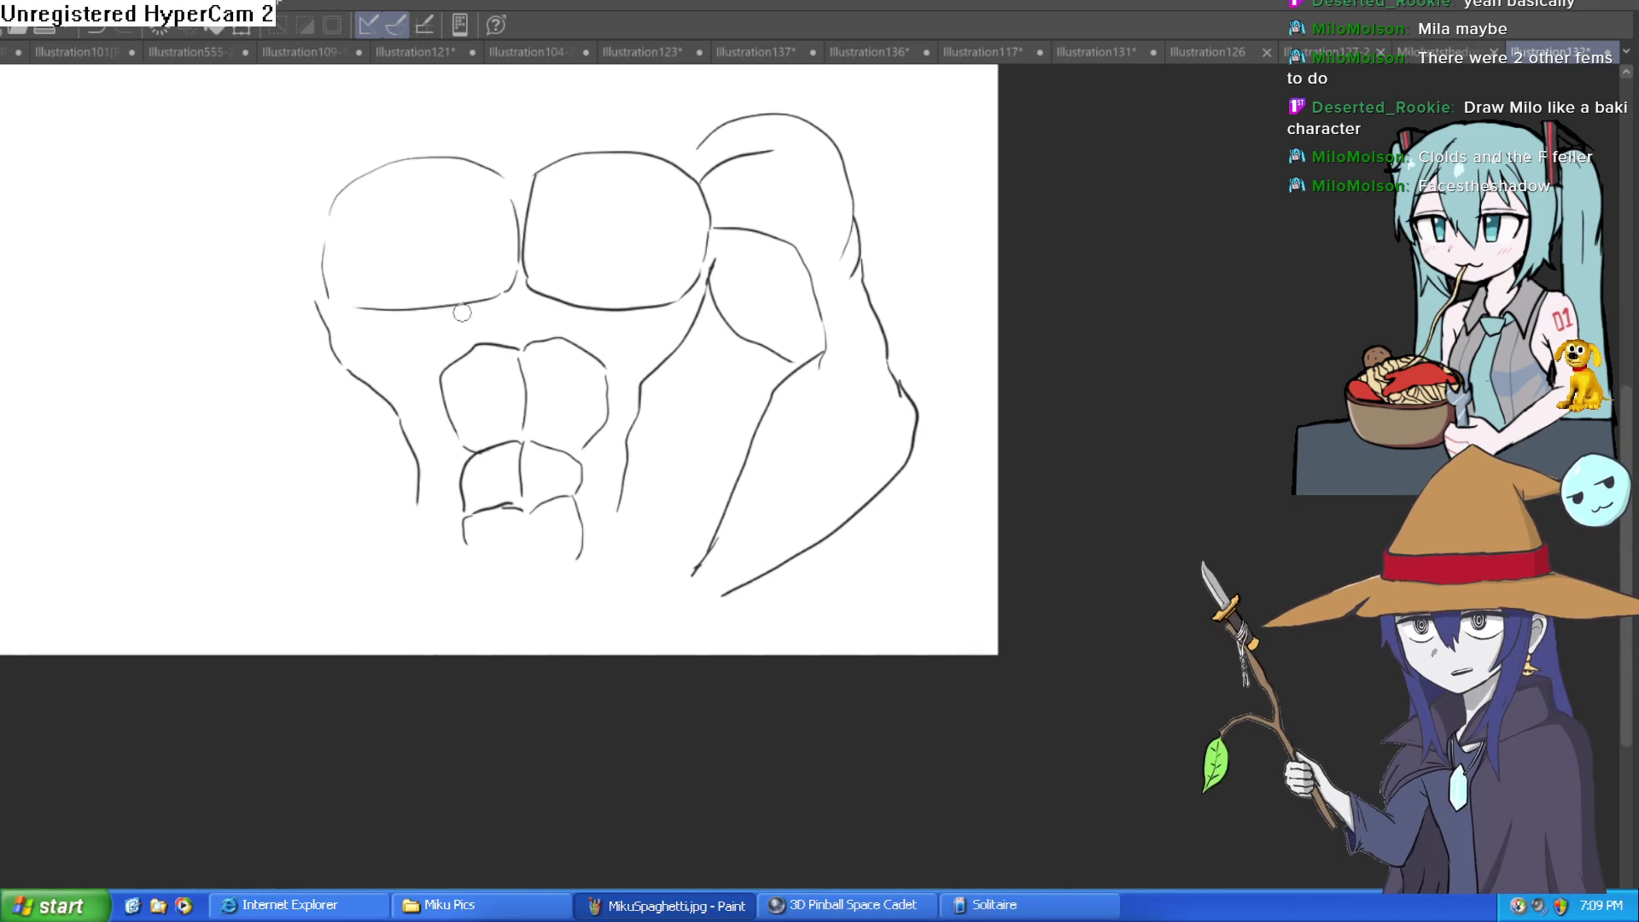
pyautogui.moveTo(478, 313)
pyautogui.mouseDown()
pyautogui.moveTo(396, 353)
pyautogui.moveTo(398, 389)
pyautogui.mouseUp()
pyautogui.moveTo(616, 316)
pyautogui.mouseDown()
pyautogui.moveTo(652, 347)
pyautogui.moveTo(646, 367)
pyautogui.mouseUp()
pyautogui.moveTo(566, 301)
pyautogui.mouseDown()
pyautogui.moveTo(573, 327)
pyautogui.moveTo(679, 348)
pyautogui.mouseUp()
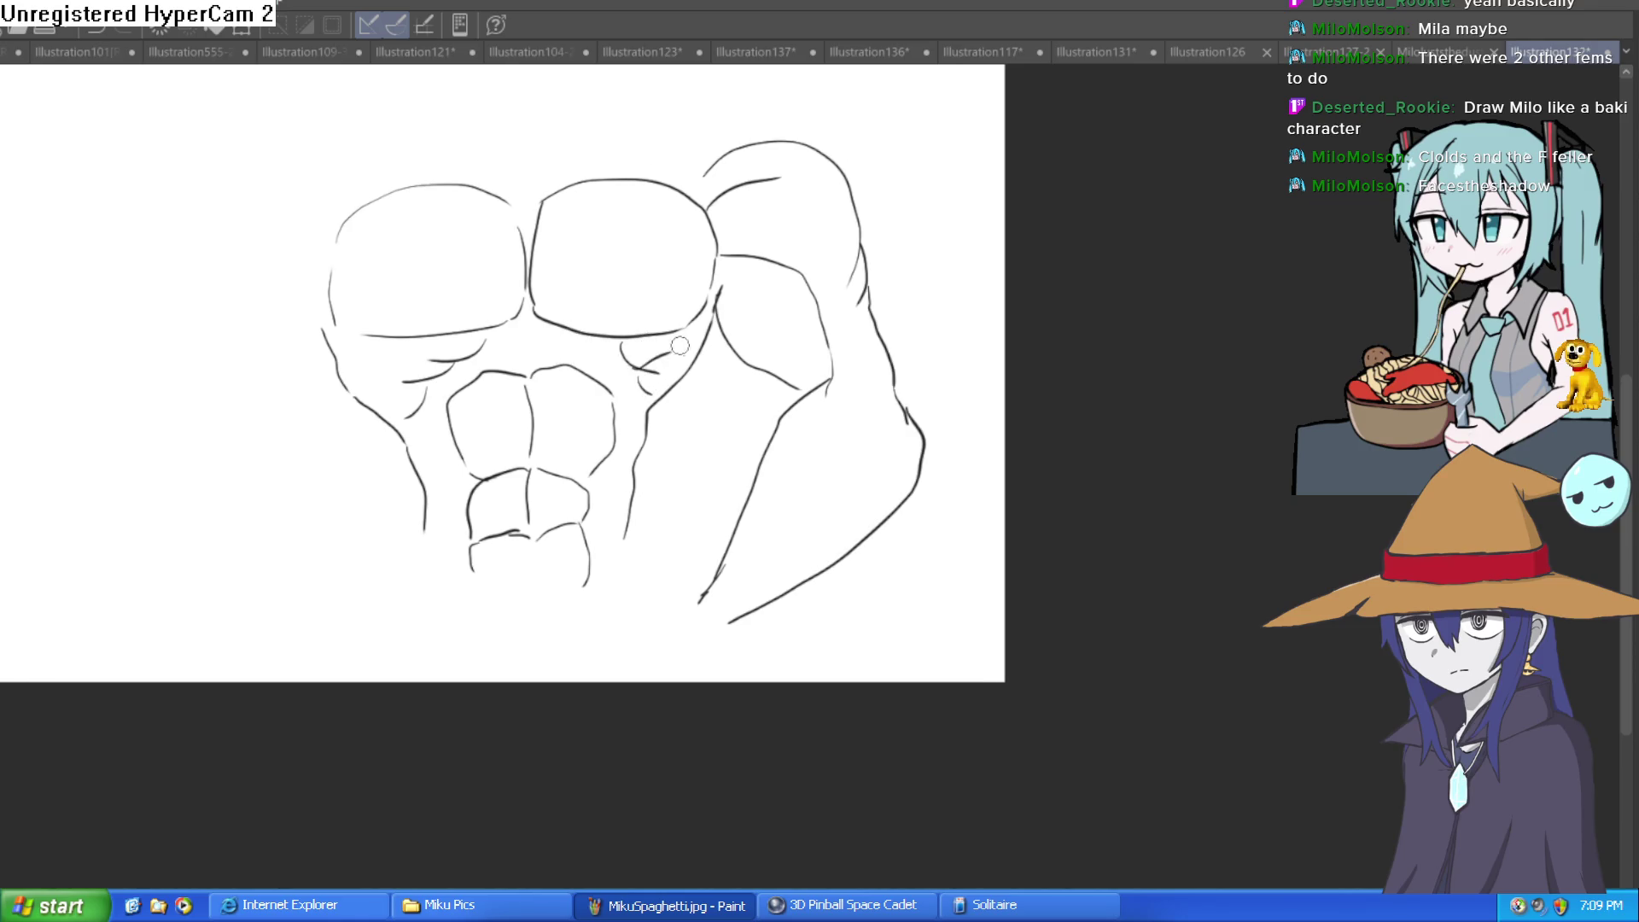
pyautogui.moveTo(432, 362); pyautogui.dragTo(465, 478)
pyautogui.moveTo(557, 396)
pyautogui.mouseDown()
pyautogui.moveTo(533, 349)
pyautogui.moveTo(608, 380)
pyautogui.moveTo(607, 345)
pyautogui.mouseUp()
pyautogui.moveTo(725, 485); pyautogui.dragTo(669, 292)
pyautogui.moveTo(615, 379); pyautogui.dragTo(584, 418)
pyautogui.moveTo(392, 397); pyautogui.dragTo(415, 466)
pyautogui.moveTo(604, 494); pyautogui.dragTo(449, 444)
# Draw the waist sides, a V below the abs, the flanks, trapezius and collarbone lines
pyautogui.moveTo(551, 487); pyautogui.dragTo(619, 593)
pyautogui.moveTo(408, 499)
pyautogui.mouseDown()
pyautogui.moveTo(465, 574)
pyautogui.moveTo(488, 519)
pyautogui.mouseUp()
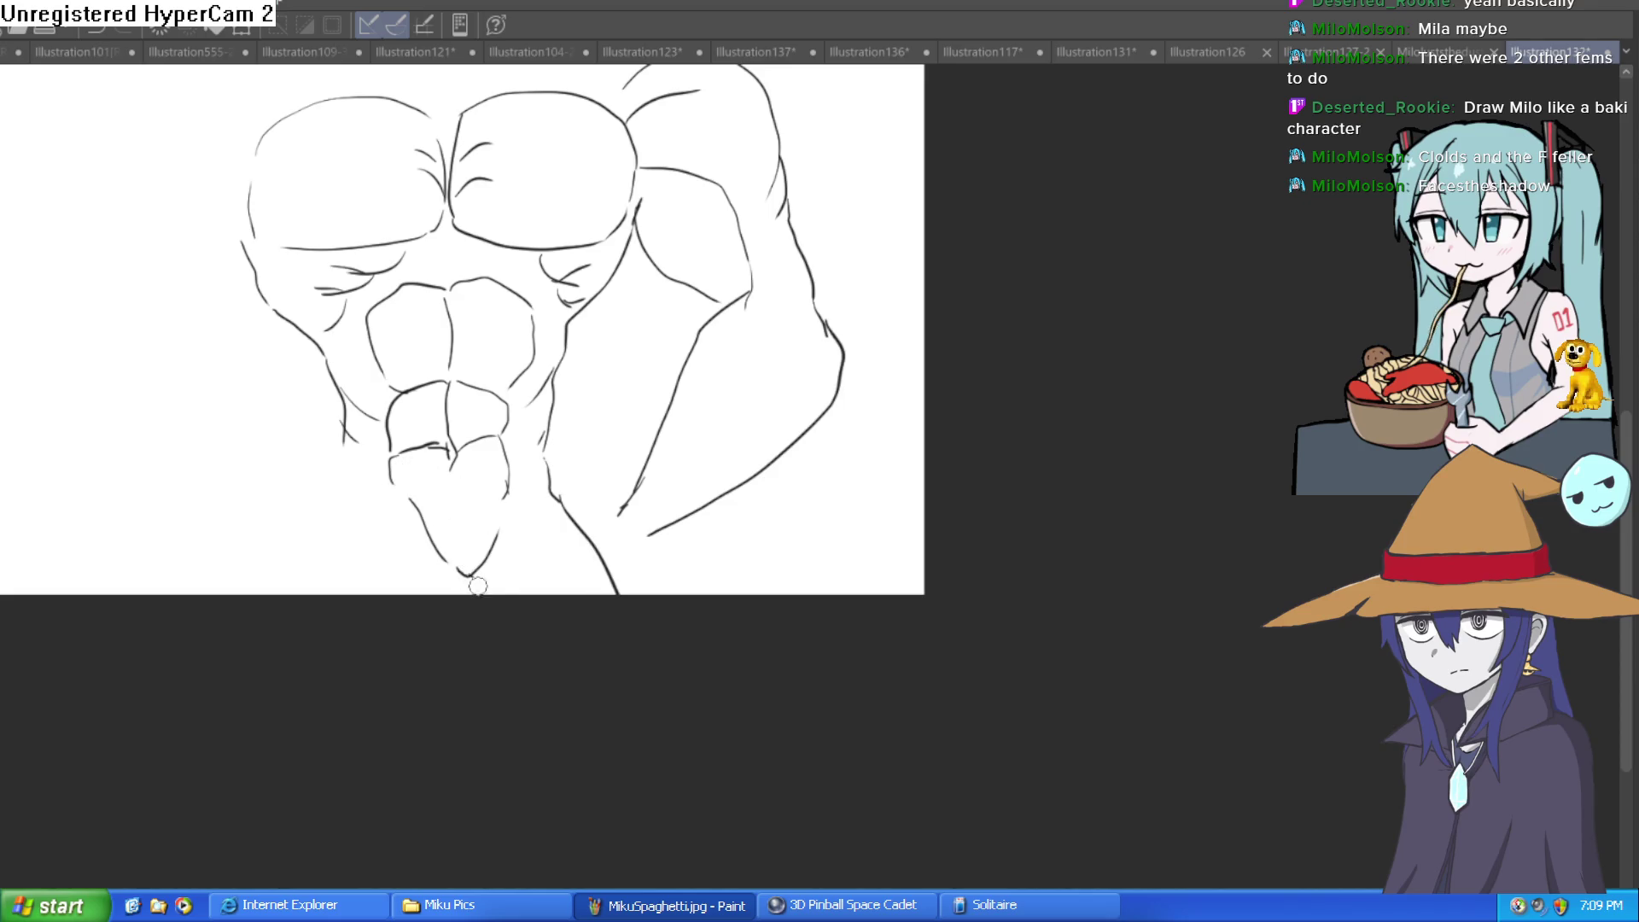
pyautogui.moveTo(342, 442); pyautogui.dragTo(269, 589)
pyautogui.moveTo(696, 444)
pyautogui.mouseDown()
pyautogui.moveTo(779, 603)
pyautogui.moveTo(657, 555)
pyautogui.moveTo(798, 498)
pyautogui.moveTo(845, 551)
pyautogui.mouseUp()
pyautogui.moveTo(785, 319); pyautogui.dragTo(807, 461)
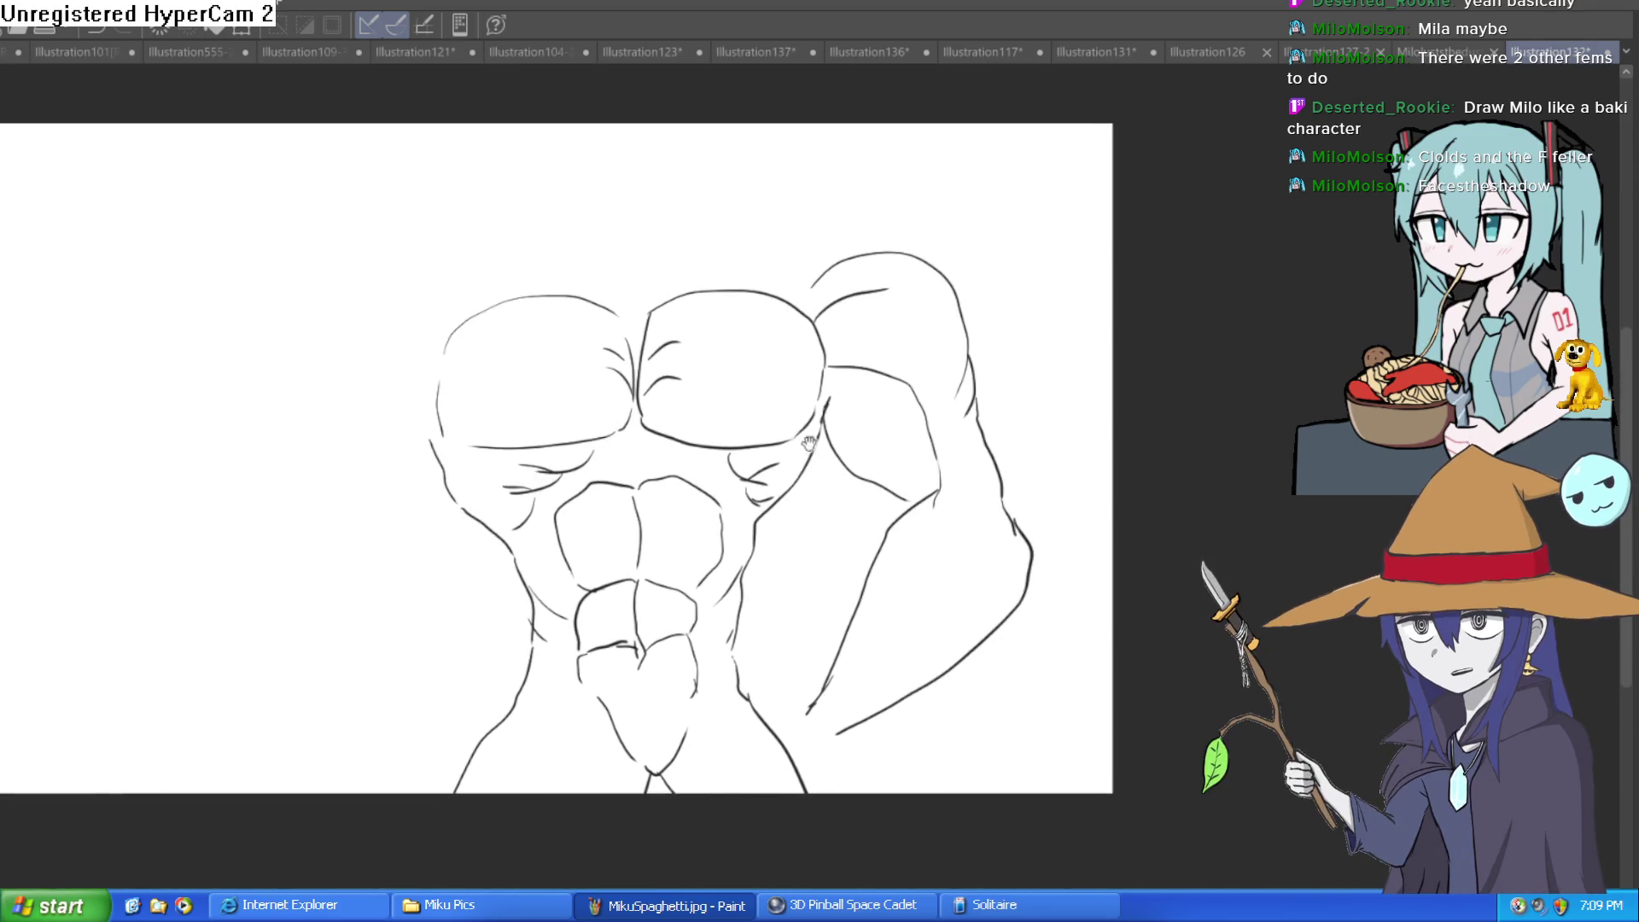
pyautogui.moveTo(840, 300); pyautogui.dragTo(834, 365)
pyautogui.moveTo(706, 289); pyautogui.dragTo(824, 327)
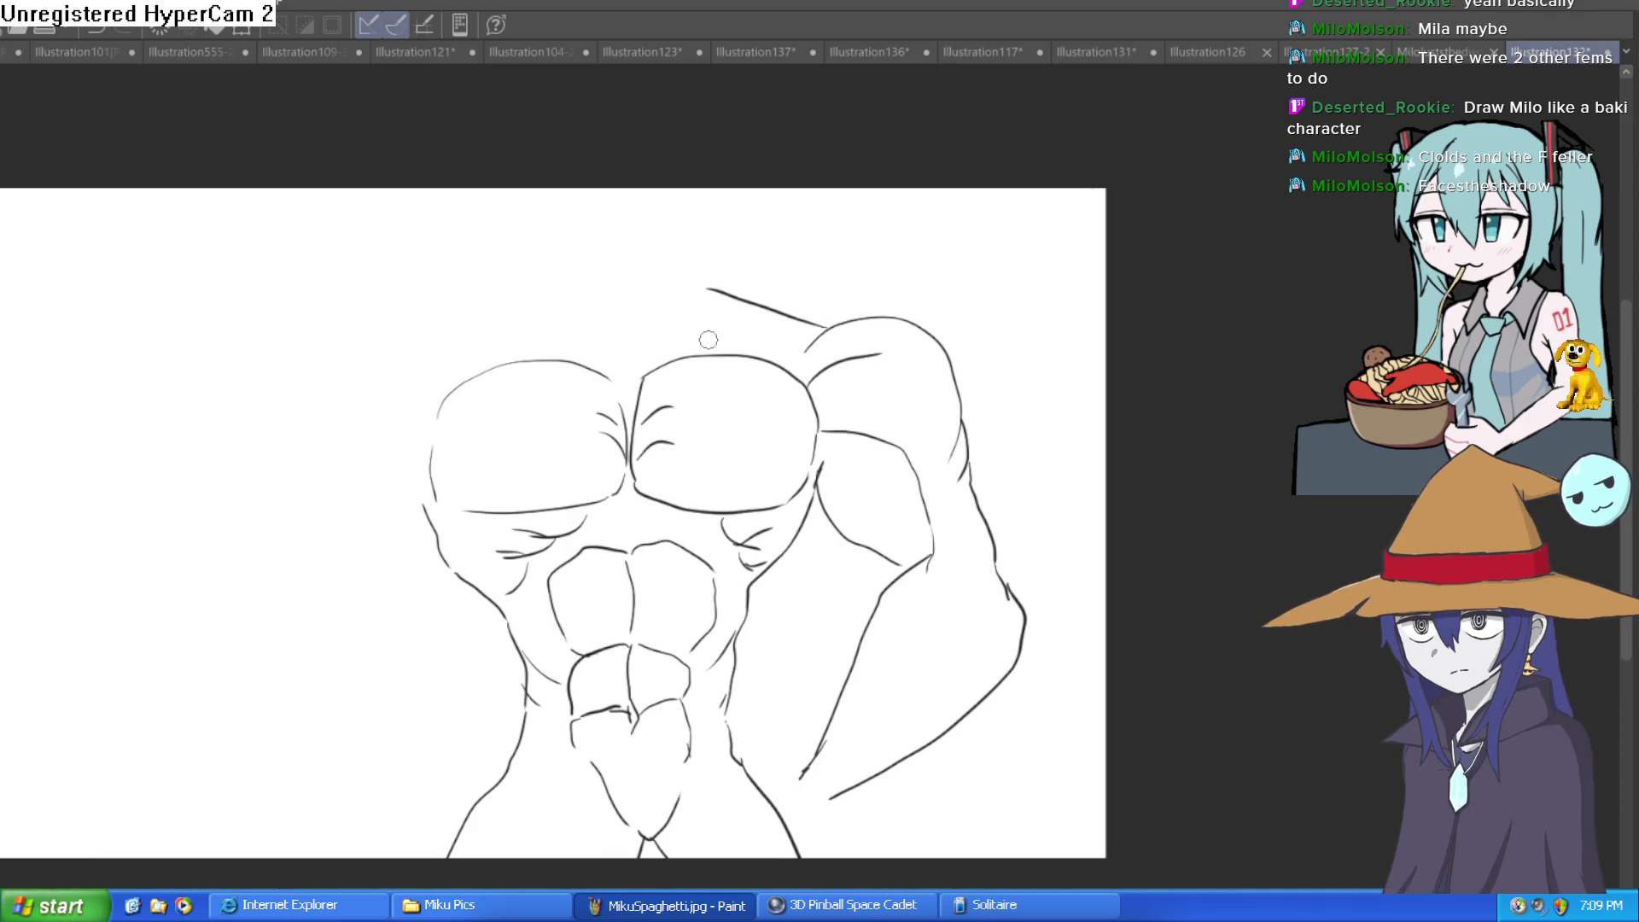
pyautogui.moveTo(672, 349); pyautogui.dragTo(613, 416)
pyautogui.moveTo(525, 354); pyautogui.dragTo(610, 416)
pyautogui.moveTo(854, 414); pyautogui.dragTo(913, 335)
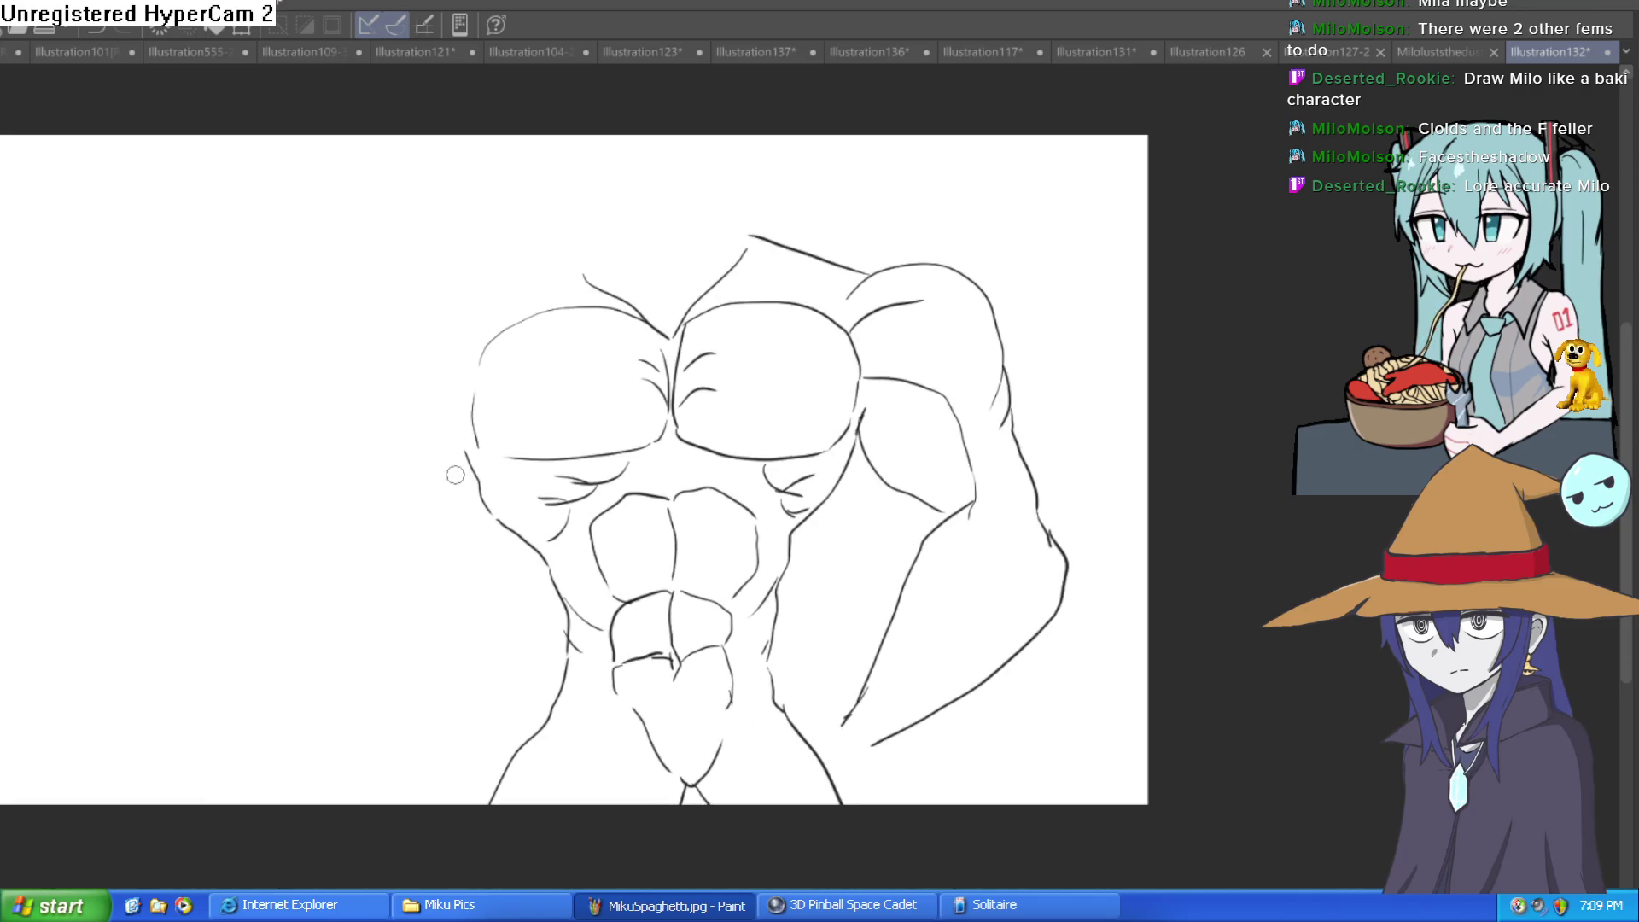
# Draw the left shoulder, the hanging left arm, and forearm and hand strokes
pyautogui.moveTo(454, 479); pyautogui.dragTo(495, 437)
pyautogui.moveTo(531, 321)
pyautogui.mouseDown()
pyautogui.moveTo(432, 297)
pyautogui.moveTo(408, 447)
pyautogui.mouseUp()
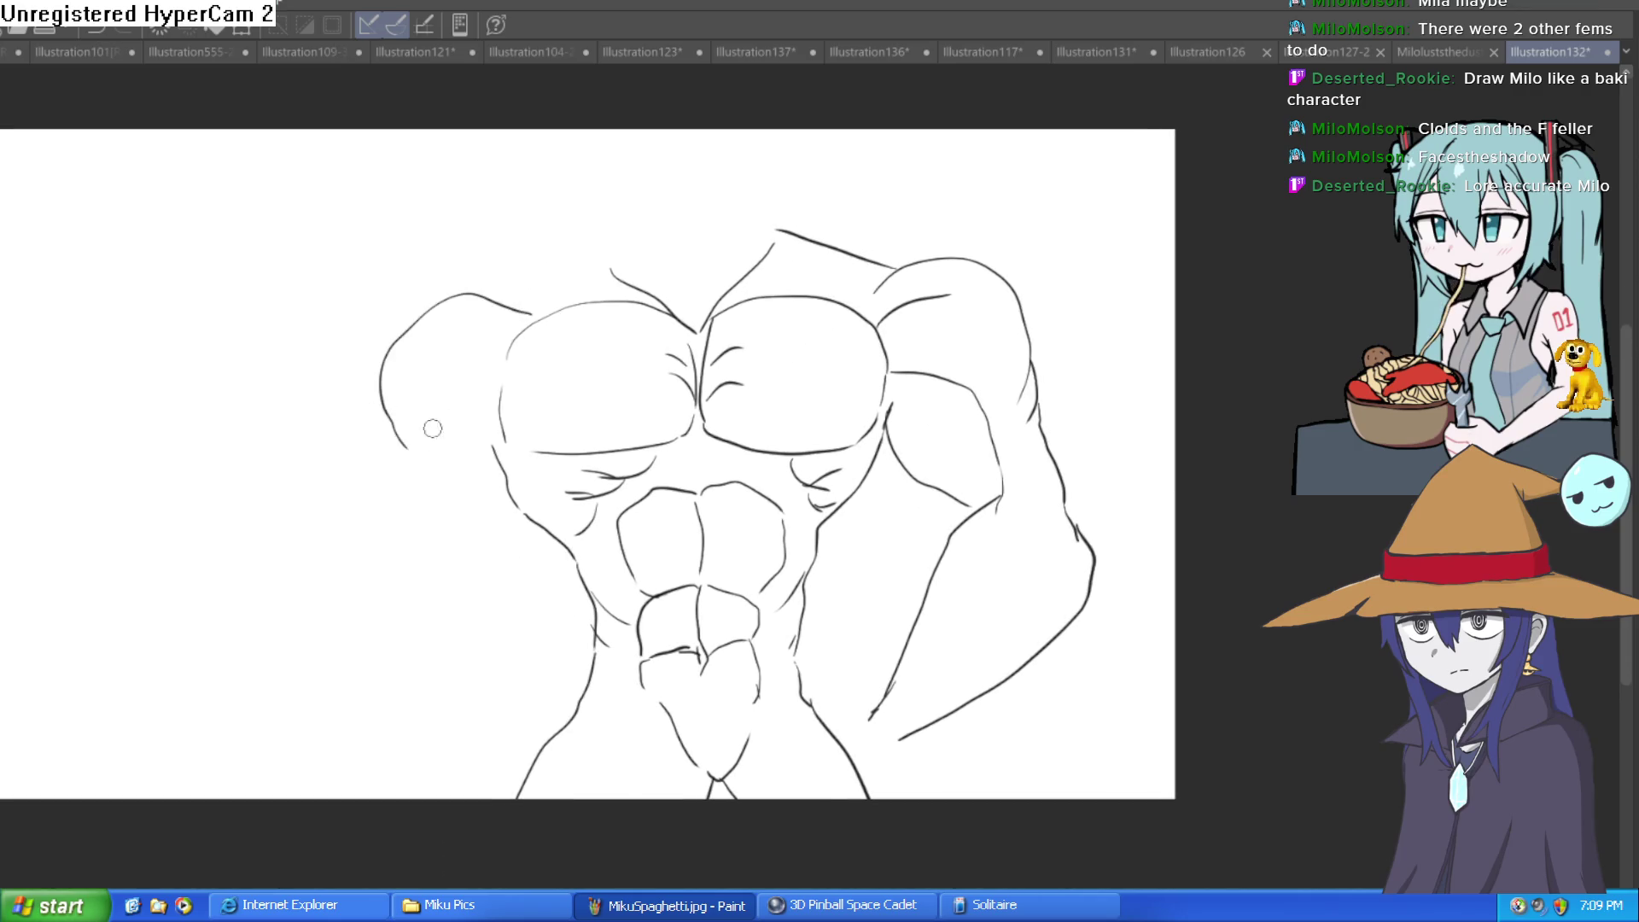
pyautogui.moveTo(516, 322)
pyautogui.mouseDown()
pyautogui.moveTo(449, 370)
pyautogui.moveTo(475, 326)
pyautogui.mouseUp()
pyautogui.moveTo(444, 389)
pyautogui.mouseDown()
pyautogui.moveTo(424, 454)
pyautogui.moveTo(431, 515)
pyautogui.mouseUp()
pyautogui.moveTo(522, 427); pyautogui.dragTo(477, 519)
pyautogui.moveTo(465, 452); pyautogui.dragTo(529, 418)
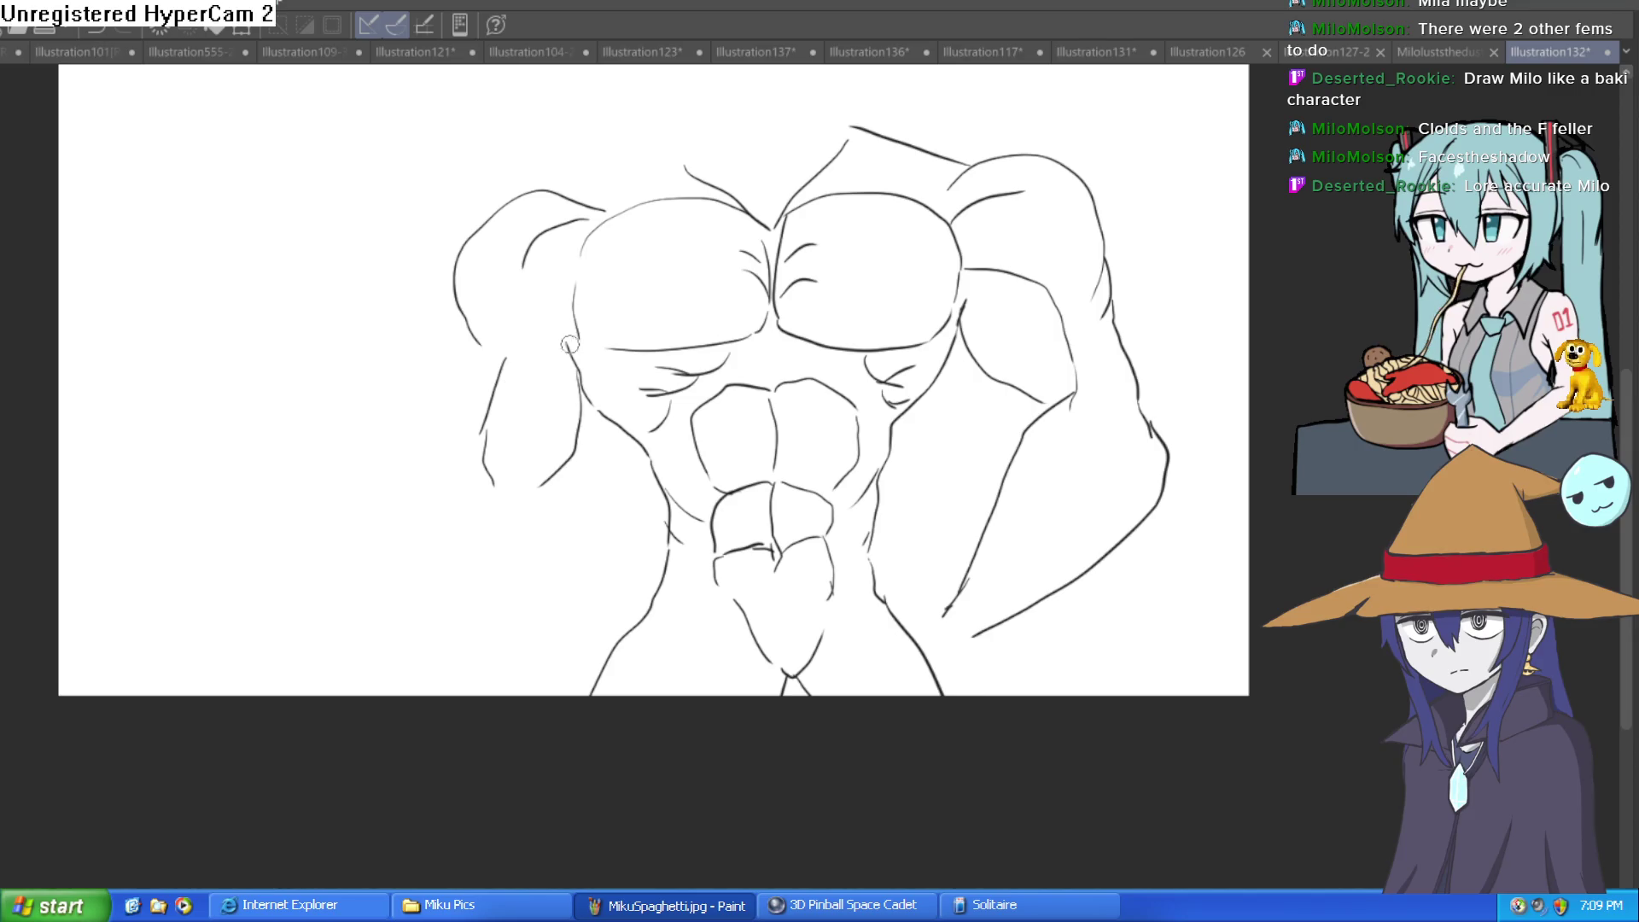
pyautogui.moveTo(463, 346)
pyautogui.mouseDown()
pyautogui.moveTo(455, 461)
pyautogui.moveTo(522, 437)
pyautogui.moveTo(625, 551)
pyautogui.mouseUp()
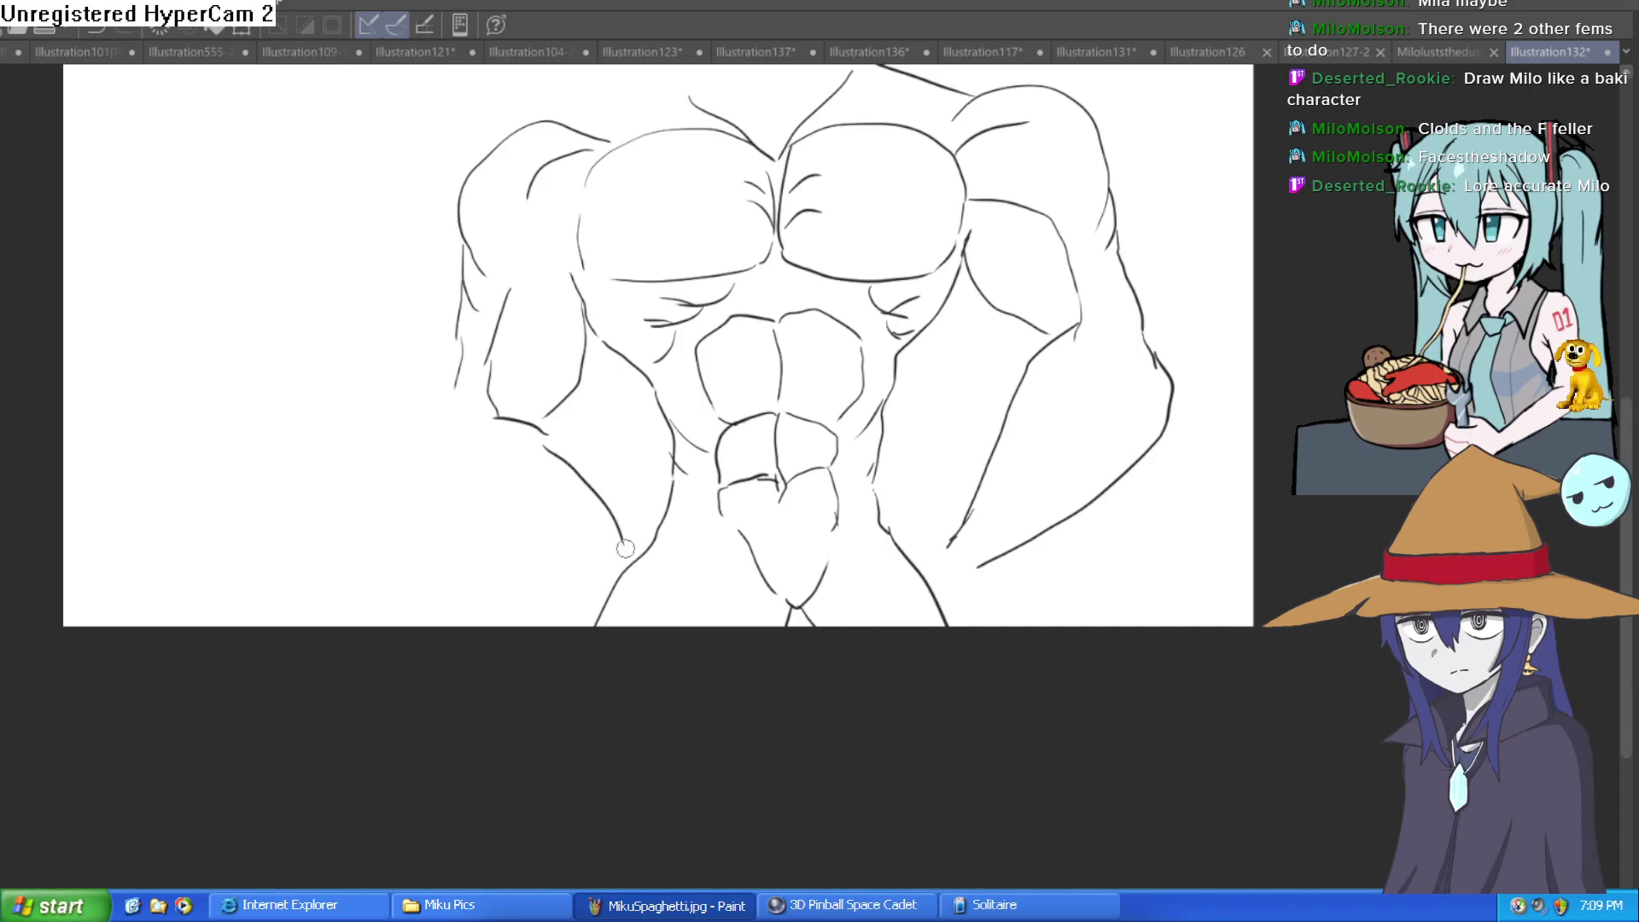
pyautogui.moveTo(458, 397)
pyautogui.mouseDown()
pyautogui.moveTo(457, 478)
pyautogui.moveTo(562, 588)
pyautogui.moveTo(617, 611)
pyautogui.mouseUp()
pyautogui.moveTo(614, 533); pyautogui.dragTo(675, 633)
pyautogui.moveTo(828, 511)
pyautogui.mouseDown()
pyautogui.moveTo(778, 522)
pyautogui.moveTo(858, 589)
pyautogui.moveTo(756, 546)
pyautogui.moveTo(779, 589)
pyautogui.mouseUp()
# Draw the waistline and trouser waistband, plus a short trapezius stroke above the shoulder
pyautogui.moveTo(887, 495); pyautogui.dragTo(658, 453)
pyautogui.moveTo(467, 563)
pyautogui.mouseDown()
pyautogui.moveTo(580, 574)
pyautogui.moveTo(692, 554)
pyautogui.mouseUp()
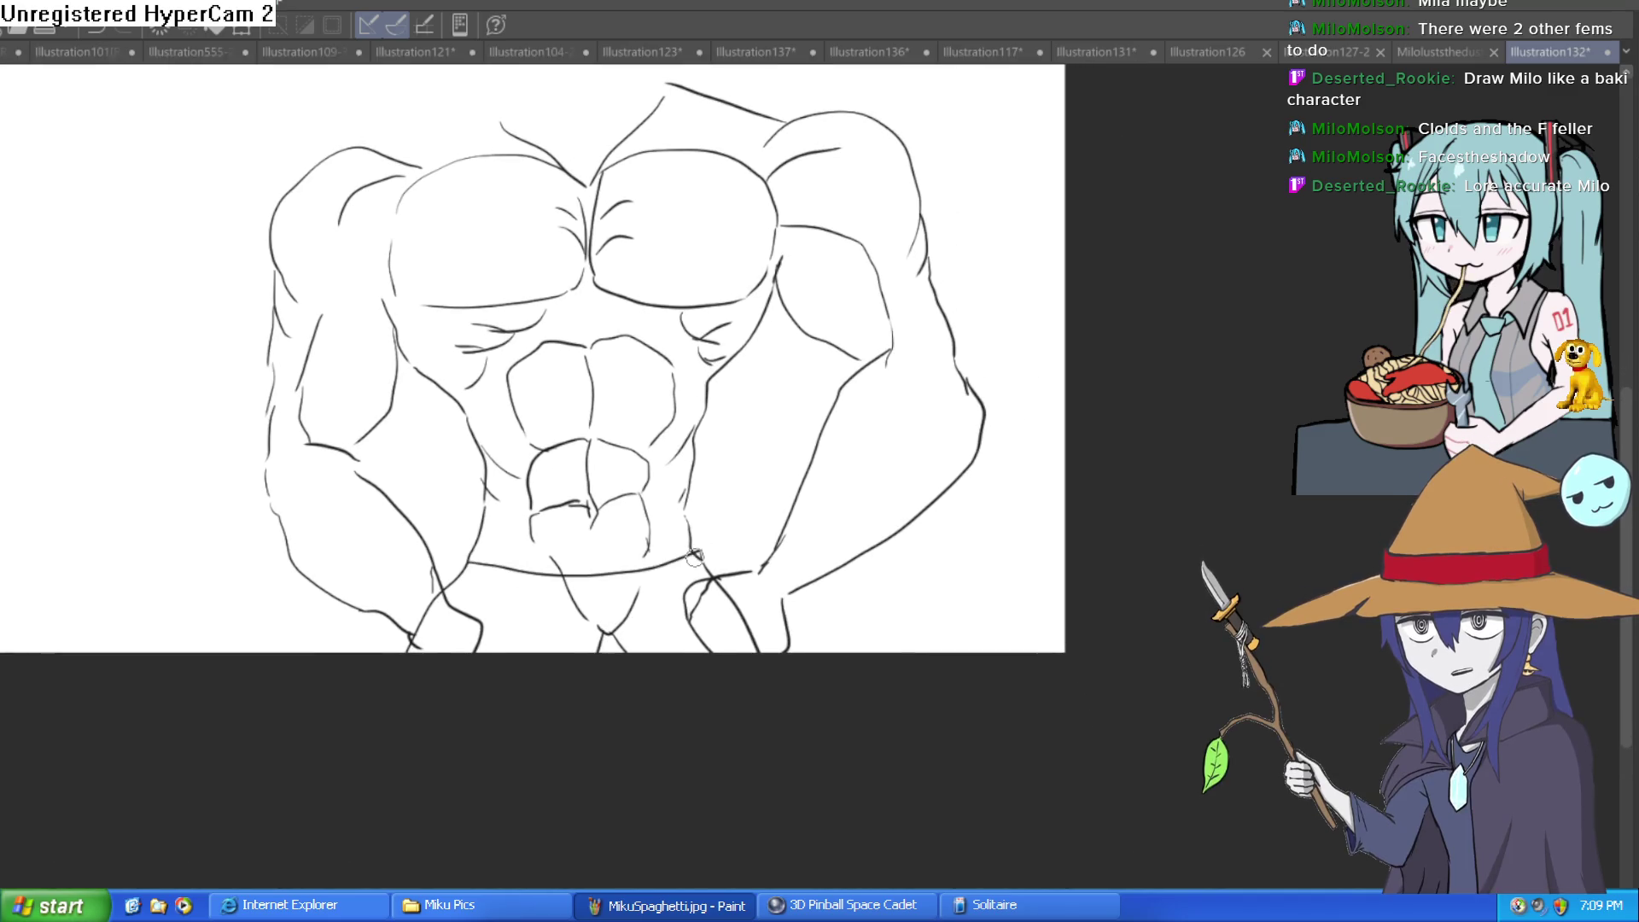
pyautogui.moveTo(541, 587)
pyautogui.mouseDown()
pyautogui.moveTo(627, 589)
pyautogui.moveTo(698, 557)
pyautogui.moveTo(478, 584)
pyautogui.moveTo(496, 516)
pyautogui.mouseUp()
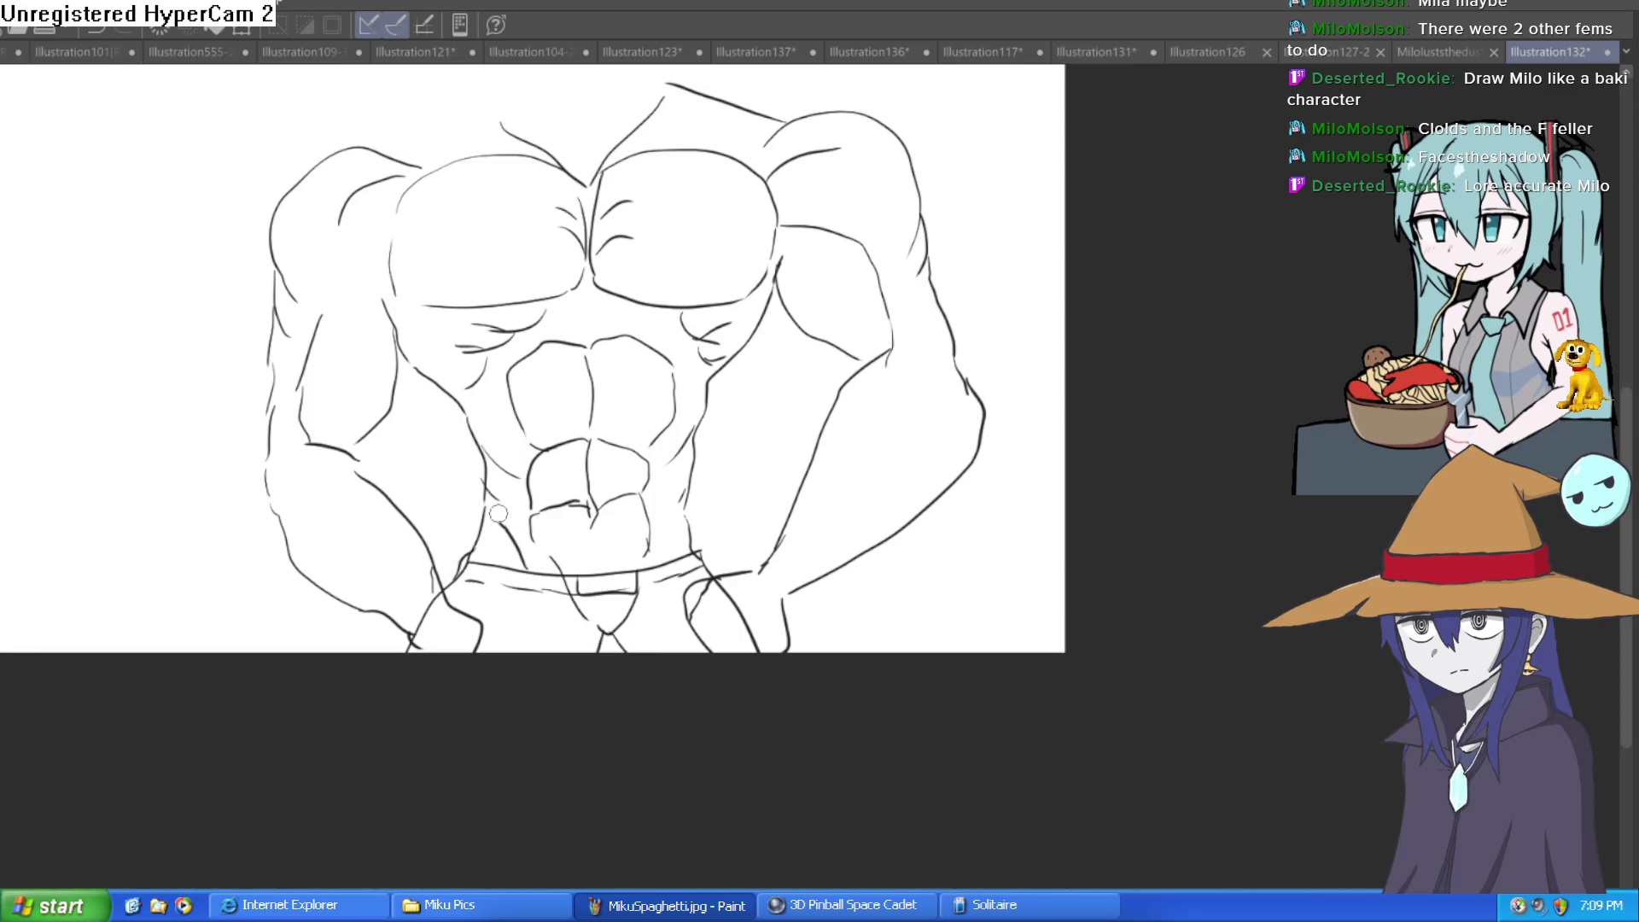
pyautogui.scroll(3, 780, 439)
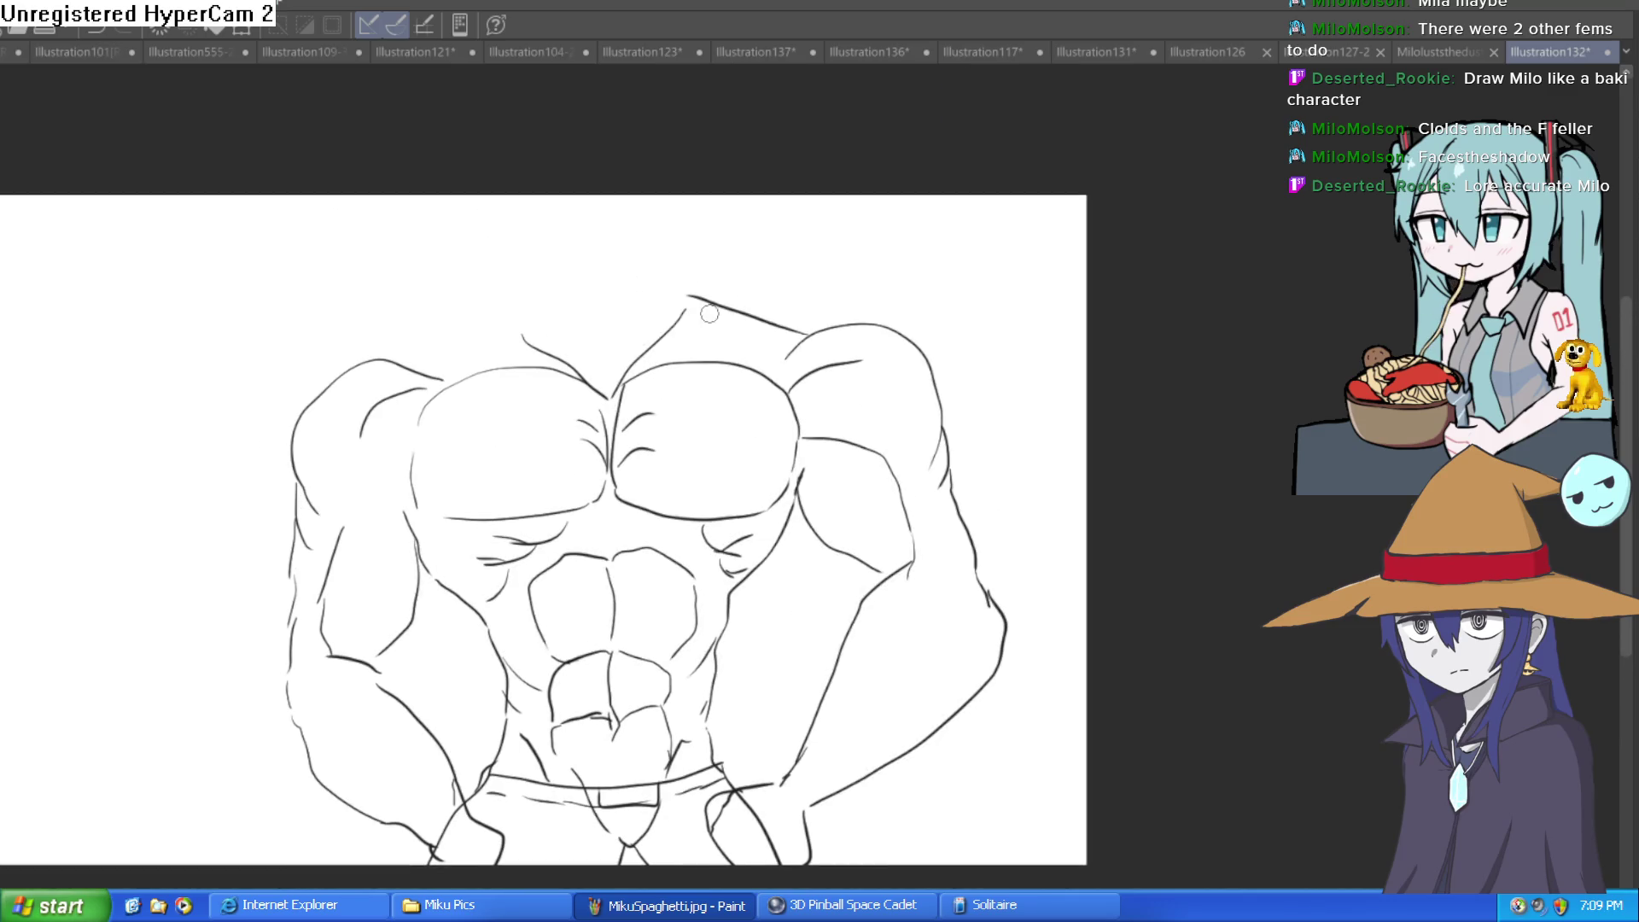
pyautogui.moveTo(390, 359); pyautogui.dragTo(525, 298)
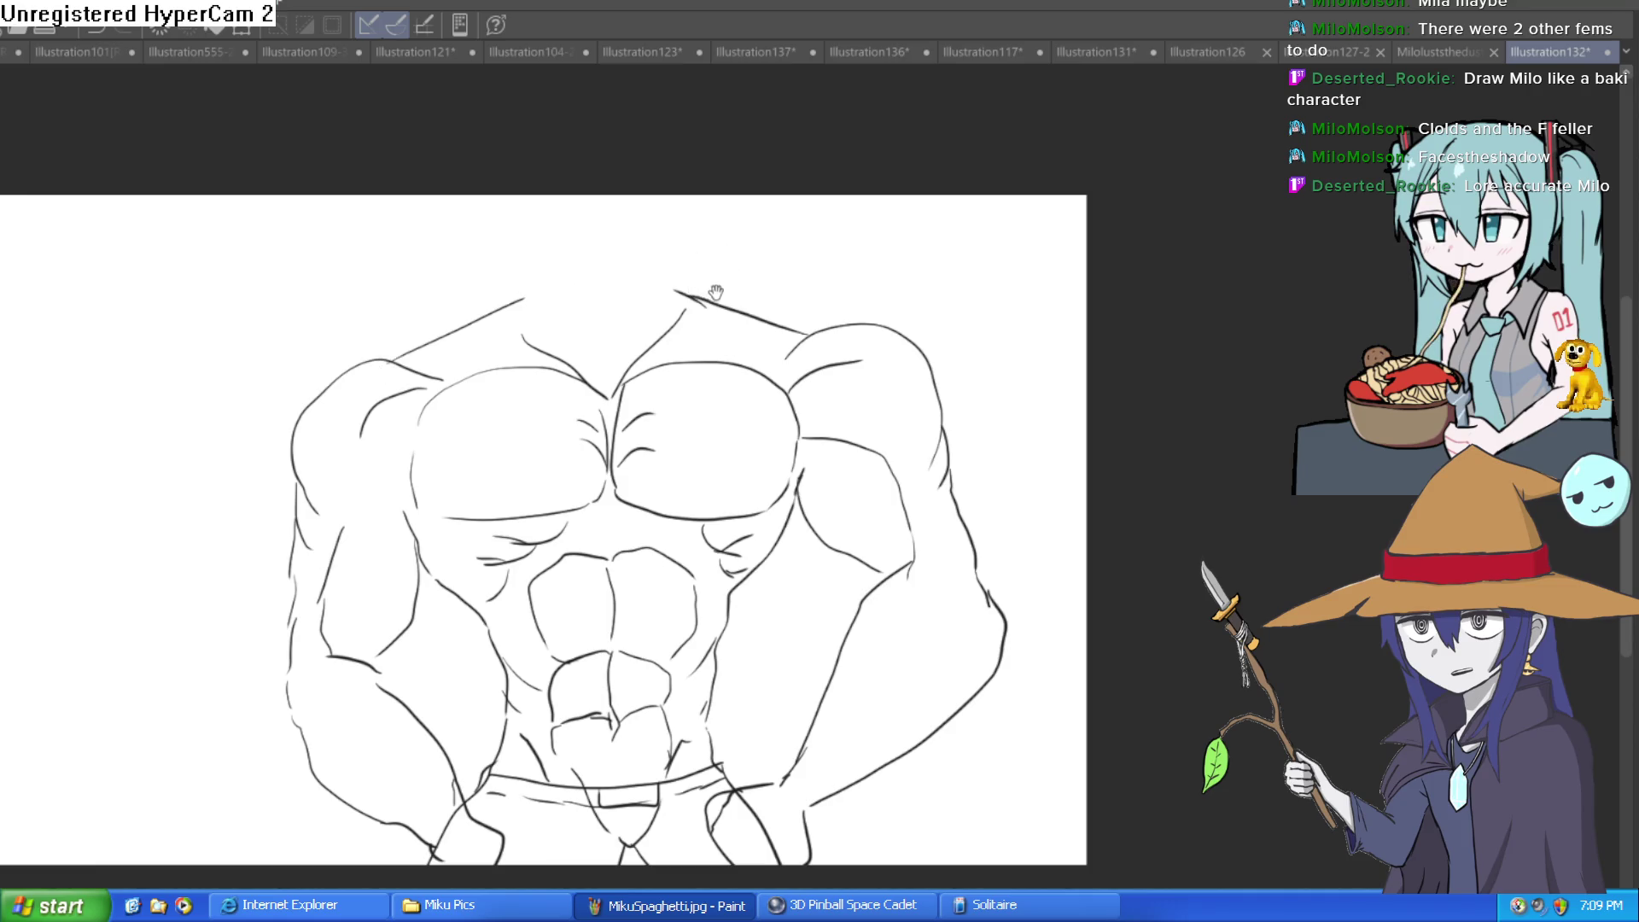
pyautogui.scroll(-2, 734, 342)
pyautogui.scroll(4, 763, 412)
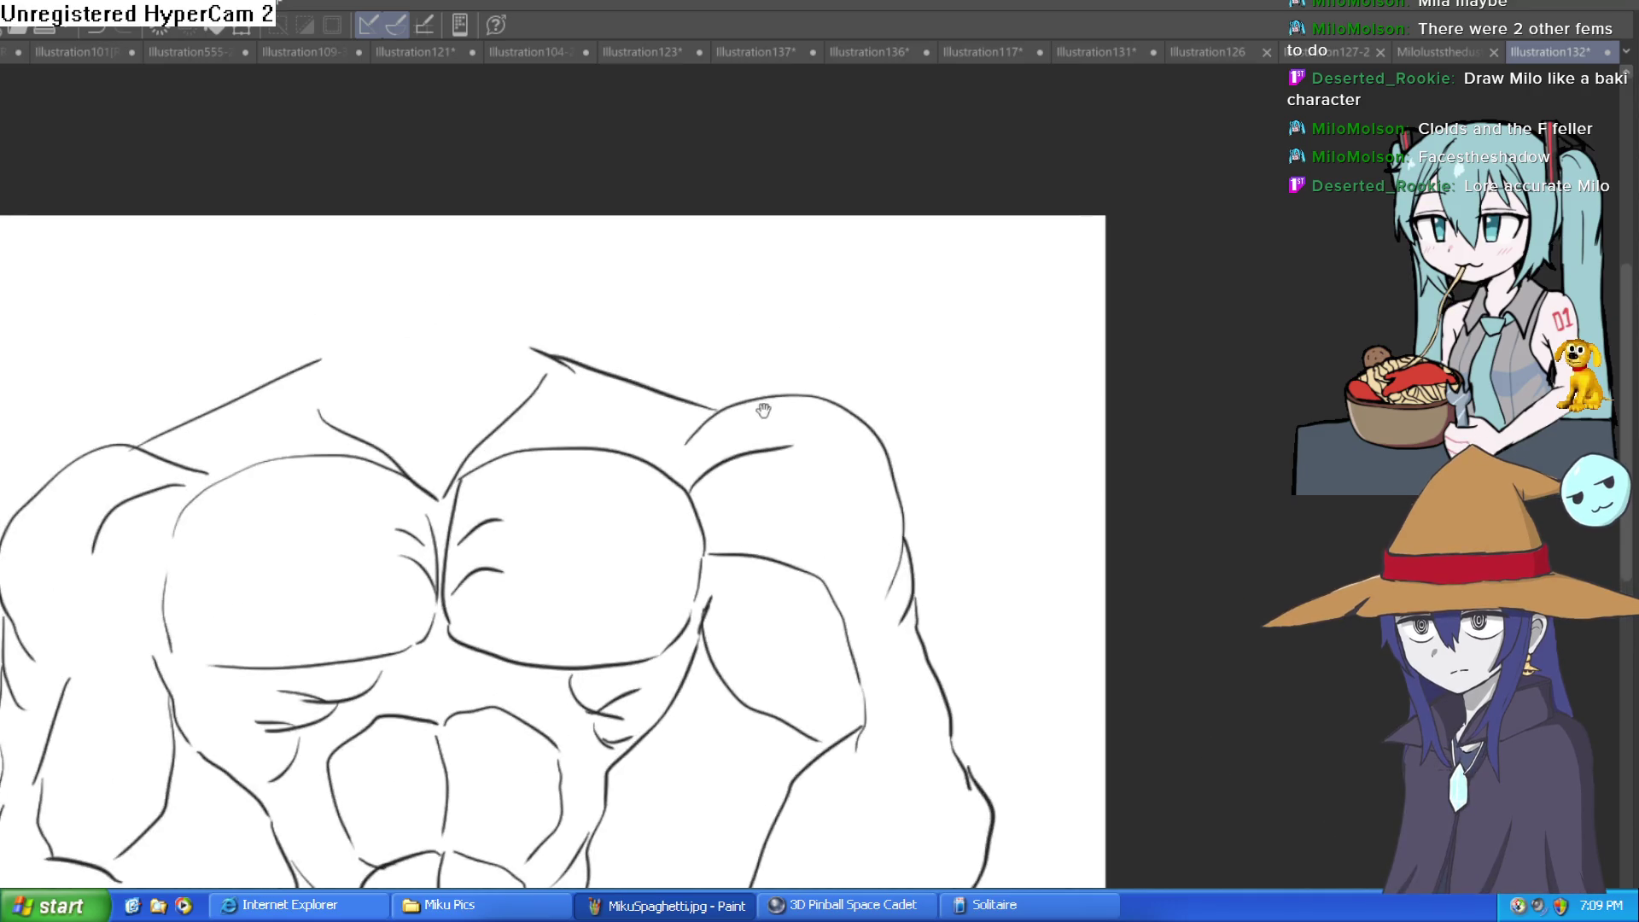
pyautogui.scroll(2, 763, 412)
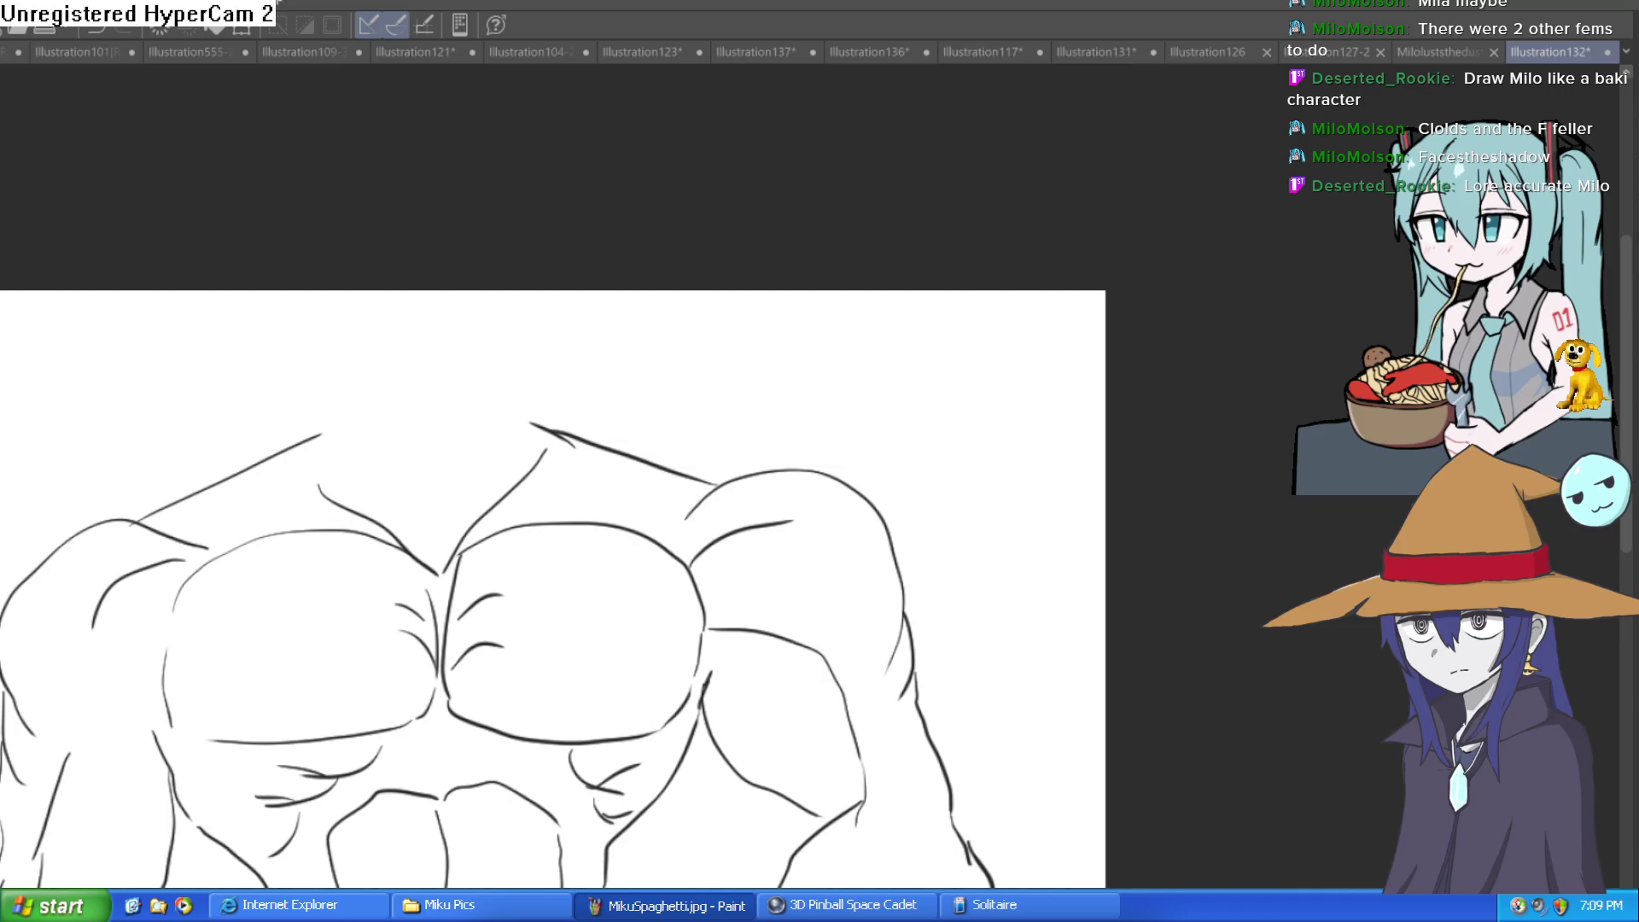
# Extend the canvas upward to make room for the head
pyautogui.hotkey('ctrl', 'alt', 's')
pyautogui.moveTo(276, 290)
pyautogui.mouseDown()
pyautogui.moveTo(322, 110)
pyautogui.moveTo(275, 101)
pyautogui.mouseUp()
pyautogui.press('Return')
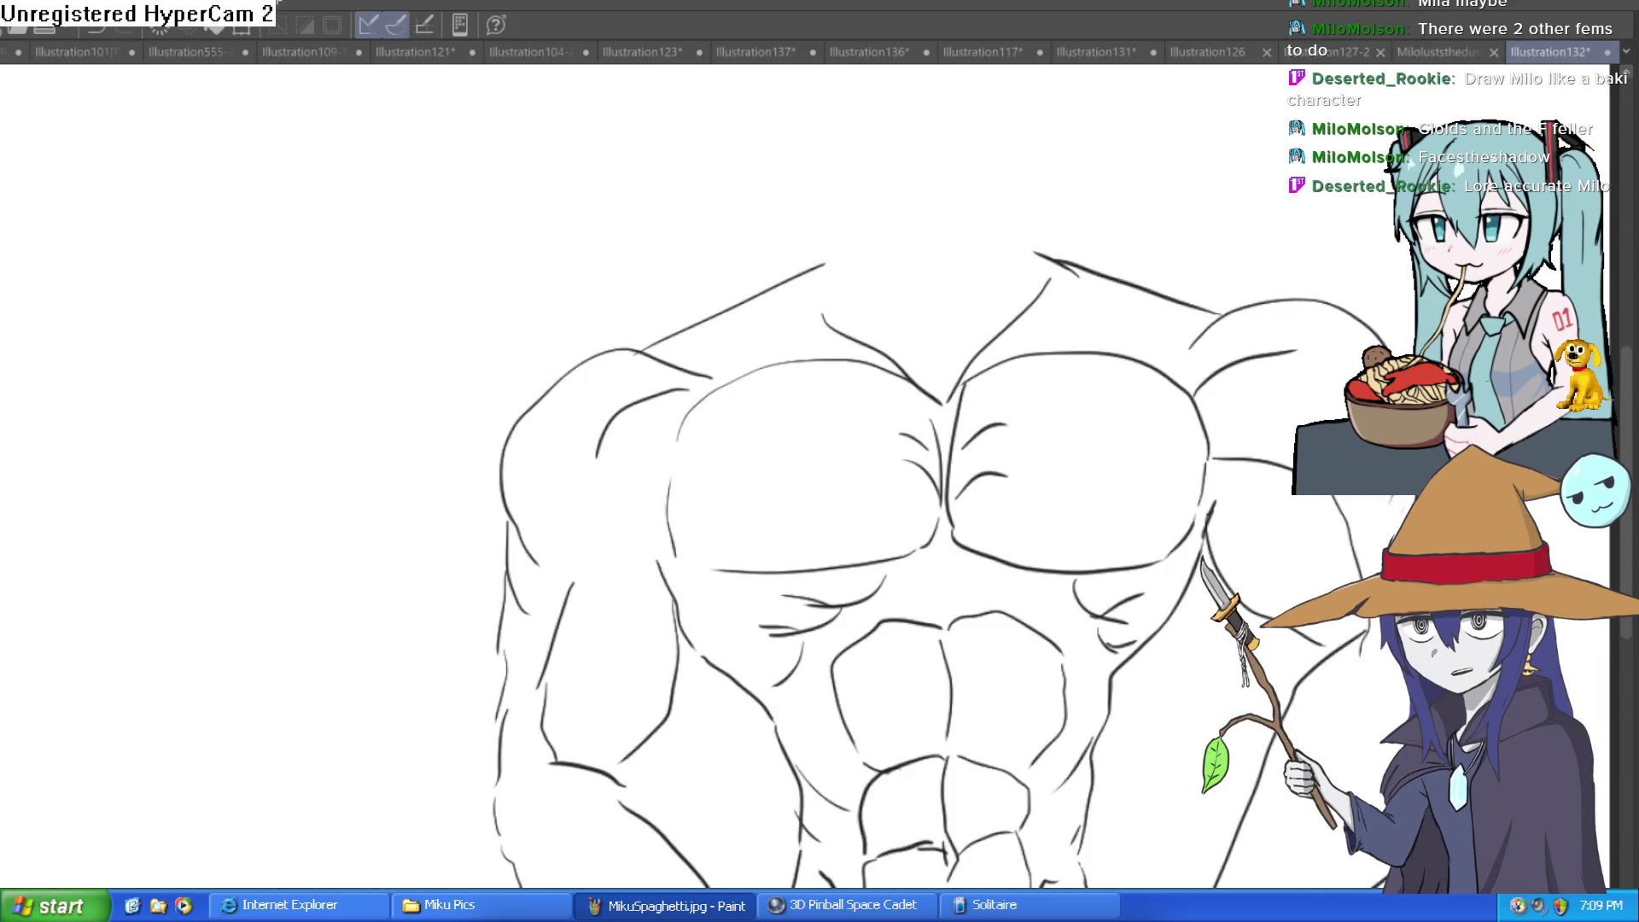
pyautogui.moveTo(1041, 219)
pyautogui.mouseDown()
pyautogui.moveTo(1009, 256)
pyautogui.moveTo(859, 268)
pyautogui.mouseUp()
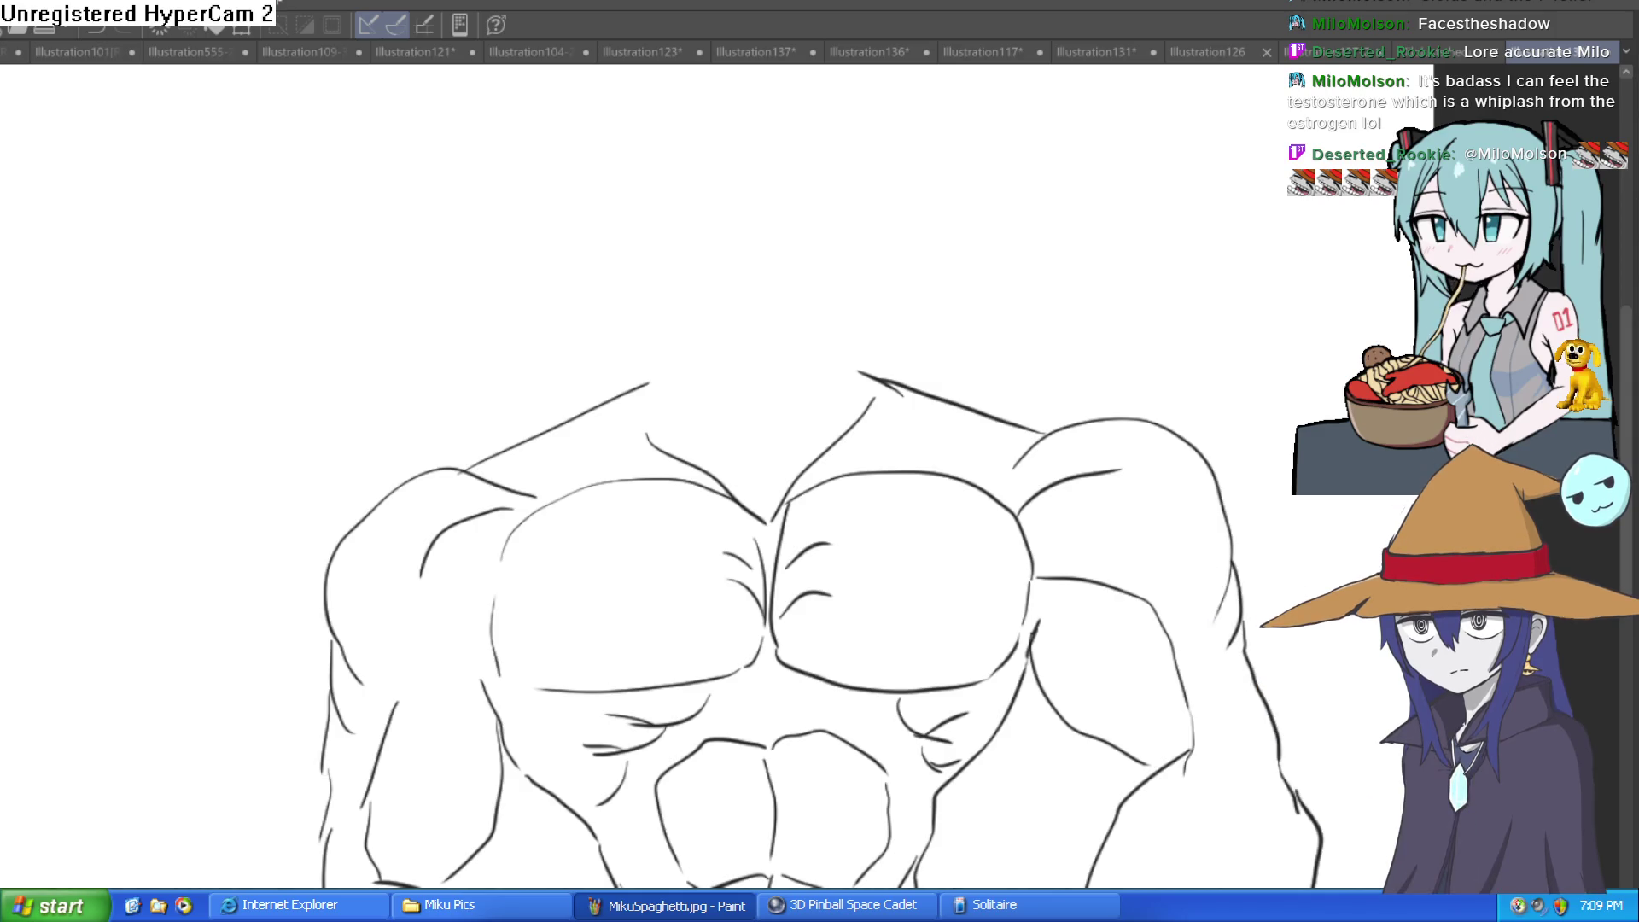
# Sketch the neck lines rising from the chest, then zoom out and straighten the tilted view
pyautogui.moveTo(861, 375)
pyautogui.mouseDown()
pyautogui.moveTo(766, 495)
pyautogui.moveTo(665, 401)
pyautogui.moveTo(663, 444)
pyautogui.mouseUp()
pyautogui.moveTo(589, 412); pyautogui.dragTo(649, 346)
pyautogui.moveTo(869, 386); pyautogui.dragTo(864, 317)
pyautogui.moveTo(926, 198); pyautogui.dragTo(893, 244)
pyautogui.hotkey('ctrl', 'z')
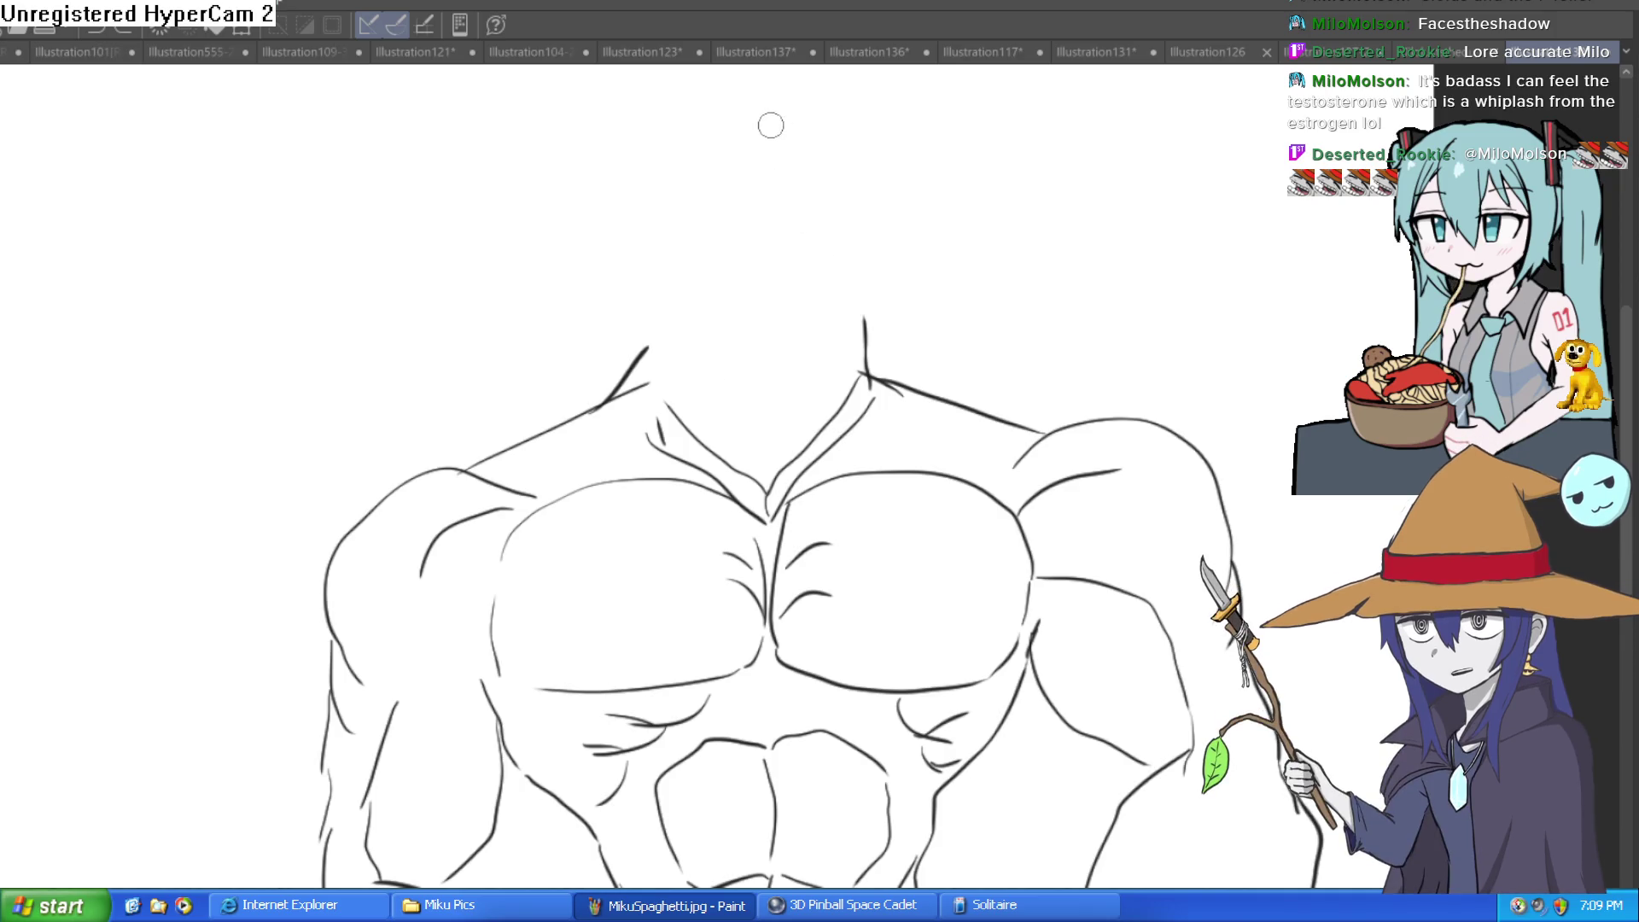
pyautogui.moveTo(1265, 599)
pyautogui.mouseDown()
pyautogui.moveTo(1072, 314)
pyautogui.moveTo(1101, 427)
pyautogui.moveTo(1011, 436)
pyautogui.mouseUp()
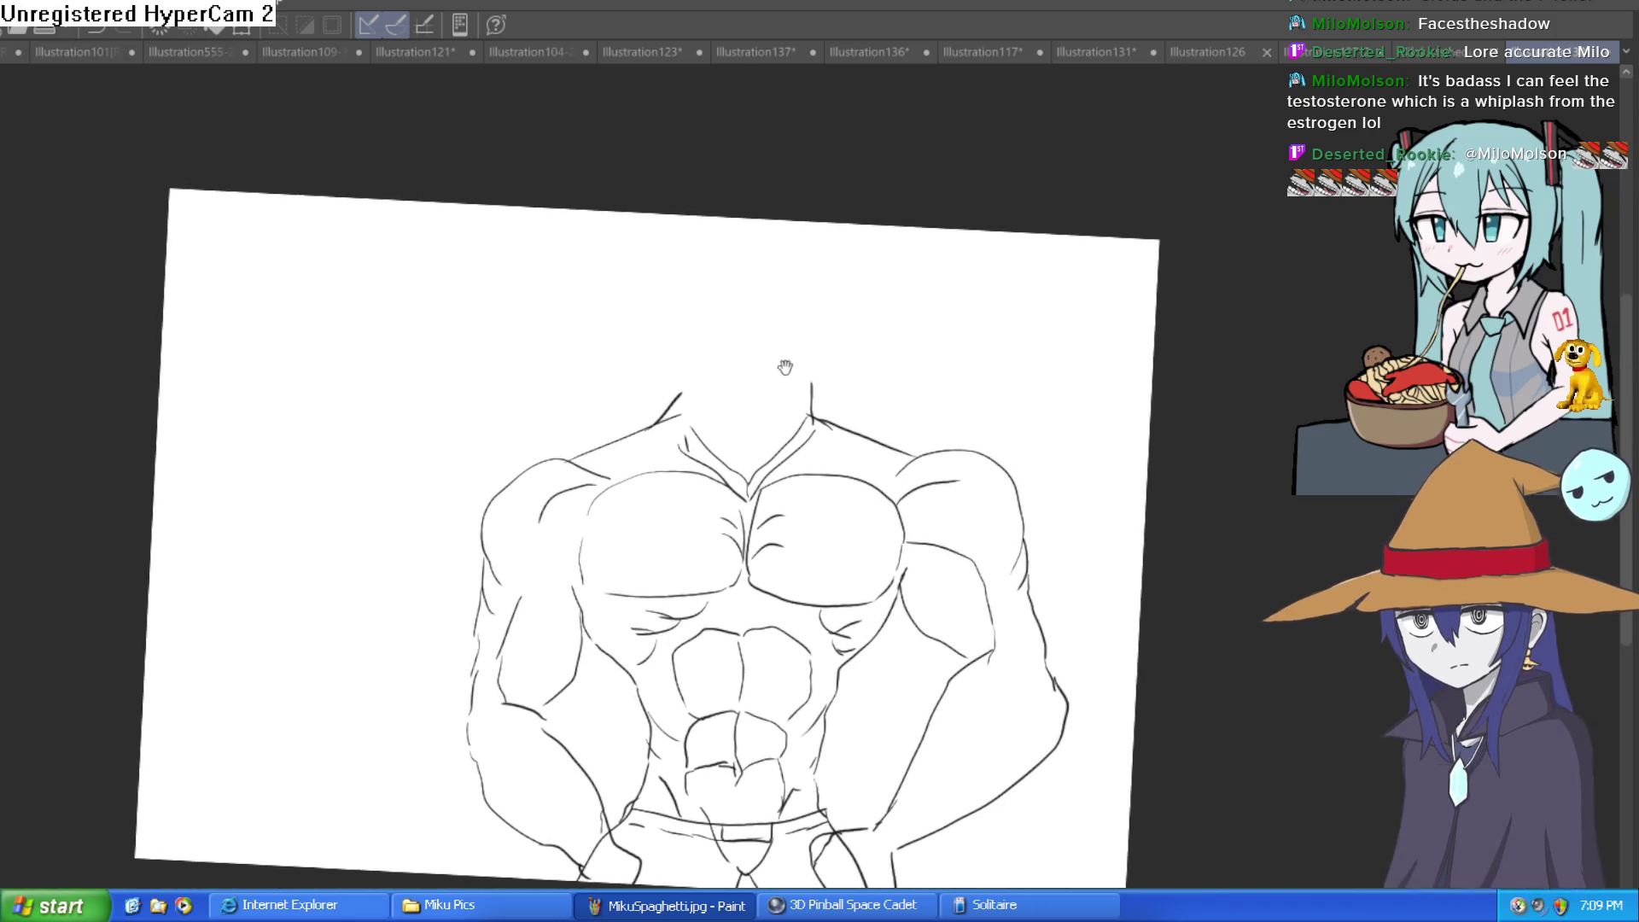
pyautogui.moveTo(860, 305); pyautogui.dragTo(875, 326)
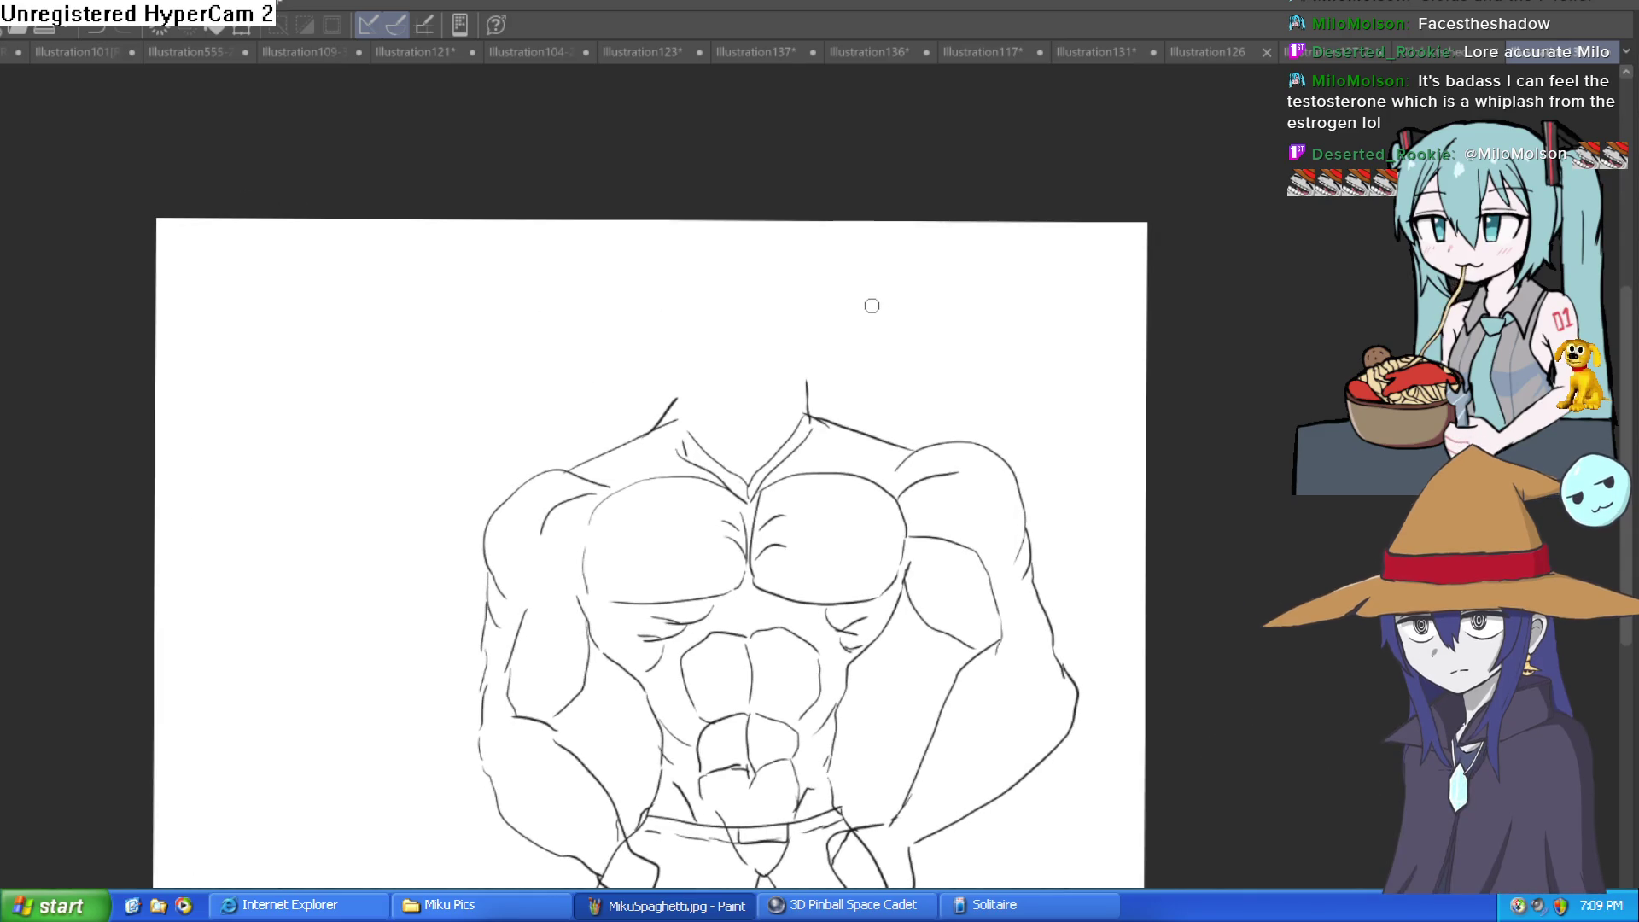
pyautogui.click(1449, 49)
pyautogui.click(1345, 42)
pyautogui.click(1206, 50)
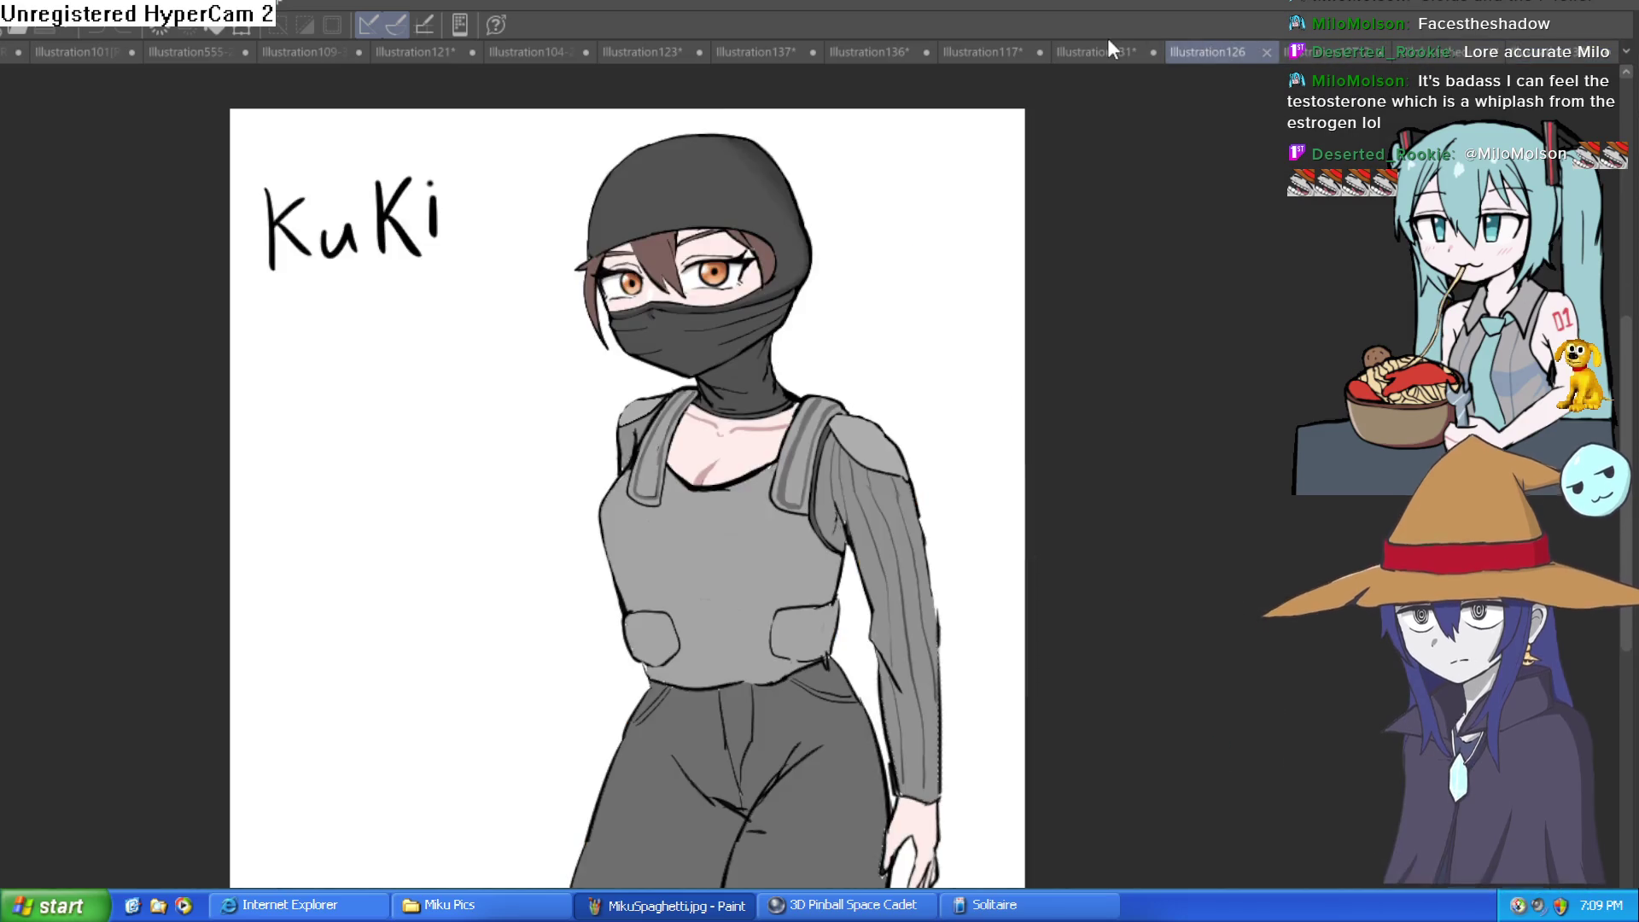
pyautogui.click(1093, 49)
pyautogui.click(954, 217)
pyautogui.moveTo(972, 220)
pyautogui.mouseDown()
pyautogui.moveTo(965, 340)
pyautogui.moveTo(959, 317)
pyautogui.mouseUp()
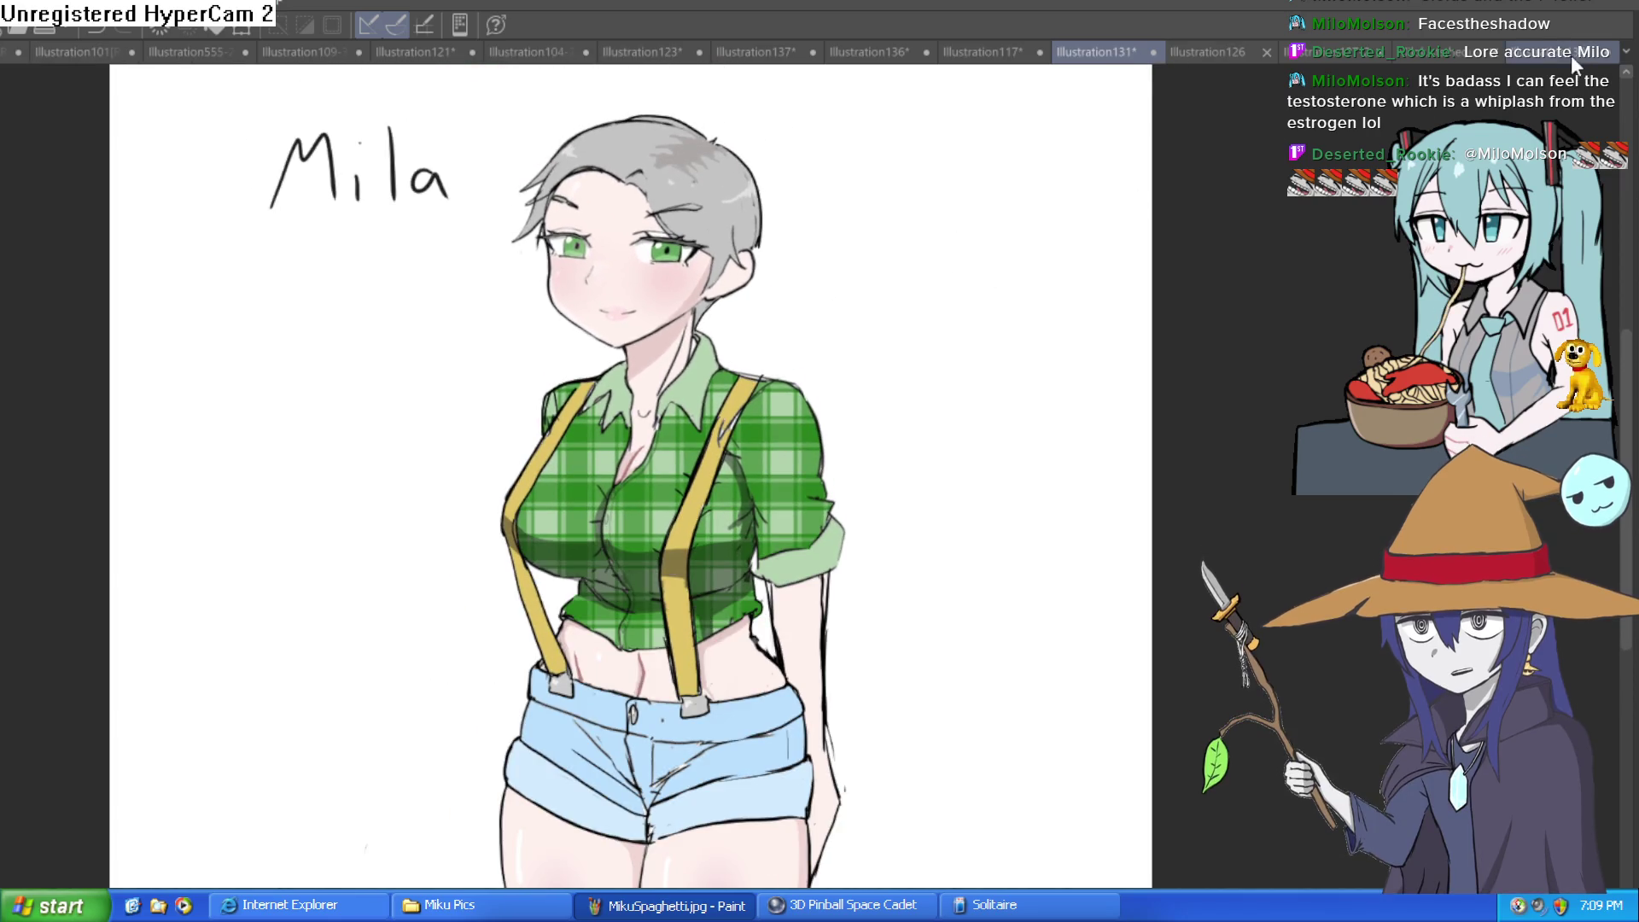
pyautogui.click(1562, 52)
pyautogui.moveTo(1218, 256)
pyautogui.mouseDown()
pyautogui.moveTo(845, 373)
pyautogui.moveTo(804, 344)
pyautogui.moveTo(732, 358)
pyautogui.moveTo(740, 415)
pyautogui.moveTo(744, 375)
pyautogui.mouseUp()
pyautogui.click(736, 376)
pyautogui.scroll(-2, 556, 355)
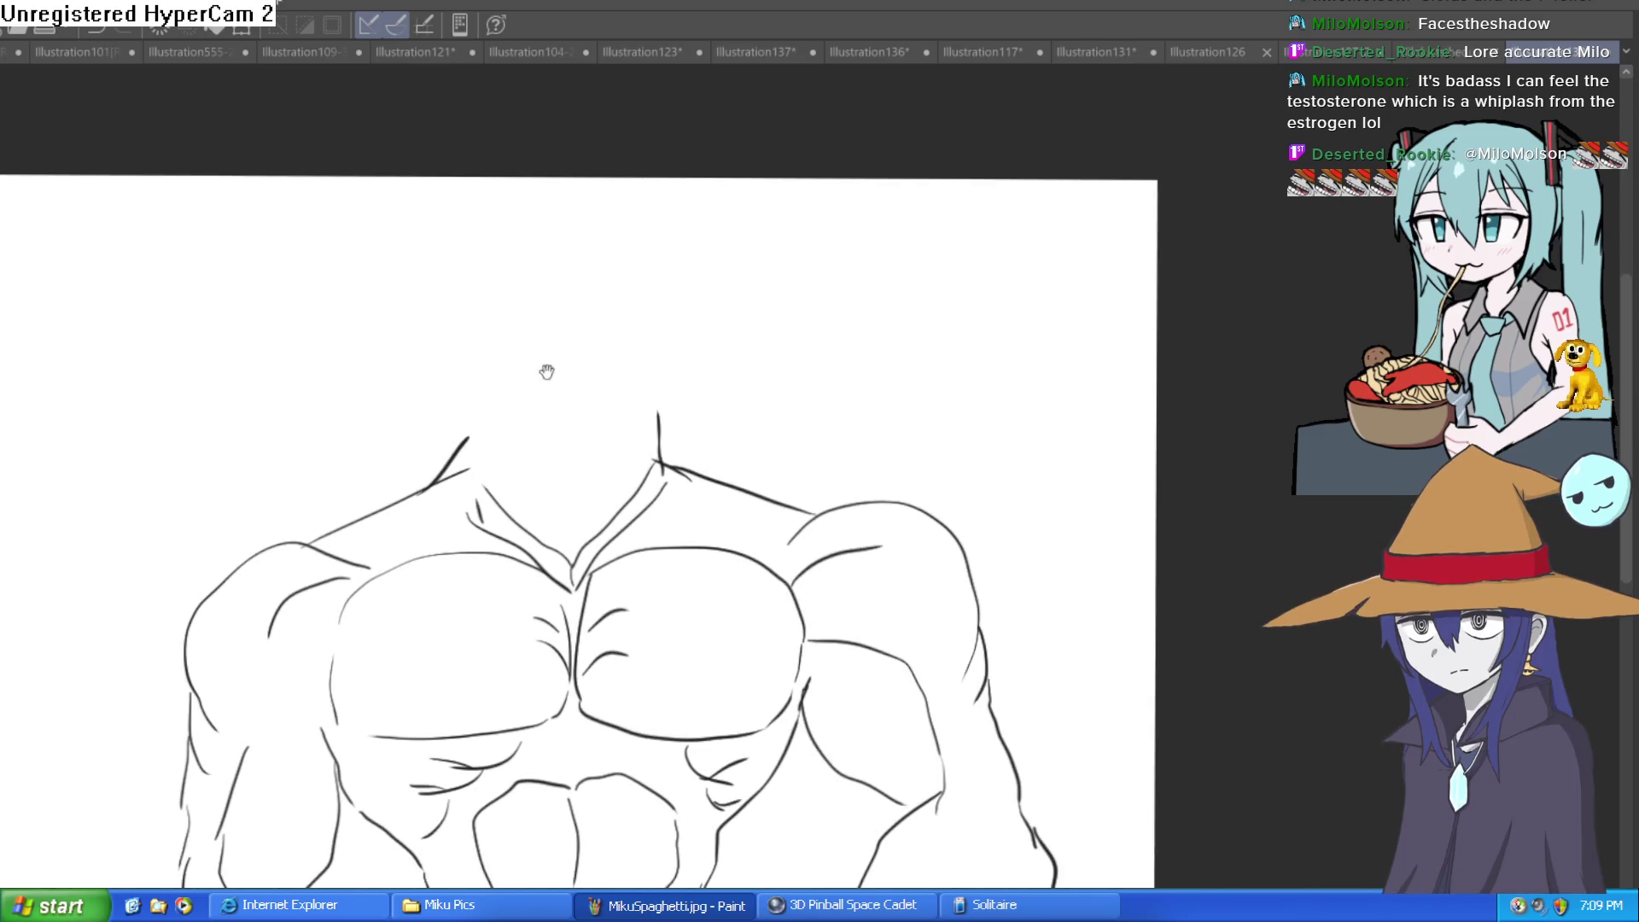
# Draw the left and right sides of the neck rising to the collarbones
pyautogui.moveTo(656, 408); pyautogui.dragTo(669, 480)
pyautogui.moveTo(548, 468); pyautogui.dragTo(547, 424)
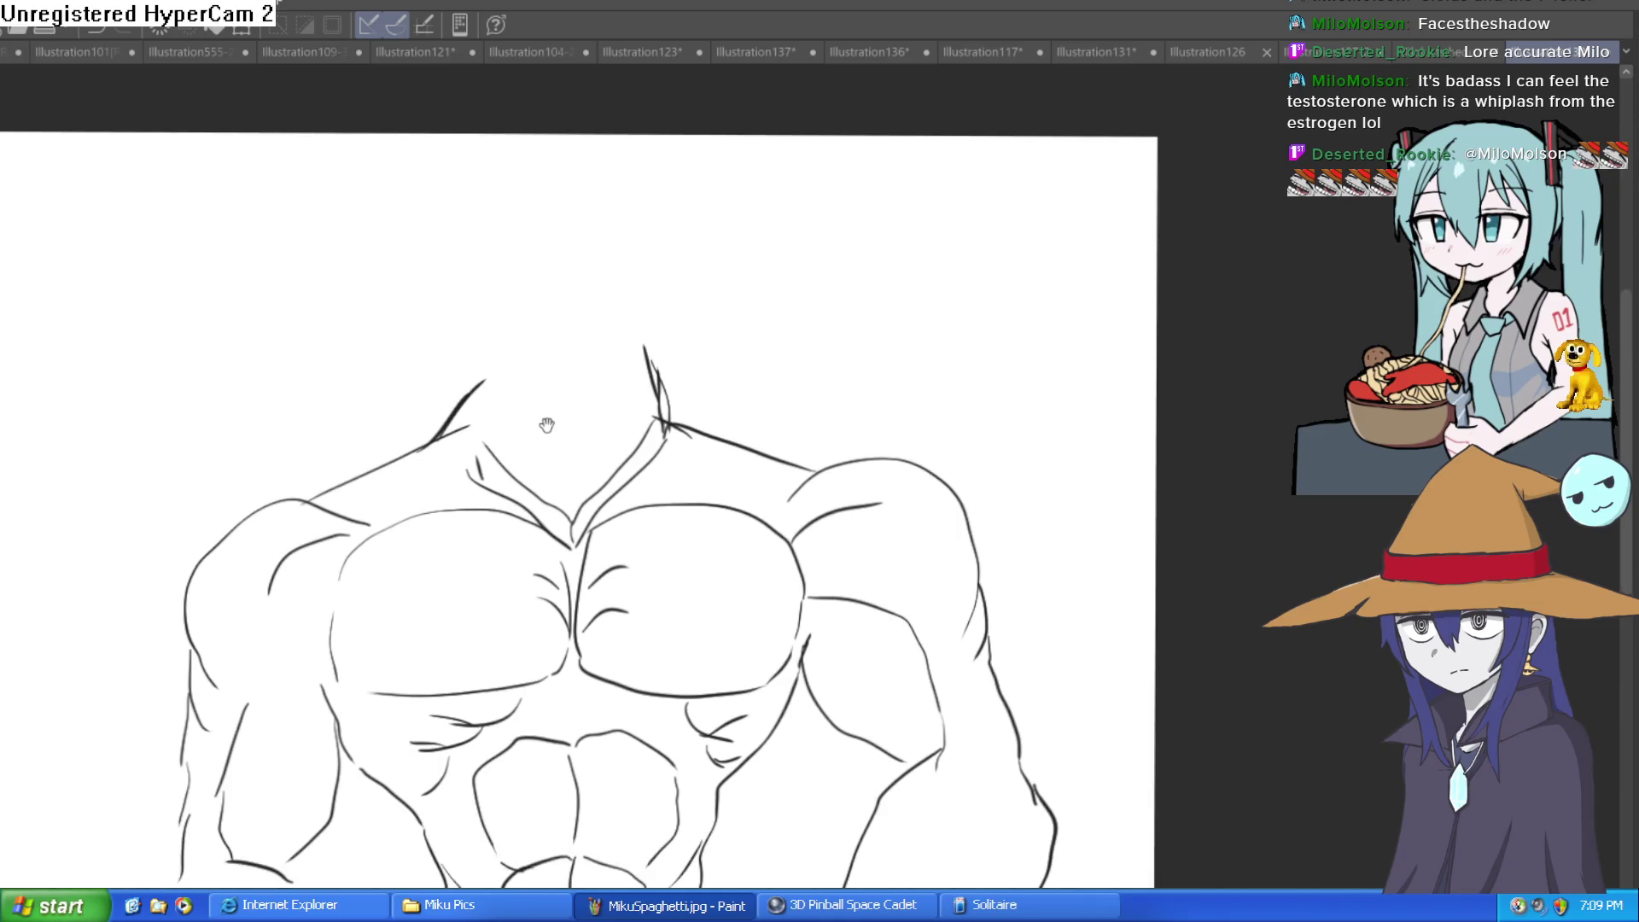
pyautogui.moveTo(484, 372); pyautogui.dragTo(519, 464)
pyautogui.moveTo(644, 354); pyautogui.dragTo(659, 431)
pyautogui.moveTo(444, 435); pyautogui.dragTo(493, 341)
pyautogui.moveTo(693, 319); pyautogui.dragTo(668, 317)
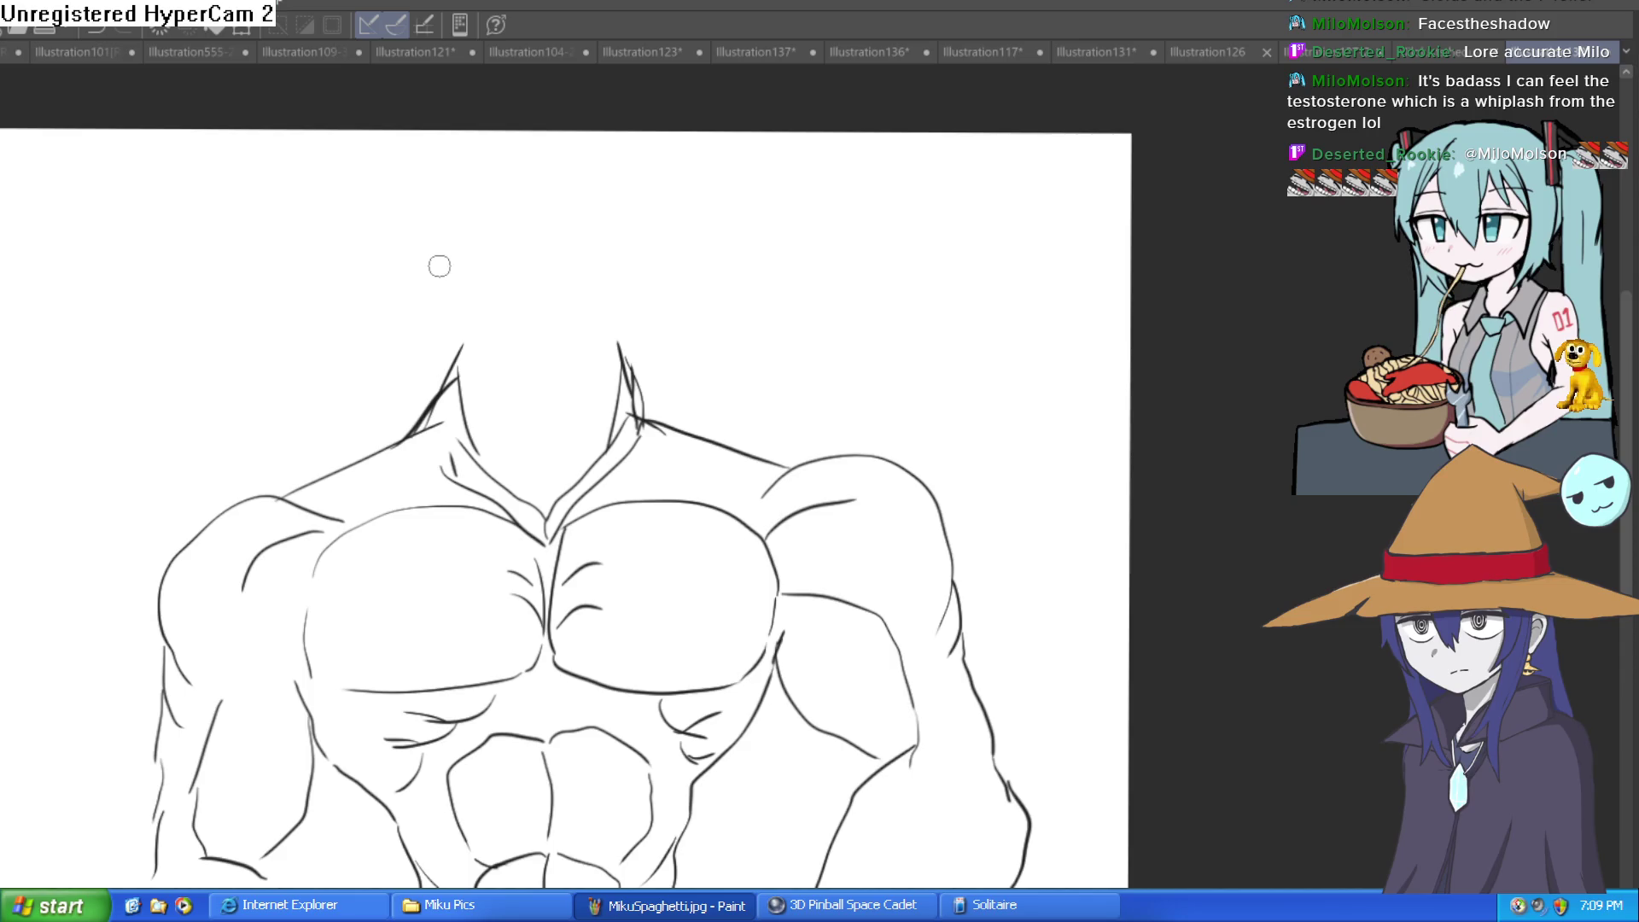
pyautogui.moveTo(428, 252)
pyautogui.mouseDown()
pyautogui.moveTo(444, 318)
pyautogui.moveTo(534, 399)
pyautogui.moveTo(619, 350)
pyautogui.moveTo(655, 263)
pyautogui.moveTo(662, 185)
pyautogui.mouseUp()
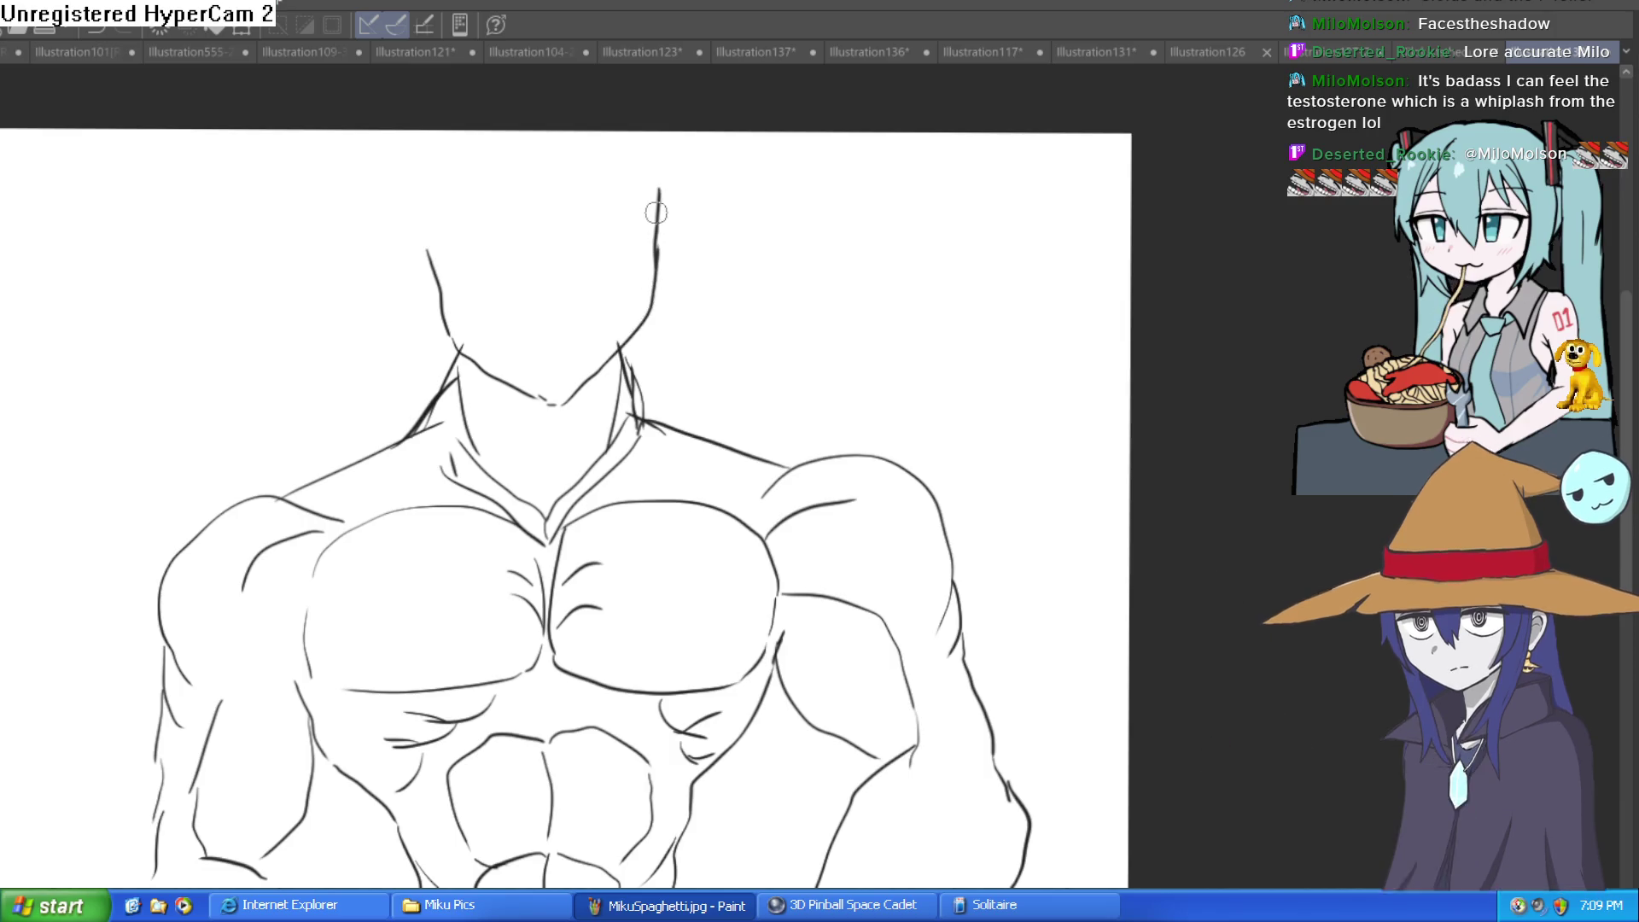
# Undo the last two neck strokes
pyautogui.scroll(-3, 789, 215)
pyautogui.scroll(3, 811, 247)
pyautogui.scroll(1, 762, 264)
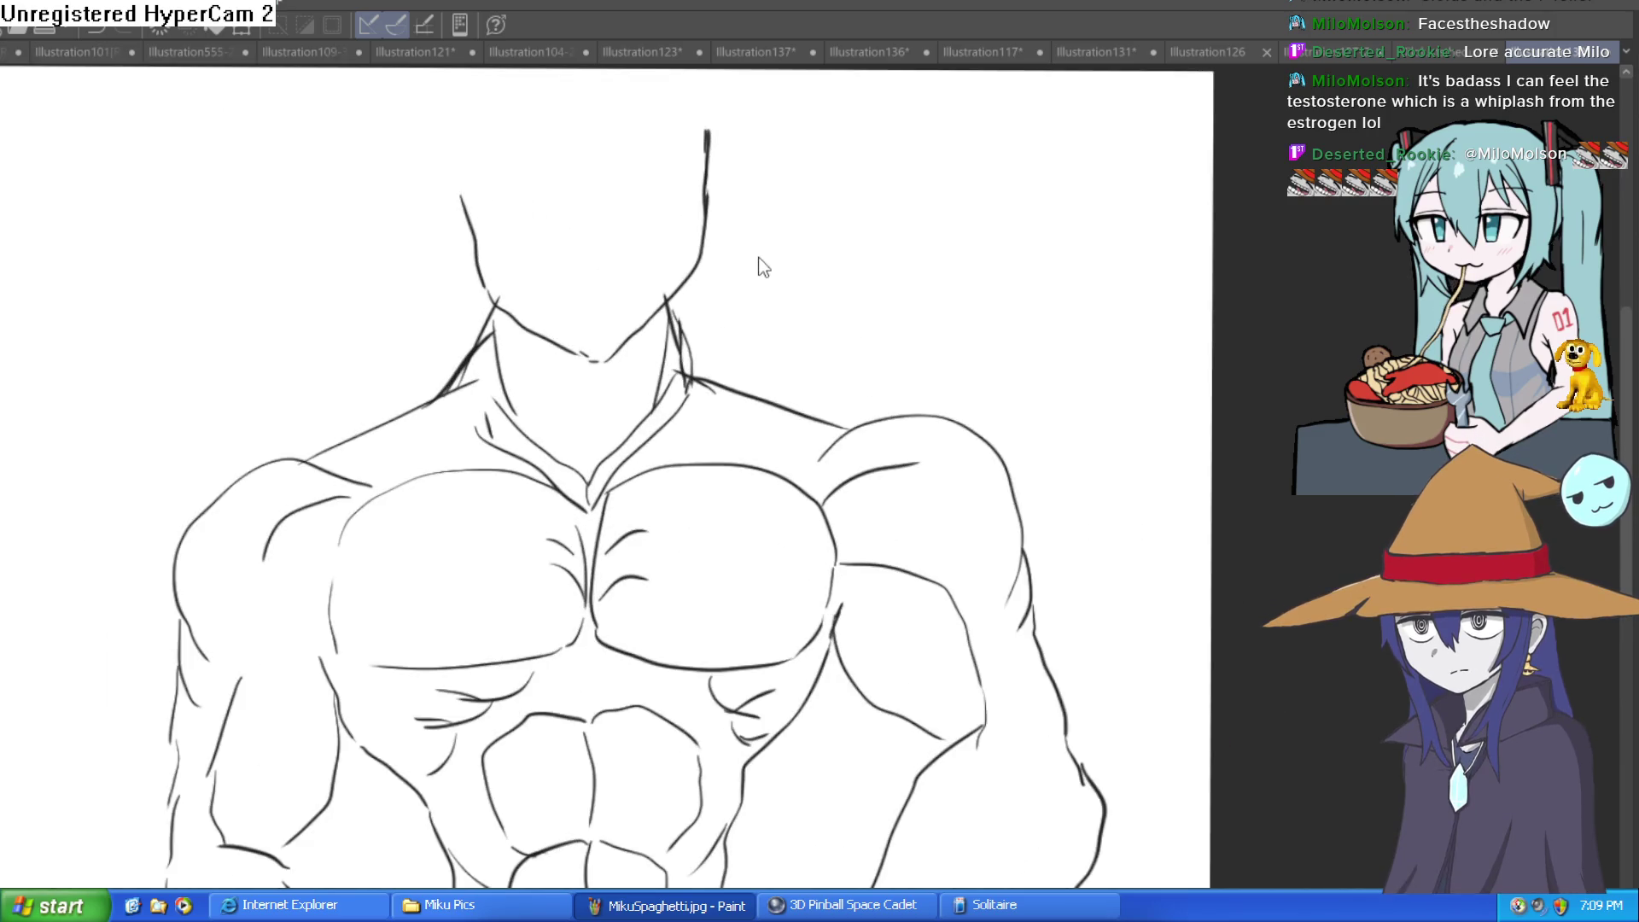
pyautogui.hotkey('ctrl', 'z')
pyautogui.hotkey('ctrl', 'z')
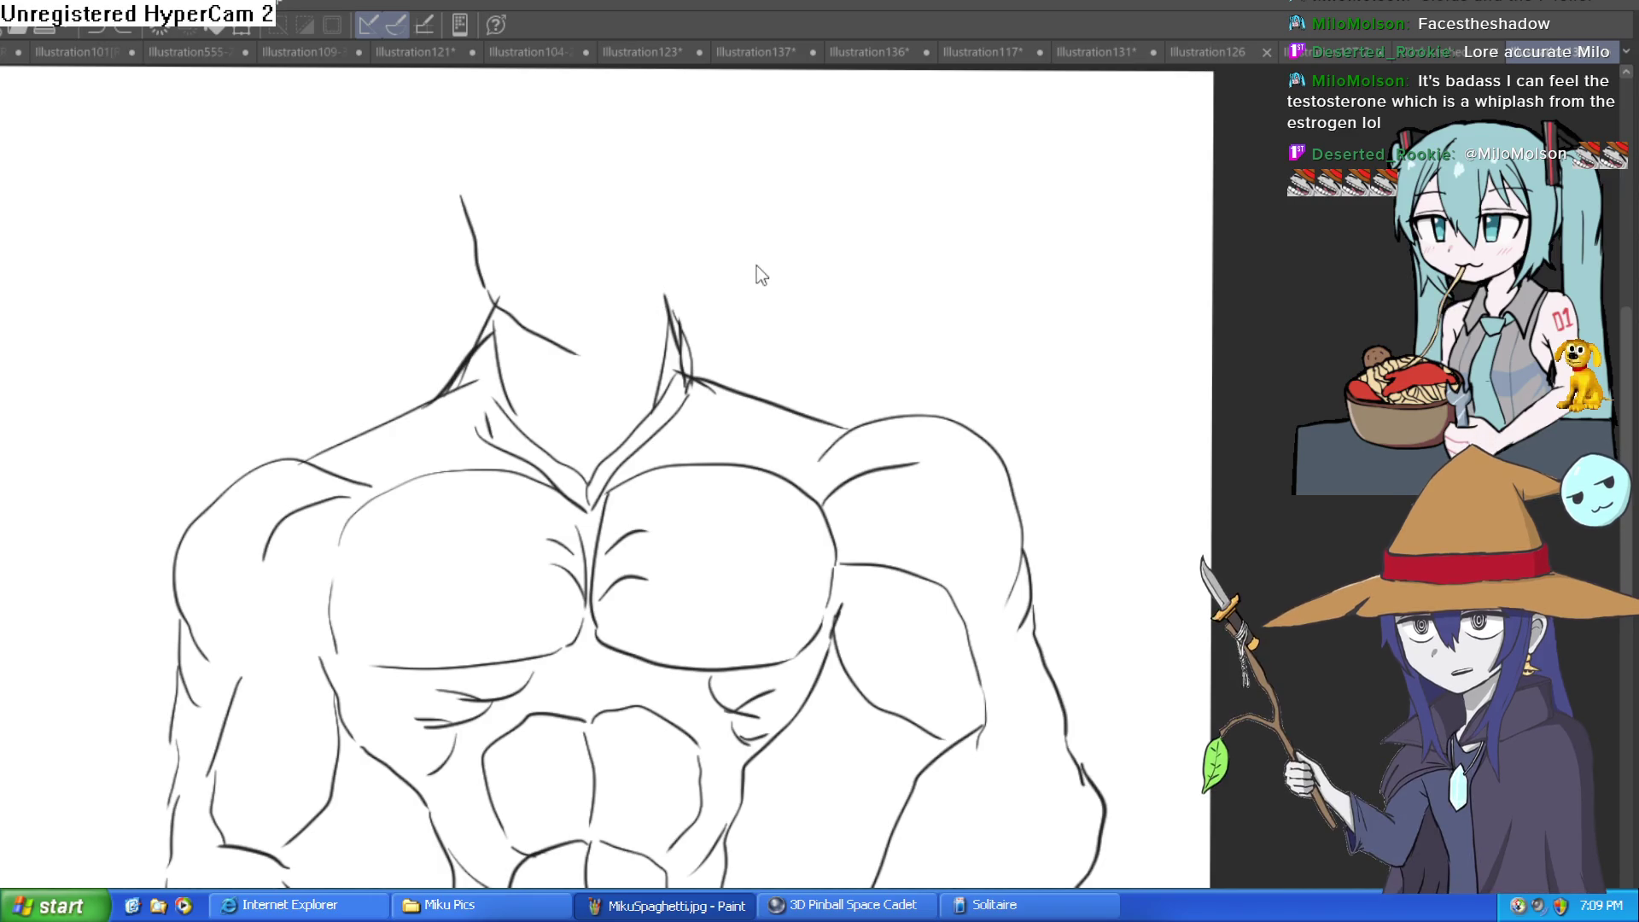
pyautogui.hotkey('ctrl', 'z')
pyautogui.scroll(2, 746, 241)
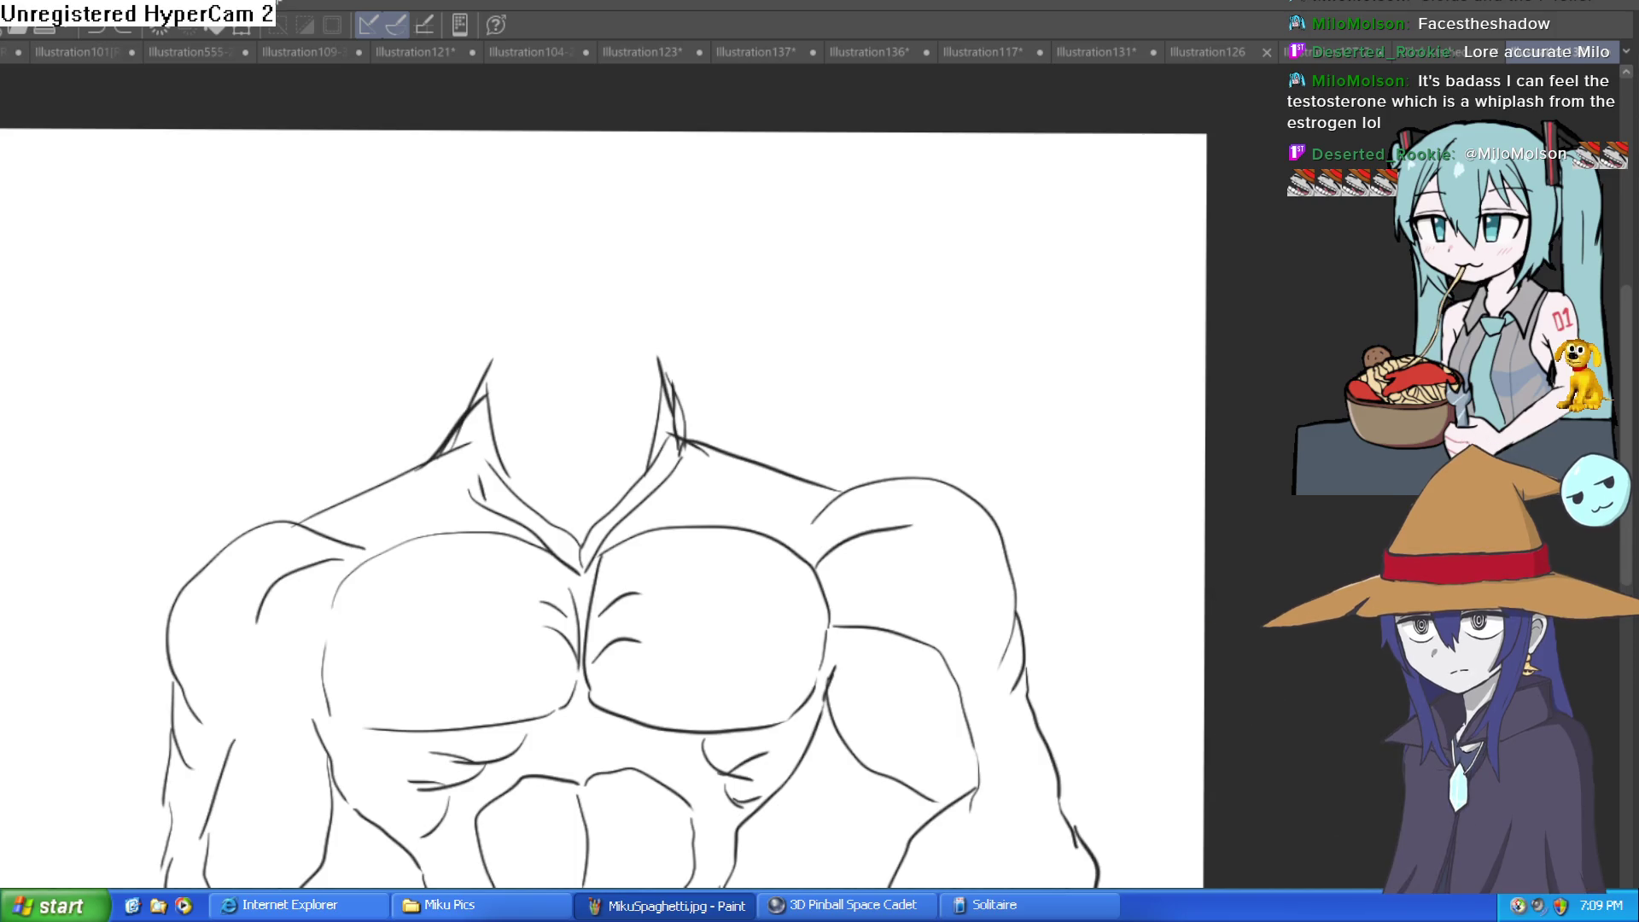
# Transform the torso drawing by stretching its top edge upward, then apply it
pyautogui.hotkey('ctrl', 't')
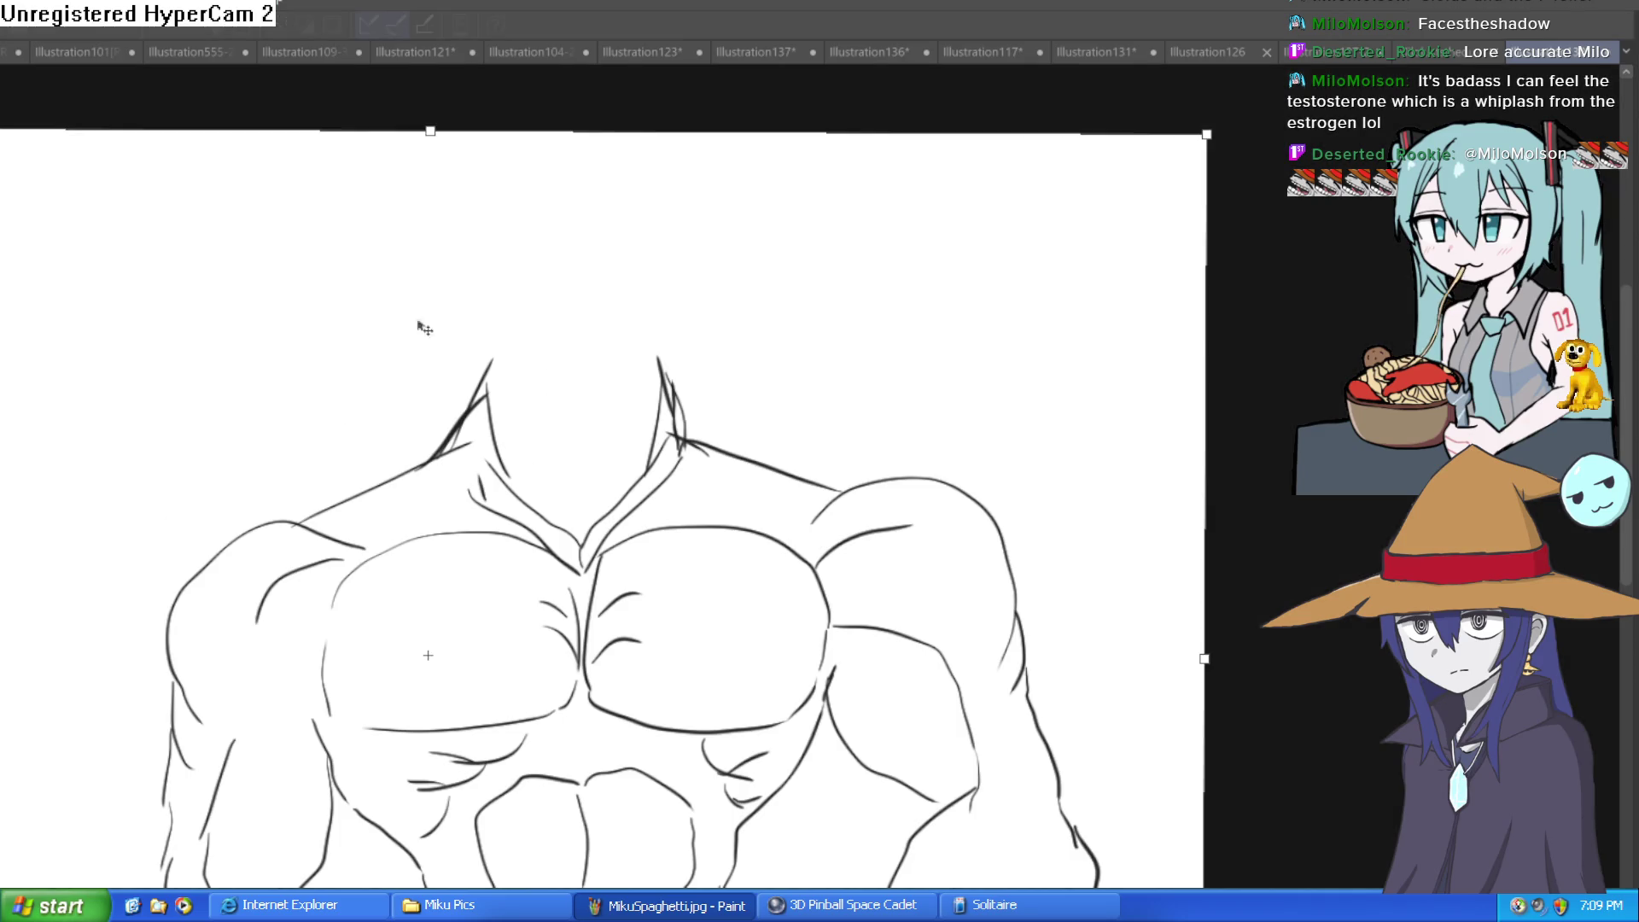
pyautogui.moveTo(430, 162); pyautogui.dragTo(452, 13)
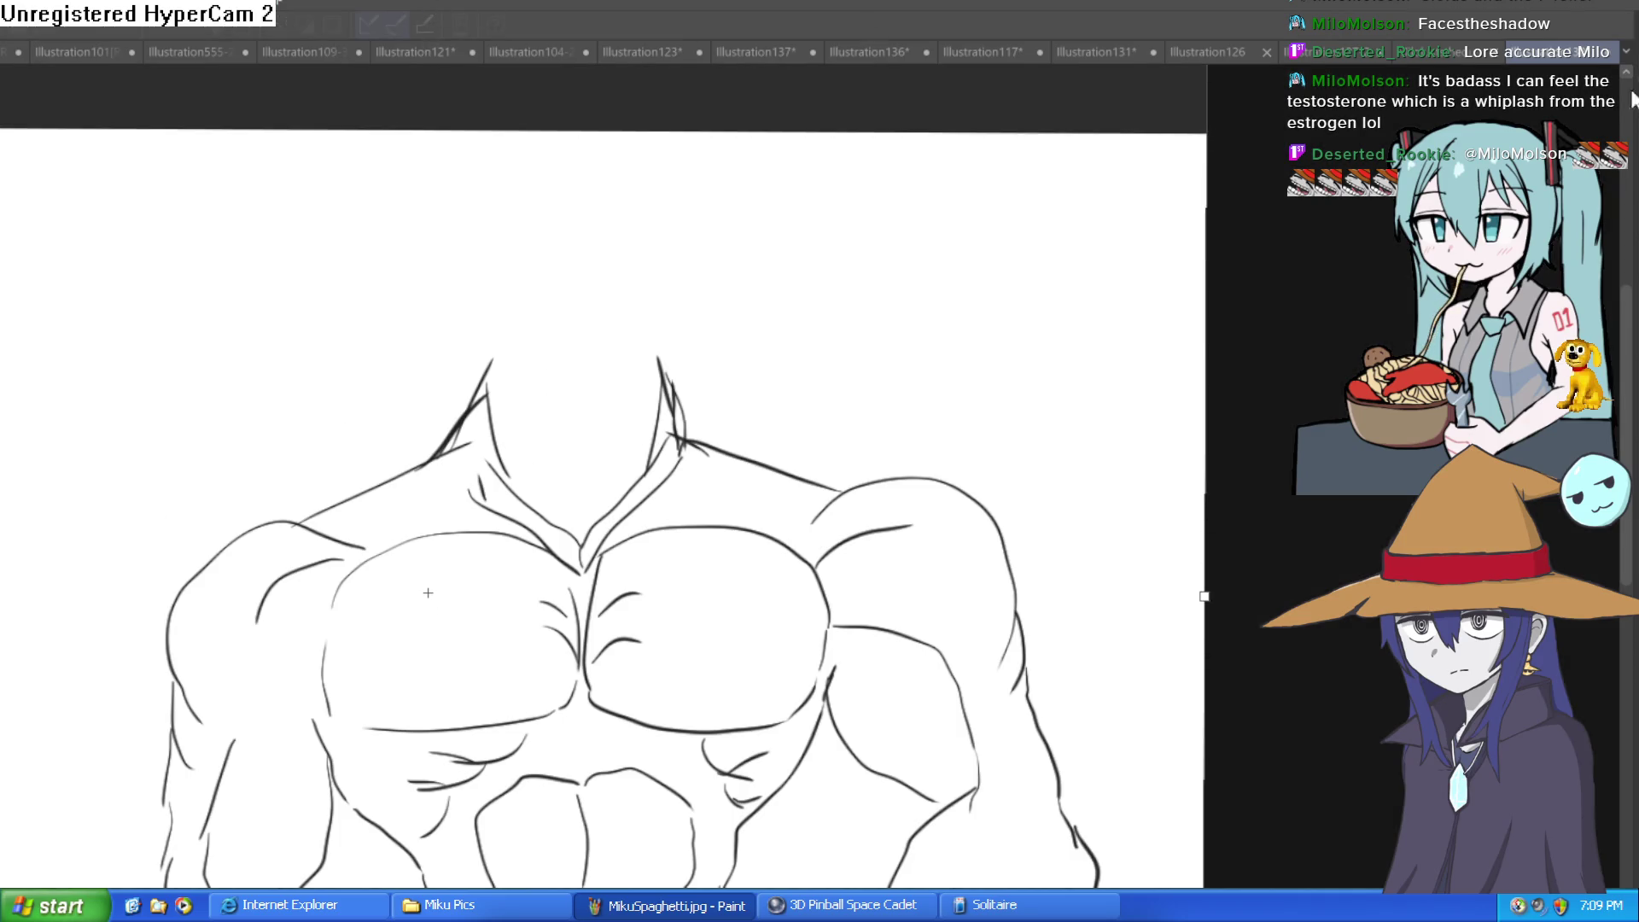
pyautogui.press('Return')
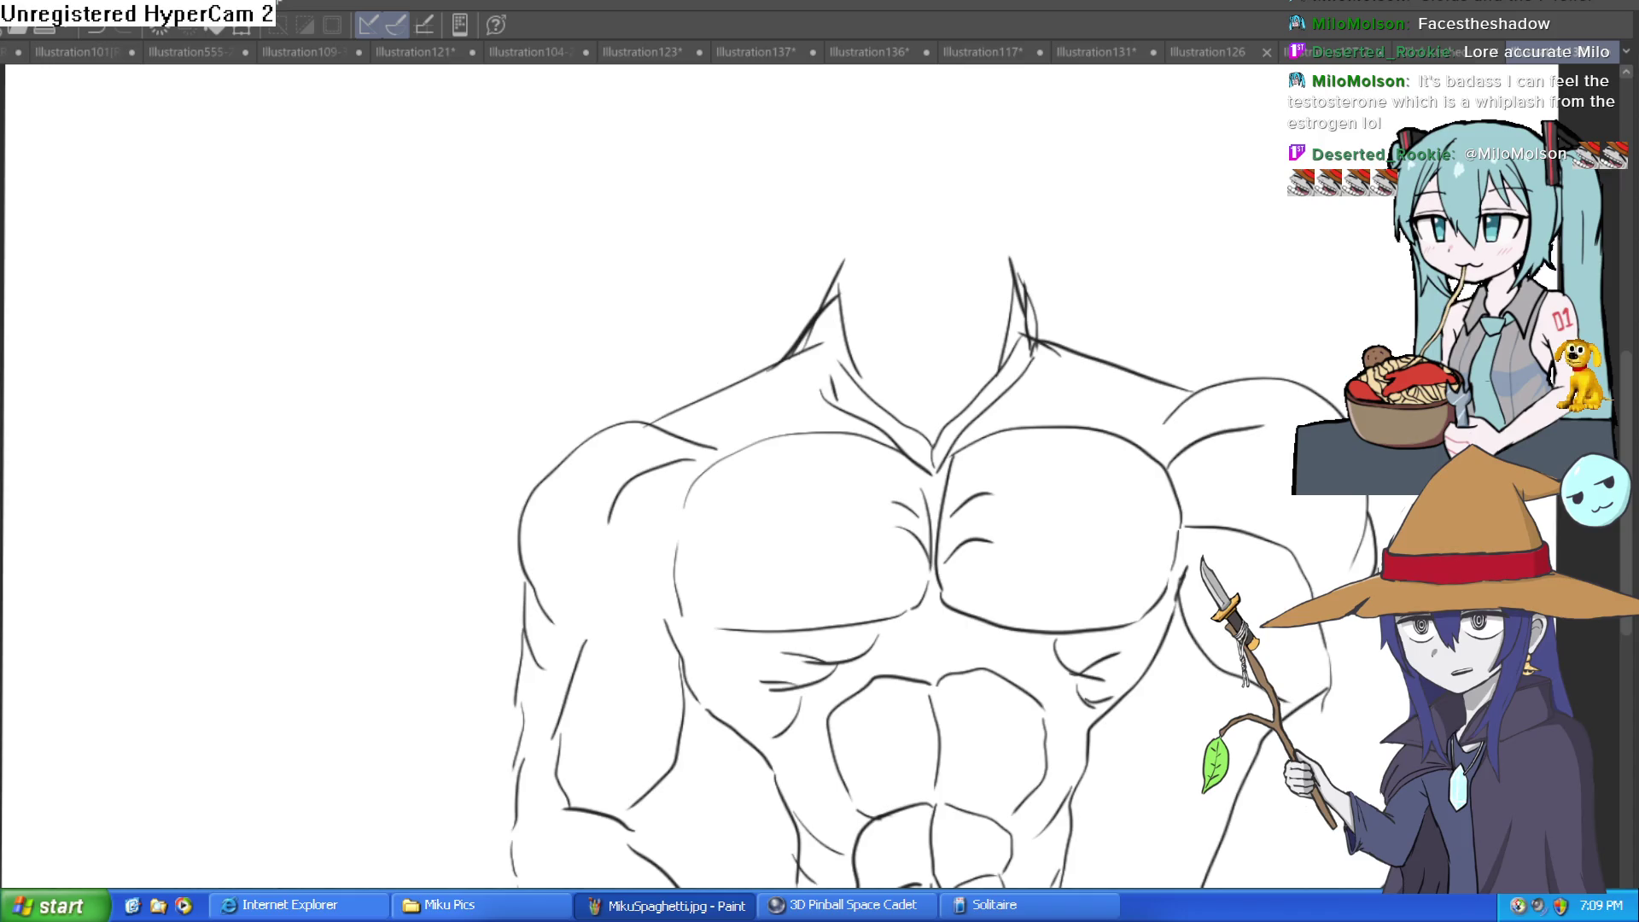
# Draw the oval head outline, vertical centre line, left jaw and right face side above the neck
pyautogui.moveTo(1160, 274)
pyautogui.mouseDown()
pyautogui.moveTo(911, 388)
pyautogui.moveTo(874, 465)
pyautogui.moveTo(848, 367)
pyautogui.moveTo(834, 413)
pyautogui.mouseUp()
pyautogui.moveTo(754, 355)
pyautogui.mouseDown()
pyautogui.moveTo(769, 456)
pyautogui.moveTo(750, 448)
pyautogui.mouseUp()
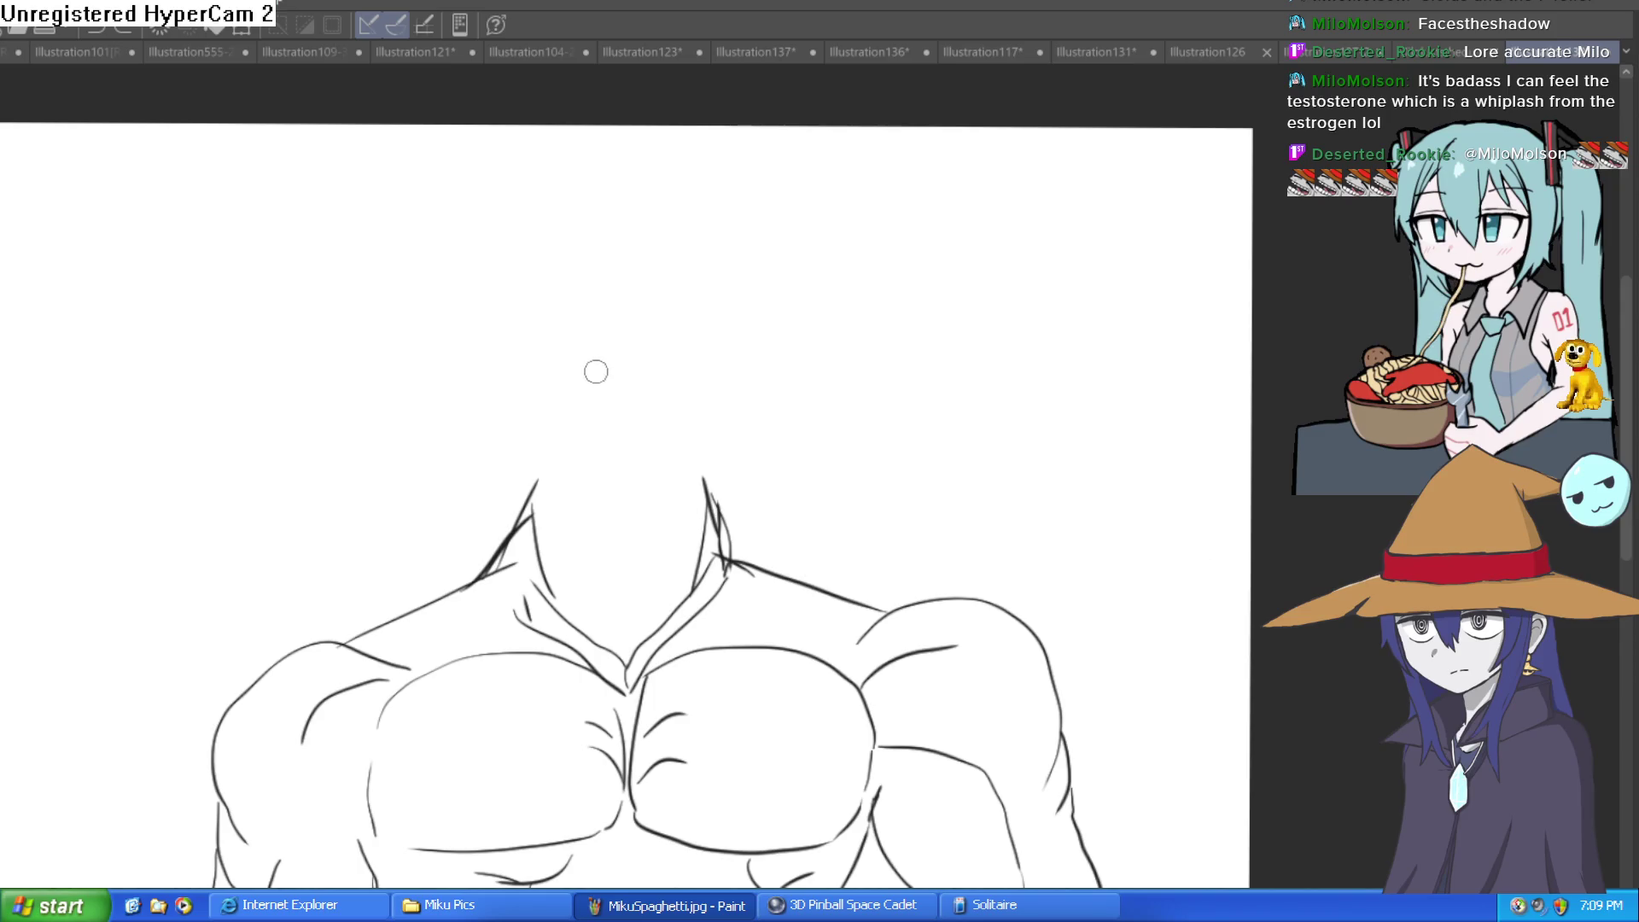
pyautogui.moveTo(631, 393); pyautogui.dragTo(609, 379)
pyautogui.moveTo(571, 263)
pyautogui.mouseDown()
pyautogui.moveTo(505, 295)
pyautogui.moveTo(608, 426)
pyautogui.moveTo(664, 274)
pyautogui.moveTo(586, 261)
pyautogui.moveTo(598, 503)
pyautogui.mouseUp()
pyautogui.moveTo(725, 365)
pyautogui.mouseDown()
pyautogui.moveTo(683, 362)
pyautogui.moveTo(592, 510)
pyautogui.moveTo(548, 520)
pyautogui.moveTo(481, 445)
pyautogui.mouseUp()
pyautogui.moveTo(445, 332)
pyautogui.mouseDown()
pyautogui.moveTo(480, 441)
pyautogui.moveTo(459, 340)
pyautogui.mouseUp()
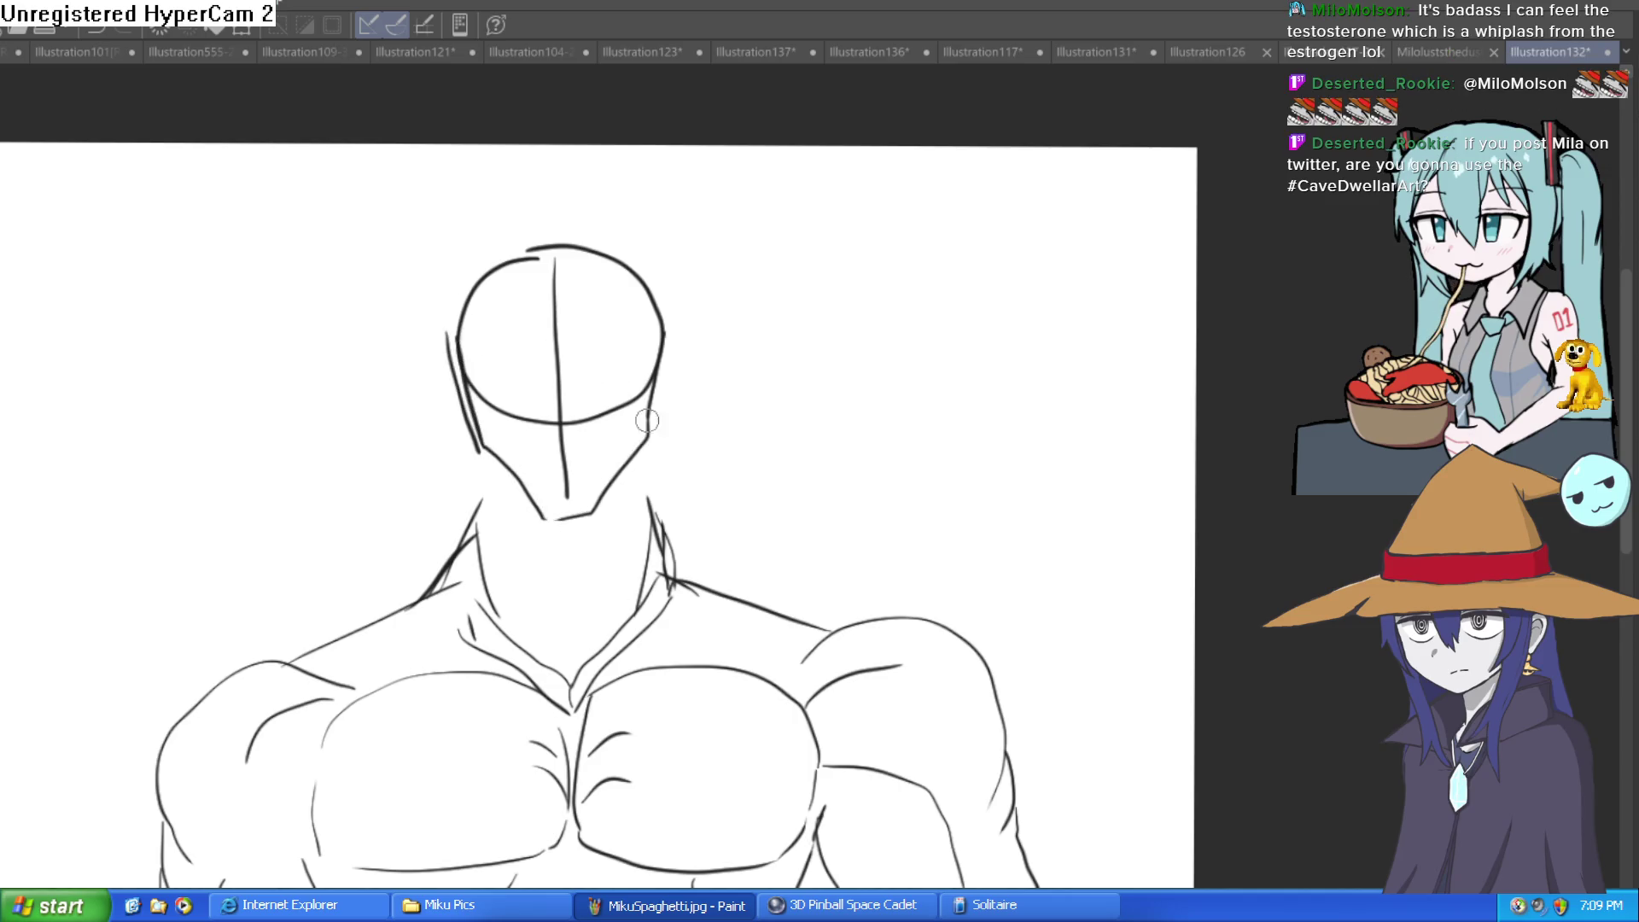
pyautogui.moveTo(647, 323)
pyautogui.mouseDown()
pyautogui.moveTo(633, 432)
pyautogui.moveTo(572, 511)
pyautogui.moveTo(512, 523)
pyautogui.moveTo(442, 401)
pyautogui.moveTo(604, 367)
pyautogui.moveTo(631, 320)
pyautogui.moveTo(623, 288)
pyautogui.mouseUp()
# Add the horizontal eye line and left neck side, then tint the head sketch light blue
pyautogui.moveTo(426, 403); pyautogui.dragTo(620, 399)
pyautogui.moveTo(643, 479); pyautogui.dragTo(635, 432)
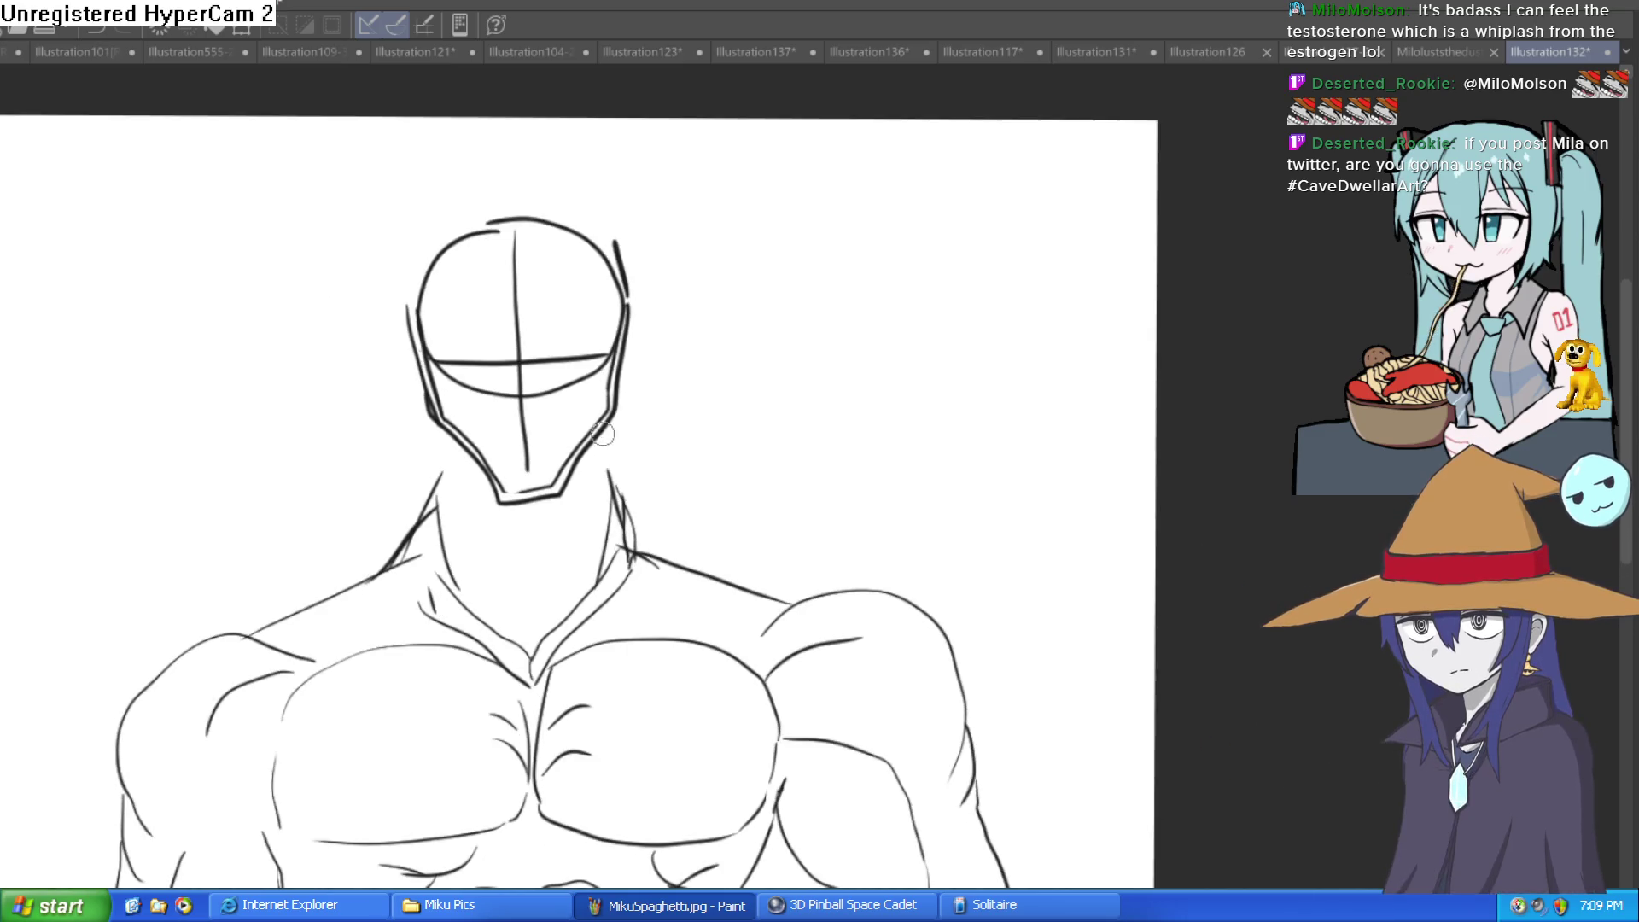
pyautogui.moveTo(470, 438); pyautogui.dragTo(422, 506)
pyautogui.hotkey('ctrl', 'shift', 'l')
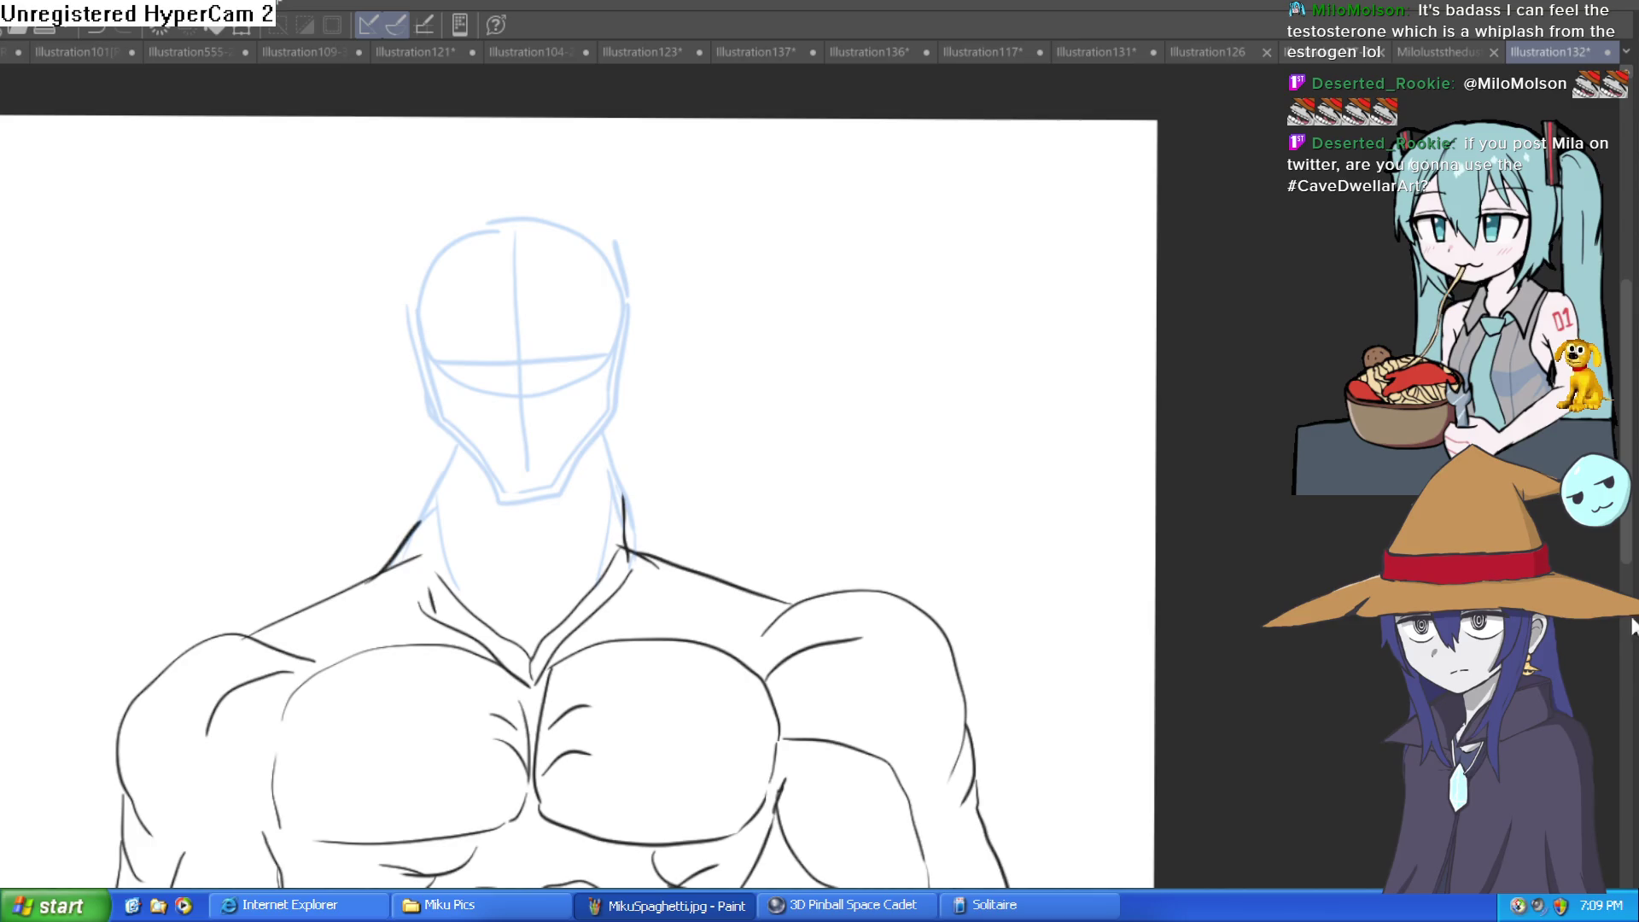
# Ink both sides of the head and the neck outlines with inner neck muscle strokes
pyautogui.click(731, 368)
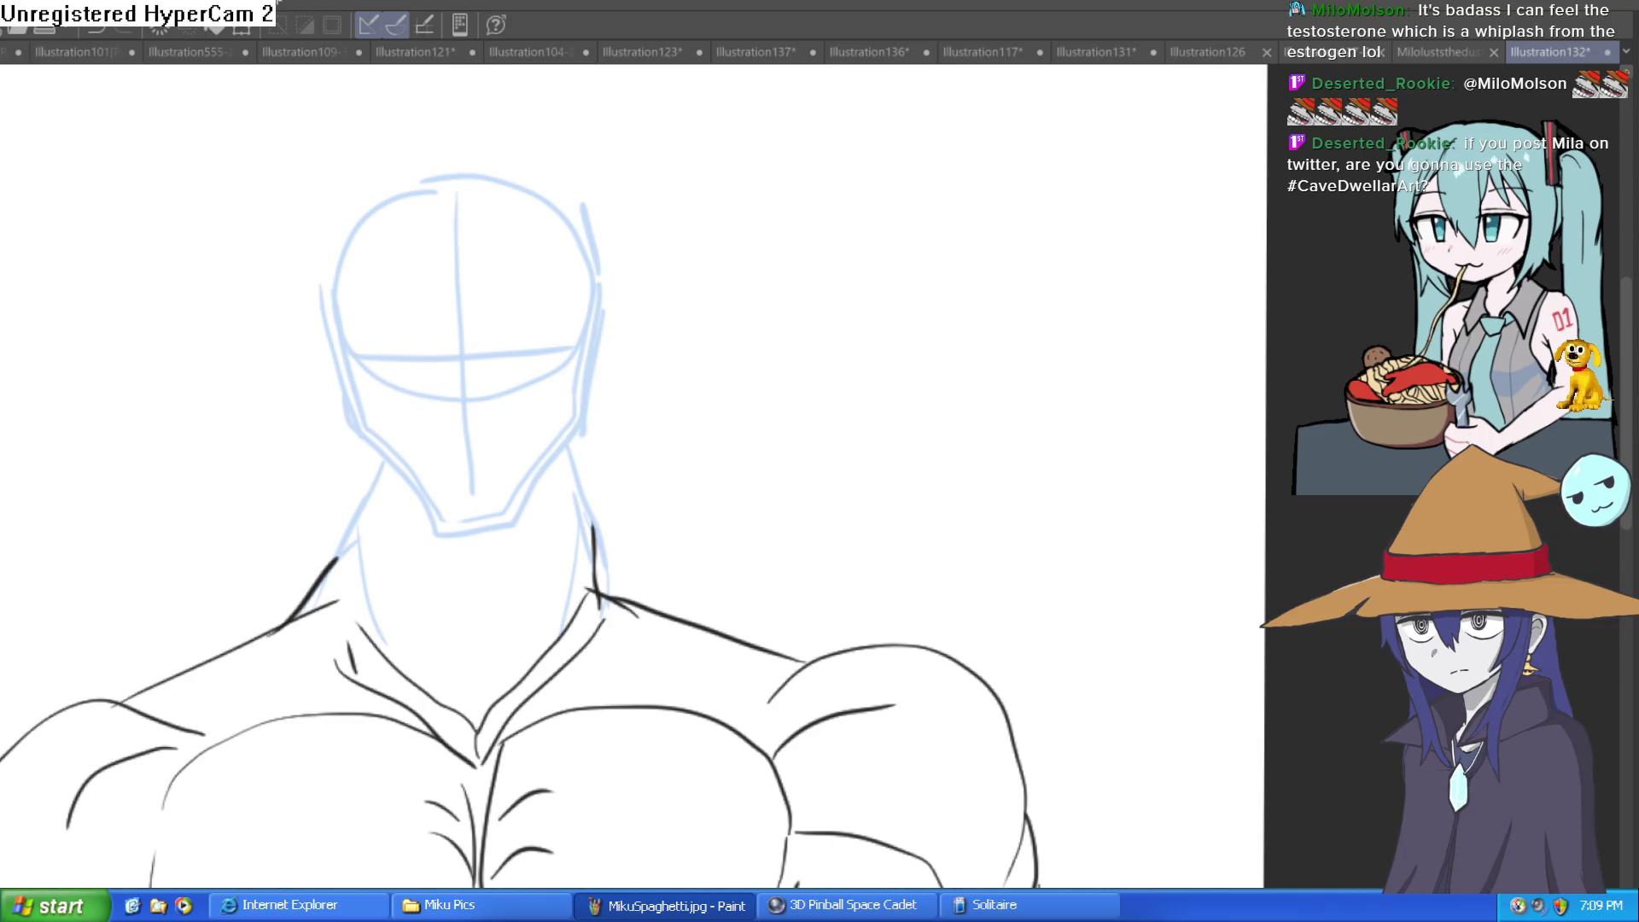
pyautogui.moveTo(600, 317)
pyautogui.mouseDown()
pyautogui.moveTo(581, 427)
pyautogui.moveTo(513, 529)
pyautogui.moveTo(469, 536)
pyautogui.moveTo(362, 465)
pyautogui.moveTo(318, 329)
pyautogui.moveTo(602, 294)
pyautogui.moveTo(583, 205)
pyautogui.mouseUp()
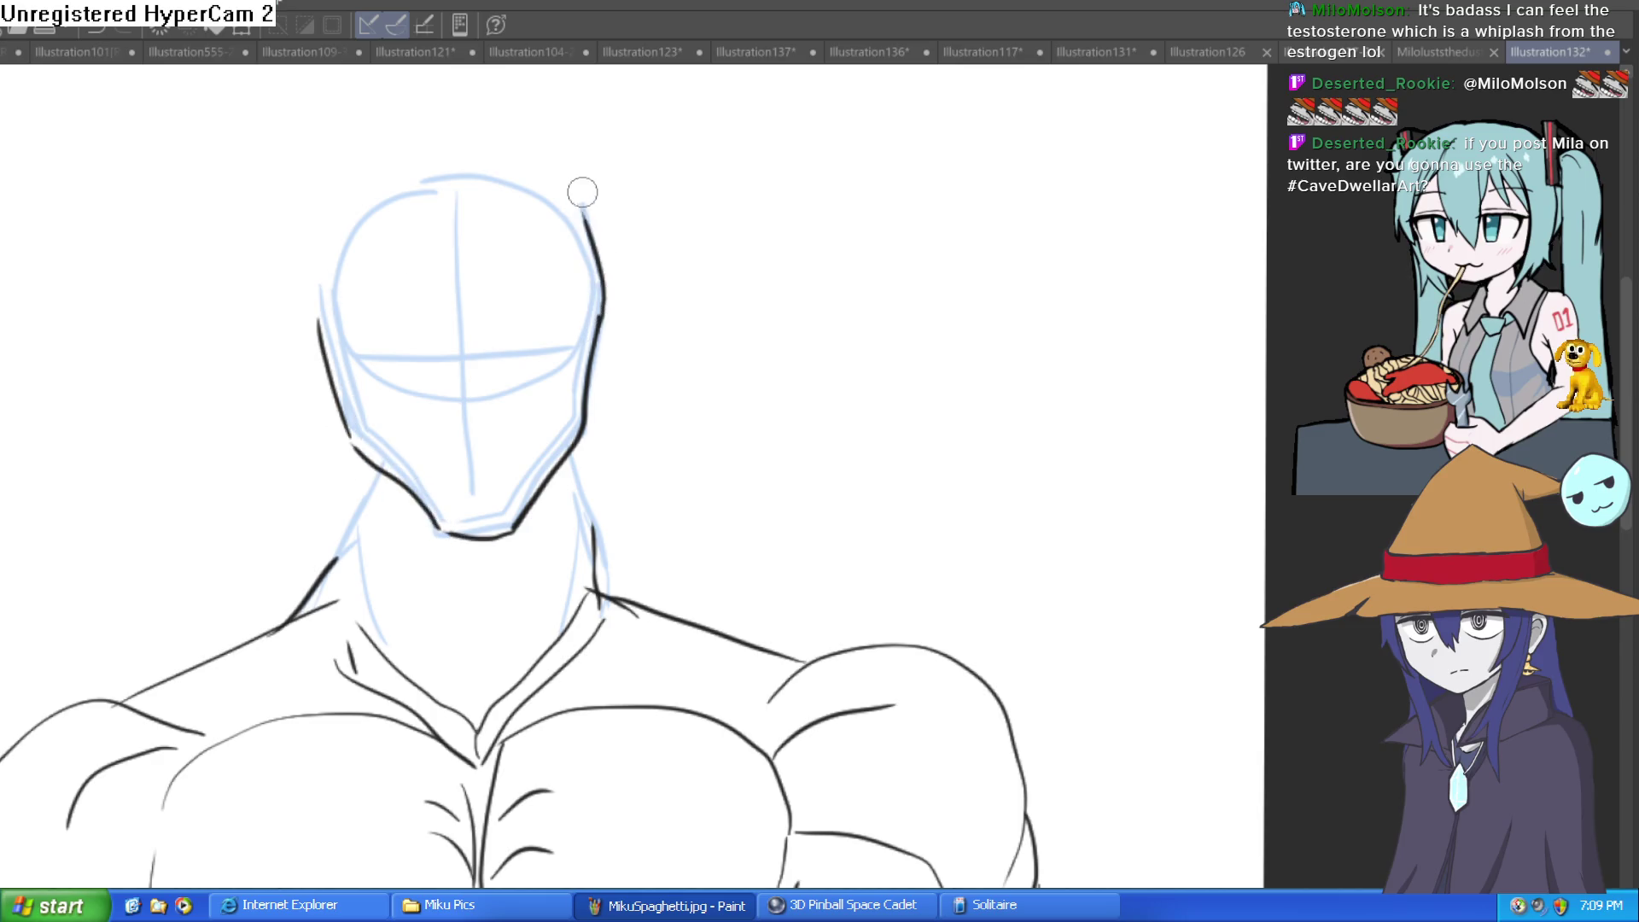
pyautogui.moveTo(330, 319); pyautogui.dragTo(333, 235)
pyautogui.moveTo(358, 455); pyautogui.dragTo(327, 563)
pyautogui.moveTo(574, 458); pyautogui.dragTo(601, 567)
pyautogui.moveTo(573, 461); pyautogui.dragTo(491, 704)
pyautogui.moveTo(381, 467); pyautogui.dragTo(460, 724)
pyautogui.moveTo(430, 570); pyautogui.dragTo(453, 642)
pyautogui.moveTo(521, 562); pyautogui.dragTo(517, 596)
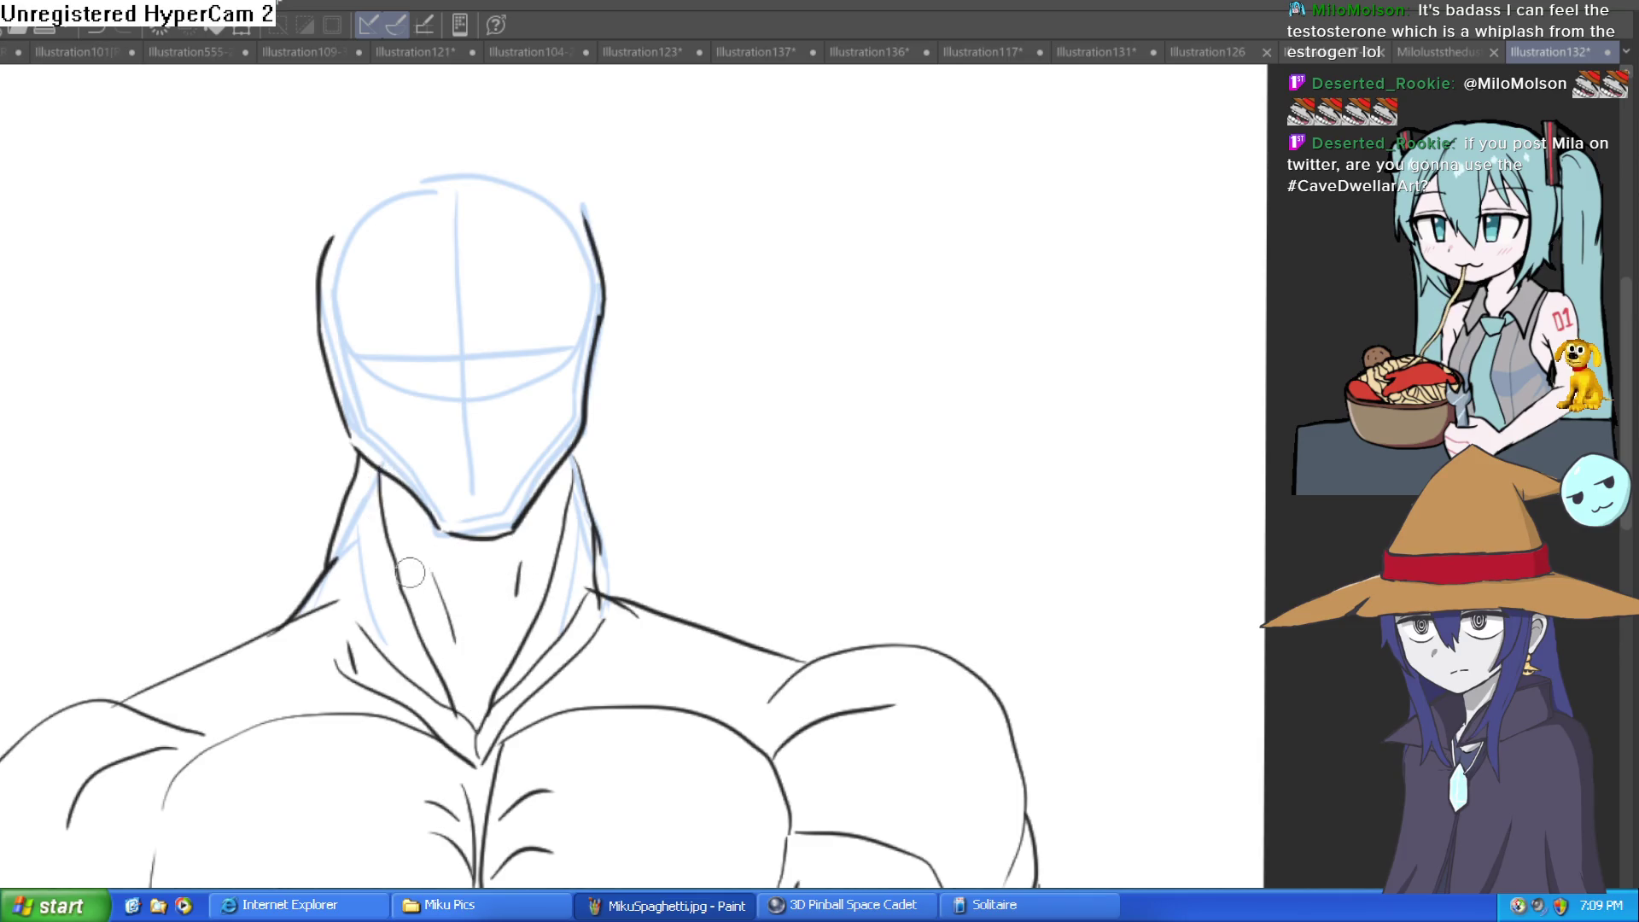
# Ink the trapezius lines from neck to shoulders with hatching on both sides
pyautogui.moveTo(597, 529)
pyautogui.mouseDown()
pyautogui.moveTo(582, 417)
pyautogui.moveTo(781, 553)
pyautogui.mouseUp()
pyautogui.moveTo(338, 394)
pyautogui.mouseDown()
pyautogui.moveTo(277, 478)
pyautogui.moveTo(116, 589)
pyautogui.mouseUp()
pyautogui.moveTo(230, 566); pyautogui.dragTo(197, 607)
pyautogui.moveTo(772, 573)
pyautogui.mouseDown()
pyautogui.moveTo(717, 584)
pyautogui.moveTo(636, 540)
pyautogui.mouseUp()
# Fit the whole illustration in the window and centre the view on the head
pyautogui.scroll(-2, 698, 546)
pyautogui.scroll(3, 555, 495)
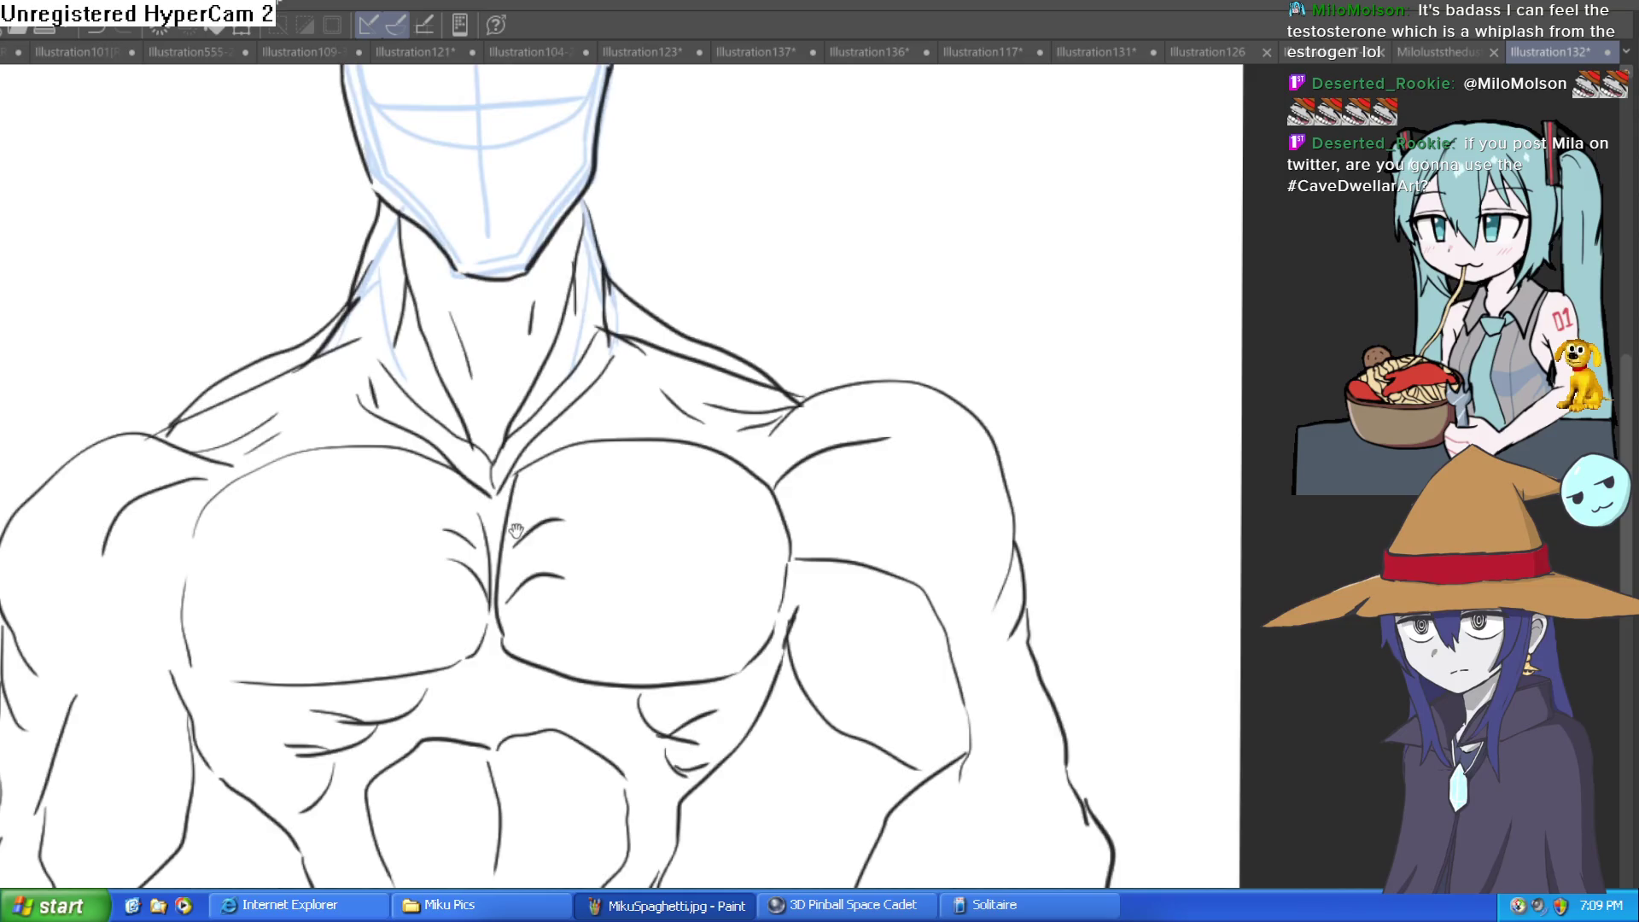
pyautogui.moveTo(507, 524); pyautogui.dragTo(561, 483)
pyautogui.moveTo(237, 486); pyautogui.dragTo(312, 432)
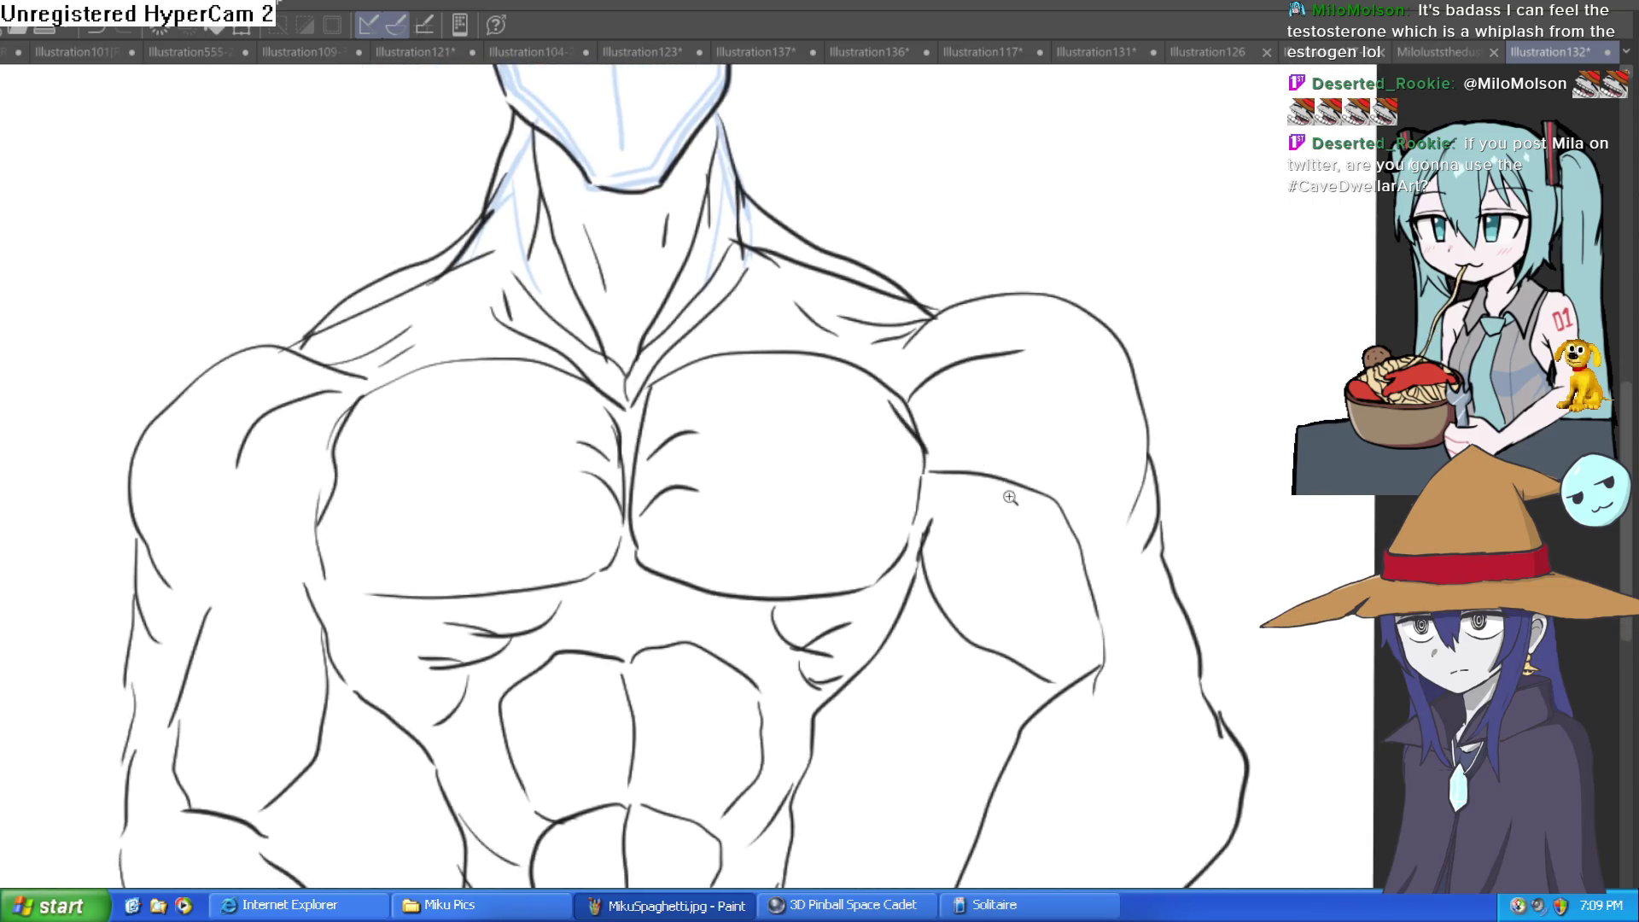
pyautogui.hotkey('ctrl', '0')
pyautogui.moveTo(781, 374); pyautogui.dragTo(748, 413)
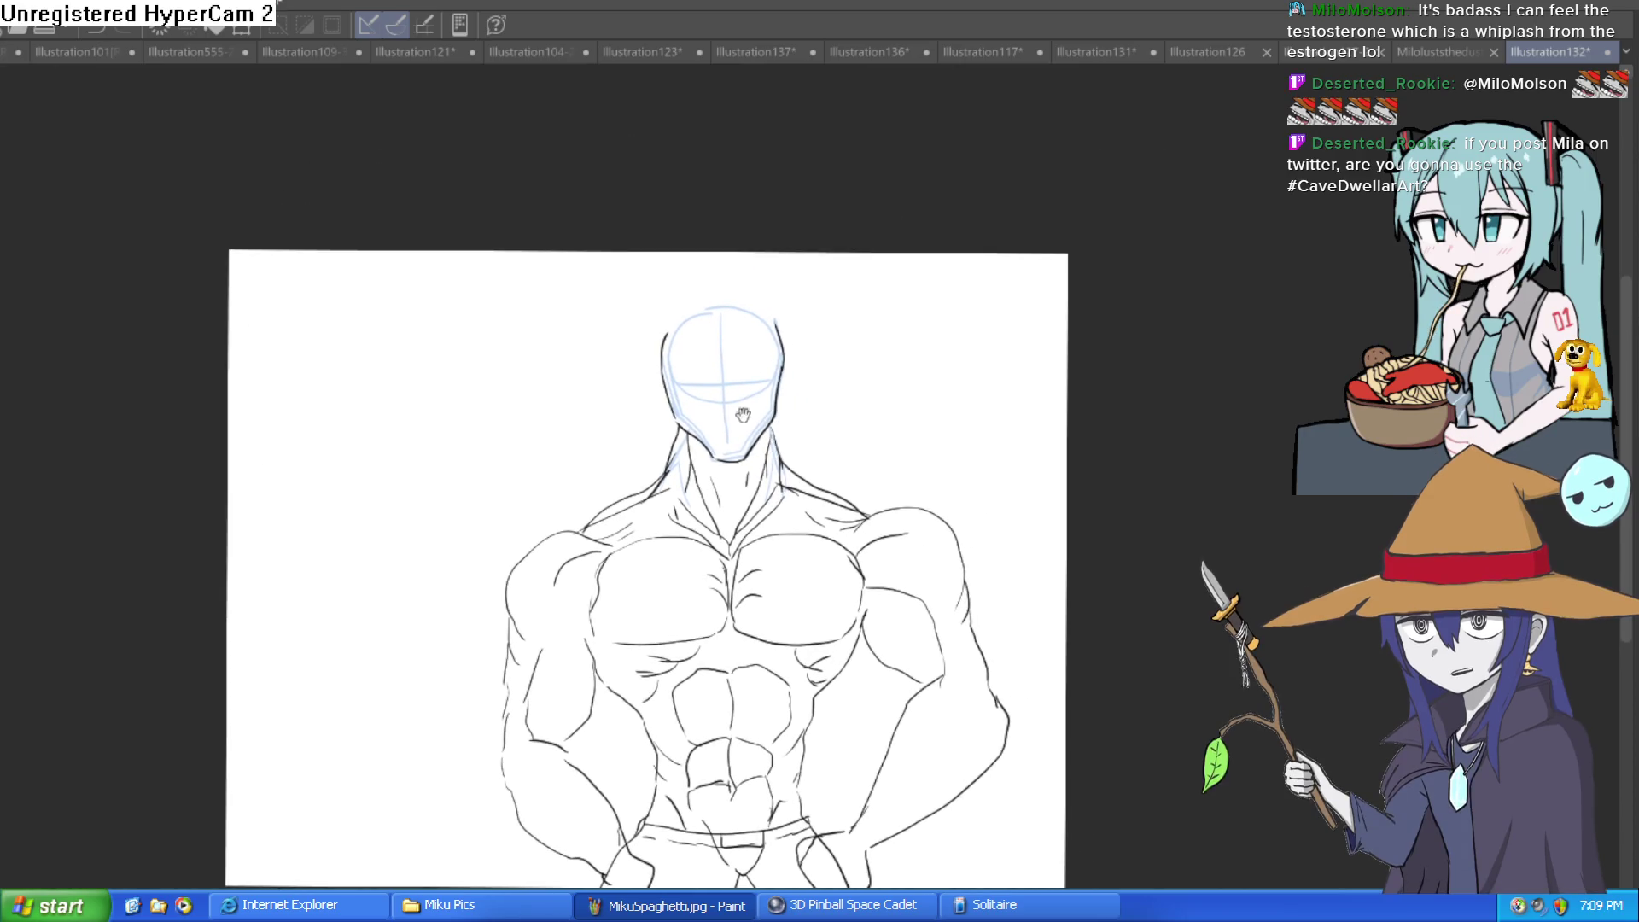
pyautogui.scroll(5, 768, 416)
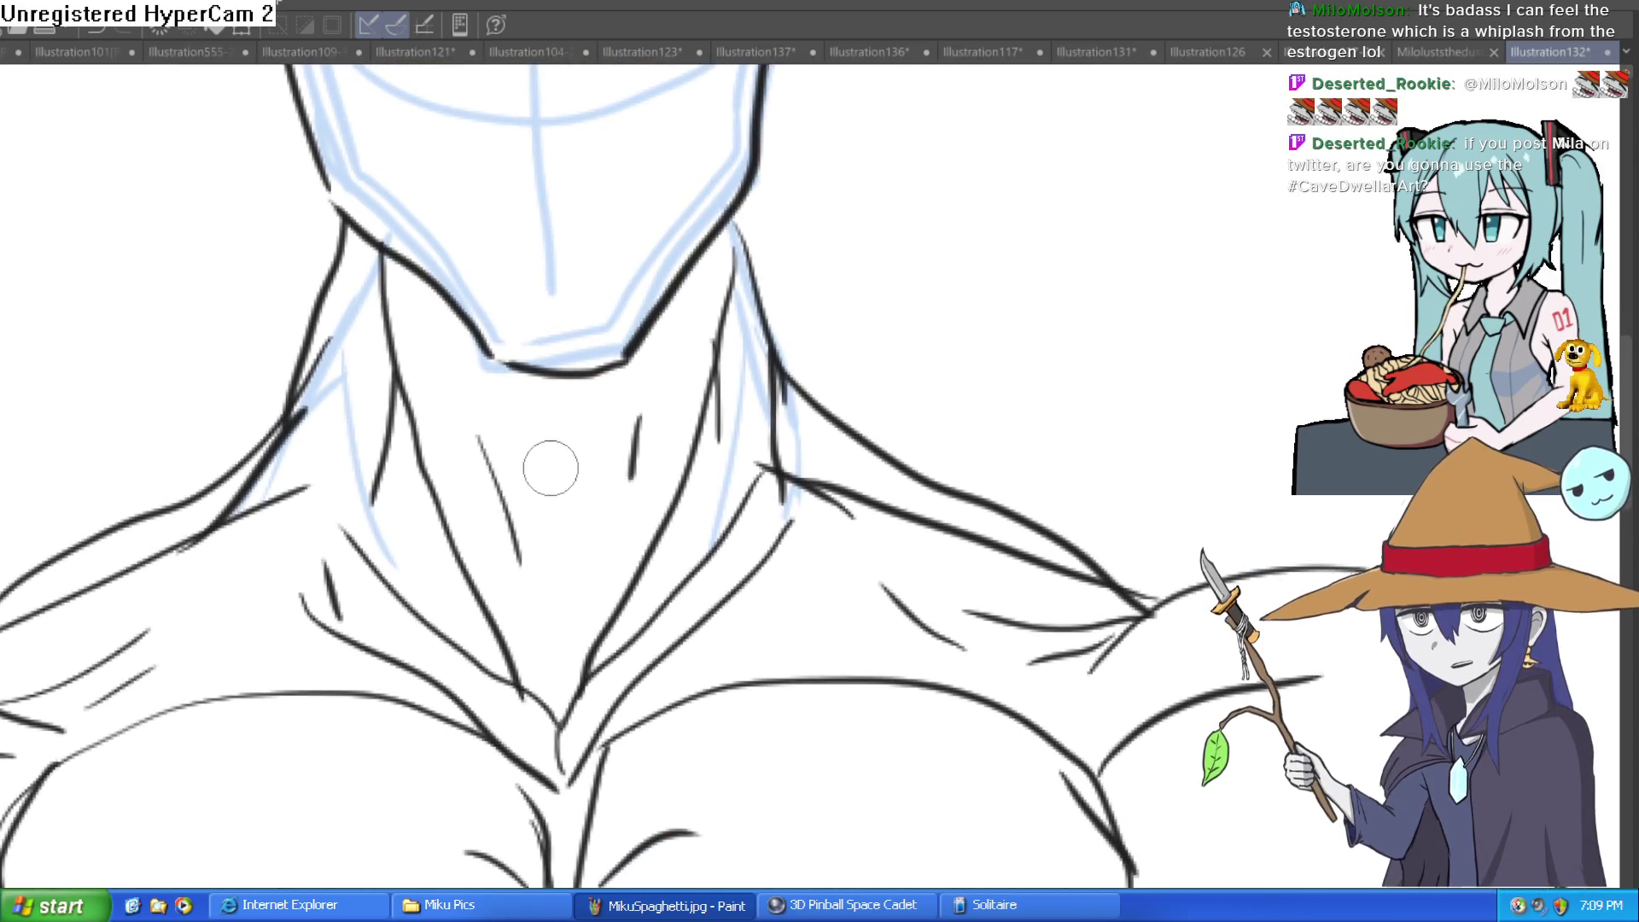
pyautogui.scroll(-2, 540, 472)
pyautogui.moveTo(765, 450); pyautogui.dragTo(757, 534)
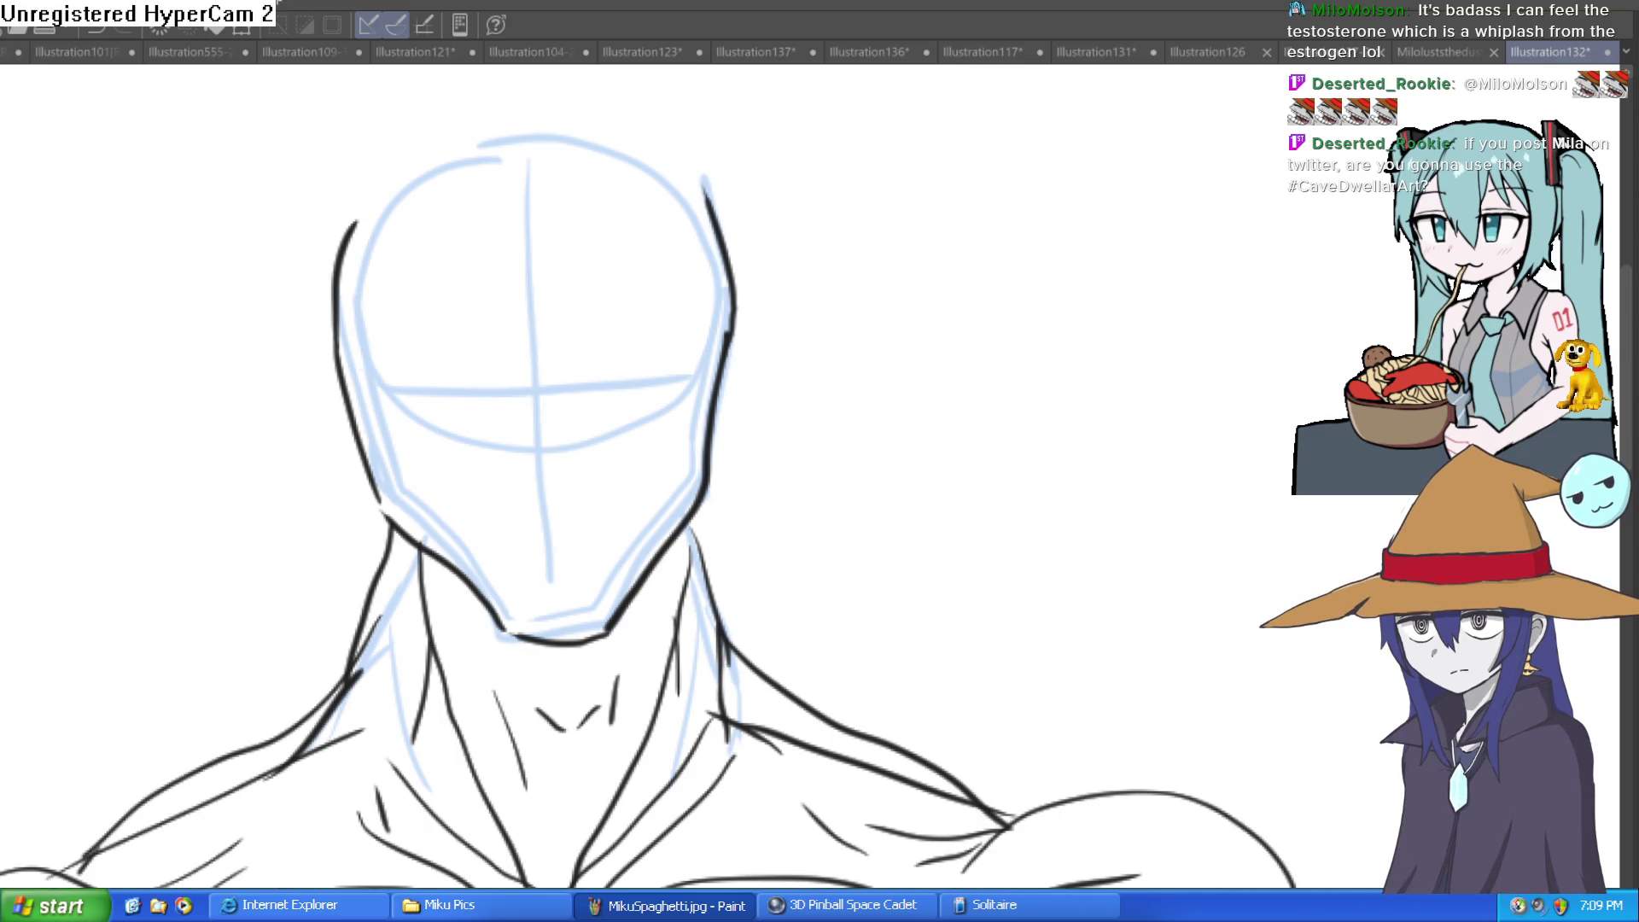
# Draw the two nose bridge lines down the face centre and the curve at the nose tip
pyautogui.moveTo(523, 323); pyautogui.dragTo(529, 407)
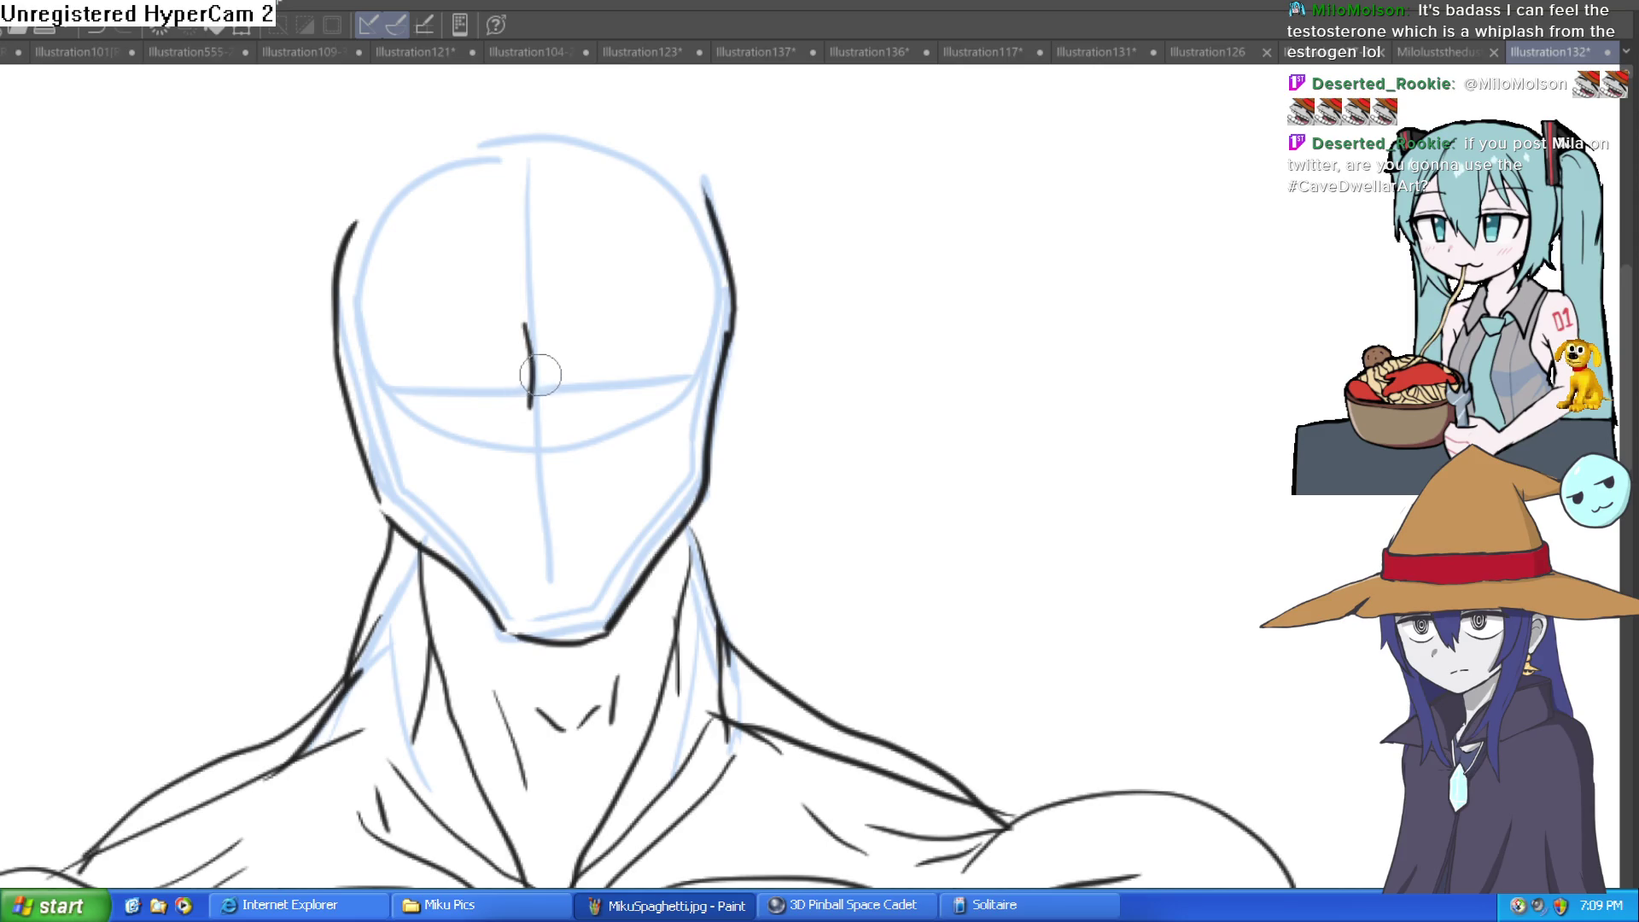
pyautogui.keyDown('ctrl'); pyautogui.click(565, 362); pyautogui.keyUp('ctrl')
pyautogui.keyDown('ctrl'); pyautogui.click(572, 361); pyautogui.keyUp('ctrl')
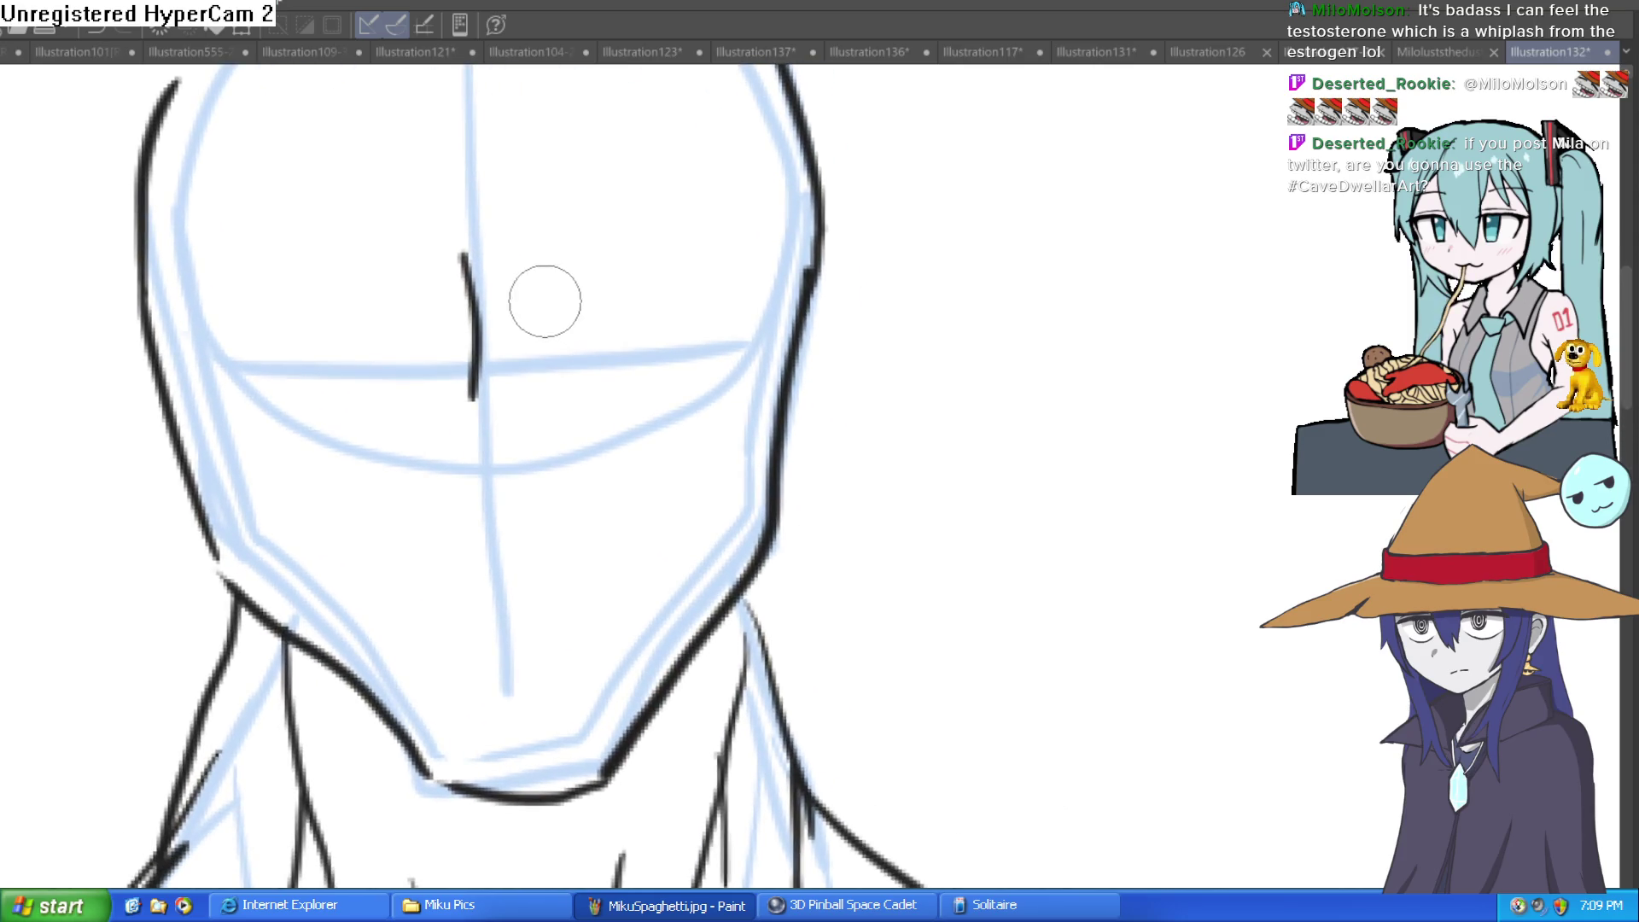
pyautogui.moveTo(519, 256)
pyautogui.mouseDown()
pyautogui.moveTo(541, 396)
pyautogui.moveTo(512, 485)
pyautogui.mouseUp()
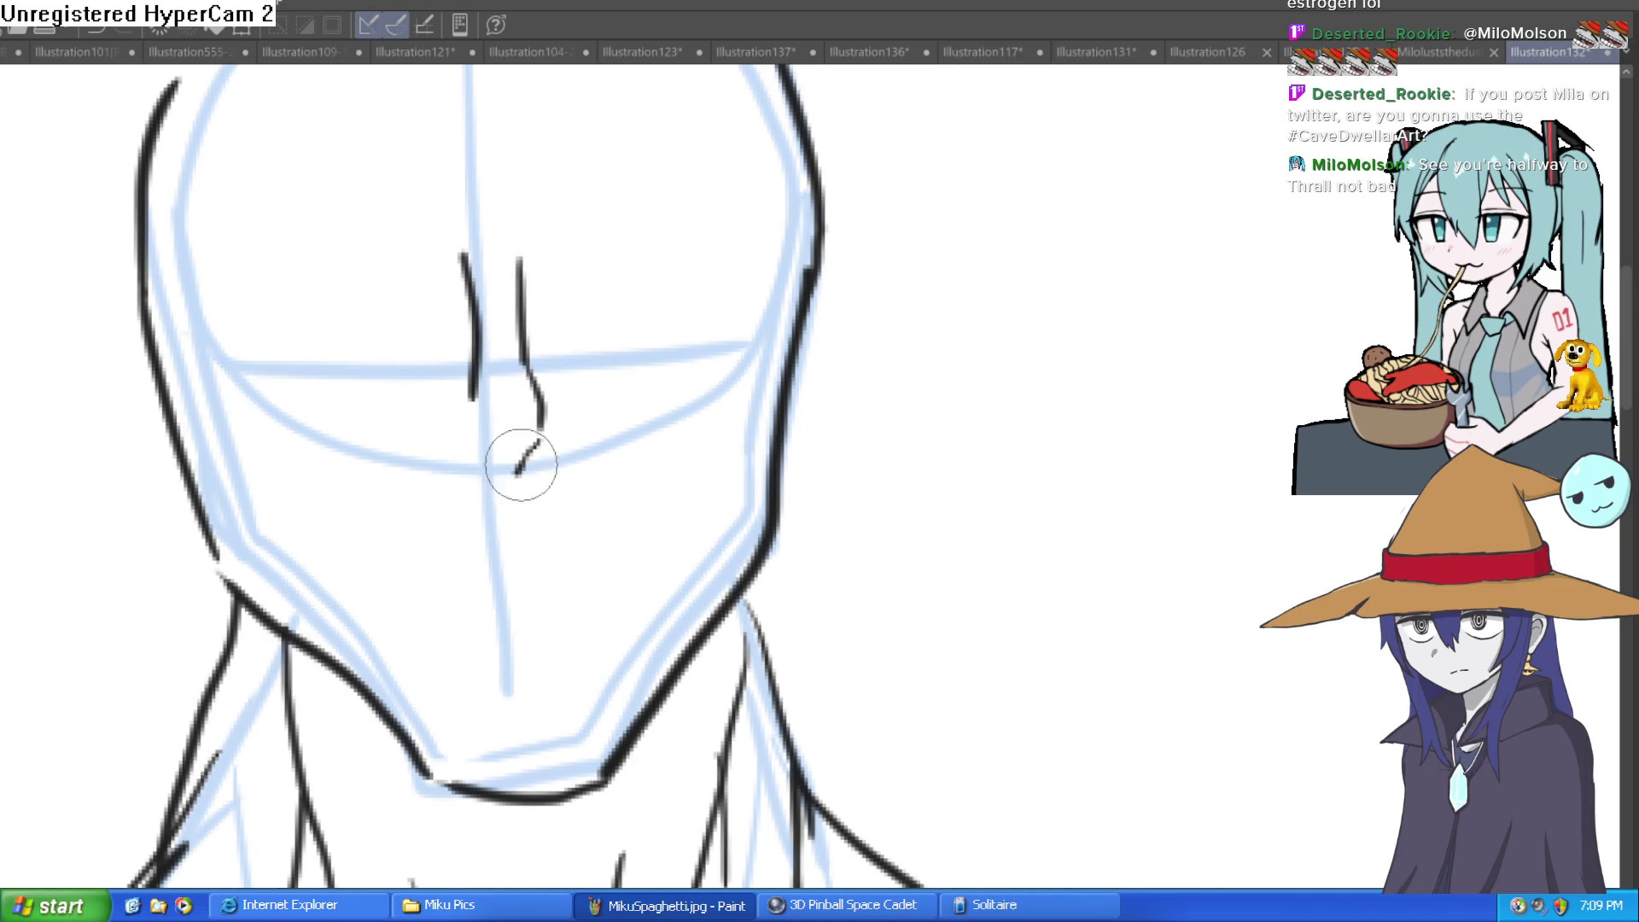
pyautogui.moveTo(551, 378); pyautogui.dragTo(557, 506)
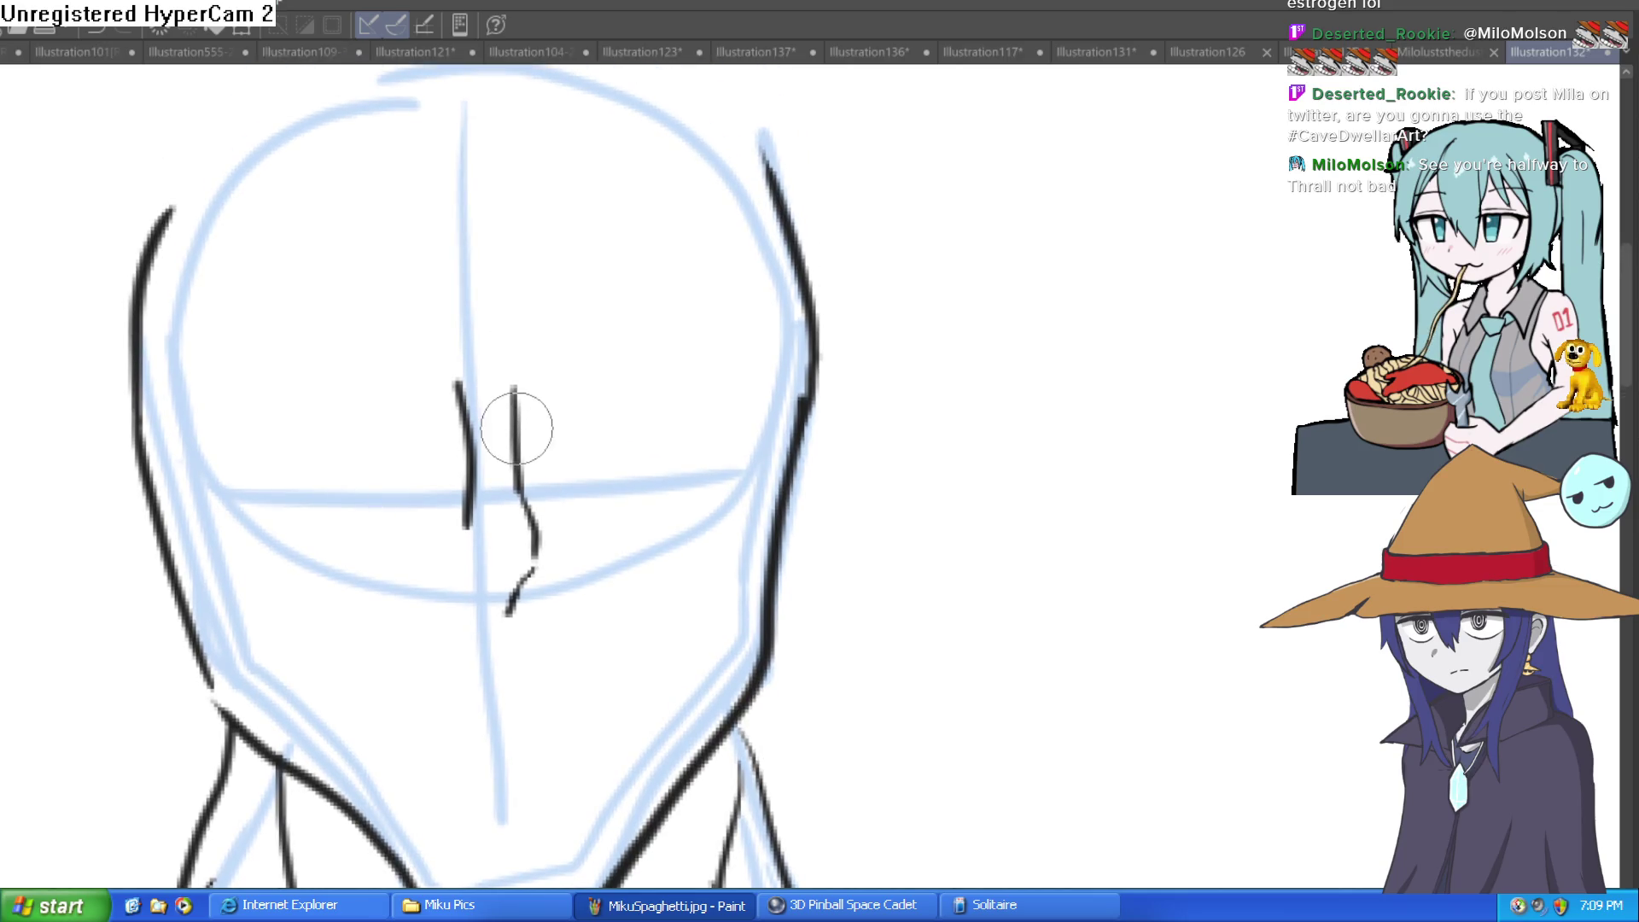
pyautogui.moveTo(516, 395); pyautogui.dragTo(553, 293)
pyautogui.moveTo(464, 408); pyautogui.dragTo(444, 331)
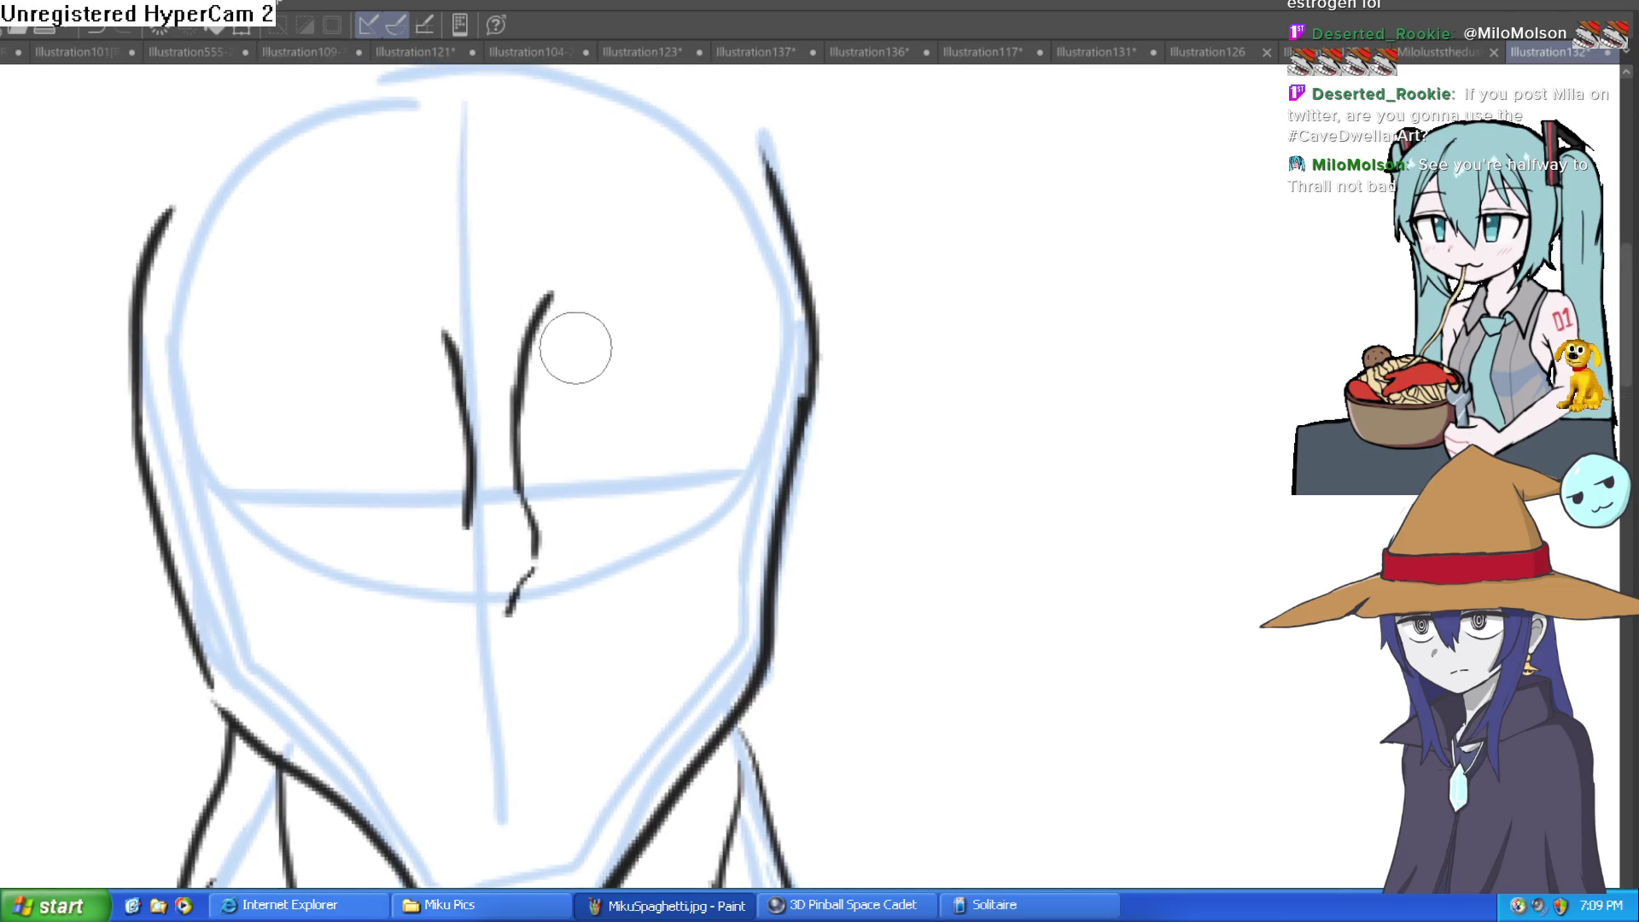
pyautogui.moveTo(543, 514); pyautogui.dragTo(515, 358)
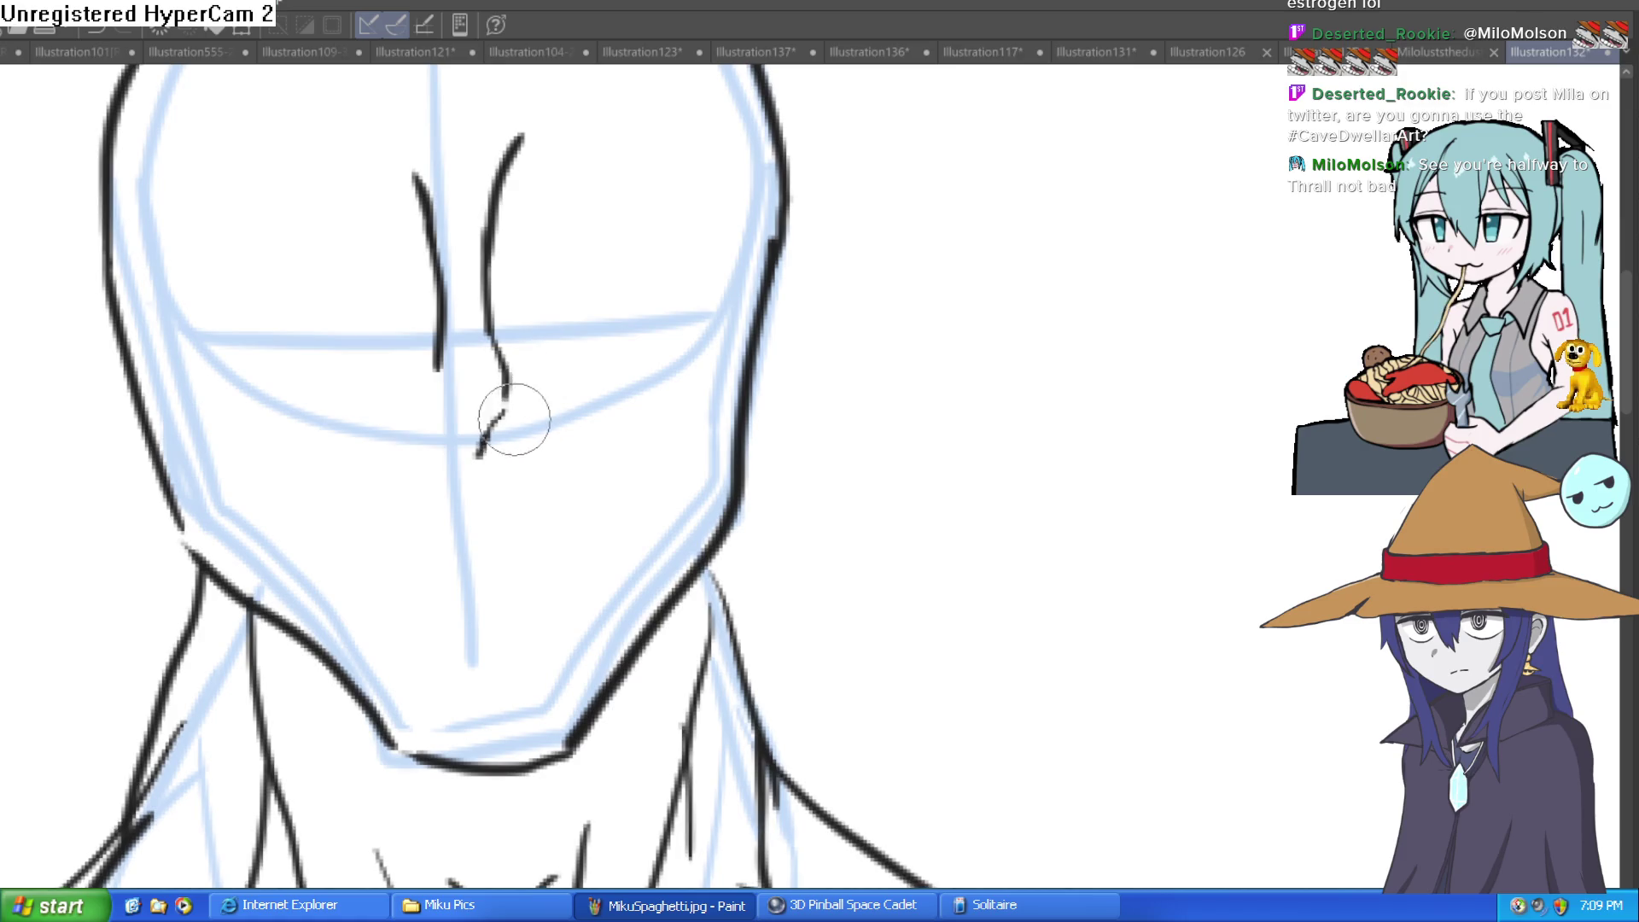
# Draw the bottom of the nose and the curves beside both nostrils
pyautogui.moveTo(501, 420)
pyautogui.mouseDown()
pyautogui.moveTo(540, 434)
pyautogui.moveTo(396, 443)
pyautogui.mouseUp()
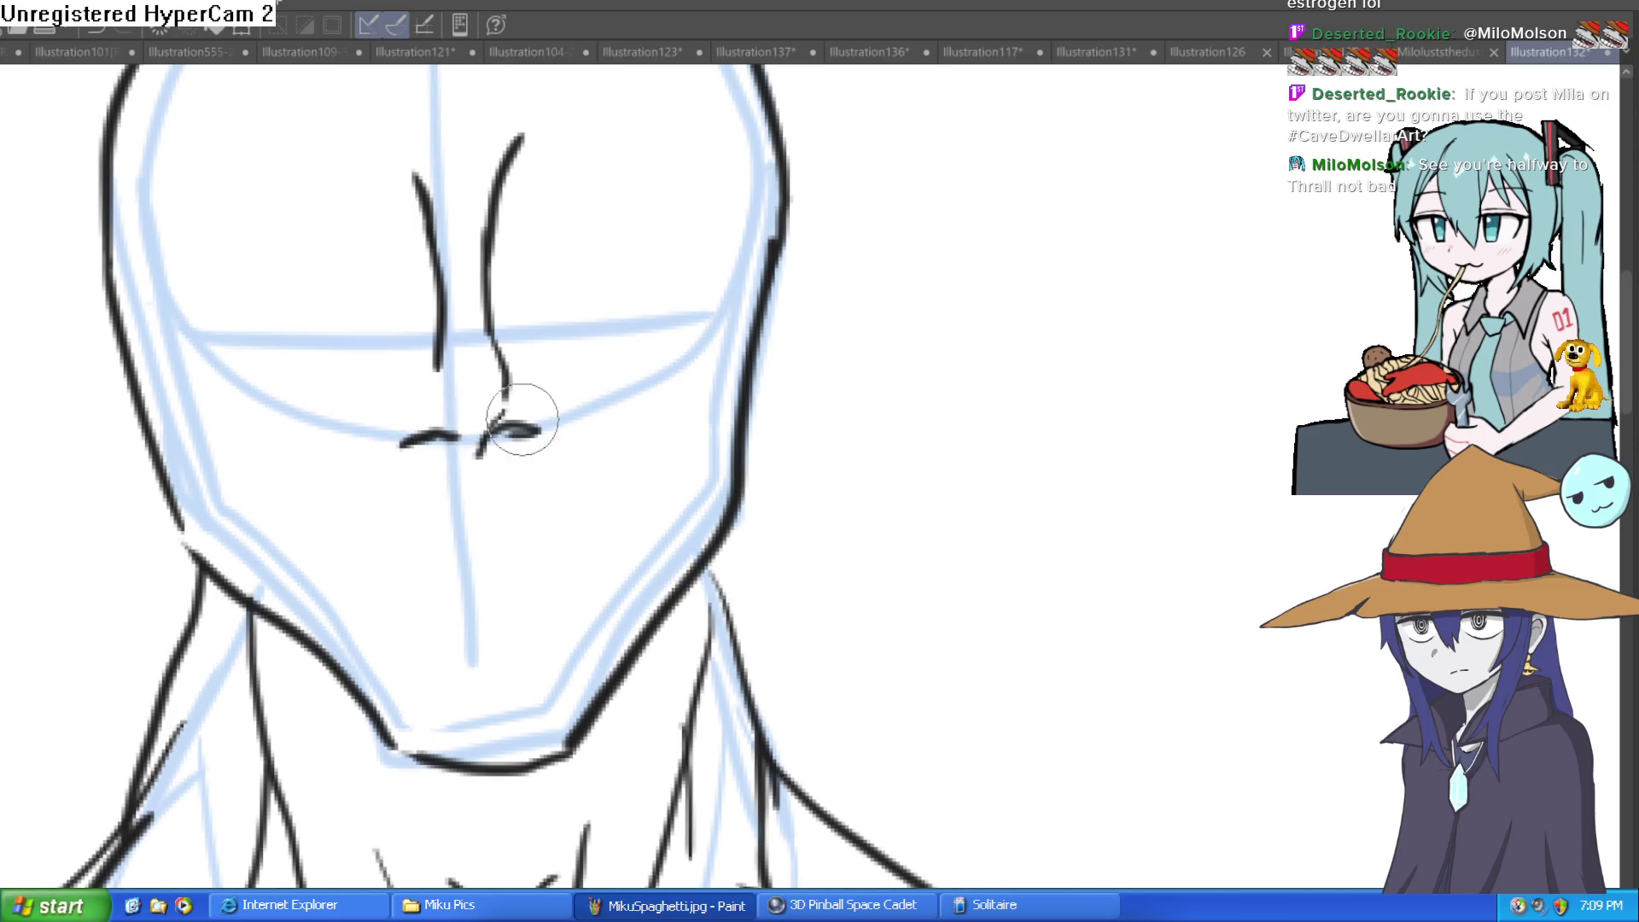
pyautogui.moveTo(553, 403)
pyautogui.mouseDown()
pyautogui.moveTo(560, 435)
pyautogui.moveTo(538, 428)
pyautogui.mouseUp()
pyautogui.click(388, 461)
pyautogui.moveTo(384, 439); pyautogui.dragTo(393, 463)
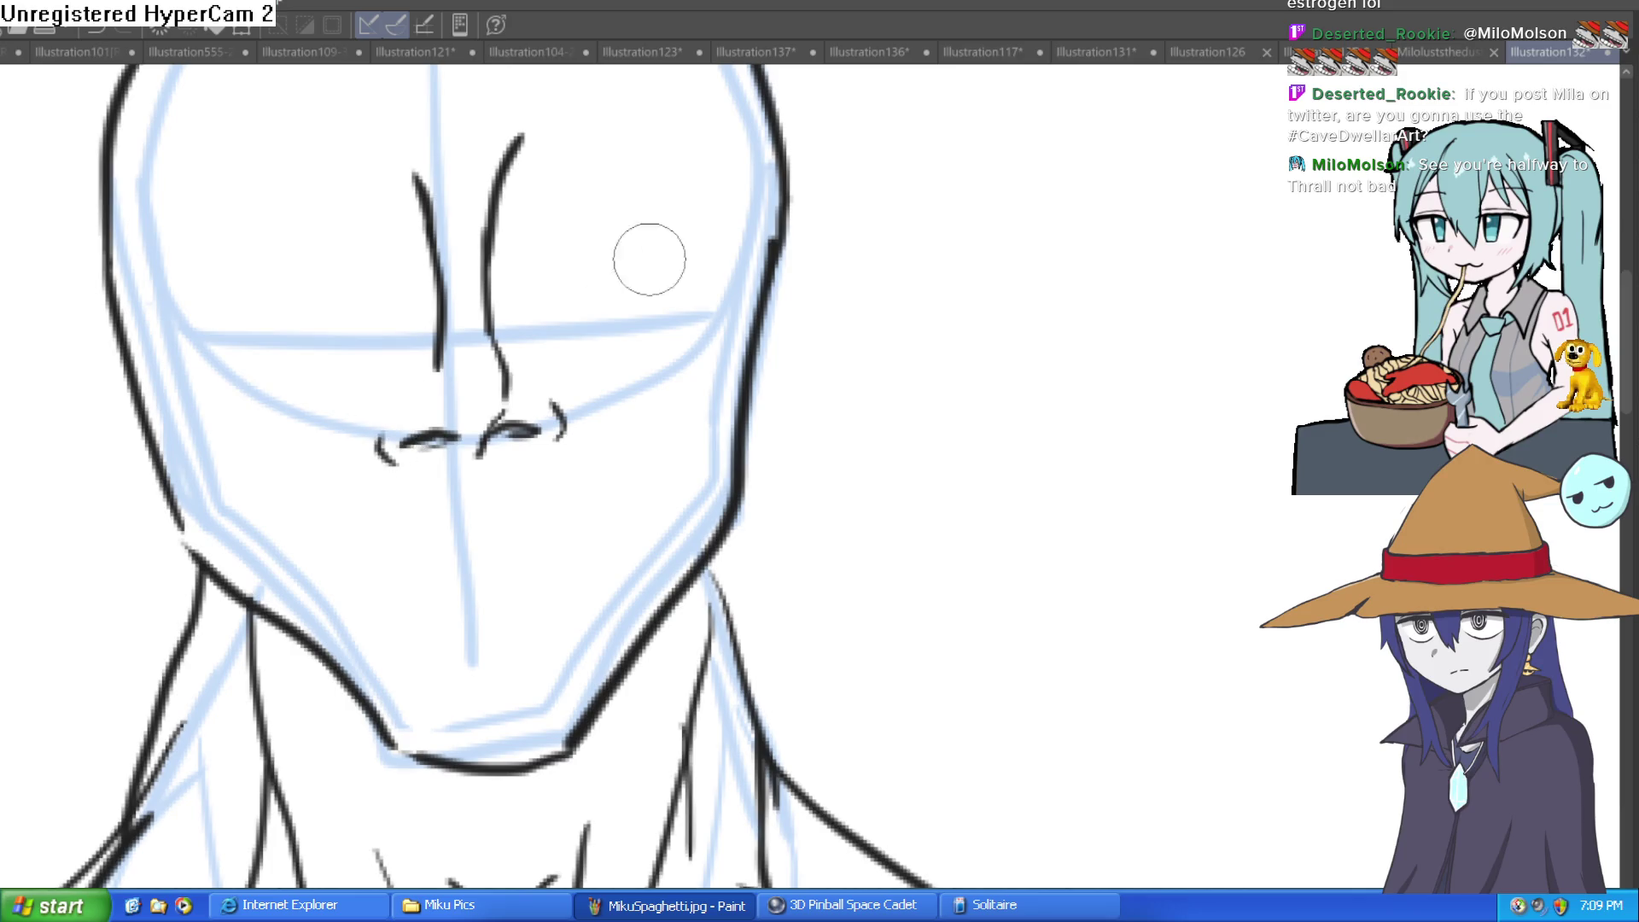
# Extend the left nose line to the brow and draw the right and left eyebrows
pyautogui.moveTo(655, 331); pyautogui.dragTo(656, 460)
pyautogui.moveTo(401, 278); pyautogui.dragTo(418, 312)
pyautogui.moveTo(517, 272)
pyautogui.mouseDown()
pyautogui.moveTo(731, 245)
pyautogui.moveTo(684, 183)
pyautogui.moveTo(514, 259)
pyautogui.mouseUp()
pyautogui.moveTo(403, 280)
pyautogui.mouseDown()
pyautogui.moveTo(183, 248)
pyautogui.moveTo(227, 208)
pyautogui.moveTo(402, 252)
pyautogui.mouseUp()
# Undo the small hooked nose stroke and zoom out
pyautogui.scroll(-2, 717, 340)
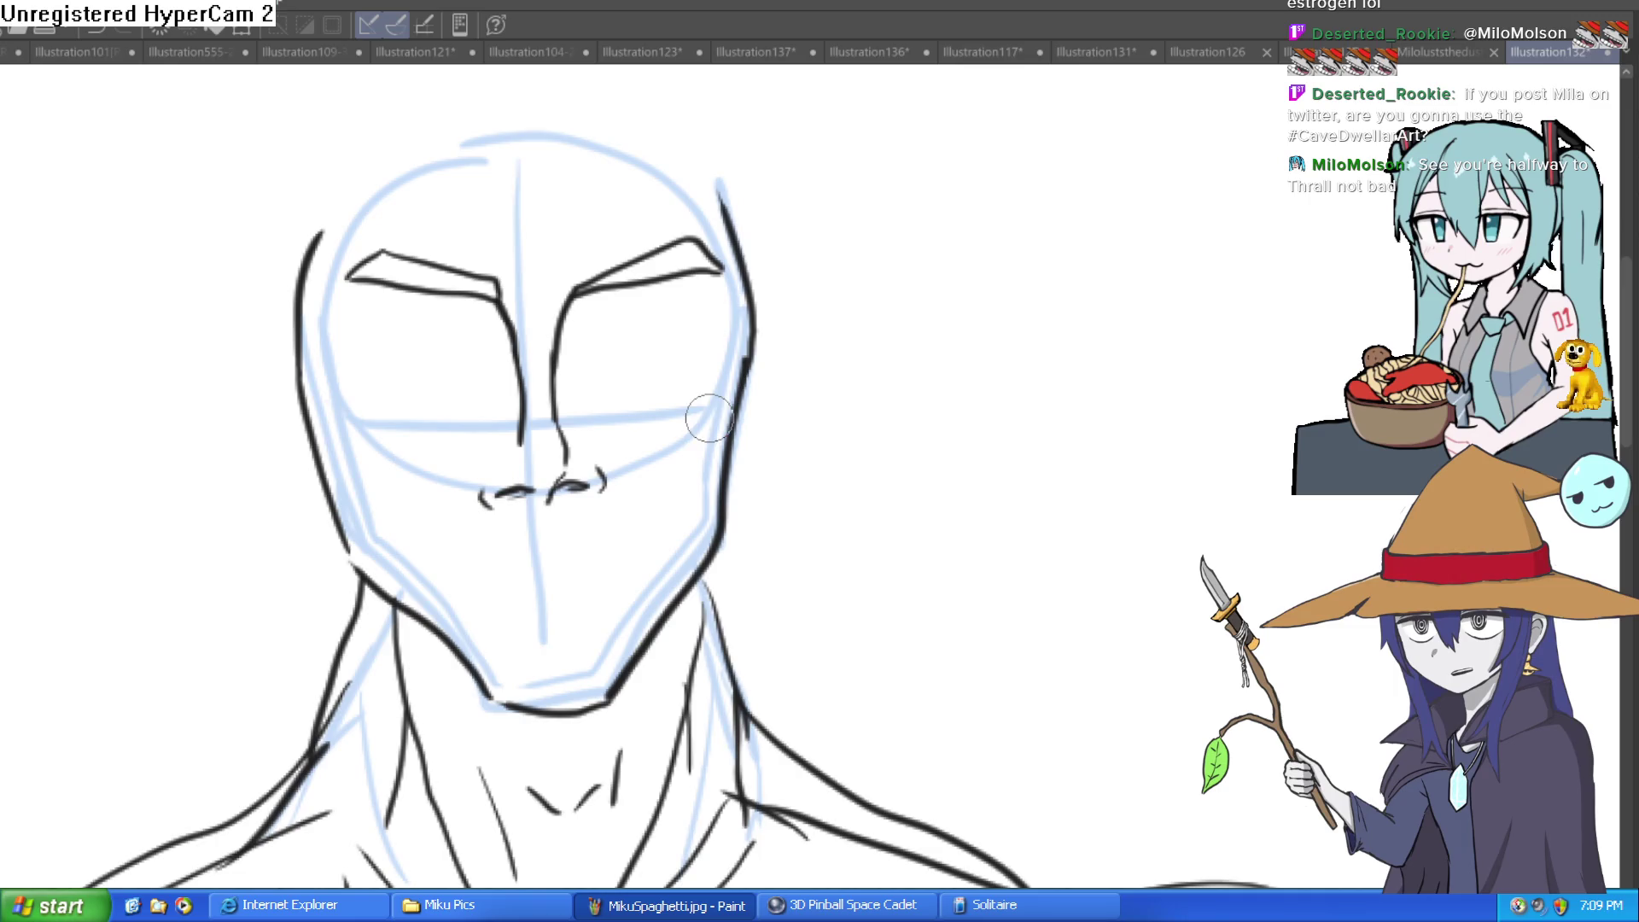
pyautogui.scroll(-1, 693, 418)
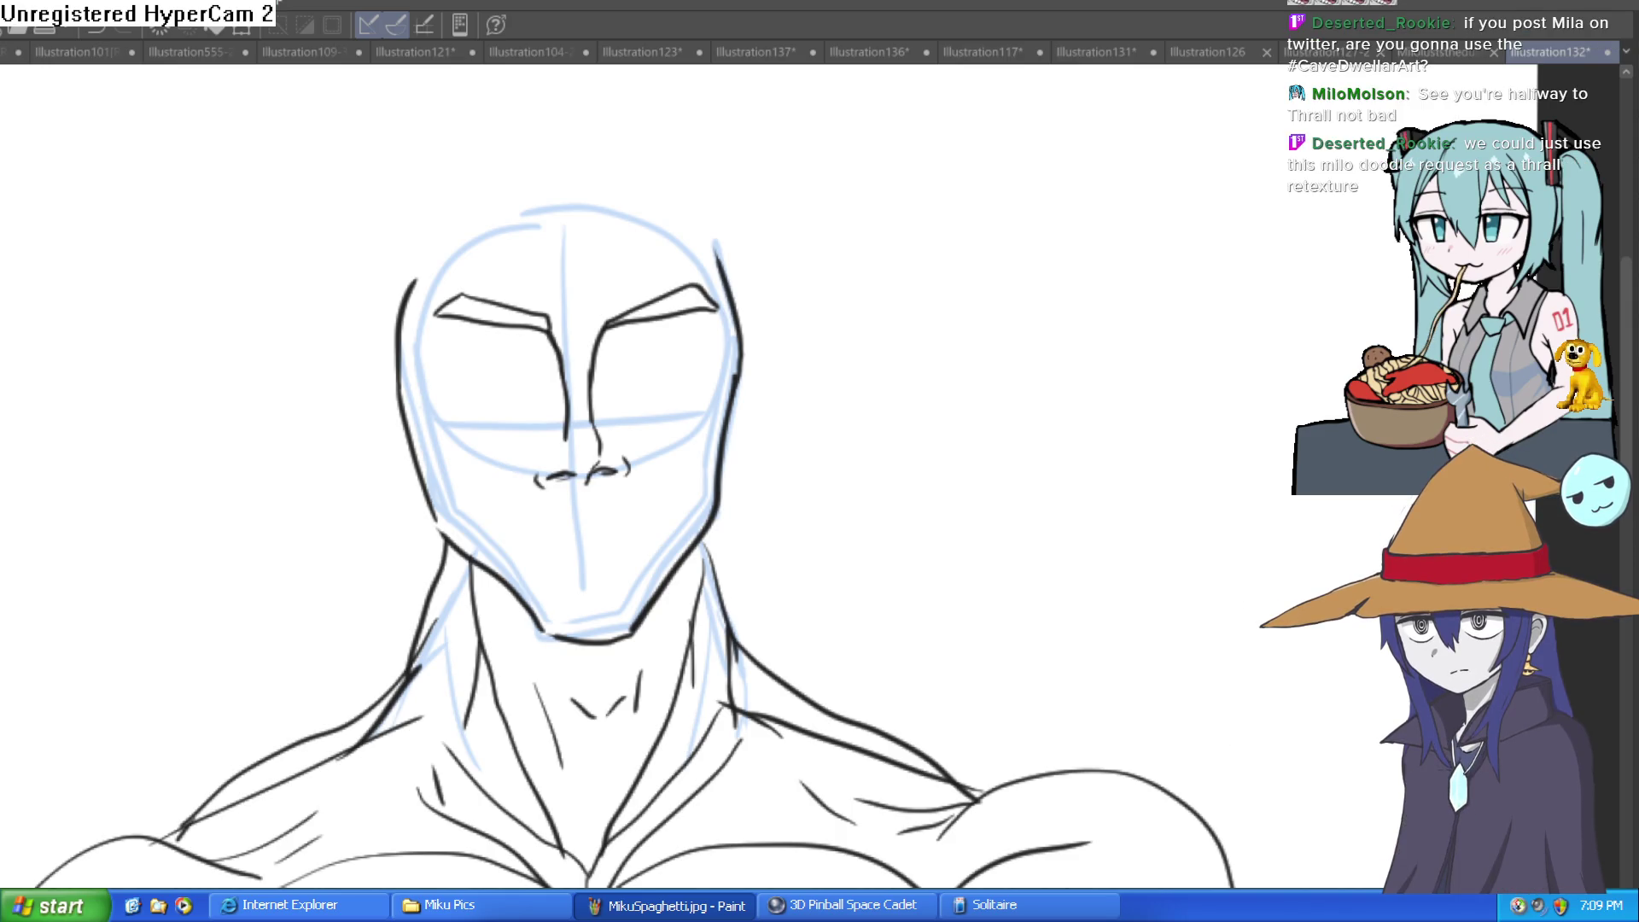
pyautogui.hotkey('ctrl', 'z')
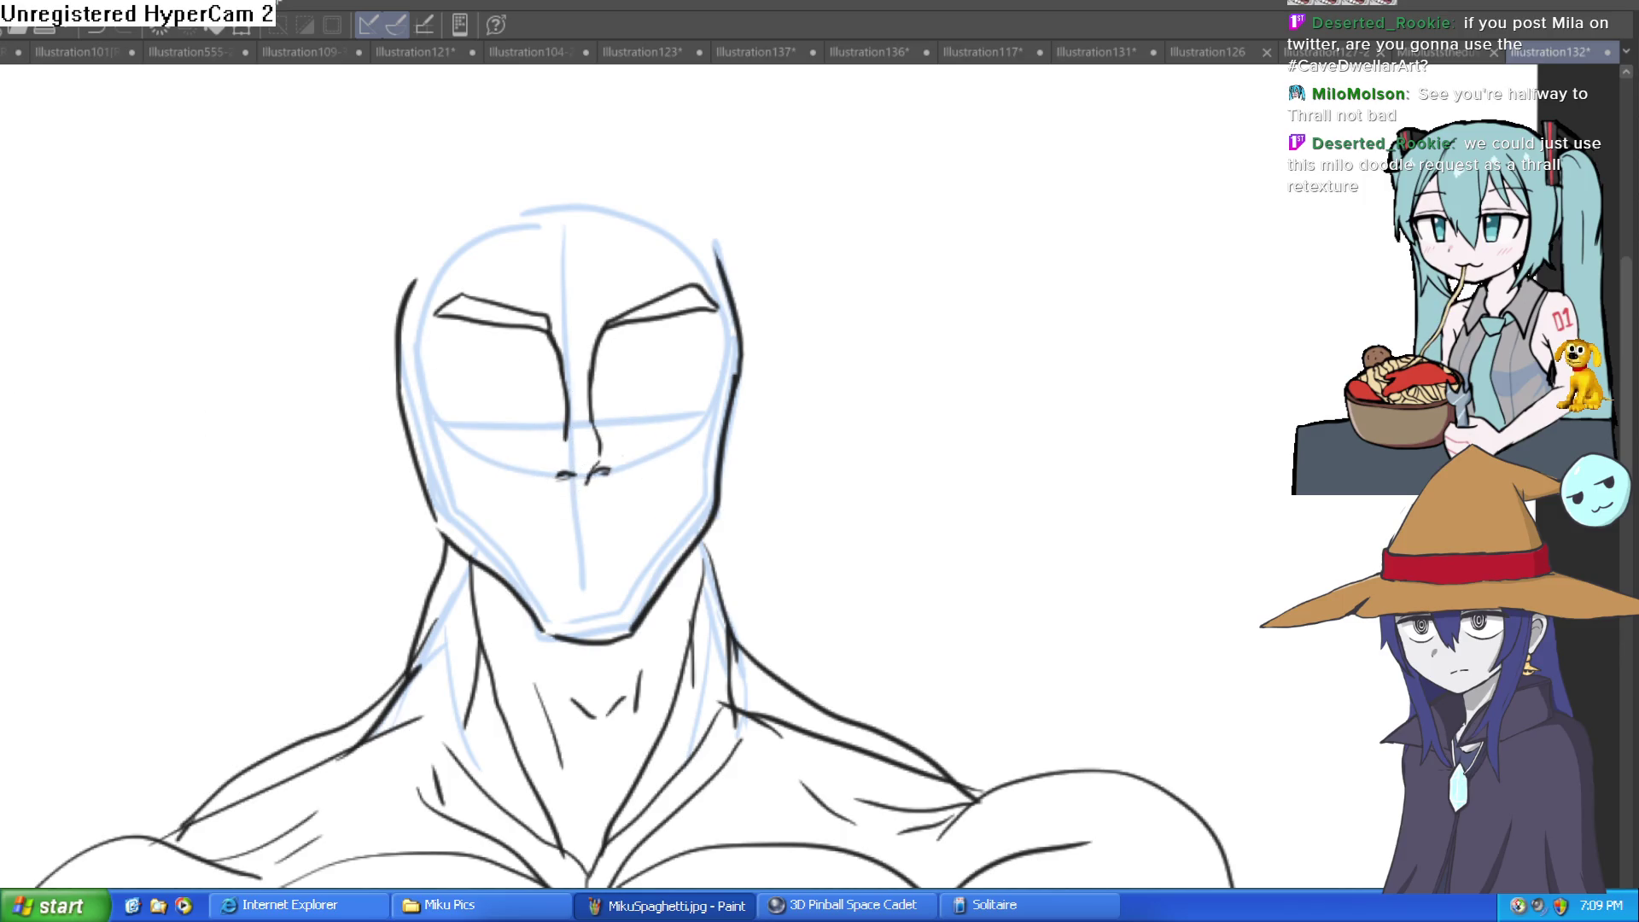
pyautogui.scroll(5, 677, 476)
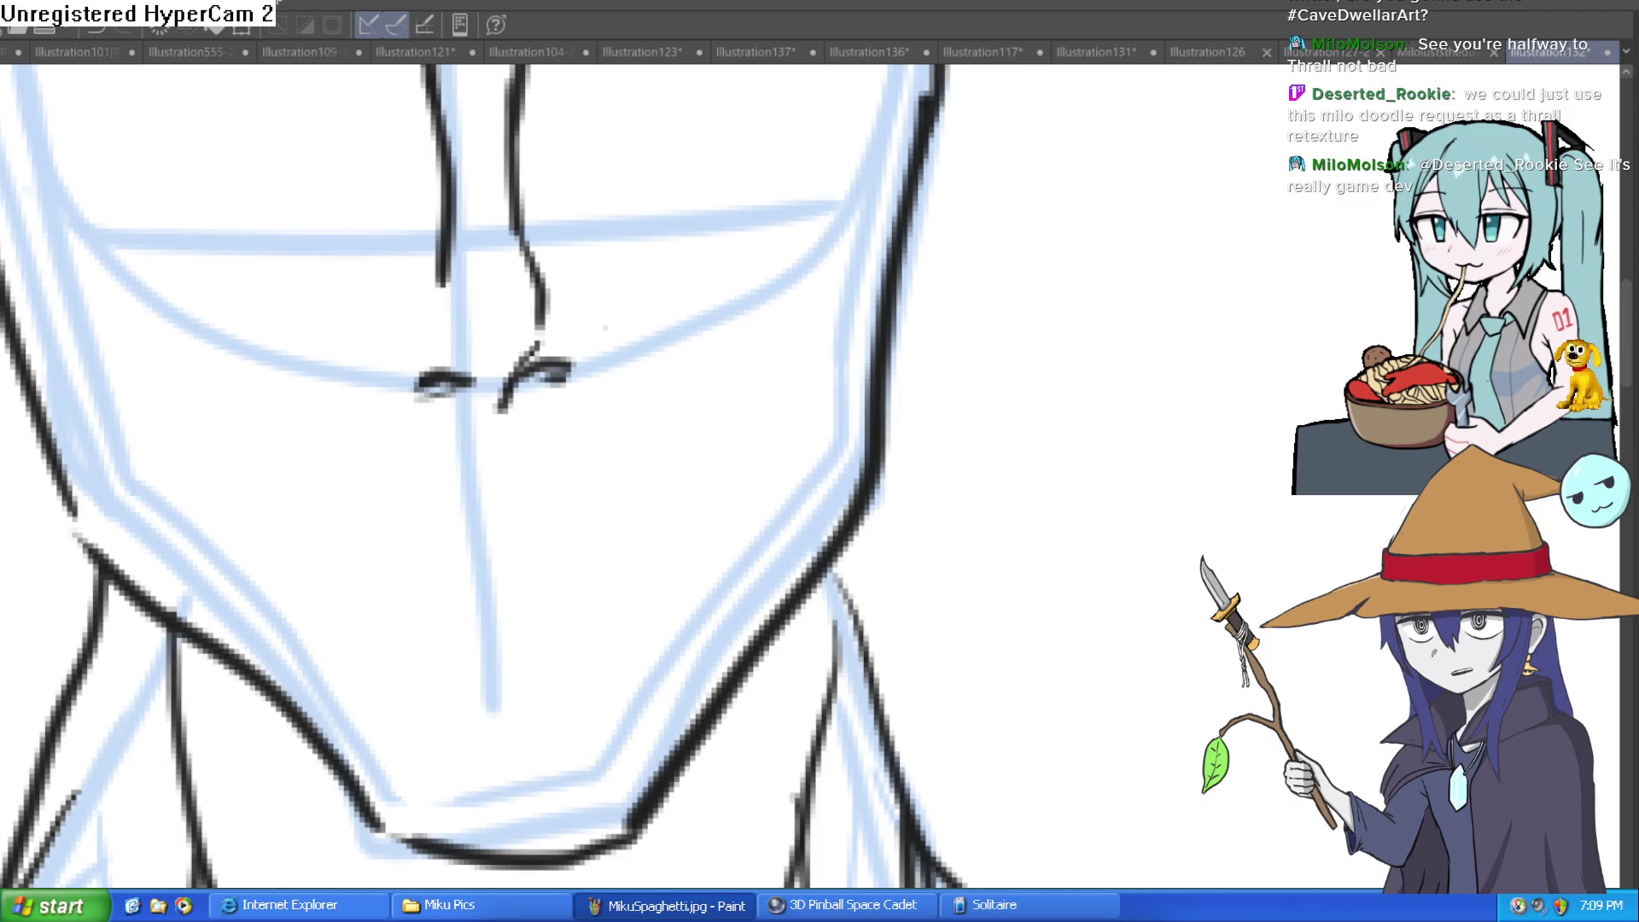
pyautogui.scroll(-5, 934, 362)
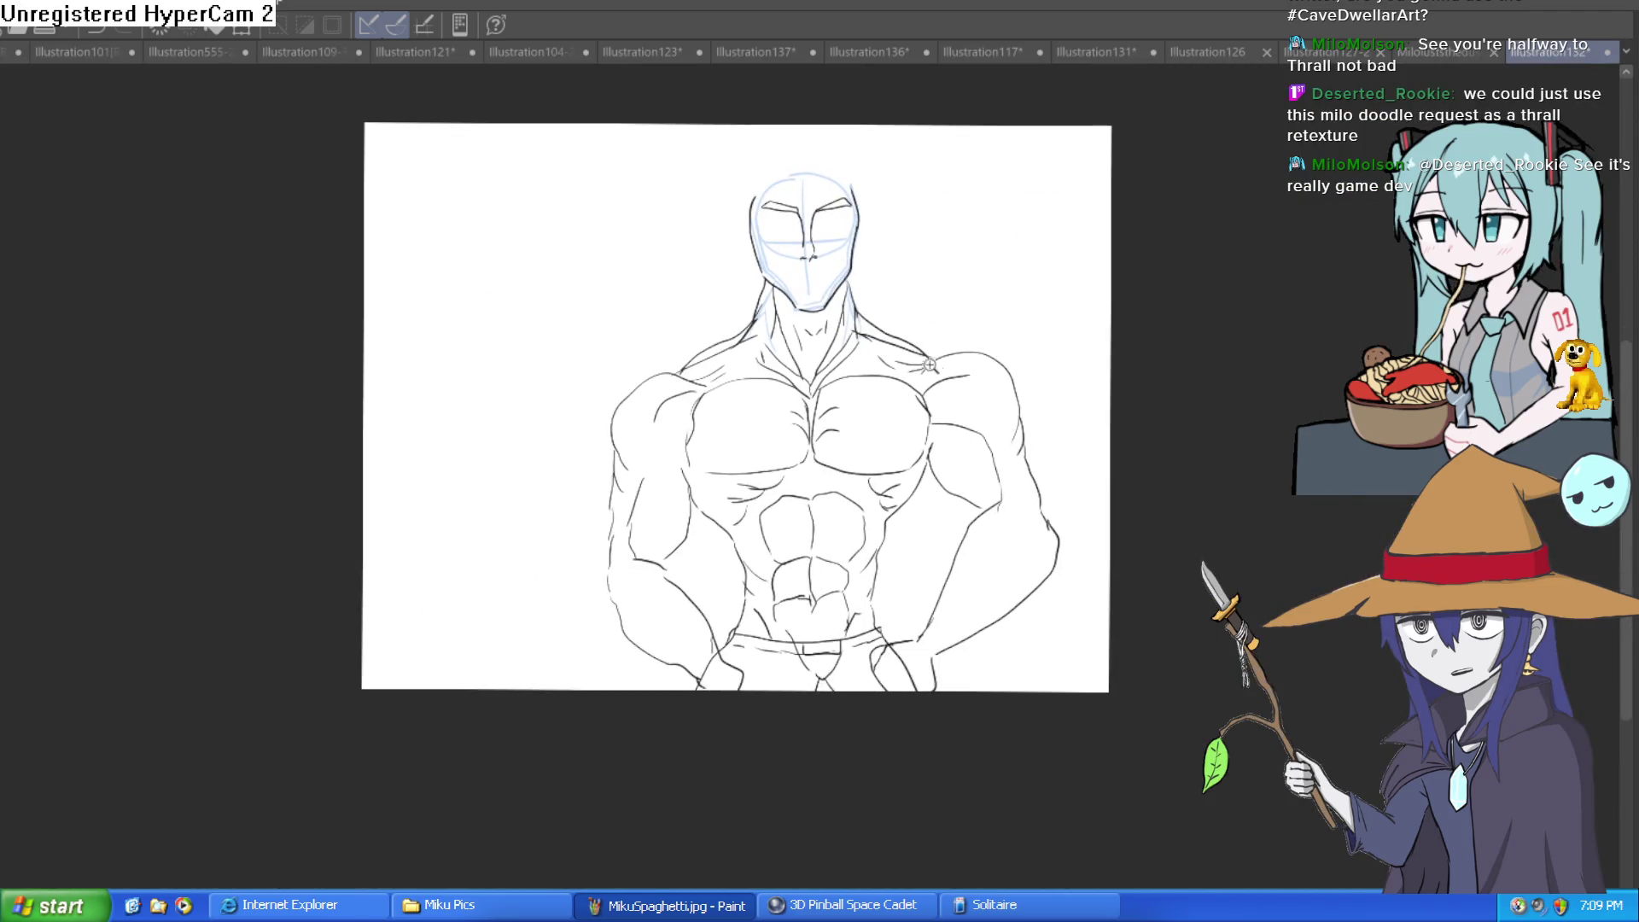
pyautogui.scroll(2, 881, 390)
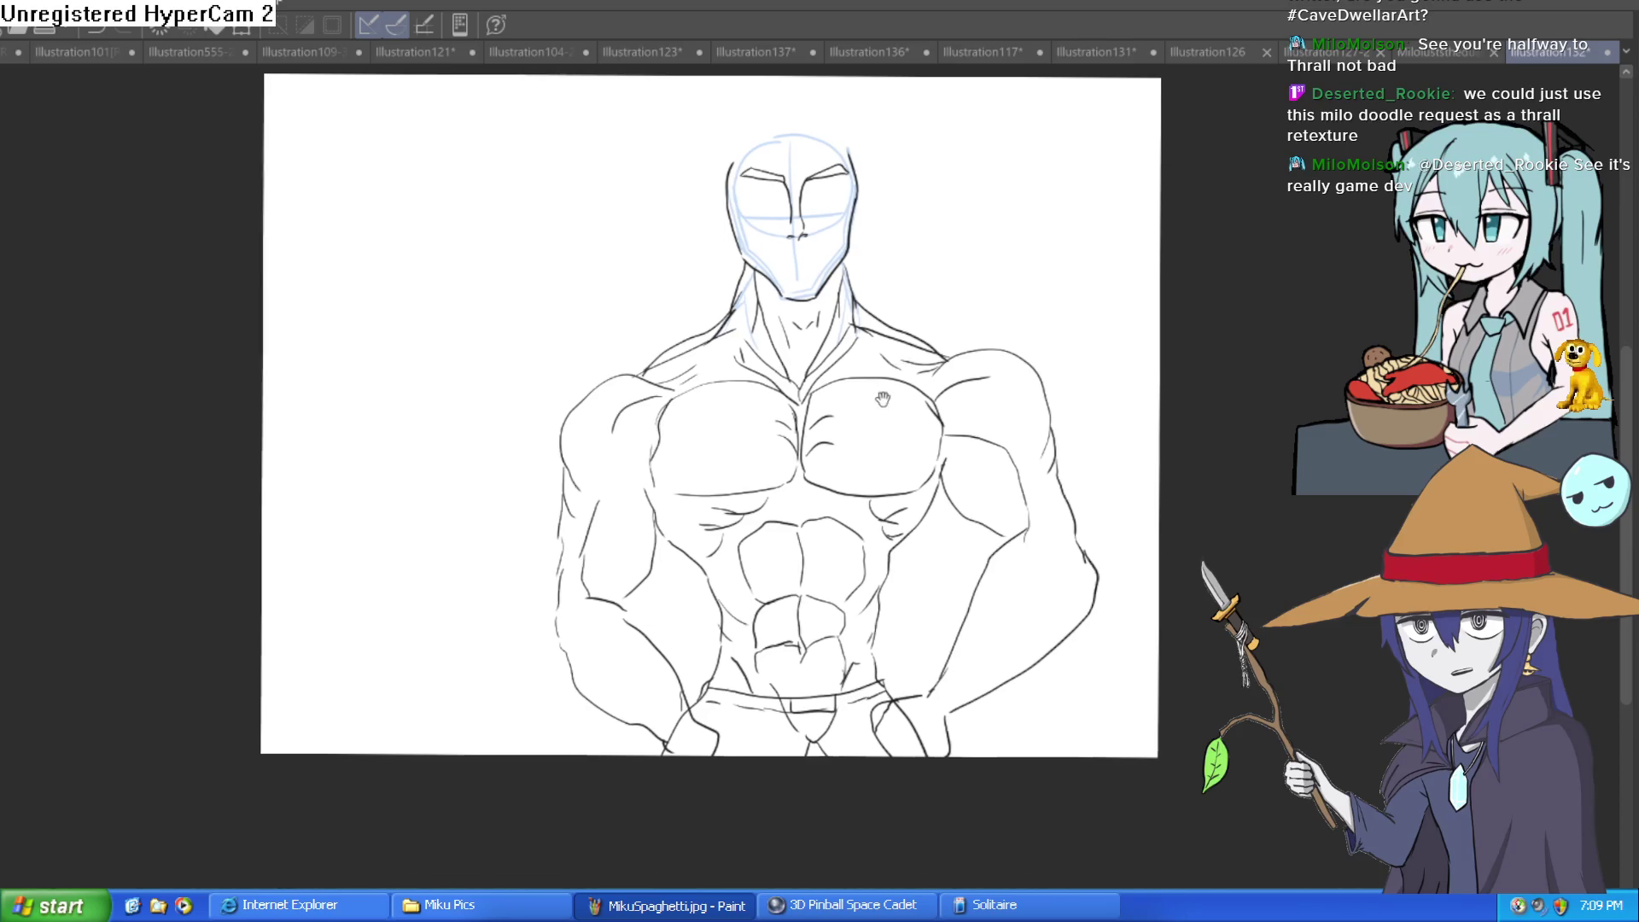
pyautogui.scroll(1, 828, 353)
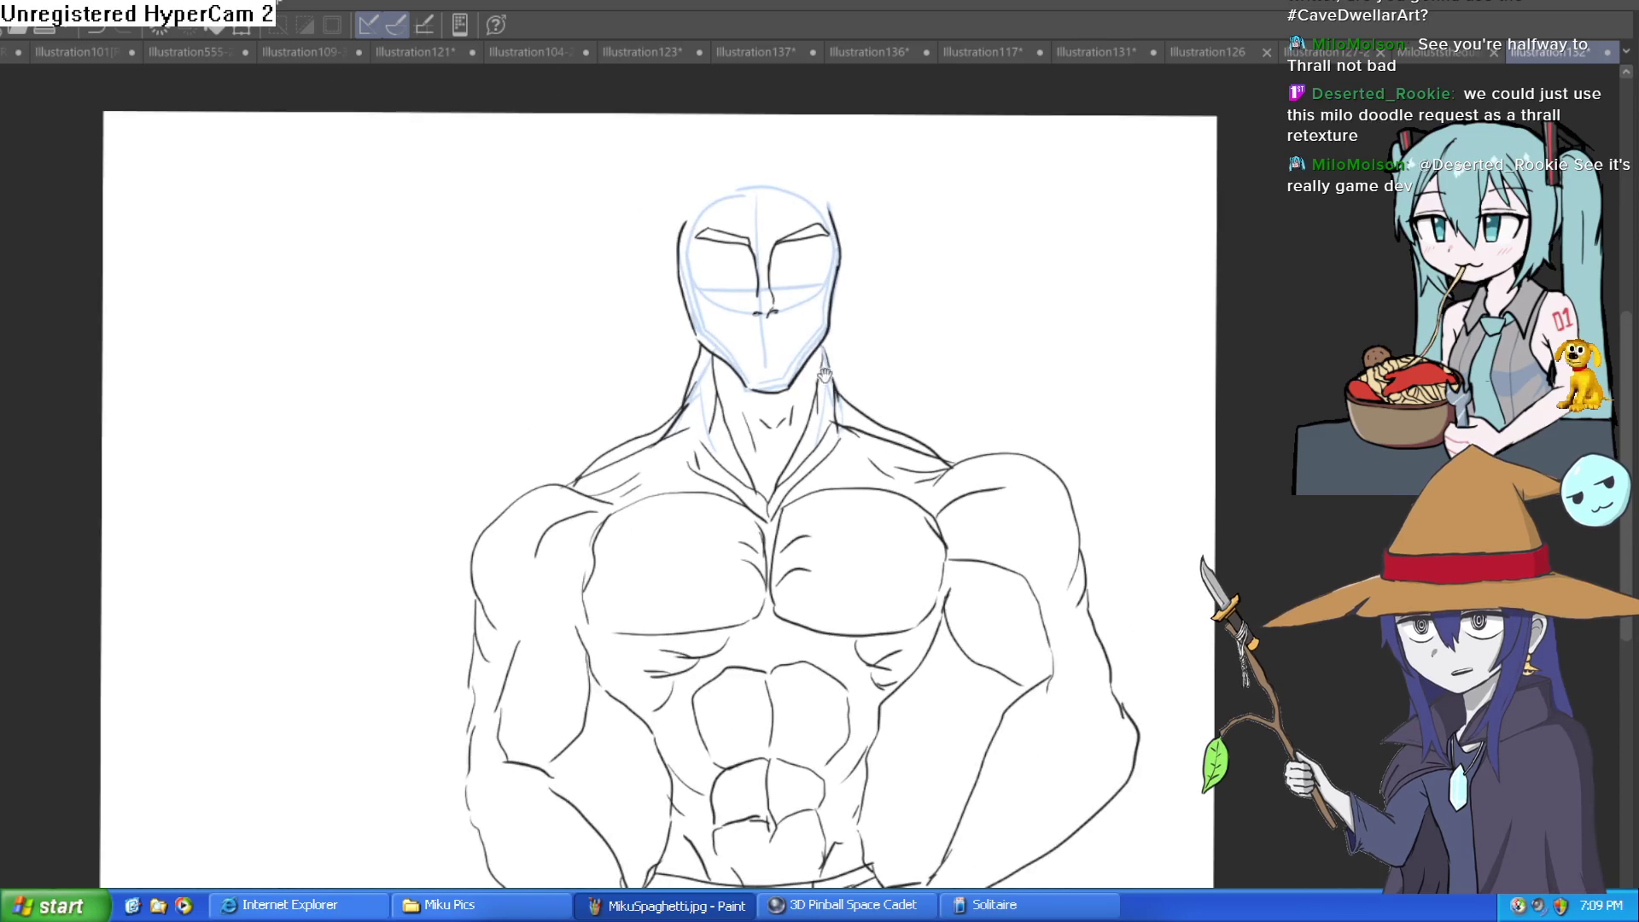
pyautogui.scroll(-1, 824, 372)
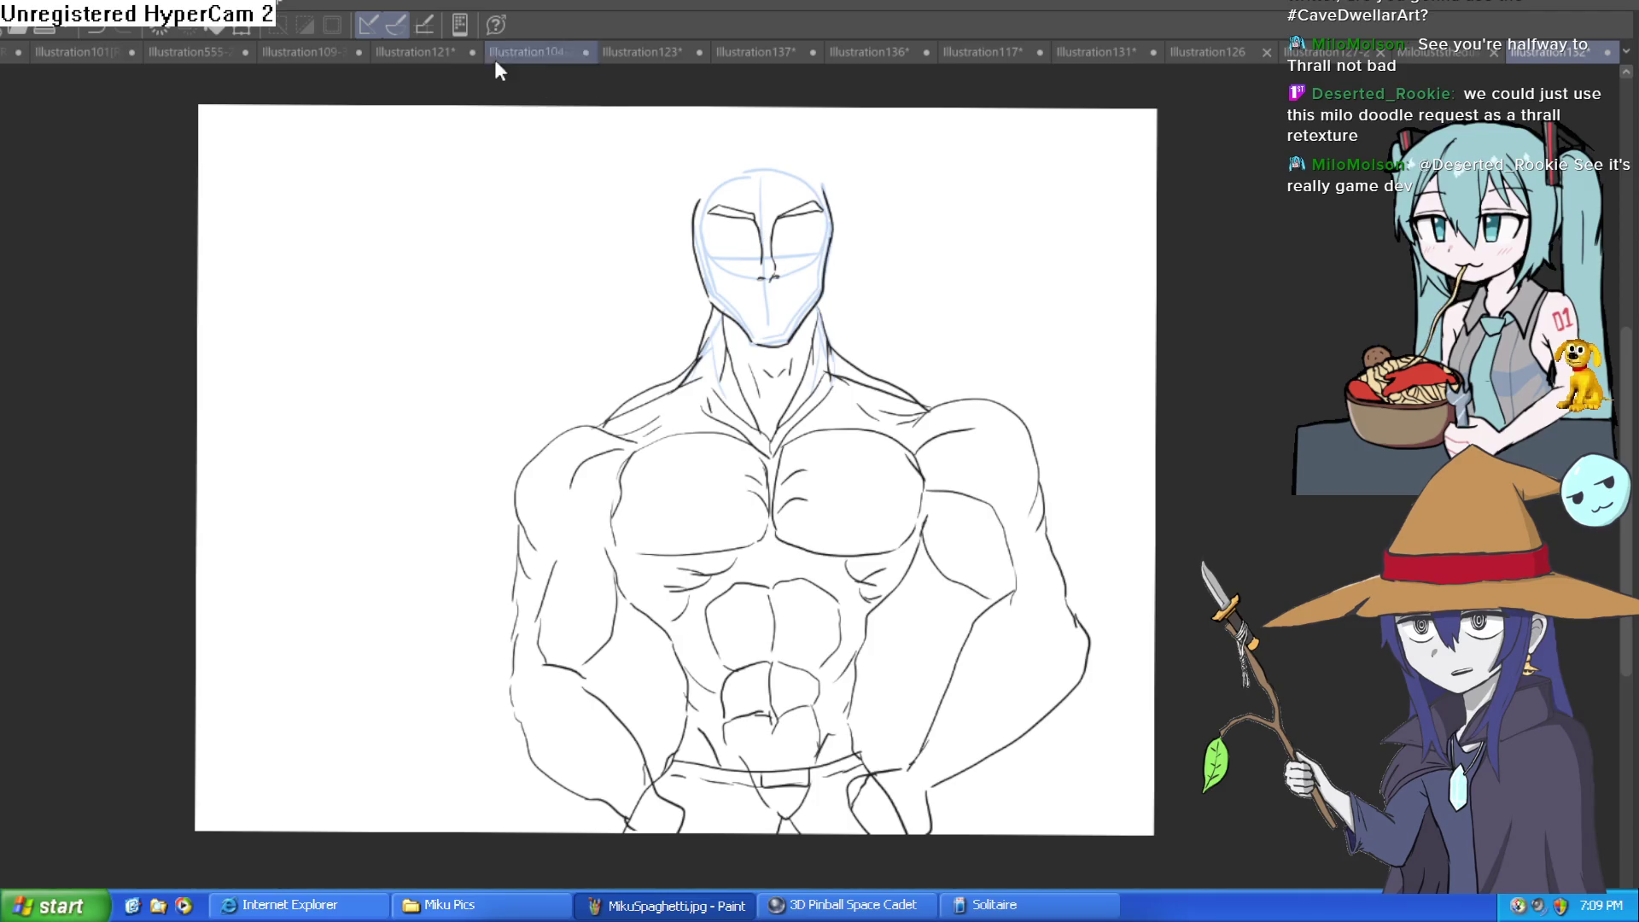
pyautogui.click(416, 52)
pyautogui.click(642, 52)
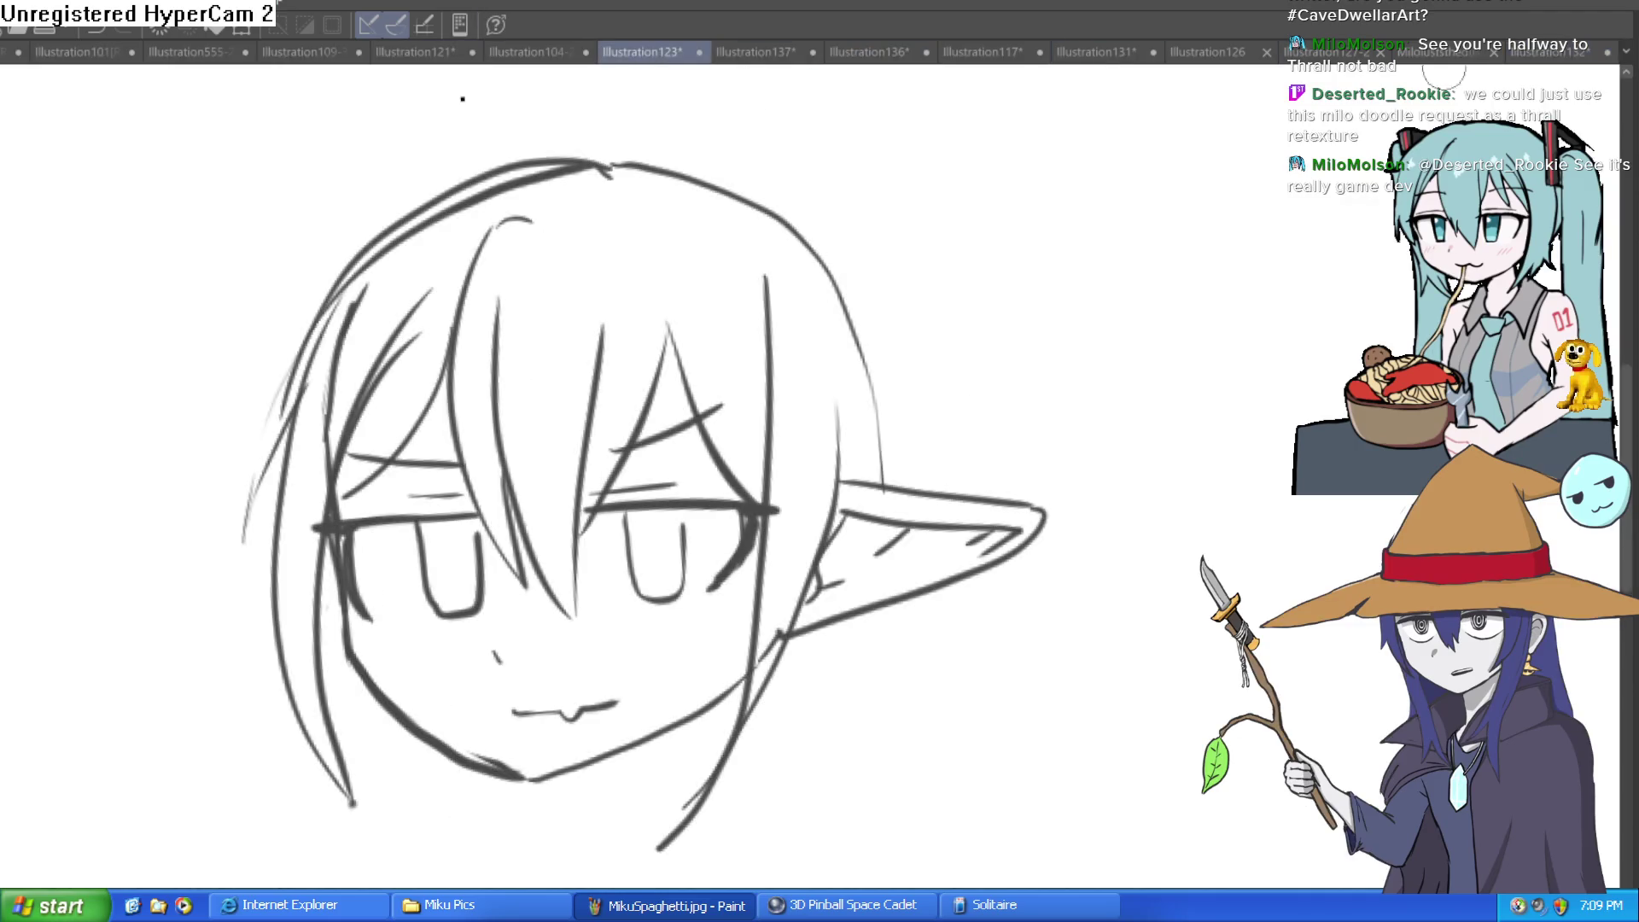
pyautogui.click(1566, 51)
pyautogui.scroll(4, 852, 263)
pyautogui.scroll(-2, 812, 248)
pyautogui.scroll(-2, 841, 271)
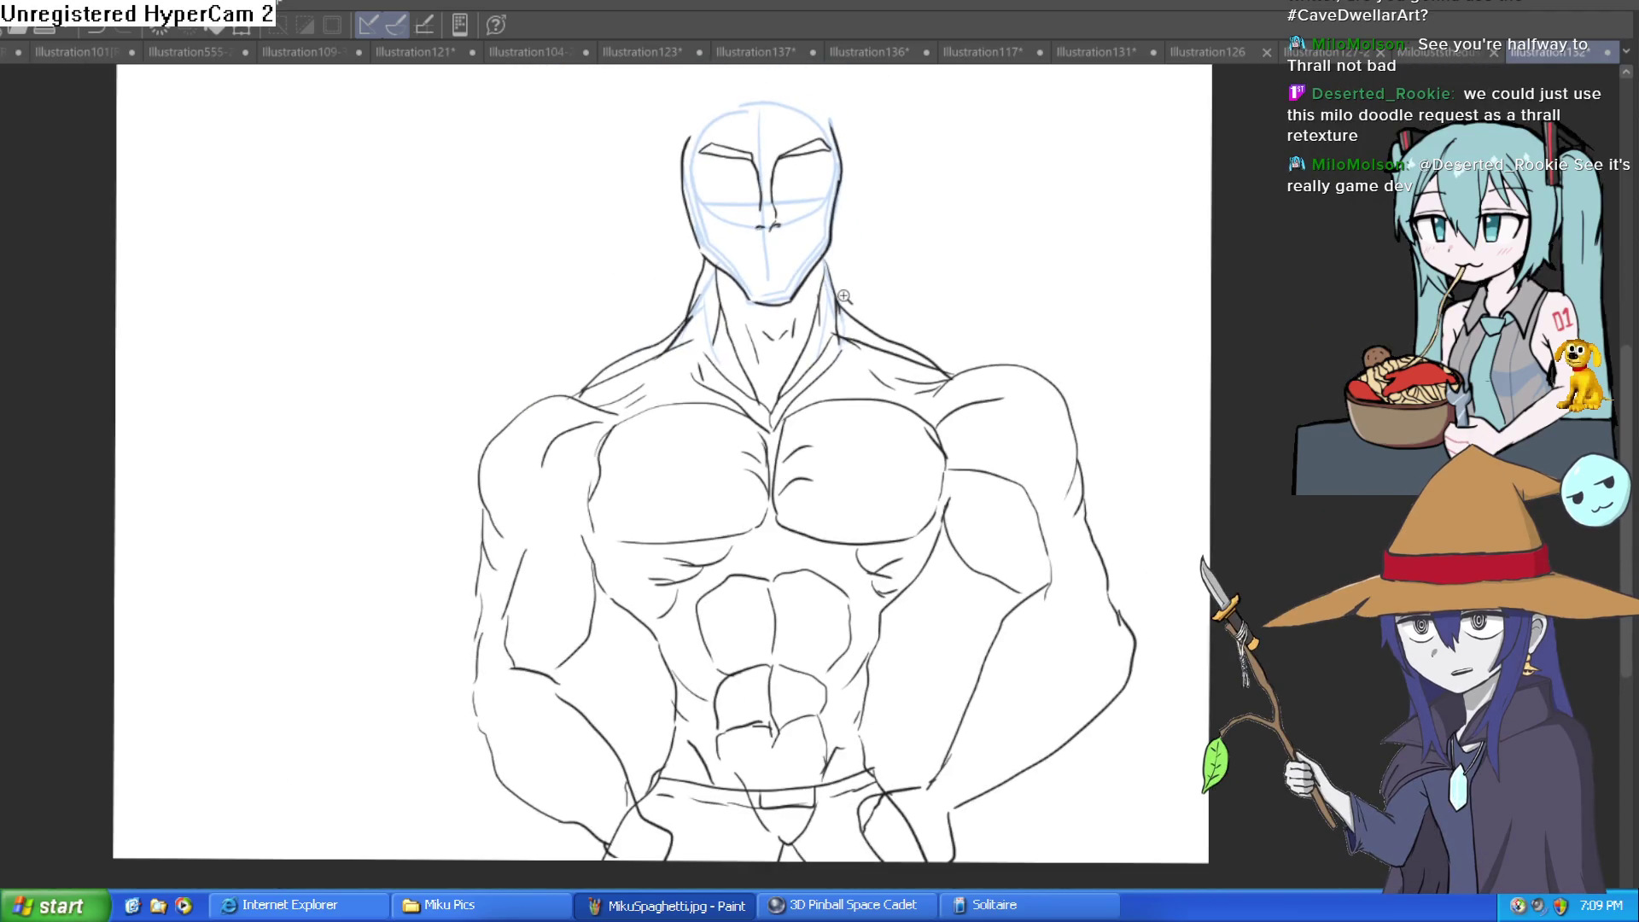
pyautogui.scroll(1, 843, 296)
pyautogui.scroll(-2, 840, 305)
pyautogui.scroll(1, 826, 315)
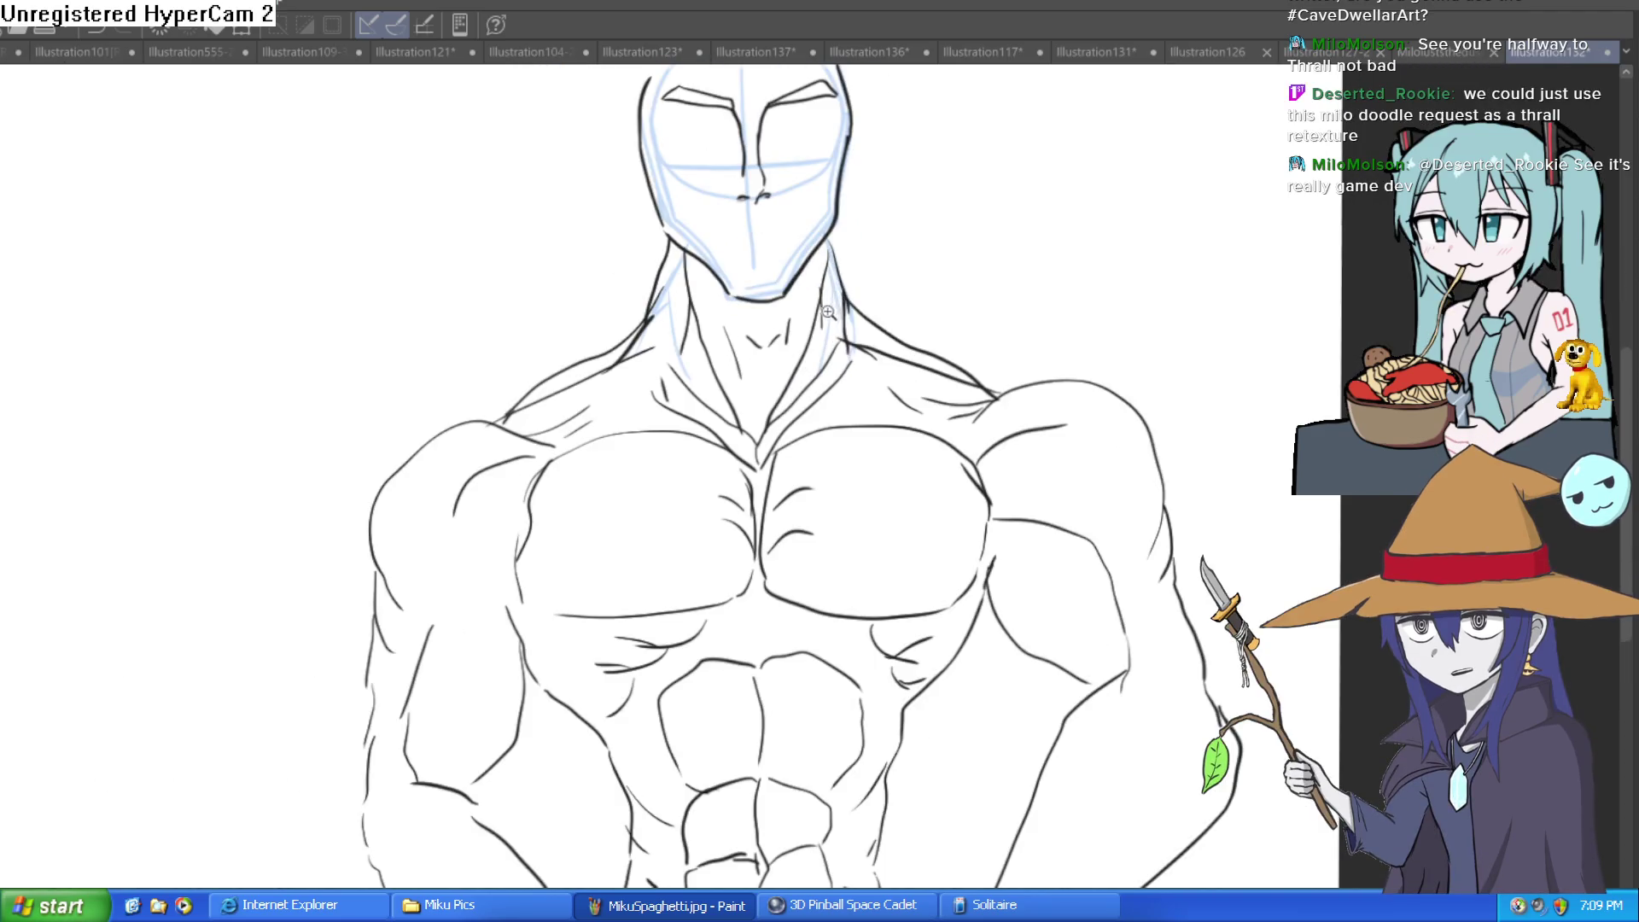
pyautogui.scroll(-1, 835, 308)
pyautogui.scroll(1, 832, 312)
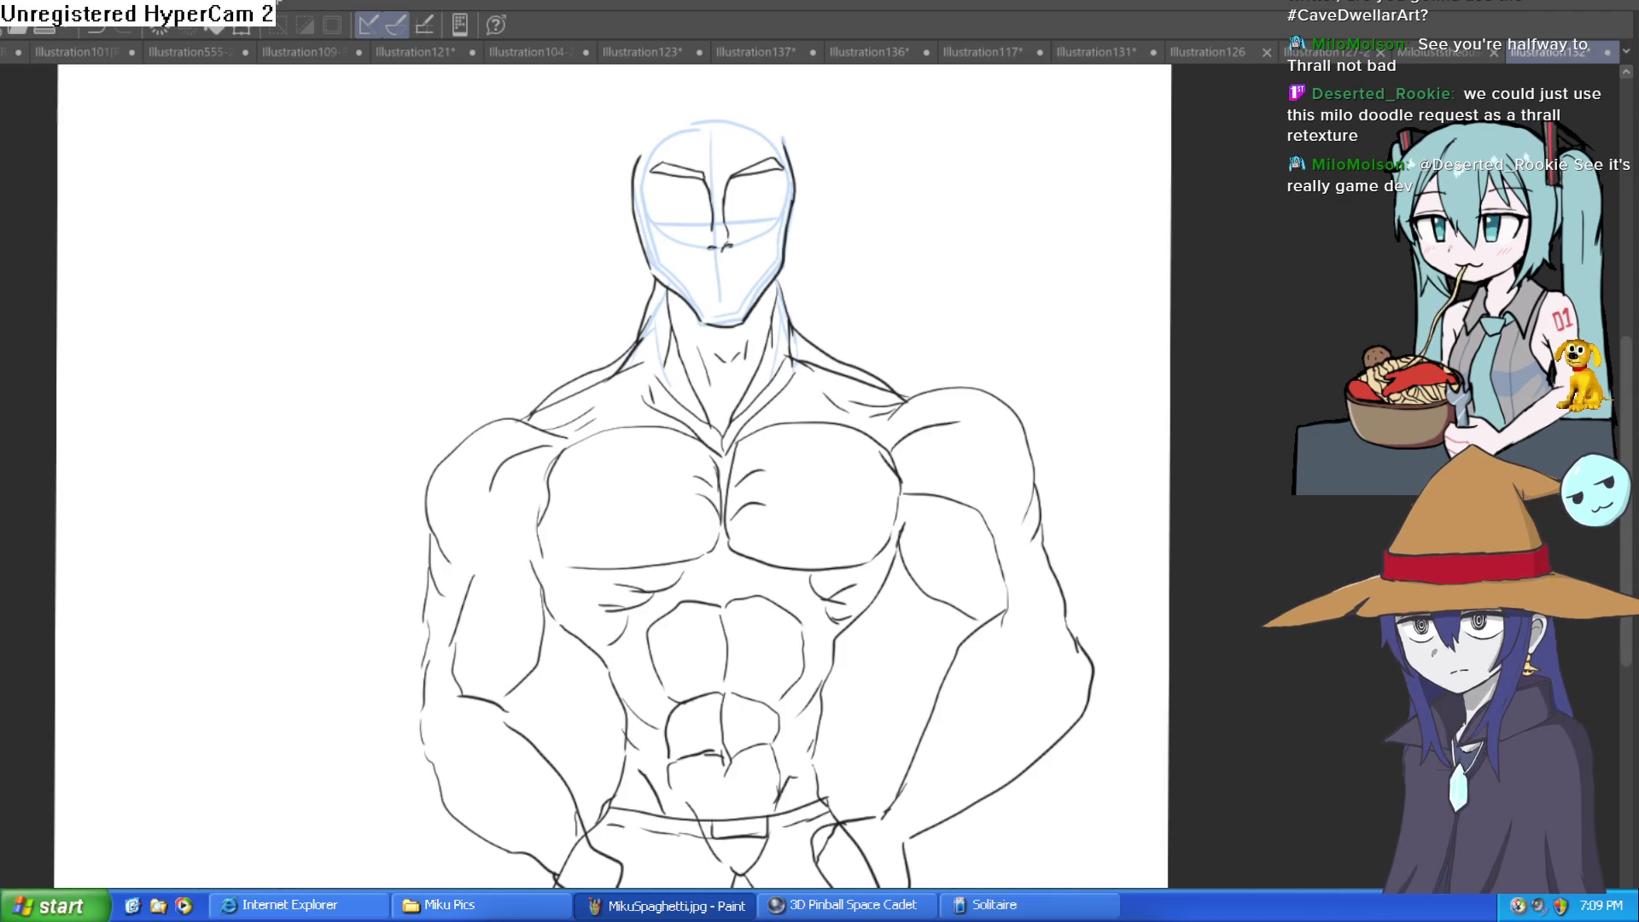
# Draw the left eye's lid and iris and the right eye's lower lid and inner edge
pyautogui.scroll(5, 751, 197)
pyautogui.moveTo(779, 209)
pyautogui.mouseDown()
pyautogui.moveTo(691, 257)
pyautogui.moveTo(684, 227)
pyautogui.moveTo(751, 208)
pyautogui.moveTo(785, 221)
pyautogui.moveTo(737, 261)
pyautogui.mouseUp()
pyautogui.moveTo(541, 256); pyautogui.dragTo(394, 234)
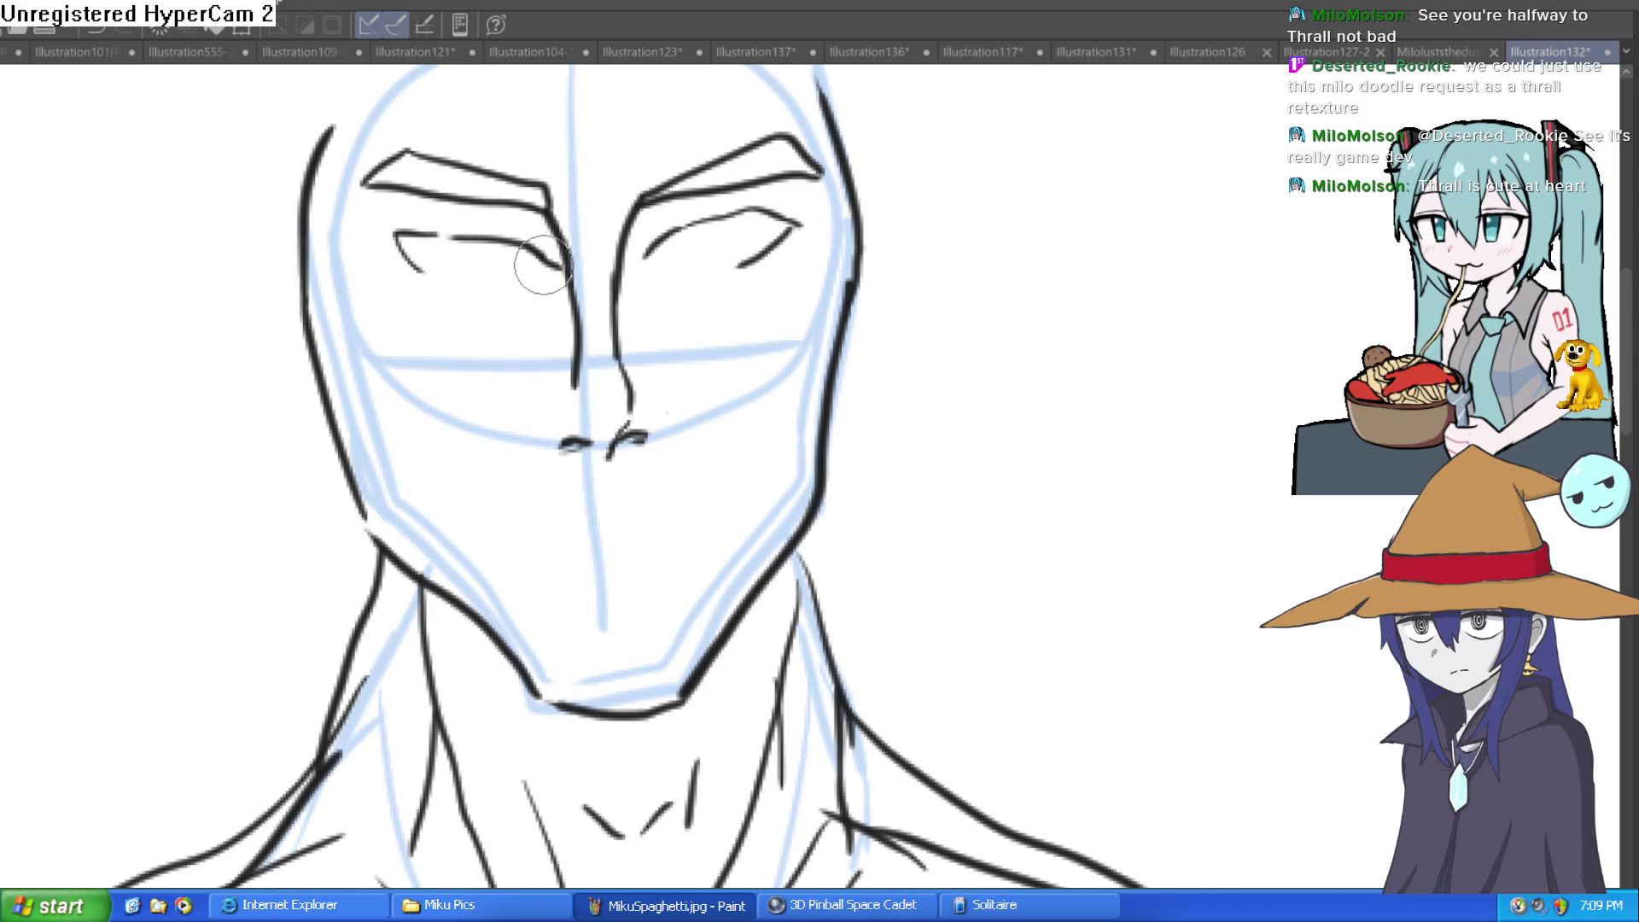
pyautogui.moveTo(464, 244)
pyautogui.mouseDown()
pyautogui.moveTo(501, 271)
pyautogui.moveTo(536, 258)
pyautogui.mouseUp()
pyautogui.moveTo(673, 235)
pyautogui.mouseDown()
pyautogui.moveTo(739, 218)
pyautogui.moveTo(659, 139)
pyautogui.moveTo(583, 246)
pyautogui.mouseUp()
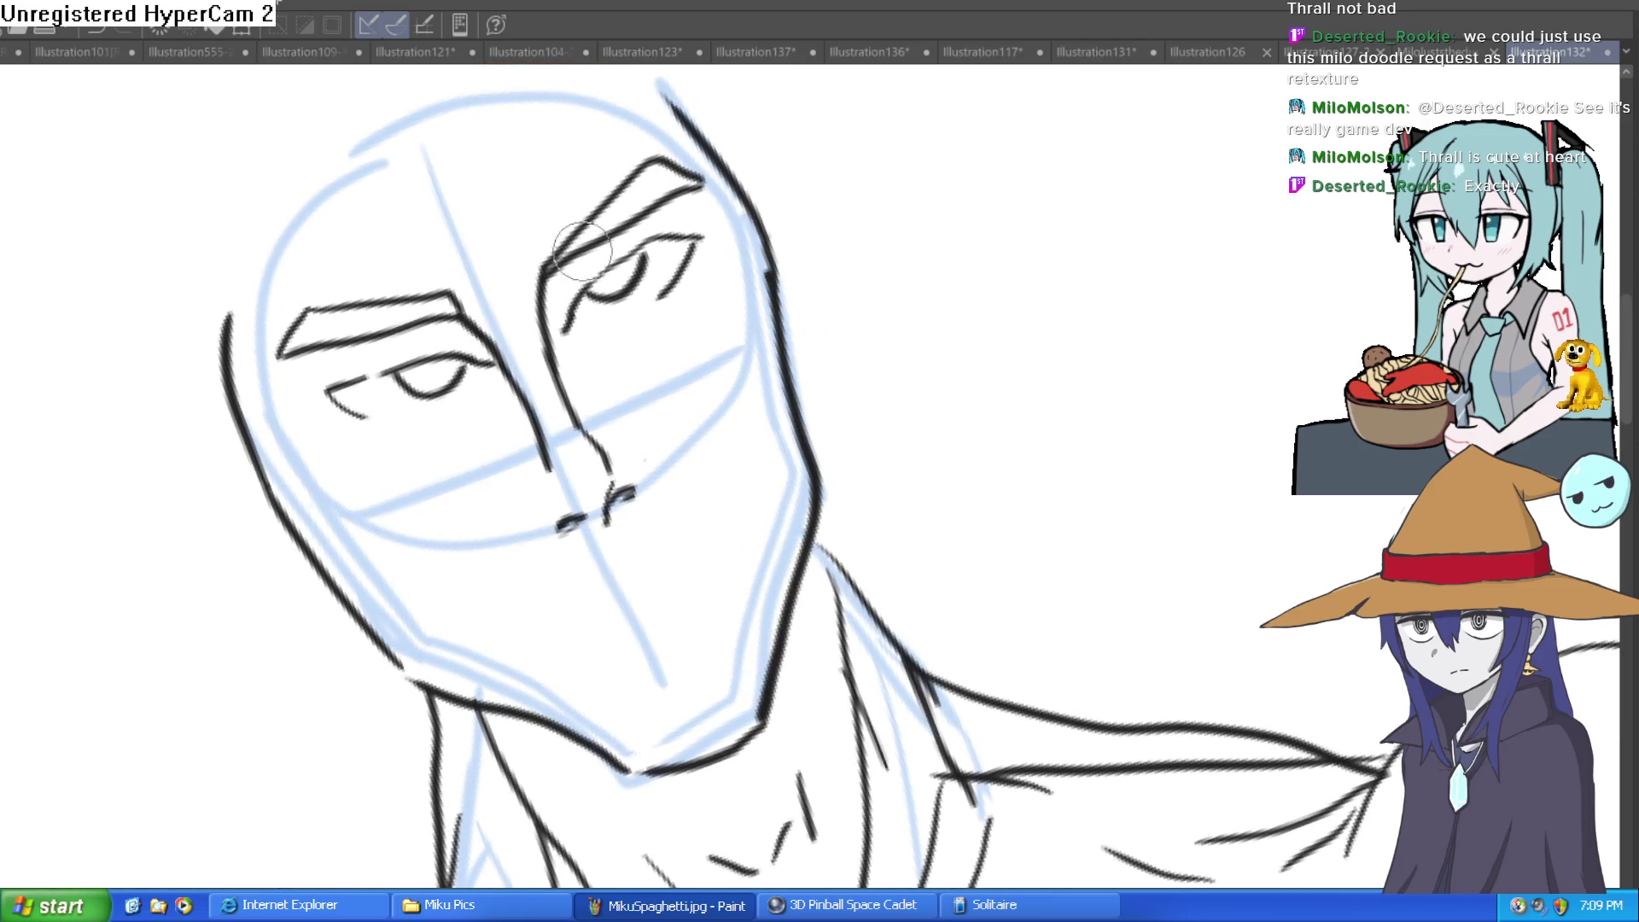
pyautogui.moveTo(561, 317)
pyautogui.mouseDown()
pyautogui.moveTo(662, 147)
pyautogui.moveTo(702, 157)
pyautogui.moveTo(546, 295)
pyautogui.moveTo(849, 329)
pyautogui.moveTo(1083, 201)
pyautogui.moveTo(644, 82)
pyautogui.moveTo(751, 128)
pyautogui.moveTo(853, 219)
pyautogui.moveTo(789, 472)
pyautogui.mouseUp()
# Thicken the left eyebrow and the right eye's lid, removing an extra stroke by the left eye
pyautogui.moveTo(700, 408)
pyautogui.mouseDown()
pyautogui.moveTo(469, 388)
pyautogui.moveTo(696, 401)
pyautogui.mouseUp()
pyautogui.moveTo(986, 407); pyautogui.dragTo(888, 242)
pyautogui.moveTo(696, 286)
pyautogui.mouseDown()
pyautogui.moveTo(752, 247)
pyautogui.moveTo(853, 240)
pyautogui.moveTo(790, 286)
pyautogui.mouseUp()
pyautogui.moveTo(608, 300)
pyautogui.mouseDown()
pyautogui.moveTo(450, 293)
pyautogui.moveTo(1059, 311)
pyautogui.moveTo(987, 366)
pyautogui.moveTo(943, 245)
pyautogui.moveTo(904, 196)
pyautogui.moveTo(863, 292)
pyautogui.moveTo(979, 329)
pyautogui.mouseUp()
pyautogui.hotkey('ctrl', 'z')
pyautogui.moveTo(881, 378)
pyautogui.mouseDown()
pyautogui.moveTo(939, 274)
pyautogui.moveTo(668, 410)
pyautogui.mouseUp()
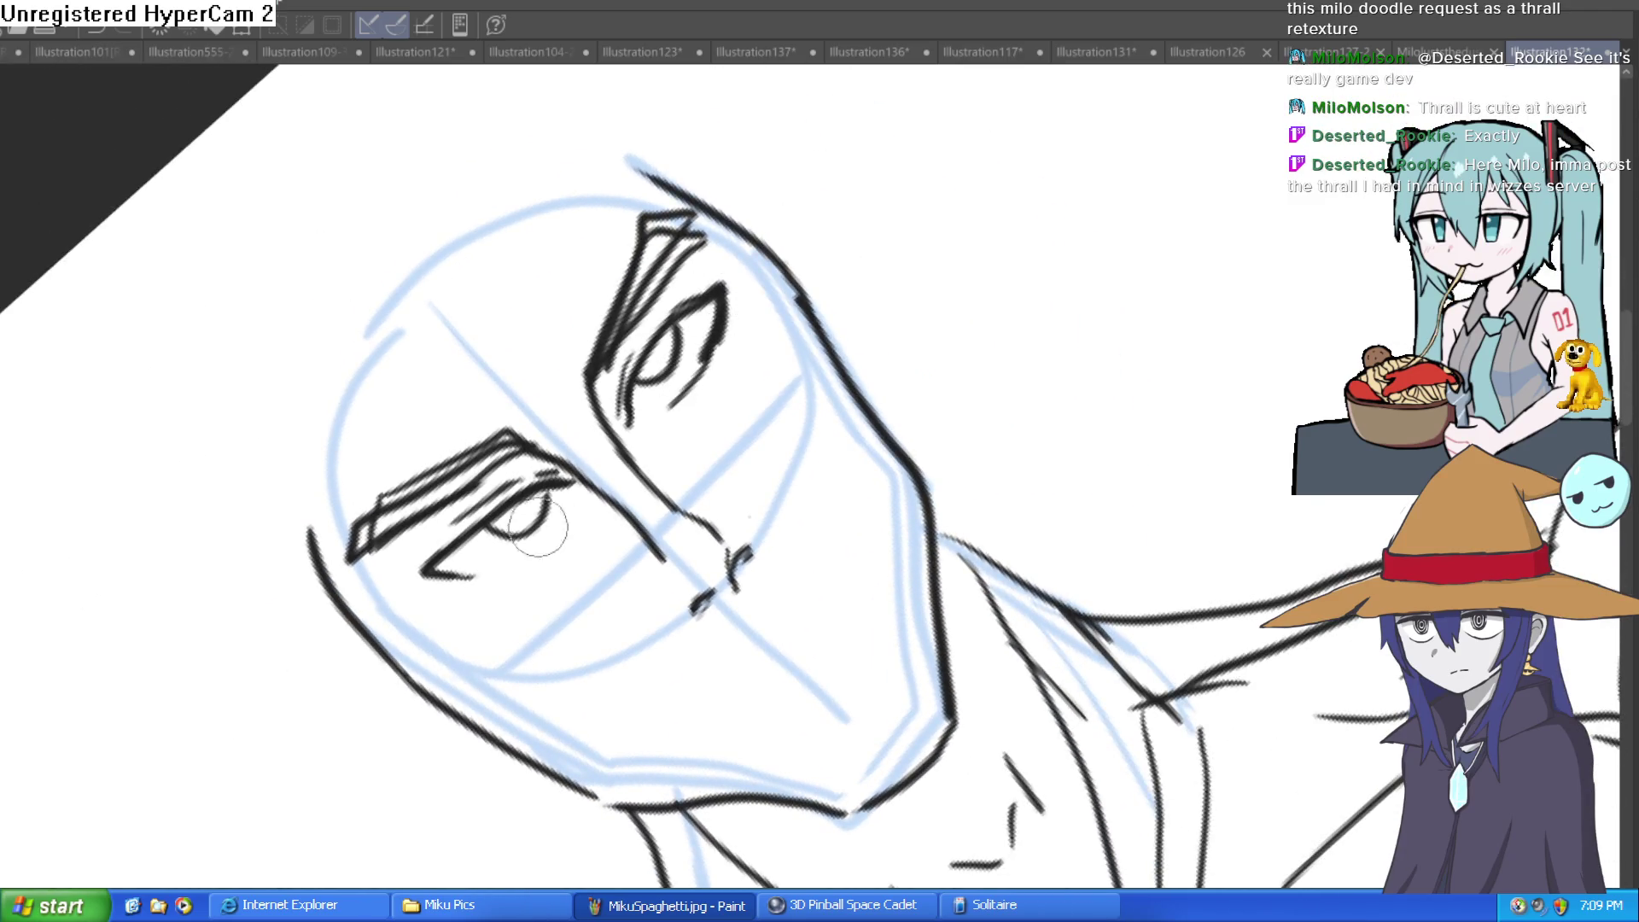
pyautogui.moveTo(496, 572)
pyautogui.mouseDown()
pyautogui.moveTo(926, 428)
pyautogui.moveTo(688, 432)
pyautogui.moveTo(739, 348)
pyautogui.moveTo(732, 330)
pyautogui.moveTo(659, 339)
pyautogui.mouseUp()
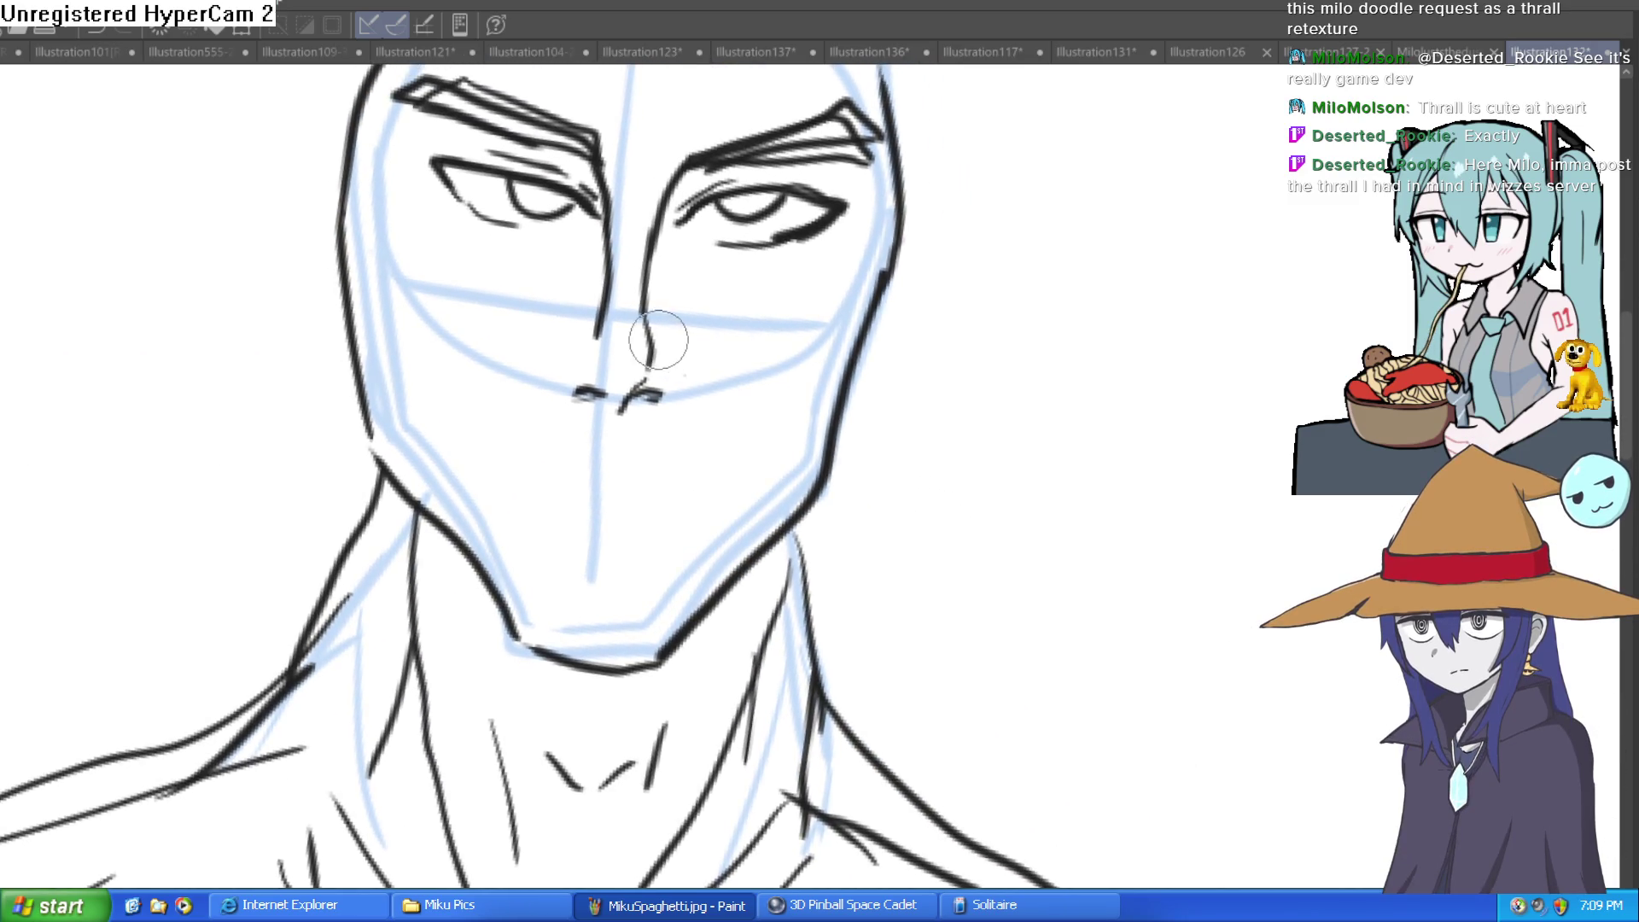
# Redraw both nostril curves and darken the inner end of the right lower eyelid
pyautogui.scroll(2, 610, 372)
pyautogui.moveTo(682, 278)
pyautogui.mouseDown()
pyautogui.moveTo(604, 355)
pyautogui.moveTo(538, 384)
pyautogui.moveTo(559, 403)
pyautogui.mouseUp()
pyautogui.moveTo(736, 389)
pyautogui.mouseDown()
pyautogui.moveTo(726, 418)
pyautogui.moveTo(750, 336)
pyautogui.moveTo(732, 395)
pyautogui.mouseUp()
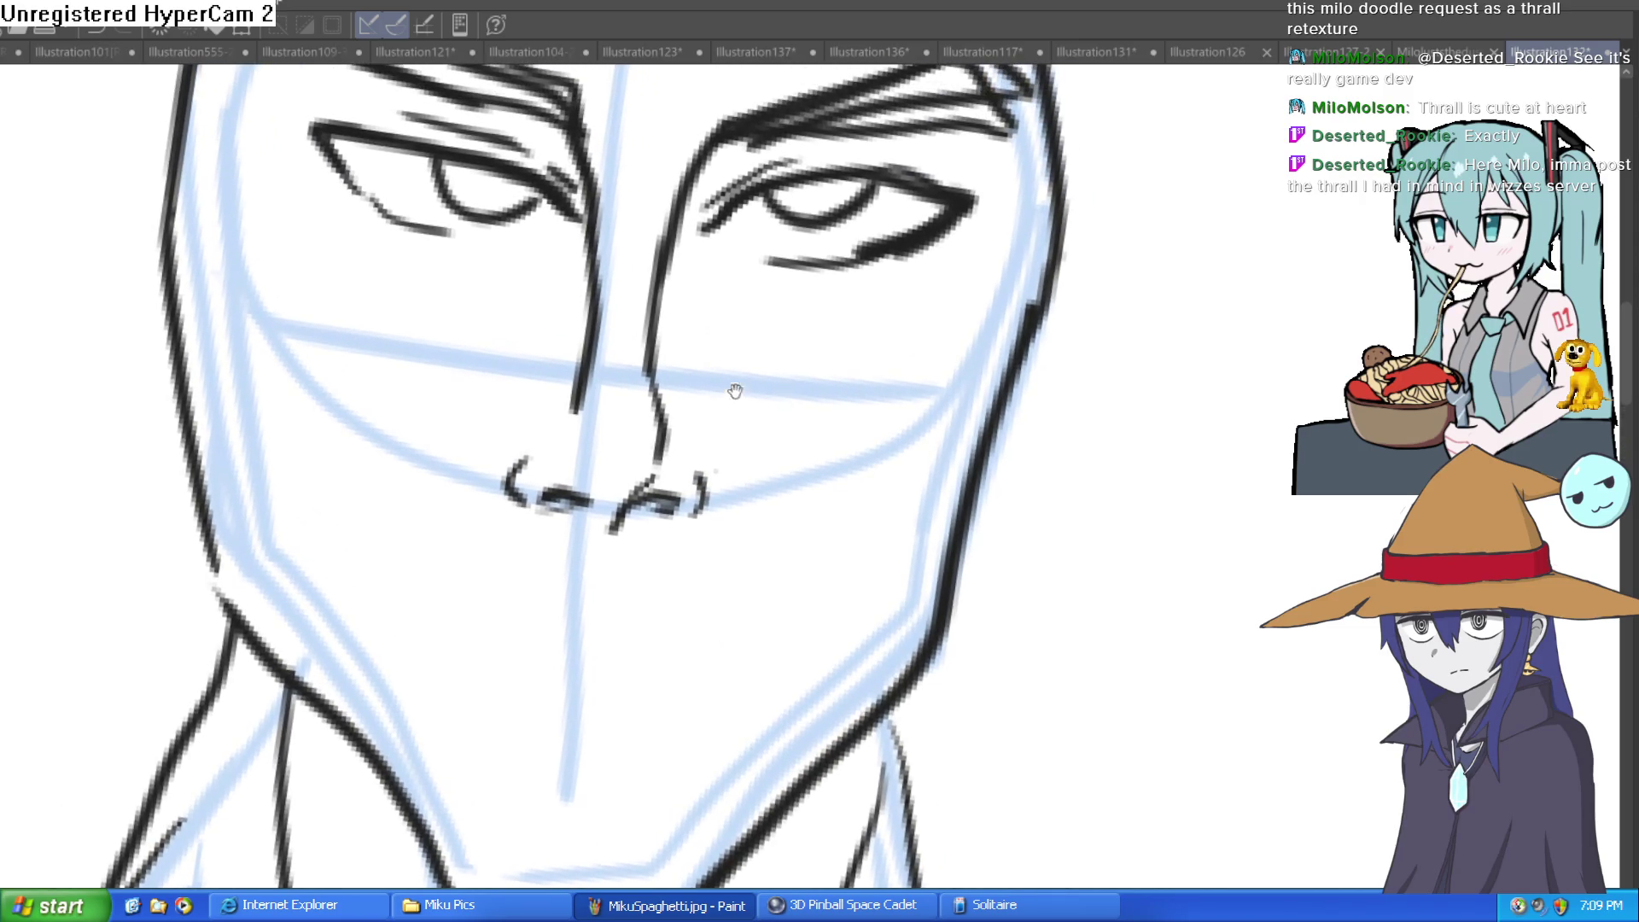
pyautogui.moveTo(764, 267)
pyautogui.mouseDown()
pyautogui.moveTo(782, 265)
pyautogui.moveTo(770, 298)
pyautogui.mouseUp()
pyautogui.scroll(-5, 1021, 307)
# Draw the mouth line below the nose, double the left jawline and add a chin line
pyautogui.scroll(1, 958, 304)
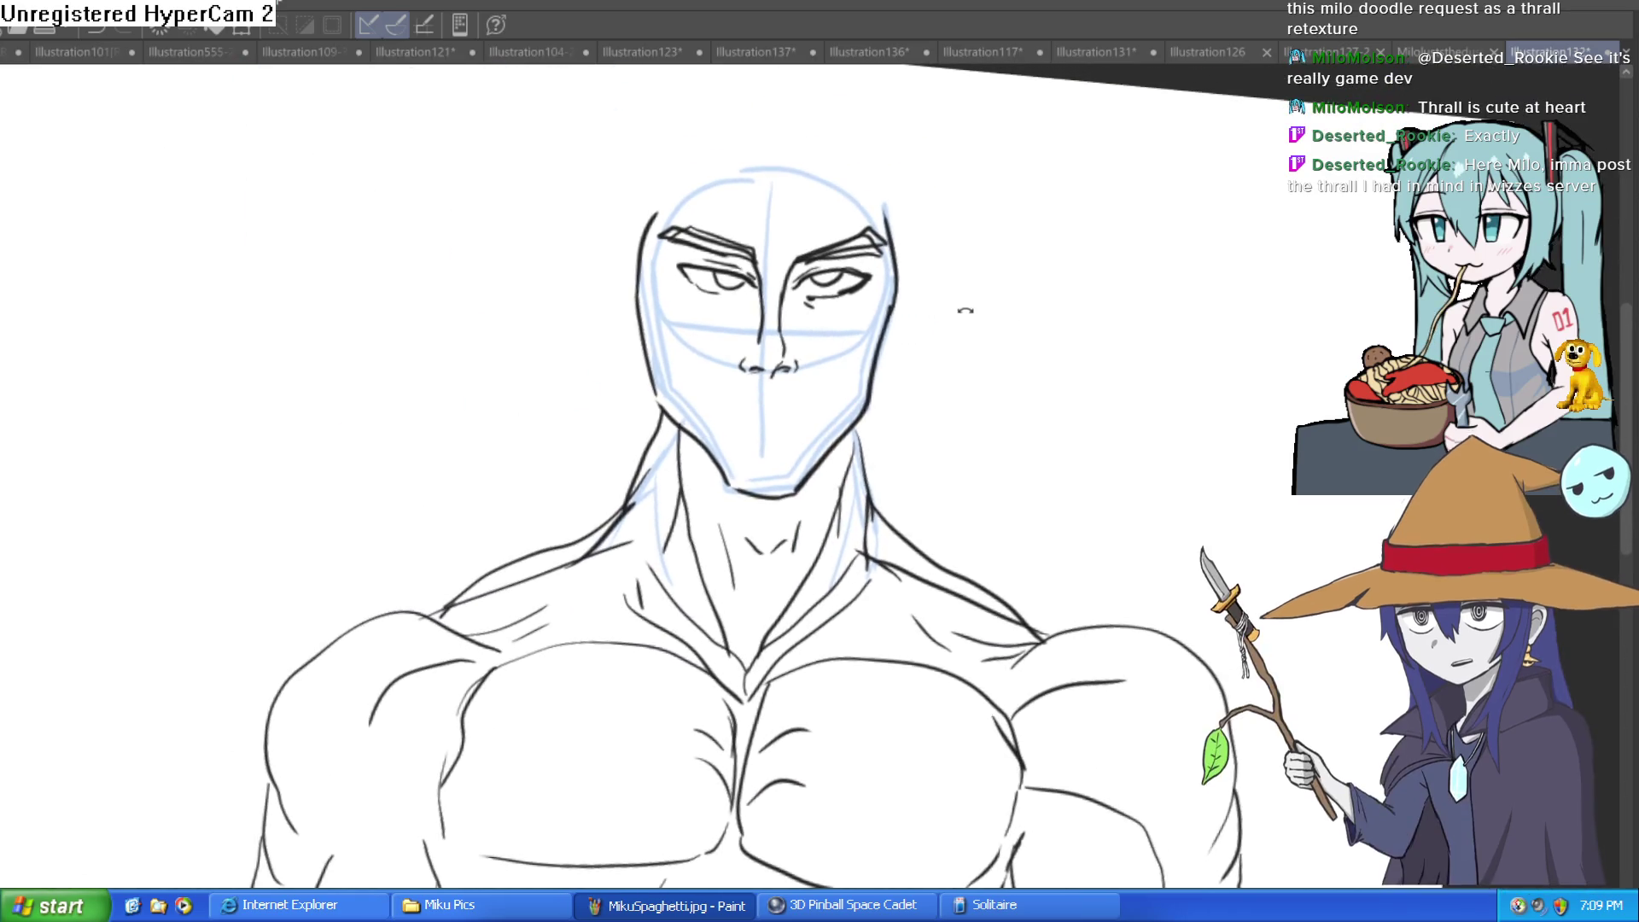
pyautogui.moveTo(949, 291)
pyautogui.mouseDown()
pyautogui.moveTo(933, 275)
pyautogui.moveTo(897, 314)
pyautogui.mouseUp()
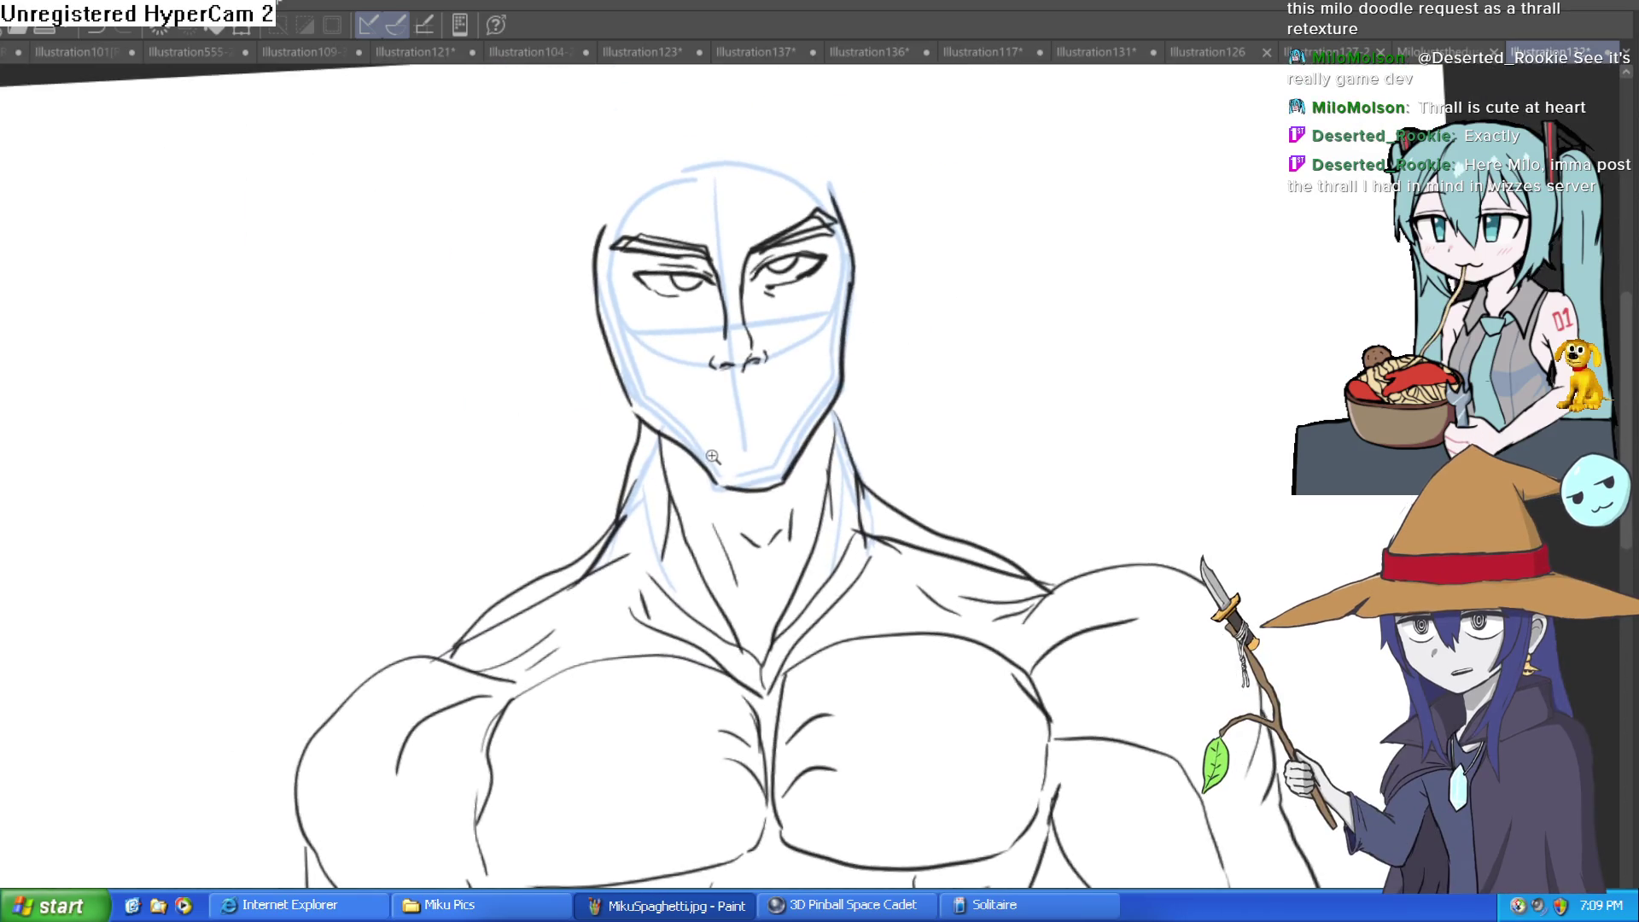
pyautogui.scroll(3, 714, 459)
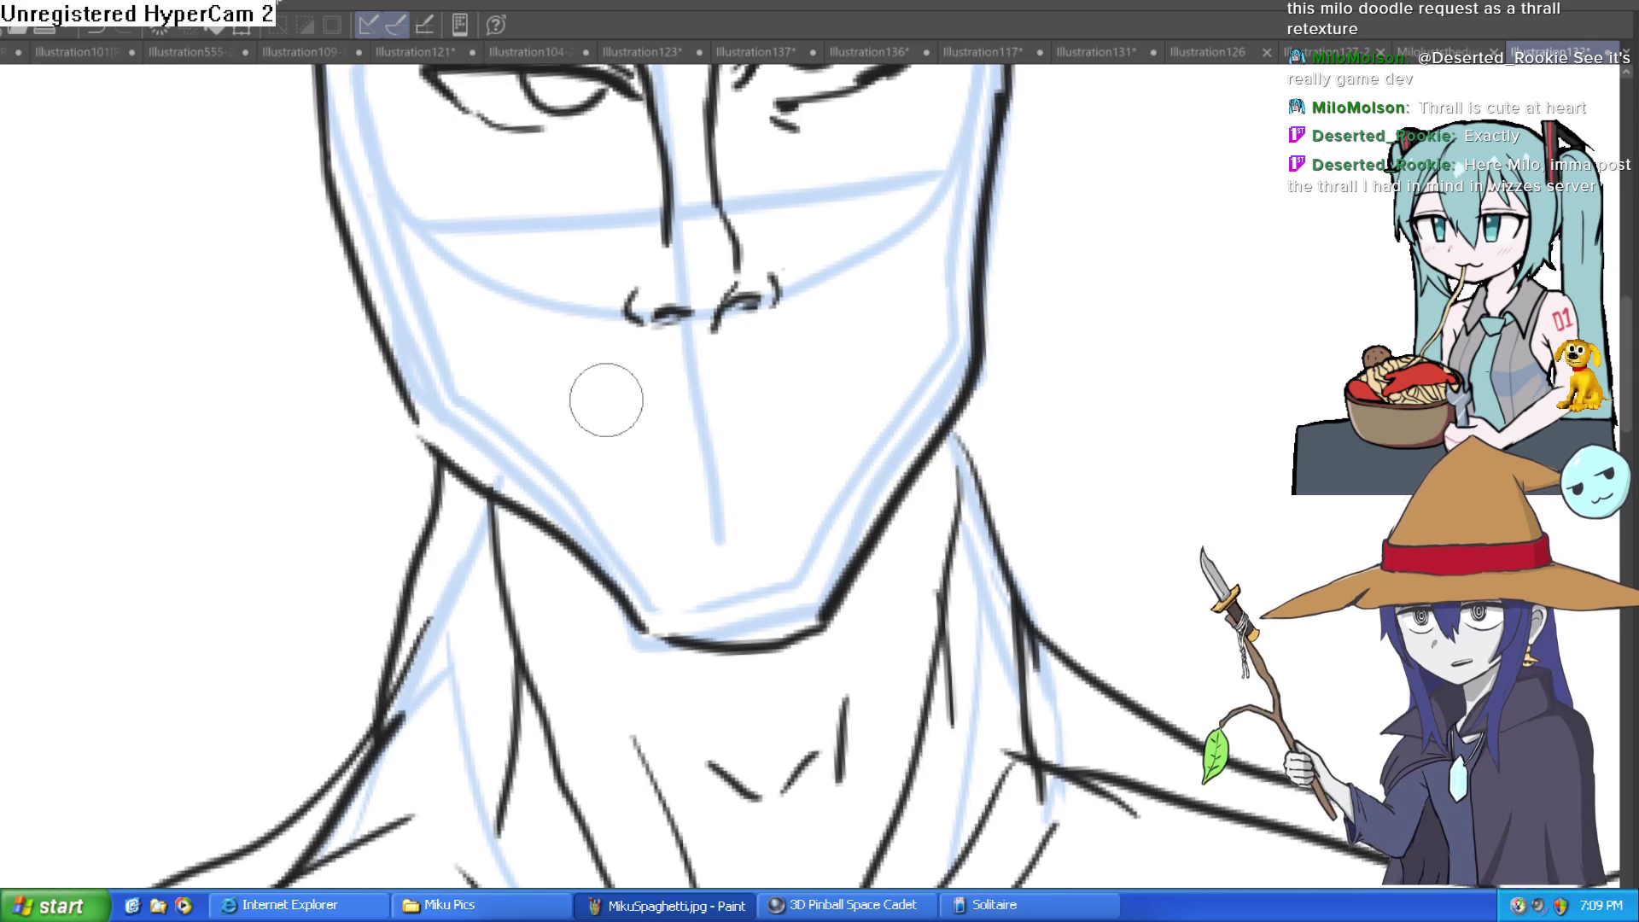
pyautogui.moveTo(597, 385)
pyautogui.mouseDown()
pyautogui.moveTo(615, 410)
pyautogui.moveTo(673, 376)
pyautogui.moveTo(802, 384)
pyautogui.moveTo(864, 362)
pyautogui.mouseUp()
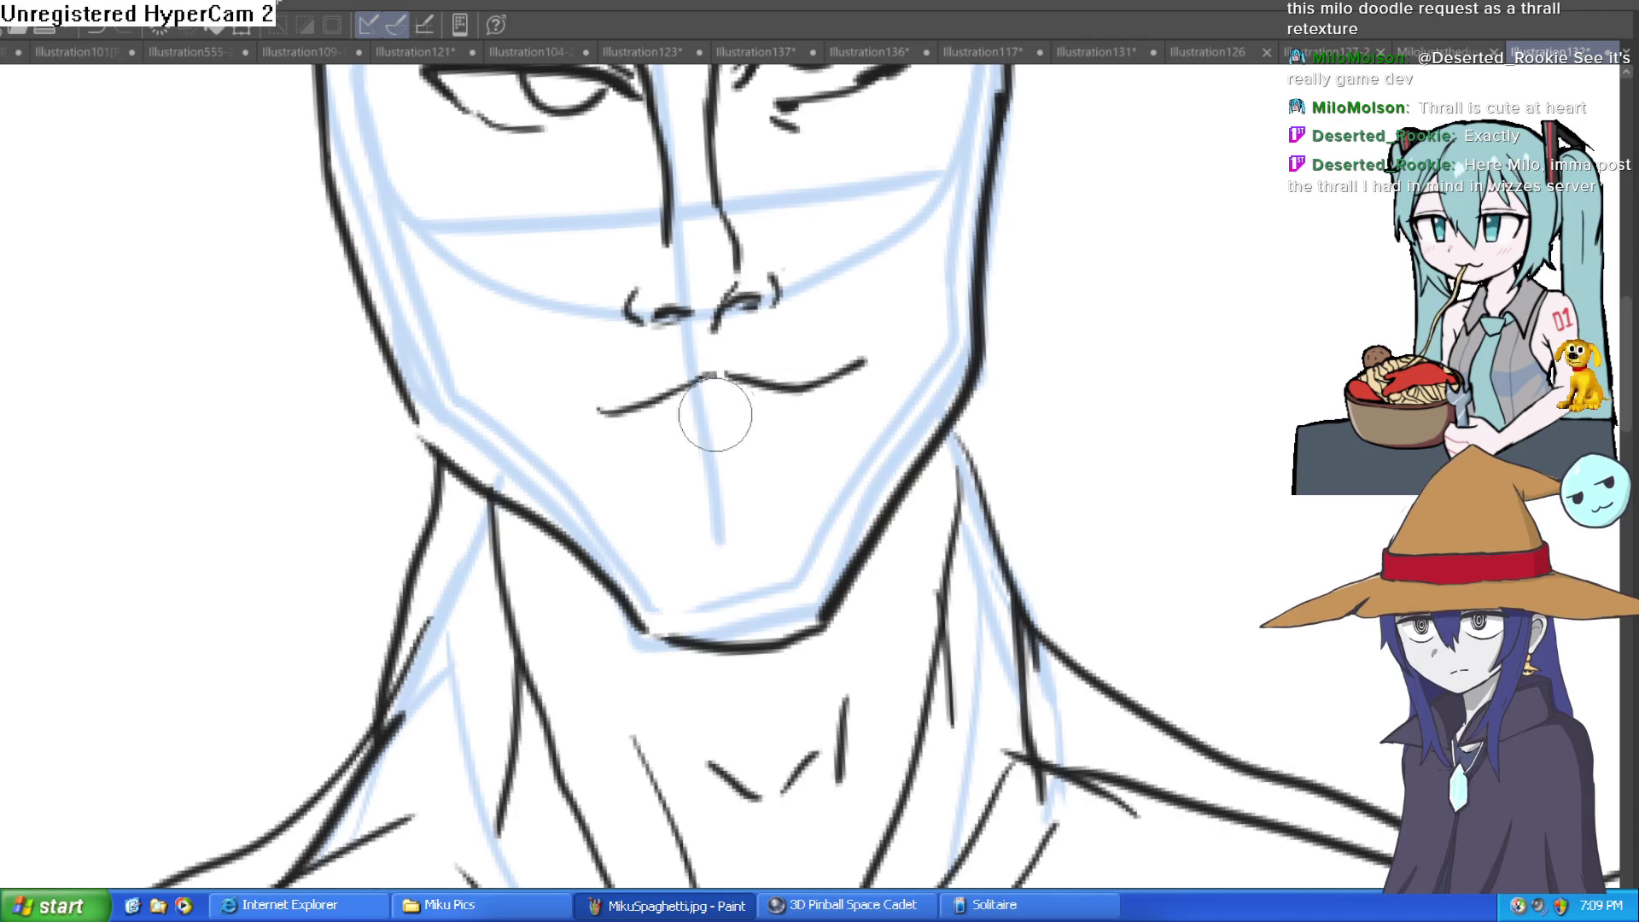
pyautogui.moveTo(679, 416)
pyautogui.mouseDown()
pyautogui.moveTo(653, 416)
pyautogui.moveTo(700, 428)
pyautogui.moveTo(674, 399)
pyautogui.mouseUp()
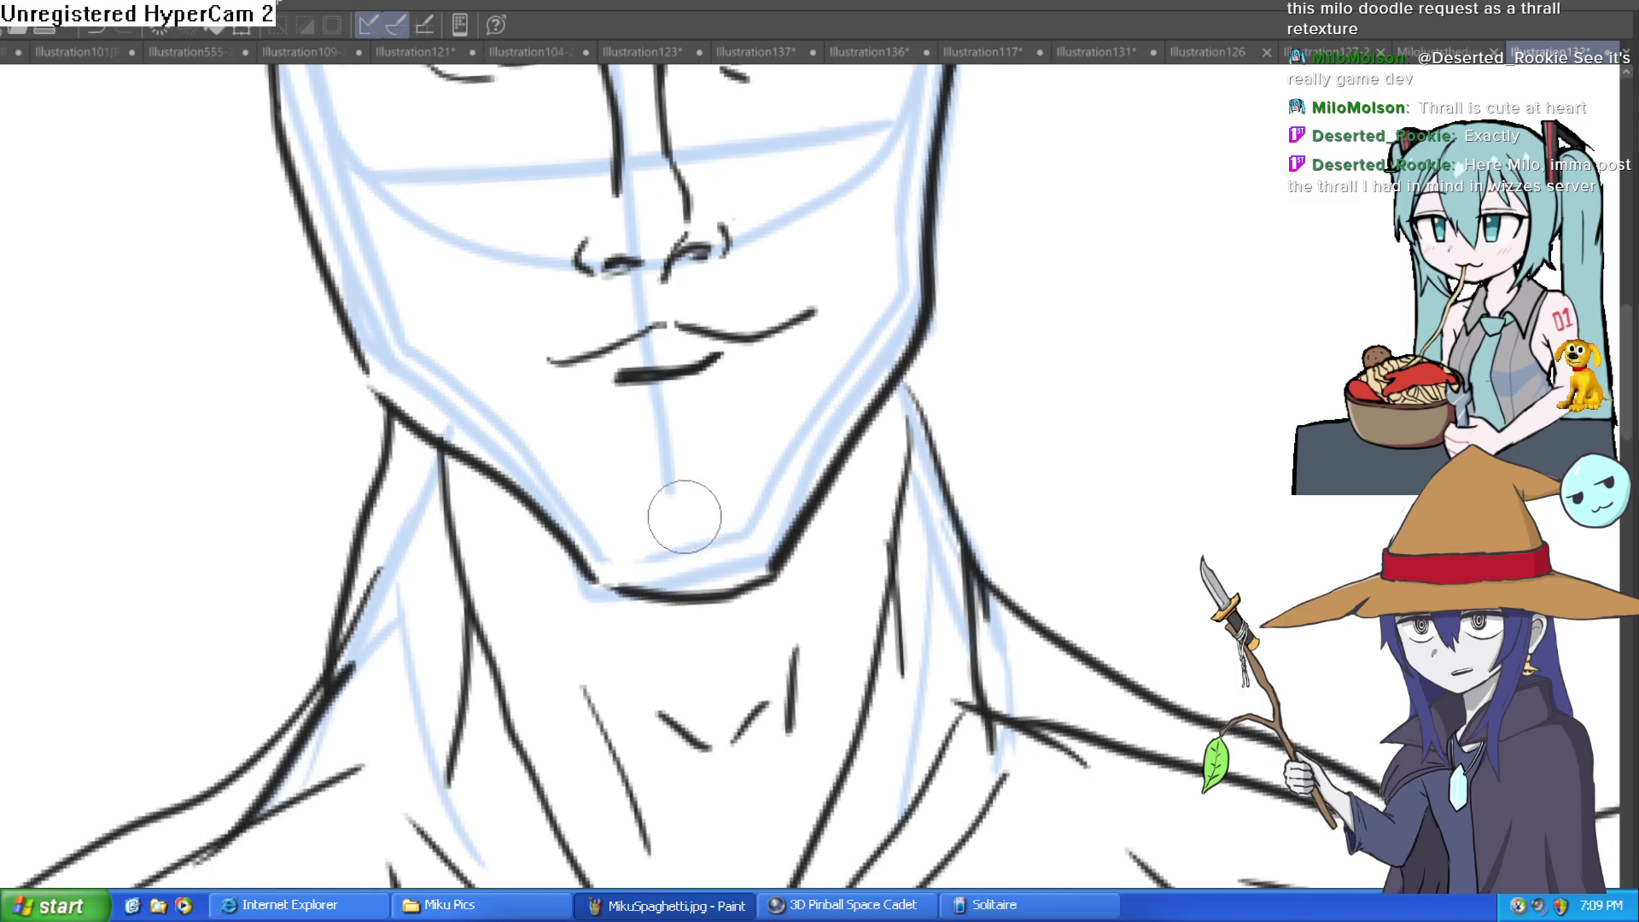
pyautogui.moveTo(495, 483)
pyautogui.mouseDown()
pyautogui.moveTo(640, 537)
pyautogui.moveTo(650, 580)
pyautogui.mouseUp()
pyautogui.moveTo(743, 441); pyautogui.dragTo(624, 460)
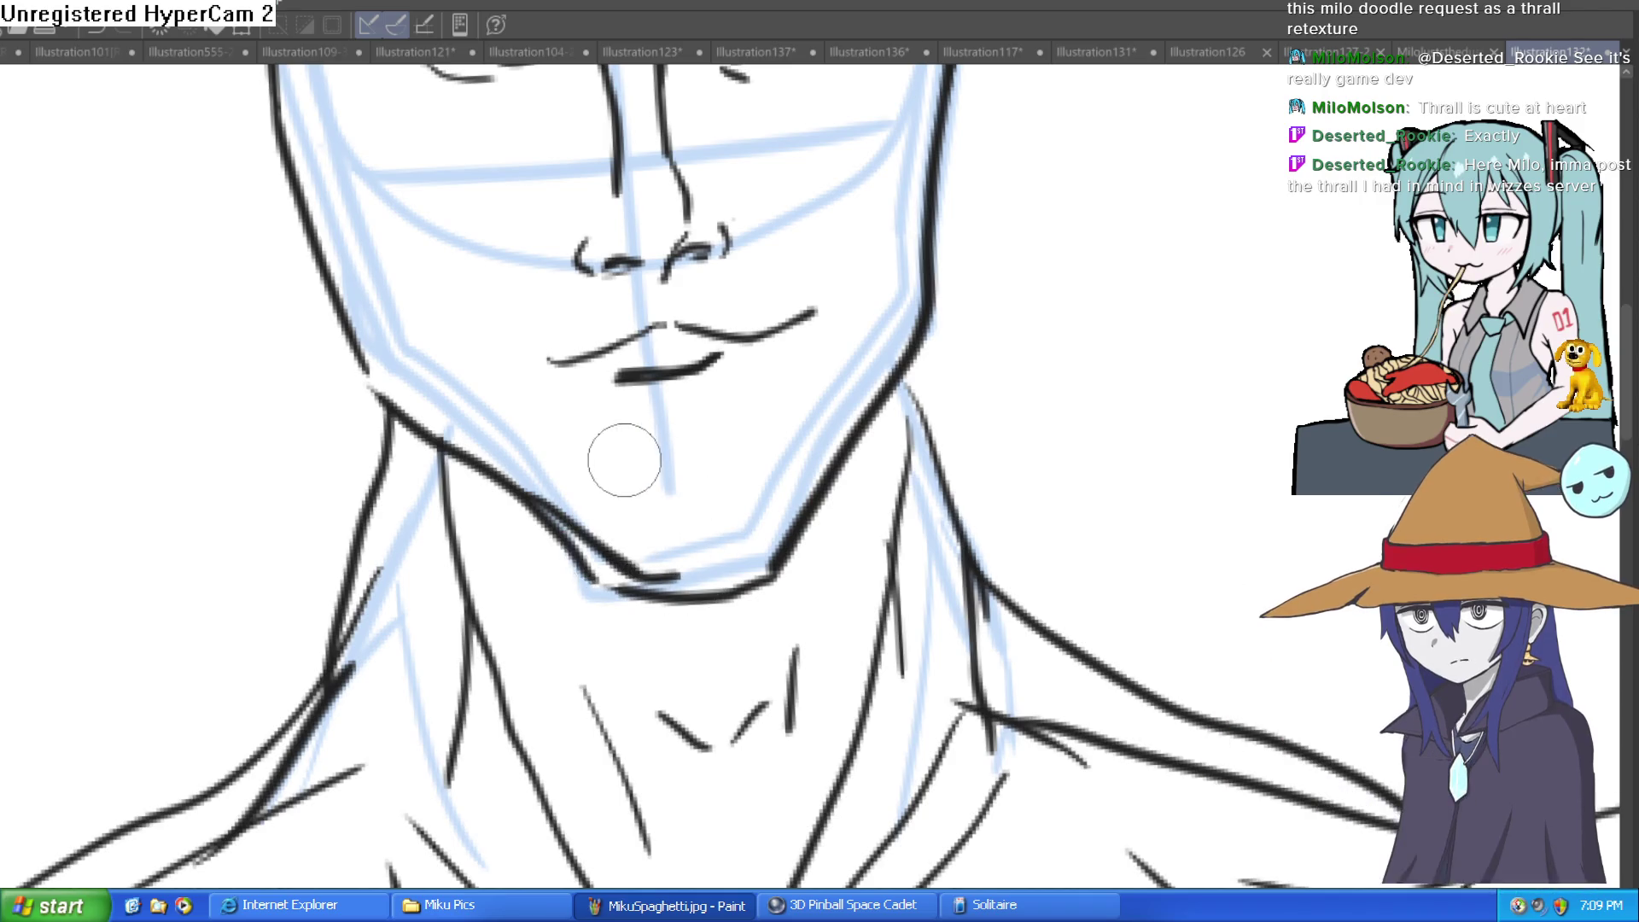
# Thicken and darken the irises of both eyes
pyautogui.moveTo(797, 413); pyautogui.dragTo(812, 468)
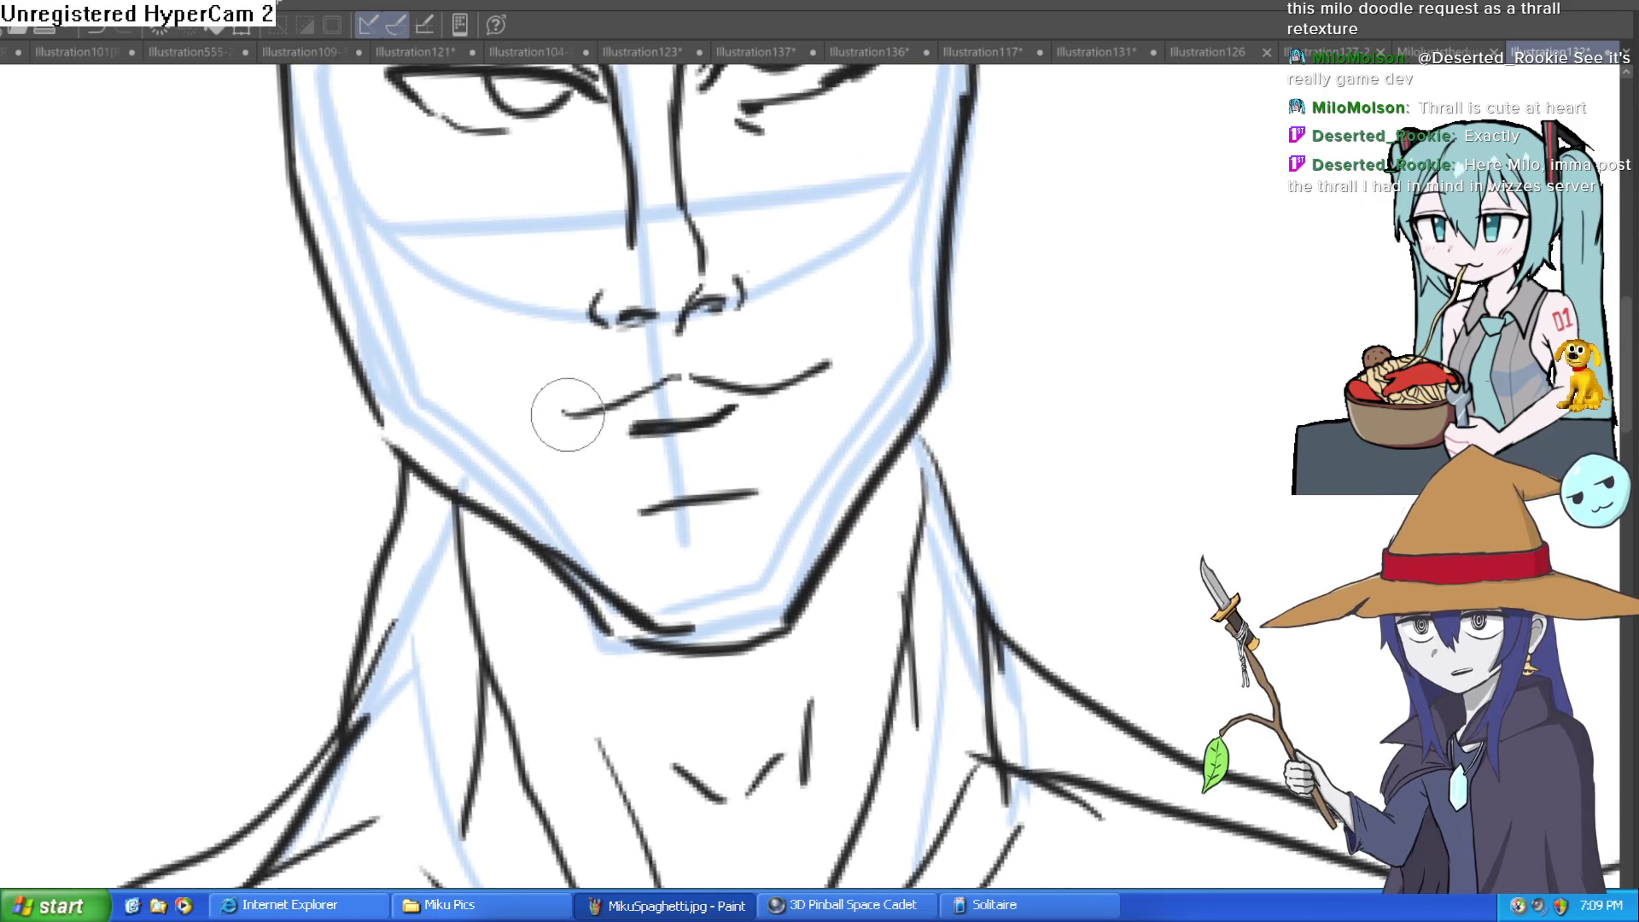
pyautogui.scroll(-4, 943, 355)
pyautogui.scroll(-2, 888, 329)
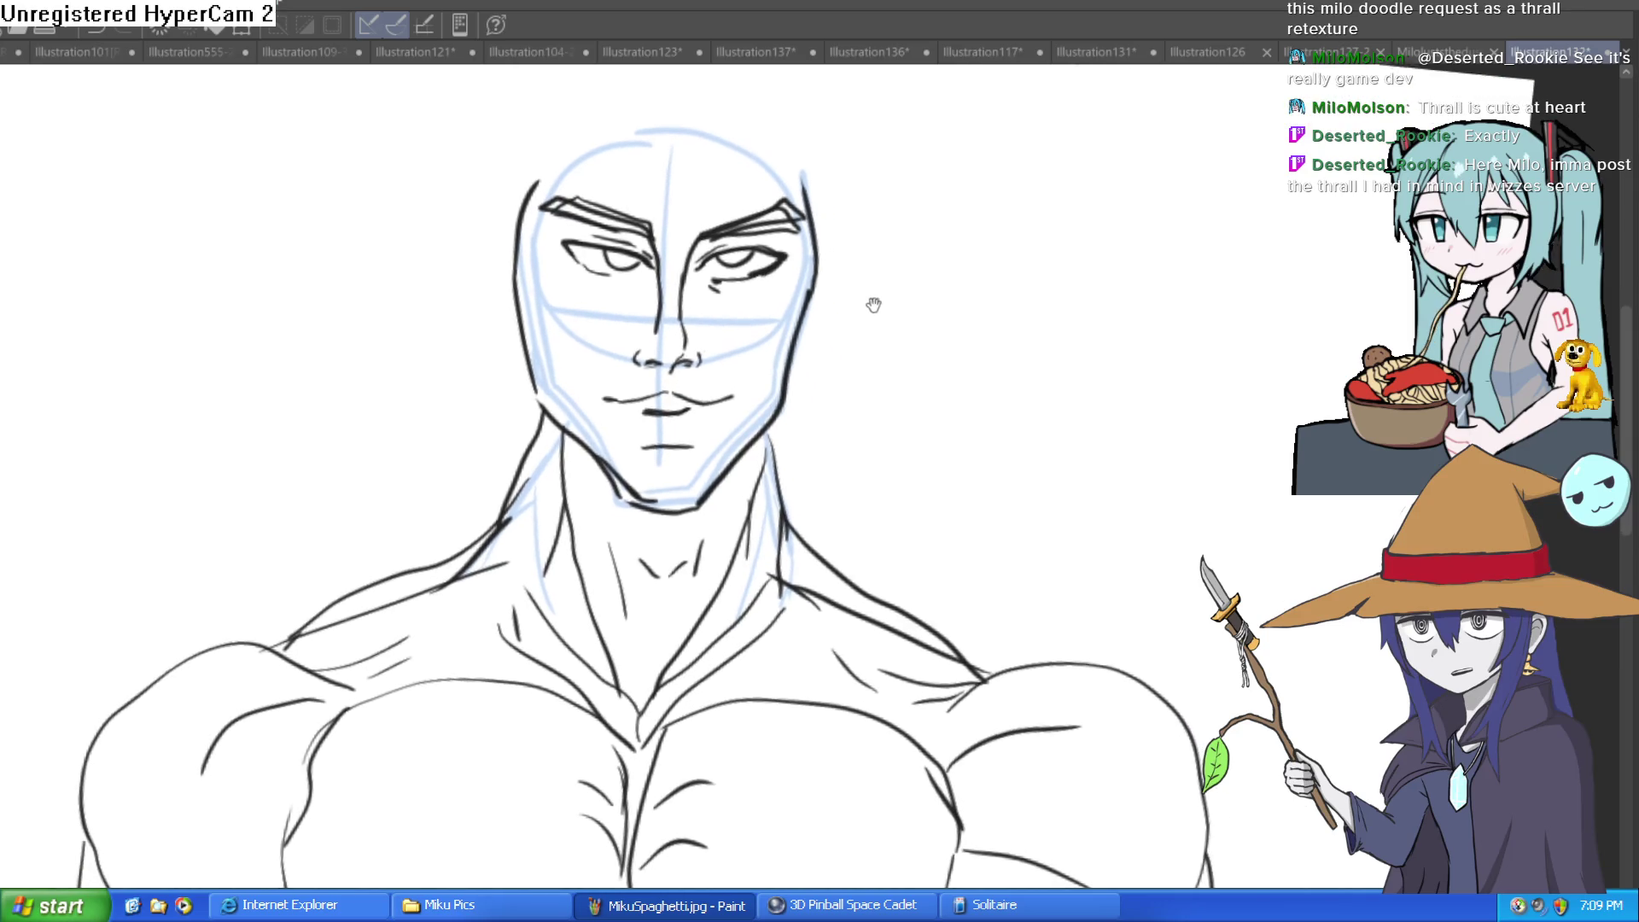
pyautogui.scroll(5, 751, 266)
pyautogui.moveTo(670, 249); pyautogui.dragTo(790, 224)
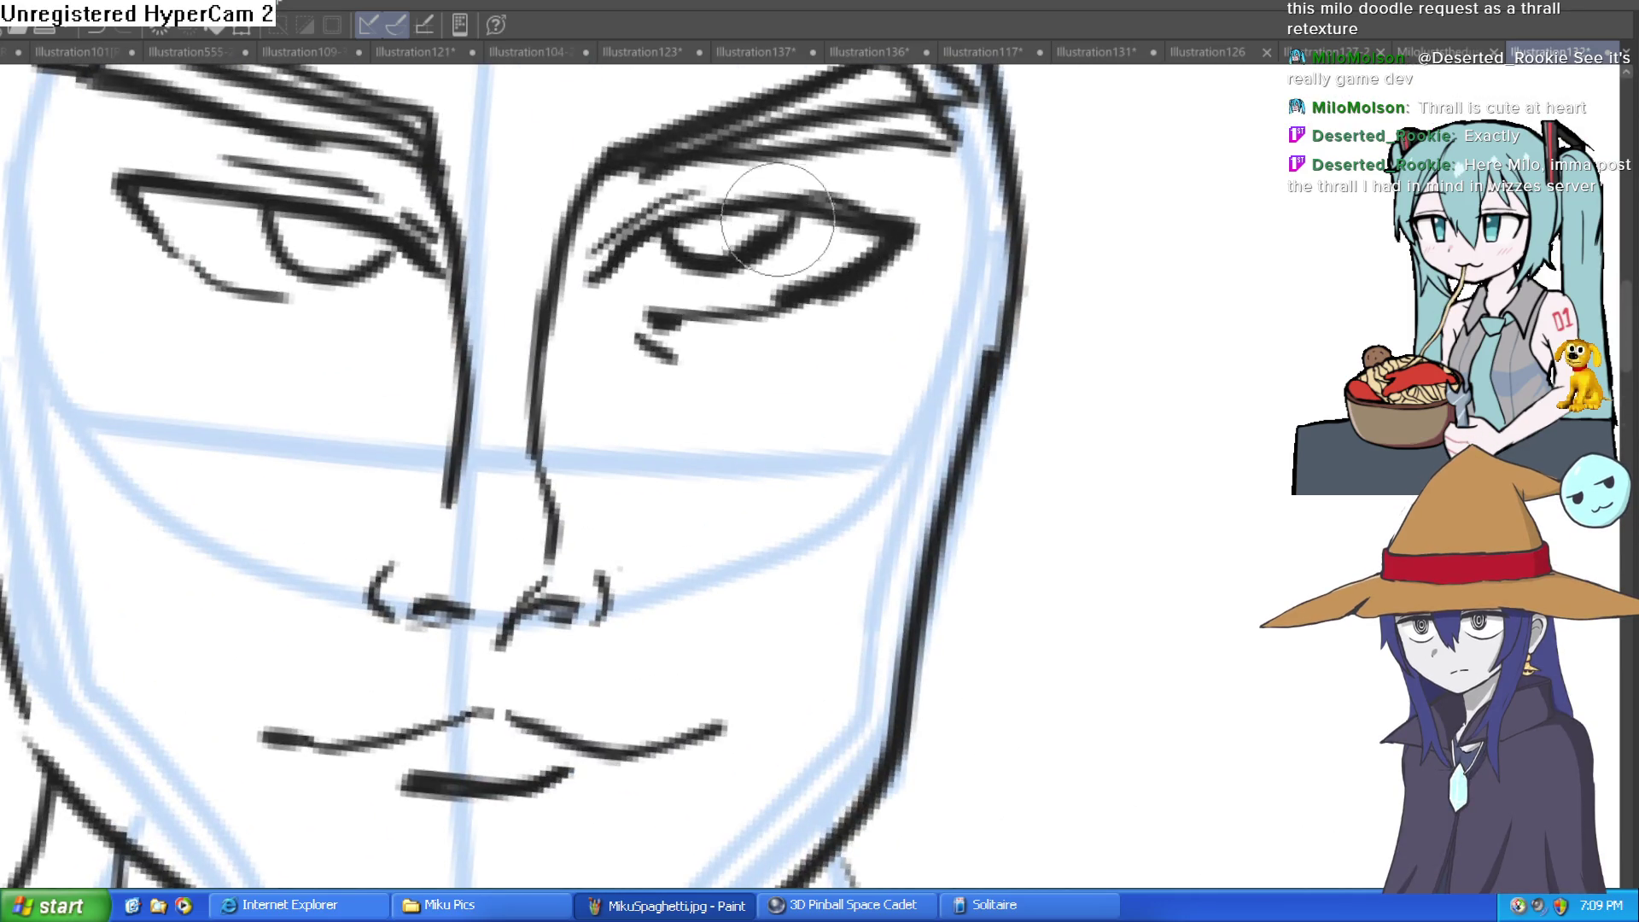
pyautogui.moveTo(271, 220)
pyautogui.mouseDown()
pyautogui.moveTo(376, 256)
pyautogui.moveTo(401, 235)
pyautogui.moveTo(333, 256)
pyautogui.moveTo(165, 227)
pyautogui.moveTo(227, 274)
pyautogui.mouseUp()
# Draw the ear on the left side of the head
pyautogui.scroll(-2, 896, 237)
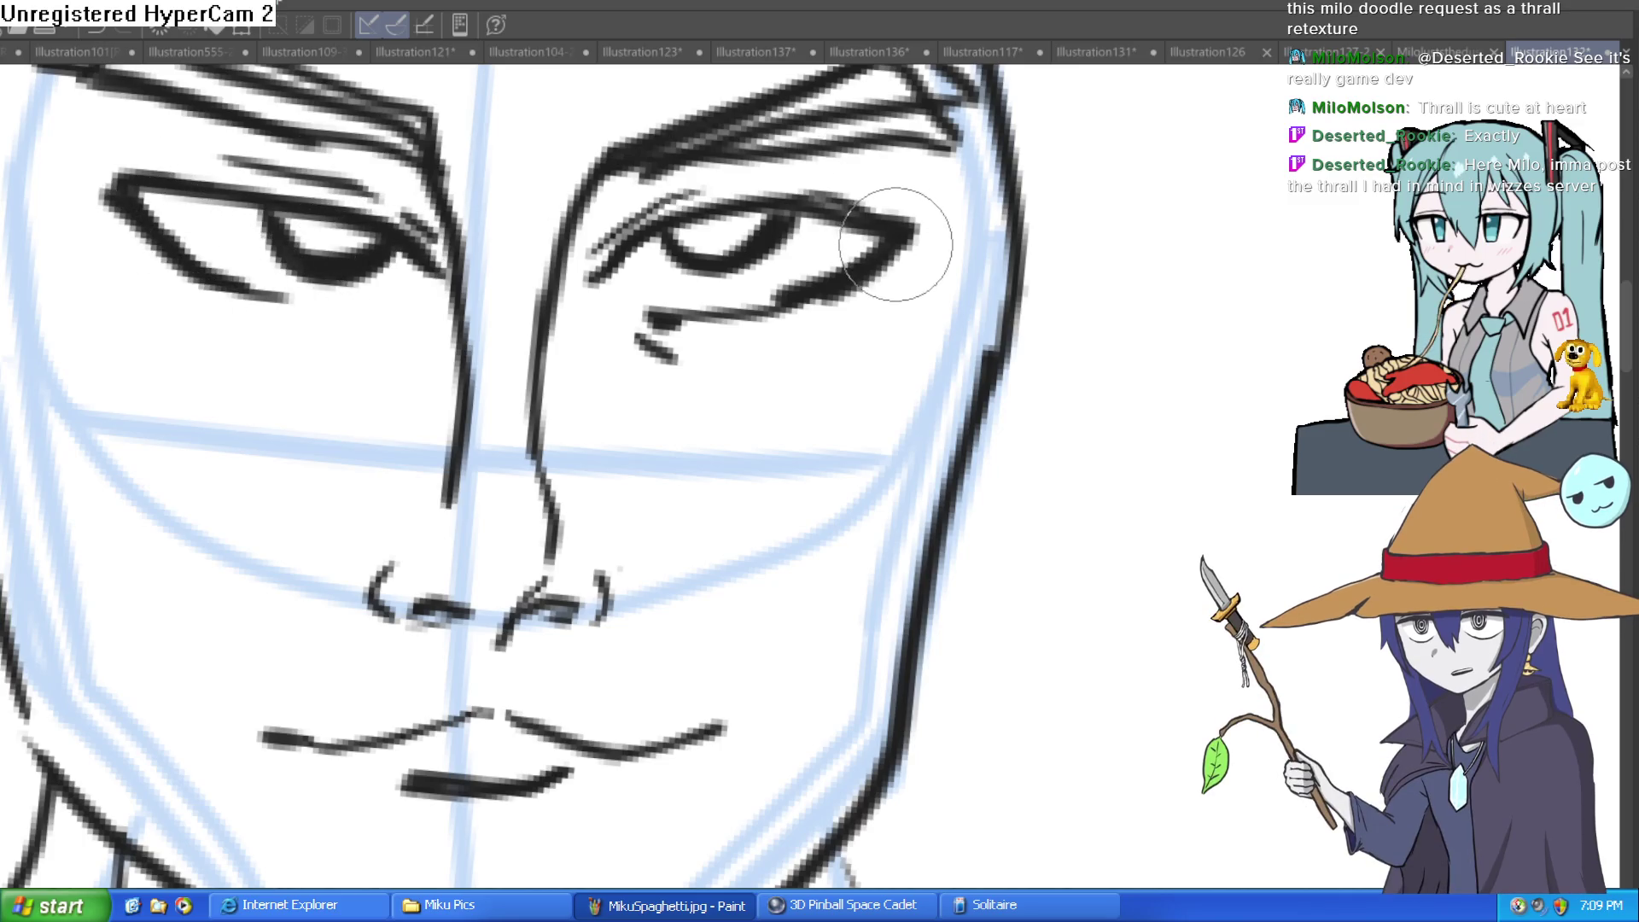
pyautogui.scroll(-3, 956, 235)
pyautogui.moveTo(1005, 226)
pyautogui.mouseDown()
pyautogui.moveTo(830, 270)
pyautogui.moveTo(805, 245)
pyautogui.moveTo(717, 418)
pyautogui.mouseUp()
pyautogui.scroll(3, 836, 256)
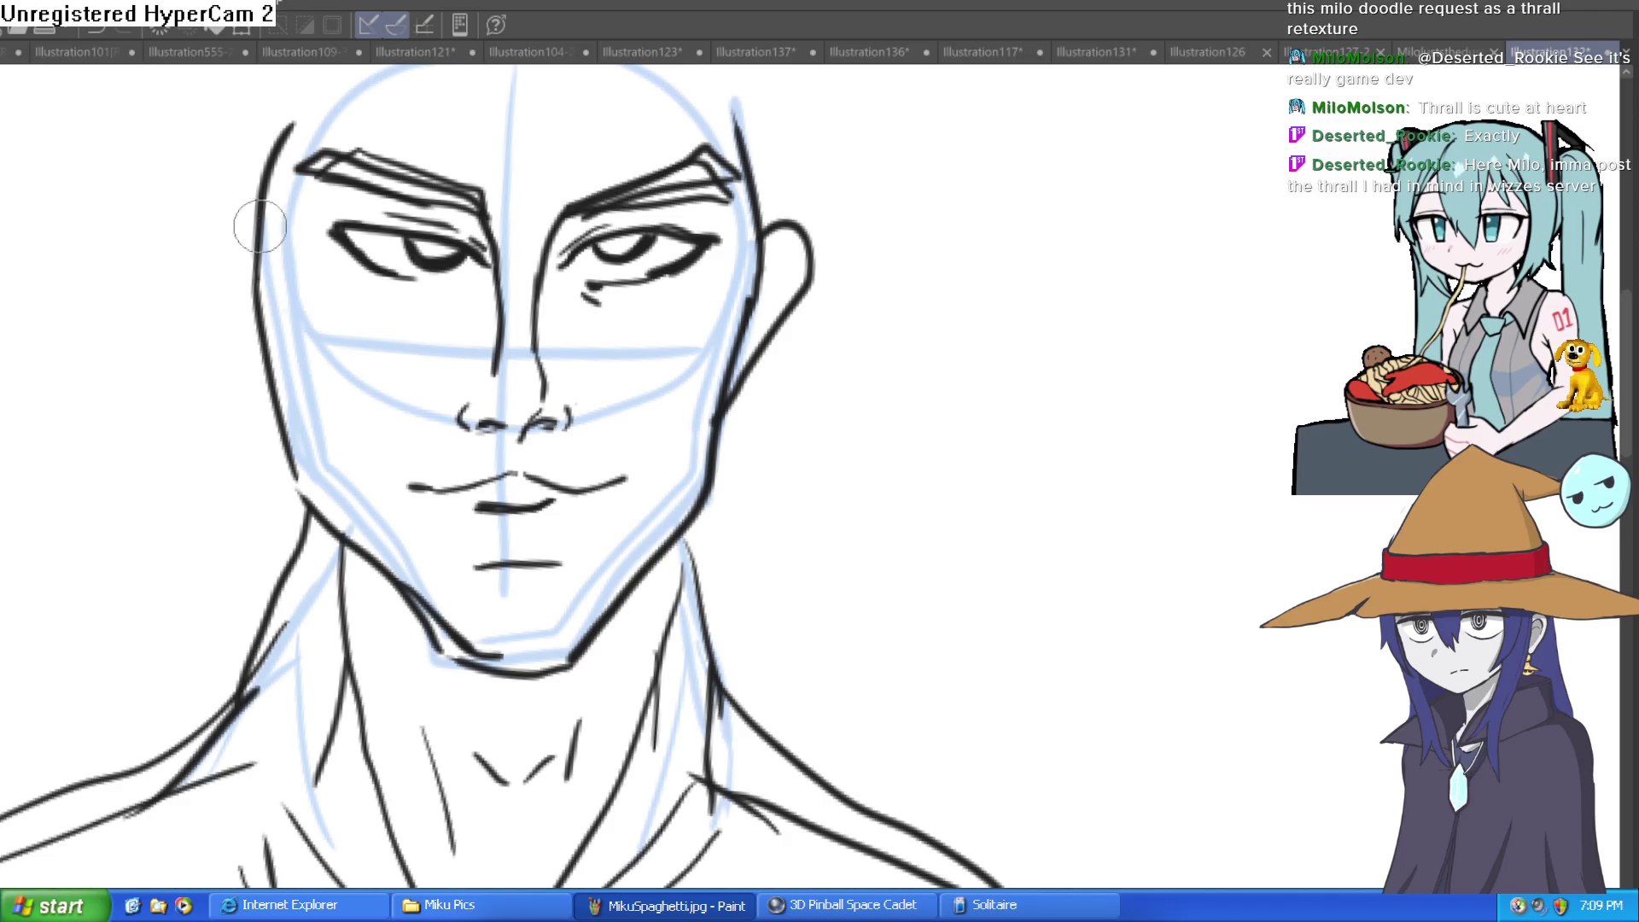
pyautogui.moveTo(239, 222); pyautogui.dragTo(263, 395)
# Add crease lines down the right and left cheeks with a short tick by the left one
pyautogui.scroll(-3, 878, 355)
pyautogui.moveTo(878, 355)
pyautogui.mouseDown()
pyautogui.moveTo(838, 299)
pyautogui.moveTo(779, 281)
pyautogui.mouseUp()
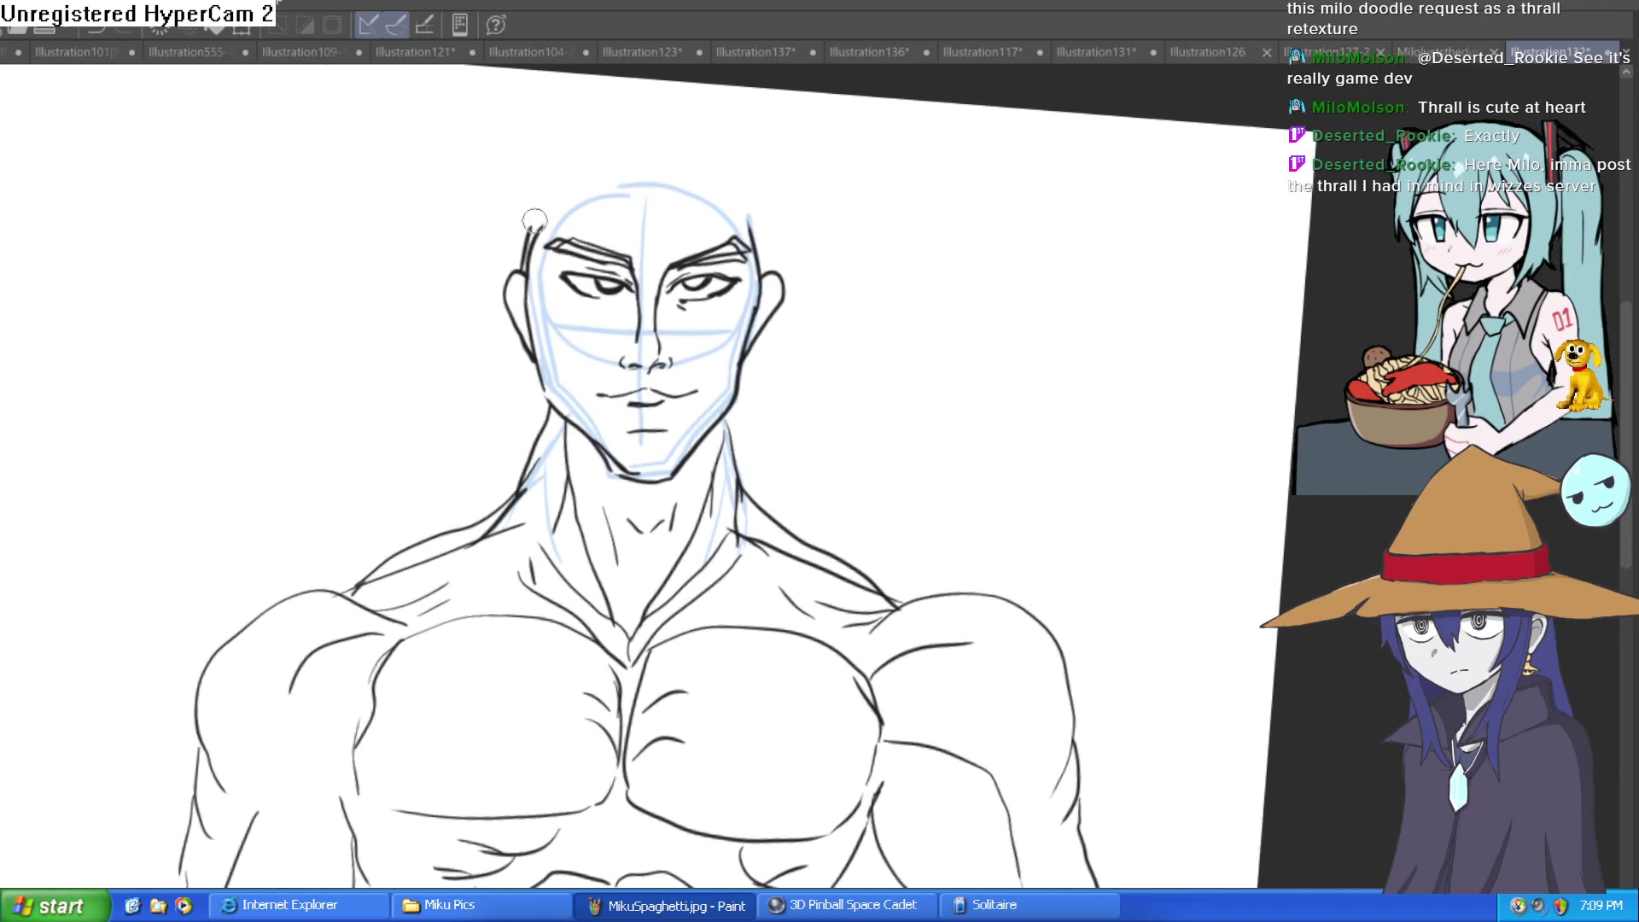
pyautogui.scroll(2, 716, 384)
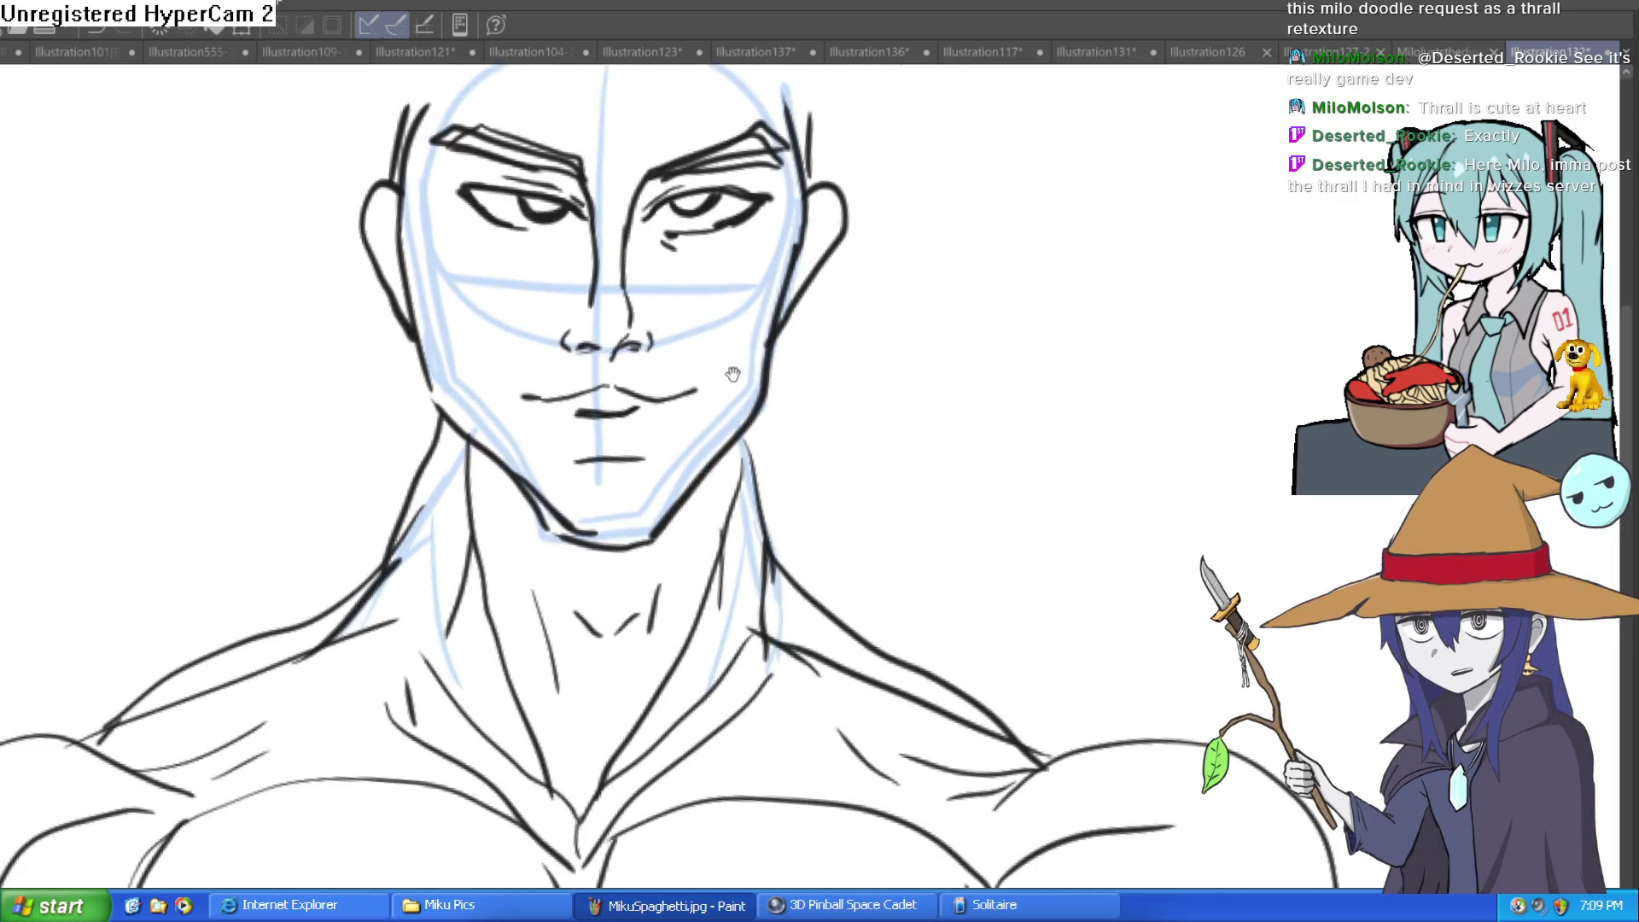
pyautogui.moveTo(705, 442); pyautogui.dragTo(713, 318)
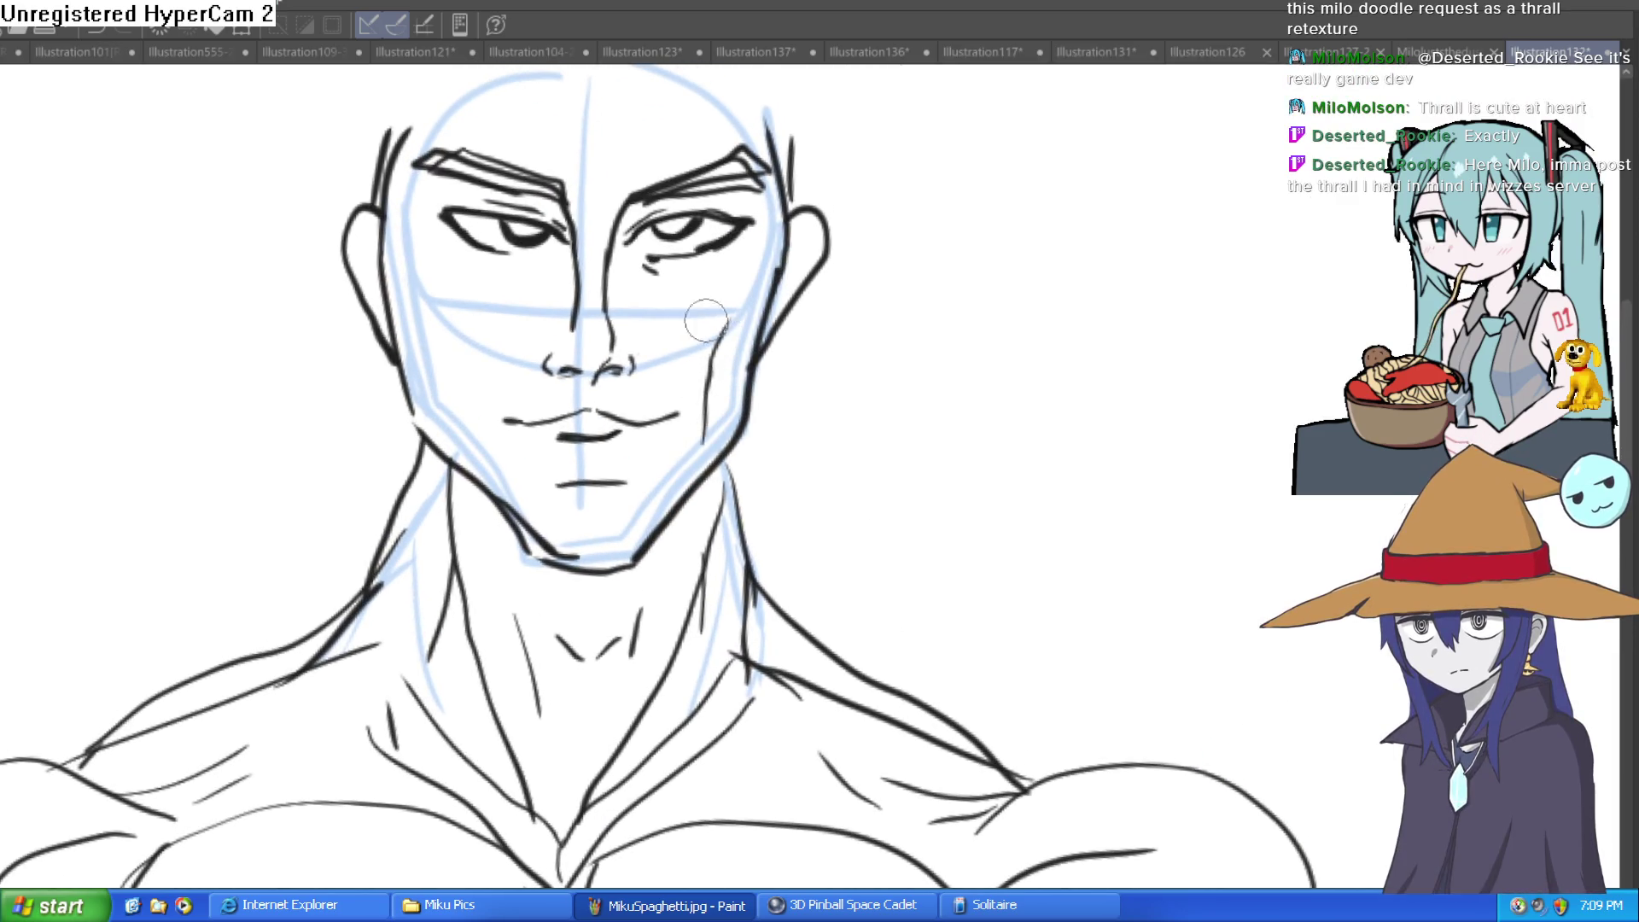
pyautogui.moveTo(486, 466); pyautogui.dragTo(464, 369)
pyautogui.moveTo(450, 343); pyautogui.dragTo(438, 331)
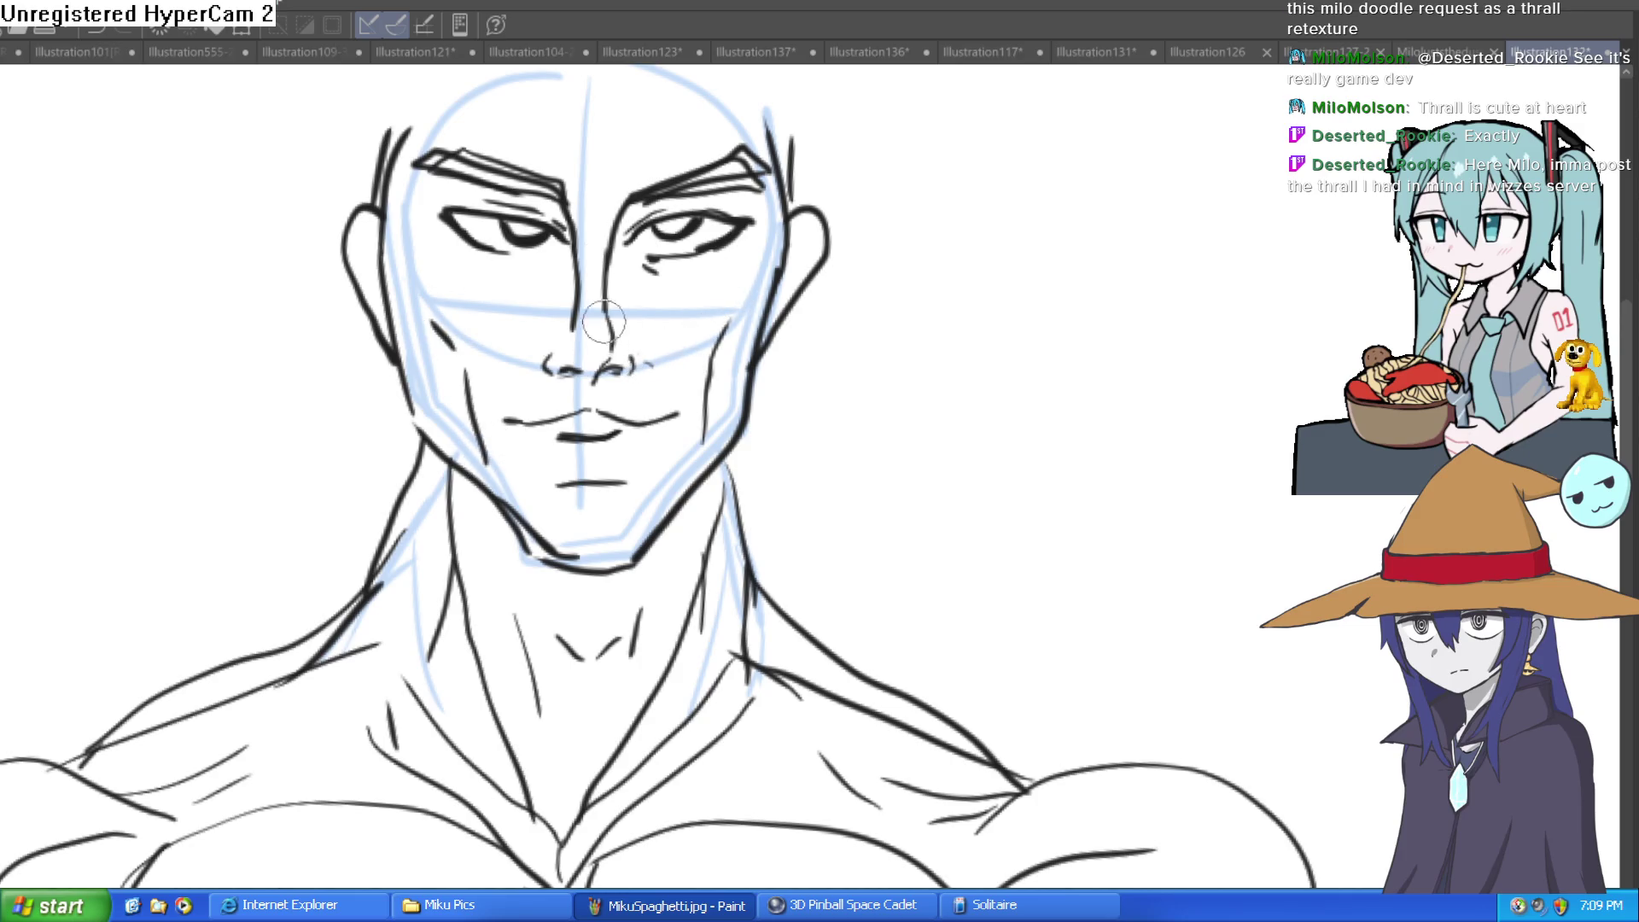
pyautogui.click(611, 476)
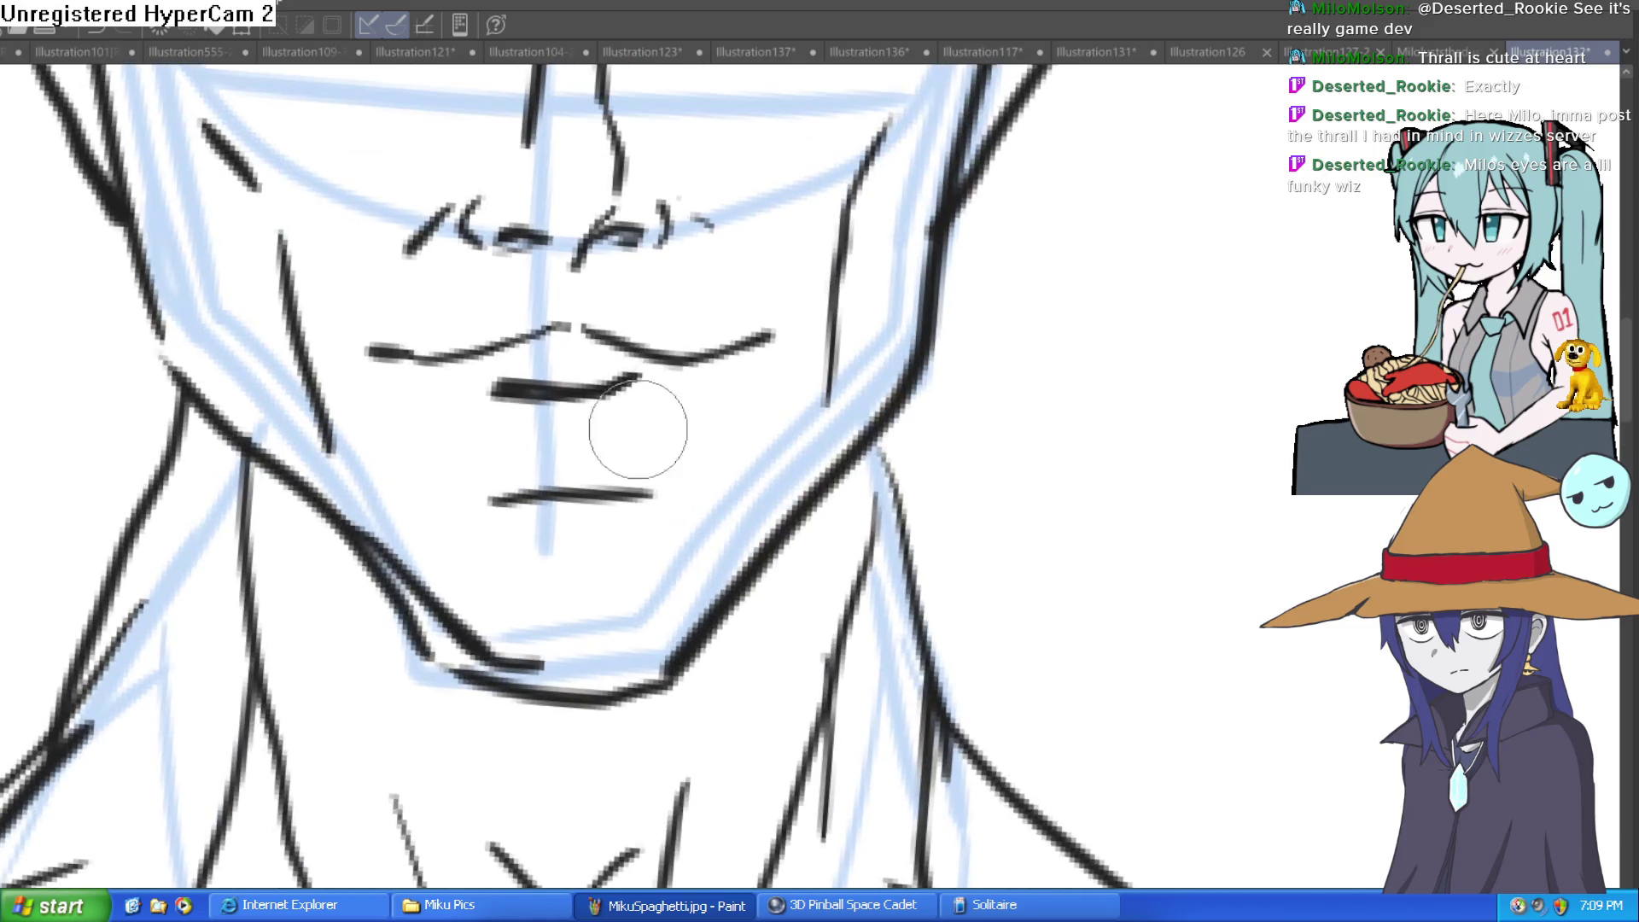
# Briefly hide then restore the blue sketch guides, and erase both eyes' old inner iris lines
pyautogui.scroll(-4, 733, 517)
pyautogui.scroll(2, 860, 458)
pyautogui.press('Delete')
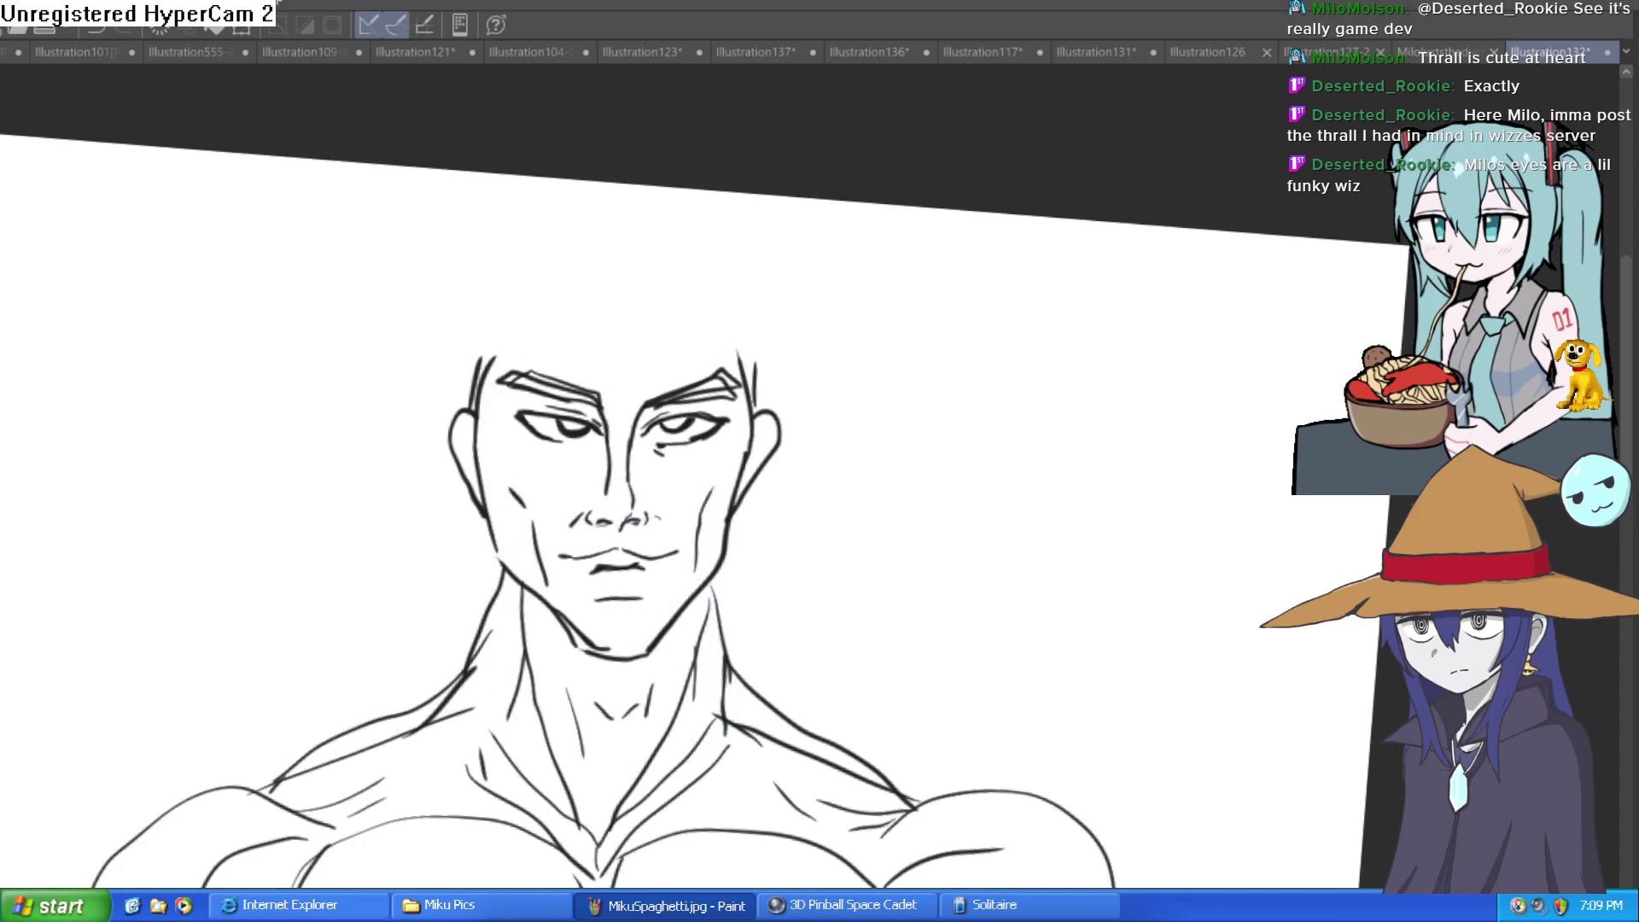
pyautogui.hotkey('ctrl', 'z')
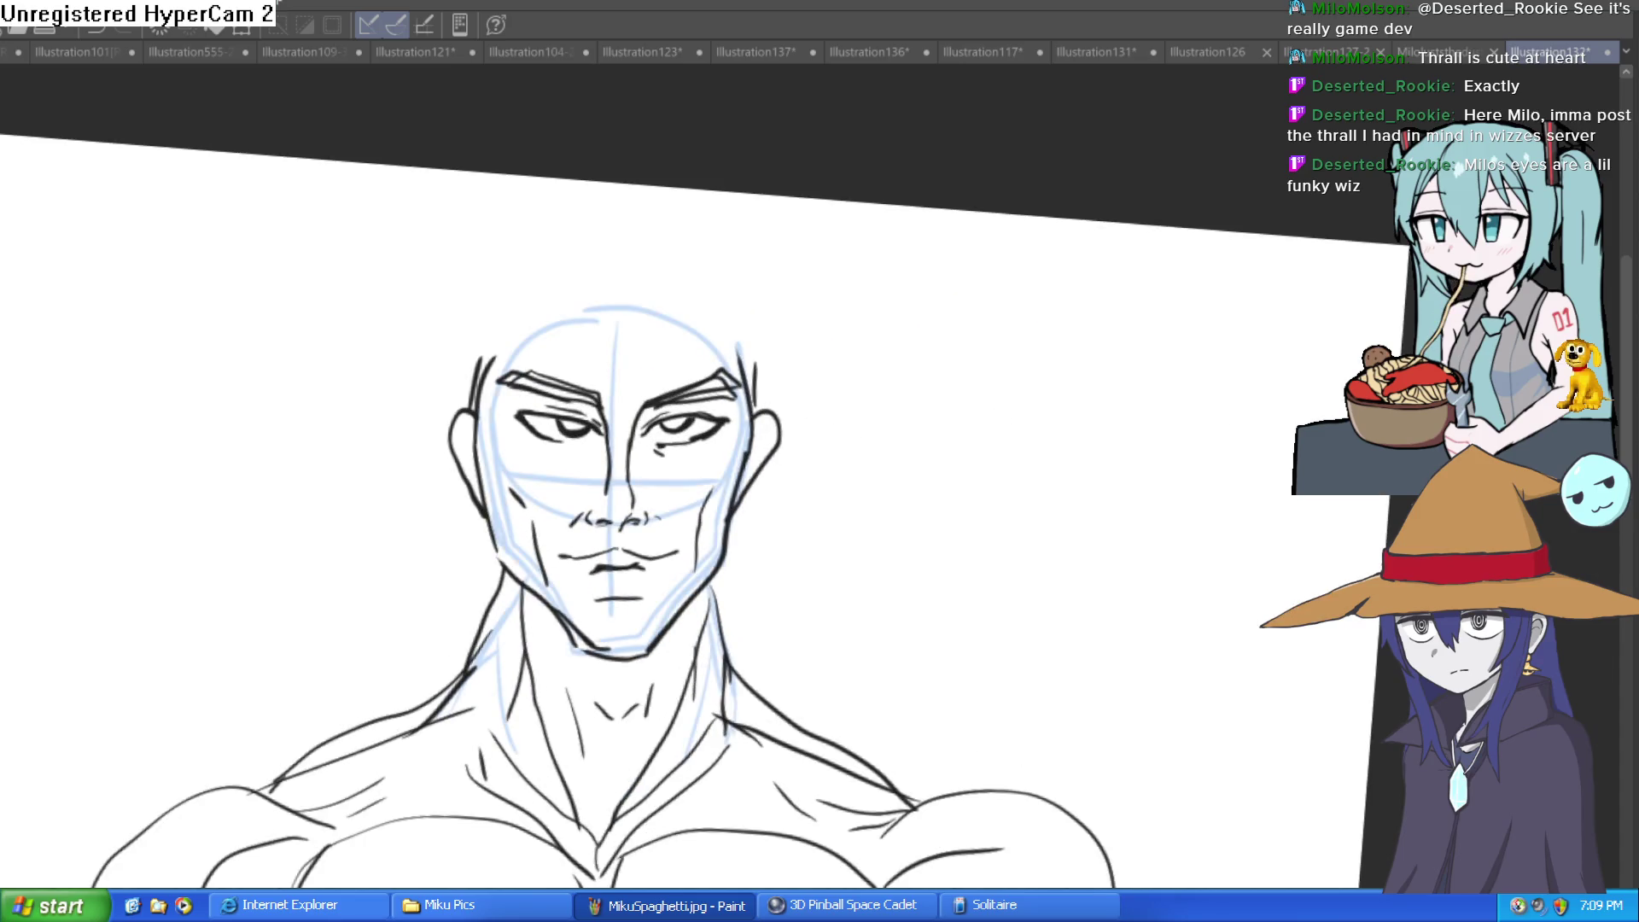
pyautogui.scroll(5, 669, 314)
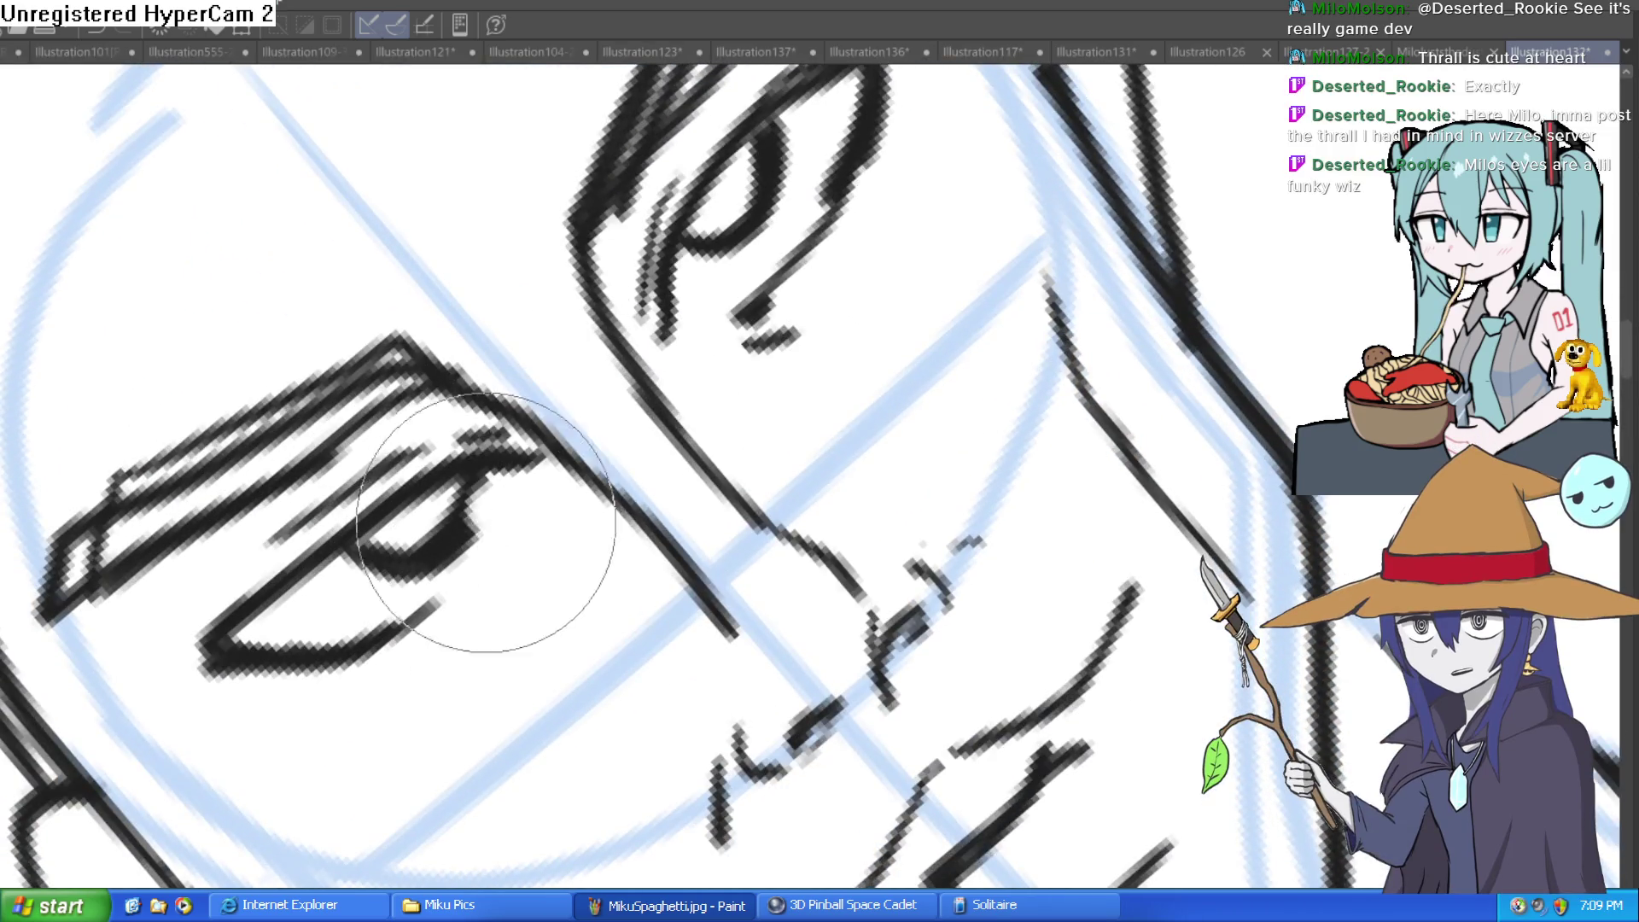
pyautogui.moveTo(823, 146); pyautogui.dragTo(724, 245)
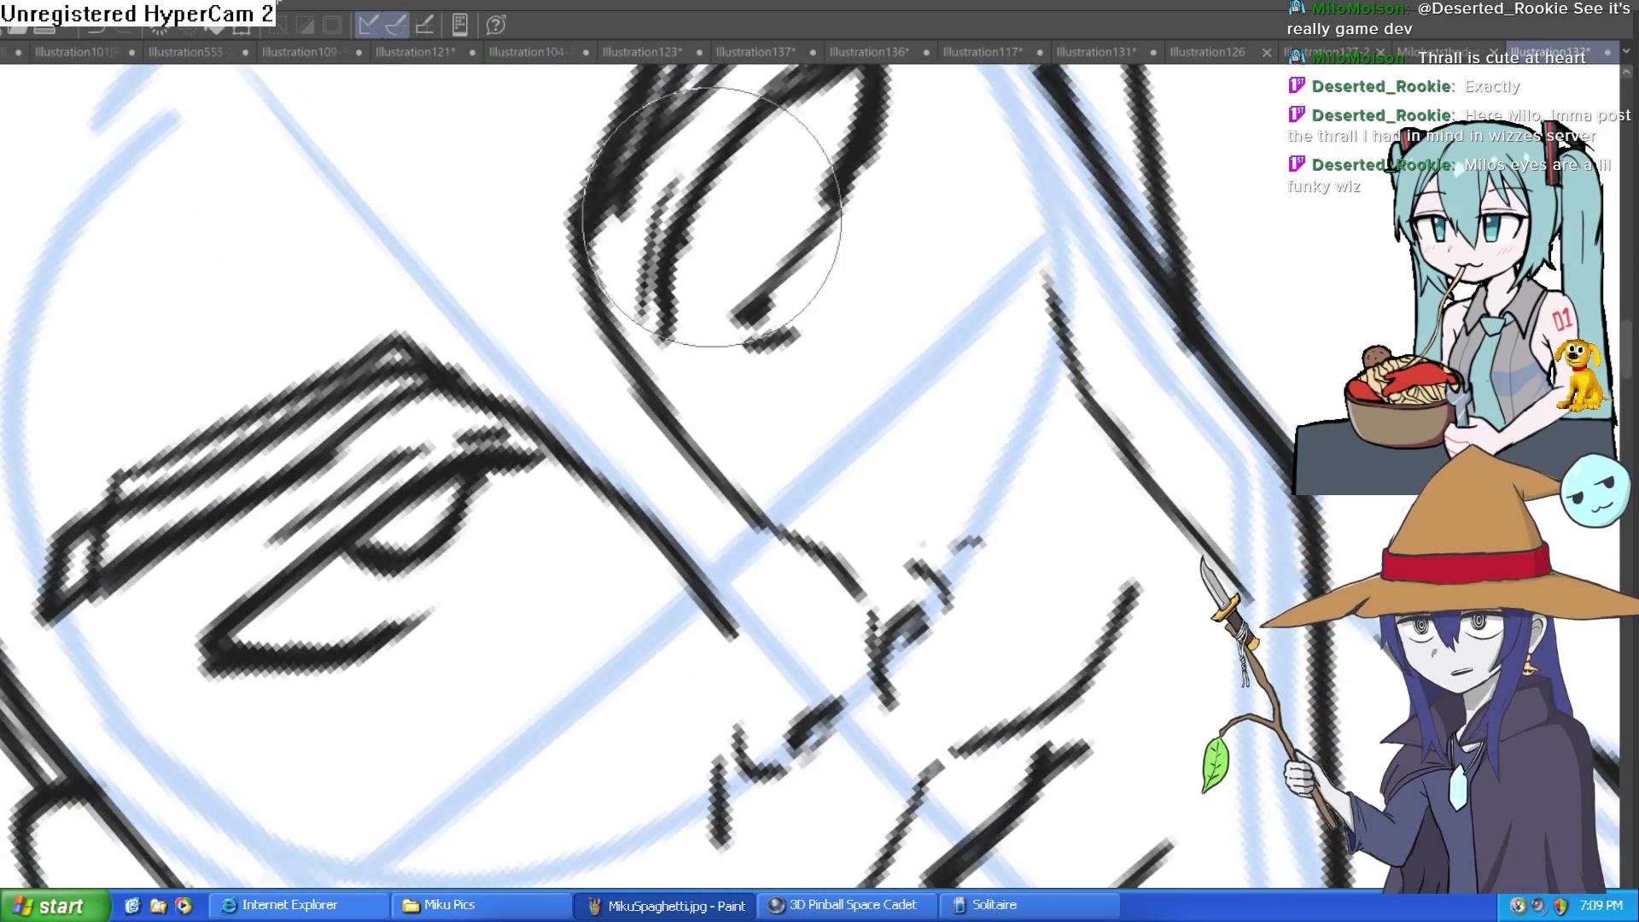
pyautogui.moveTo(478, 512); pyautogui.dragTo(402, 549)
# Ink new iris arcs in both eyes, thicken the right upper lid and darken the right iris
pyautogui.moveTo(442, 189); pyautogui.dragTo(585, 227)
pyautogui.scroll(2, 440, 201)
pyautogui.moveTo(914, 293); pyautogui.dragTo(1055, 234)
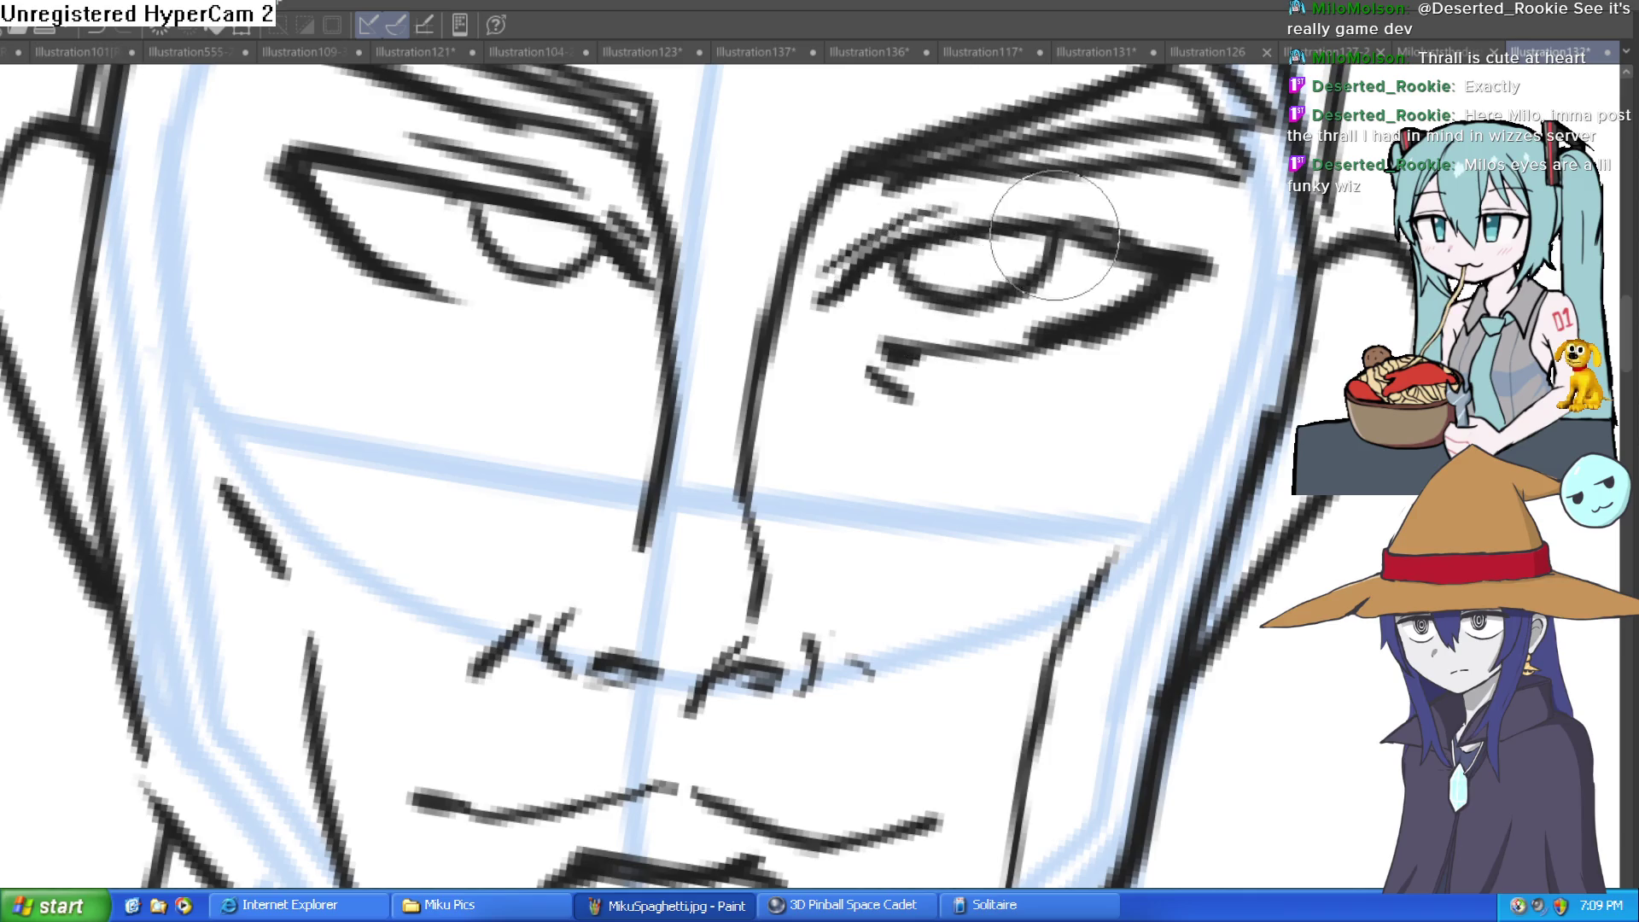
pyautogui.scroll(-5, 1118, 299)
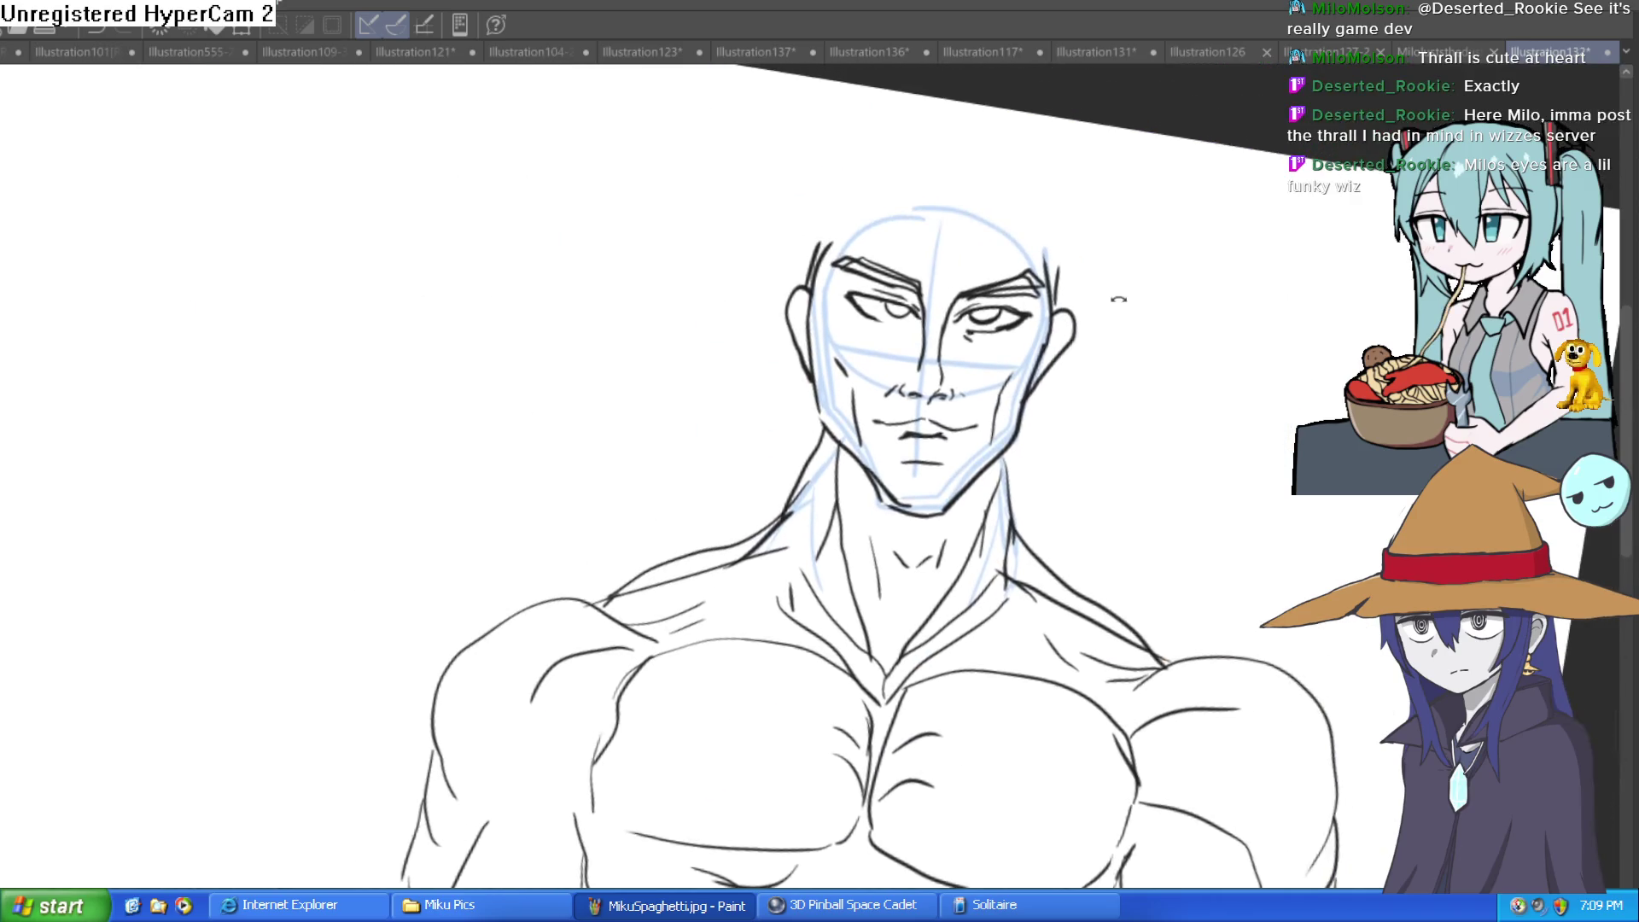
pyautogui.scroll(5, 1119, 301)
pyautogui.moveTo(879, 175); pyautogui.dragTo(794, 320)
pyautogui.moveTo(819, 281); pyautogui.dragTo(1093, 98)
pyautogui.moveTo(977, 162)
pyautogui.mouseDown()
pyautogui.moveTo(969, 218)
pyautogui.moveTo(980, 180)
pyautogui.mouseUp()
# Zoom, pan and rotate the view to inspect the face and eyes, then reset rotation to level
pyautogui.scroll(-5, 943, 278)
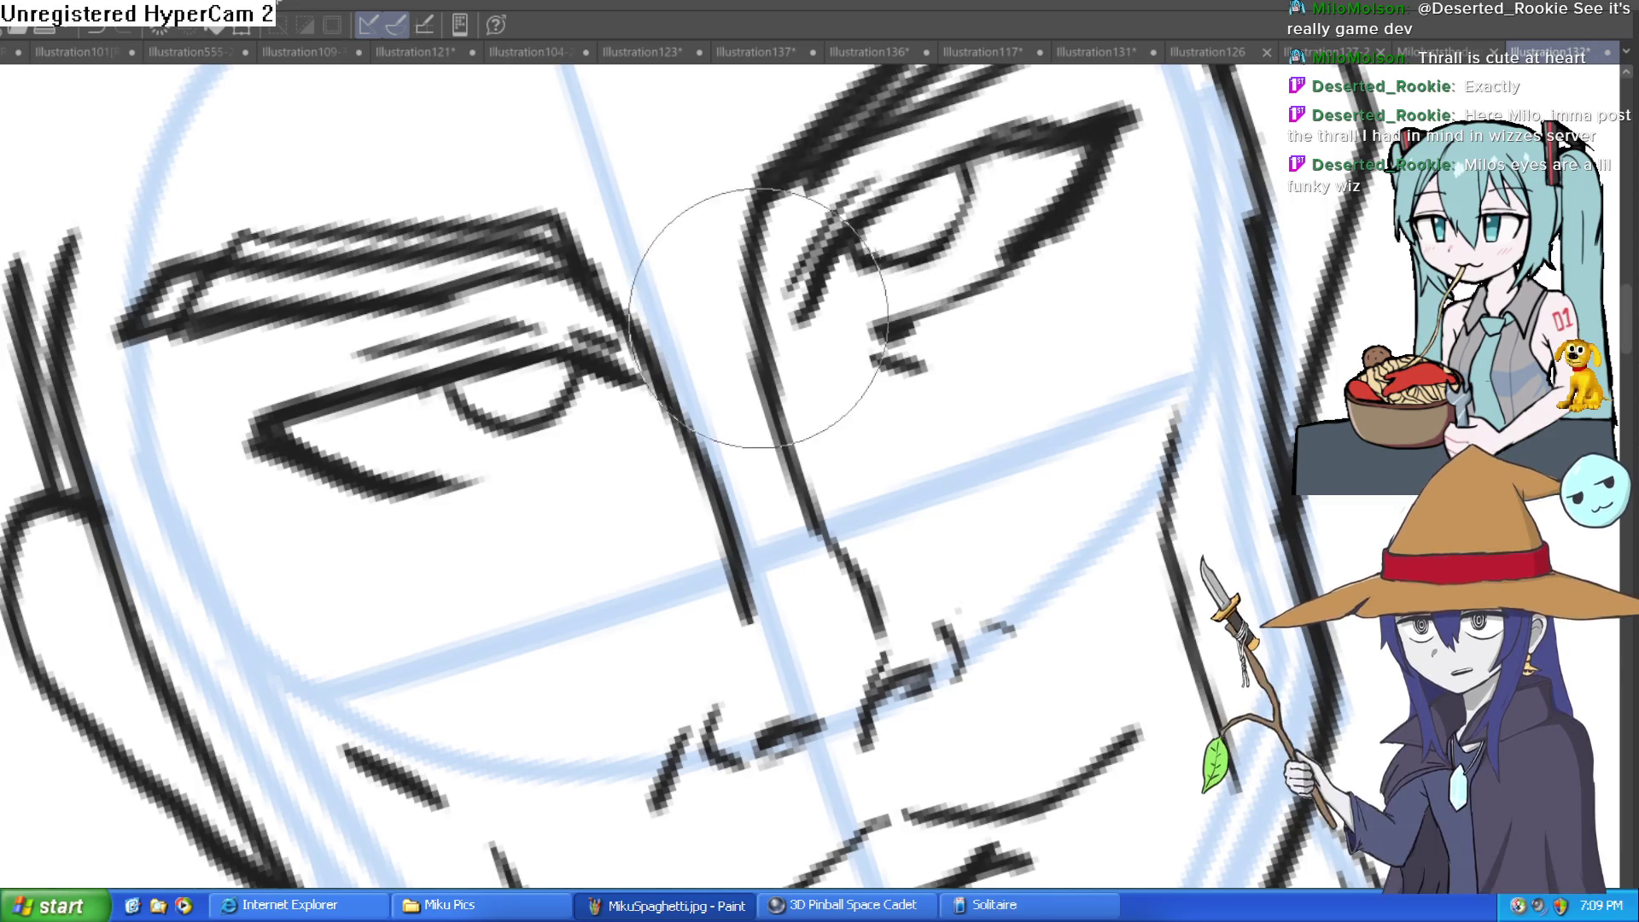
pyautogui.moveTo(1017, 509); pyautogui.dragTo(1060, 428)
pyautogui.scroll(-3, 1061, 429)
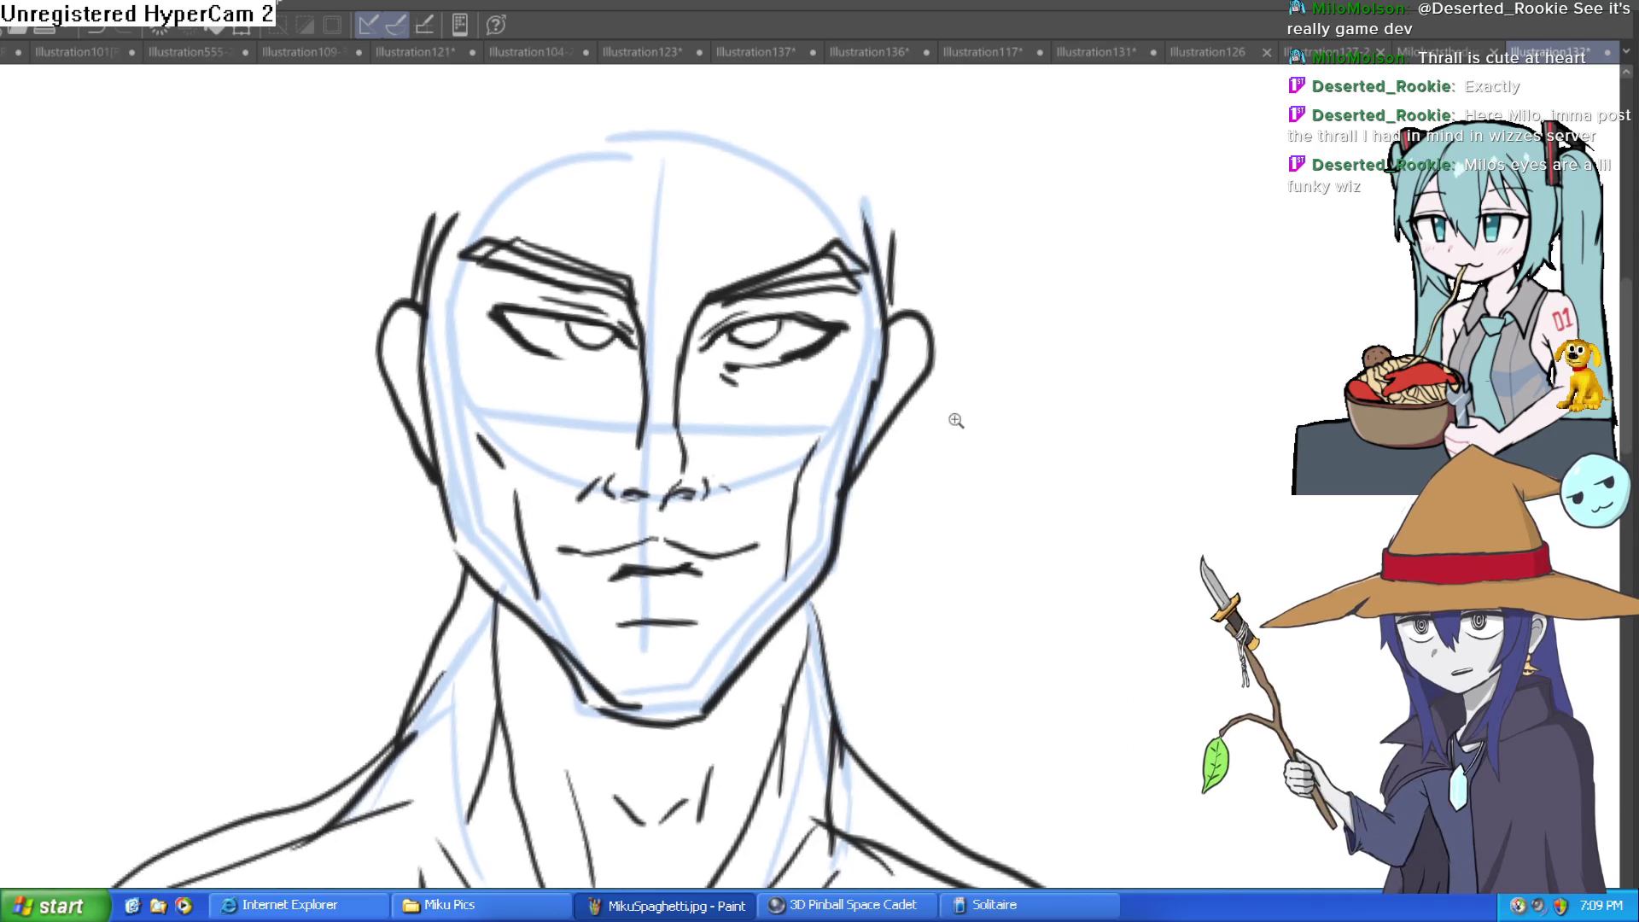
pyautogui.moveTo(972, 379); pyautogui.dragTo(948, 383)
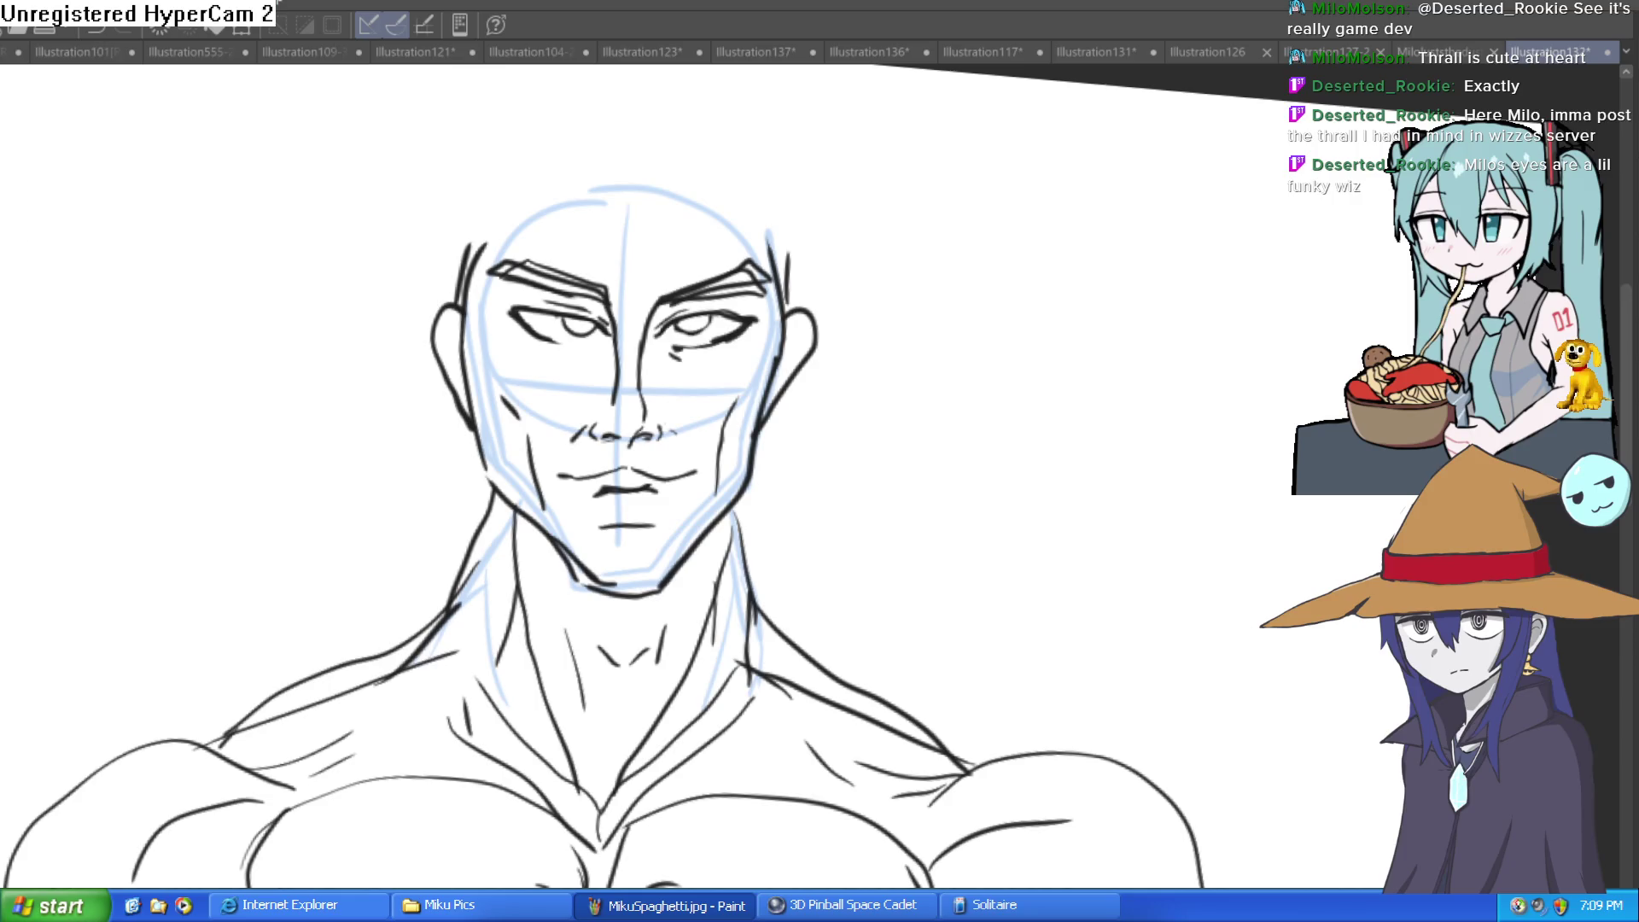
pyautogui.moveTo(604, 319); pyautogui.dragTo(711, 270)
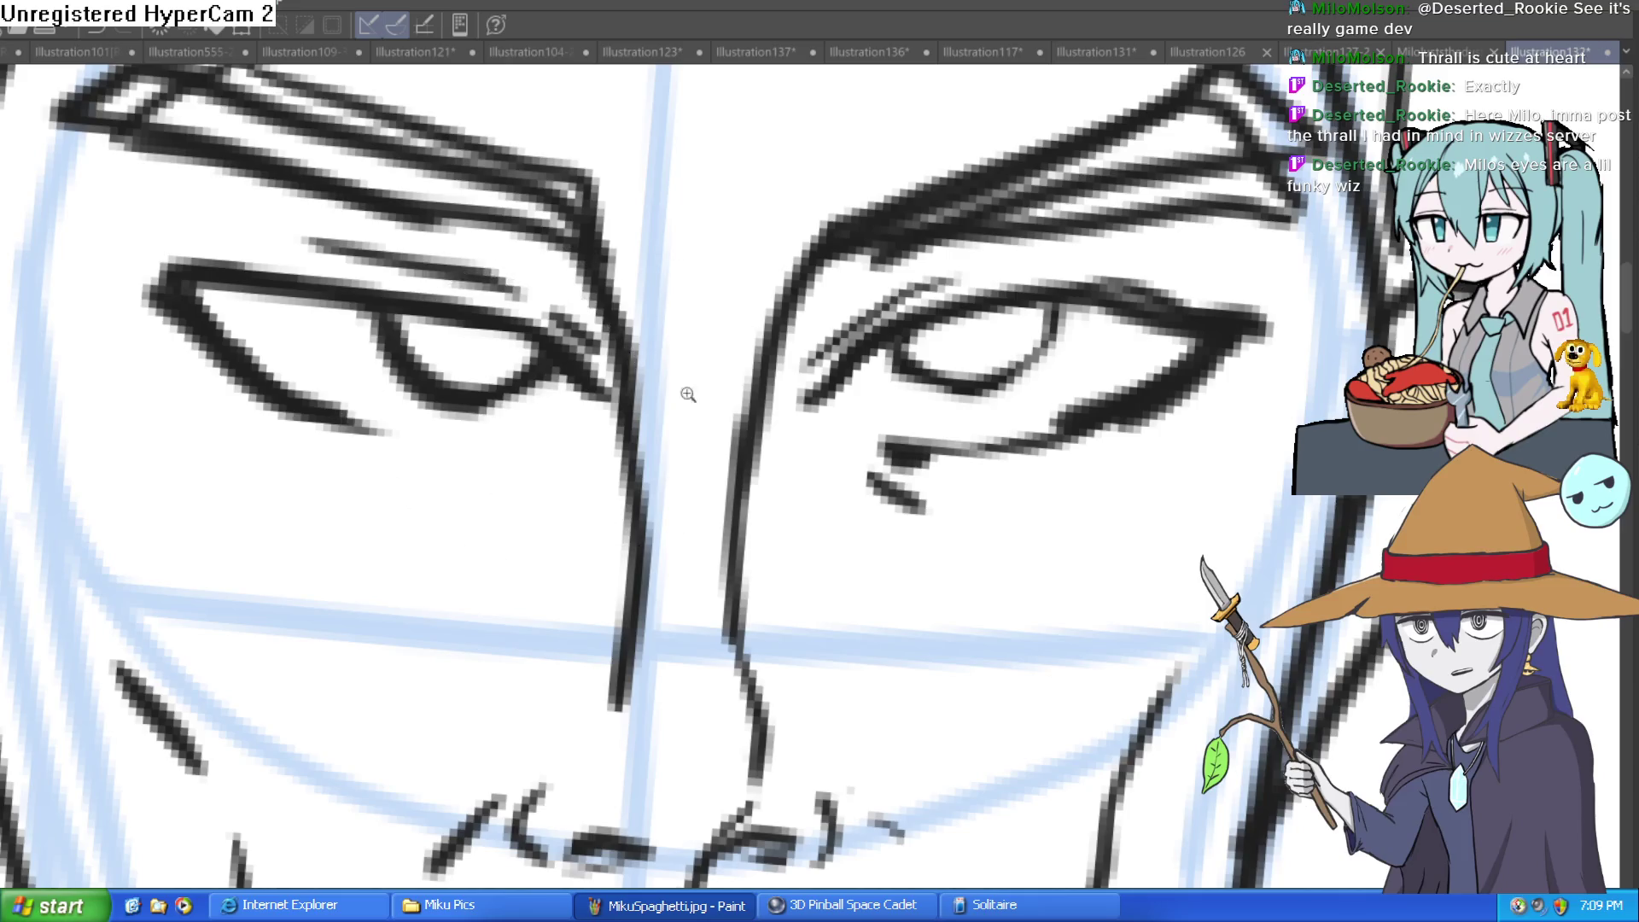
pyautogui.scroll(-5, 939, 441)
pyautogui.moveTo(939, 440); pyautogui.dragTo(616, 222)
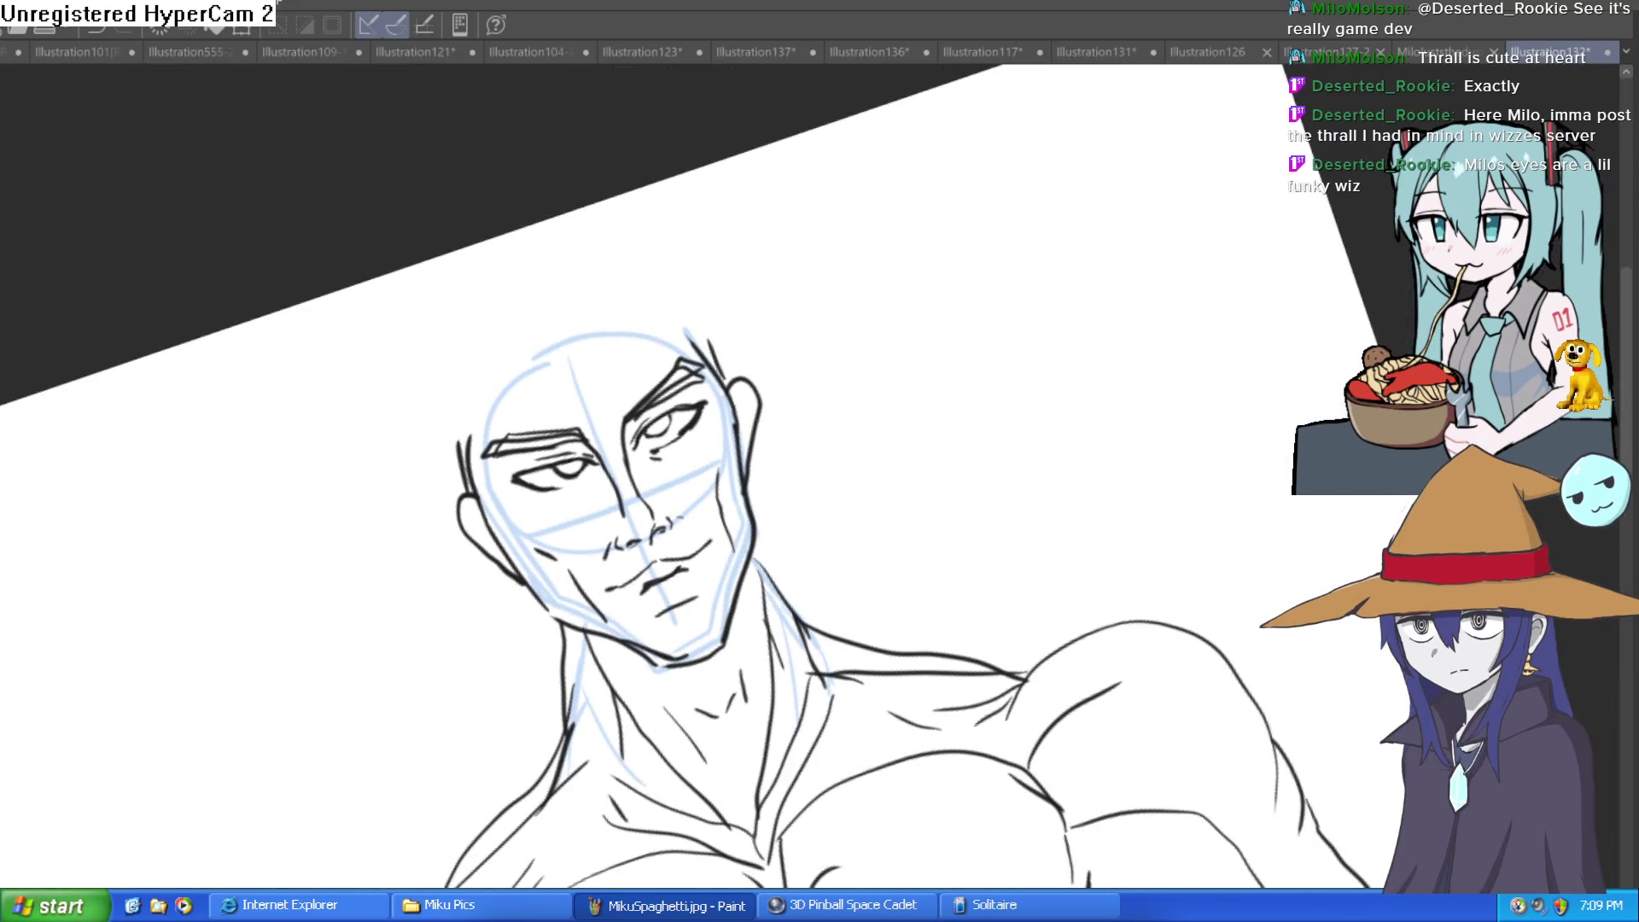
pyautogui.scroll(5, 422, 159)
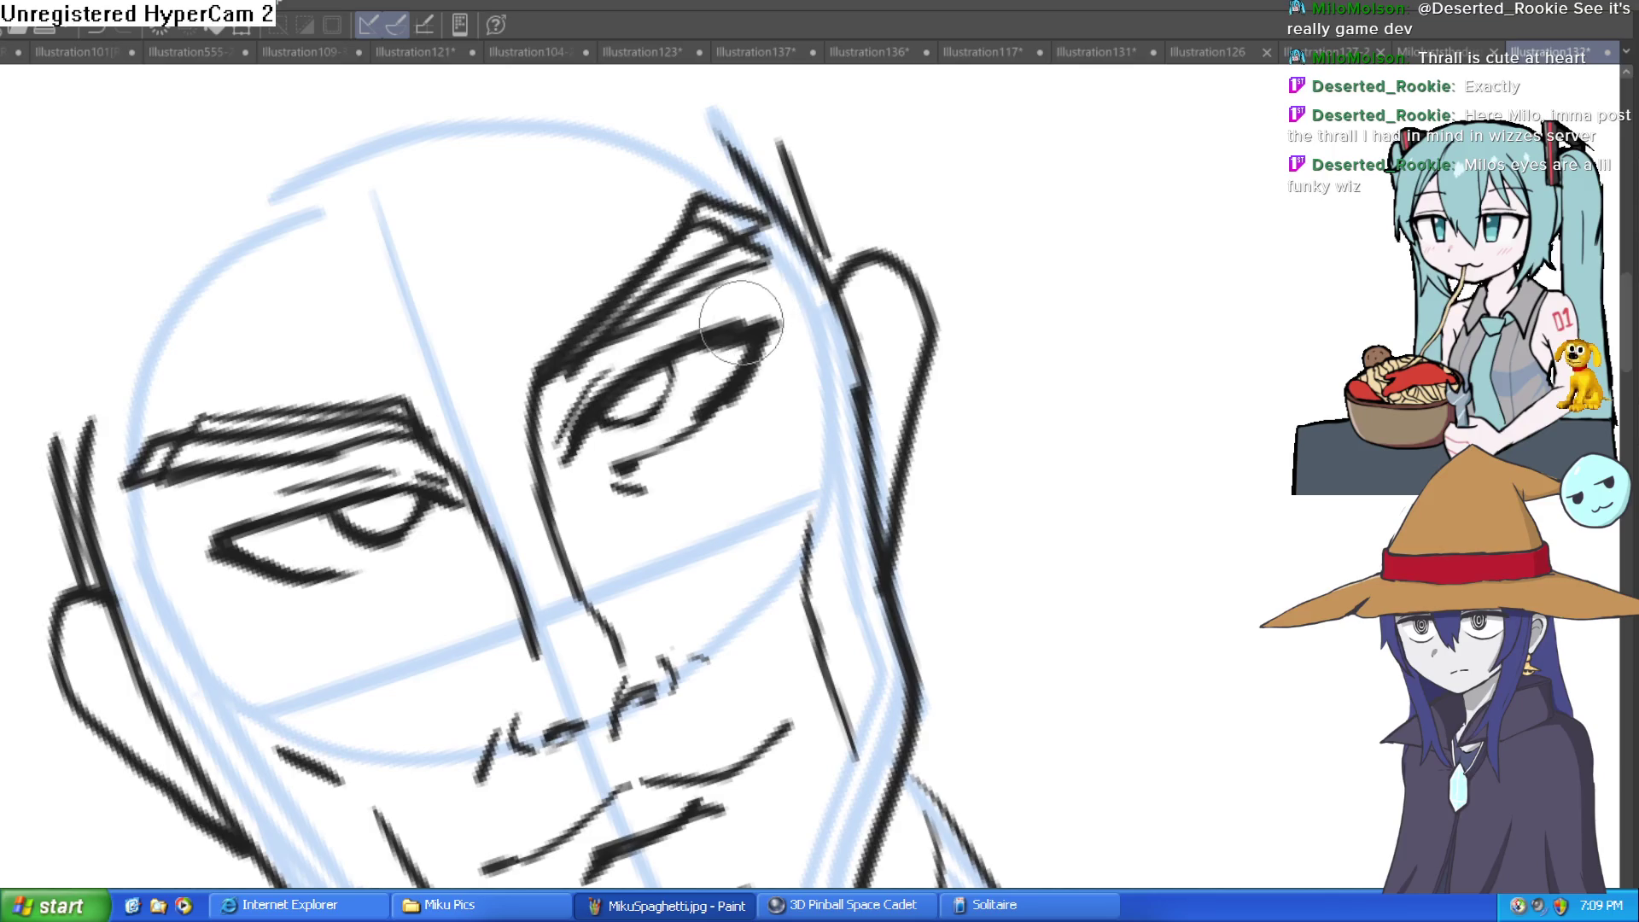
pyautogui.scroll(-5, 838, 298)
pyautogui.moveTo(838, 299)
pyautogui.mouseDown()
pyautogui.moveTo(1043, 439)
pyautogui.moveTo(1010, 373)
pyautogui.moveTo(1032, 336)
pyautogui.moveTo(913, 339)
pyautogui.moveTo(721, 239)
pyautogui.mouseUp()
pyautogui.click(912, 339)
pyautogui.hotkey('ctrl', '0')
# Zoom out and shift the drawing up and left to frame the top of the head
pyautogui.scroll(-1, 980, 337)
pyautogui.scroll(-3, 888, 347)
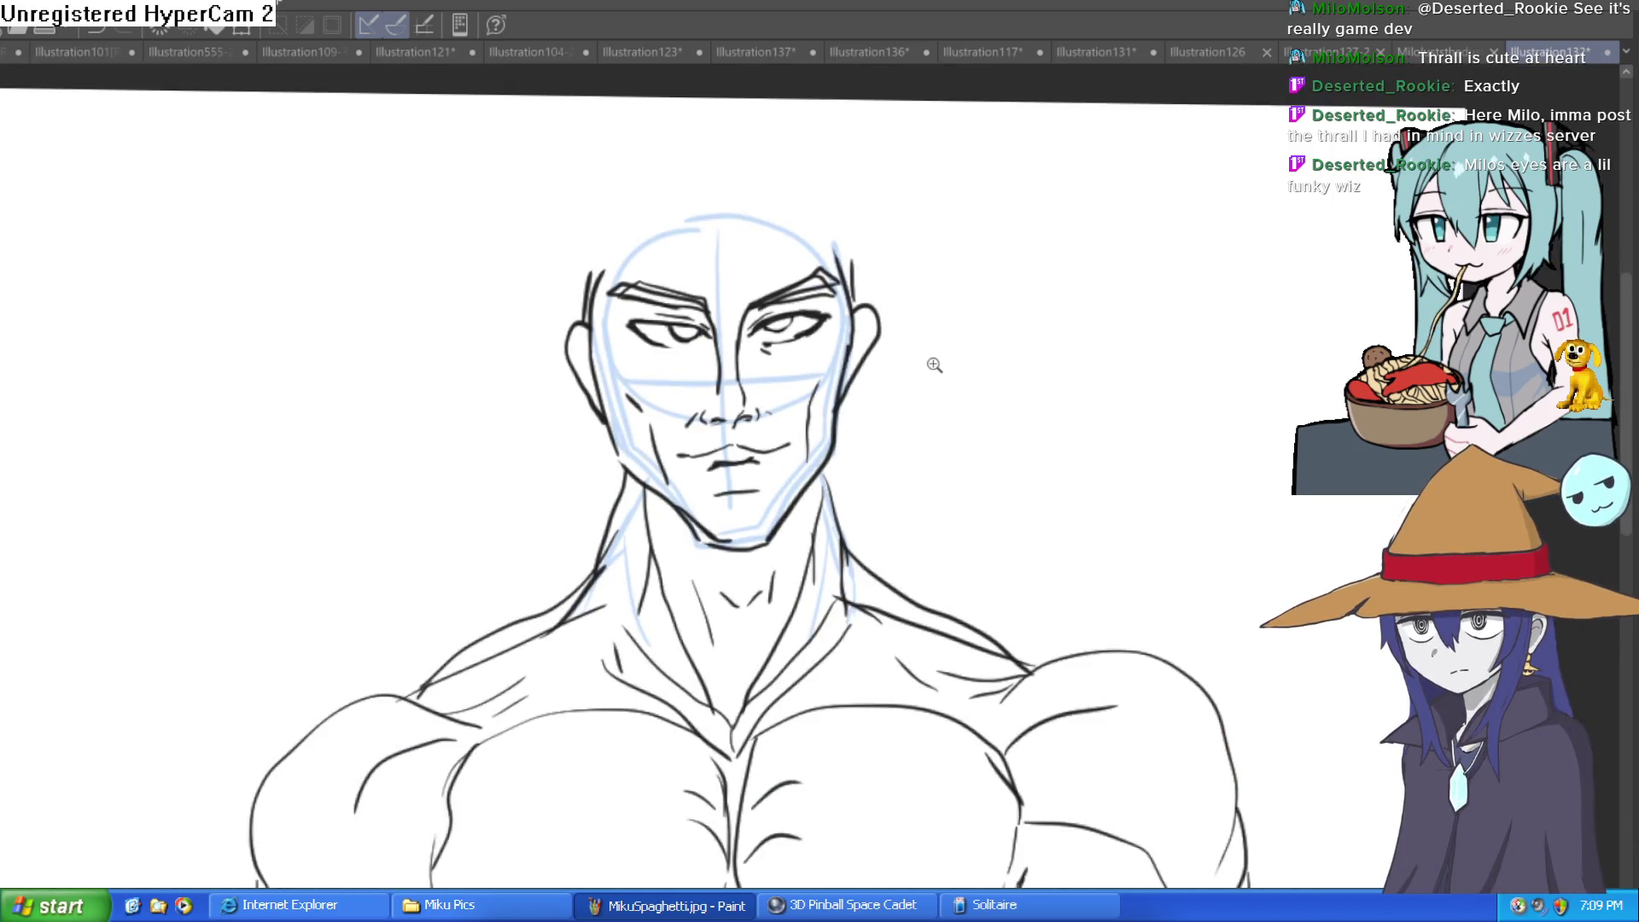
pyautogui.scroll(-4, 988, 413)
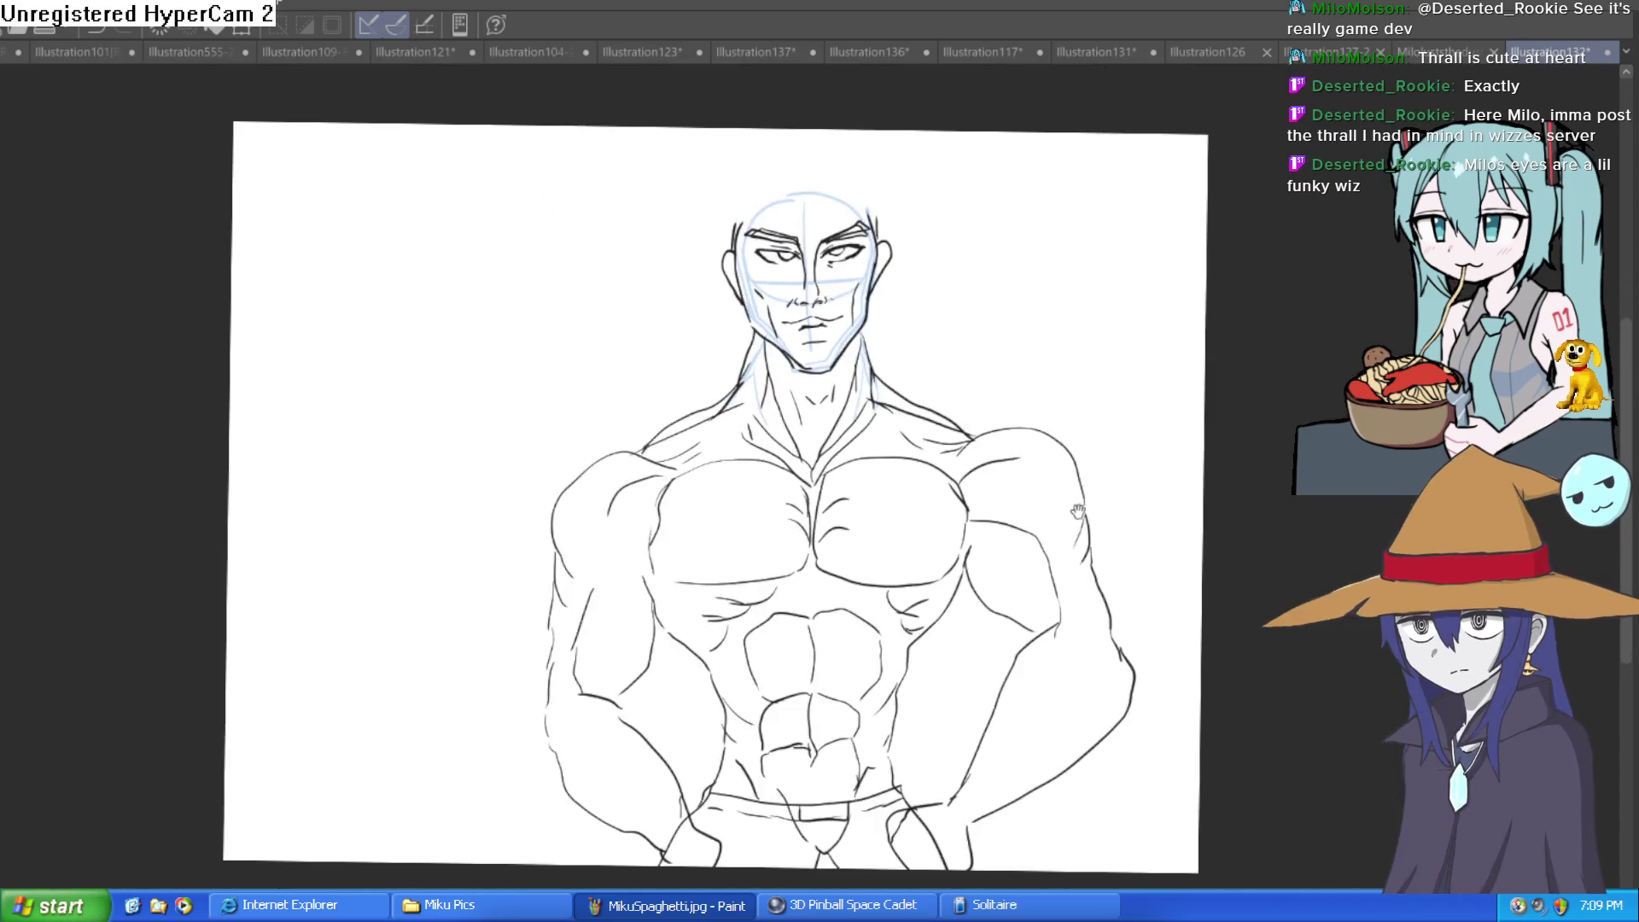
pyautogui.scroll(6, 1002, 379)
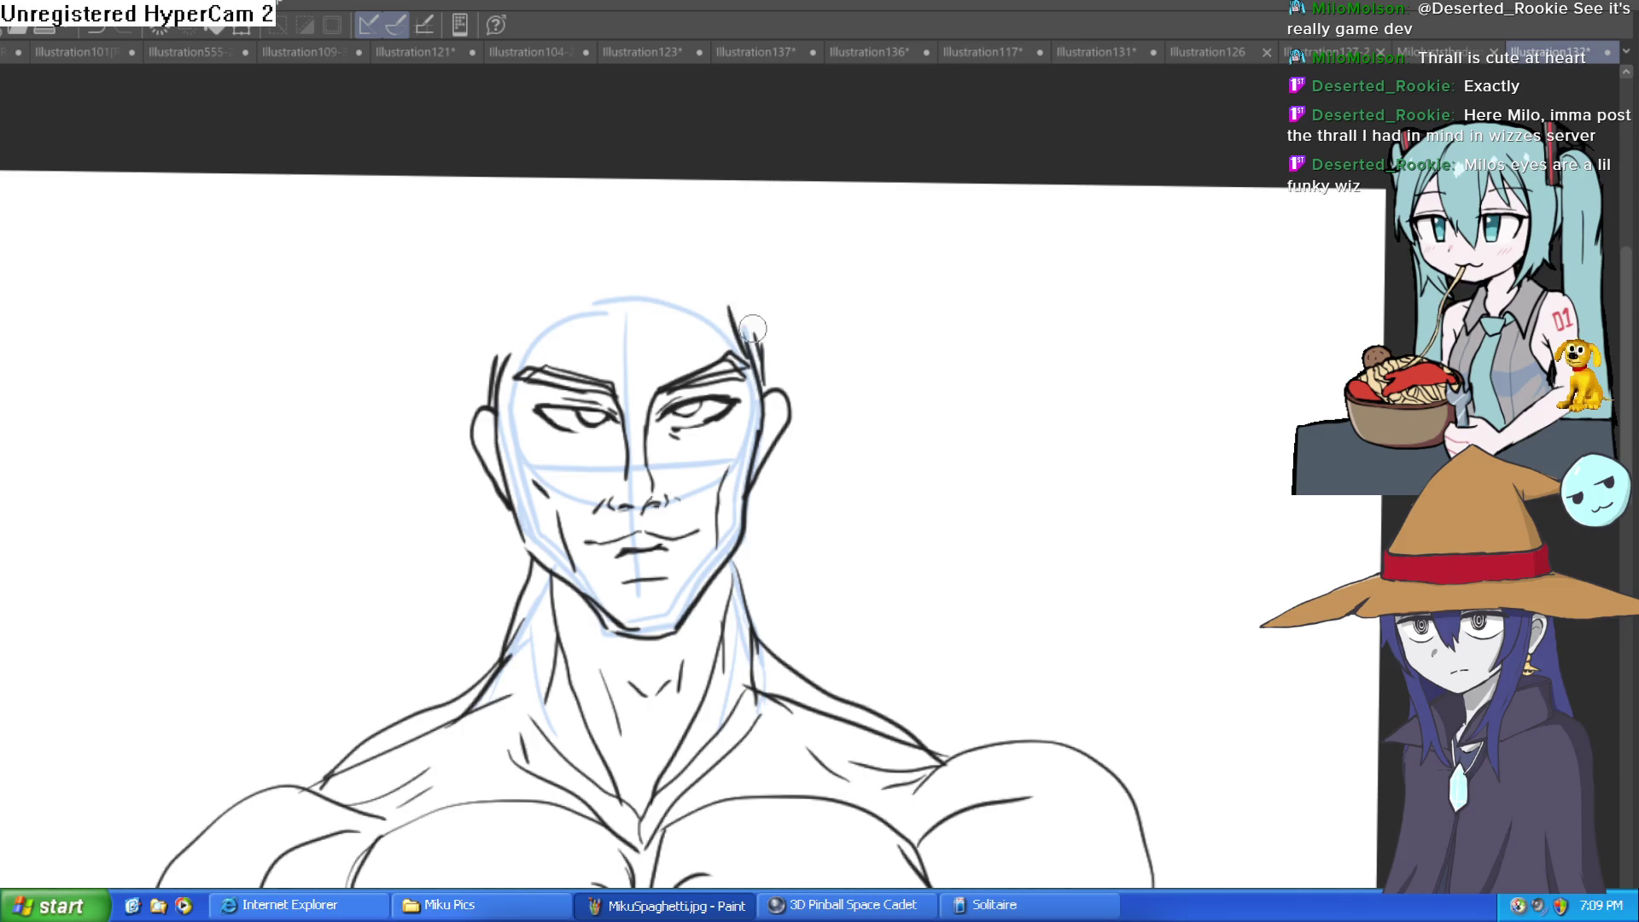
pyautogui.moveTo(707, 268)
pyautogui.mouseDown()
pyautogui.moveTo(670, 256)
pyautogui.moveTo(461, 327)
pyautogui.mouseUp()
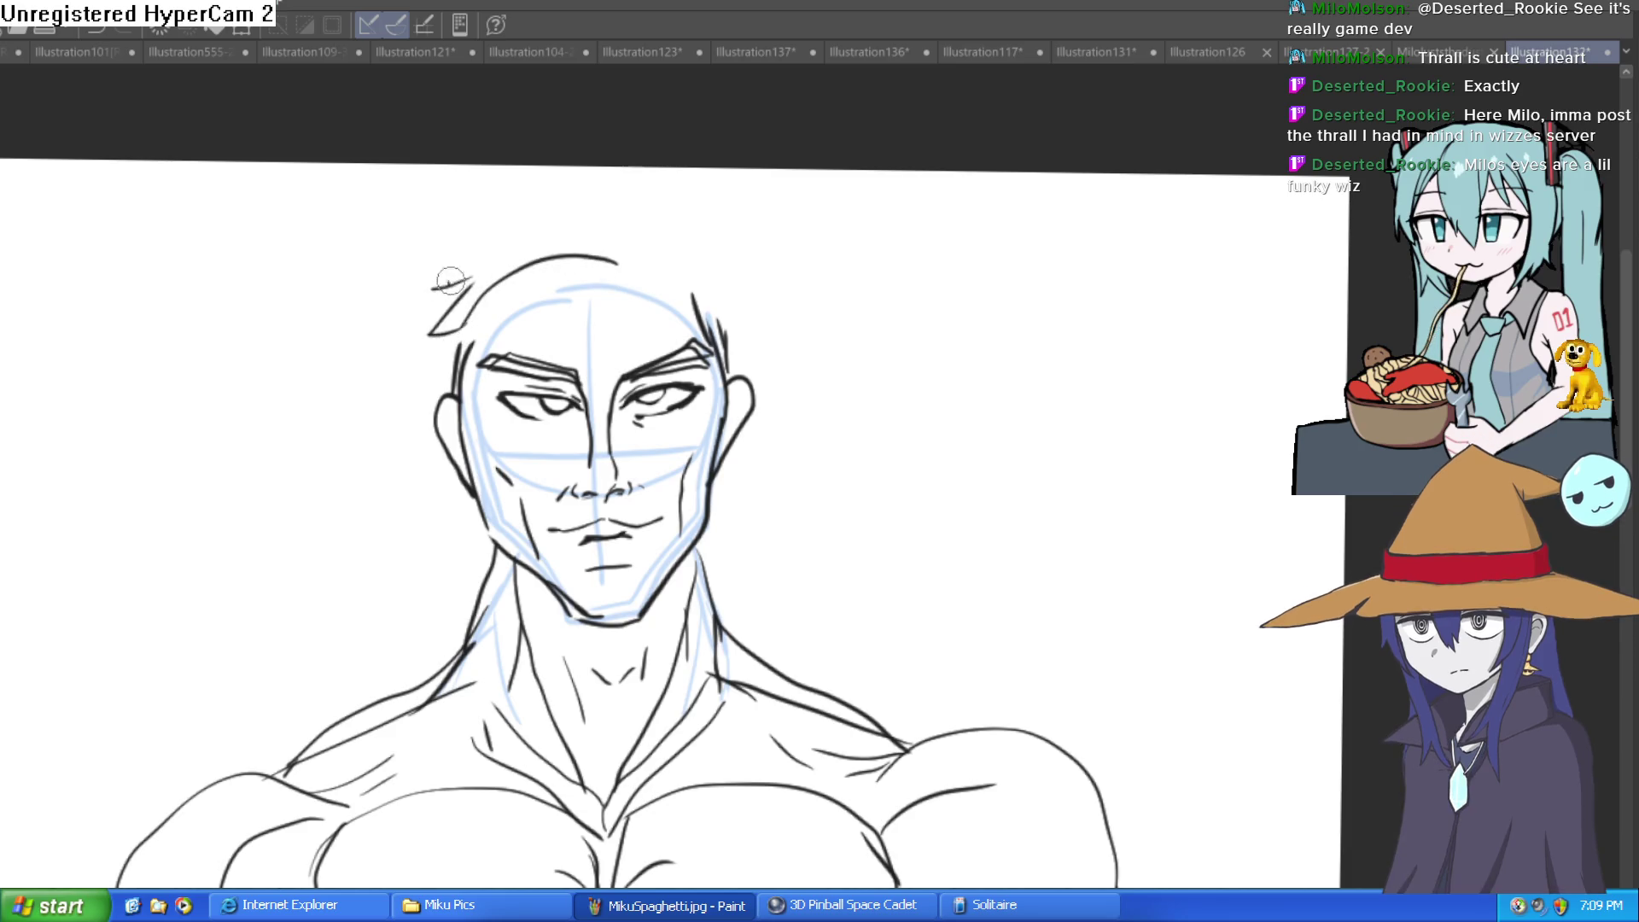